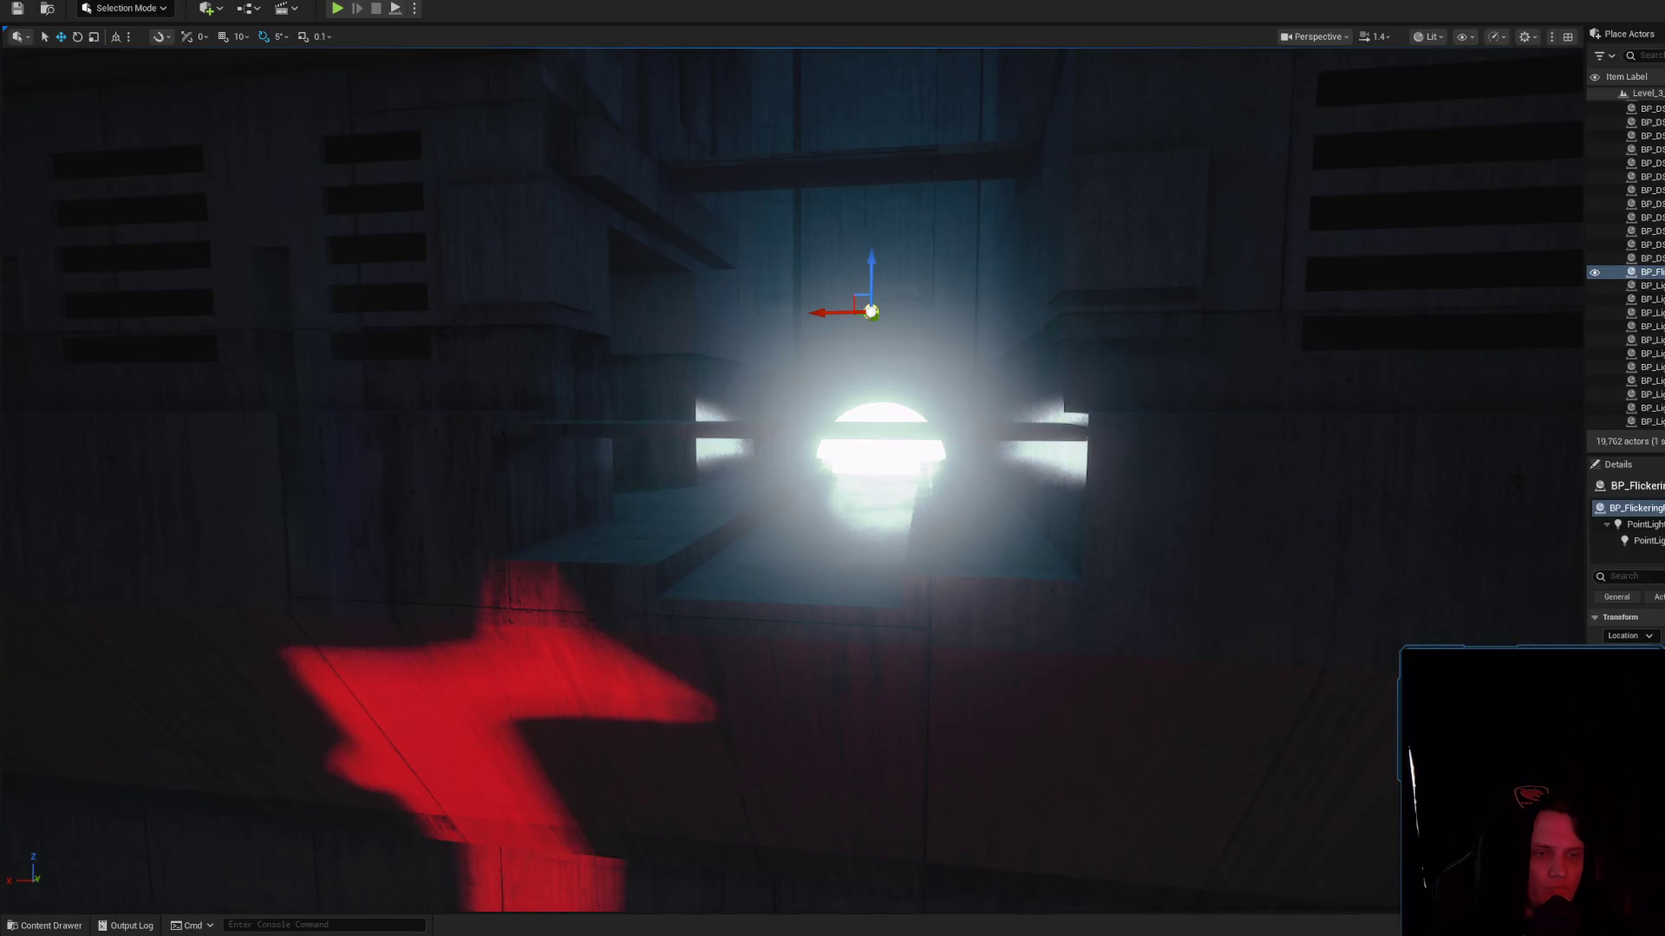
Open Timing Insights from the Tools > Profile menu; it shows no trace data available
left_click(317, 0)
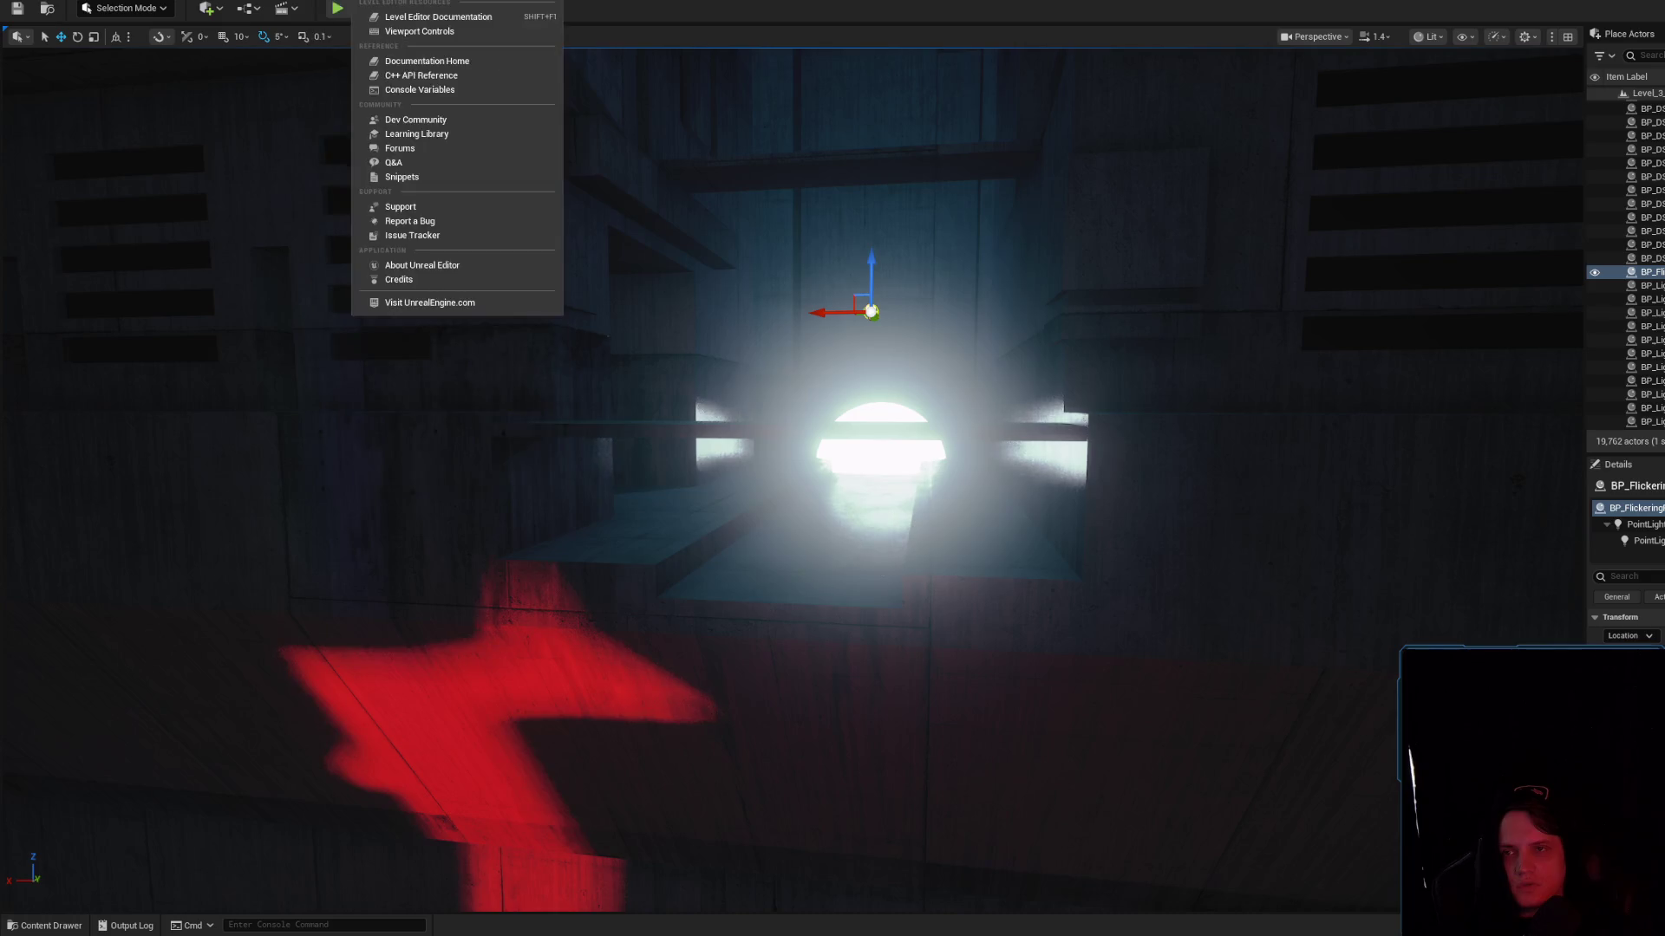
mouse_move(295, 0)
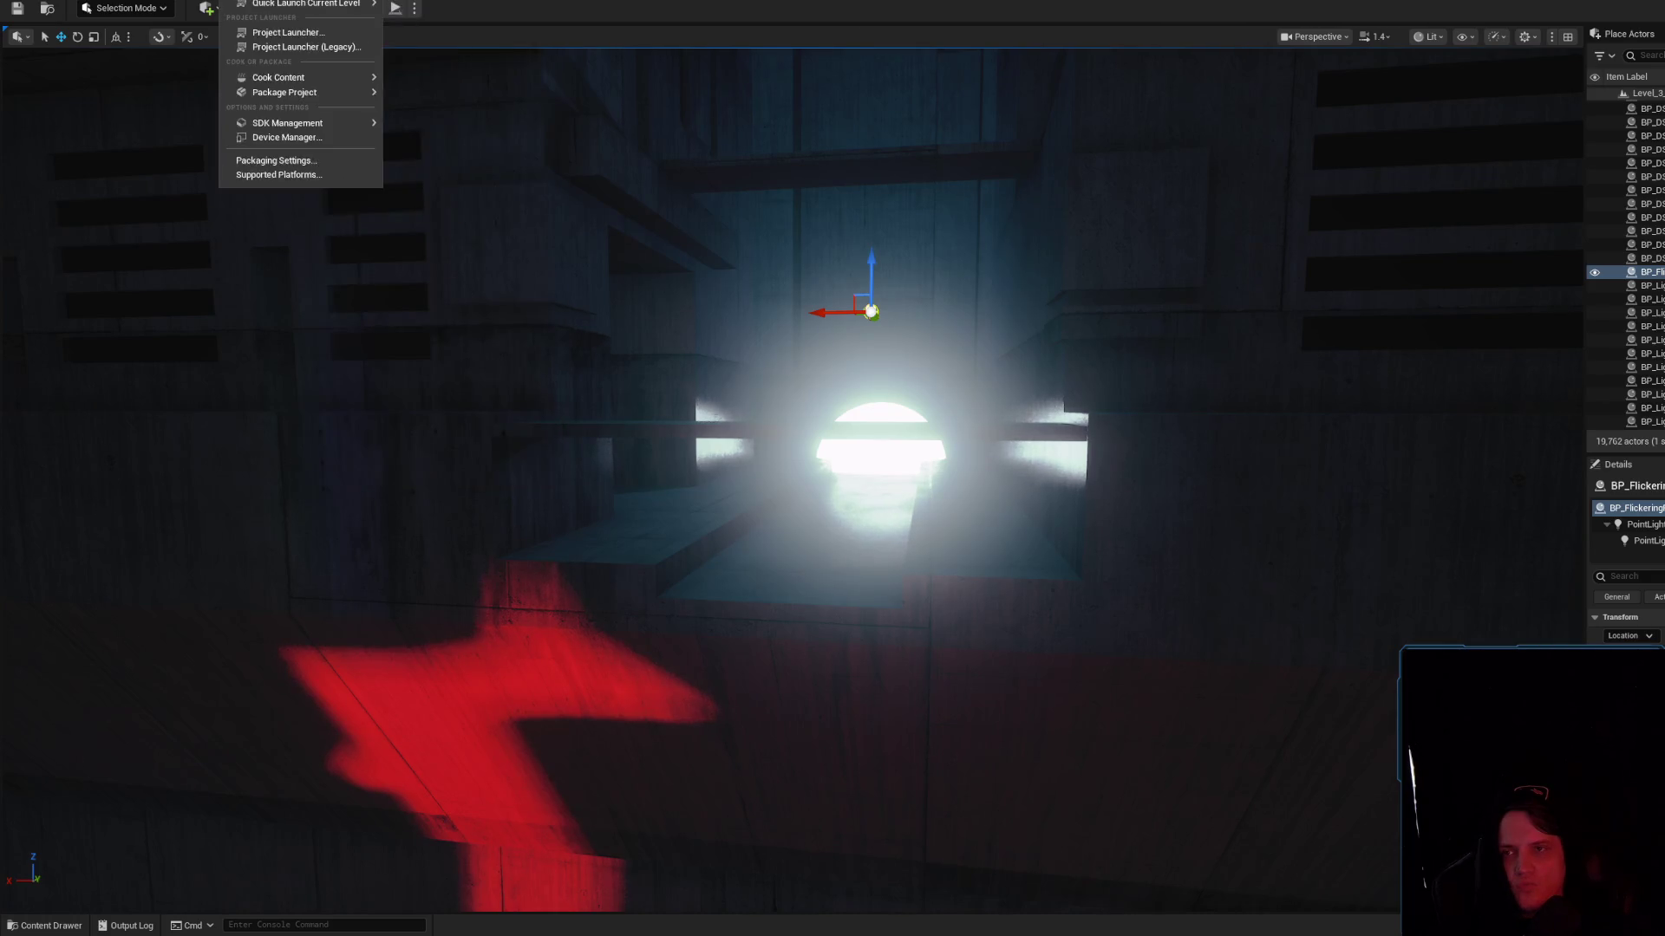
mouse_move(165, 0)
mouse_move(243, 324)
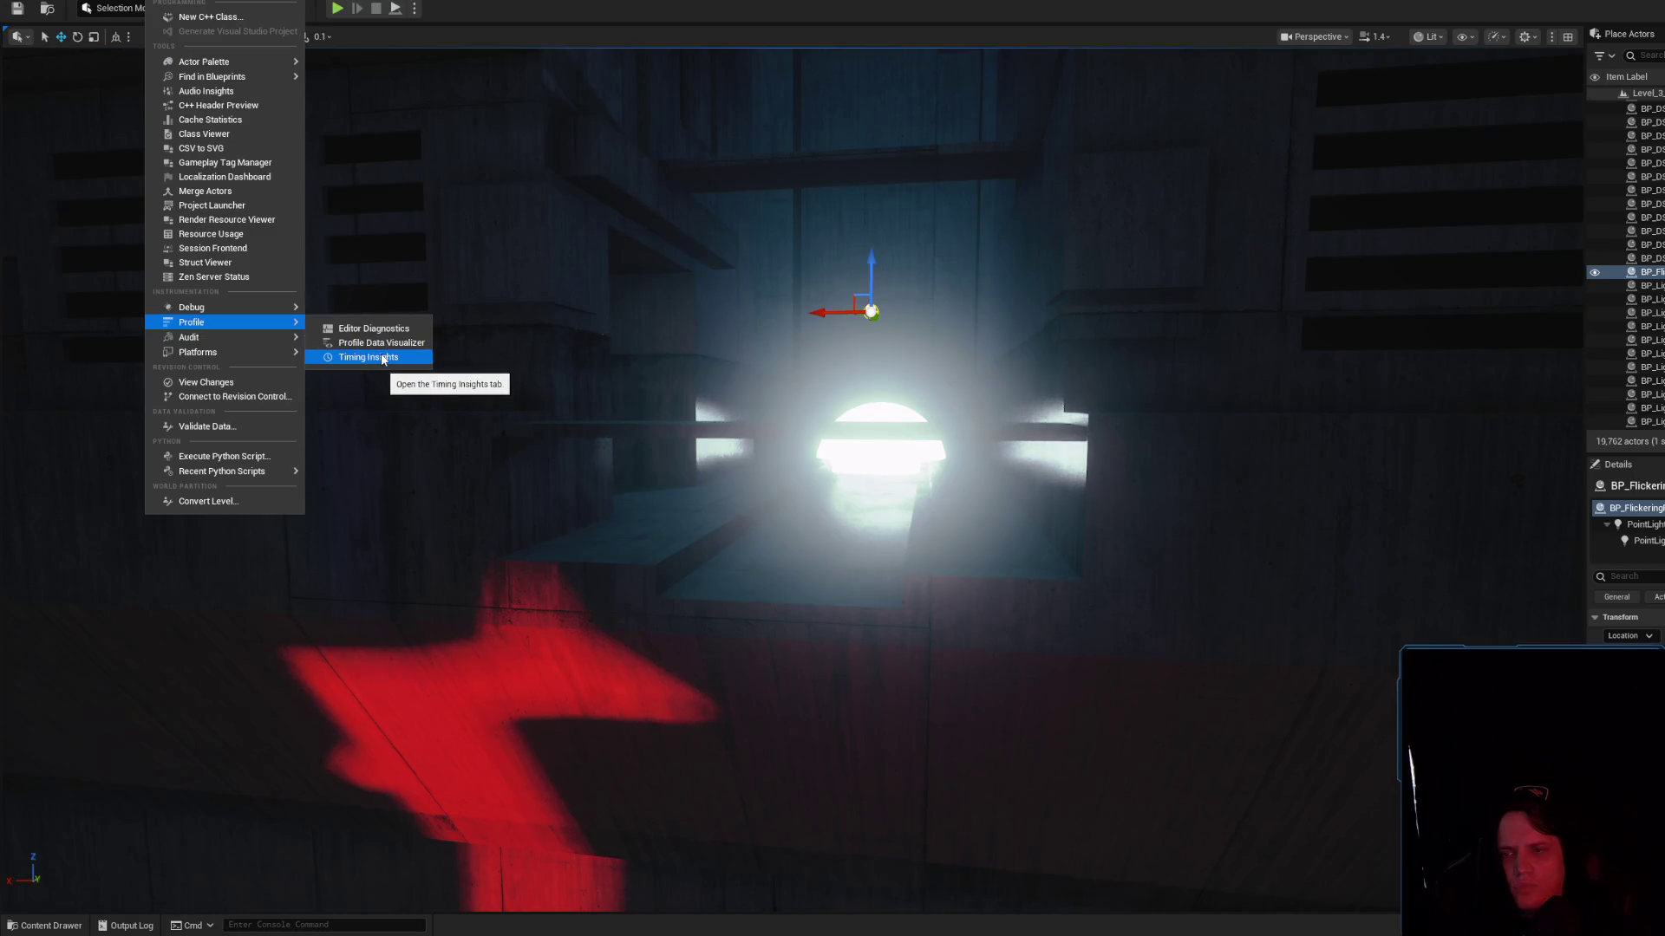
left_click(384, 358)
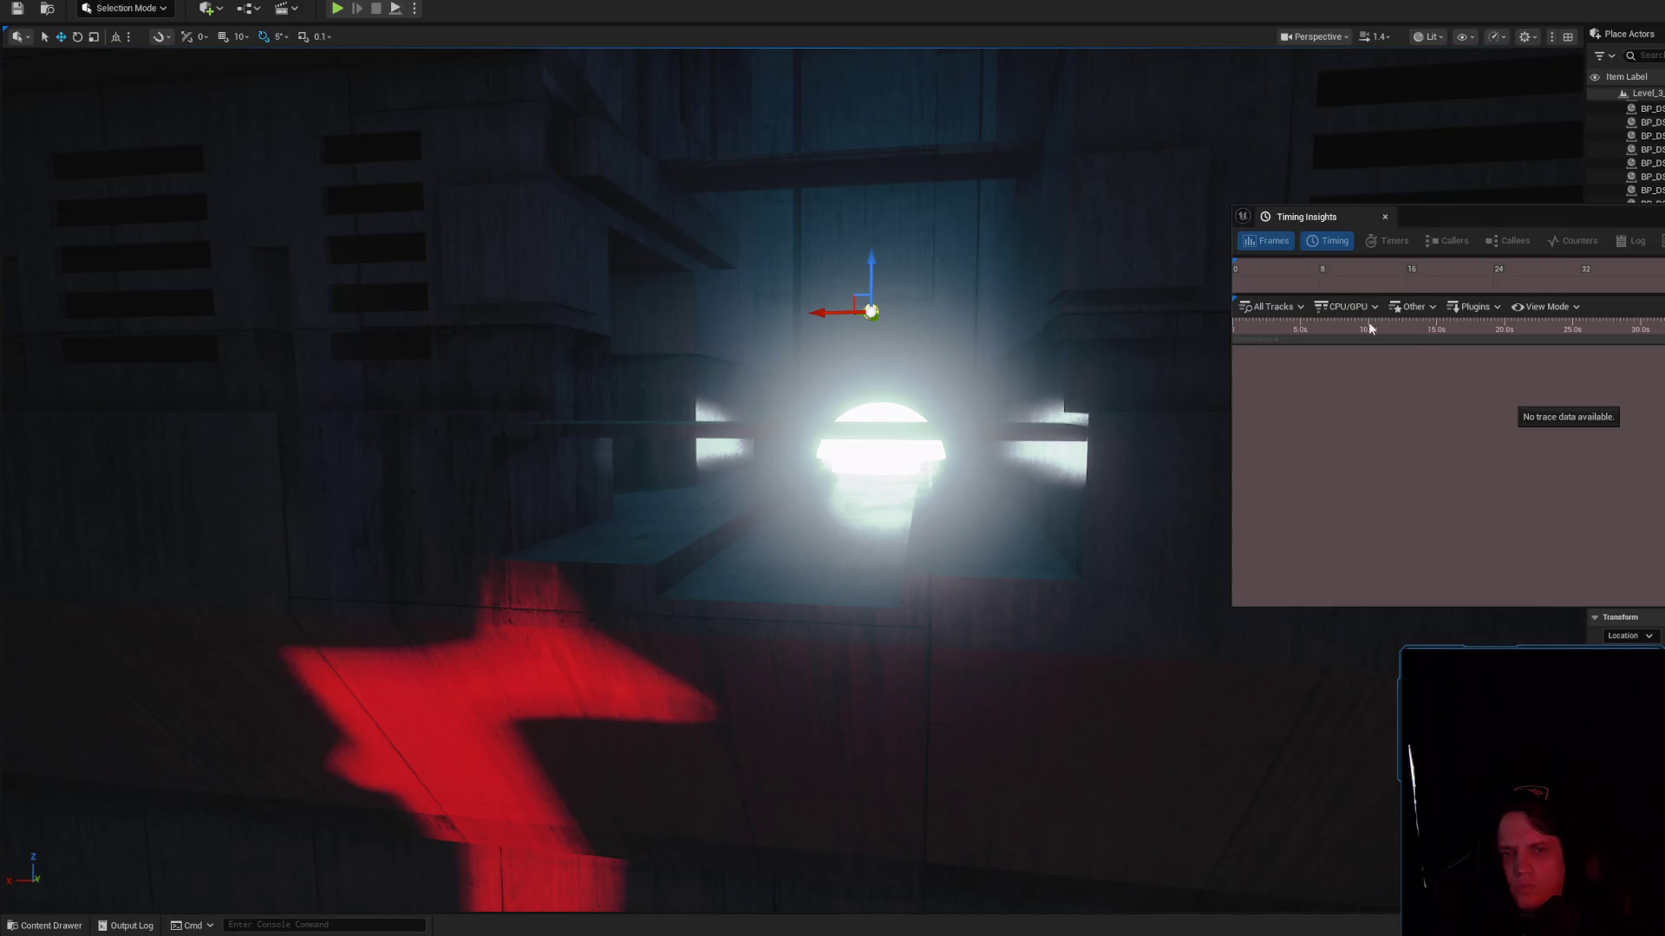
Undock the Timing Insights tab, try its track Quick Find, then close the window
left_click_drag(1307, 217, 1015, 304)
right_click(1009, 438)
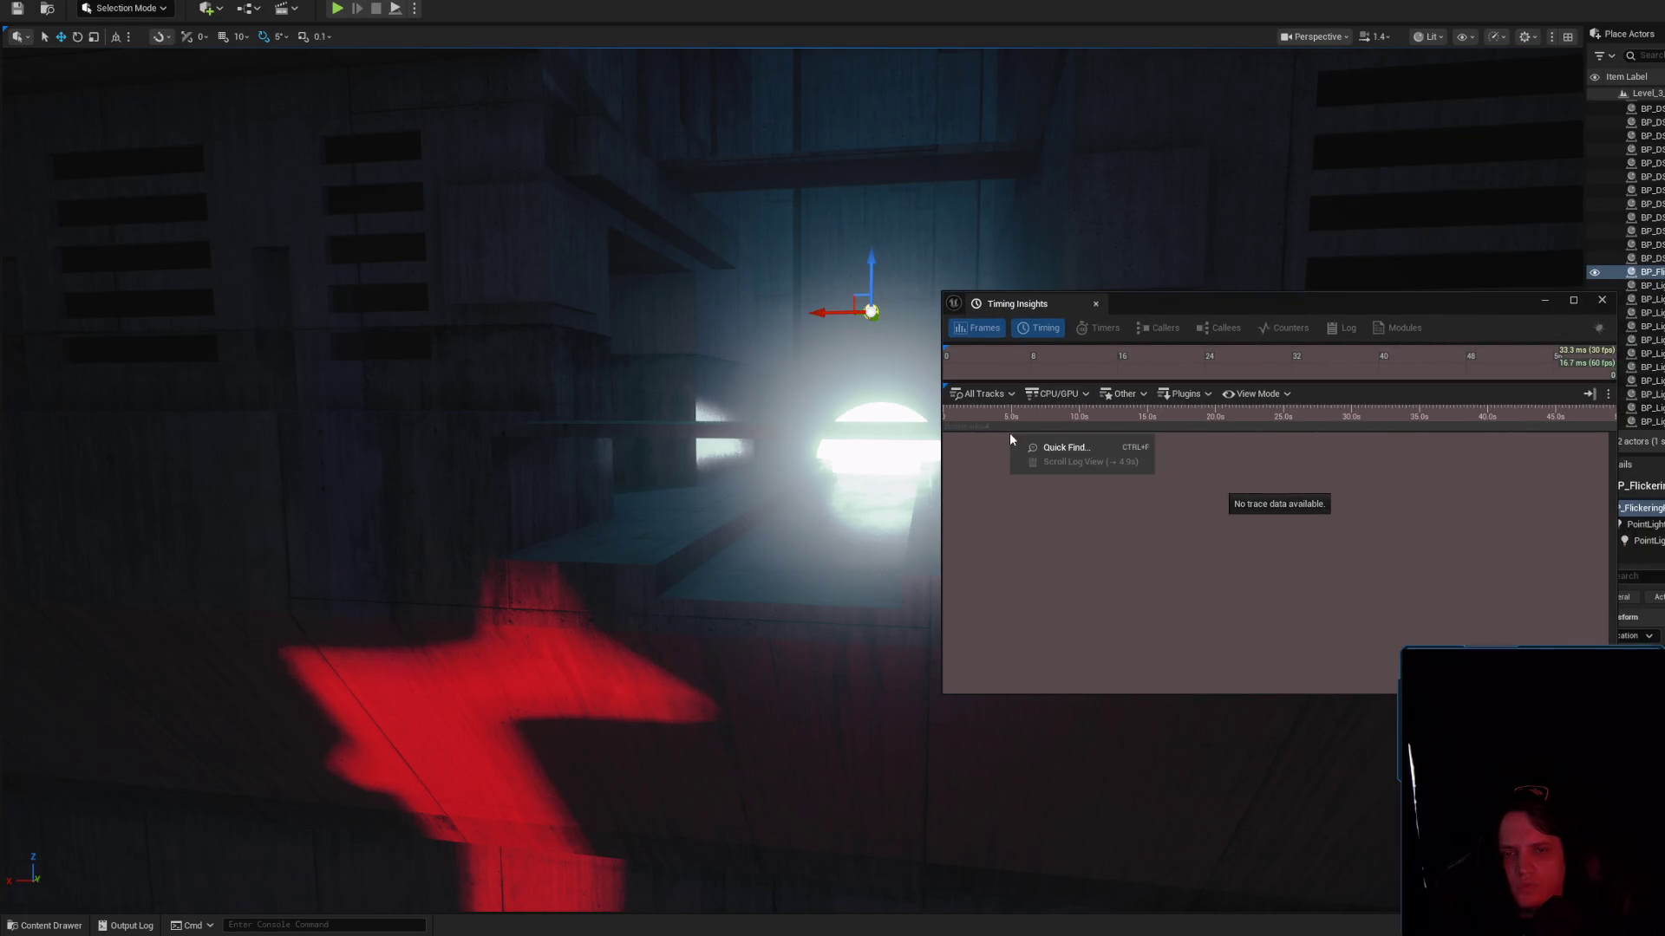
left_click(1082, 447)
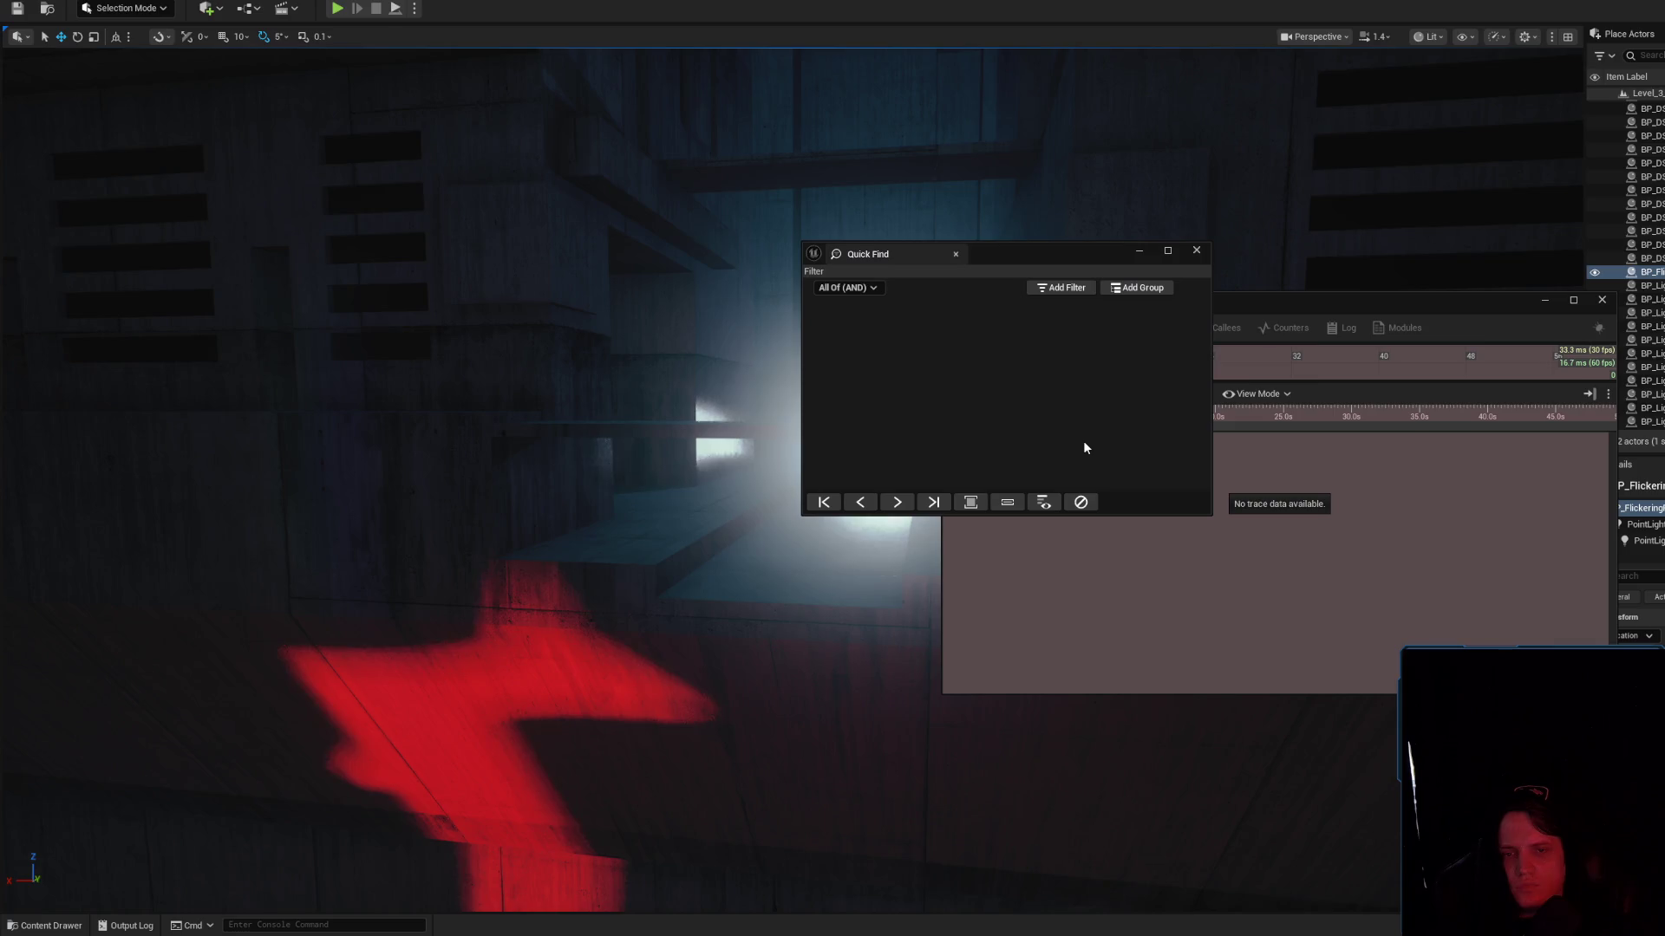
left_click(1199, 252)
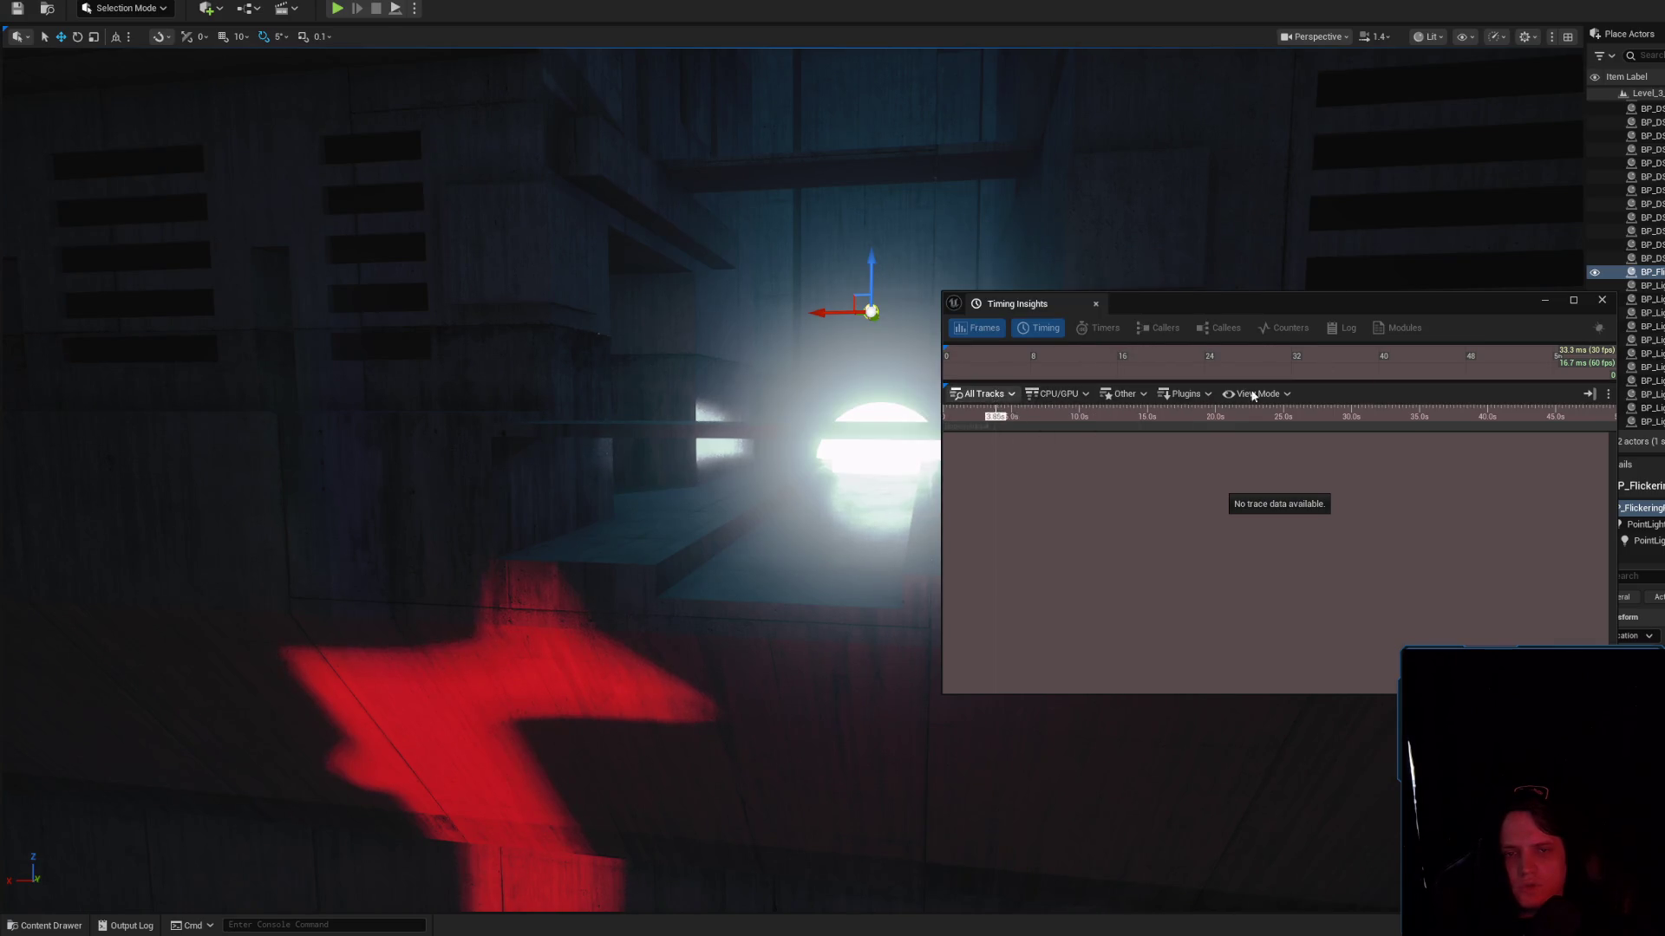
left_click(1601, 300)
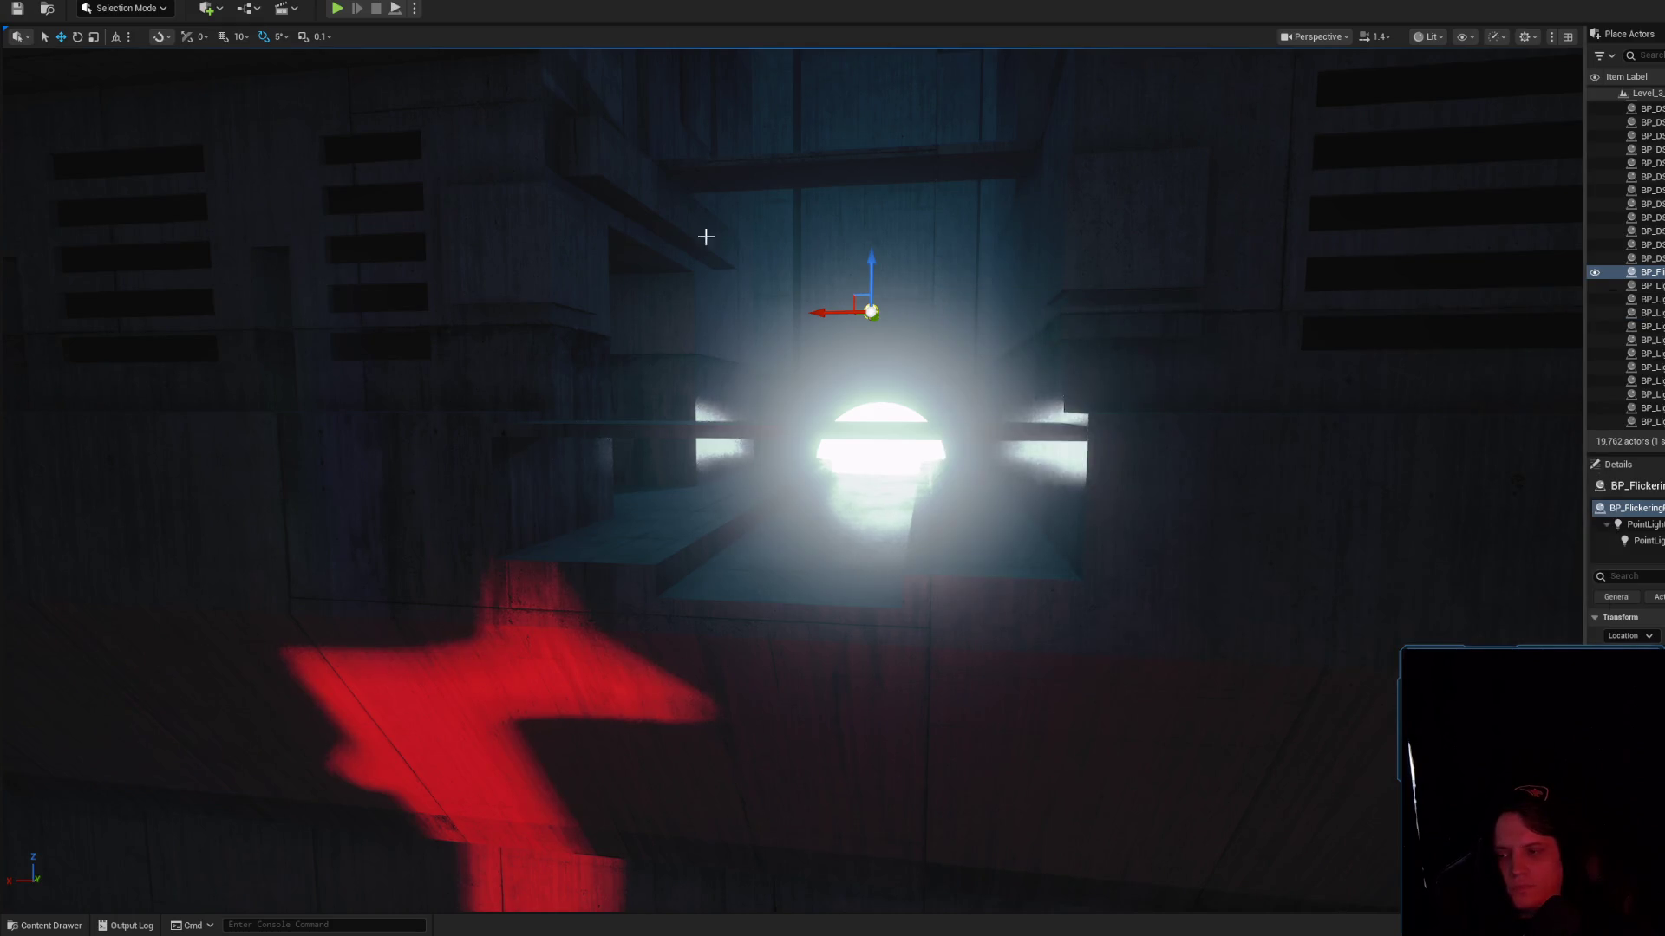
Open the Profile Data Visualizer from Tools > Profile and bring up its Load dialog
left_click(160, 2)
mouse_move(234, 352)
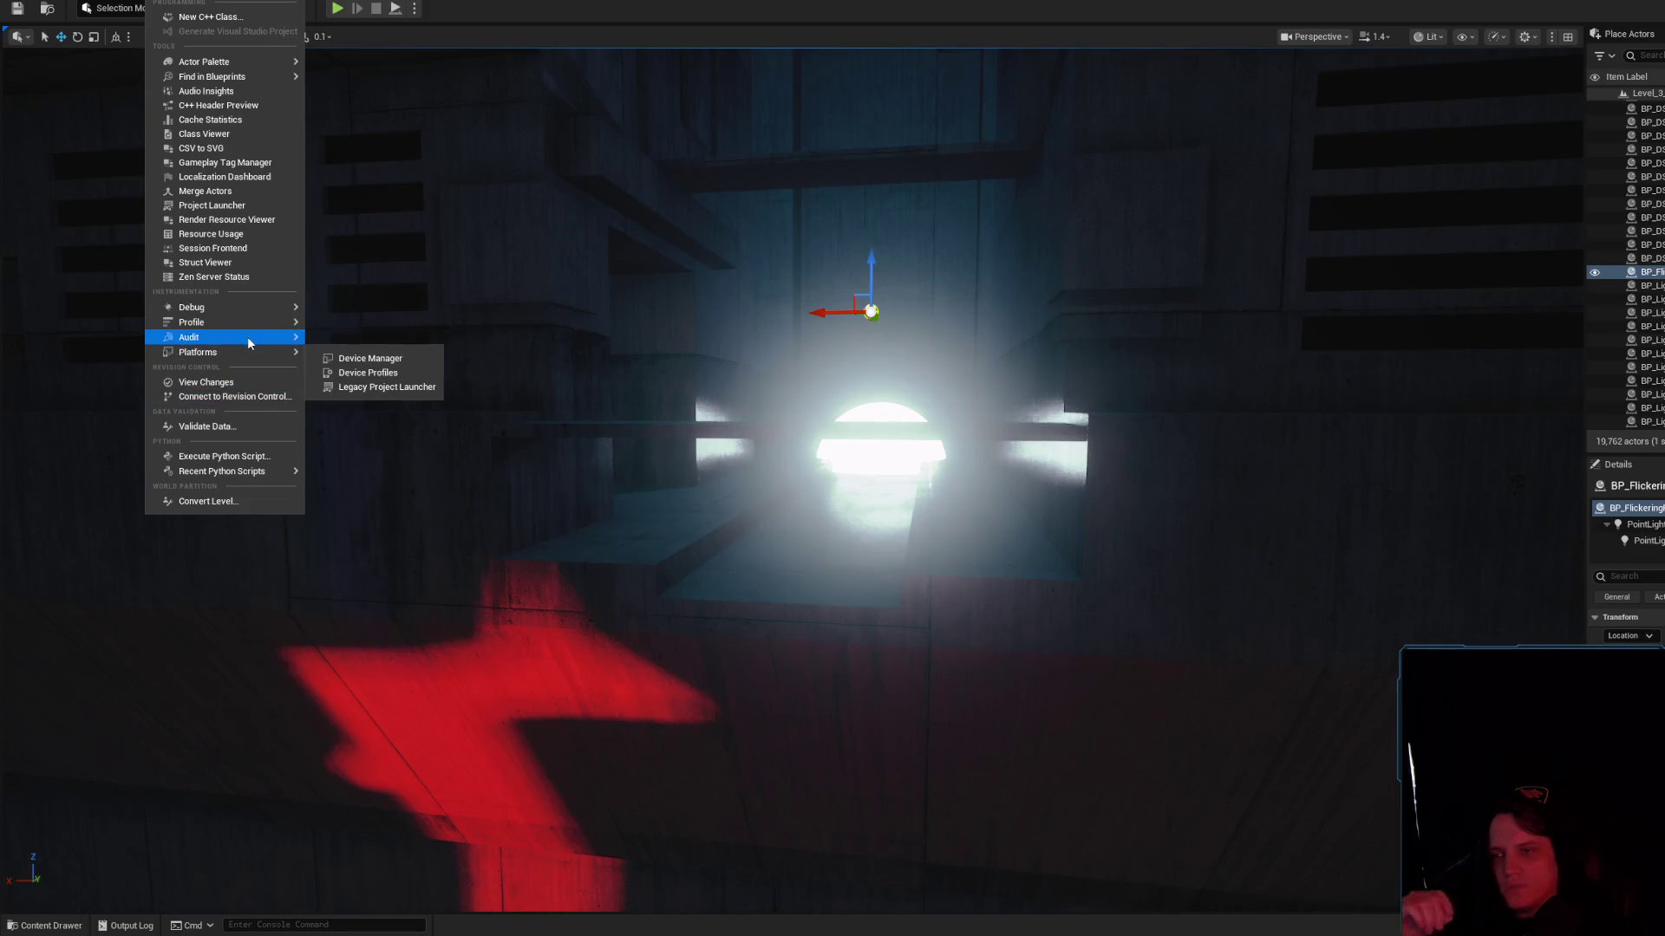
left_click(419, 343)
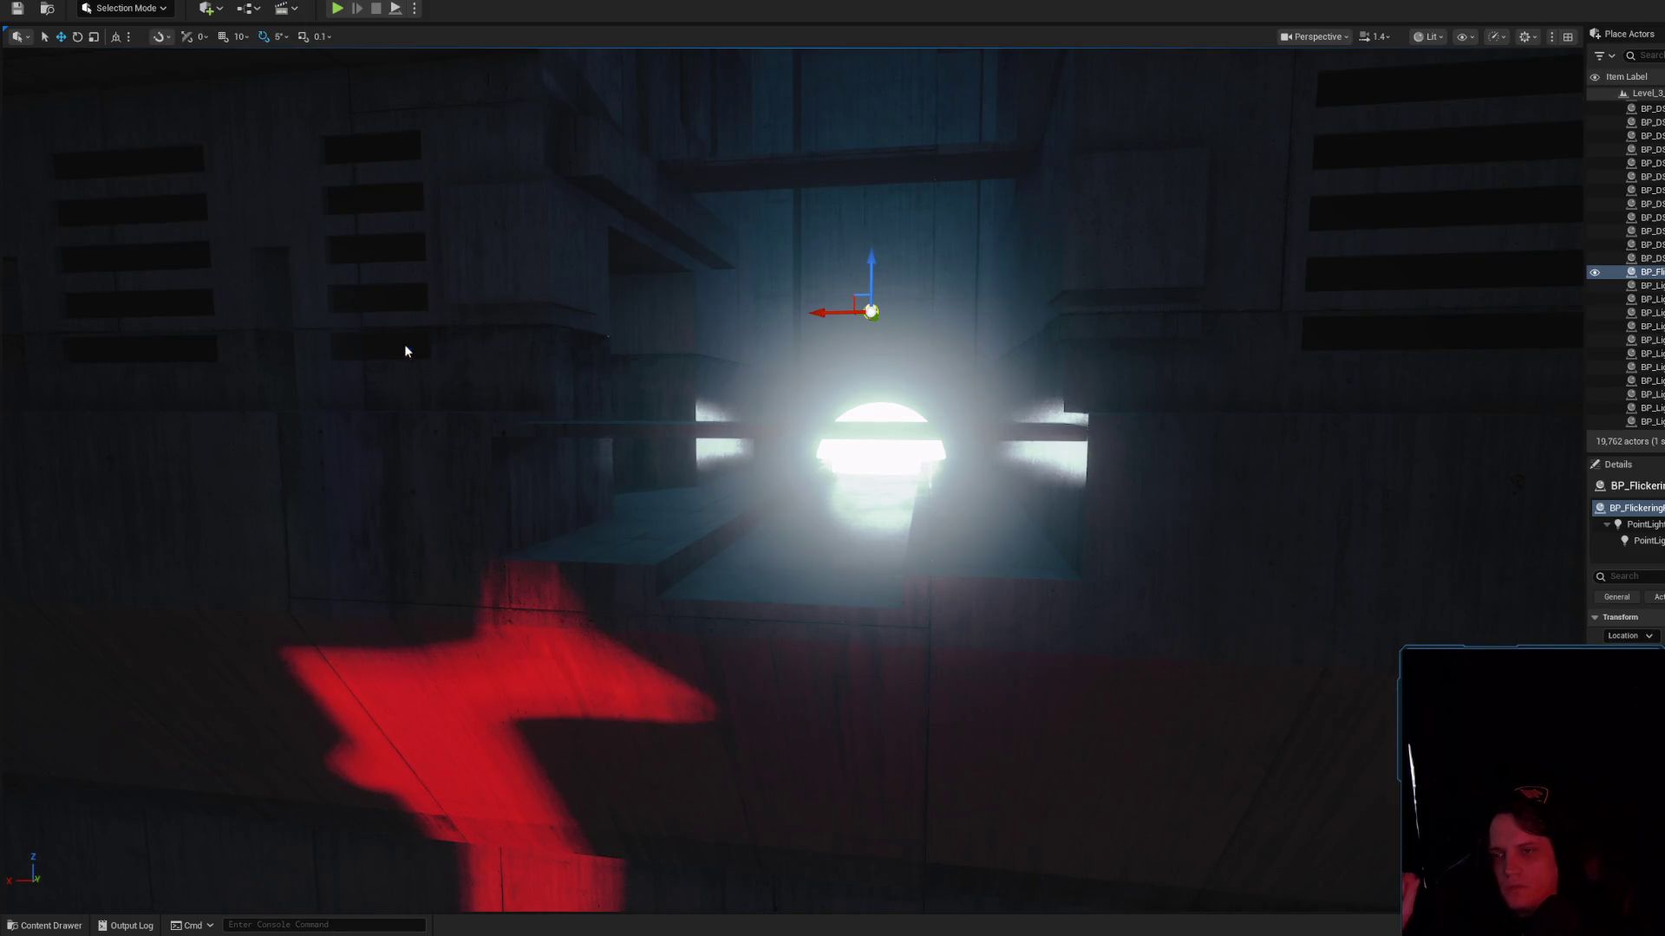
left_click(706, 187)
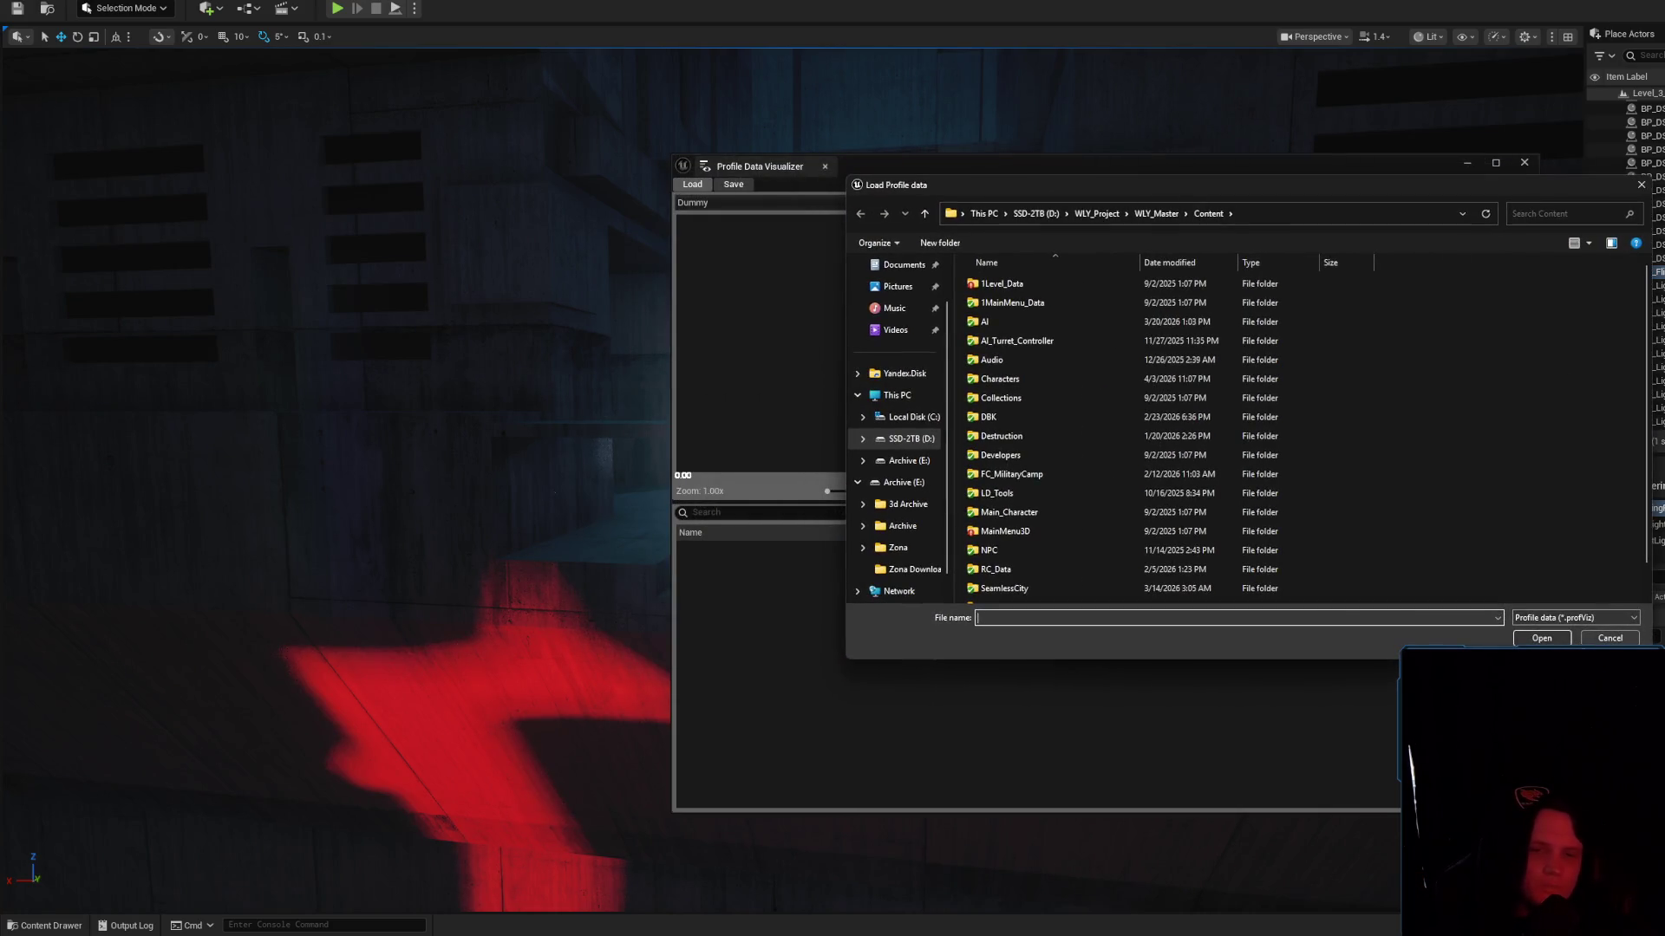
Point the Load dialog at the UnrealTrace\Store\001 trace folder by pasting its path
scroll(1127, 330, "down", 2)
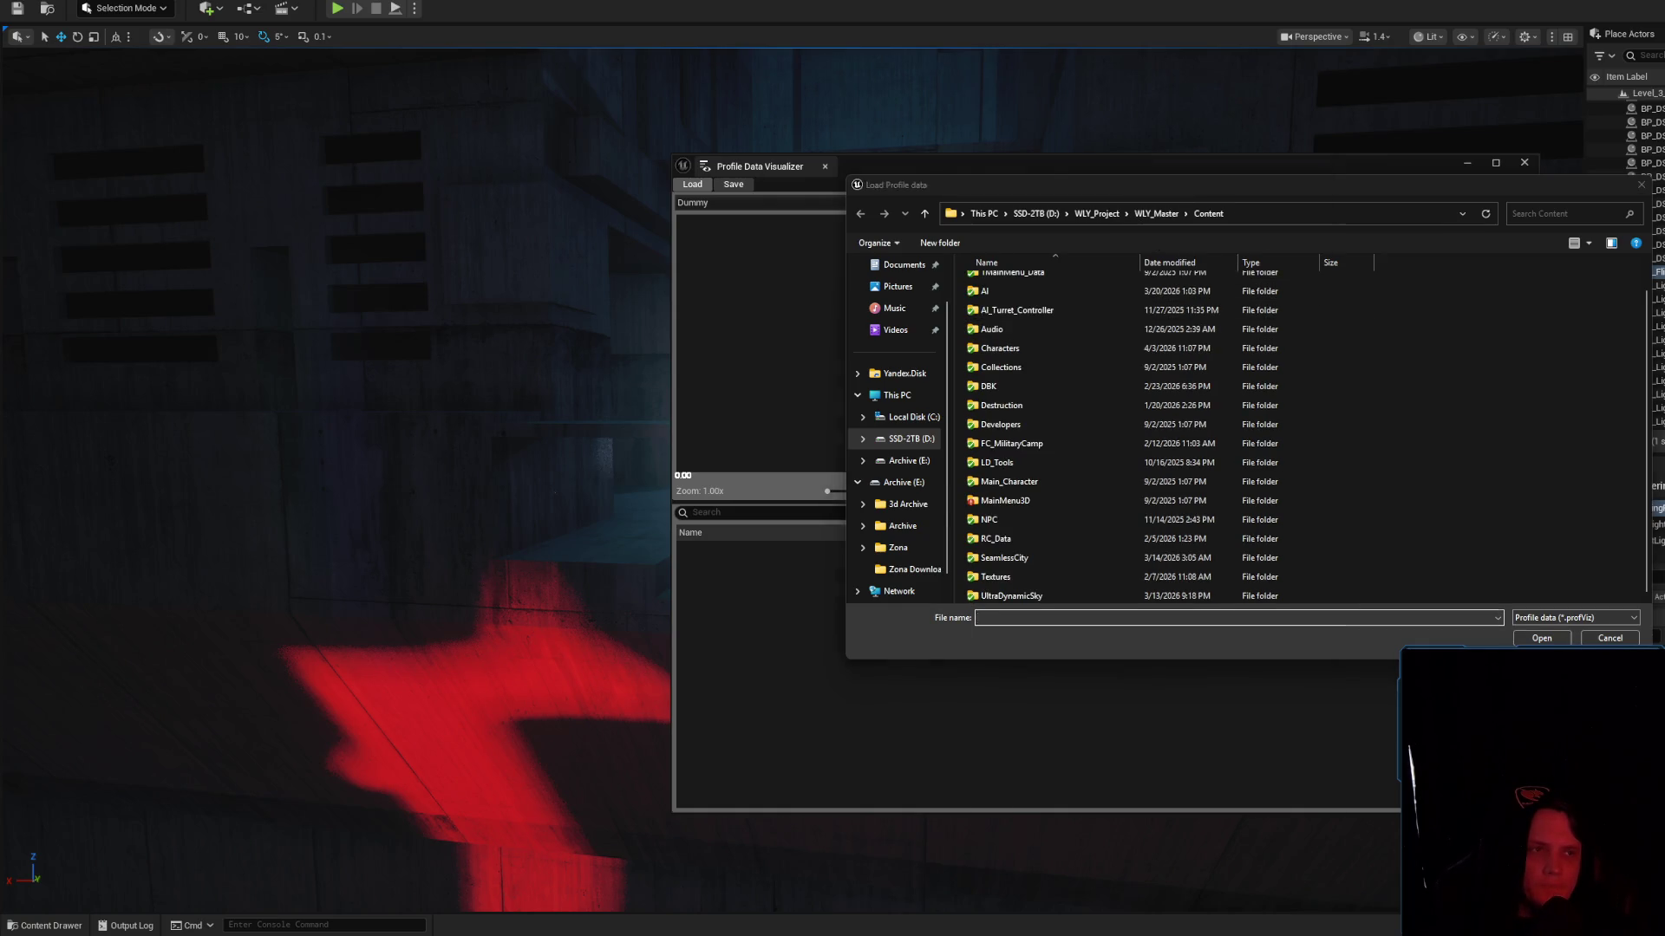
key("alt+Tab")
left_click_drag(1053, 90, 1664, 105)
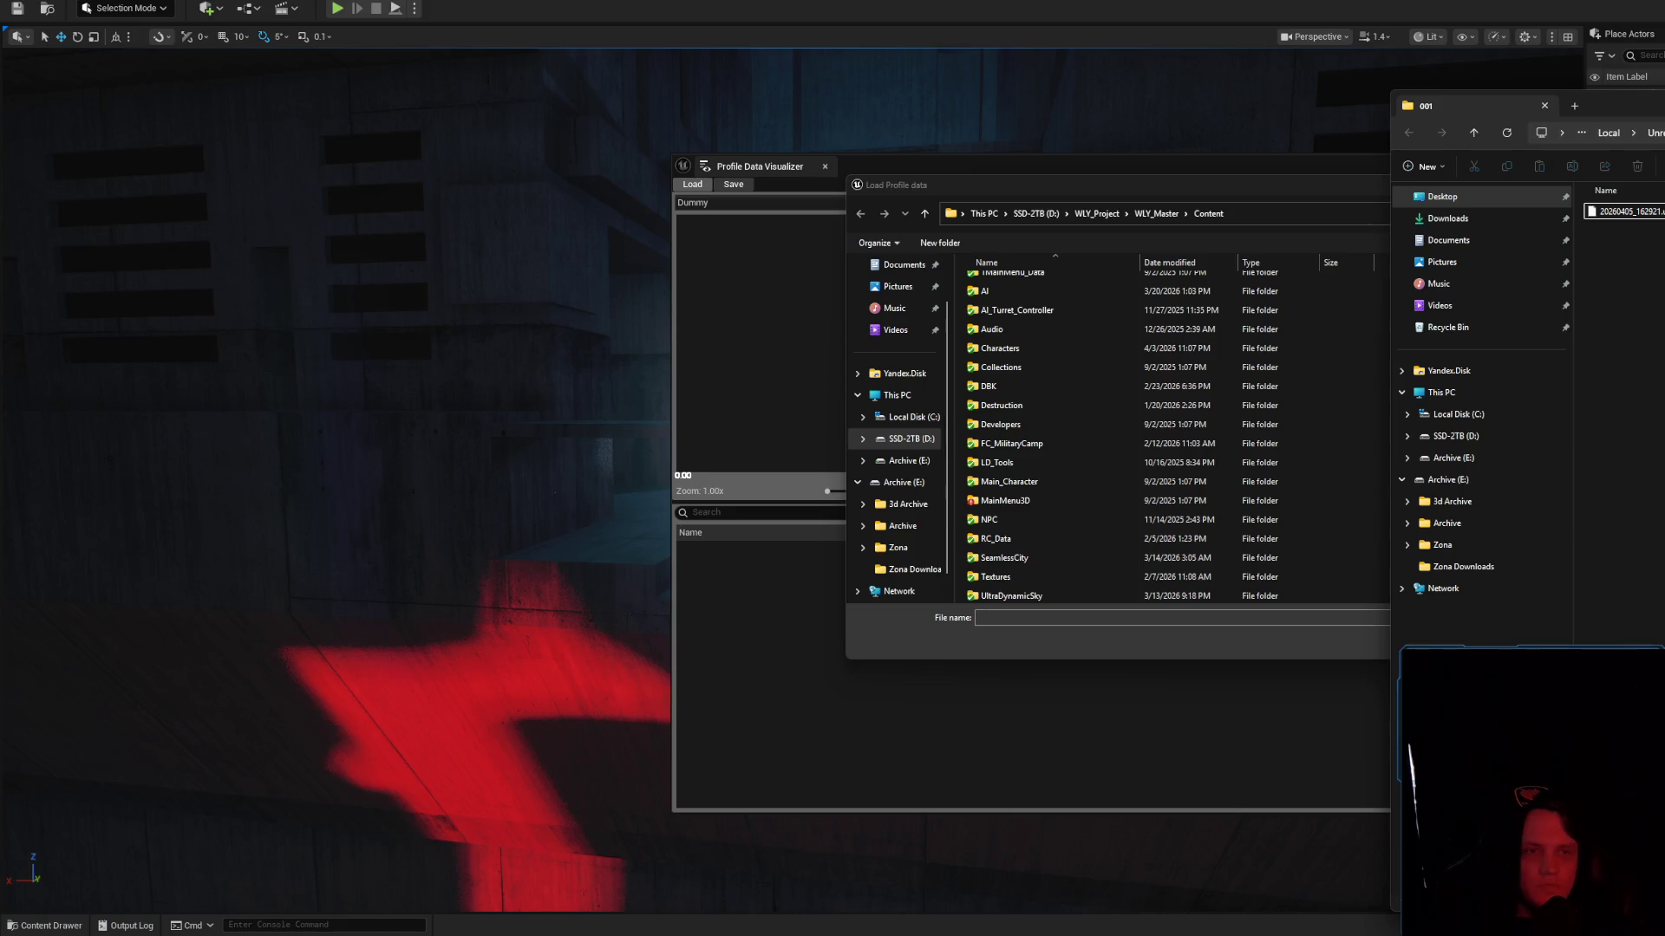
left_click(1108, 213)
type("C:\\Users\\seane\\AppData\\Local\\UnrealEngine\\Common\\UnrealTrace\\Store\\001")
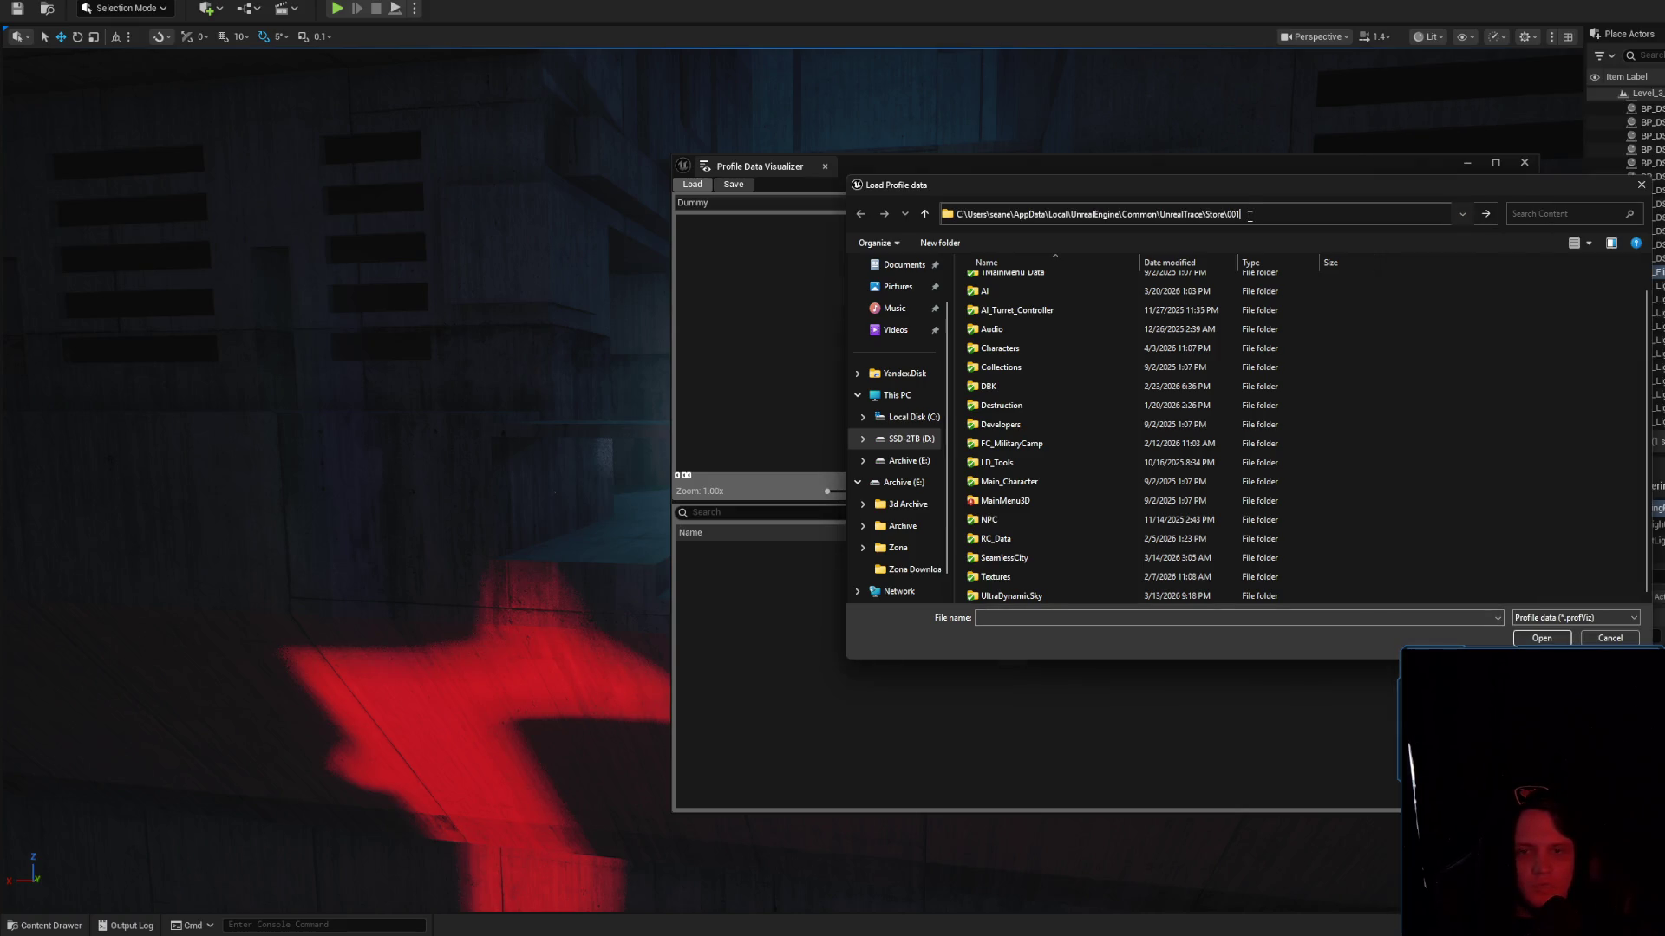
key("Return")
Check the loadable file types, cancel the load, and close the Profile Data Visualizer
left_click(1595, 618)
left_click(1595, 629)
left_click(1610, 638)
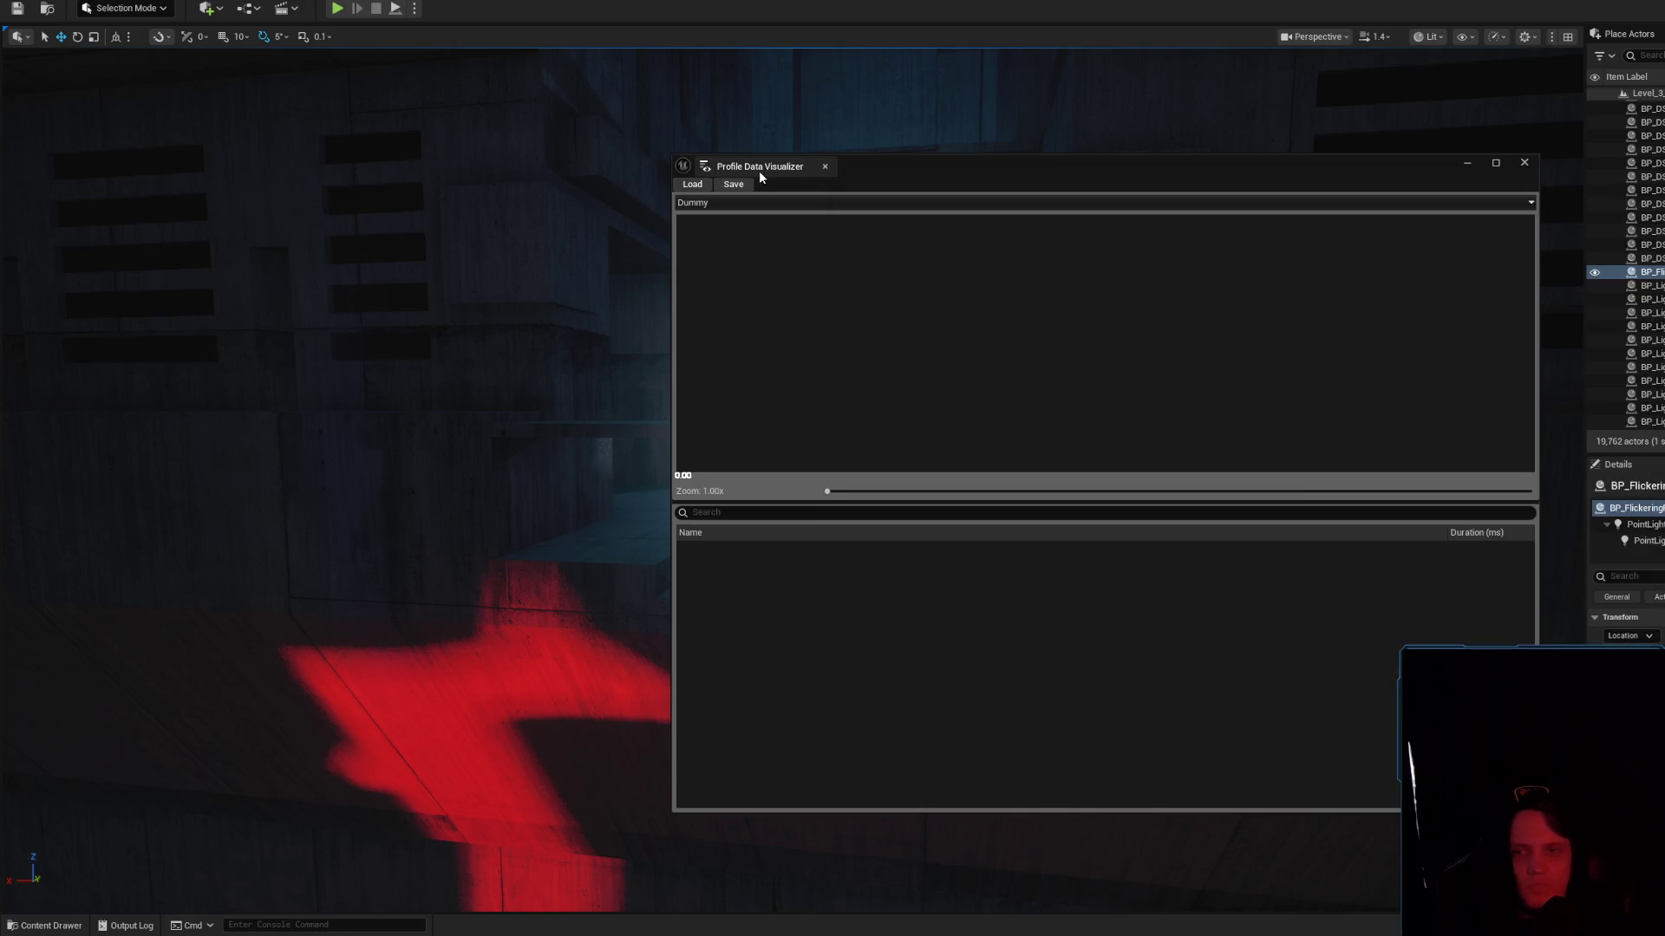
middle_click(756, 167)
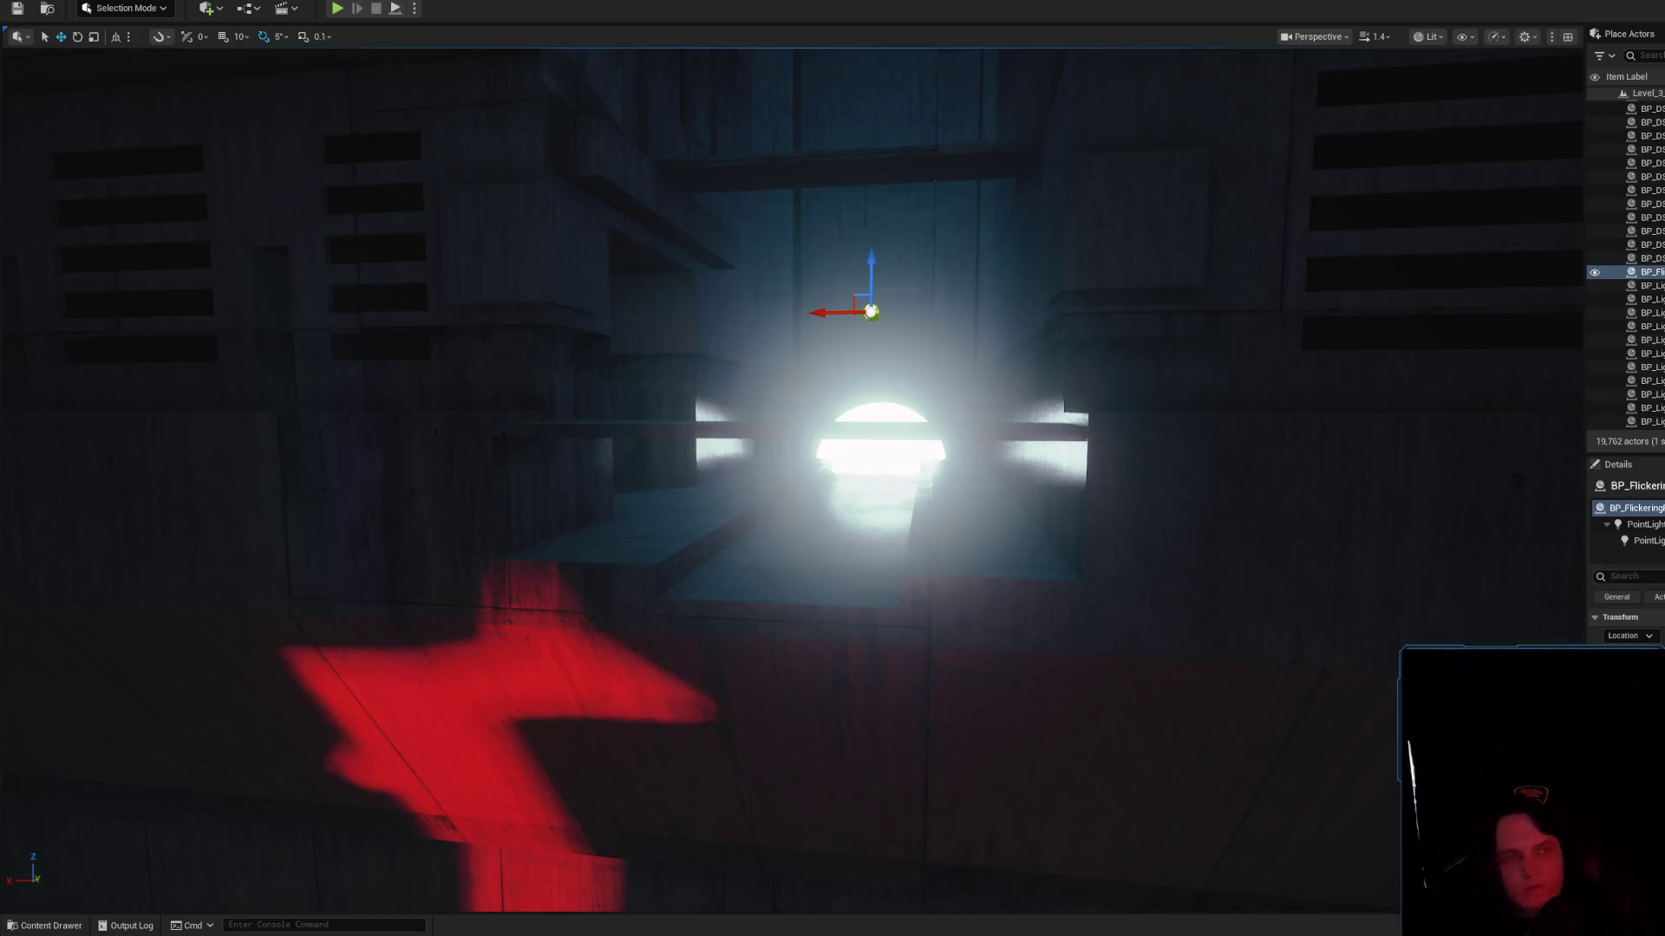
Open the Twitch channel in a new Chrome tab, then return to Unreal and start Simulate
key("alt+Tab")
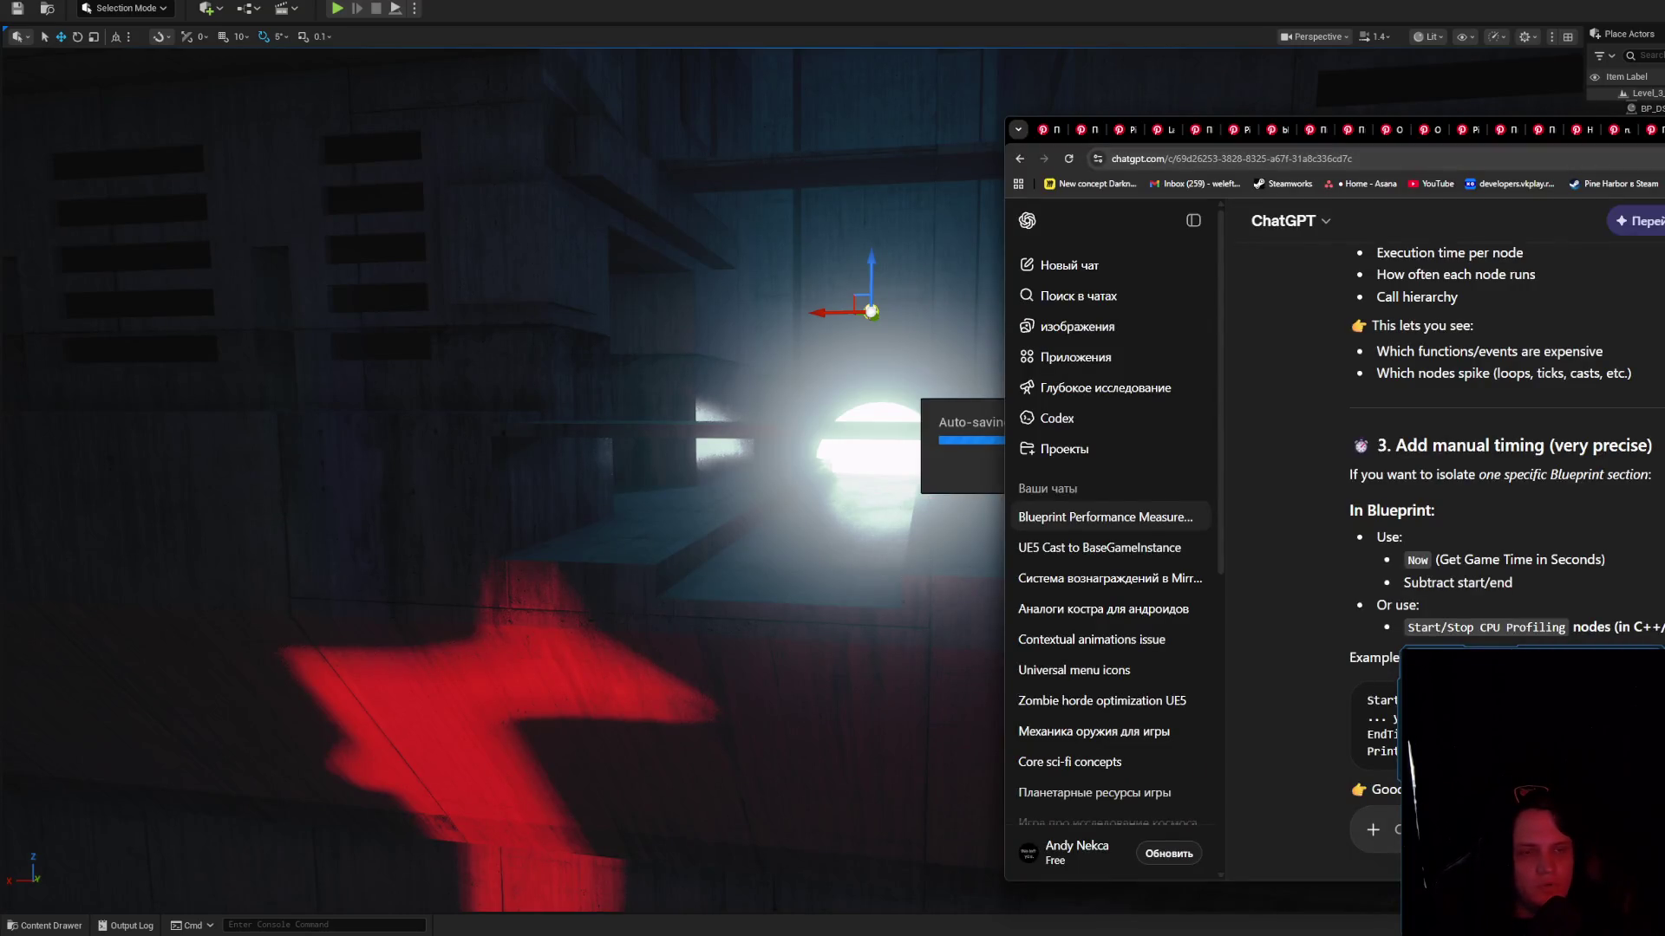
key("ctrl+t")
type("tw")
key("Return")
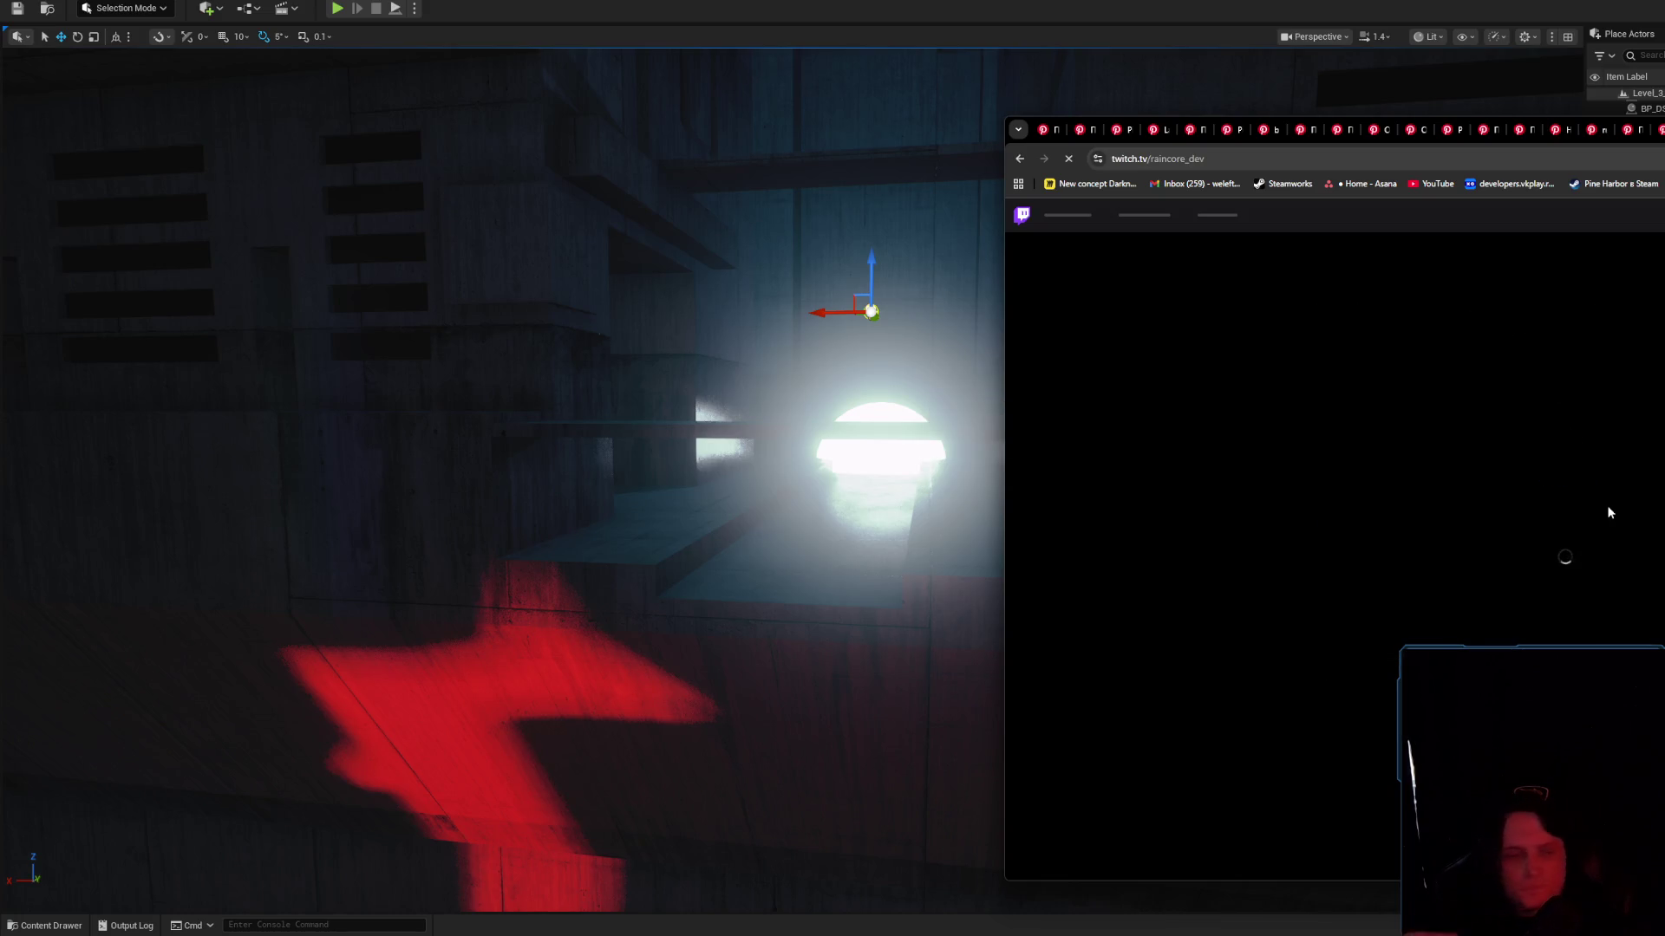
key("alt+Tab")
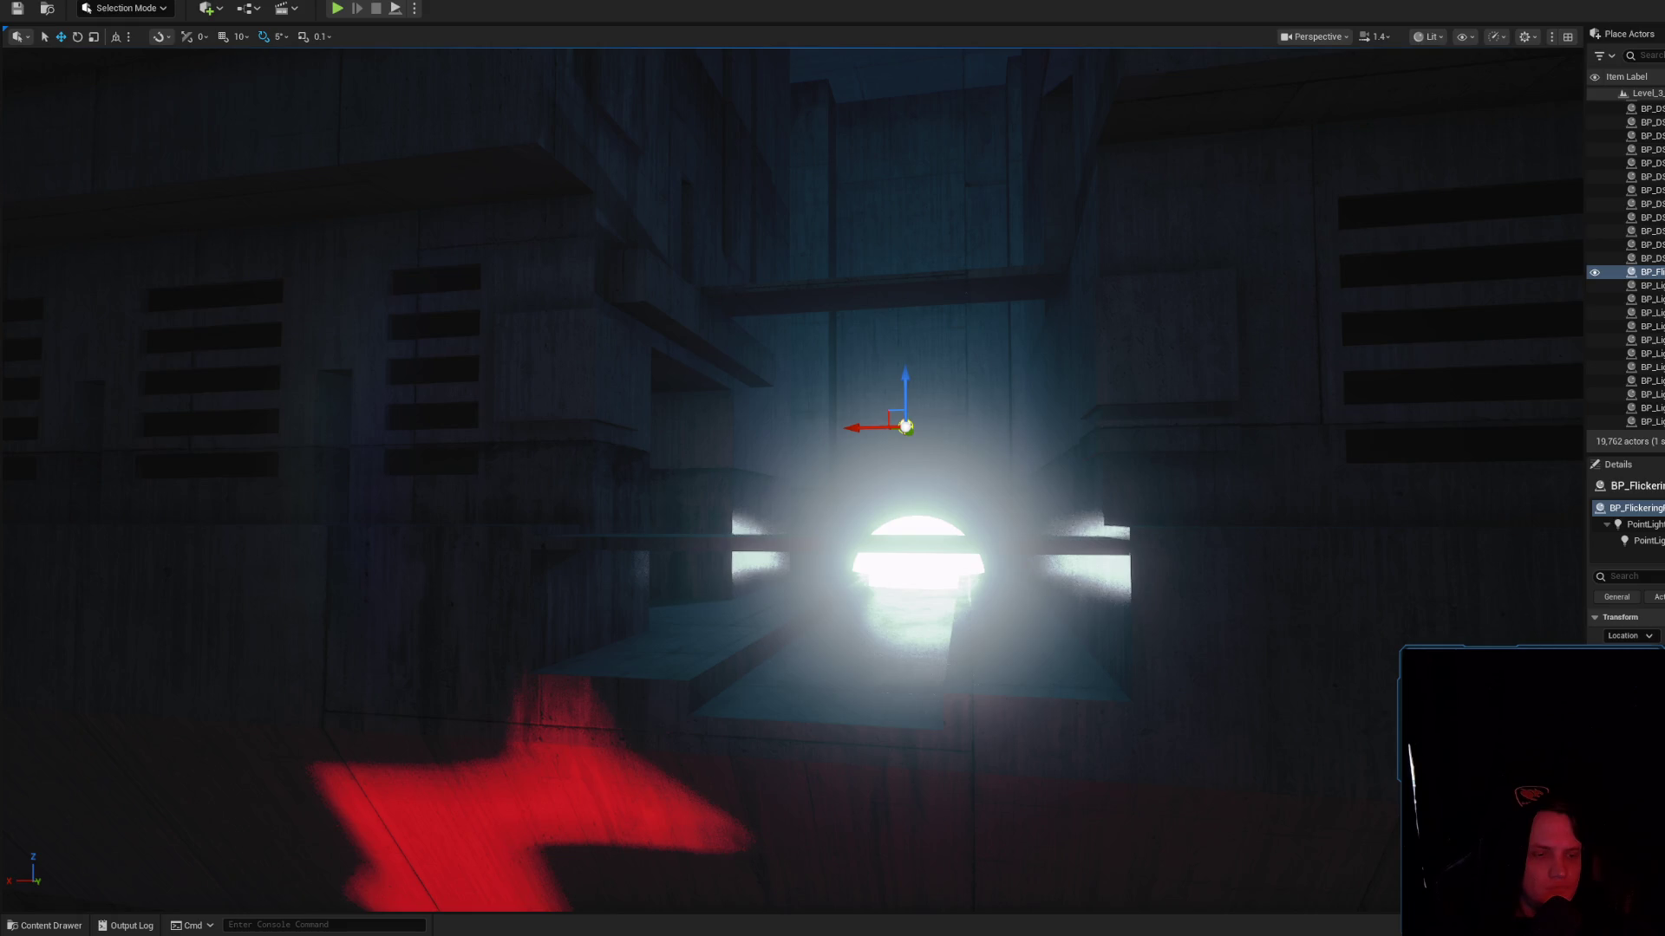
key("alt+s")
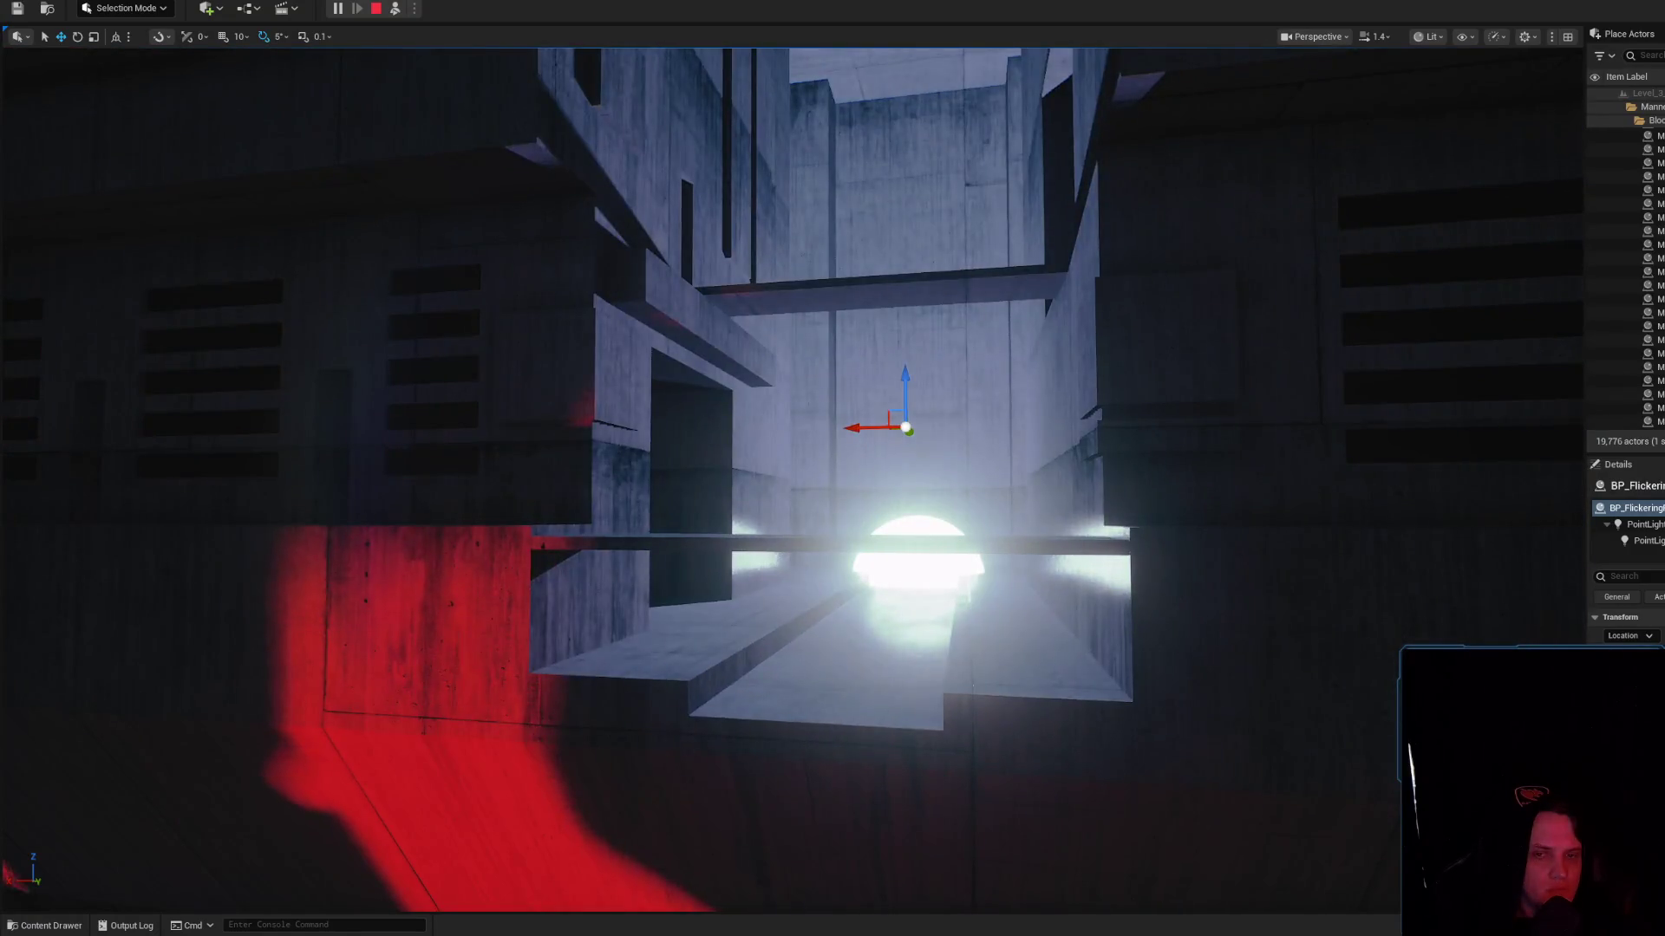
Move the viewport camera forward in the running simulation
scroll(1316, 541, "up", 5)
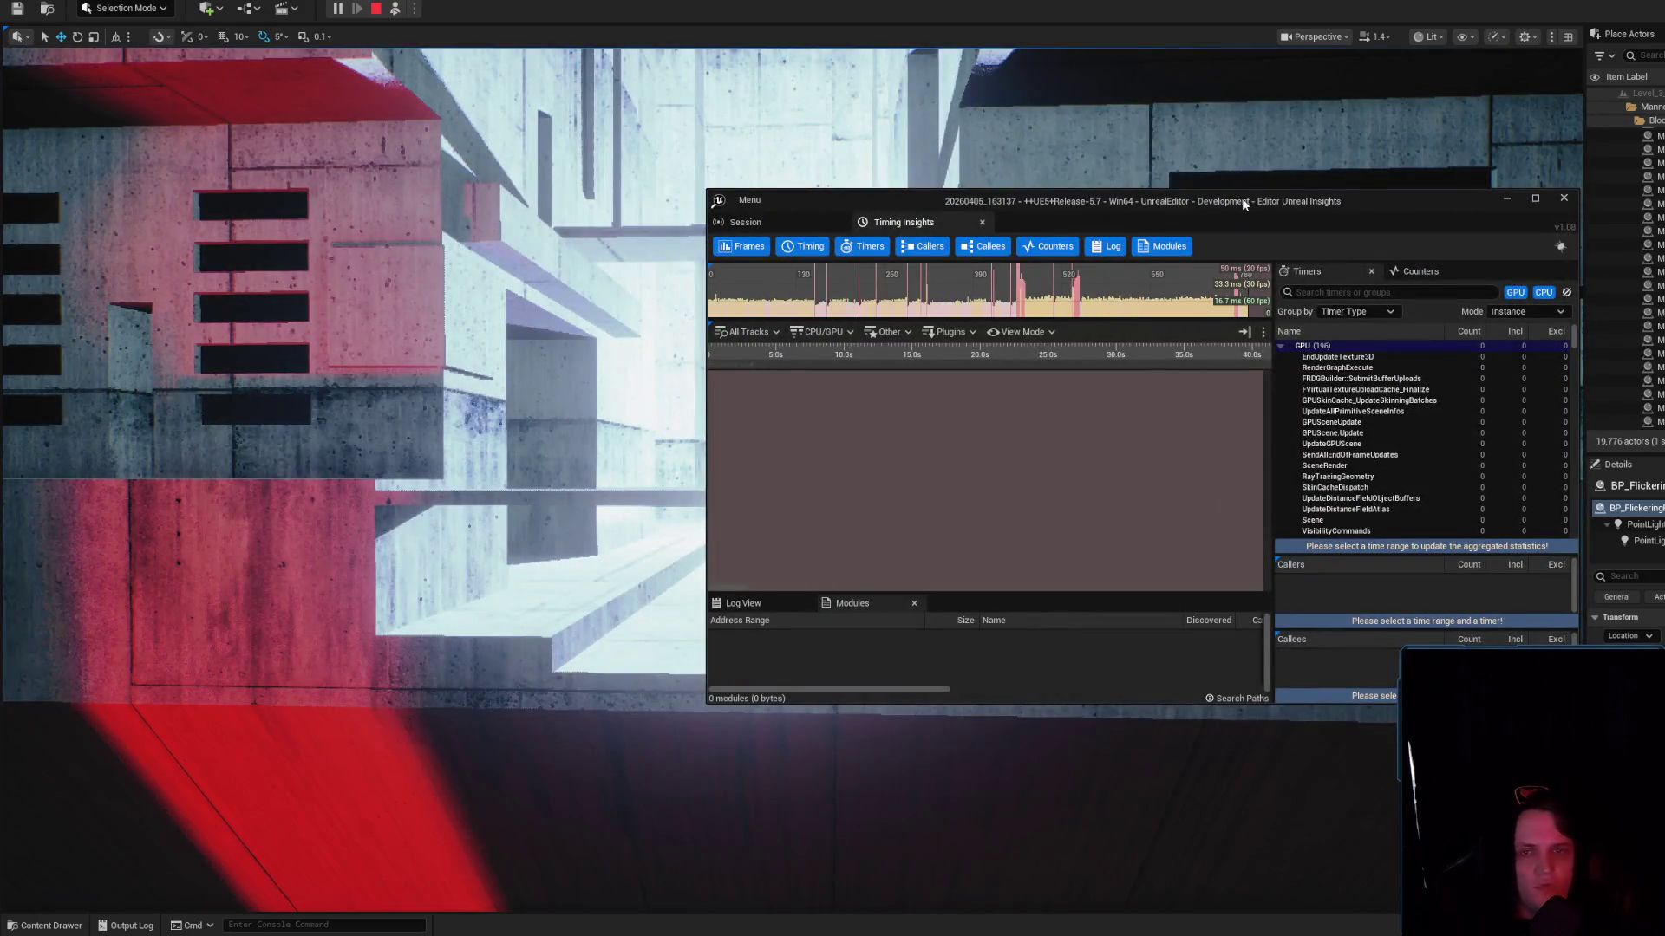
Enlarge the Unreal Insights window and filter its Timers list to 'flicker', selecting BP_LightShaftFlicker
left_click_drag(1242, 198, 987, 240)
mouse_move(1324, 738)
left_mouse_down()
mouse_move(1518, 881)
mouse_move(1641, 928)
left_mouse_up()
mouse_move(1335, 232)
left_mouse_down()
mouse_move(1049, 213)
mouse_move(1105, 220)
left_mouse_up()
left_click(1114, 315)
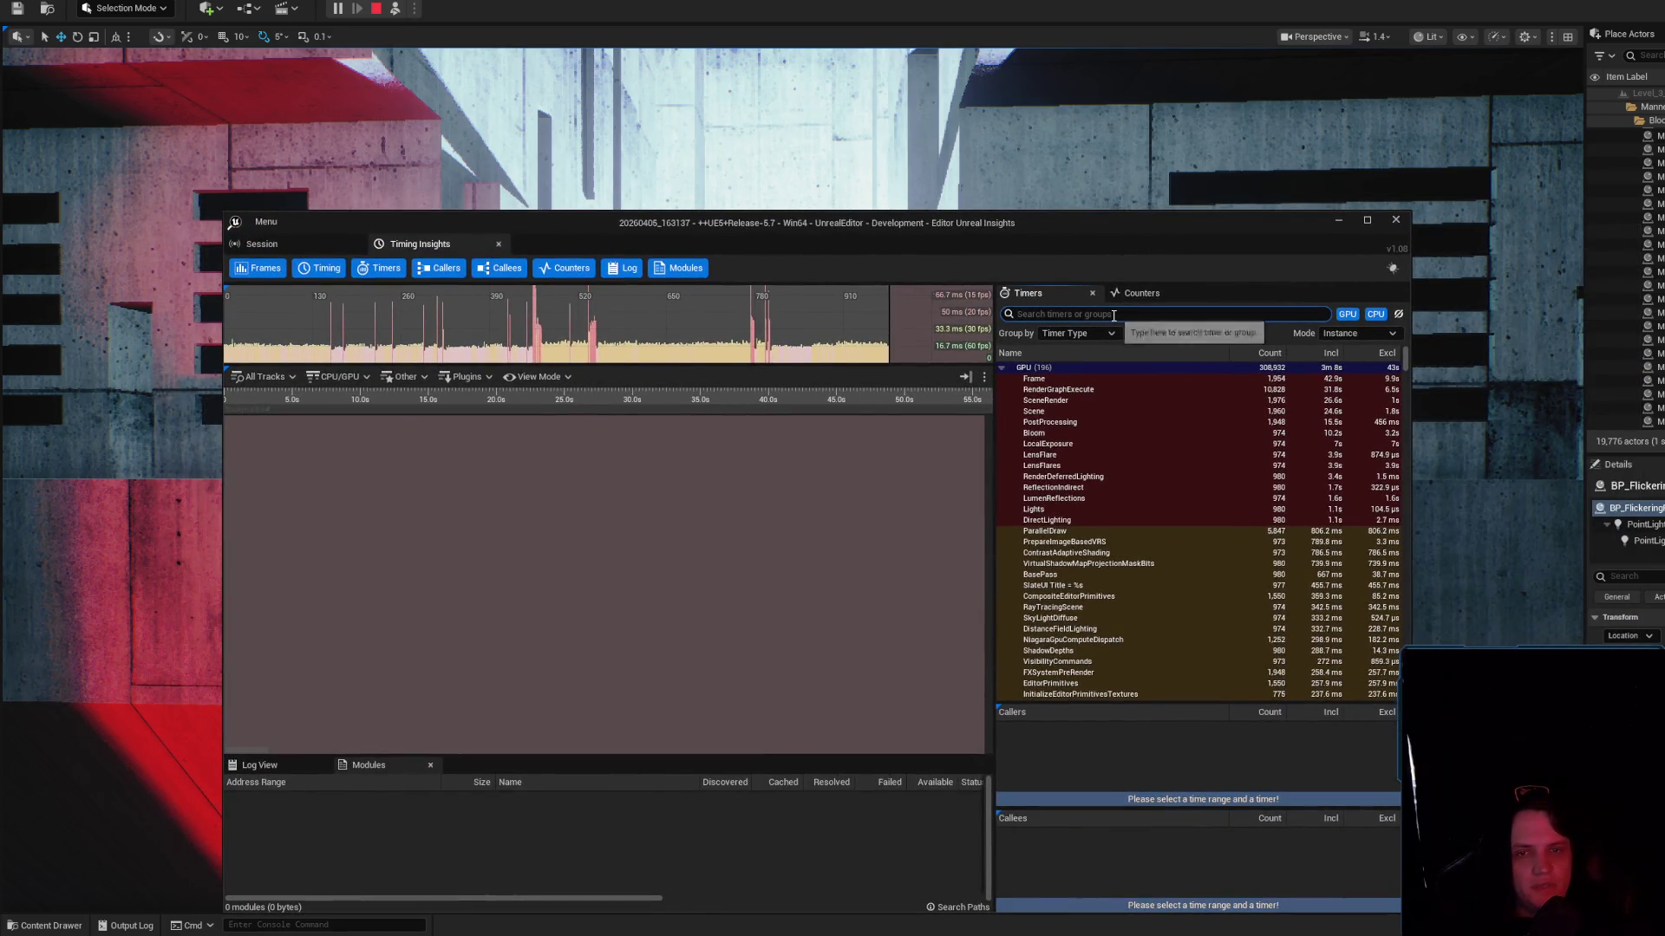
type("flic")
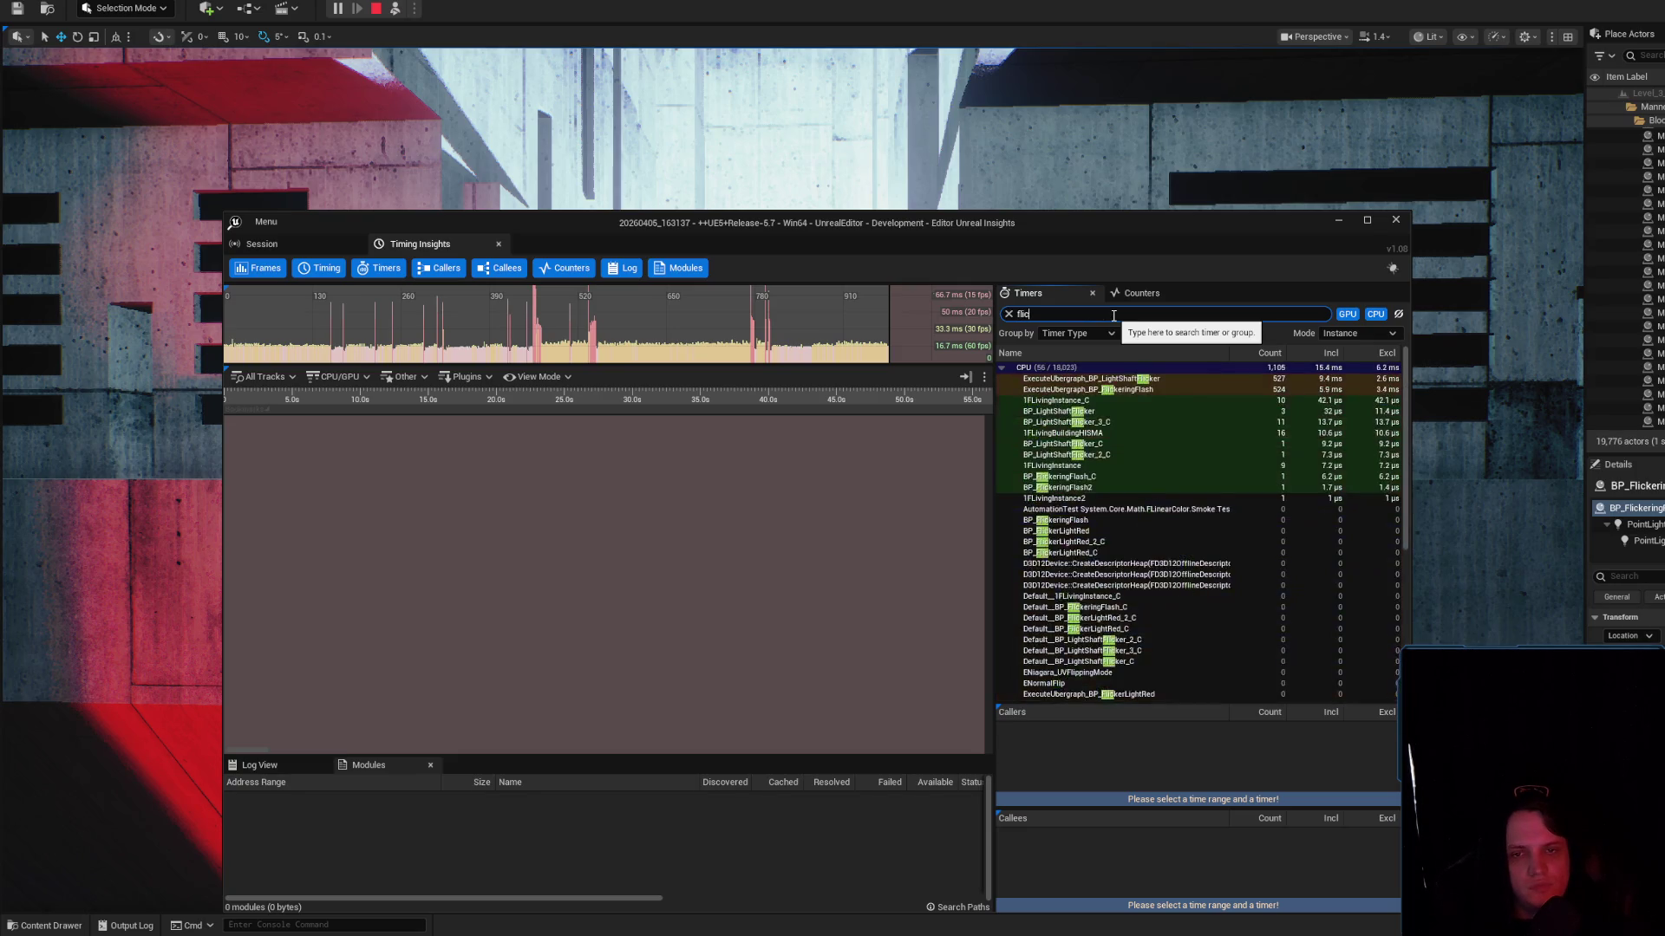
type("ker")
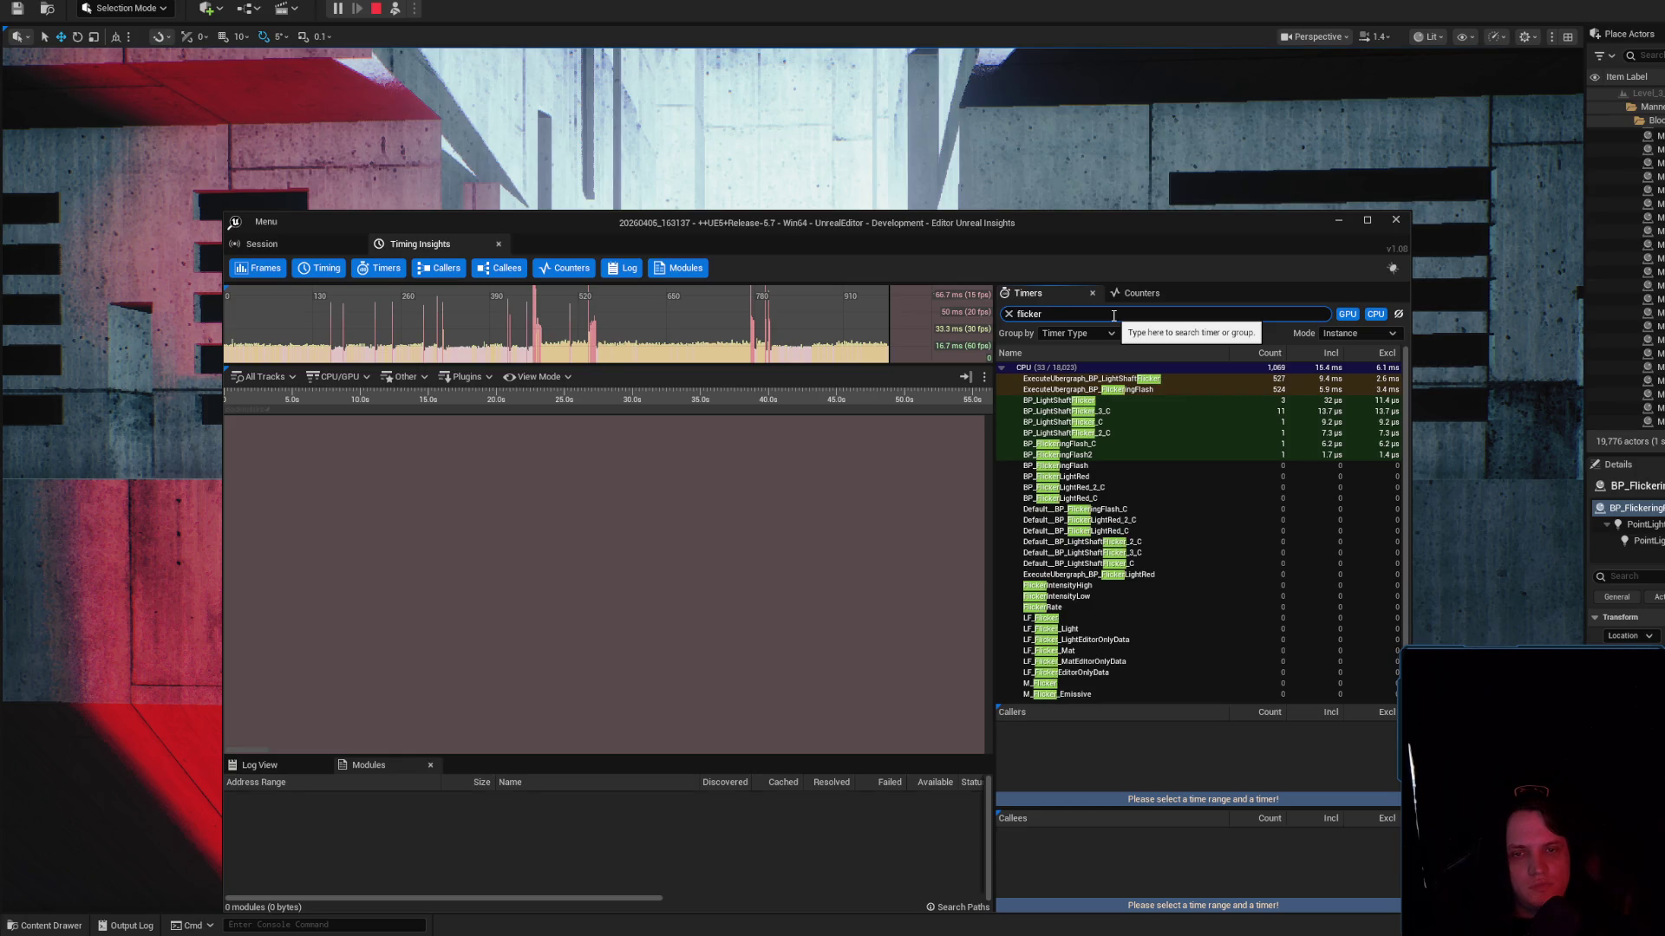
left_click(1107, 404)
Select the ExecuteUbergraph_BP_LightShaftFlicker timer, then filter the Outliner to 'Light'
left_click(1155, 110)
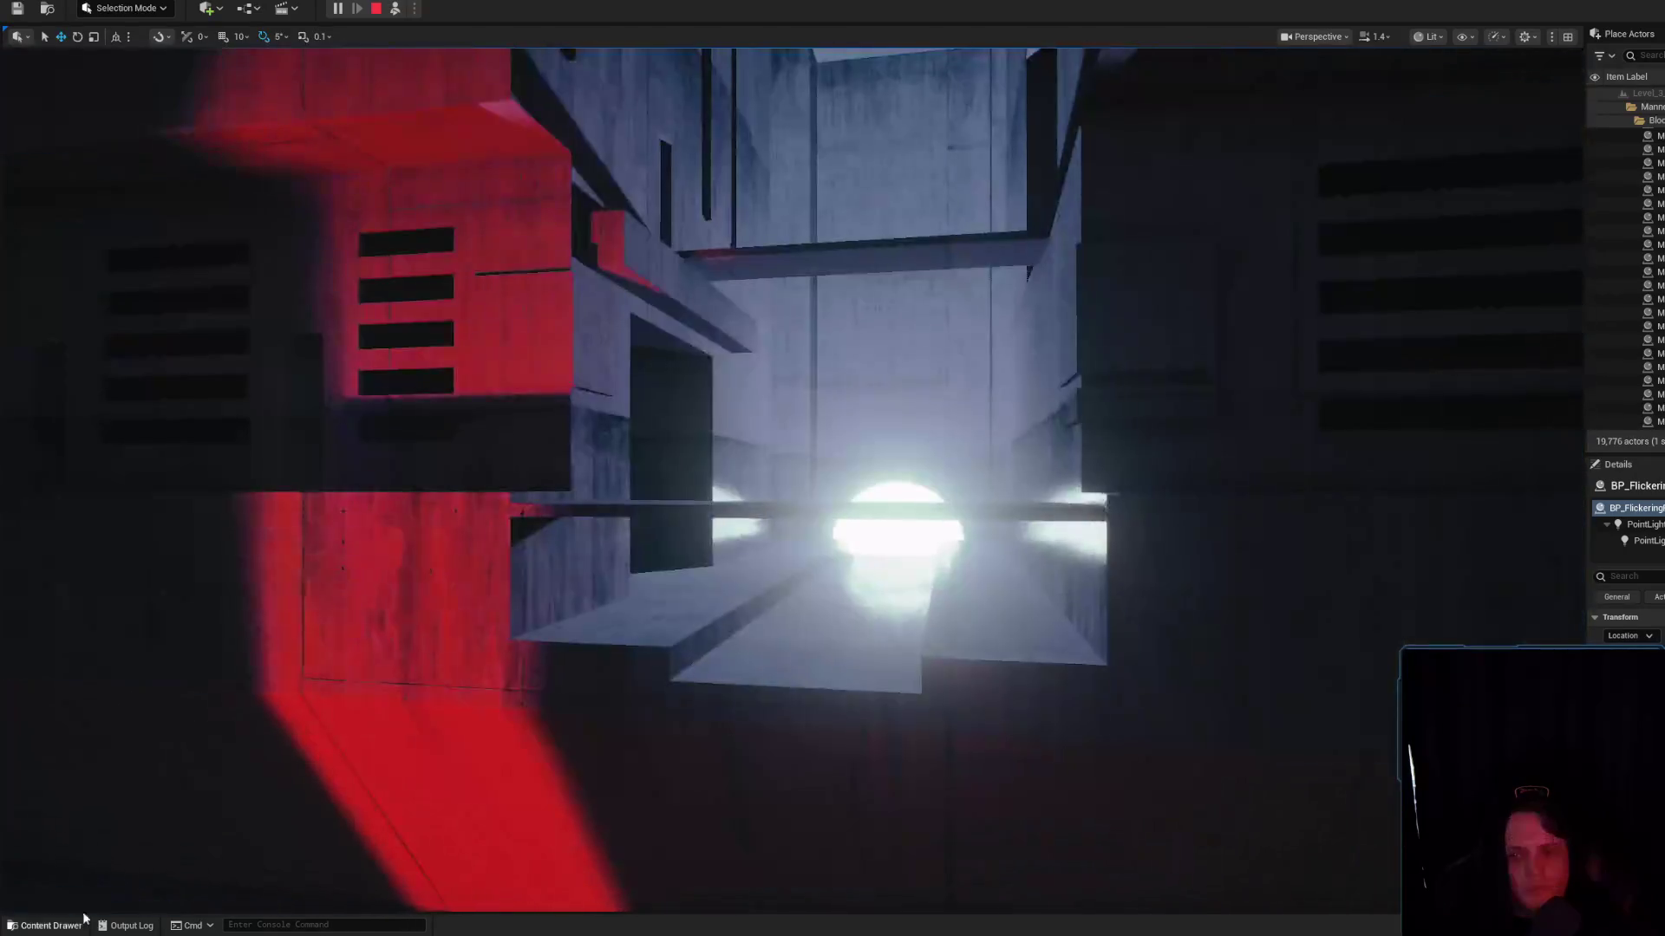
key("alt+Tab")
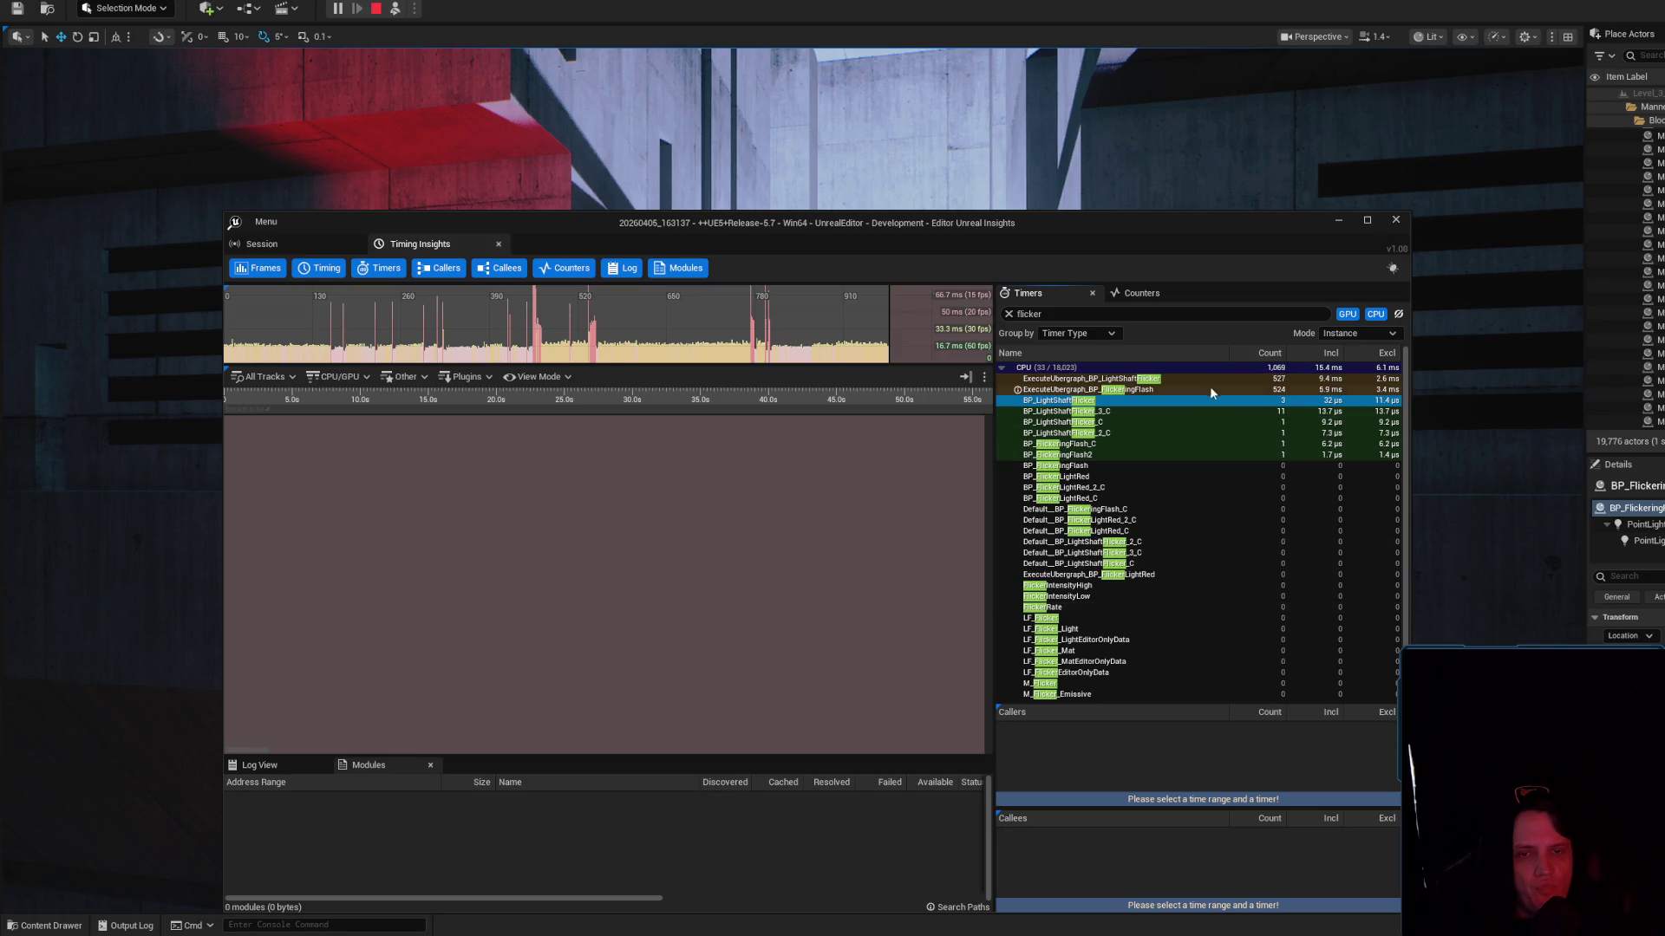
left_click(1120, 381)
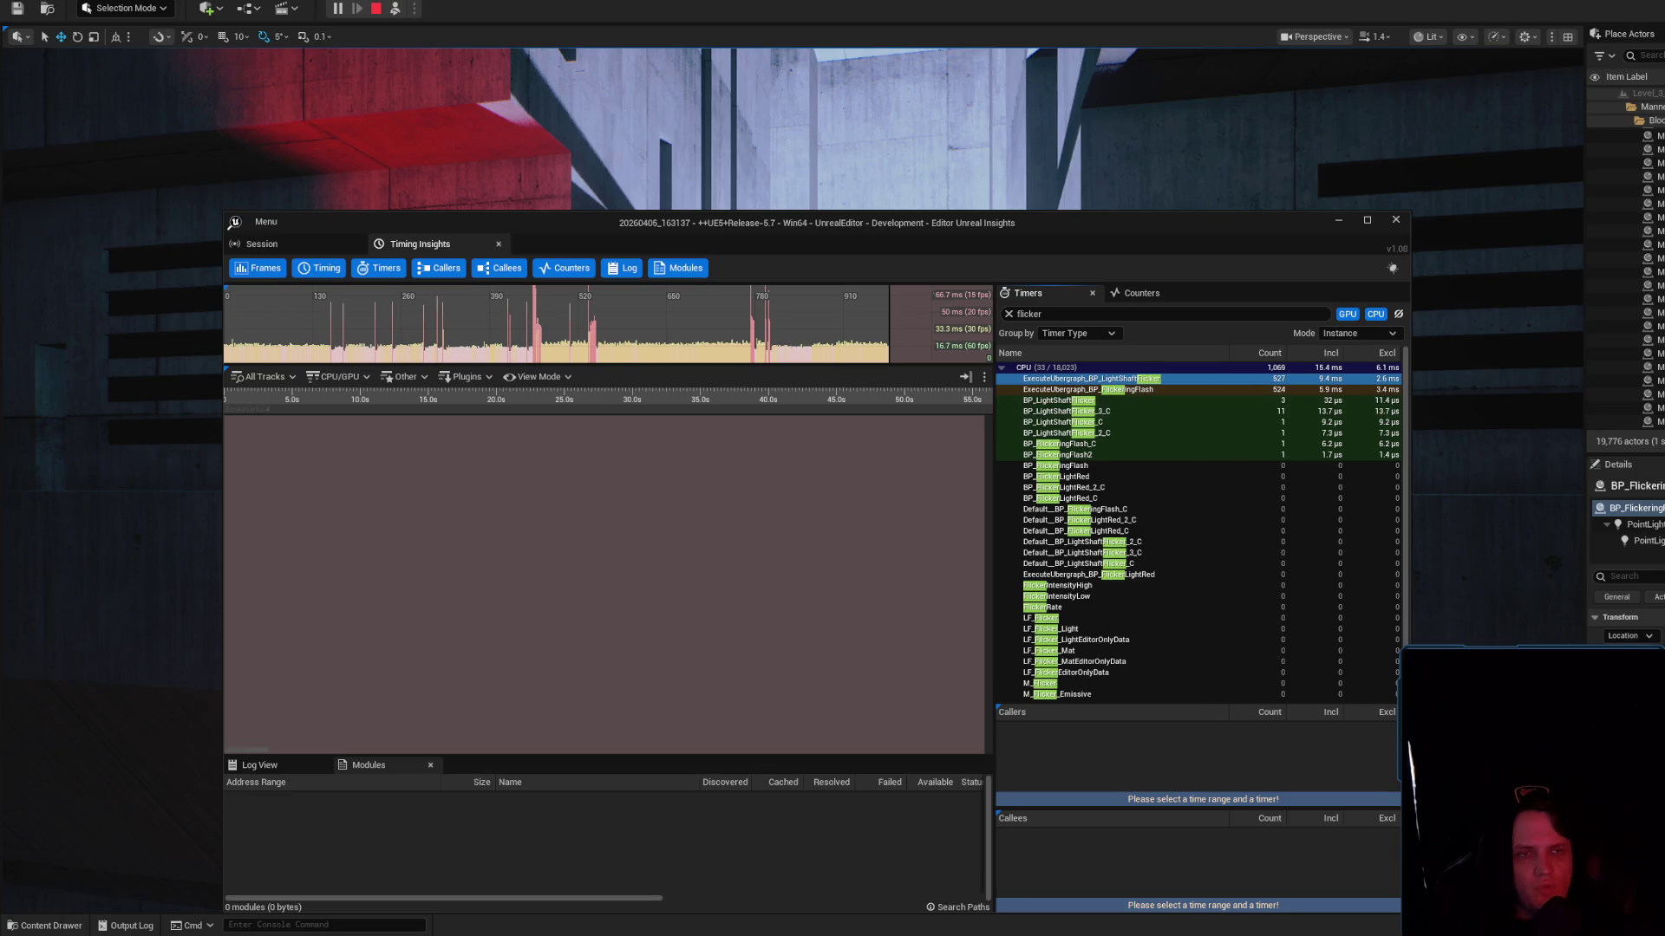
key("alt+Tab")
type("Light")
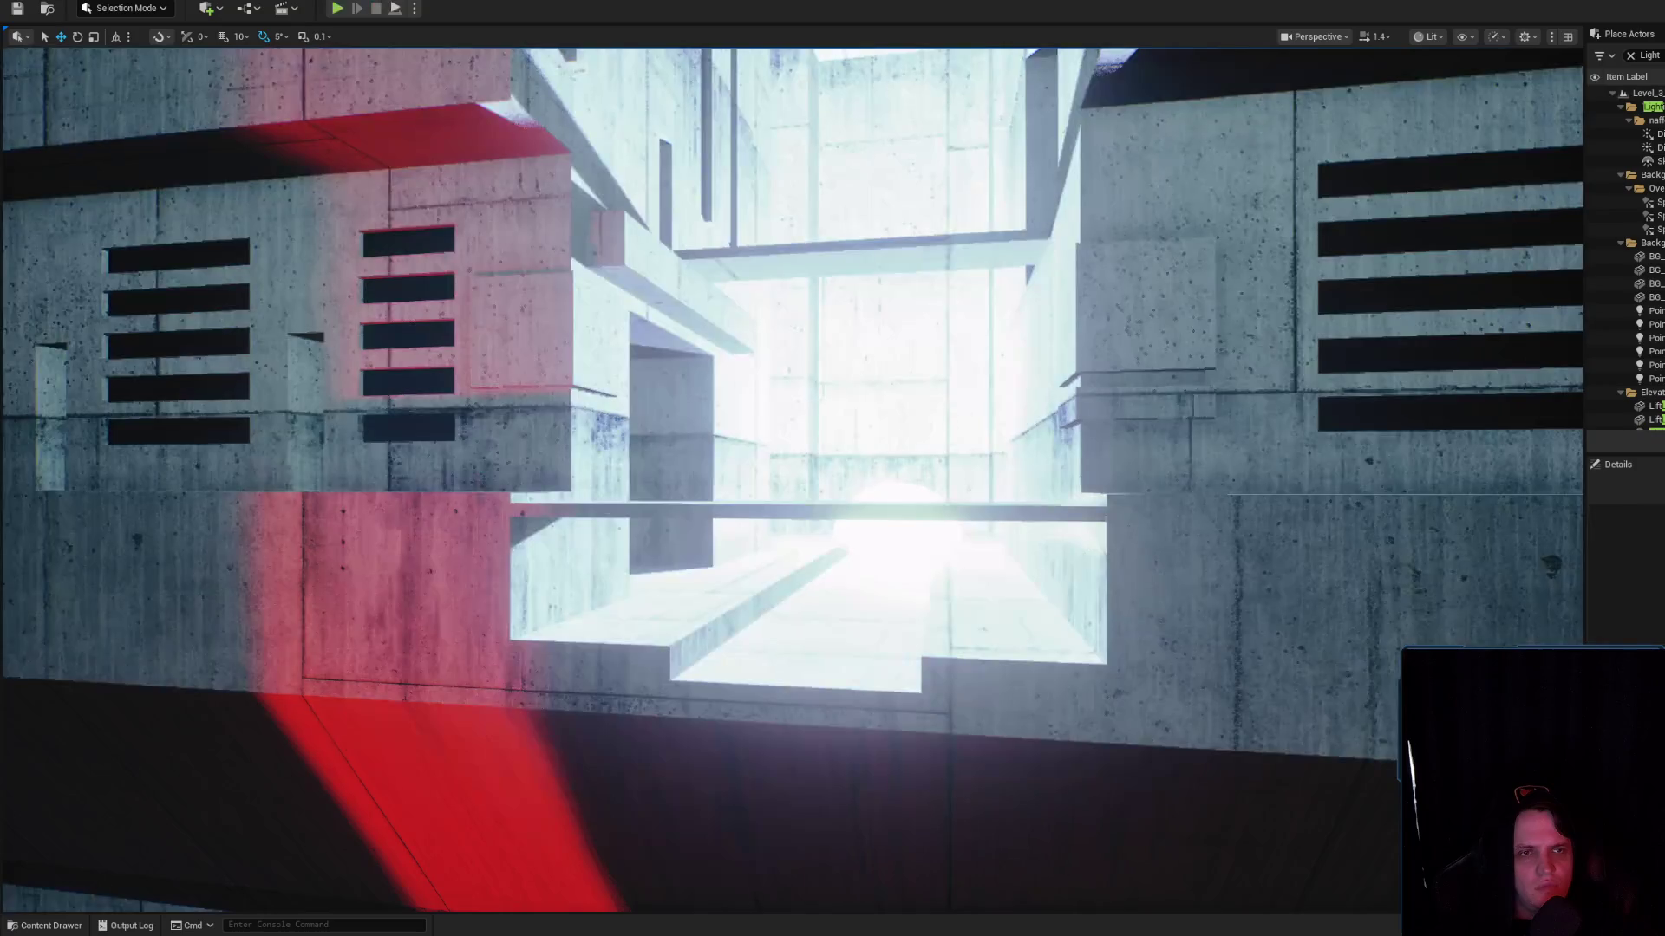
Stop the simulation and frame the BP_LightShaft actors, focusing on the red second light
key("Escape")
left_click(1645, 106)
key("f")
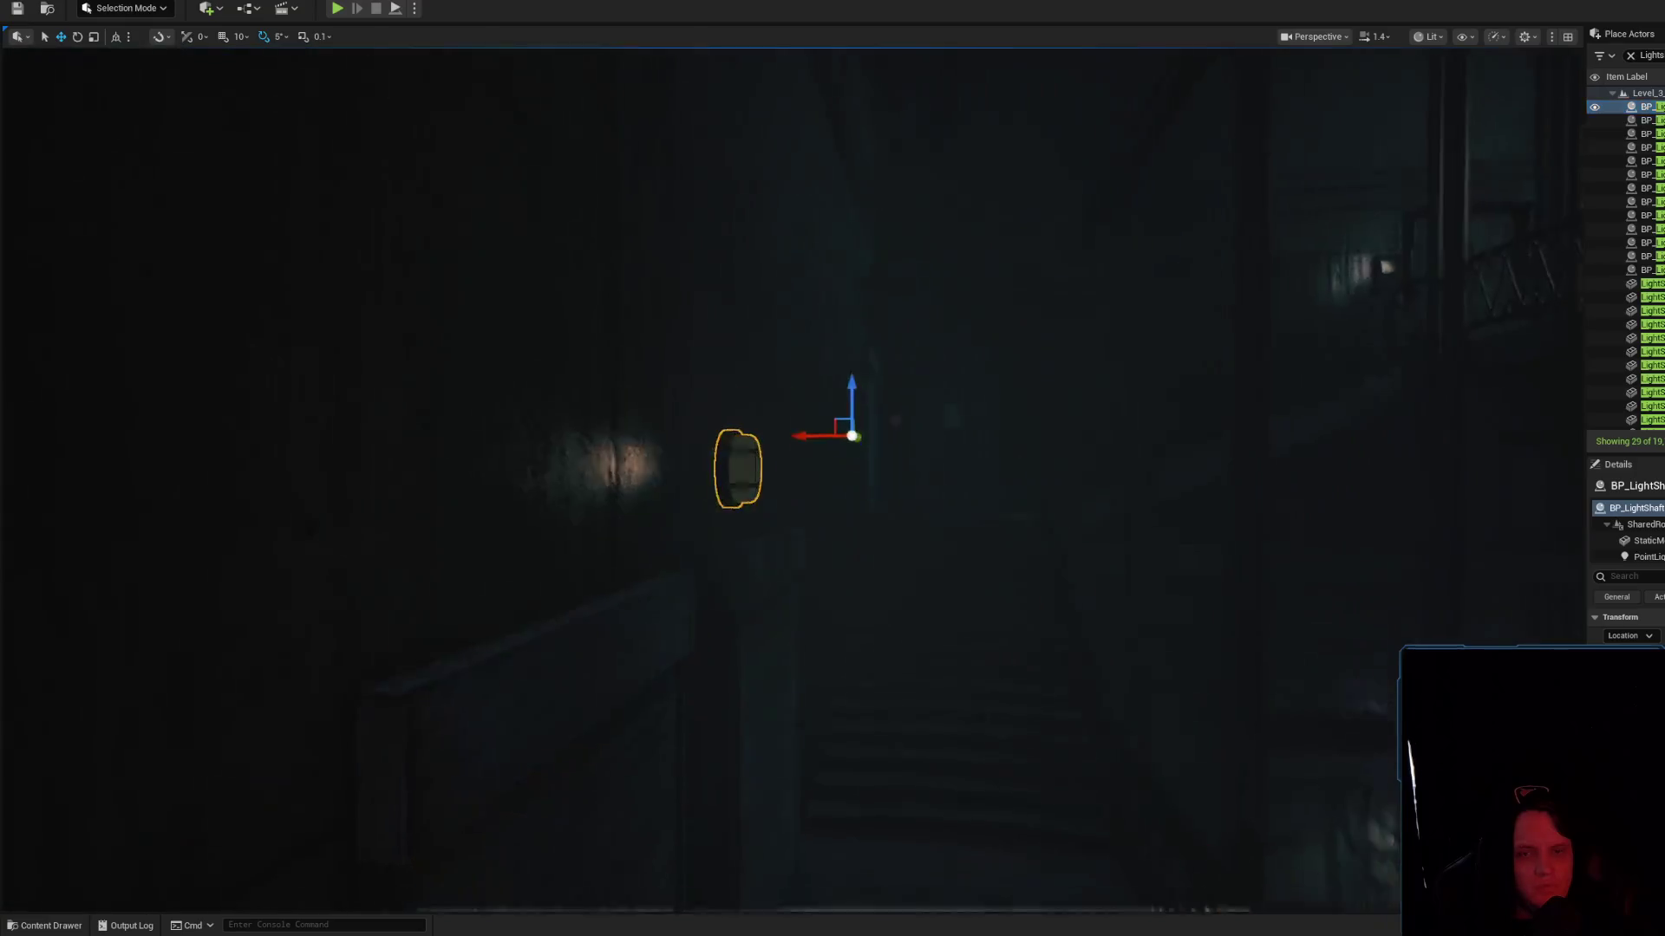
key("g")
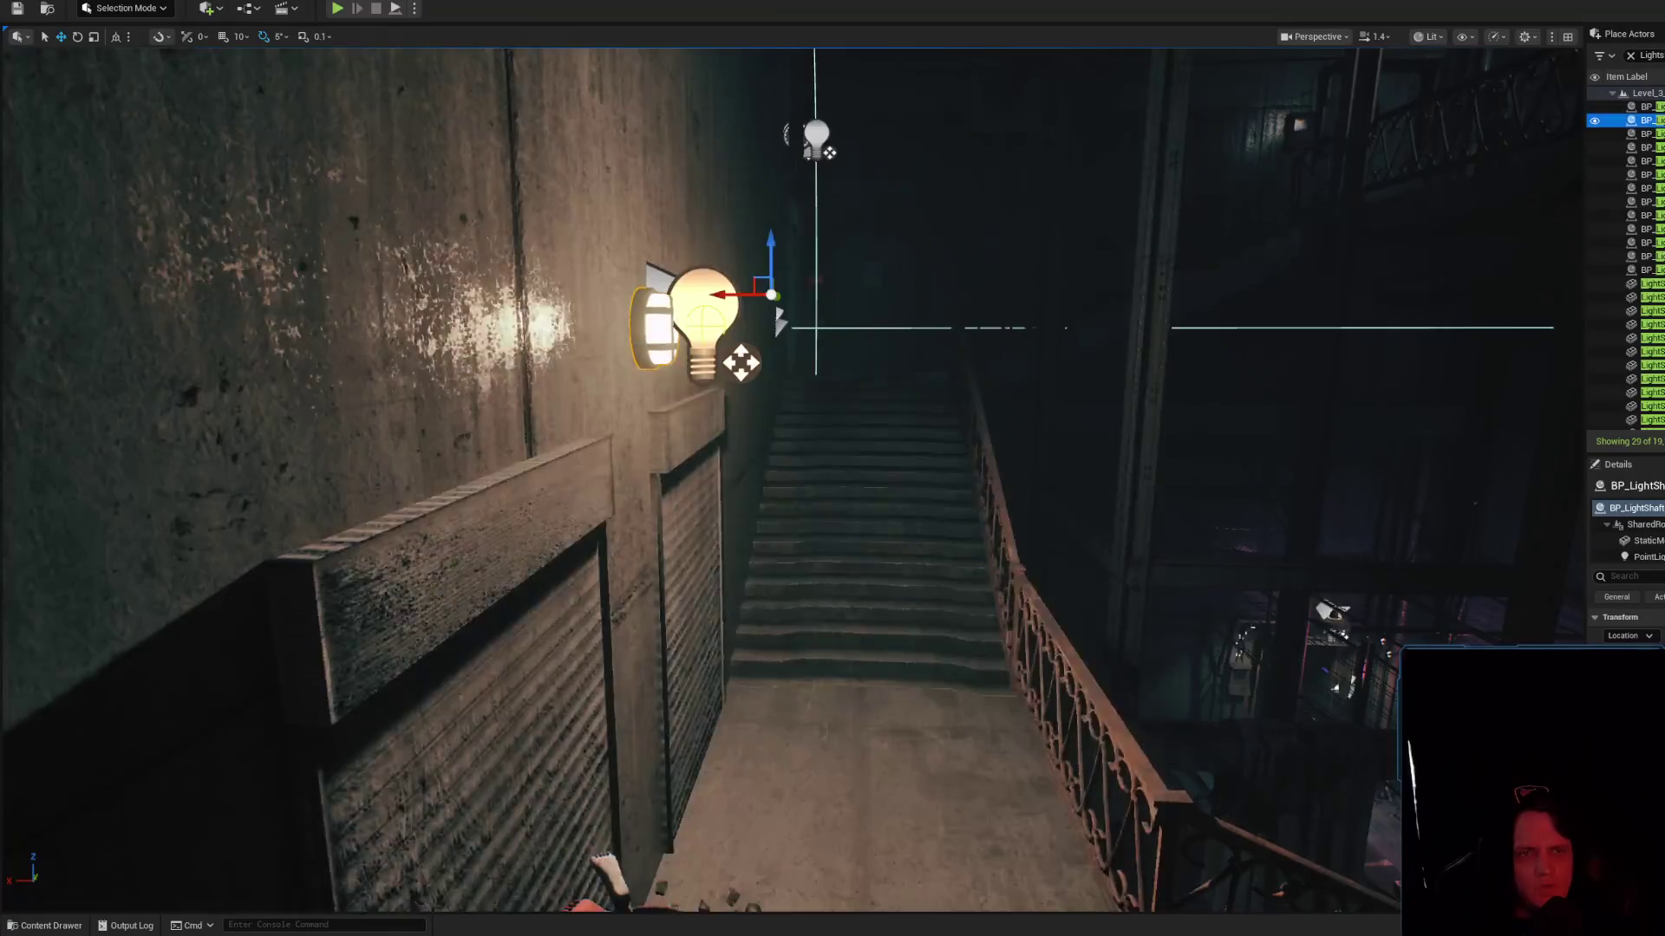
double_click(1645, 119)
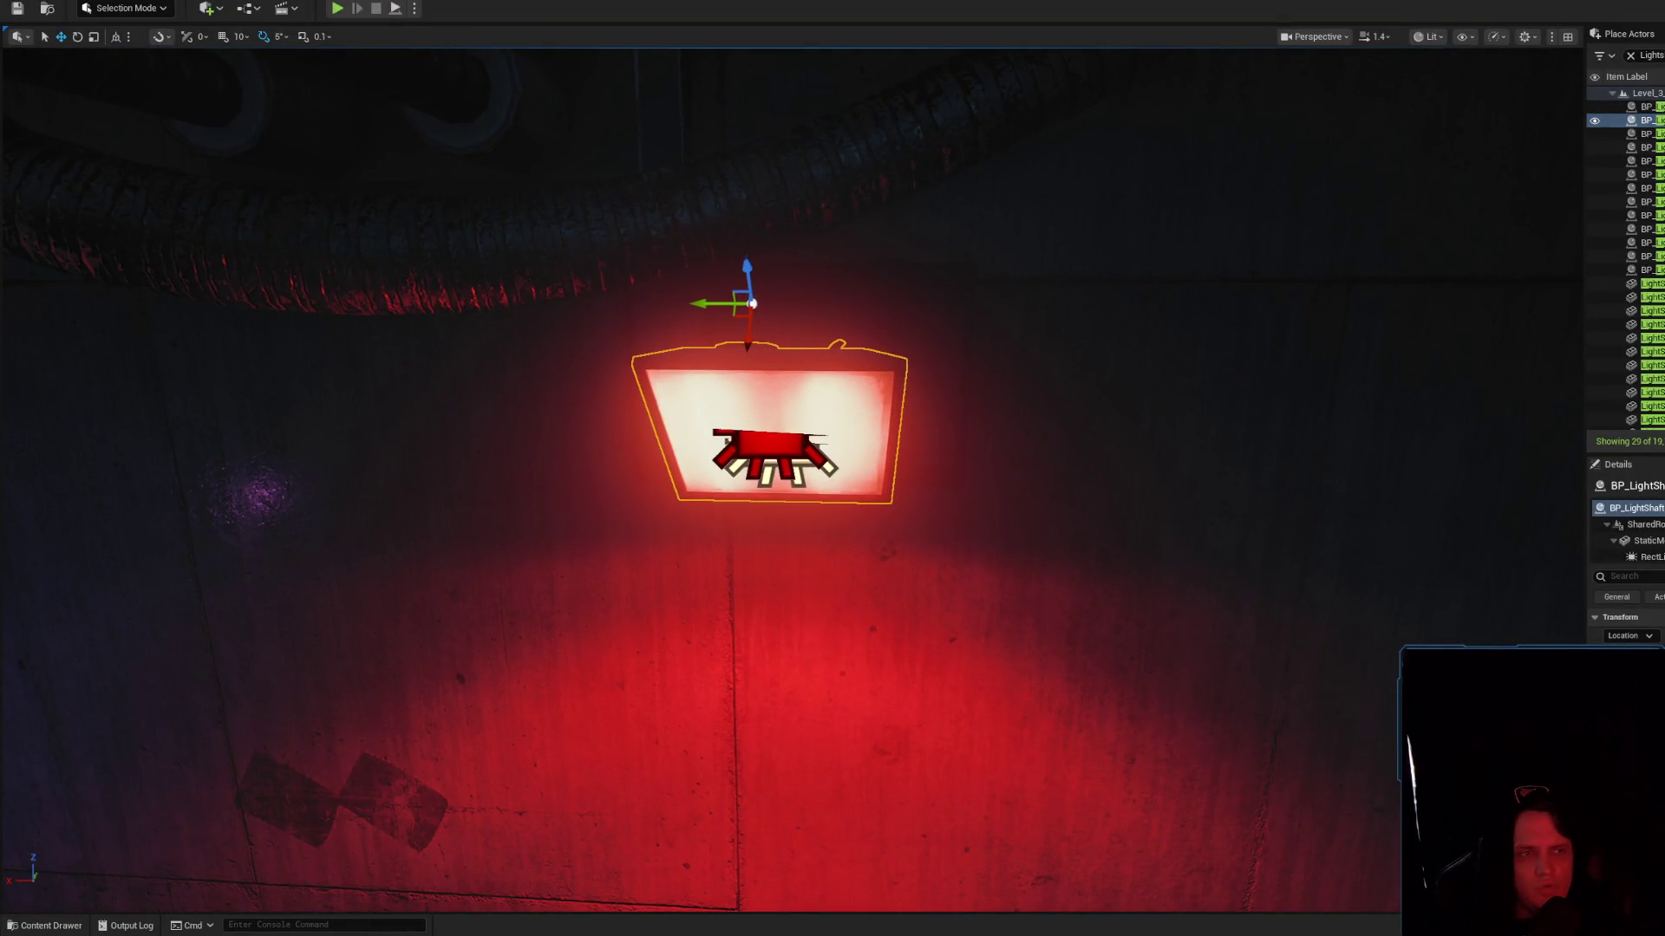
Compare the FlickeringFlash and LightShaftFlicker timers, minimize Insights, and open BP_LightShaftFlicker_2's blueprint
key("alt+Tab")
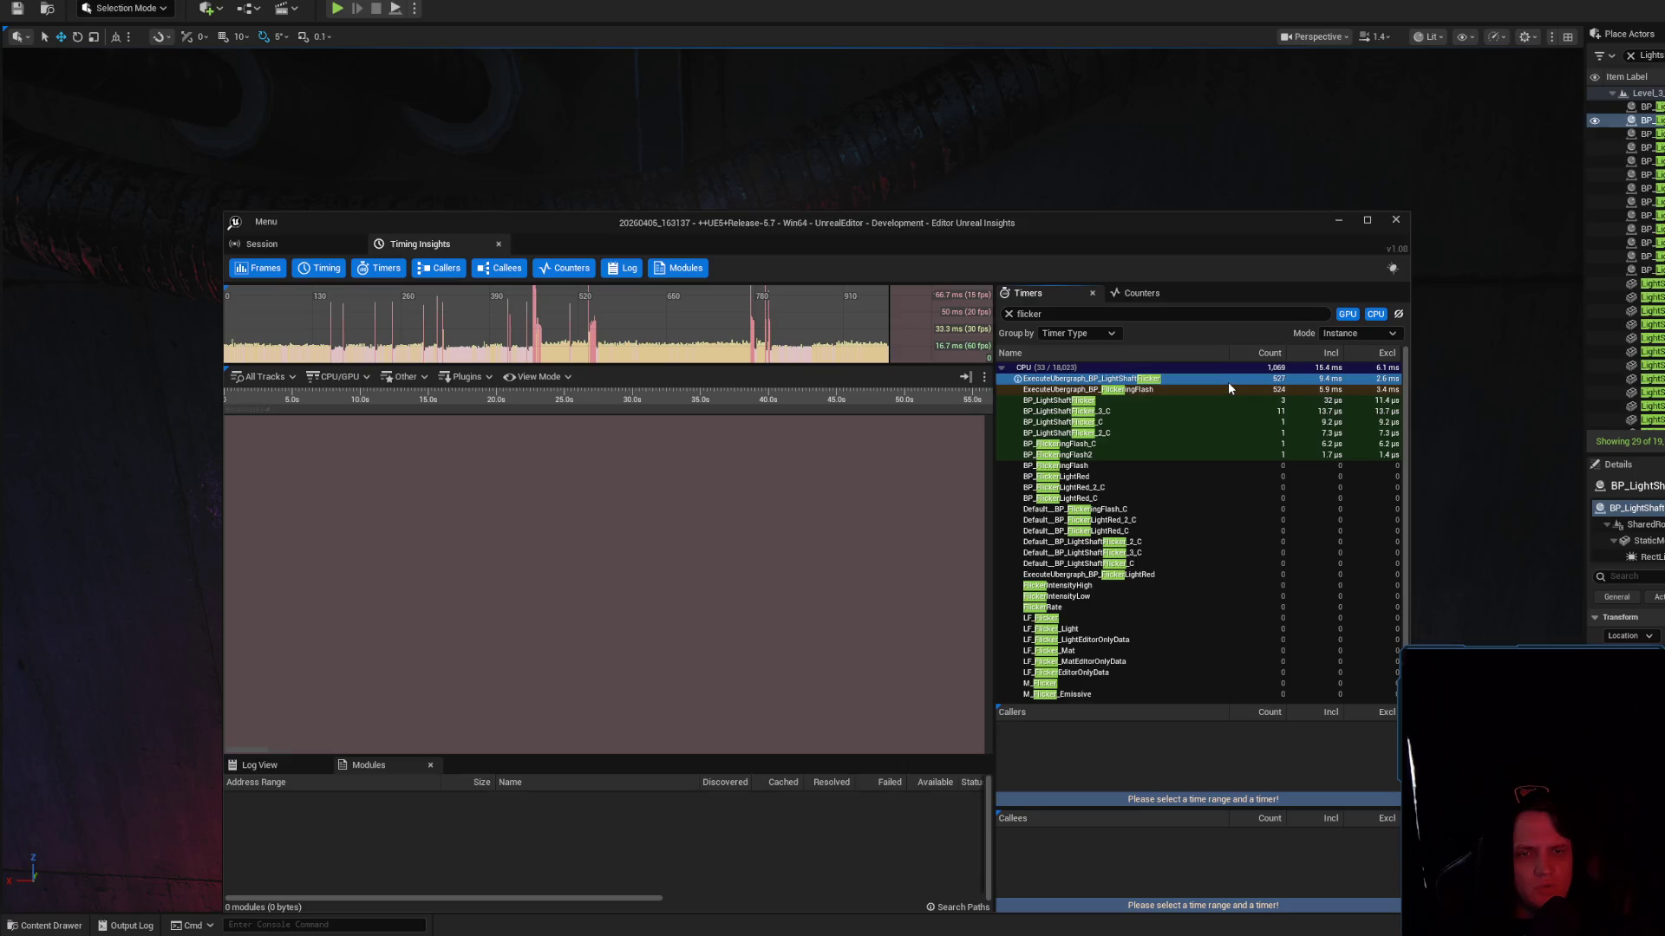
left_click(1189, 388)
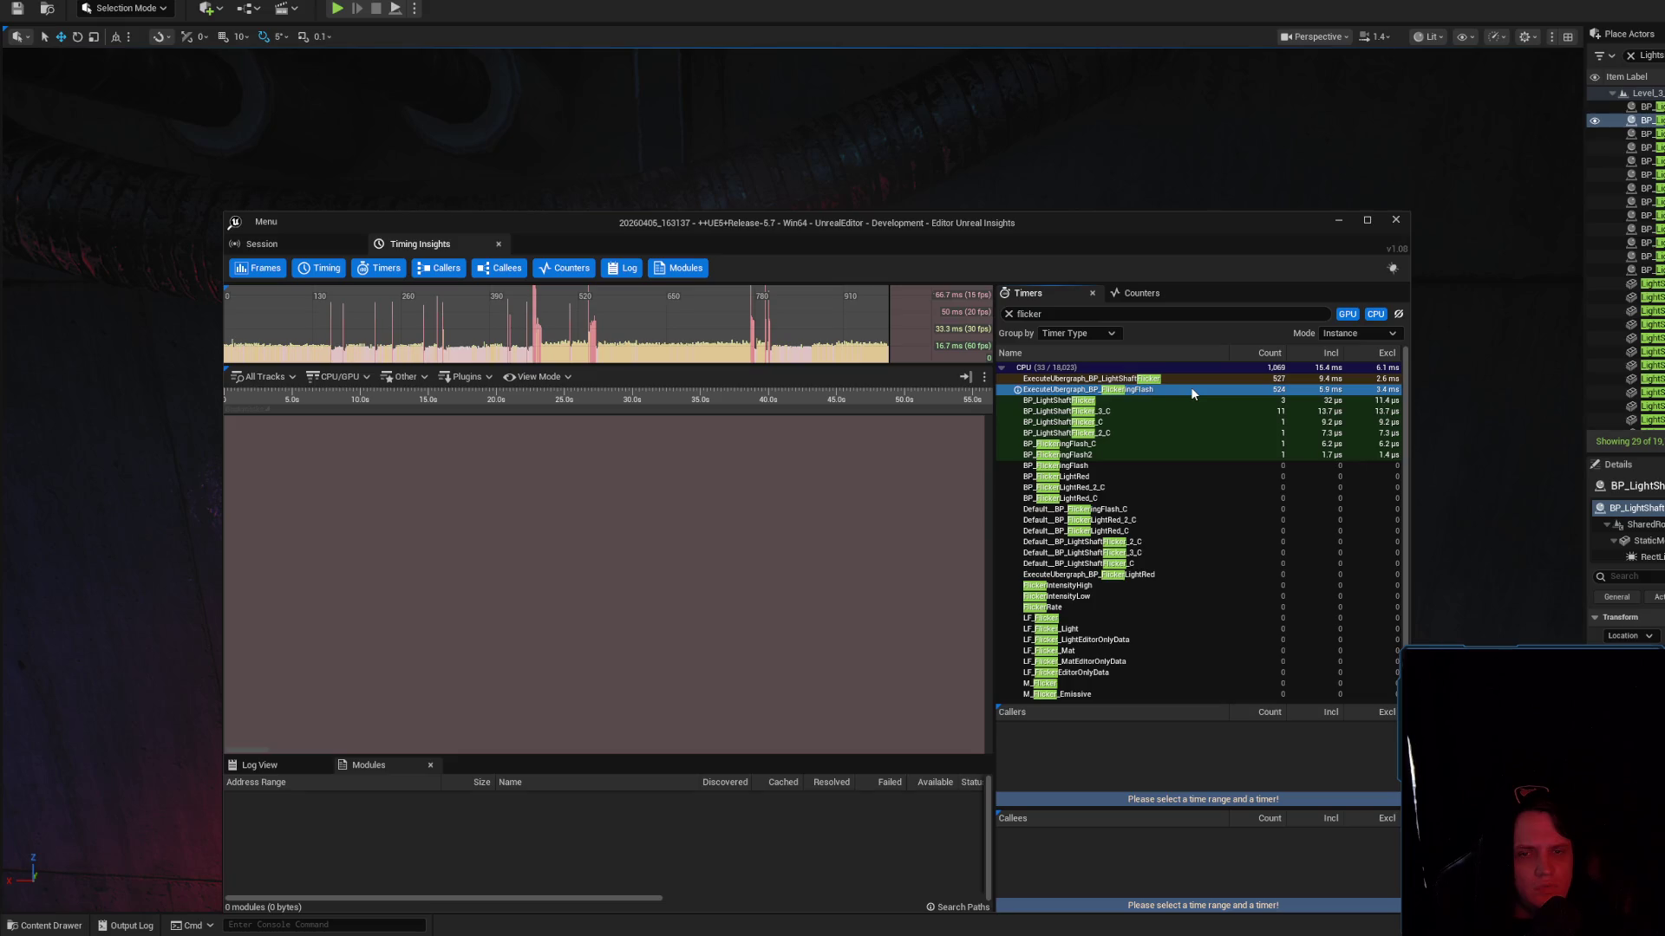
left_click(1198, 378)
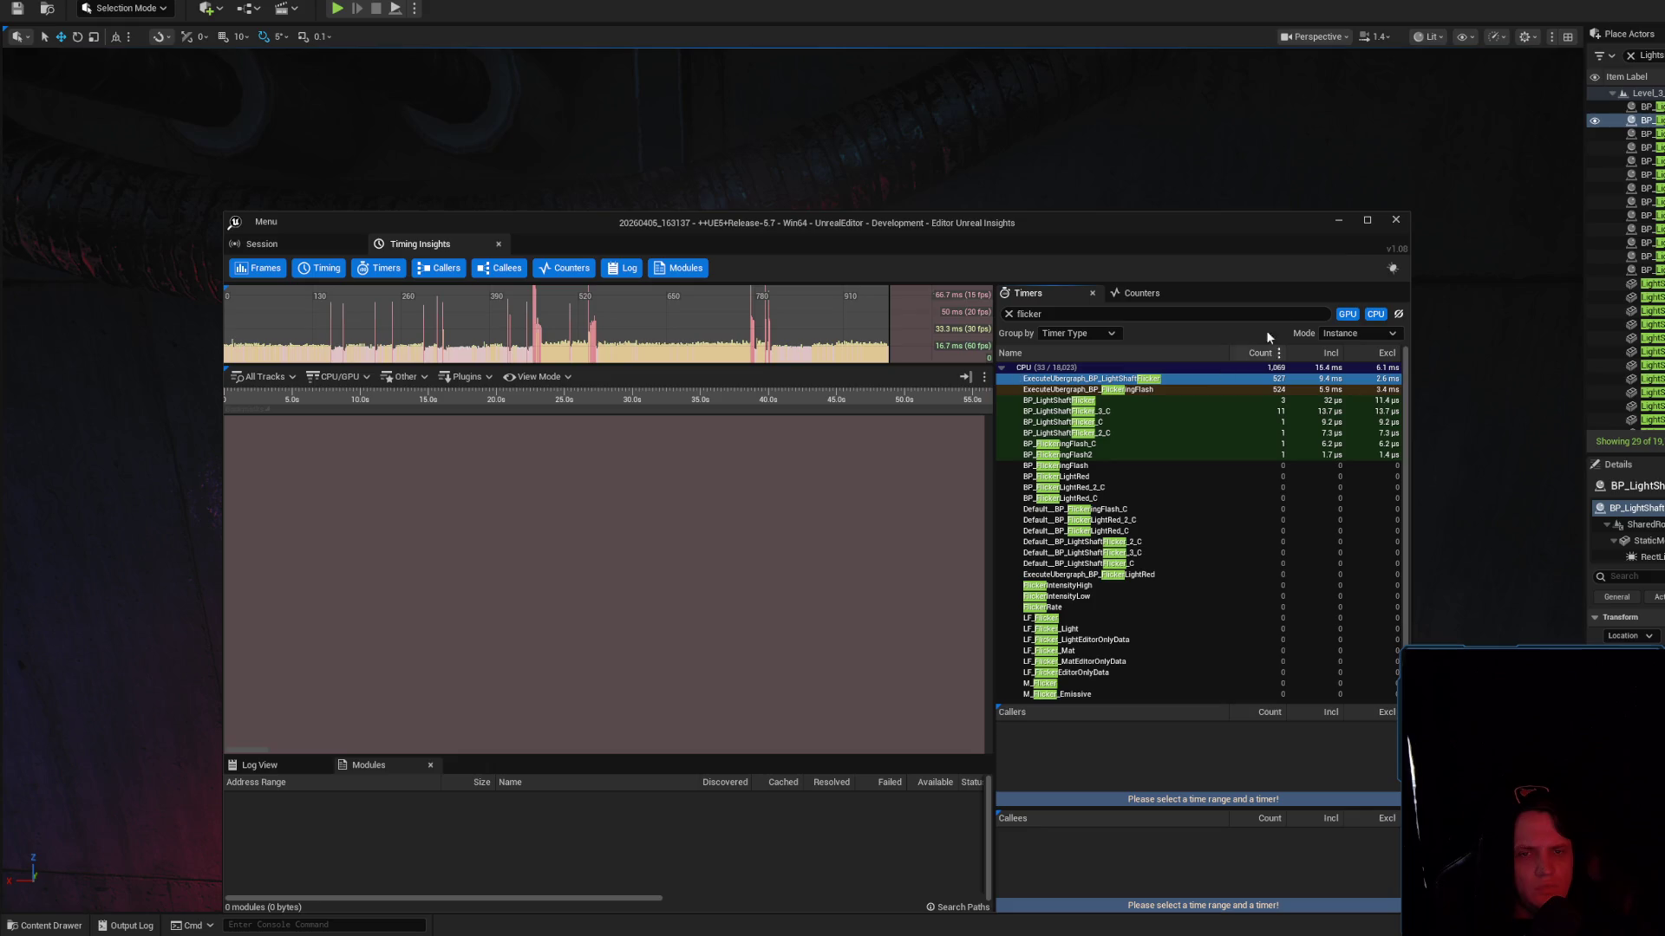
left_click(1336, 218)
left_click_drag(1165, 407, 1136, 373)
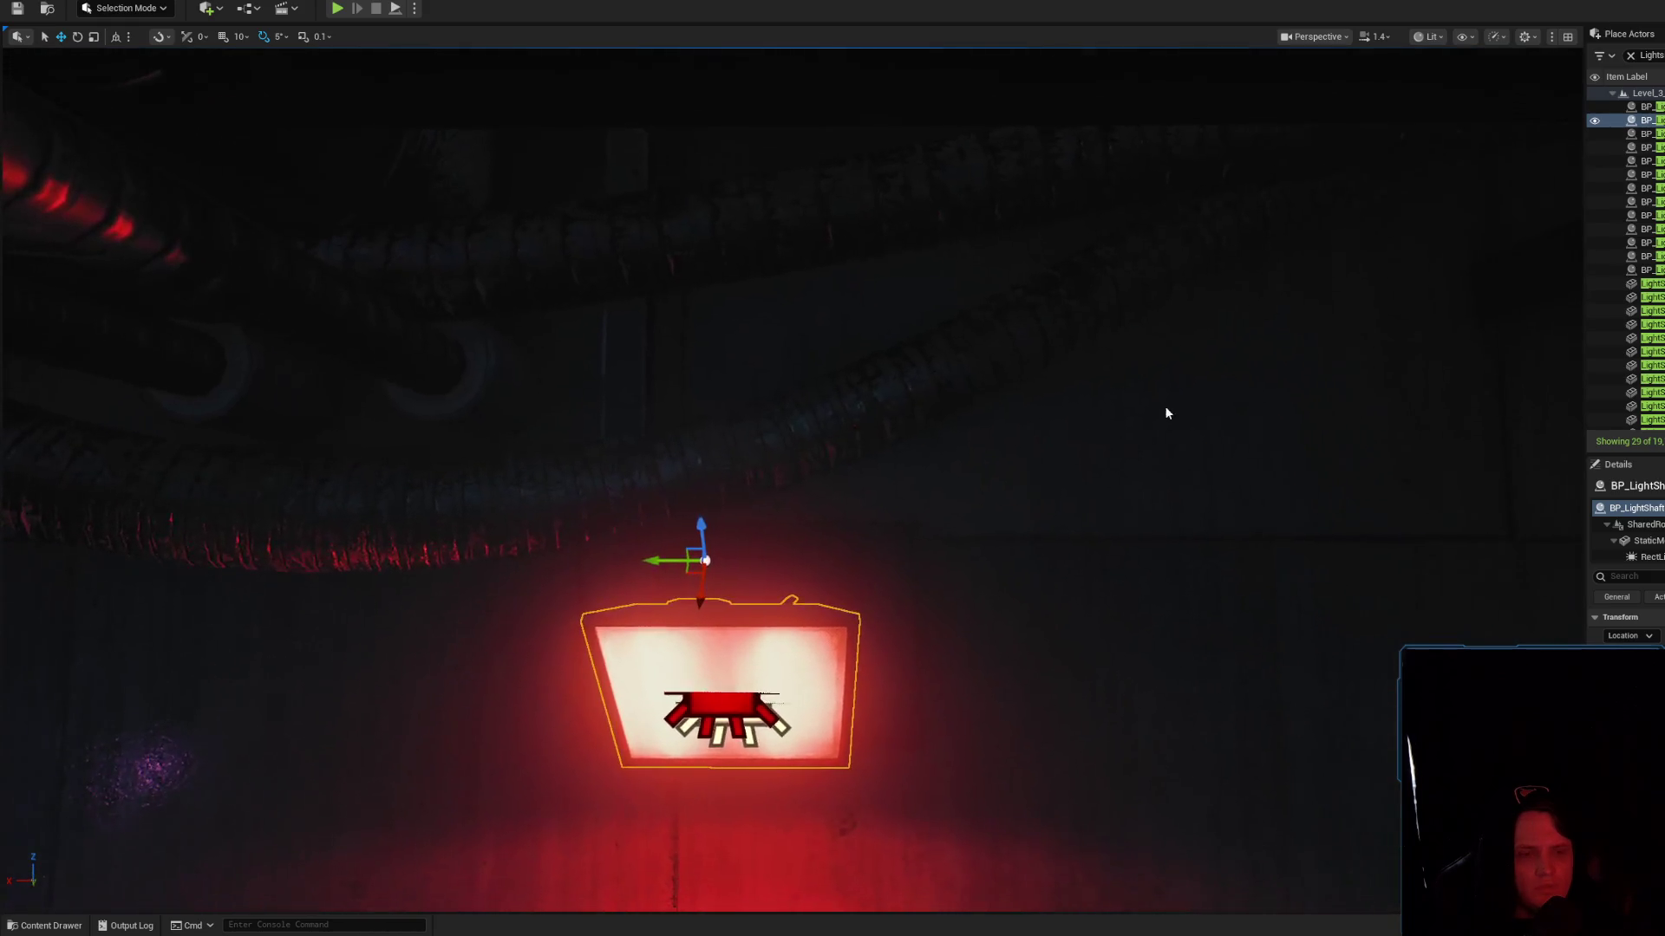
key("ctrl+e")
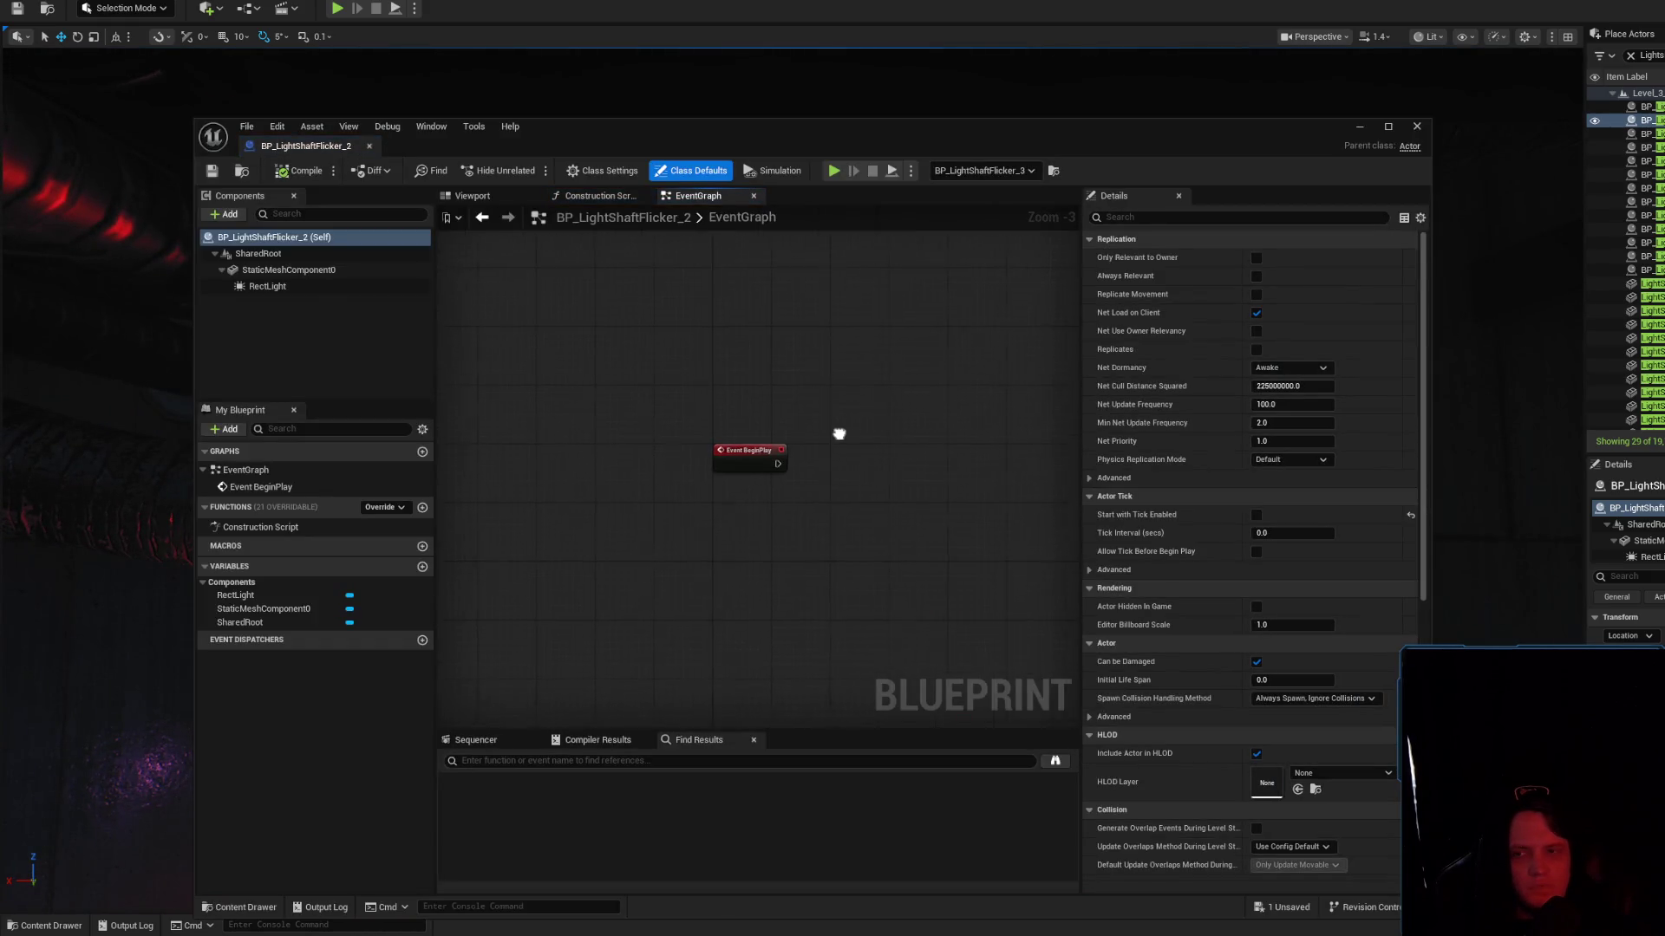
Delete the Event BeginPlay node, save, and search the class defaults for 'tick'
key("Delete")
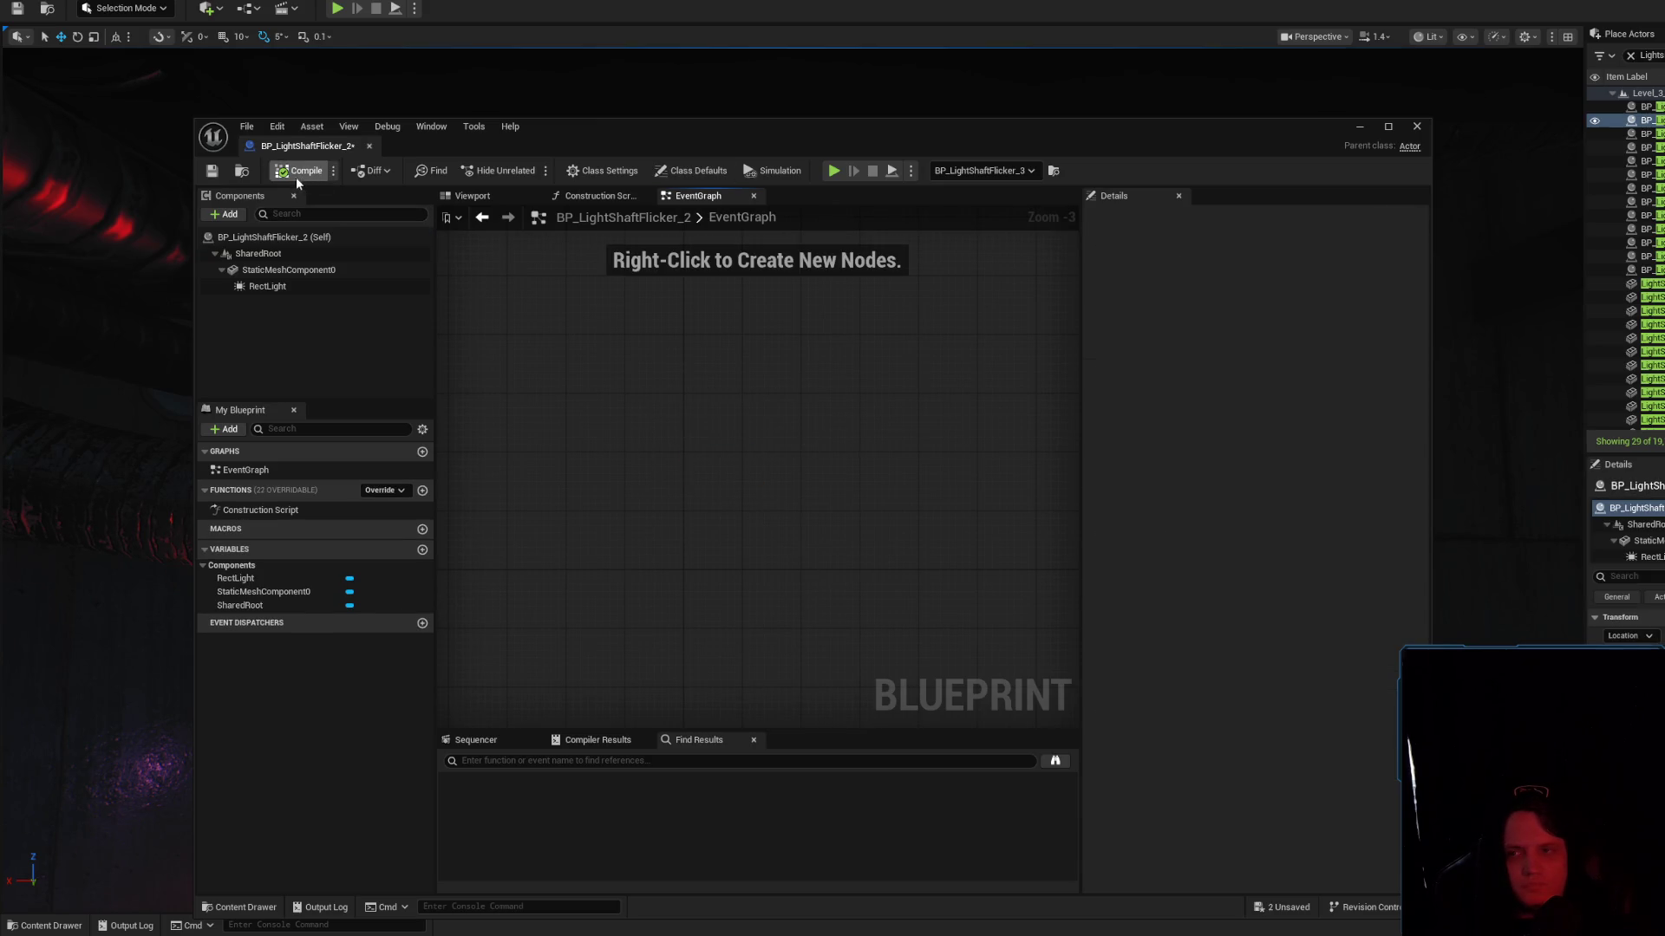
left_click(211, 171)
left_click(691, 171)
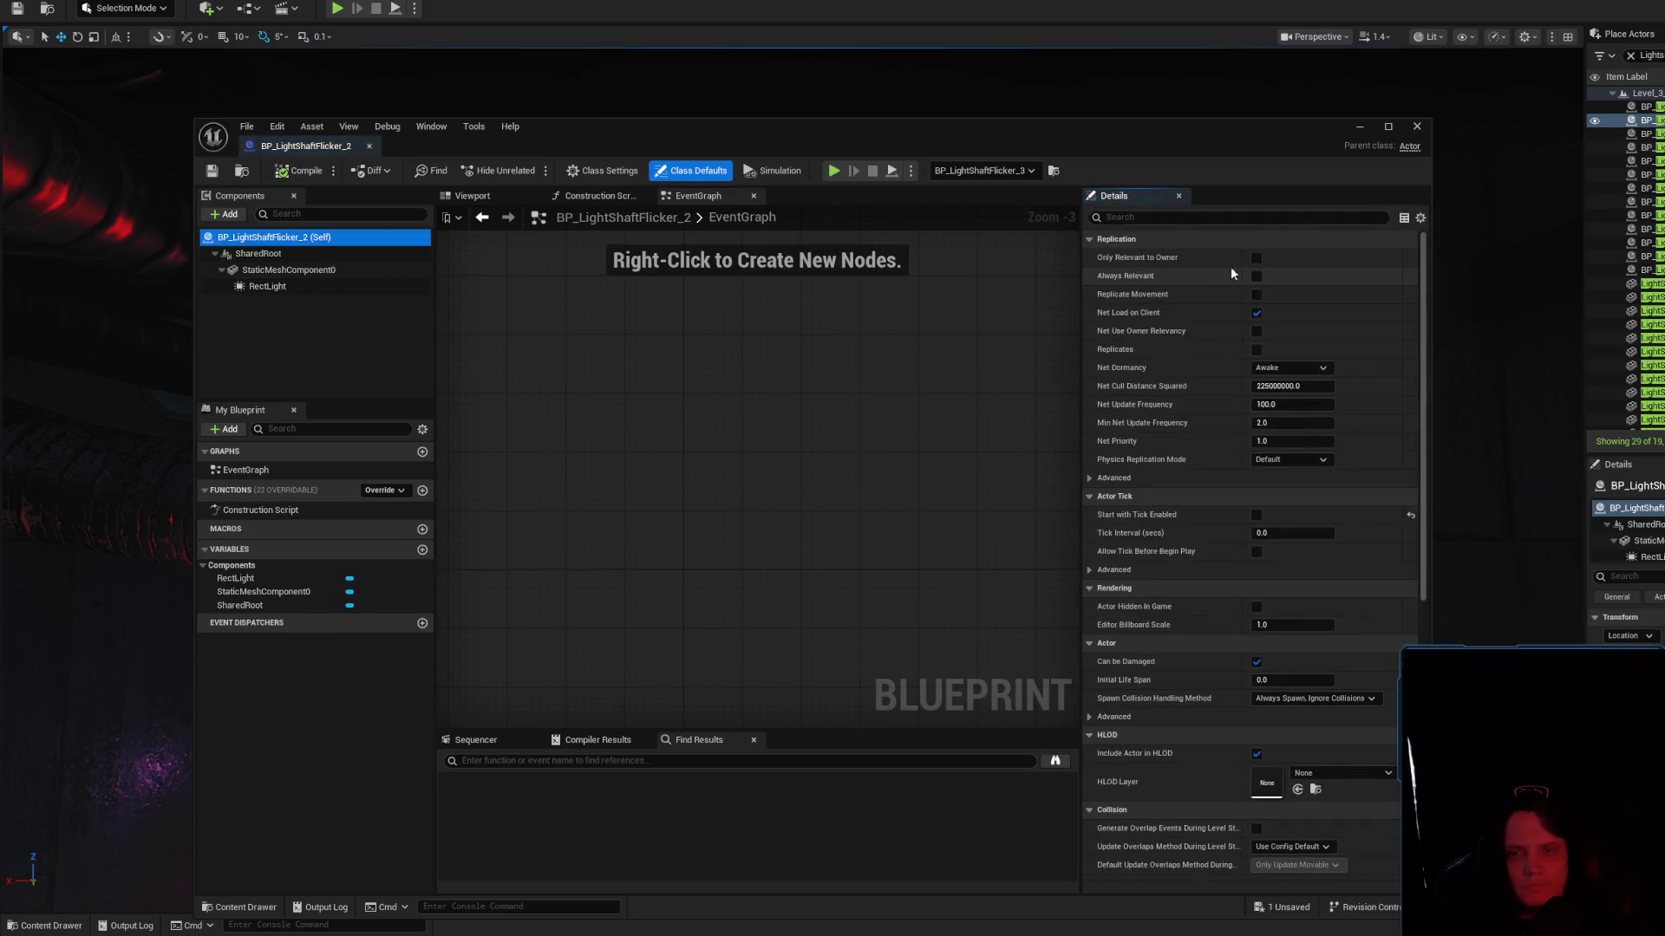
left_click(1269, 218)
type("tick")
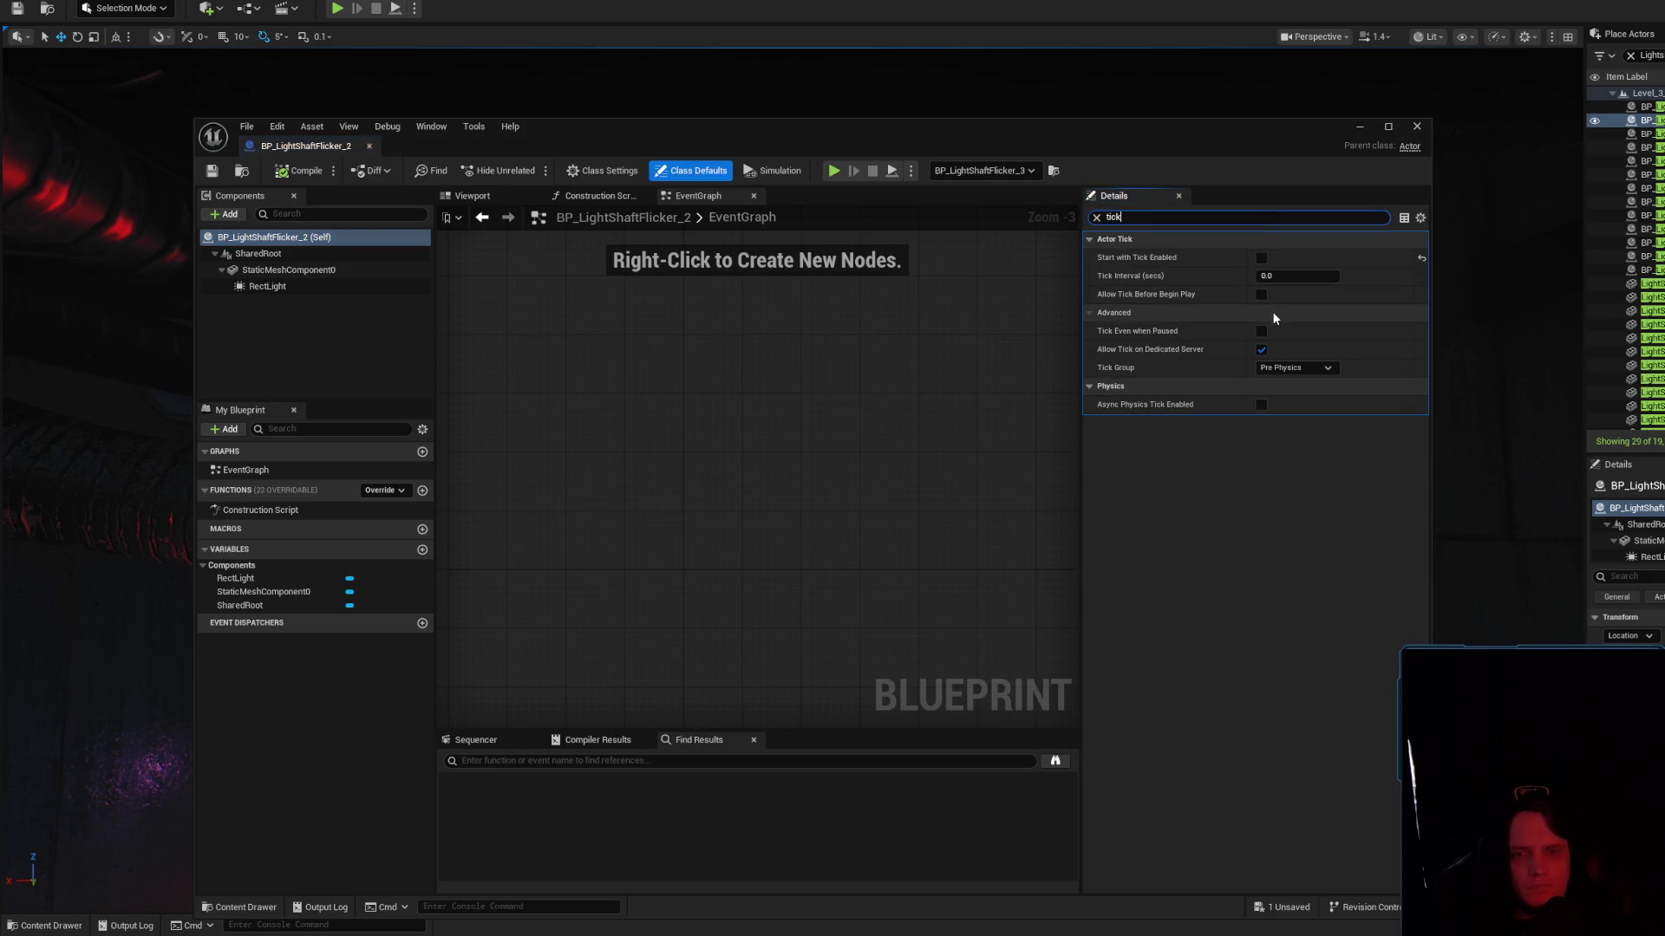
Uncheck Start with Tick Enabled on SharedRoot and RectLight, then save and close the blueprint
left_click(321, 259)
left_click(1260, 258)
left_click(316, 269)
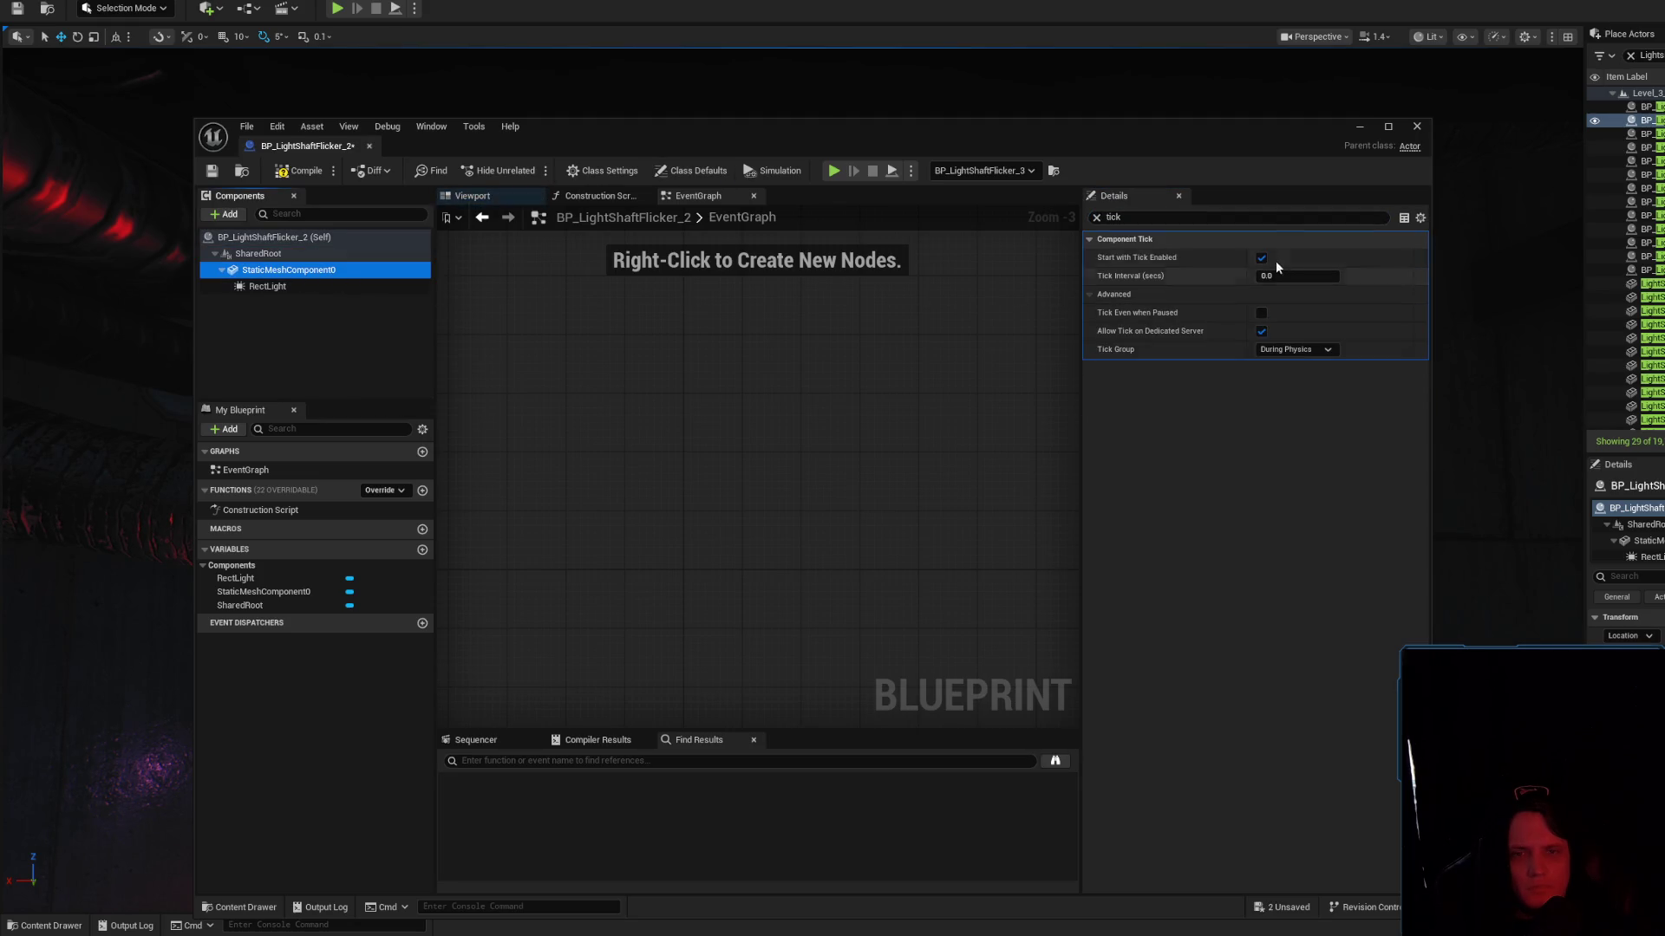
left_click(328, 287)
left_click(1261, 258)
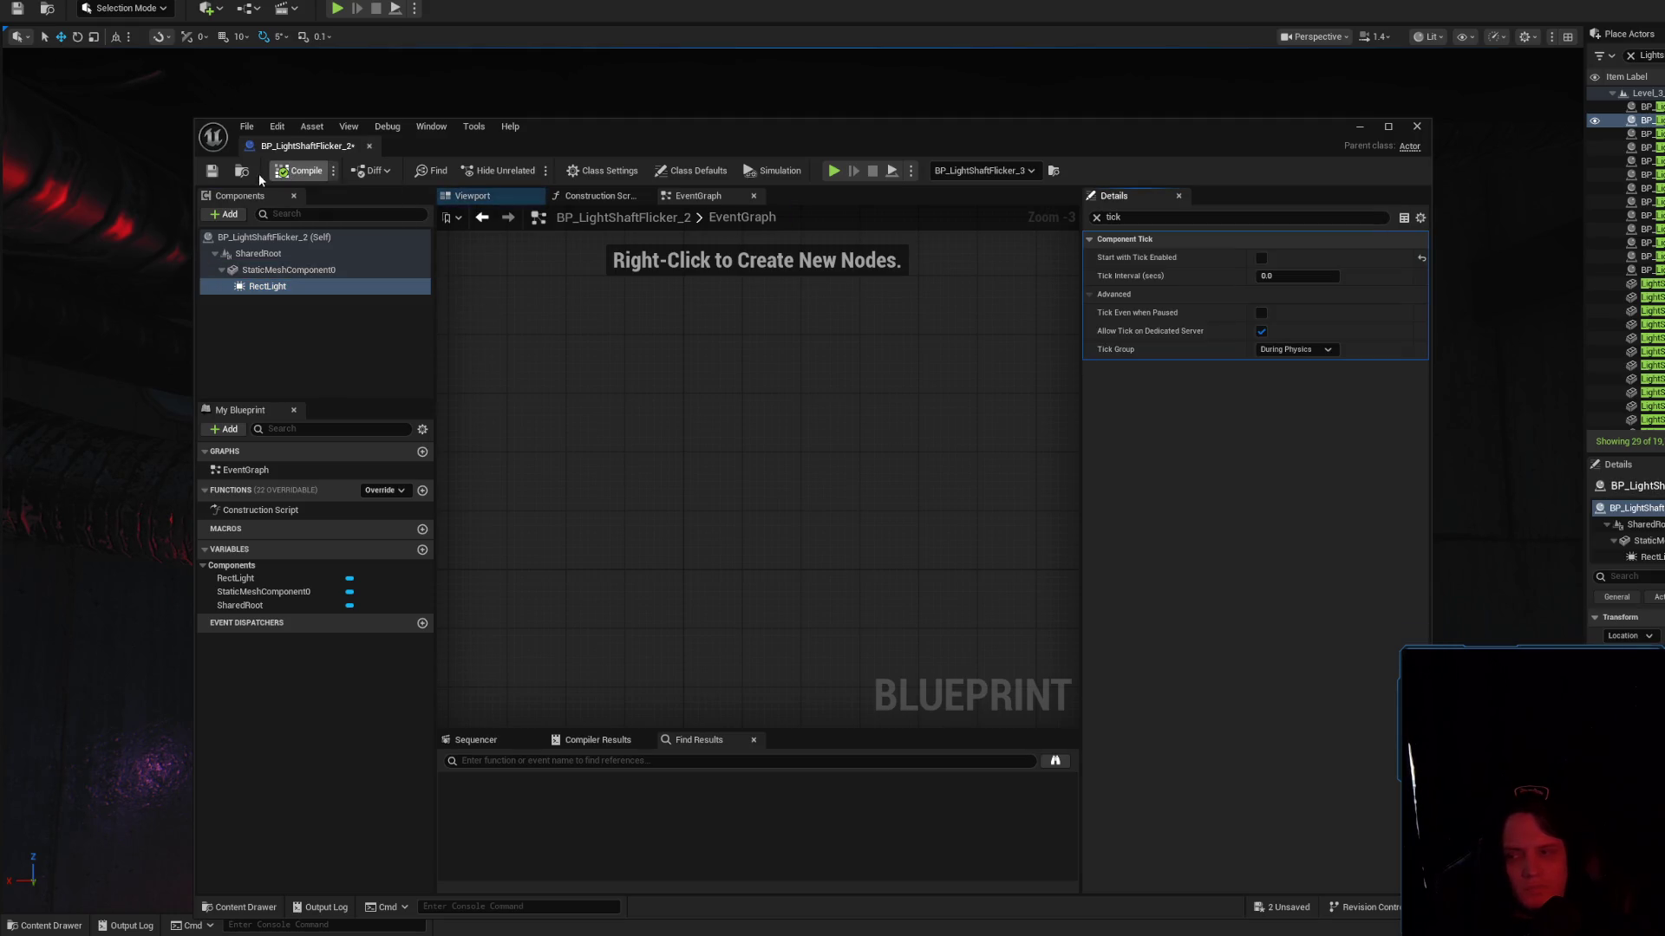
left_click(211, 171)
left_click(369, 146)
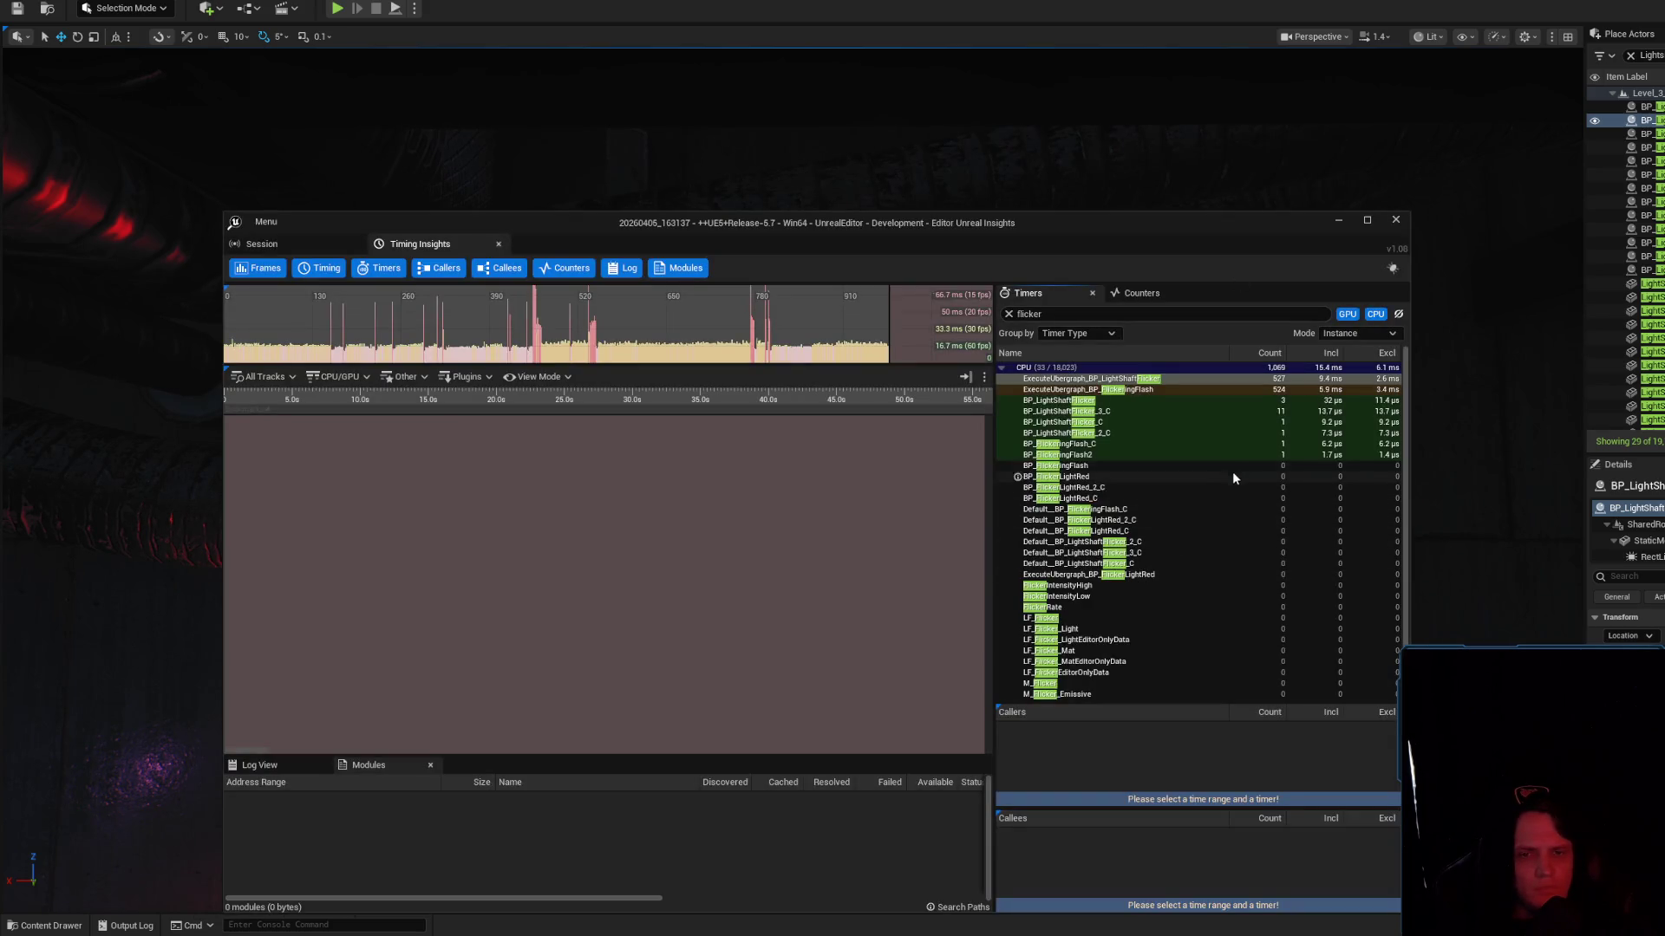
Plot ExecuteUbergraph_BP_LightShaftFlicker and jump the timing view to the spiking frame near 24m 20s
double_click(1168, 380)
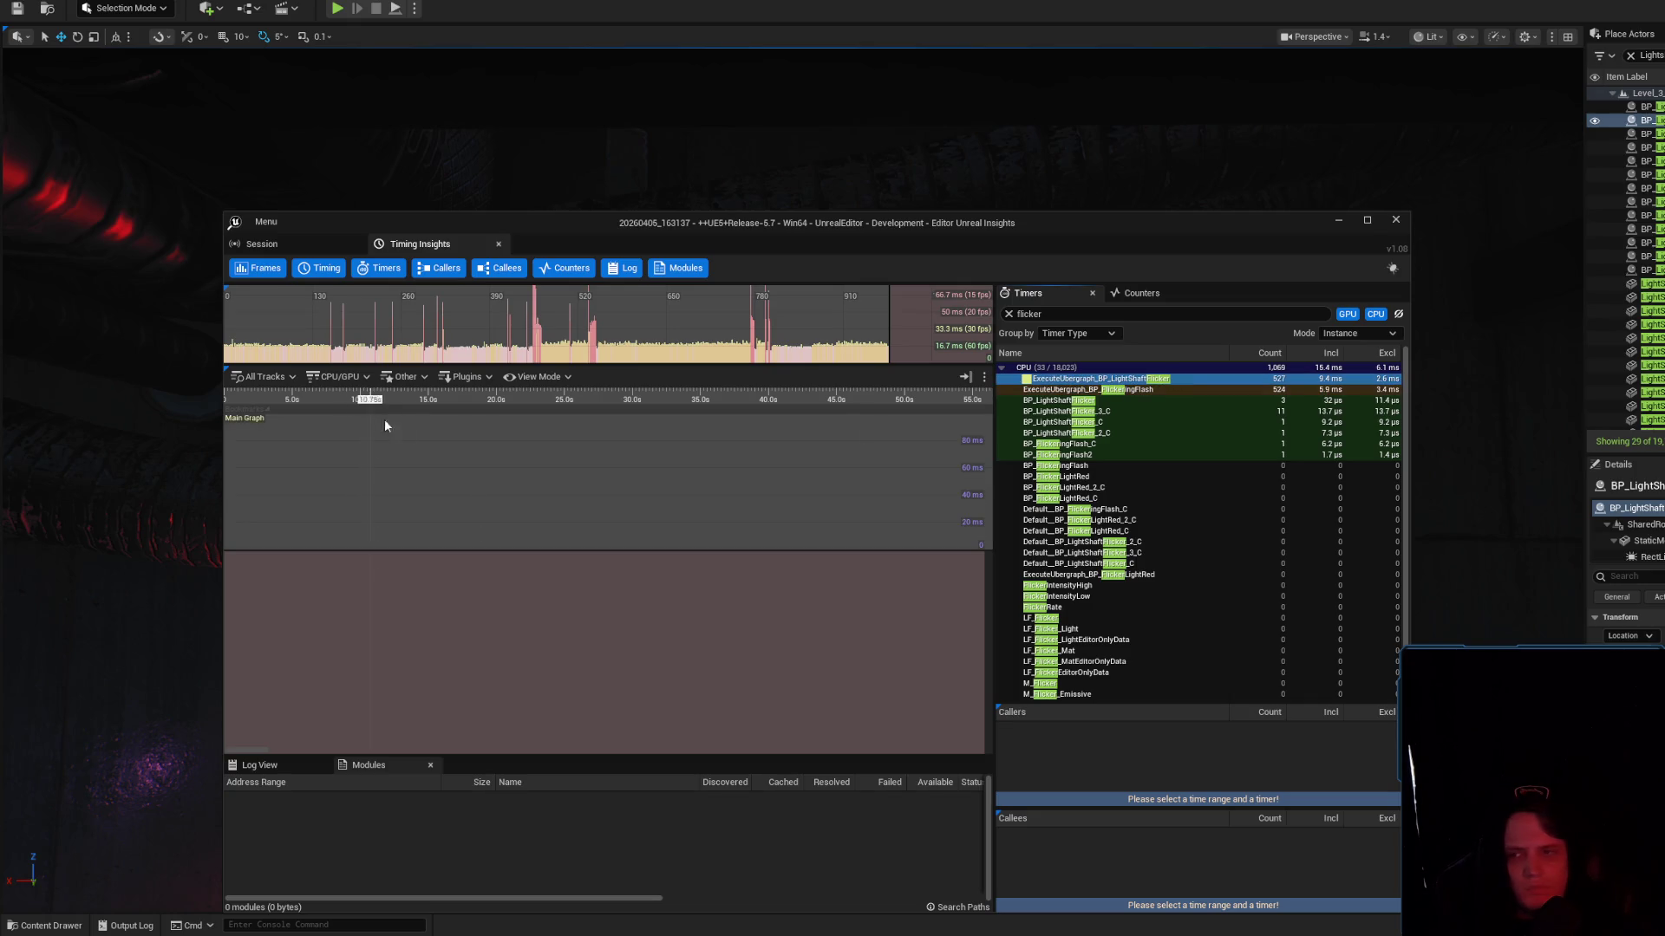
mouse_move(536, 297)
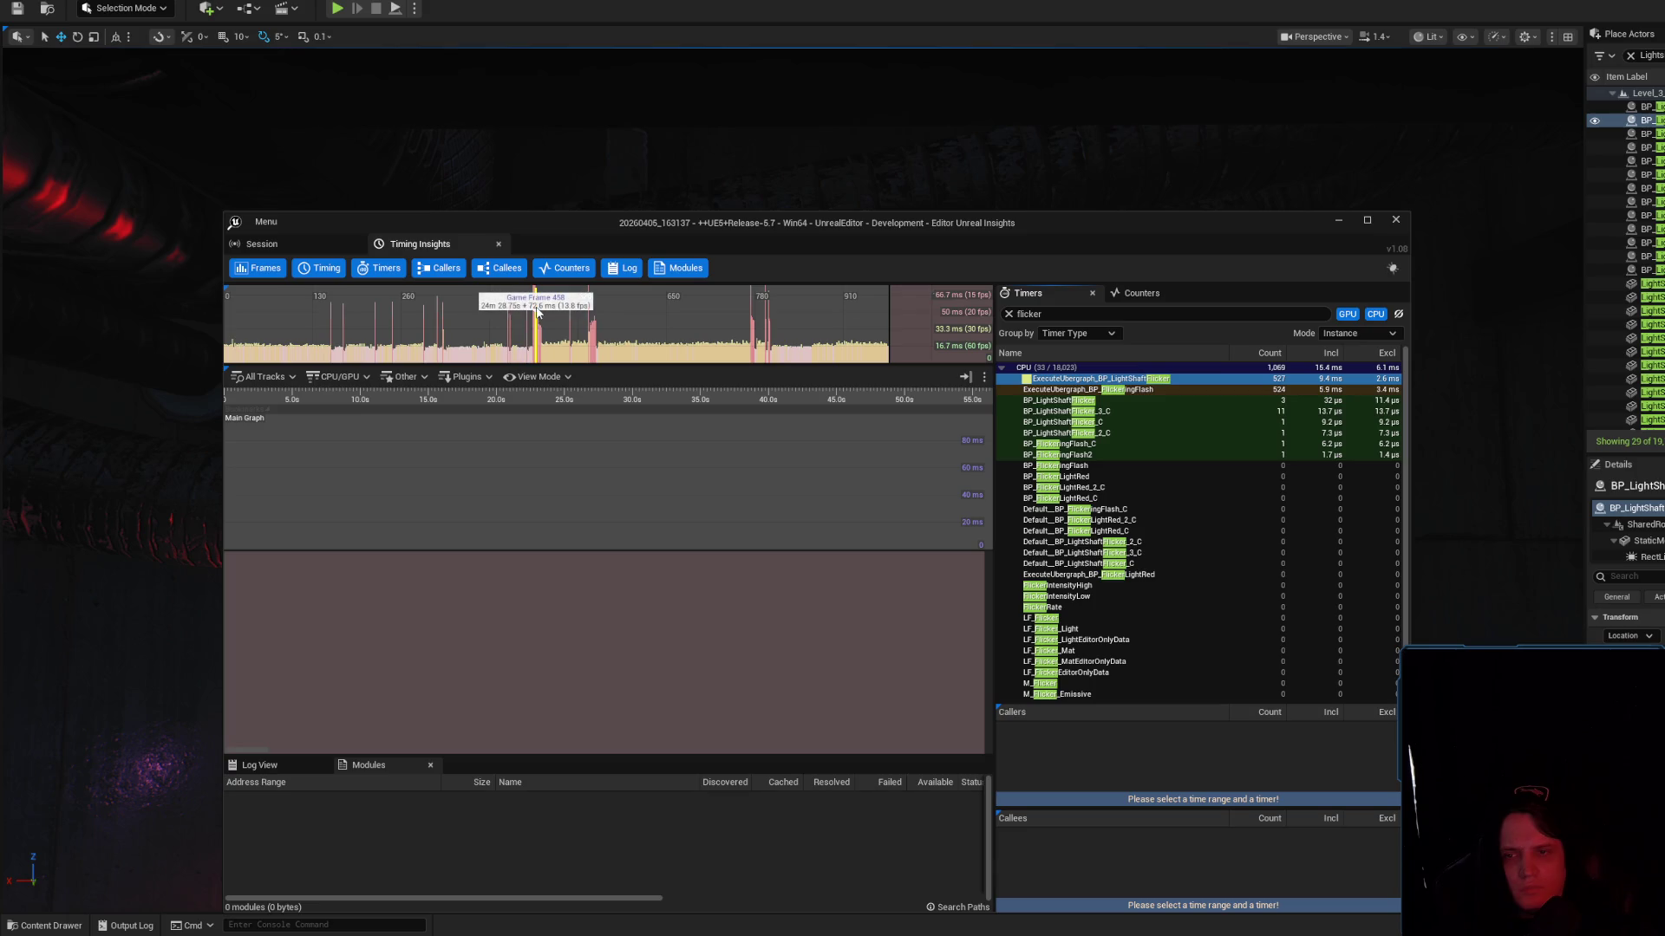
scroll(336, 319, "up", 8)
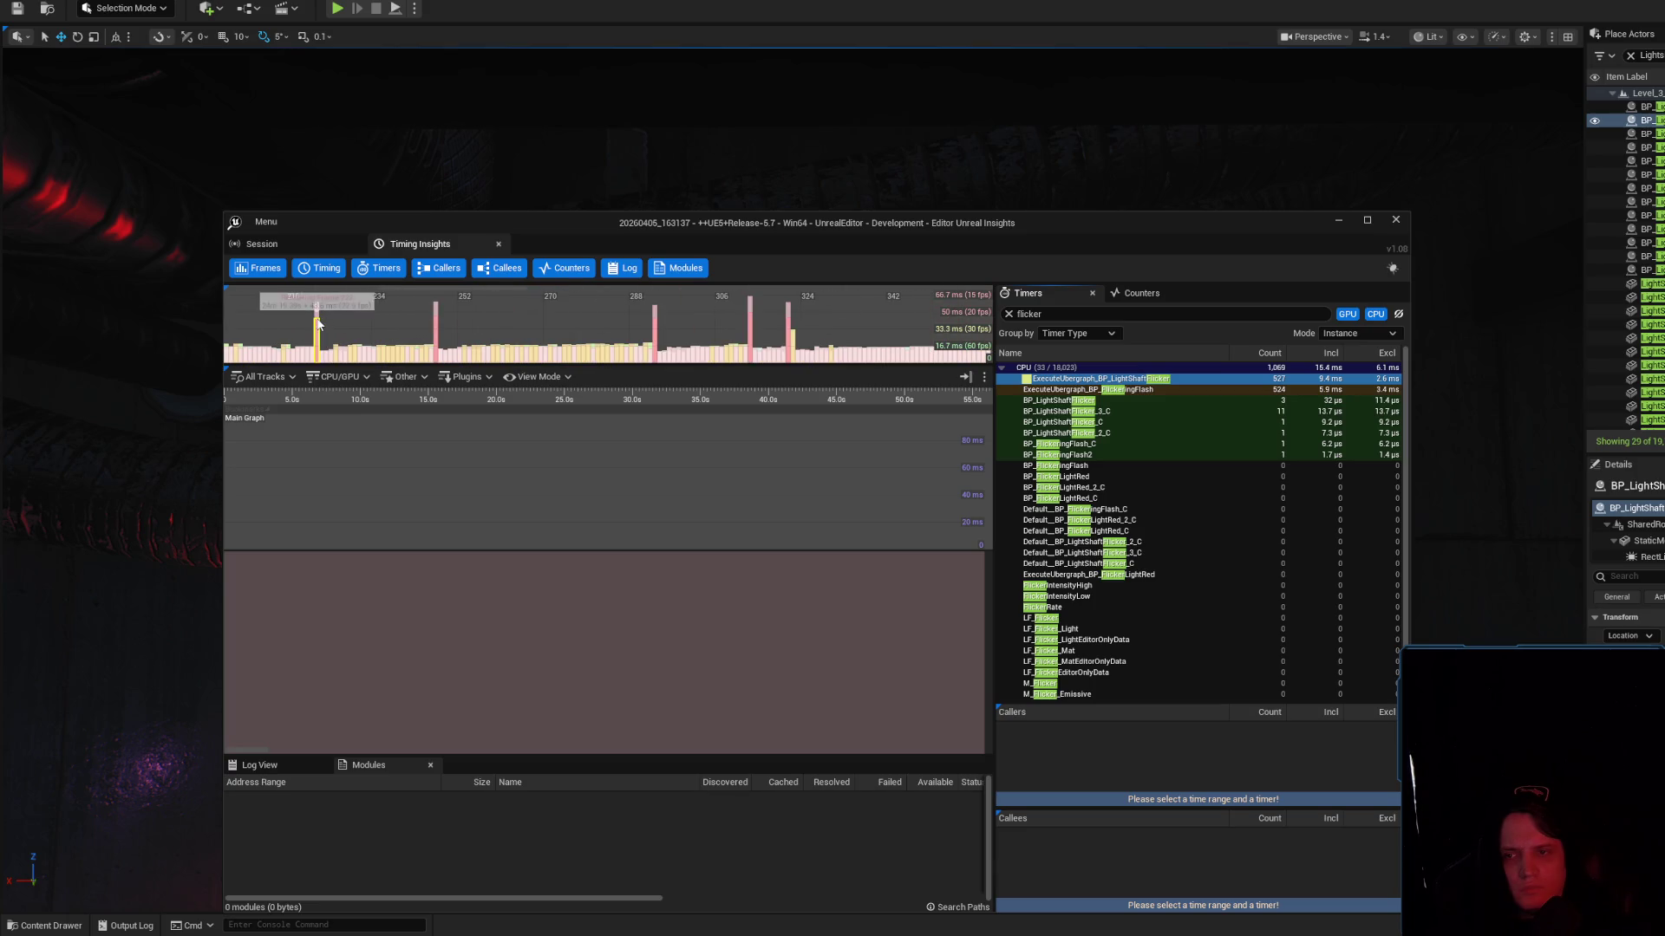
left_click(317, 324)
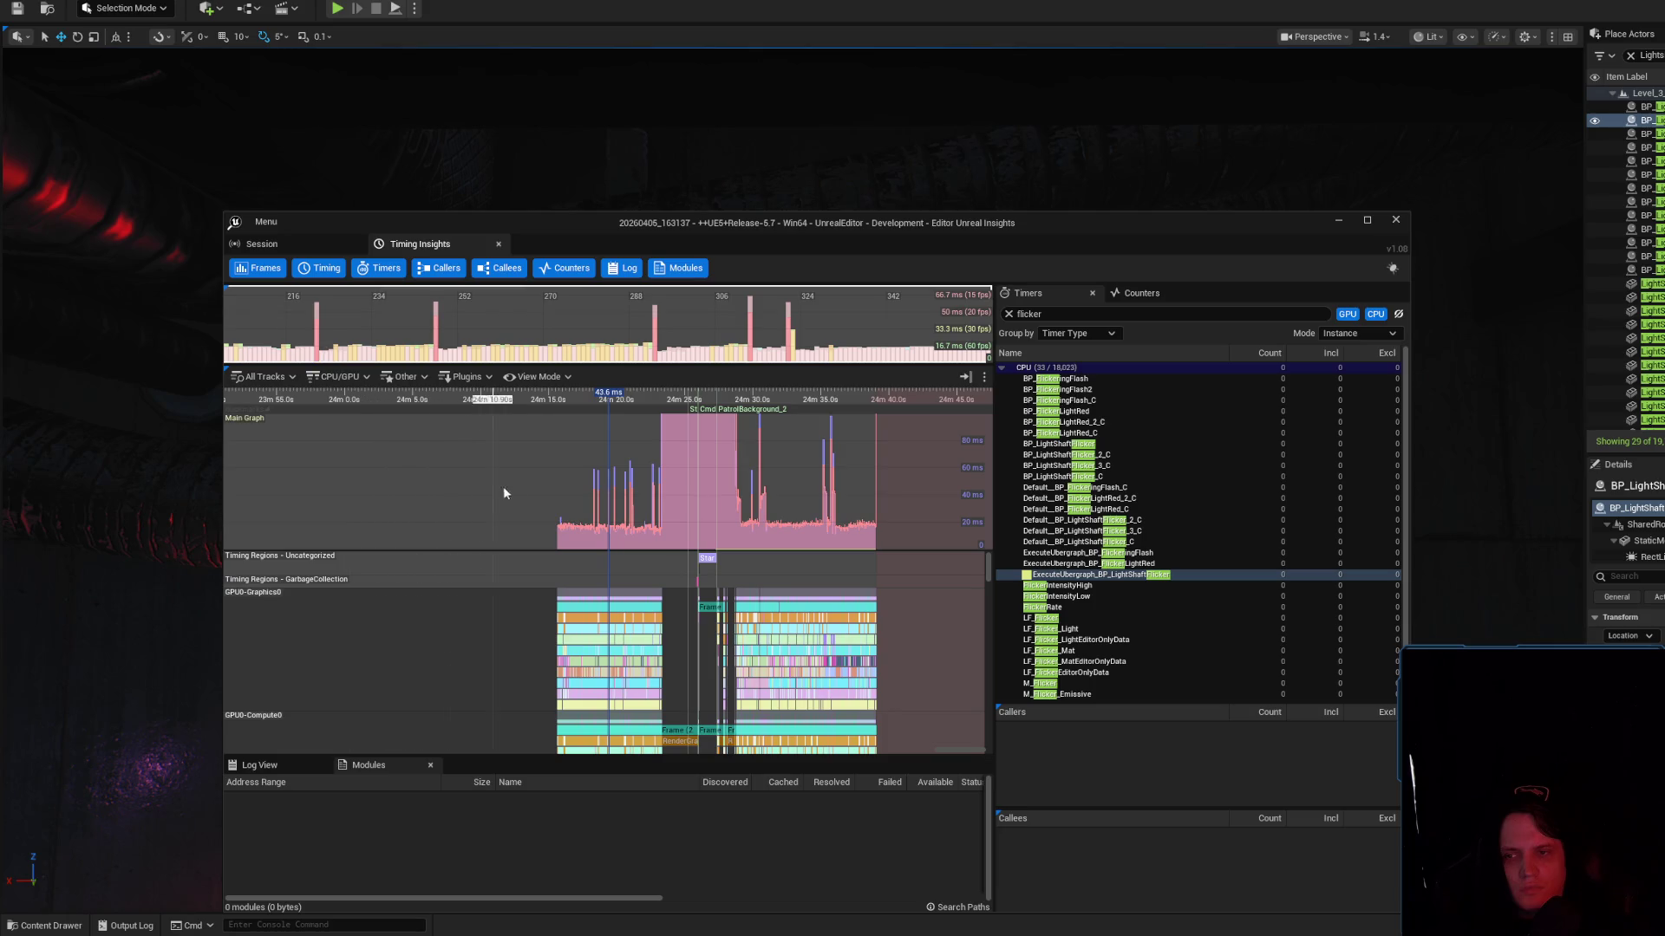
Clear the 'flicker' filter, expand the CPU and GPU timer groups, and plot SceneRender
scroll(696, 480, "up", 1)
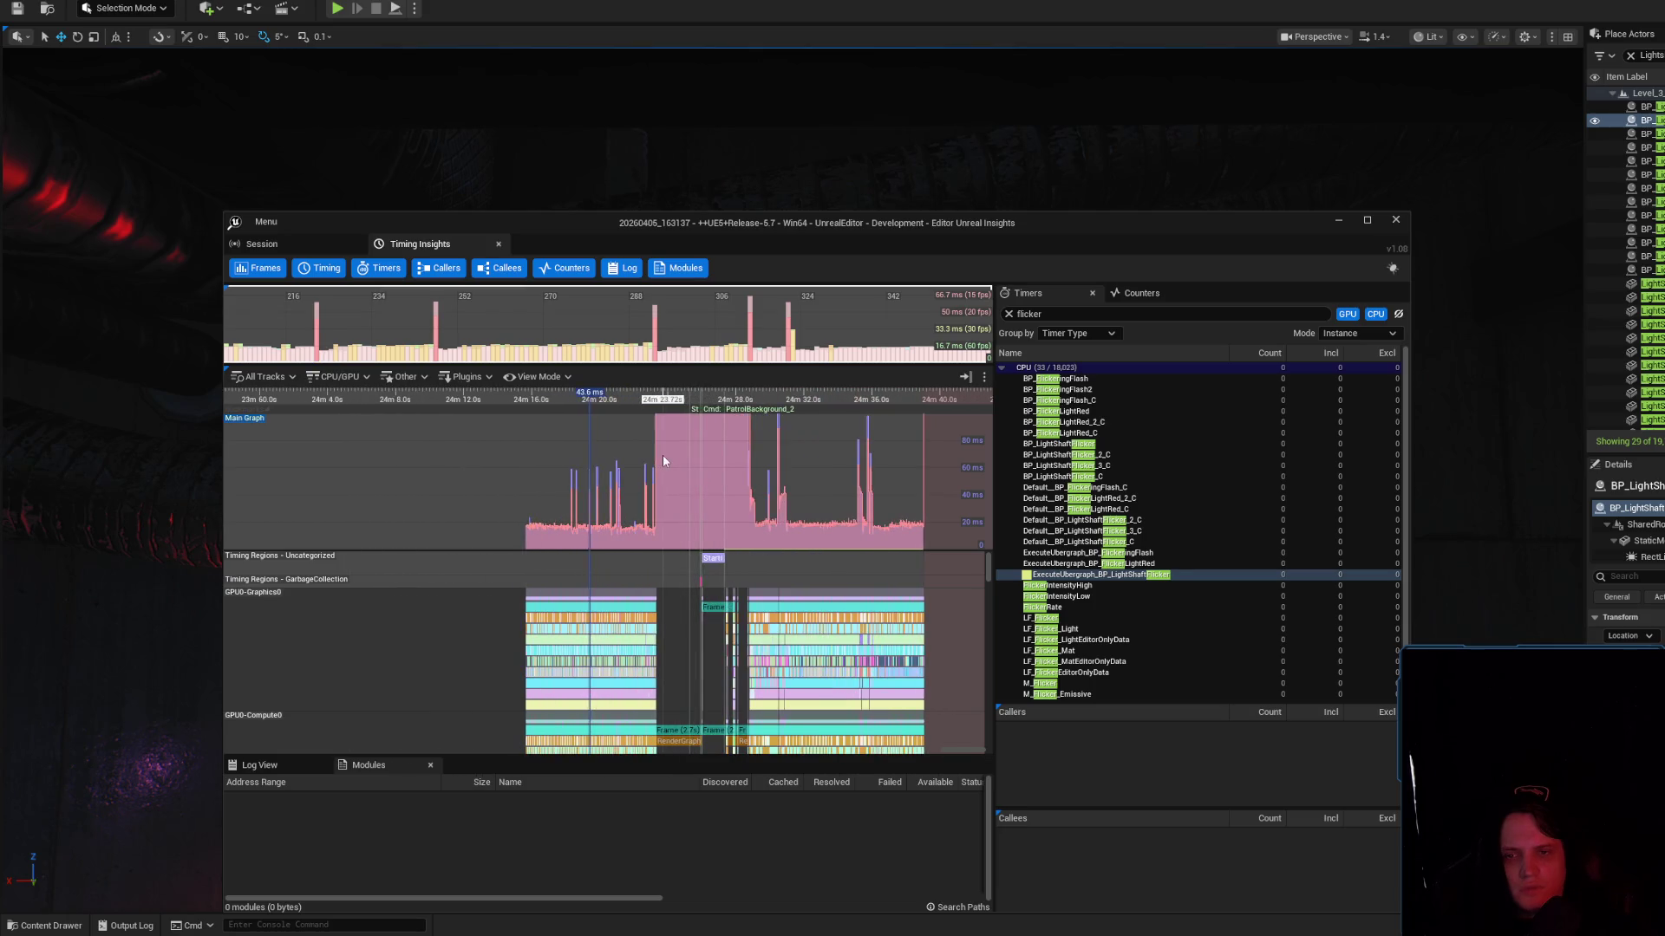
left_click(1009, 314)
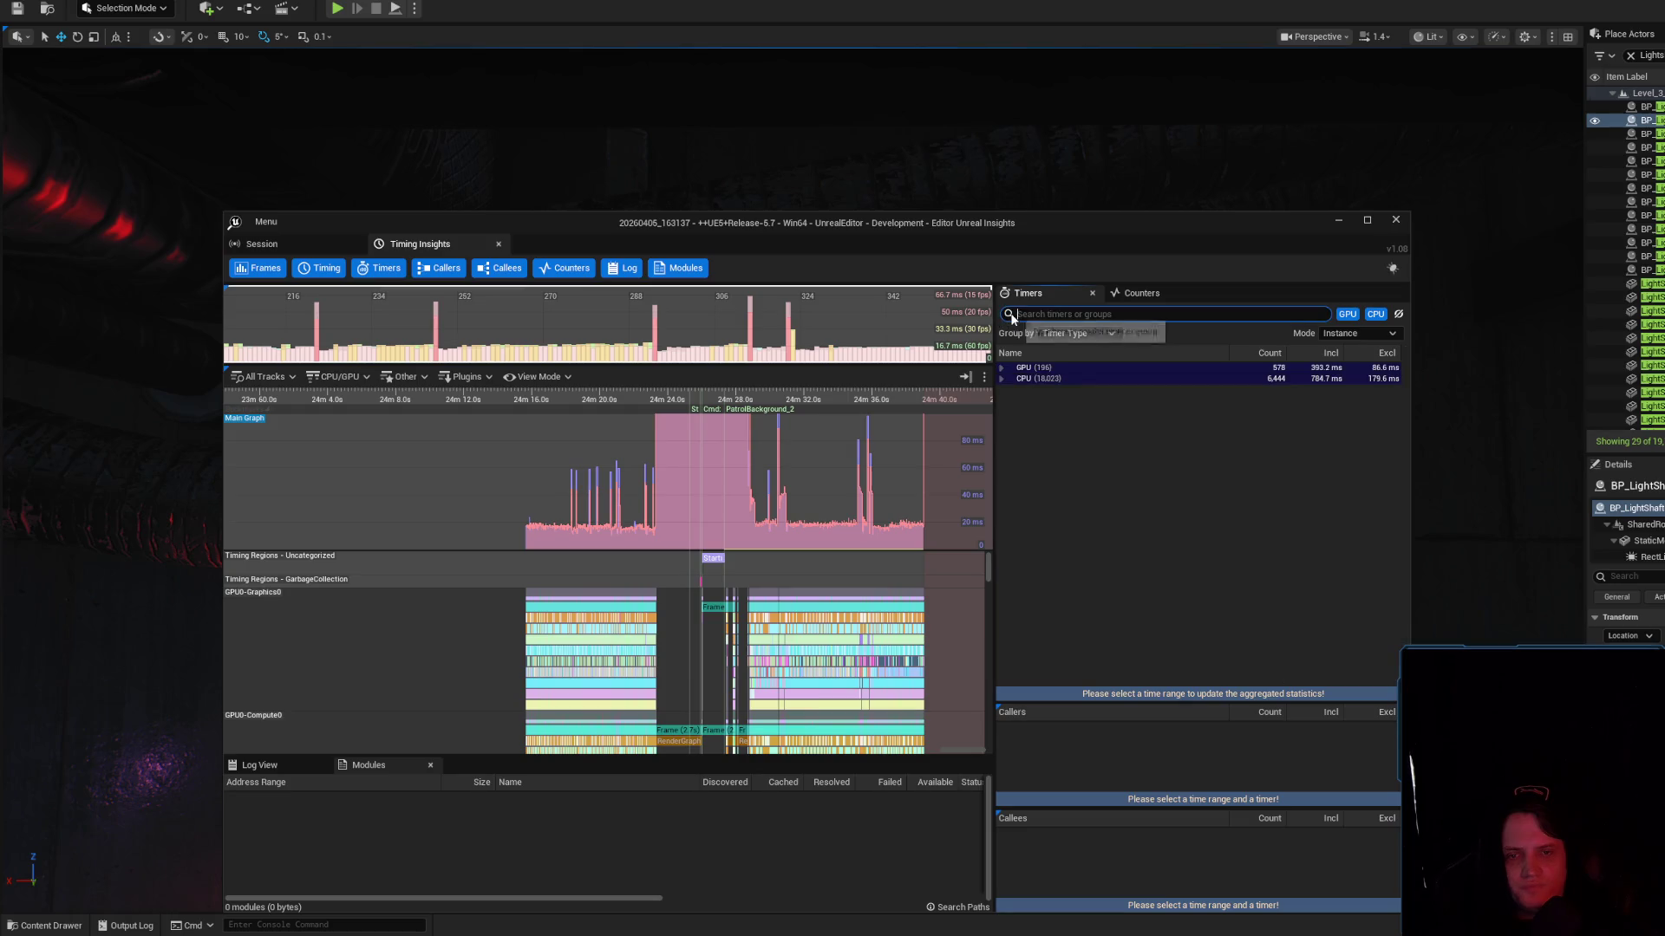
left_click(1008, 379)
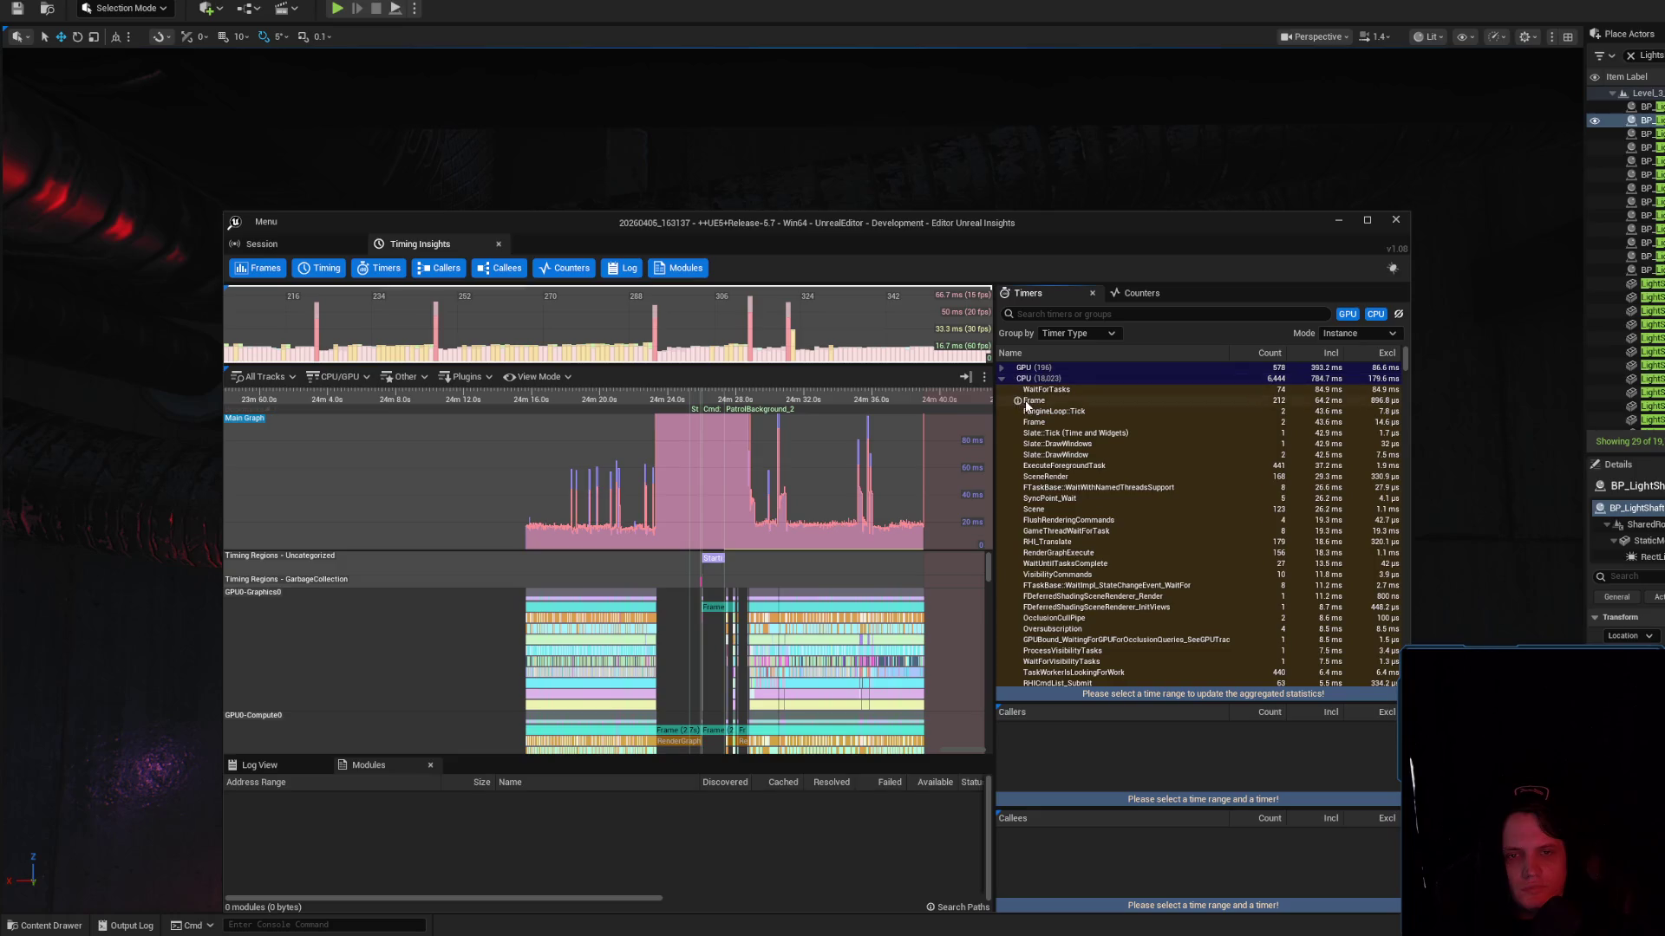
left_click(1003, 367)
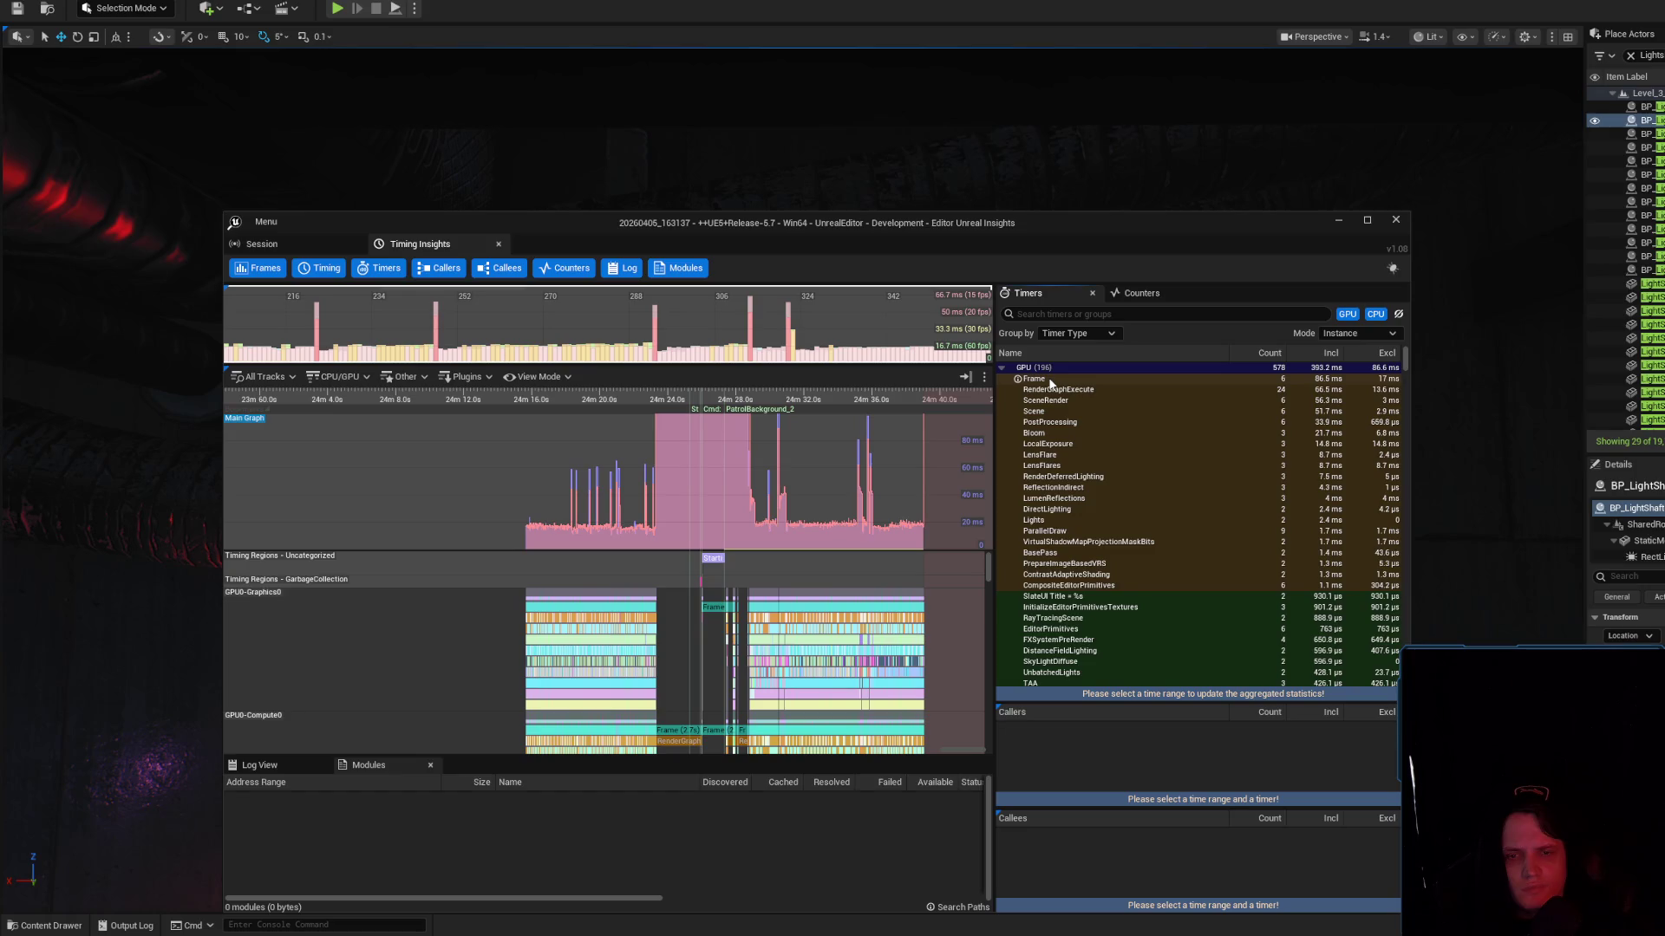
left_click(1112, 371)
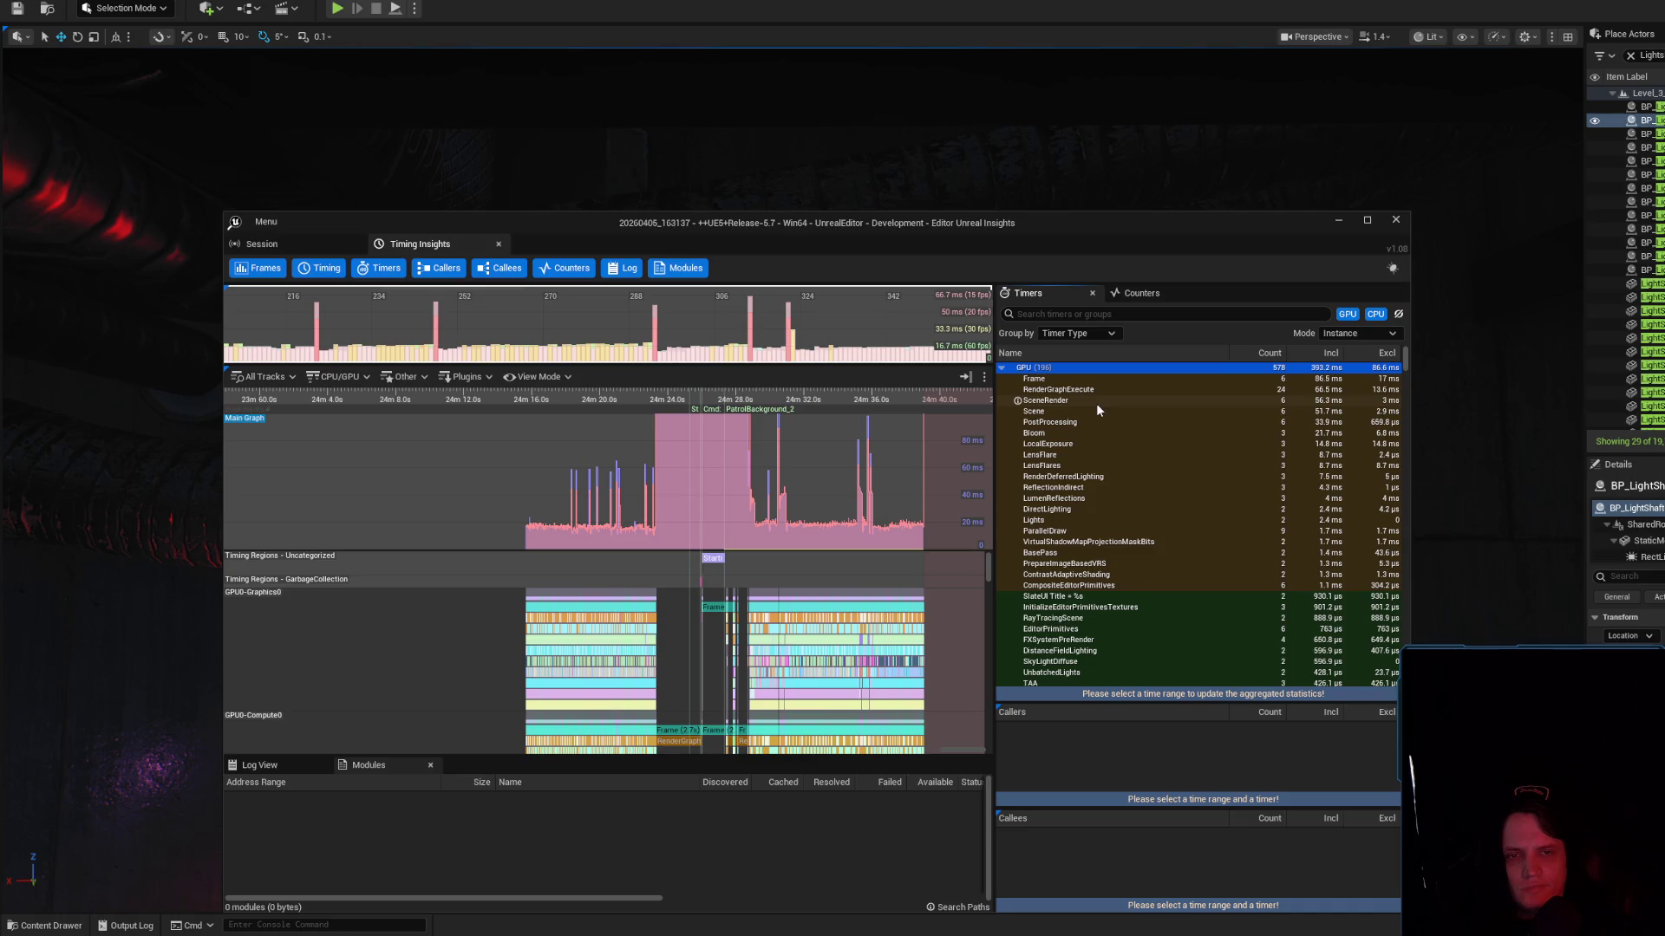
left_click(1097, 403)
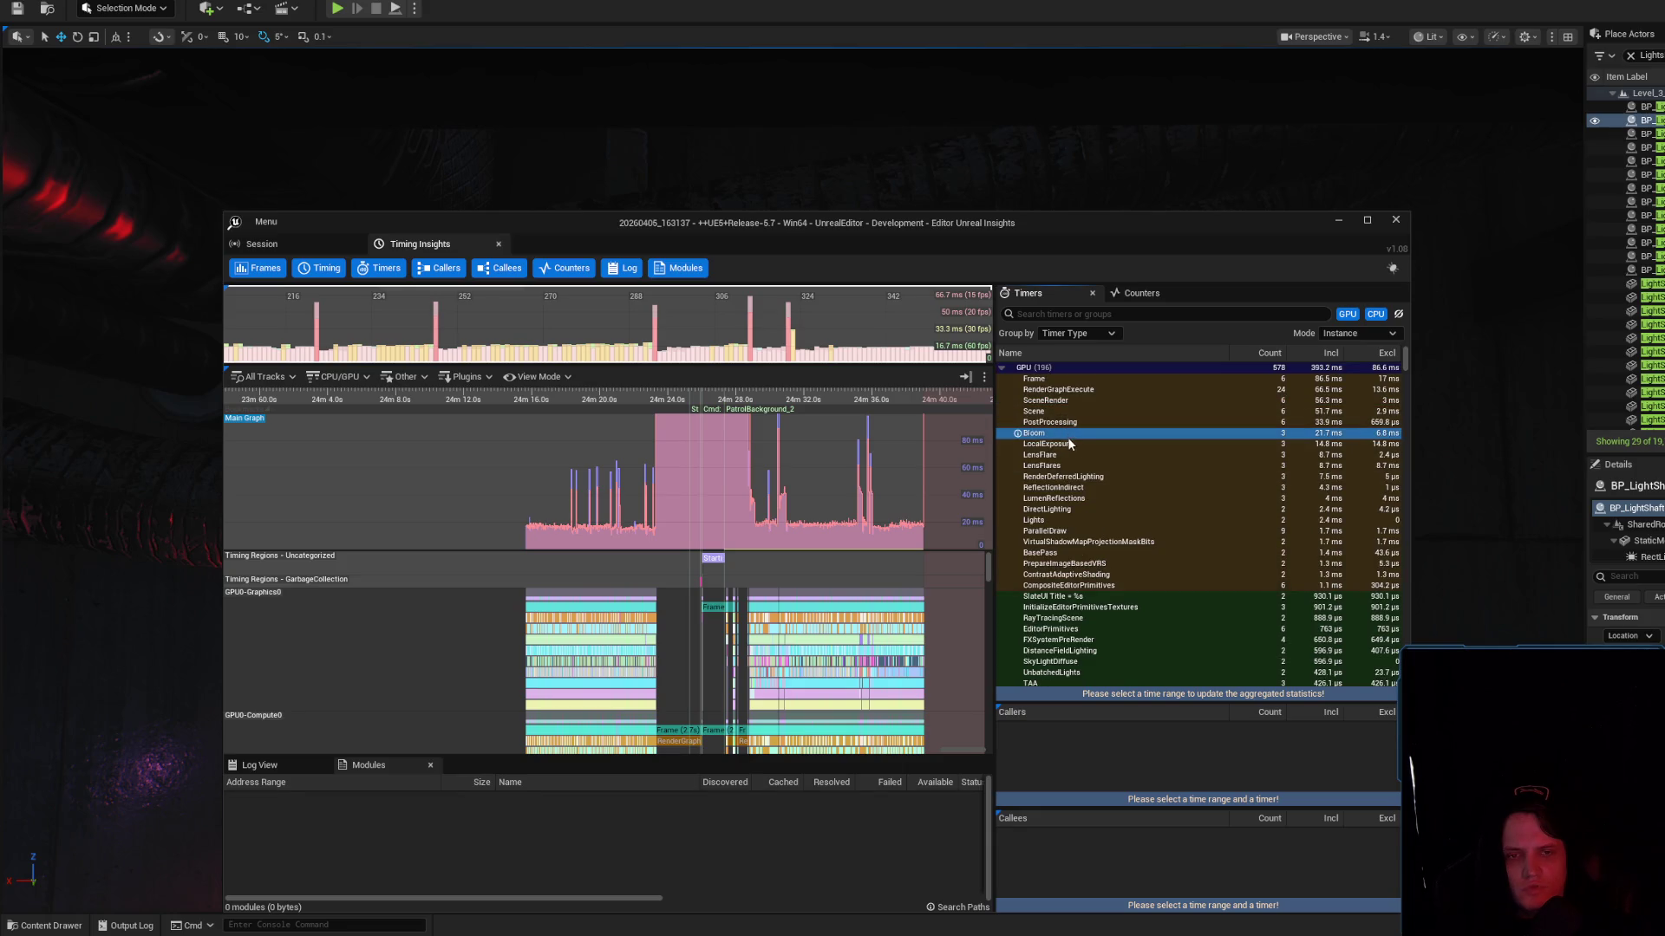
Select LocalExposure and LensFlare, zoom the timeline to about 24m17s–24m19s, then hide GPU timers
left_click(1074, 444)
left_click(1071, 458)
scroll(1168, 528, "down", 6)
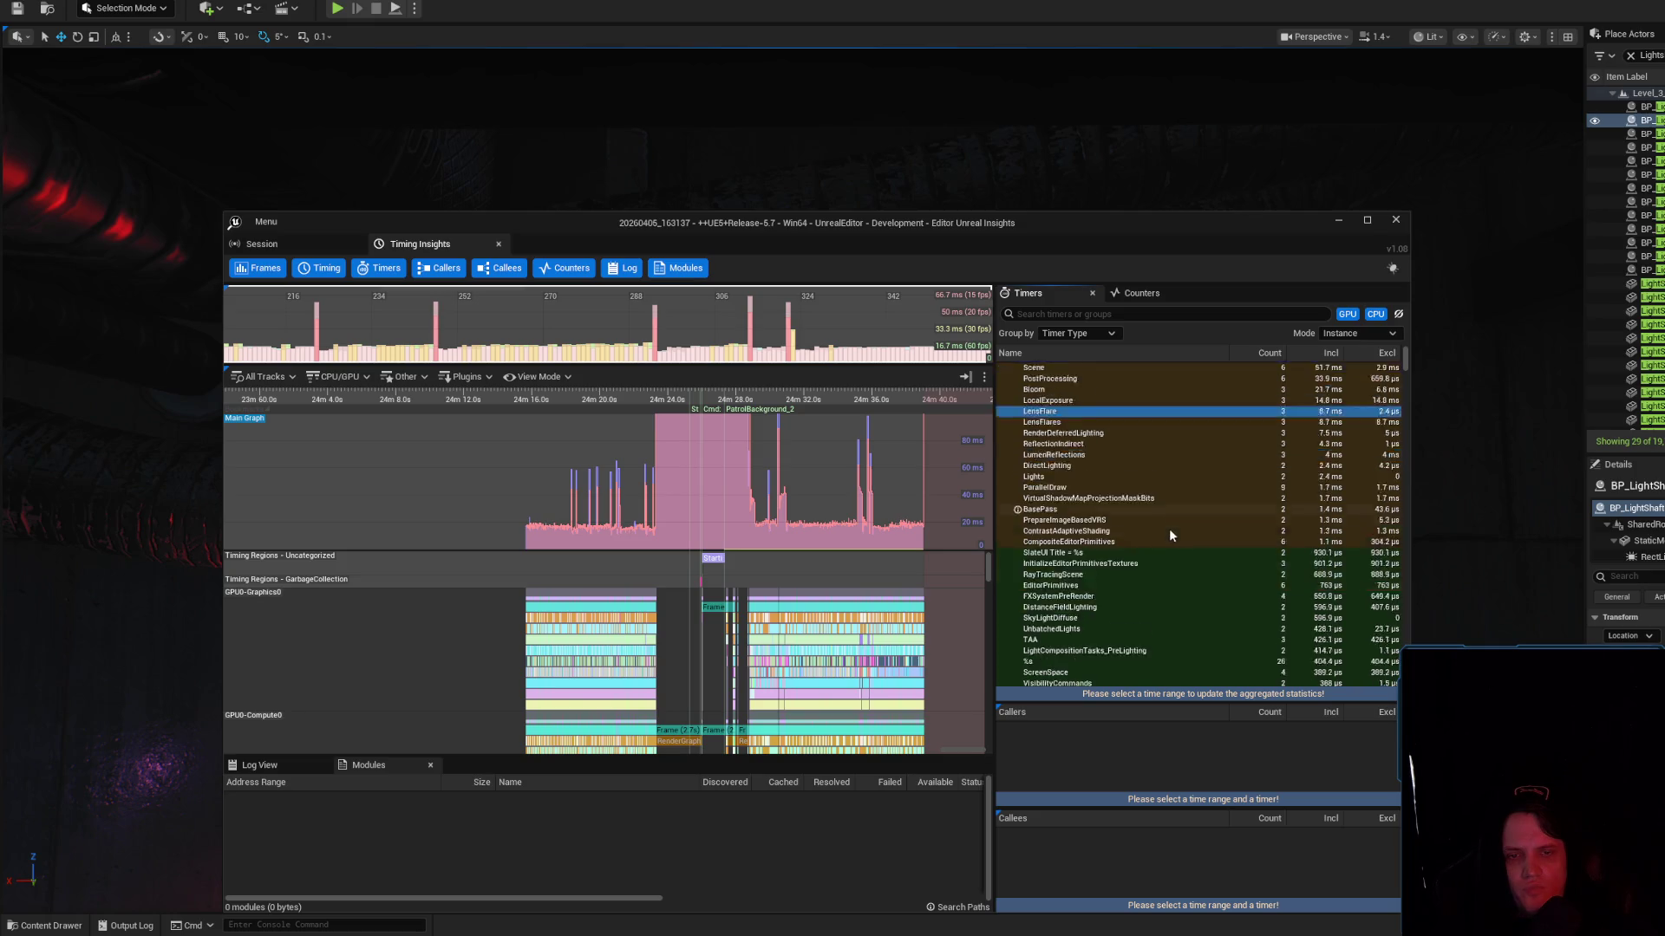
scroll(1169, 529, "down", 12)
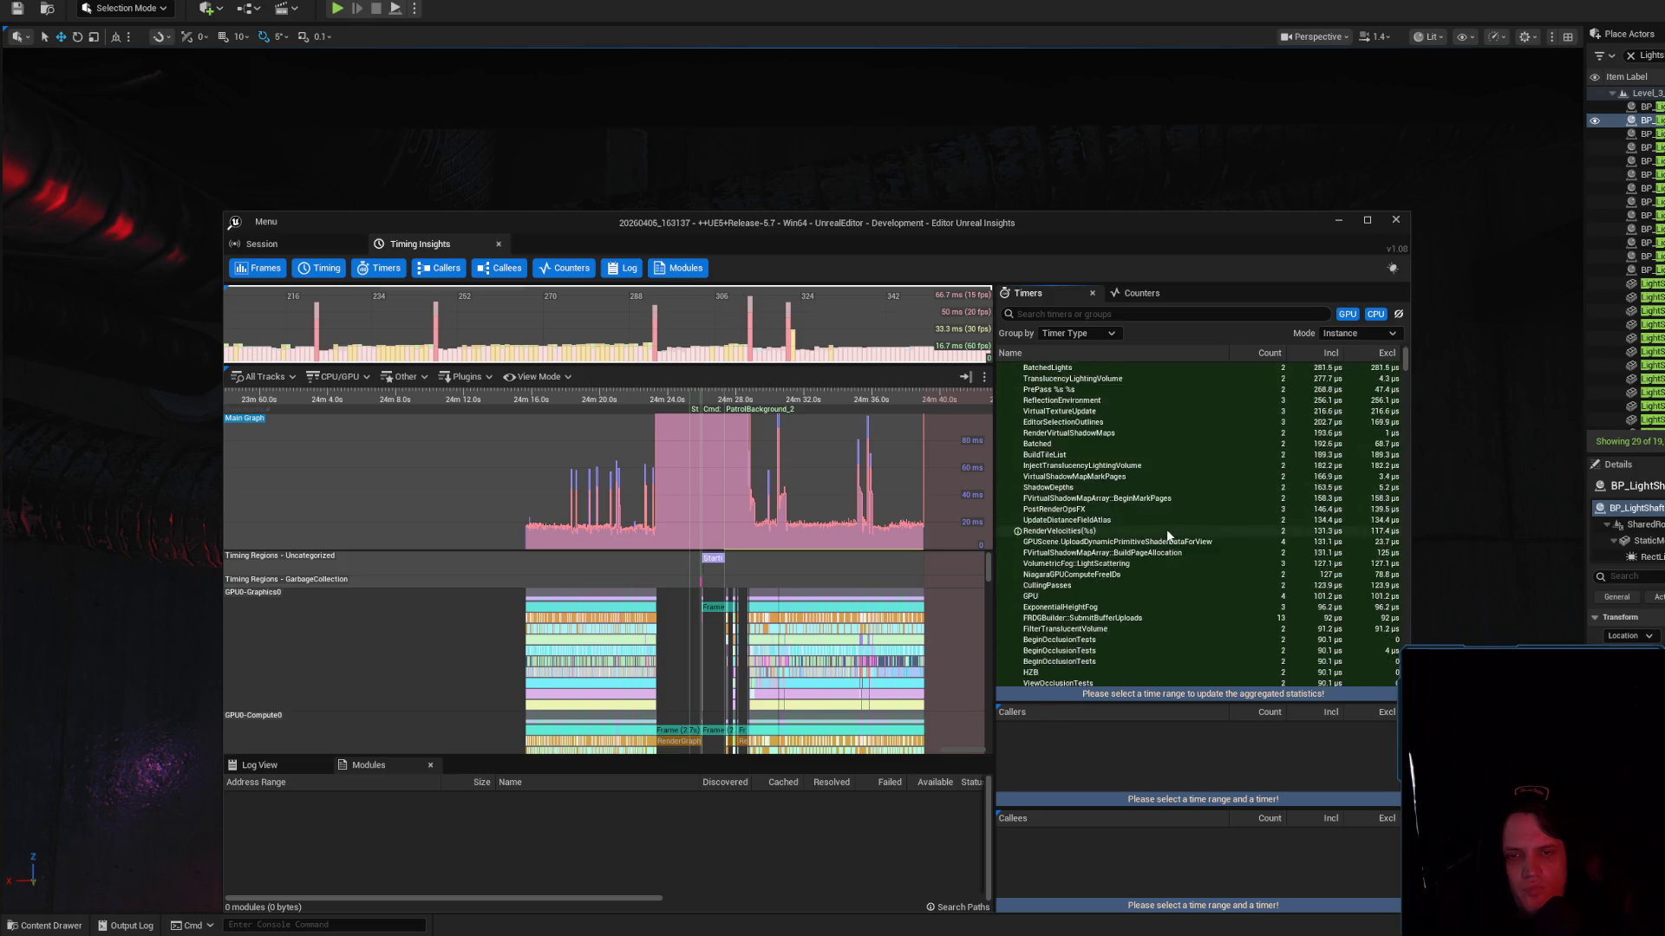
scroll(1167, 528, "up", 10)
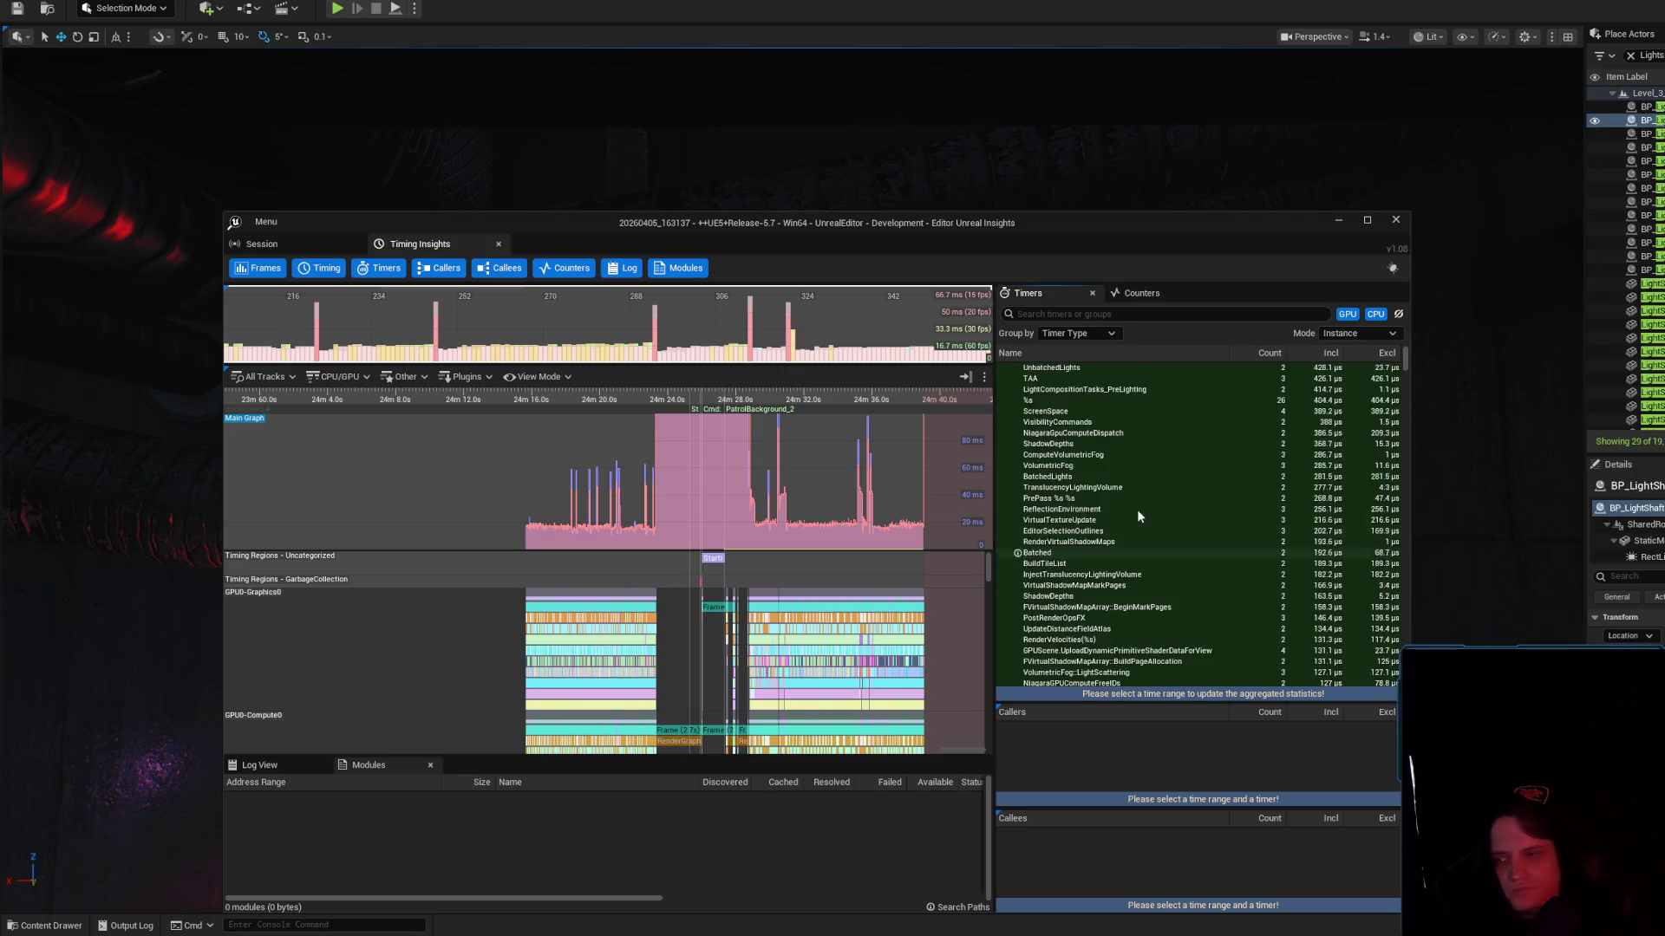
scroll(631, 515, "up", 5)
scroll(631, 514, "up", 2)
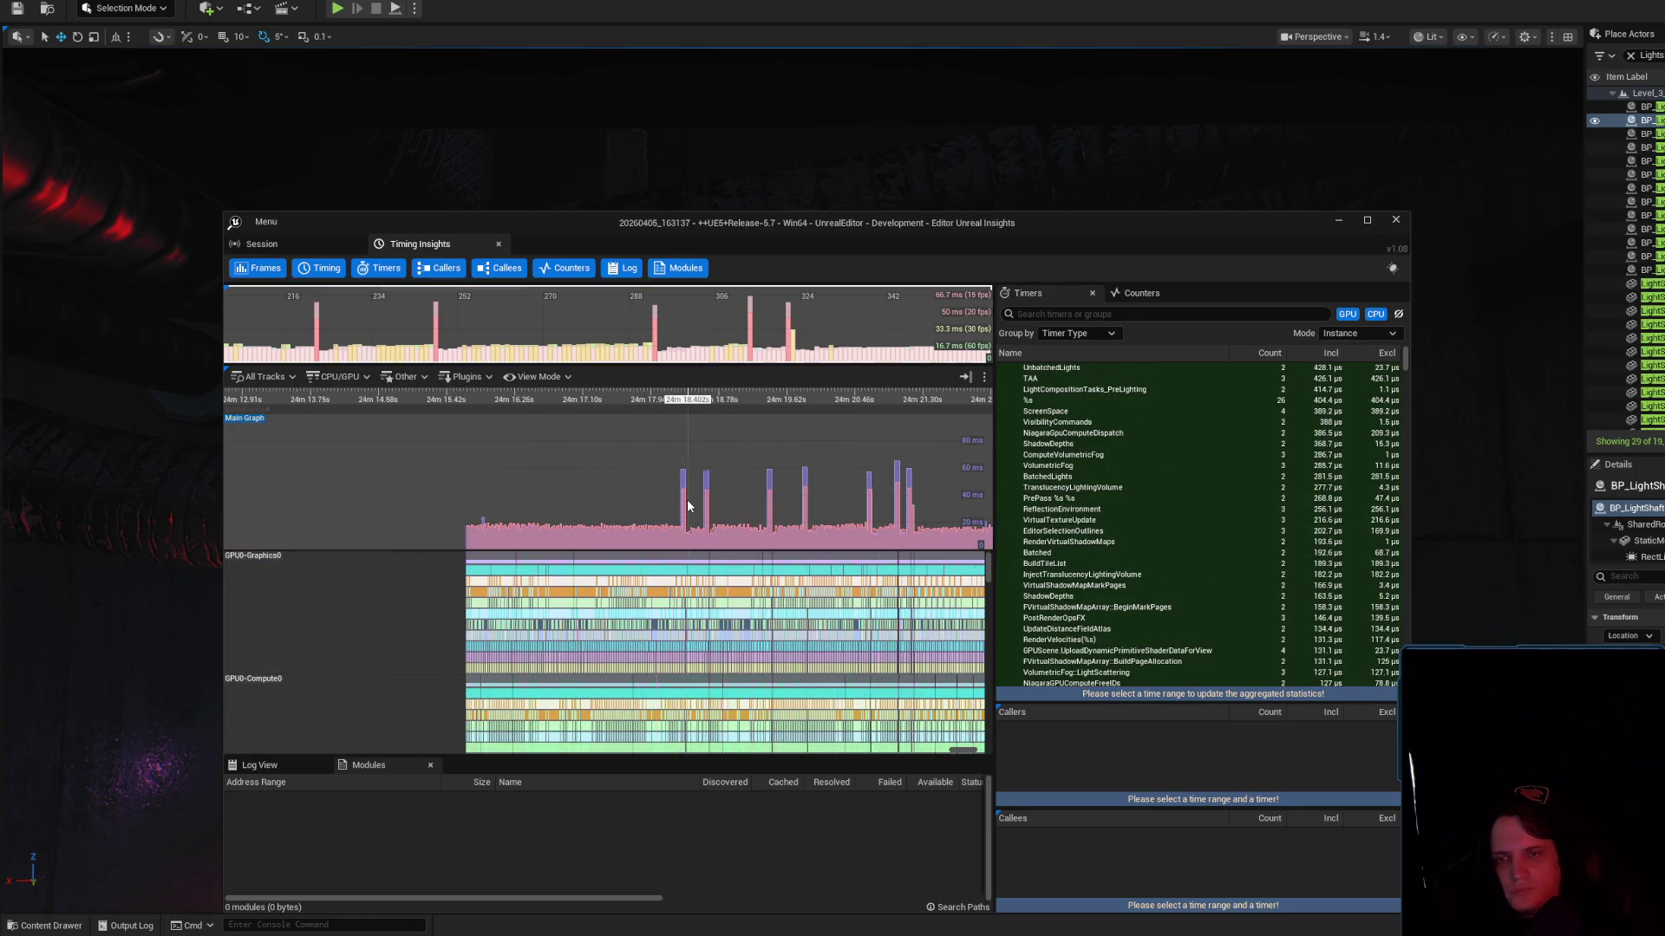
scroll(679, 497, "up", 6)
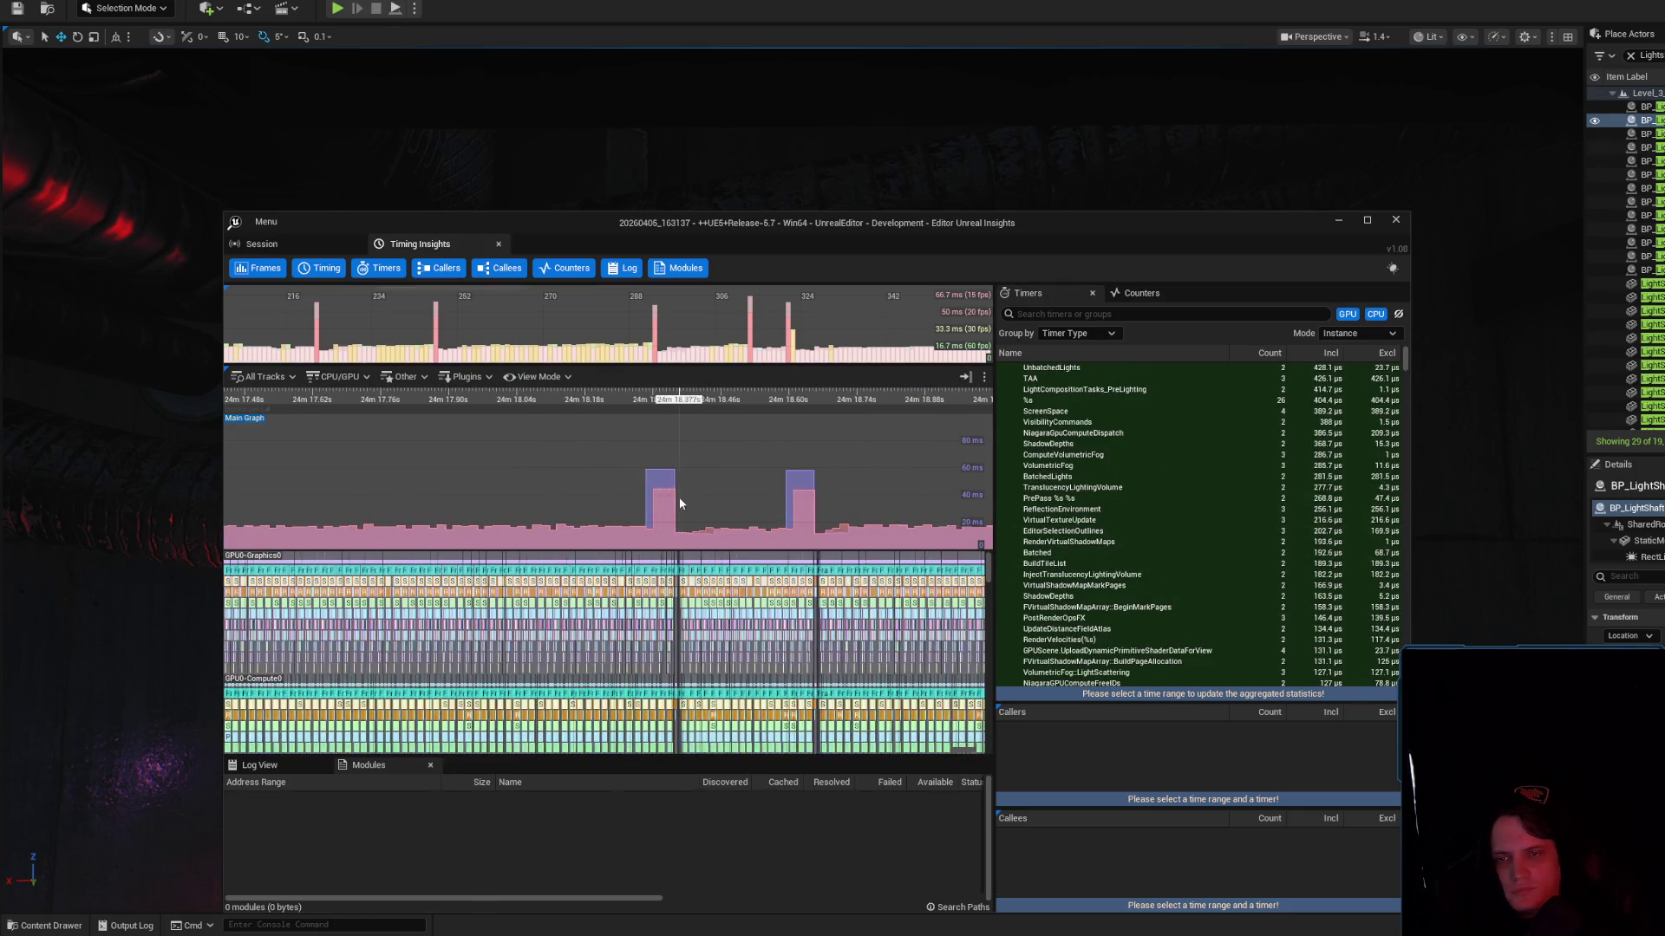
left_click(1354, 313)
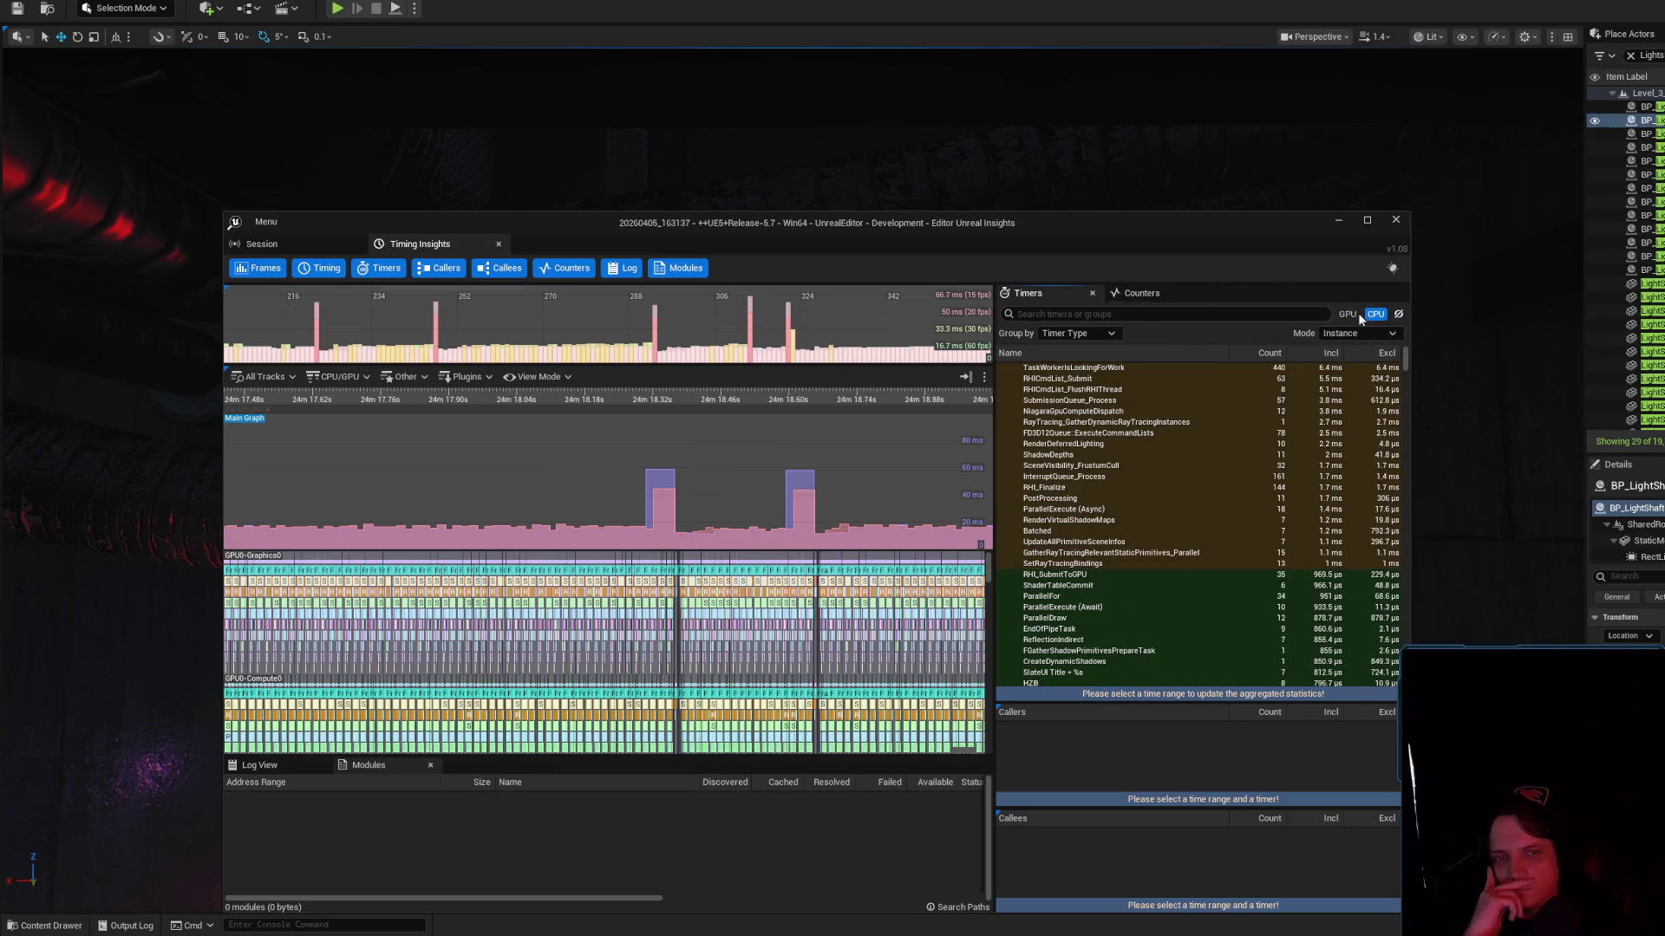
Expand the CPU timers, review frame 222's LensFlare callers and callees, then clear the selection
scroll(1046, 546, "up", 5)
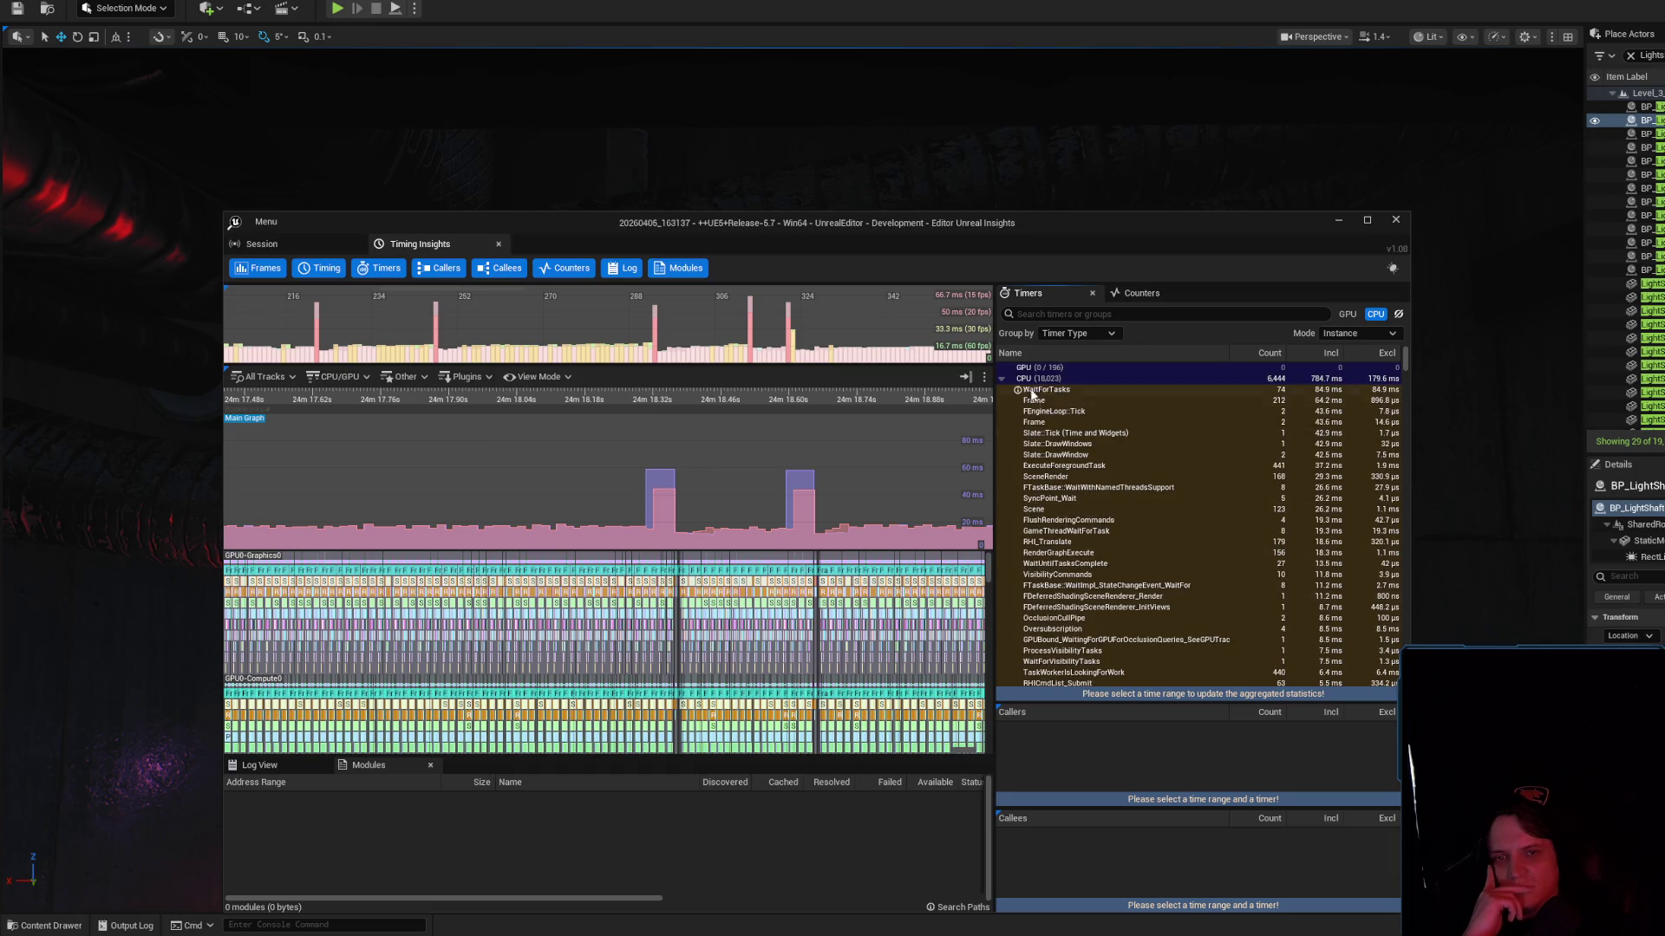
left_click(1004, 379)
left_click(1002, 378)
left_click(318, 326)
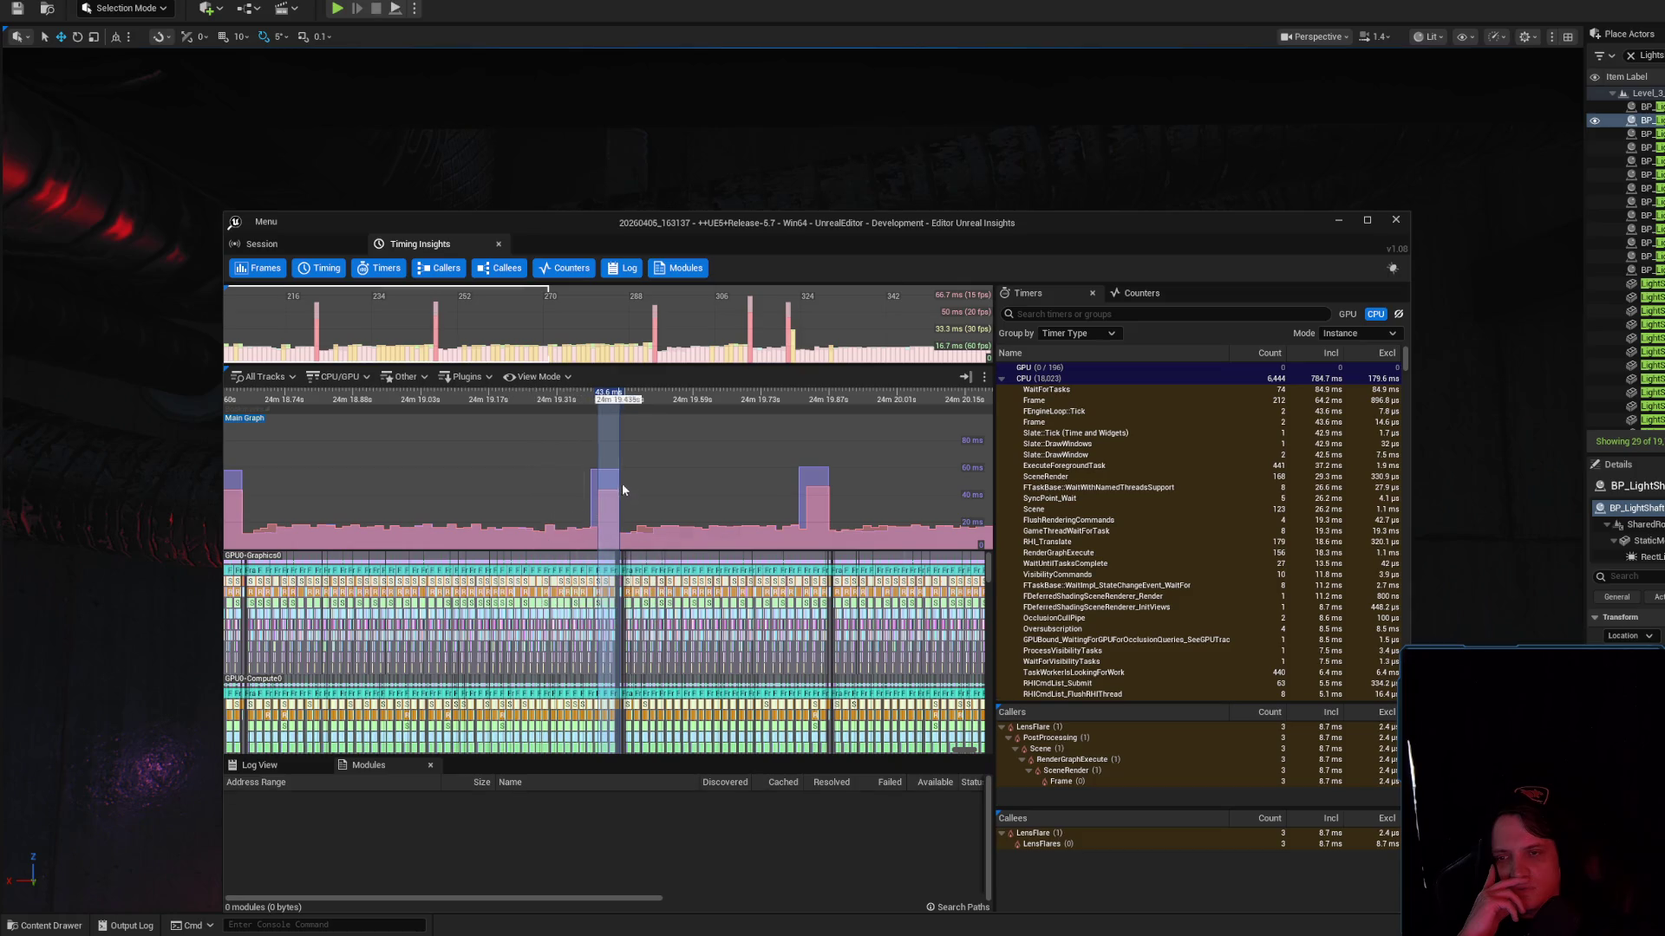
left_click(557, 465)
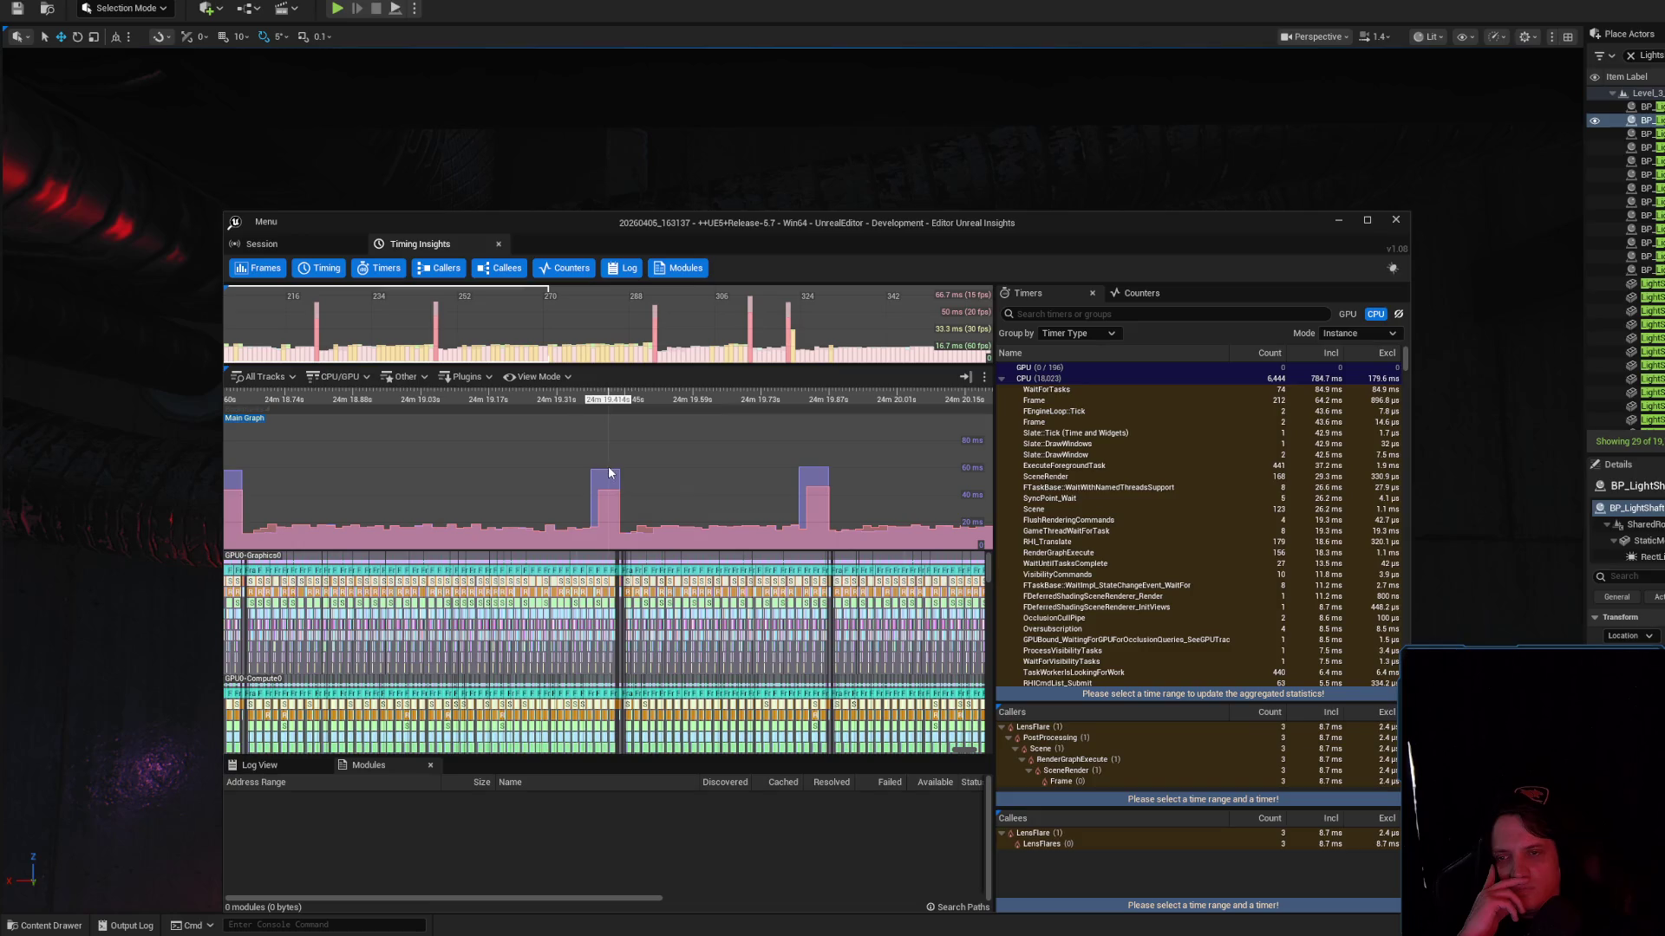
left_click_drag(609, 474, 621, 497)
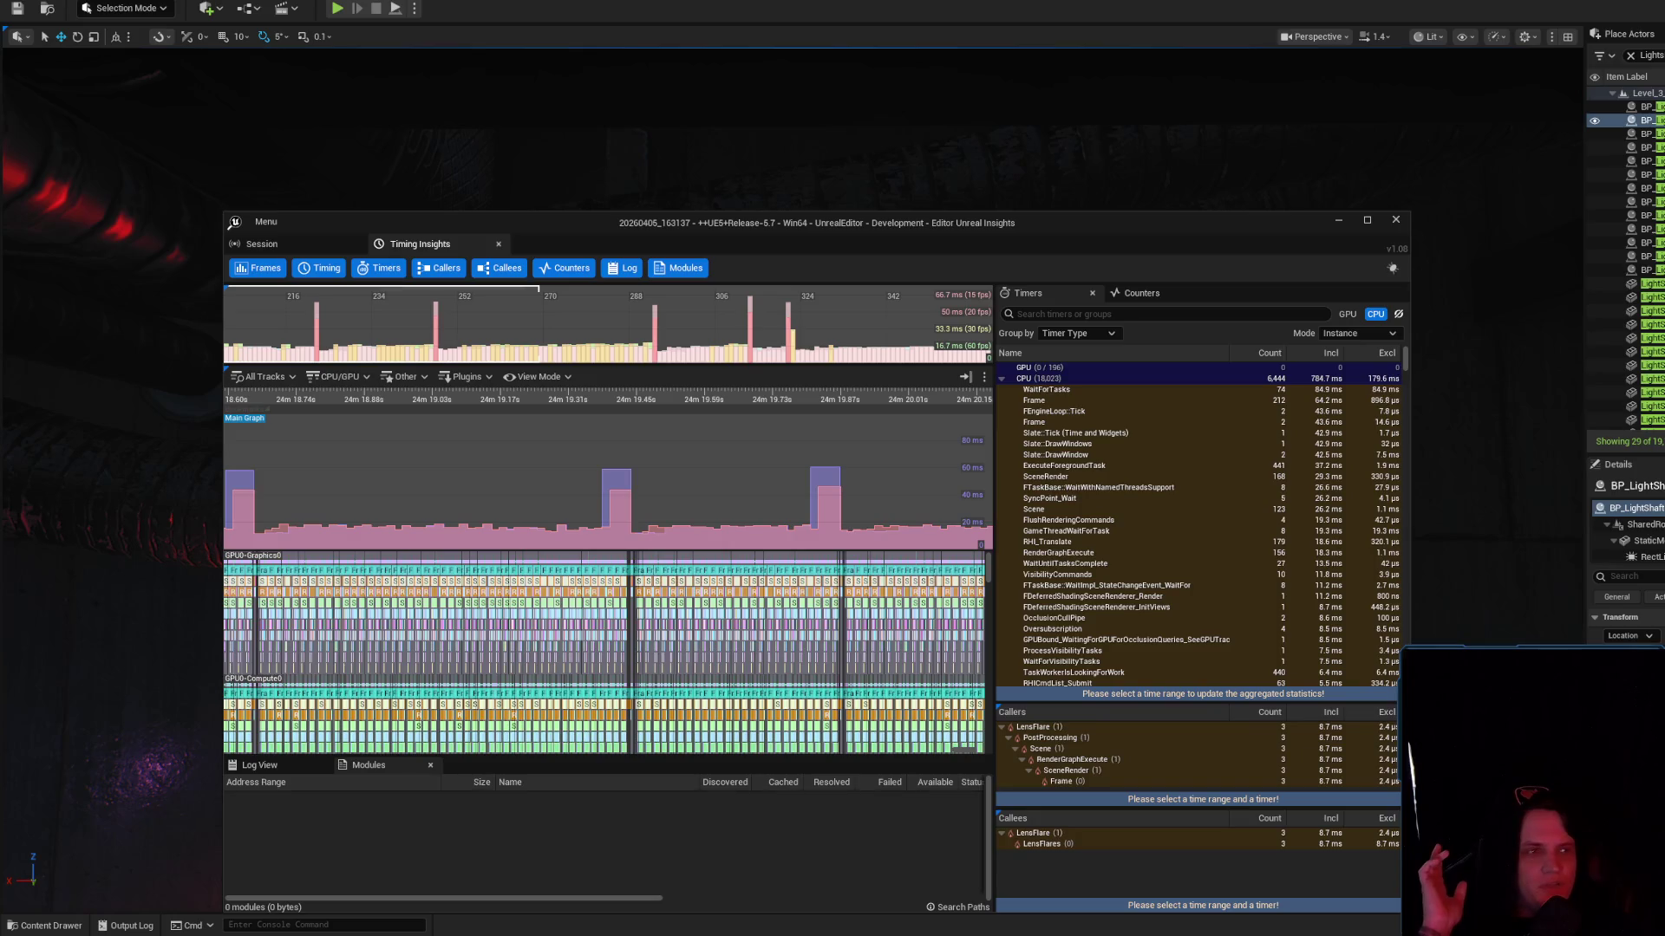
Switch the YouTube video to the Tokyo night drive mix and minimize Chrome
key("alt+Tab")
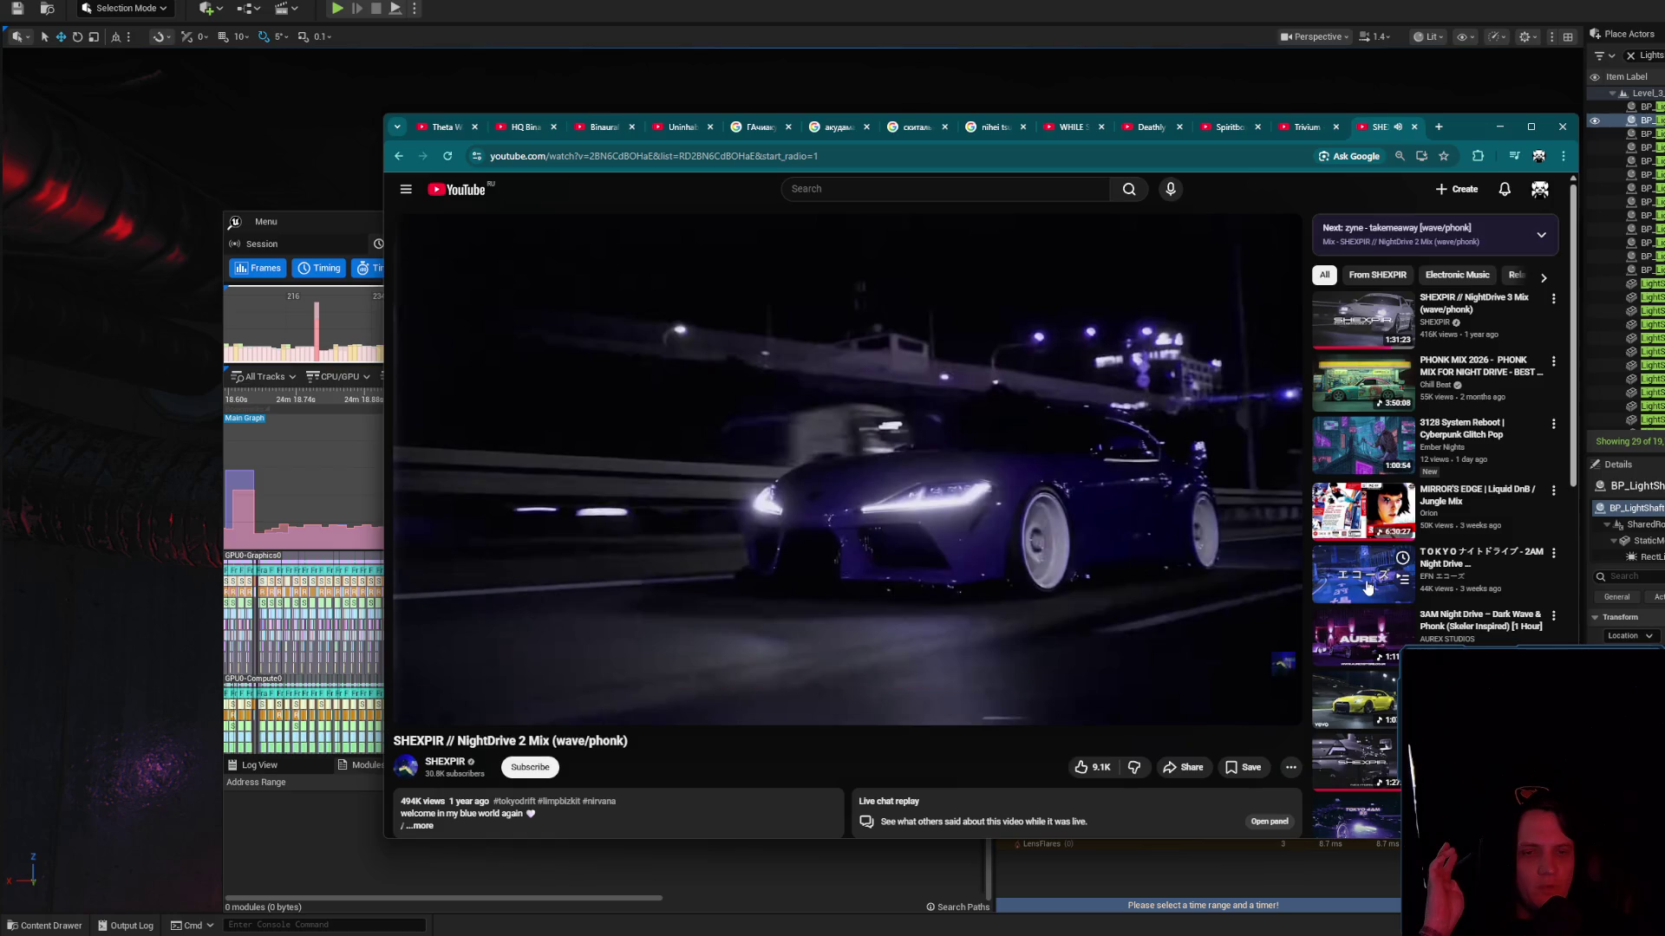
left_click(1341, 567)
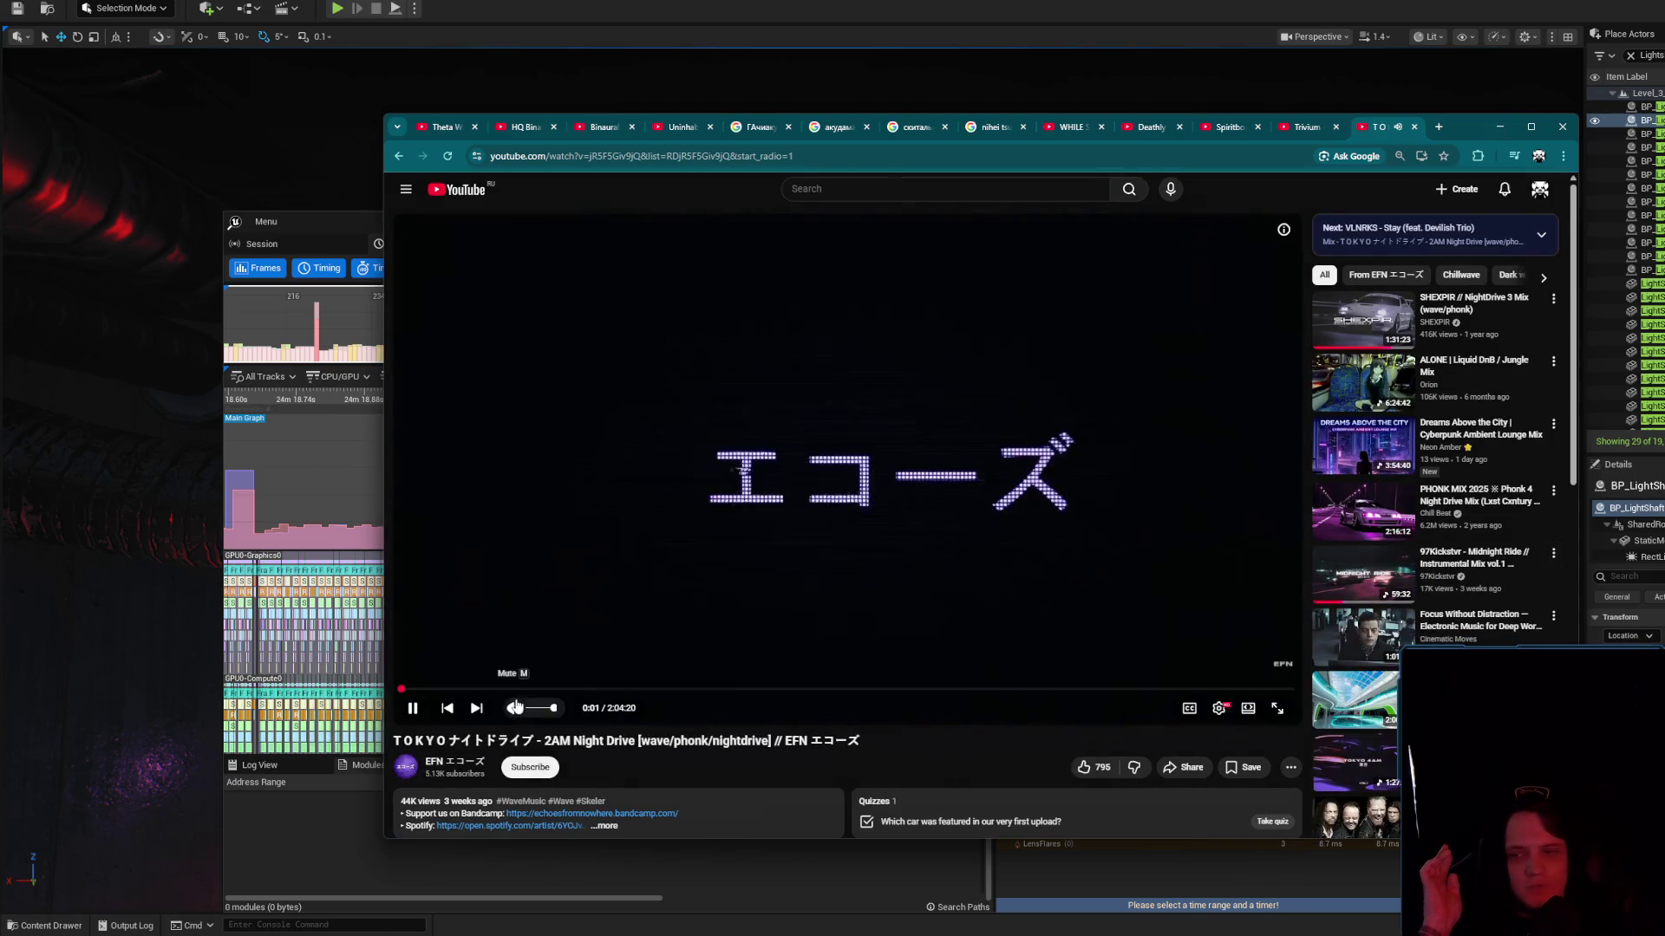
left_click(1499, 126)
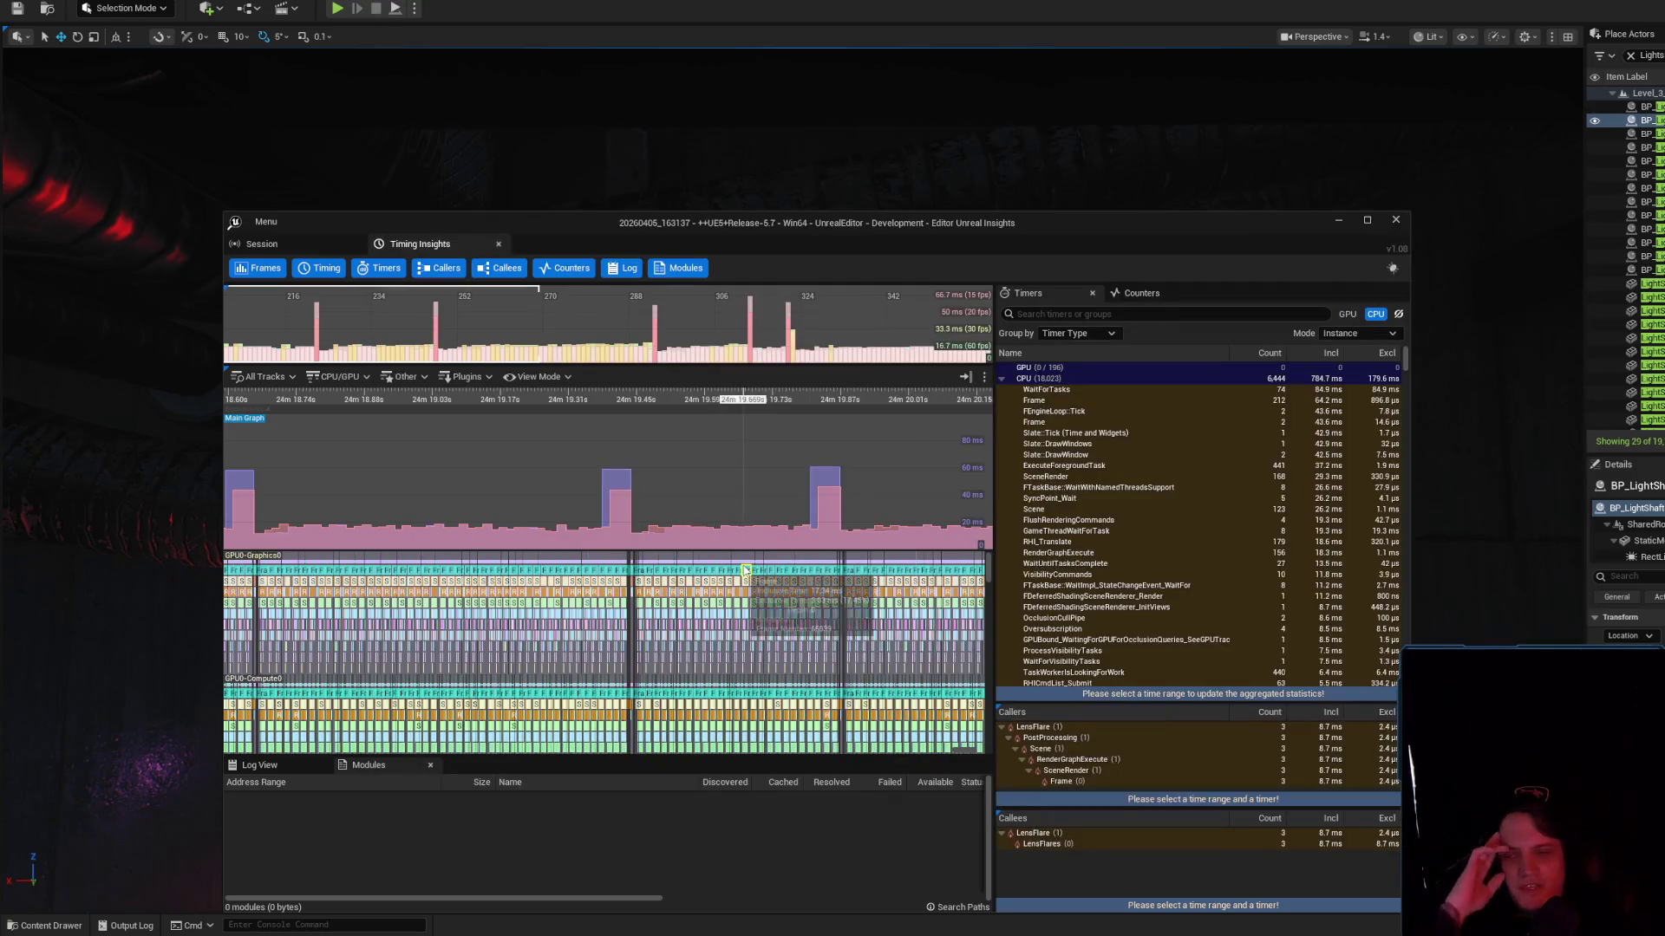
Zoom the timing view out over the stall near 24m 24s and select the 46.2 ms frame 247
left_click_drag(772, 461, 286, 494)
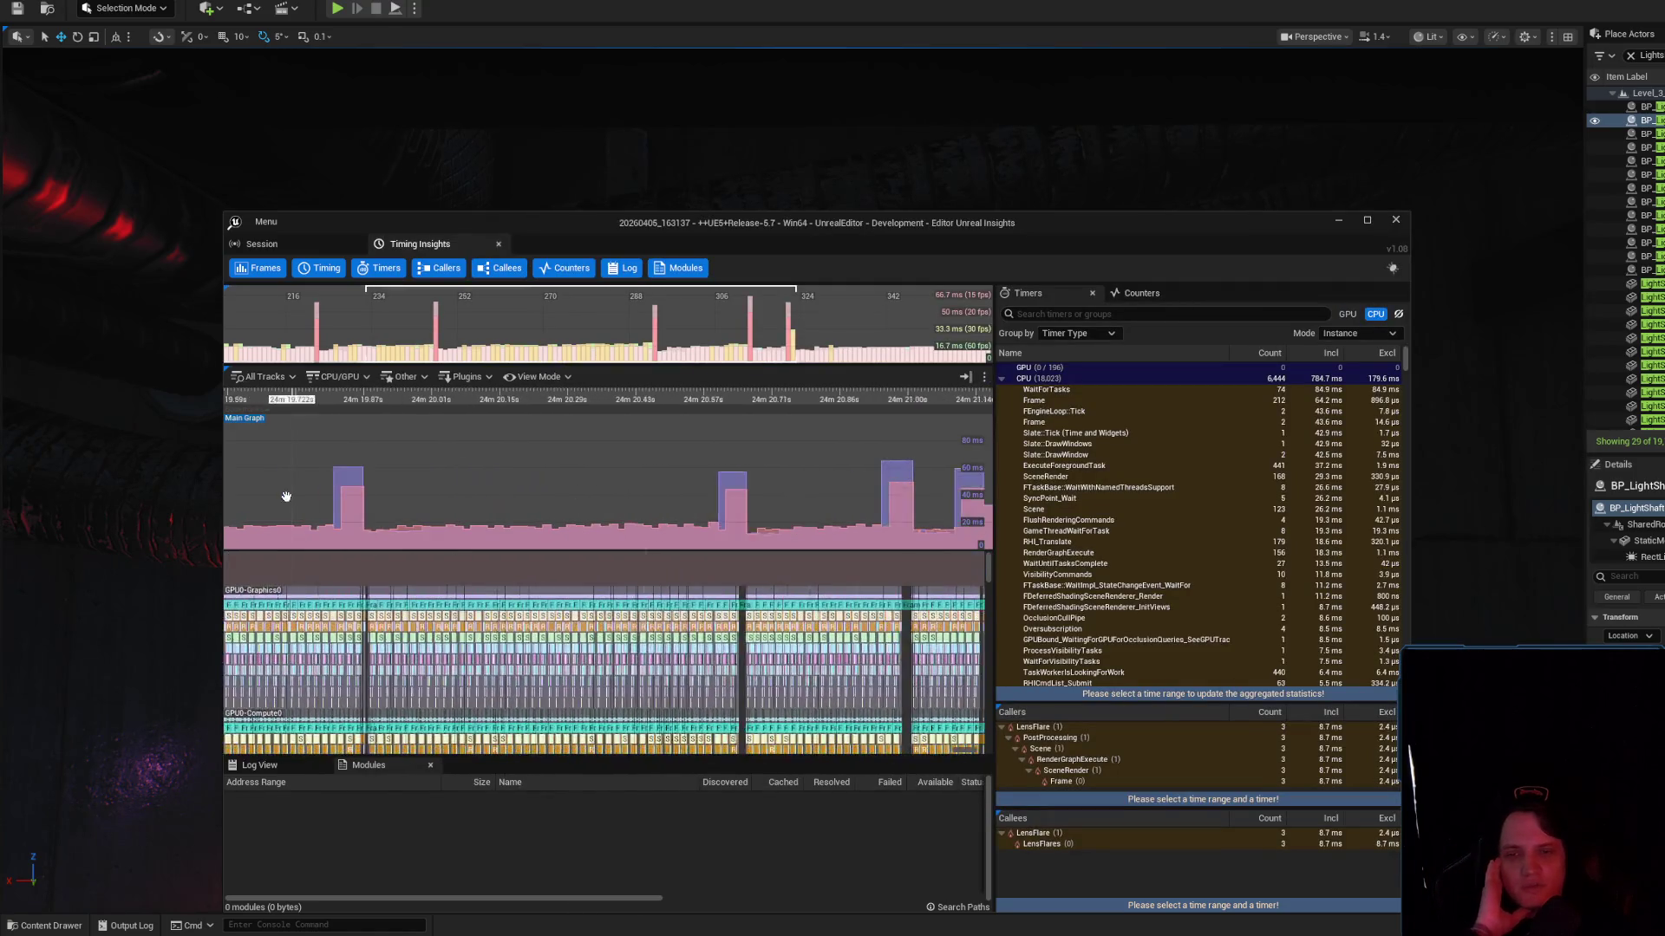
mouse_move(730, 493)
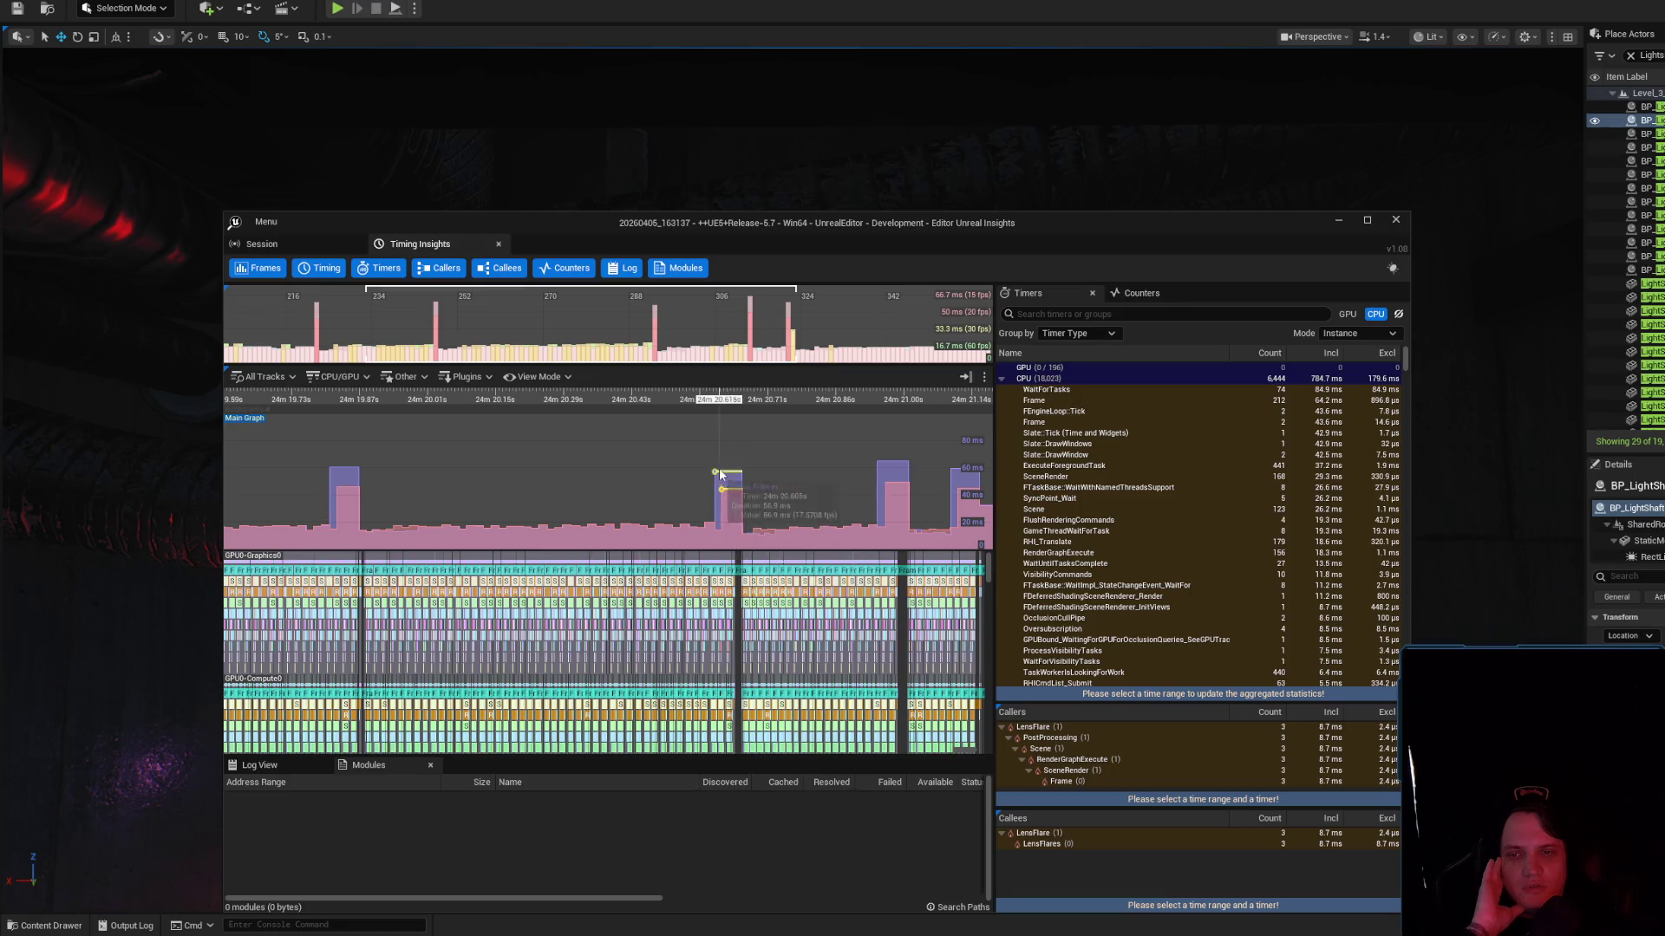
scroll(607, 501, "down", 5)
scroll(607, 498, "down", 3)
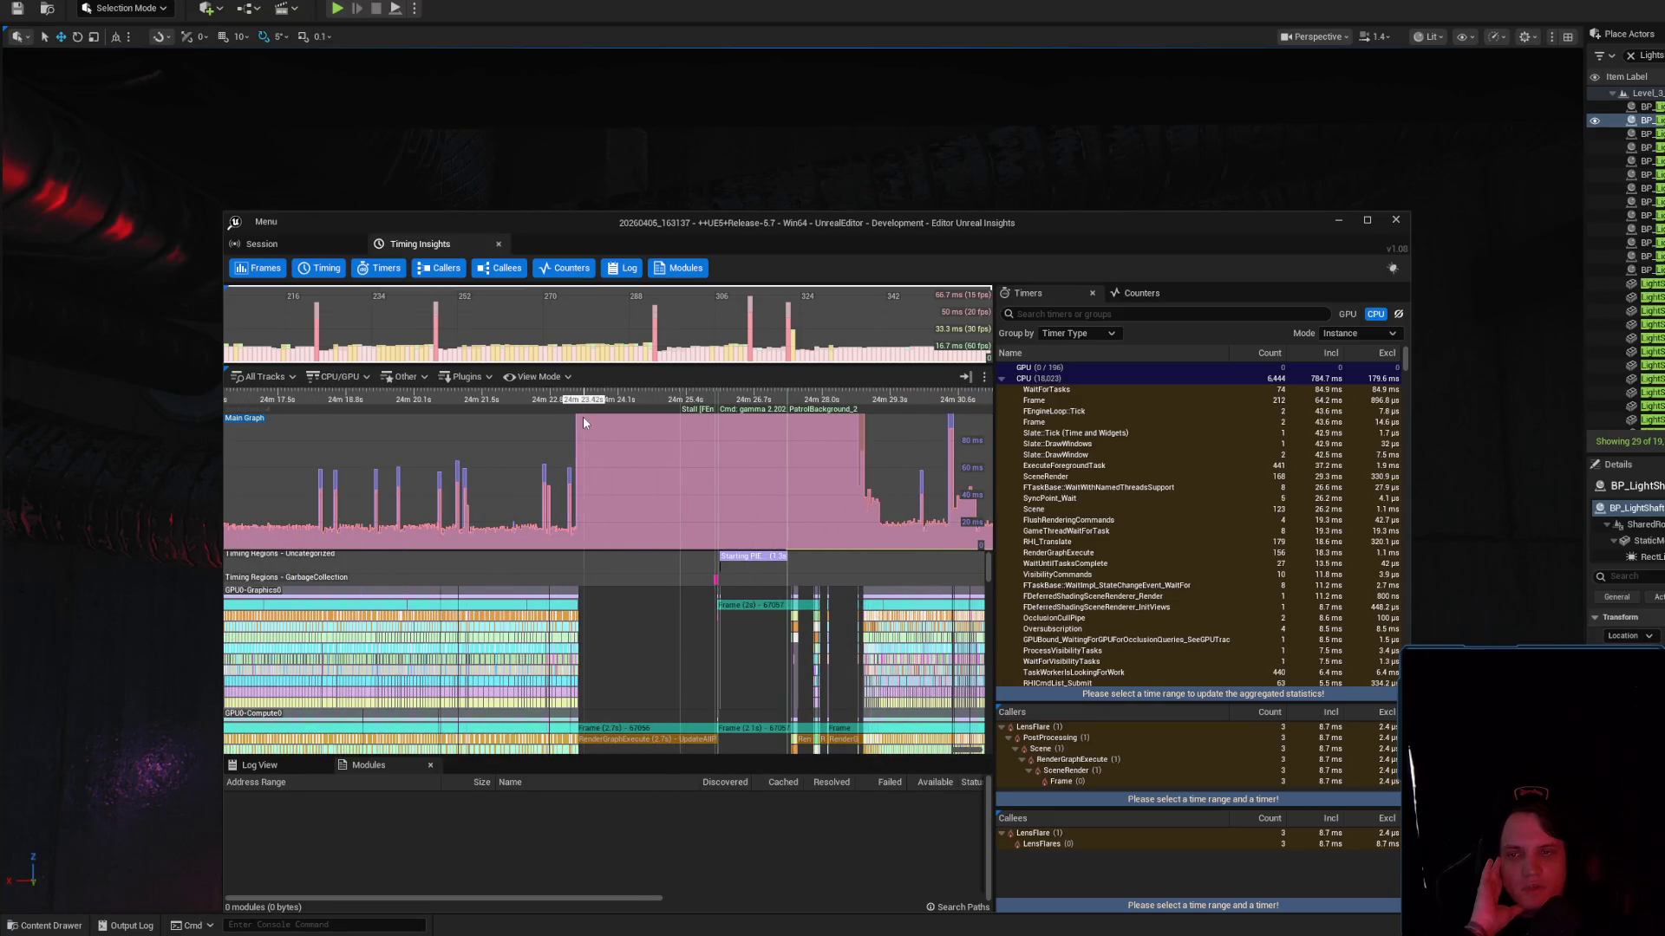
left_click(437, 328)
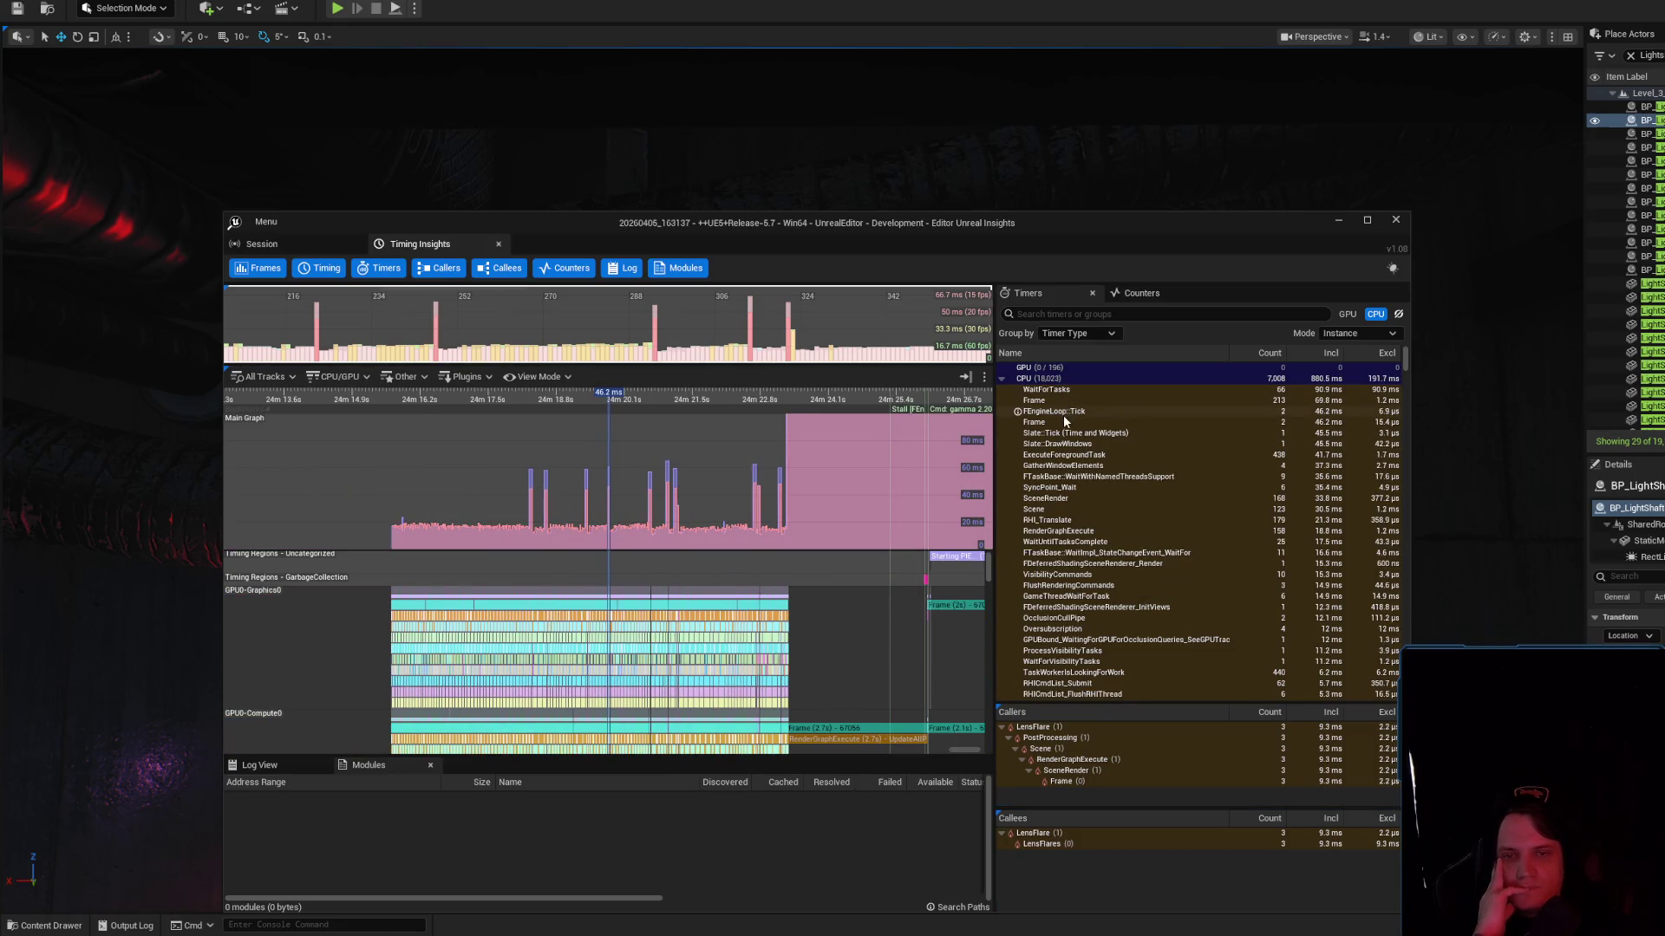
Inspect callers and callees of ExecuteForegroundTask and GatherWindowElements, then clear the frame selection
left_click(1058, 456)
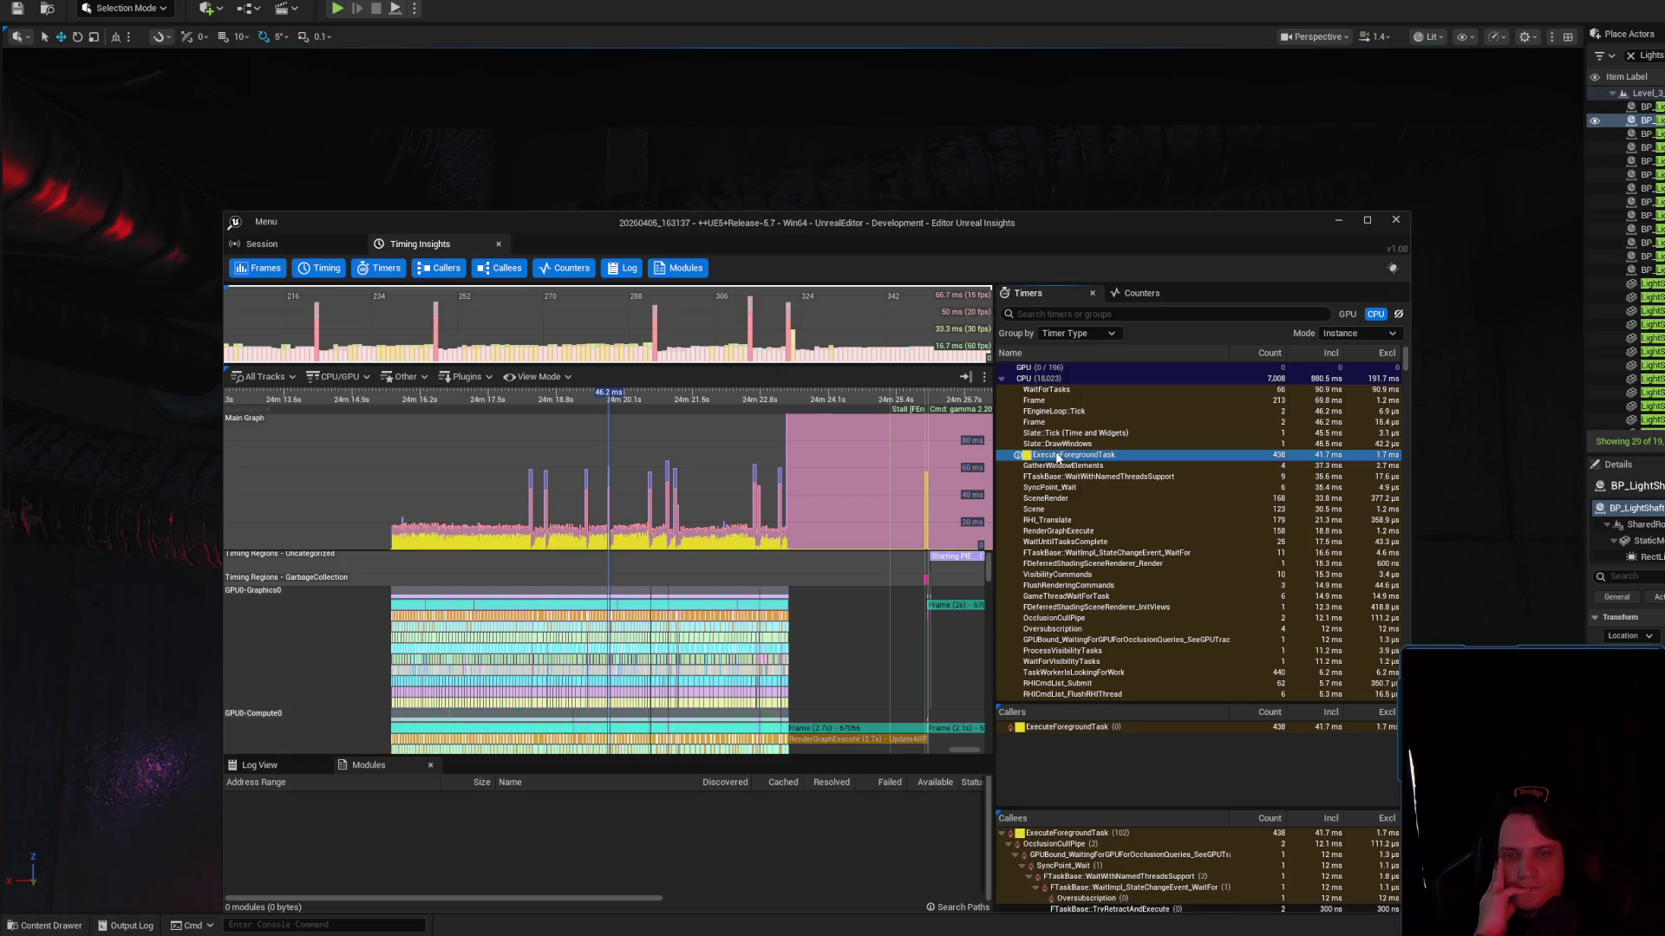
left_click(1063, 467)
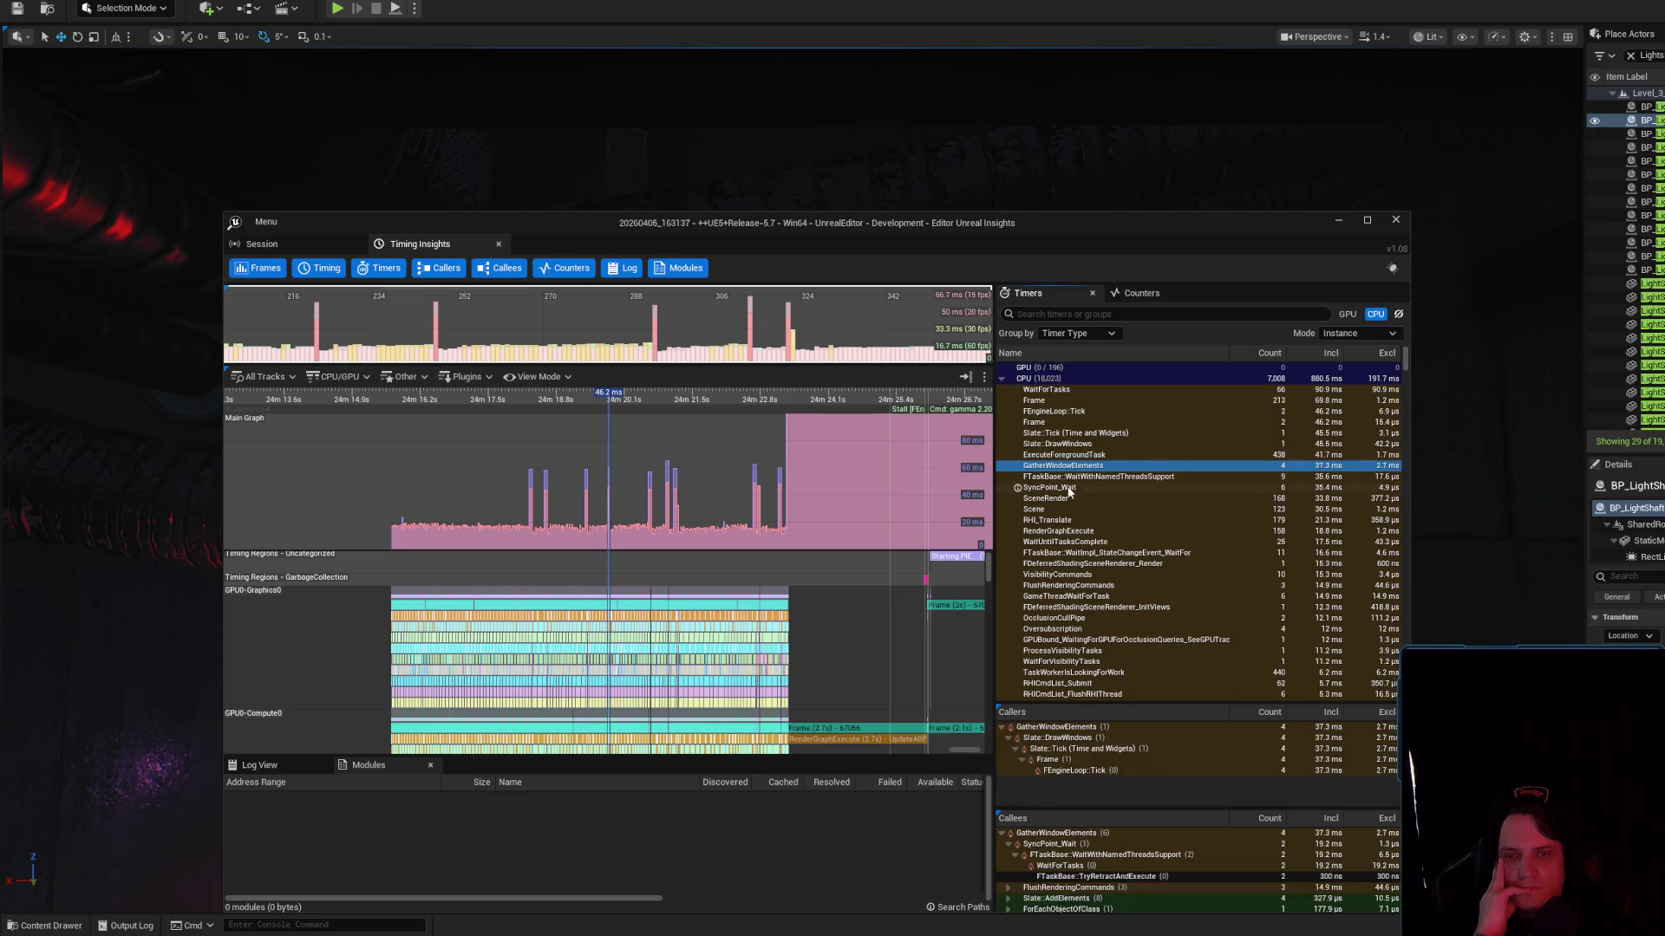
scroll(679, 491, "up", 6)
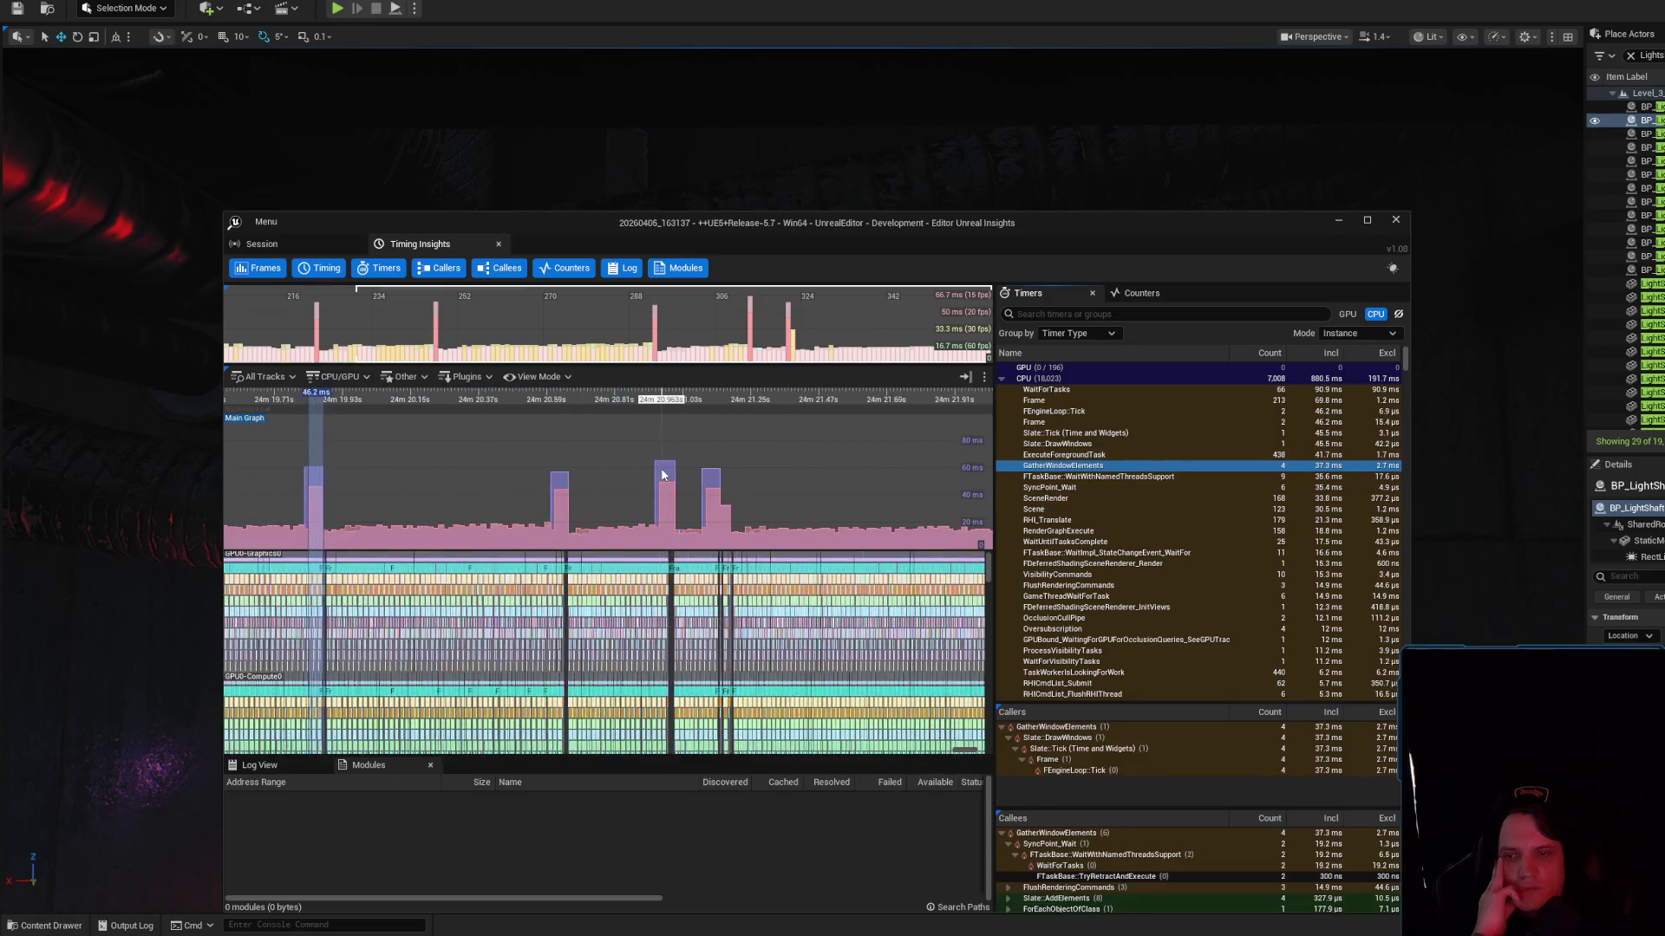
left_click(679, 491)
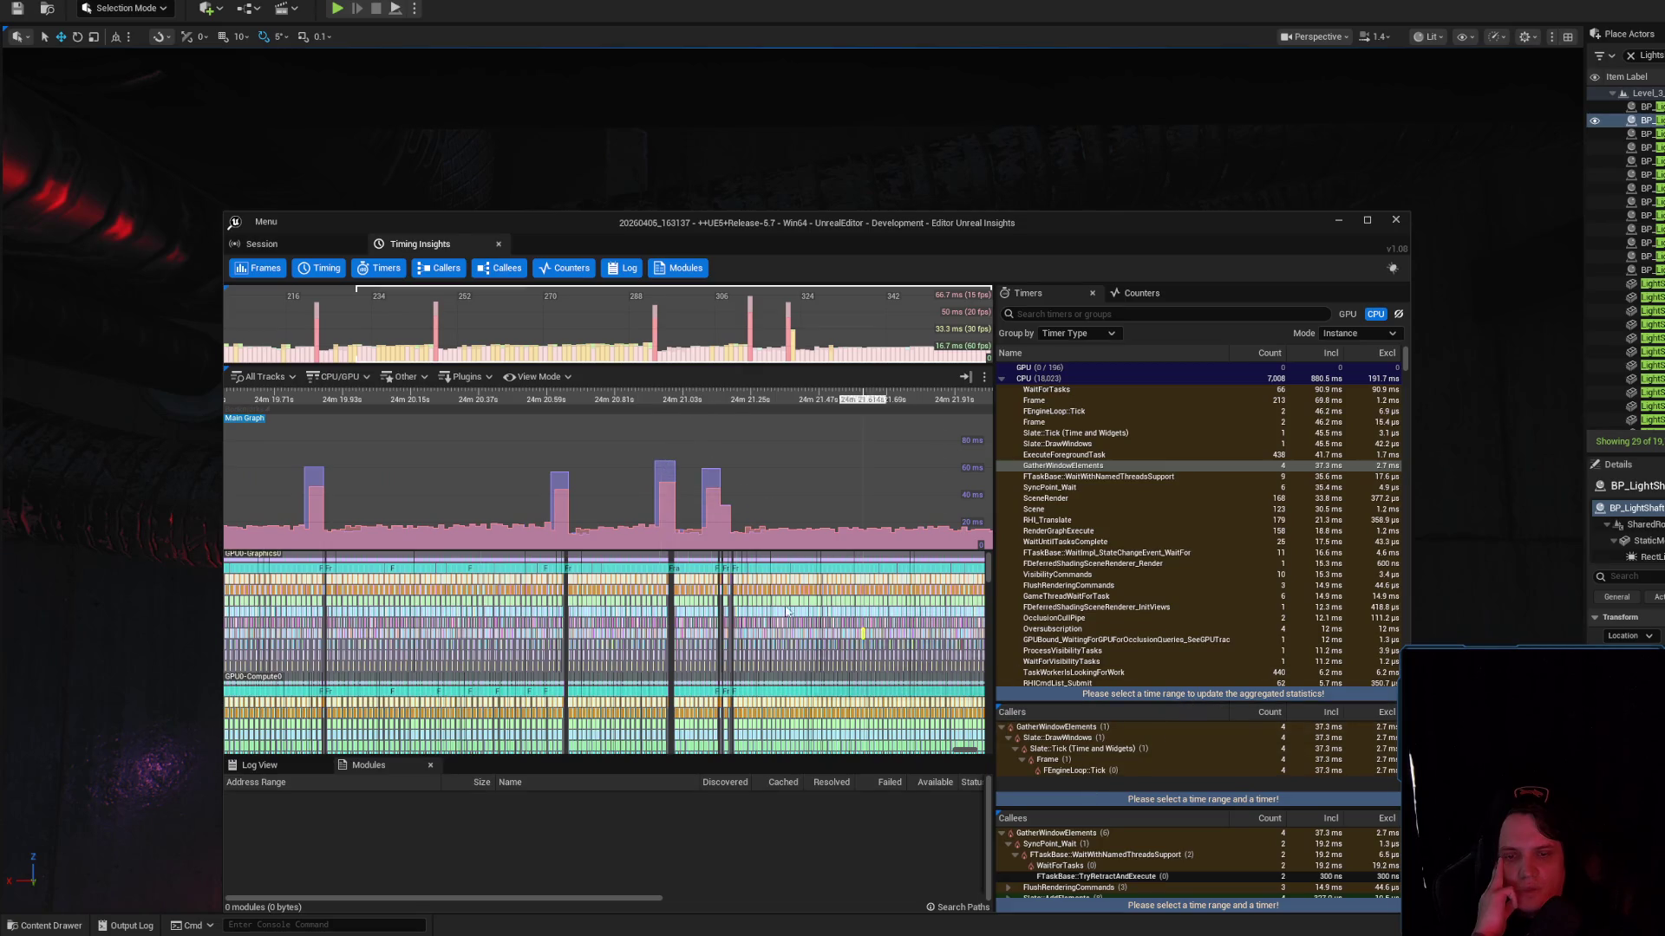
left_click_drag(662, 496, 707, 497)
mouse_move(703, 464)
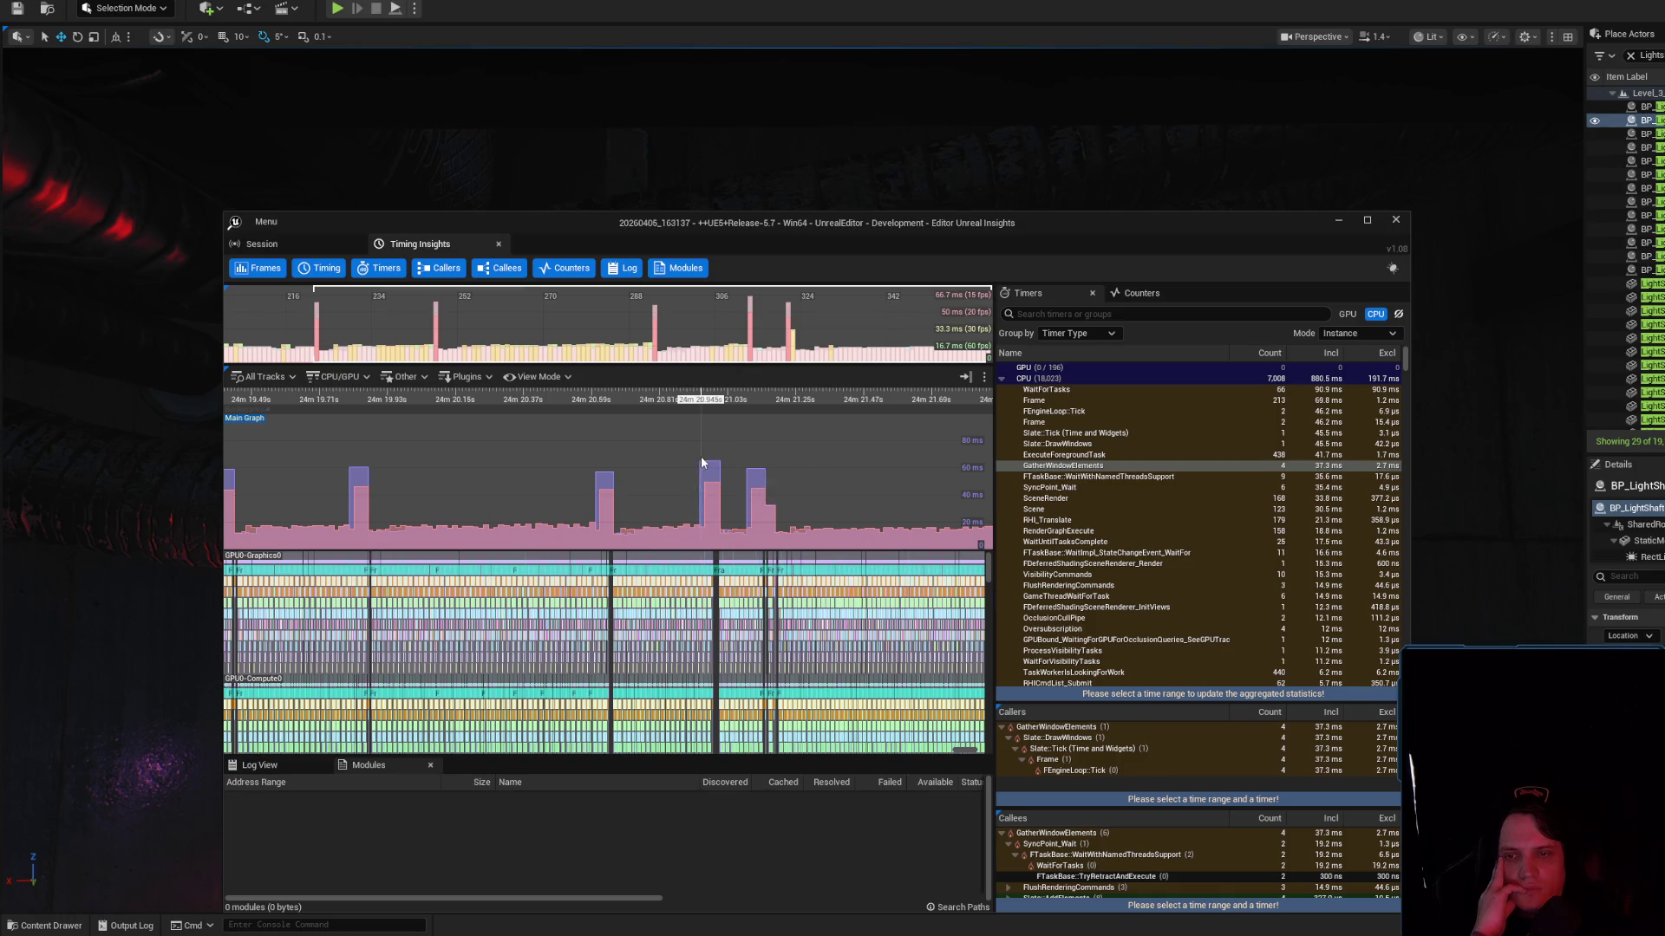
scroll(1130, 478, "down", 10)
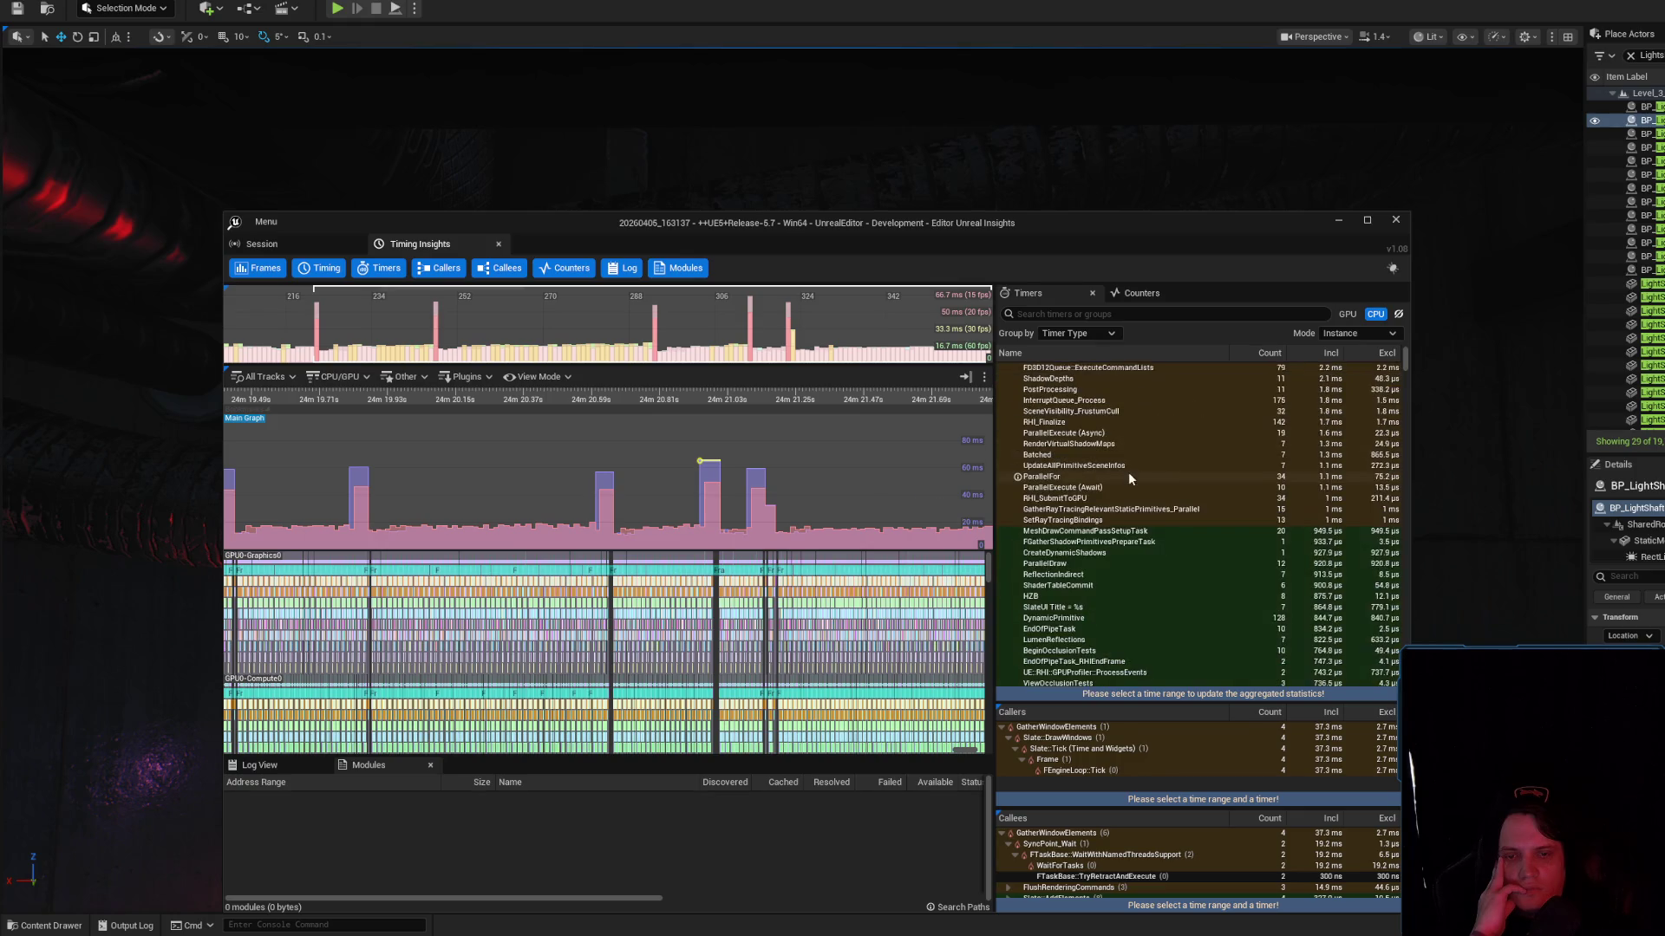
Select the SetRayTracingBindings and RHI_Translate timers in the Timers list
left_click(1126, 520)
scroll(1165, 501, "up", 10)
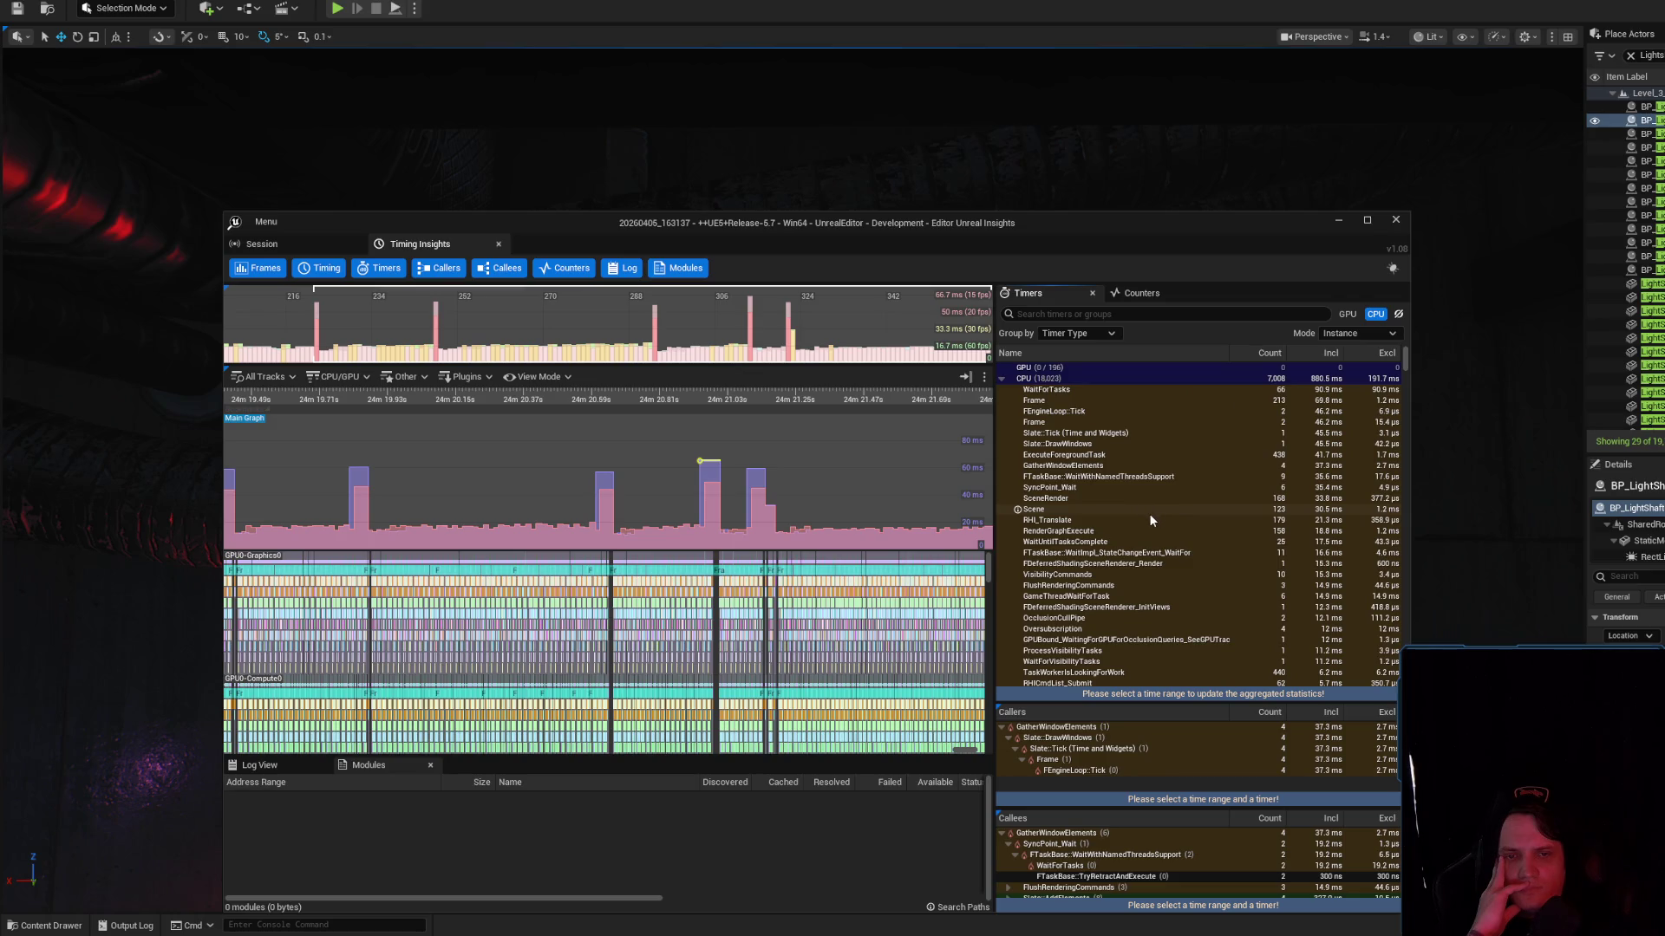
left_click(1065, 522)
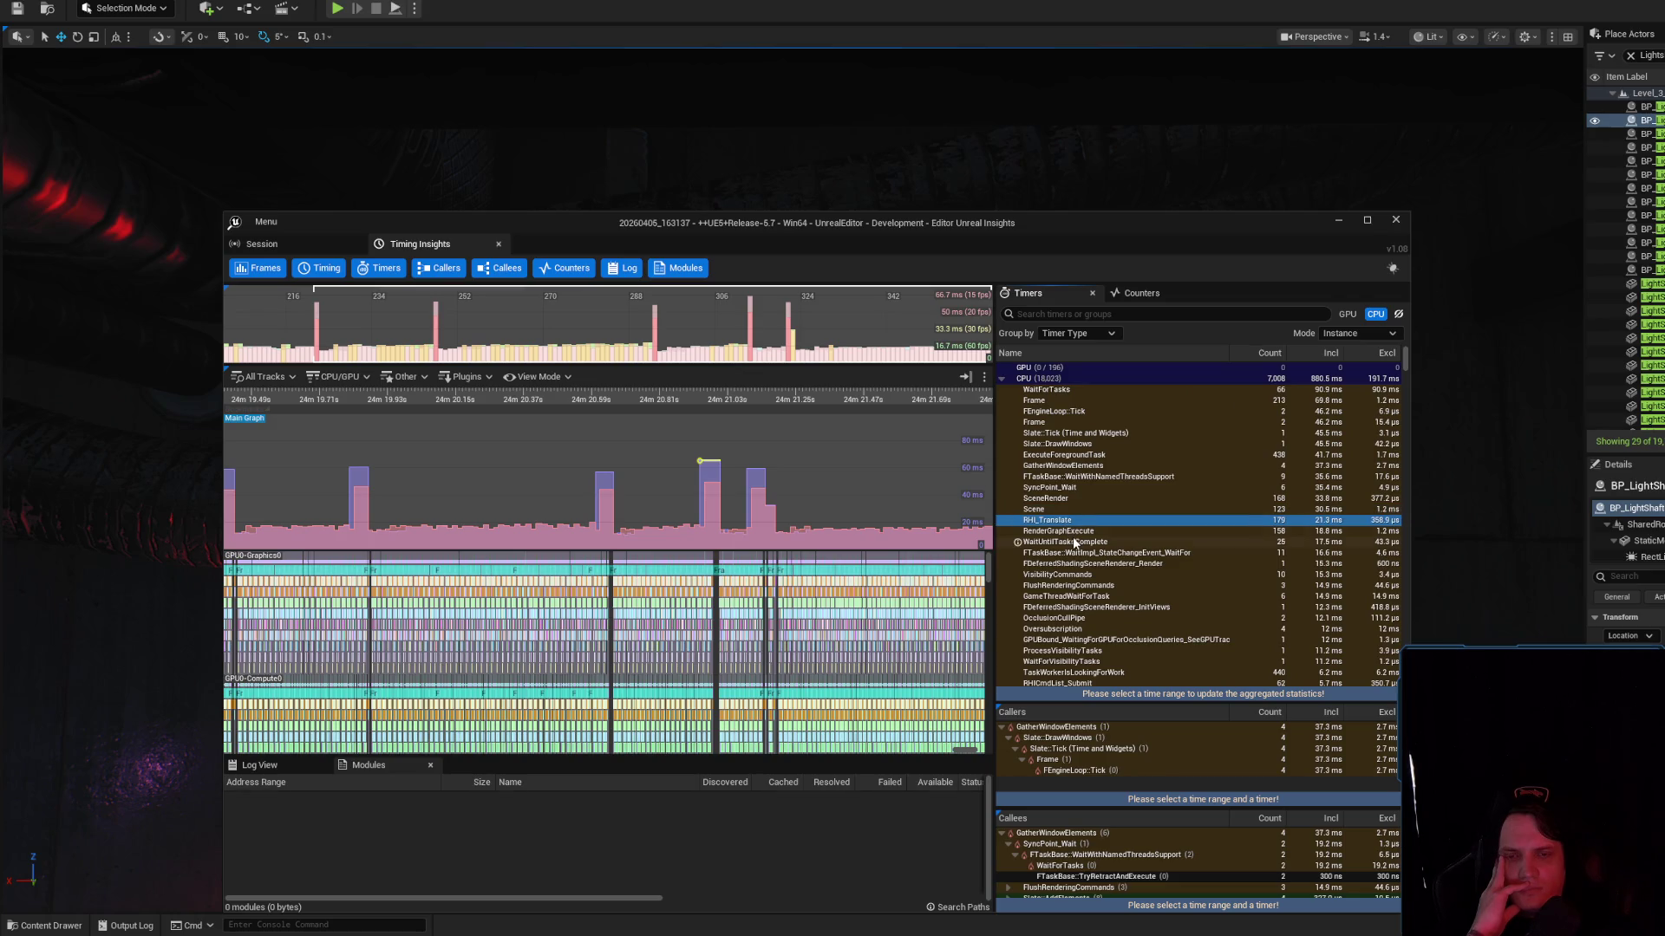
Pan and zoom out the timeline to span roughly 1m 31s to 31m, then maximize Insights
left_click_drag(789, 477, 500, 477)
mouse_move(980, 517)
left_mouse_down()
mouse_move(548, 517)
mouse_move(537, 499)
left_mouse_up()
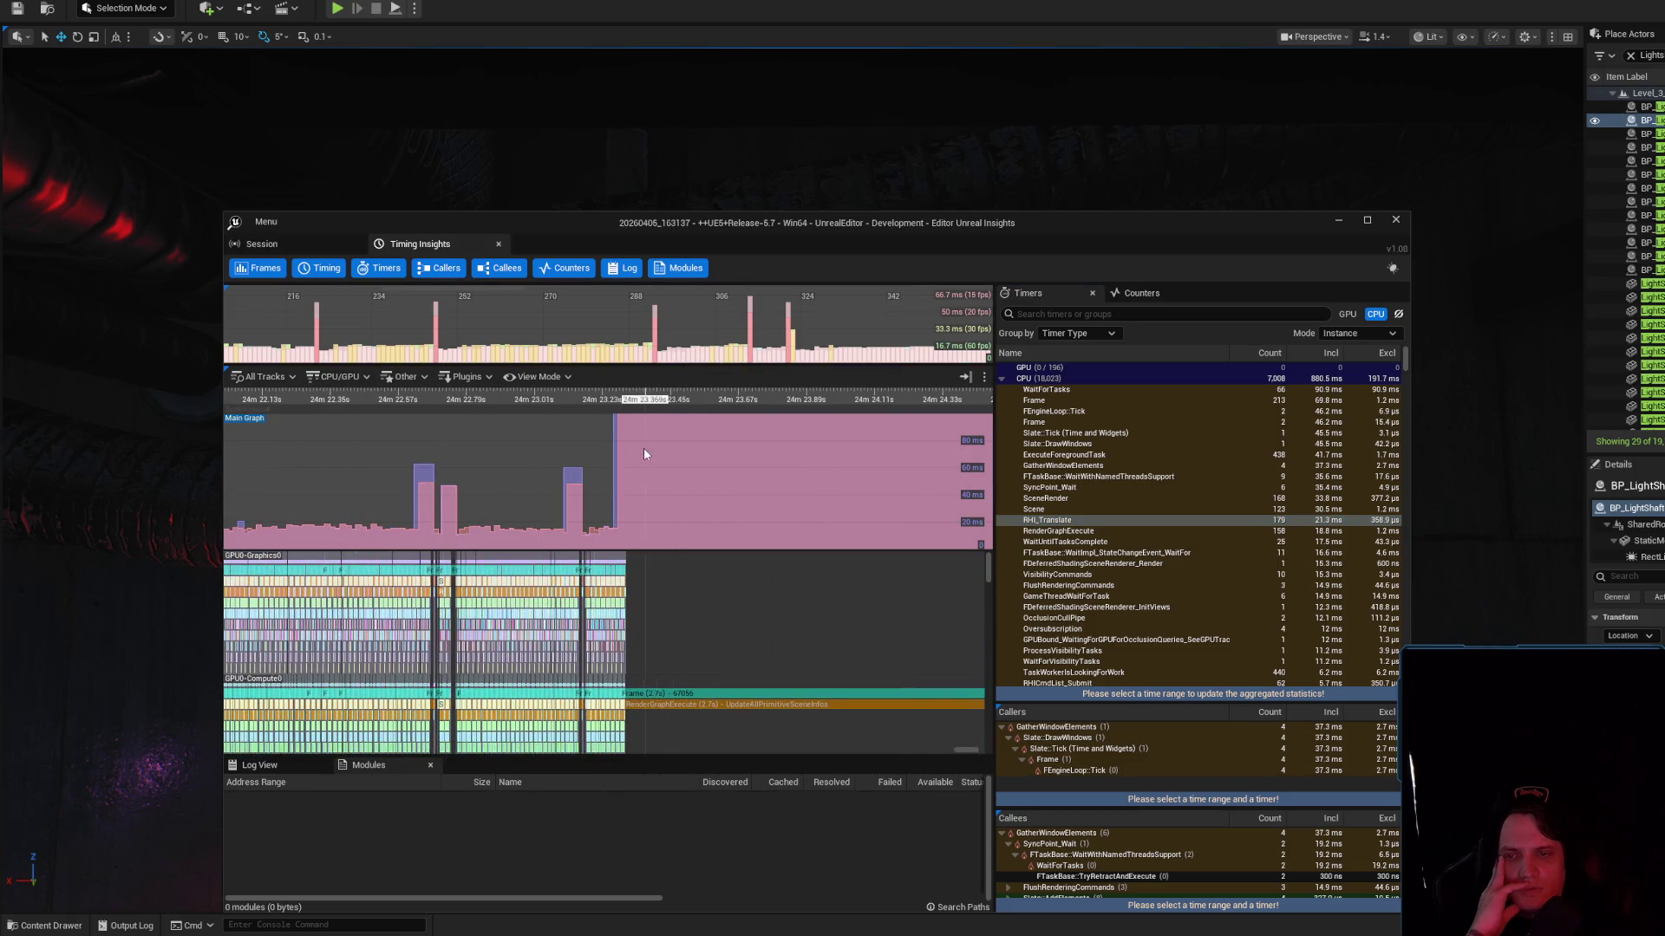
scroll(643, 450, "down", 15)
scroll(820, 477, "up", 5)
left_click_drag(820, 477, 491, 465)
scroll(554, 625, "down", 3)
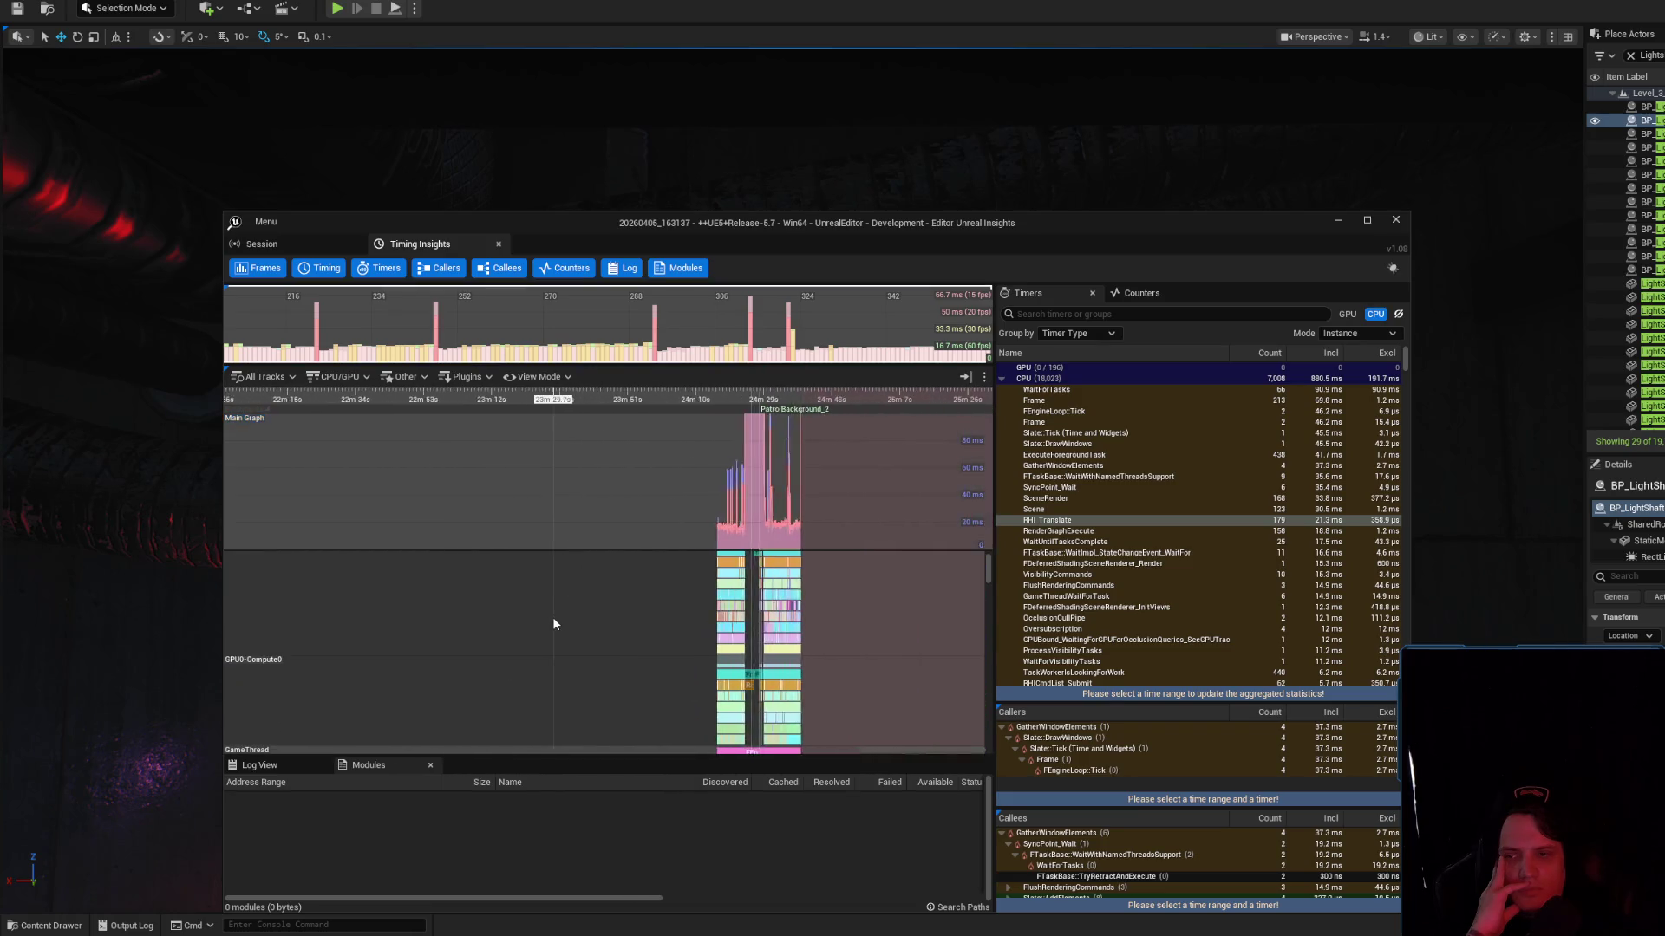
scroll(626, 663, "down", 5)
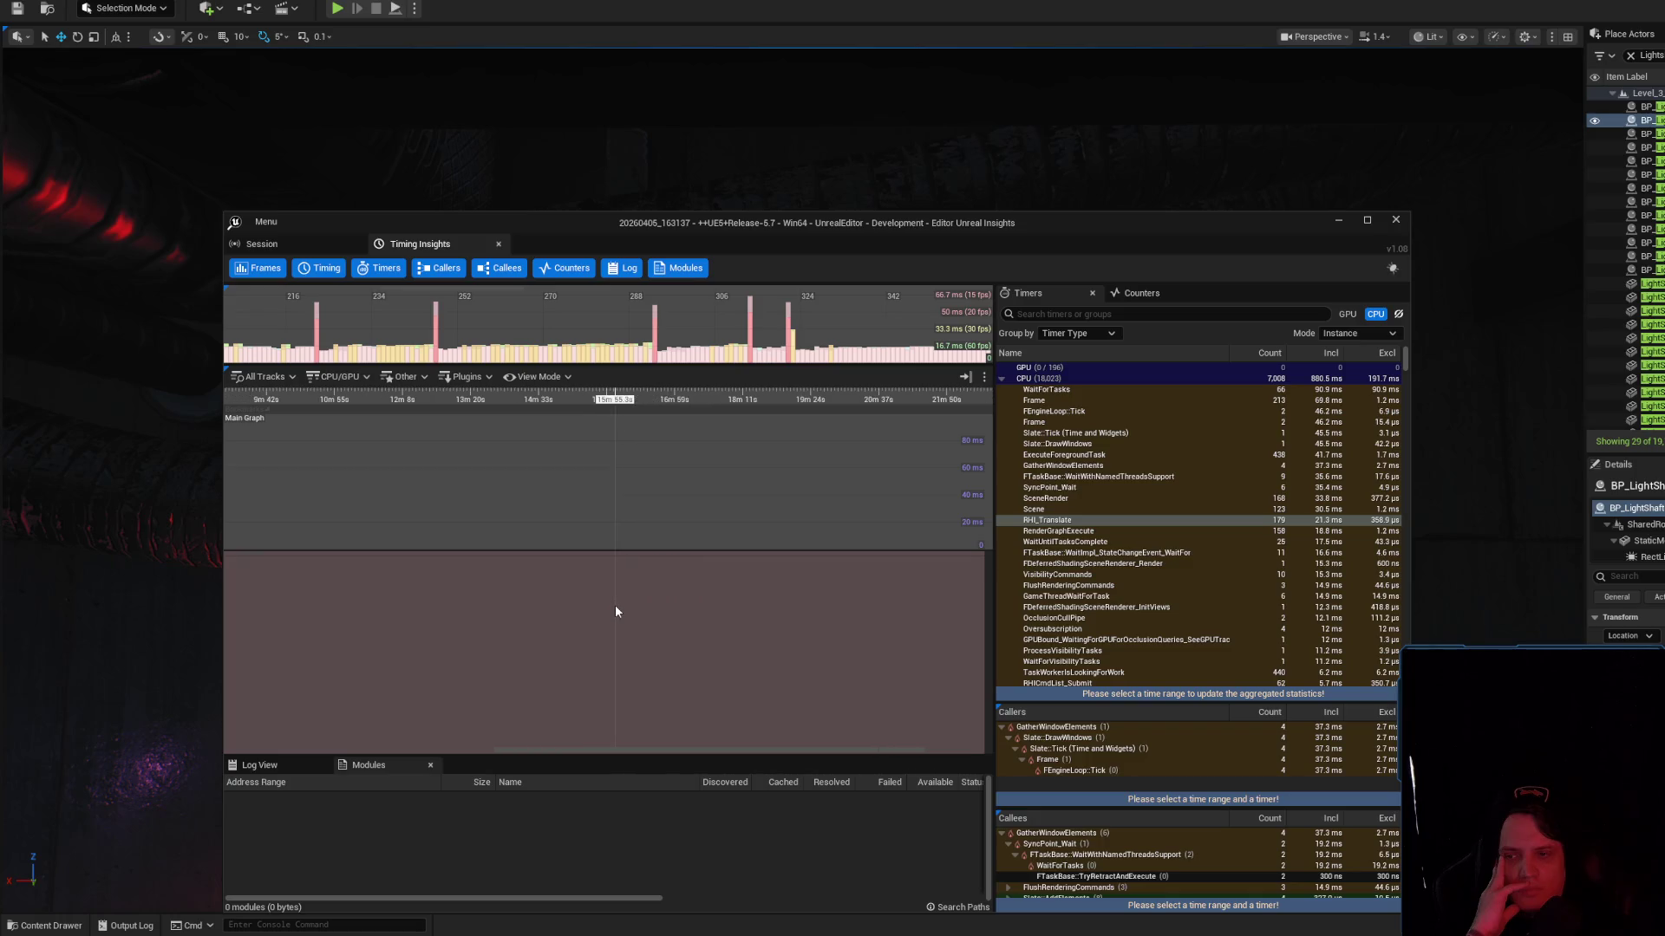
scroll(616, 606, "down", 2)
double_click(928, 227)
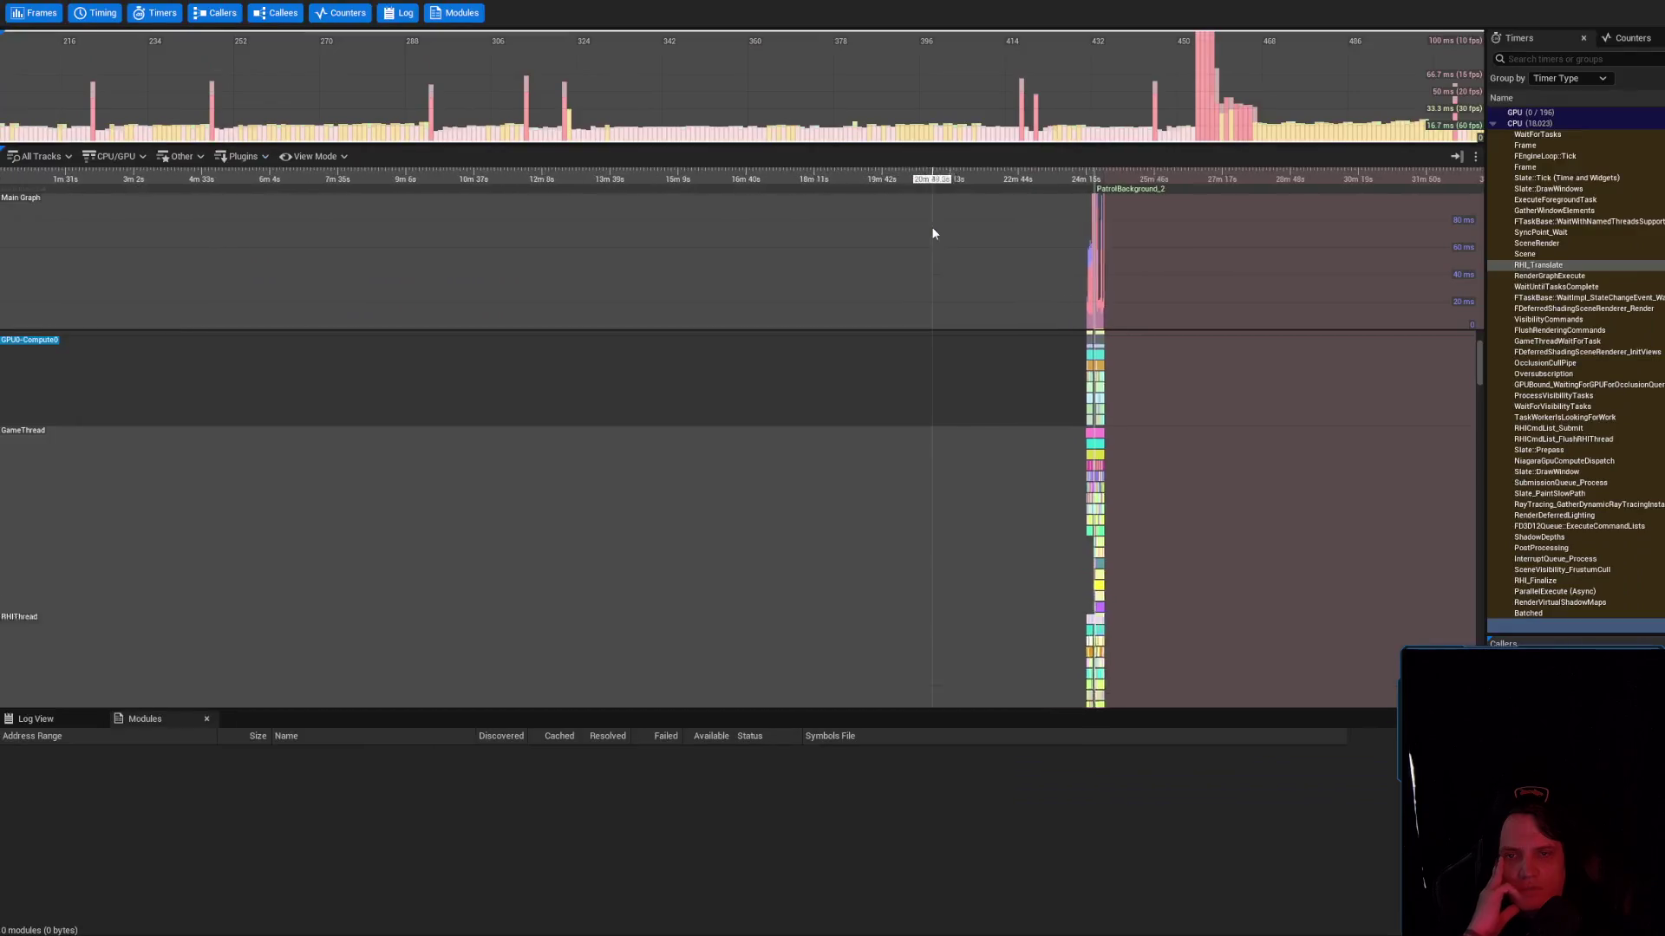
Select the GameThread track and zoom the timeline onto the frames just before the stall
left_click(835, 551)
scroll(835, 552, "down", 5)
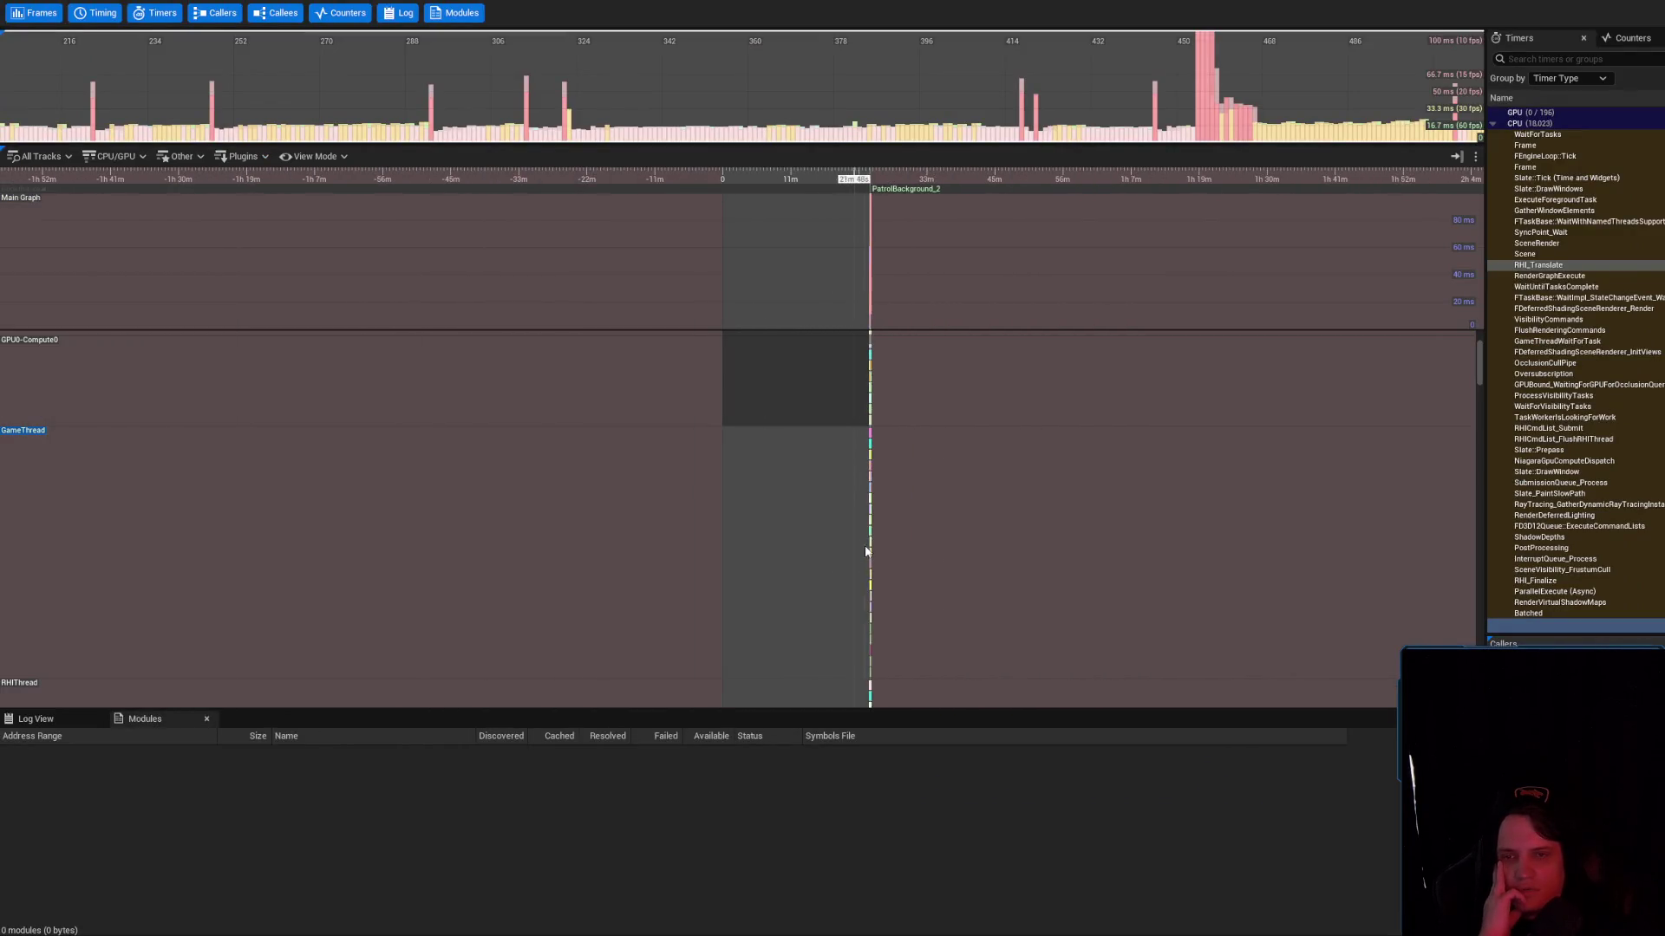
scroll(865, 552, "up", 10)
mouse_move(626, 488)
left_mouse_down()
mouse_move(1163, 466)
mouse_move(606, 520)
mouse_move(896, 438)
mouse_move(621, 439)
left_mouse_up()
scroll(606, 520, "up", 2)
scroll(621, 438, "up", 2)
left_click_drag(1115, 391, 509, 517)
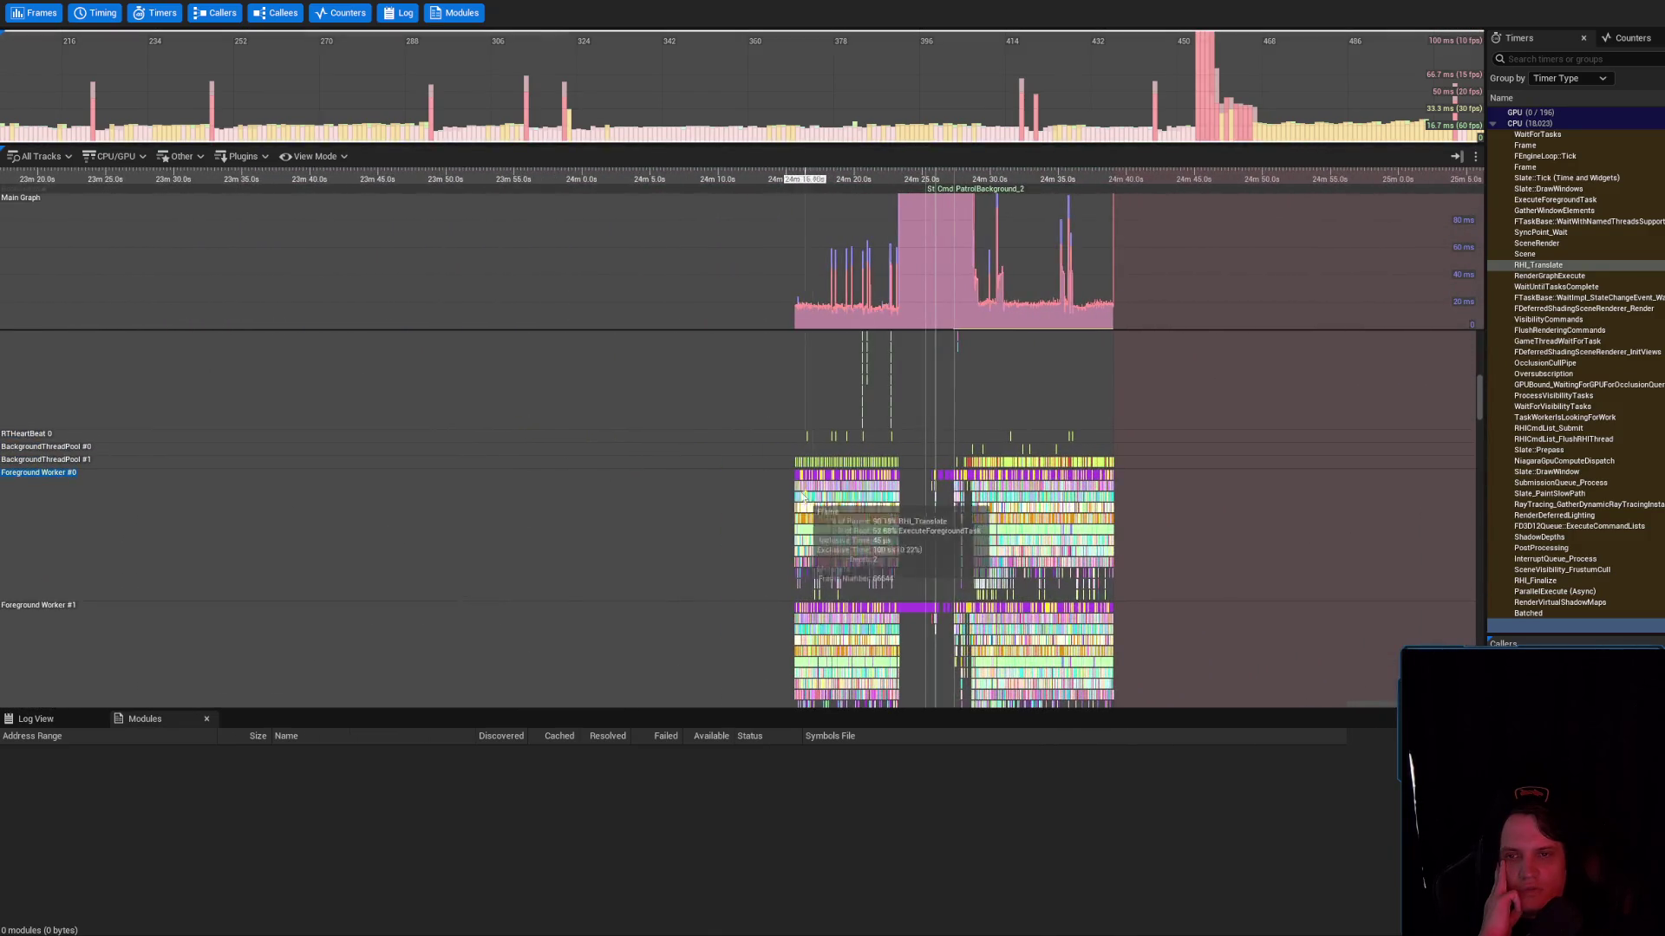
scroll(805, 501, "up", 3)
scroll(764, 503, "up", 3)
left_click_drag(834, 506, 527, 506)
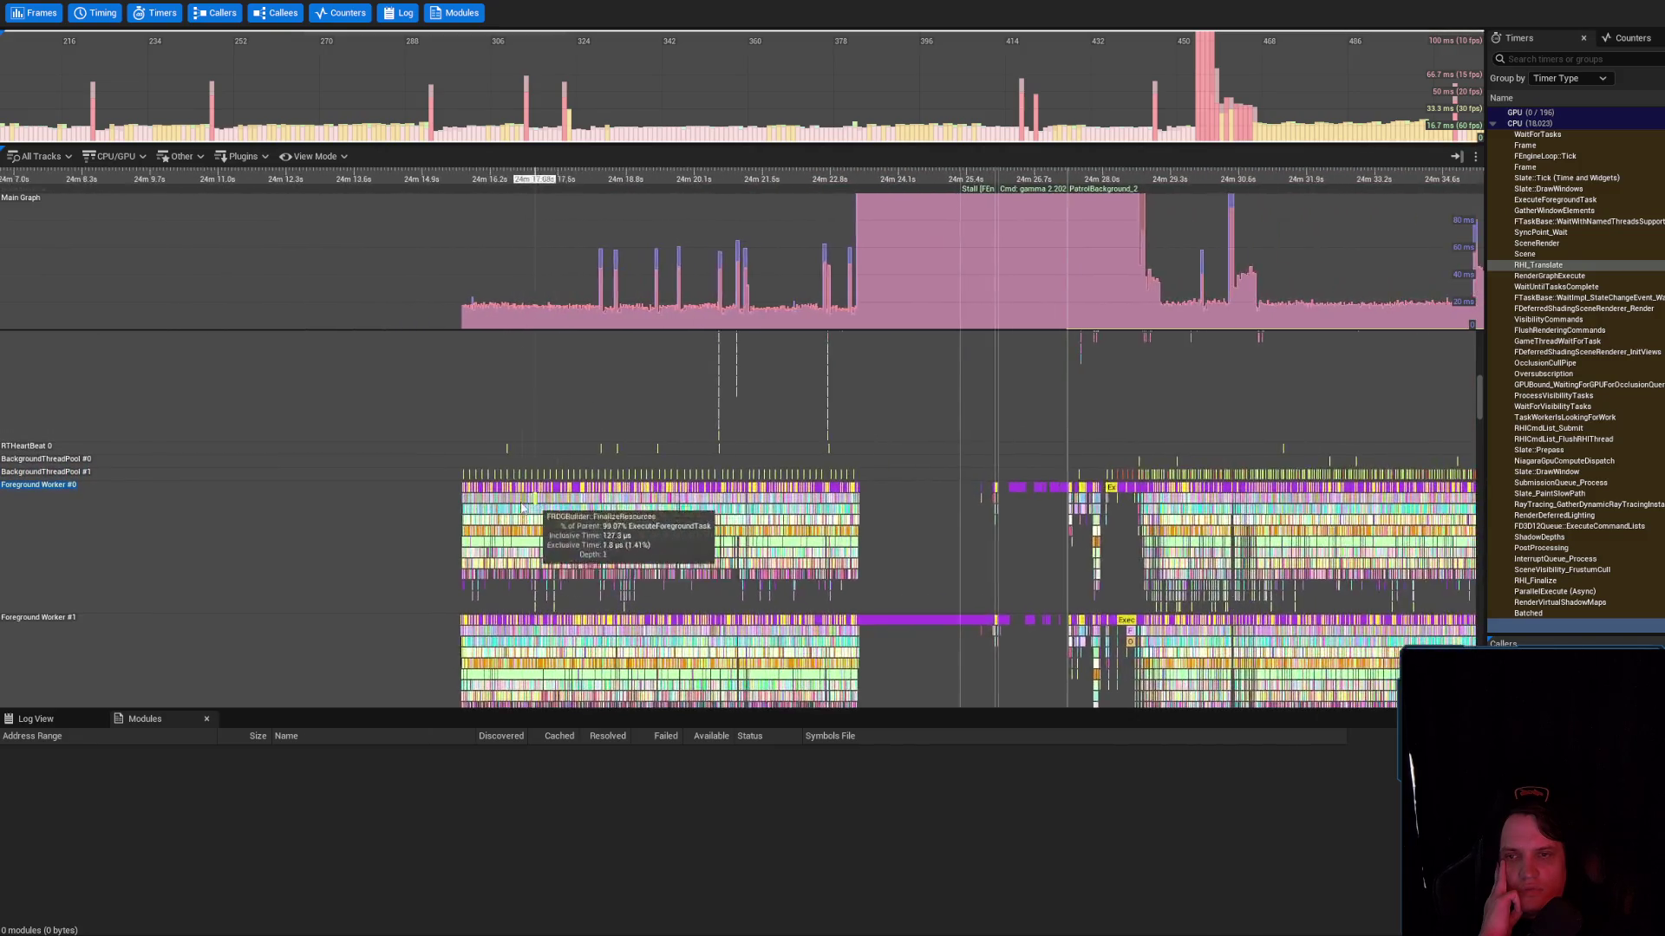
scroll(527, 506, "up", 5)
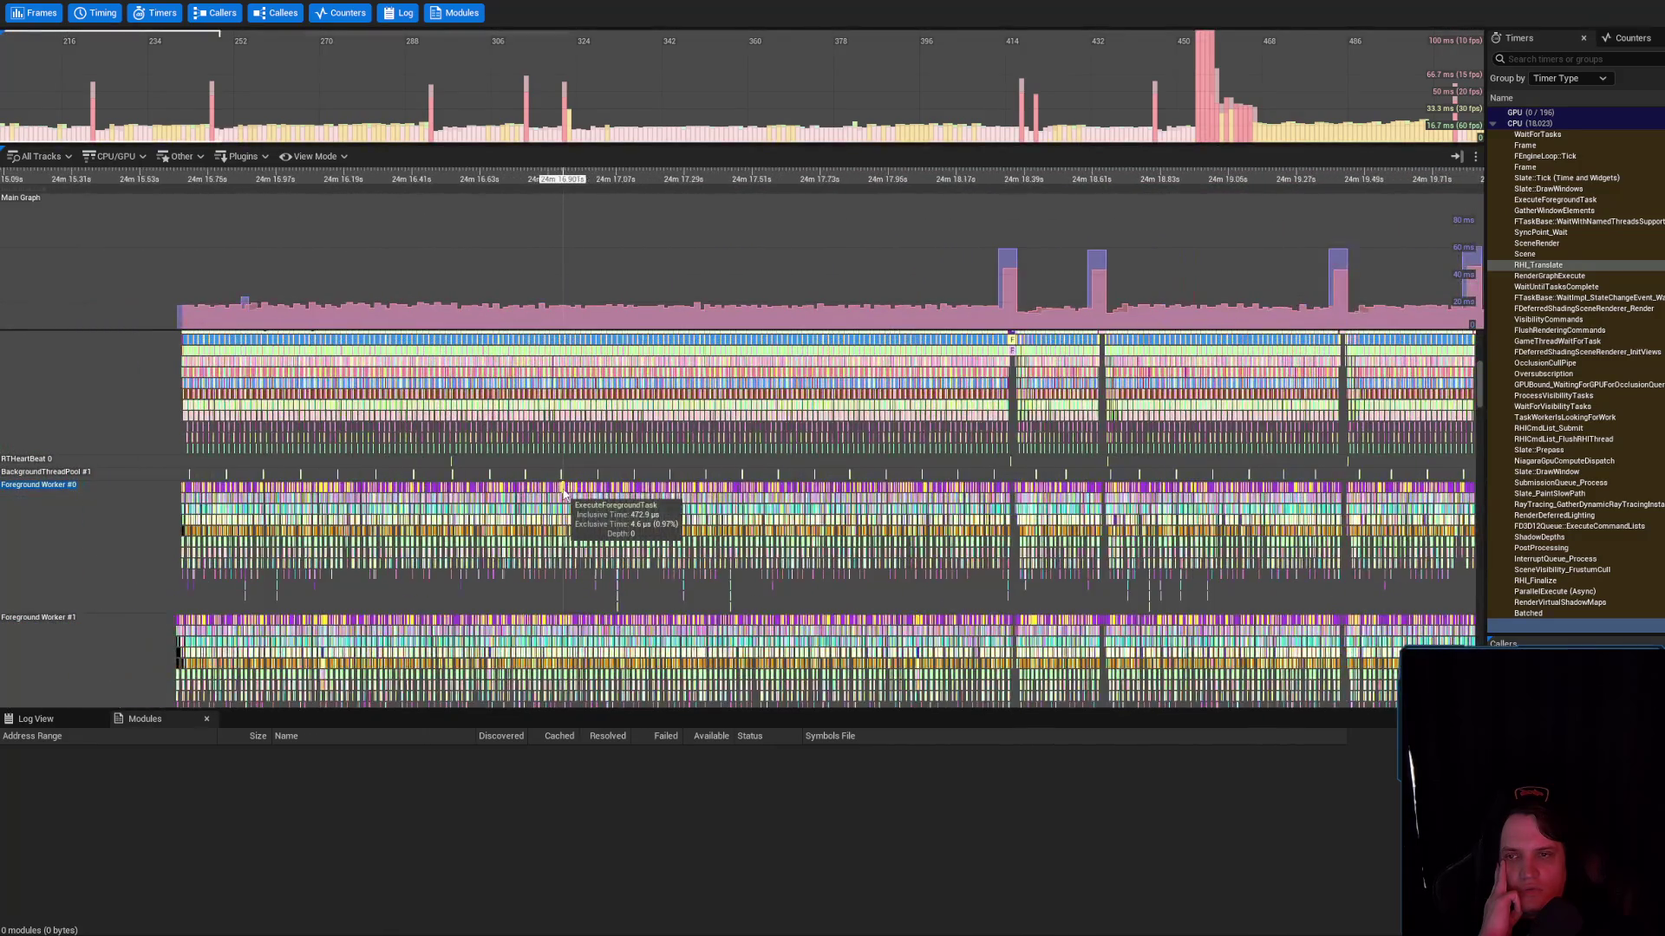
scroll(1010, 269, "up", 7)
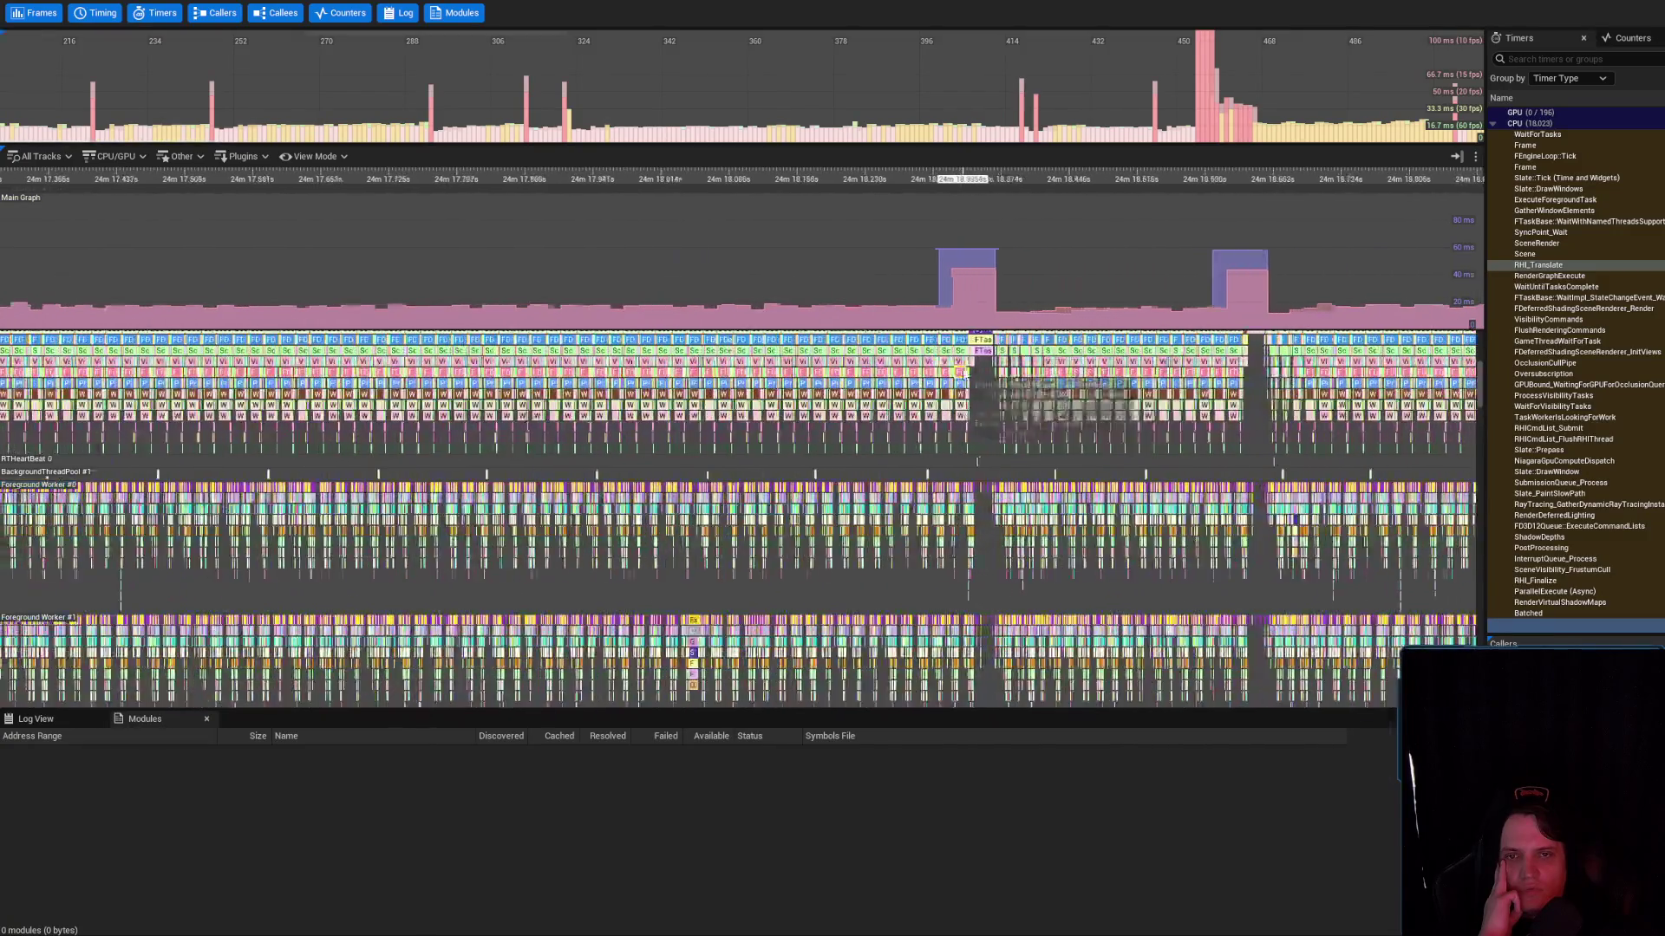
scroll(939, 387, "up", 1)
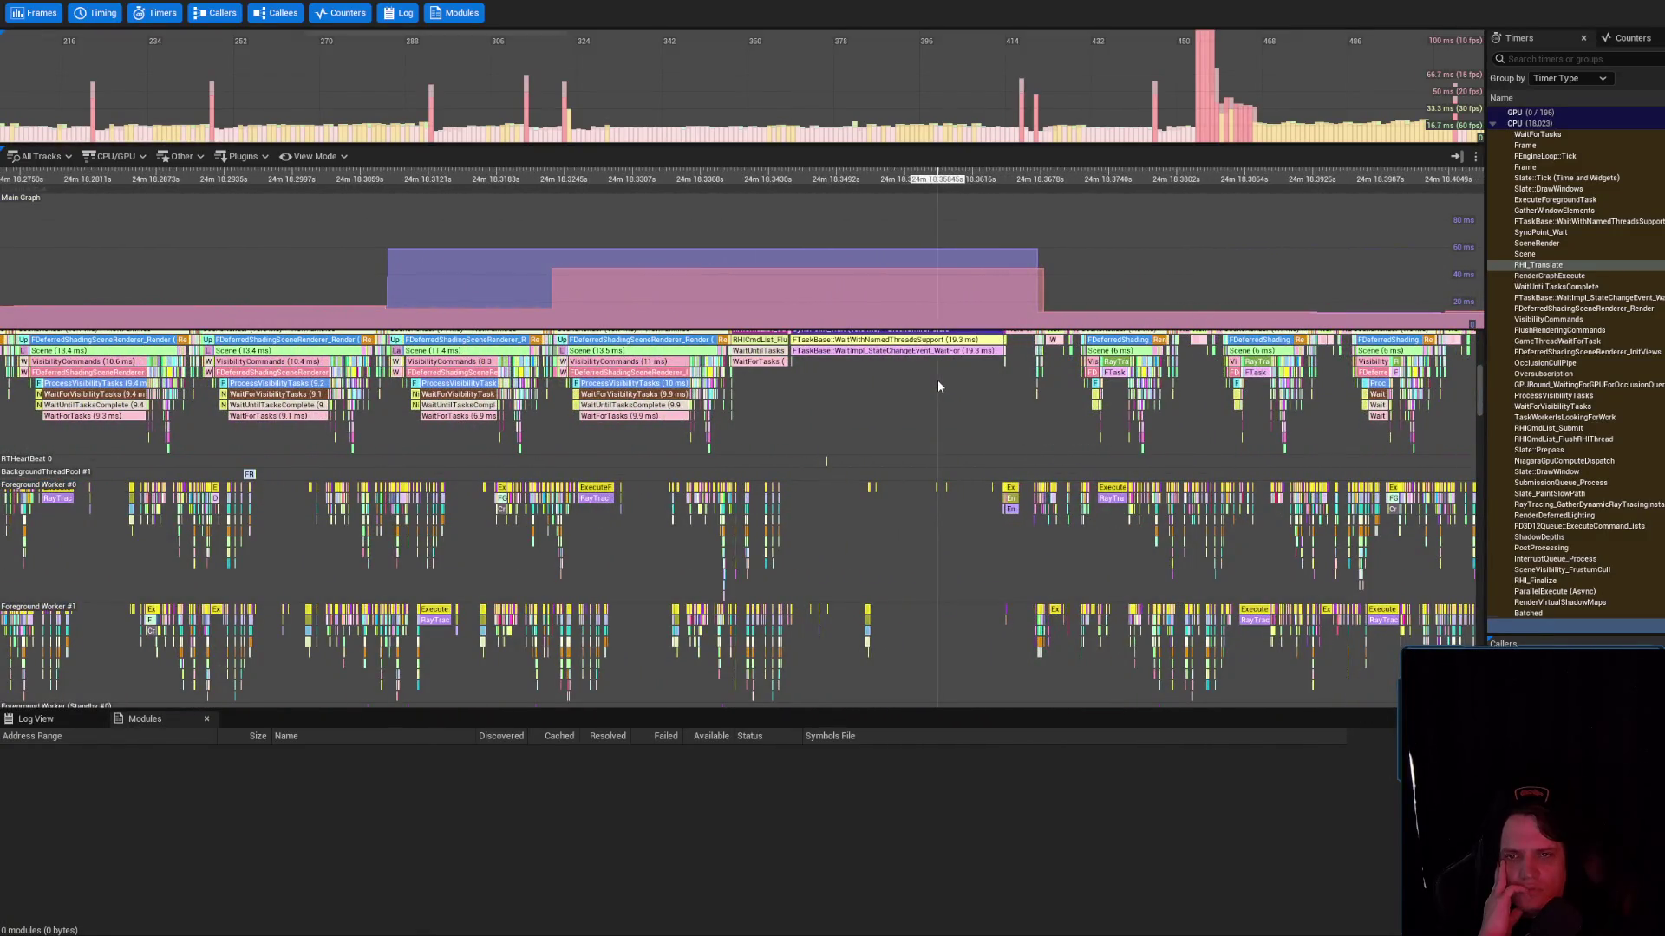
Inspect the stalled frame's wait task, plotting FTaskBase::WaitWithNamedThreadsSupport and picking SyncPoint_Wait
left_click(905, 345)
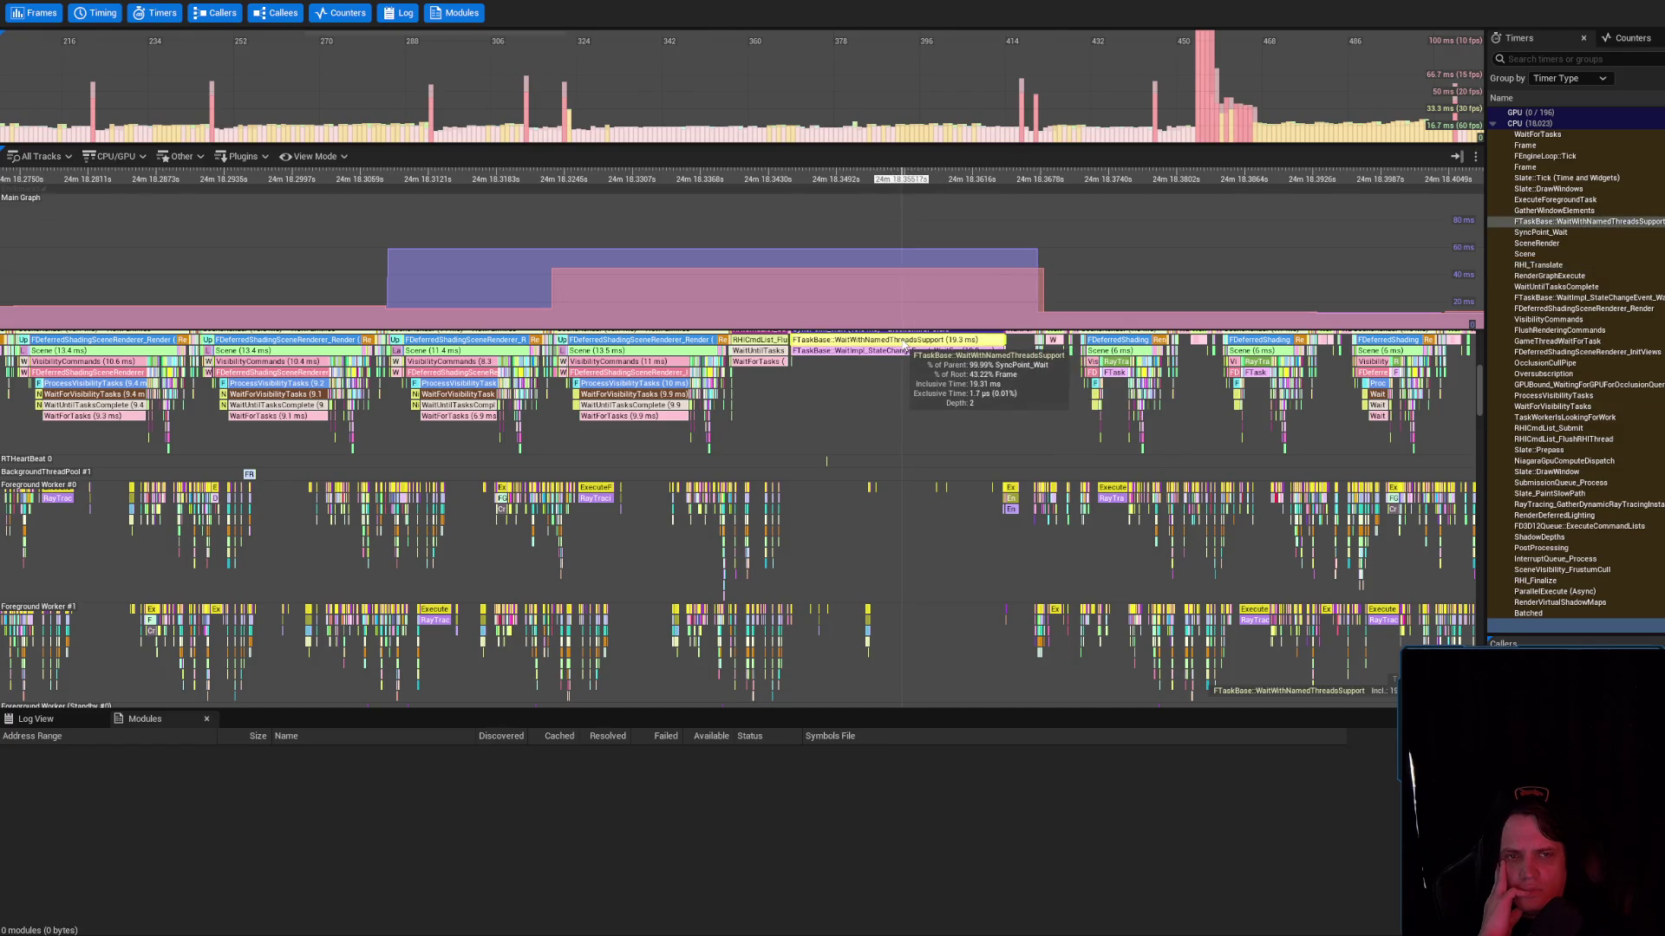
double_click(1576, 224)
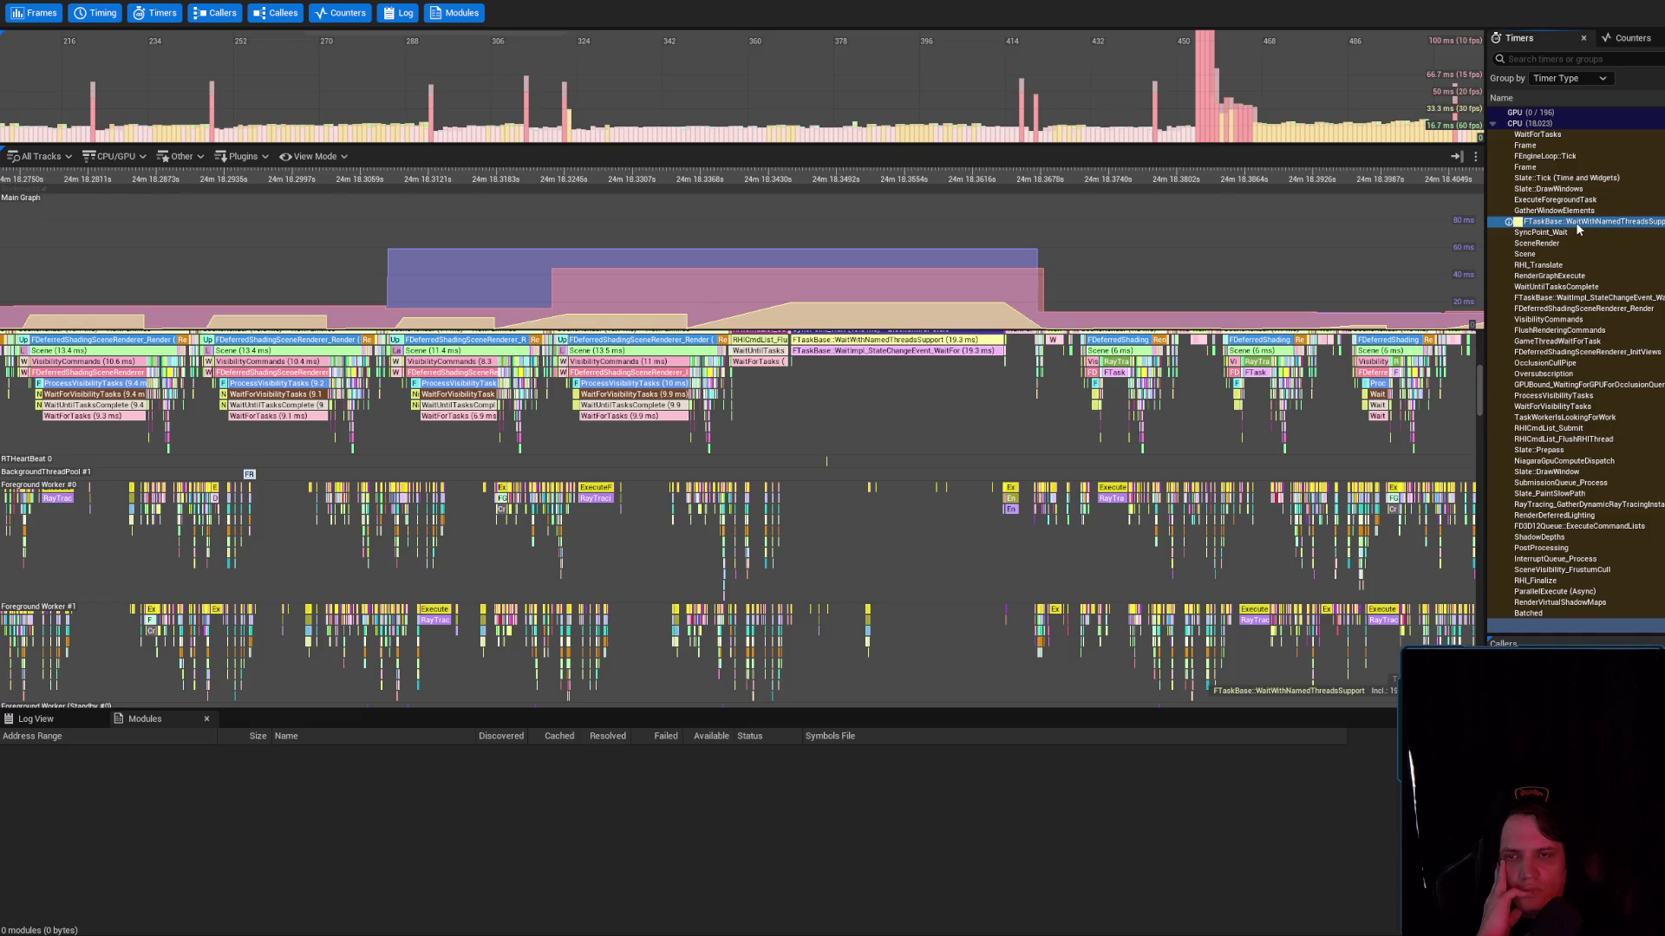
left_click(1580, 233)
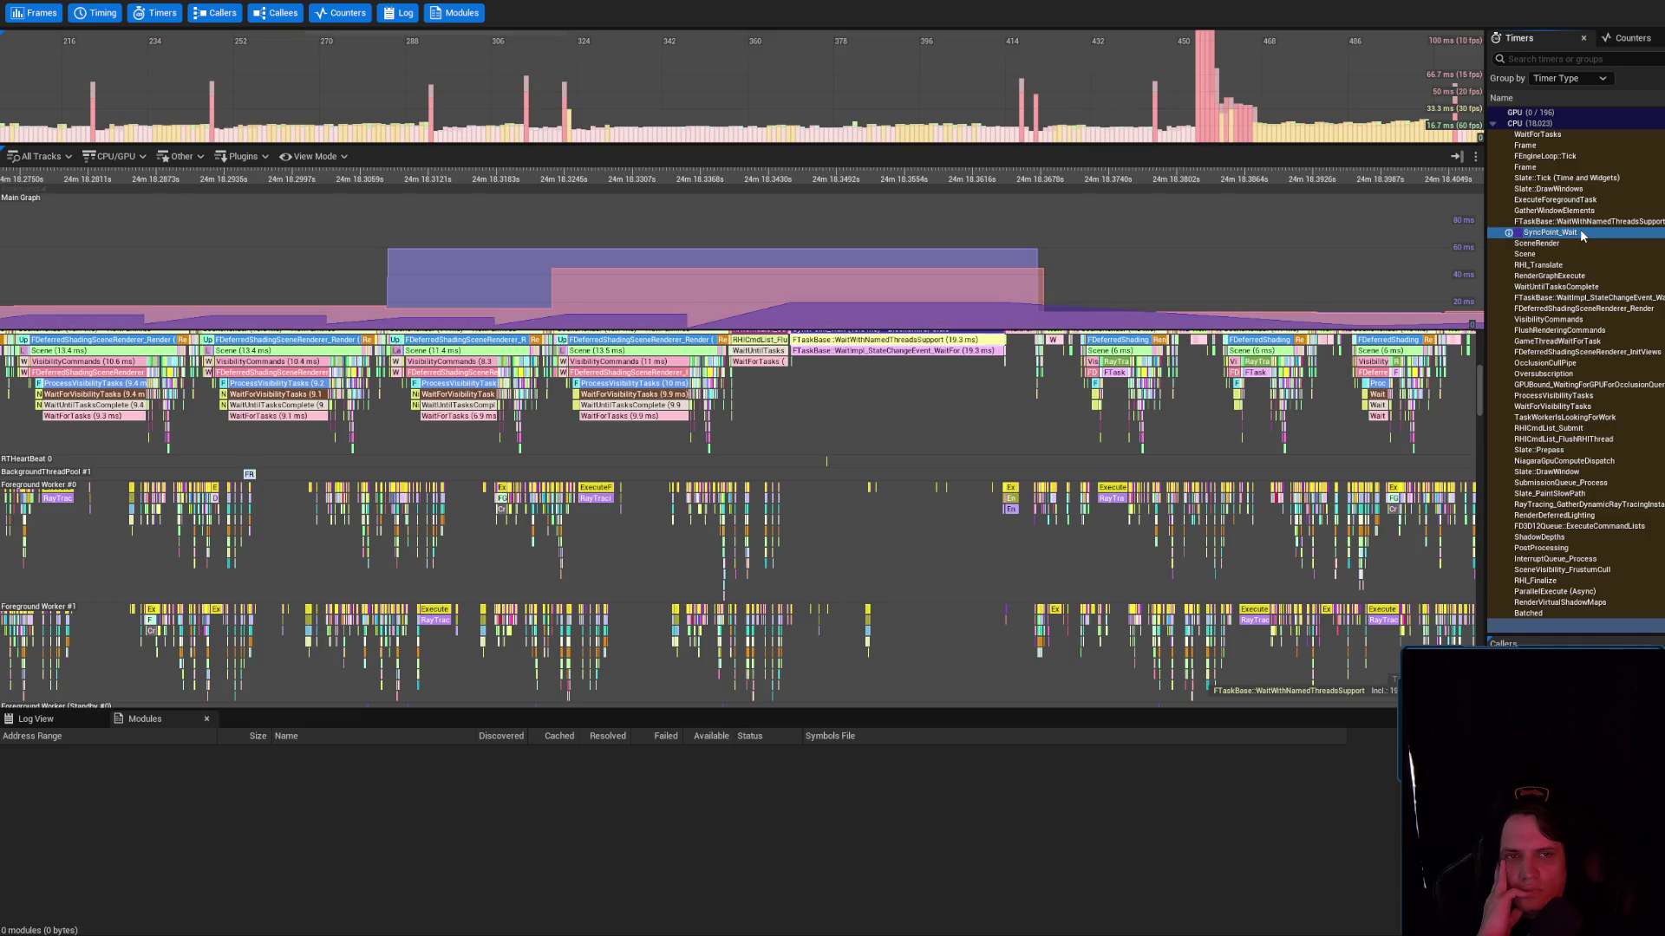
scroll(1045, 301, "down", 8)
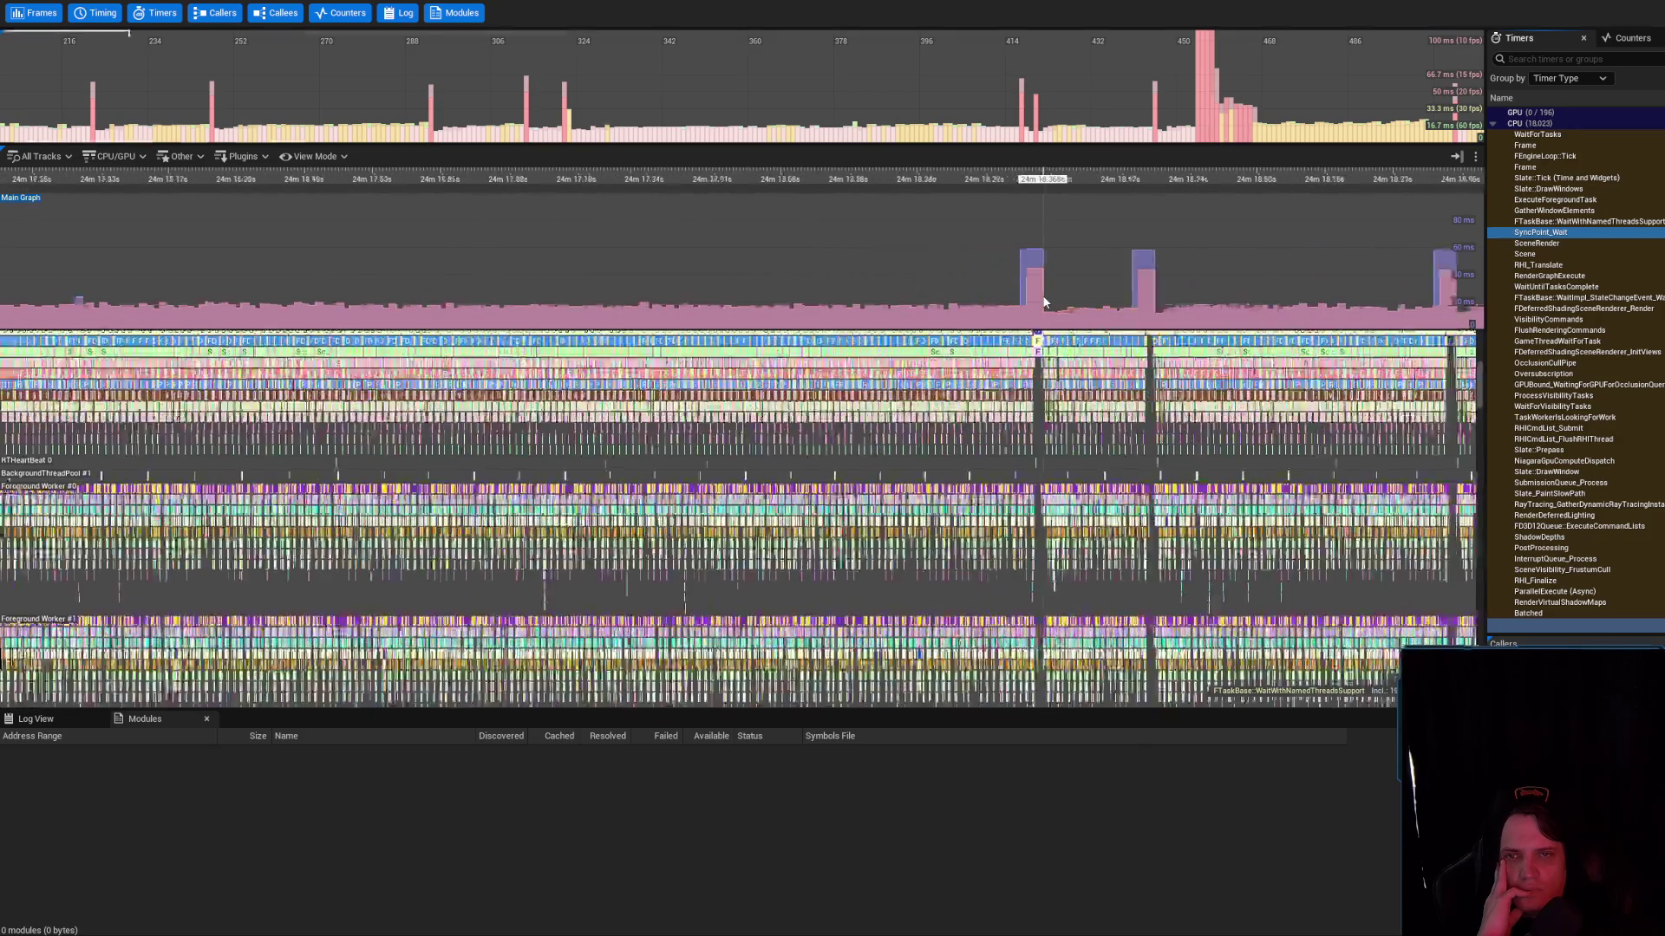
scroll(1045, 301, "down", 10)
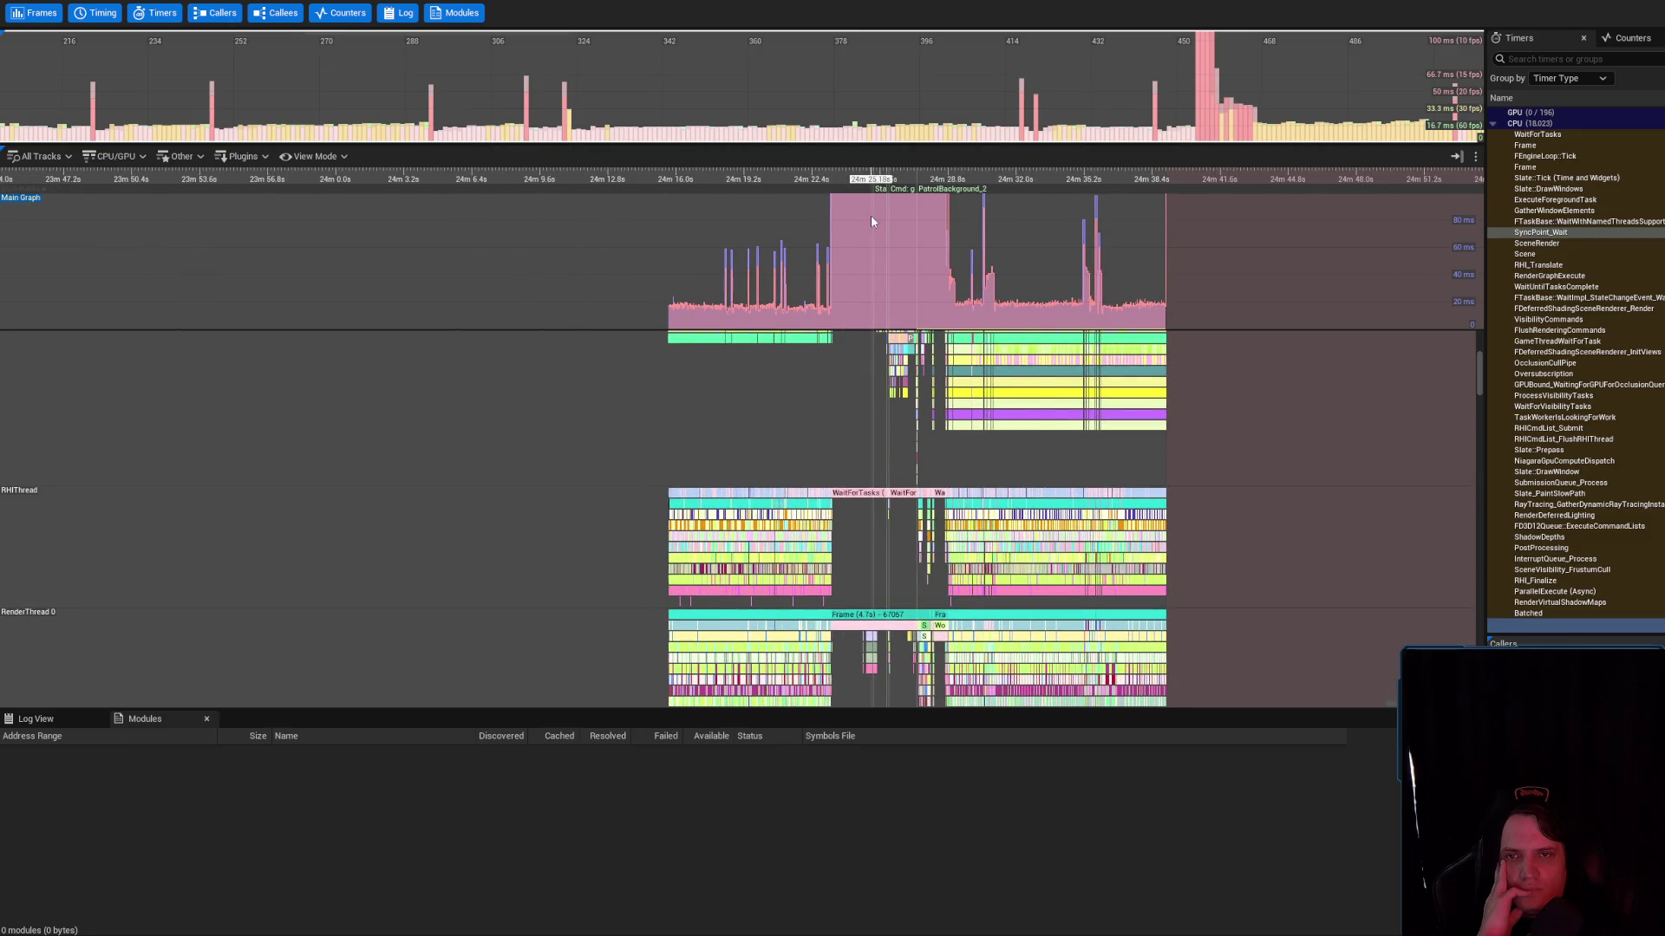
scroll(871, 215, "up", 4)
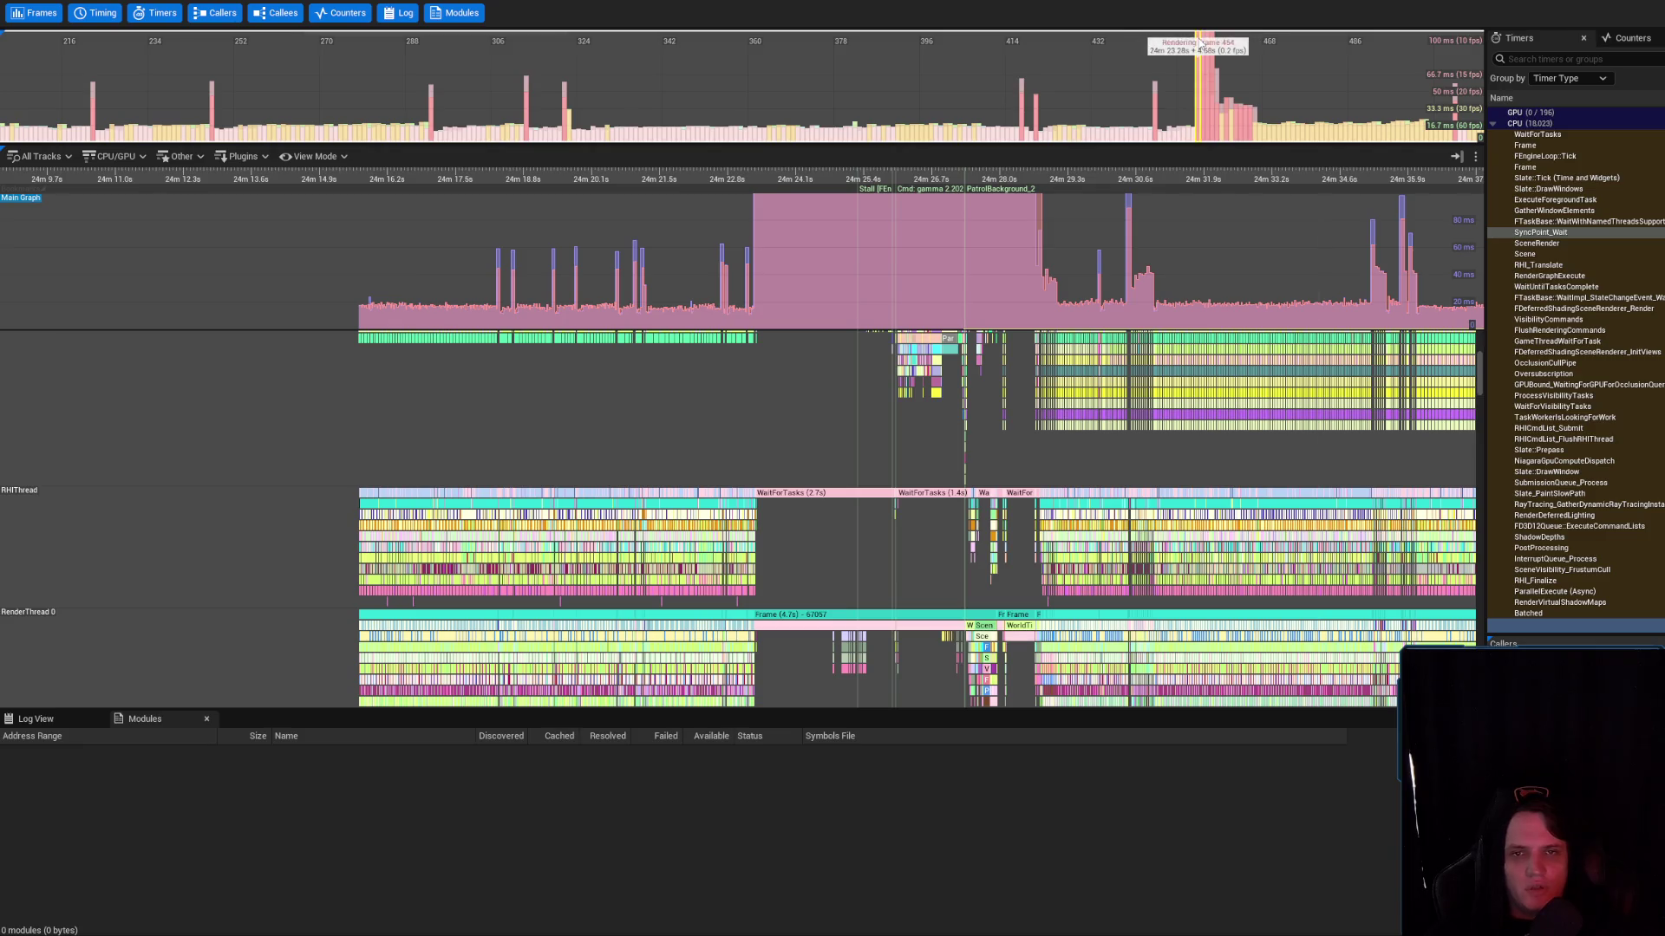
scroll(1062, 62, "down", 2)
scroll(1064, 69, "down", 2)
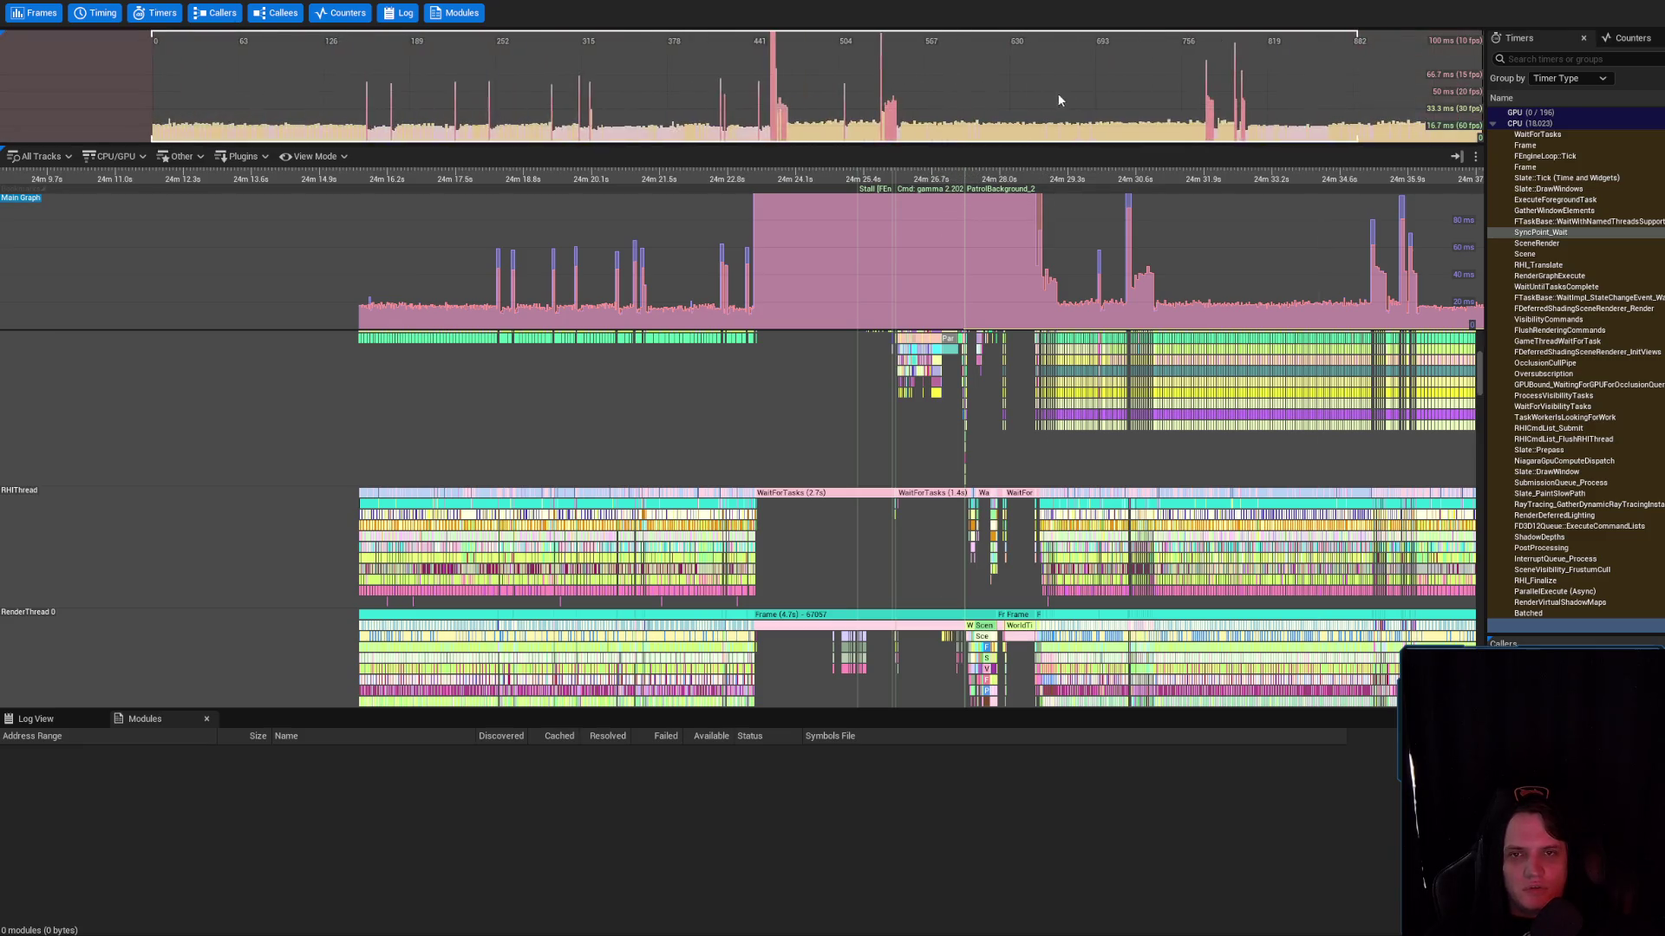
Select stall frame 457's range and narrow the frames graph to frames 400–520
left_click(777, 52)
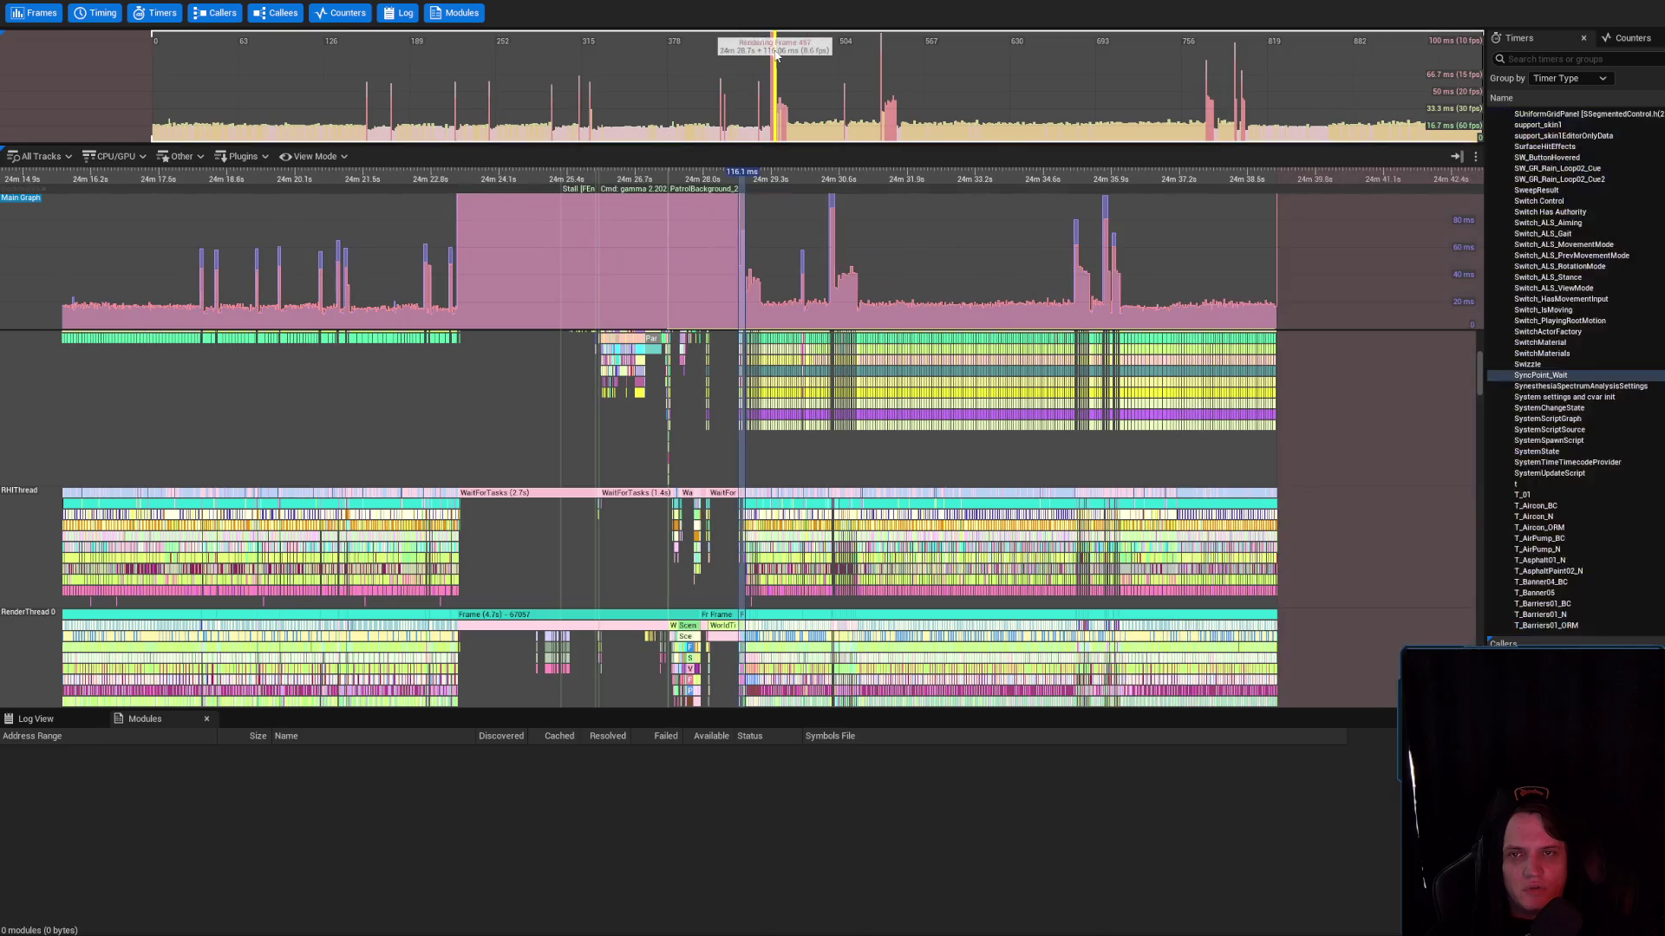
left_click(777, 54)
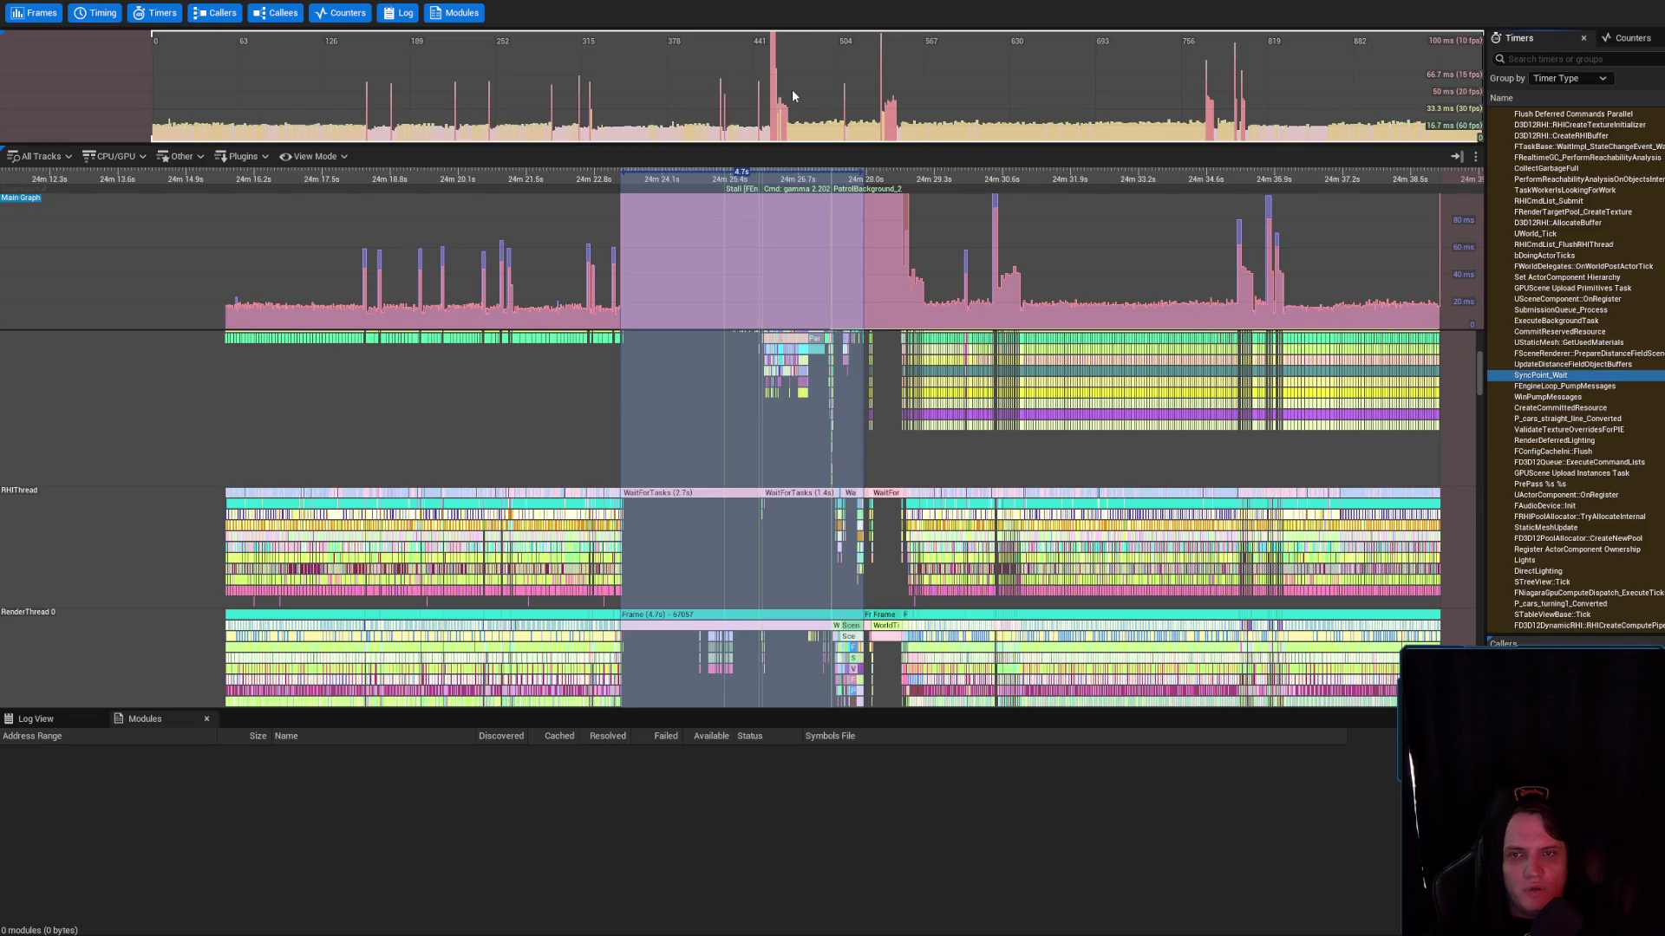
scroll(793, 90, "up", 5)
left_click(660, 67)
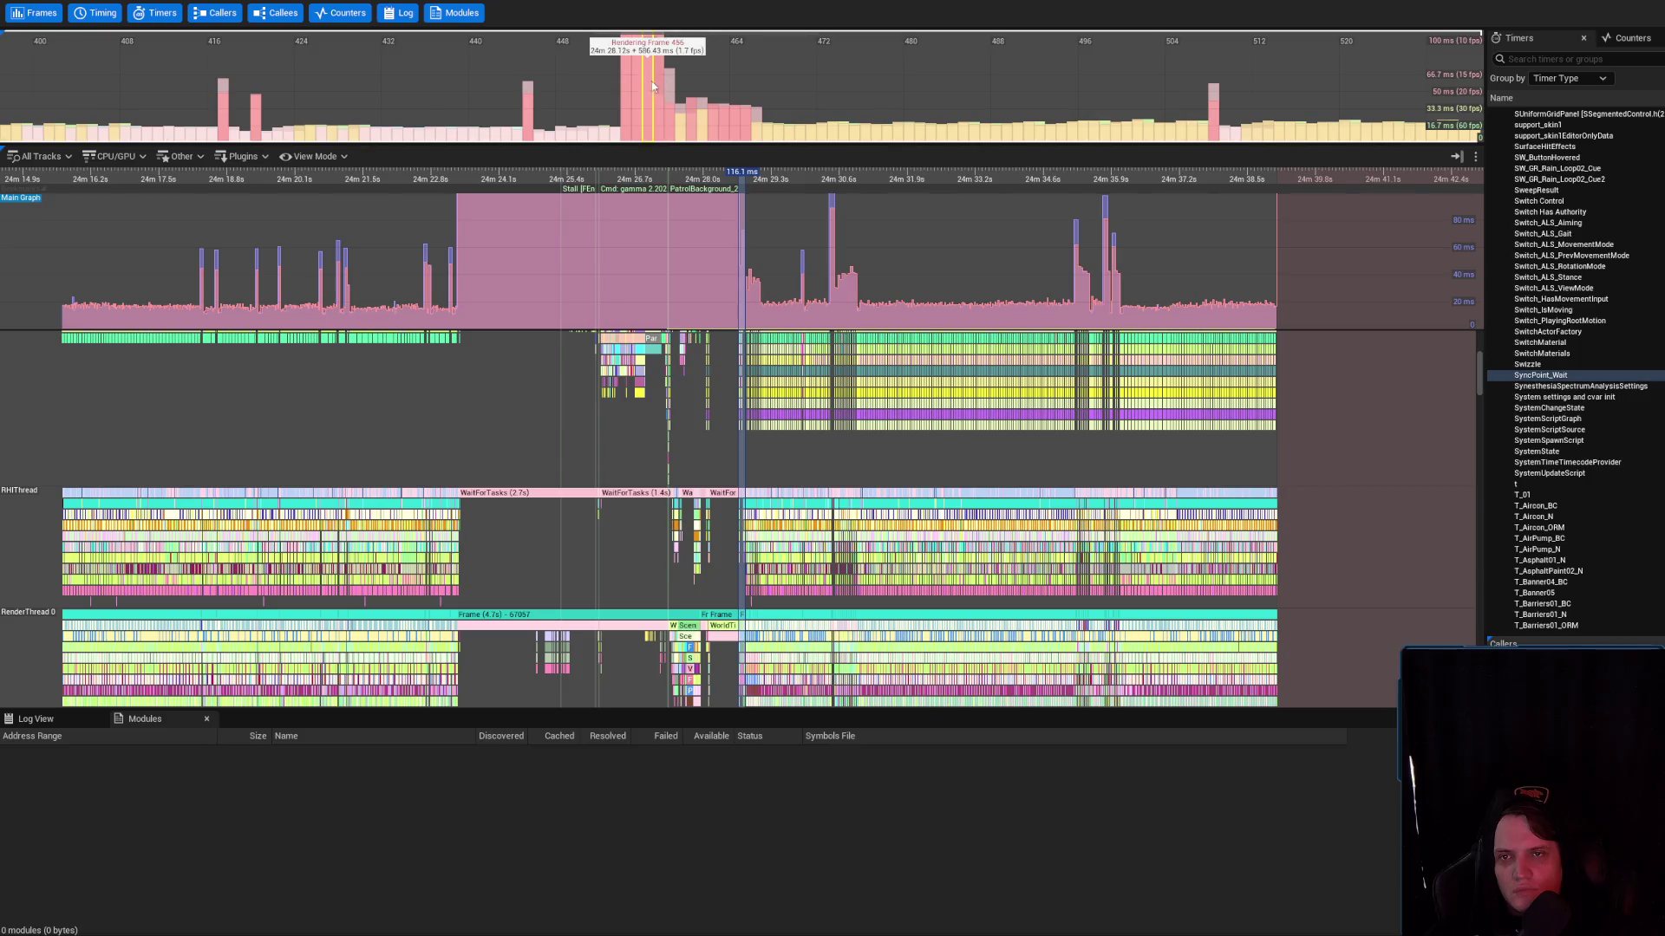
Step through stall frames 455–458 and plot SyncPoint_Wait on the Main Graph
left_click(644, 88)
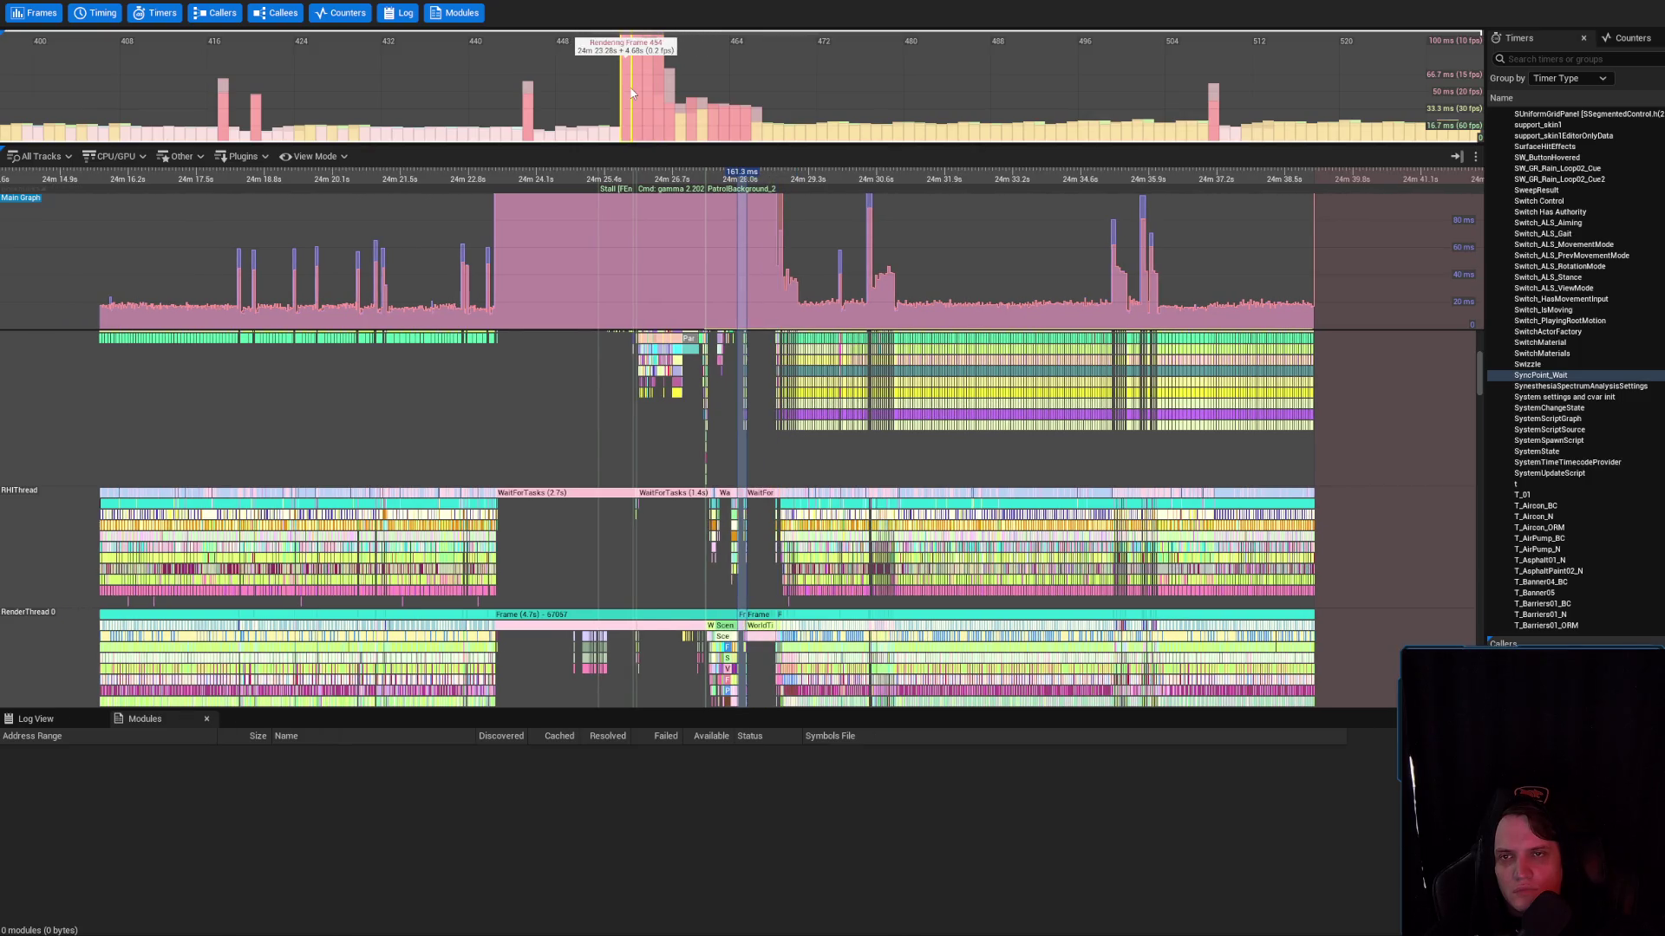
left_click(633, 93)
left_click(647, 95)
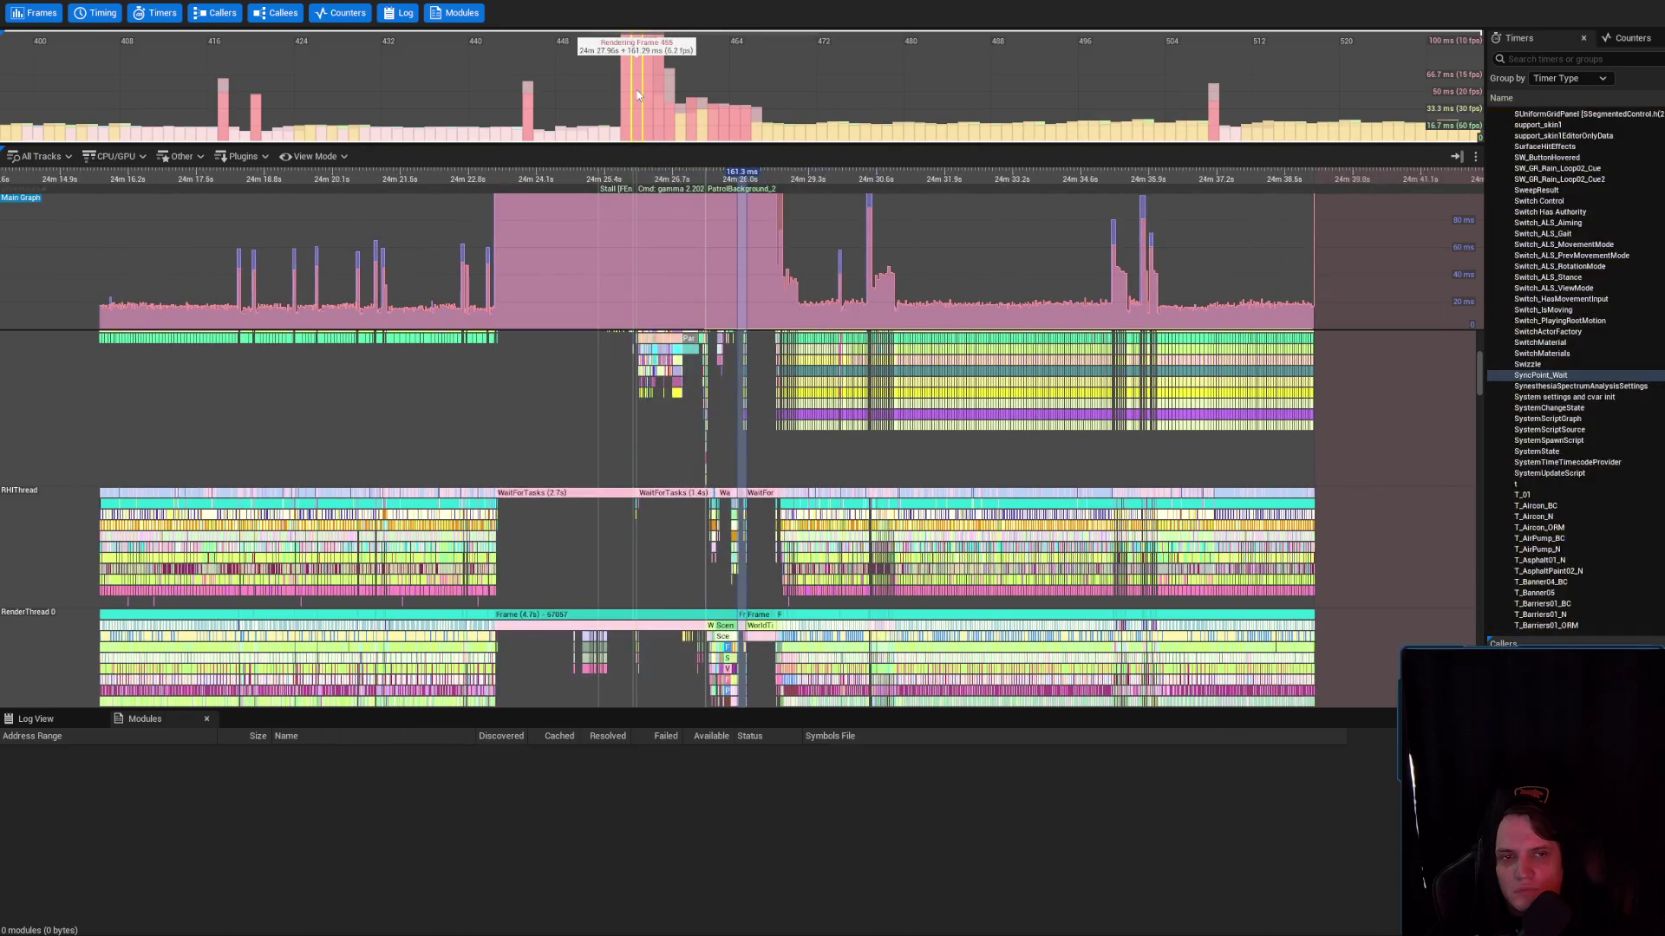
left_click(648, 95)
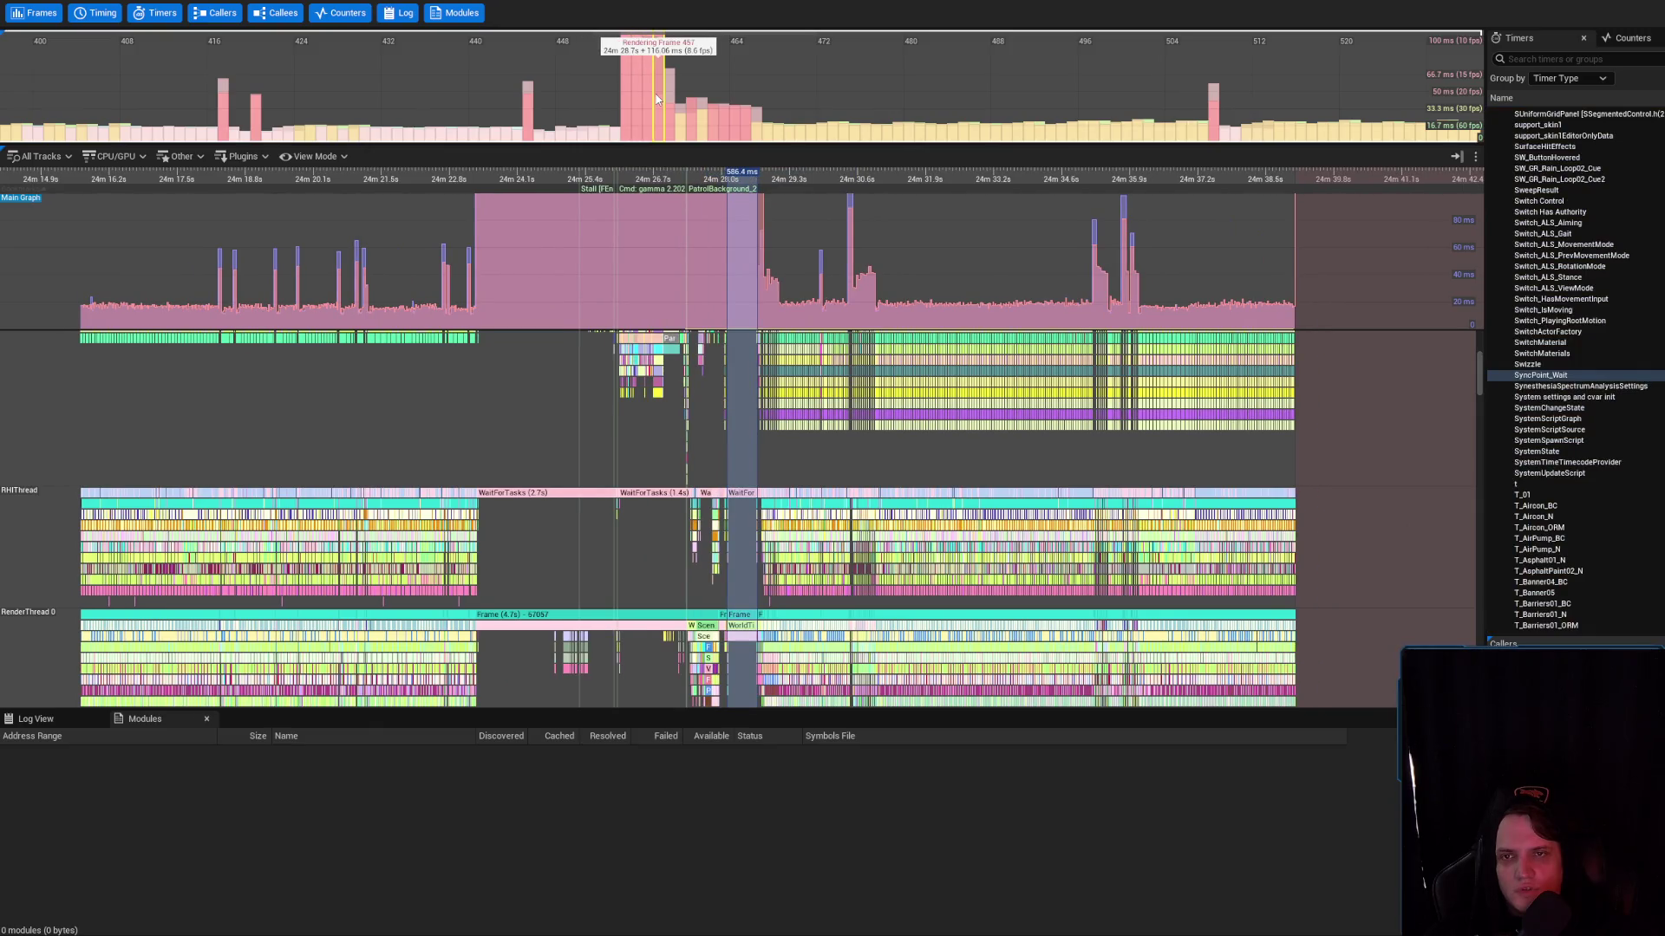
left_click(657, 99)
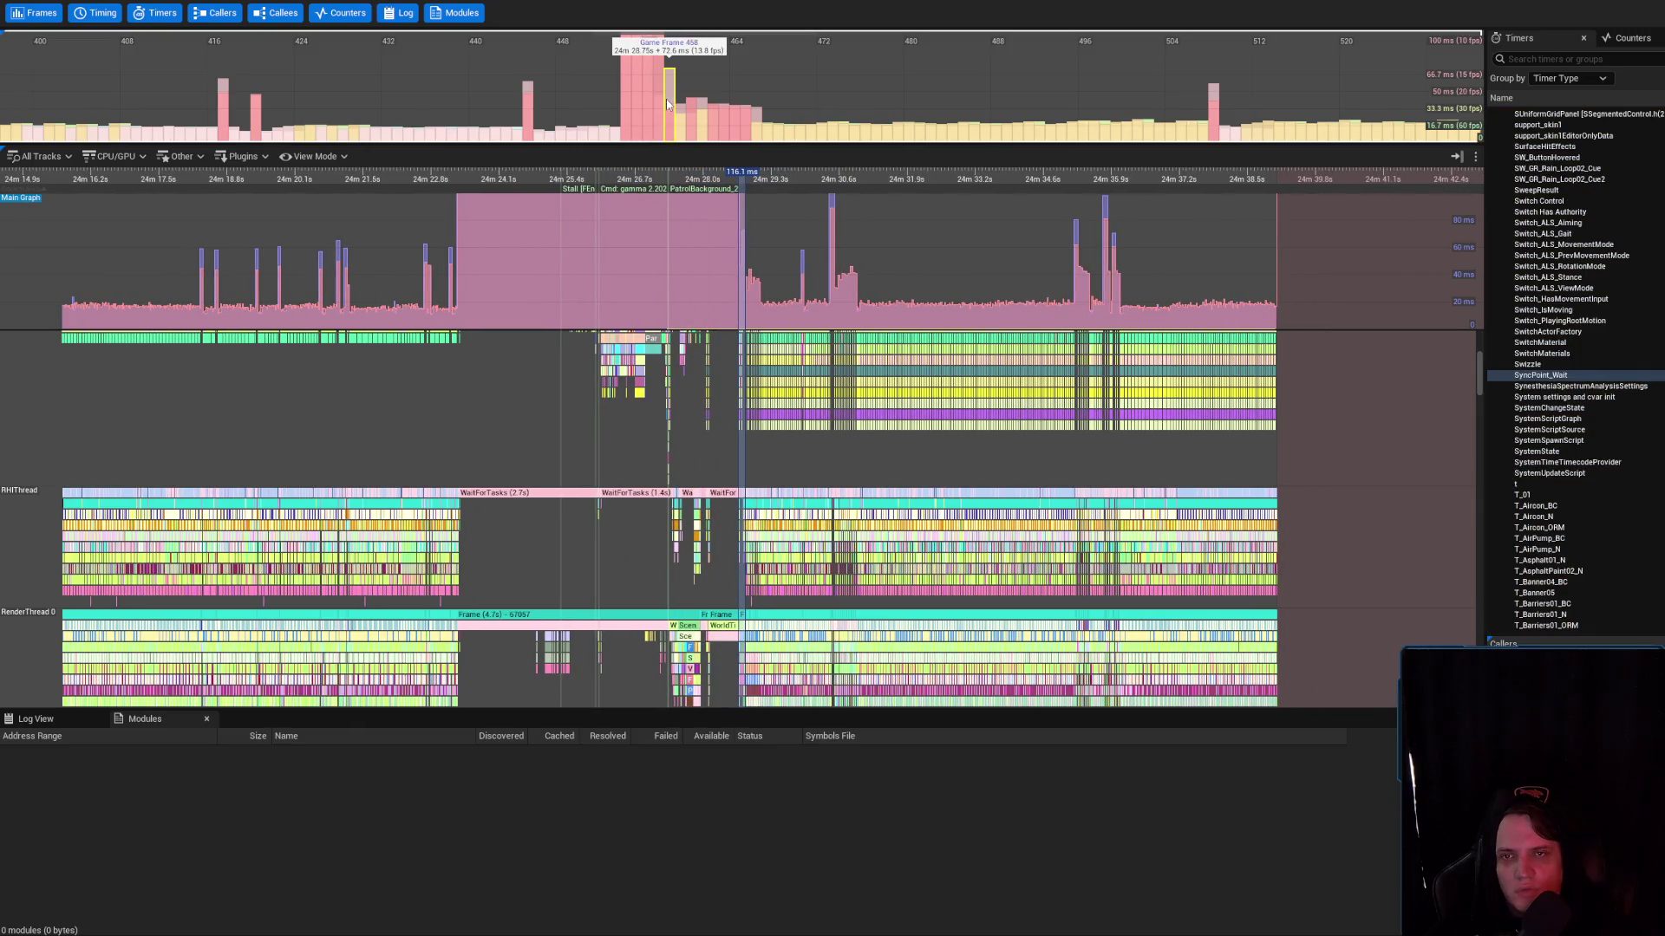
left_click(667, 104)
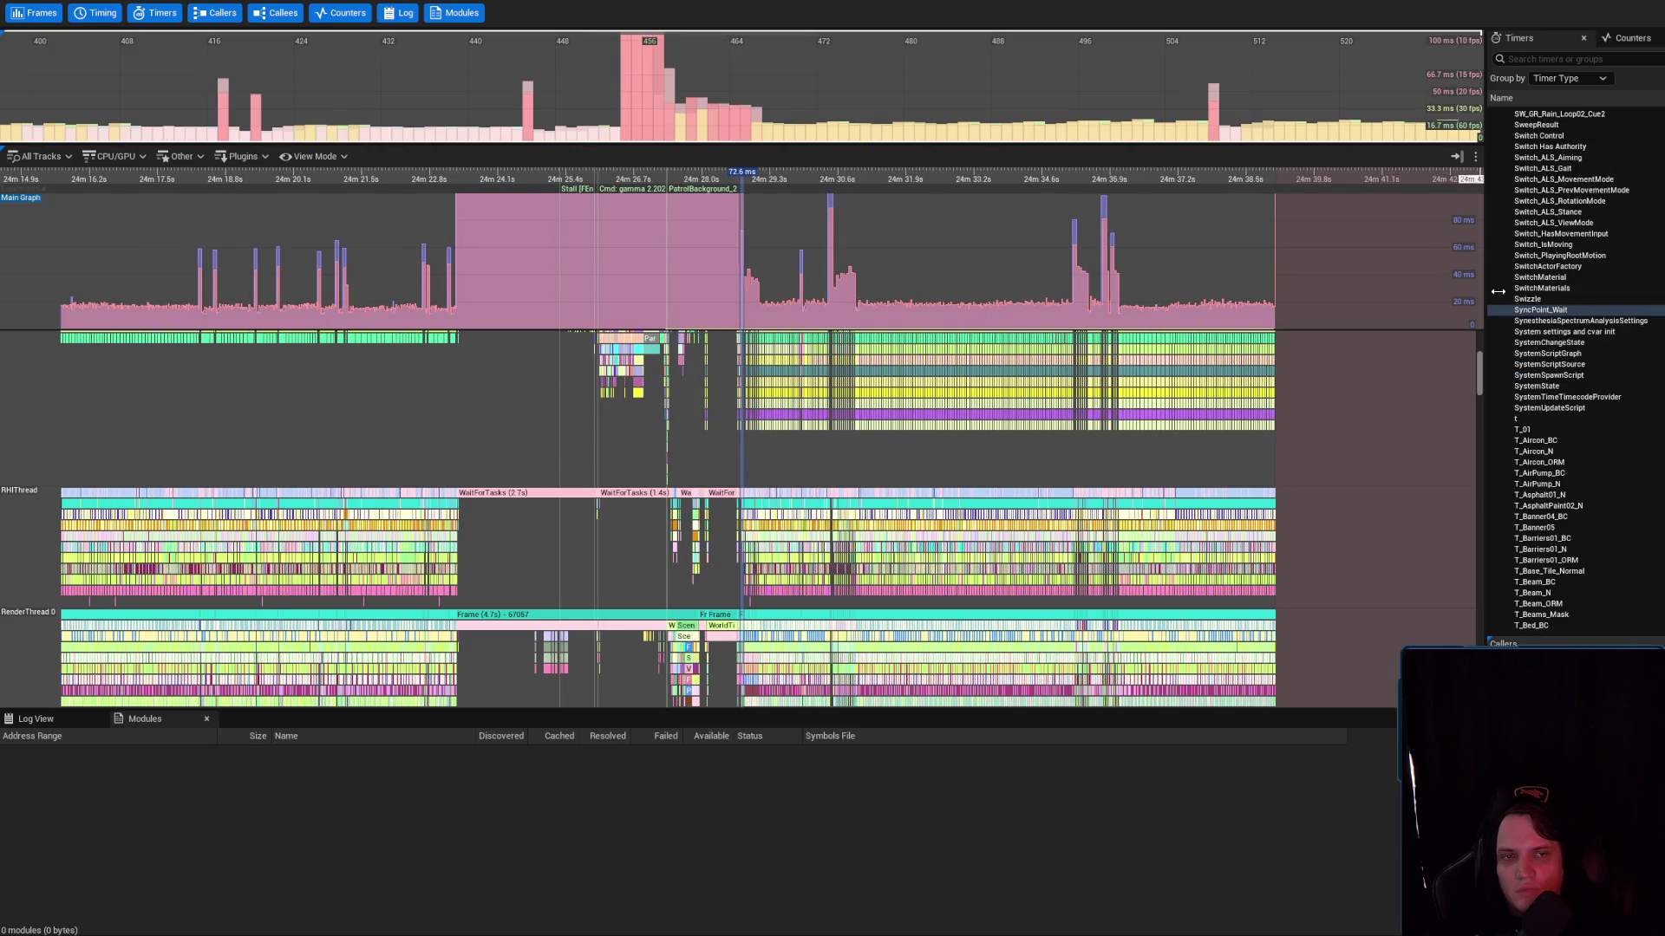
double_click(1529, 312)
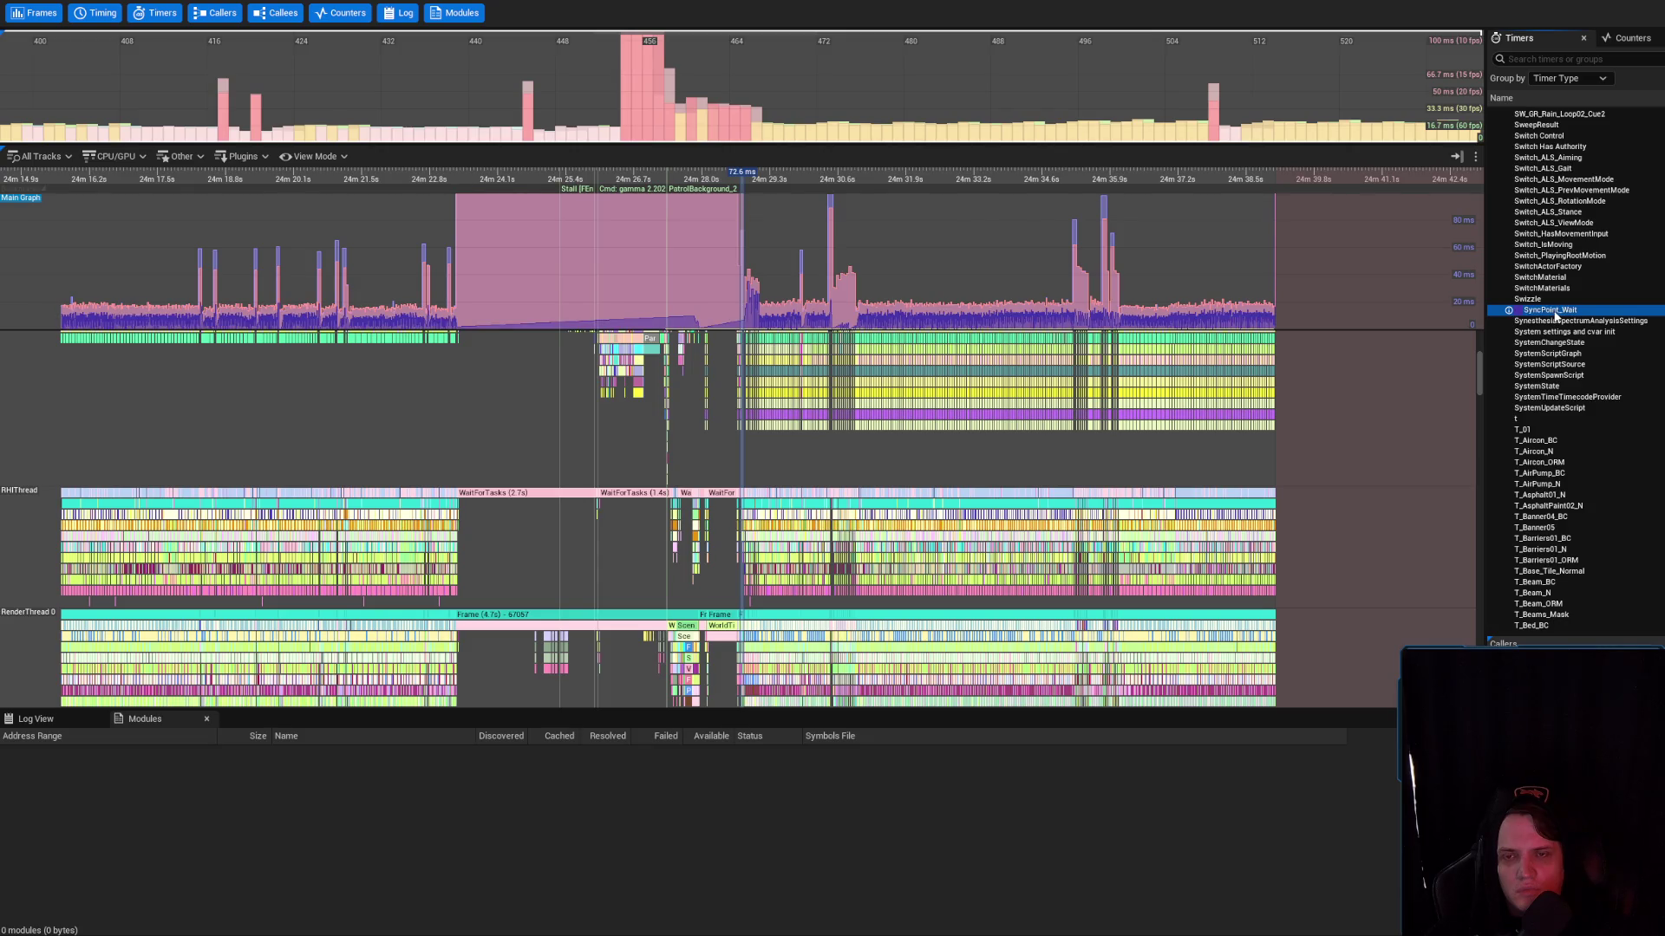
Remove SyncPoint_Wait, select Swizzle, and hide the Game Frames and Rendering Frames graph series
double_click(1556, 314)
double_click(1550, 301)
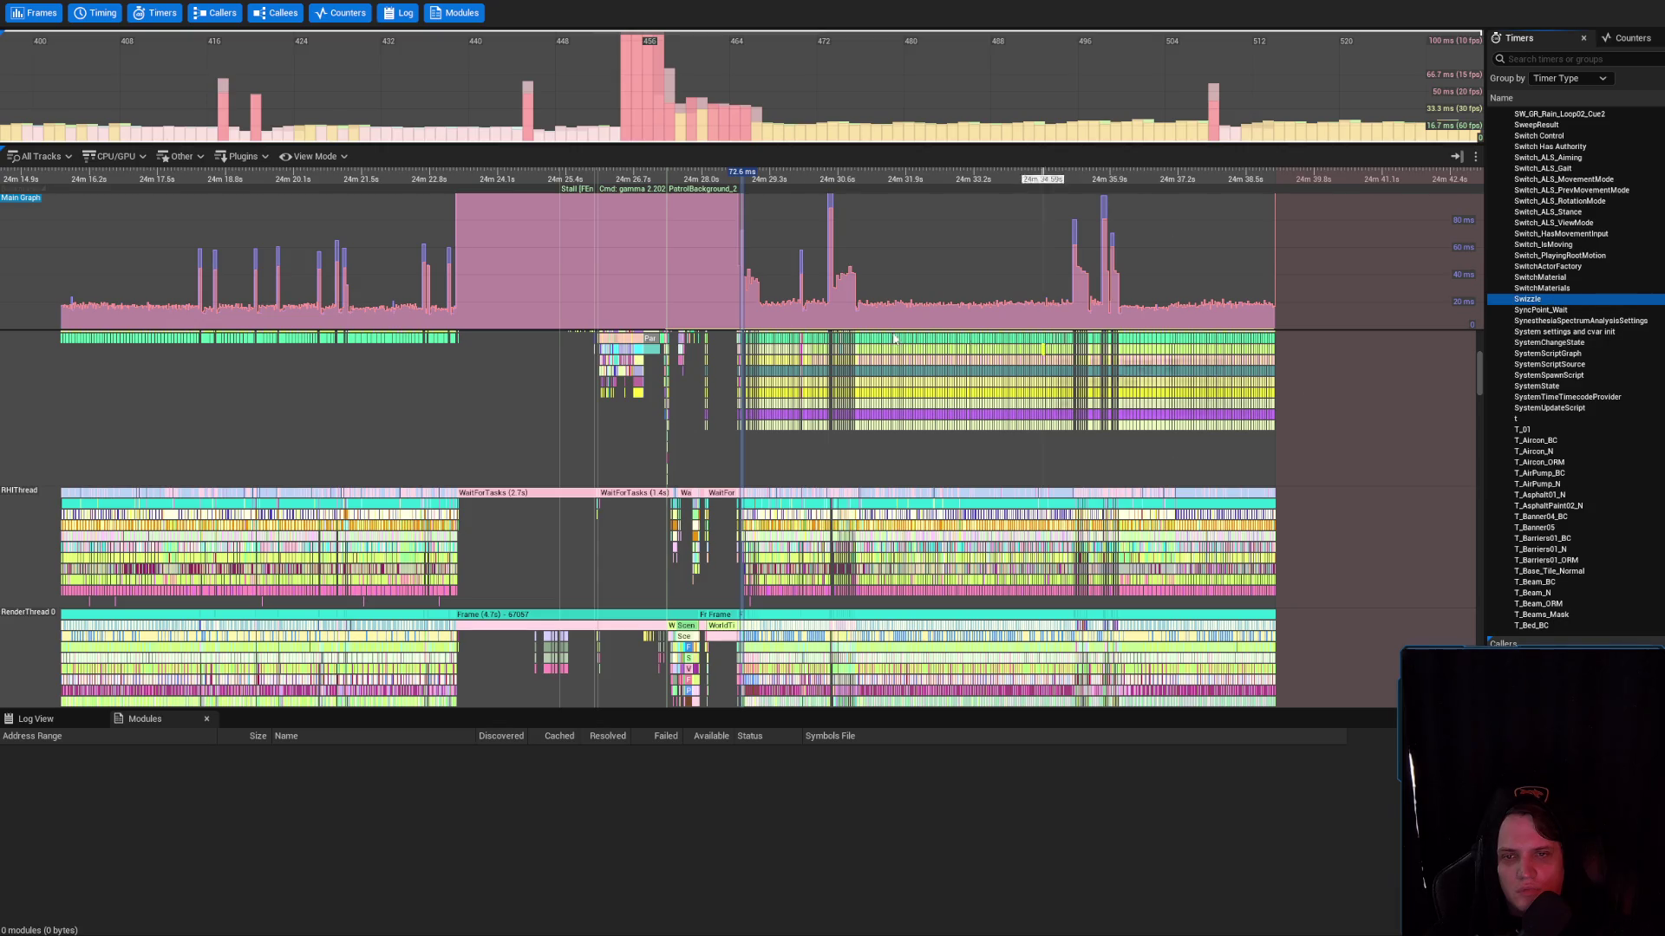
right_click(568, 265)
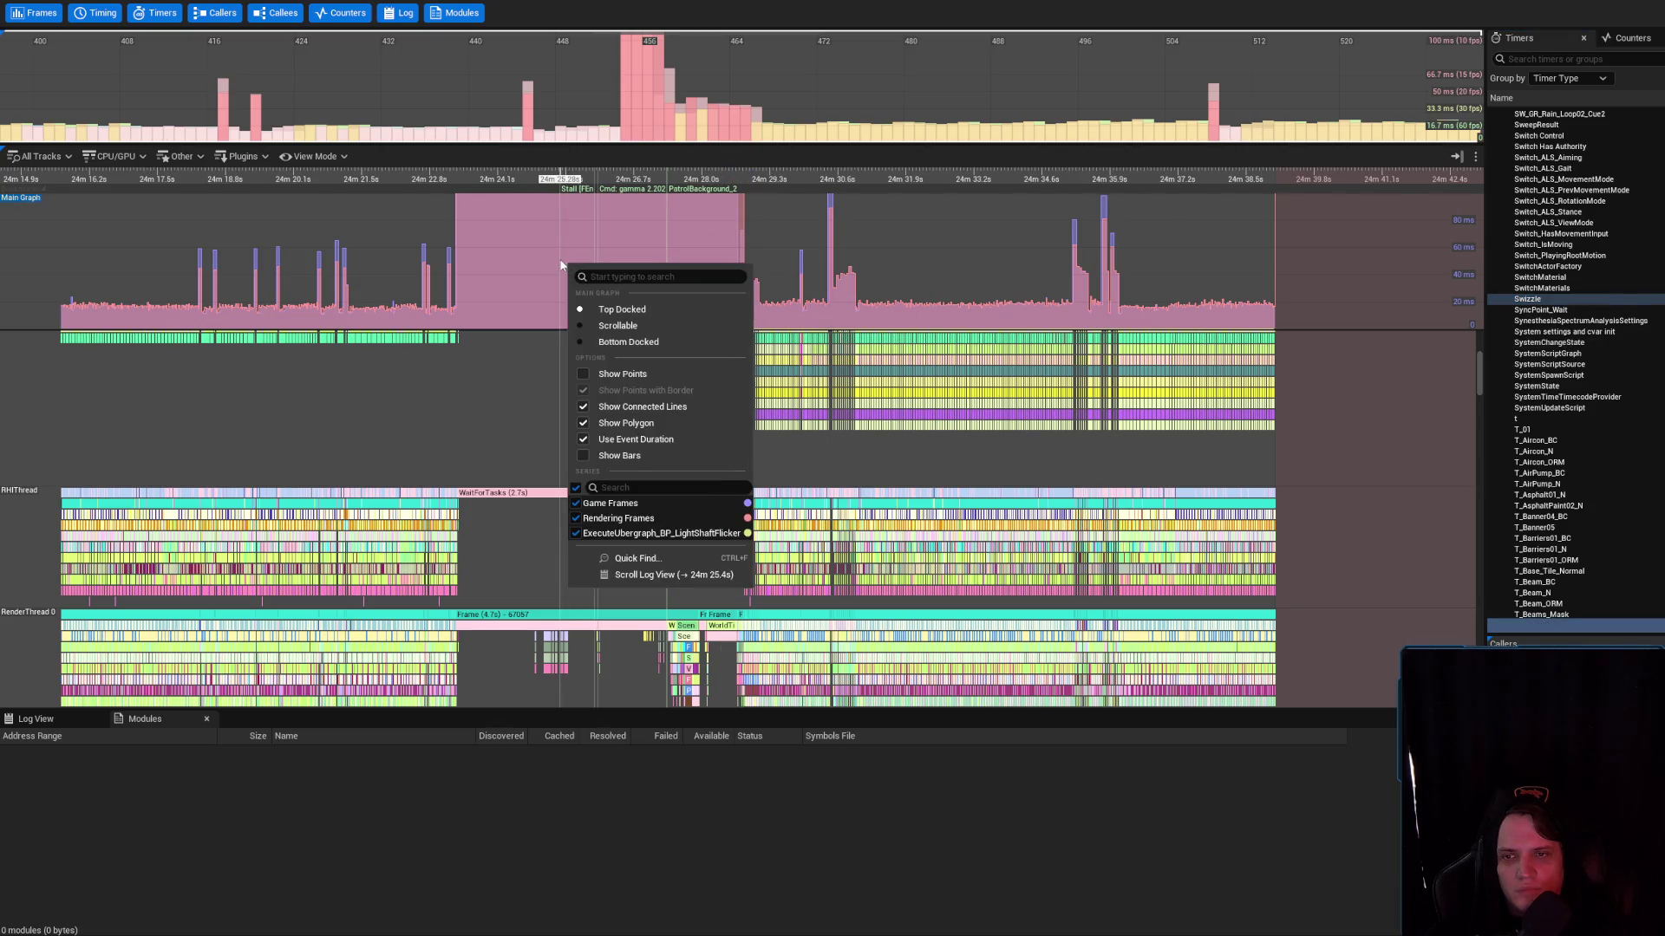
left_click(577, 504)
left_click(577, 533)
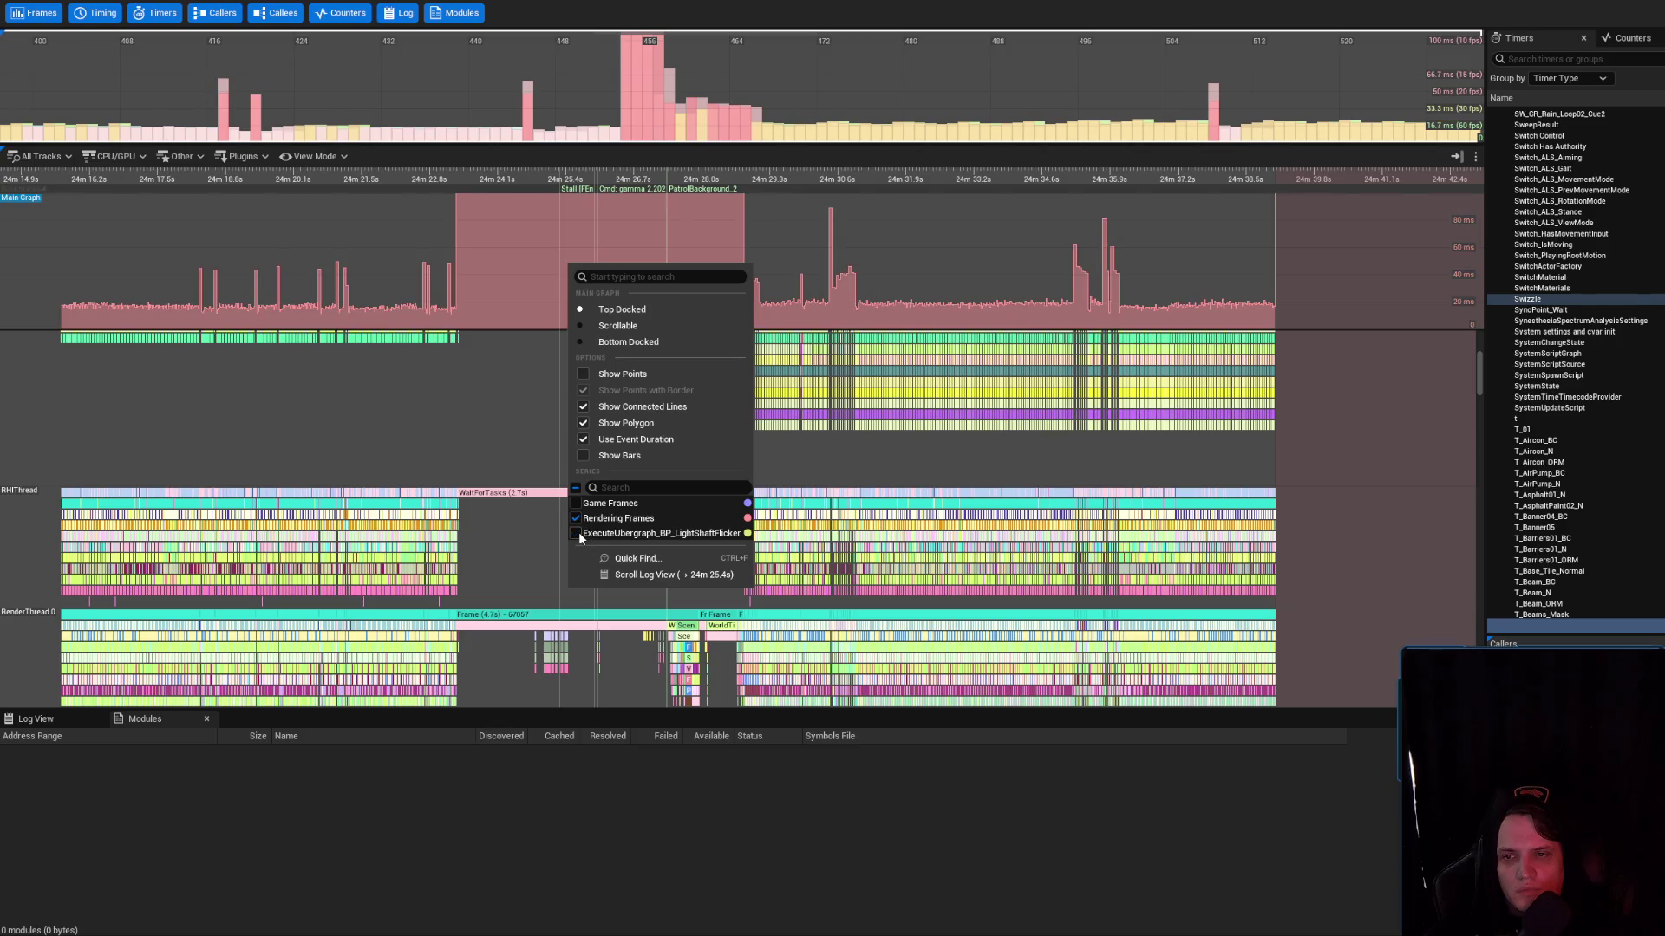
left_click(577, 534)
left_click(578, 518)
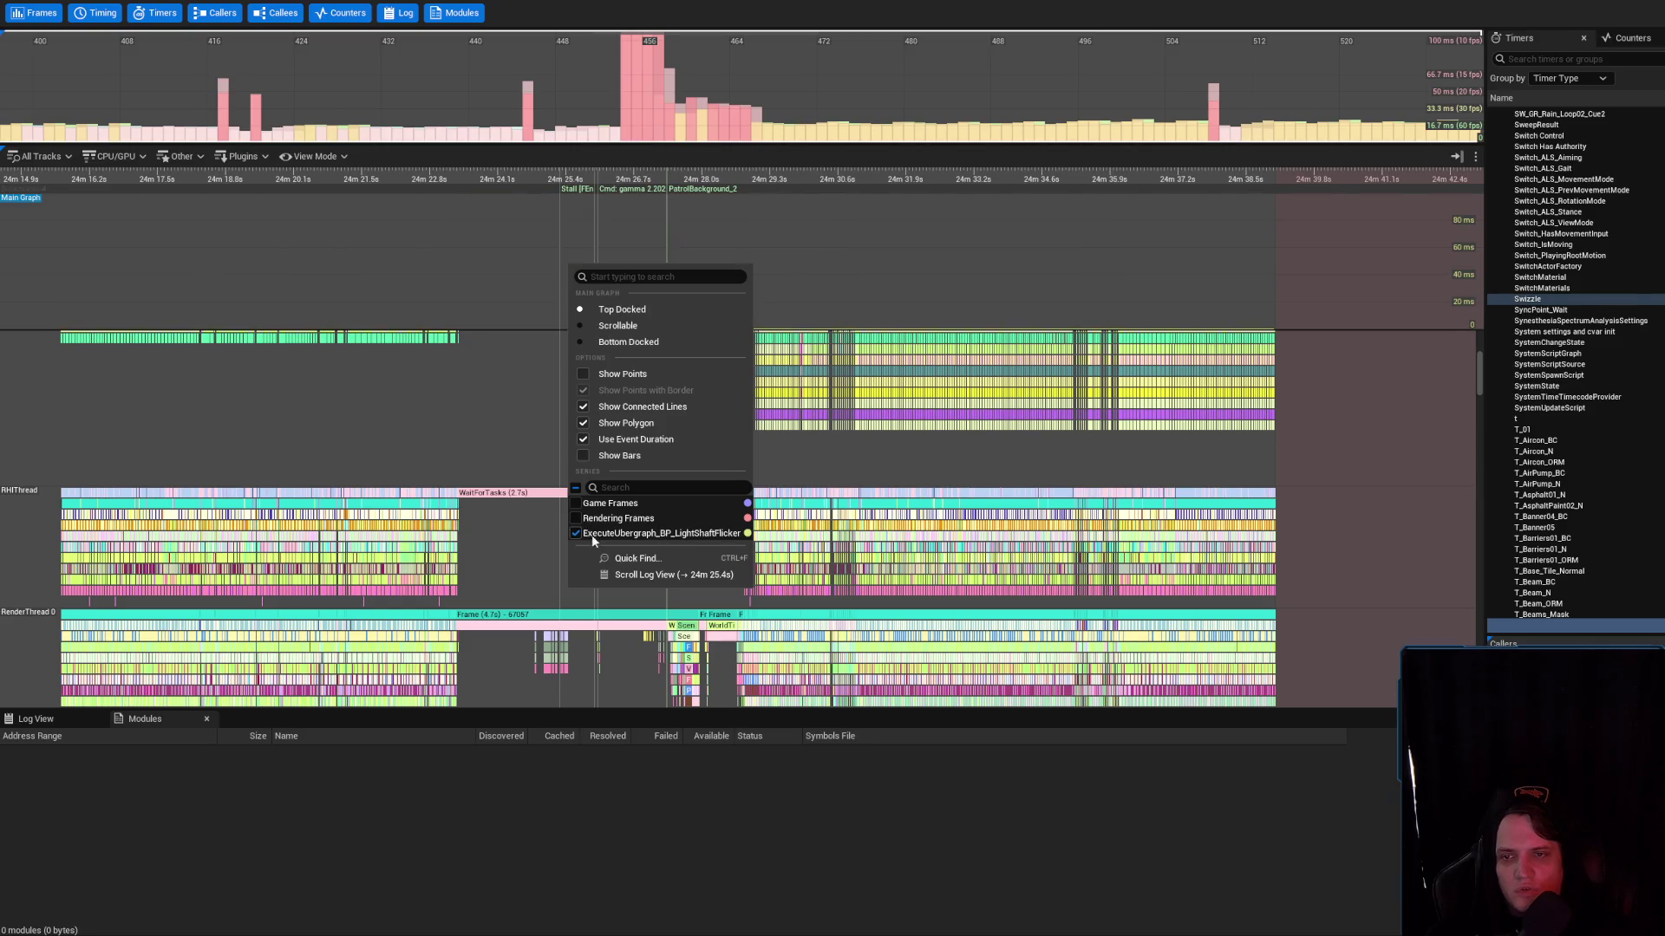
mouse_move(897, 331)
left_click(792, 308)
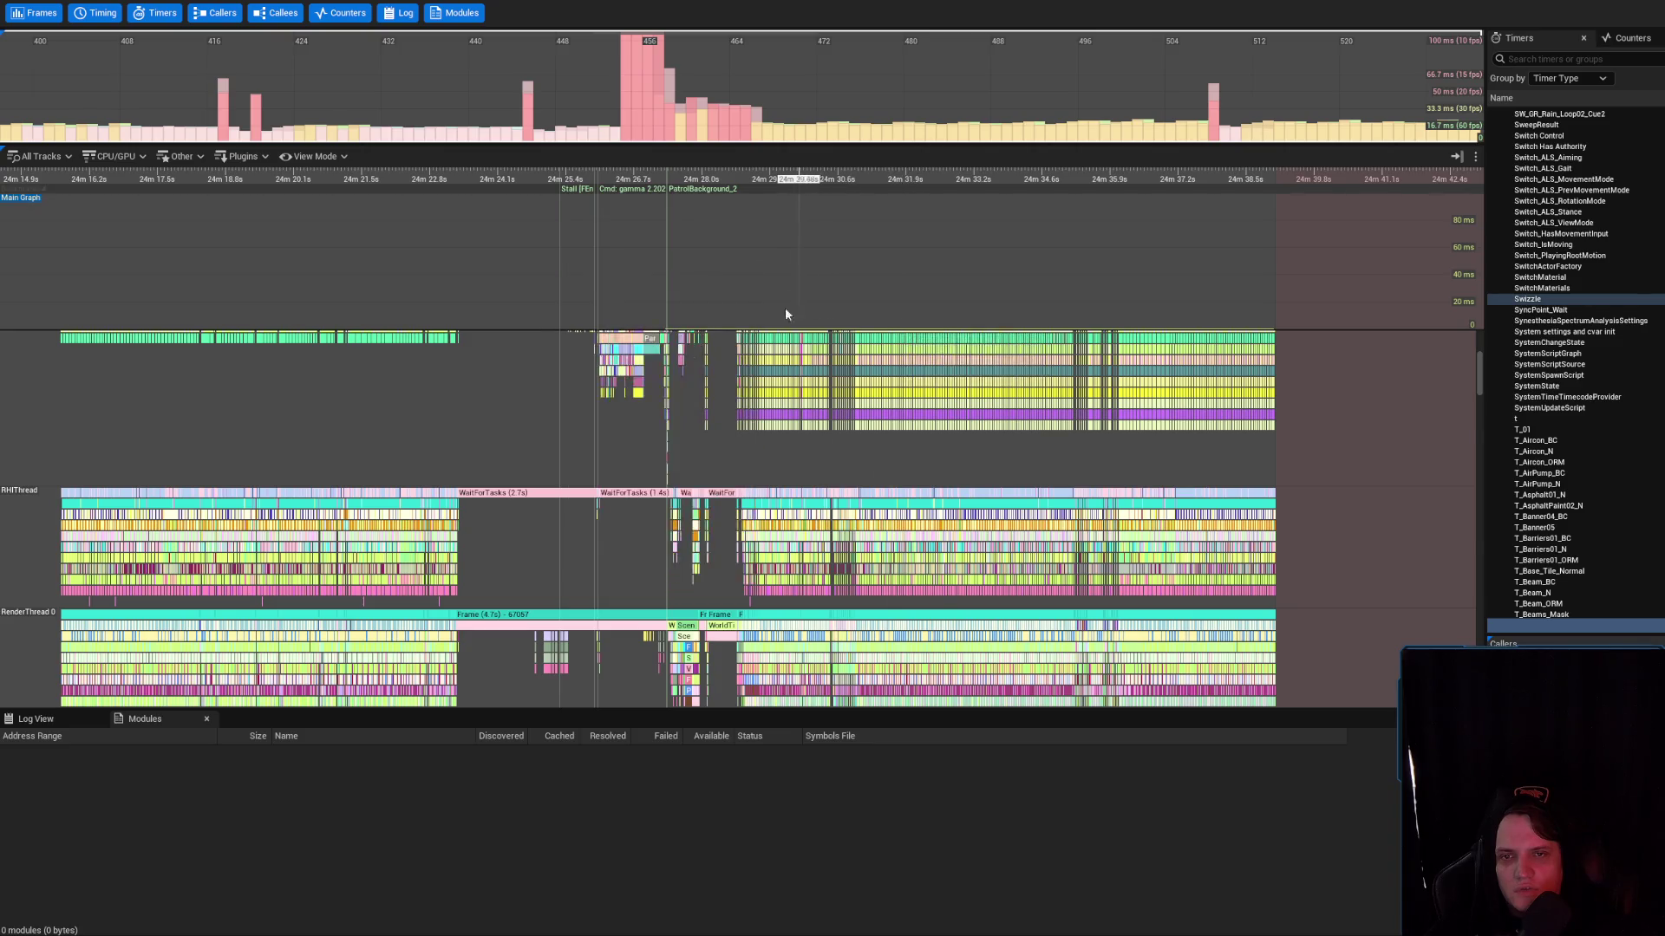
Turn the Rendering Frames curve back on in the Main Graph's display options
scroll(706, 308, "down", 3)
right_click(676, 322)
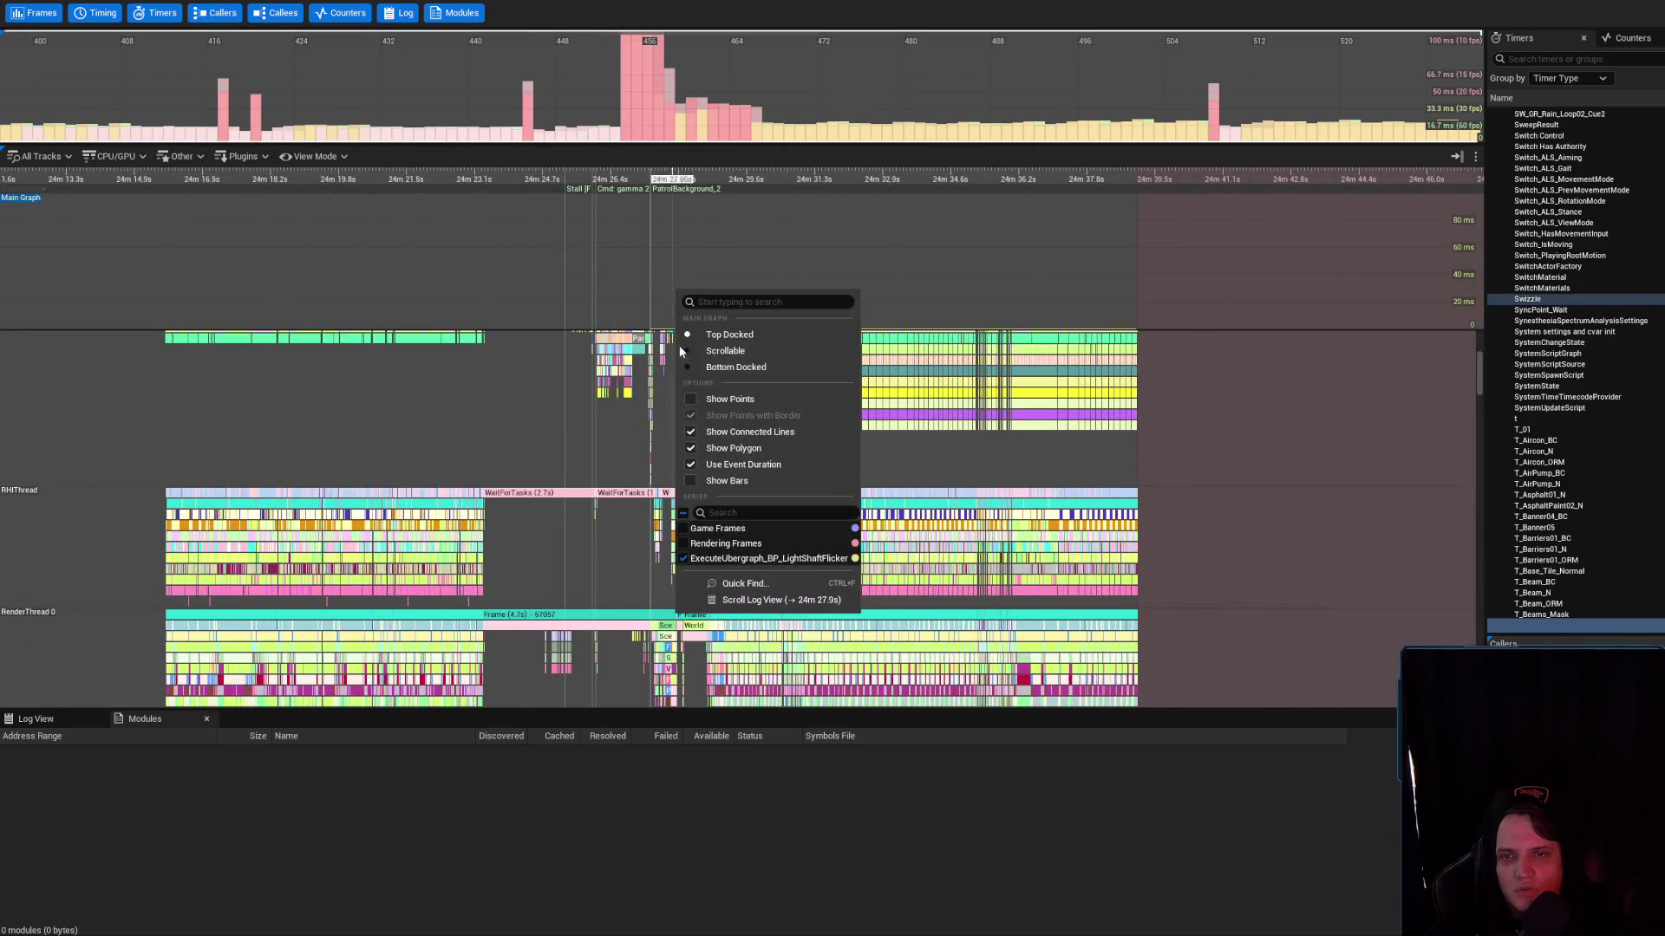
left_click(683, 546)
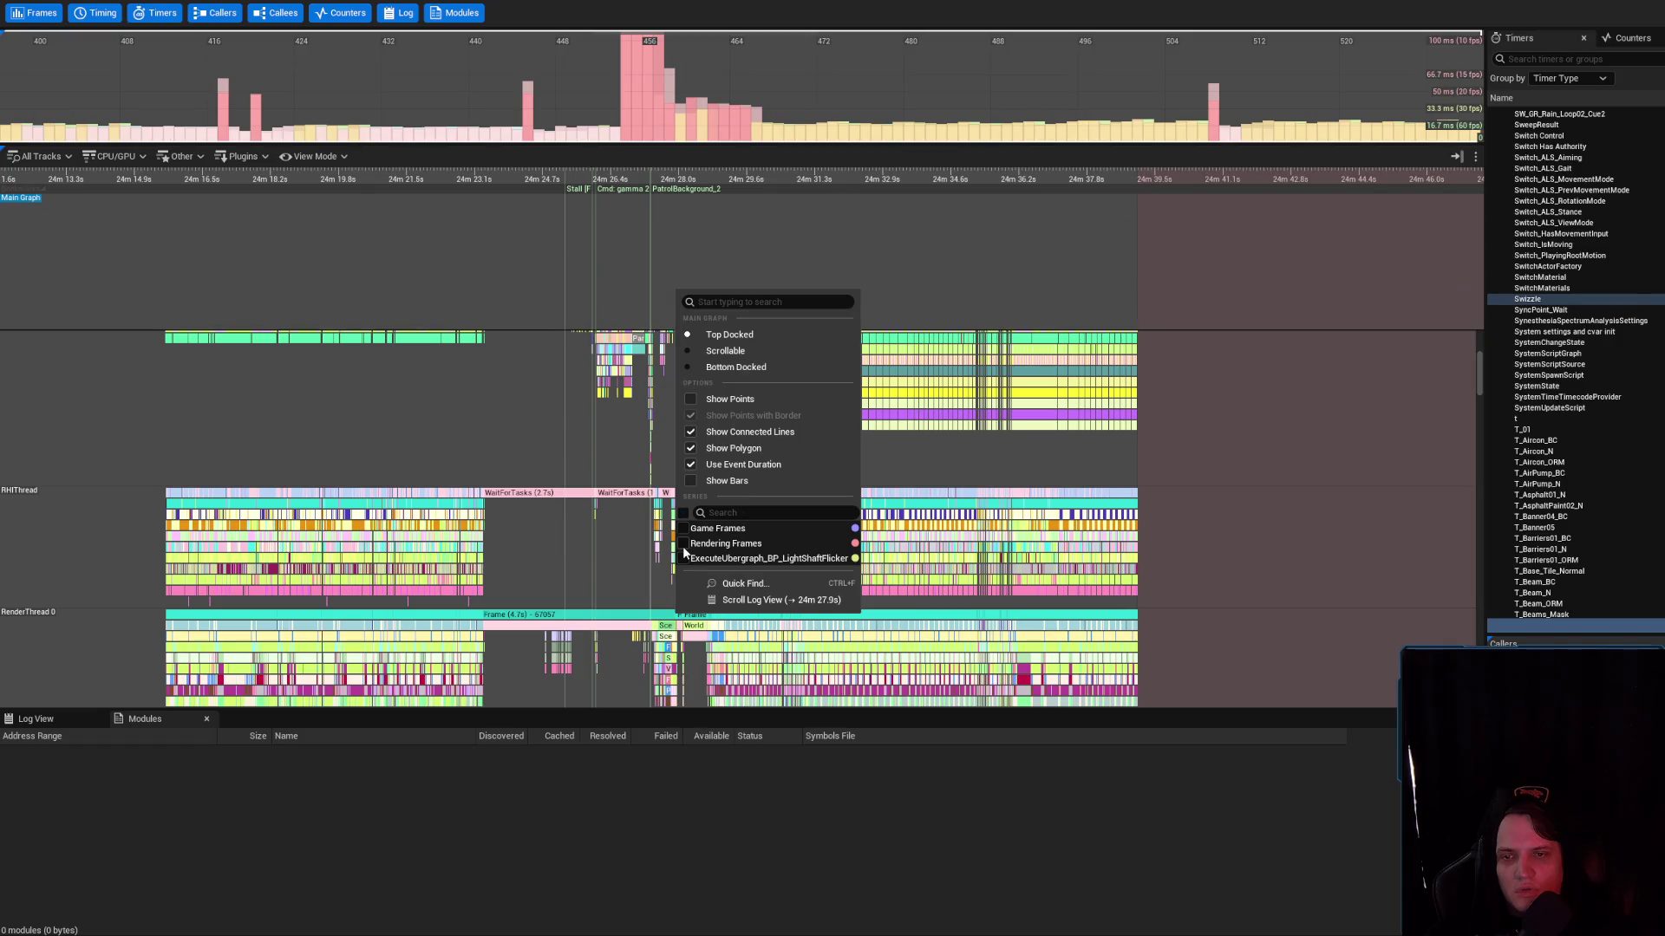
left_click(565, 287)
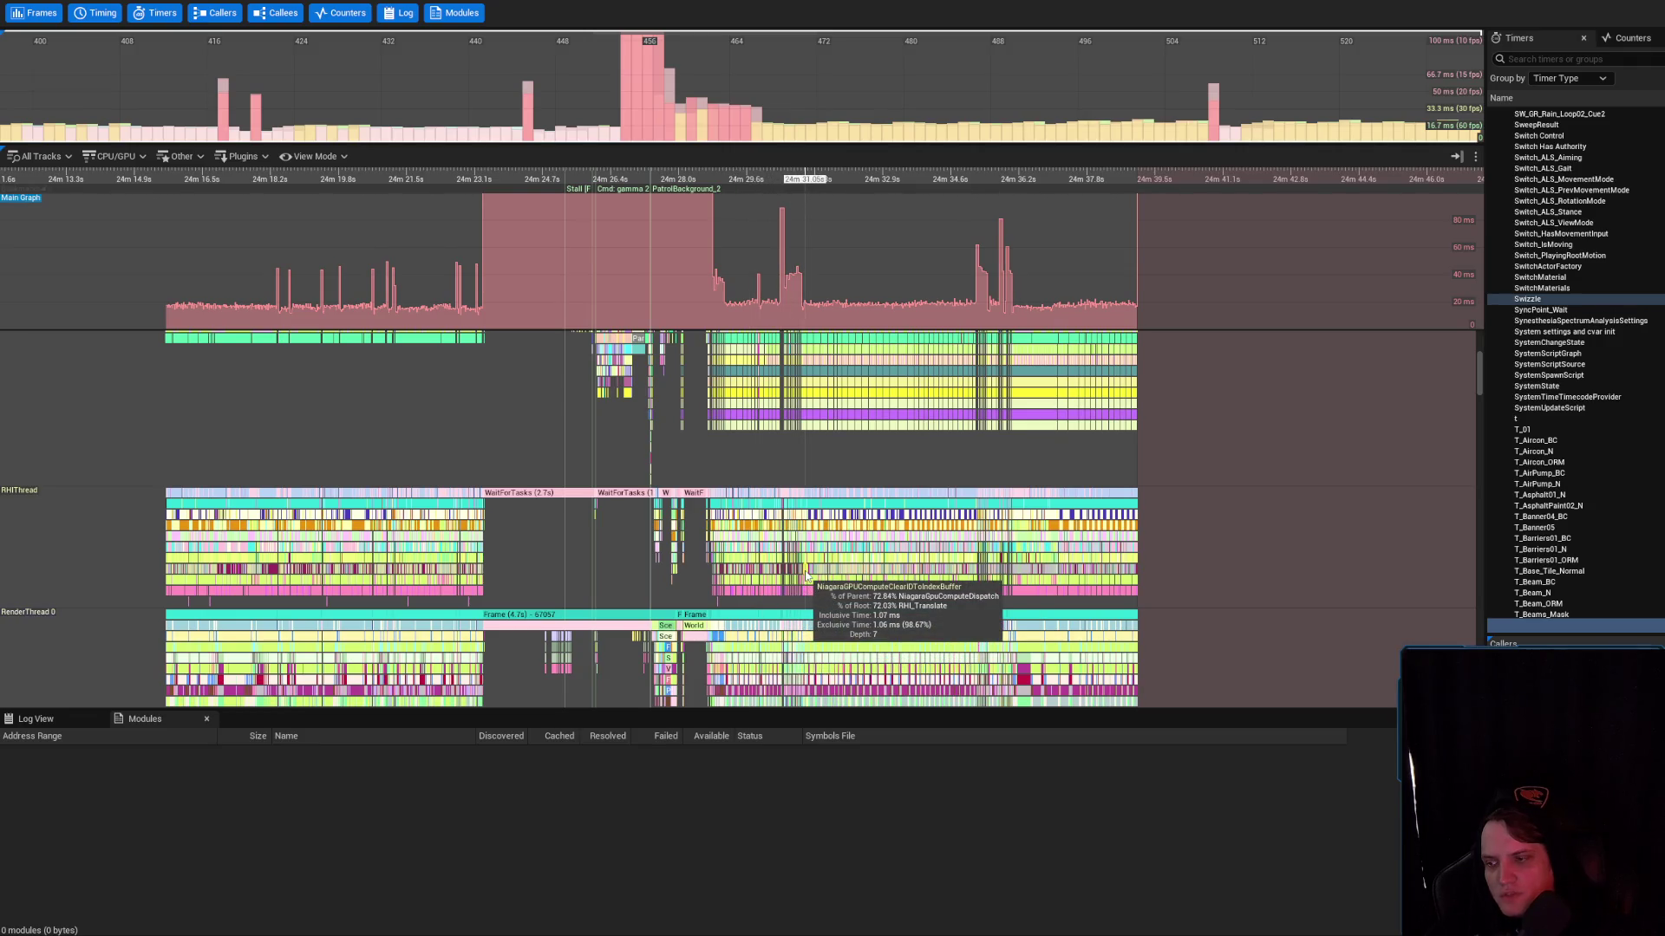
scroll(885, 276, "up", 4)
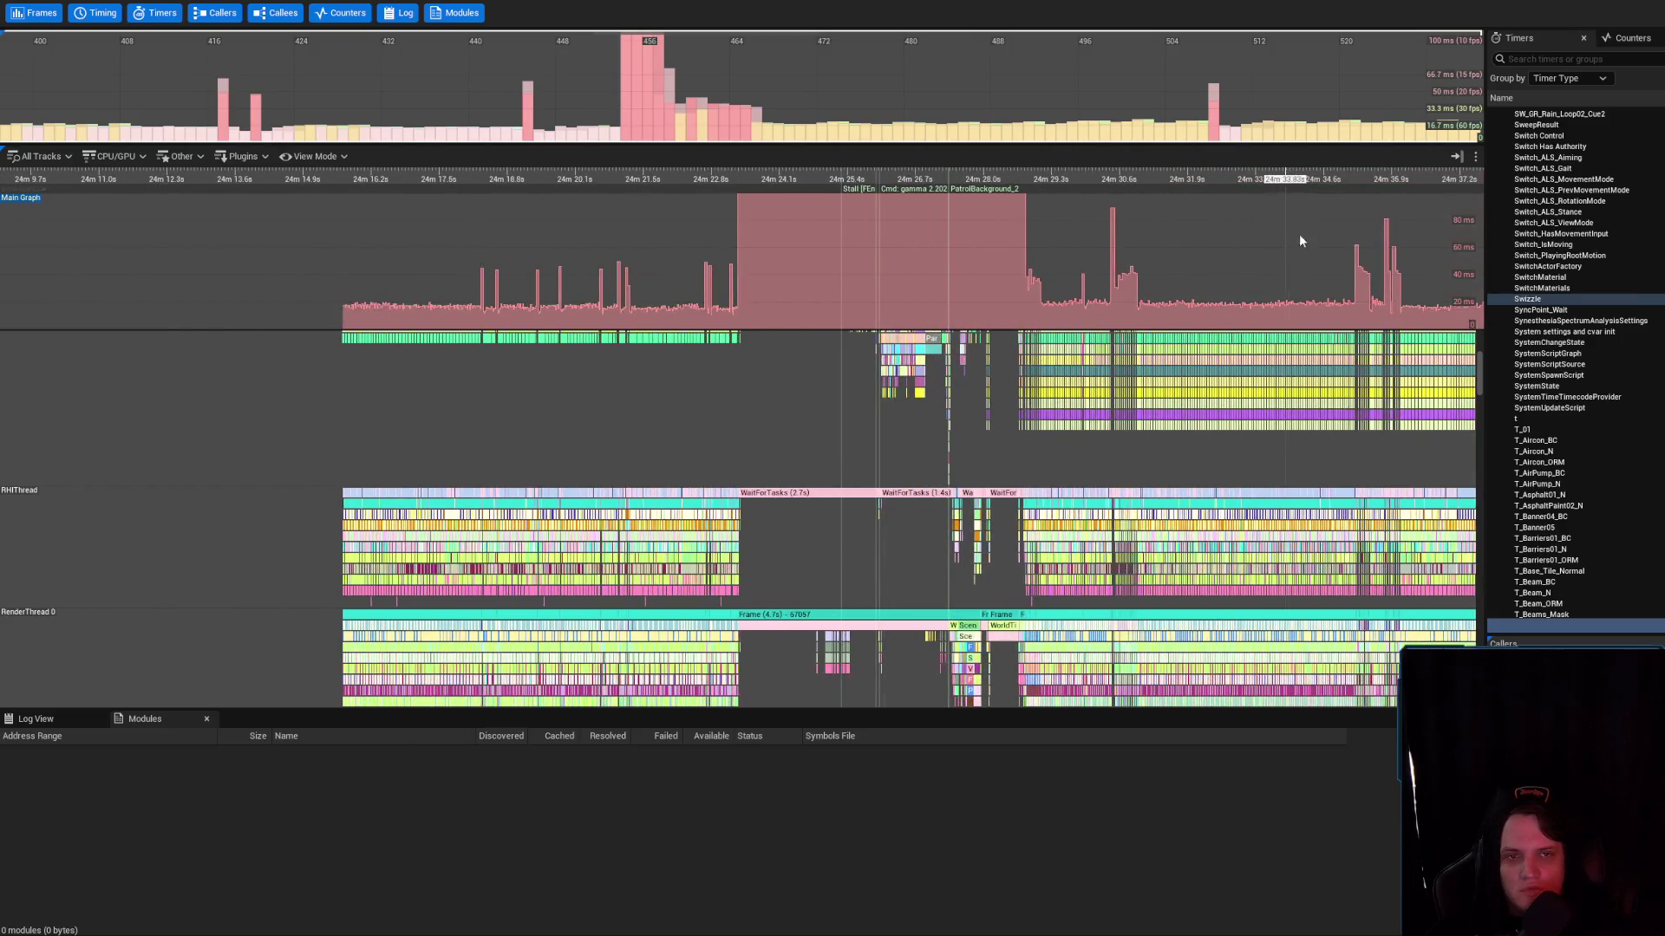
scroll(1480, 387, "down", 8)
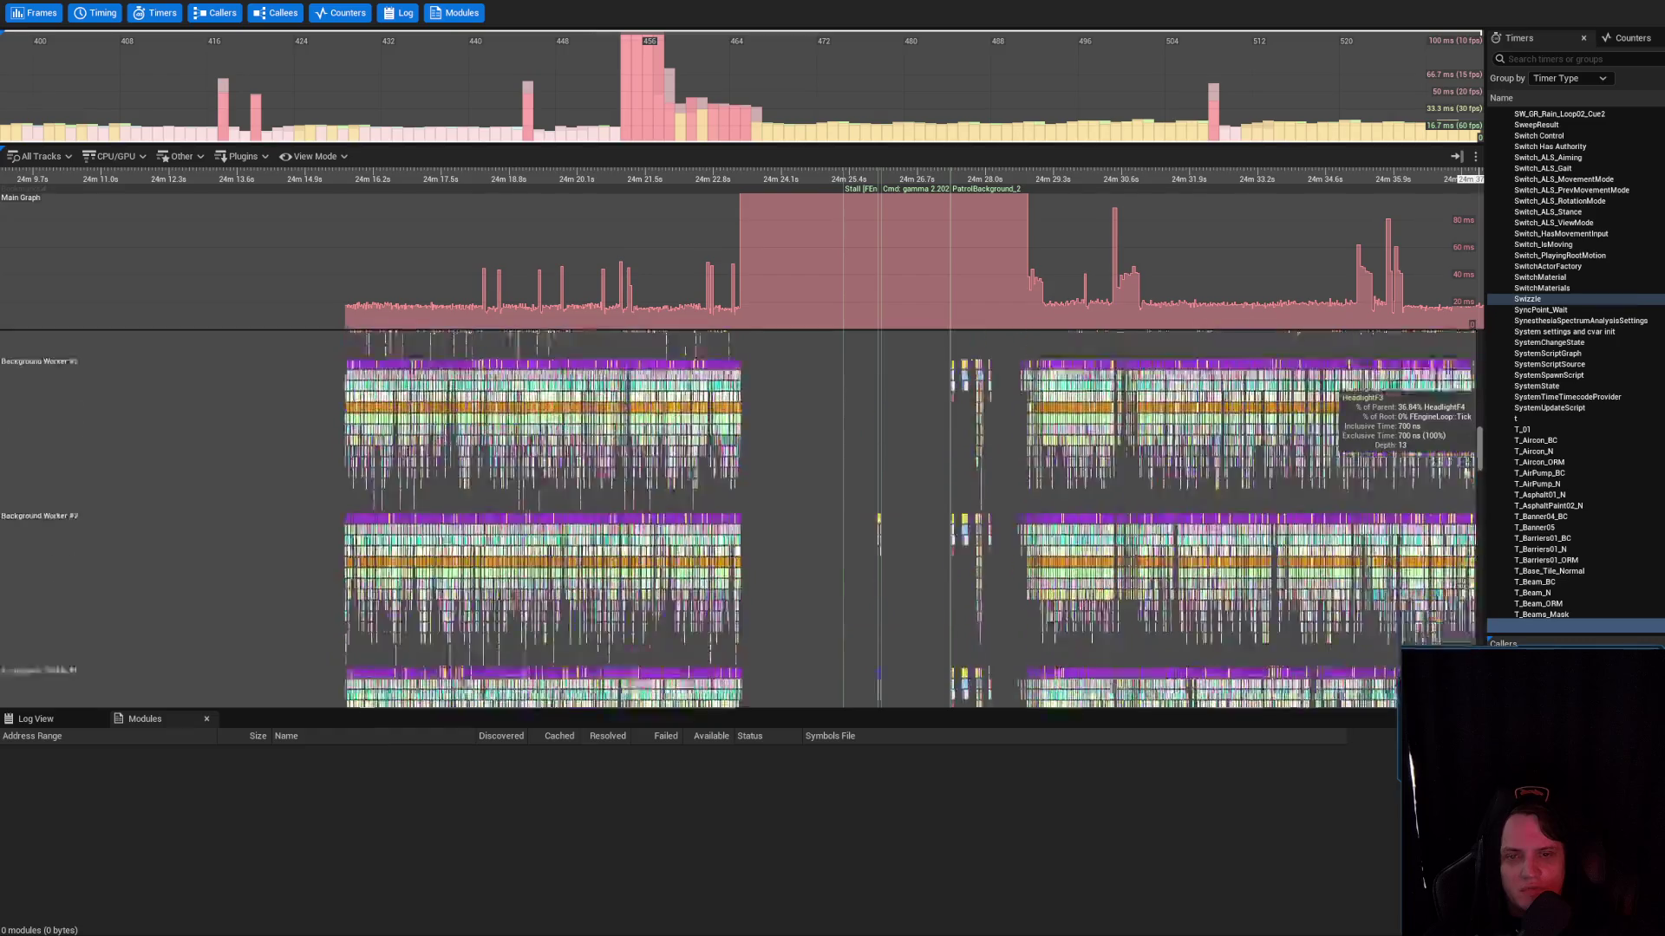
scroll(1480, 388, "down", 5)
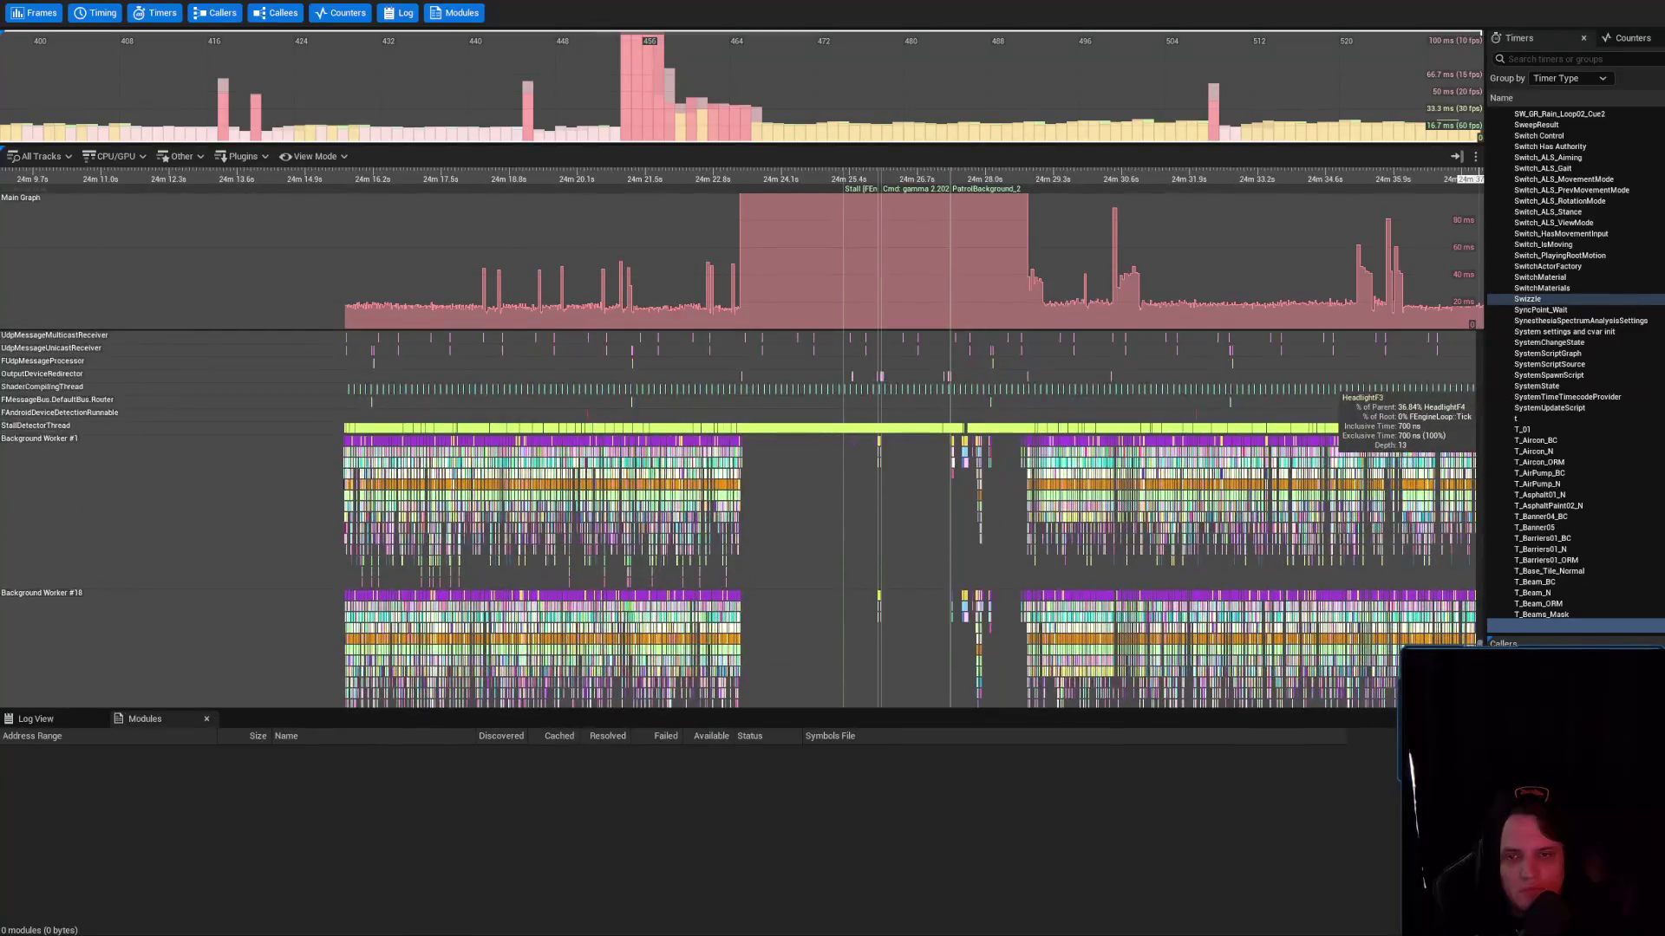
scroll(1474, 434, "down", 5)
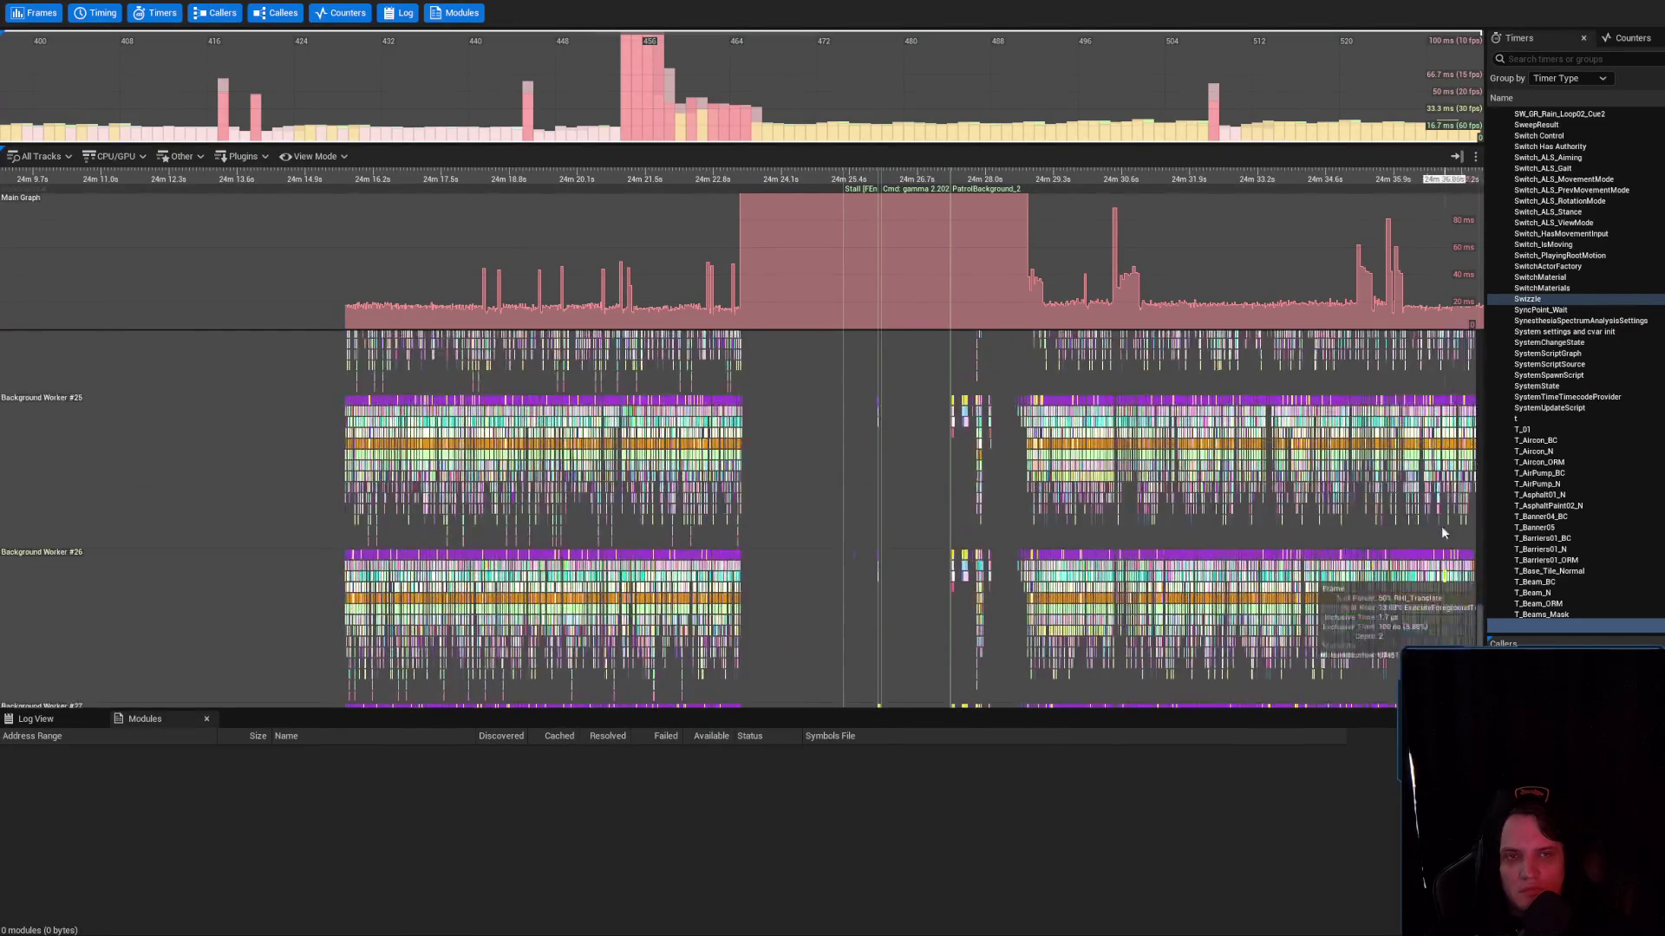
scroll(1431, 227, "up", 3)
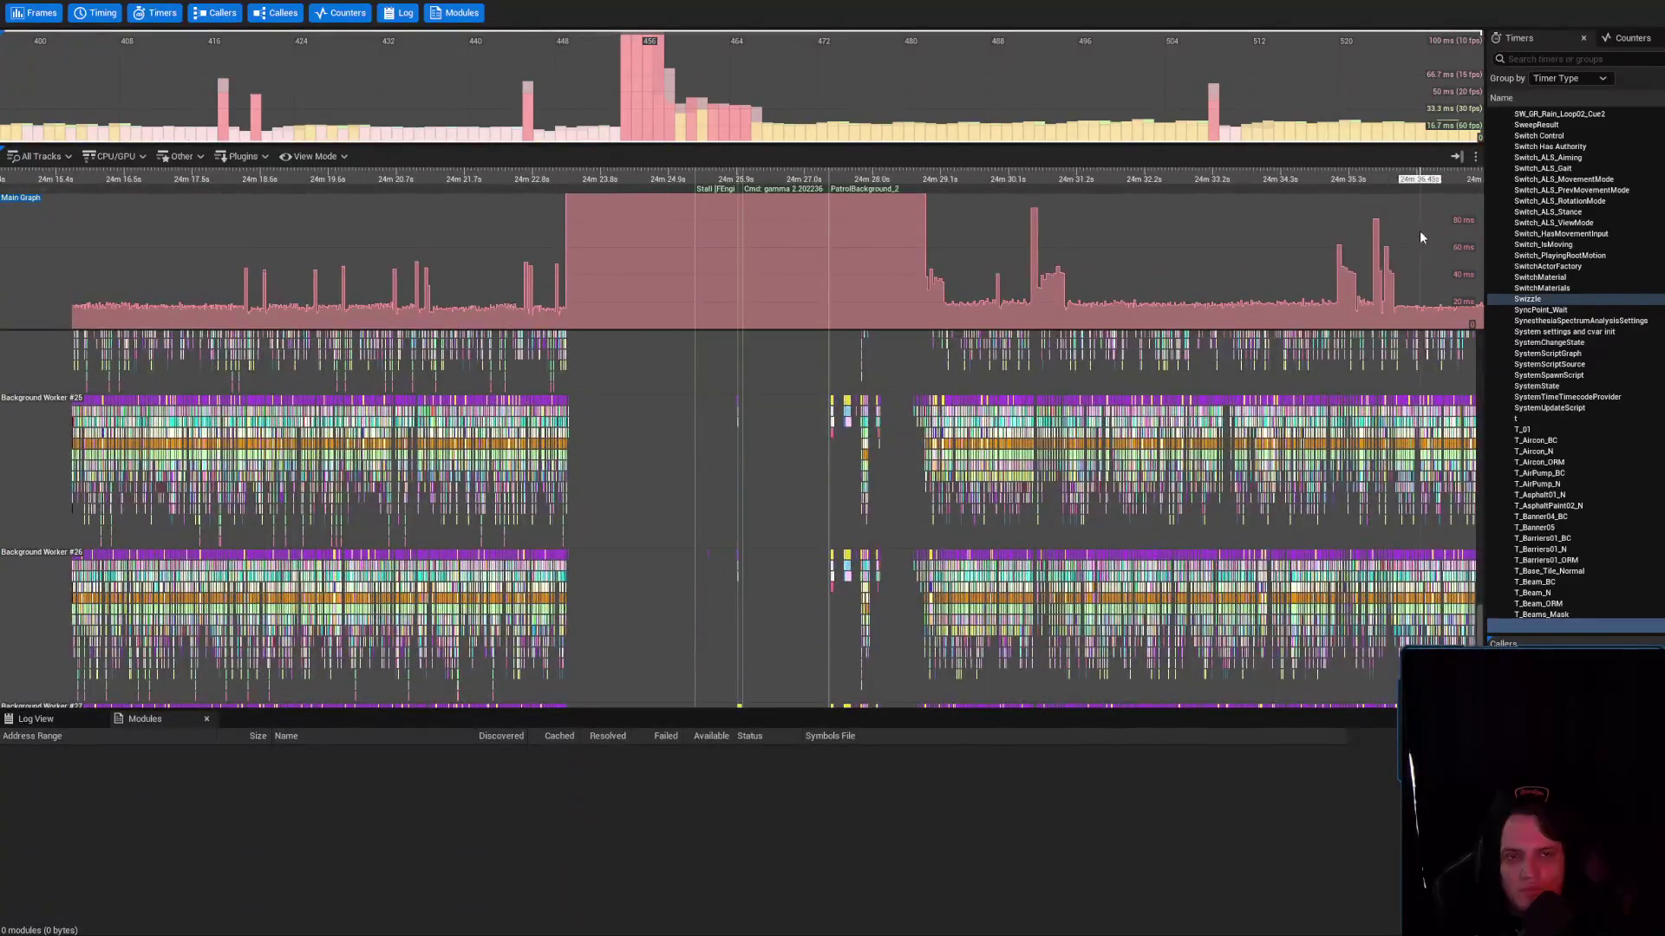
mouse_move(1171, 274)
left_mouse_down()
mouse_move(1127, 286)
mouse_move(1140, 219)
left_mouse_up()
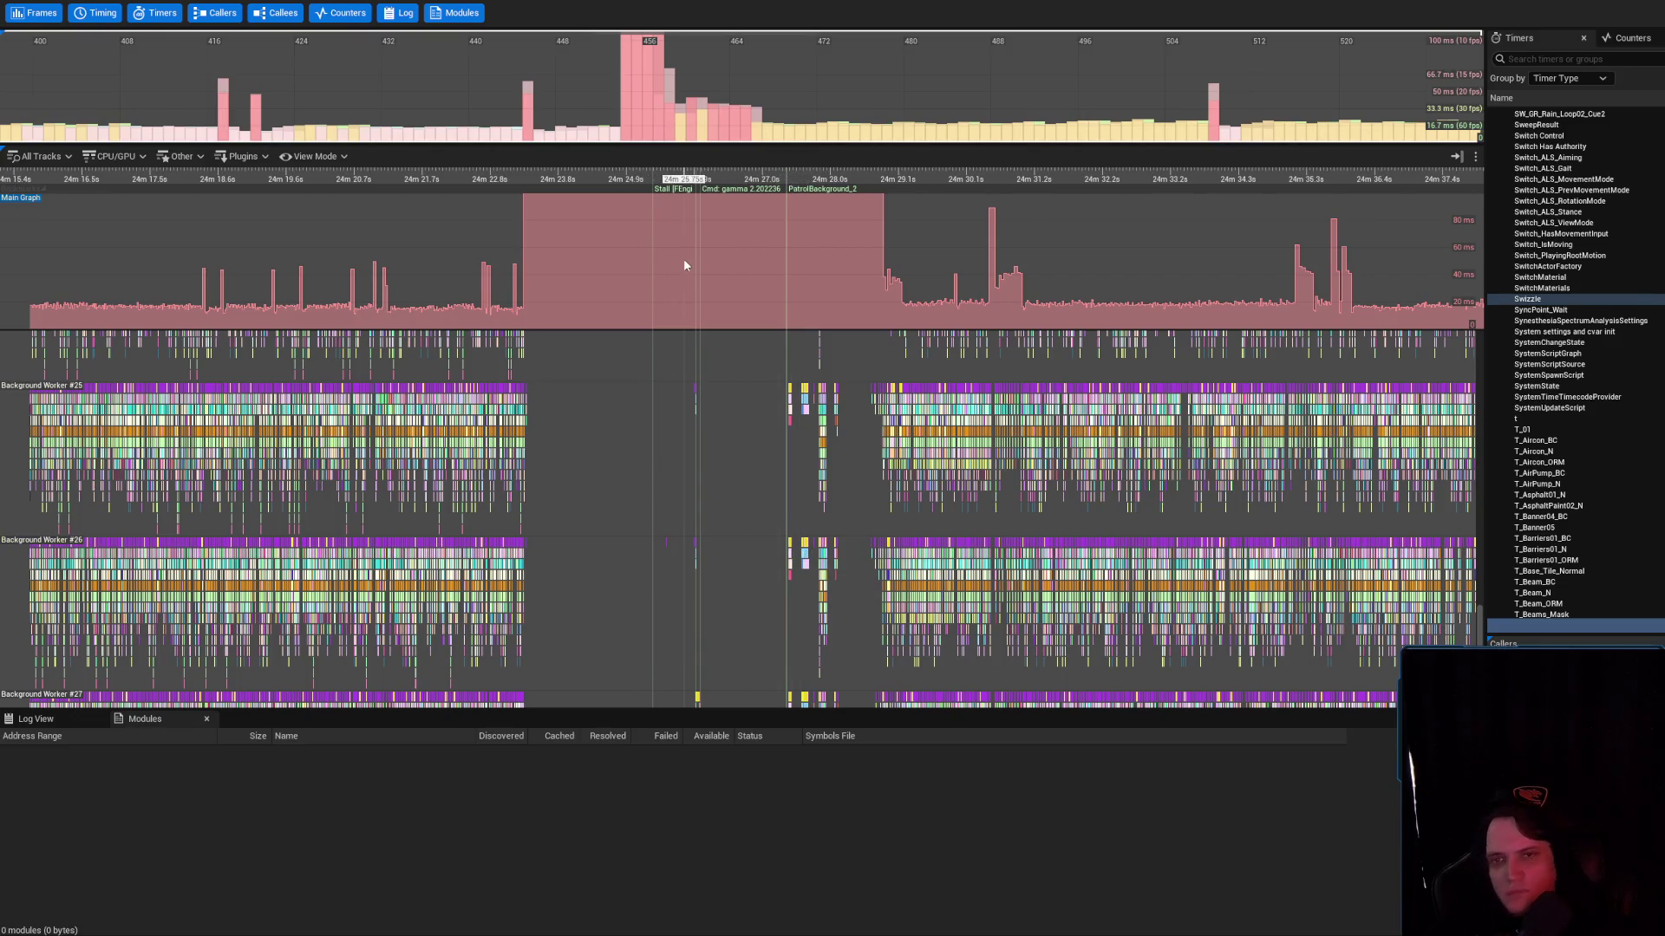
scroll(674, 477, "down", 3)
scroll(980, 529, "up", 3)
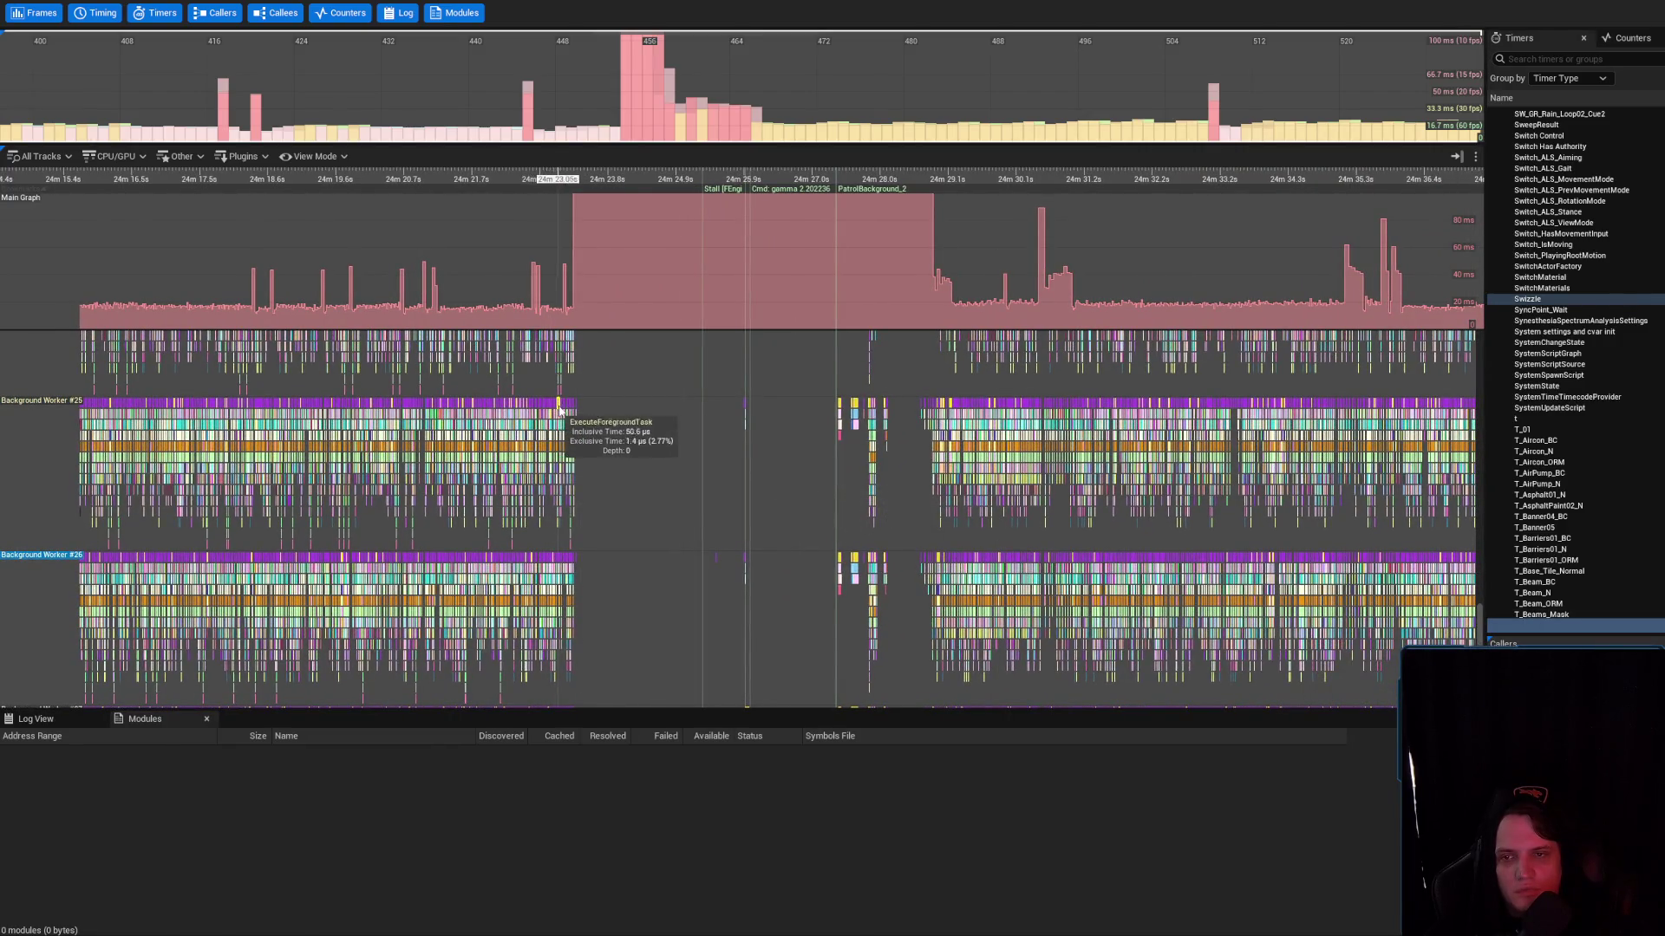
scroll(1466, 622, "down", 5)
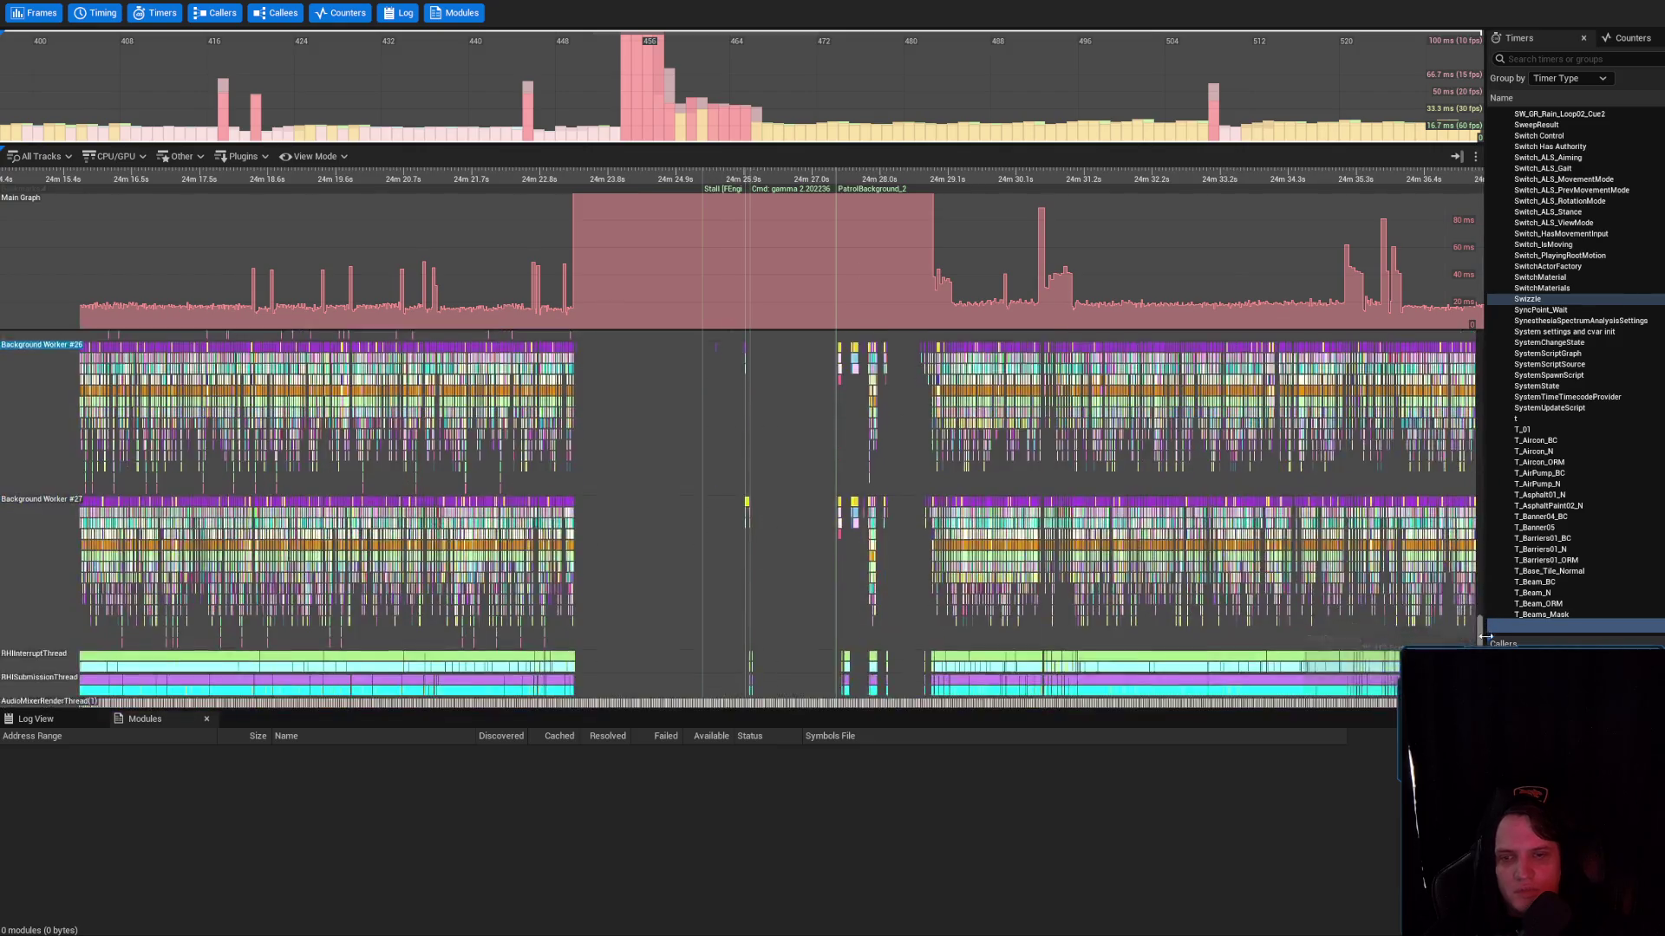
scroll(703, 361, "down", 5)
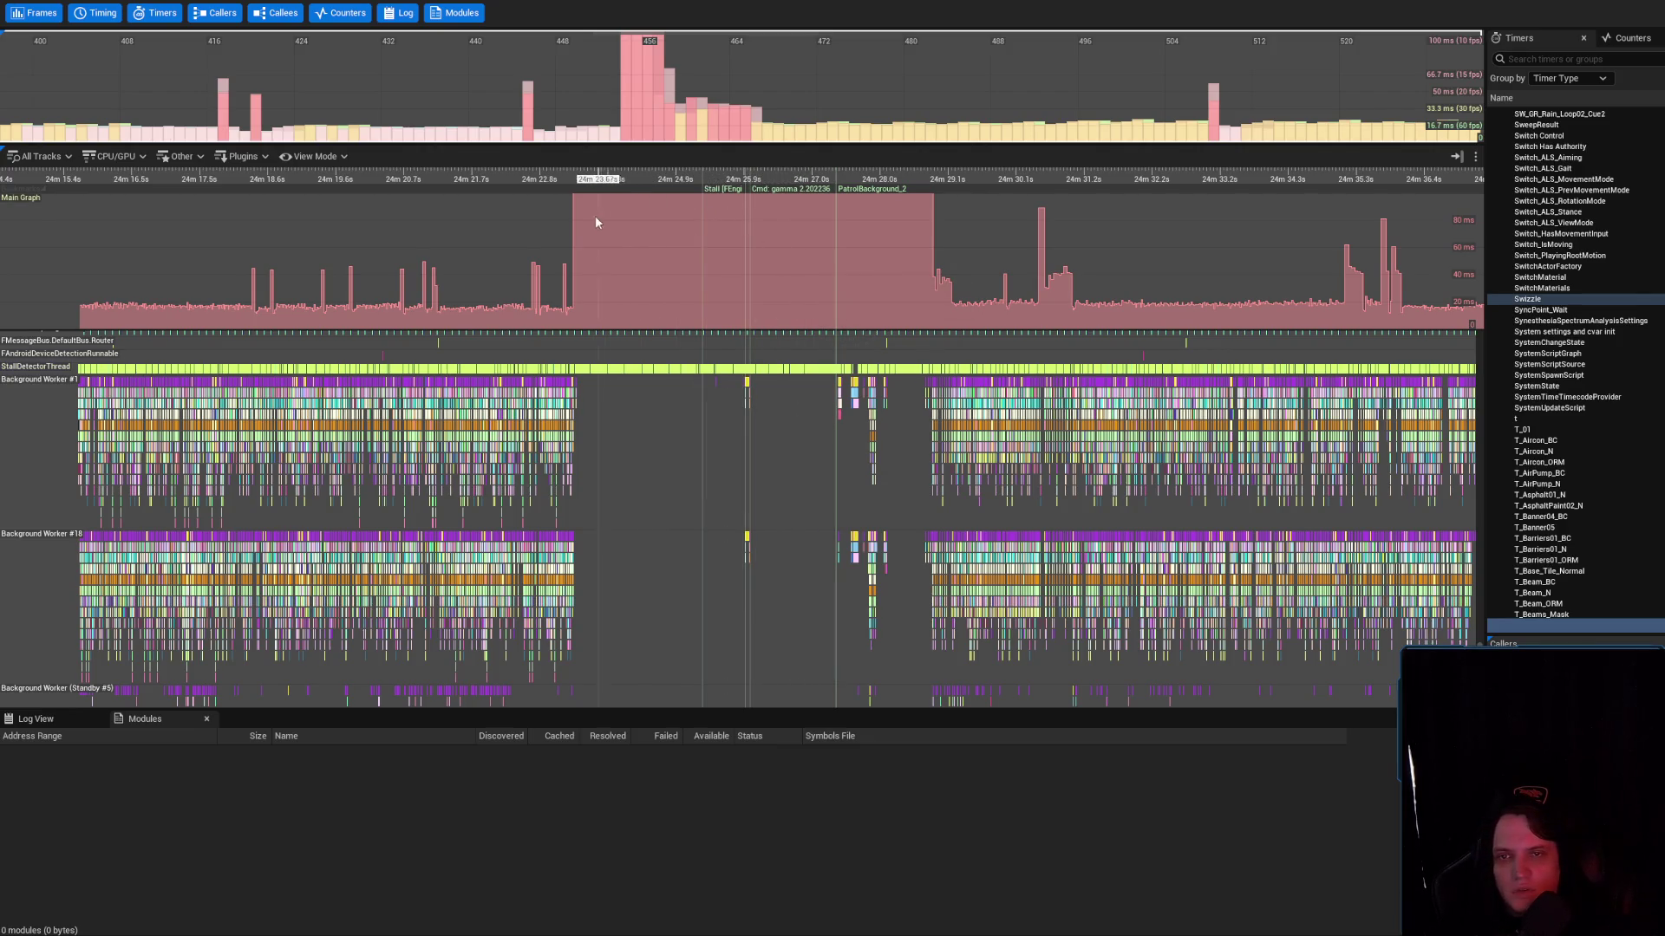
mouse_move(574, 227)
left_mouse_down()
mouse_move(607, 230)
mouse_move(555, 313)
mouse_move(550, 493)
mouse_move(575, 251)
left_mouse_up()
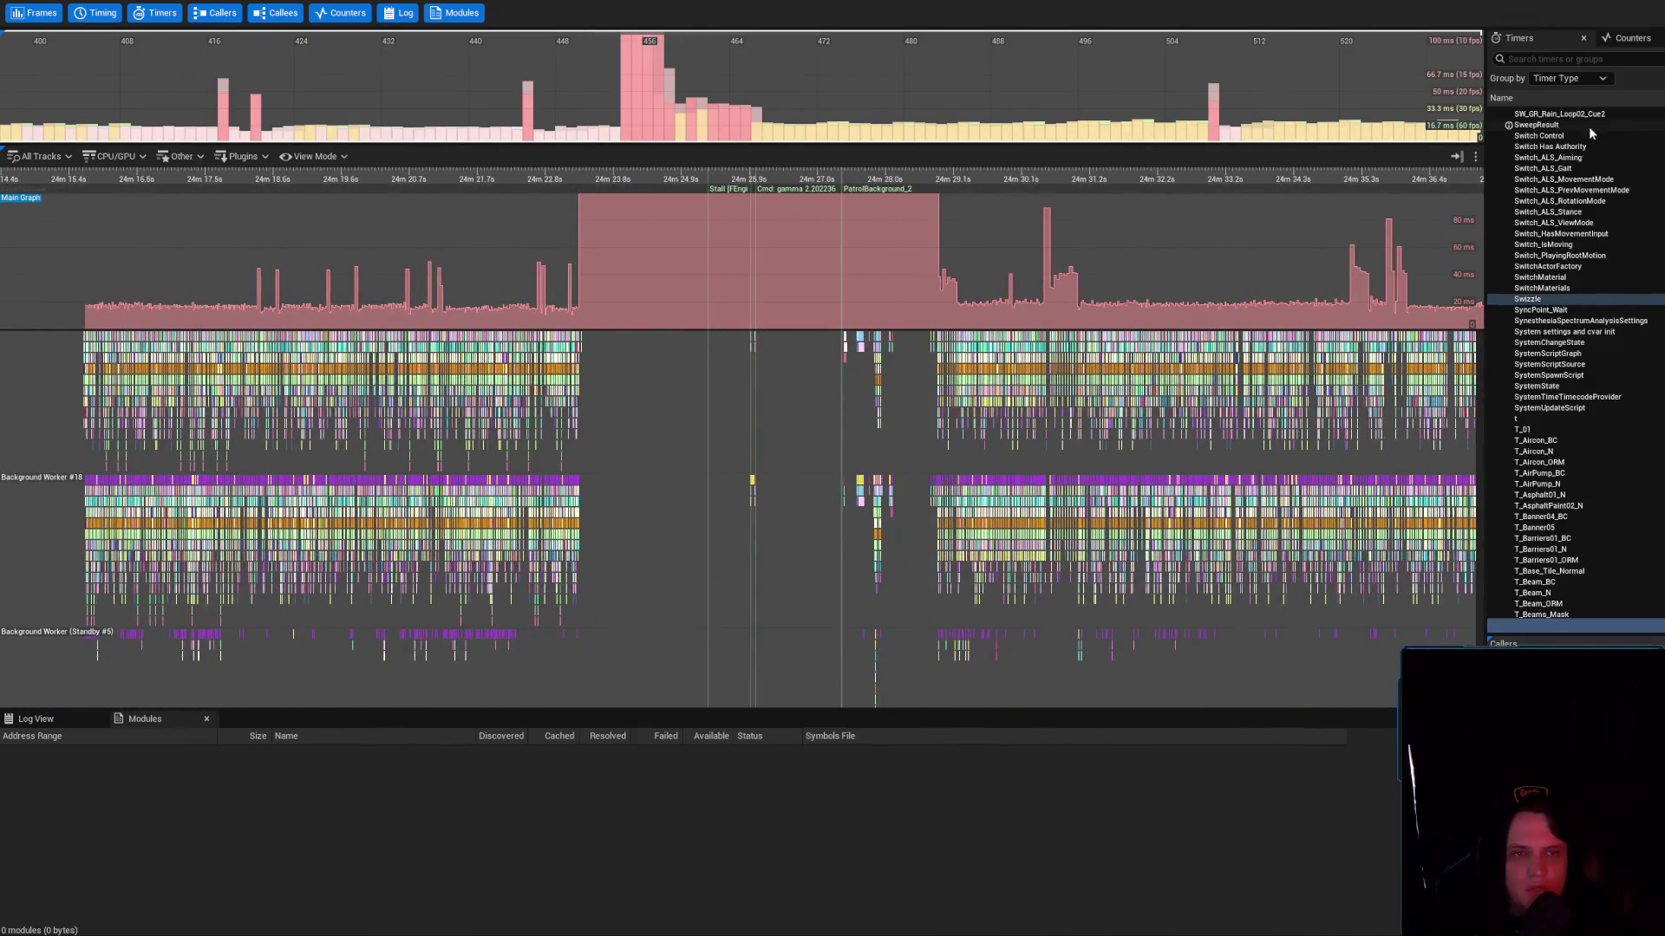
Keep Timer Type grouping, jump to stall frame 456, and restore the Rendering Frames series
right_click(1631, 130)
left_click(1645, 91)
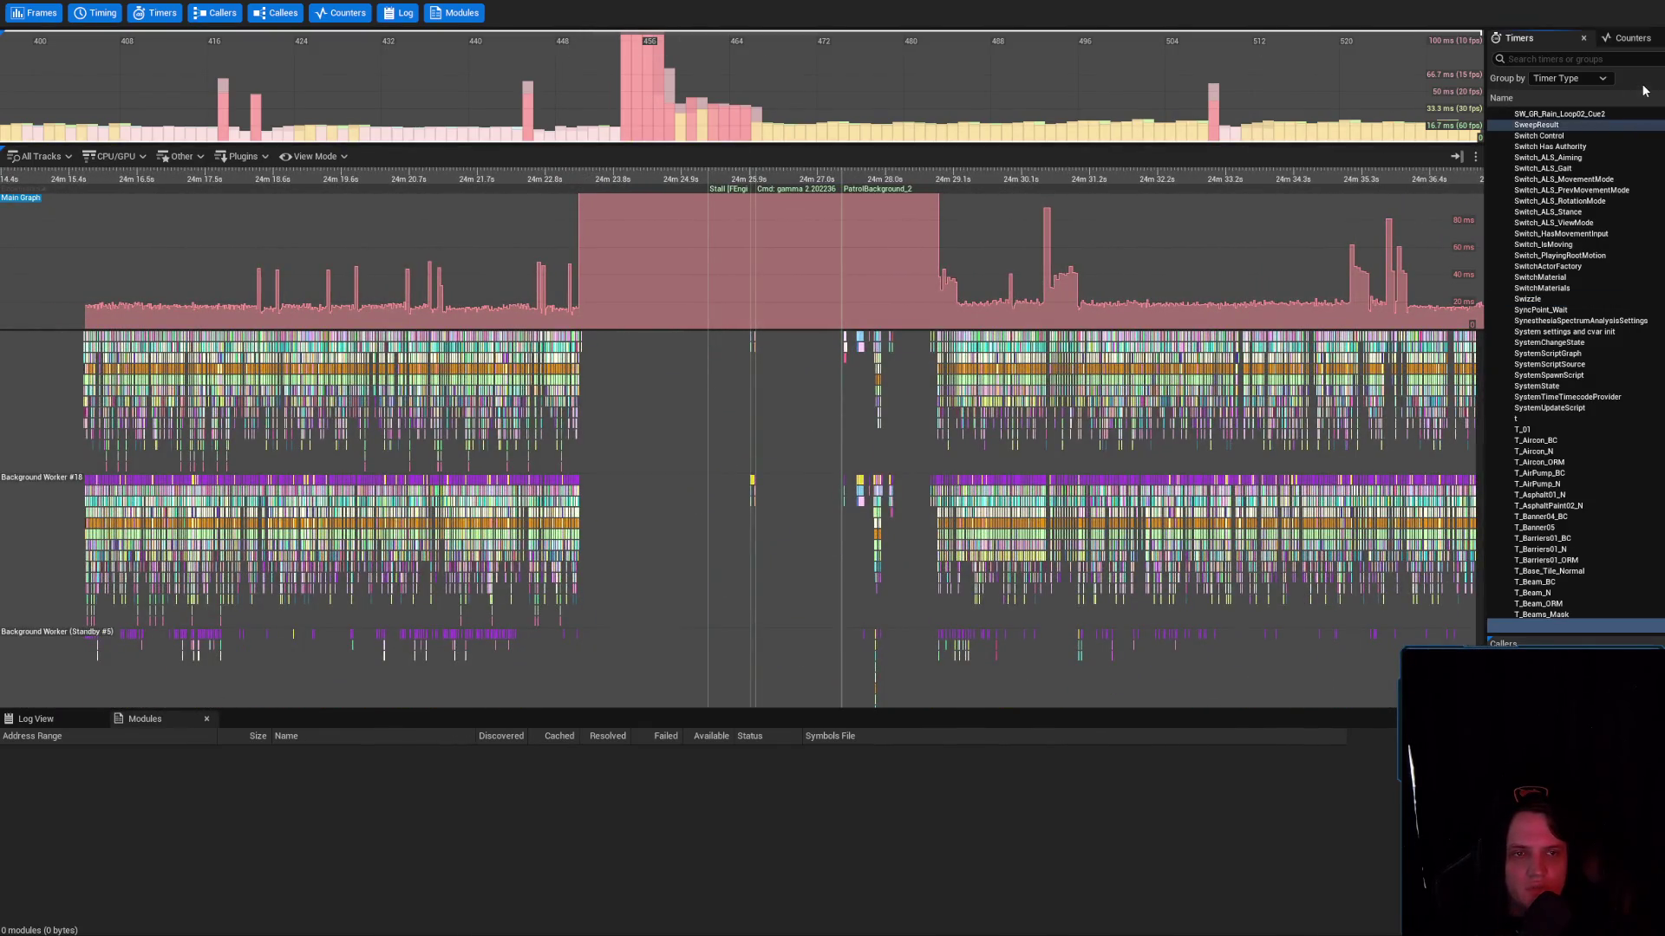
left_click(1587, 79)
scroll(1574, 364, "up", 10)
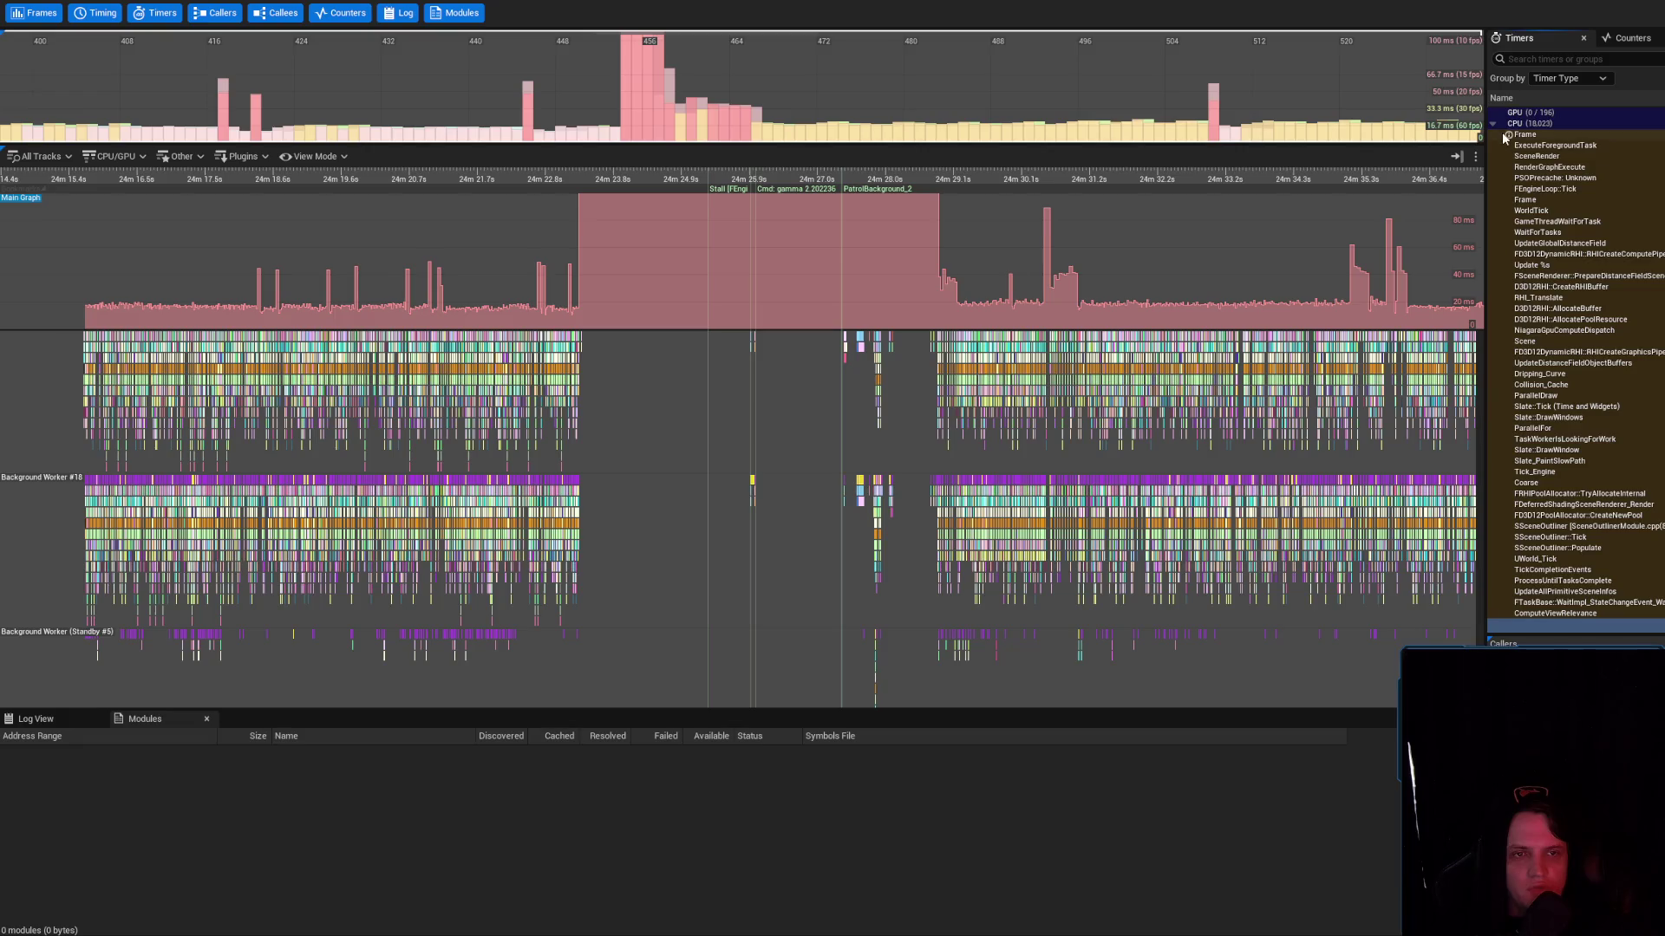
left_click(637, 90)
right_click(631, 304)
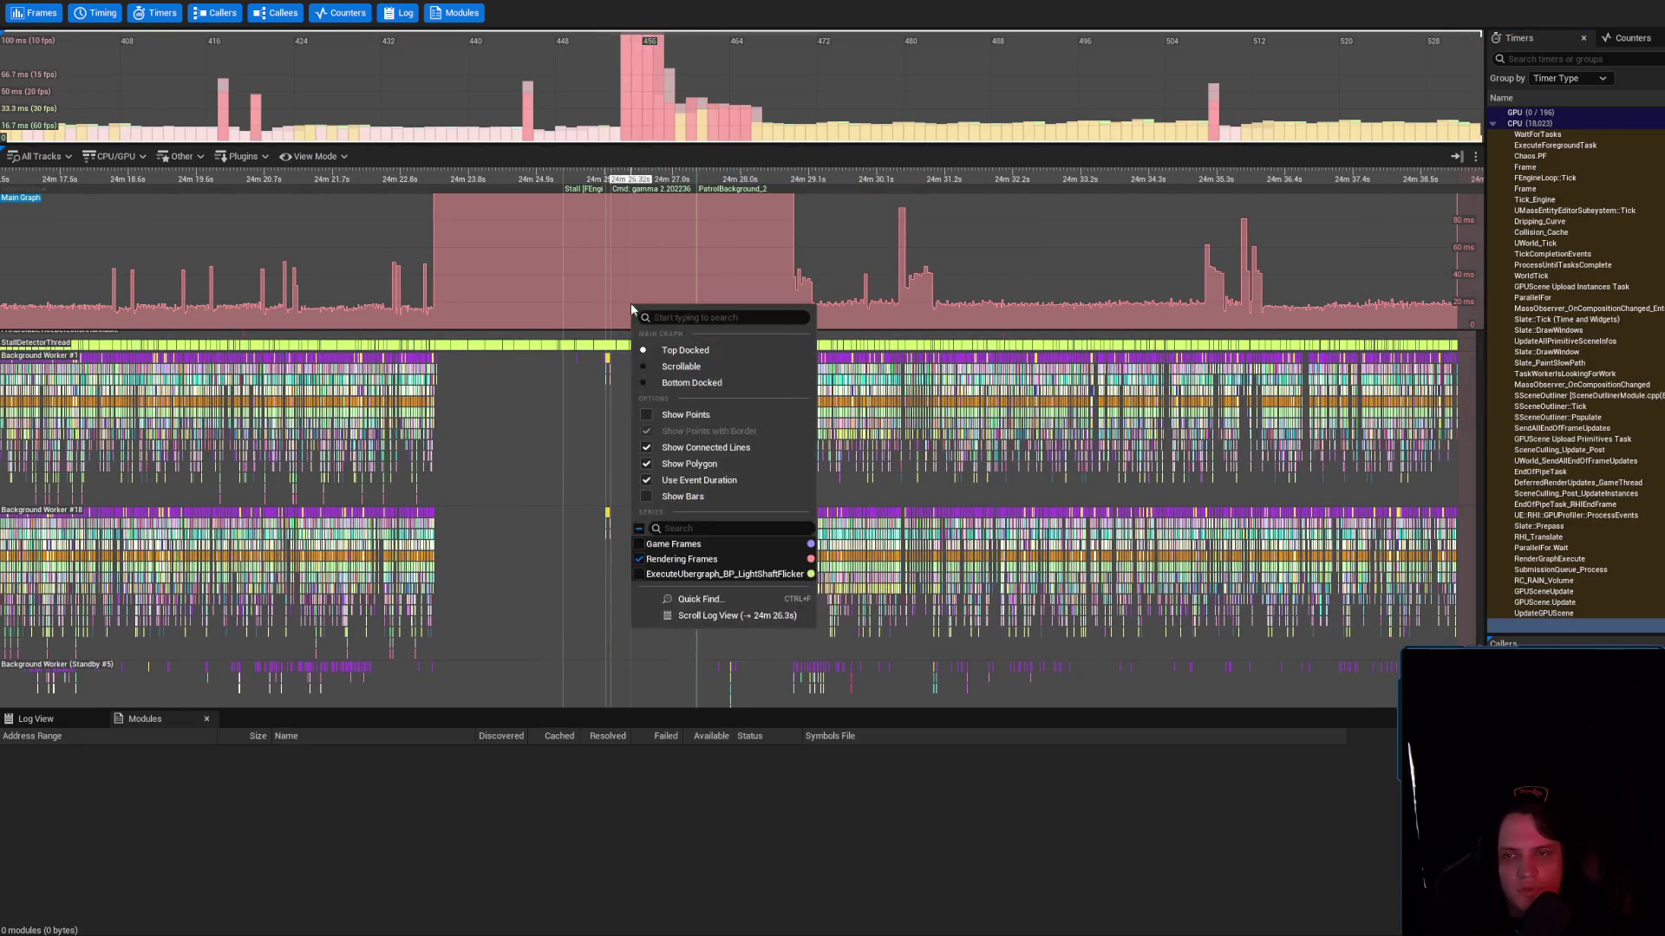
left_click(639, 559)
left_click(639, 559)
left_click(639, 560)
left_click(639, 560)
left_click(472, 247)
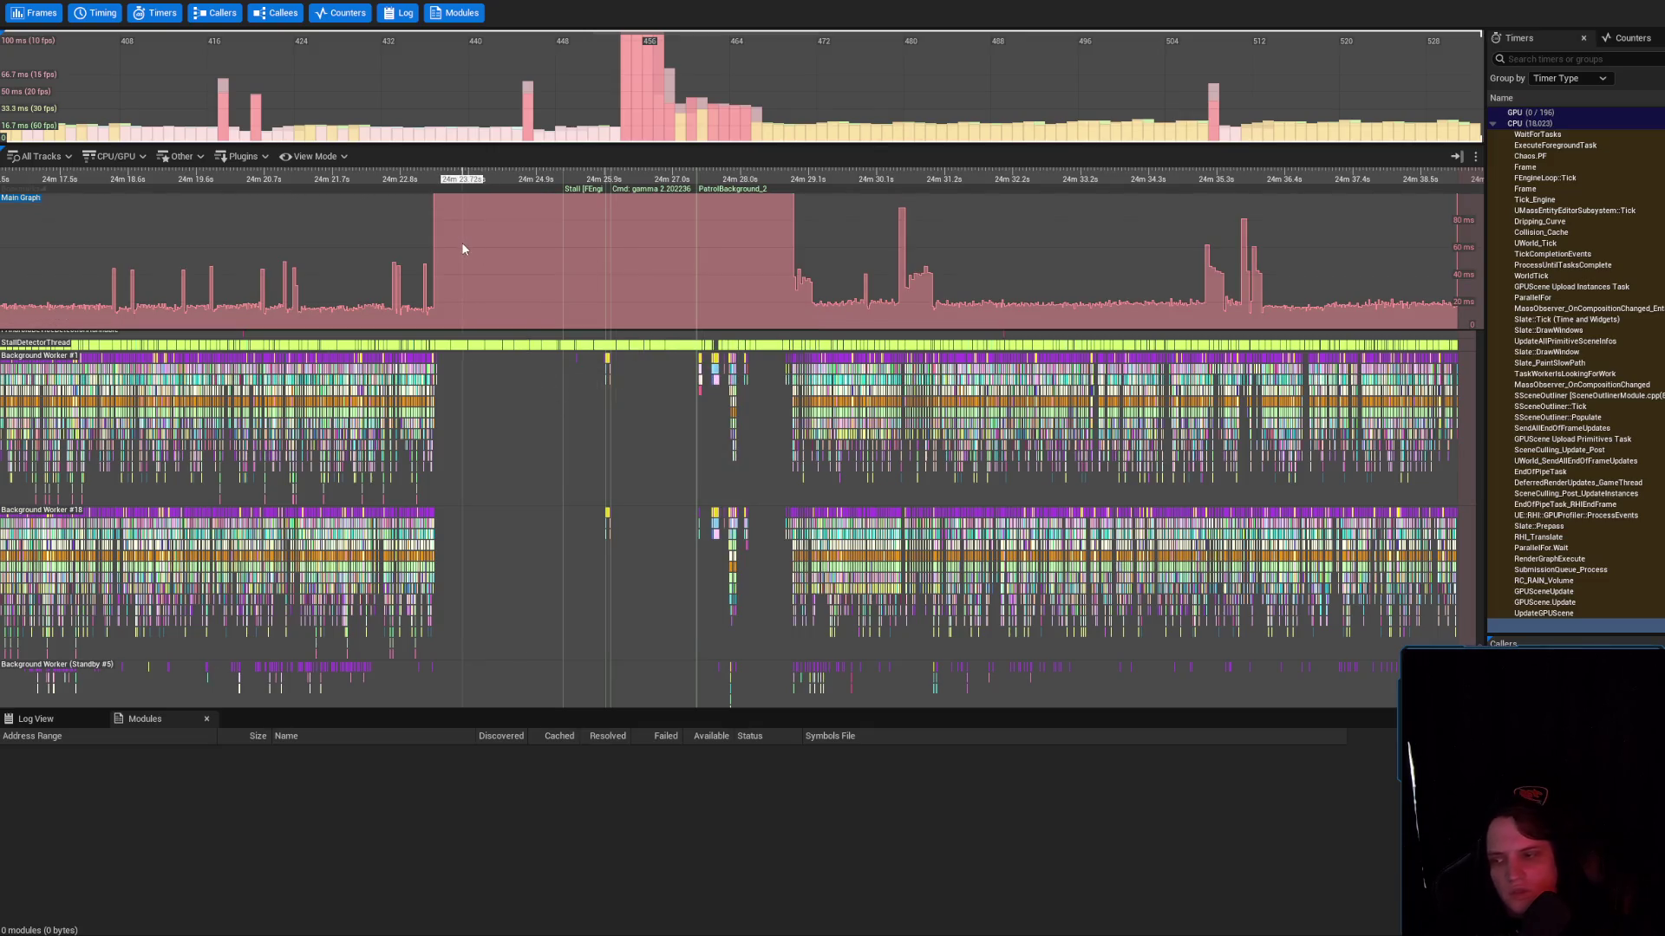
Shift the timeline to reveal background workers and select an ExecuteForegroundTask event
scroll(524, 390, "down", 5)
mouse_move(597, 495)
left_mouse_down()
mouse_move(601, 446)
mouse_move(676, 435)
mouse_move(688, 562)
left_mouse_up()
scroll(688, 562, "up", 5)
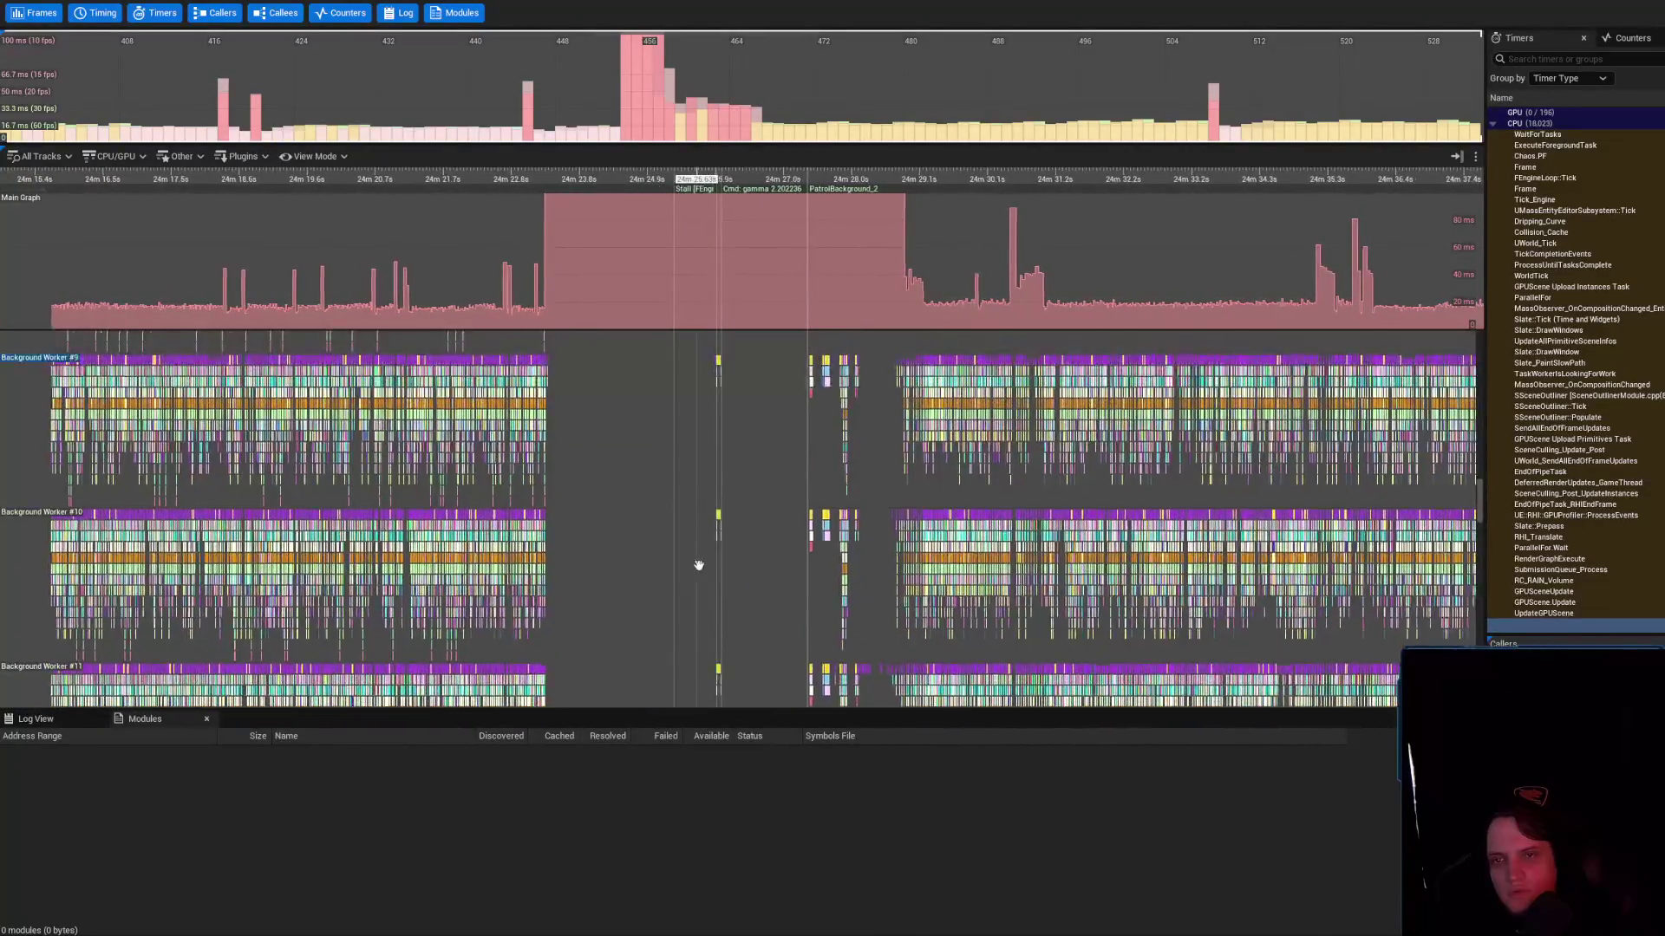
scroll(713, 585, "up", 2)
left_click(724, 574)
Bring the Foreground Worker tracks into view and select a WaitForTasks event in the stall
left_click_drag(732, 476, 733, 873)
scroll(756, 427, "up", 5)
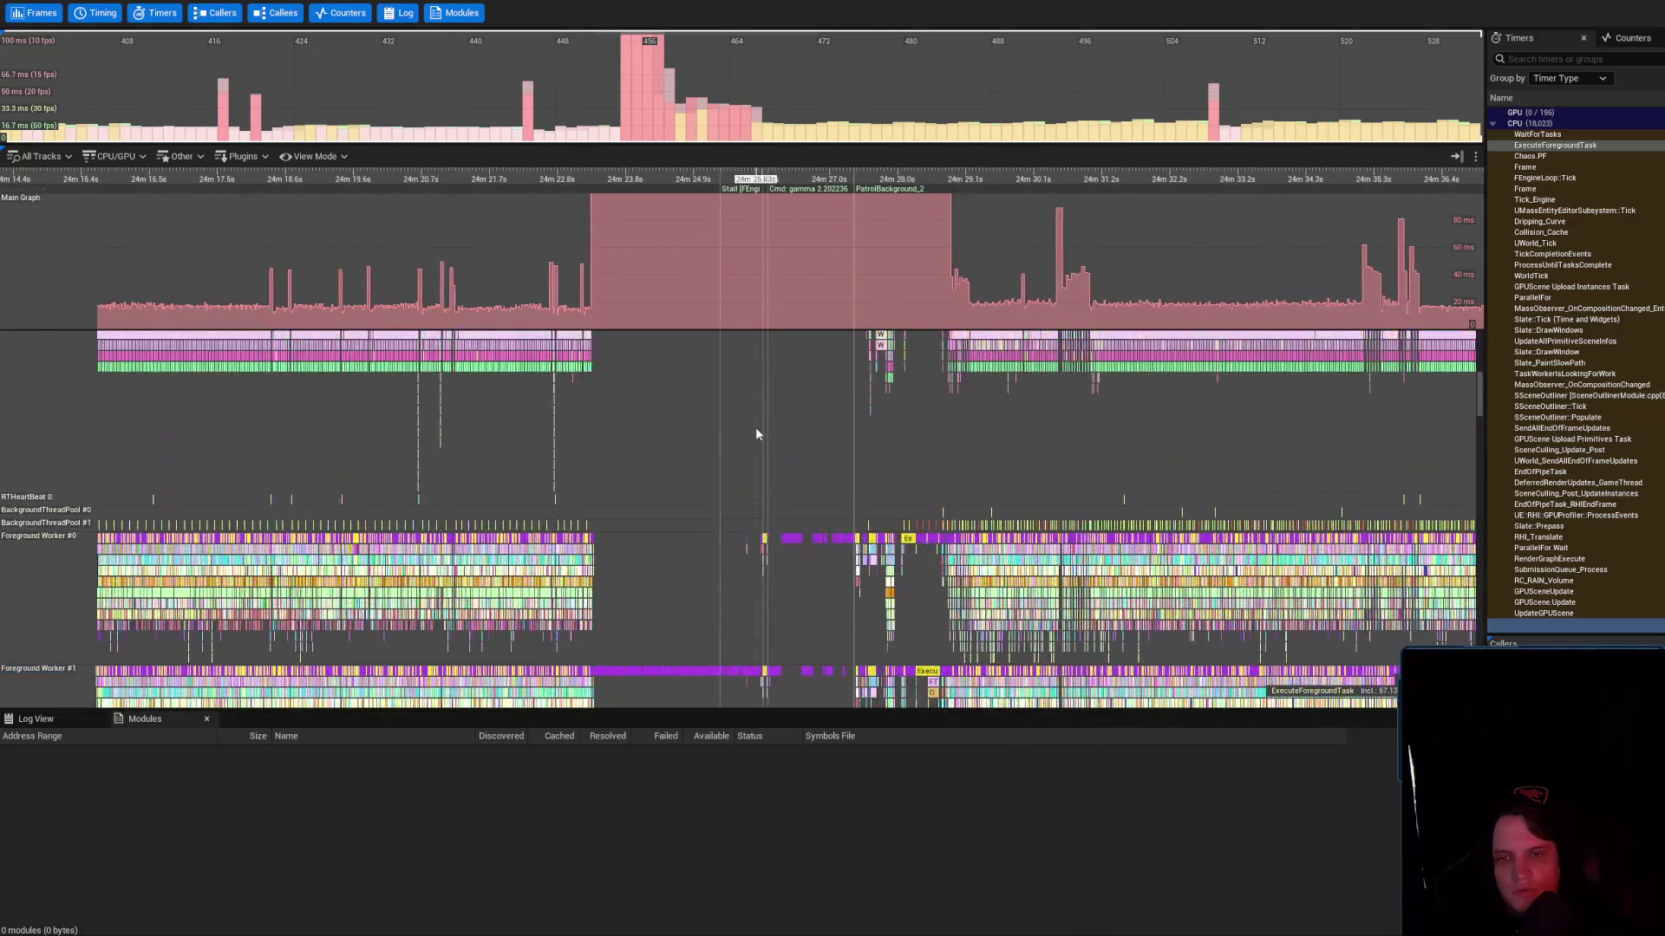
scroll(668, 634, "up", 4)
scroll(668, 633, "up", 4)
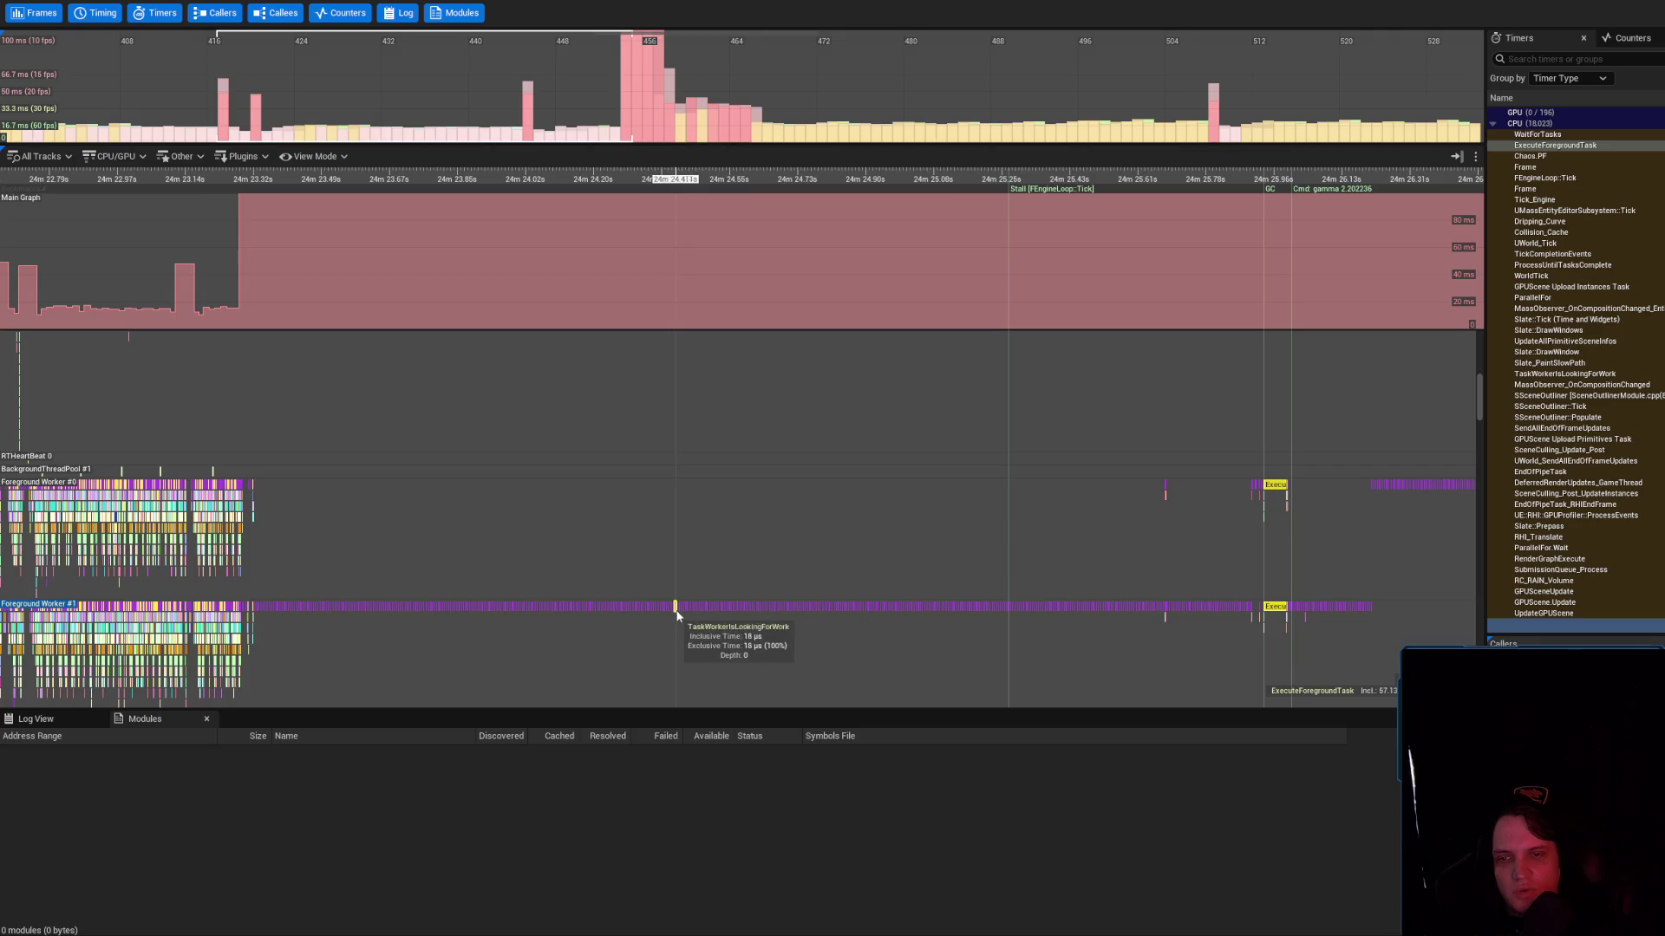
scroll(784, 585, "down", 10)
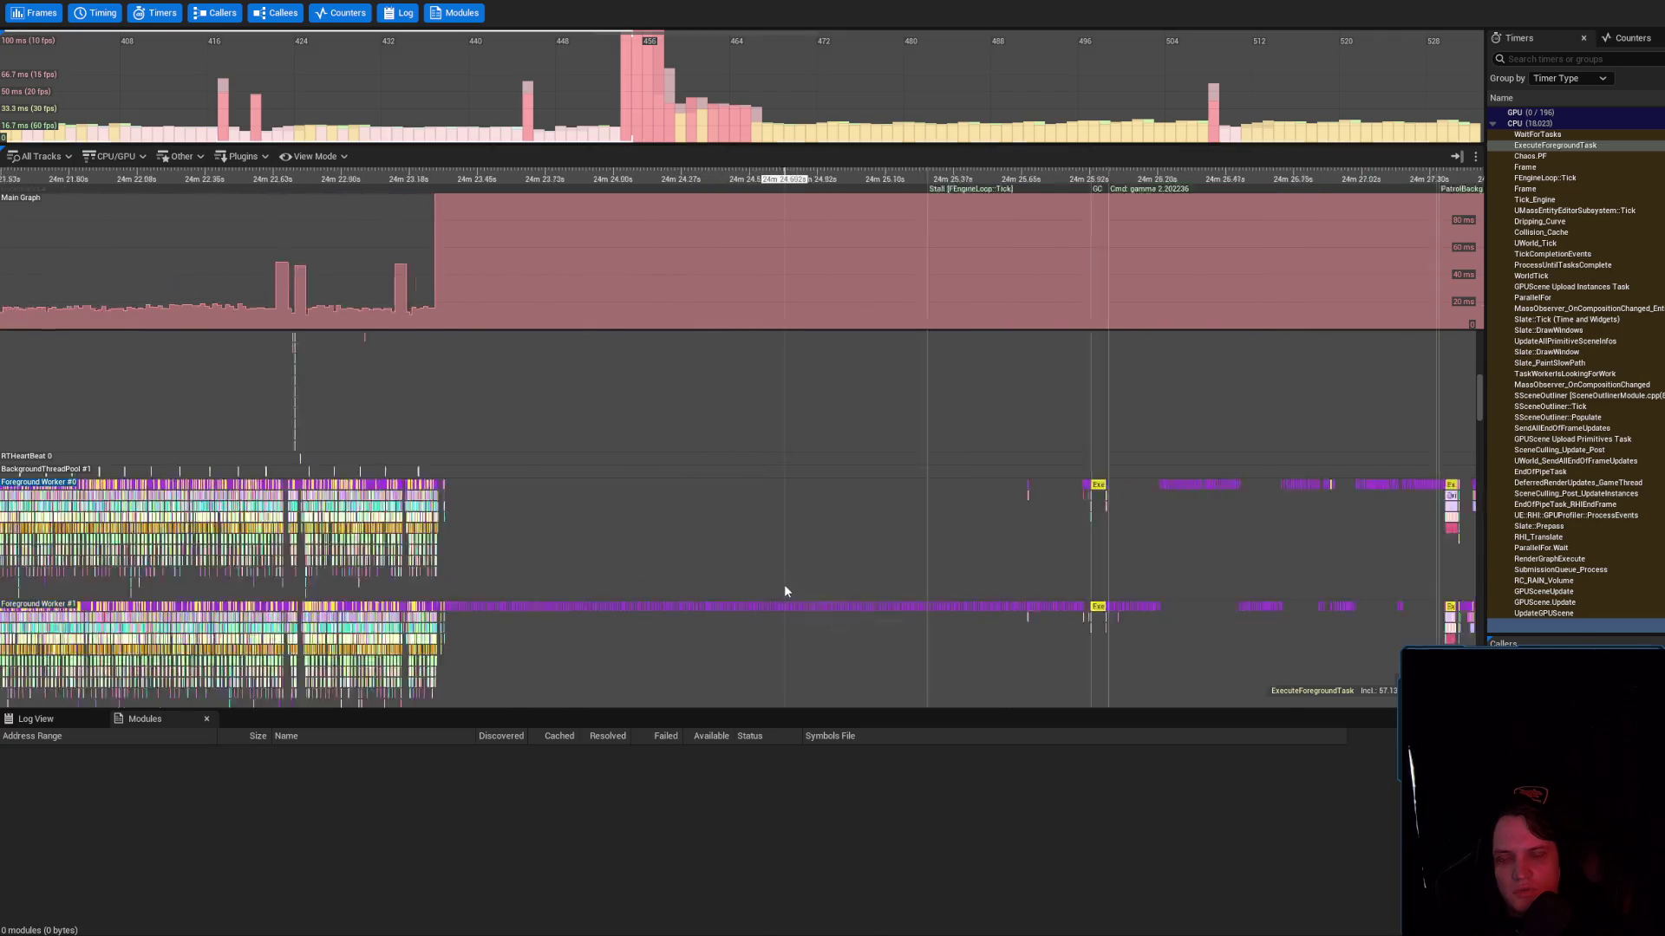
scroll(818, 520, "up", 5)
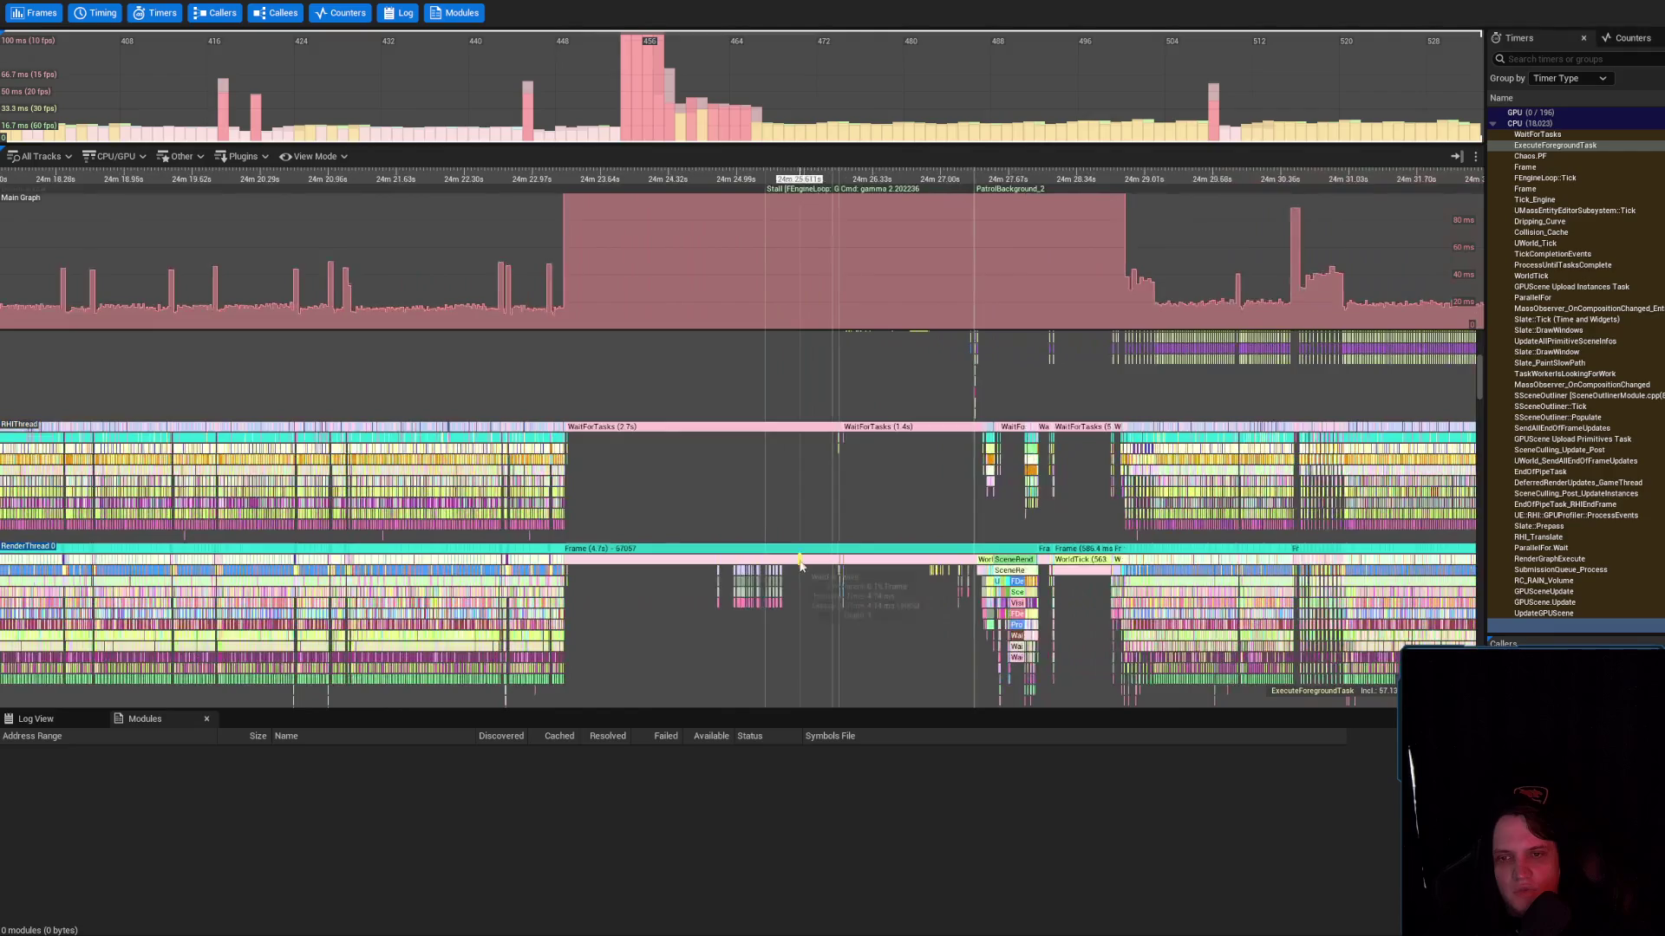
scroll(814, 565, "up", 4)
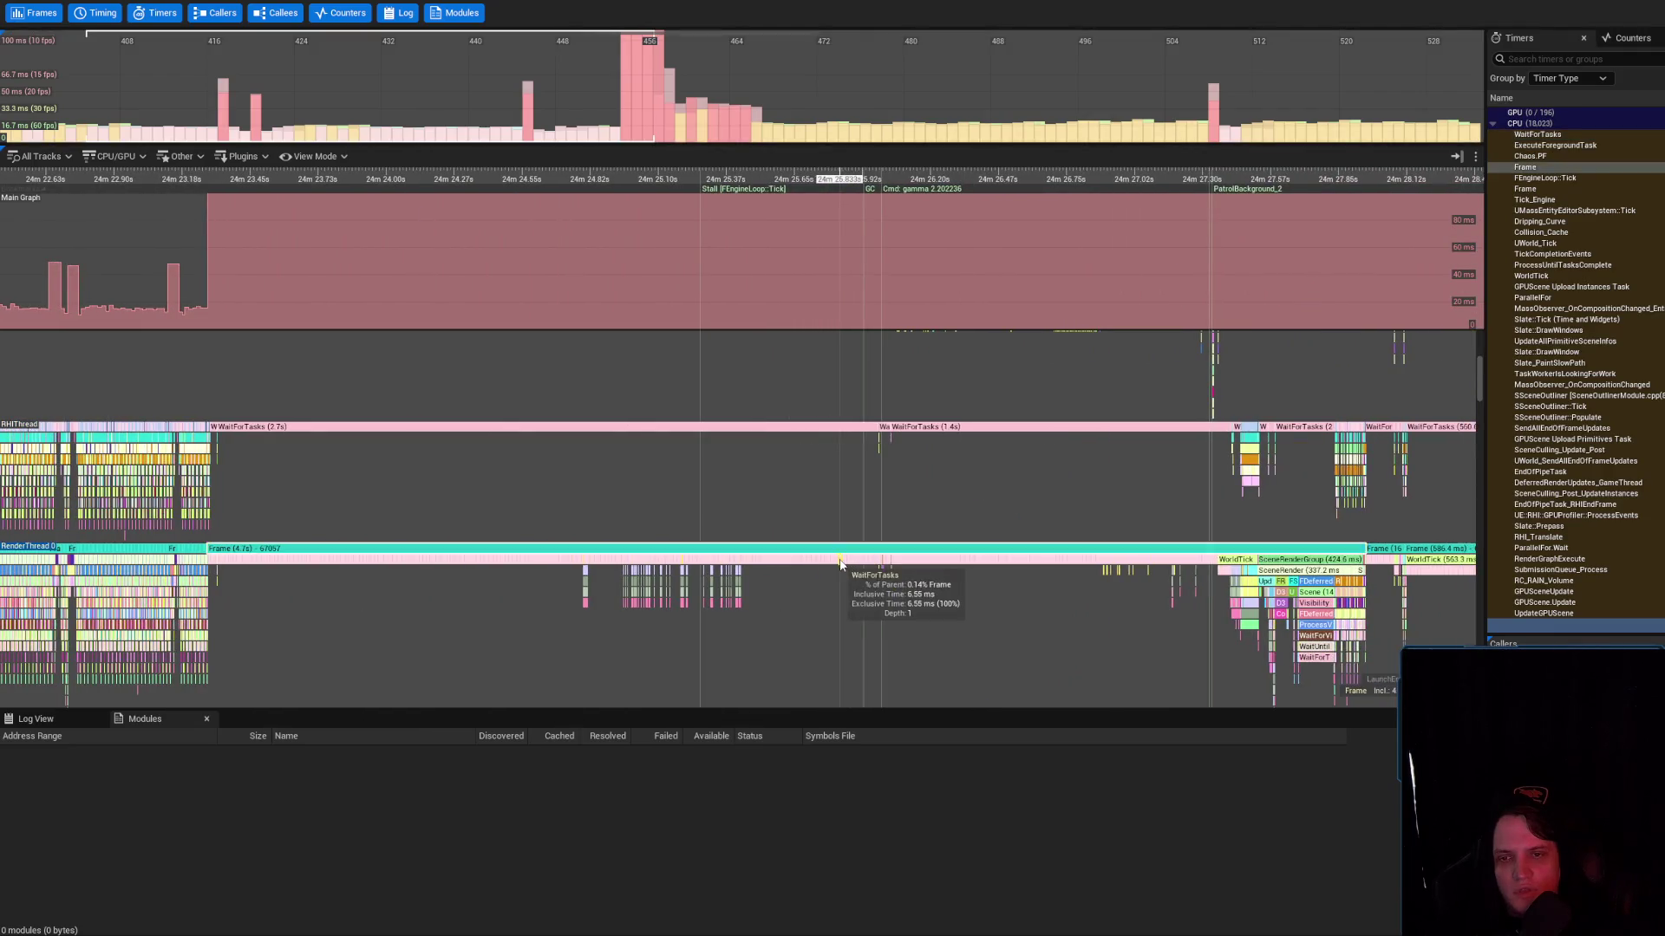
left_click(842, 563)
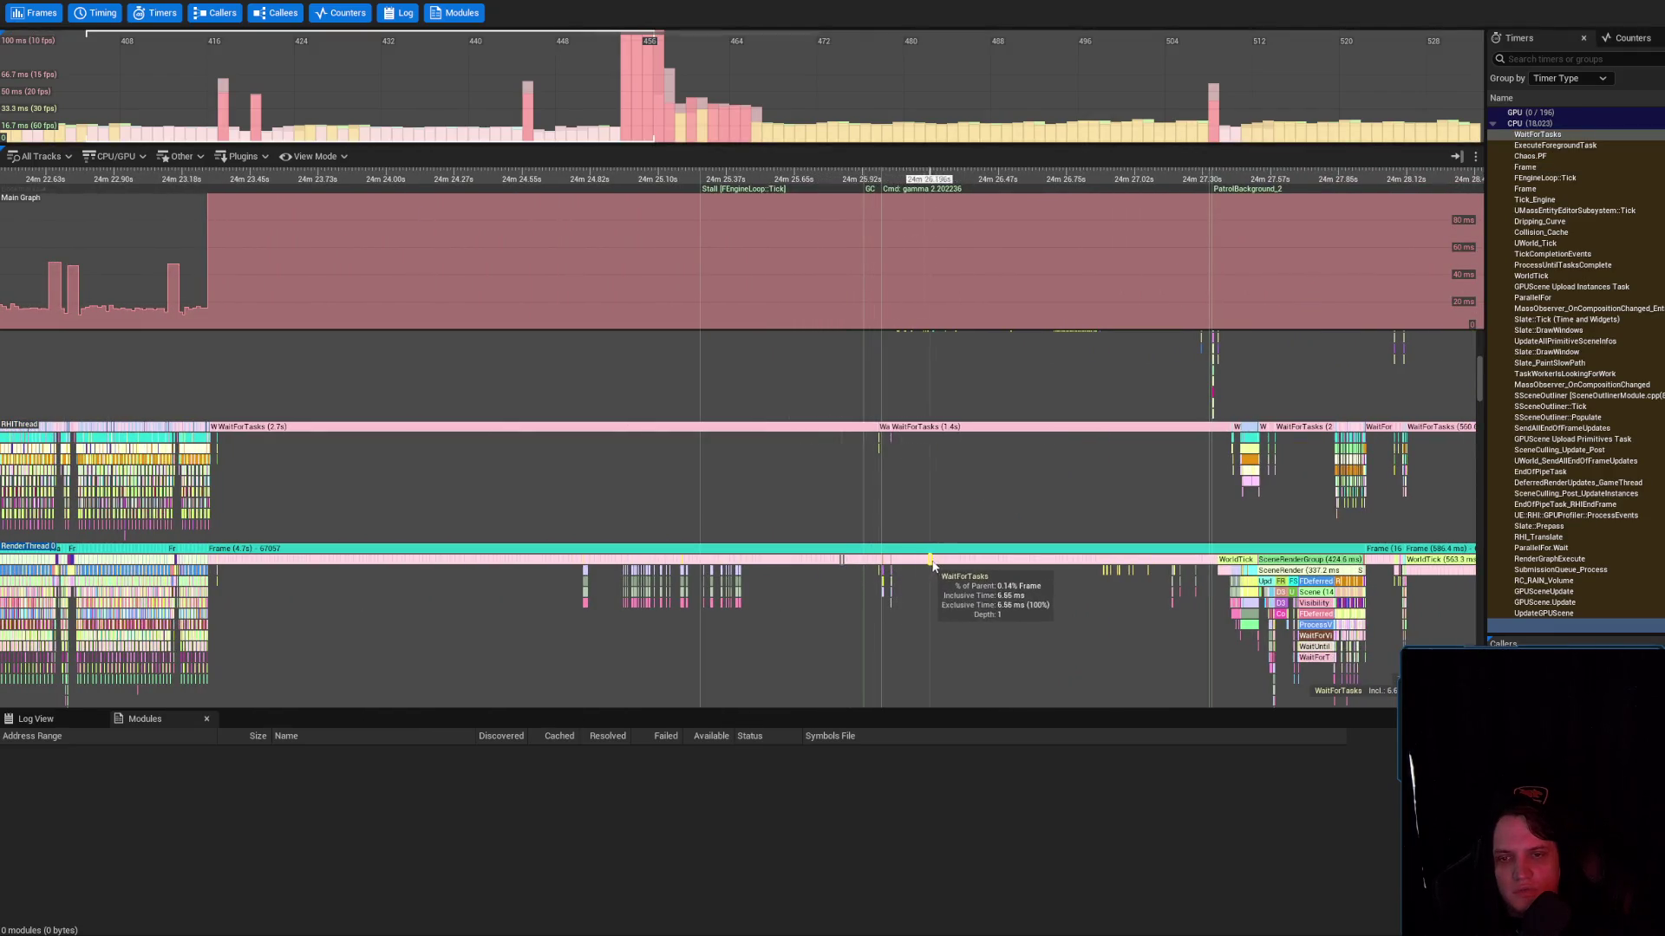
Isolate the RHIThread's 1.4 s WaitForTasks event and zoom around it
double_click(943, 431)
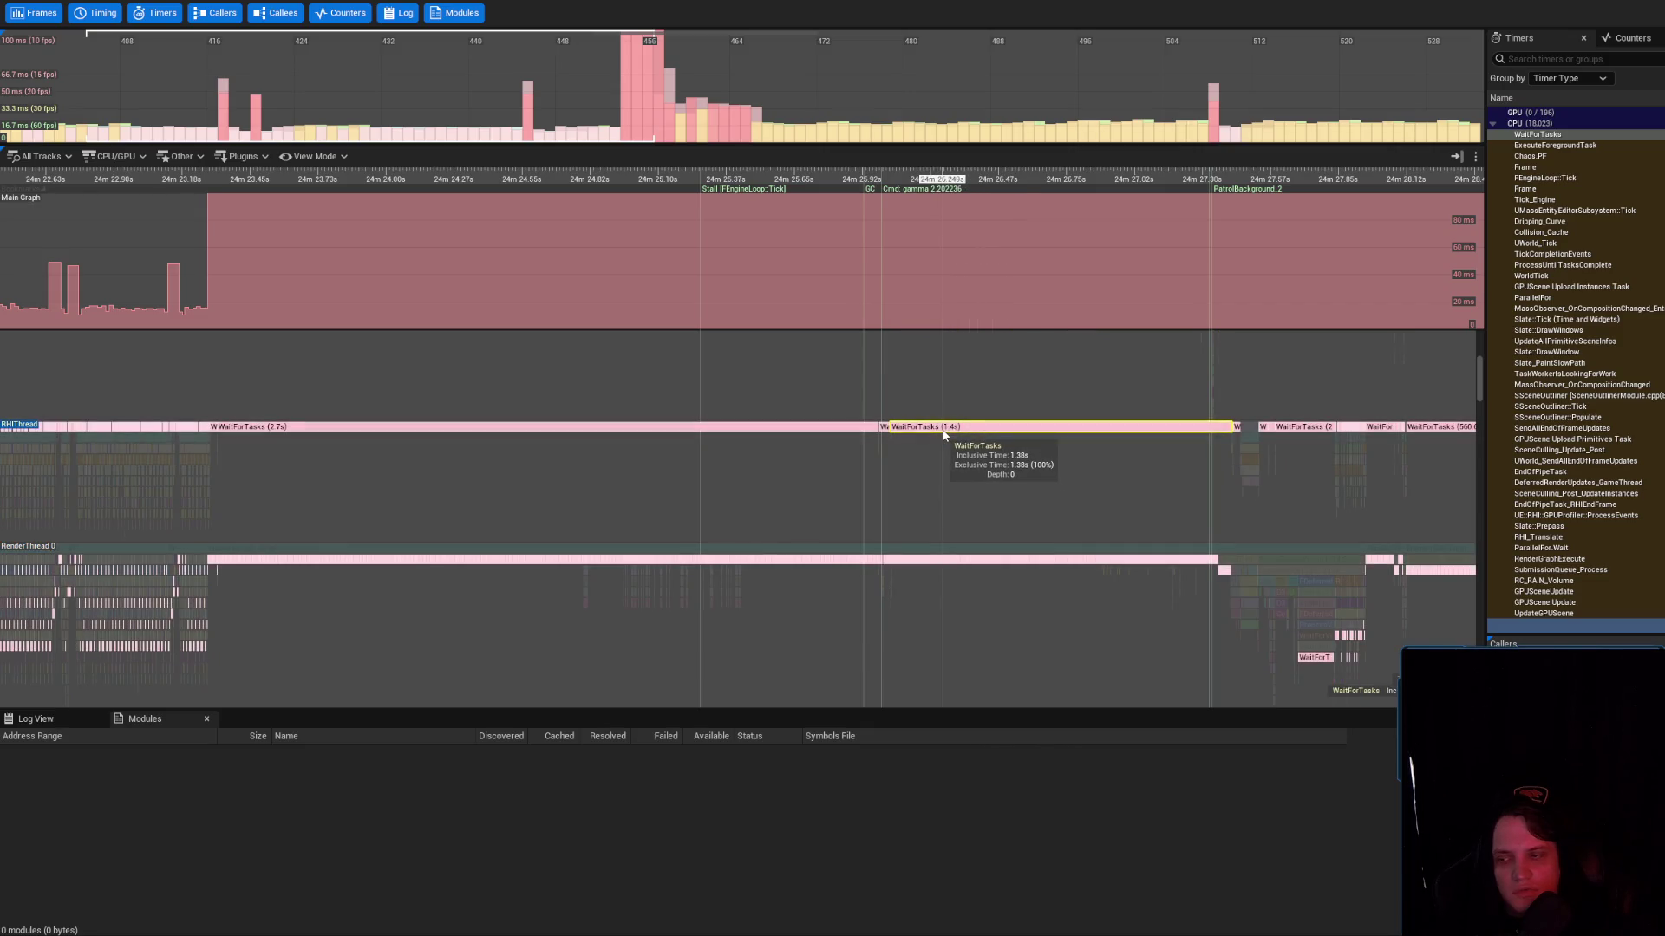
scroll(974, 394, "up", 3)
scroll(974, 394, "down", 8)
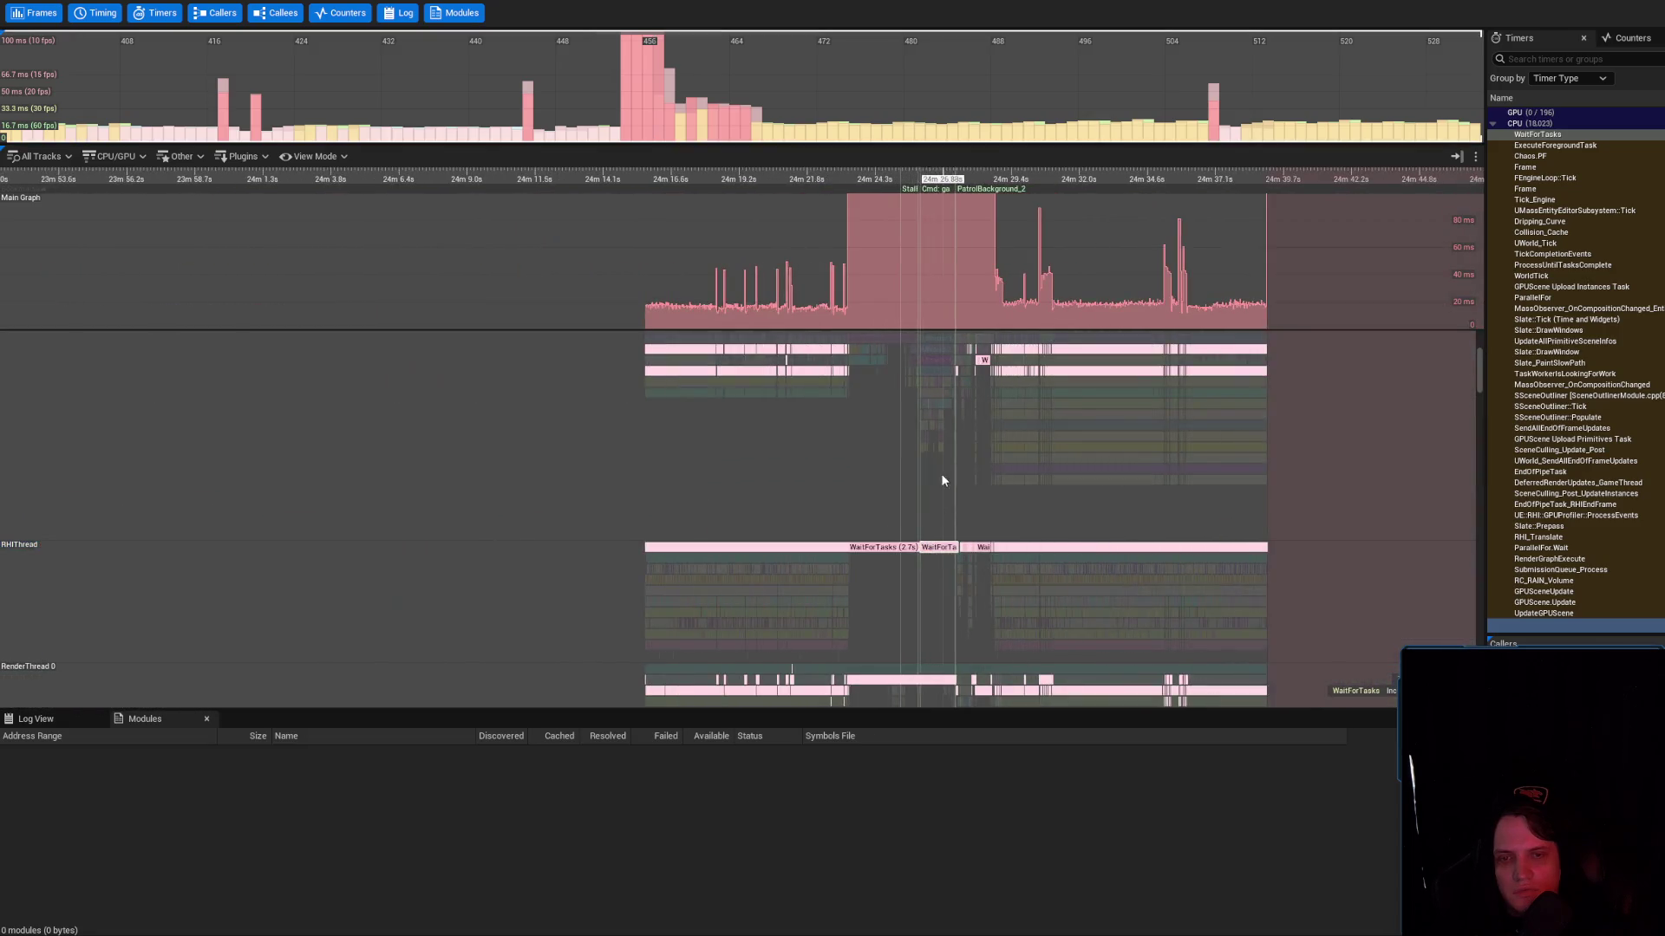
scroll(945, 486, "up", 3)
scroll(911, 475, "up", 4)
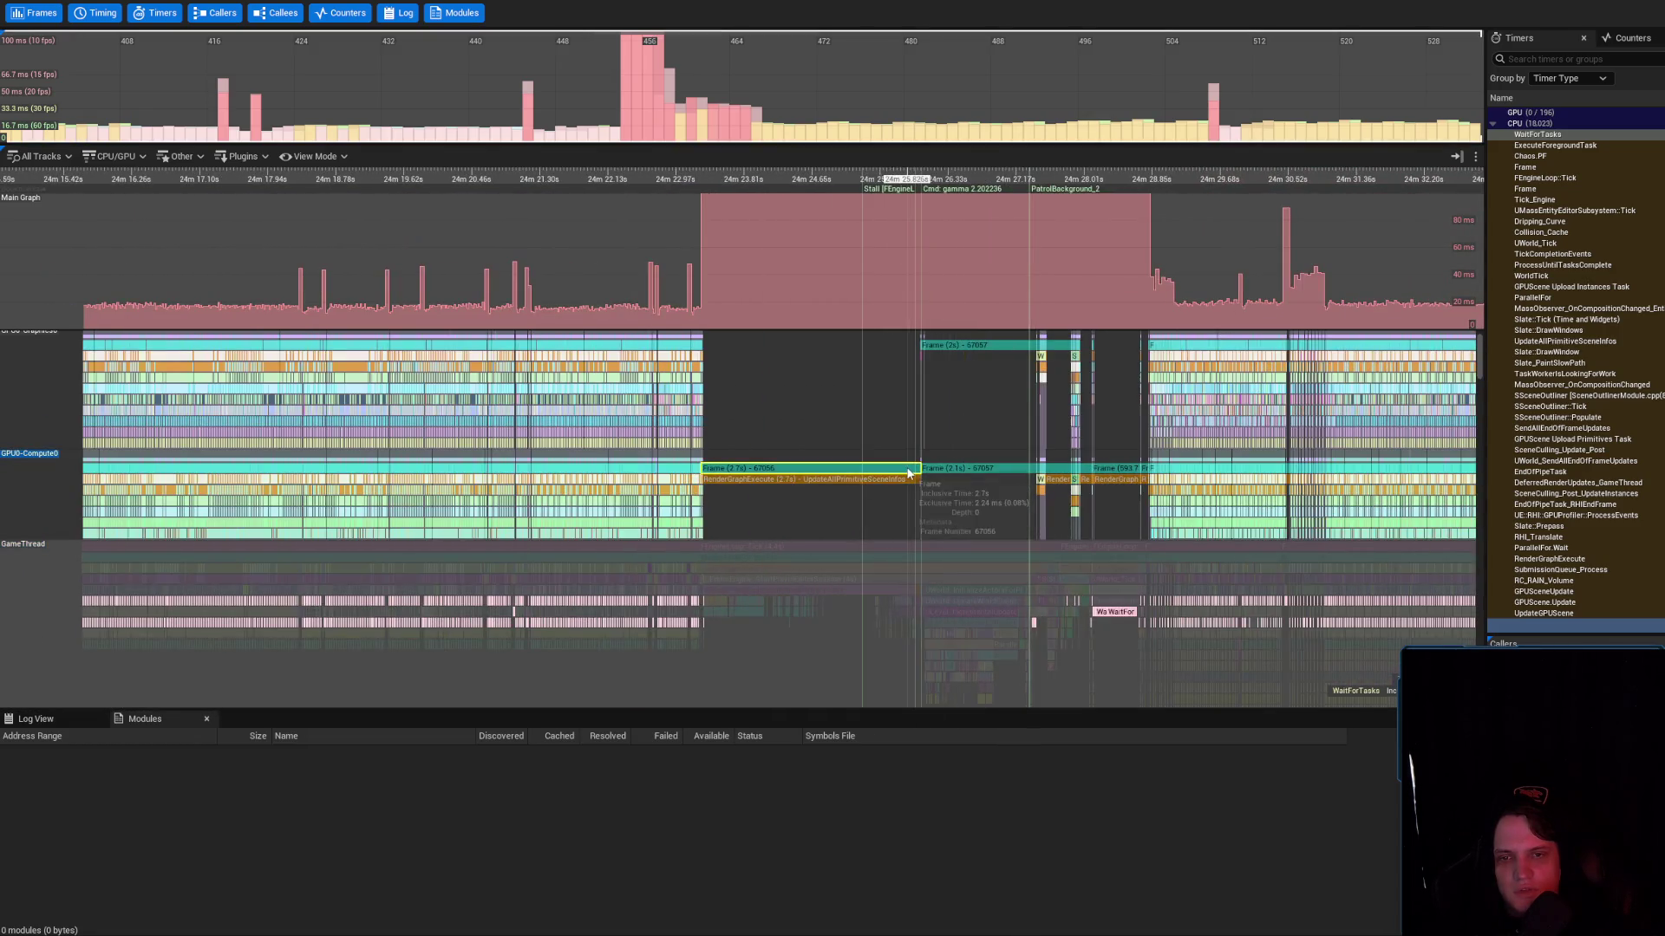
scroll(720, 468, "up", 15)
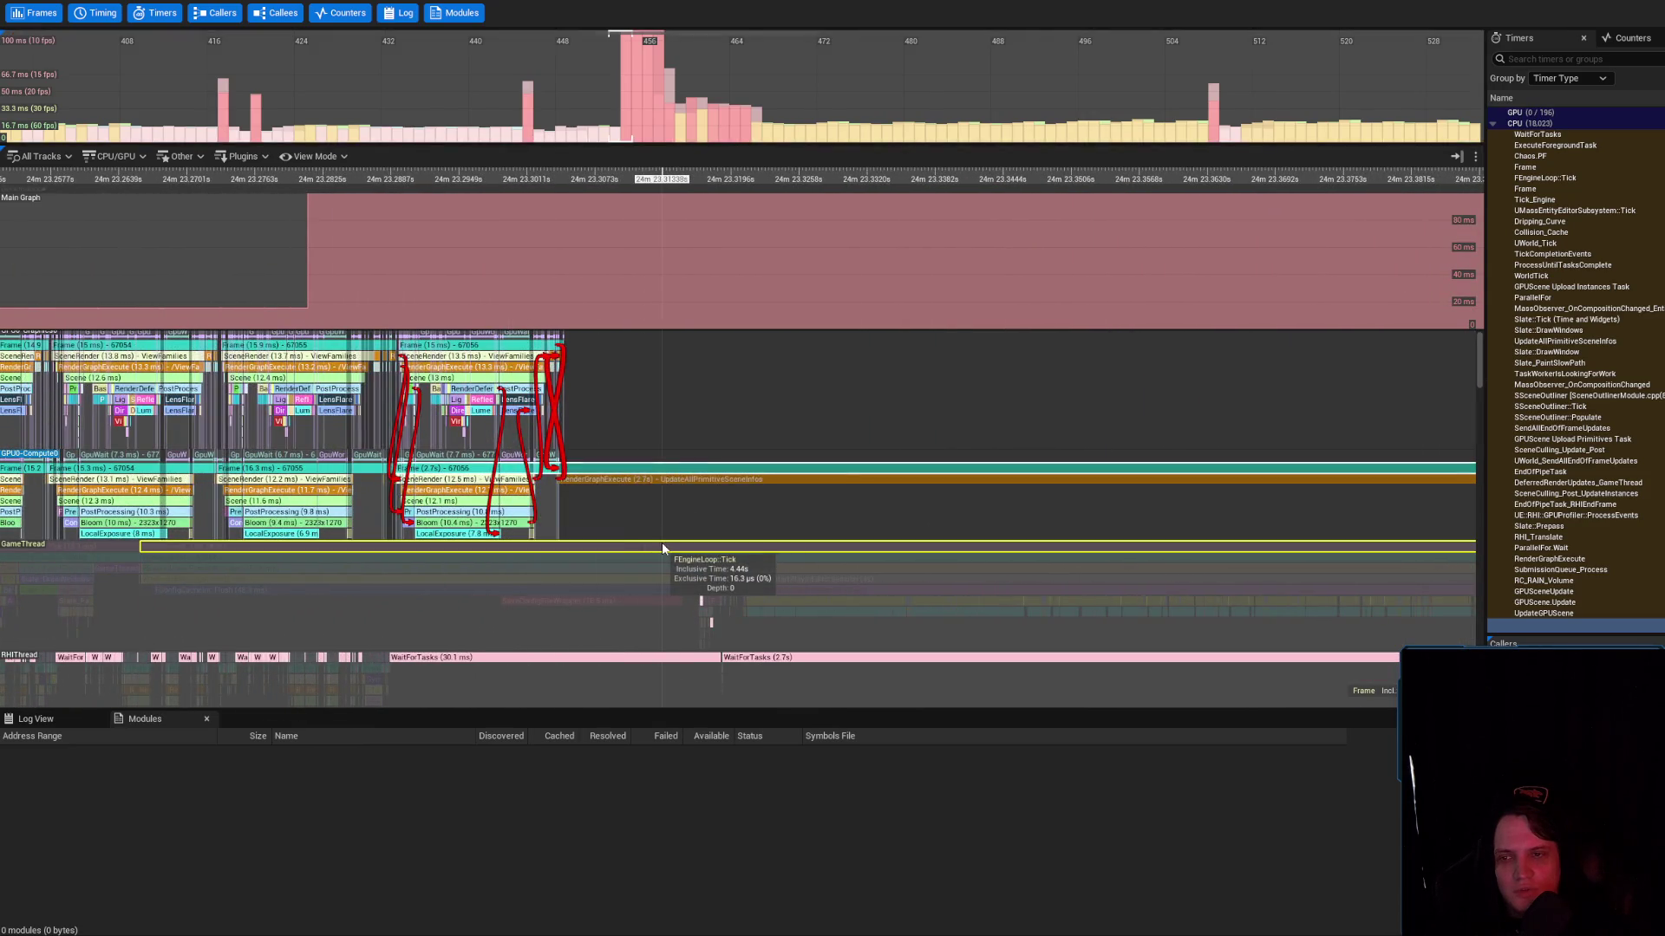
Zoom onto the stall and select the 2.7 s GPU compute frame
mouse_move(652, 496)
left_mouse_down()
mouse_move(655, 565)
mouse_move(630, 494)
left_mouse_up()
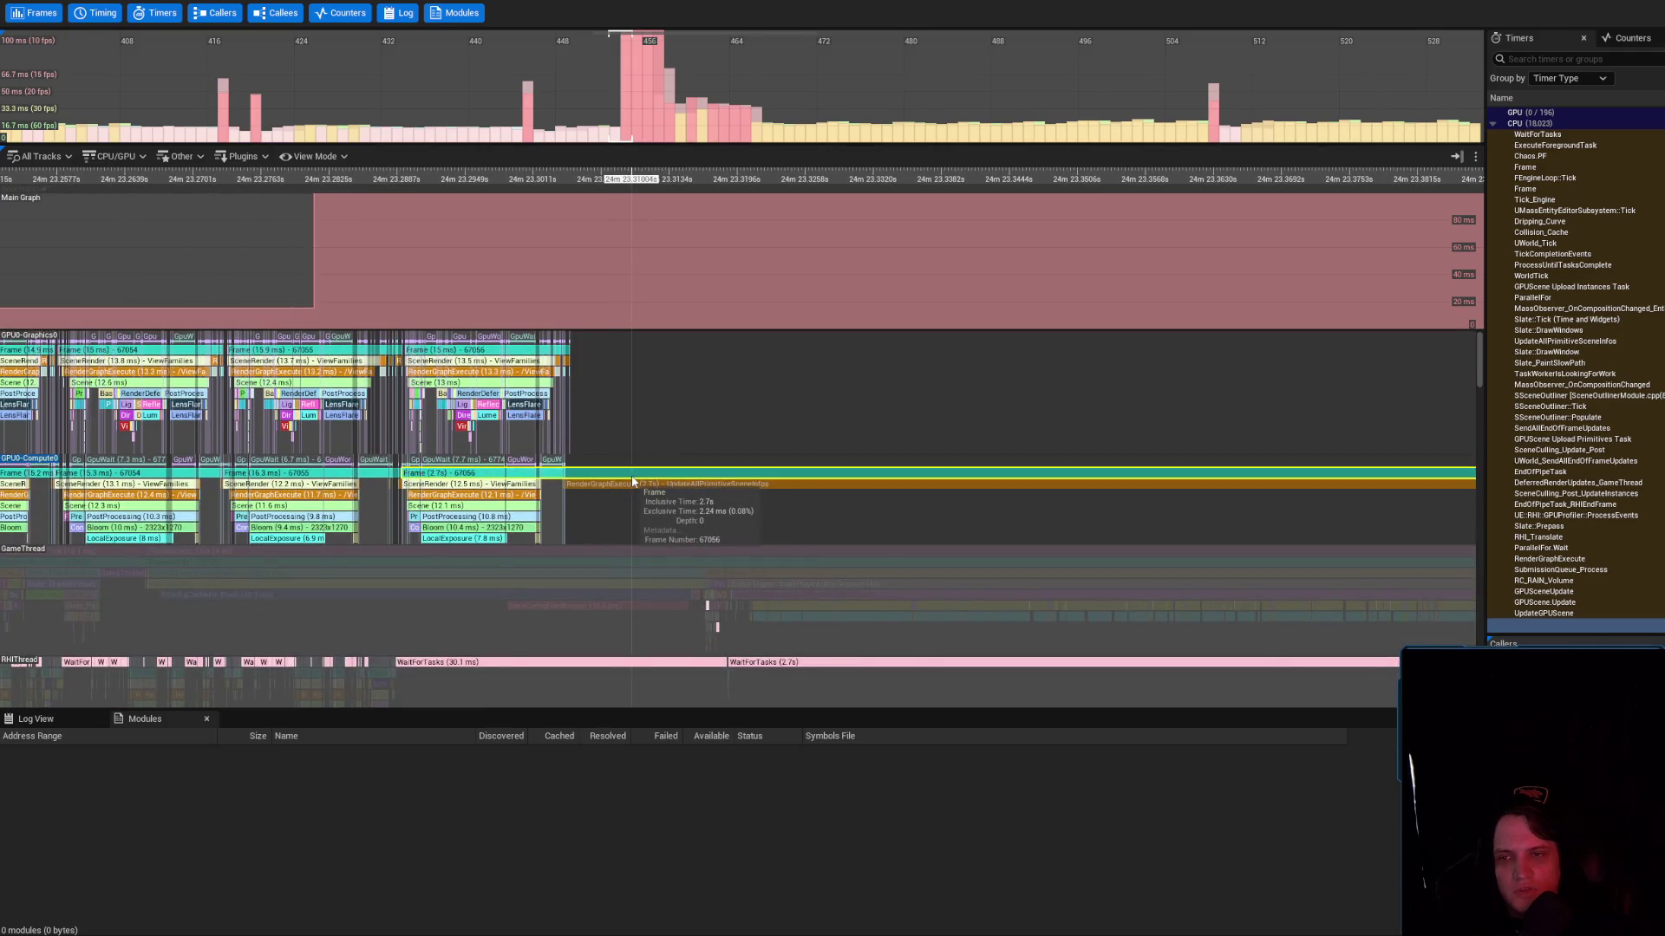
scroll(628, 482, "right", 5)
scroll(612, 492, "down", 5)
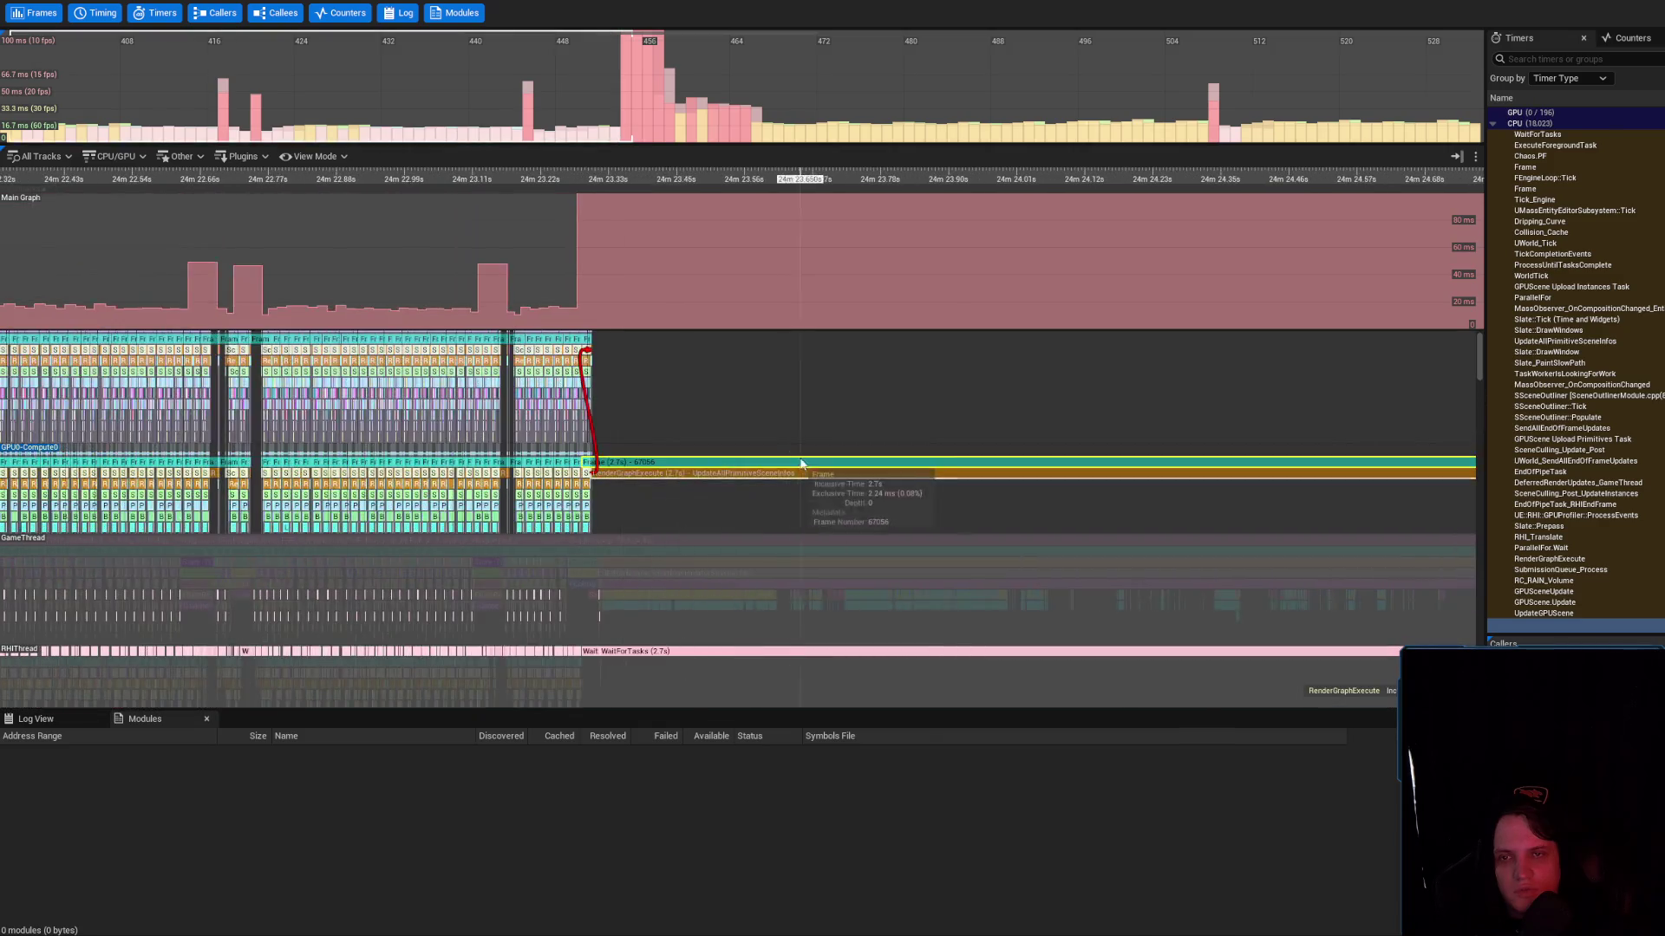
scroll(687, 459, "down", 5)
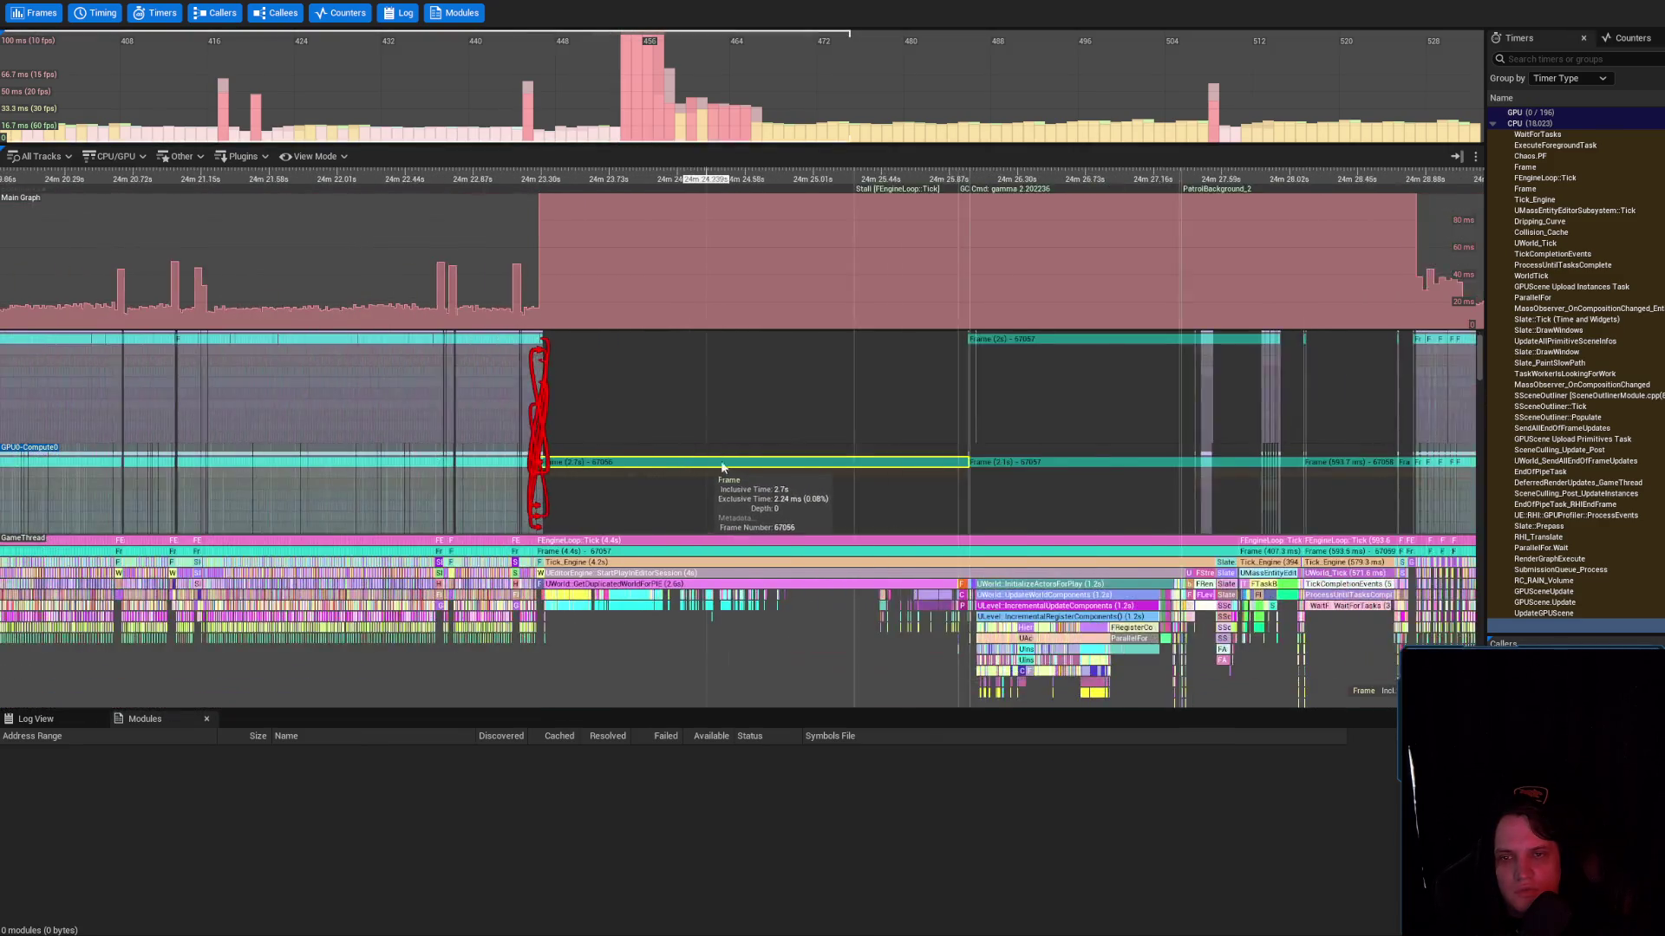
left_click(755, 511)
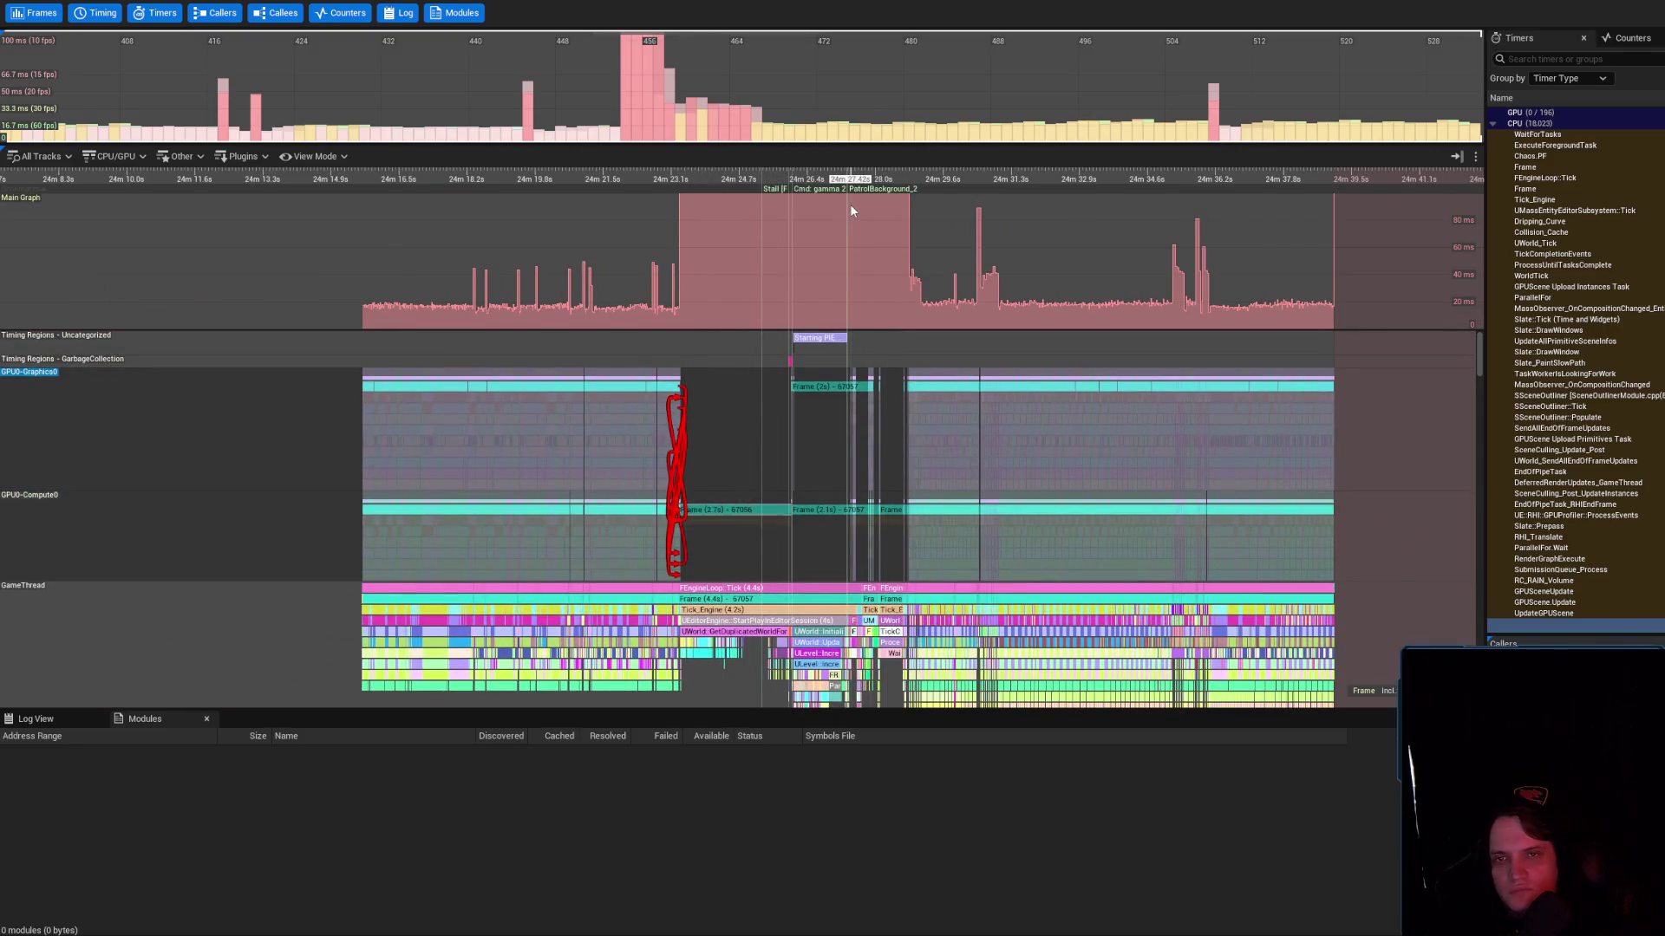
Select the 4.4 s FEngineLoop::Tick frame and its 4 s StartPlayInEditorSession event
scroll(902, 217, "up", 2)
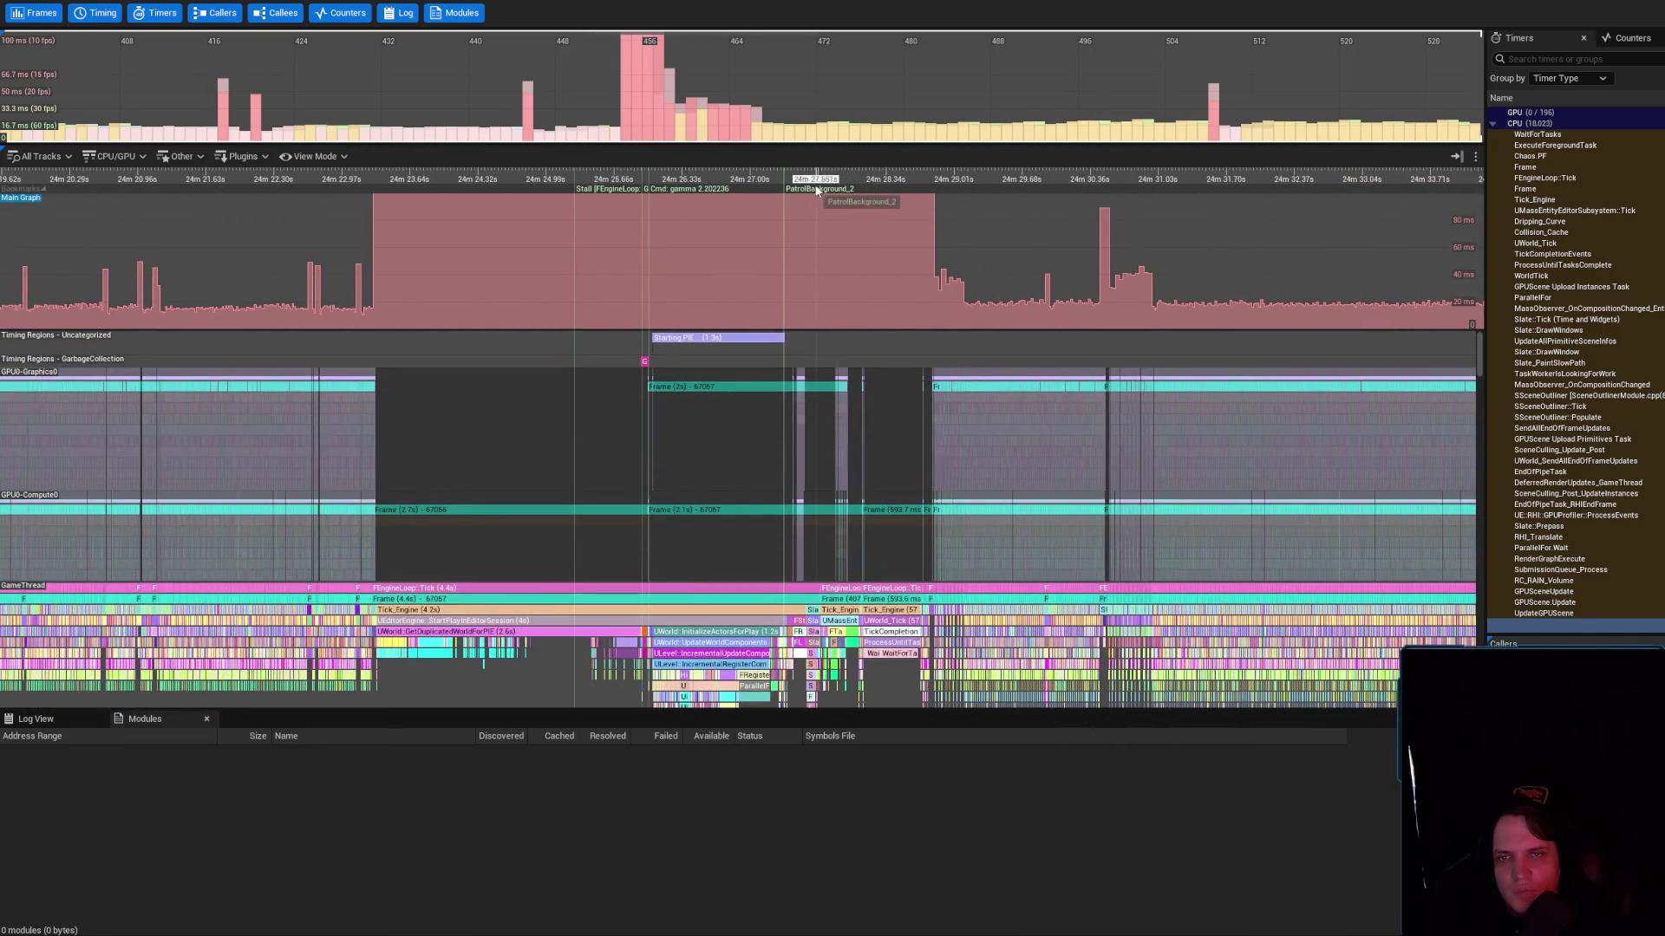
scroll(905, 212, "down", 3)
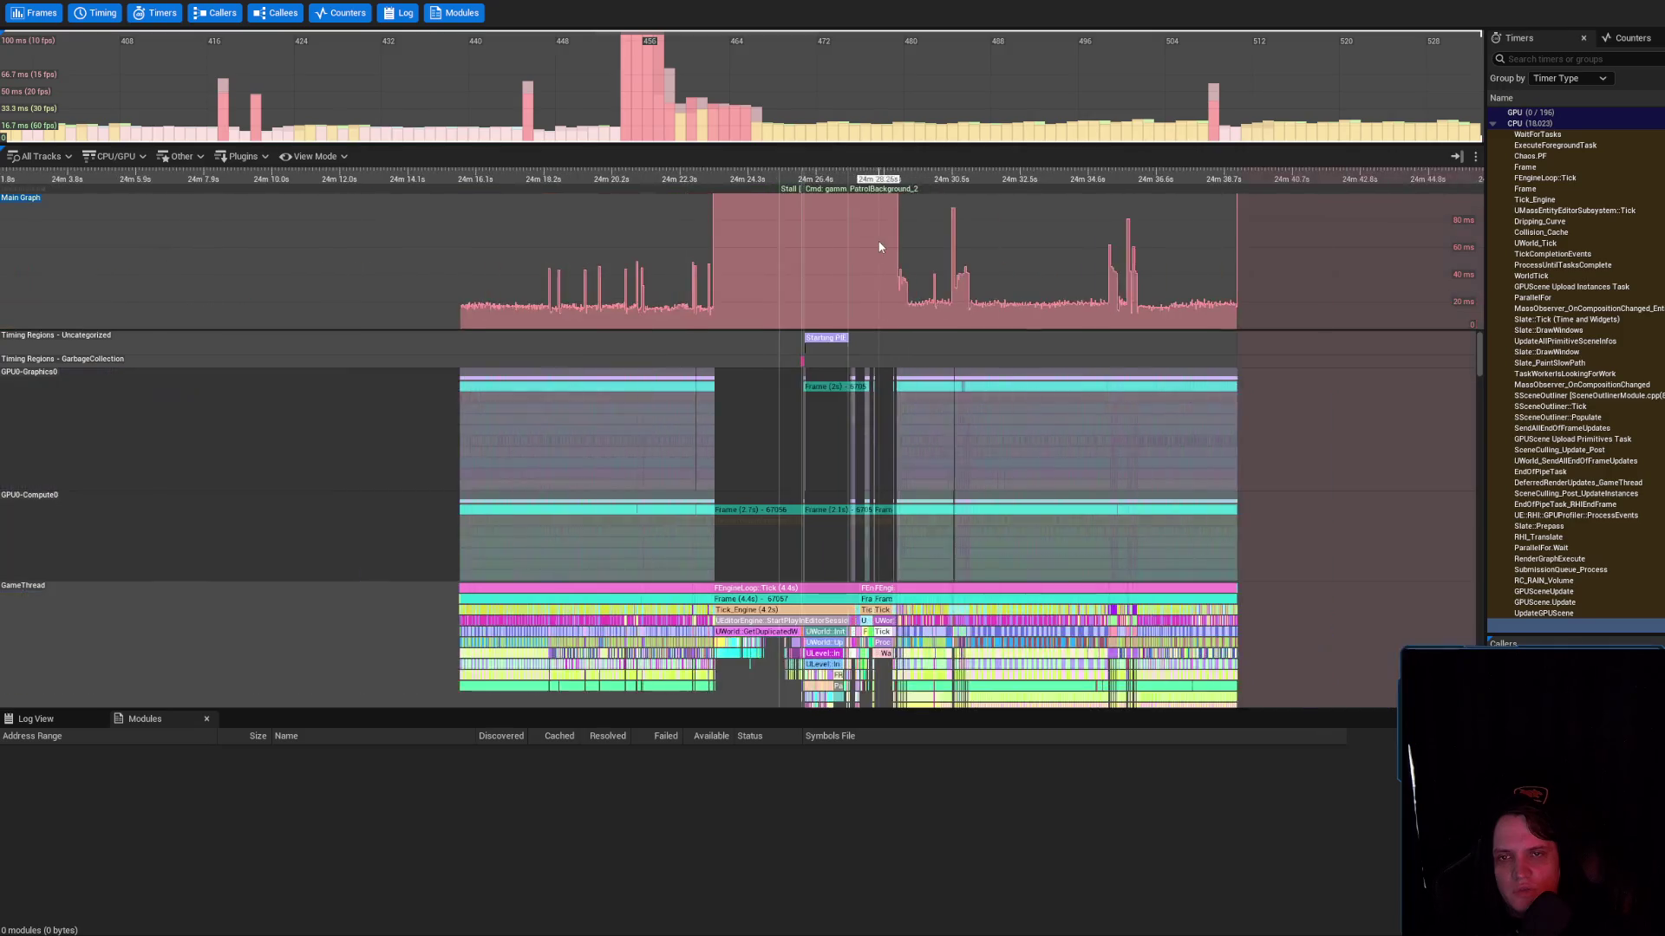
scroll(882, 210, "up", 4)
mouse_move(869, 250)
left_mouse_down()
mouse_move(1030, 327)
mouse_move(1066, 599)
mouse_move(931, 431)
left_mouse_up()
scroll(876, 438, "down", 3)
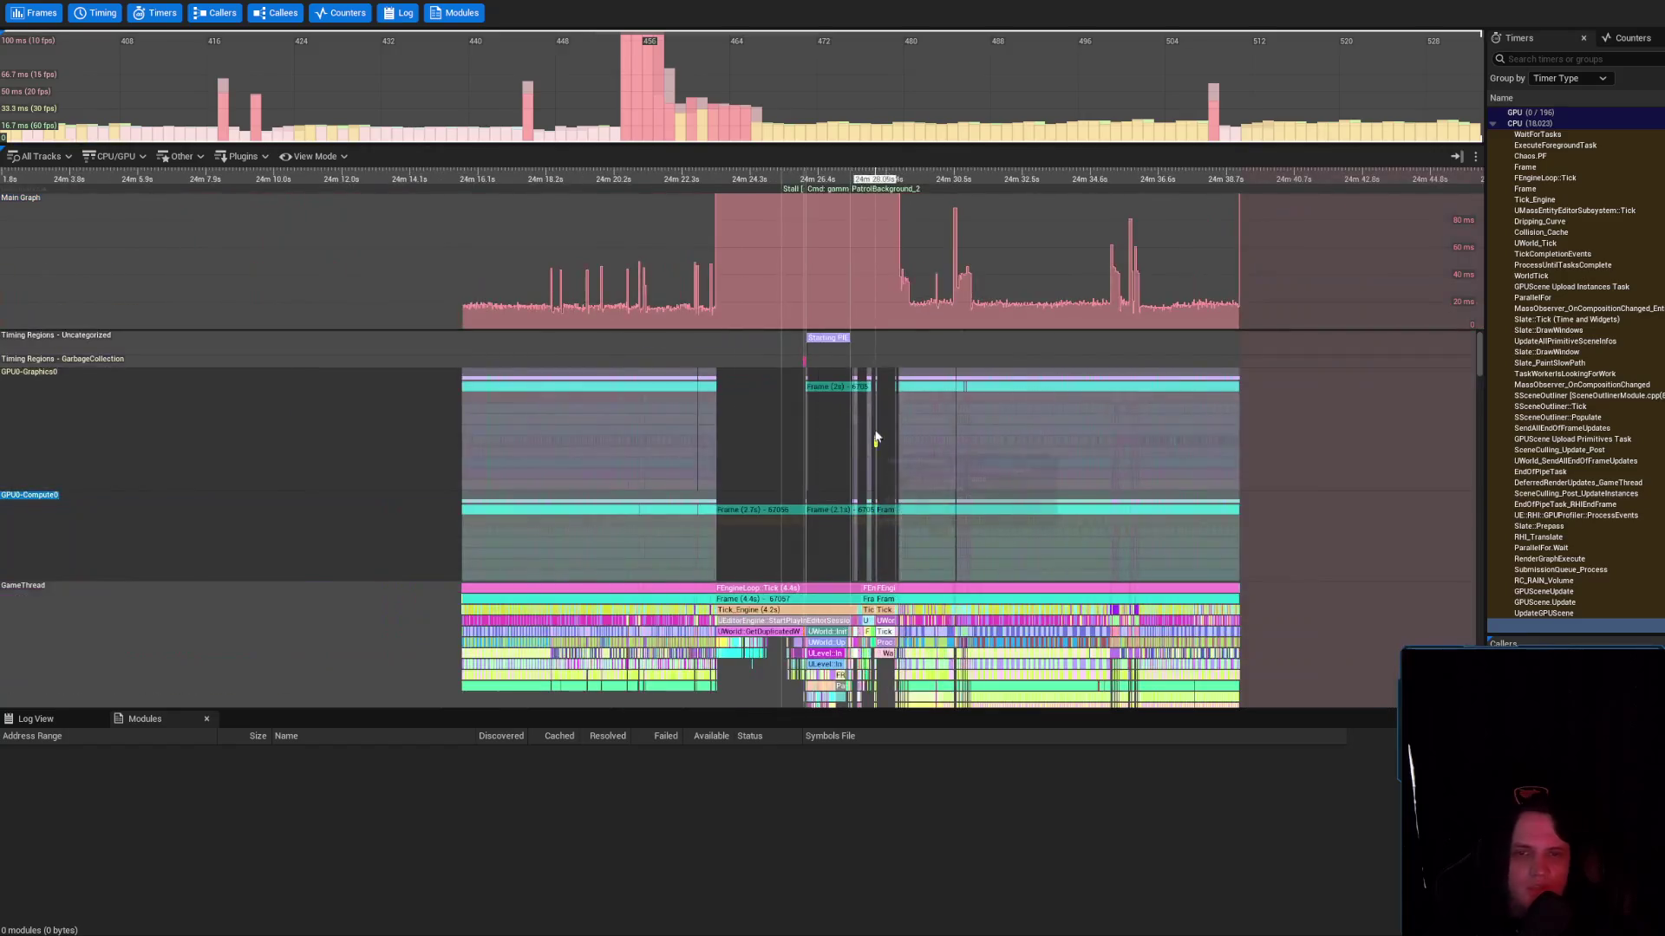
scroll(848, 538, "up", 2)
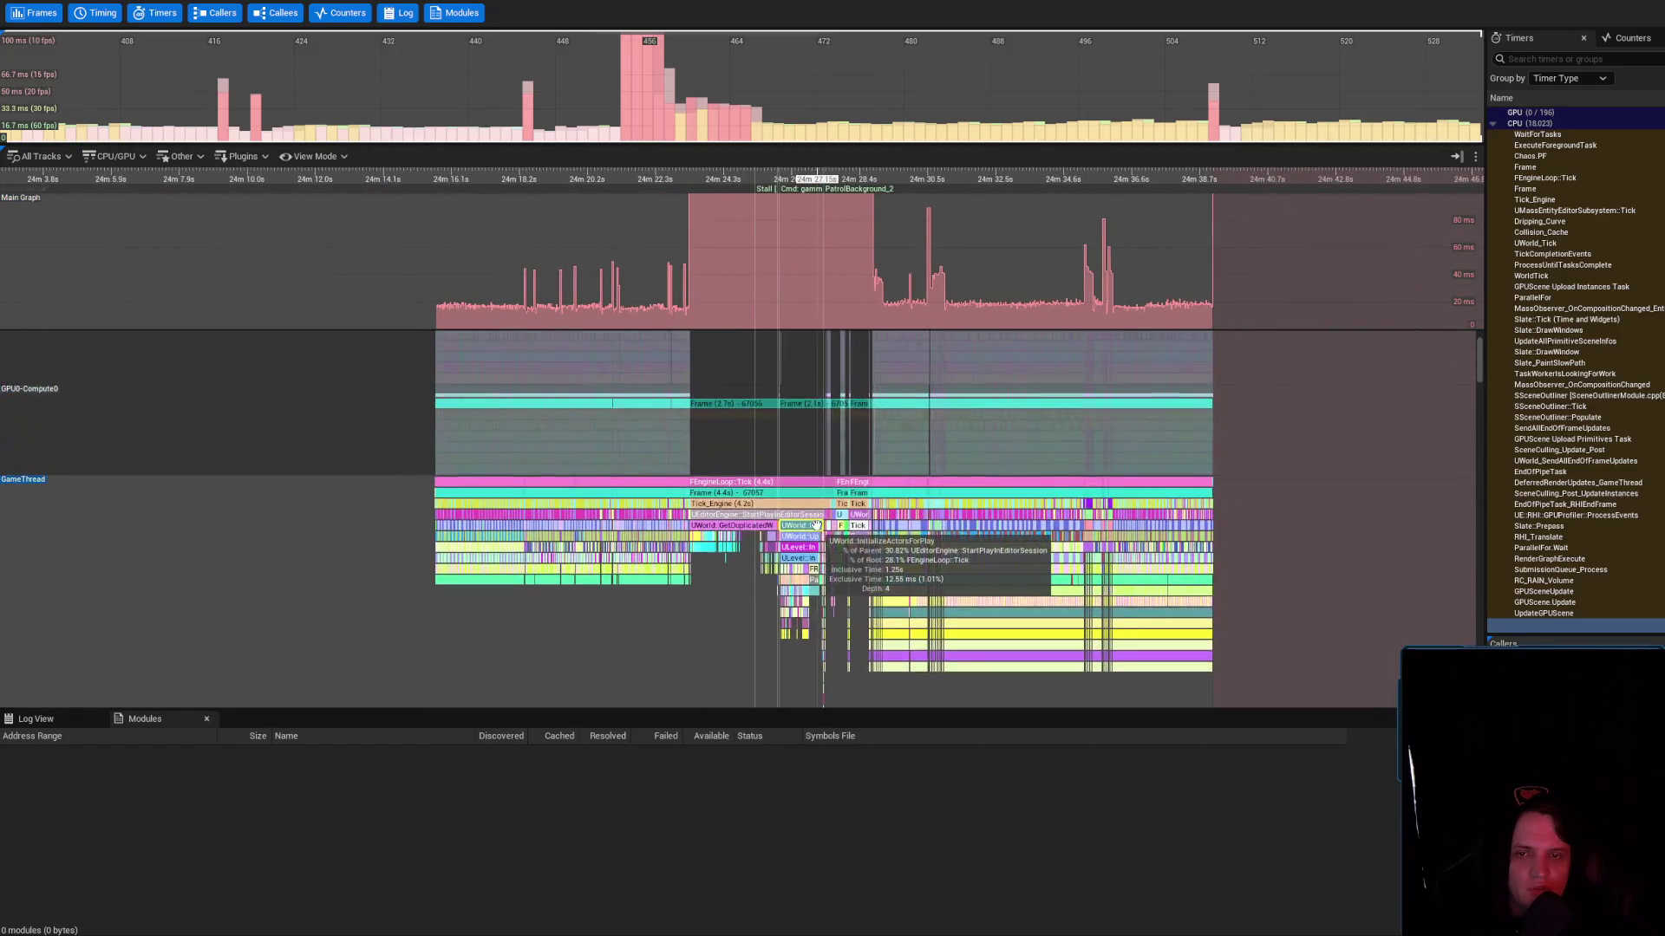
scroll(815, 542, "up", 2)
scroll(703, 519, "up", 2)
left_click(685, 482)
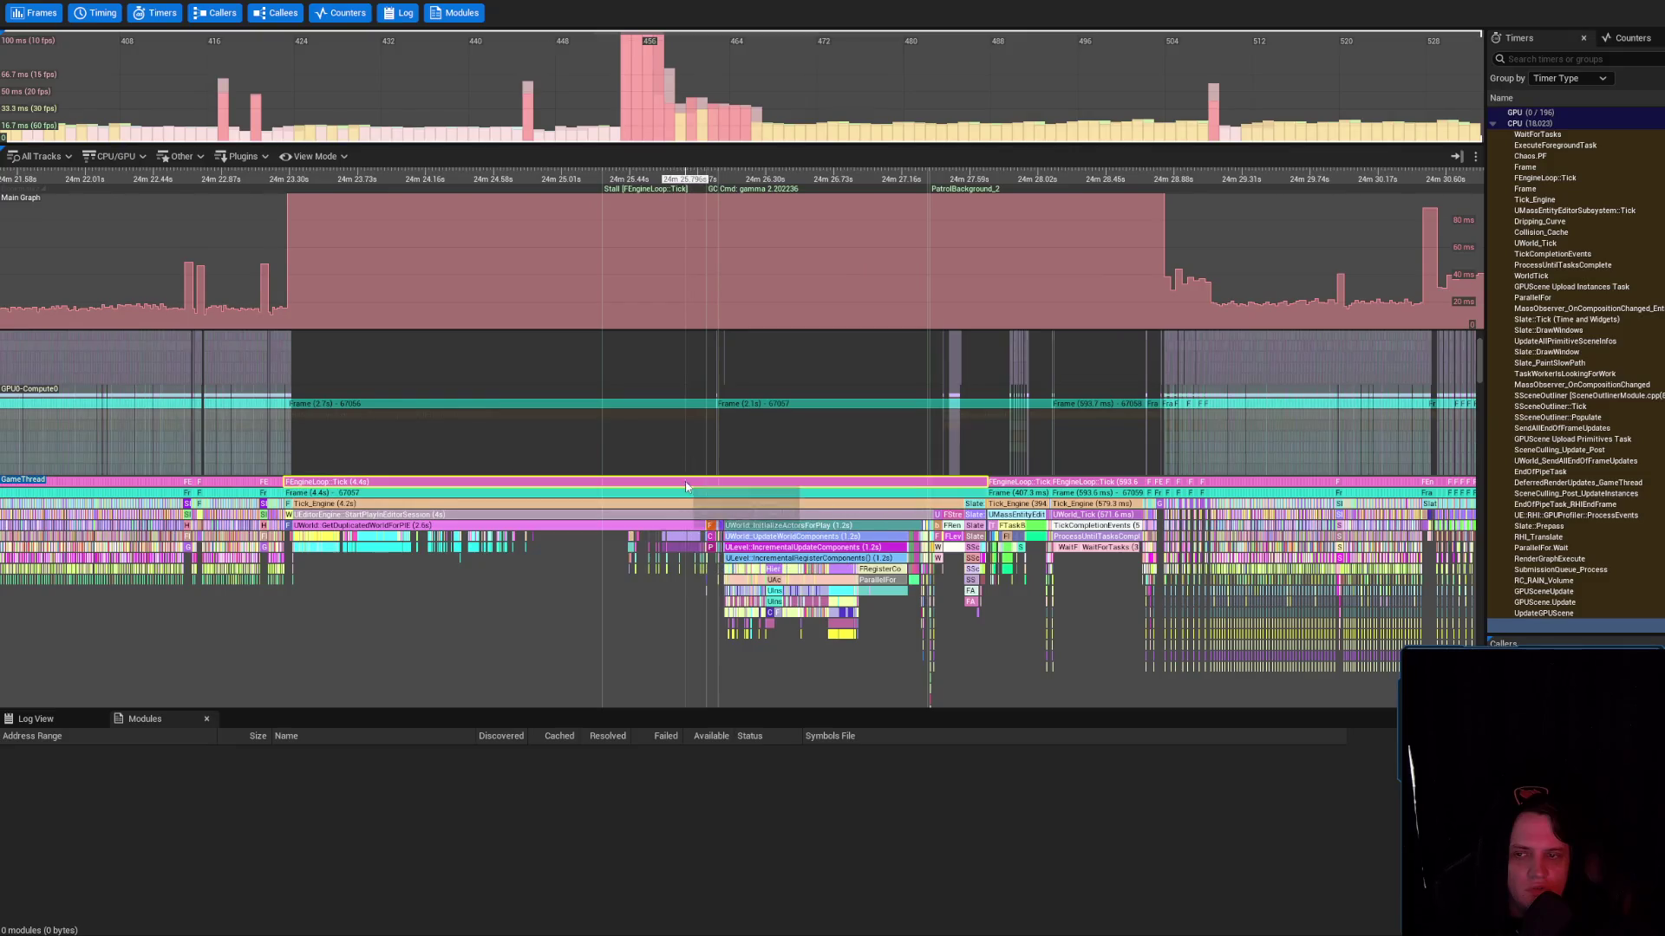
left_click(684, 514)
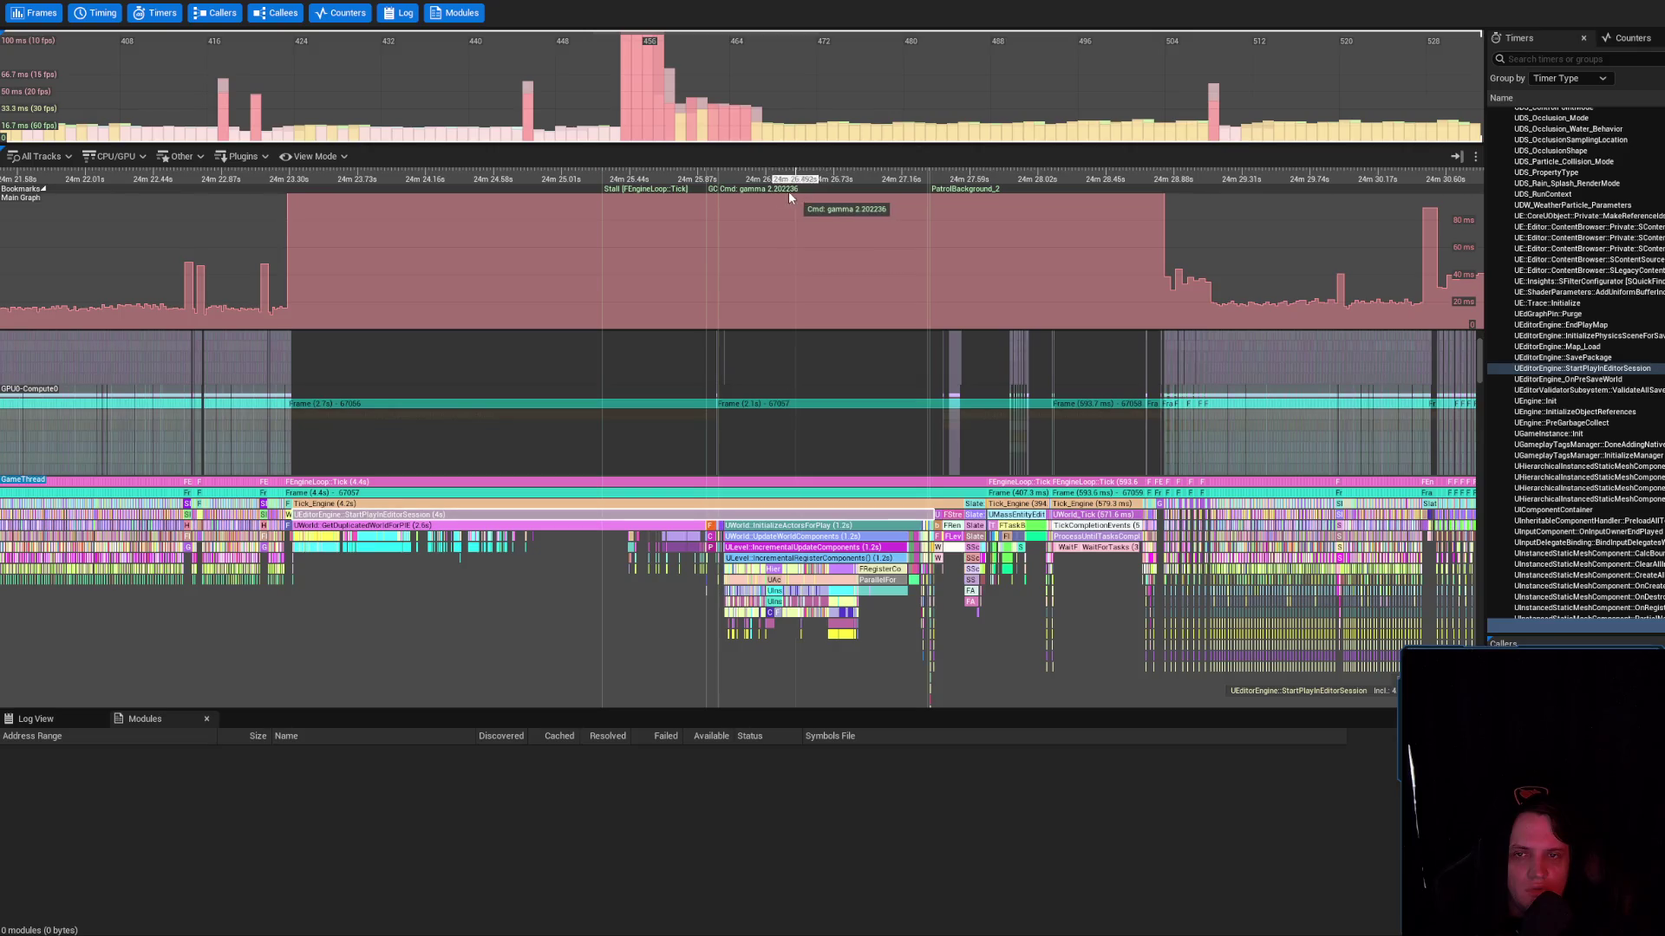
Zoom past the stall and select the 407 ms FEngineLoop::Tick frame that follows it
scroll(747, 216, "up", 1)
scroll(763, 227, "up", 2)
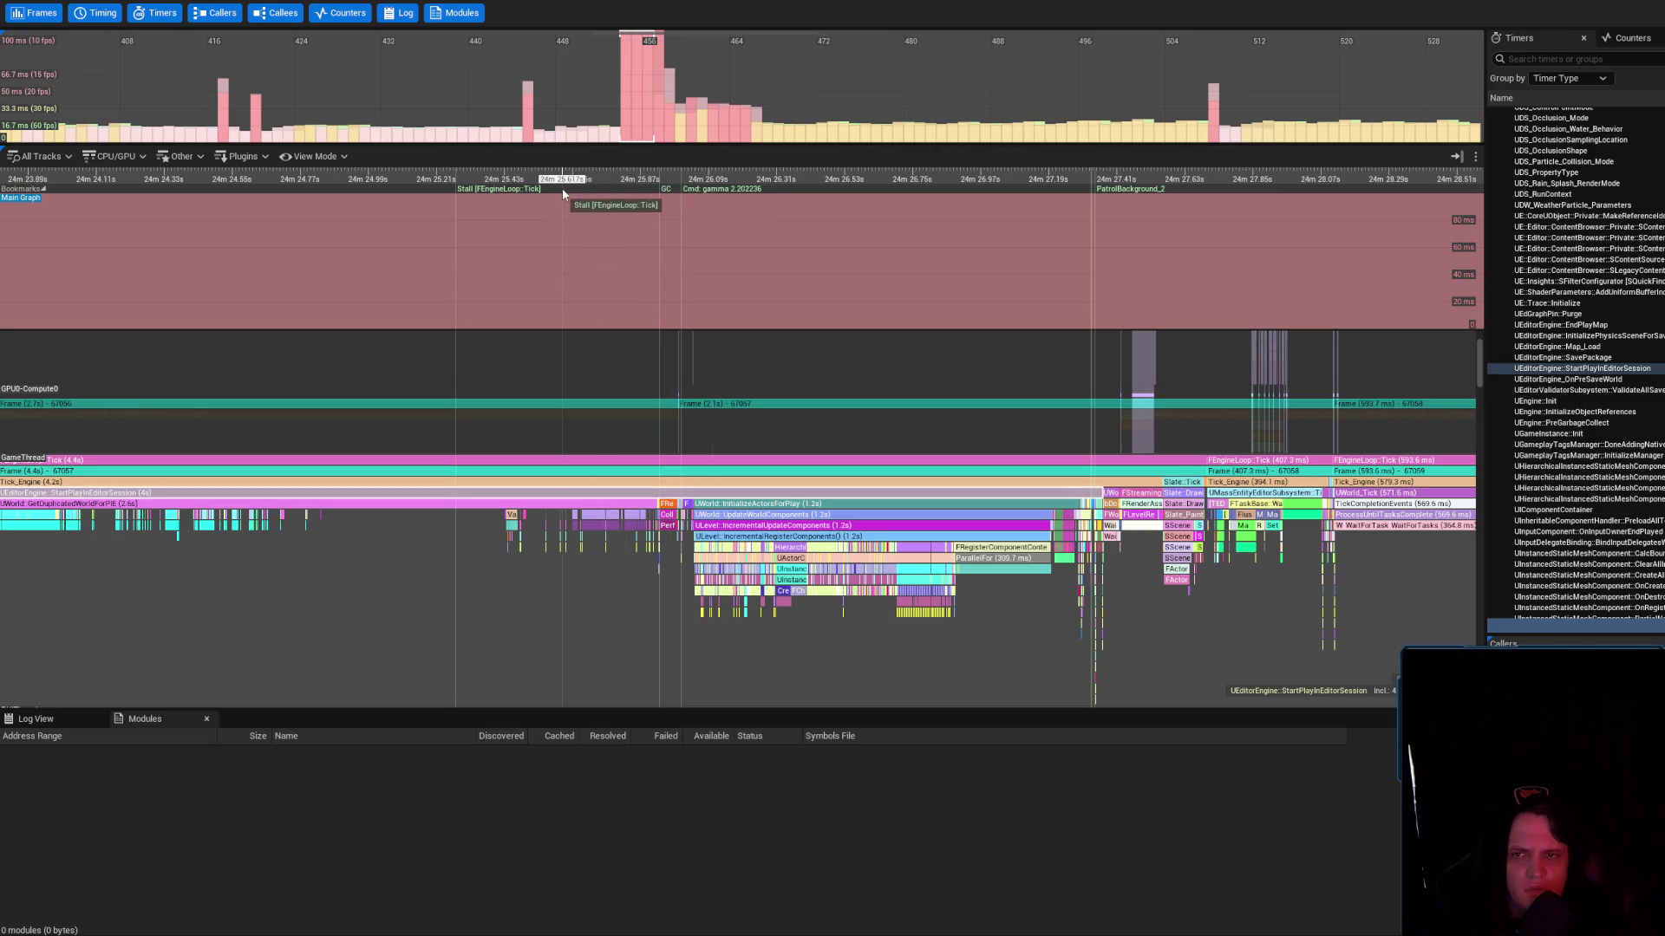
scroll(1015, 415, "down", 3)
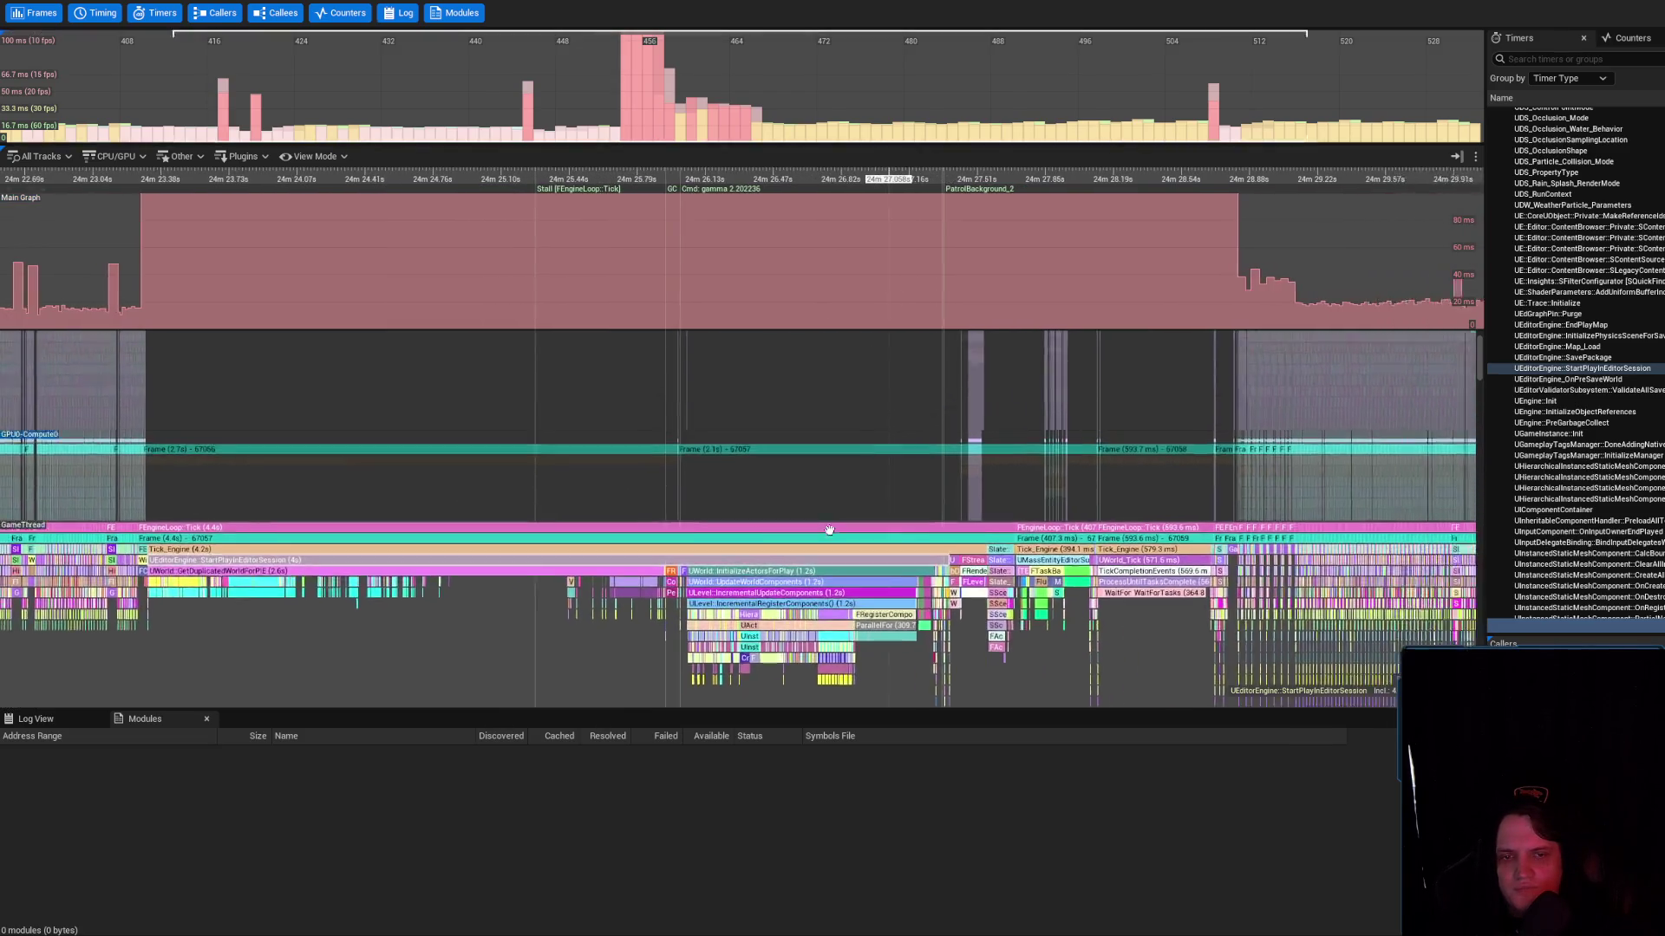
left_click(997, 577)
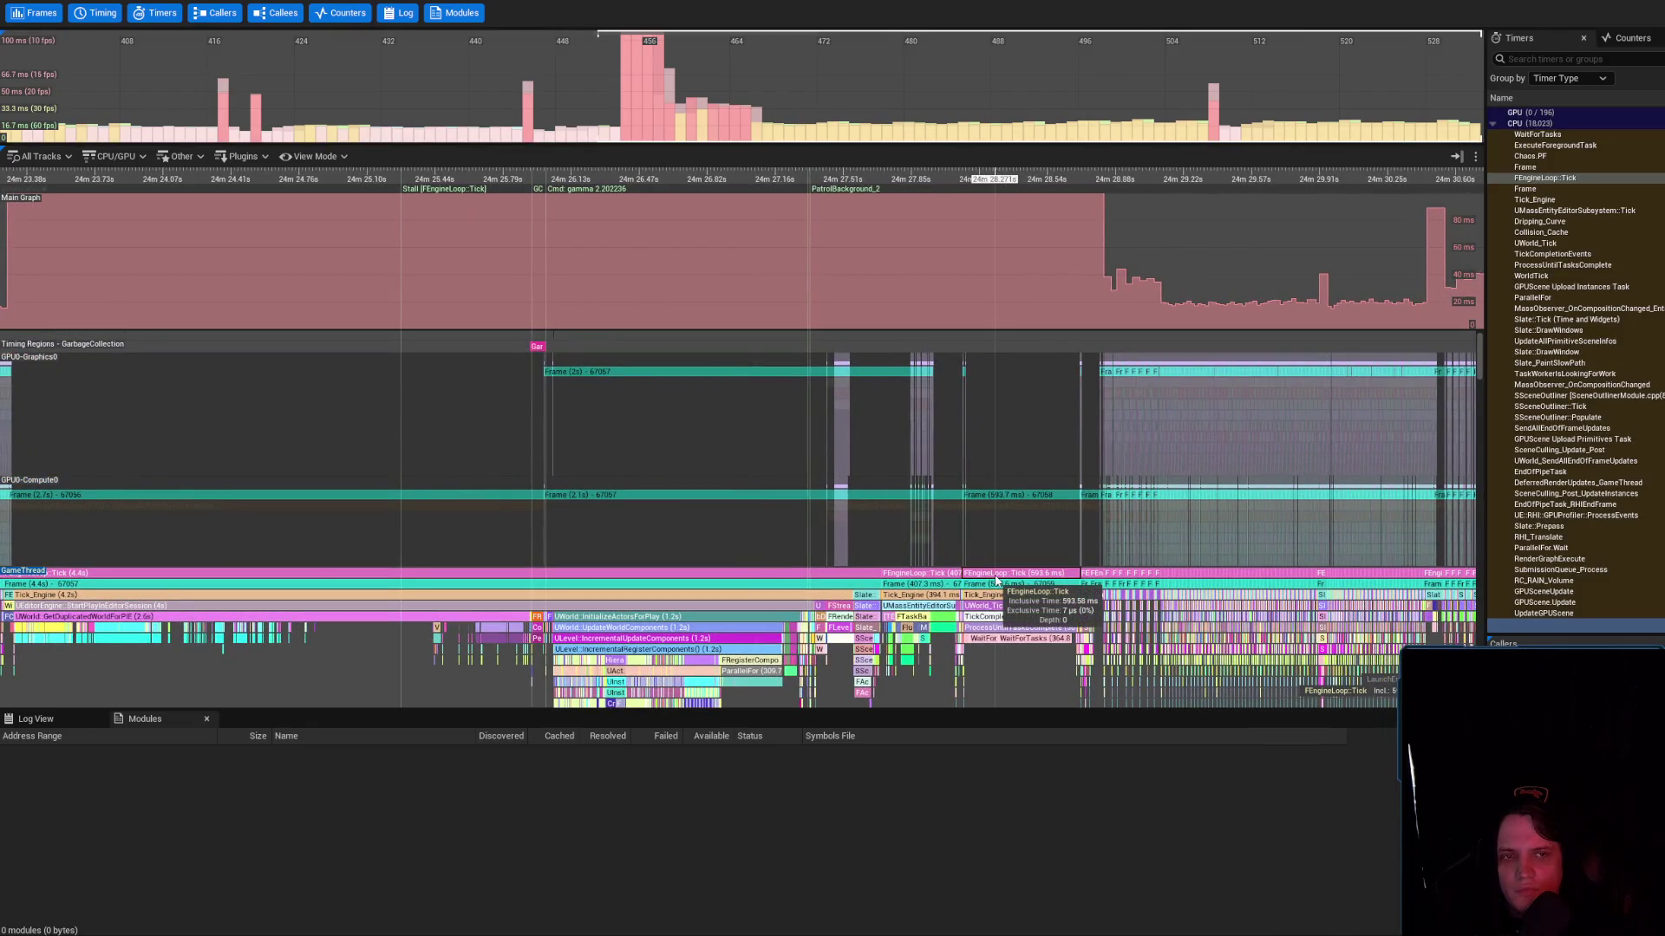
left_click(919, 574)
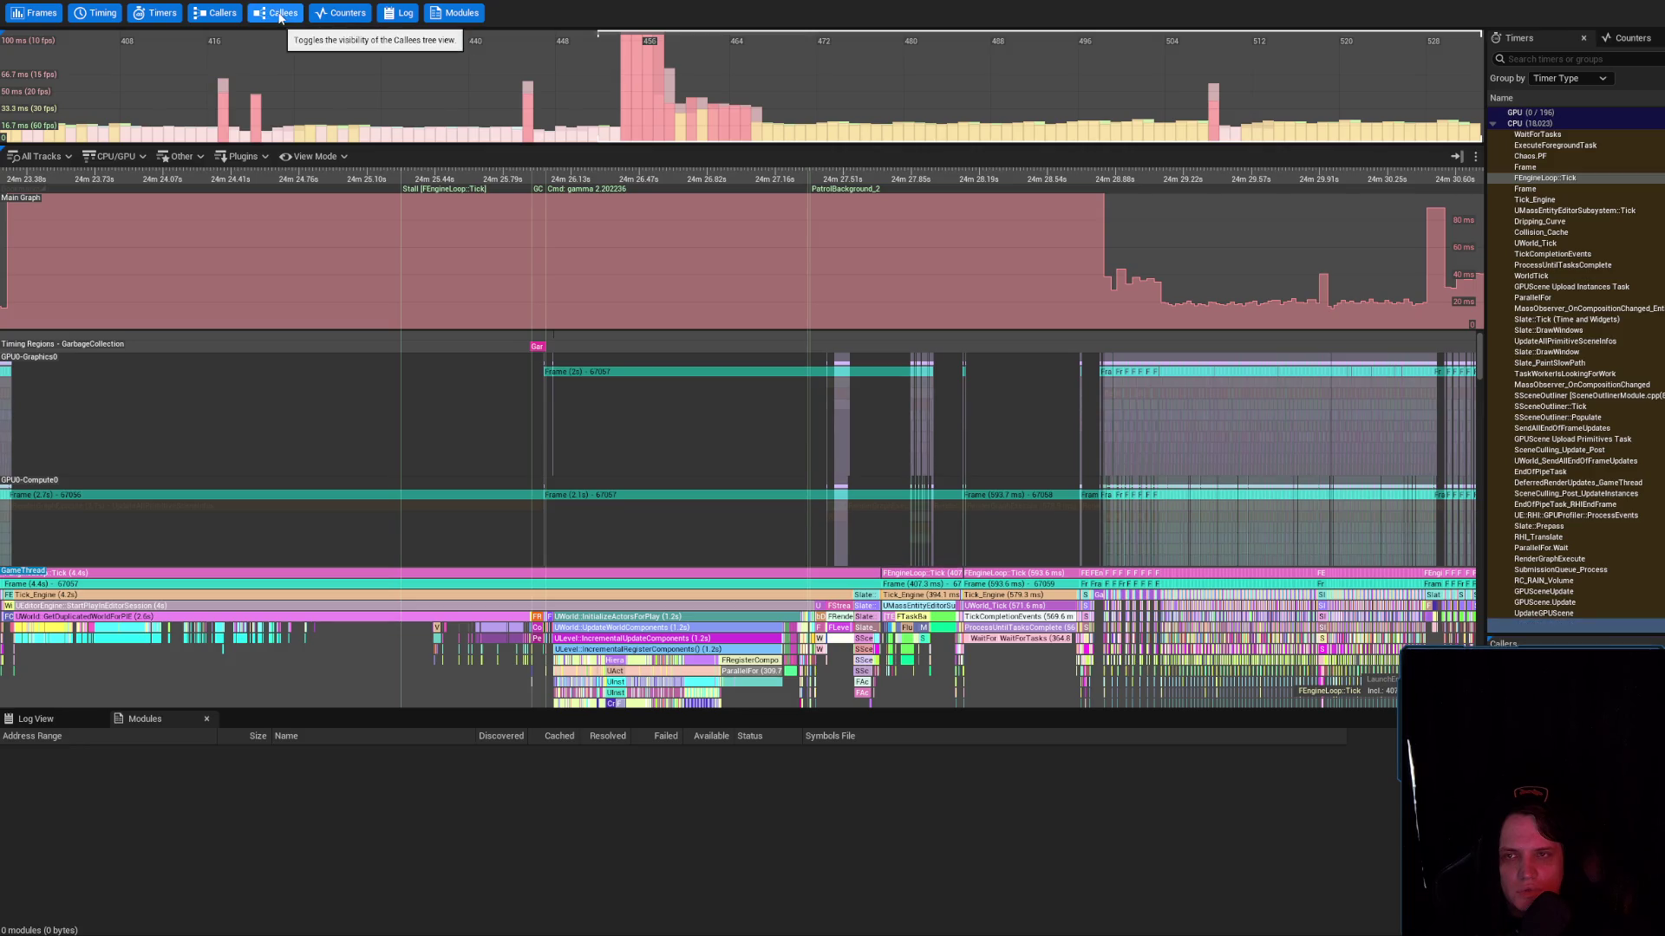
Add the Counters view beside Timers, reset the Timing and Frames panels, and jump to frame 455
left_click(334, 18)
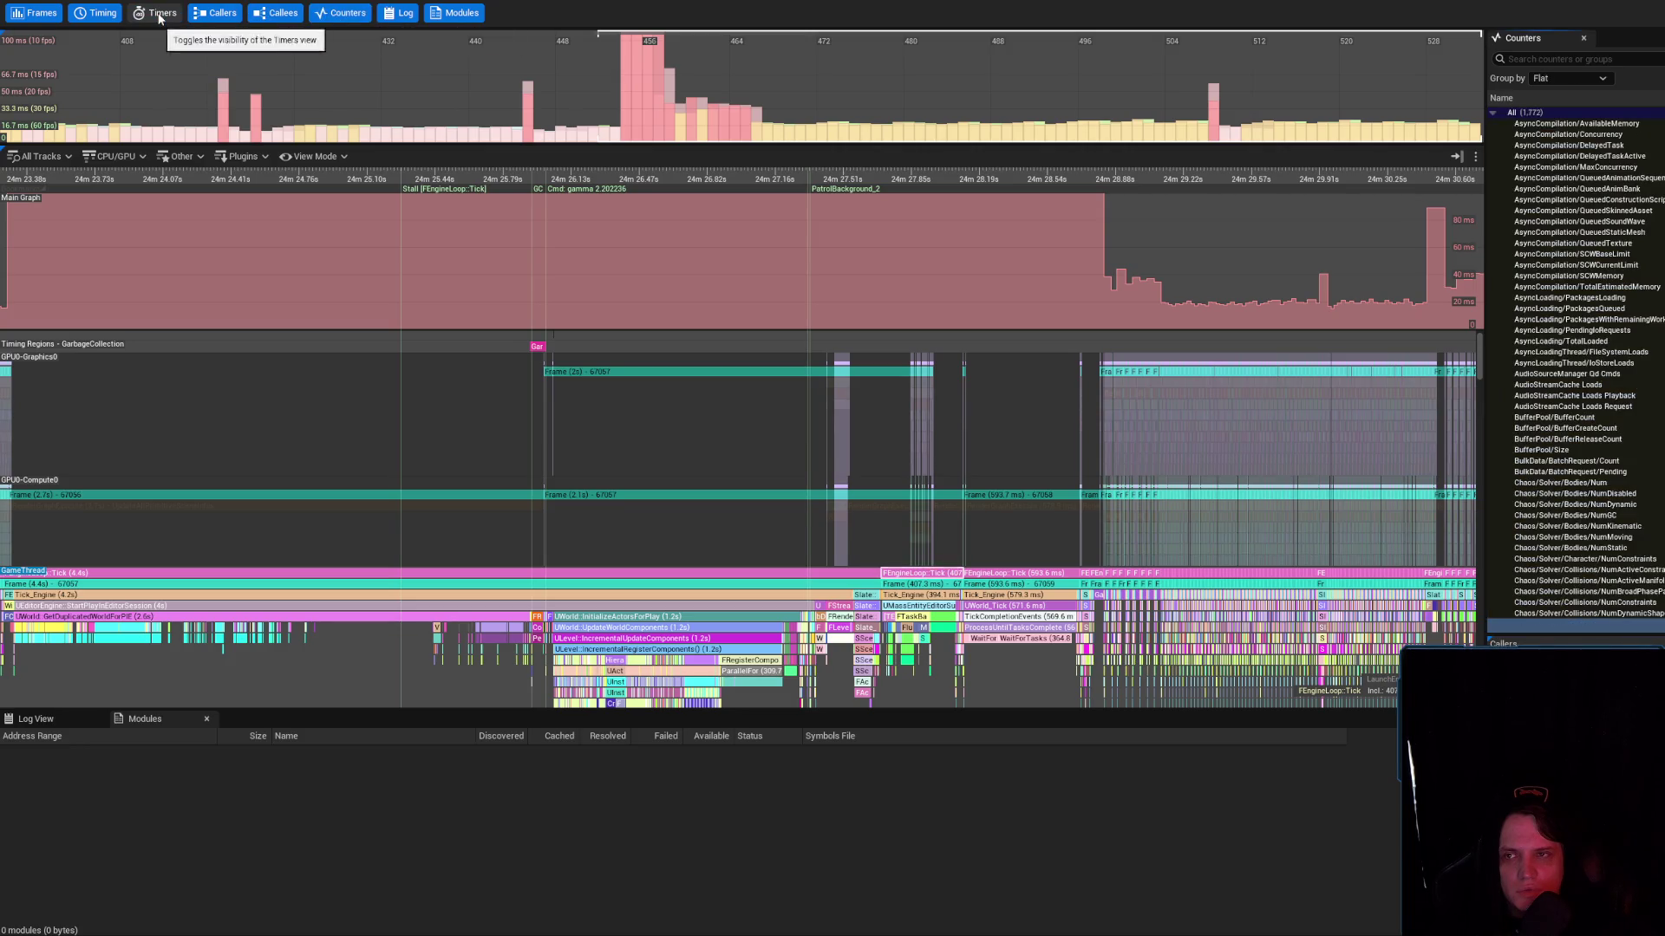
left_click(158, 15)
left_click(87, 14)
left_click(87, 17)
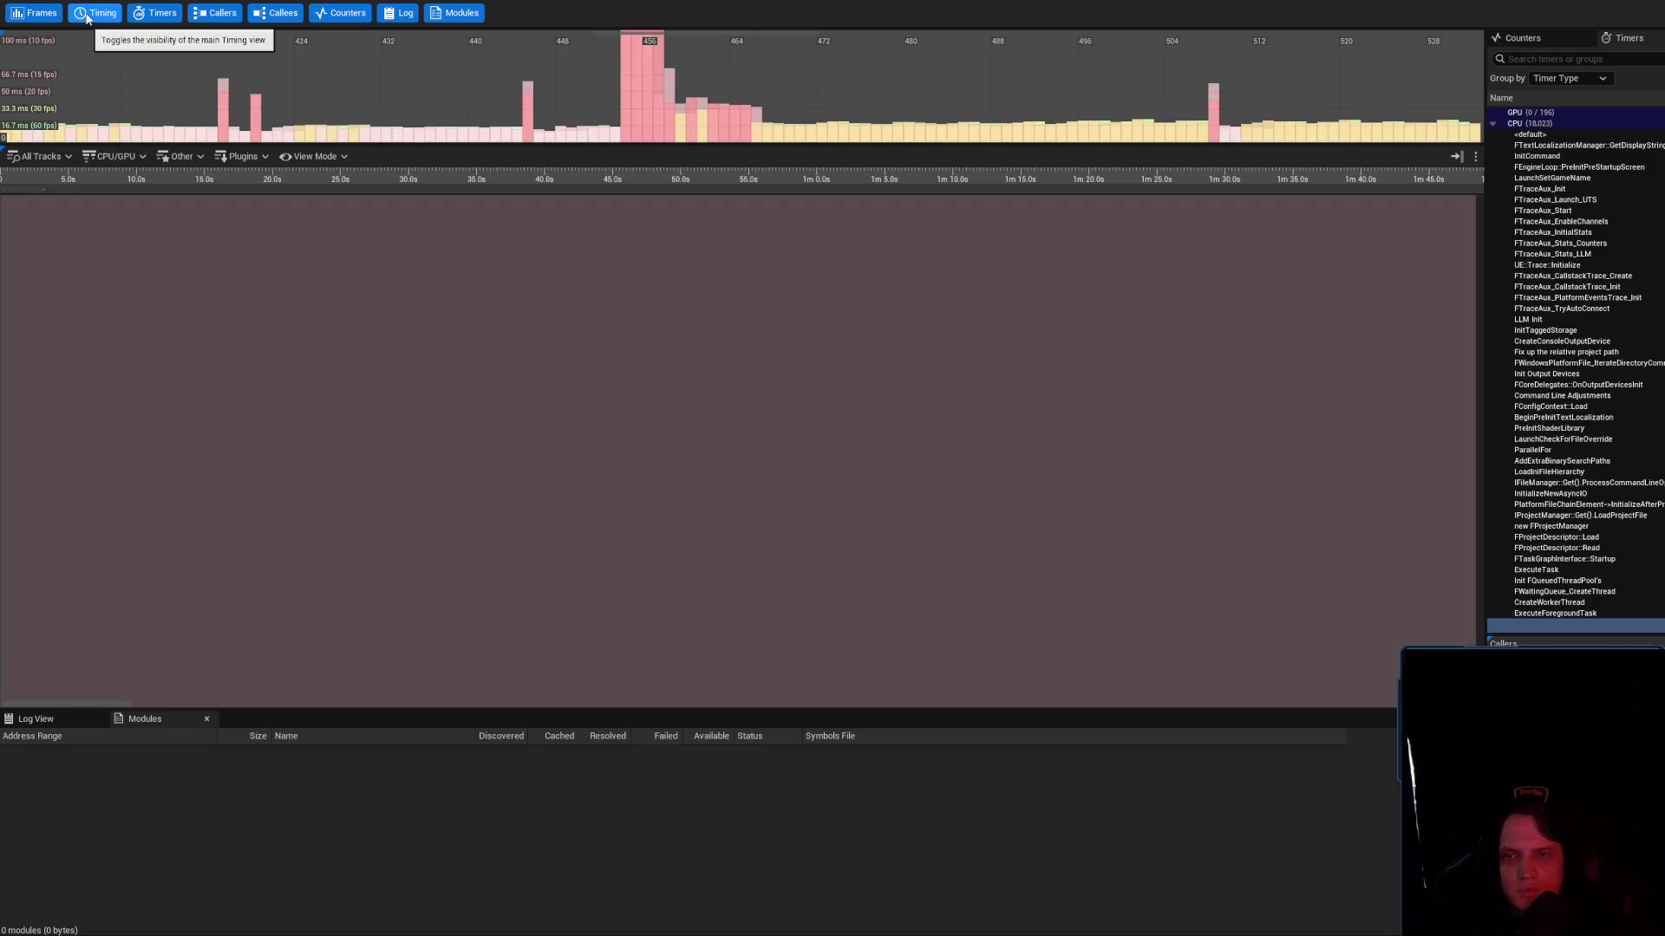
left_click(86, 16)
left_click(87, 16)
left_click(33, 13)
left_click(33, 13)
scroll(682, 130, "up", 2)
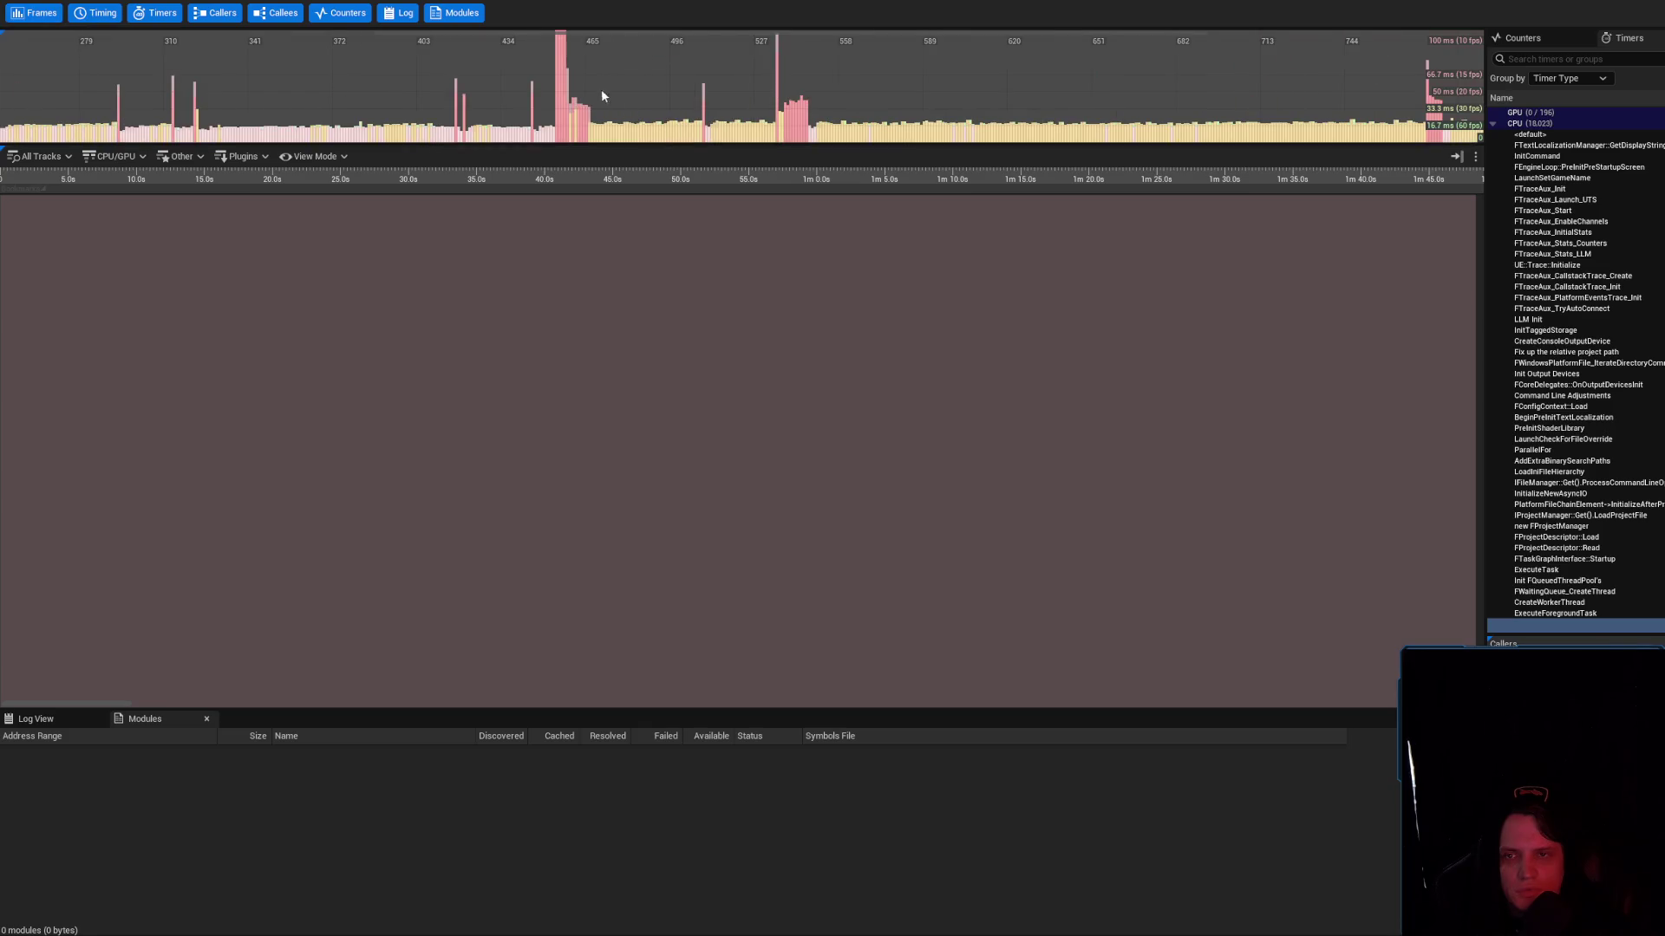
left_click(560, 88)
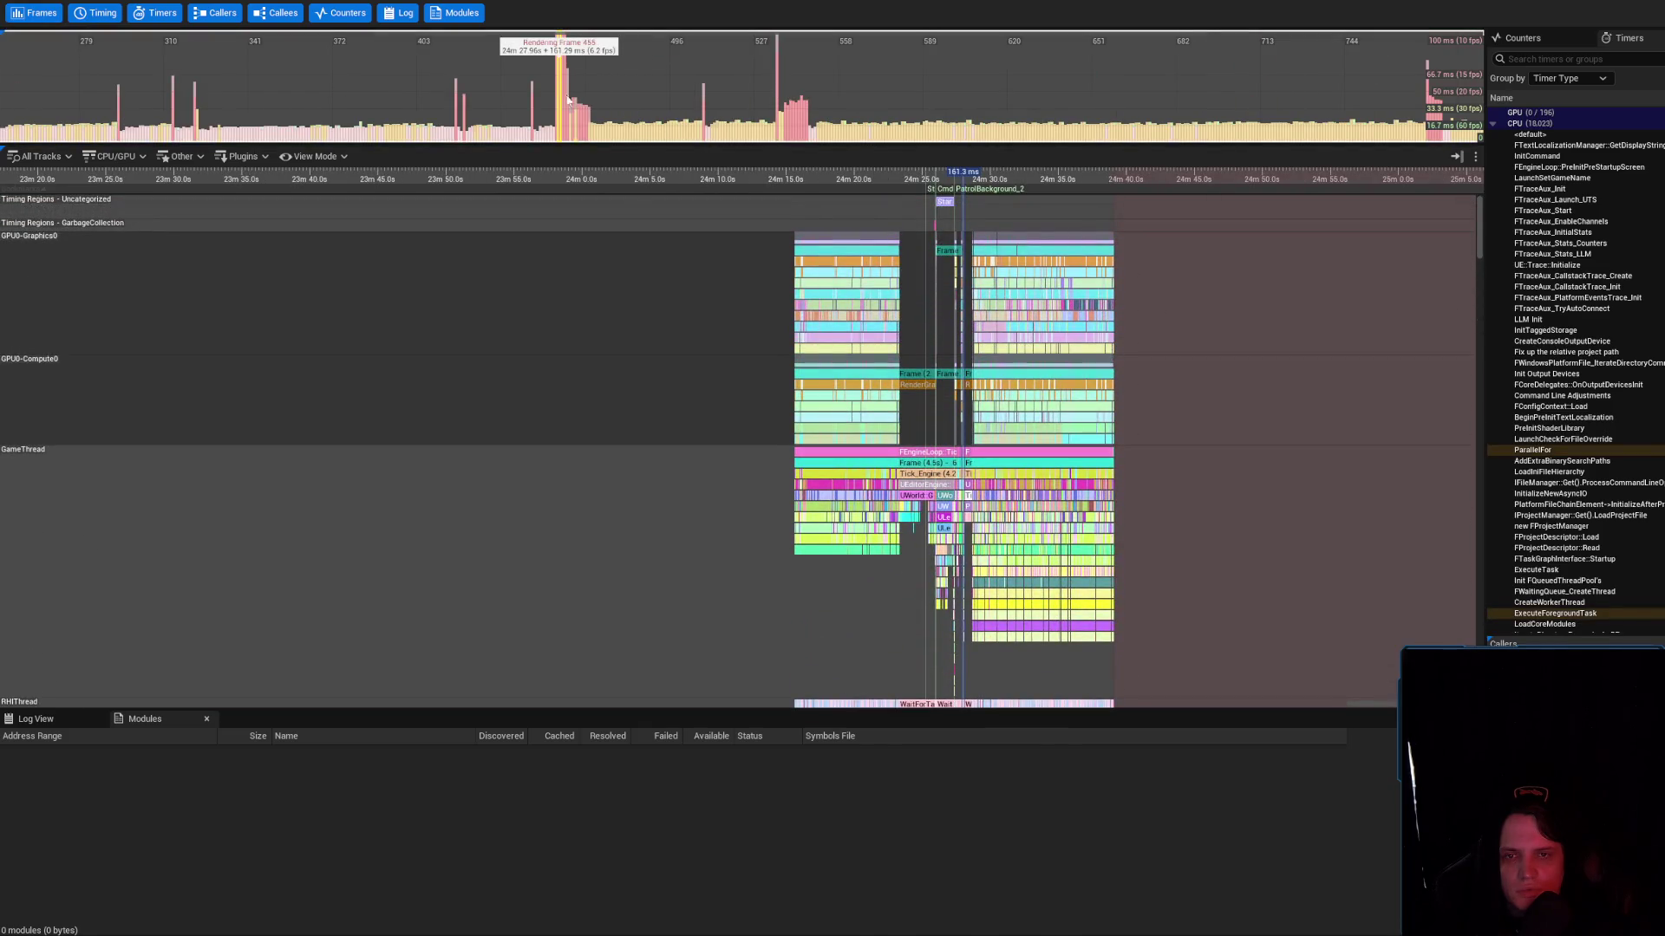
scroll(1011, 224, "up", 5)
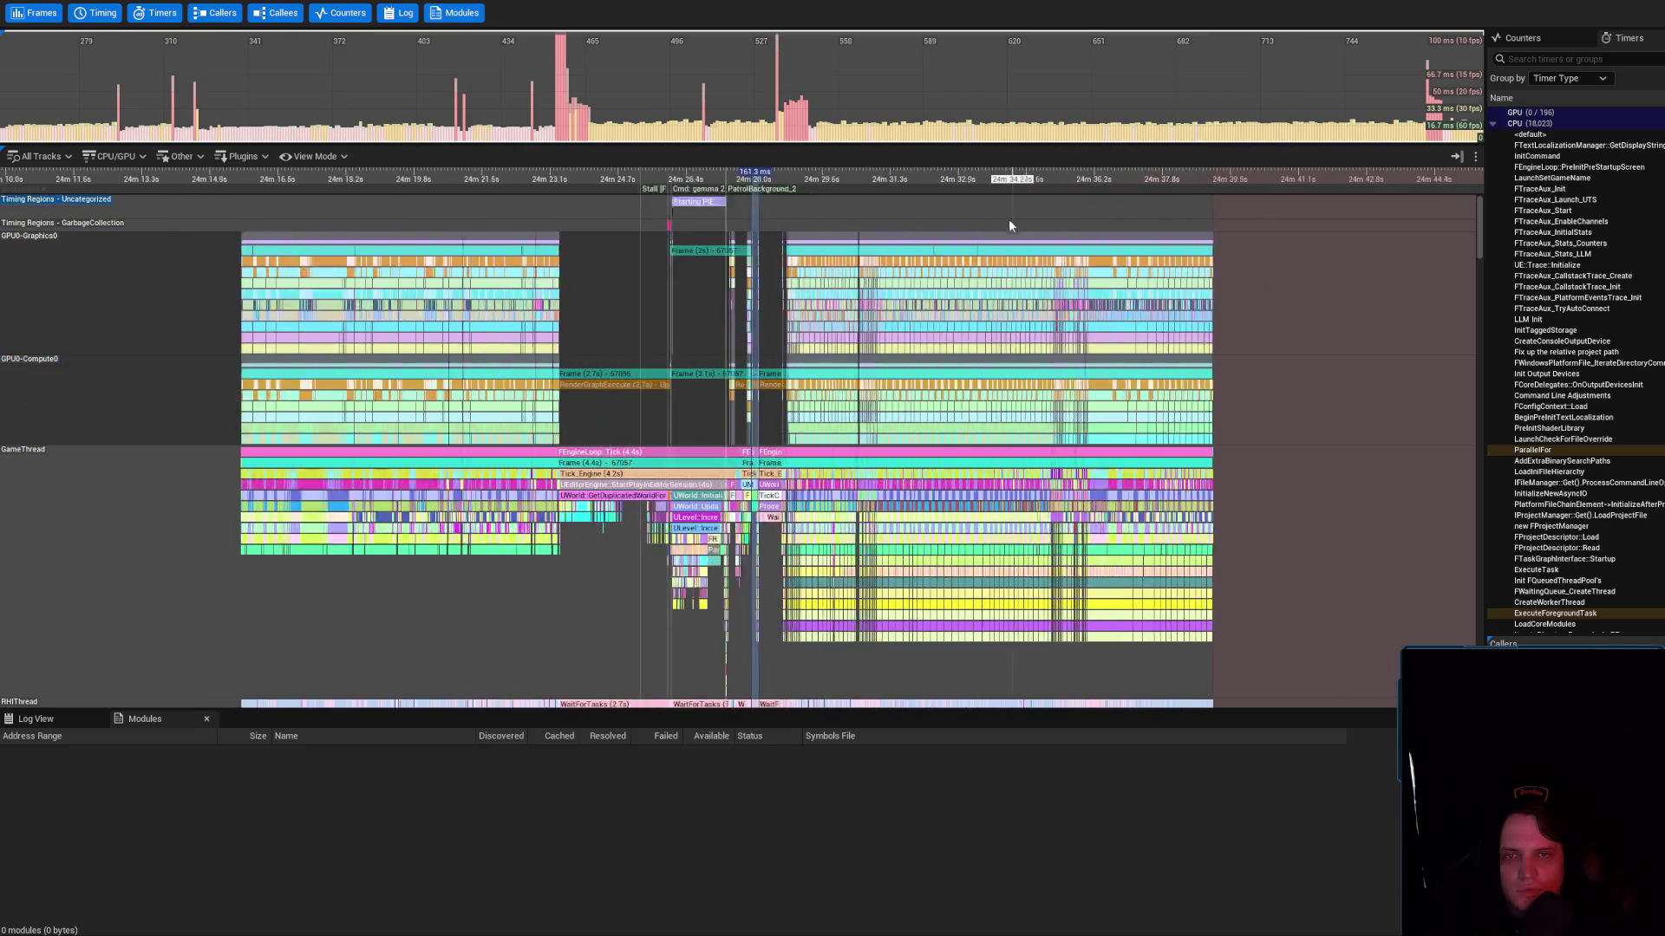
scroll(1011, 224, "up", 1)
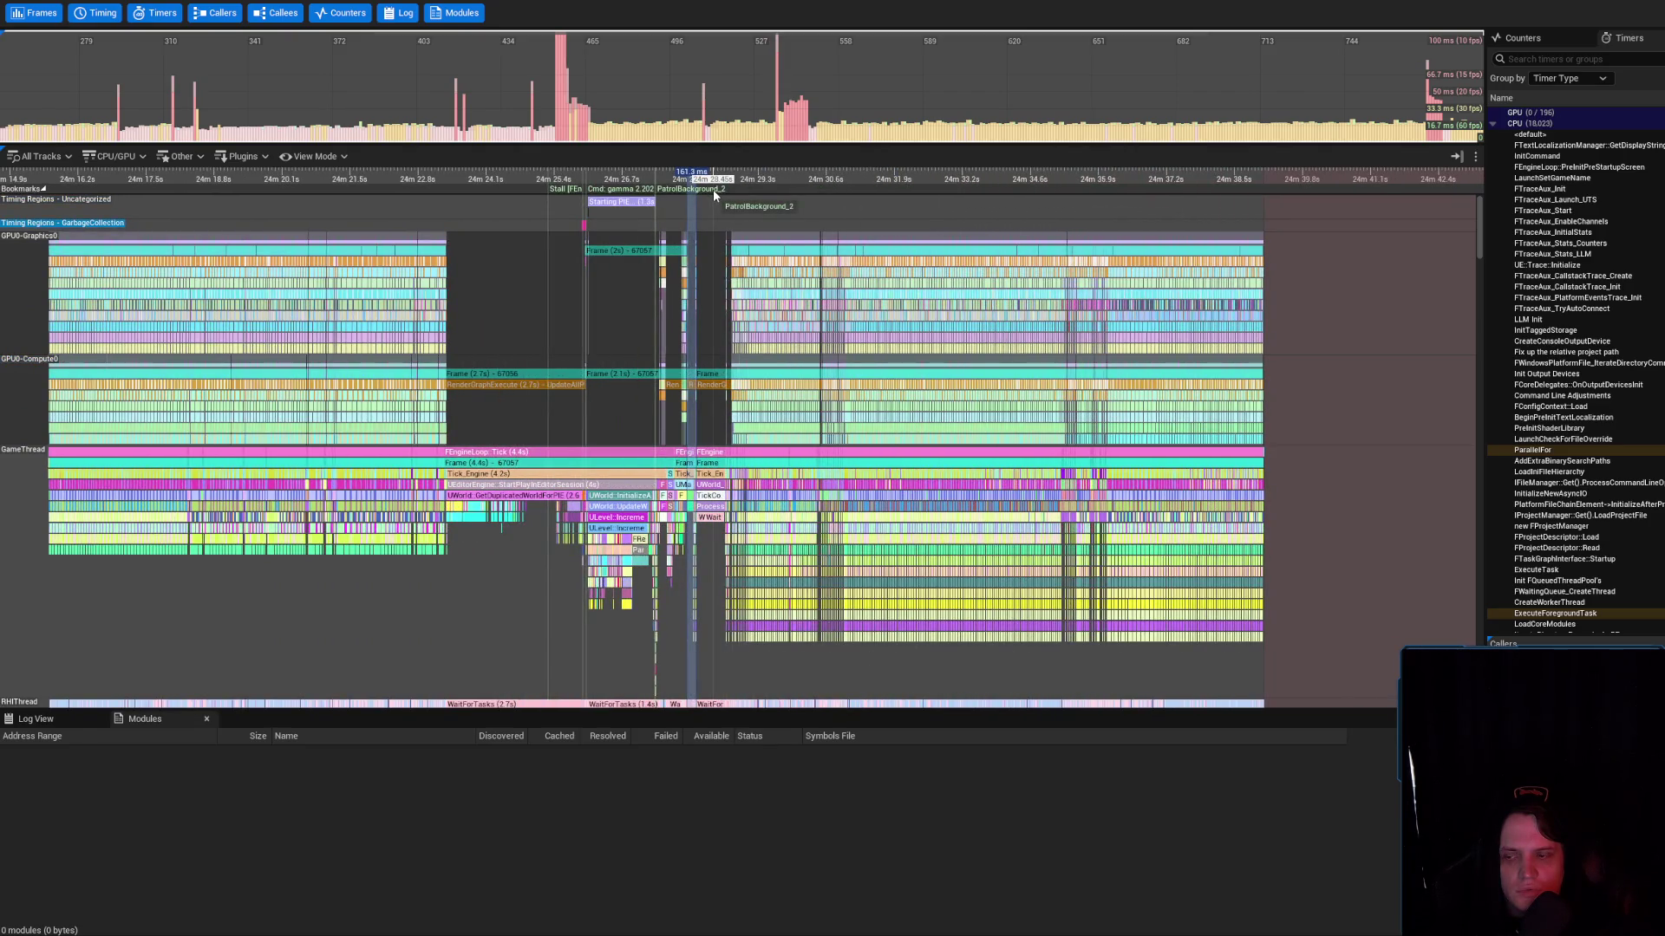
left_click_drag(746, 325, 679, 328)
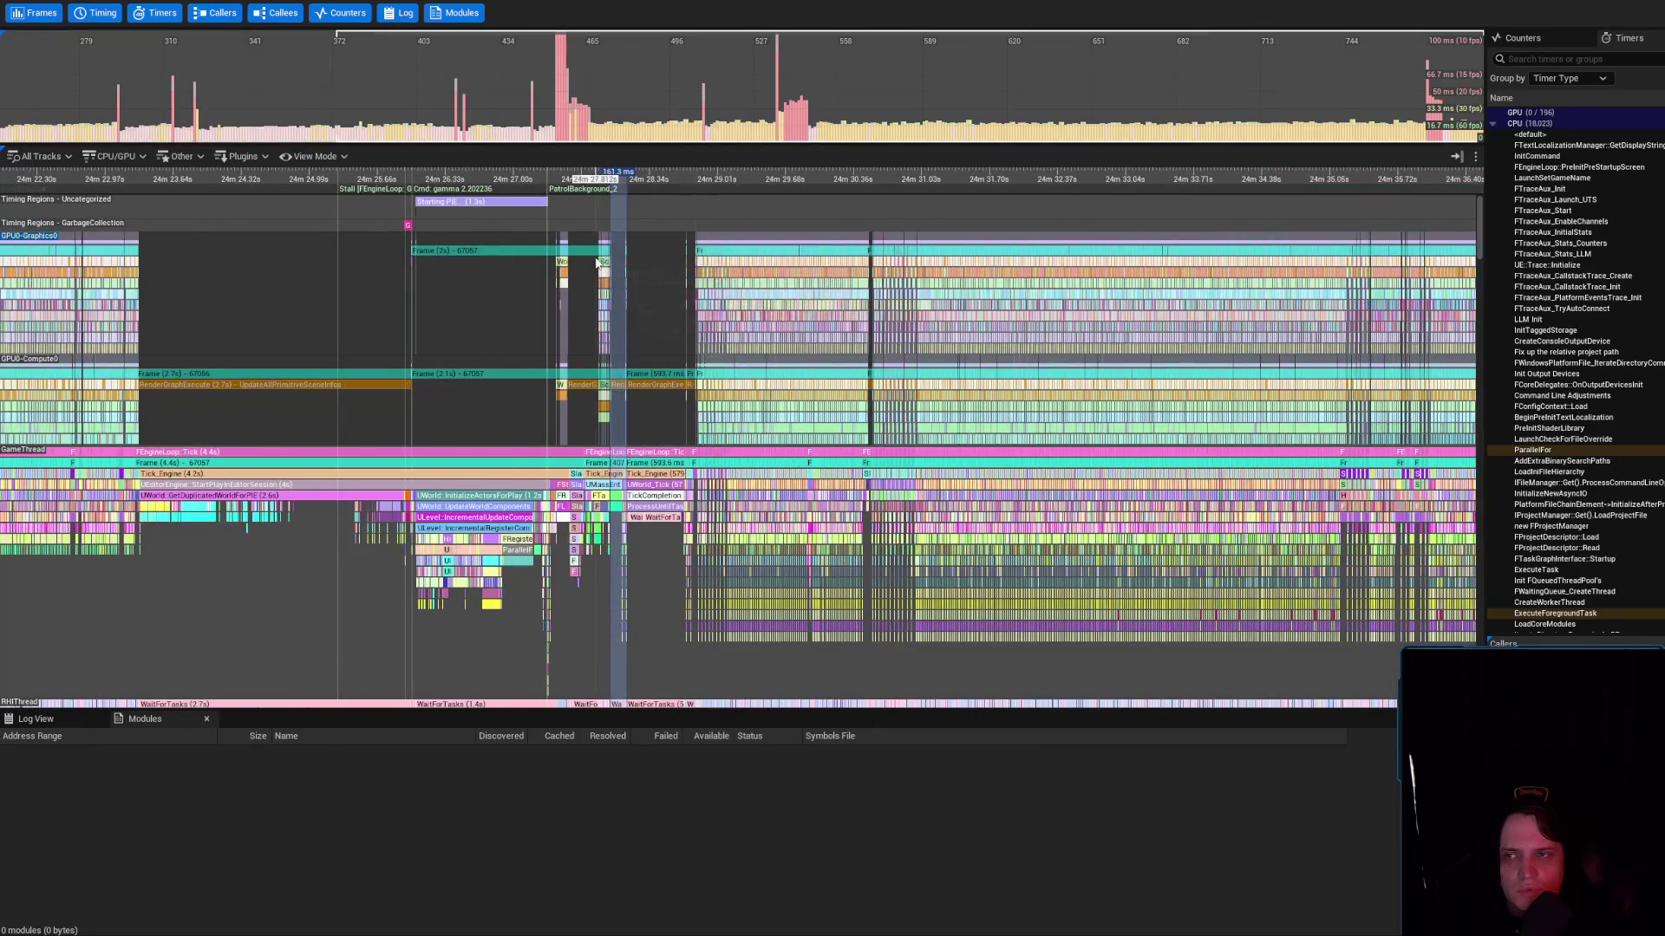
scroll(679, 330, "up", 1)
scroll(878, 513, "up", 6)
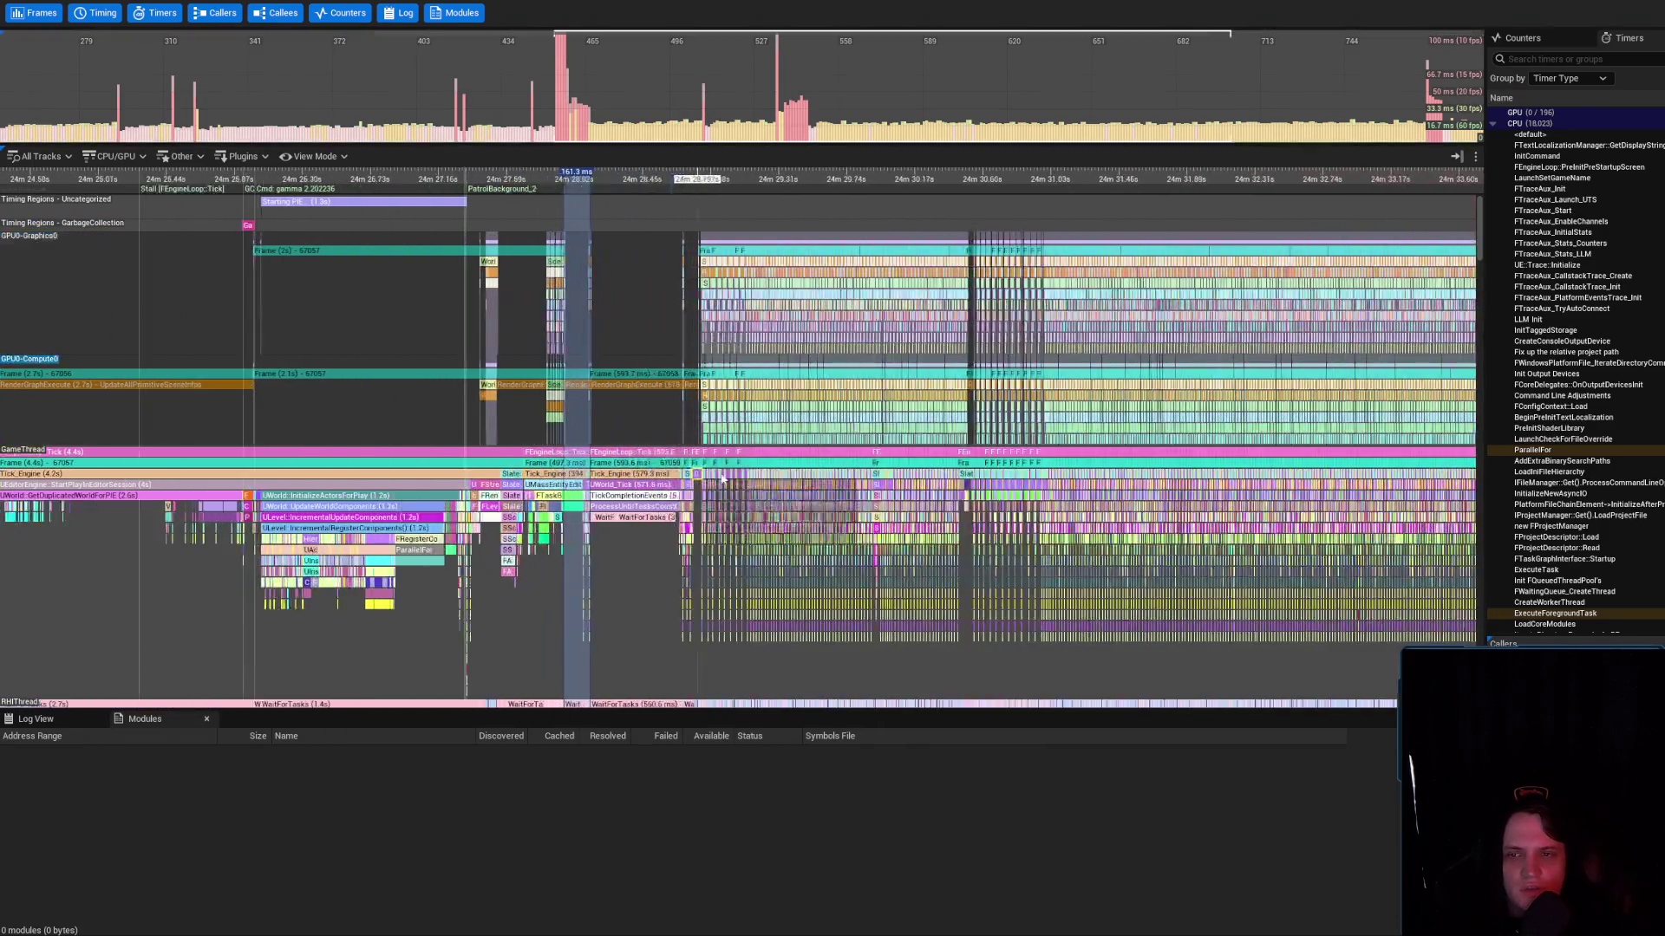
scroll(807, 520, "up", 20)
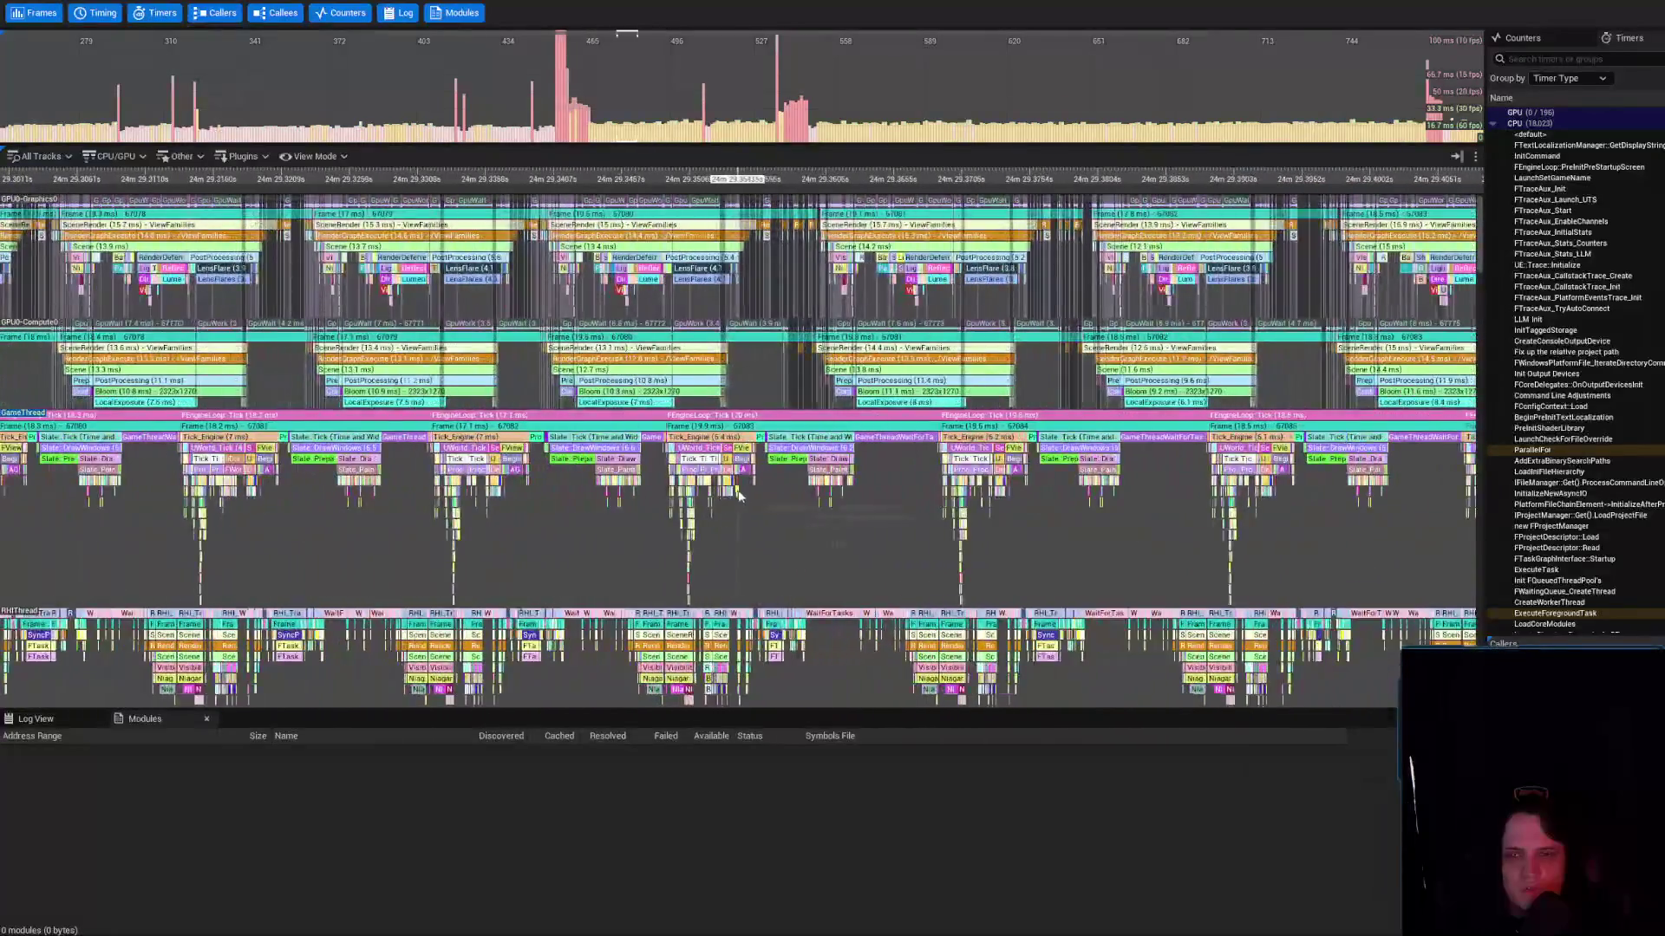
scroll(796, 516, "down", 20)
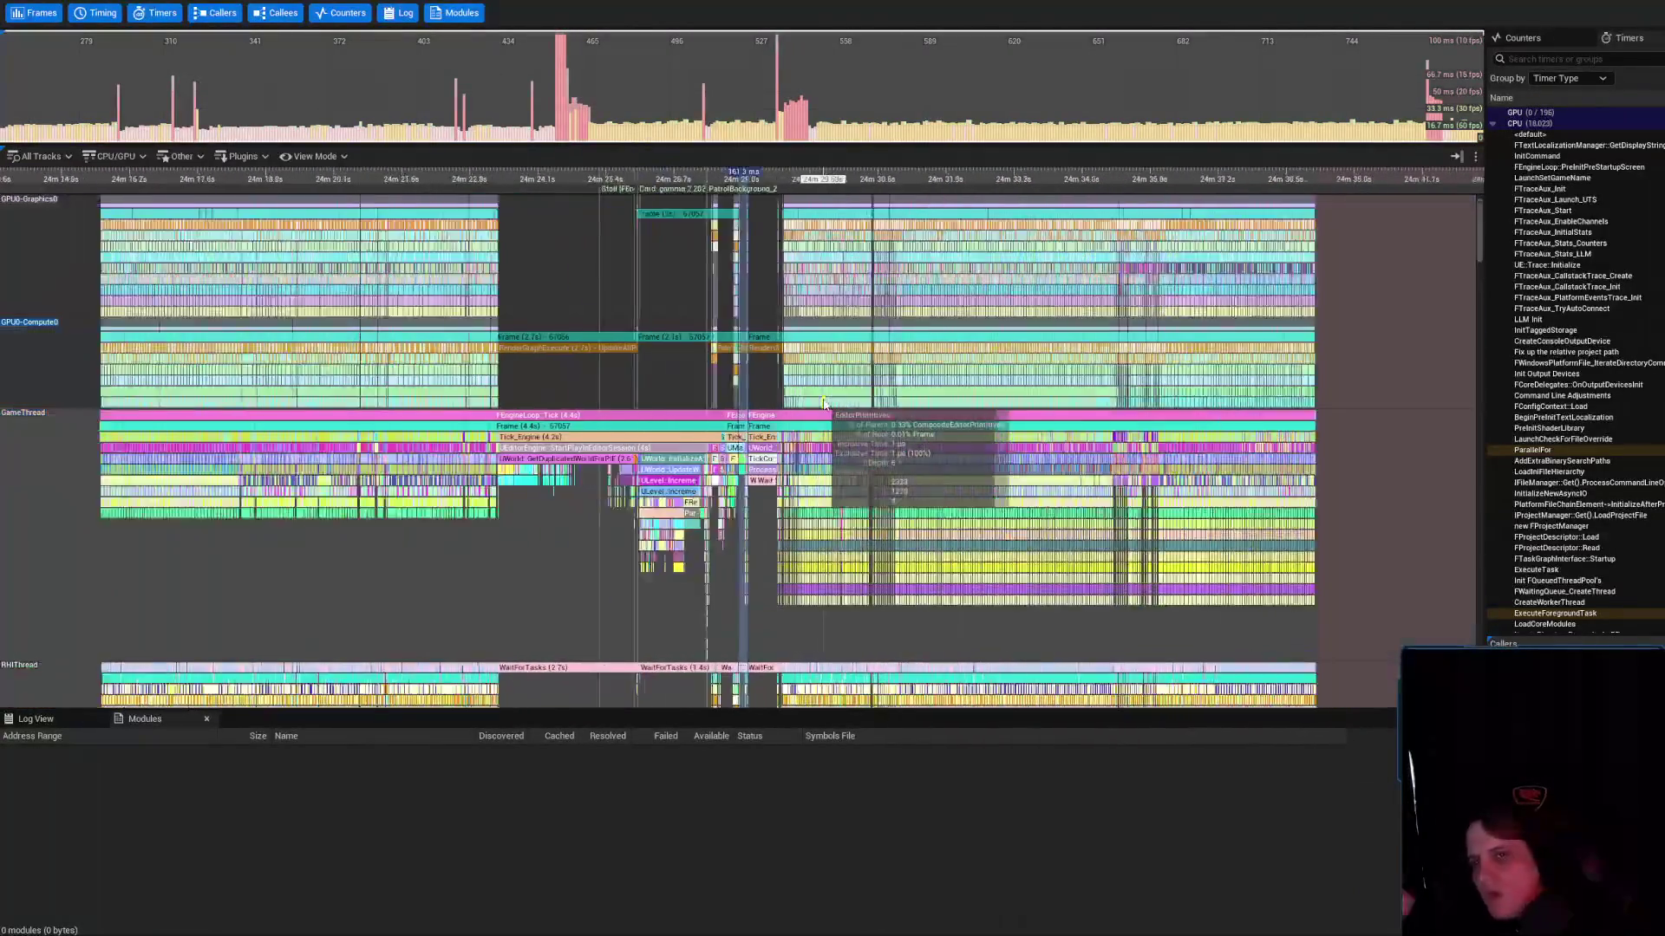
scroll(997, 373, "up", 5)
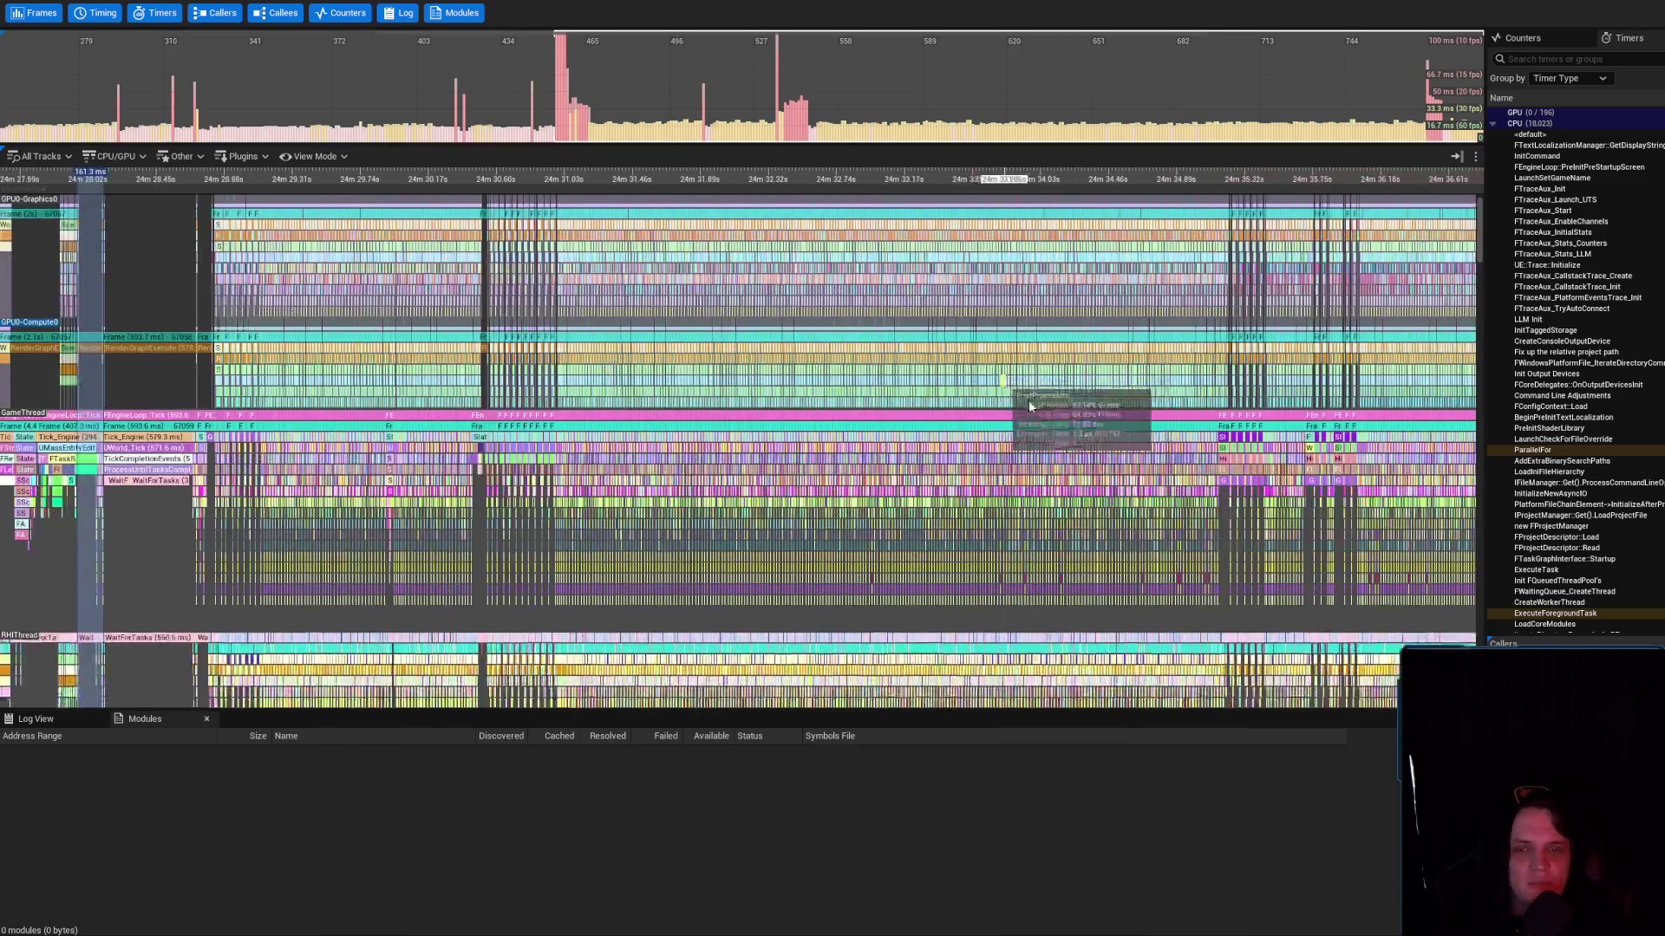
scroll(571, 417, "up", 13)
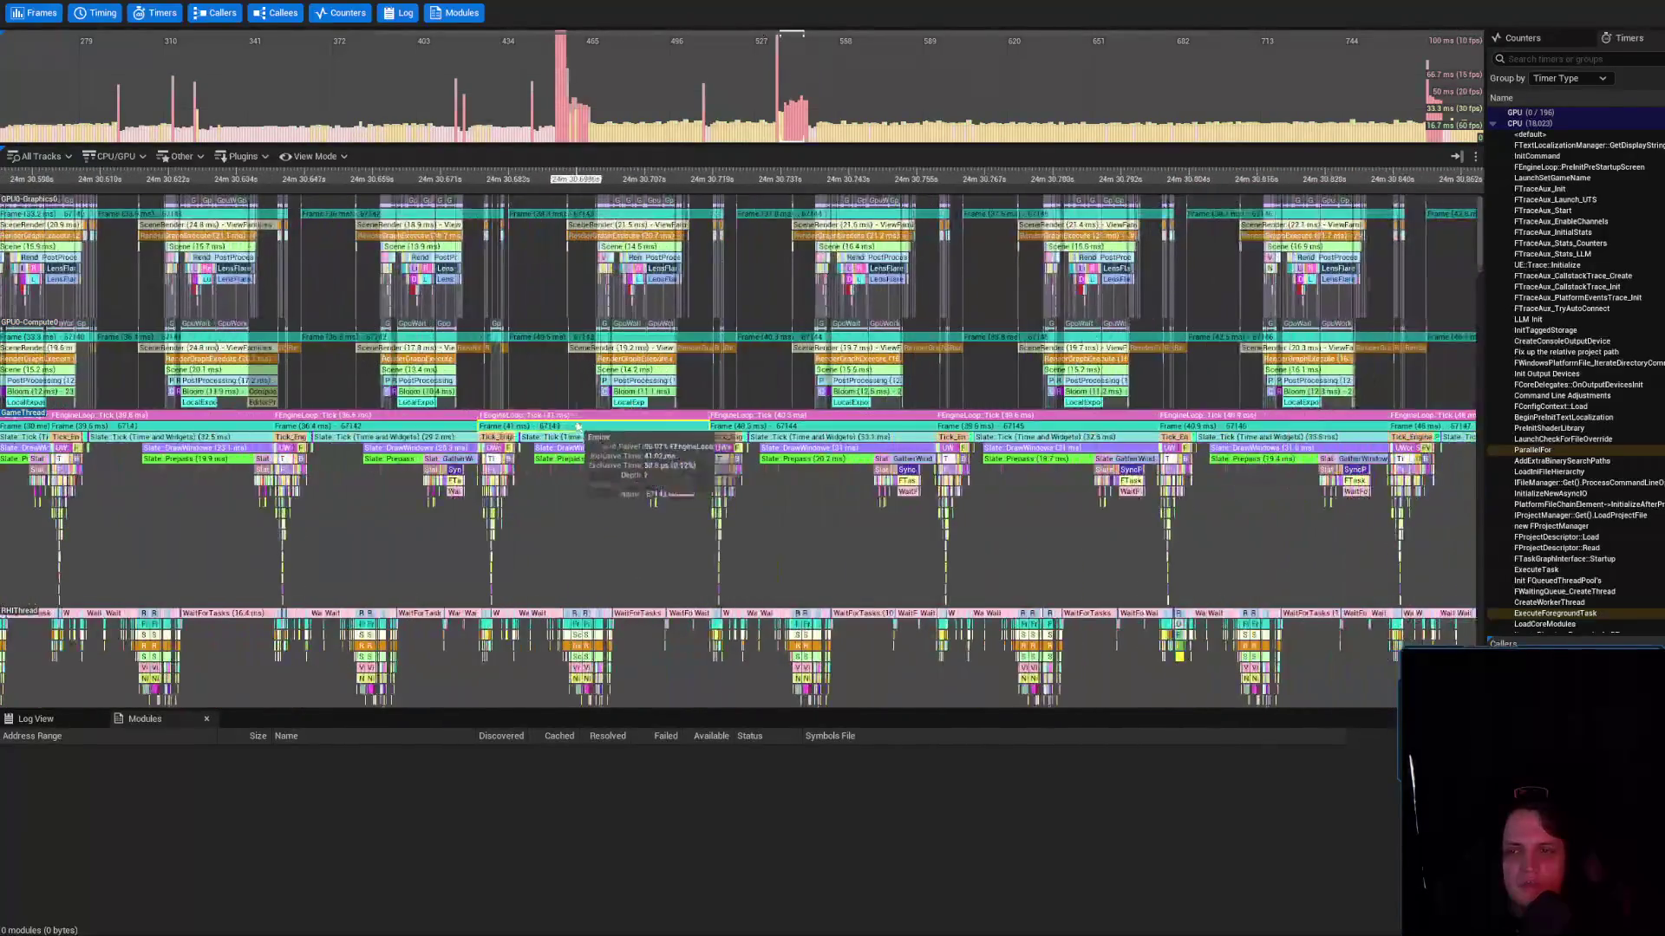
scroll(685, 477, "down", 20)
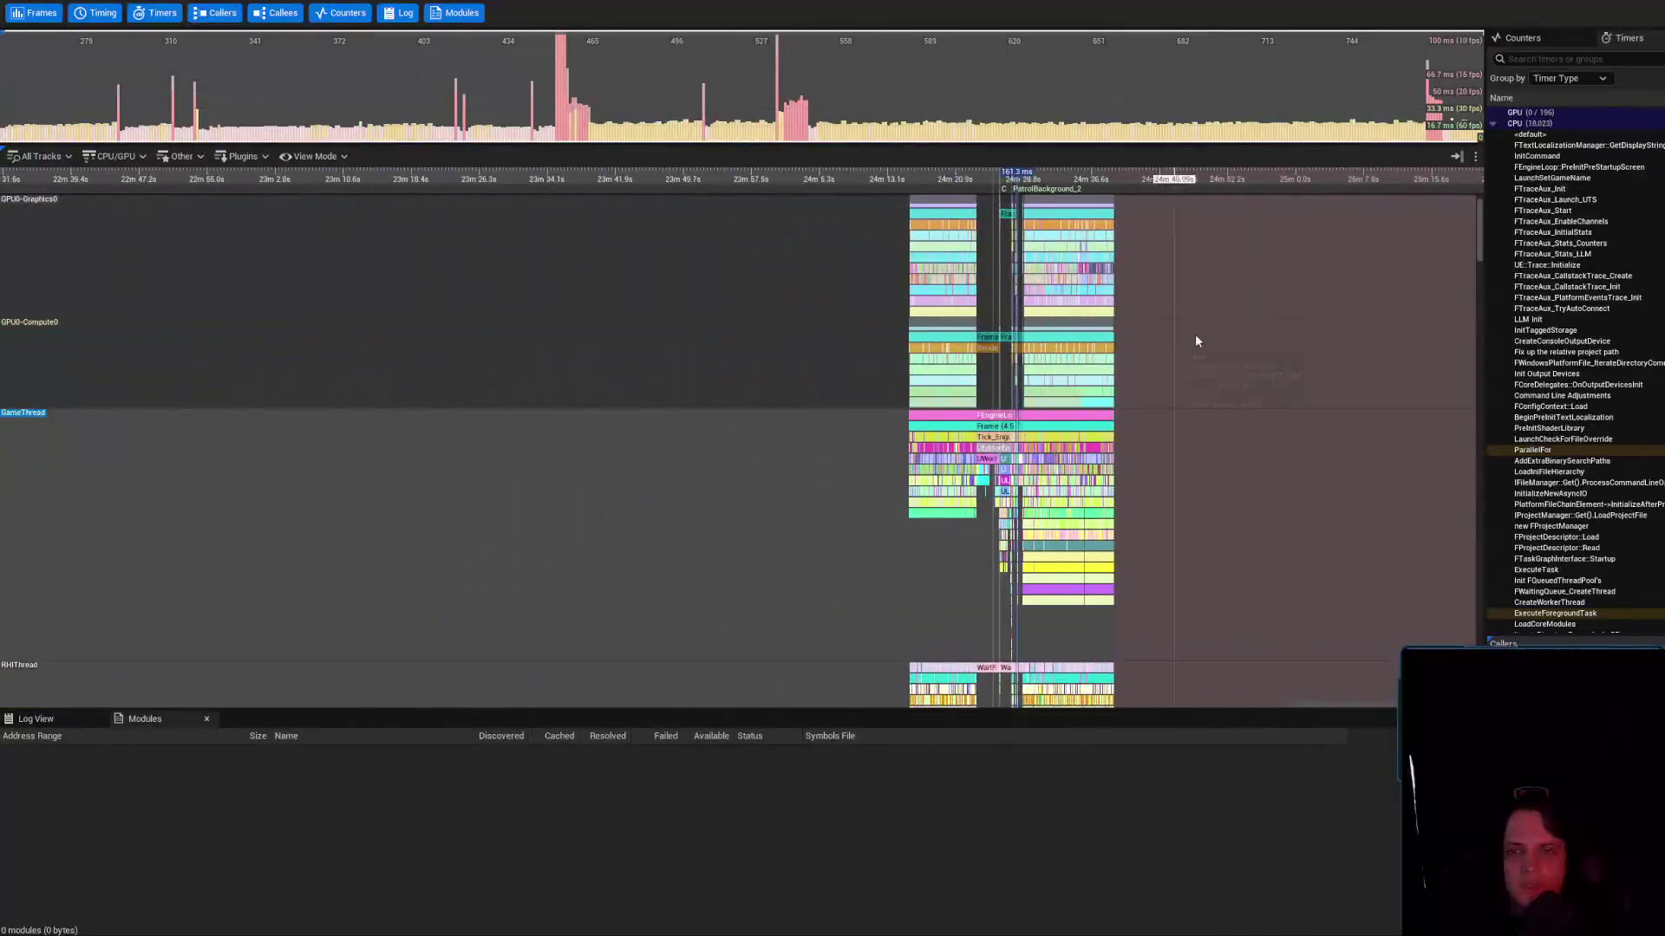
left_click_drag(1190, 335, 945, 515)
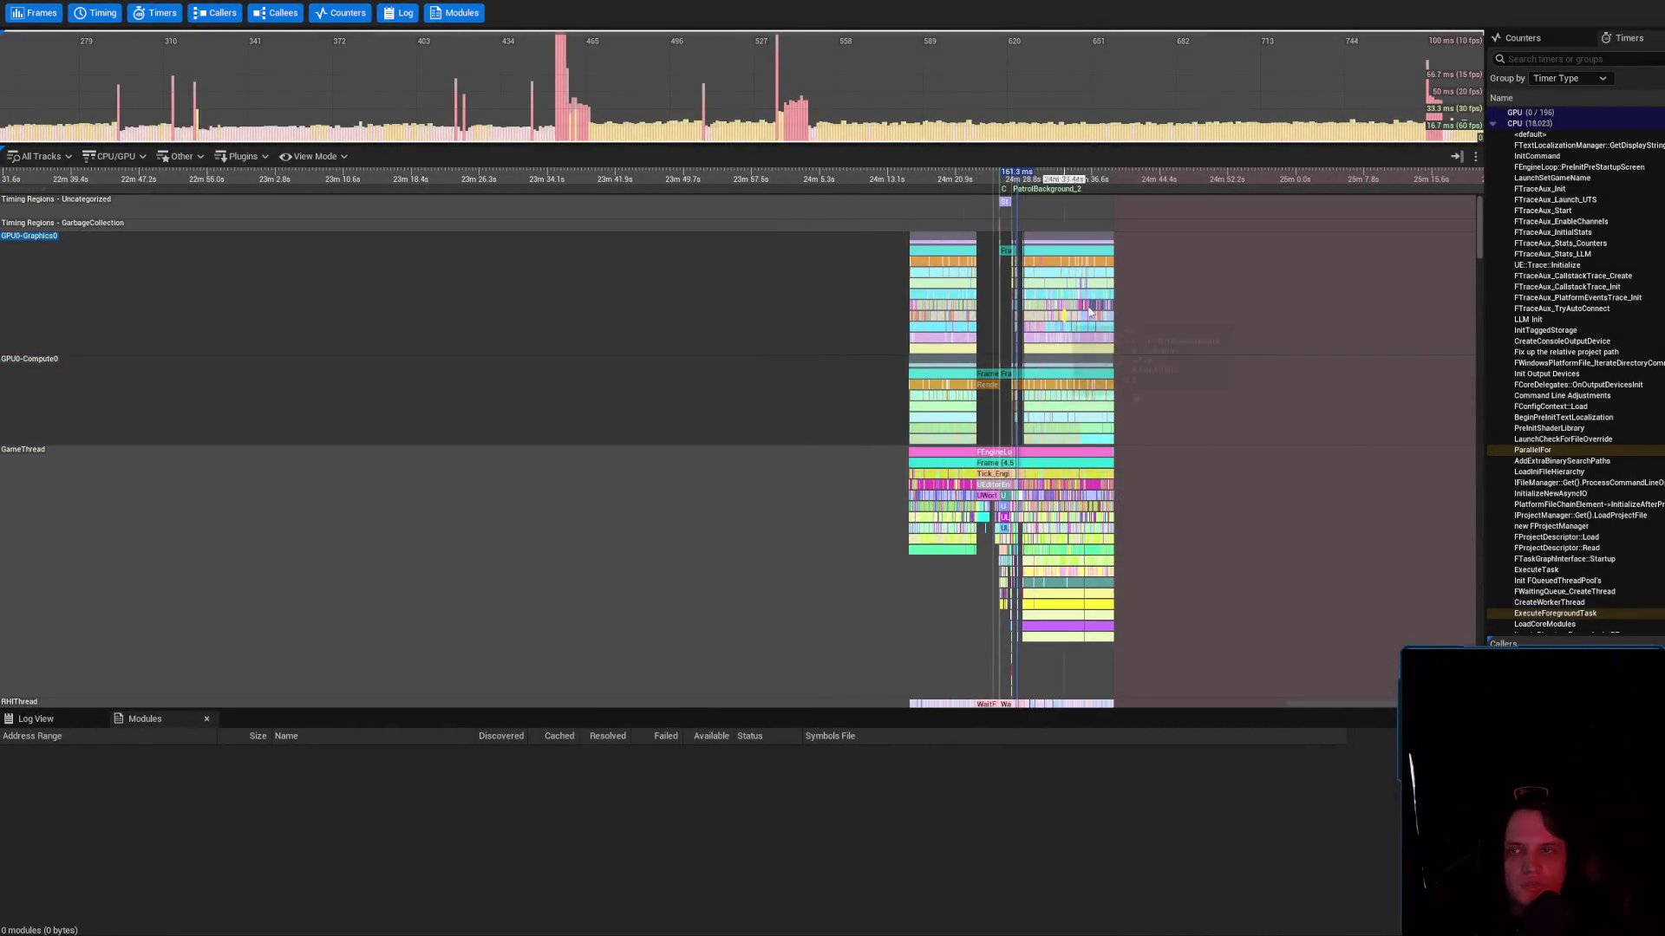
left_click_drag(1162, 395, 1070, 398)
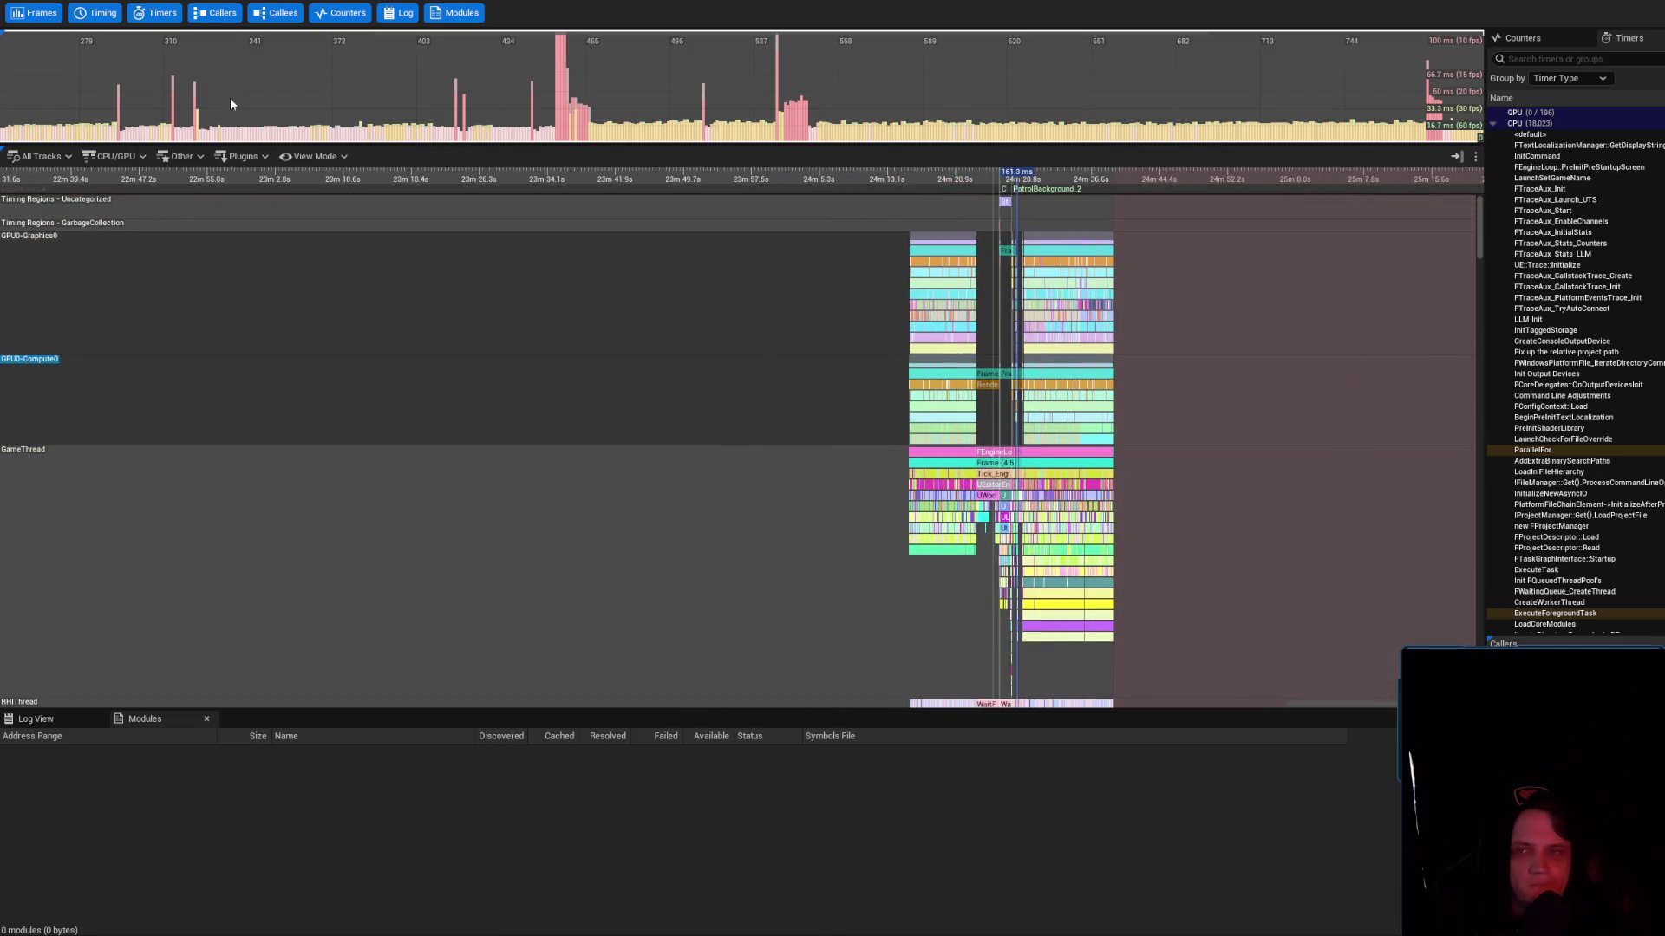
right_click(657, 54)
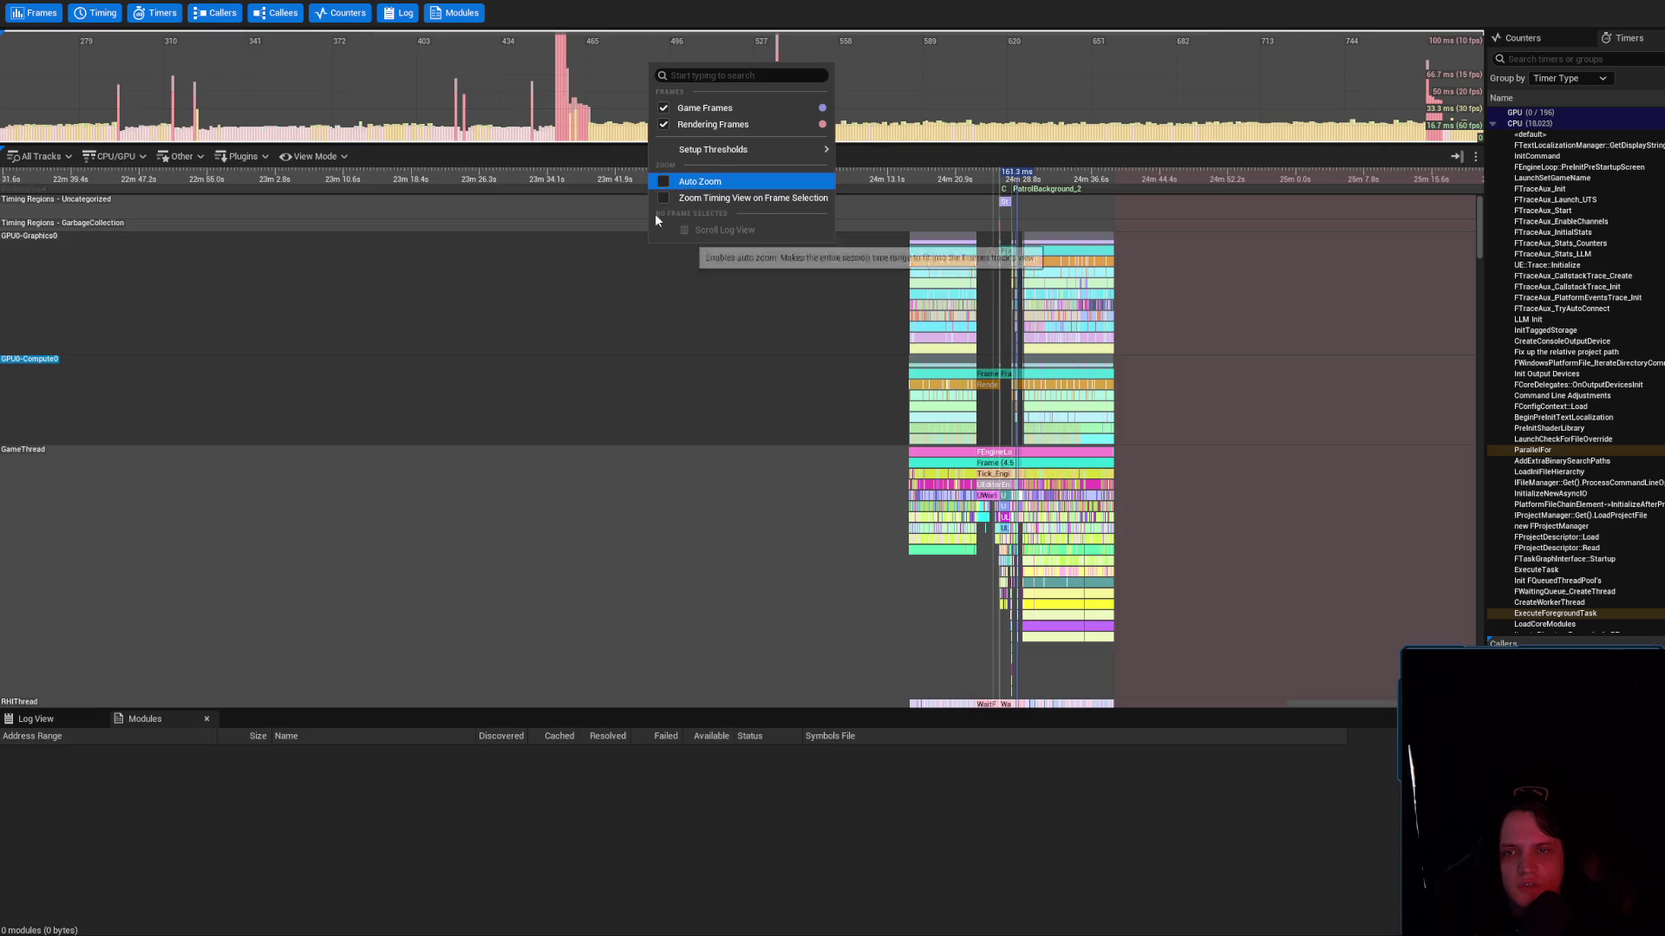
Look through the track options, CPU/GPU track filters, track list and timing-view options without changing anything
right_click(556, 377)
key("Escape")
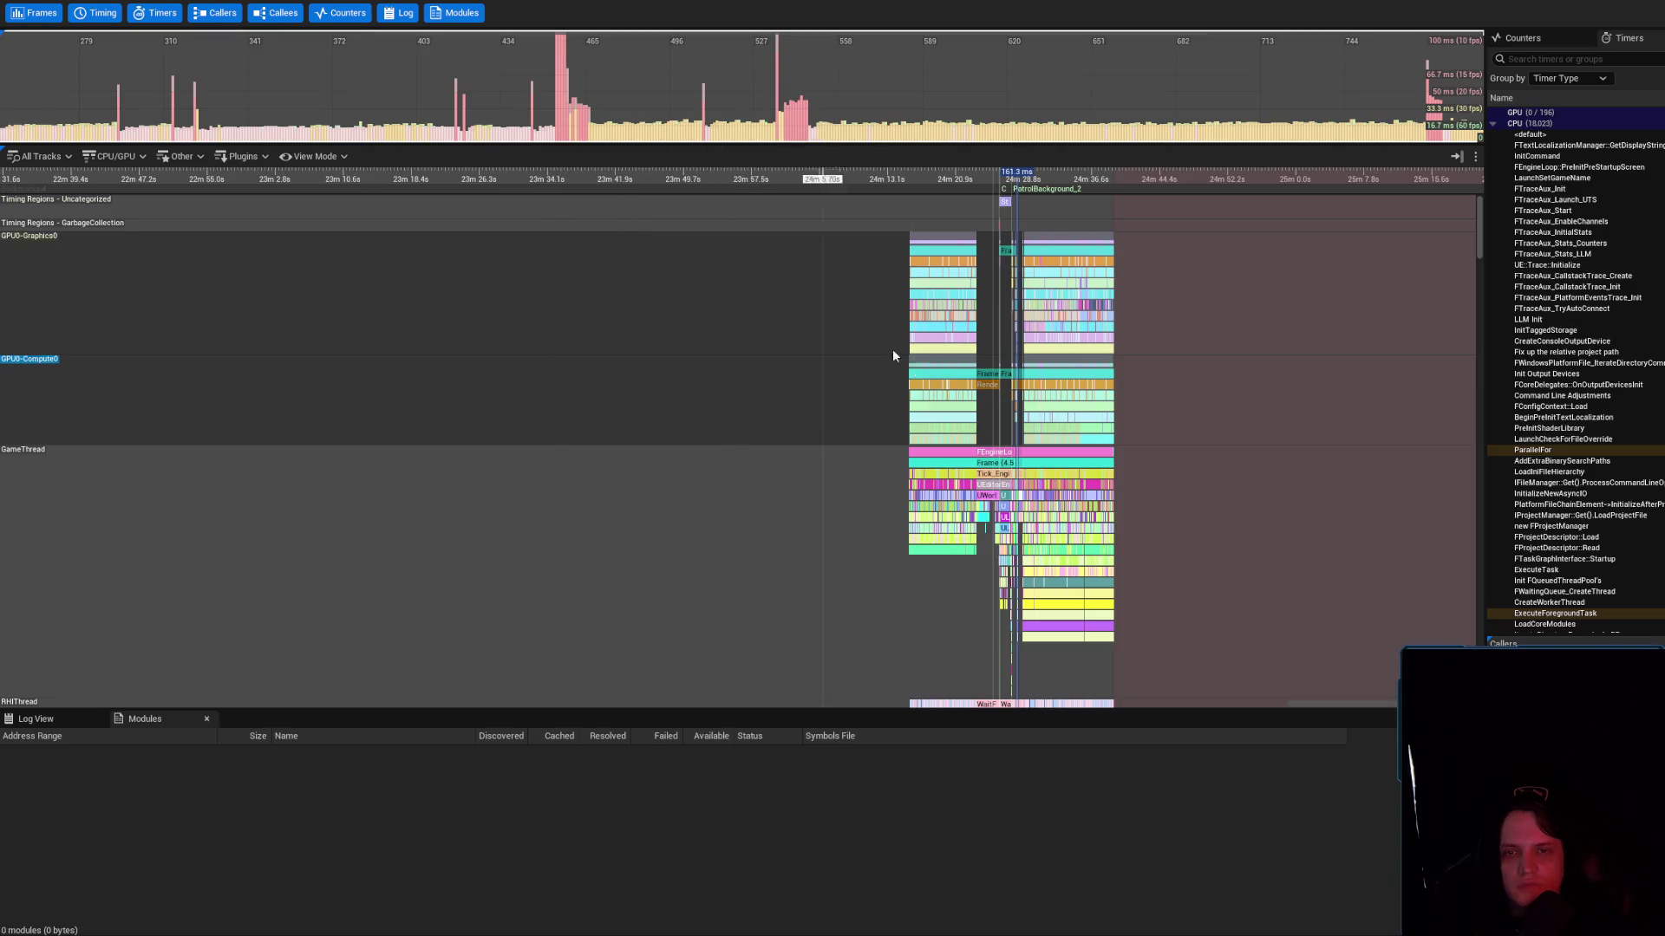
left_click(143, 157)
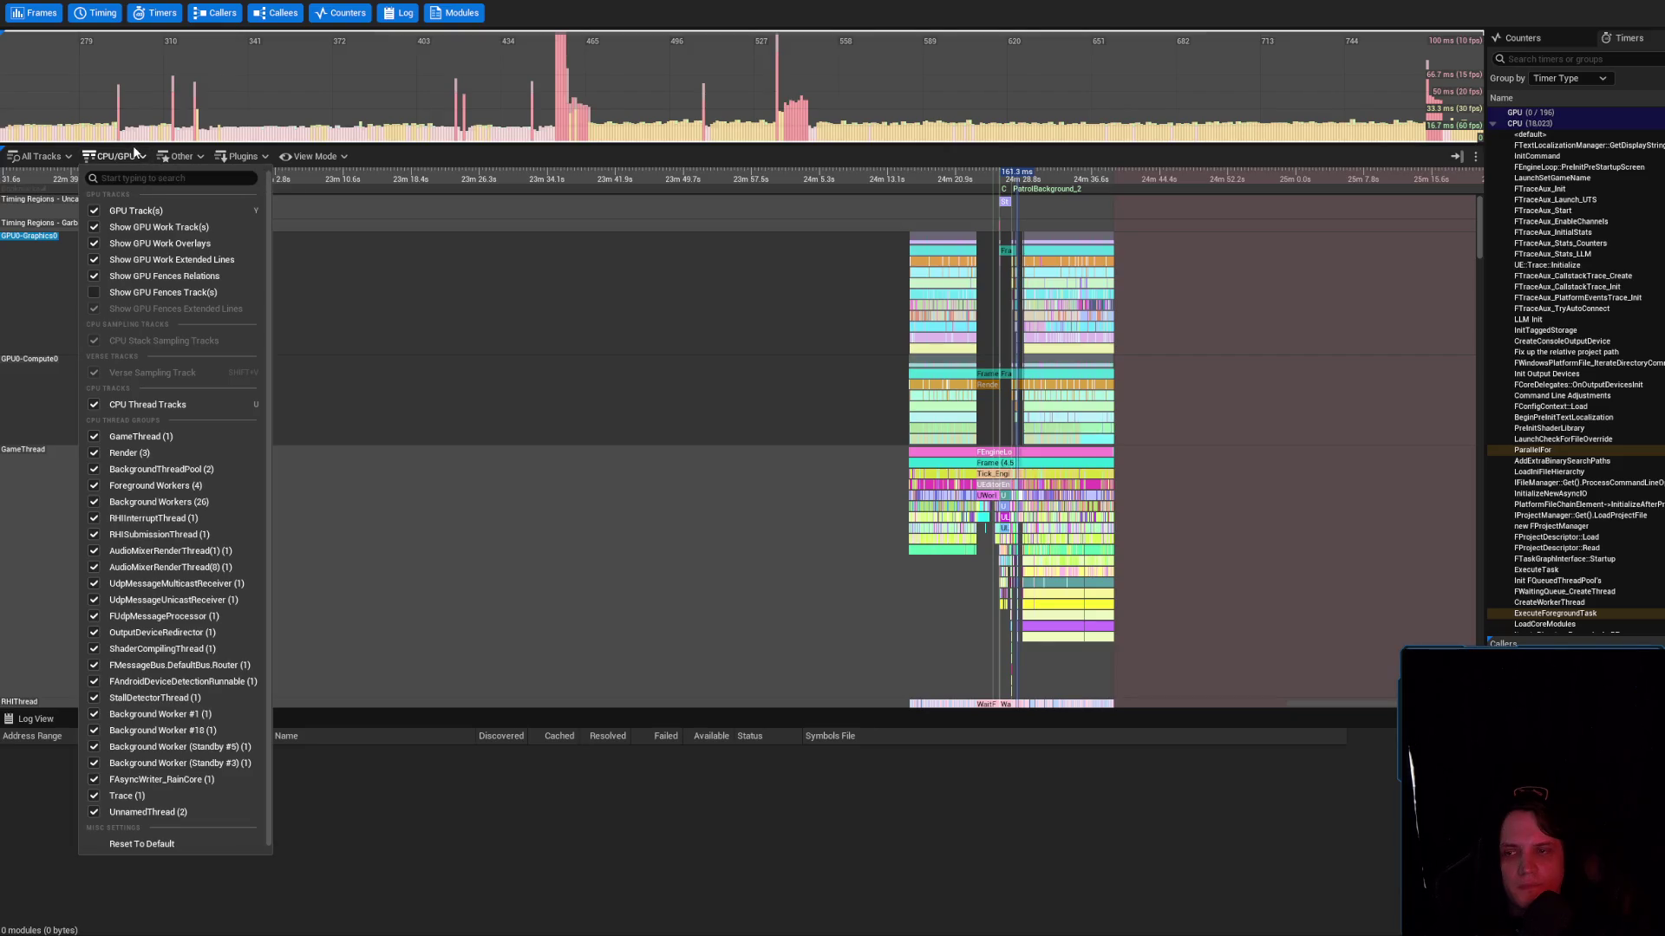
left_click(135, 153)
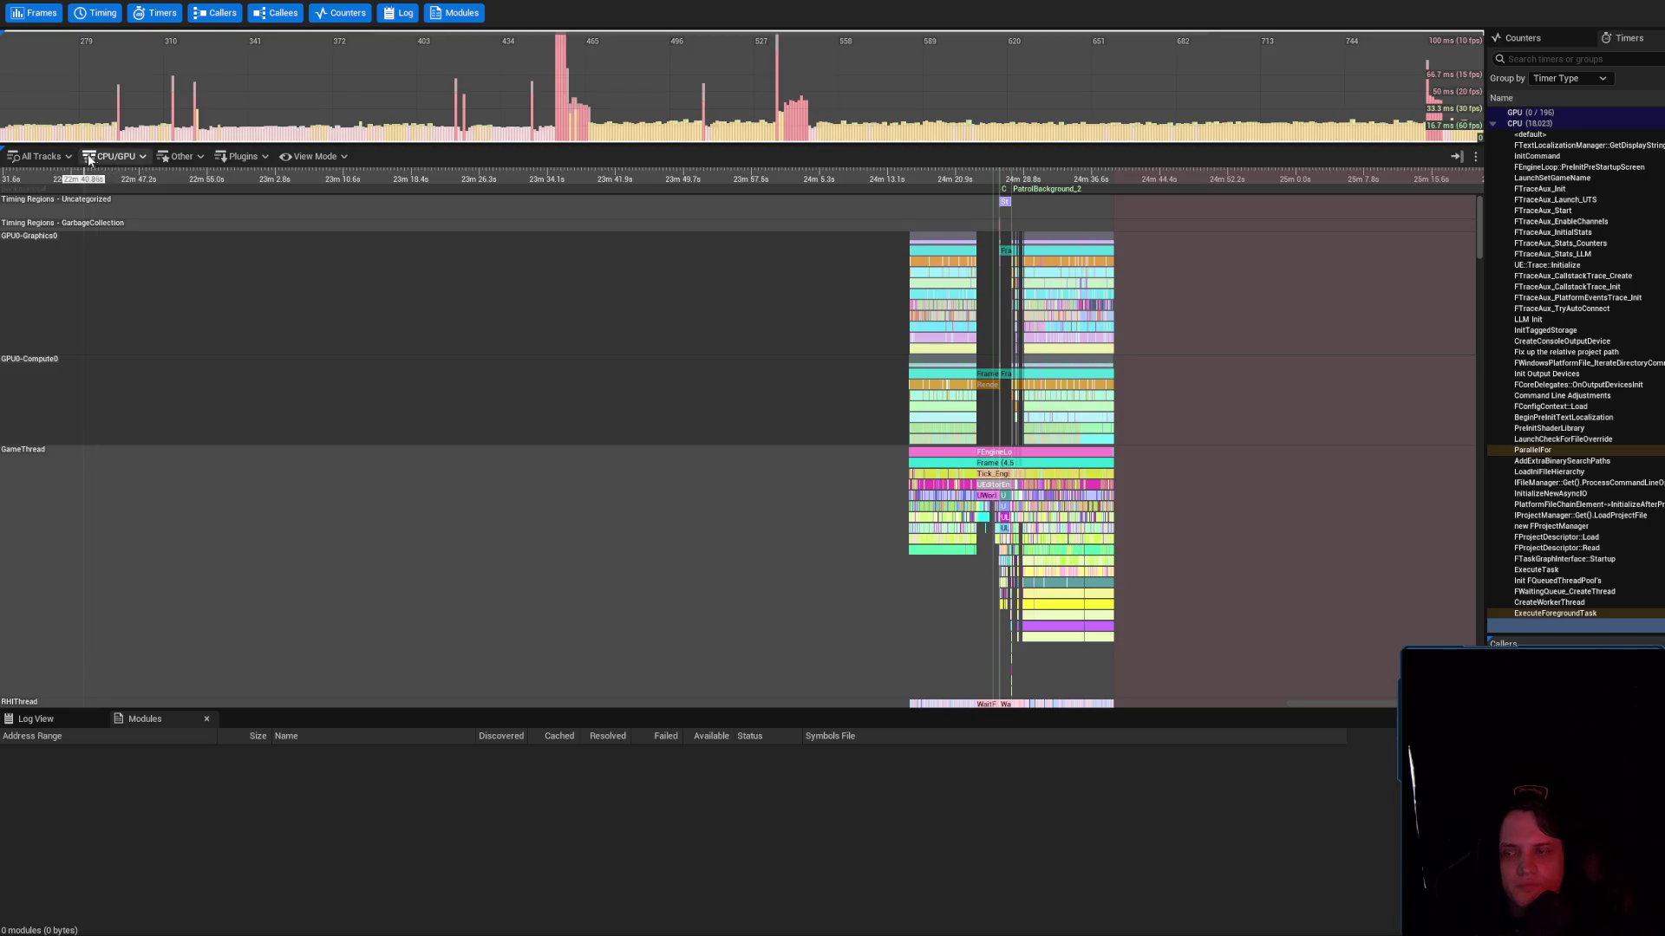
left_click(61, 158)
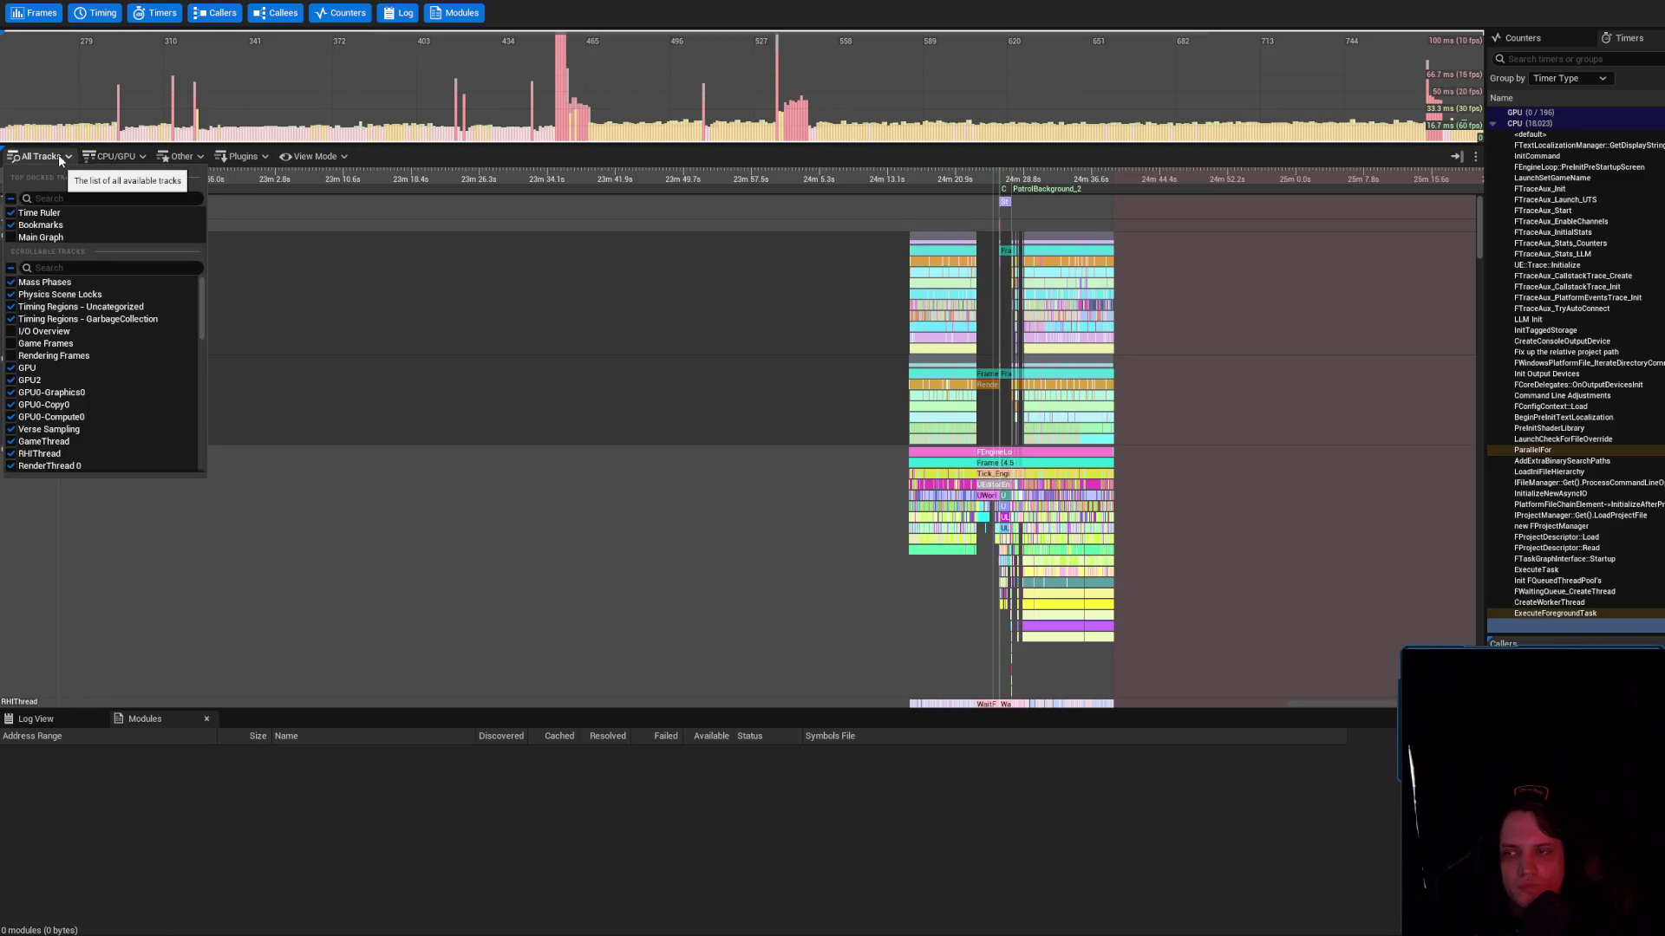
left_click(59, 155)
right_click(704, 382)
left_click(855, 312)
Bring the stall near 24m 20s into view, inspect RenderGraphExecute, and scribble red over the stall's start
scroll(820, 345, "up", 4)
scroll(1107, 361, "up", 5)
mouse_move(1107, 361)
left_mouse_down()
mouse_move(784, 500)
mouse_move(718, 419)
left_mouse_up()
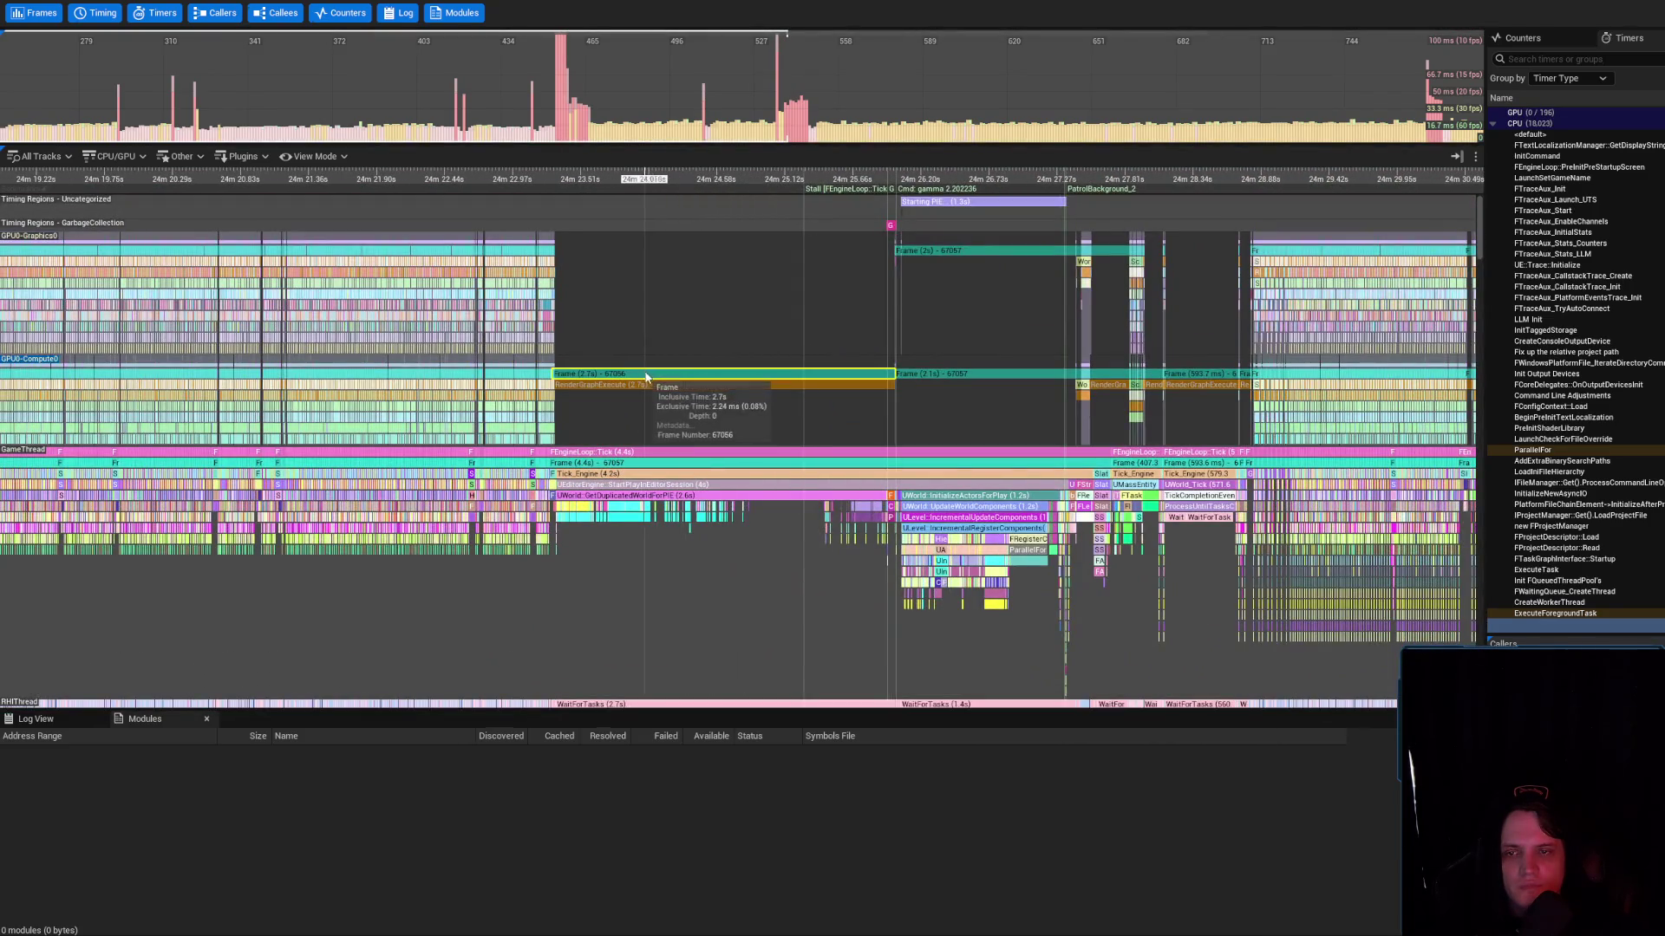
left_click(646, 384)
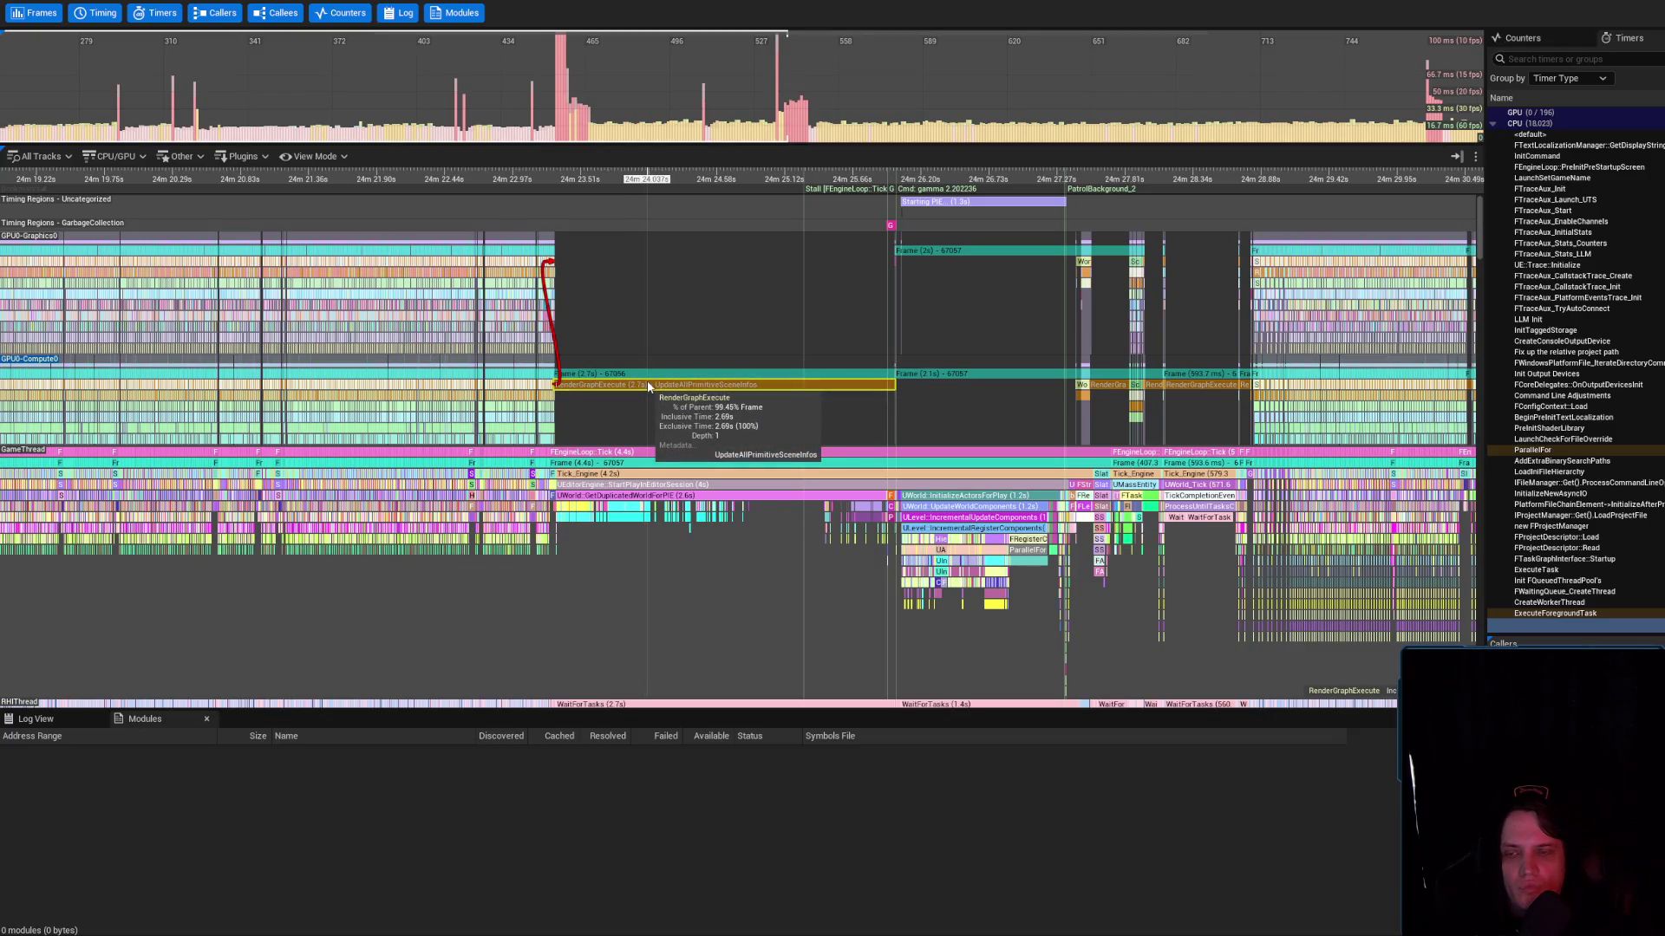
right_click(647, 385)
key("Escape")
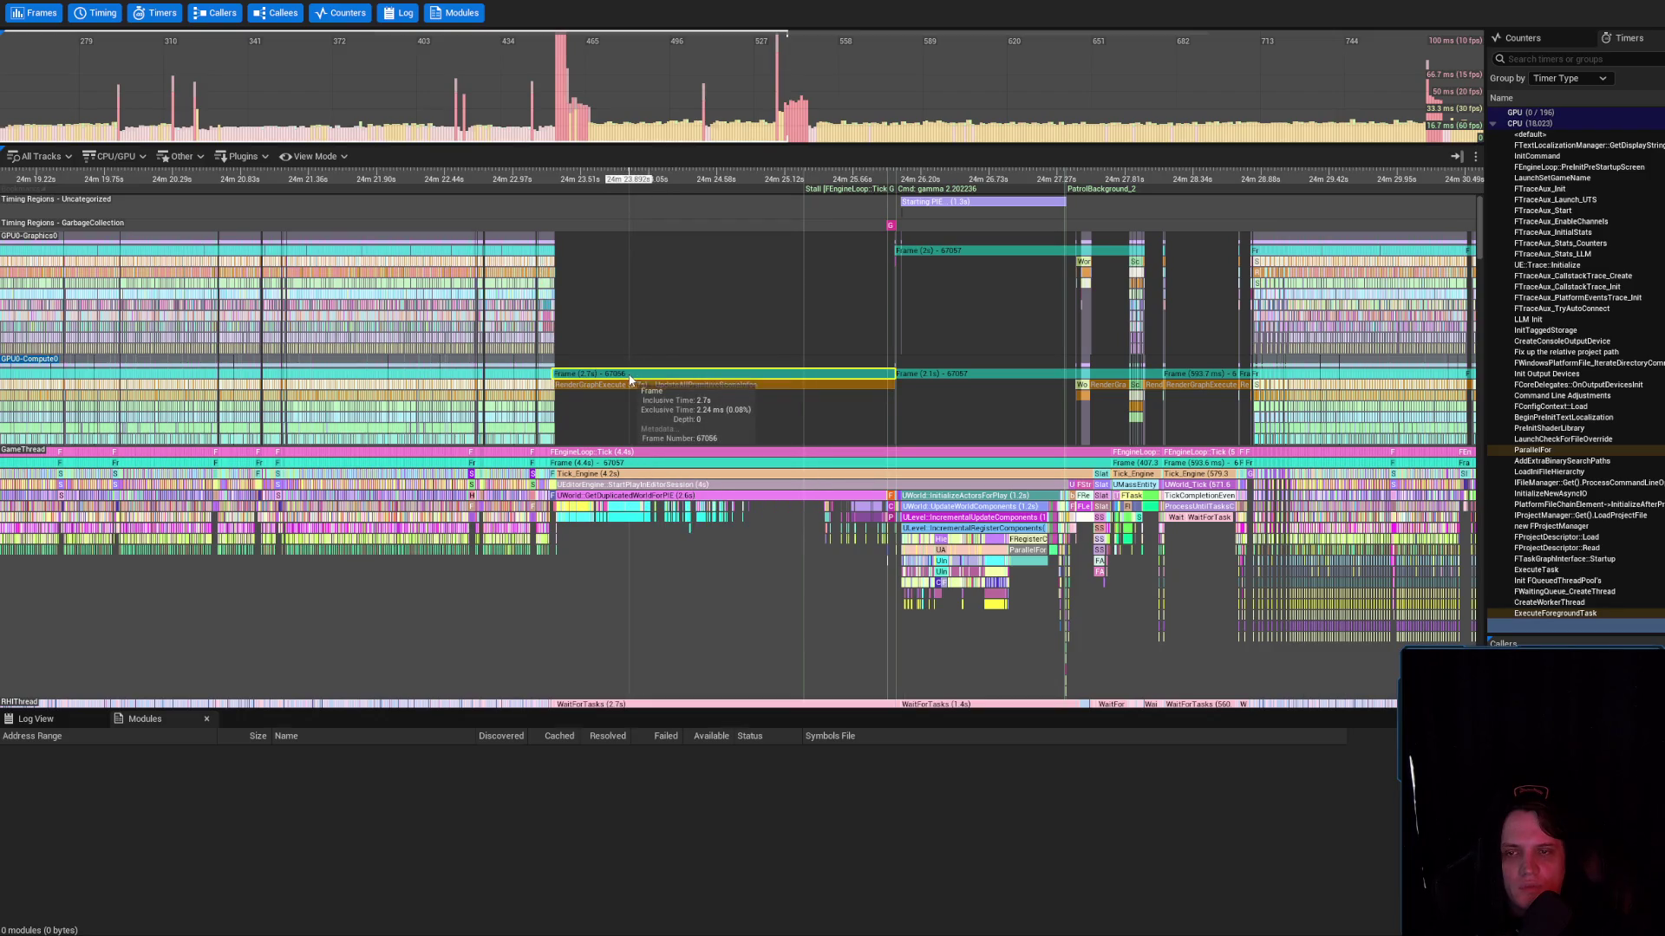
left_click_drag(549, 256, 549, 438)
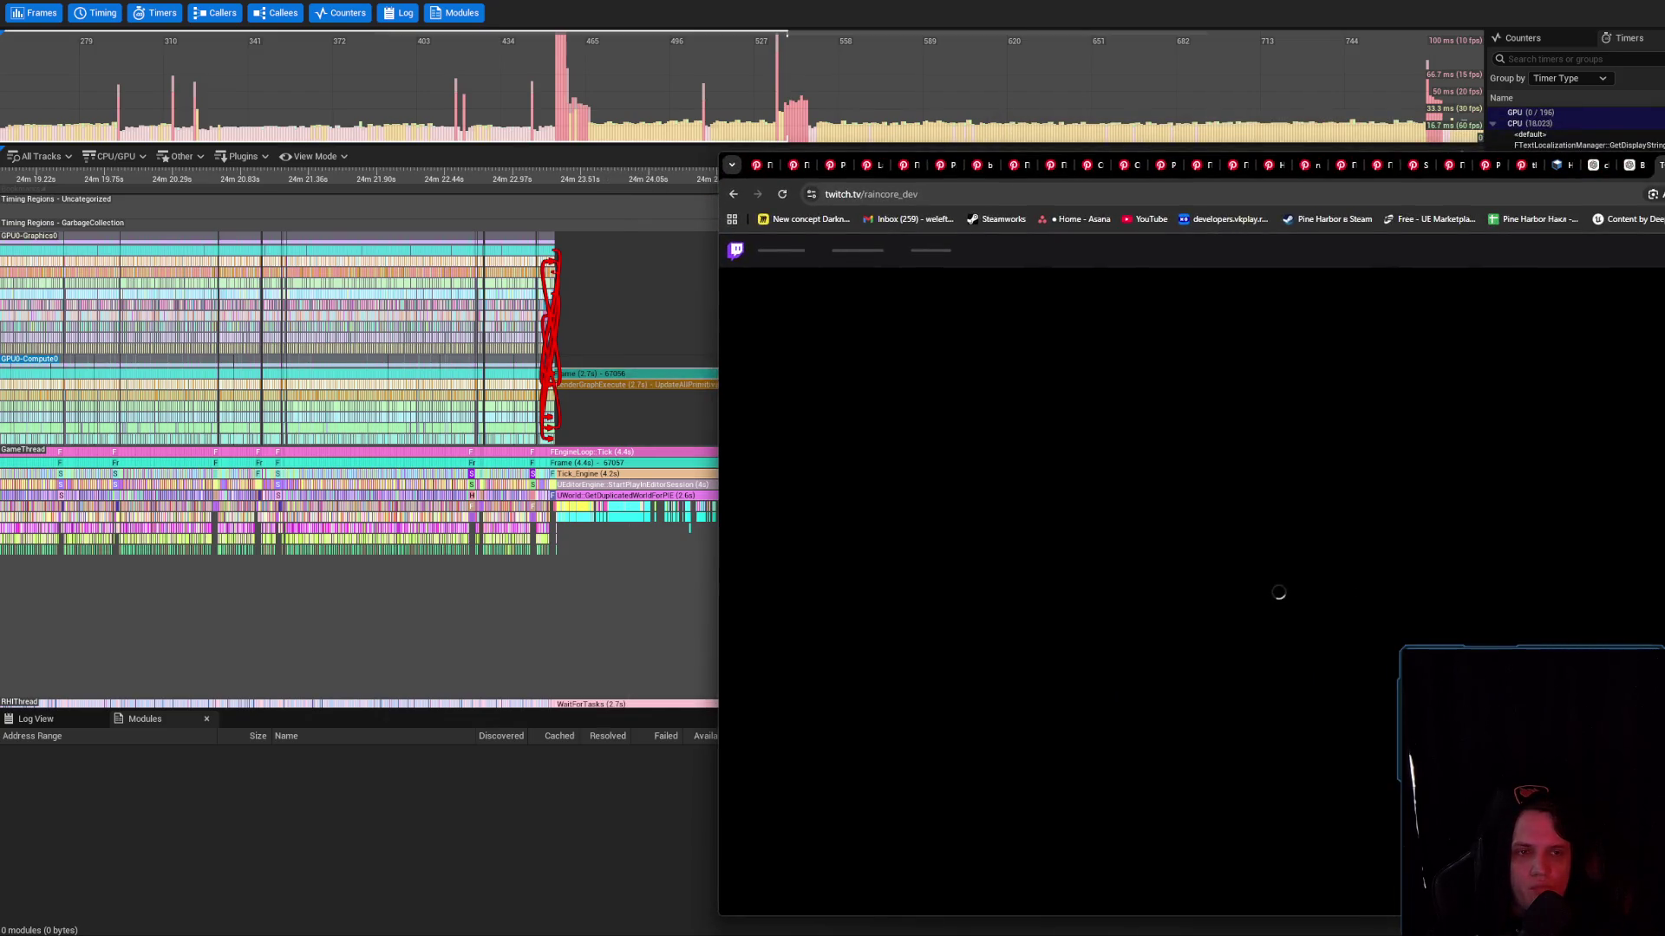
Check the VPN connection status and close the tab that failed to load
left_click(1653, 194)
left_click(1616, 368)
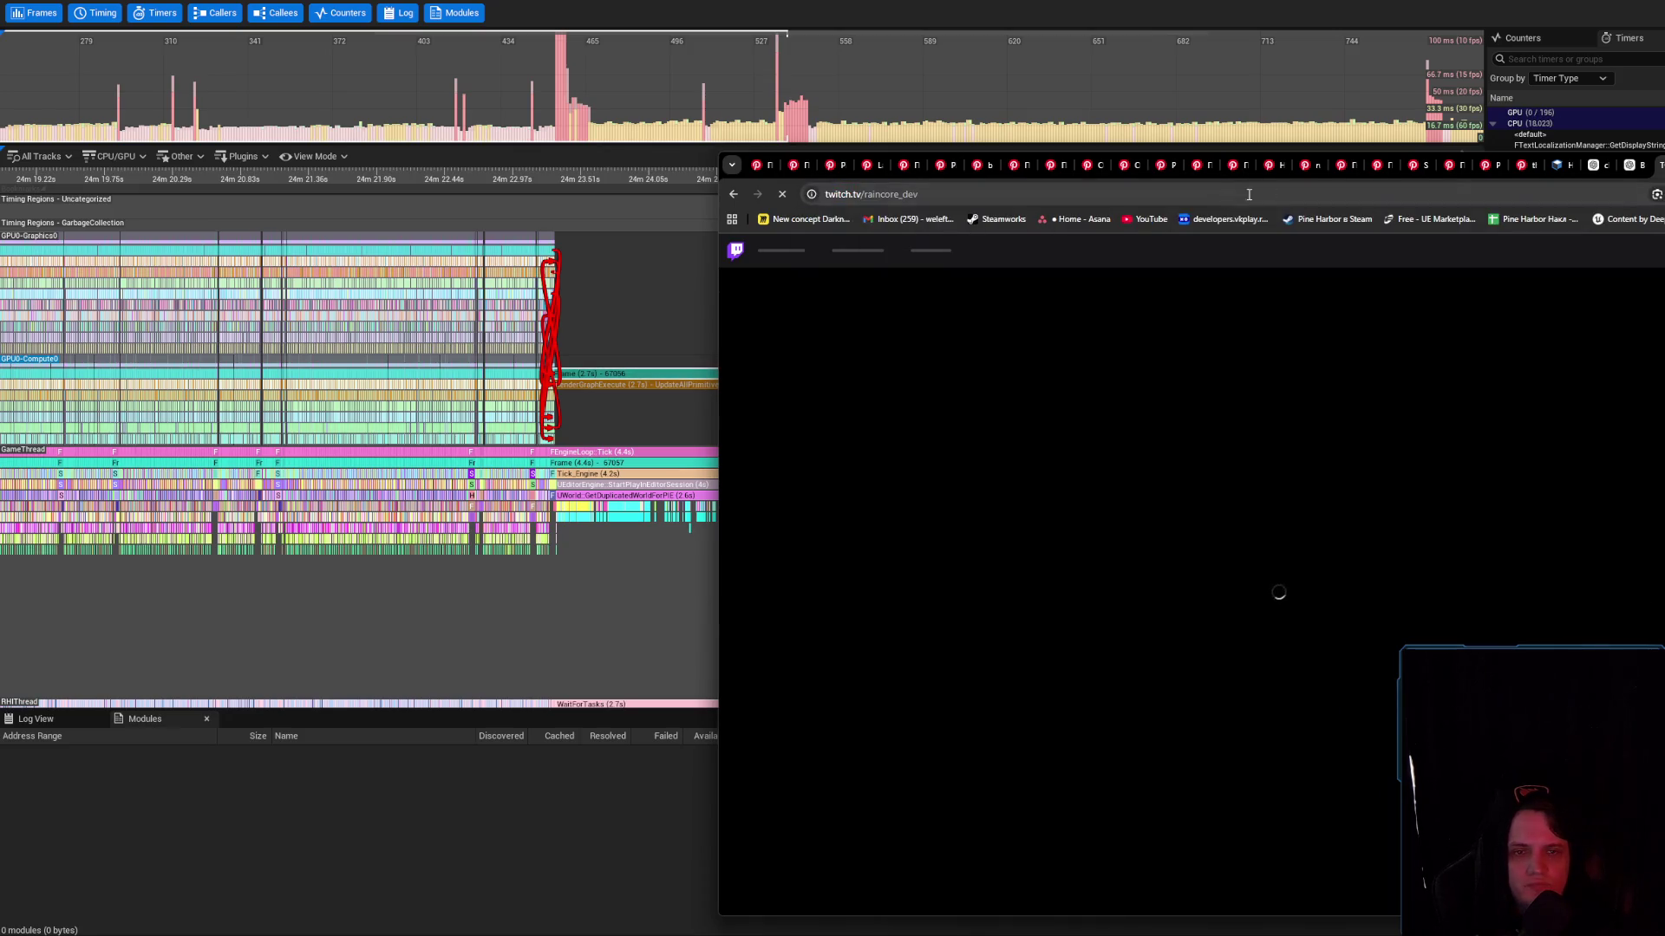
left_click(1592, 165)
Return to the Twitch channel page and open the YouTube tutorial link posted in chat
key("ctrl+w")
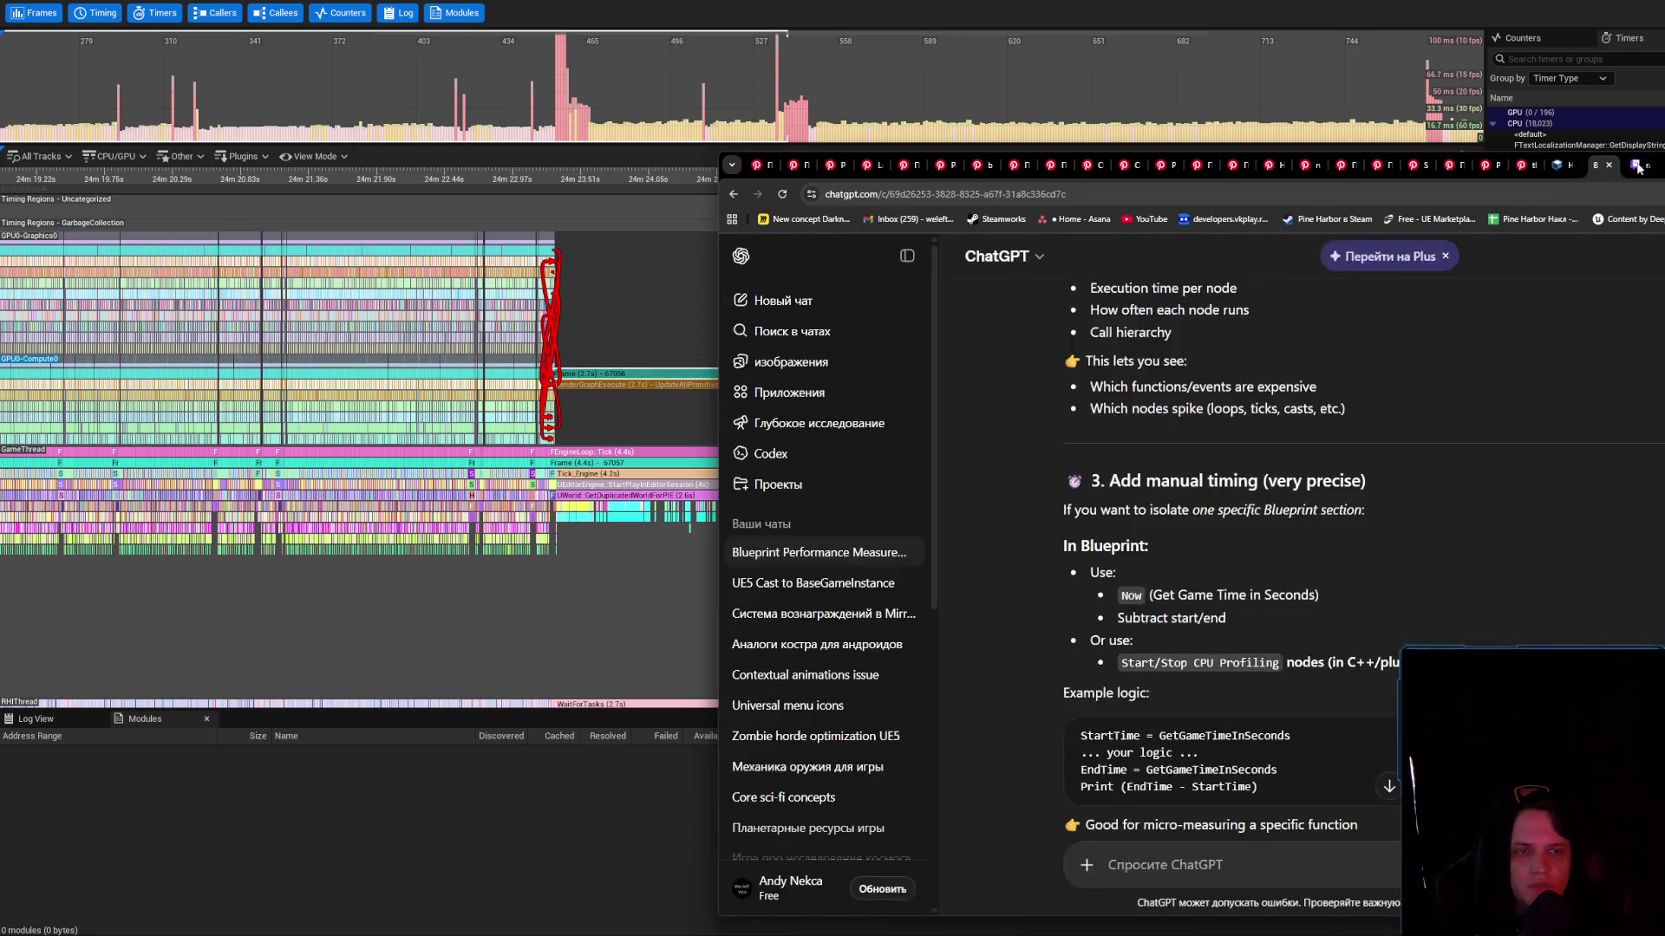
left_click(1659, 165)
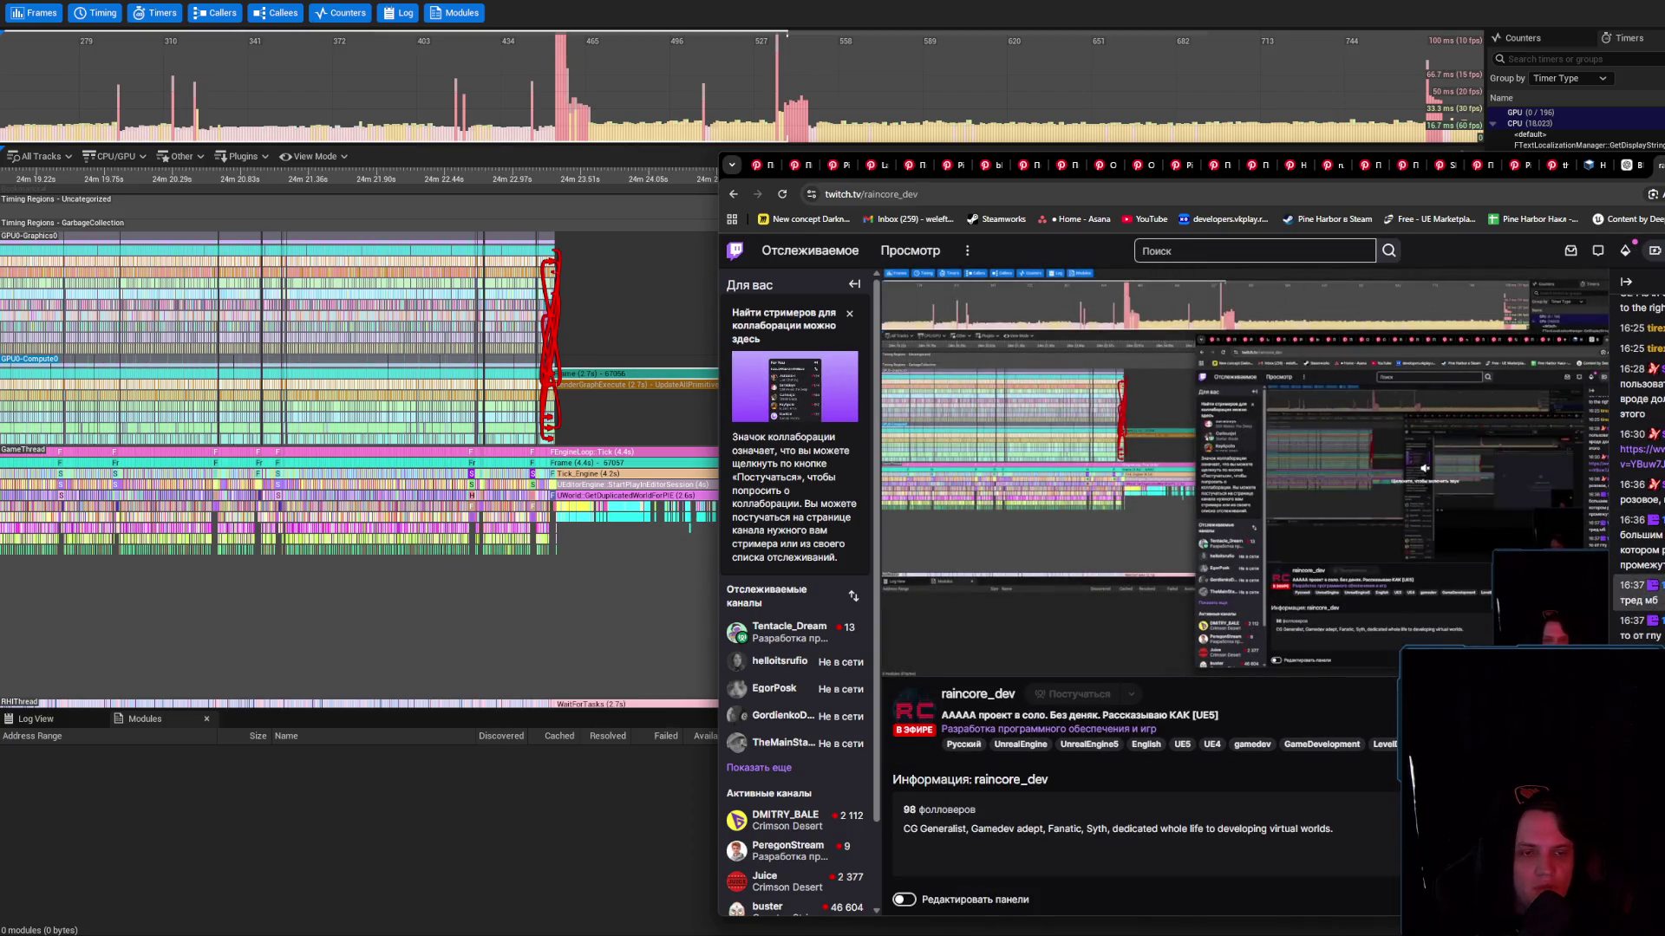
left_click(1643, 451)
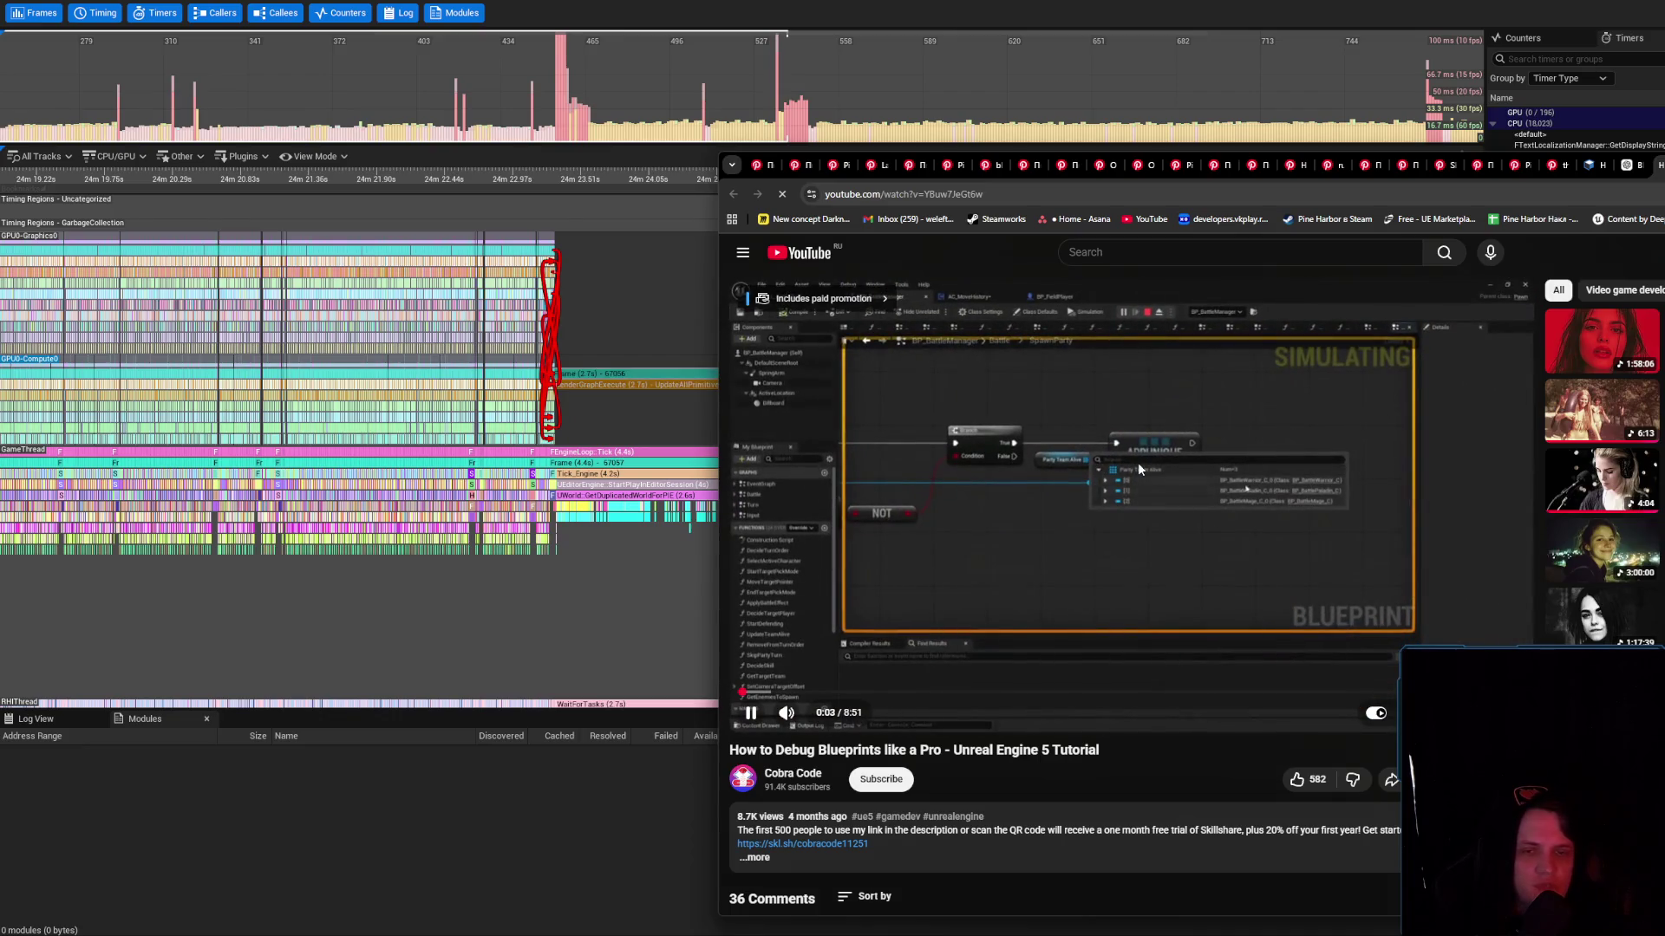
Watch the tutorial full screen, skim past 4:20 to the Blueprint simulation part, then exit full screen
left_click(1215, 539)
left_click(1210, 587)
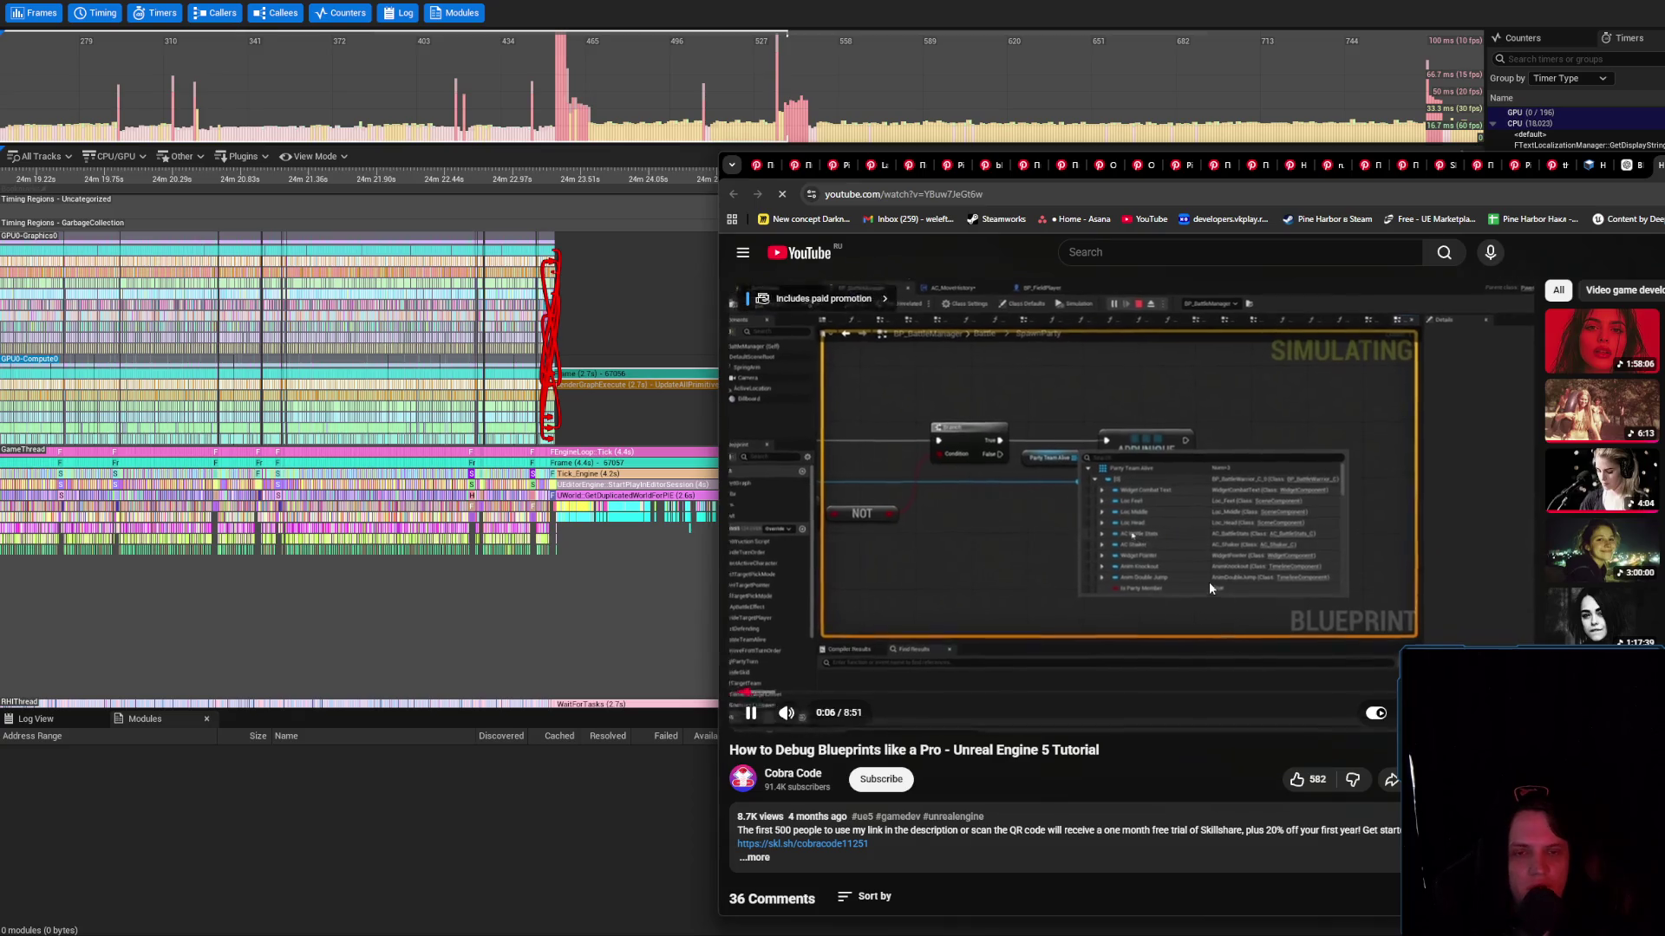
double_click(1209, 581)
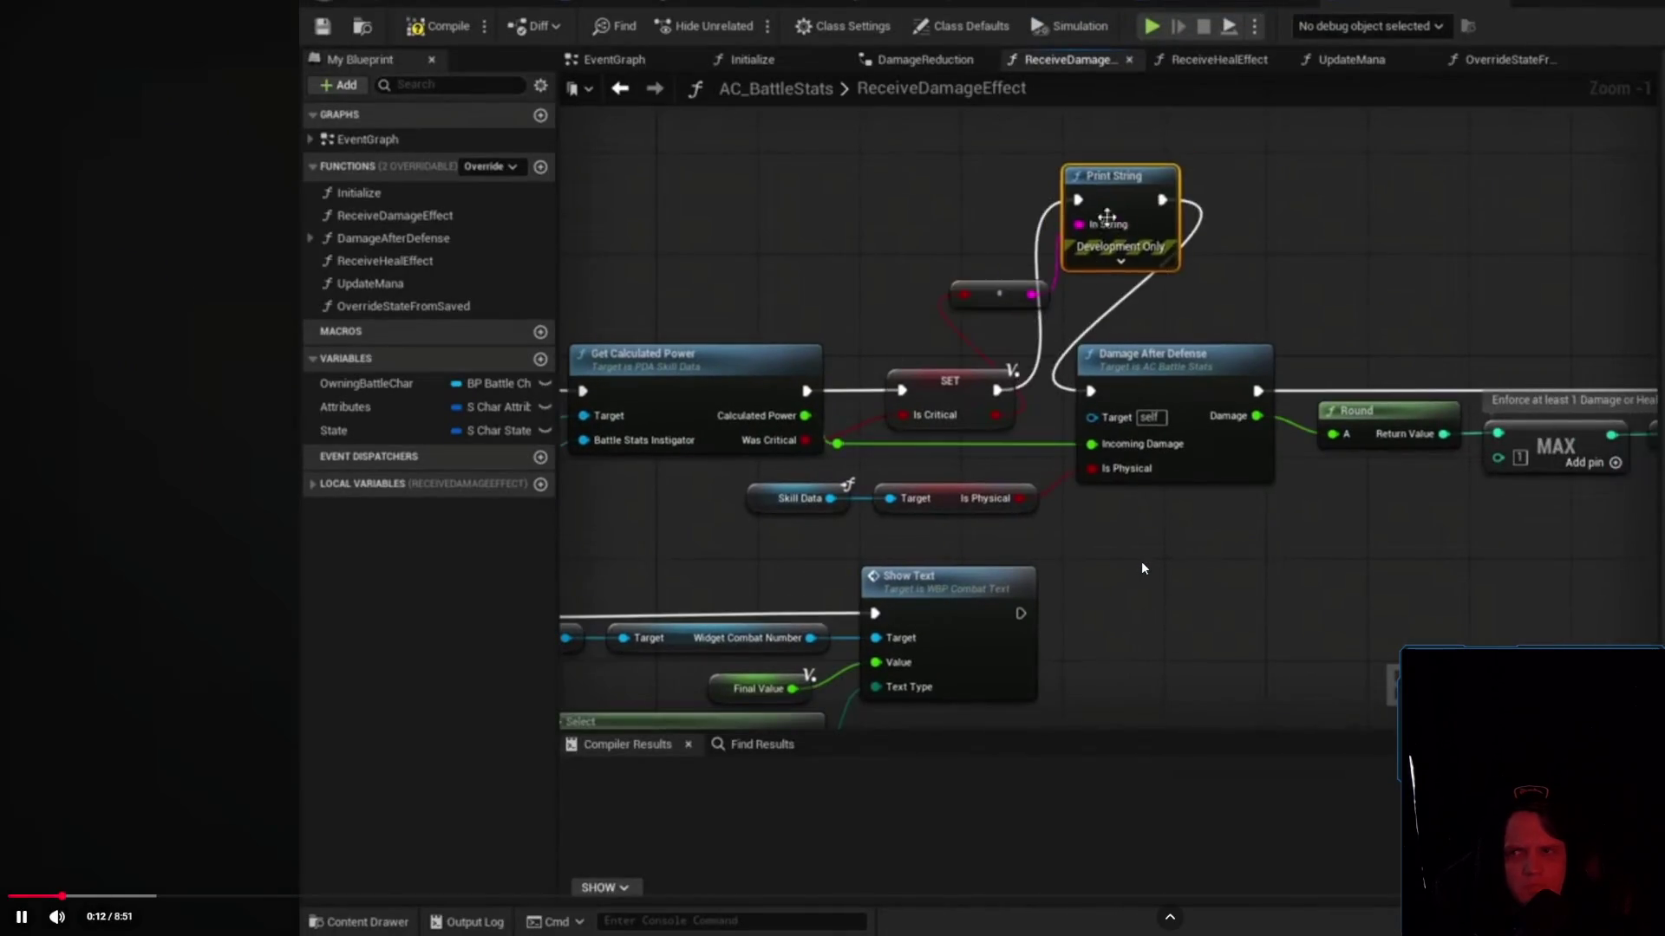
key("Right")
key("Right")
key("Right")
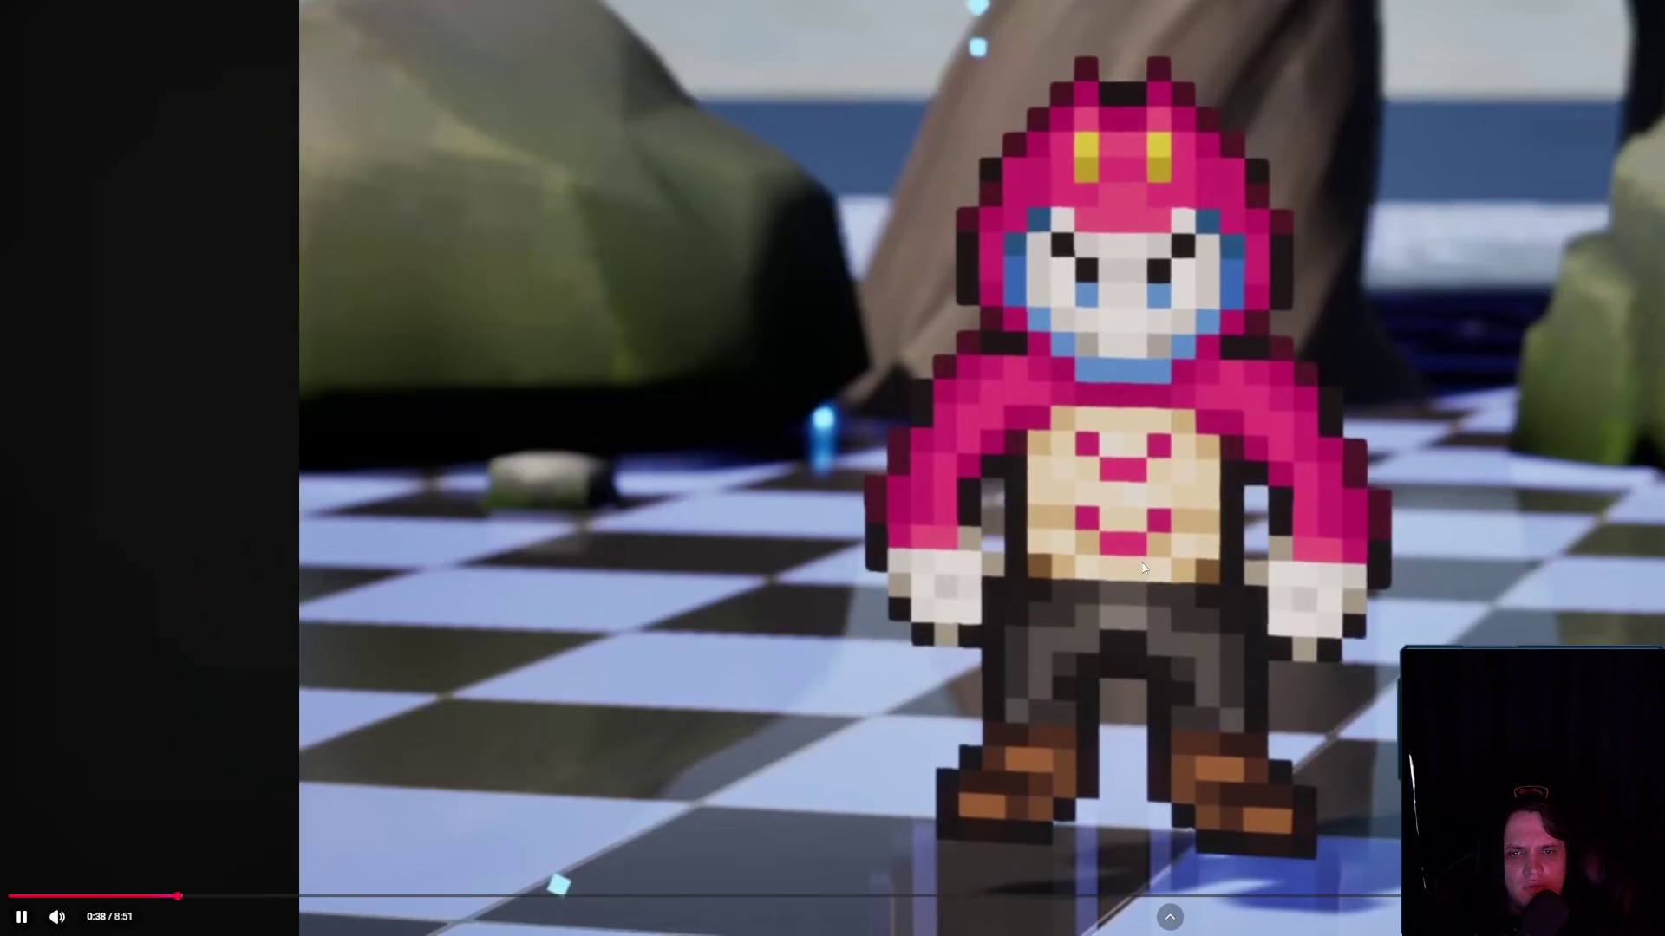
key("Right")
key("Right")
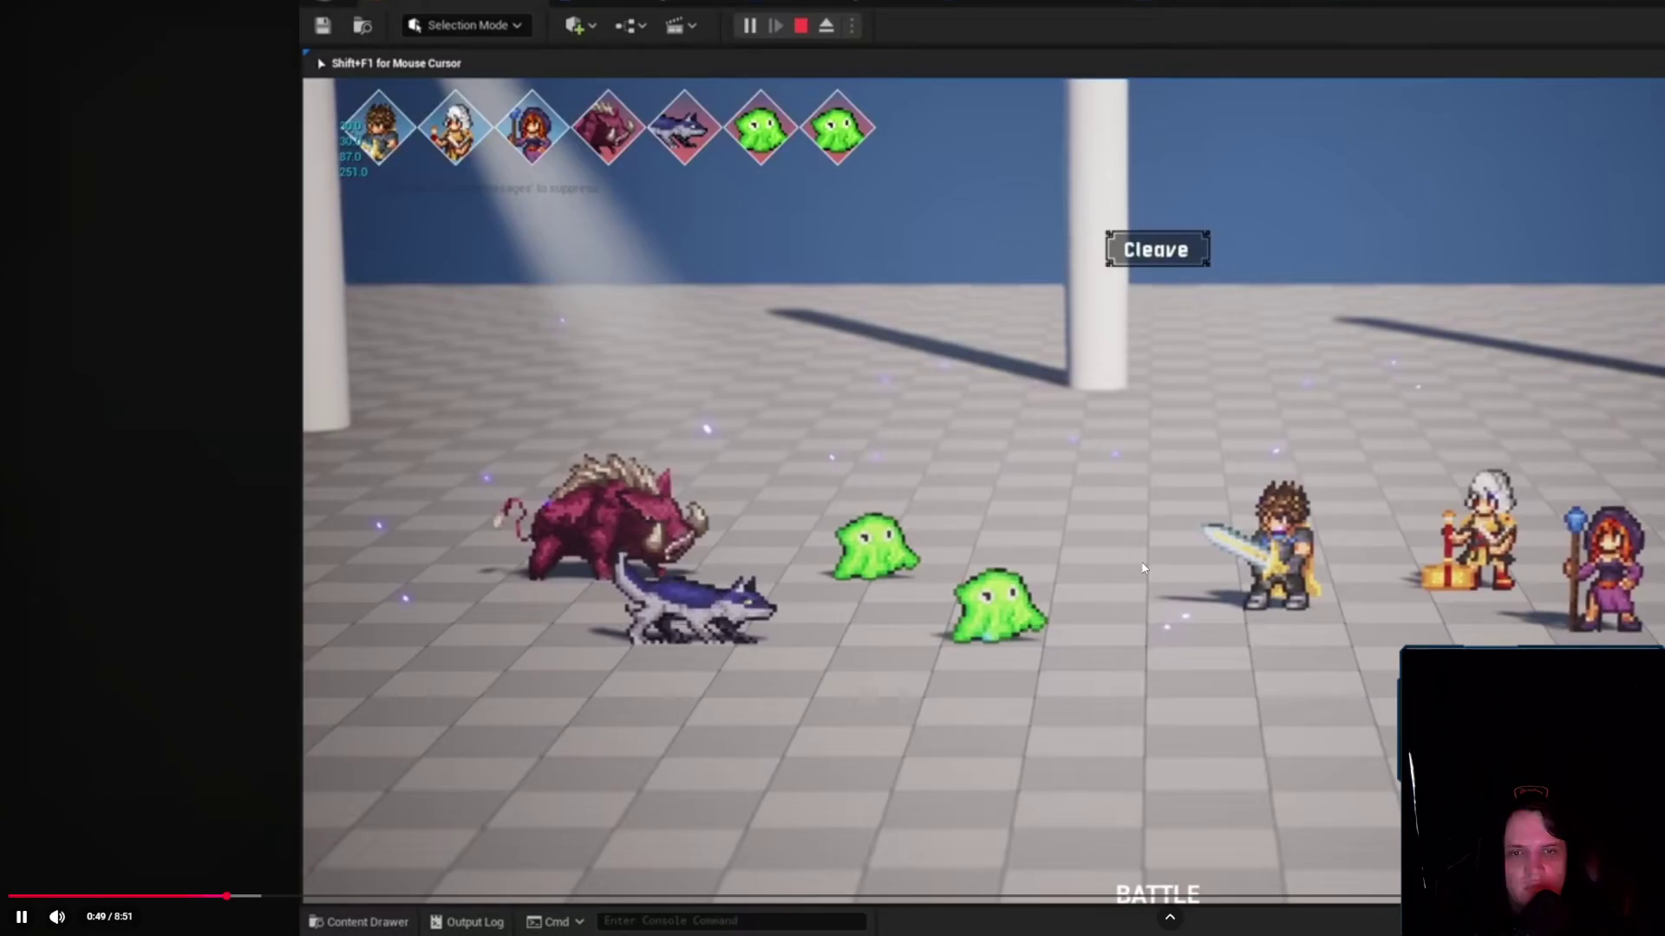
key("Right")
key("Right")
key("Right")
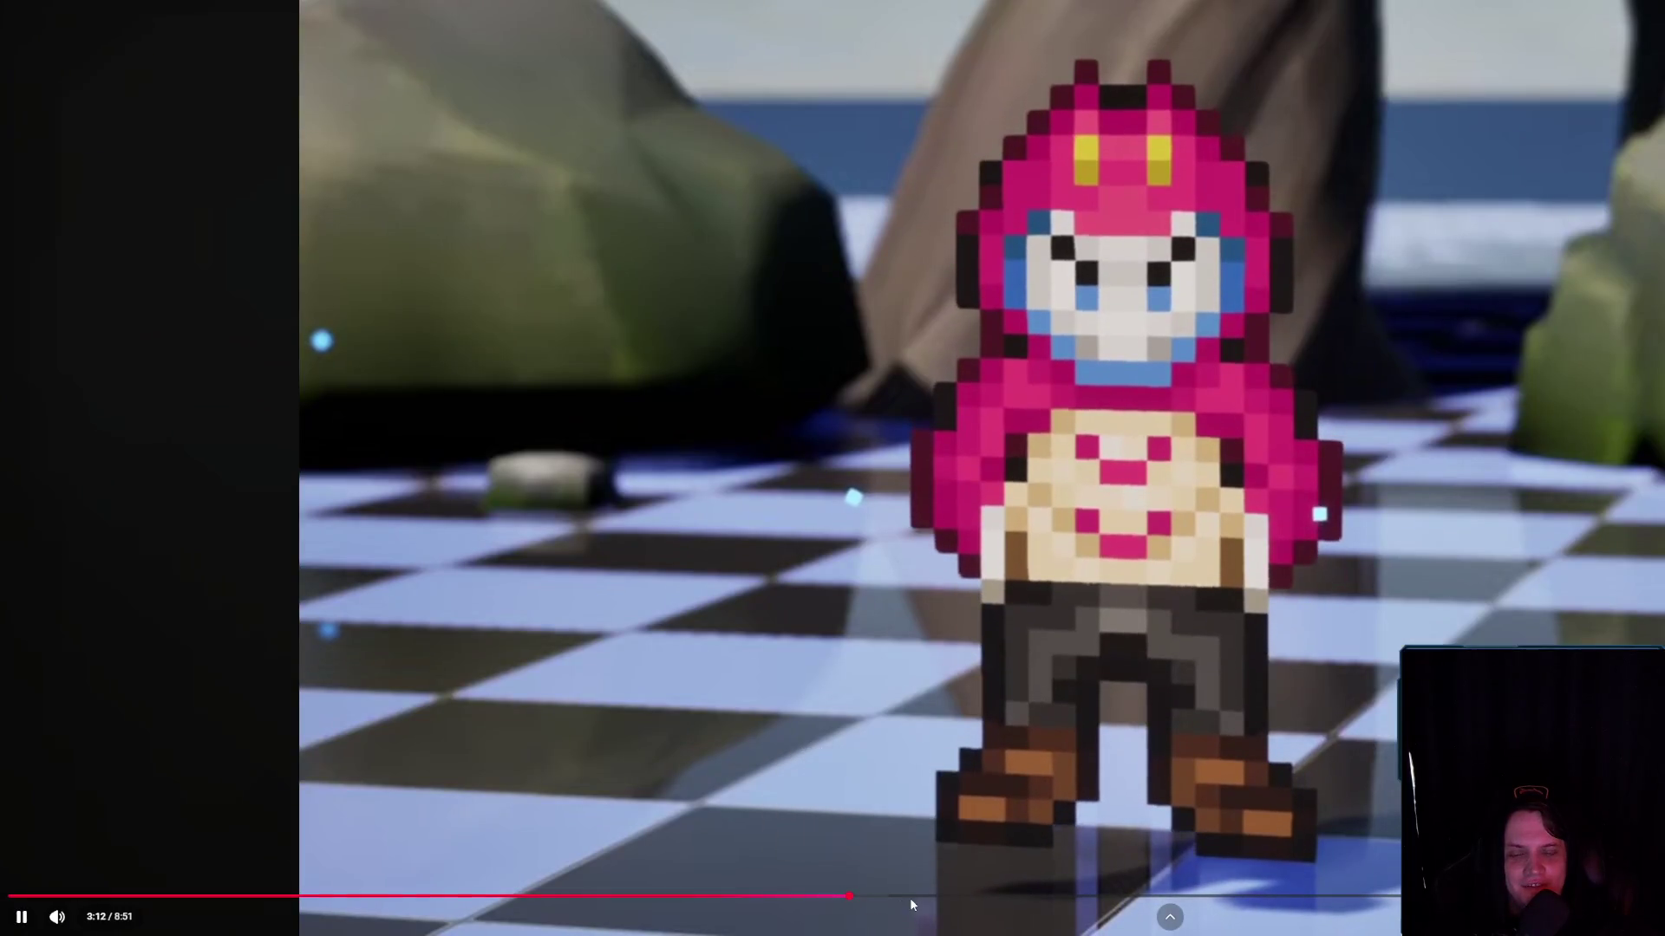
left_click_drag(908, 897, 1149, 901)
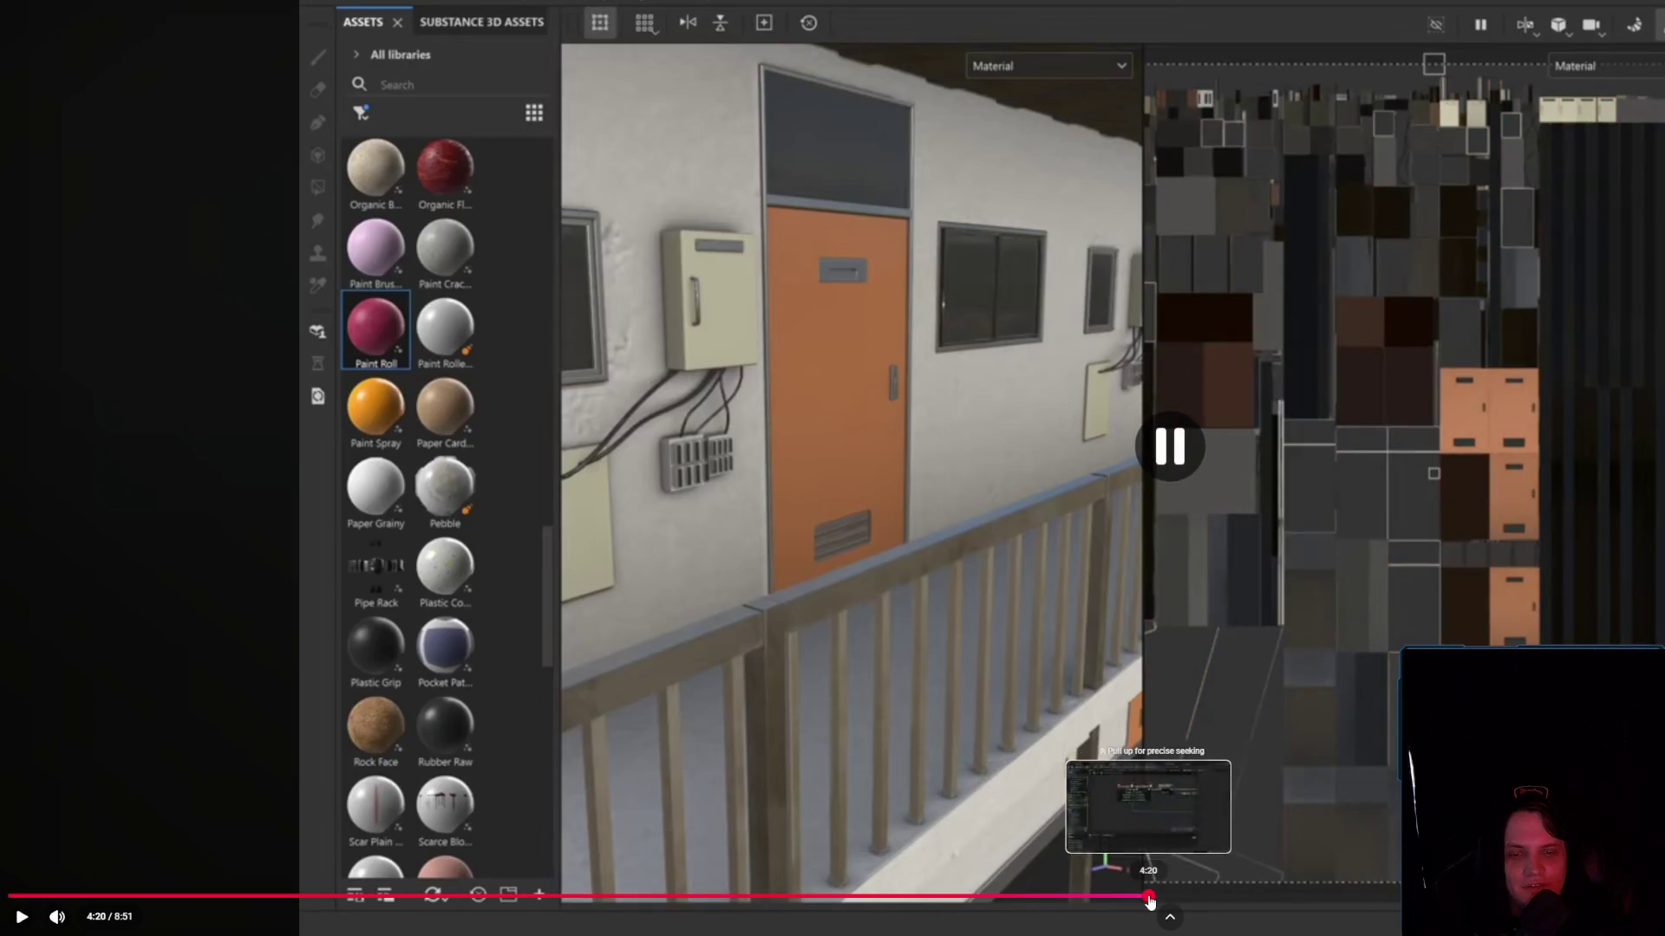
key("l")
key("l")
key("l")
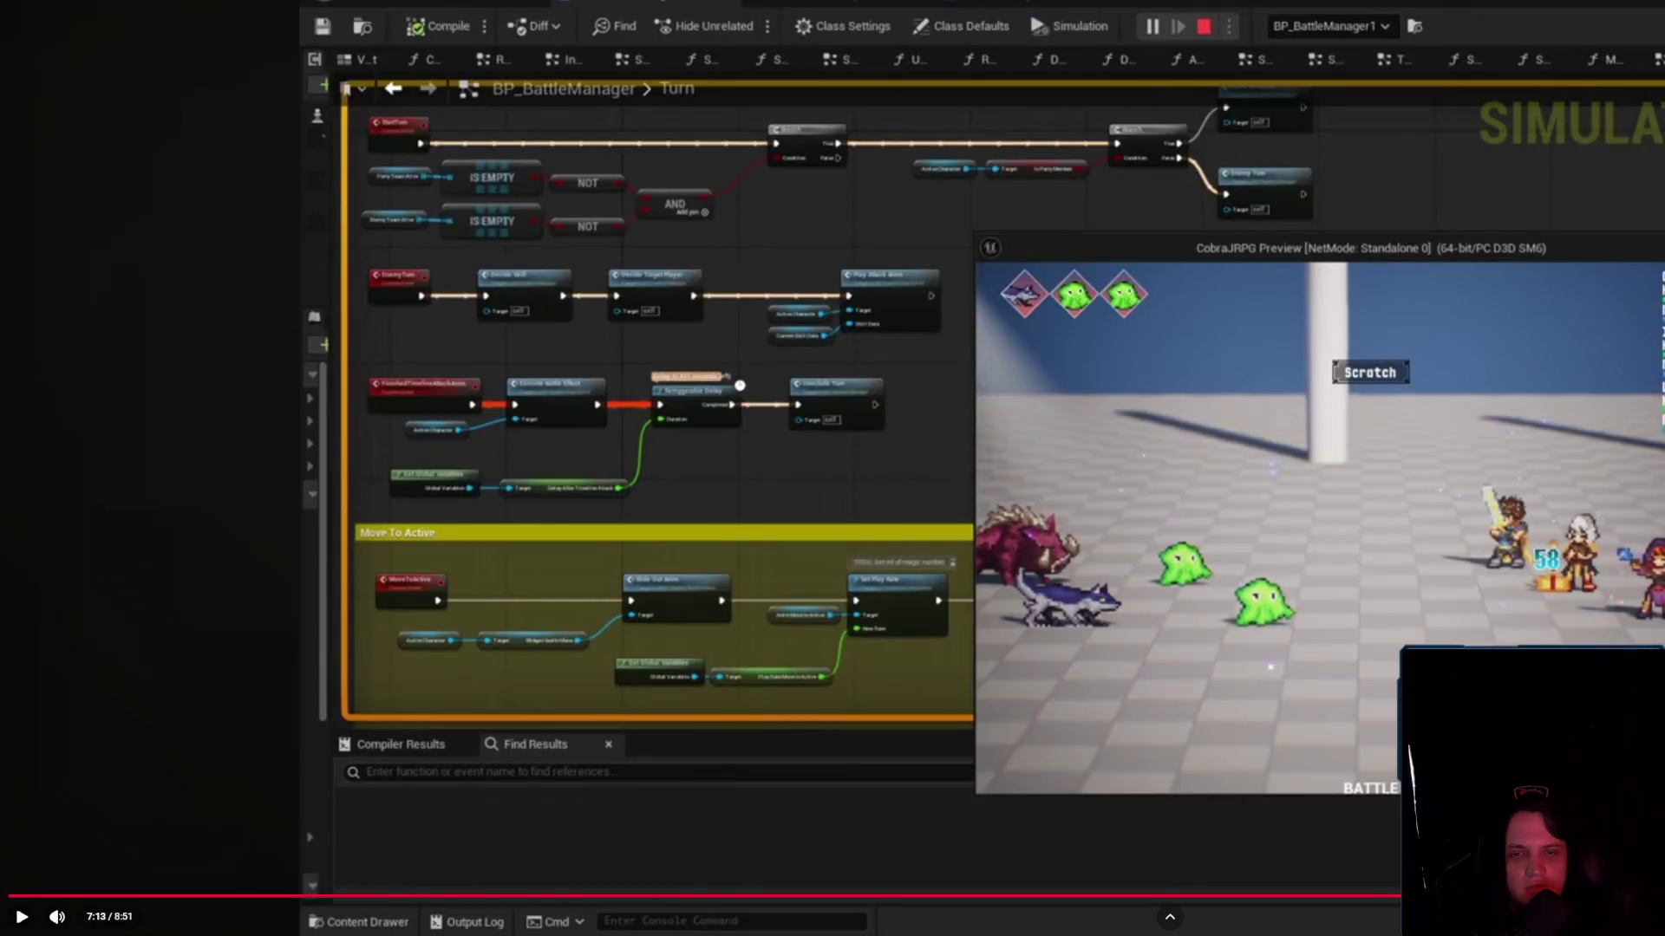
key("k")
key("Escape")
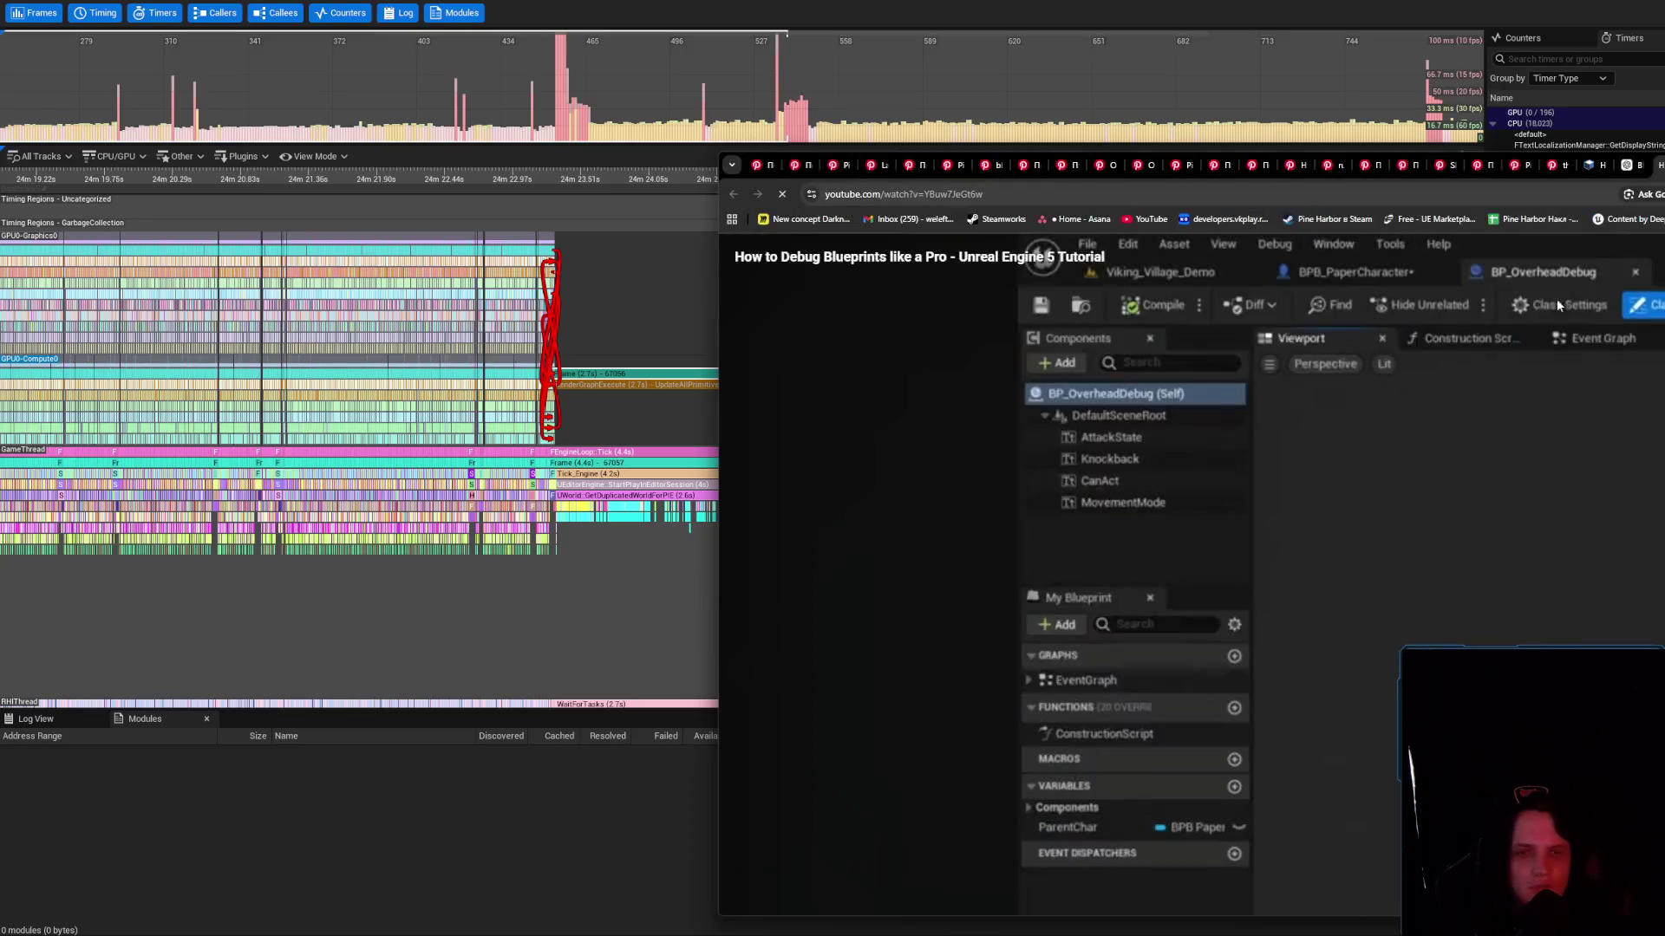
Return to Unreal Insights and zoom the timeline into the spikes near 24m27s
key("alt+Tab")
key("alt+Tab")
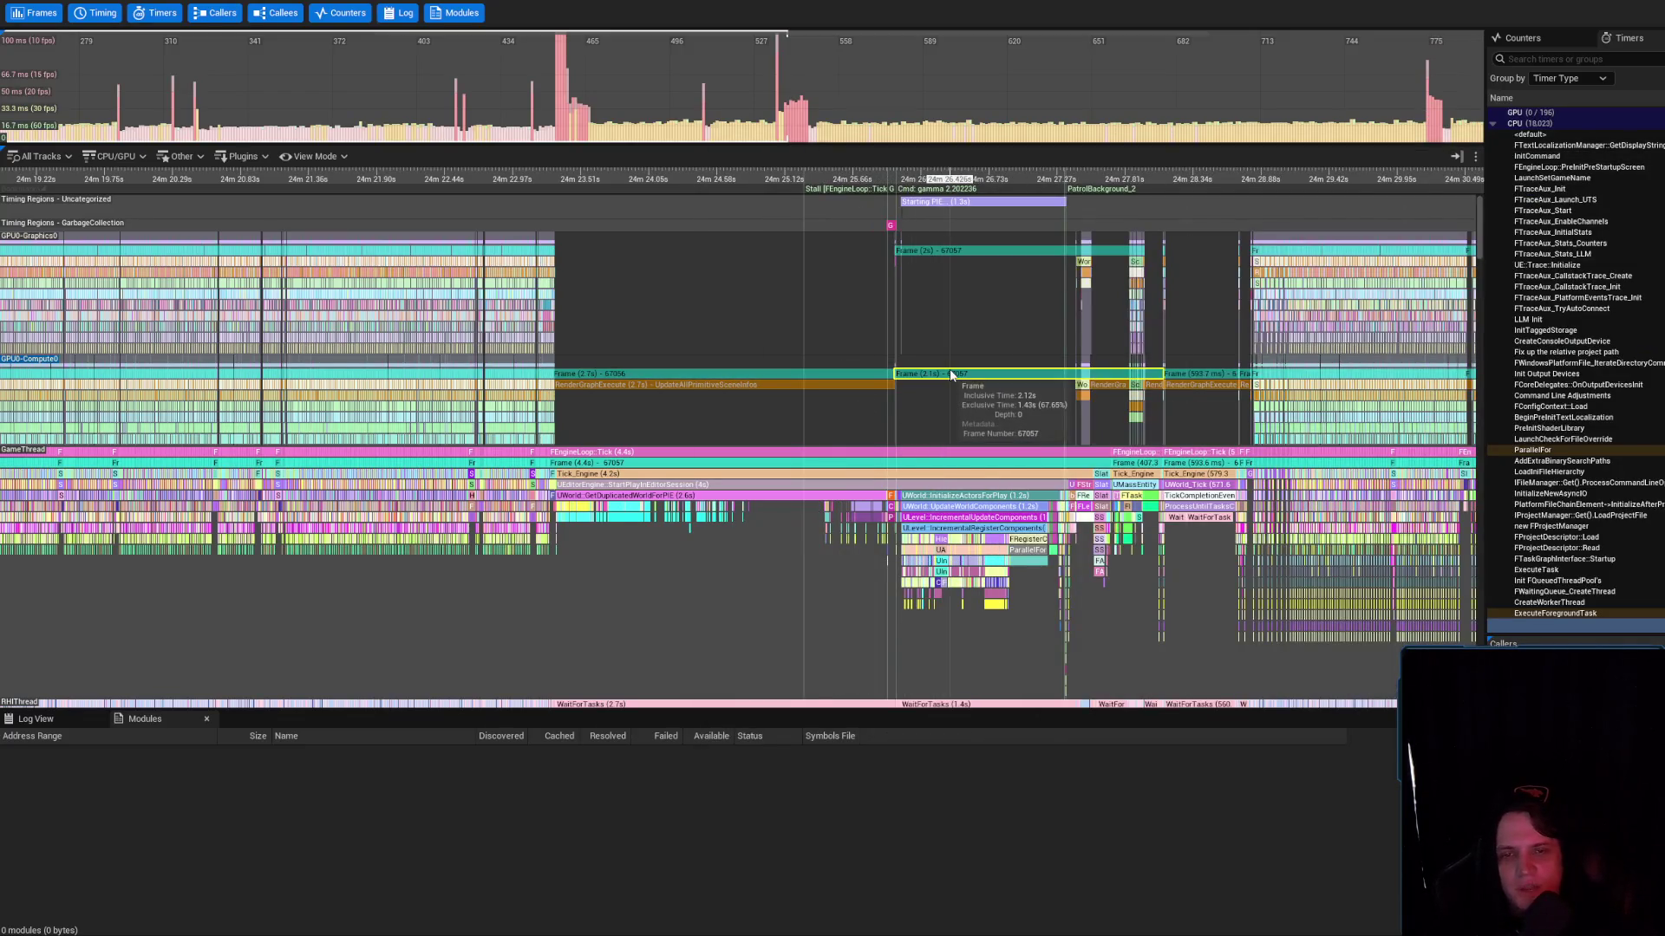
scroll(1095, 333, "up", 10)
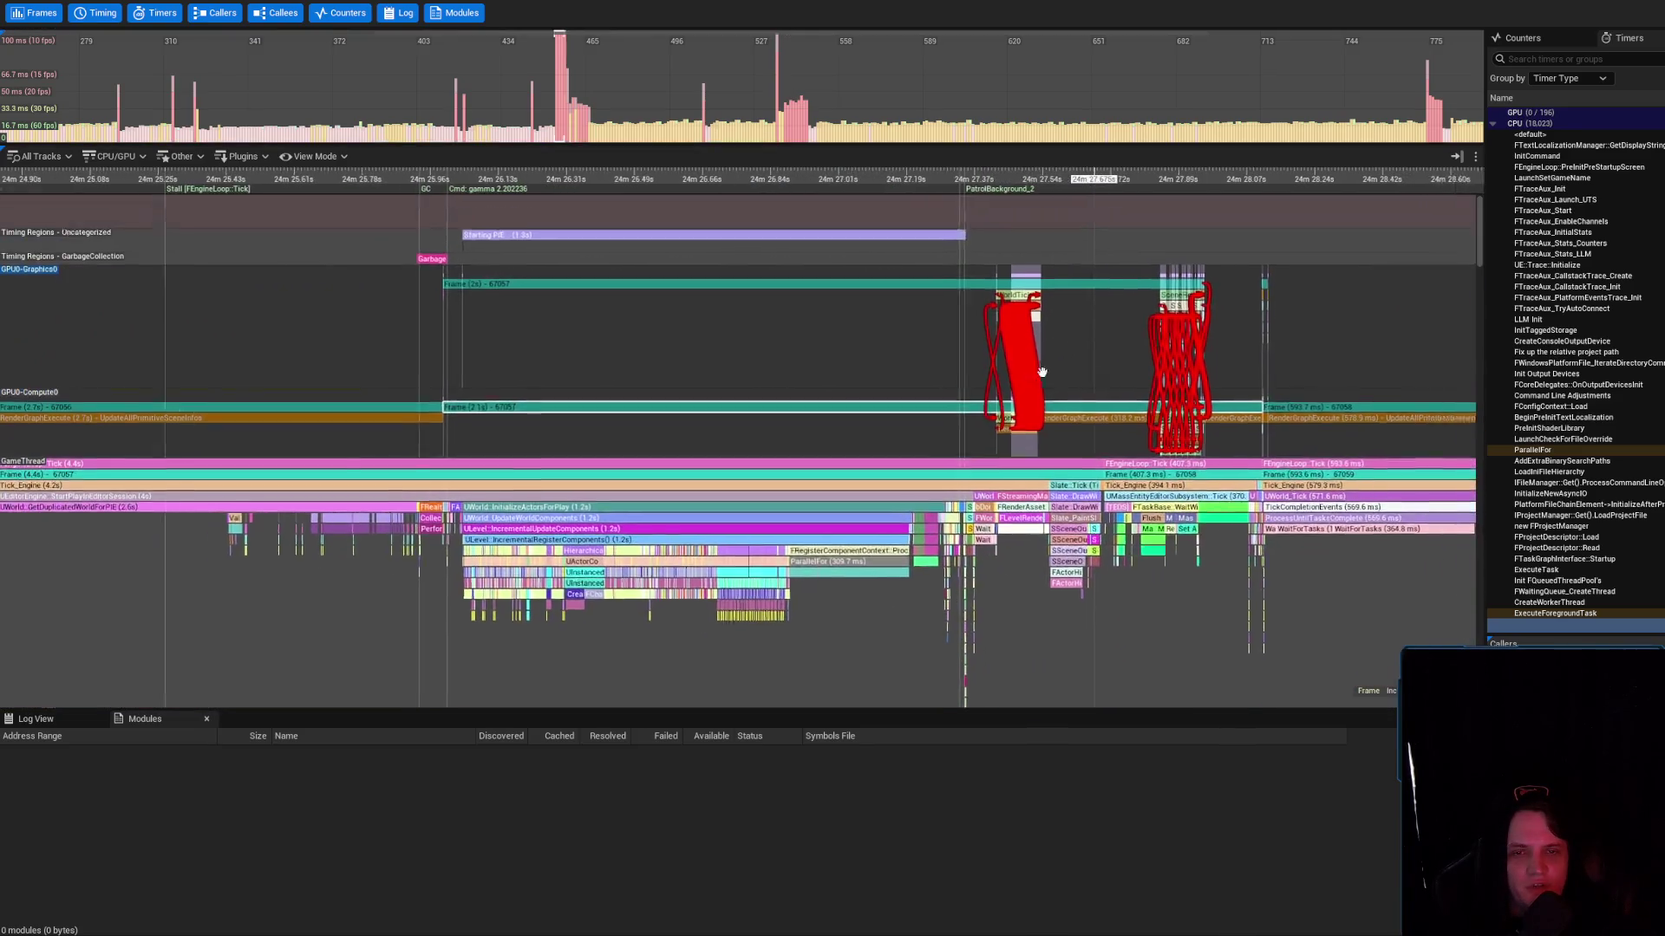
scroll(826, 313, "up", 5)
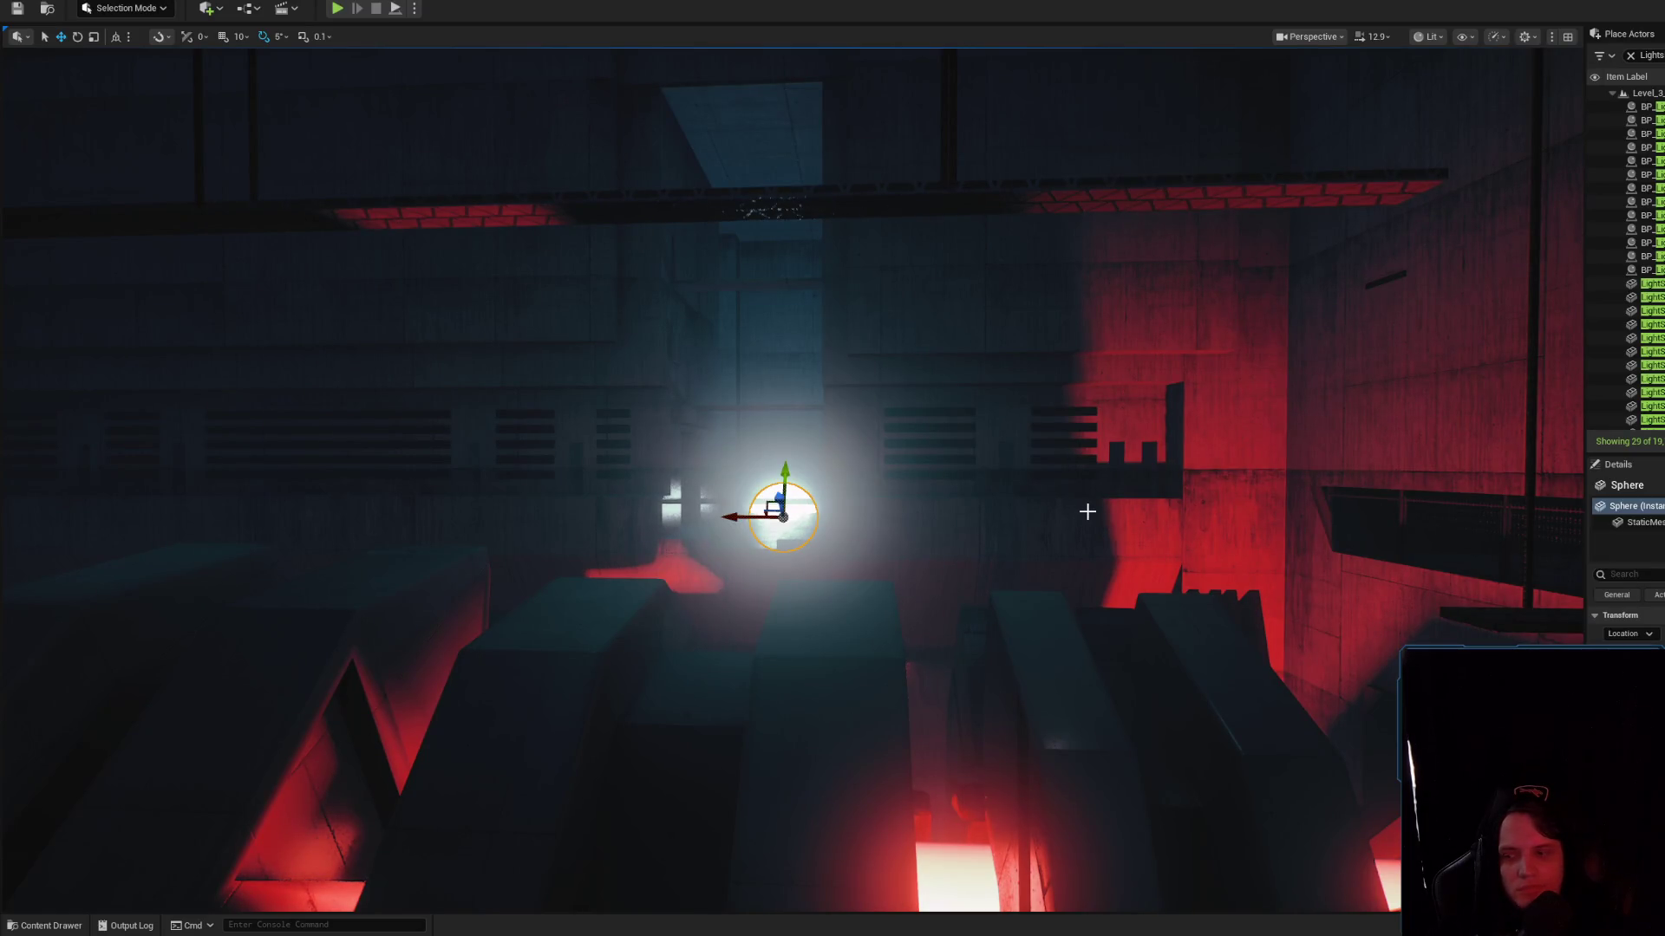
Start Play In Editor on the rainy level, cancel a half-typed stat console command, and switch to ChatGPT
key("alt+p")
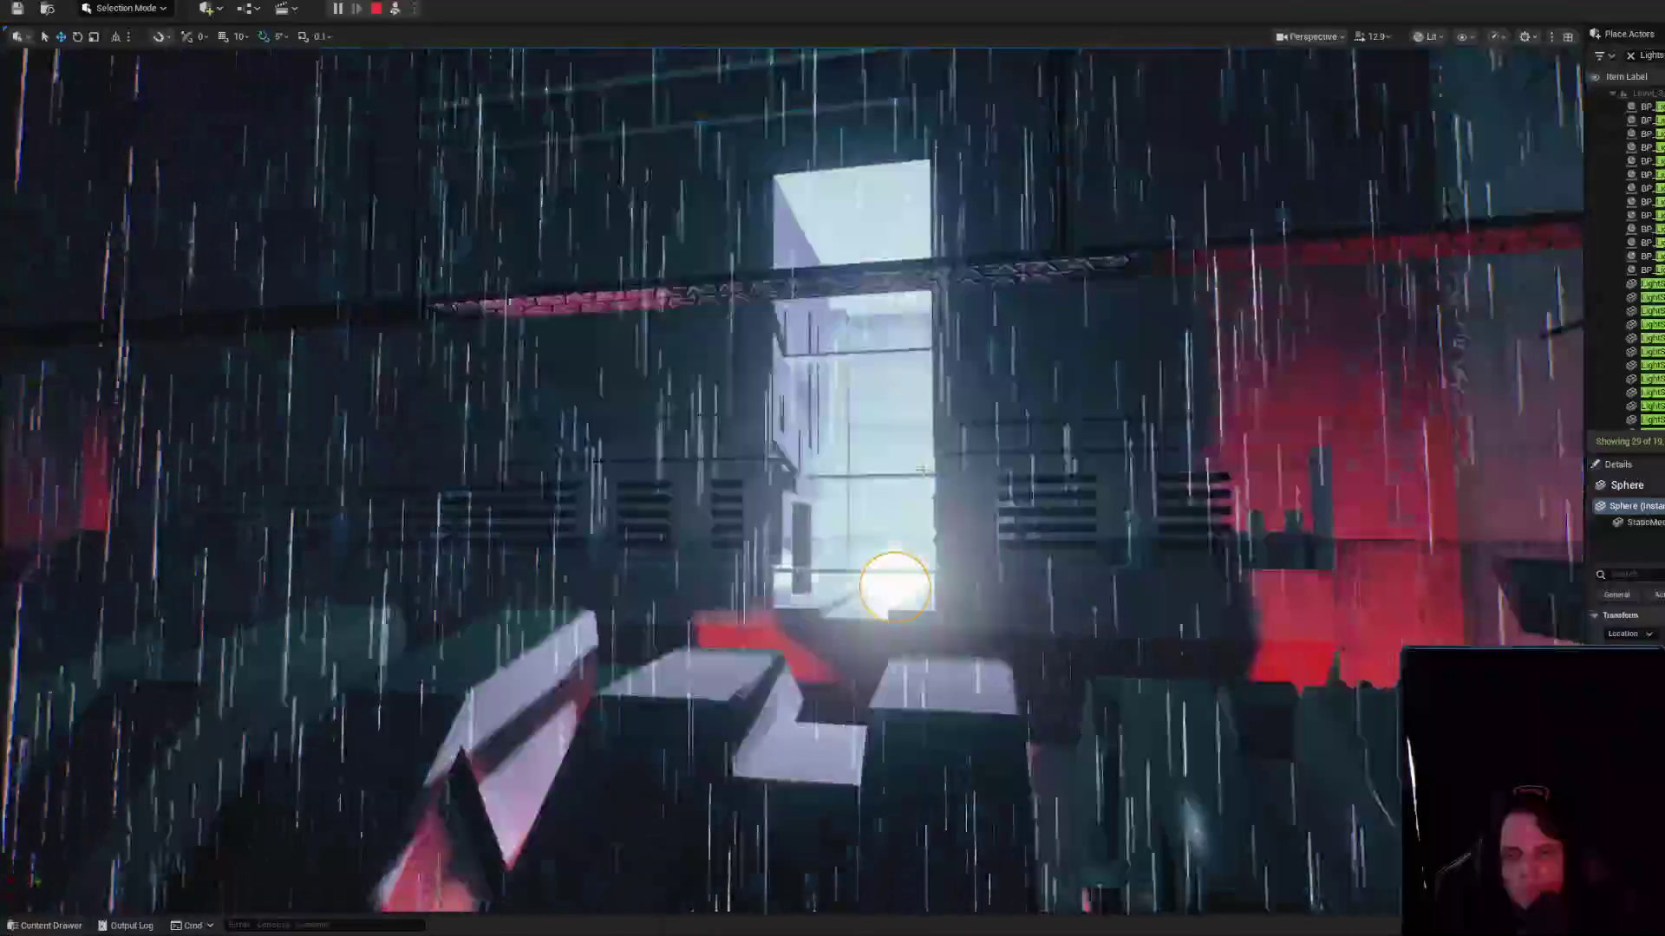
key("grave")
type("stat bl")
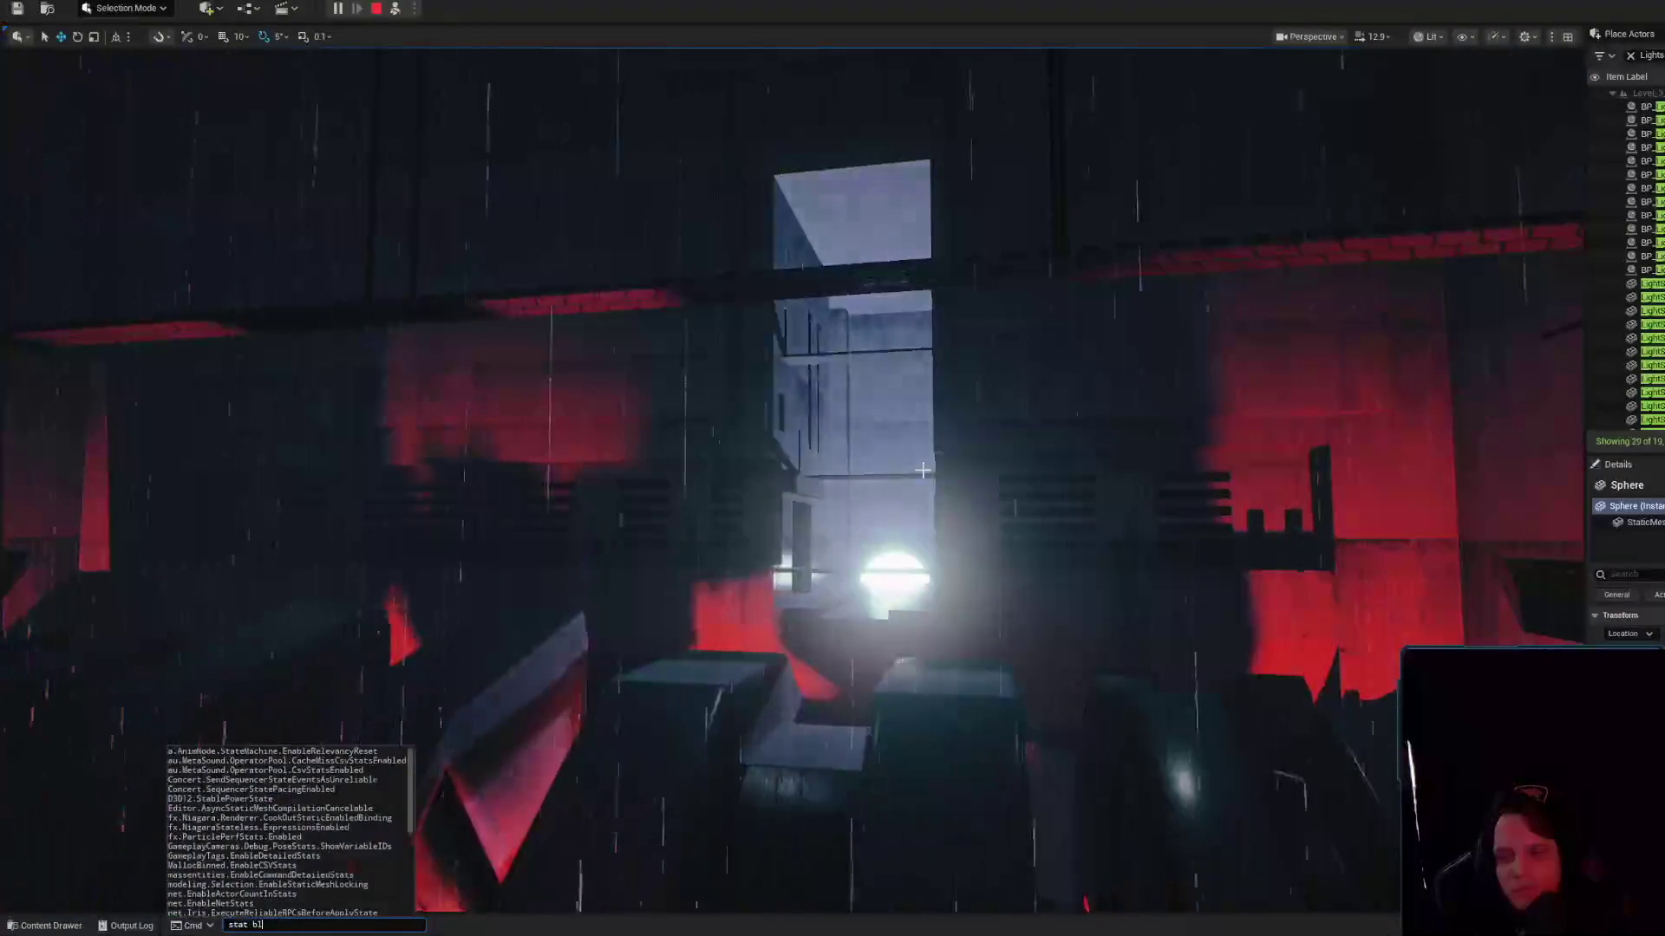
key("Escape")
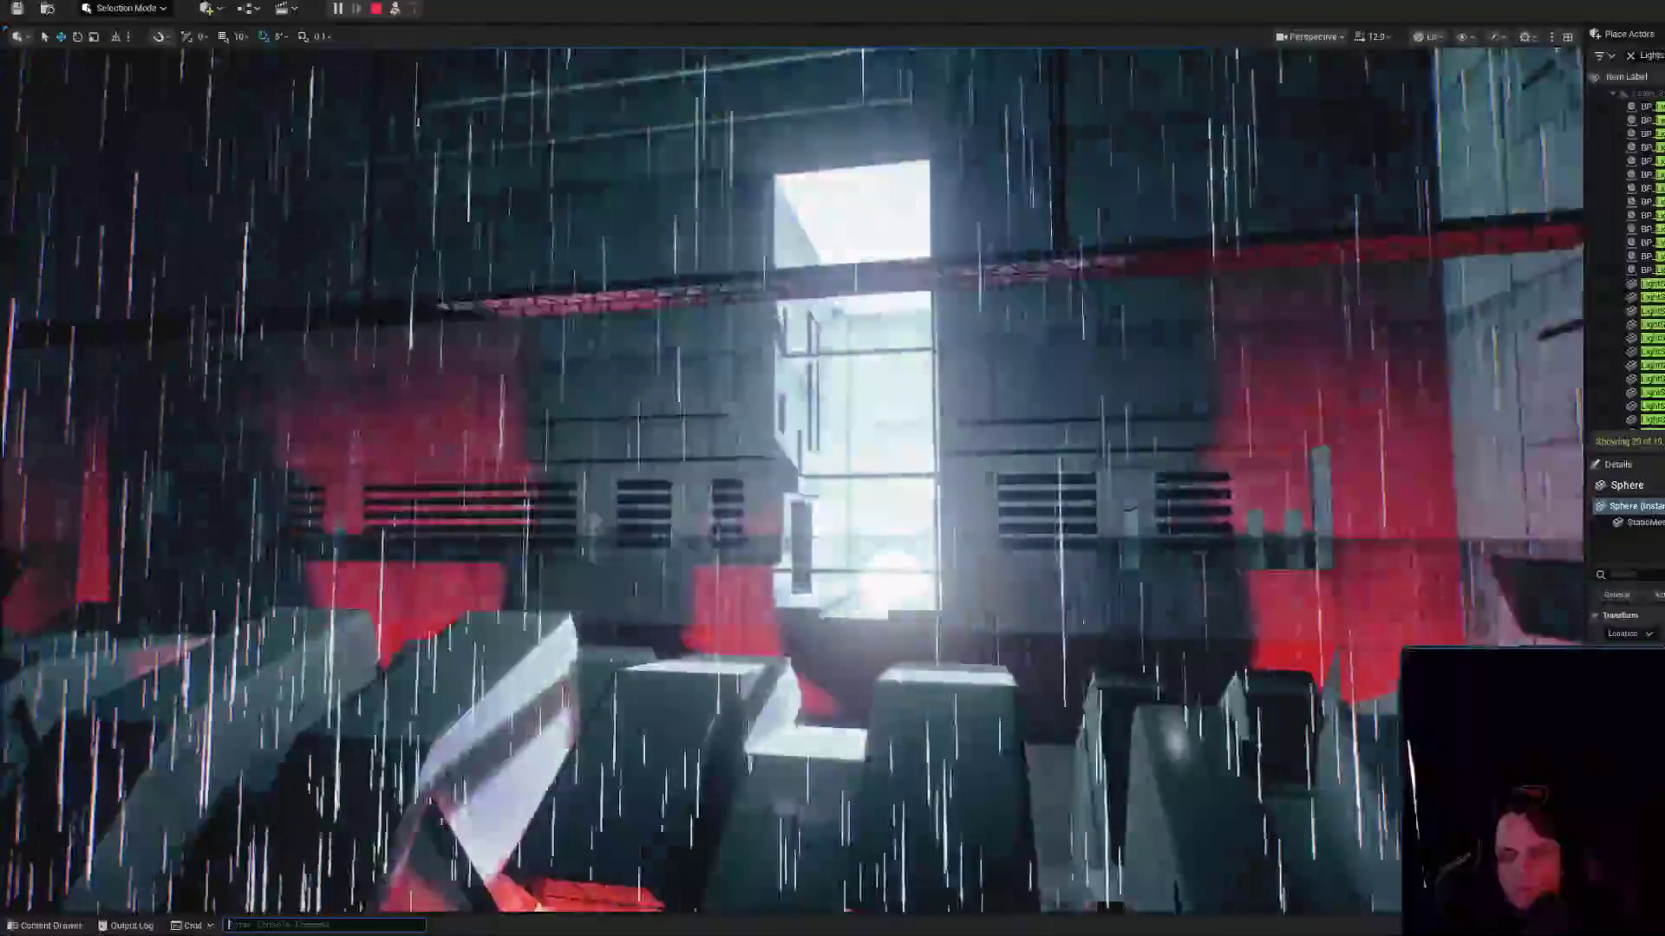
key("alt+Tab")
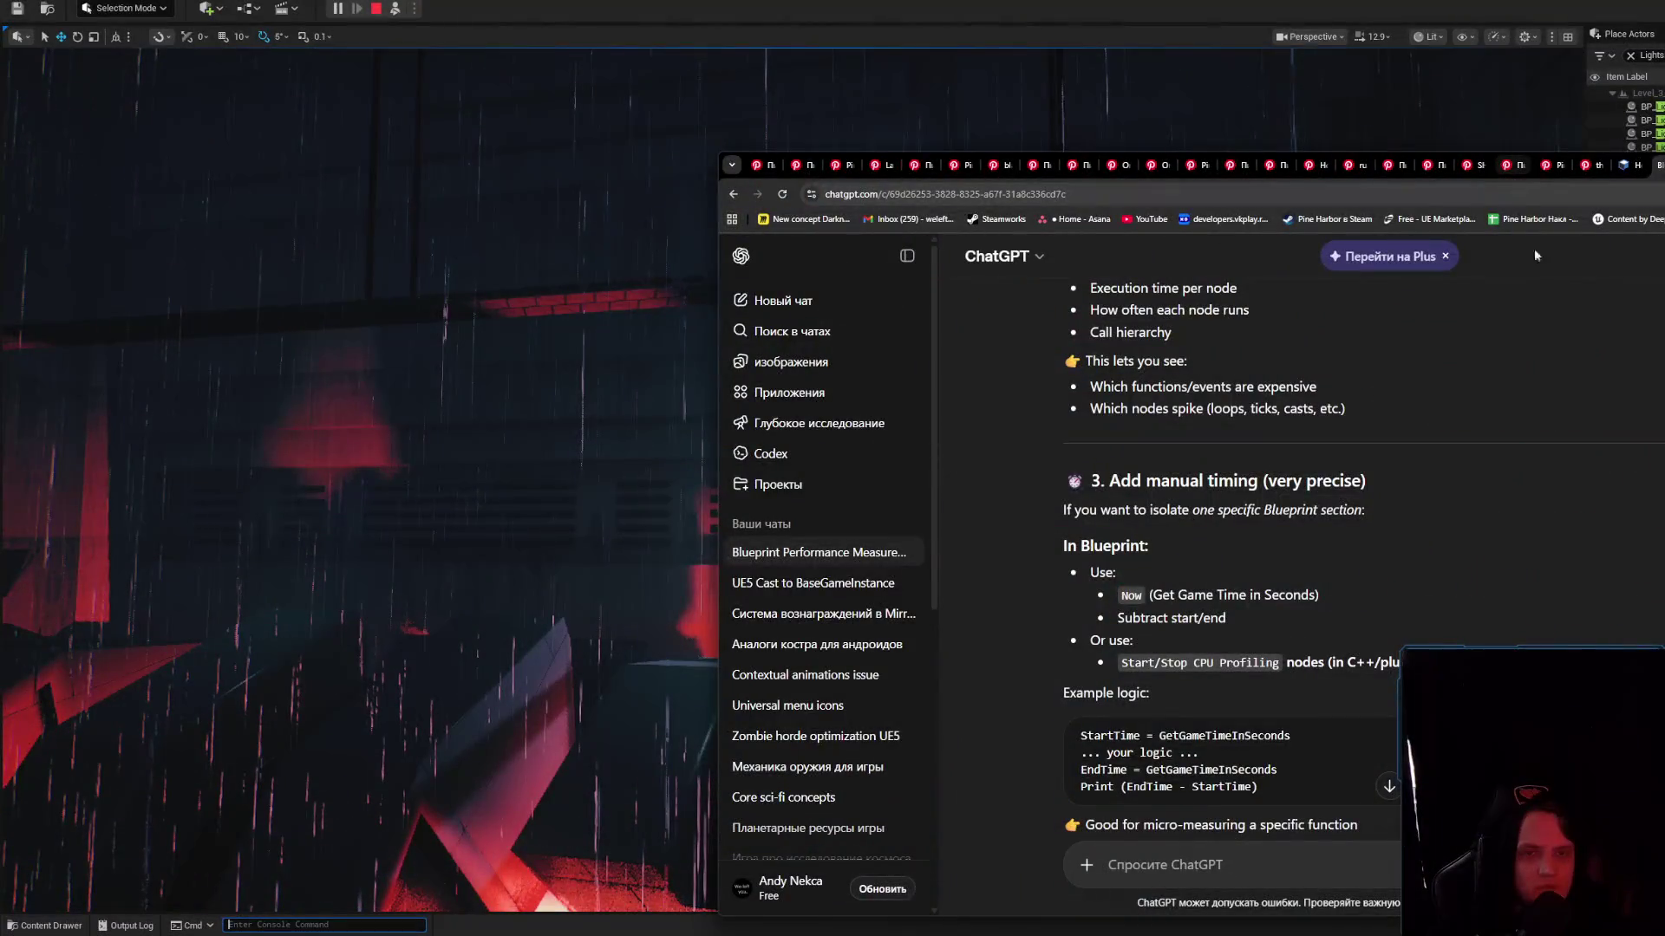
Scroll the ChatGPT answer back to the stat blueprint section and return to the editor's Cmd field
scroll(1502, 520, "up", 10)
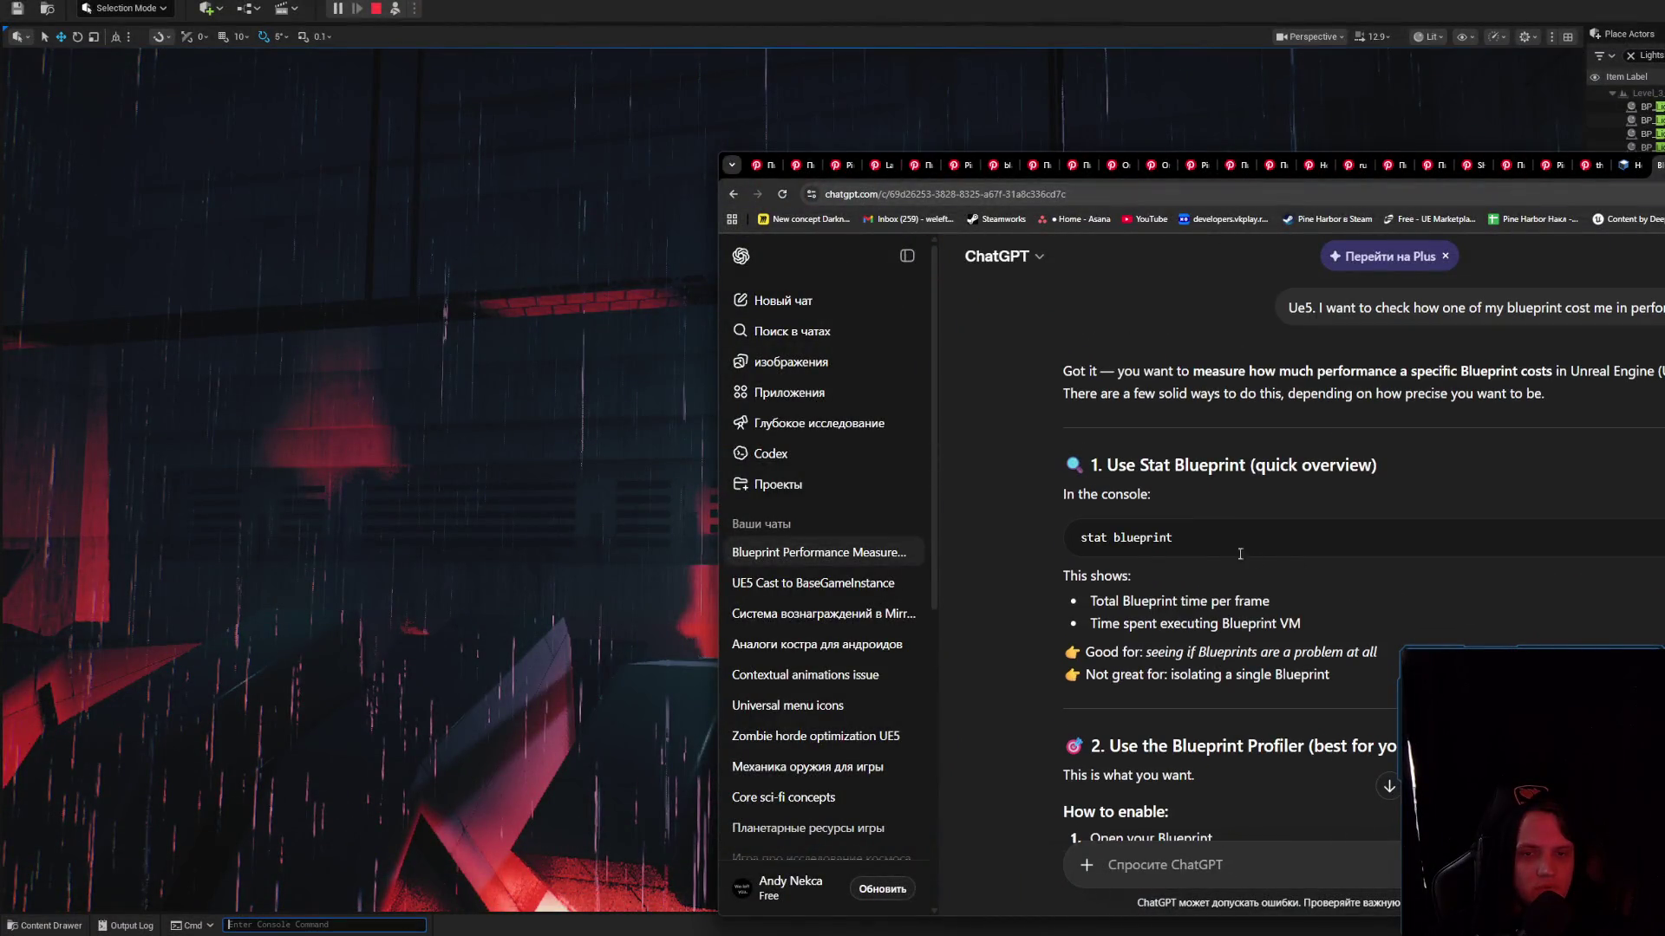
left_click(259, 924)
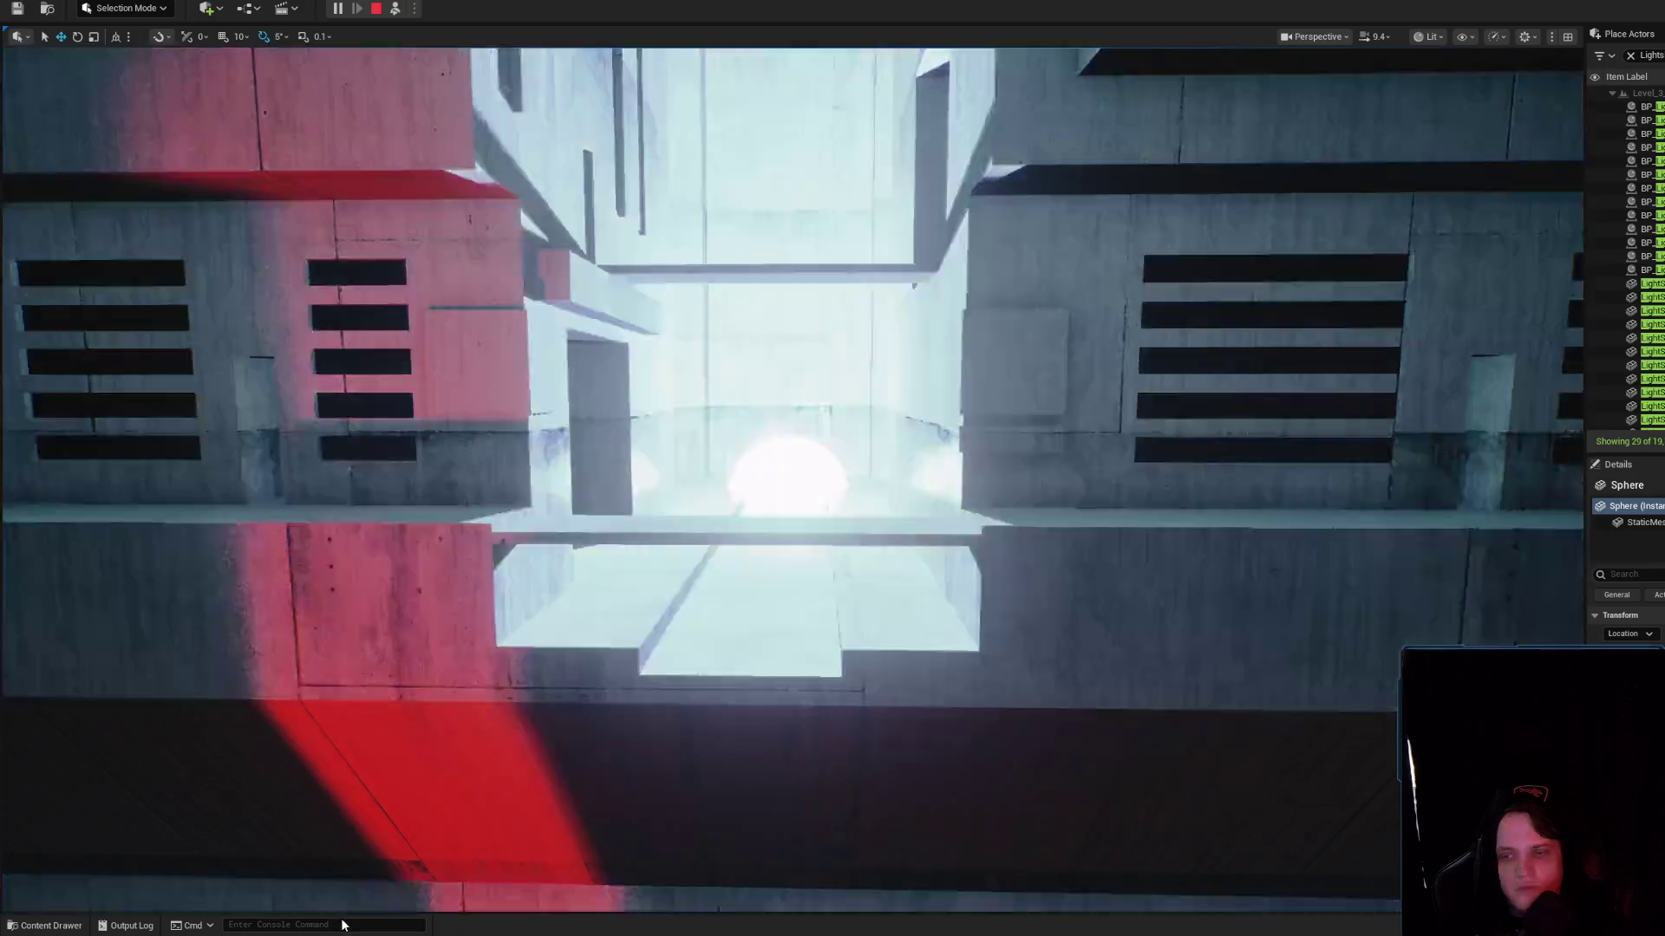
Run stat uobjects in the Cmd console and take control of the game camera
left_click(340, 924)
type("stat uboe")
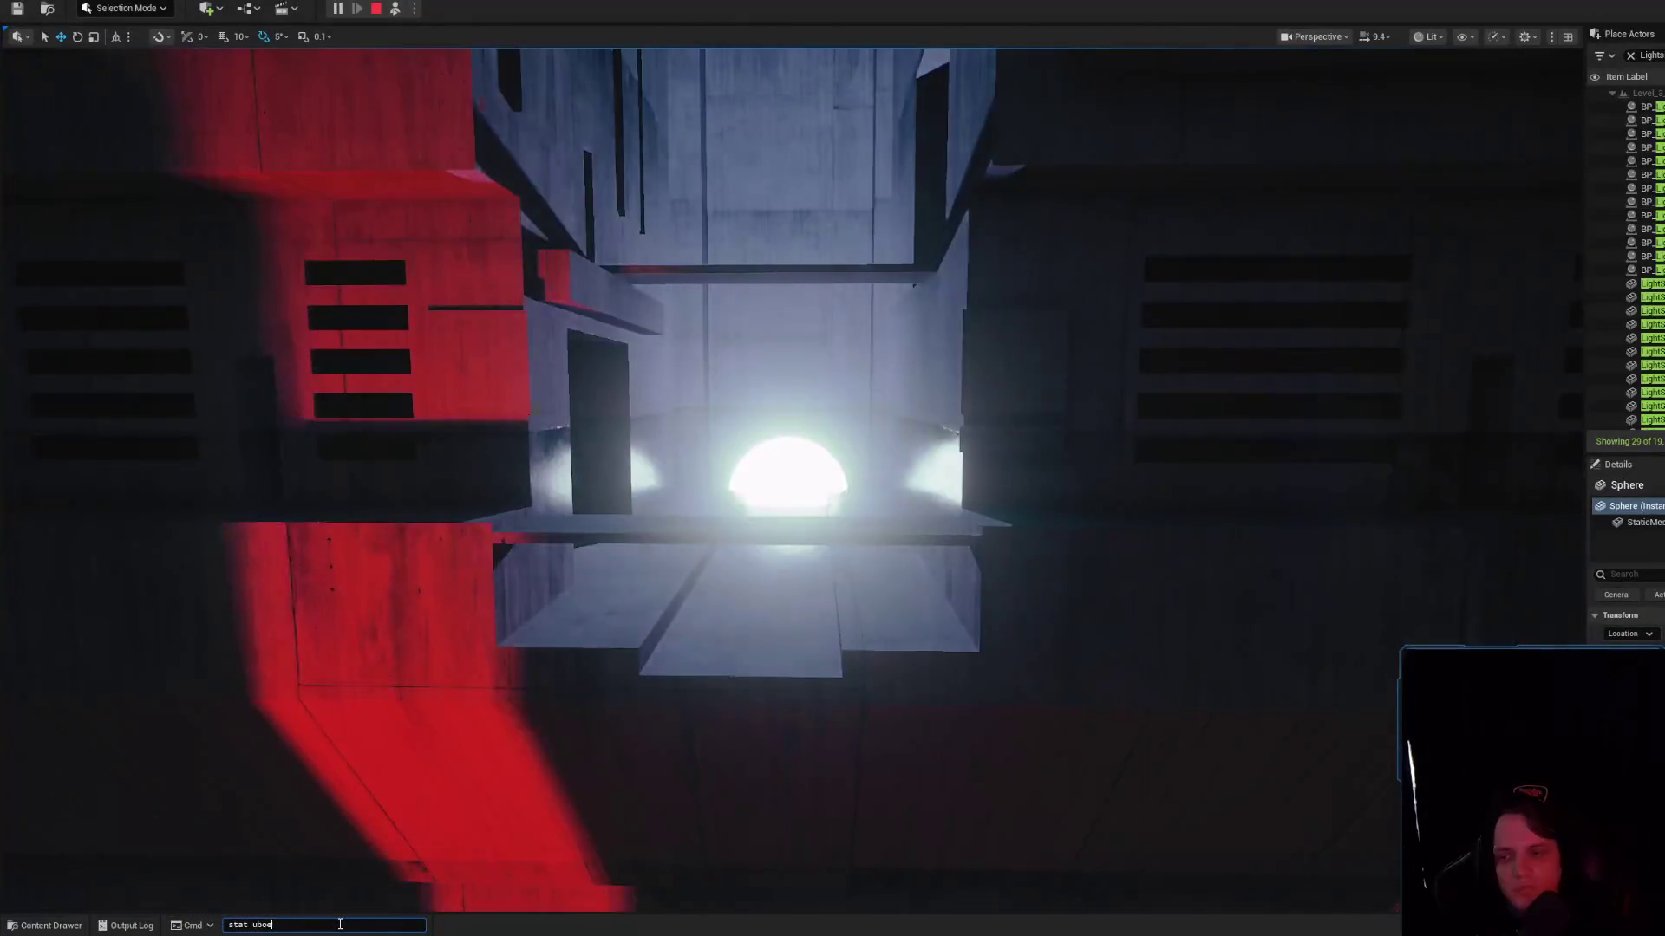
key("BackSpace")
key("BackSpace")
key("BackSpace")
type("object")
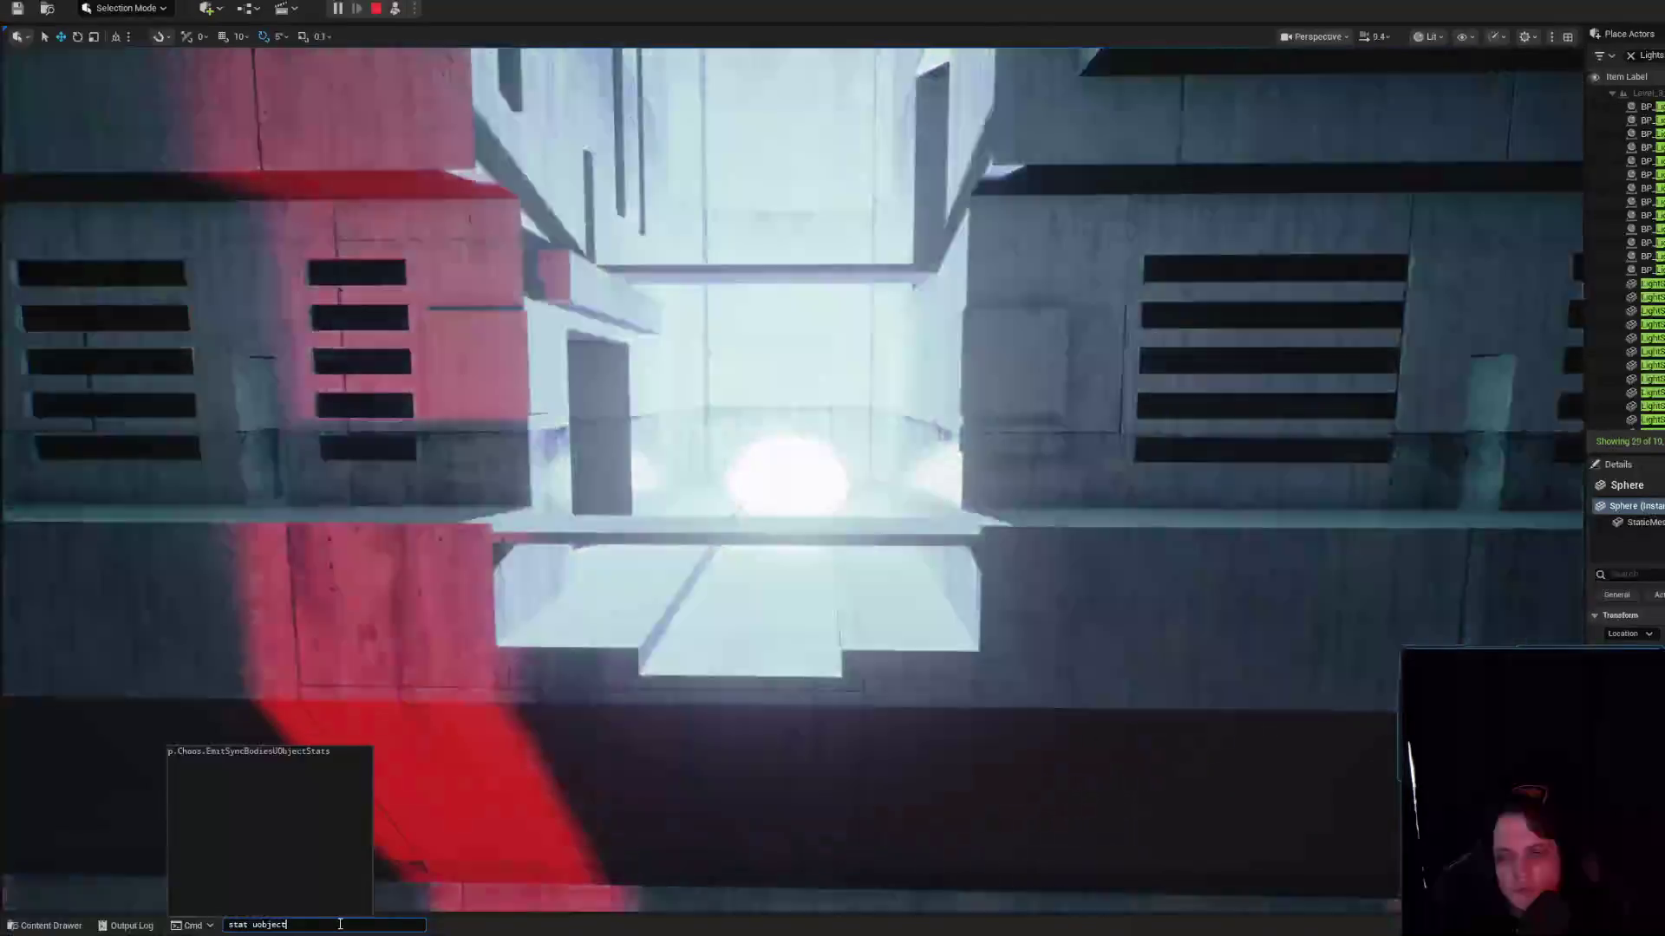
key("Return")
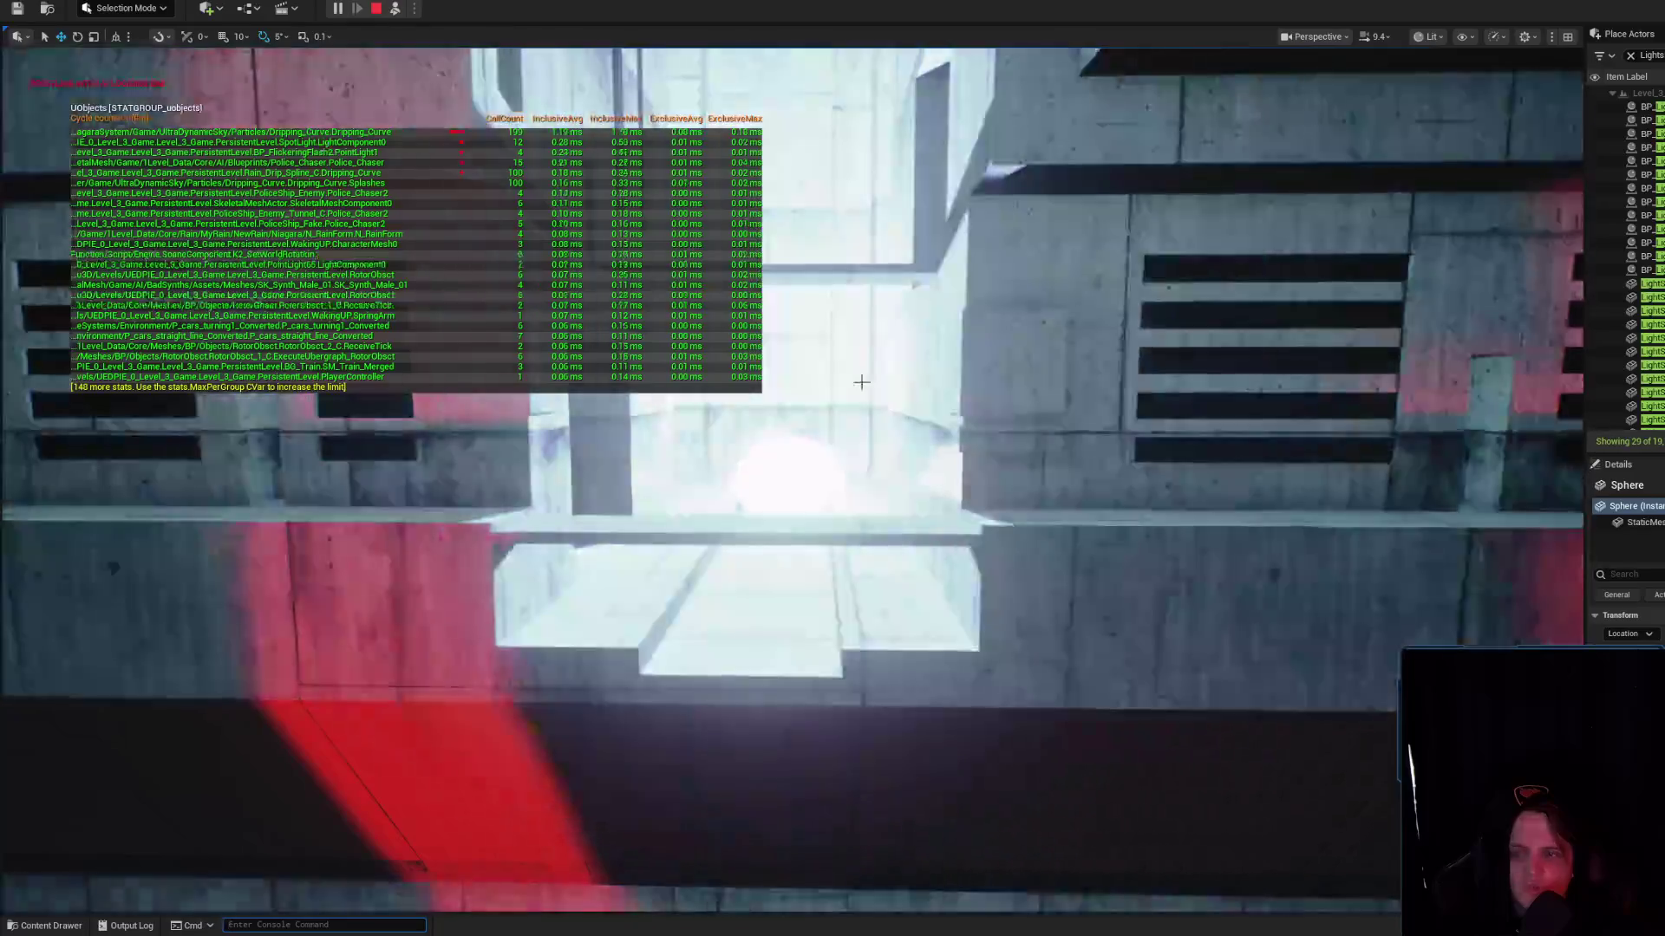
left_click(327, 151)
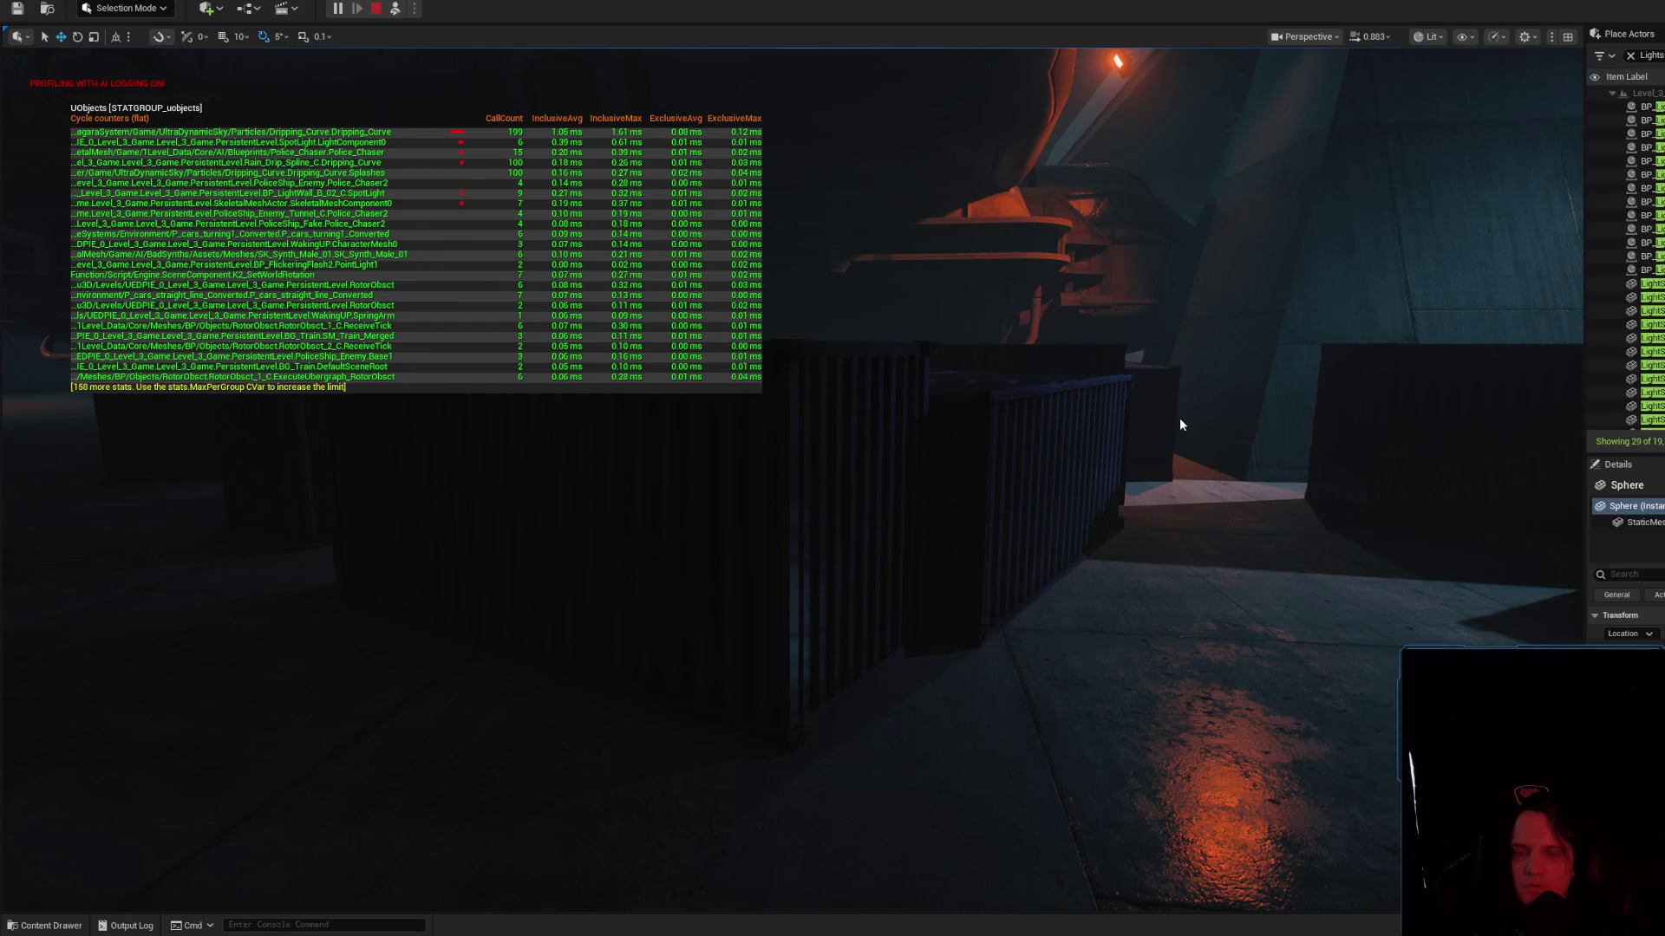
Stop the play session and clear the stat uobjects overlay through the console
key("Escape")
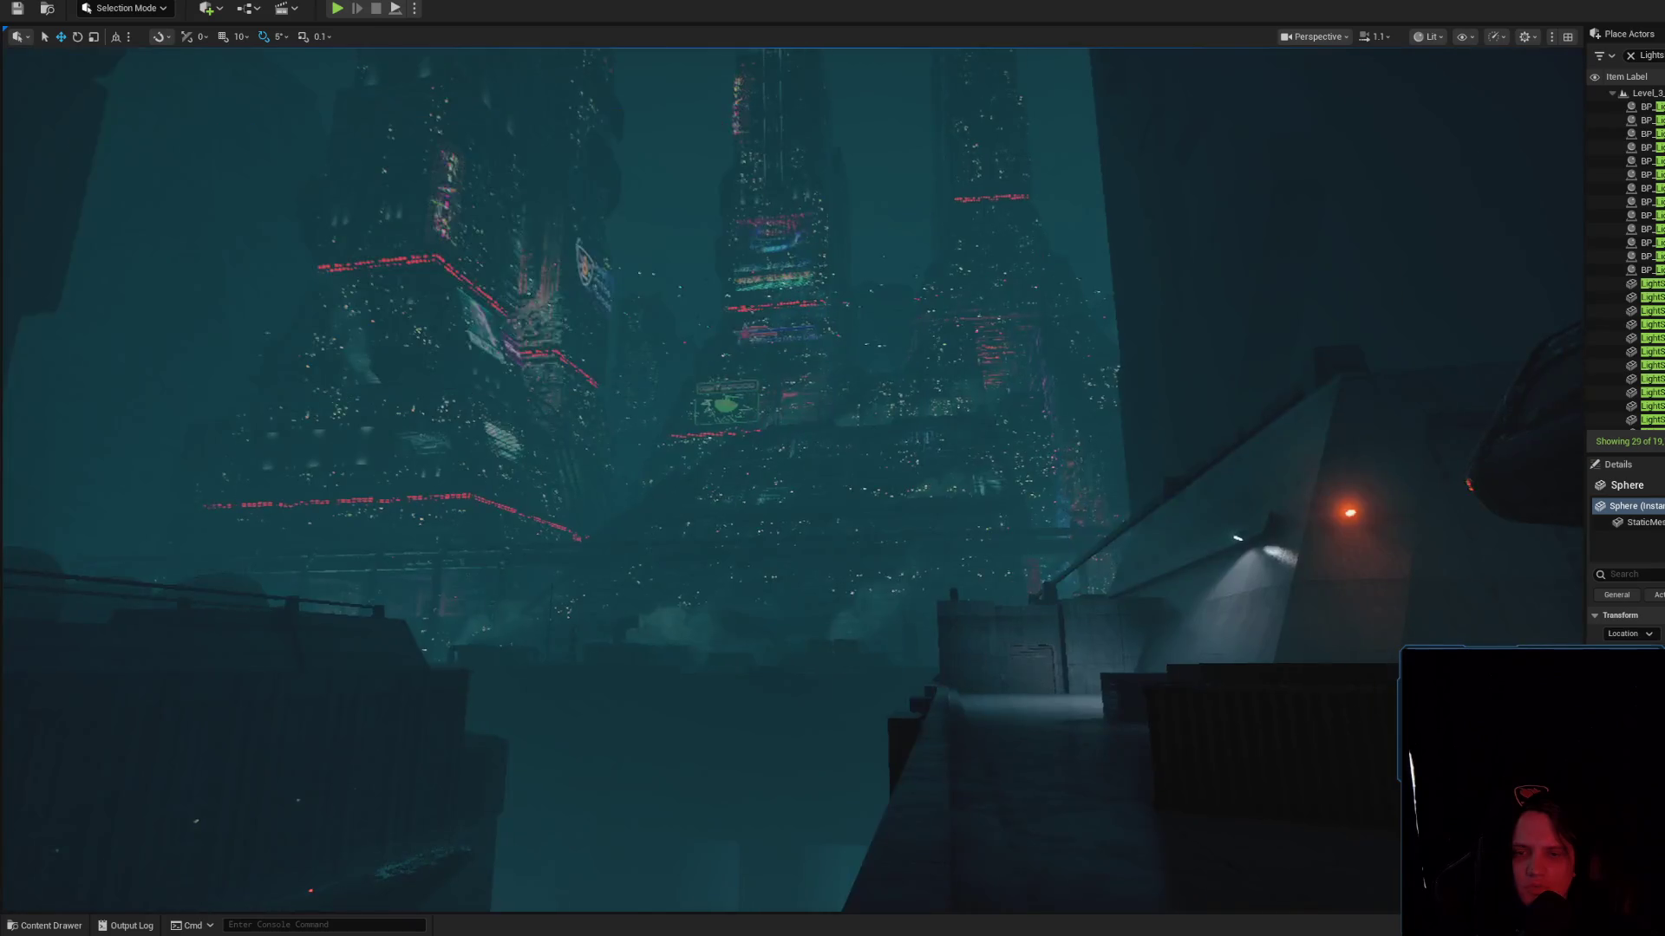
key("alt+p")
key("grave")
key("Up")
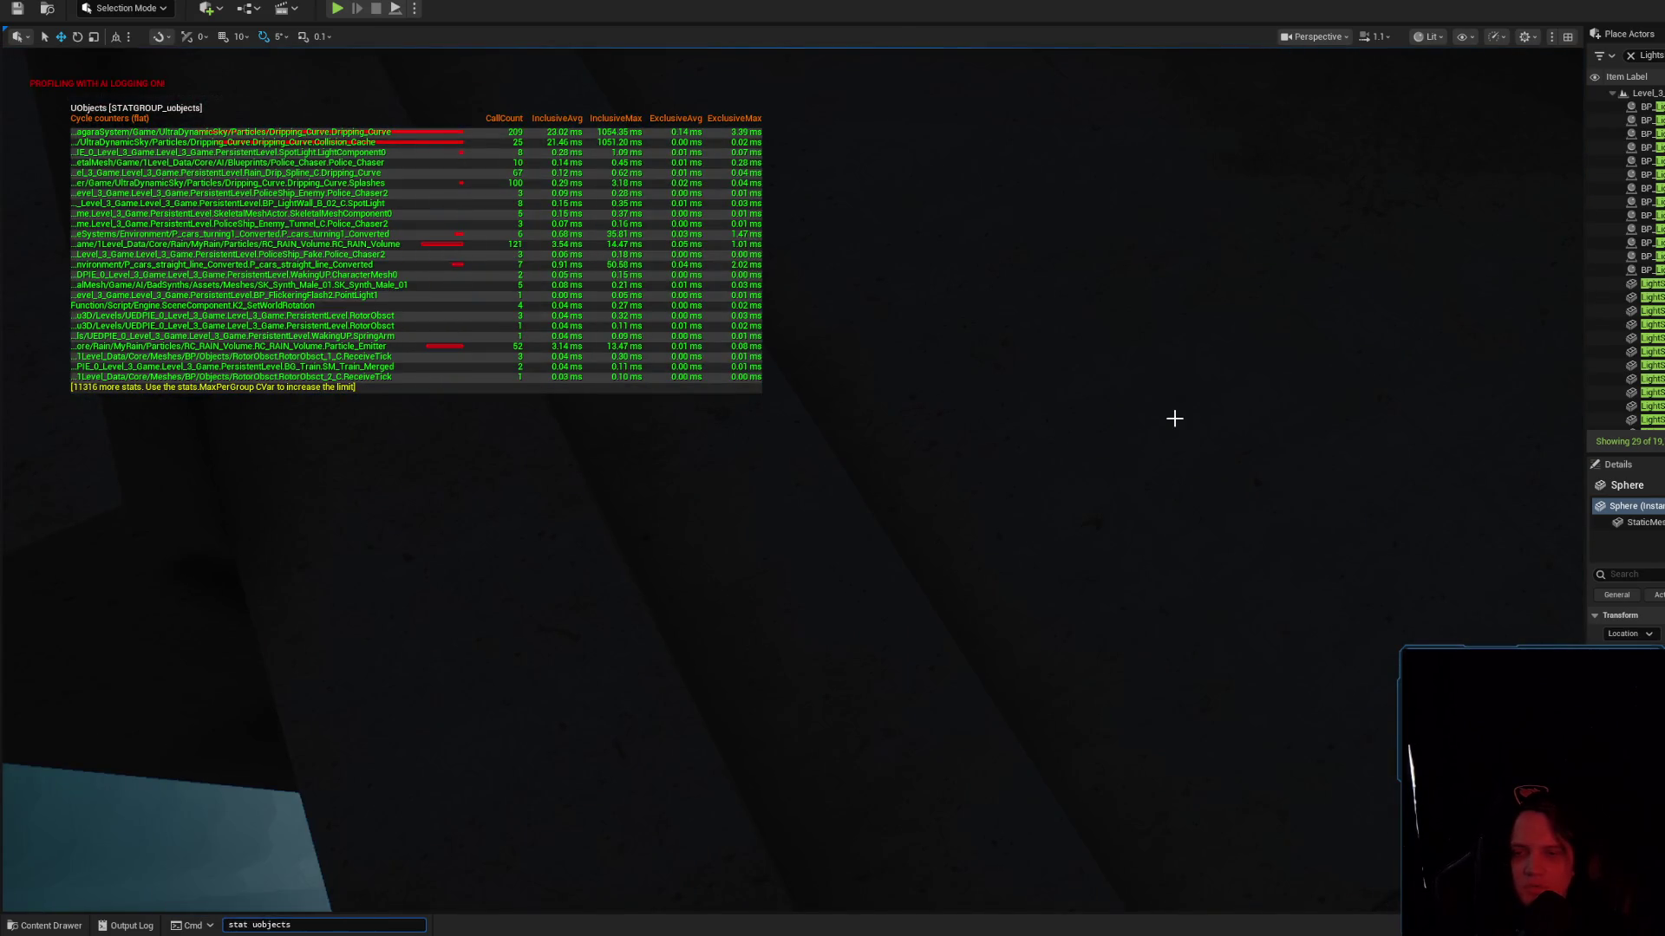
key("Return")
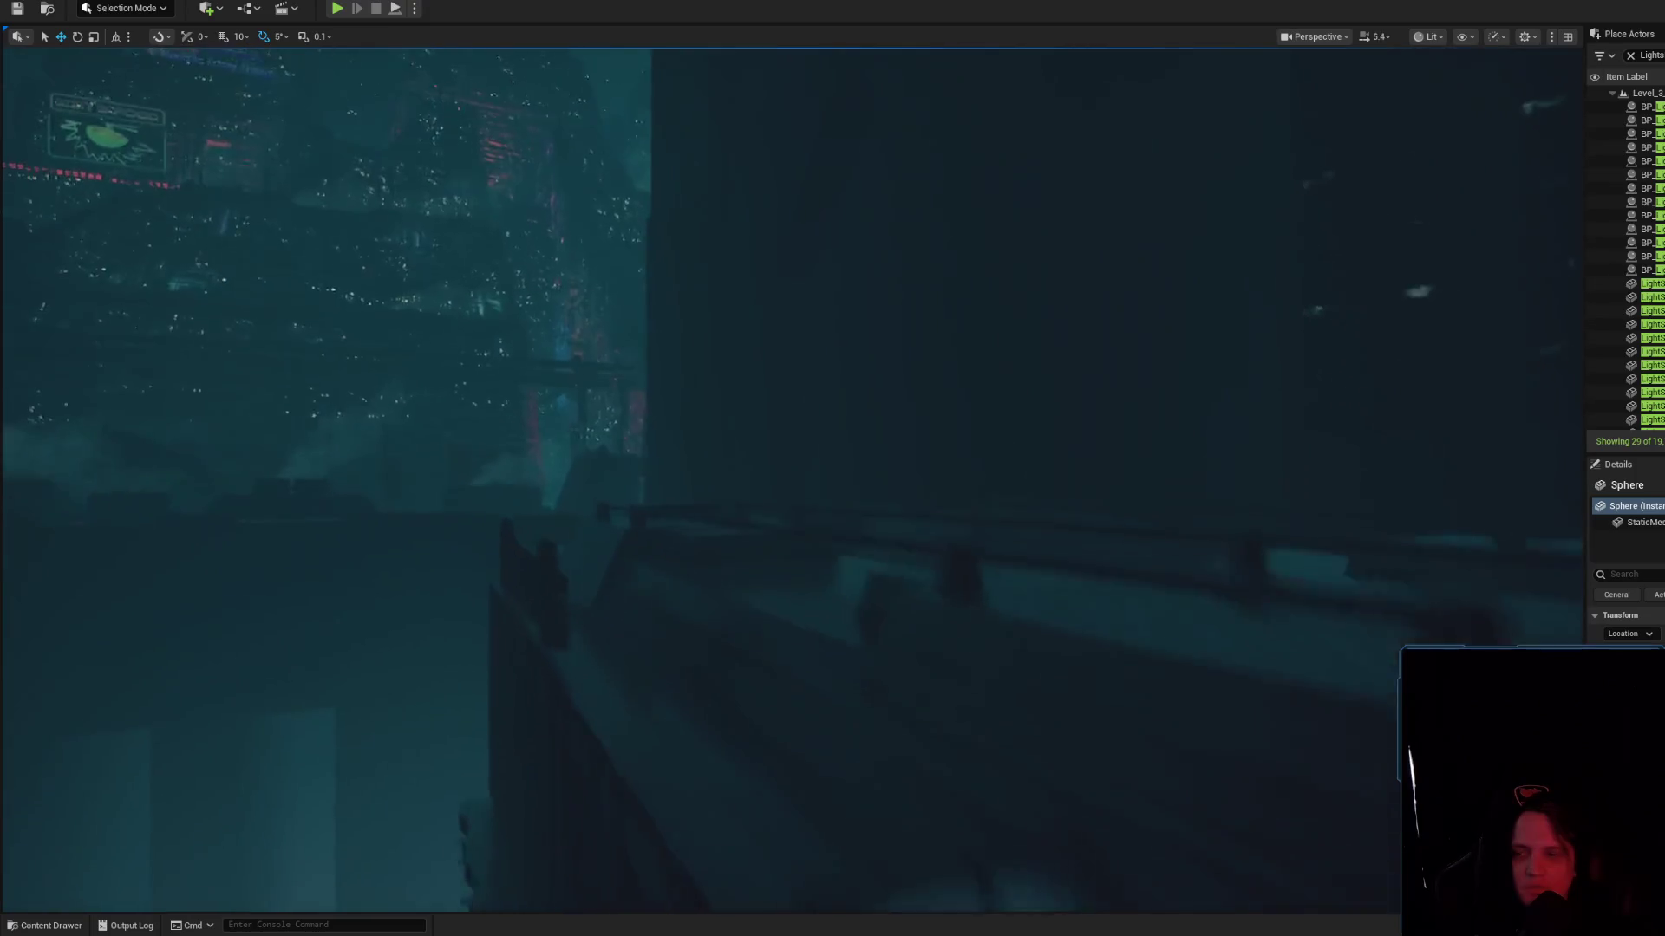
Select and frame the rain-drip spline actor, then open its Rain_Drip_Spline Blueprint
scroll(791, 476, "up", 2)
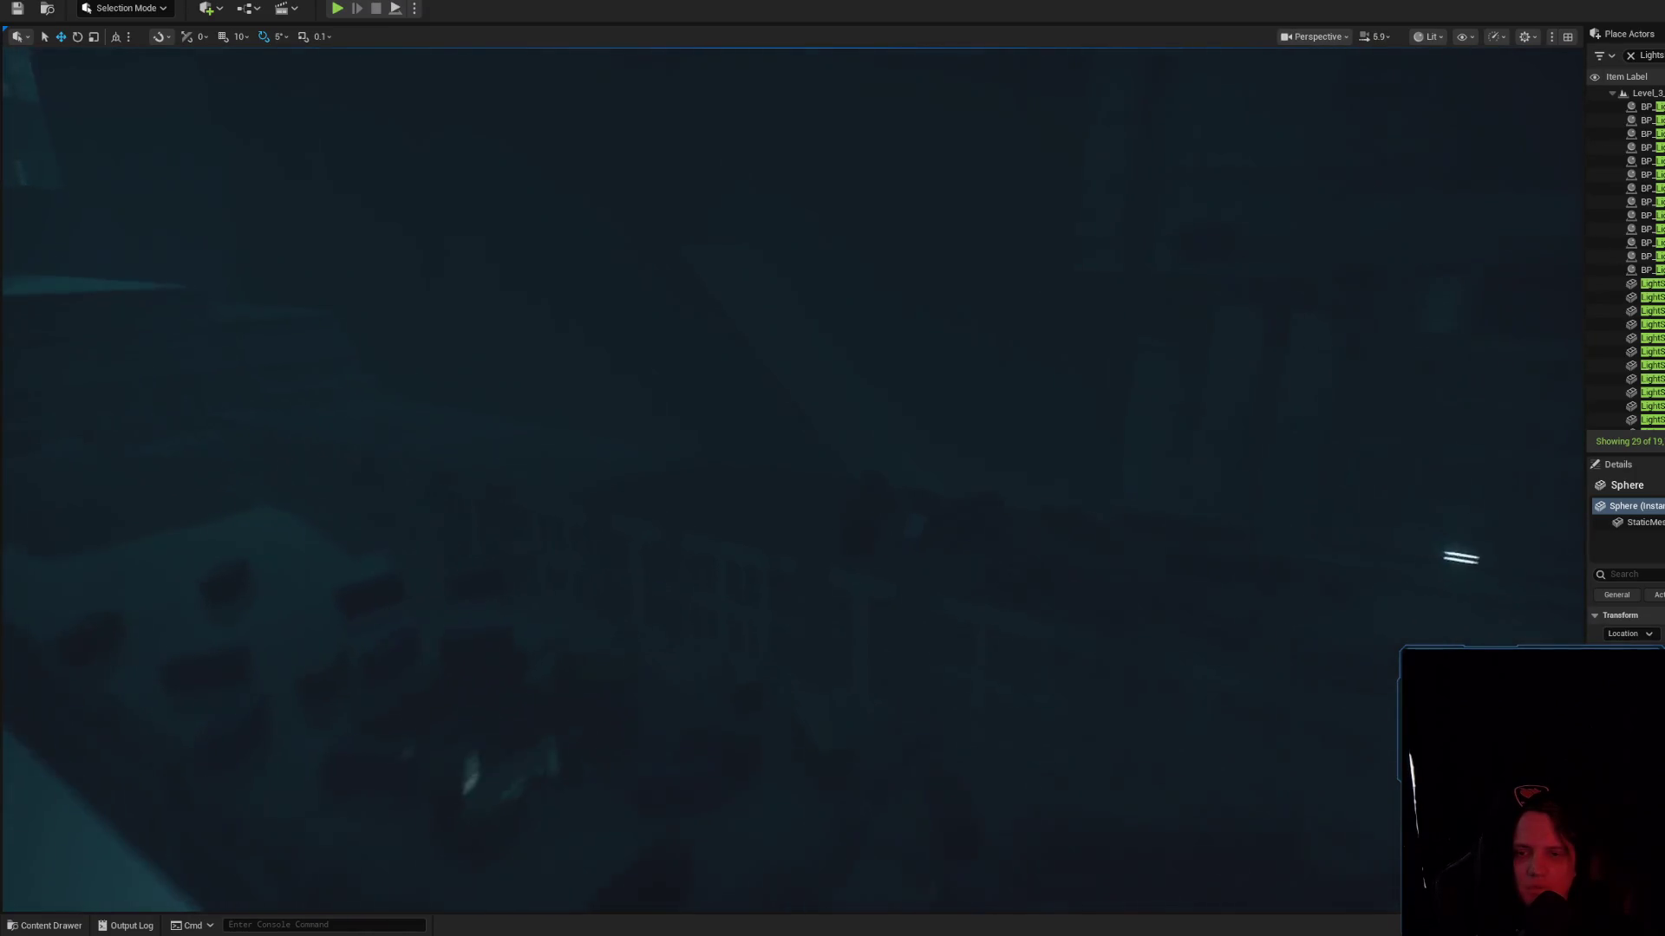
scroll(1067, 400, "down", 2)
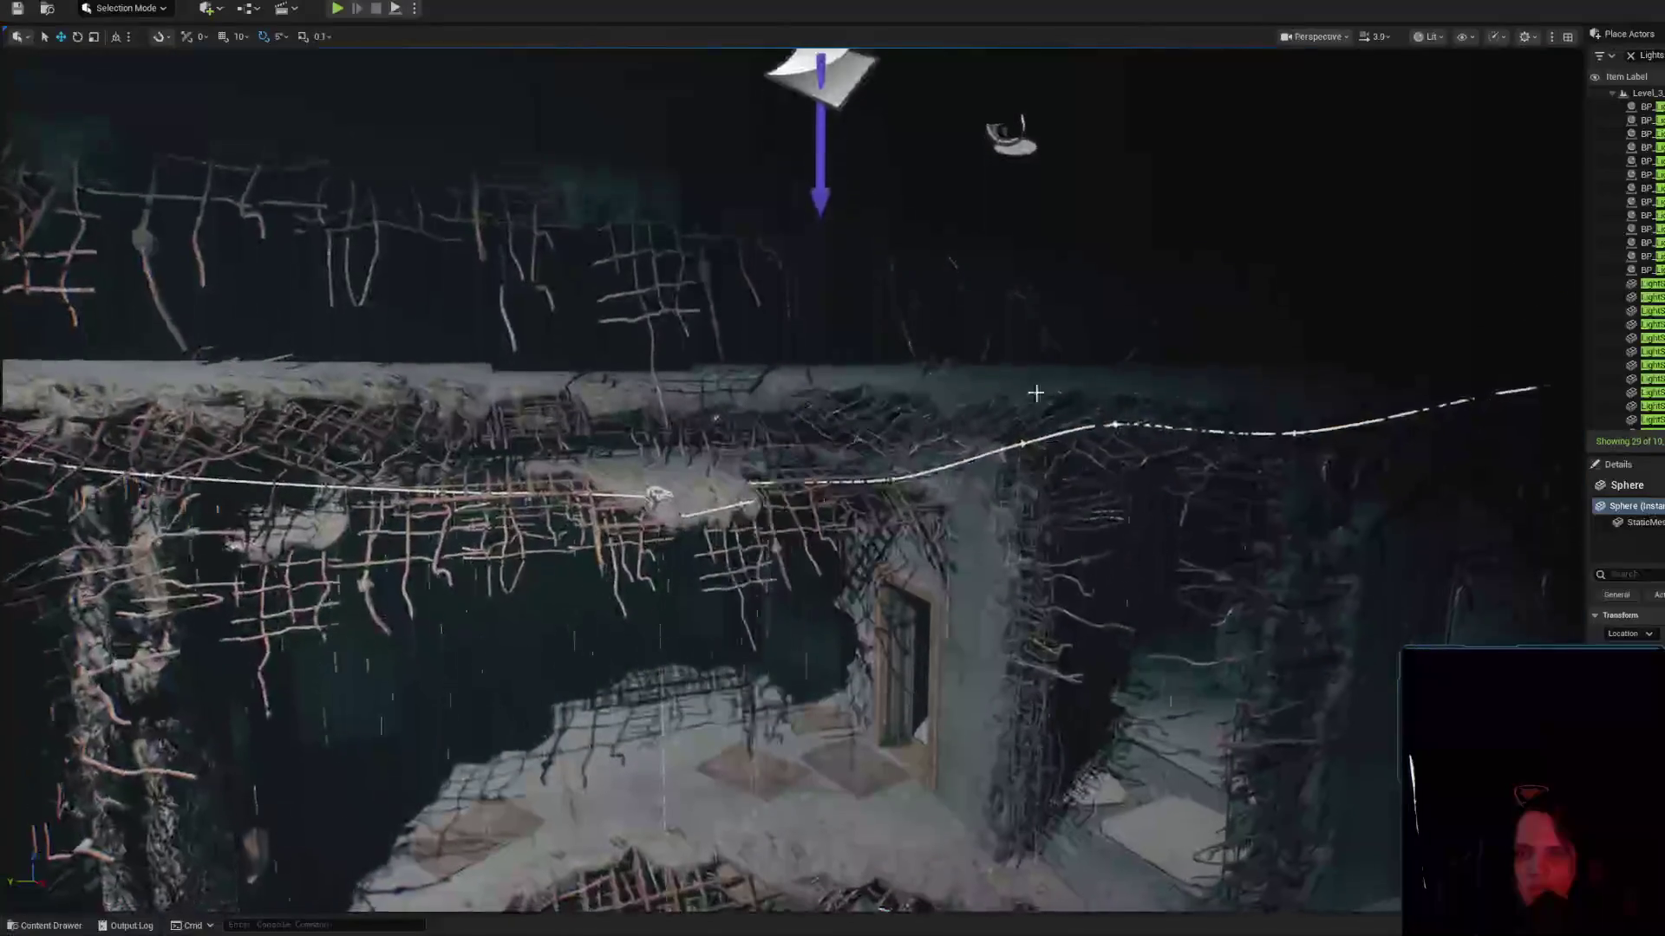
left_click(656, 491)
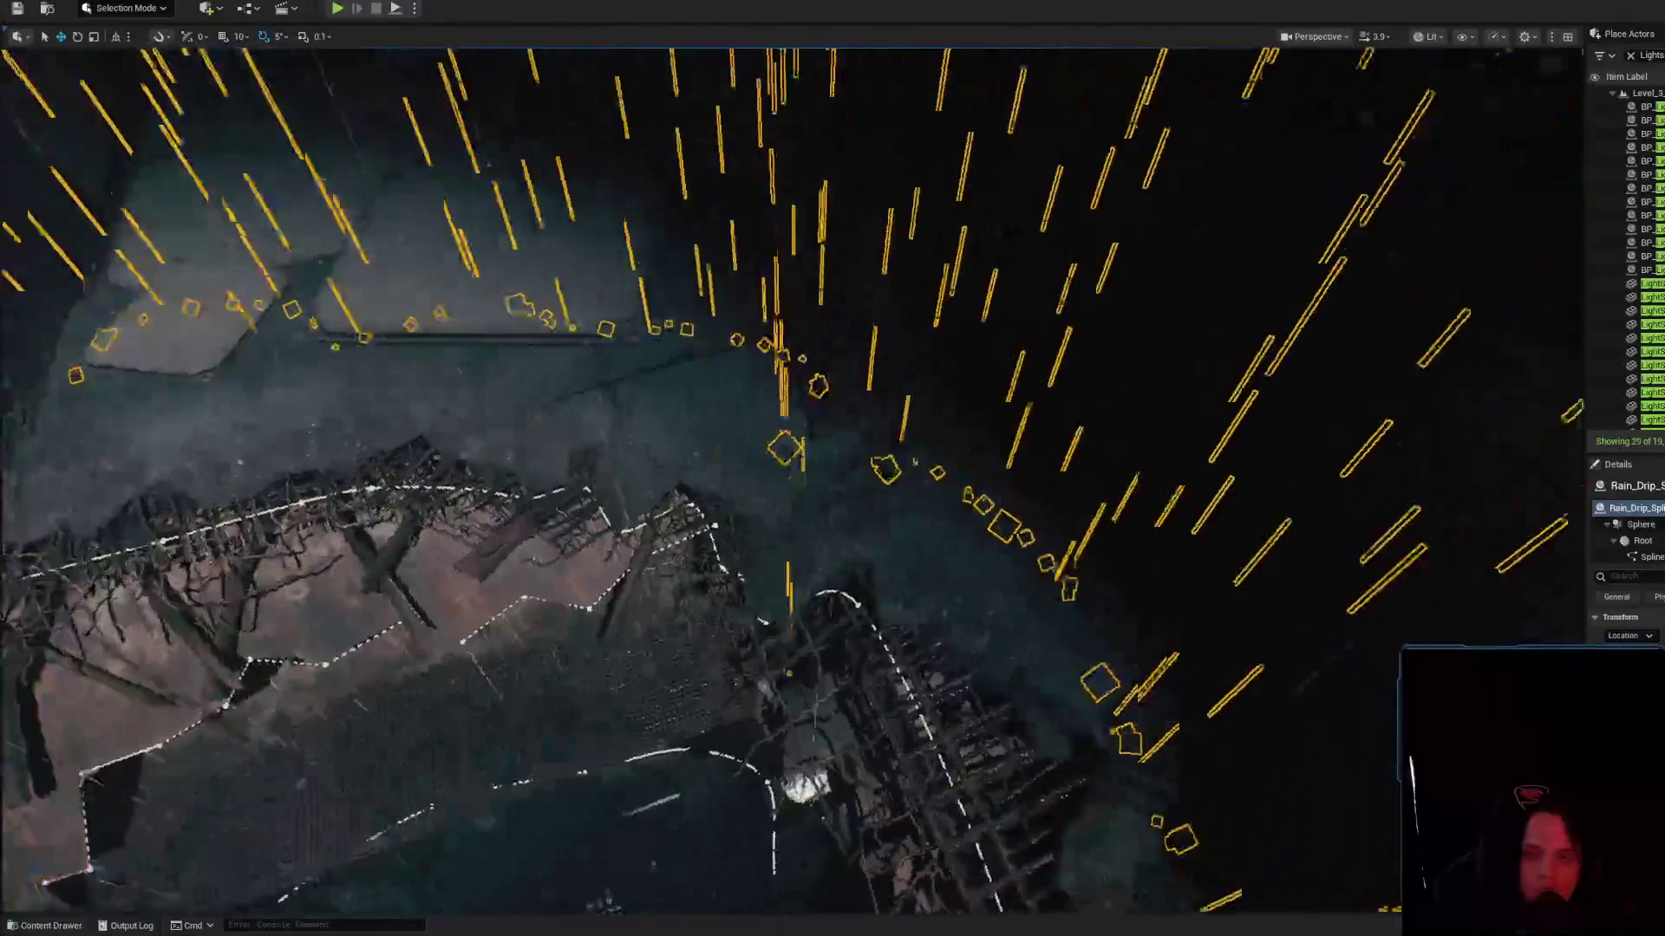
scroll(791, 477, "down", 2)
key("f")
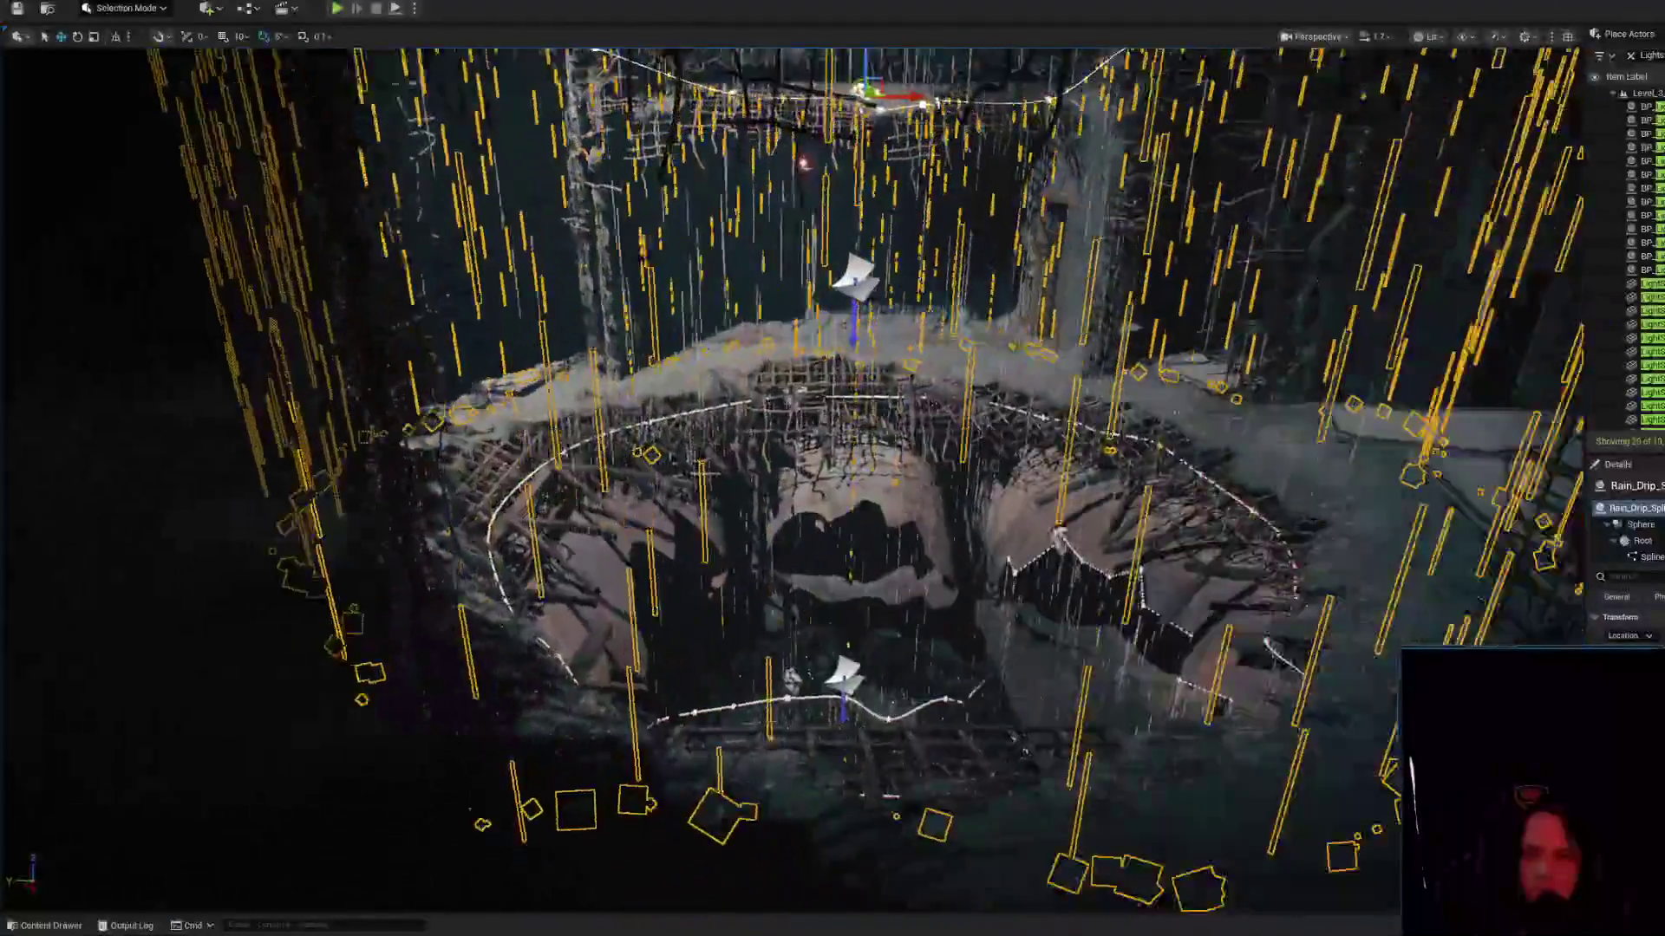
key("ctrl+e")
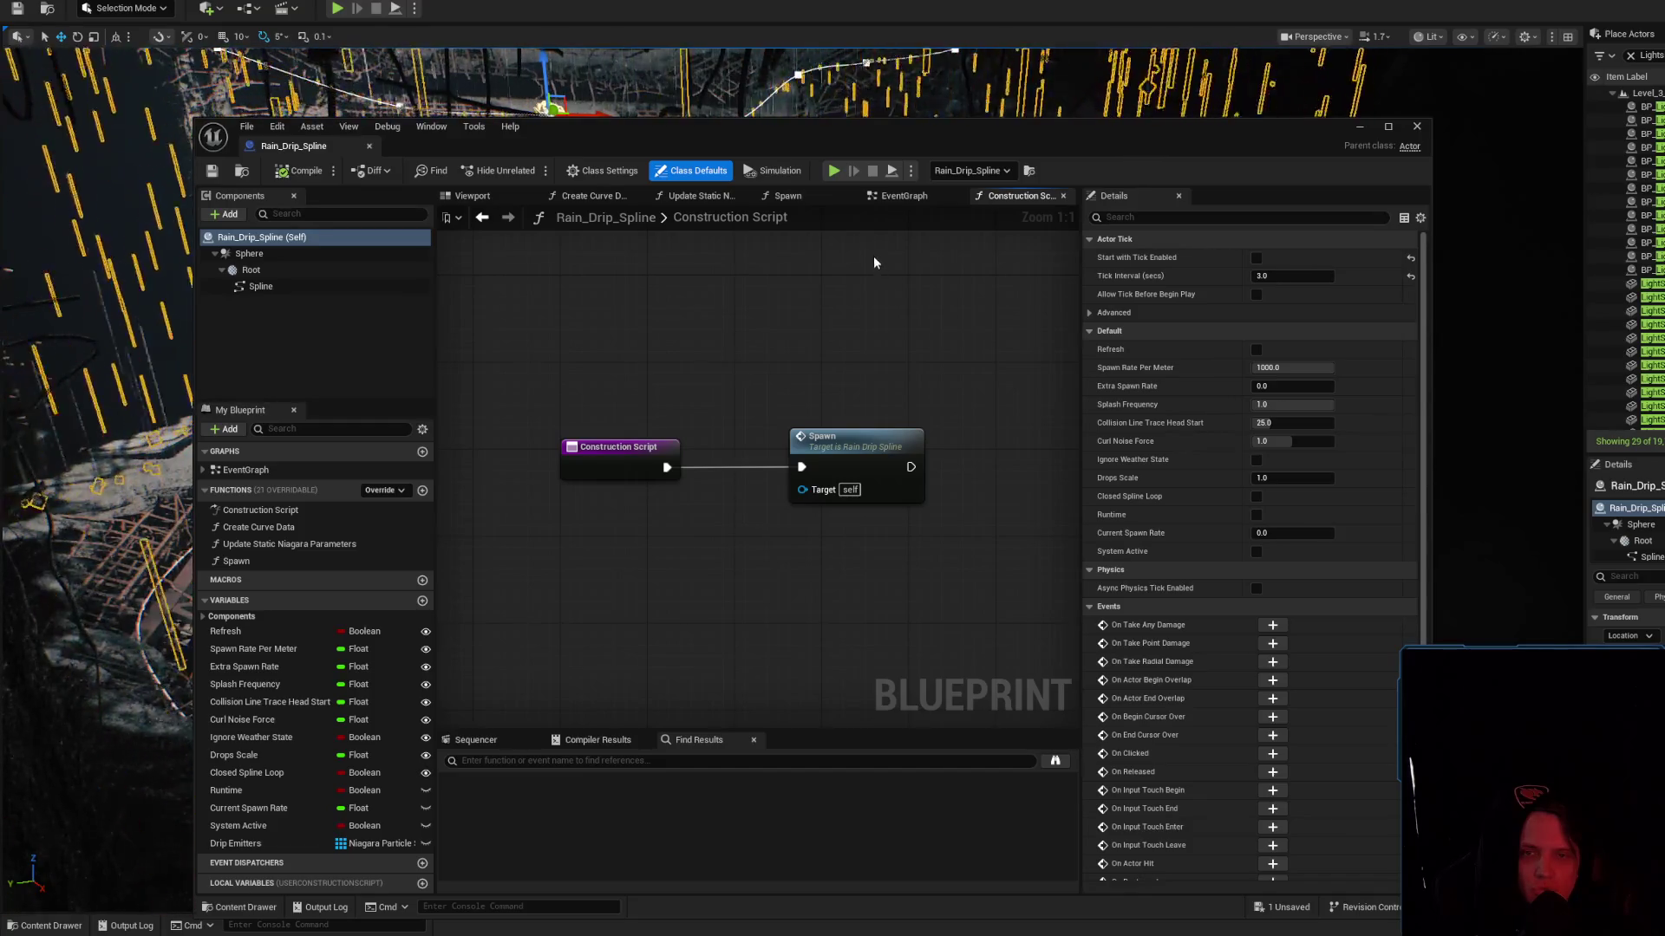
Review Rain_Drip_Spline's Construction Script Spawn link and EventGraph, save it, and return to the level viewport
left_click(708, 467)
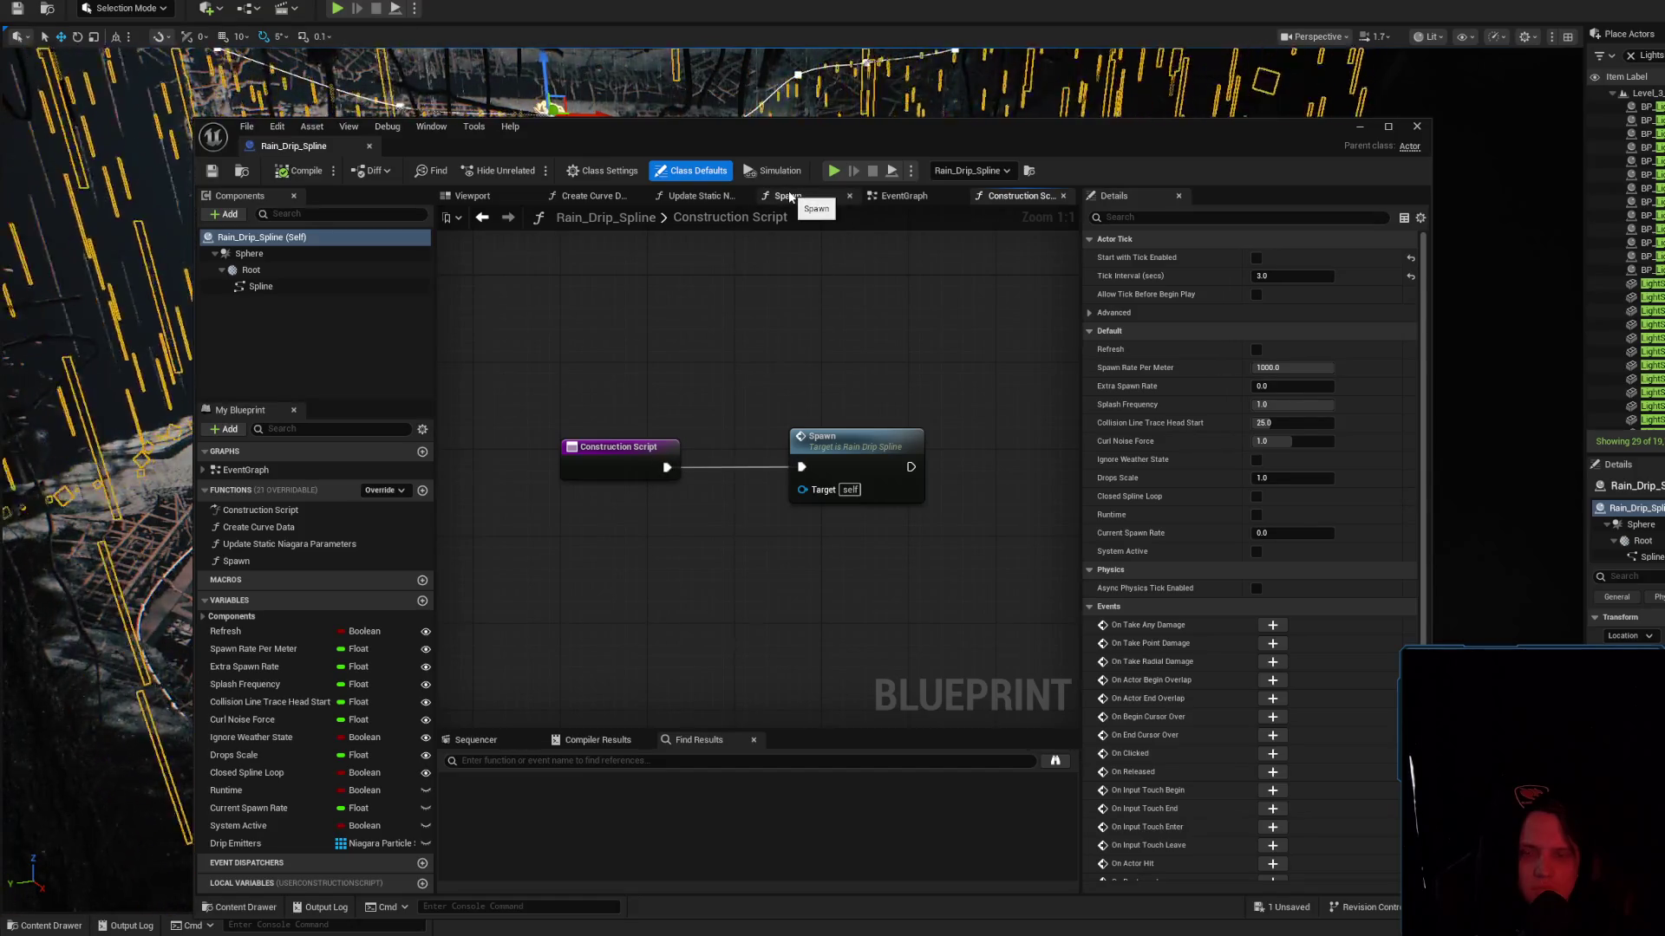
double_click(771, 218)
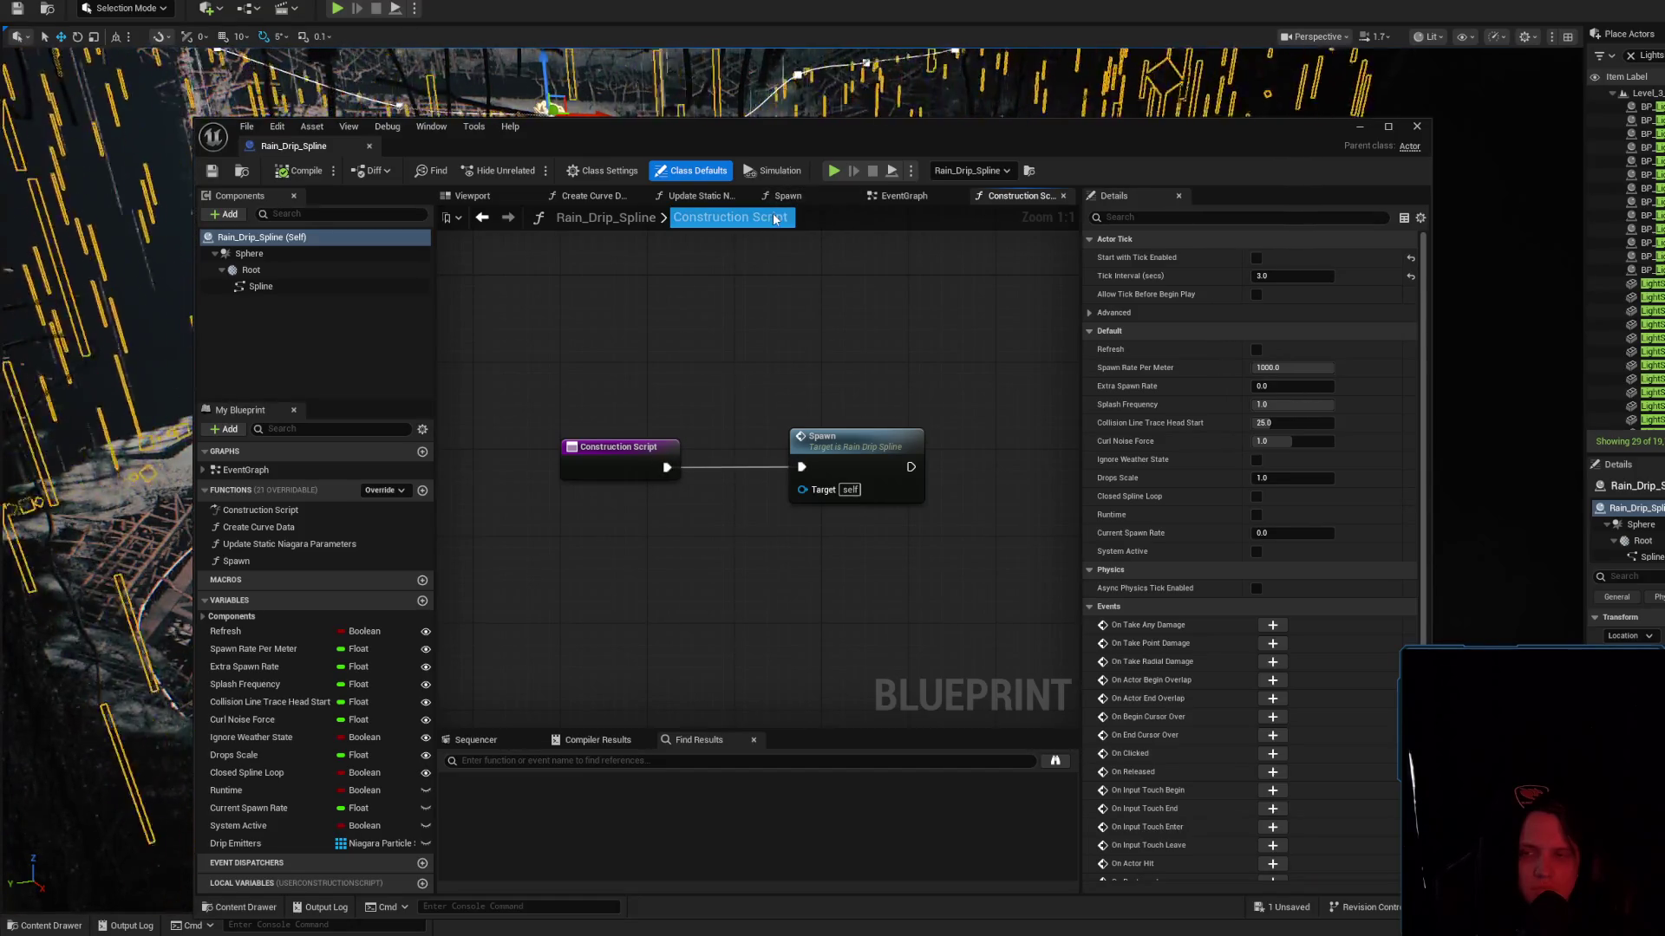
left_click(904, 195)
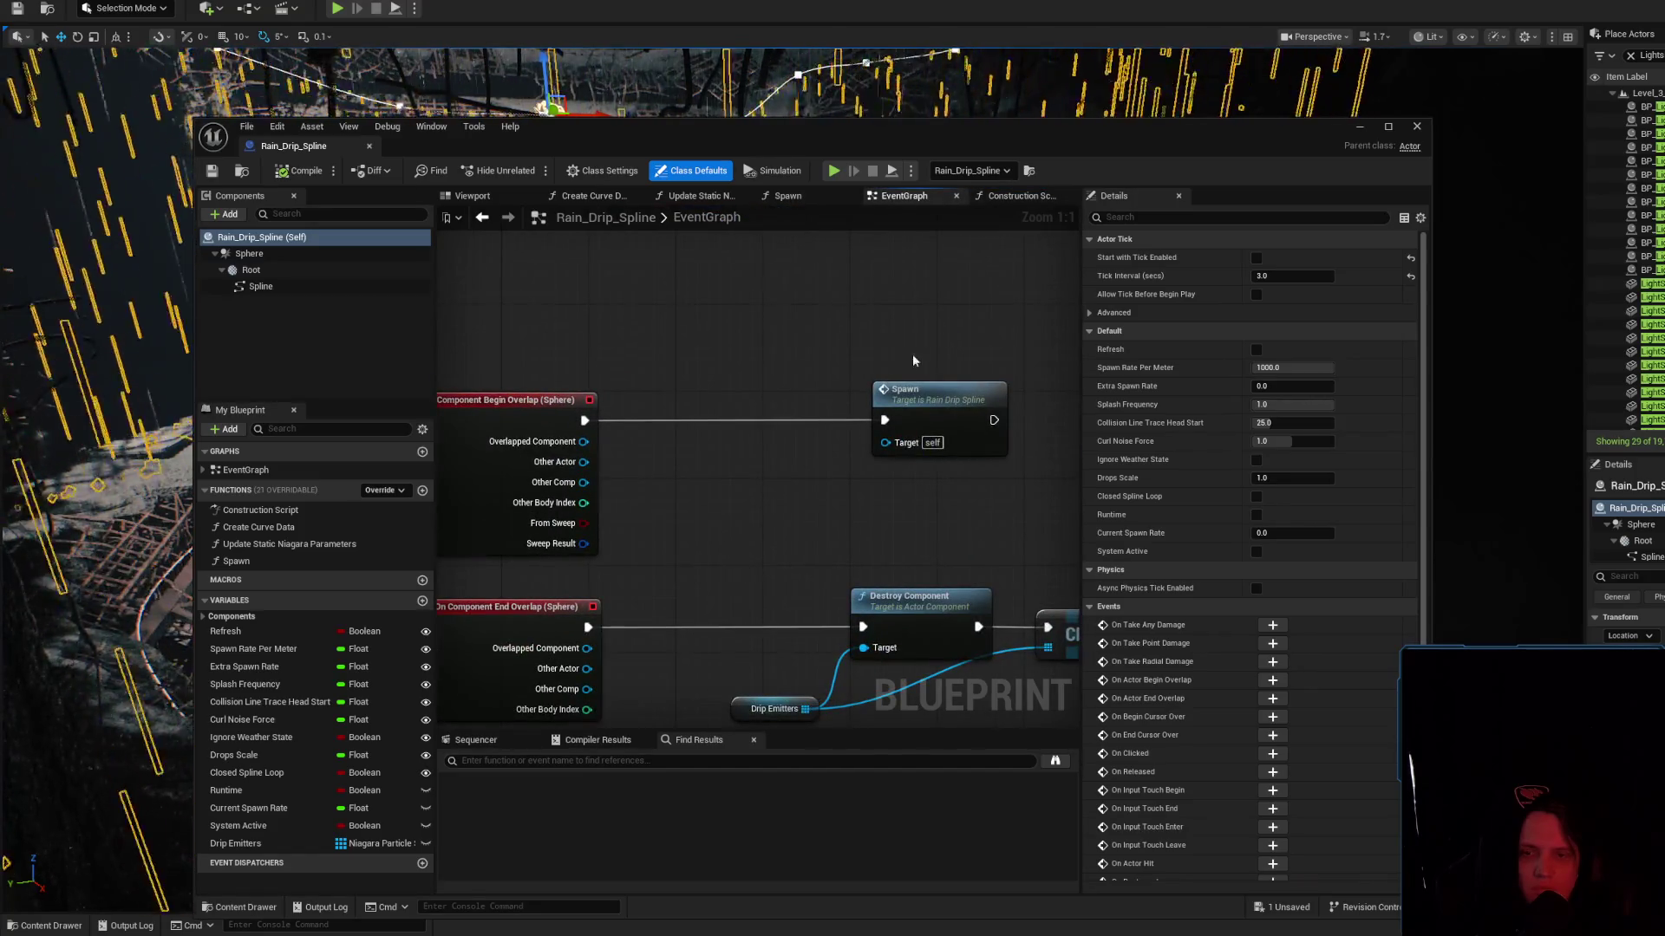
left_click(1014, 196)
left_click(732, 466)
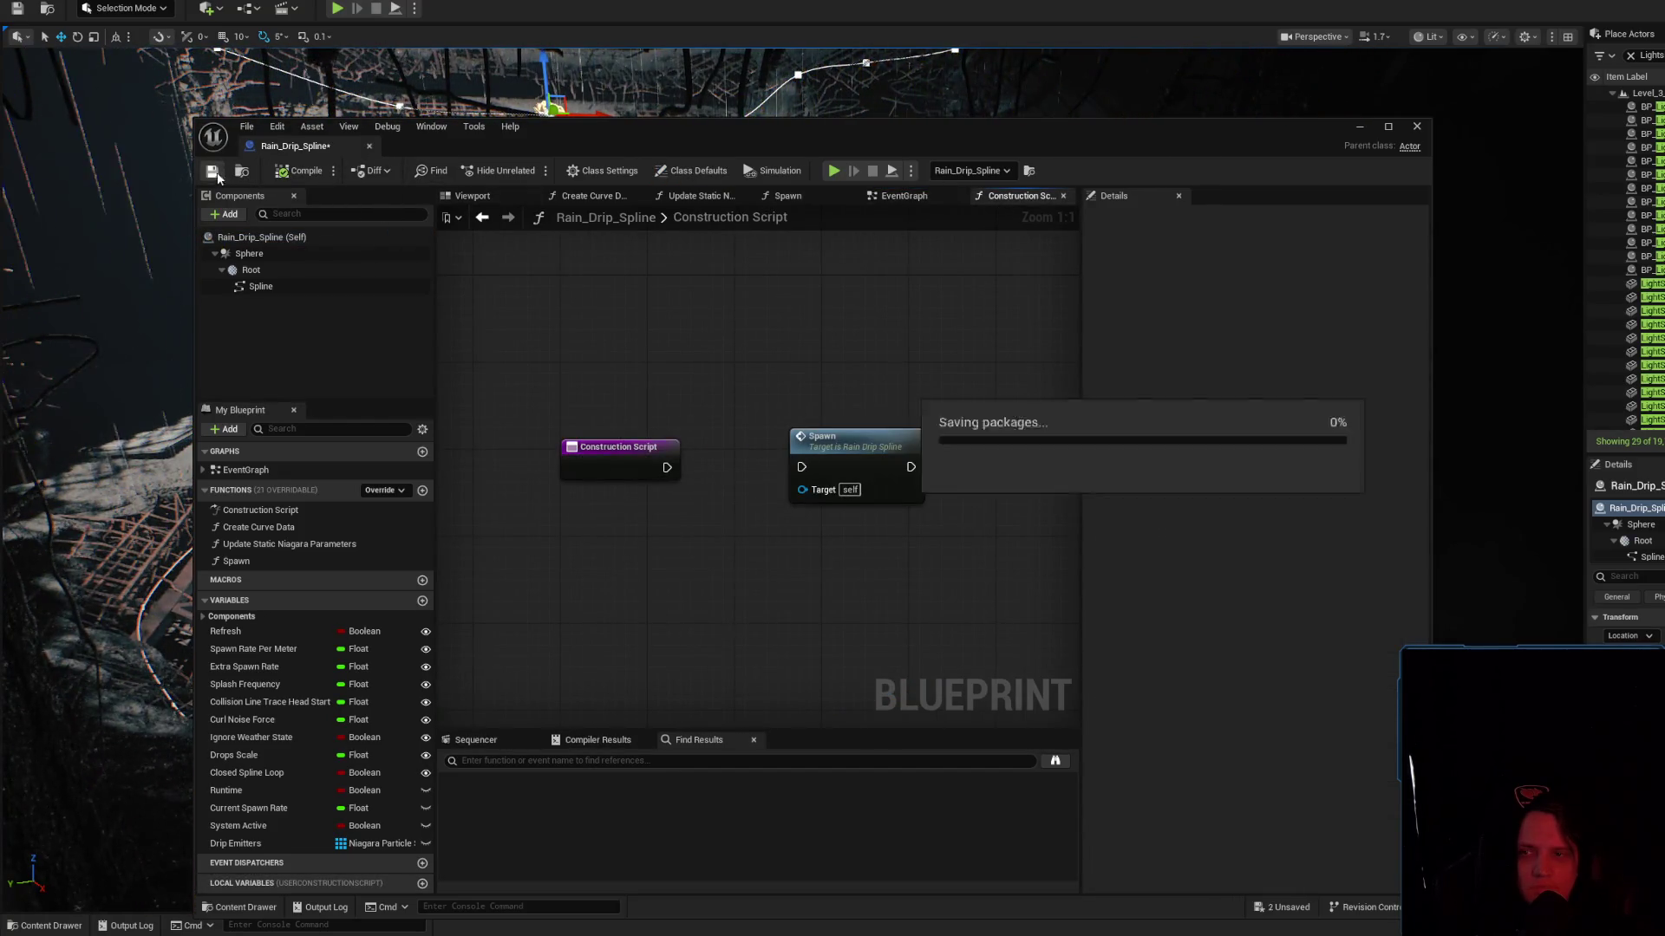
left_click(925, 198)
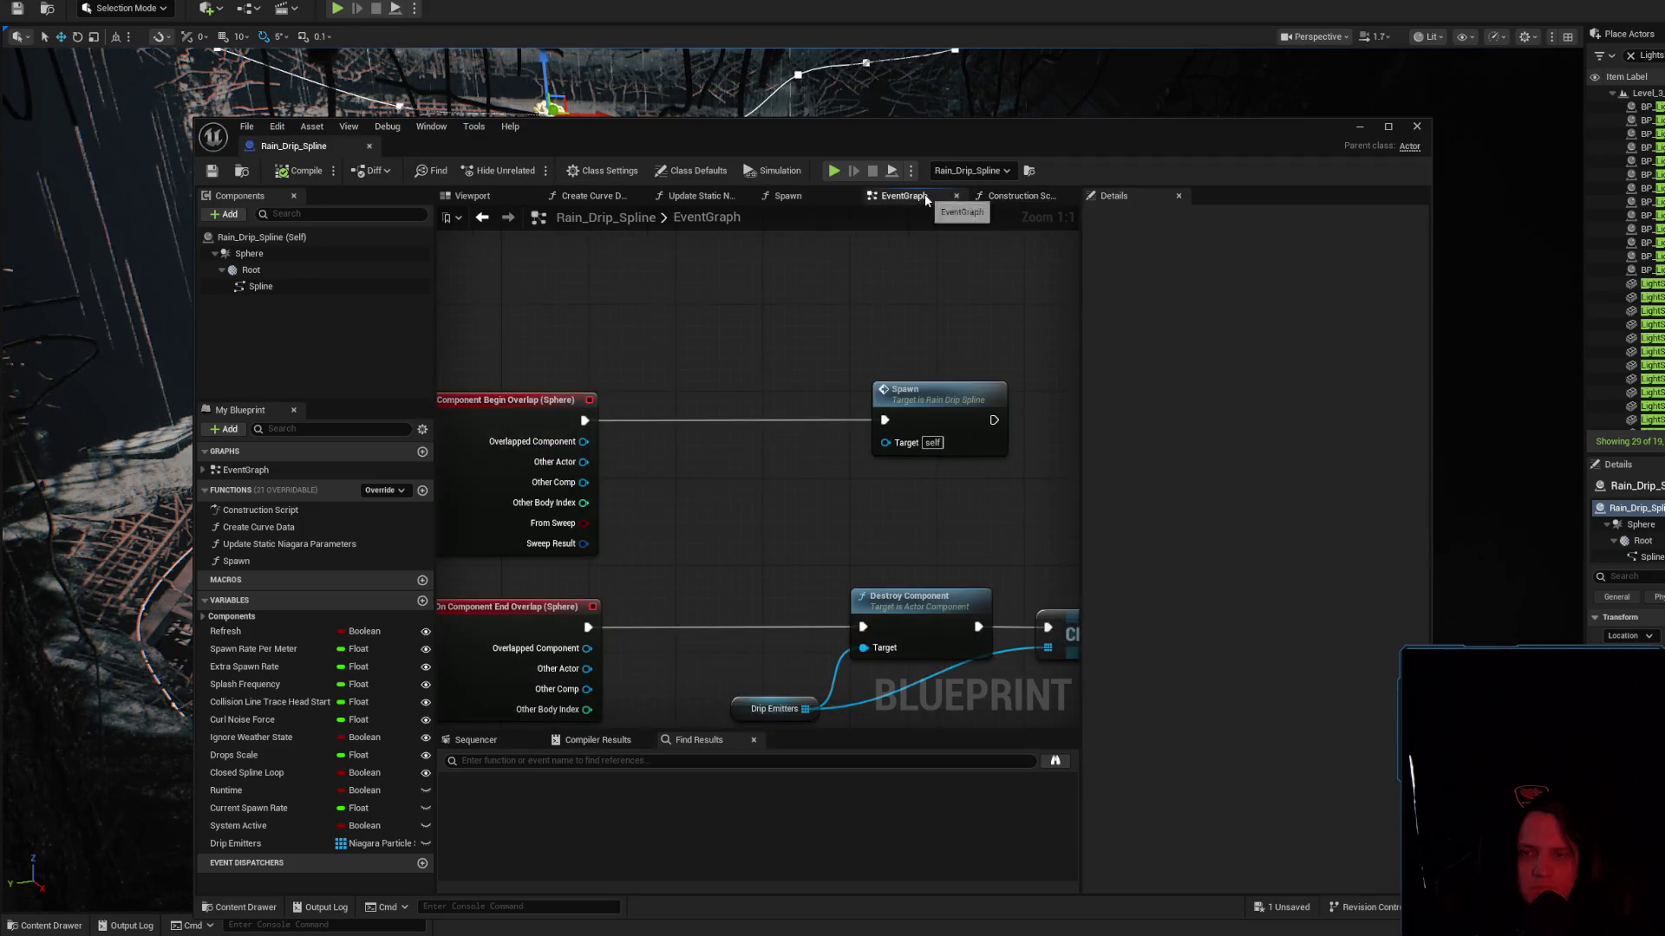
left_click(273, 86)
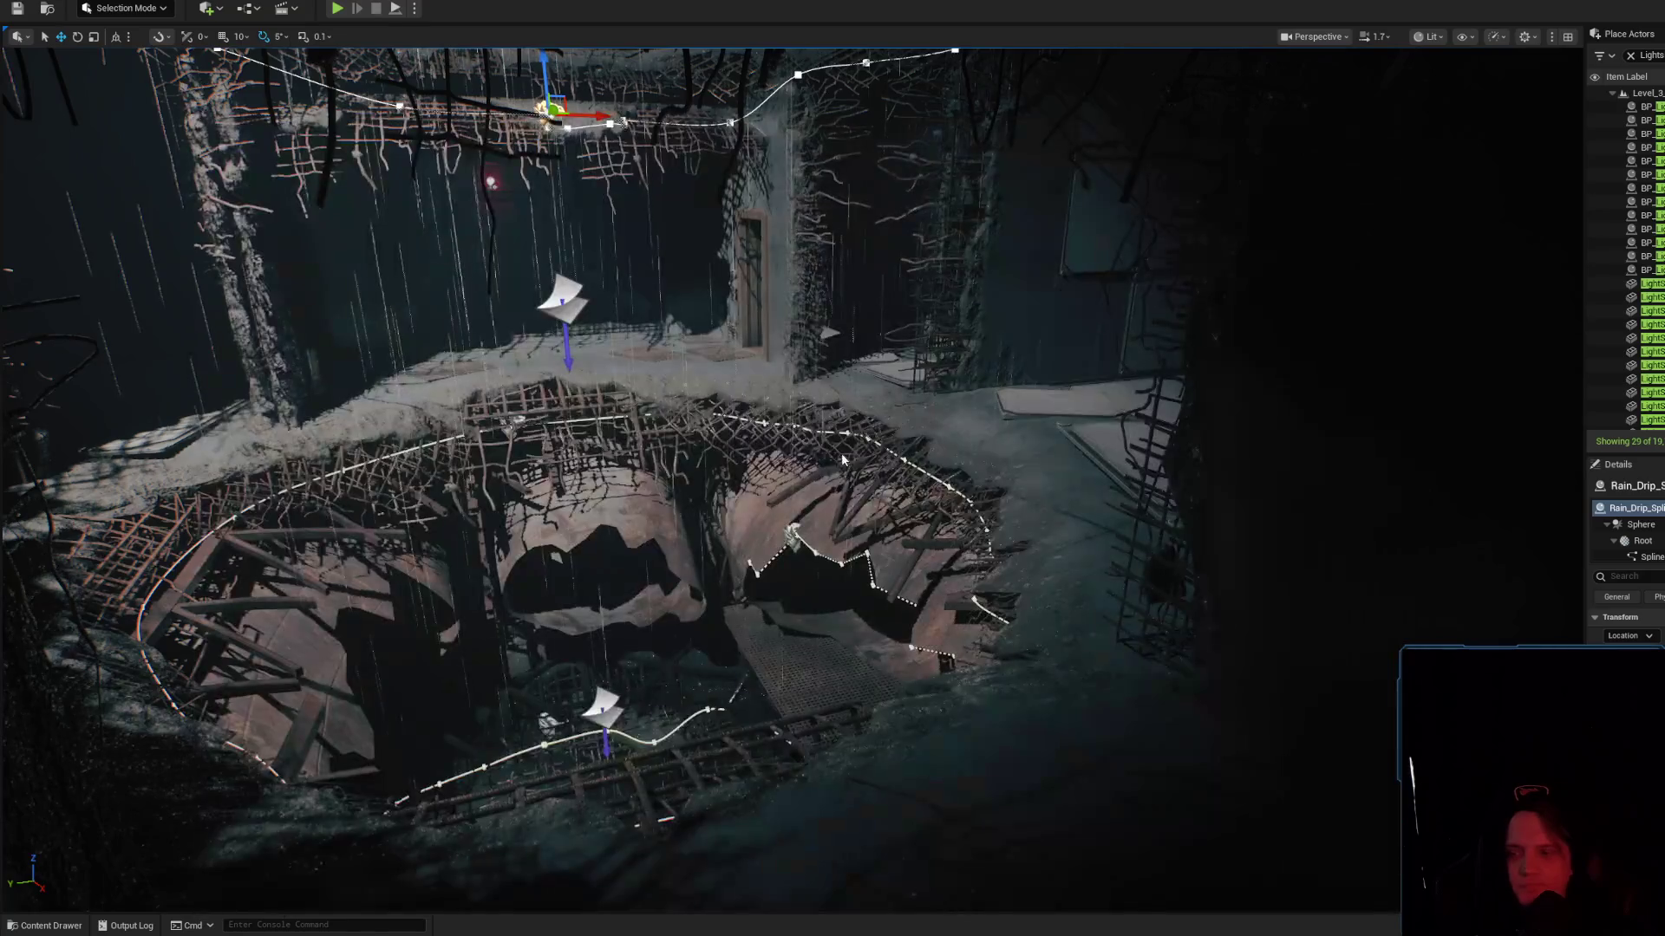
Fly the camera to face the red-lit vehicle, deselect the spline, and recall stat uobjects from history
scroll(818, 467, "up", 5)
scroll(818, 467, "up", 5)
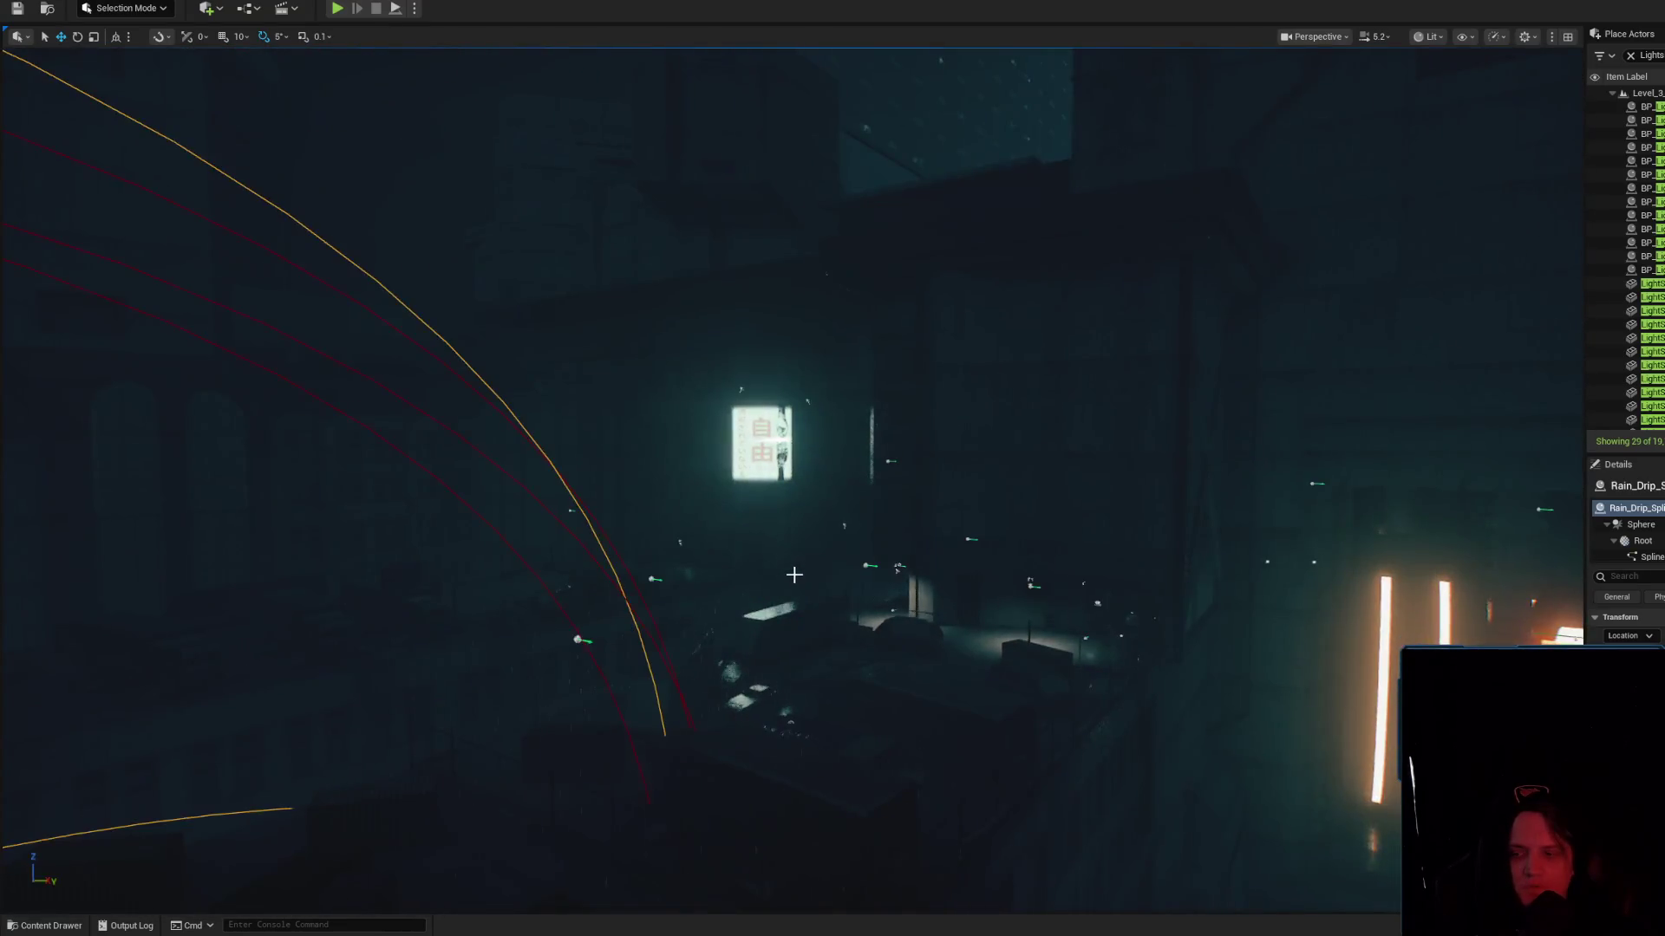
scroll(818, 467, "down", 3)
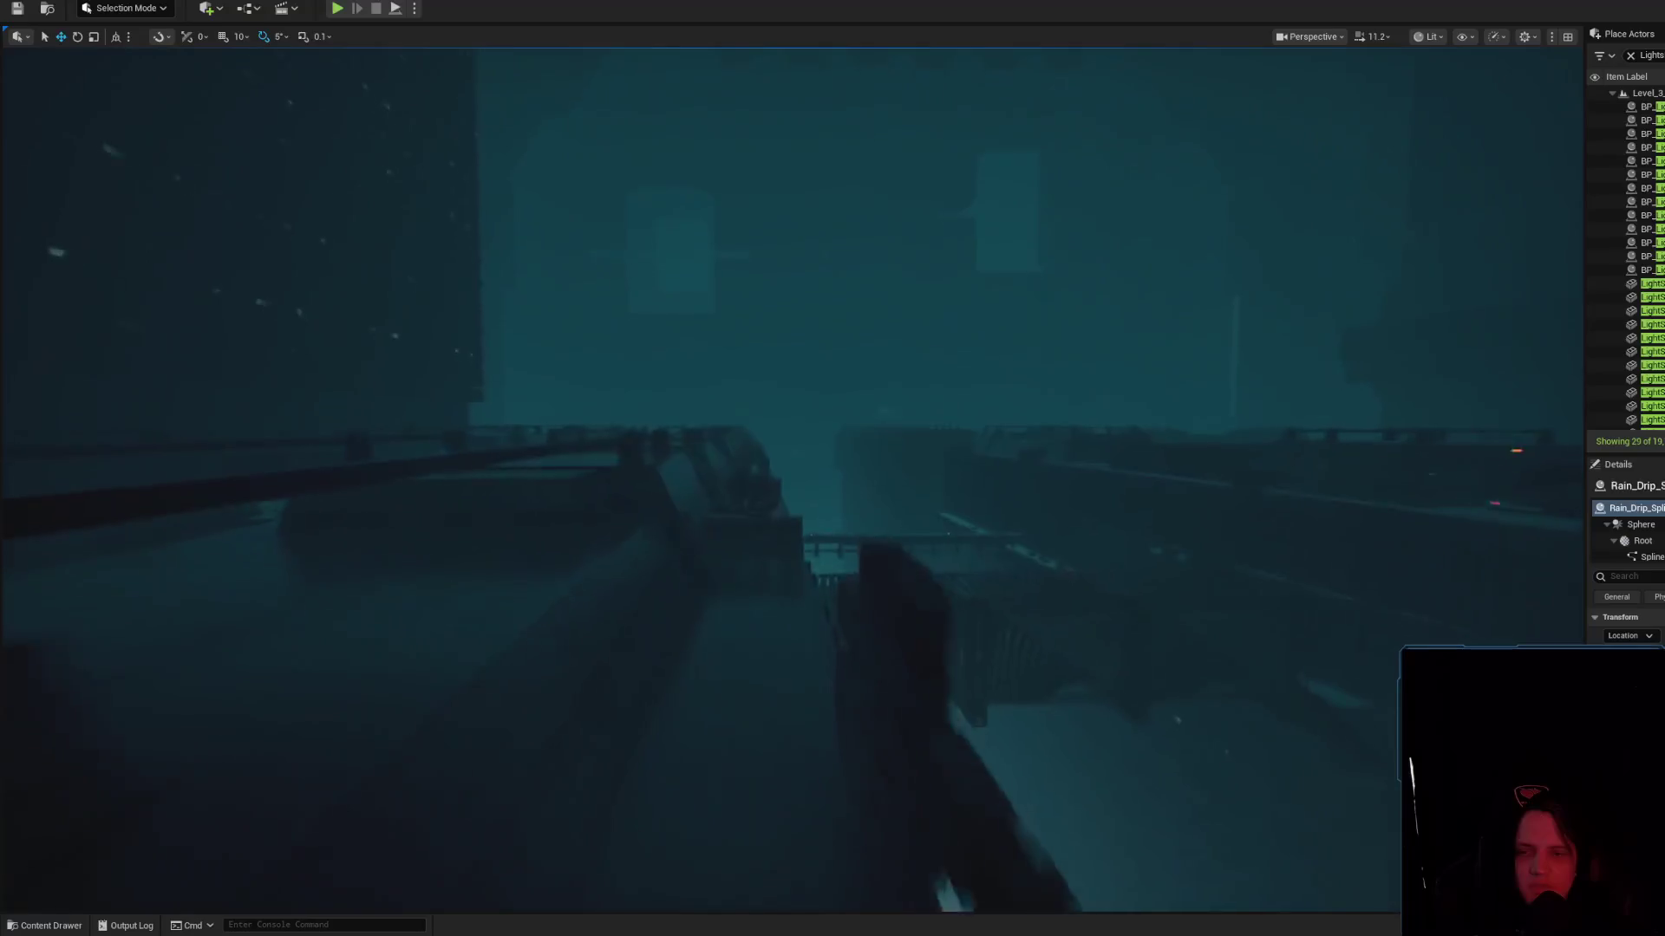
key("w")
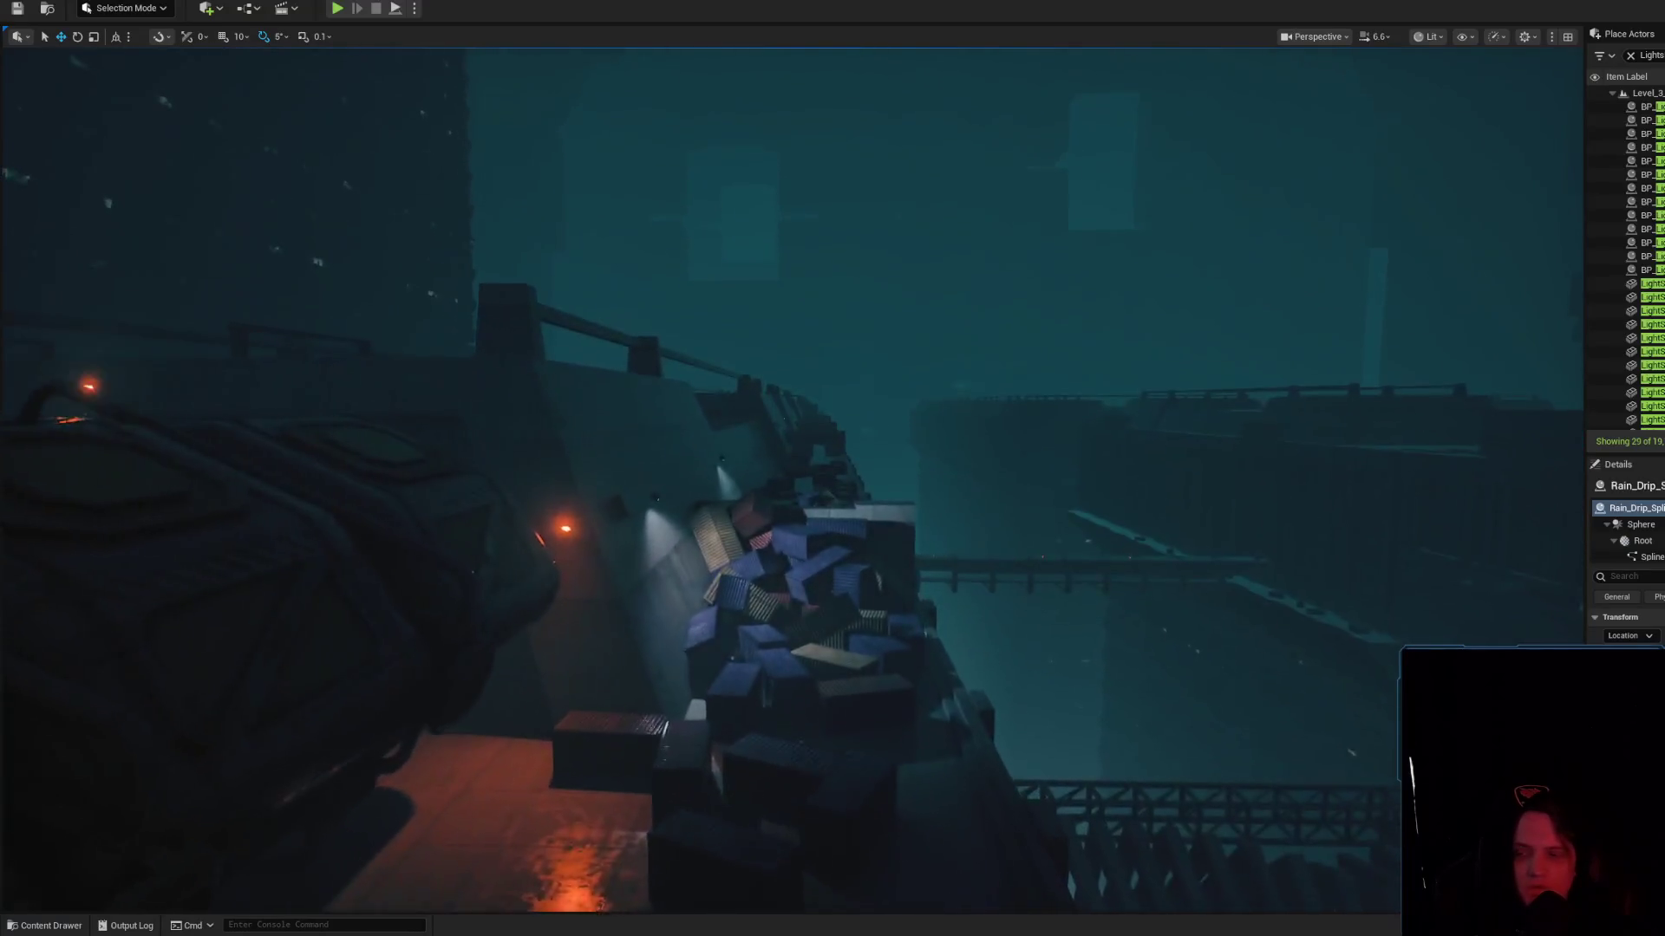
key("Down")
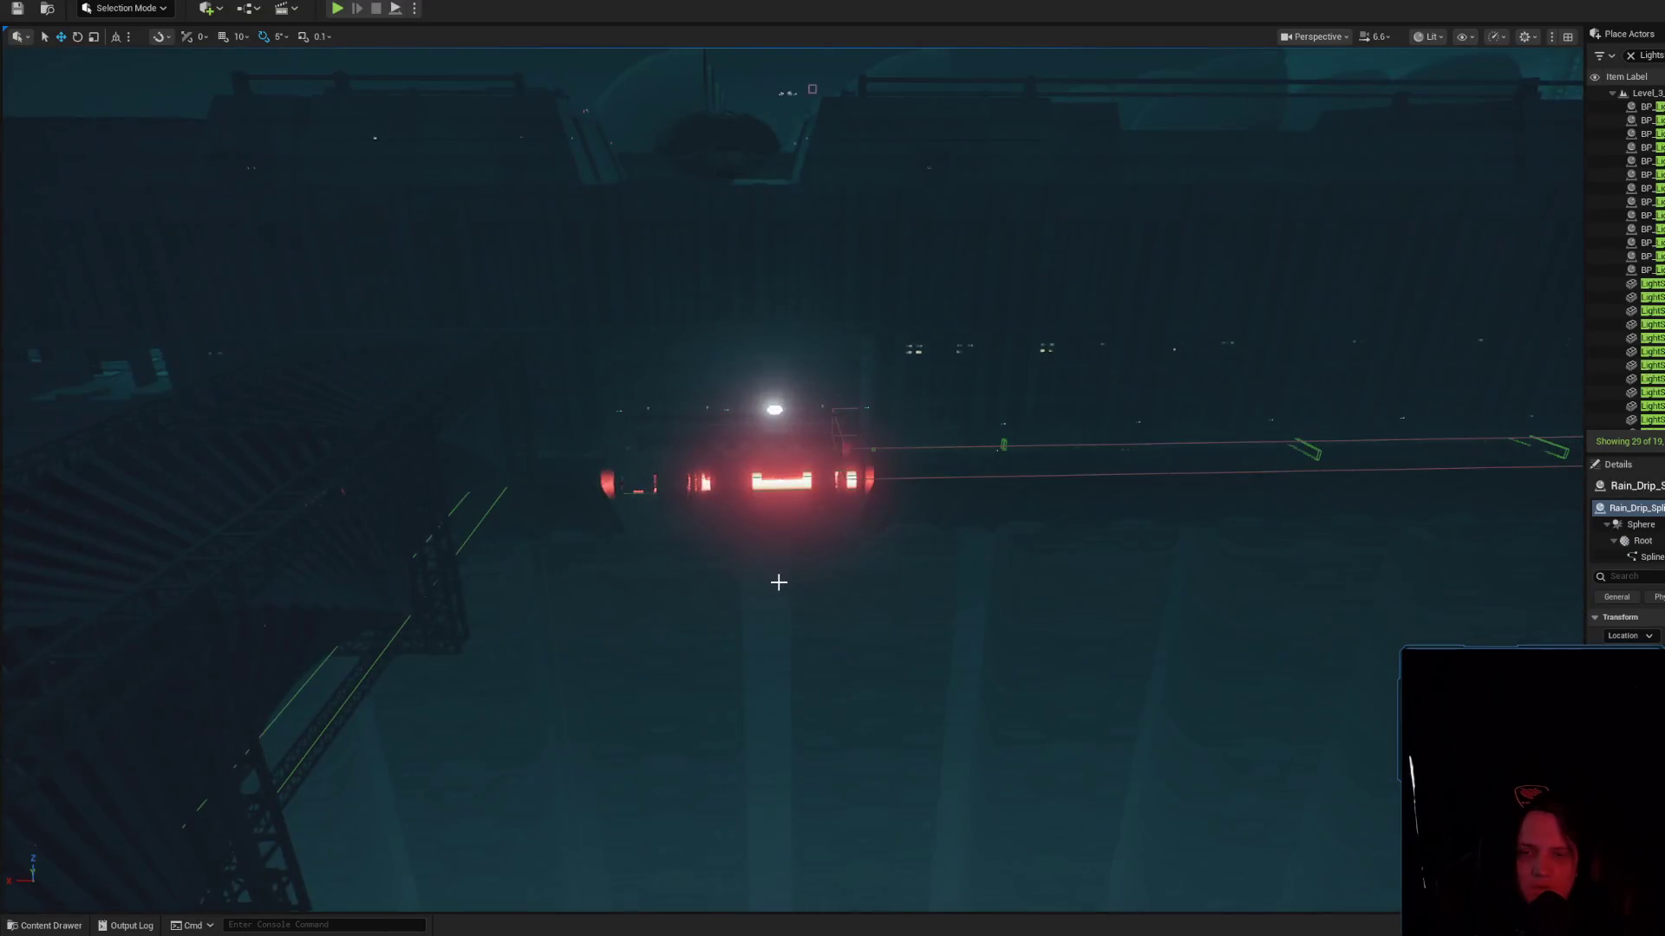
left_click(786, 582)
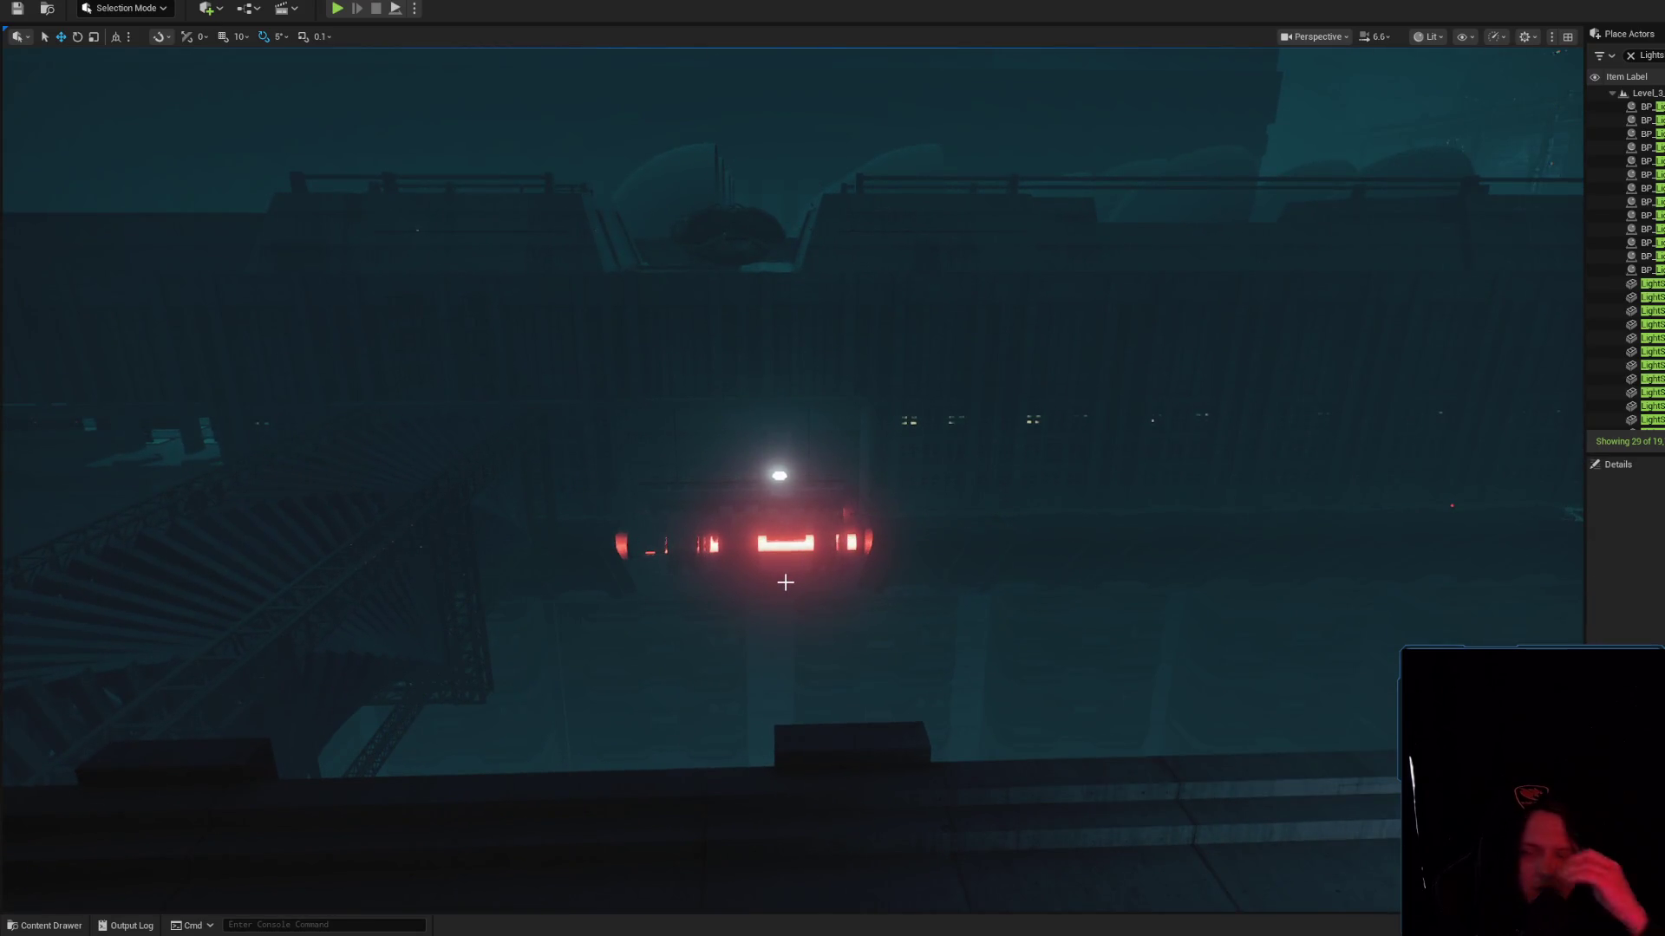
key("Up")
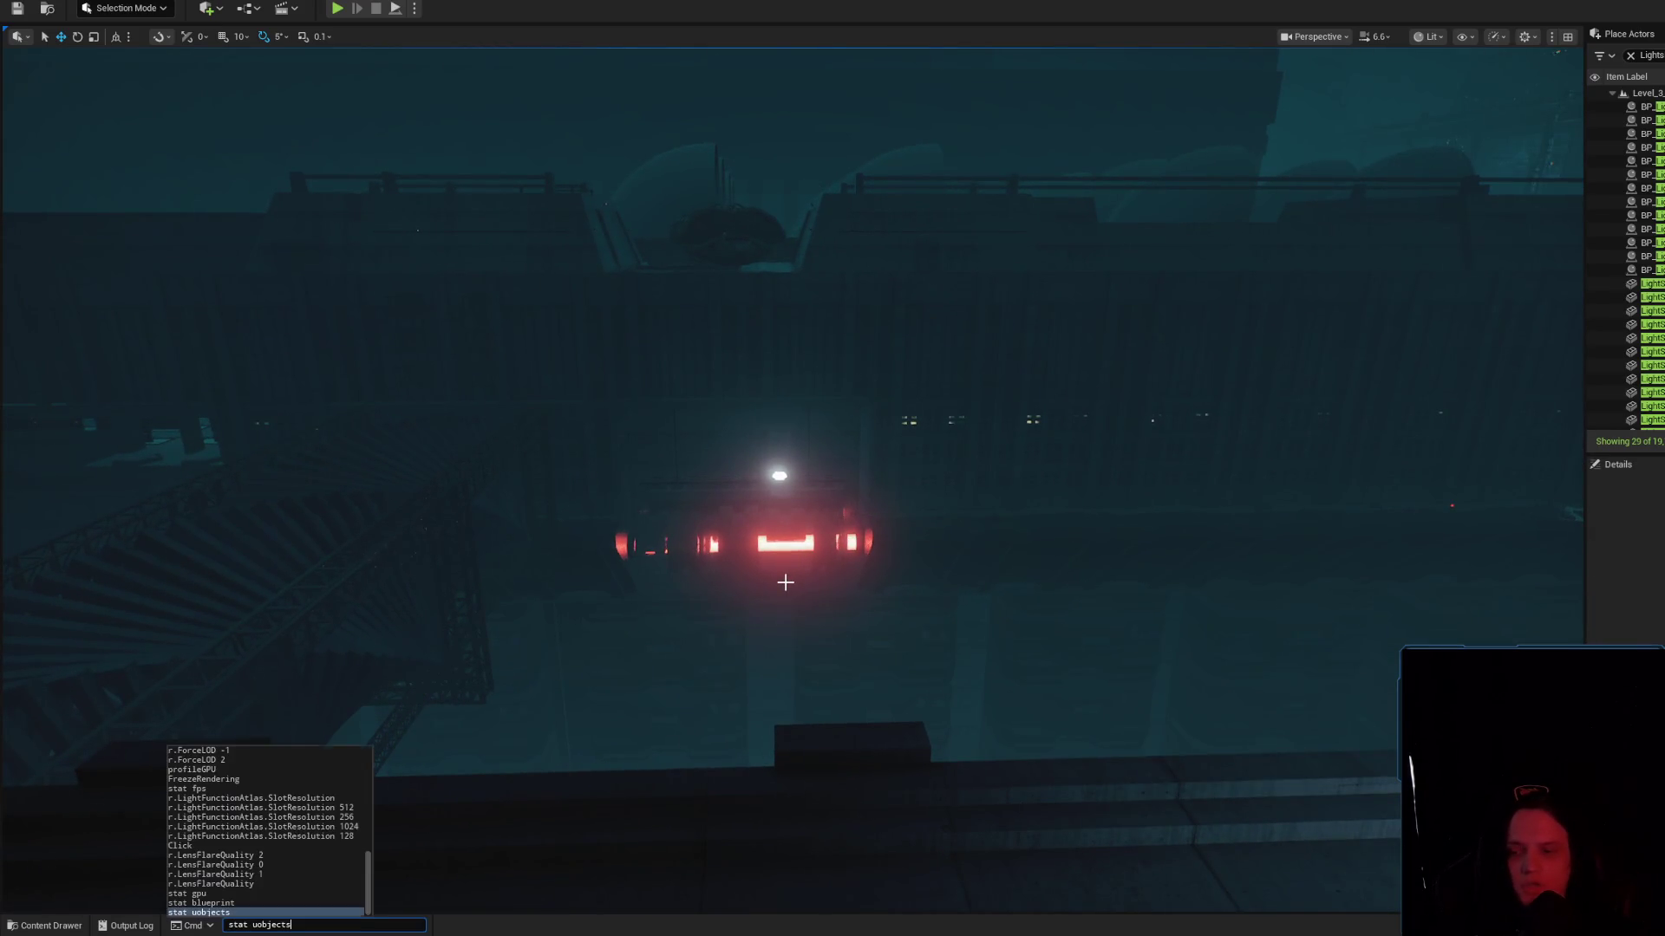
mouse_move(891, 471)
left_mouse_down()
mouse_move(891, 520)
mouse_move(891, 471)
left_mouse_up()
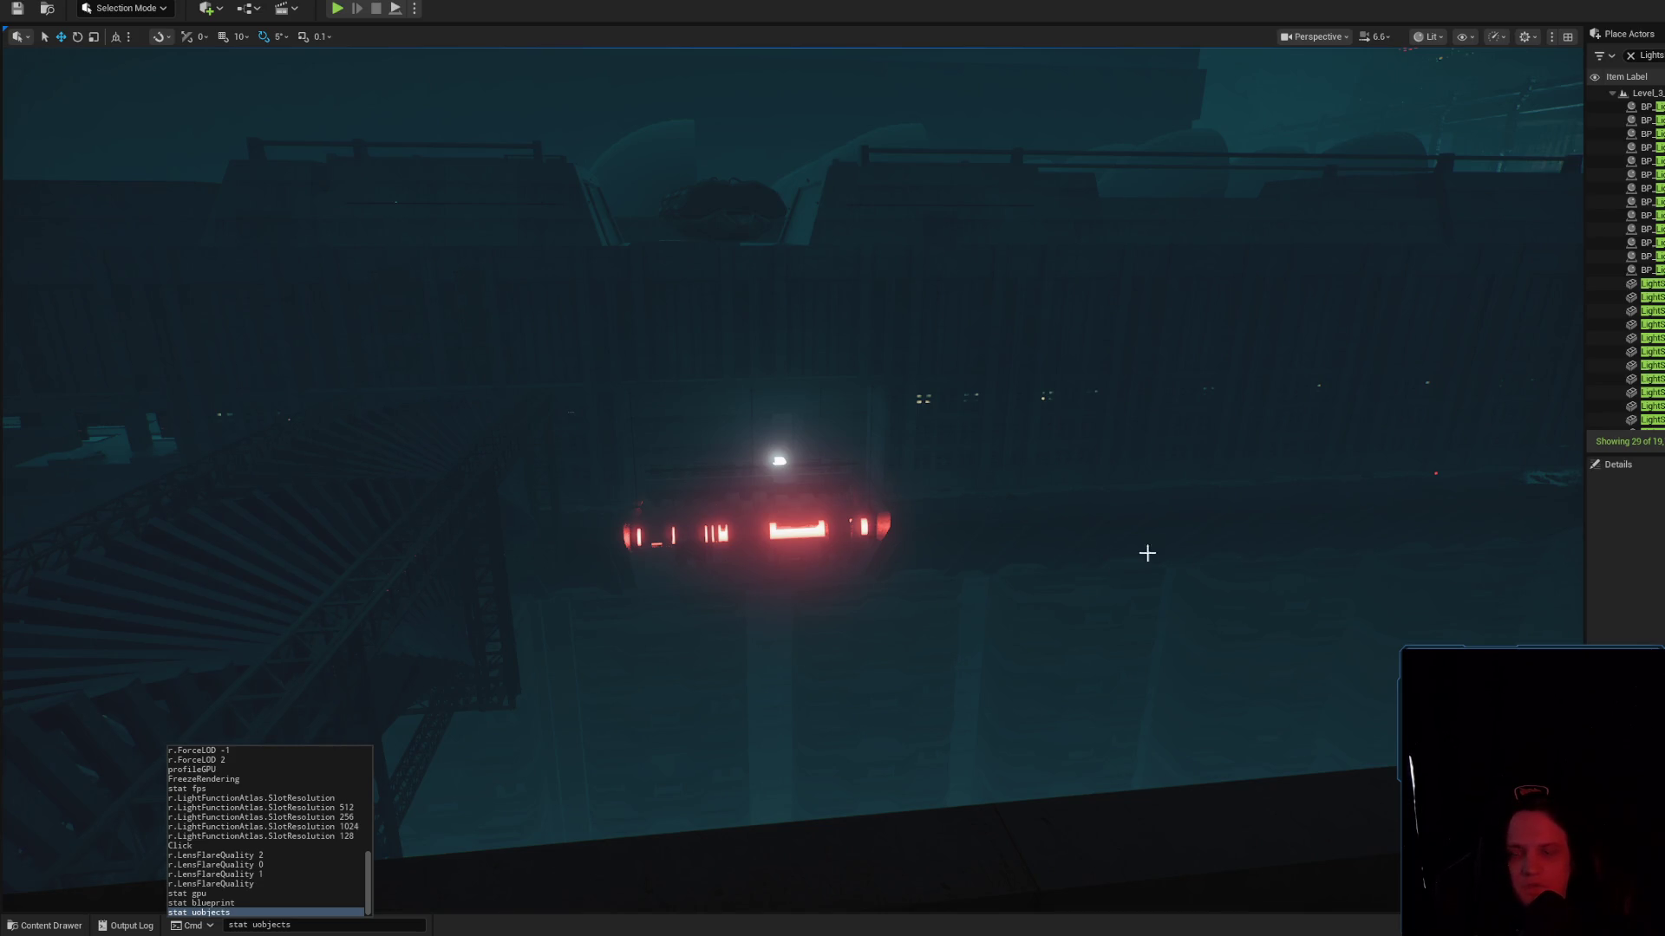
Play in editor, move forward, restart play, and show the stat uobjects overlay during play
key("alt+p")
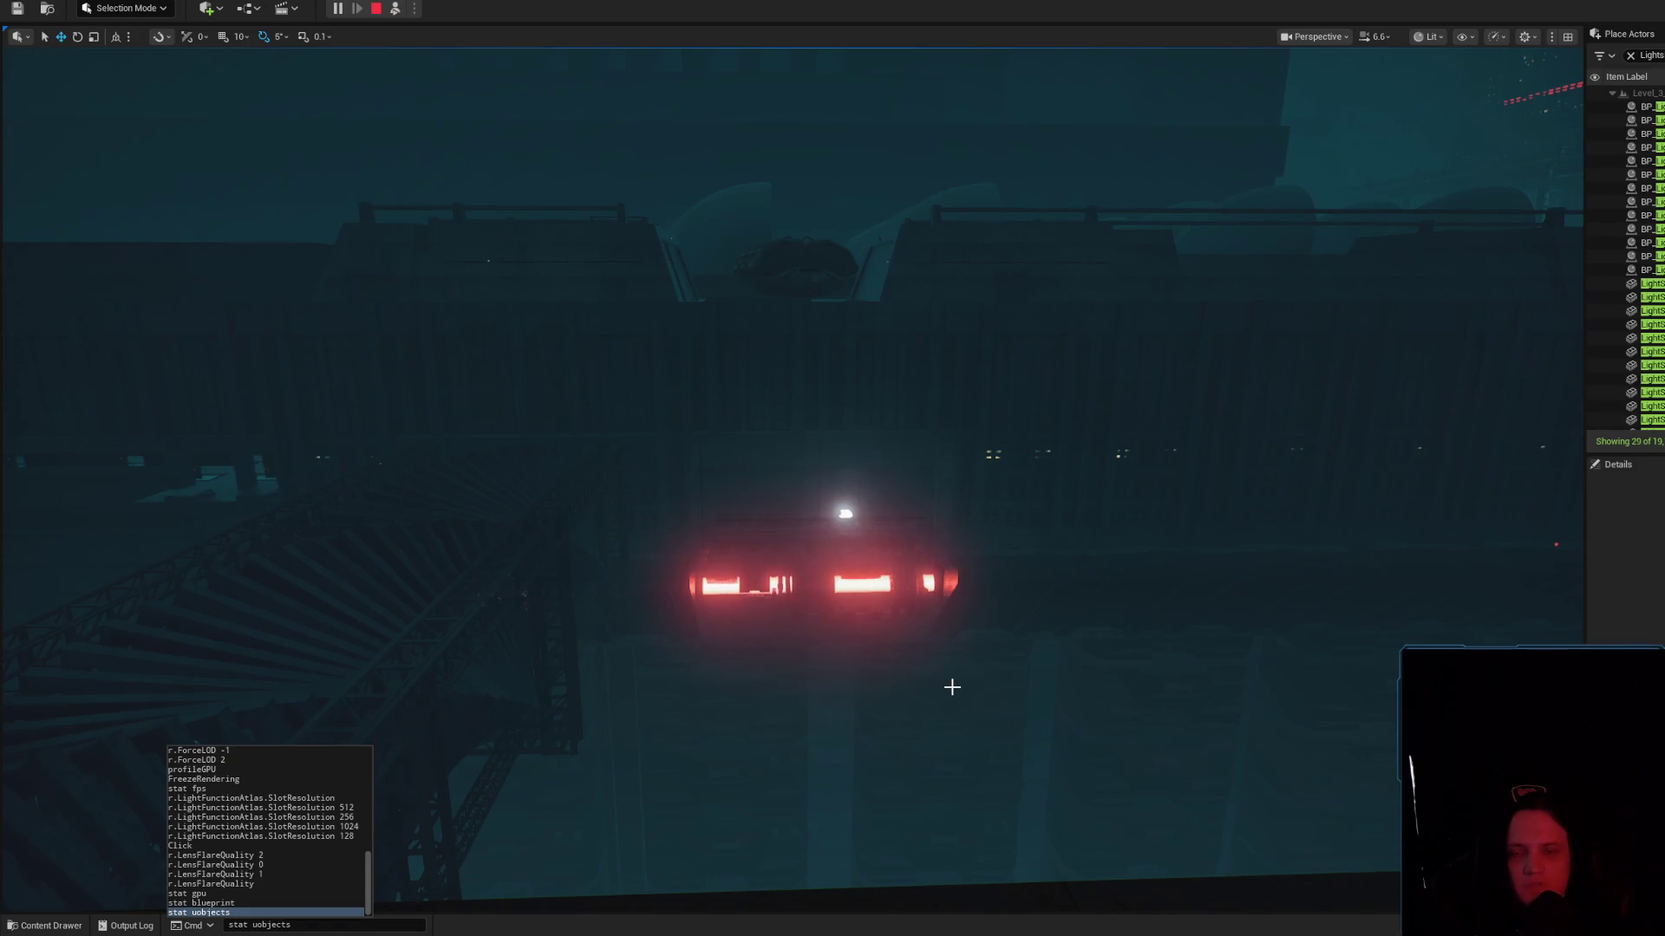
left_click(1066, 698)
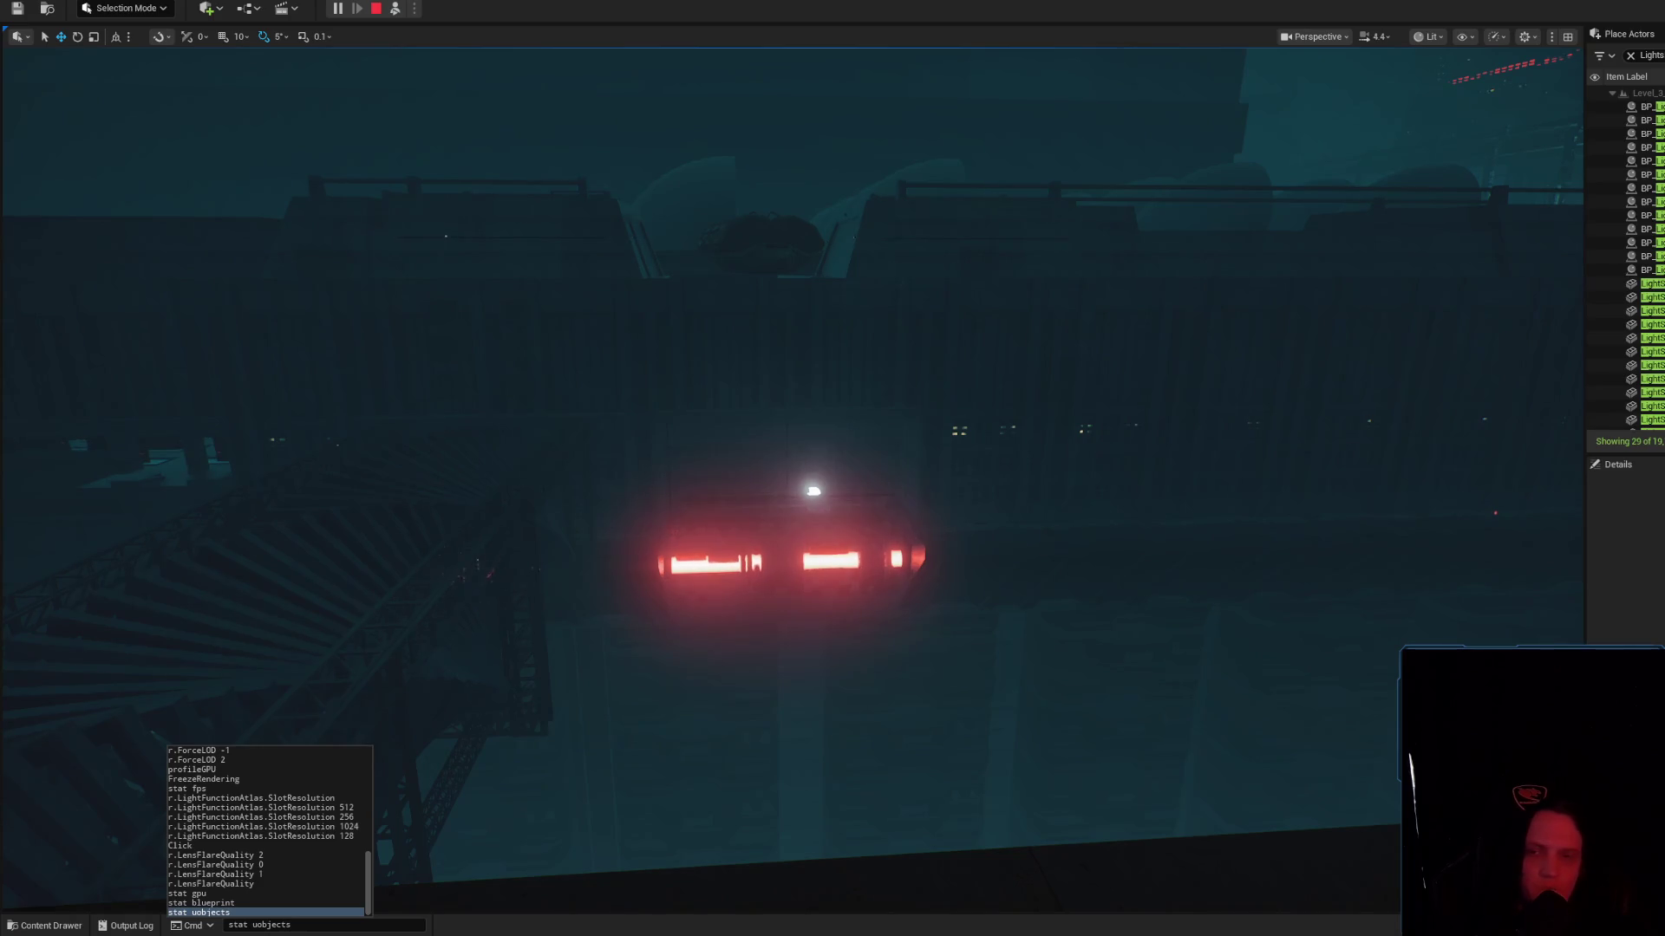
key("w")
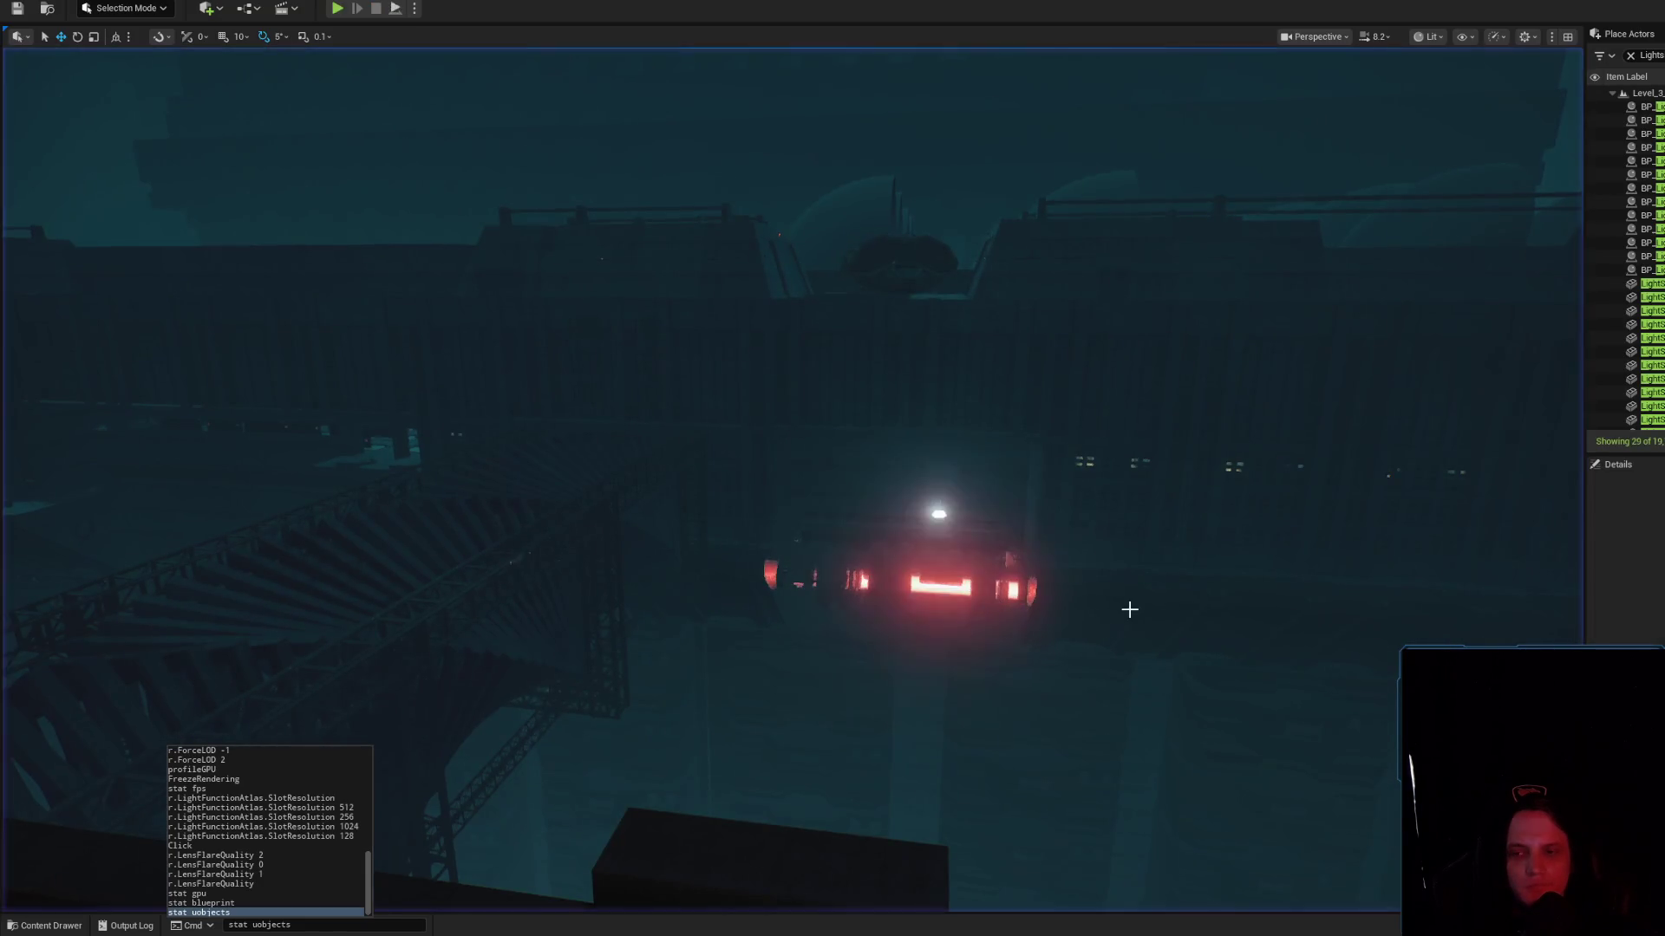
key("Escape")
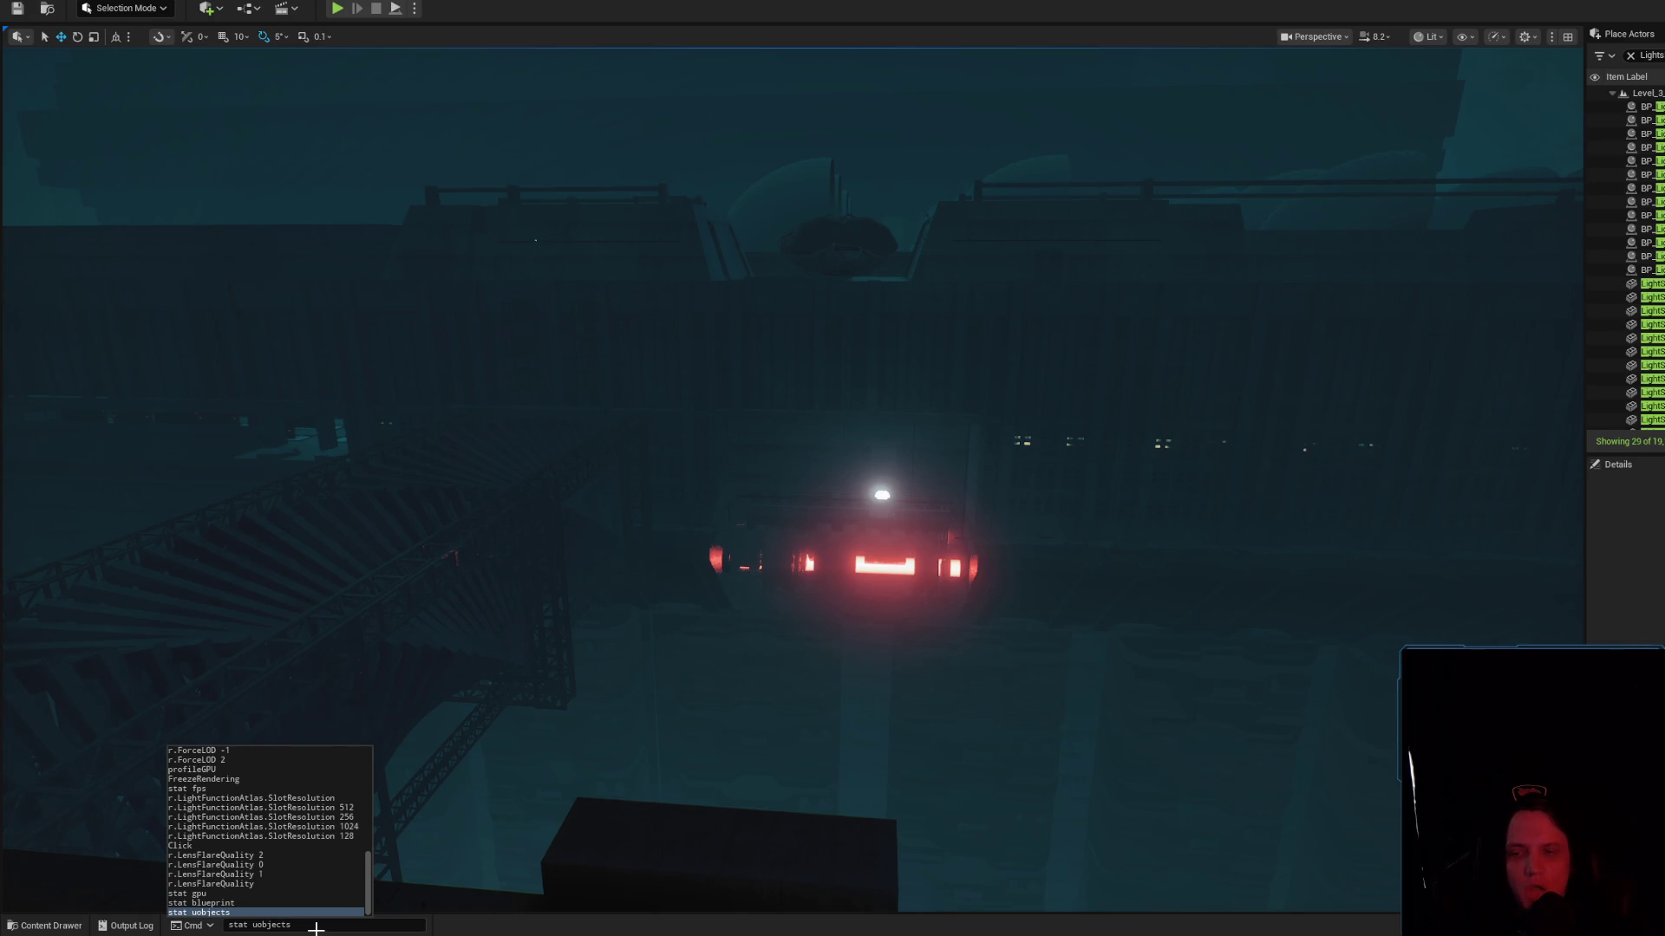
key("alt+p")
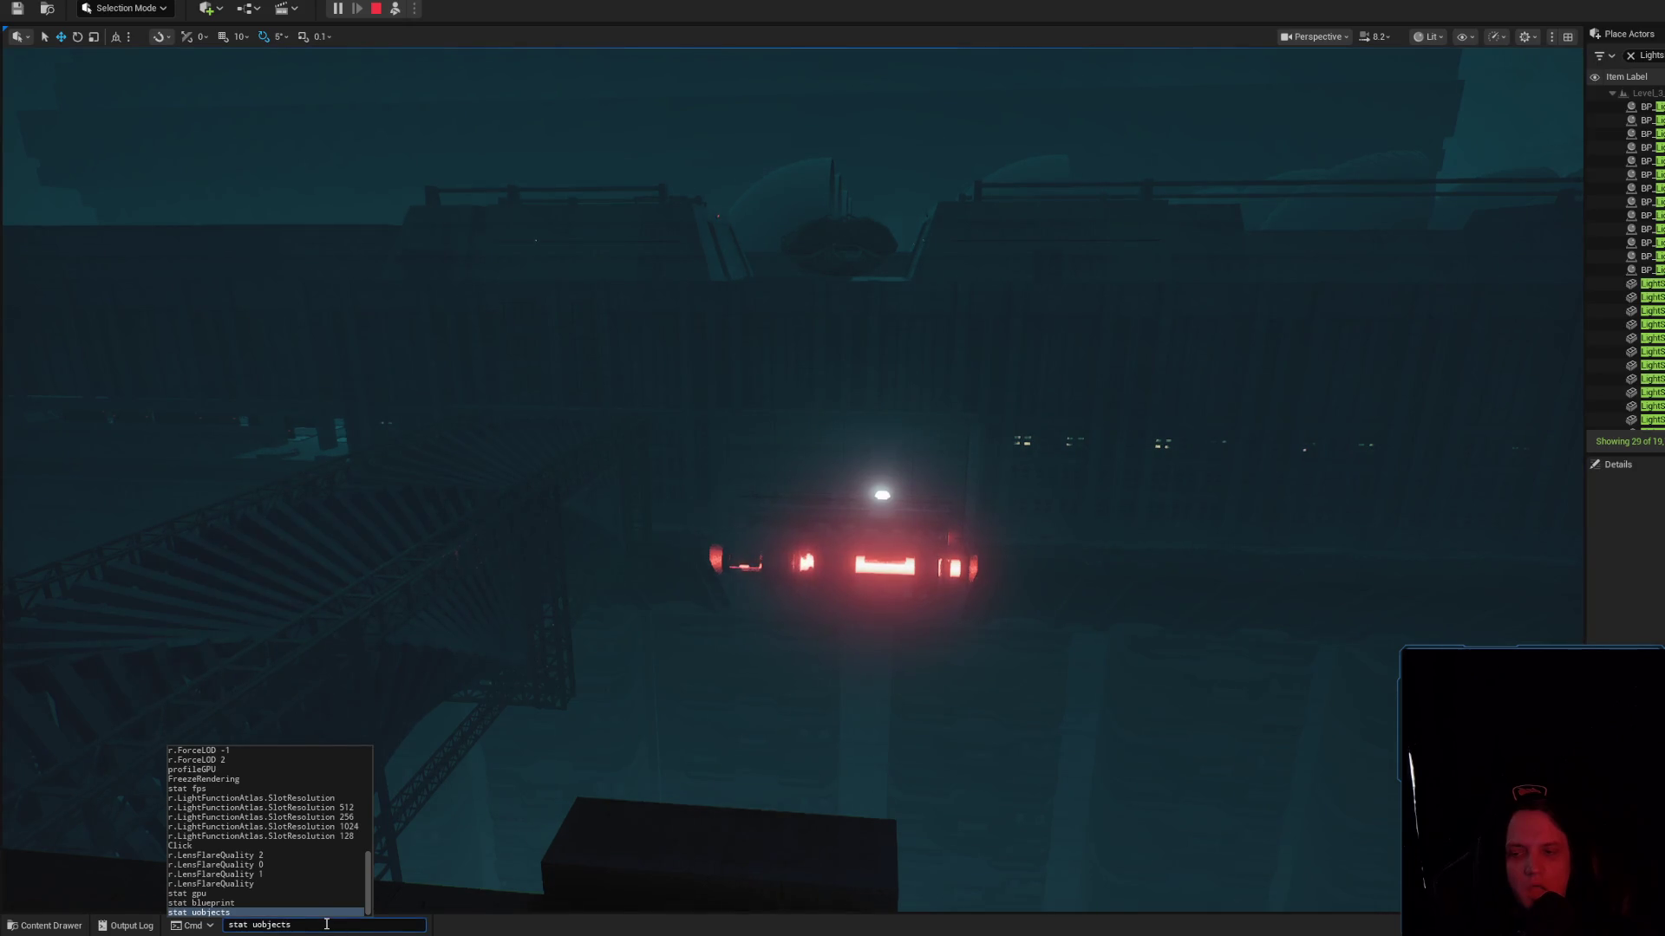
key("Return")
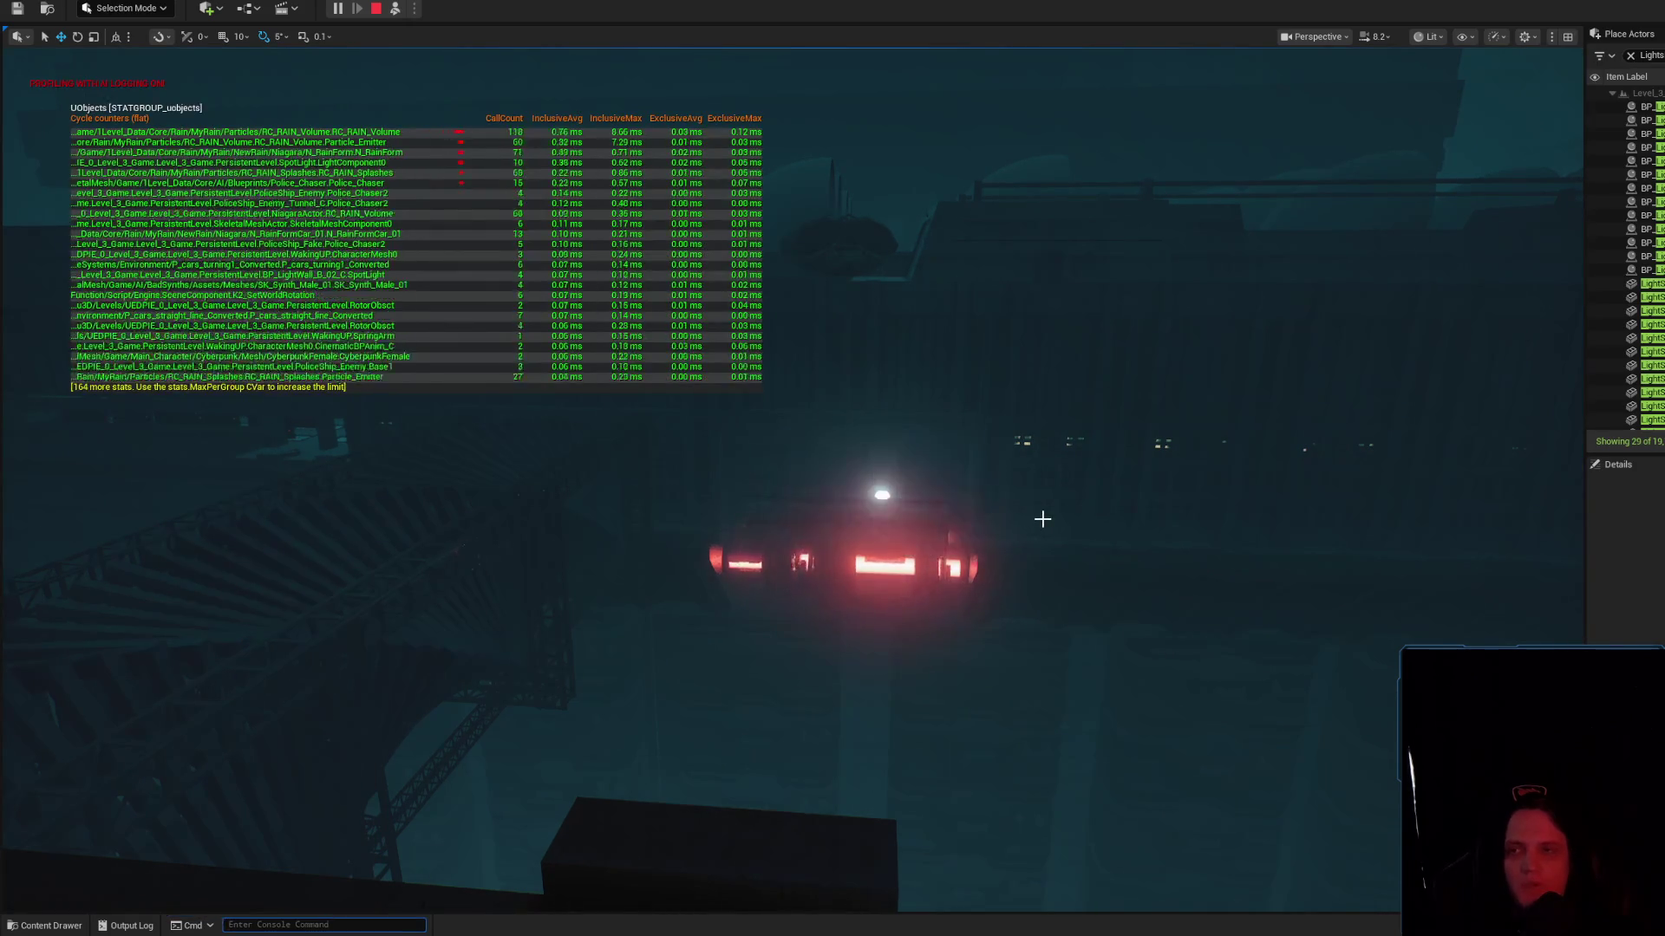
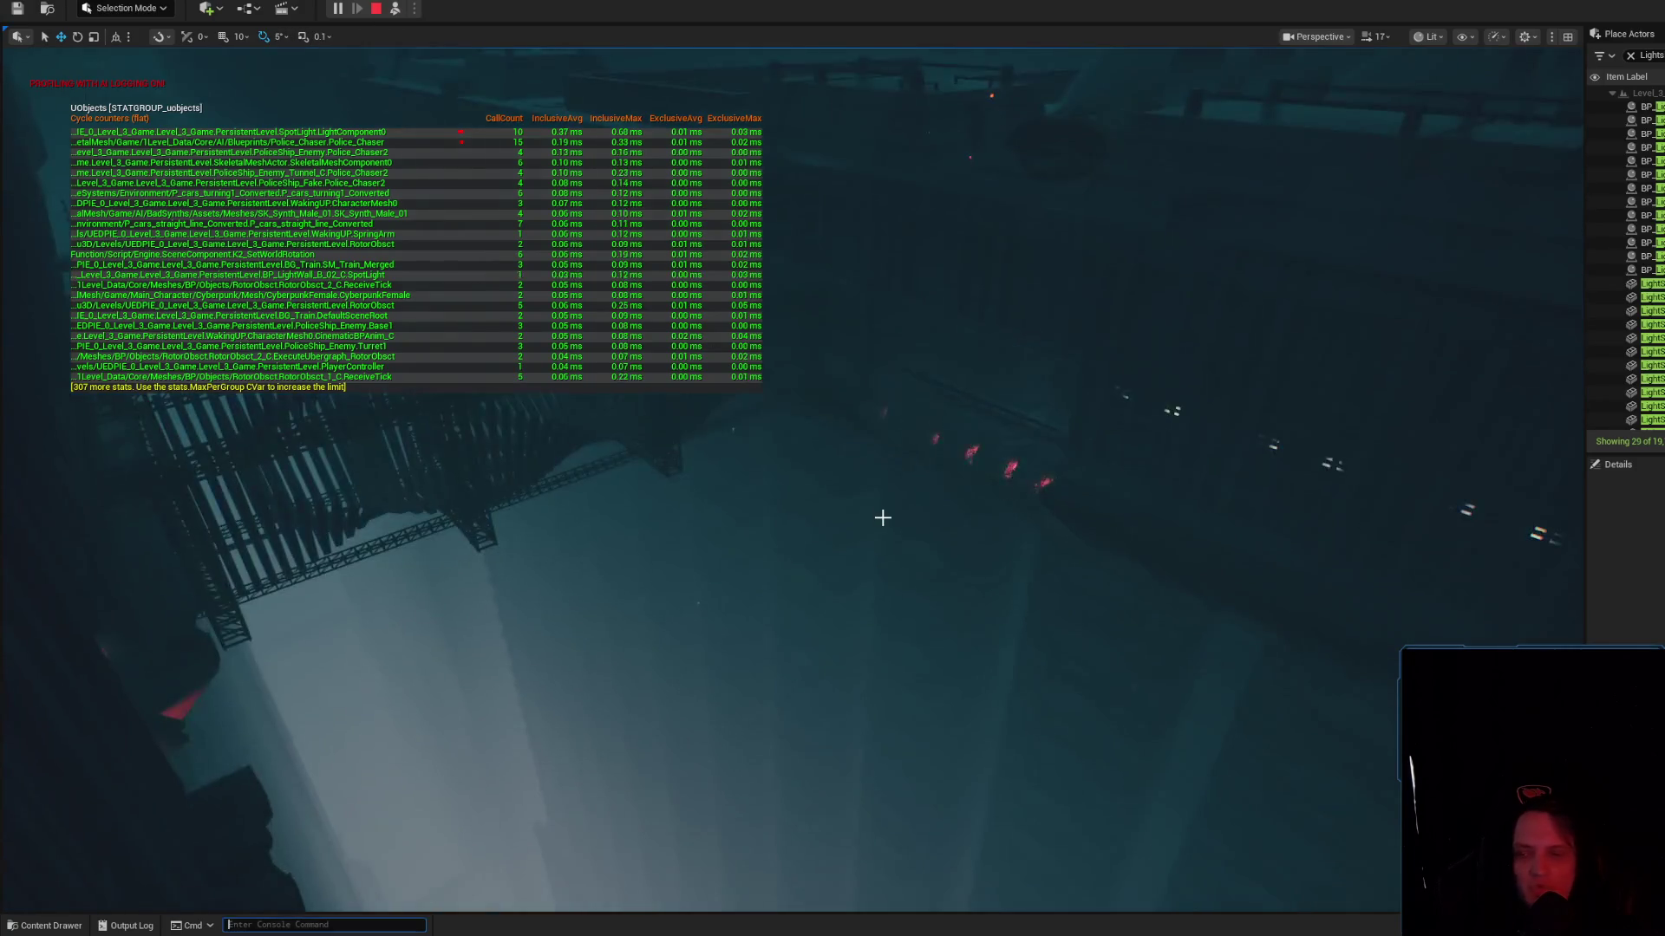
Hide the stats overlay and bring up BP_FlickeringFlash's Event Graph with its CustomEvent node selected
key("grave")
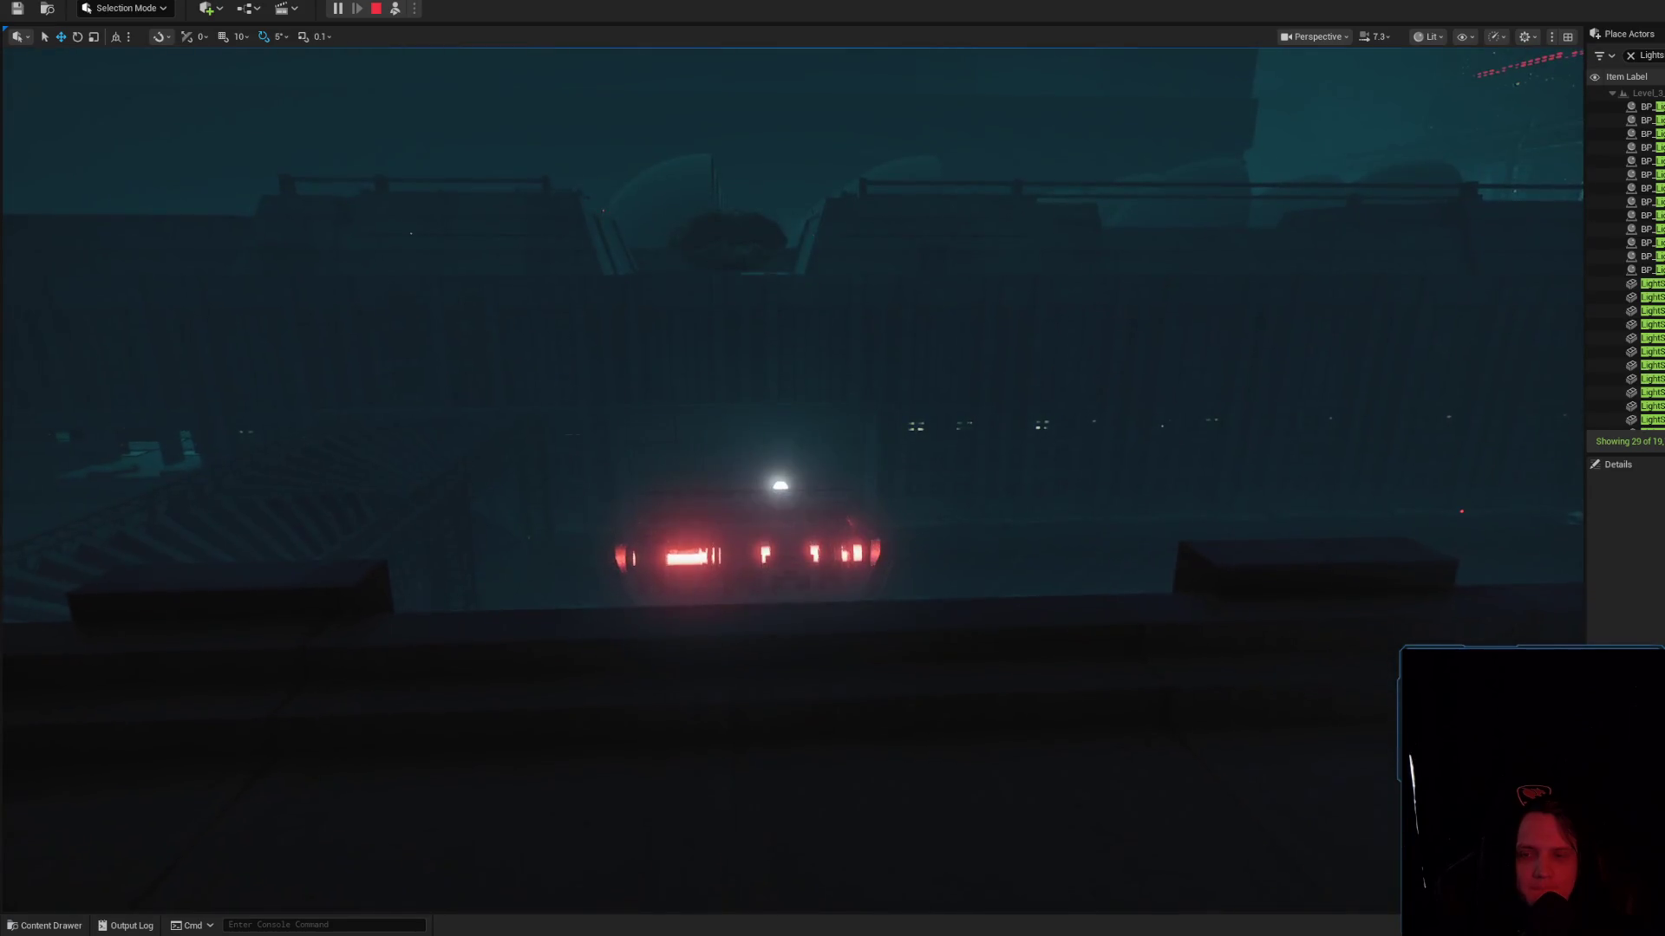
left_click(66, 927)
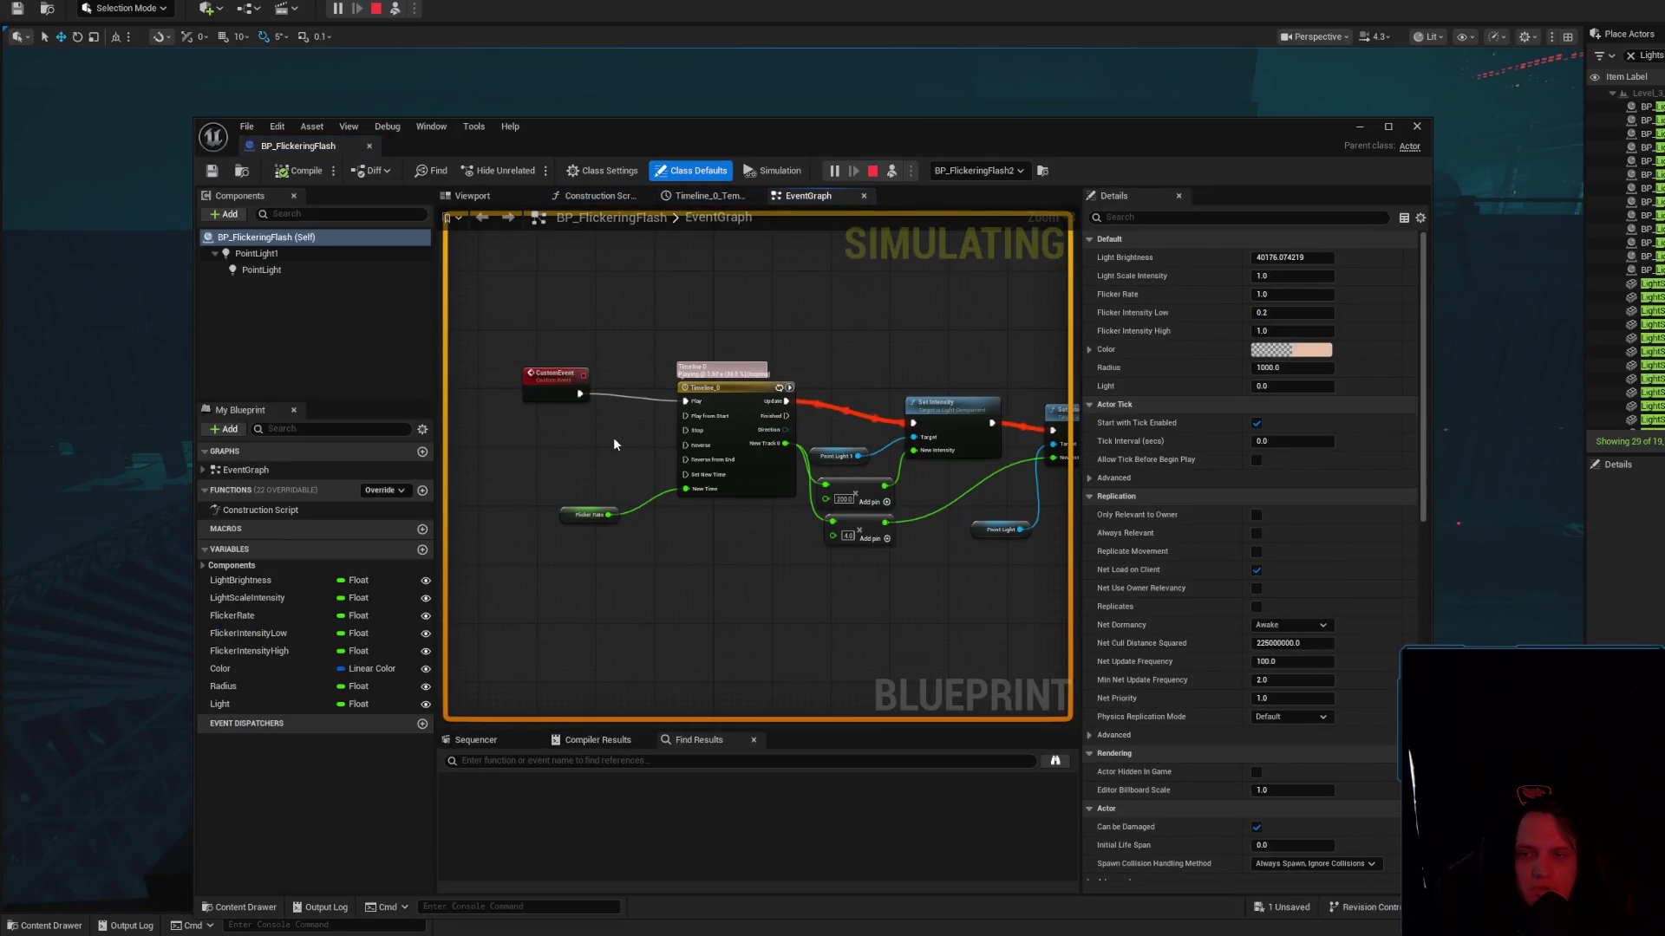
left_click(553, 390)
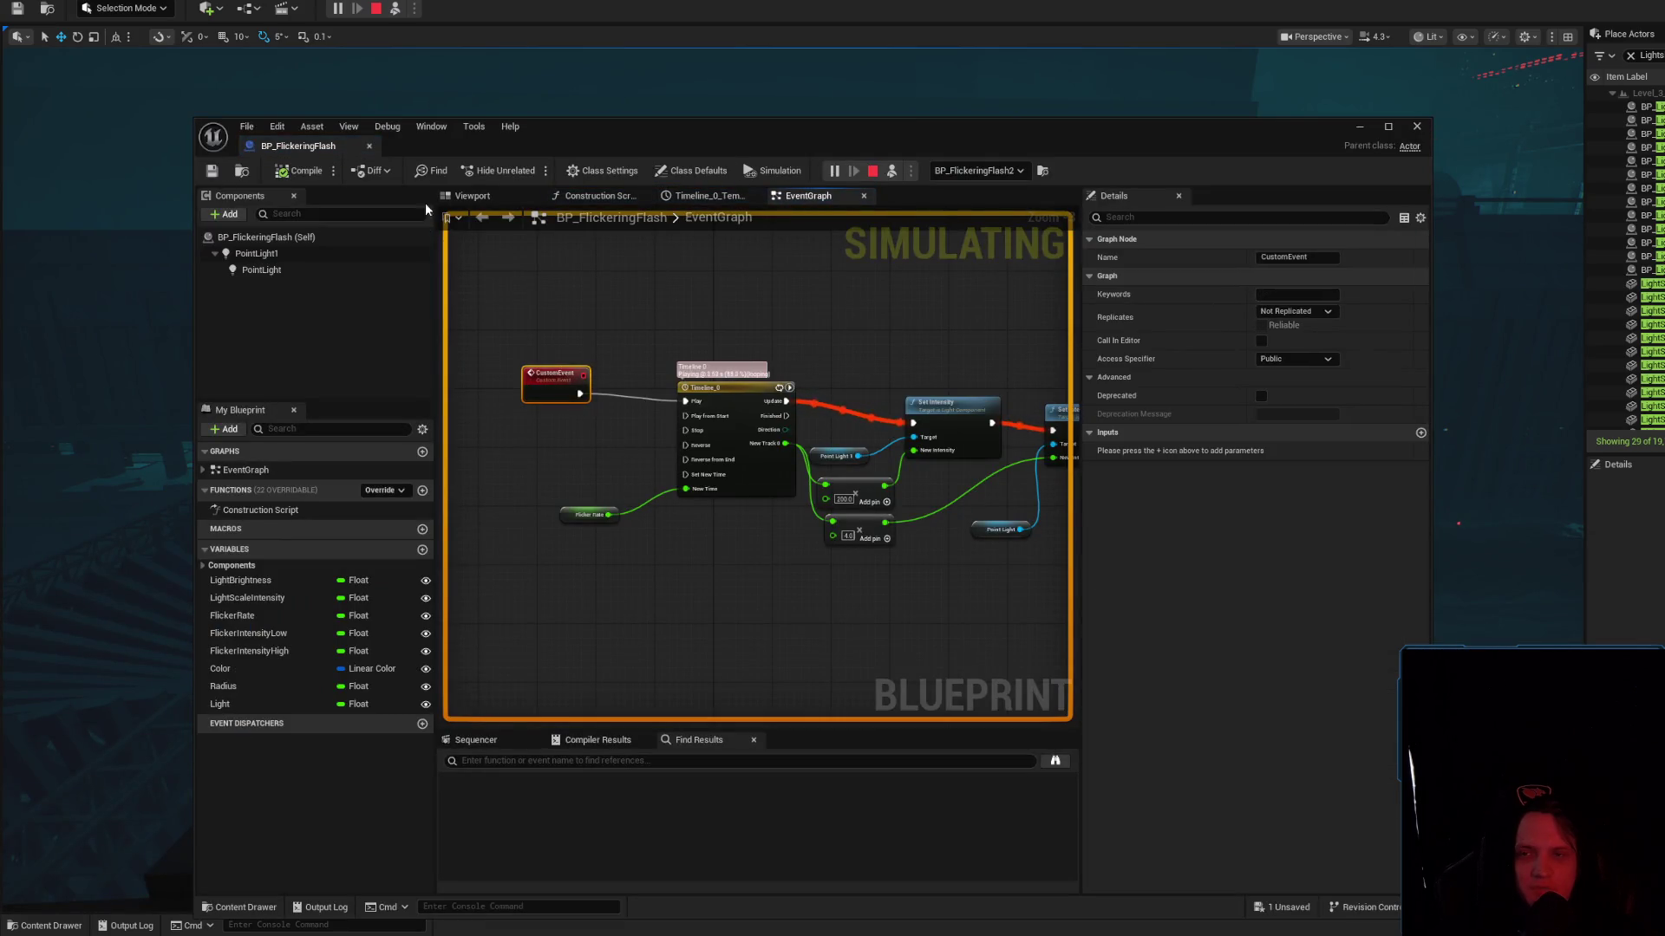
Stop the simulation, nudge the CustomEvent node, and glance over the Construction Script
left_click(874, 174)
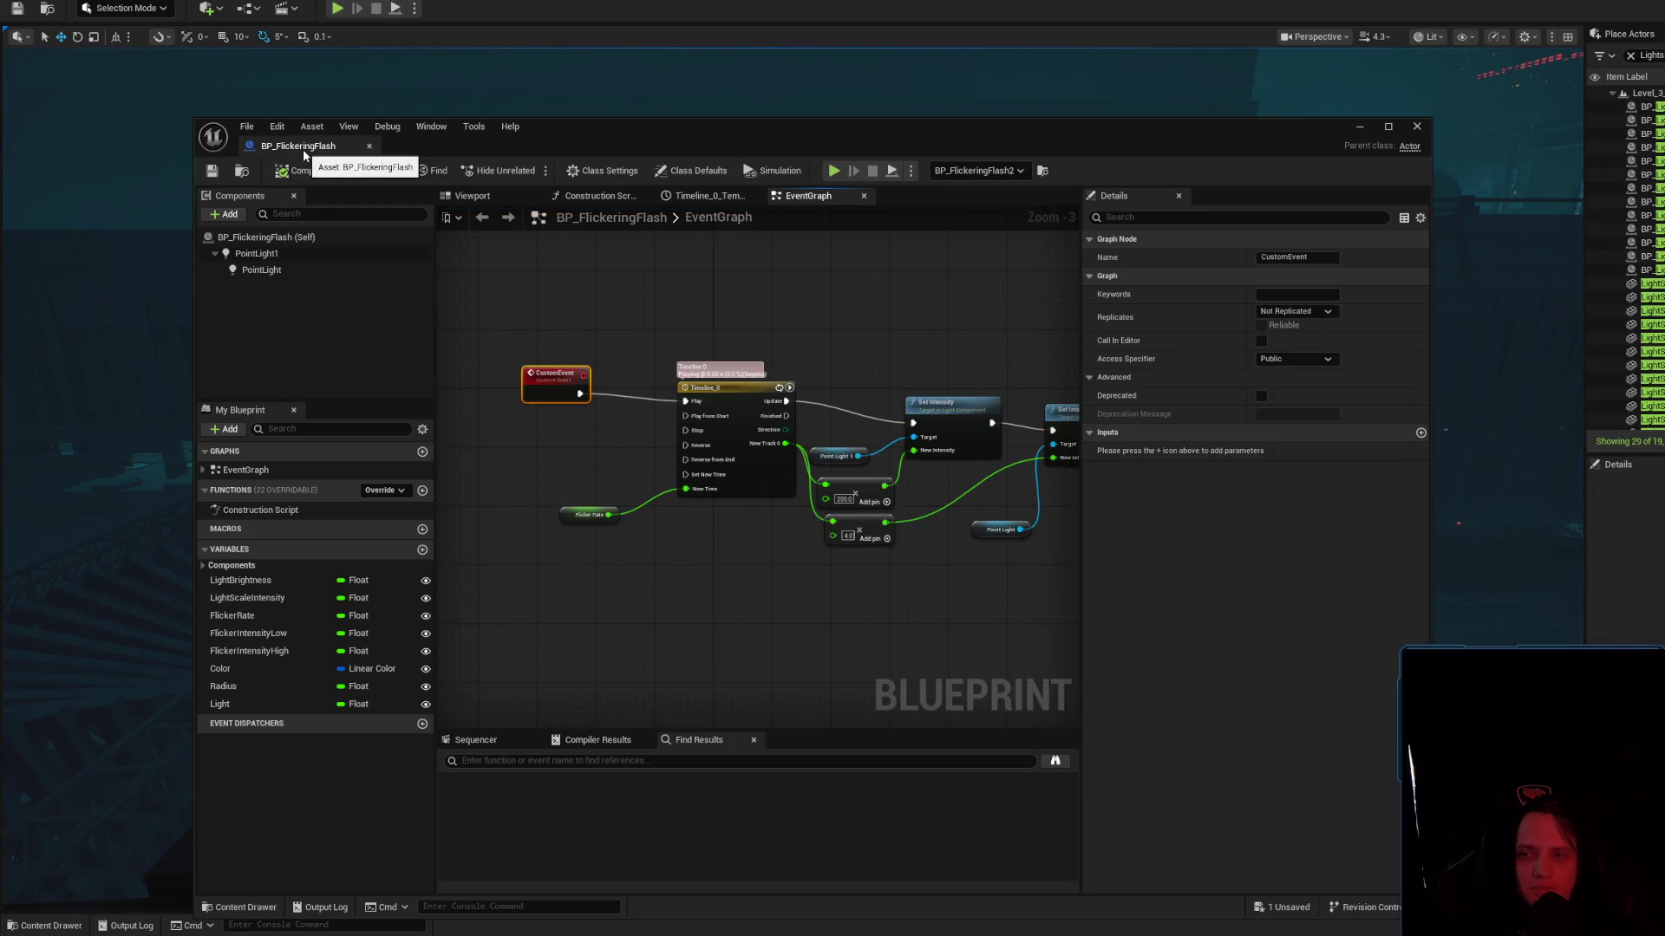
right_click(560, 387)
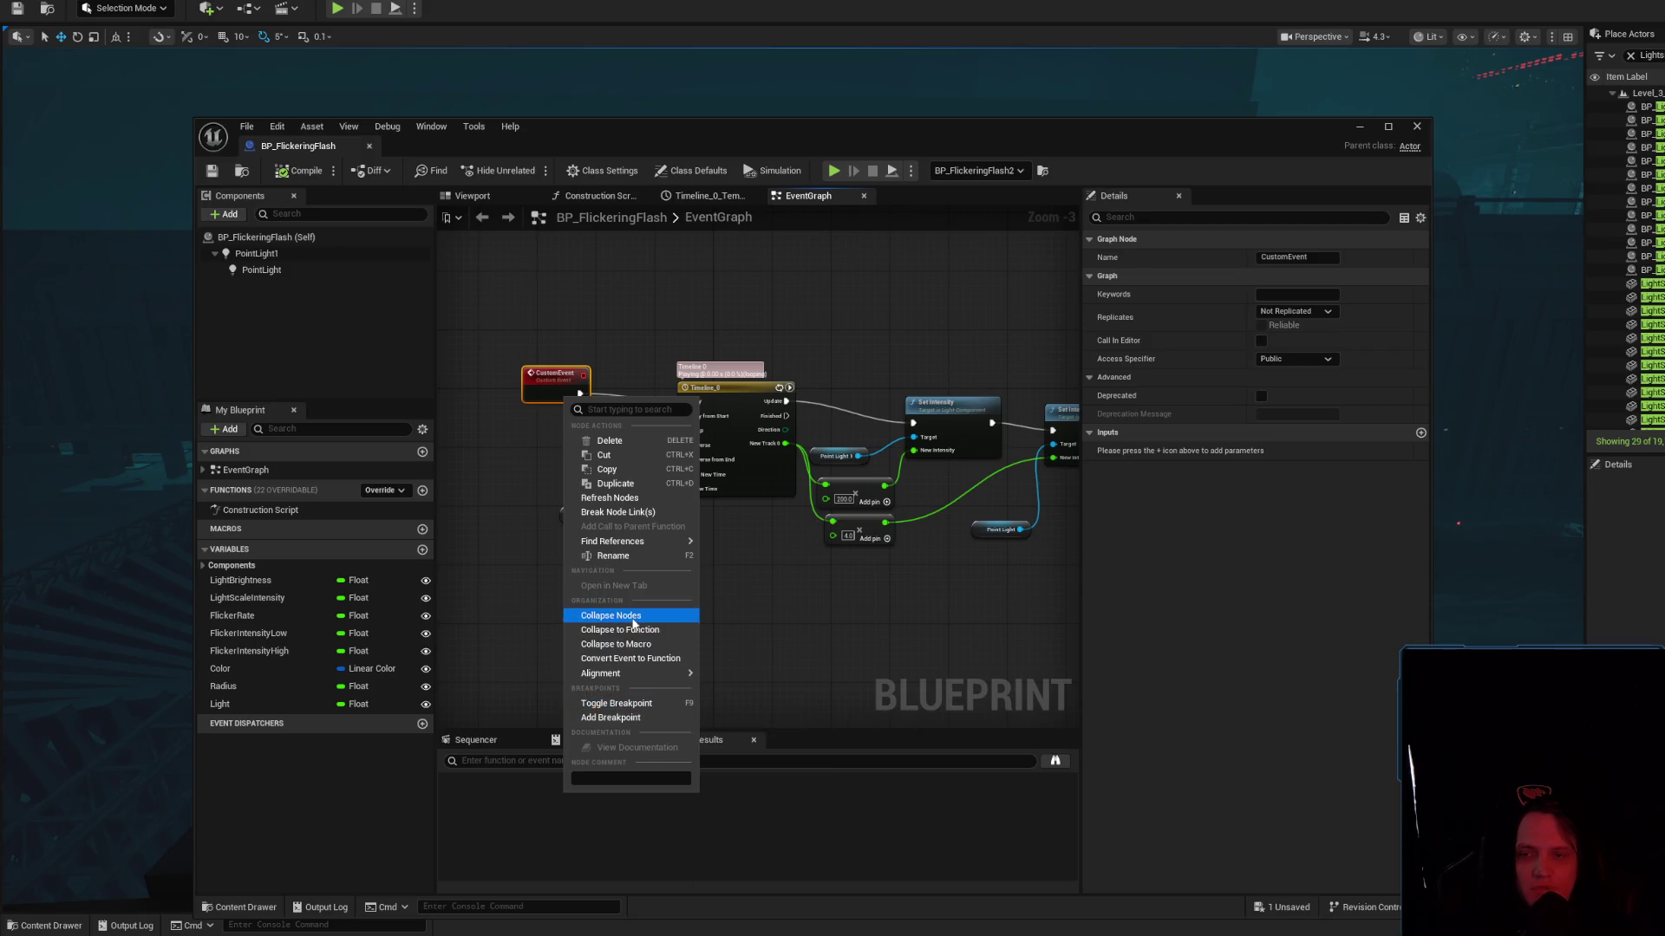
left_click(551, 371)
left_click_drag(509, 353, 535, 391)
mouse_move(565, 399)
left_mouse_down()
mouse_move(583, 395)
mouse_move(558, 391)
left_mouse_up()
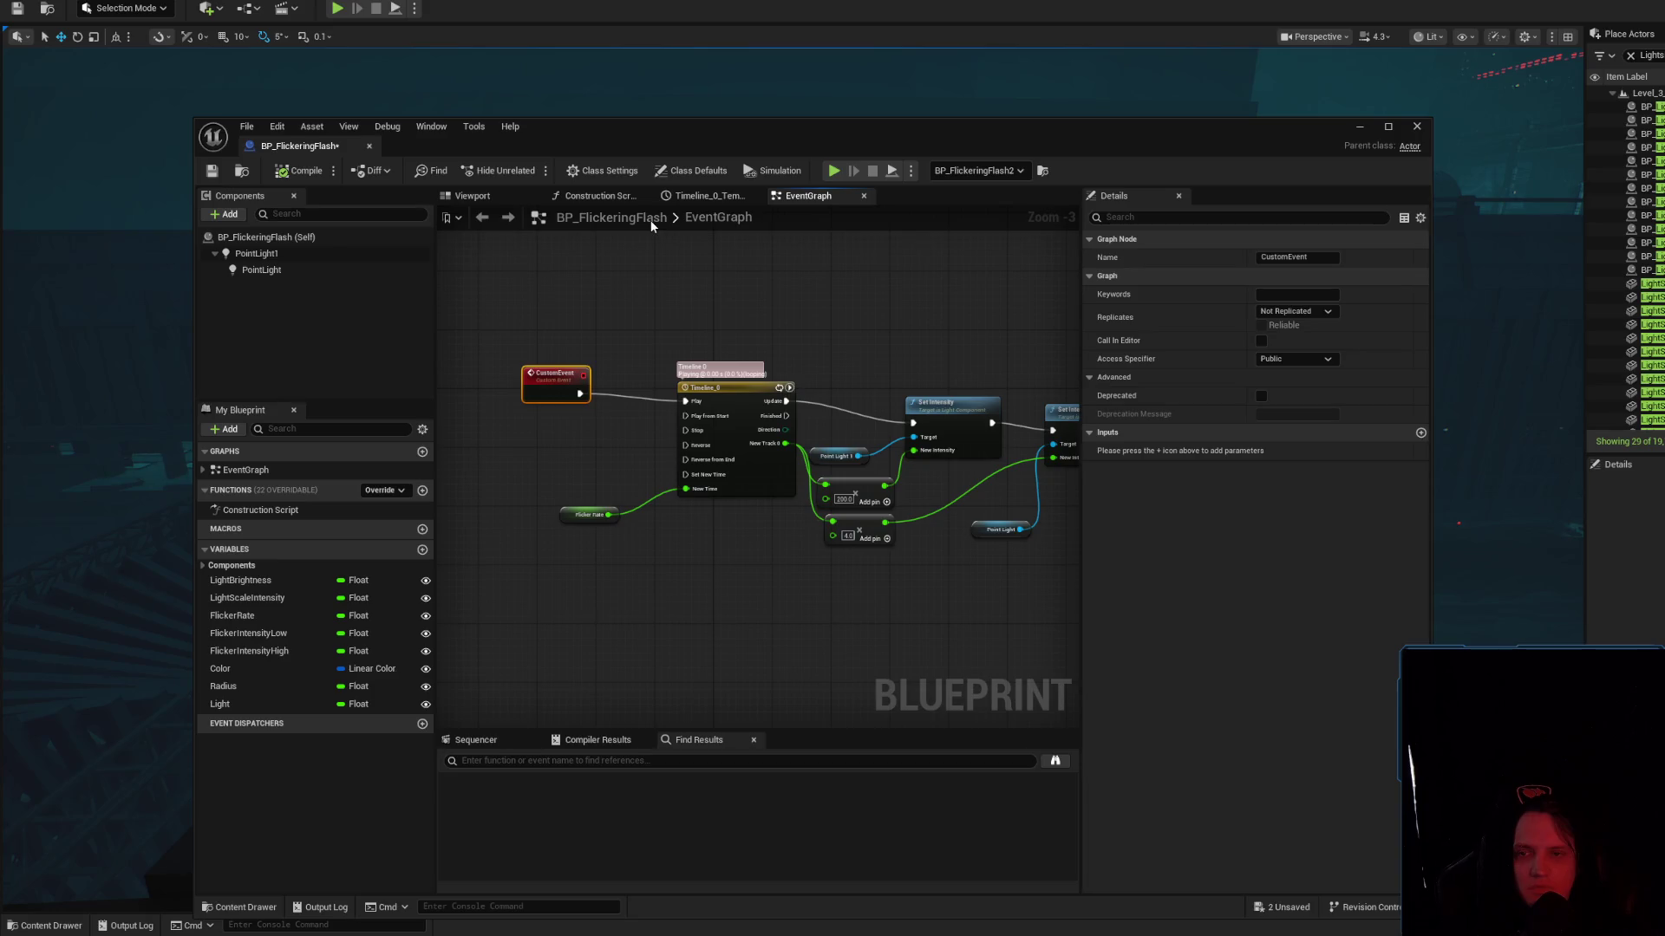
double_click(244, 510)
mouse_move(699, 419)
left_mouse_down()
mouse_move(467, 489)
mouse_move(682, 453)
left_mouse_up()
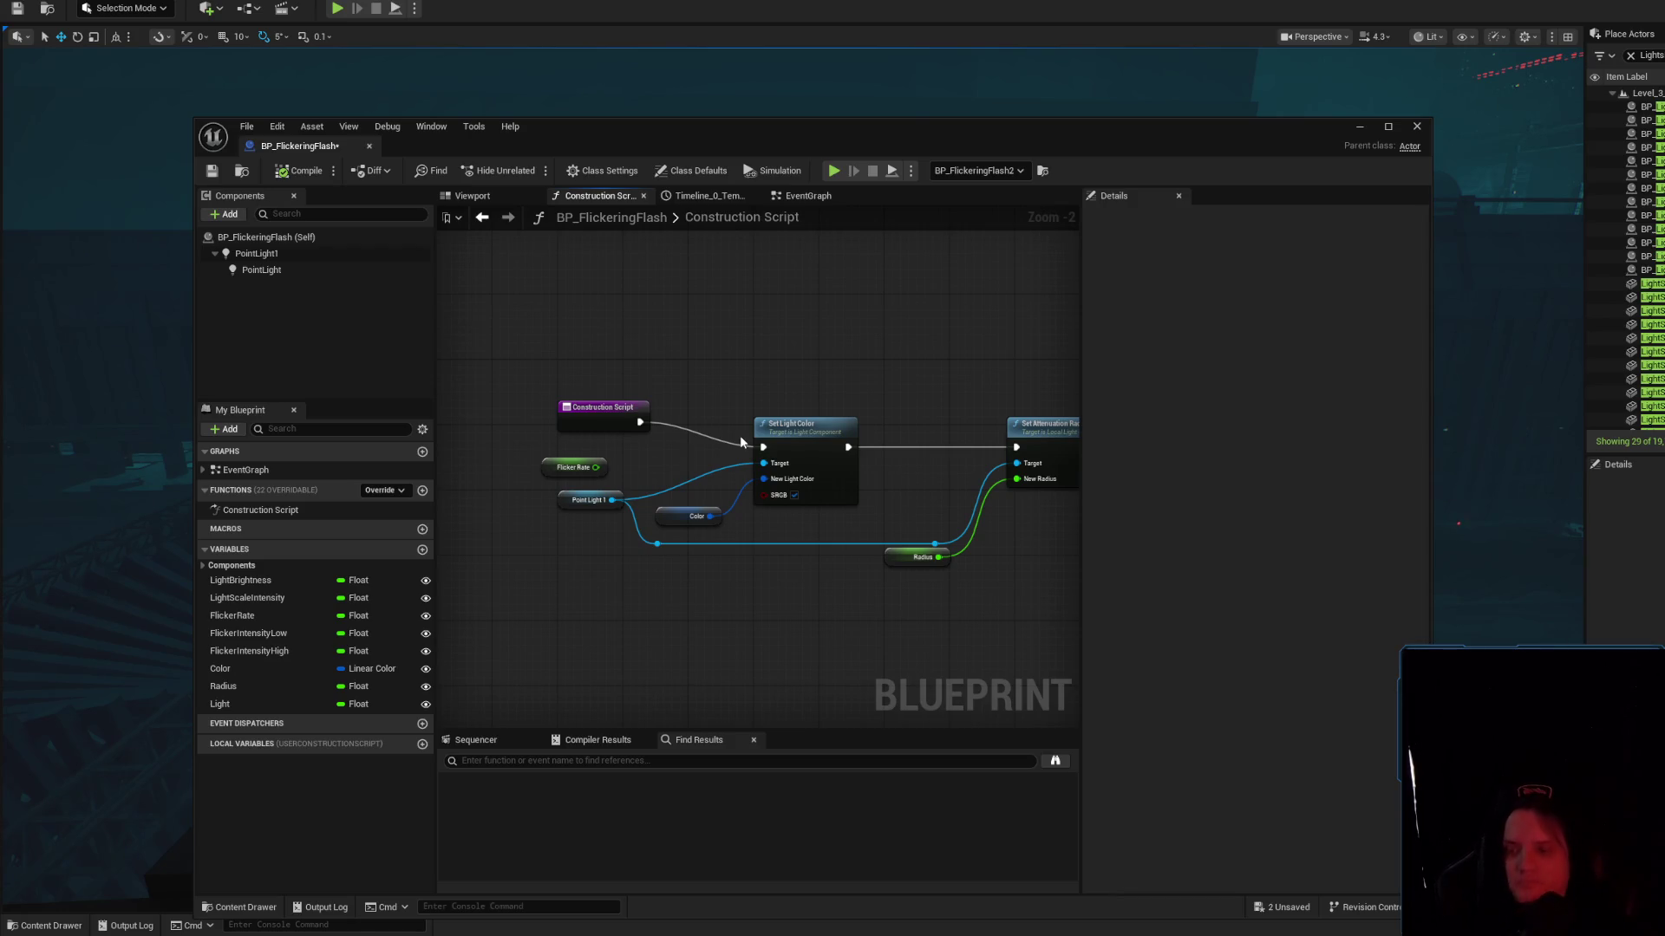
left_click(791, 198)
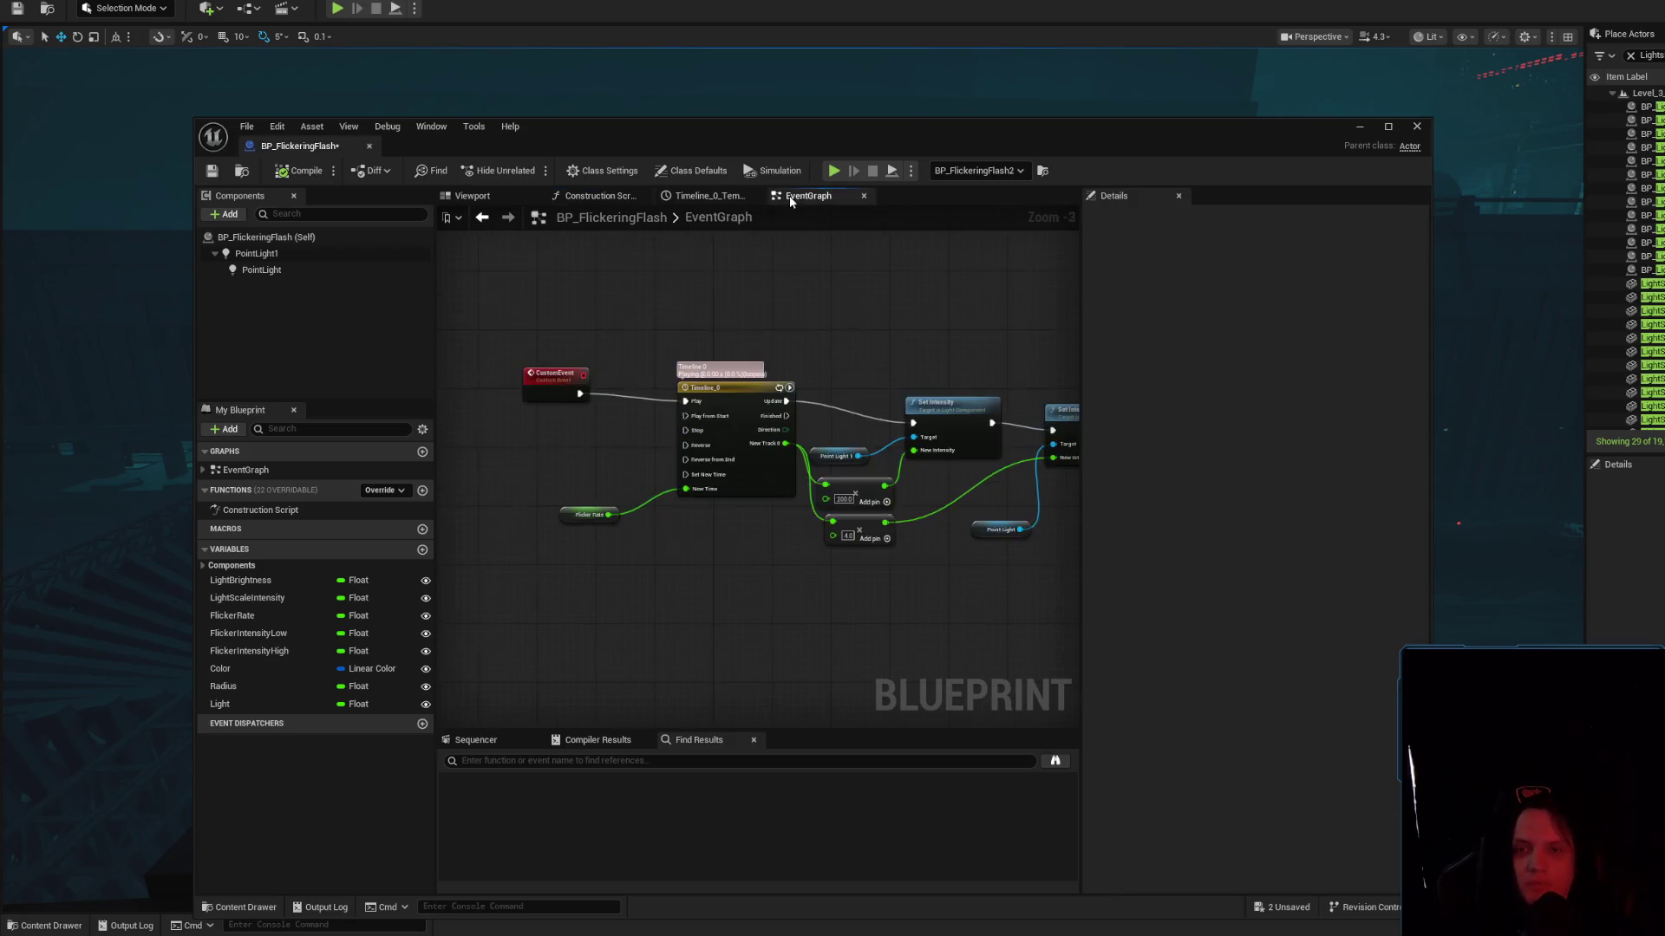
Add a breakpoint to the CustomEvent node, save the Blueprint, and close its editor
right_click(559, 390)
left_click(648, 699)
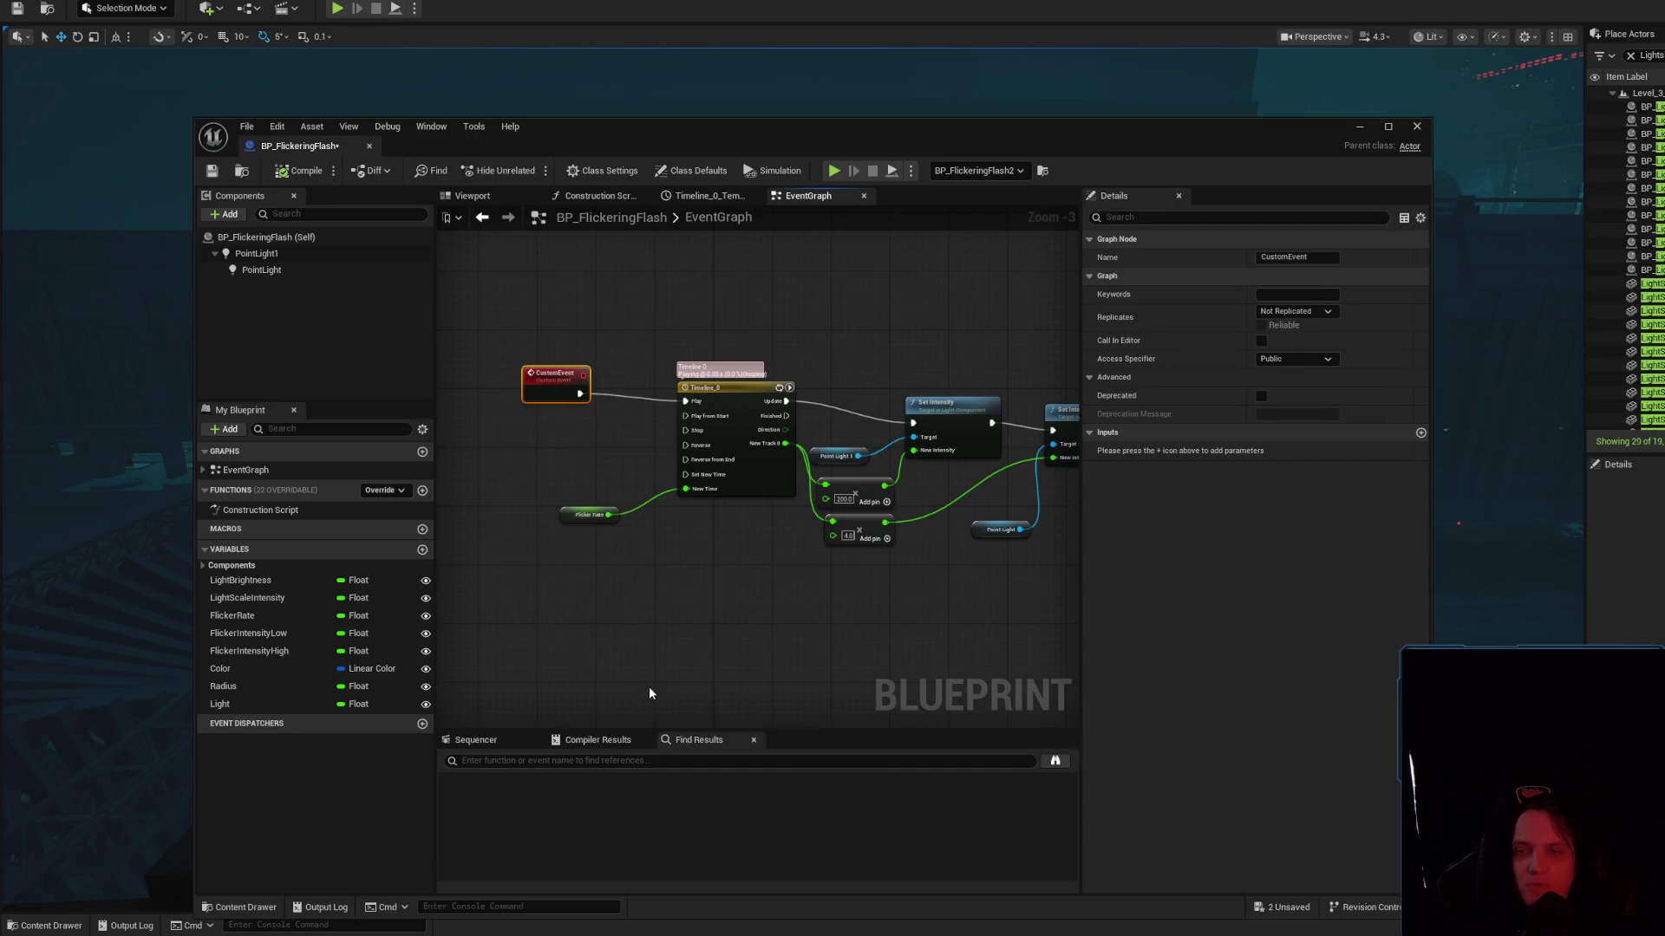
left_click(211, 171)
left_click(370, 145)
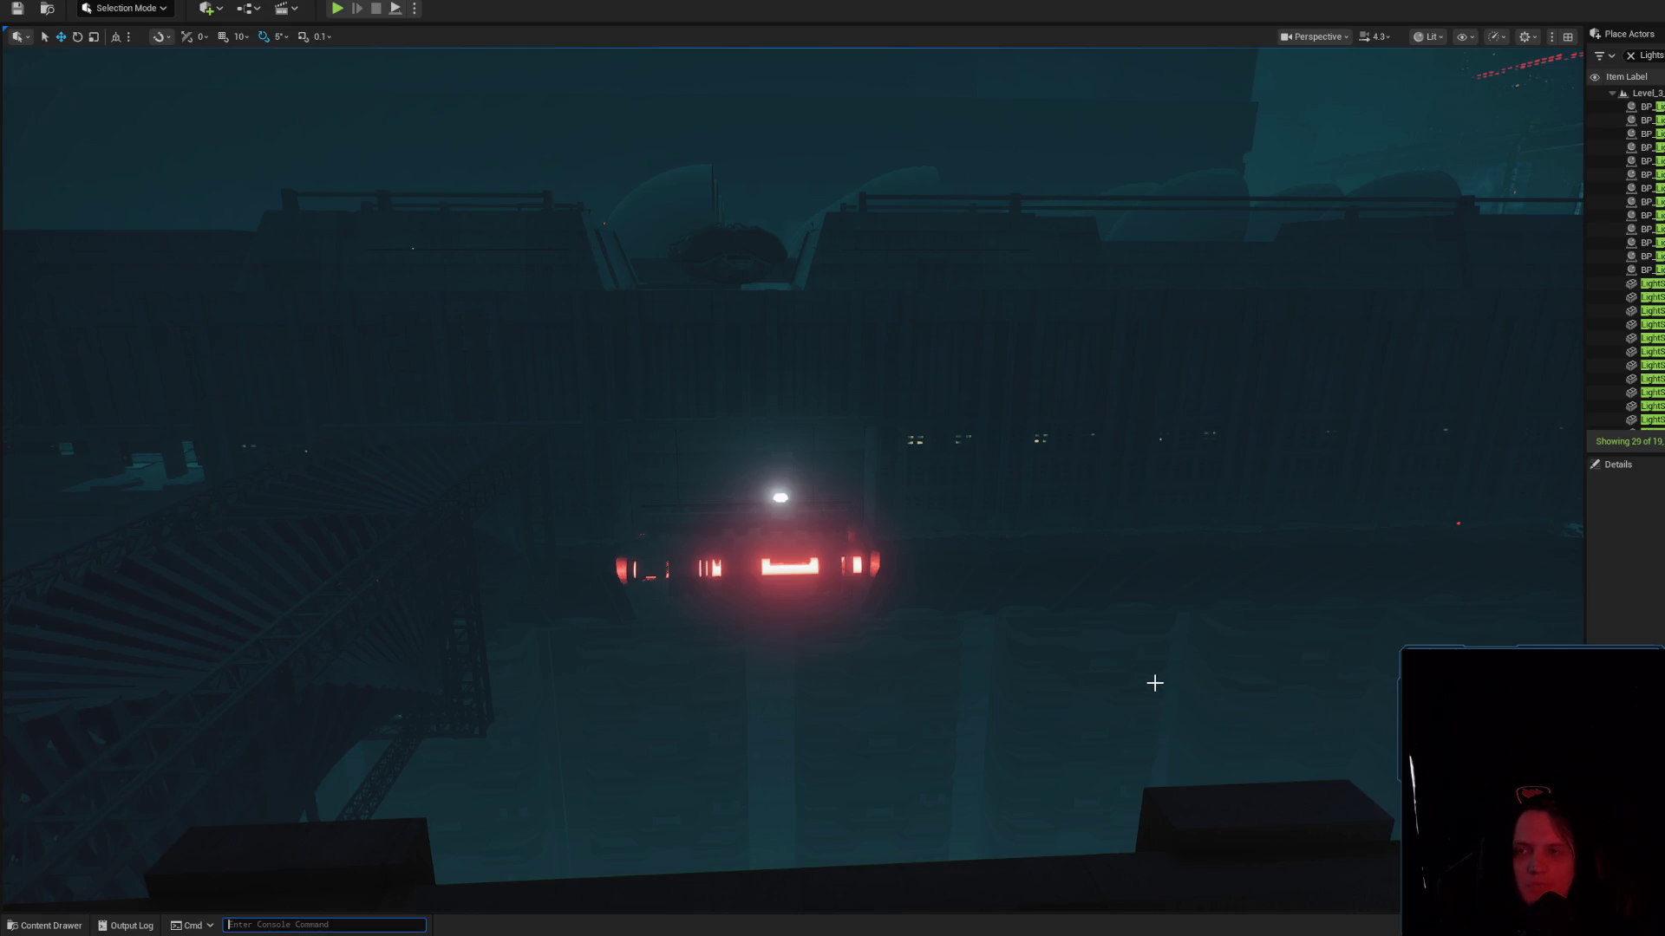
Play-test the level, stop it, and open the Timeline_0 curve editor
left_click(338, 9)
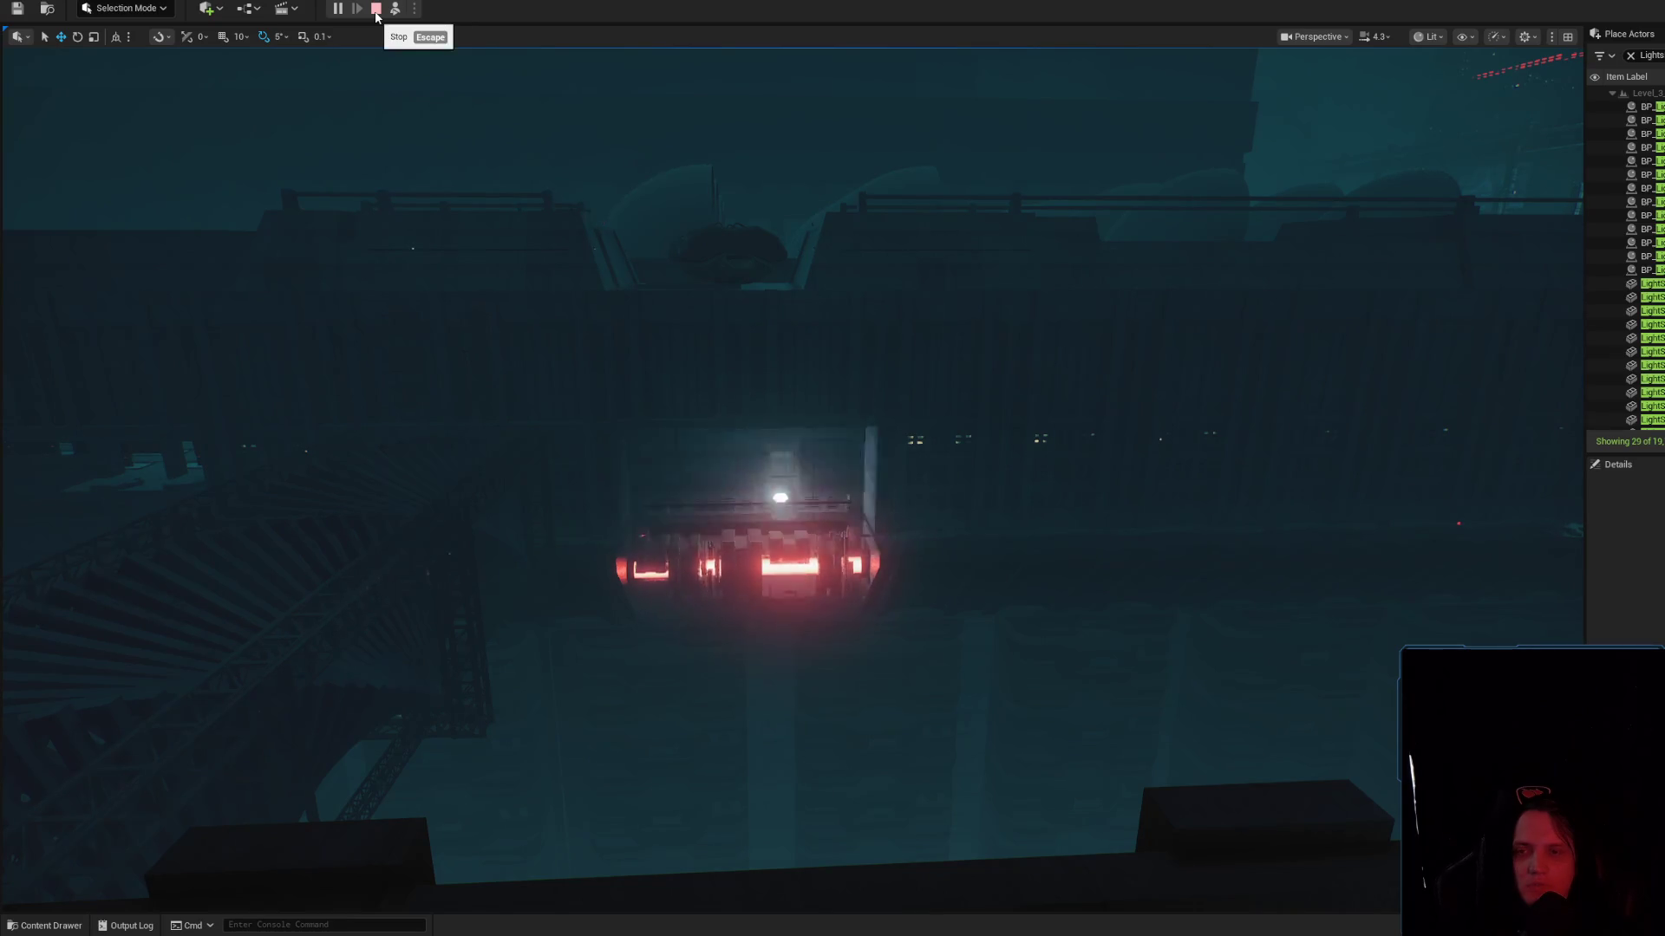
left_click(52, 925)
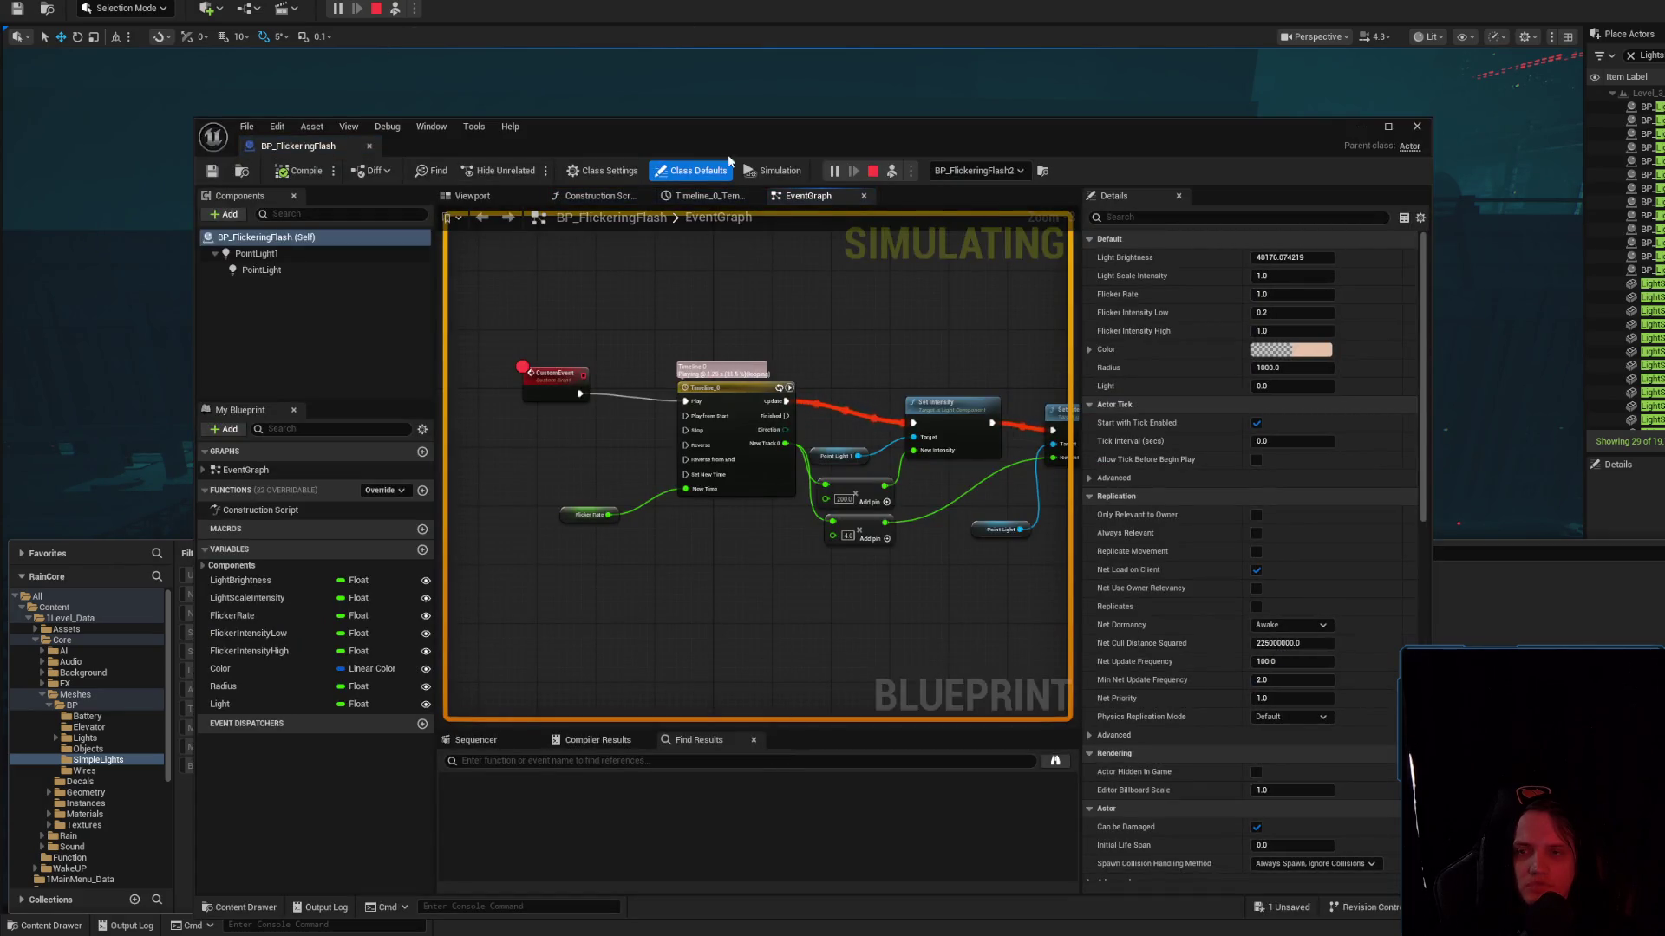
key("Escape")
left_click(747, 401)
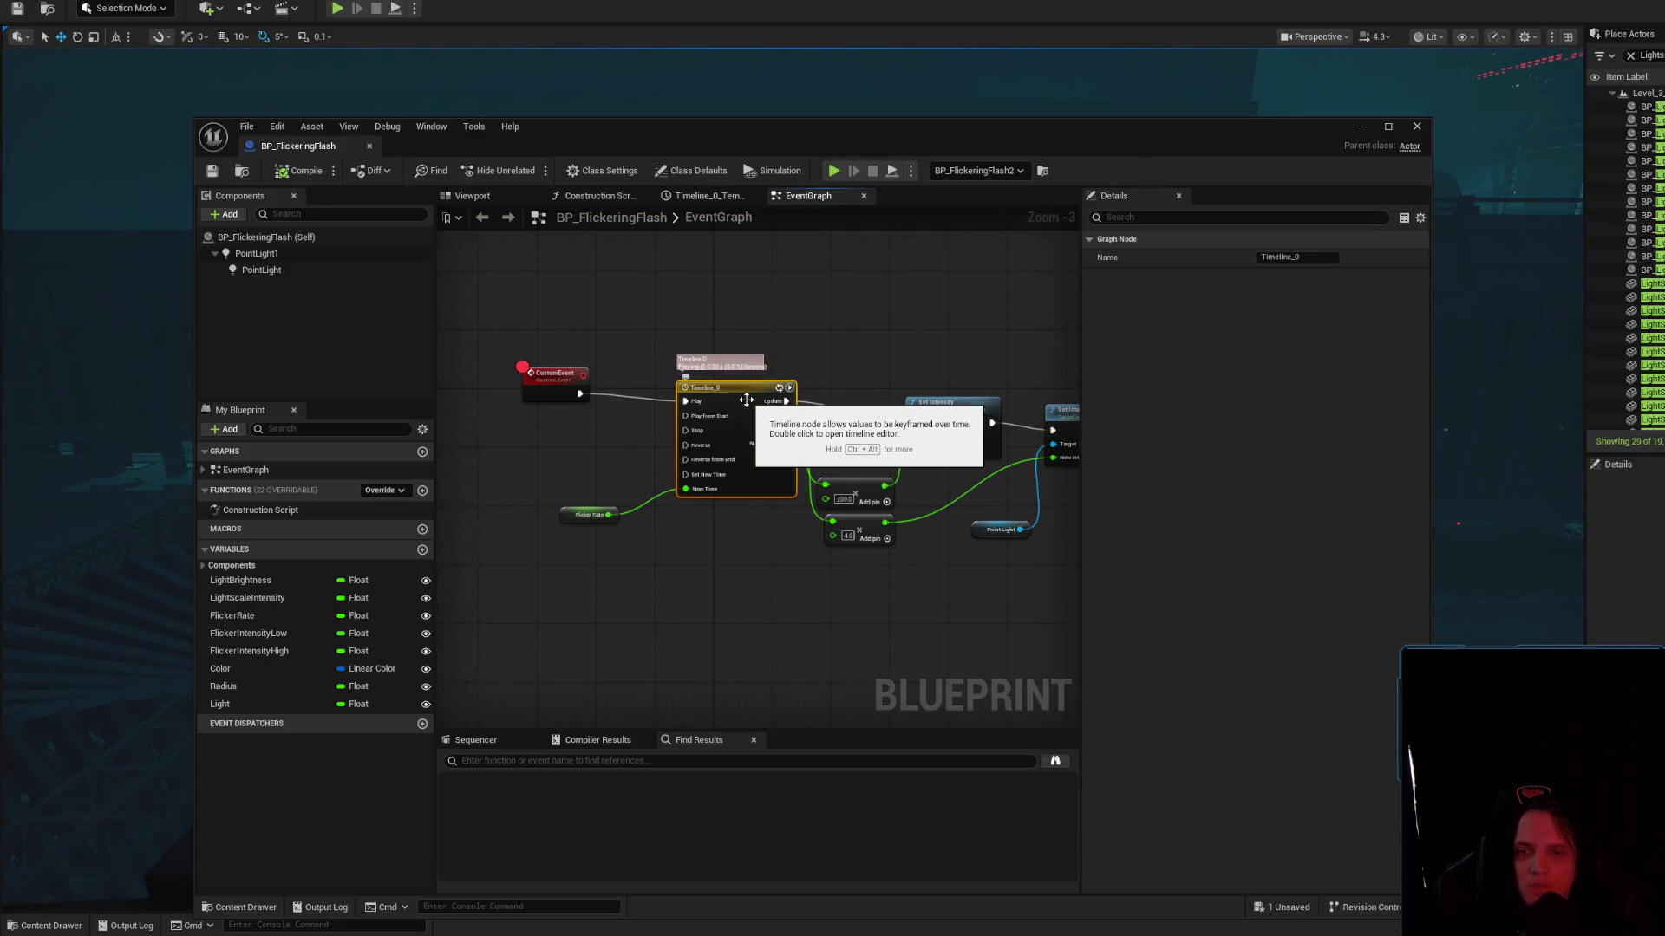
double_click(747, 400)
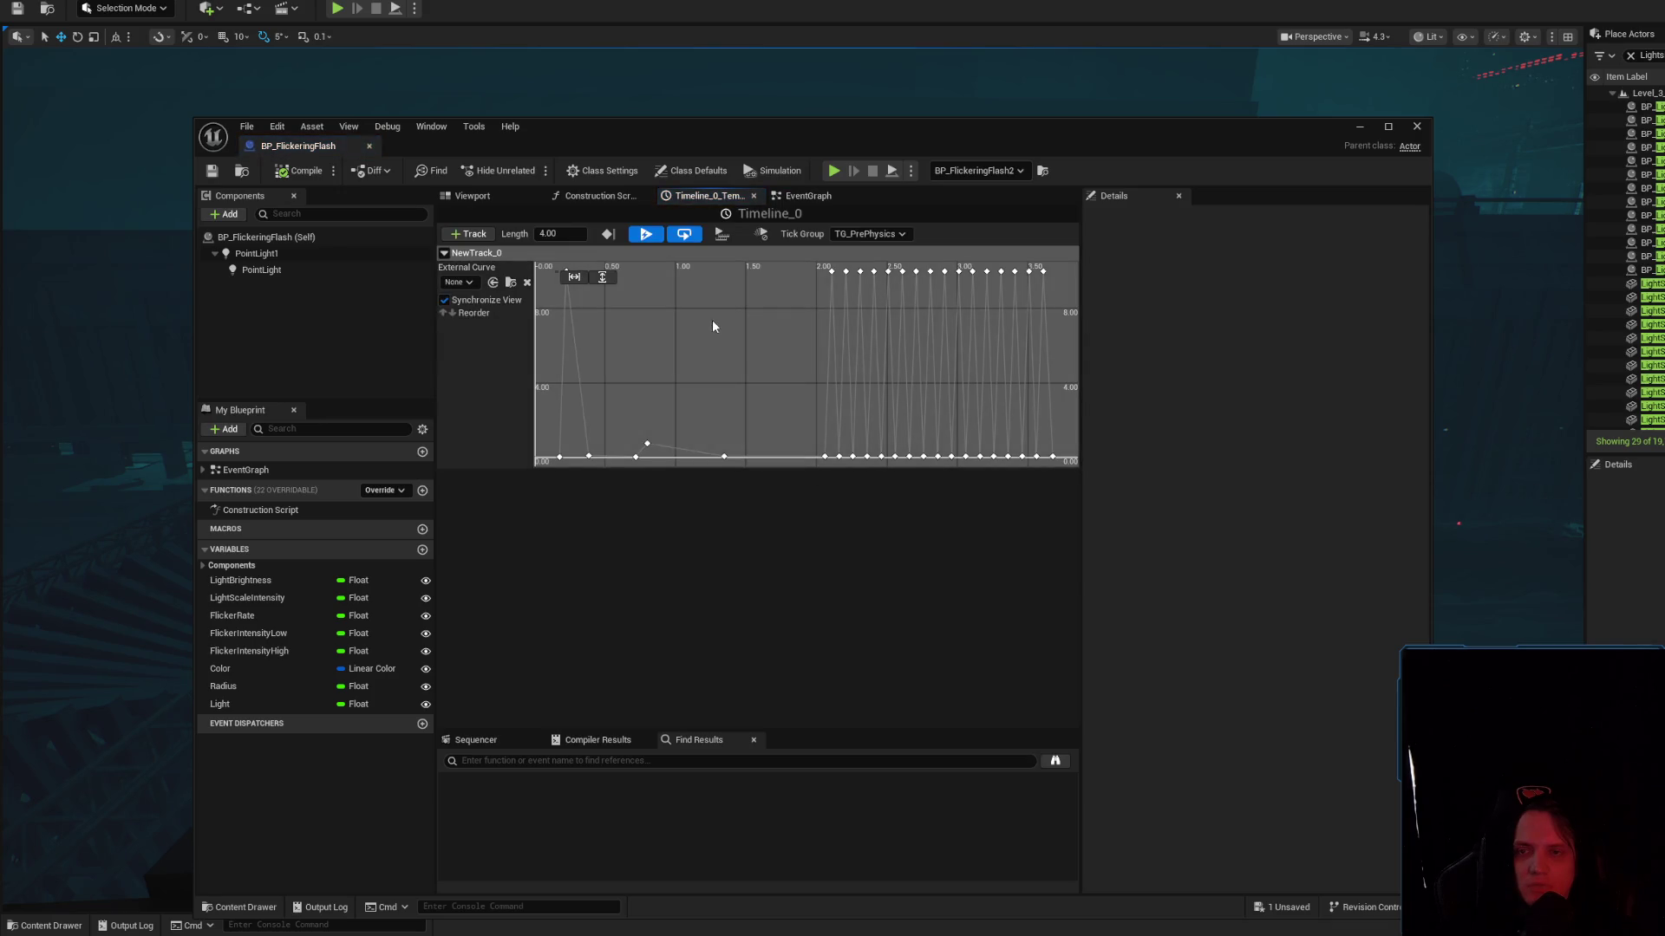
Frame all of Timeline_0's flicker curve keys, return to the EventGraph, and close the Blueprint
key("f")
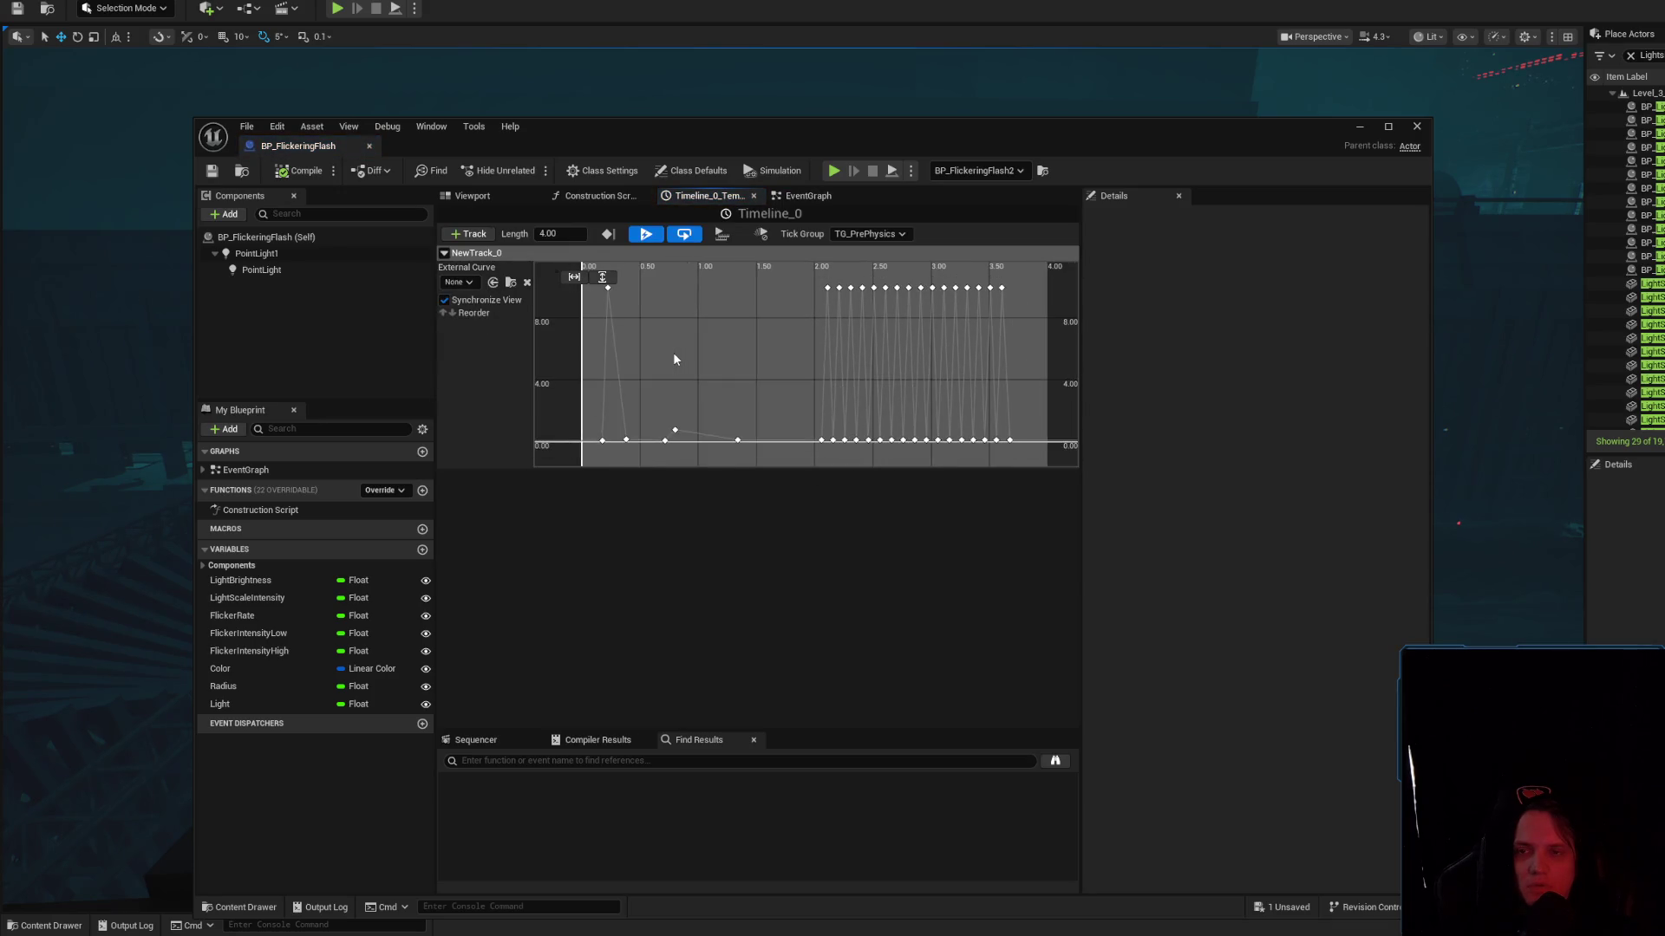
scroll(702, 382, "down", 3)
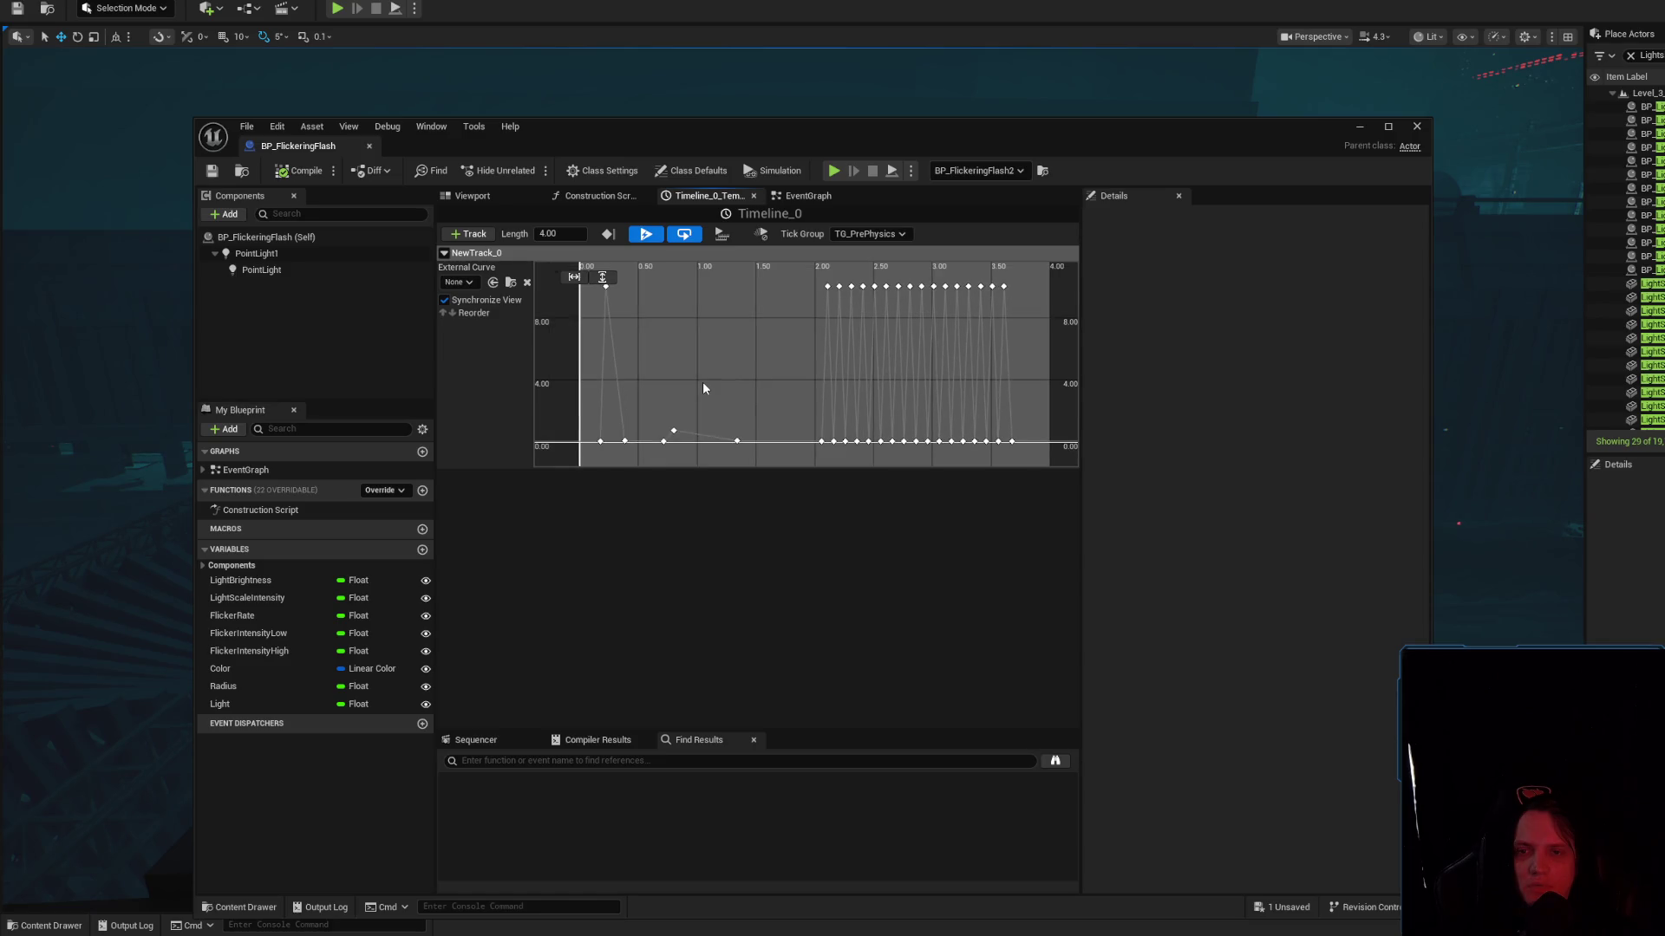
scroll(702, 378, "up", 1)
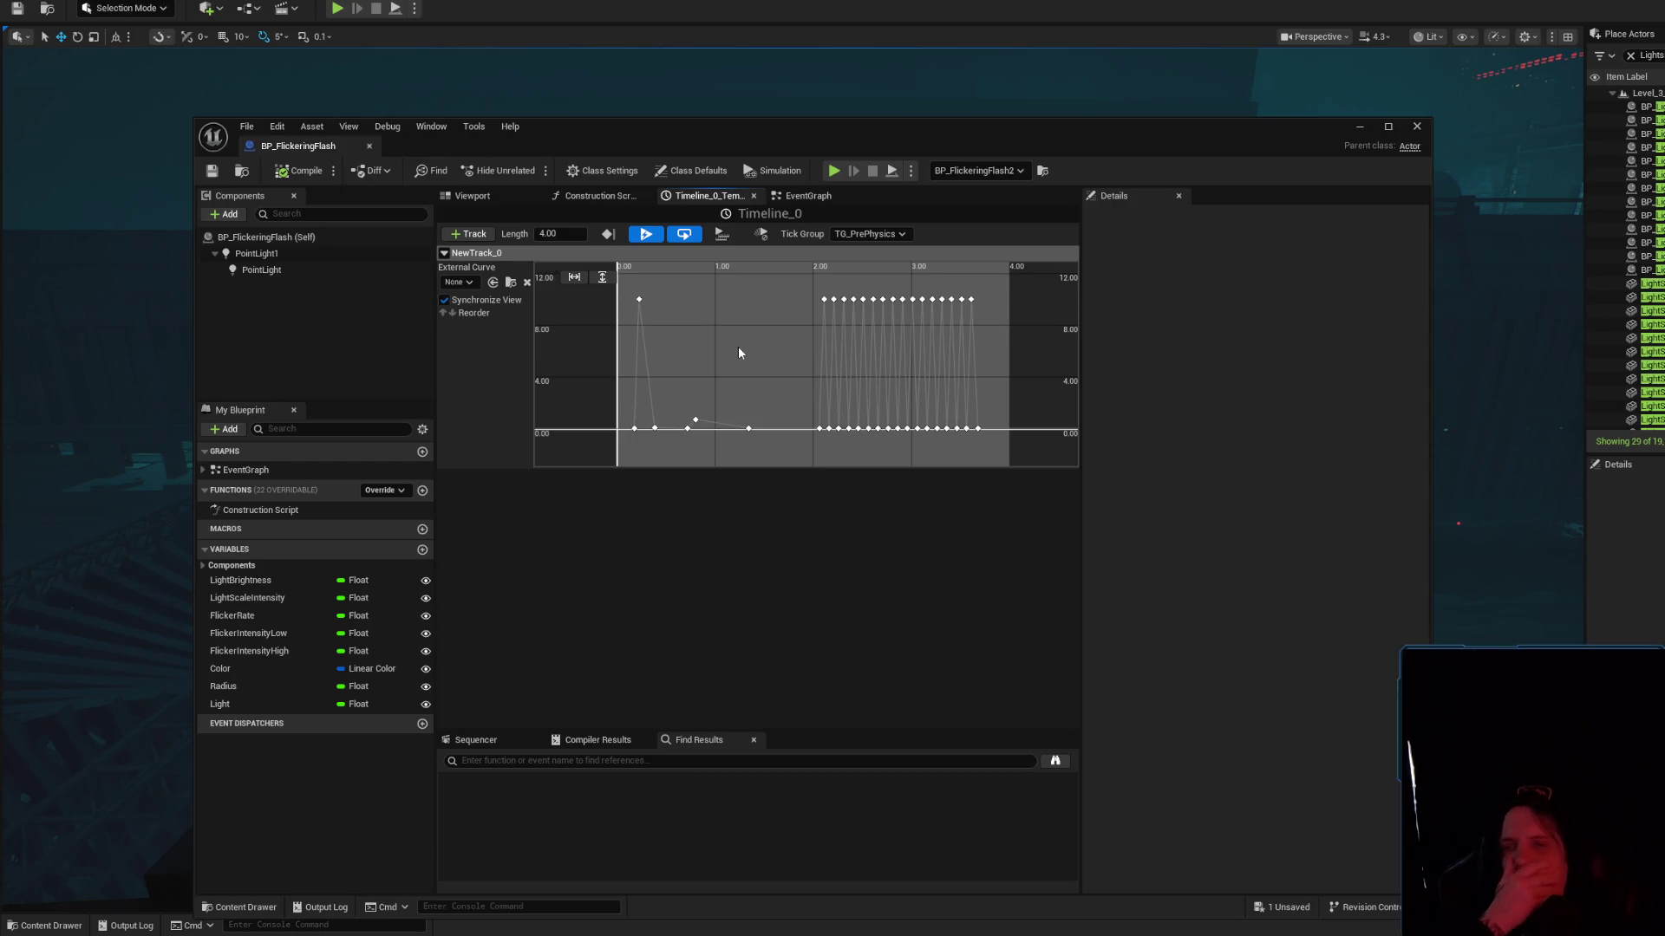
left_click(812, 196)
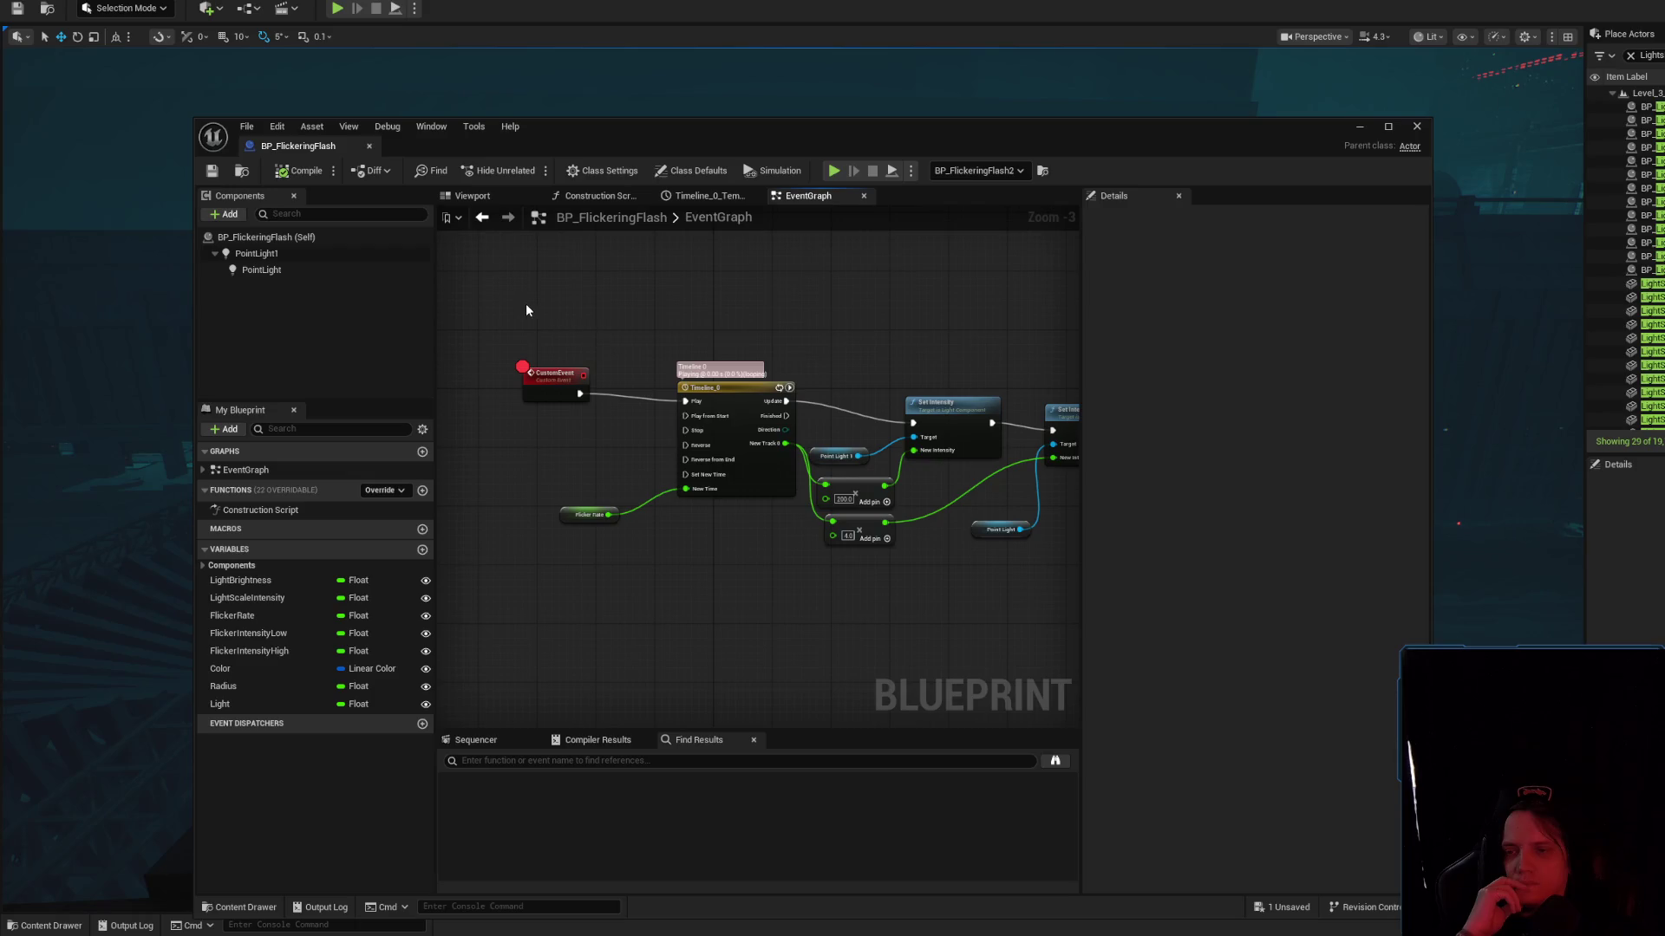
left_click(206, 171)
left_click(369, 146)
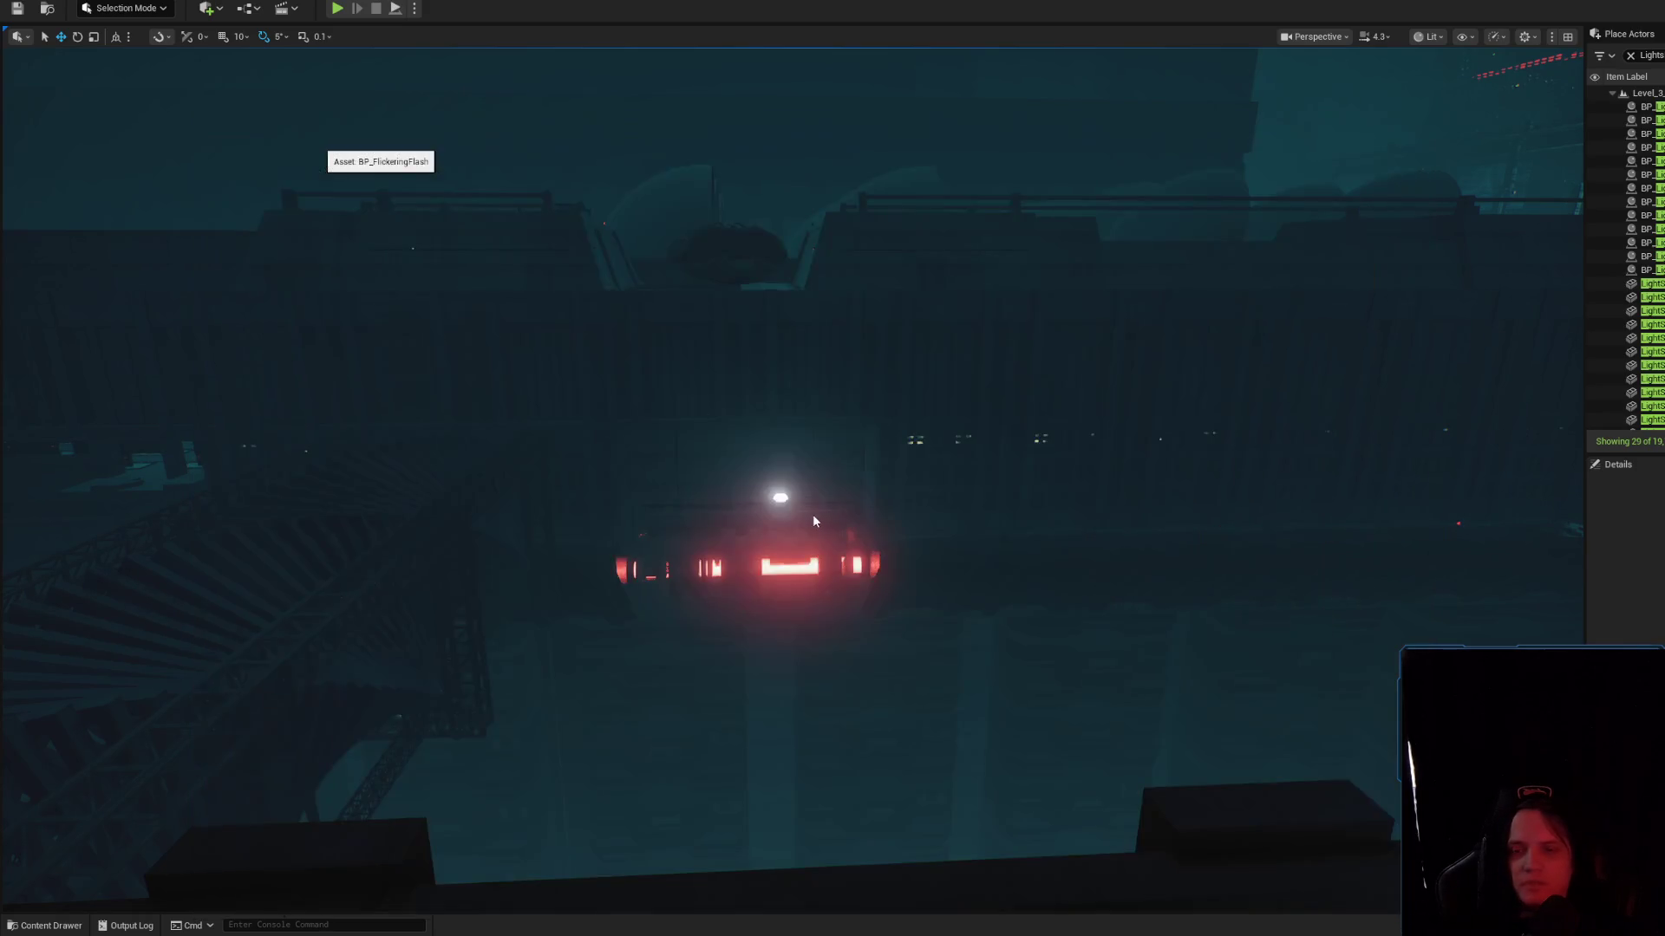
Select the BP_FlickeringFlash light actor in the level and focus the view on it
scroll(777, 476, "up", 10)
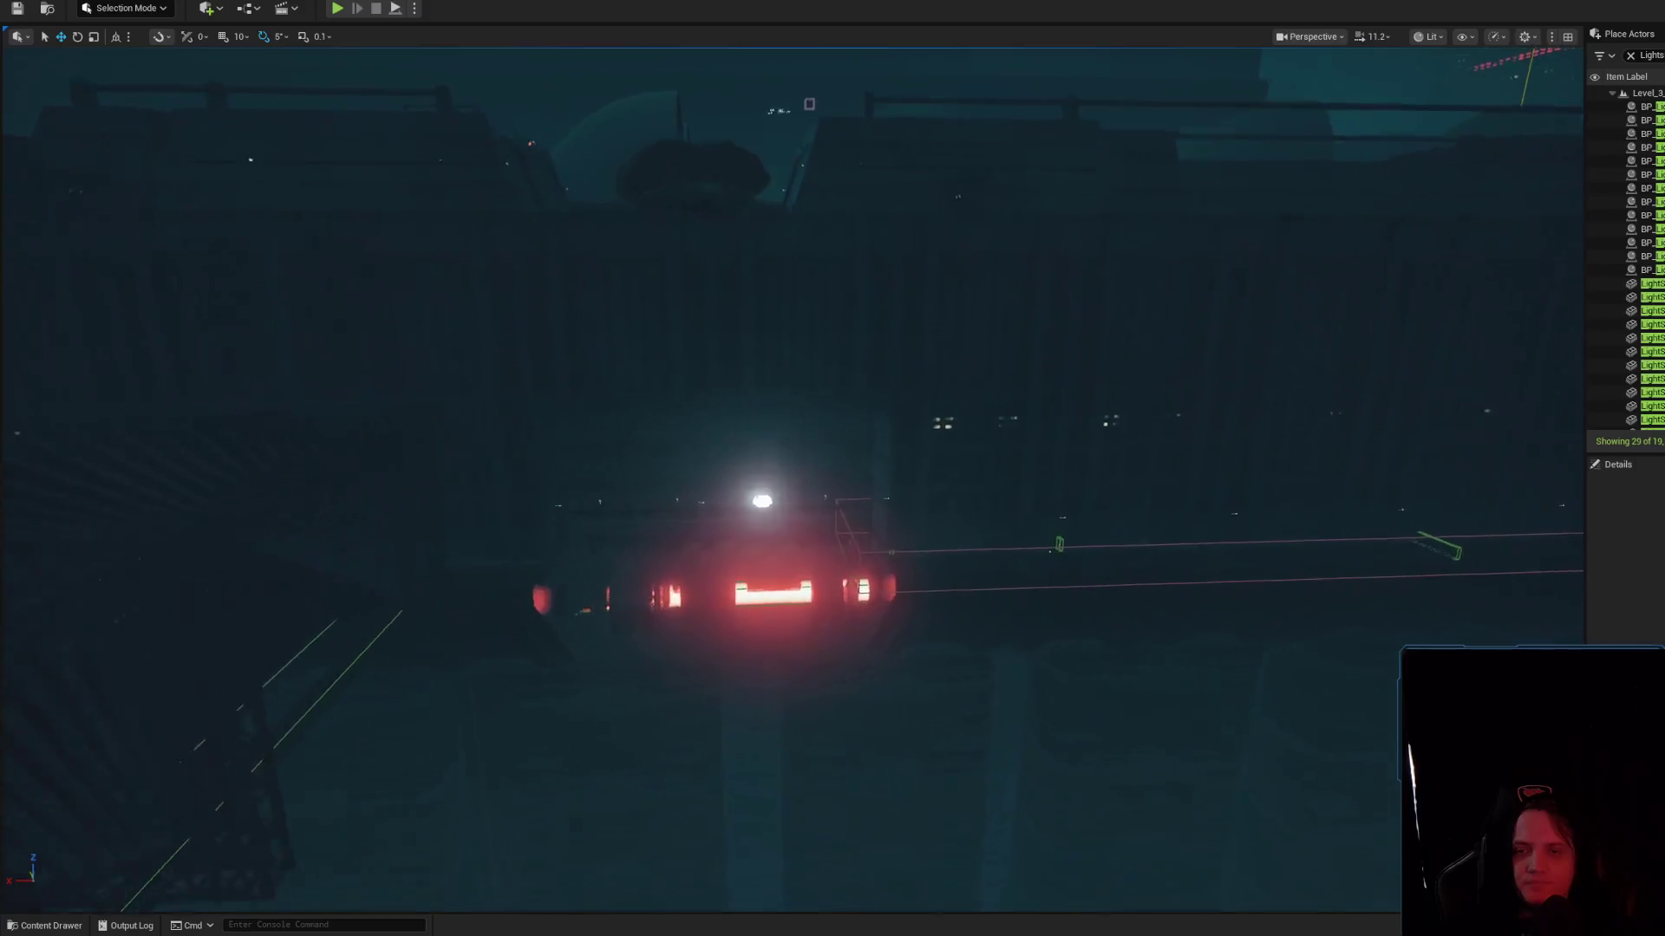
left_click(736, 564)
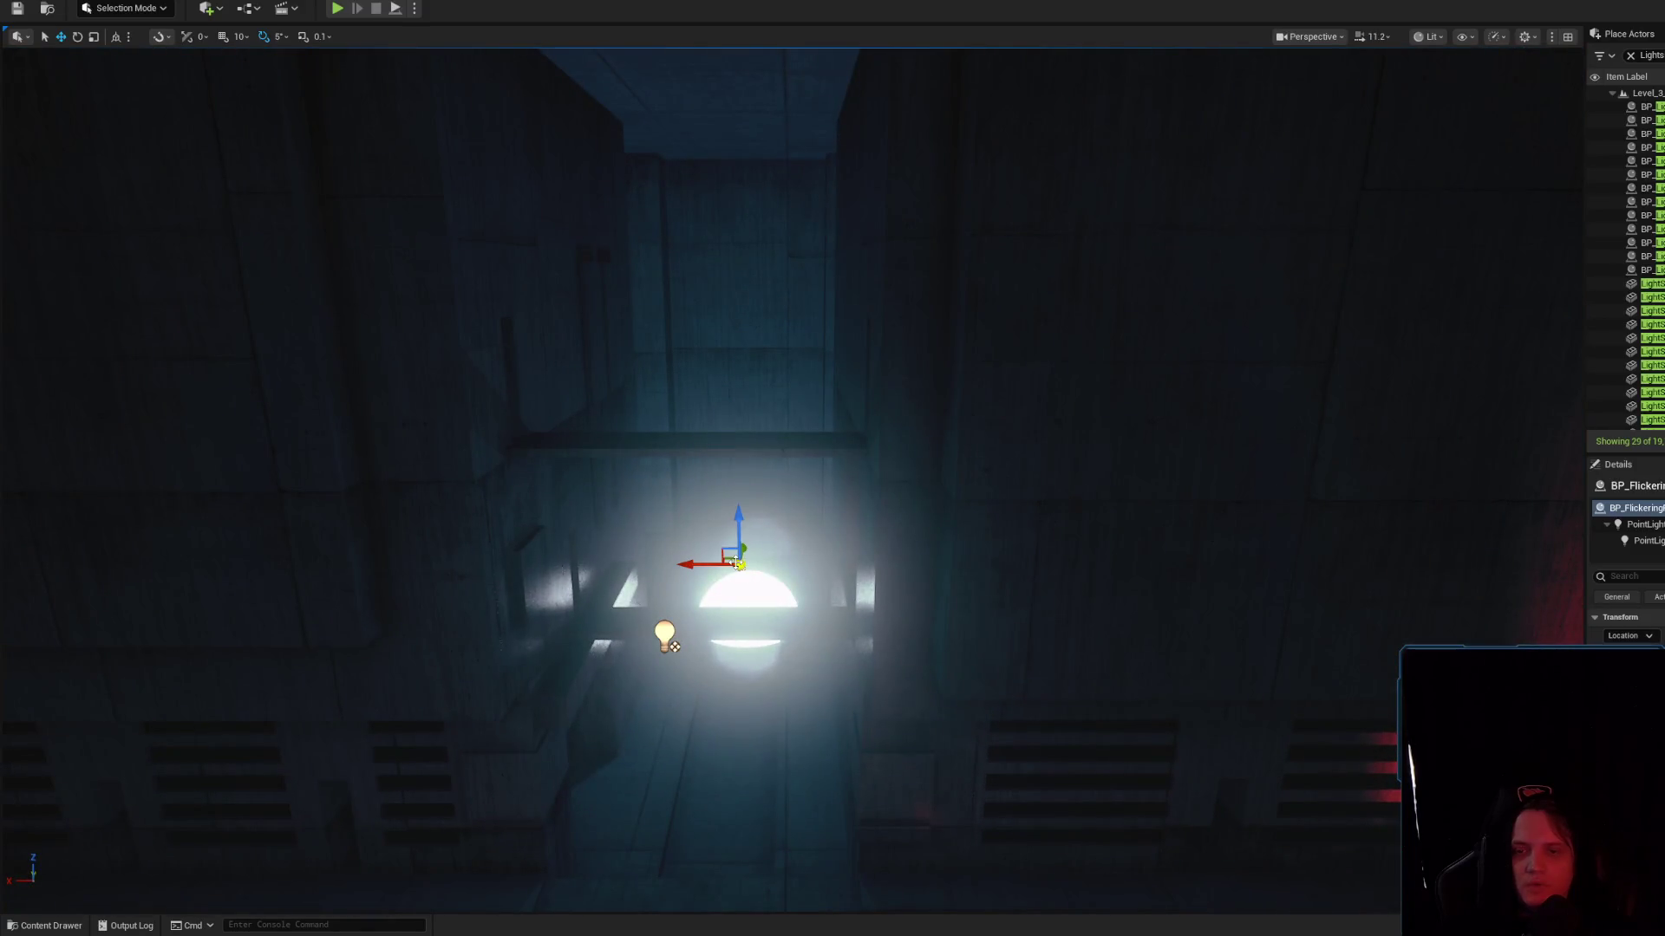
key("Escape")
scroll(981, 519, "down", 10)
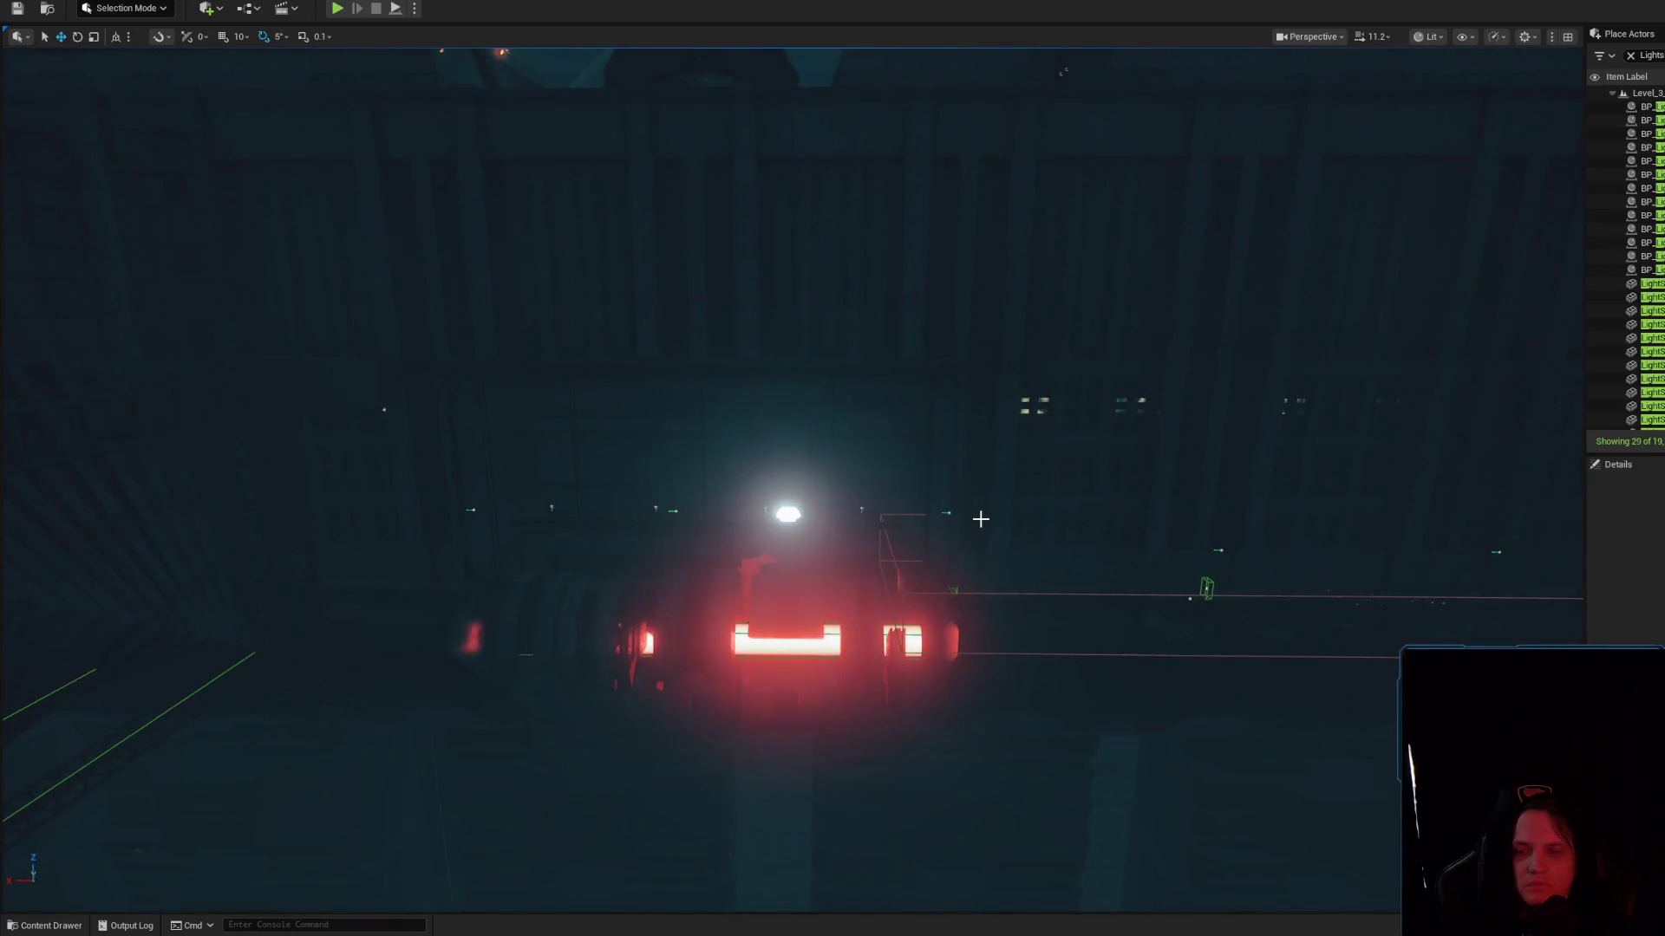
left_click(787, 513)
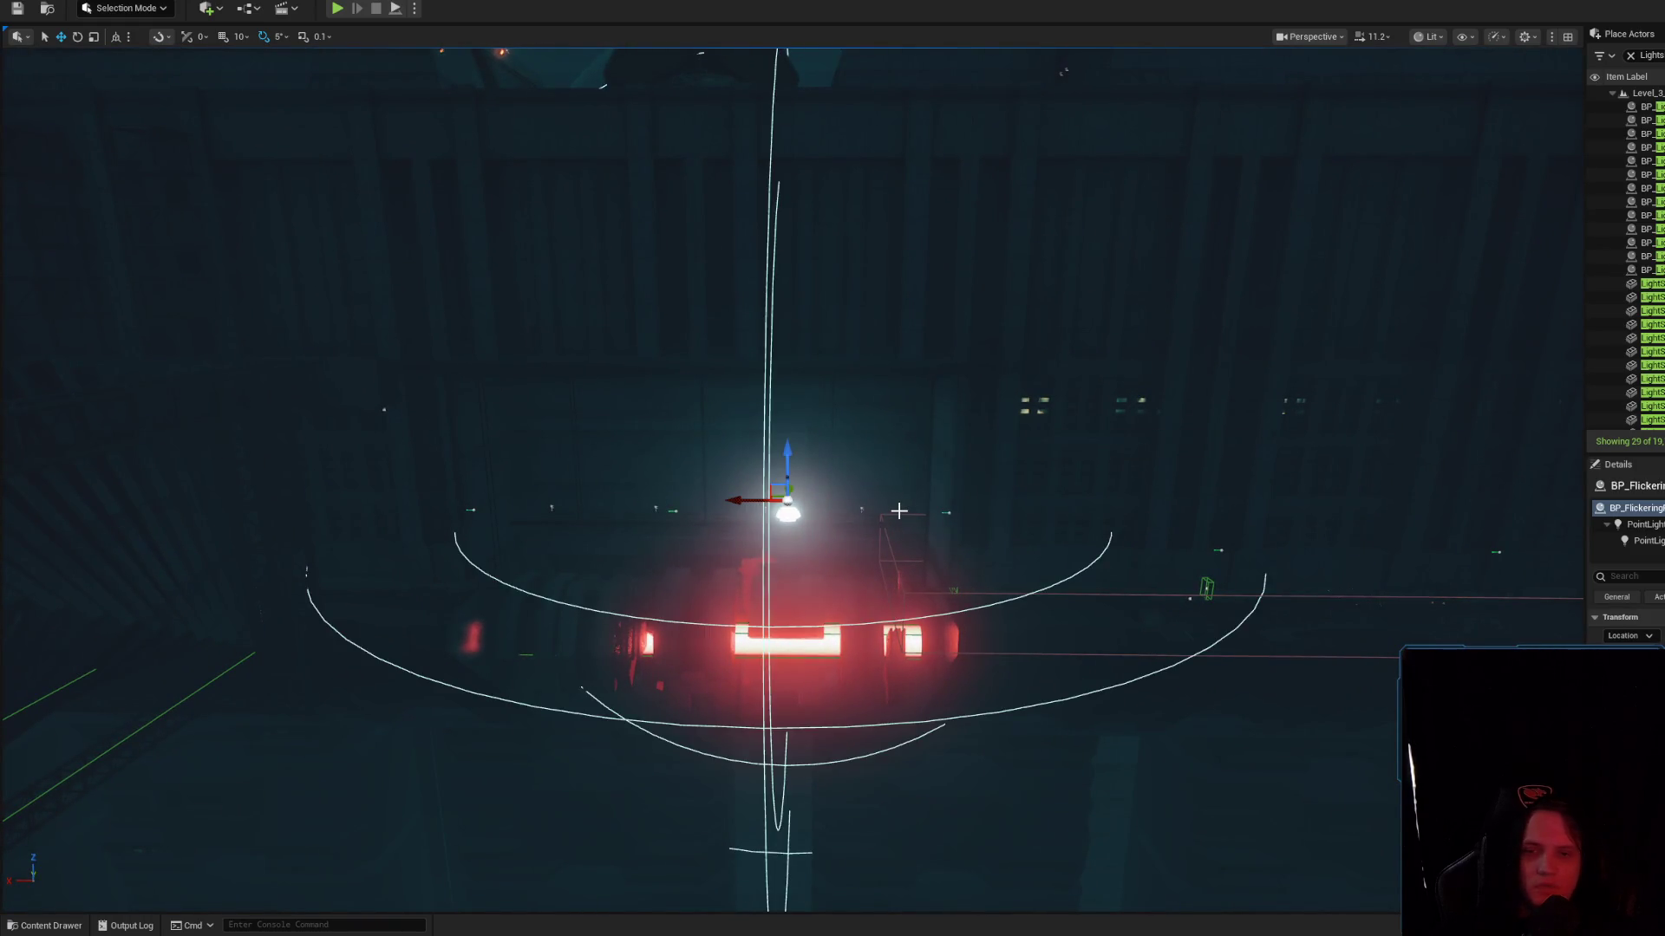
key("f")
scroll(743, 460, "down", 6)
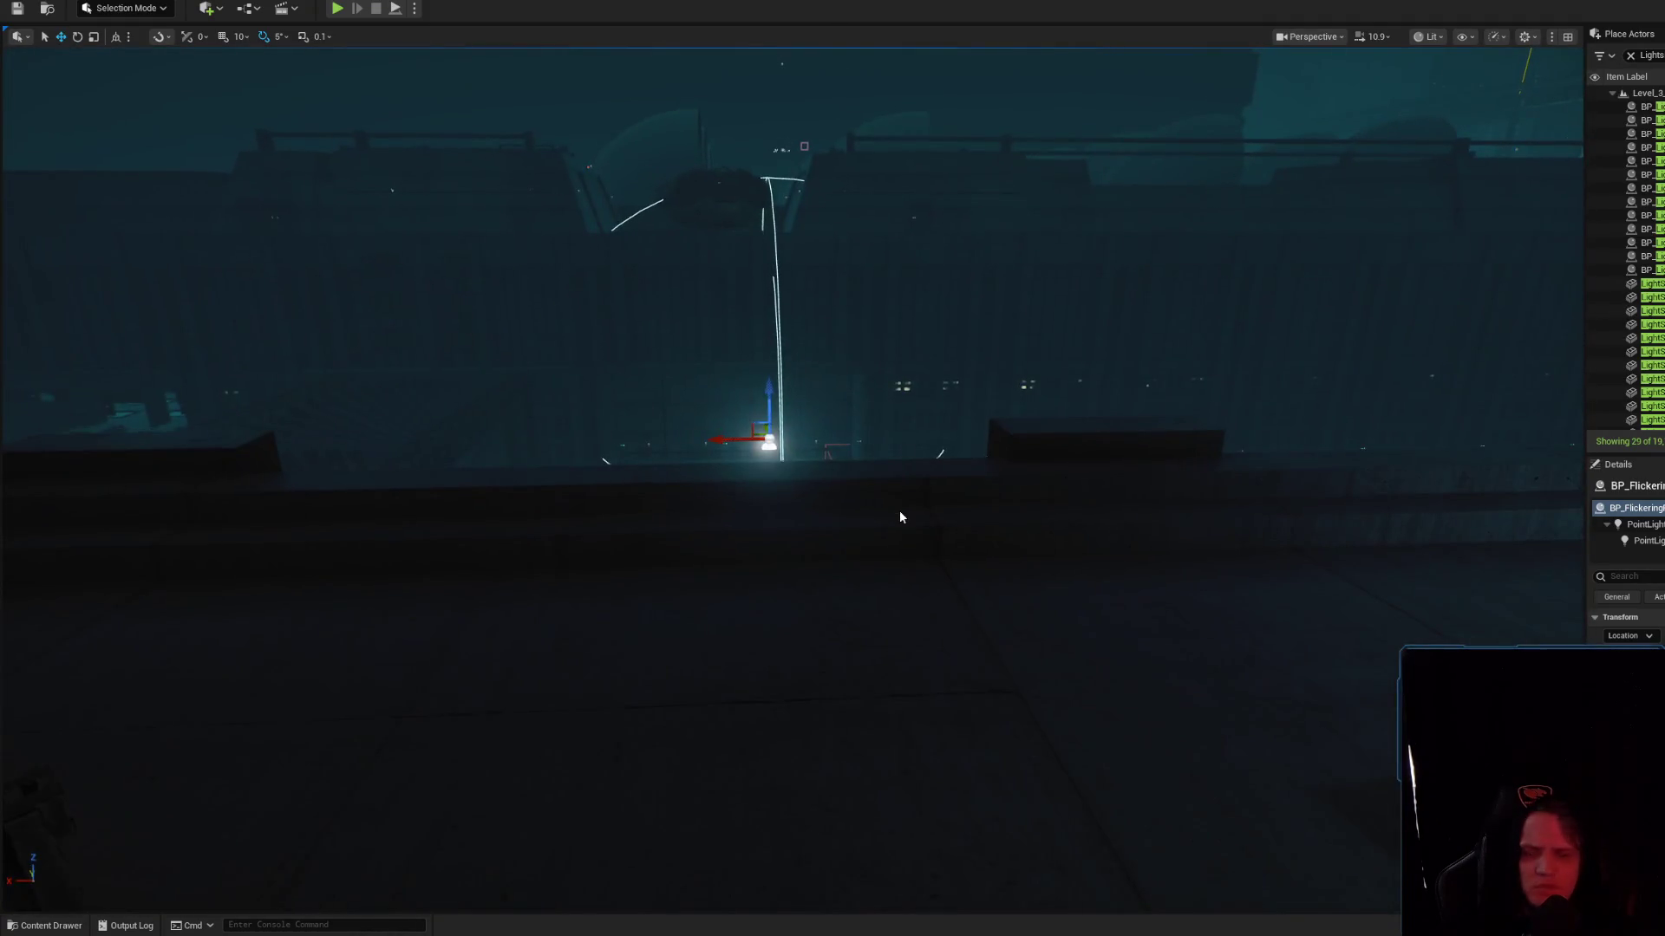
Open the light's Blueprint, select the CustomEvent node, and show the Class Defaults
key("ctrl+e")
left_click(551, 374)
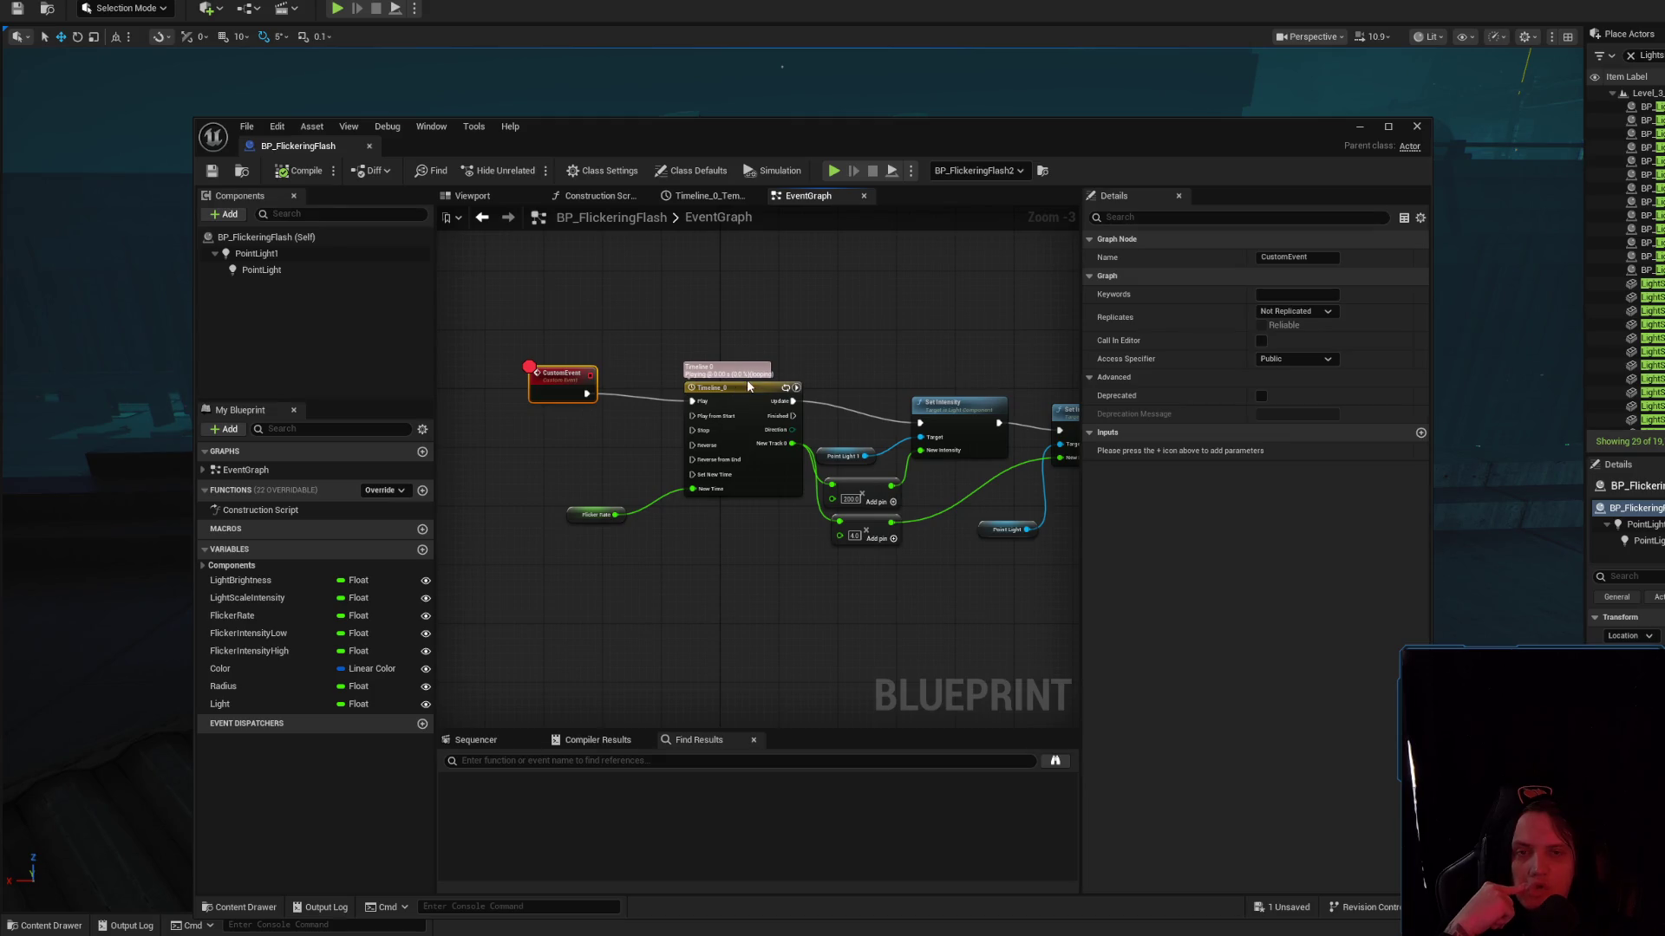
left_click(1016, 387)
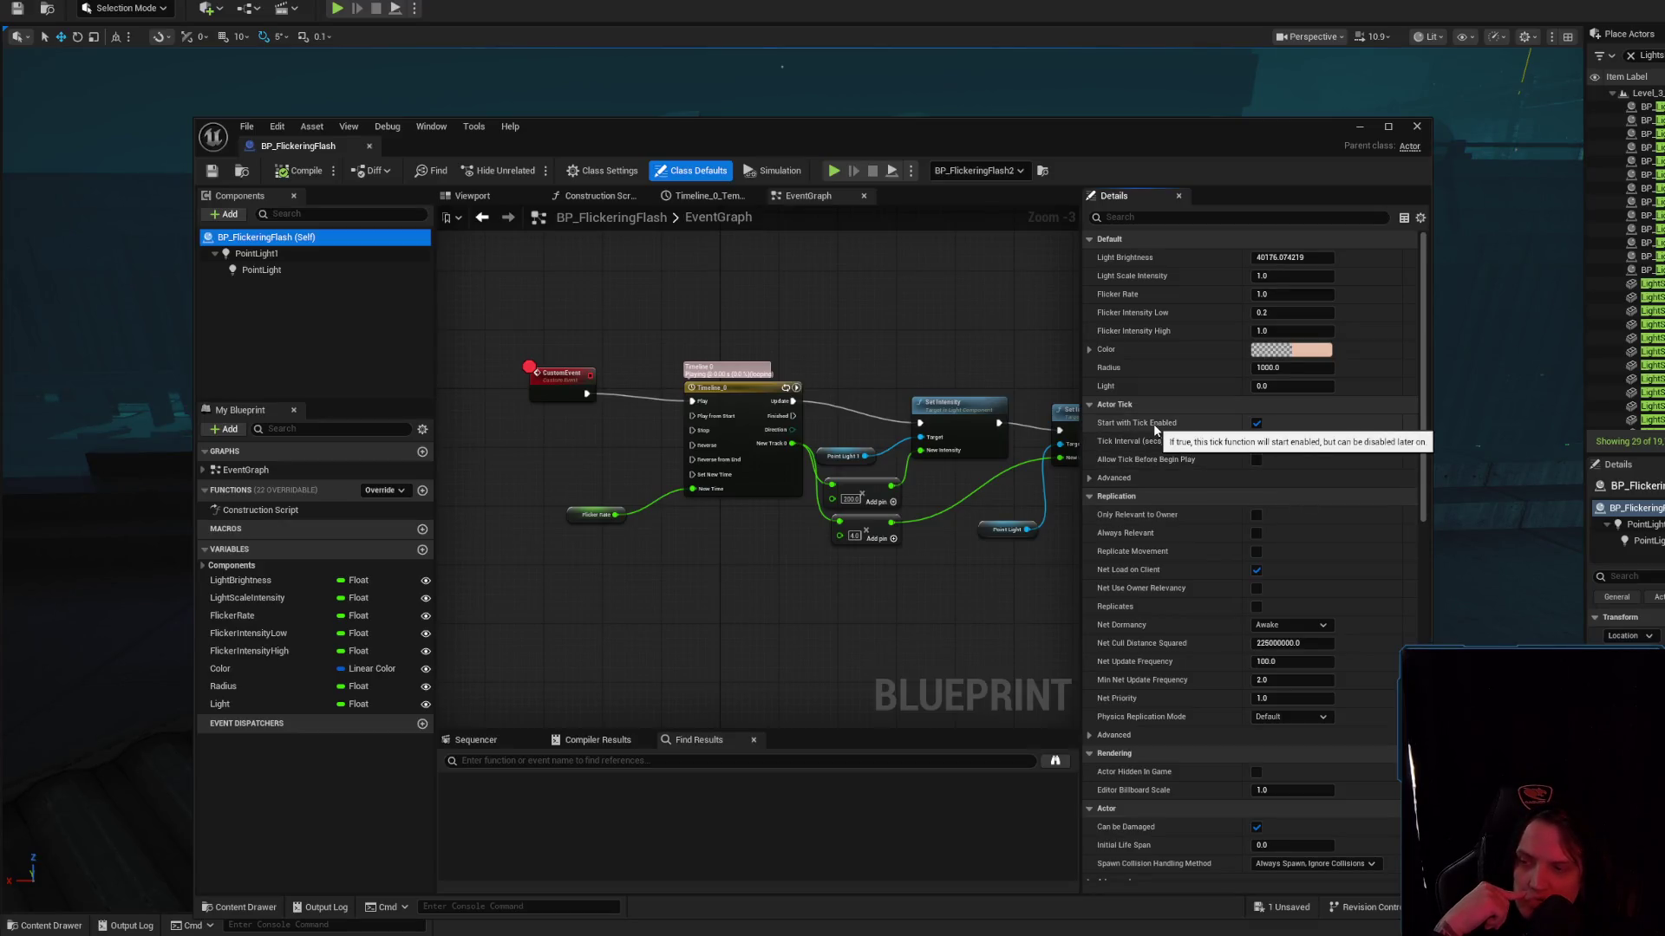
Move the Blueprint window to the right and fly the level camera toward the light
mouse_move(781, 140)
left_mouse_down()
mouse_move(1176, 205)
mouse_move(1275, 149)
left_mouse_up()
left_click_drag(346, 520, 390, 434)
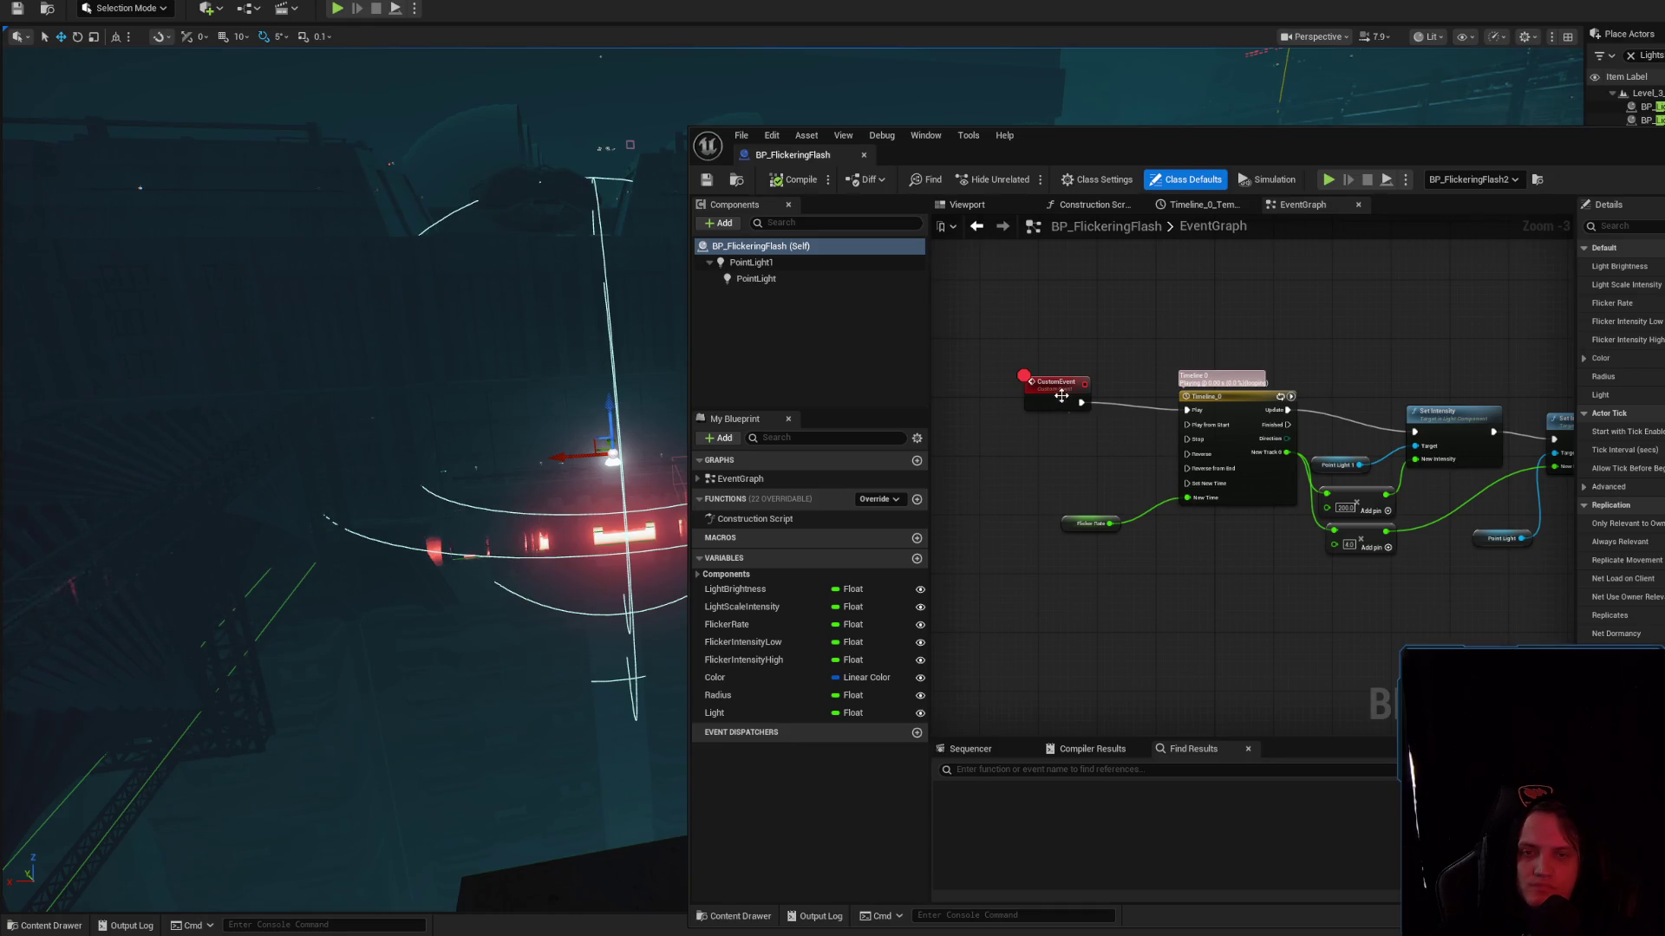
Nudge the CustomEvent node and run a quick simulation test
left_click_drag(1061, 396, 1074, 404)
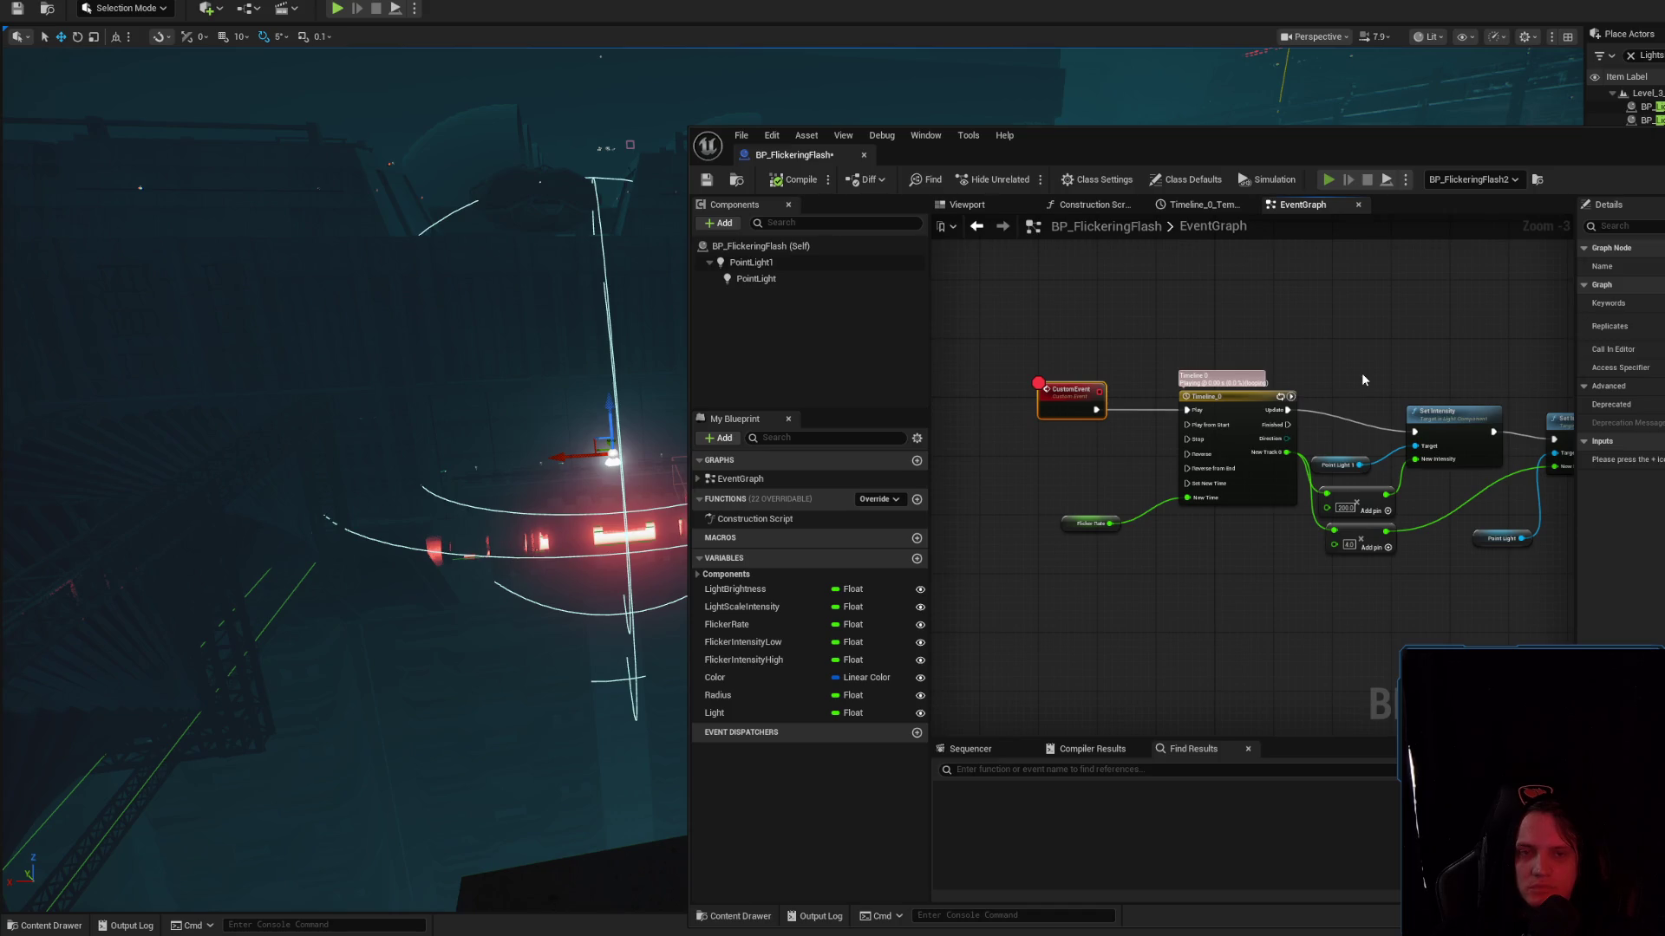
key("alt+p")
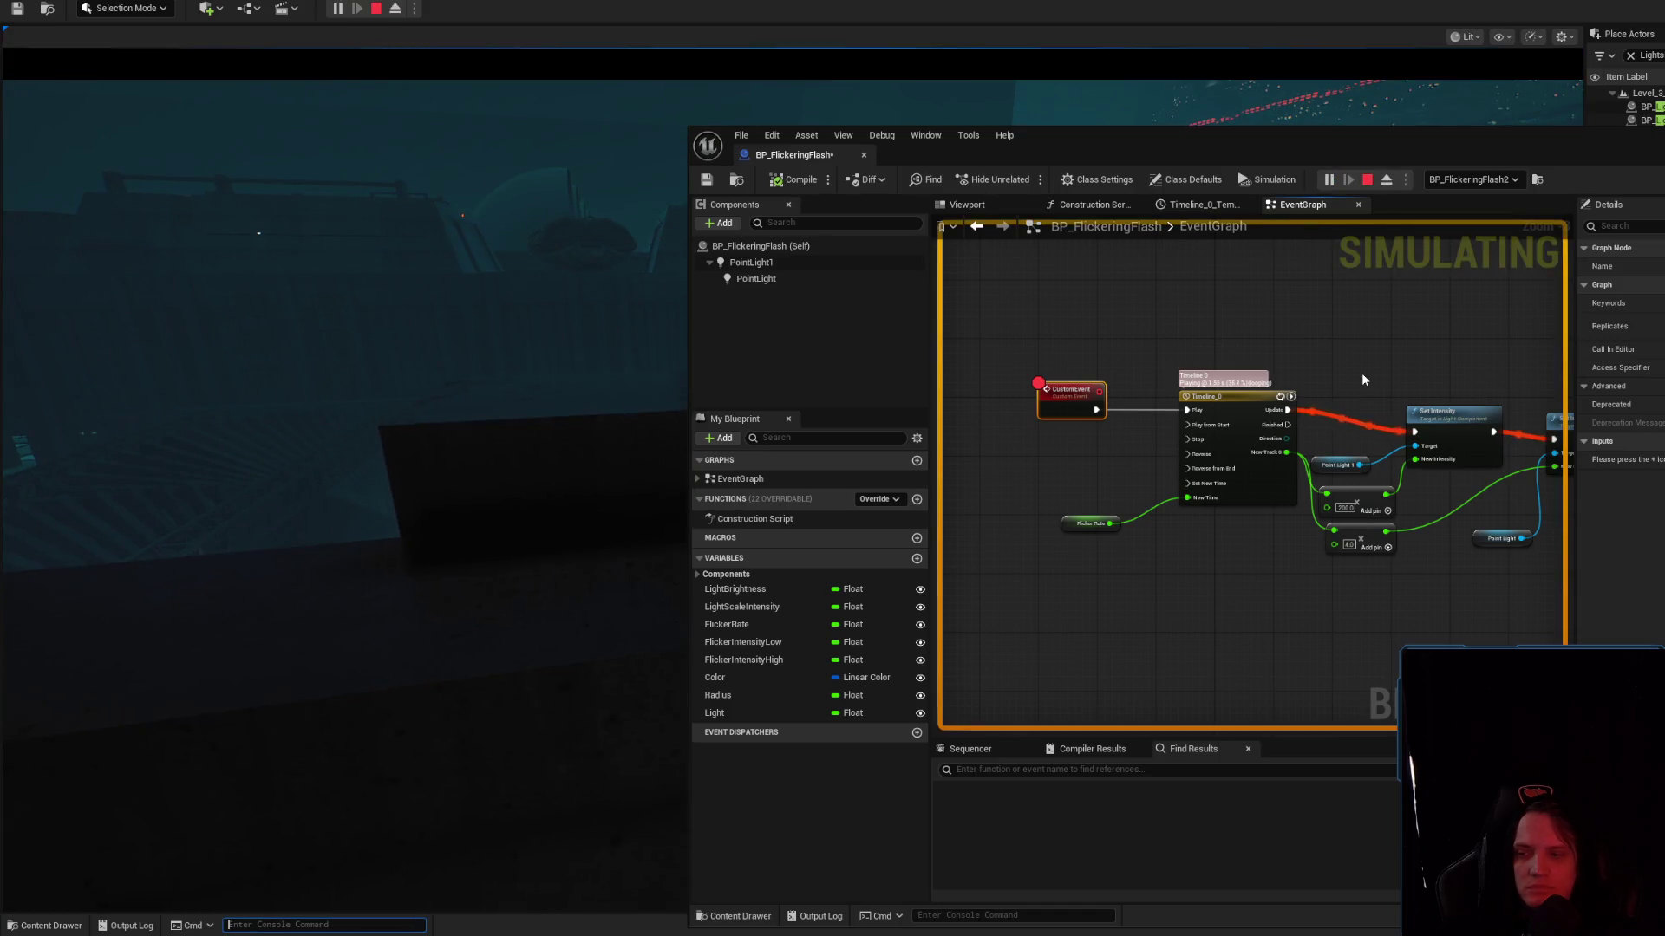
left_click(607, 382)
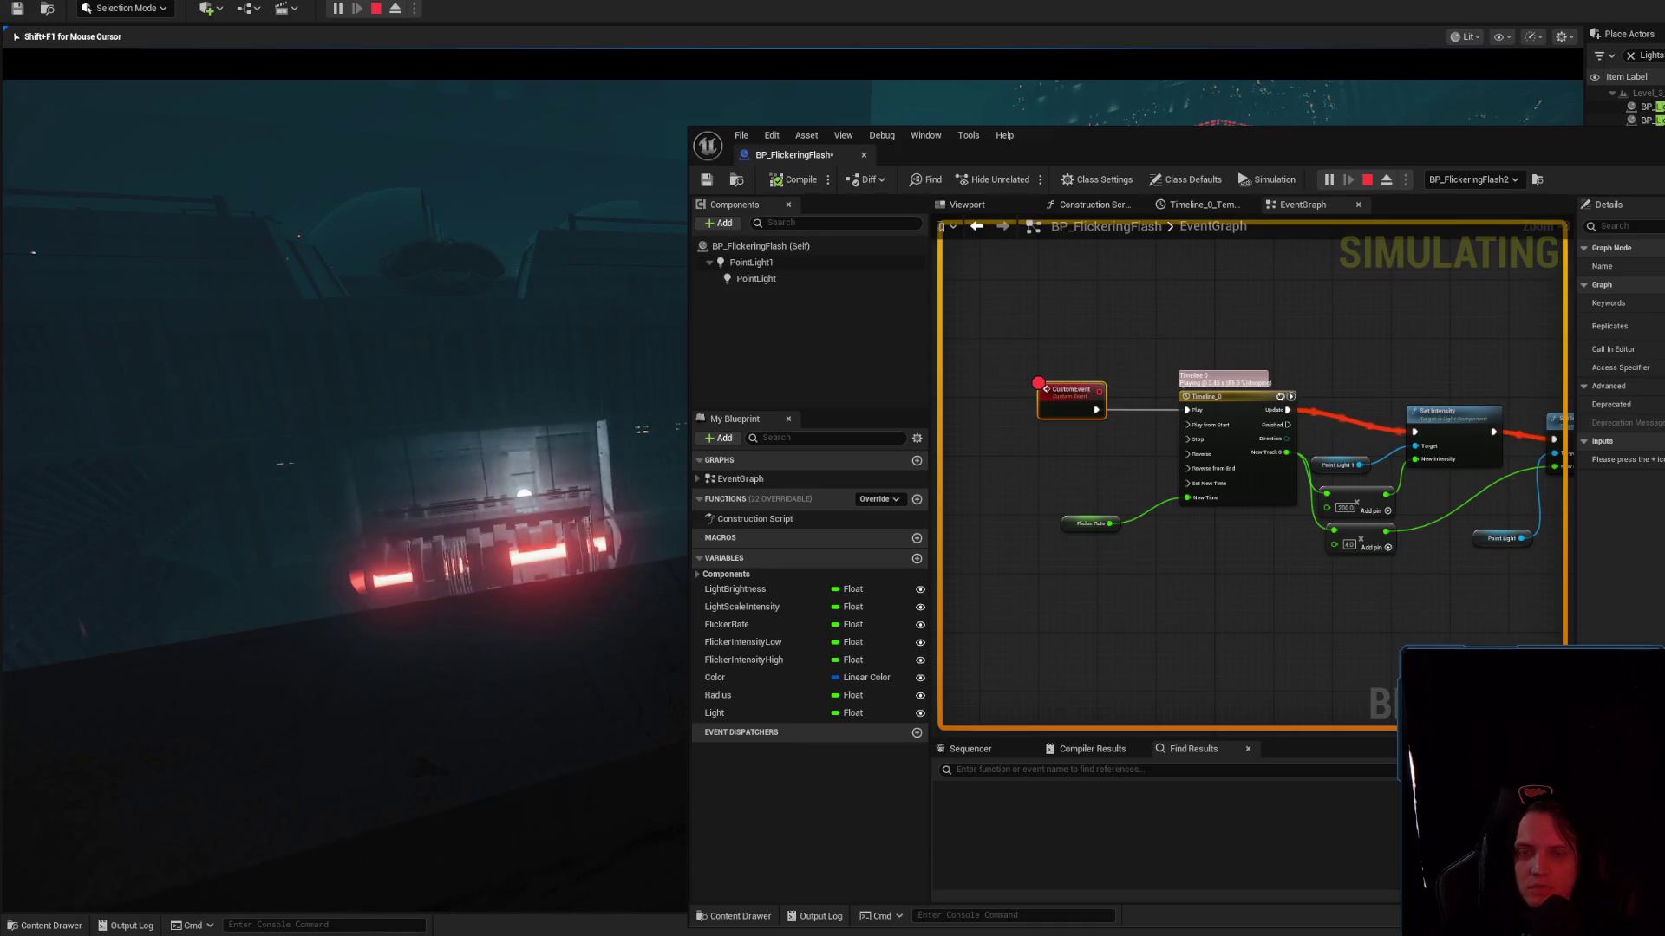
key("Escape")
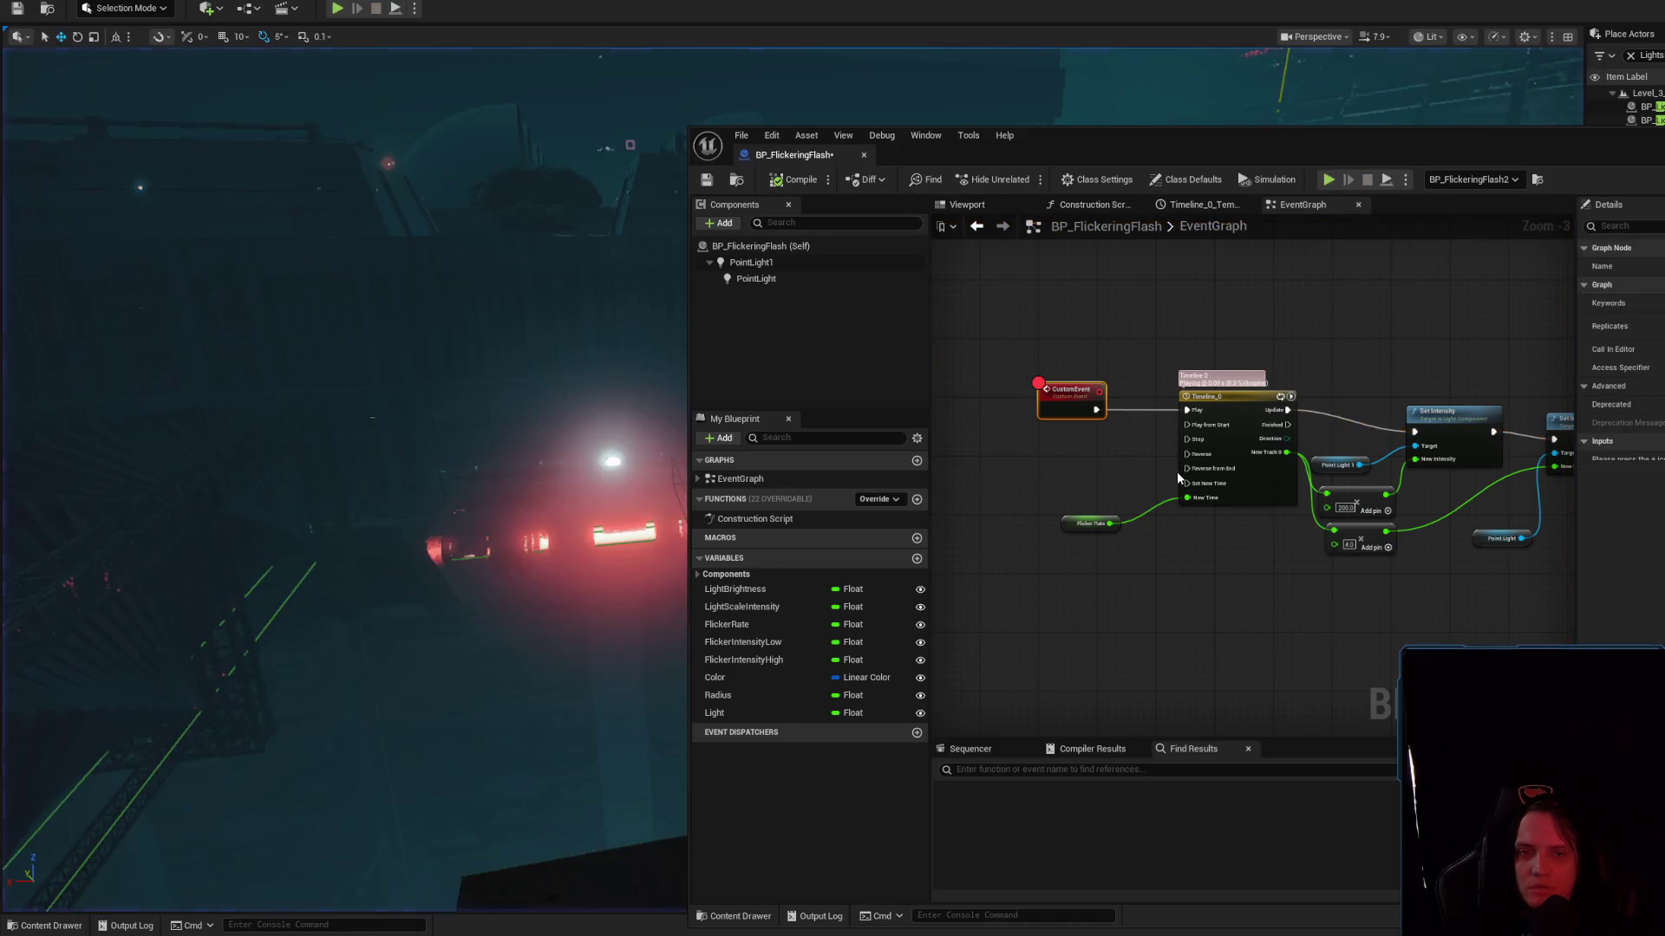
Disconnect CustomEvent from the Timeline's Play input and simulate to test the flicker
left_click(1143, 407, "alt")
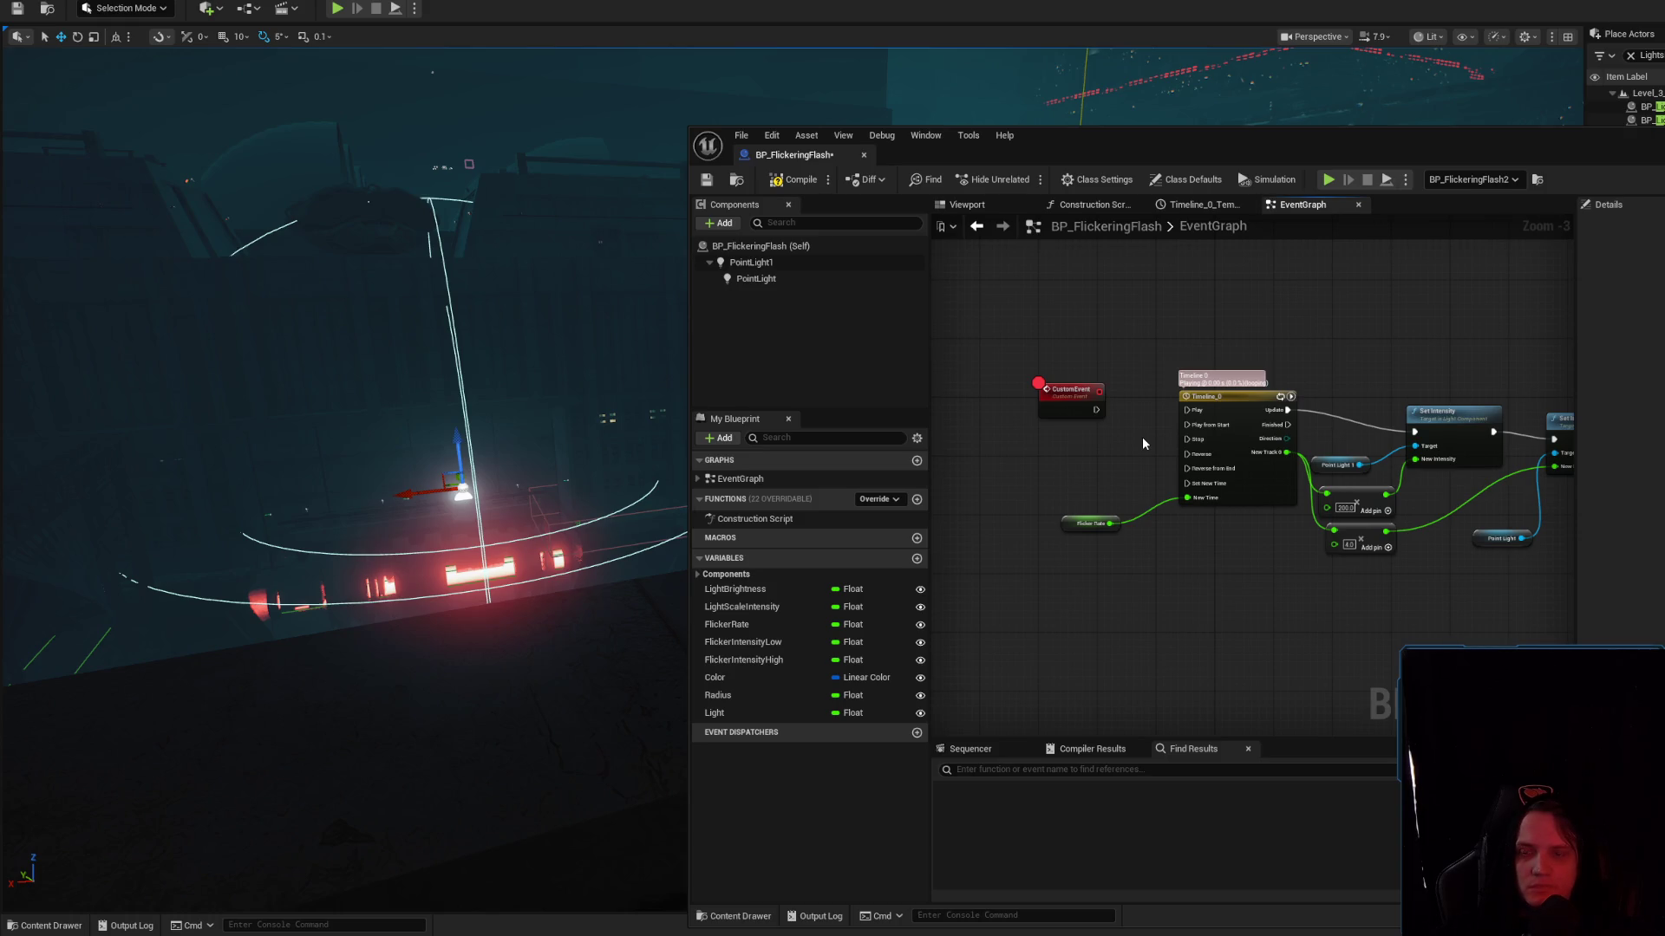
key("alt+s")
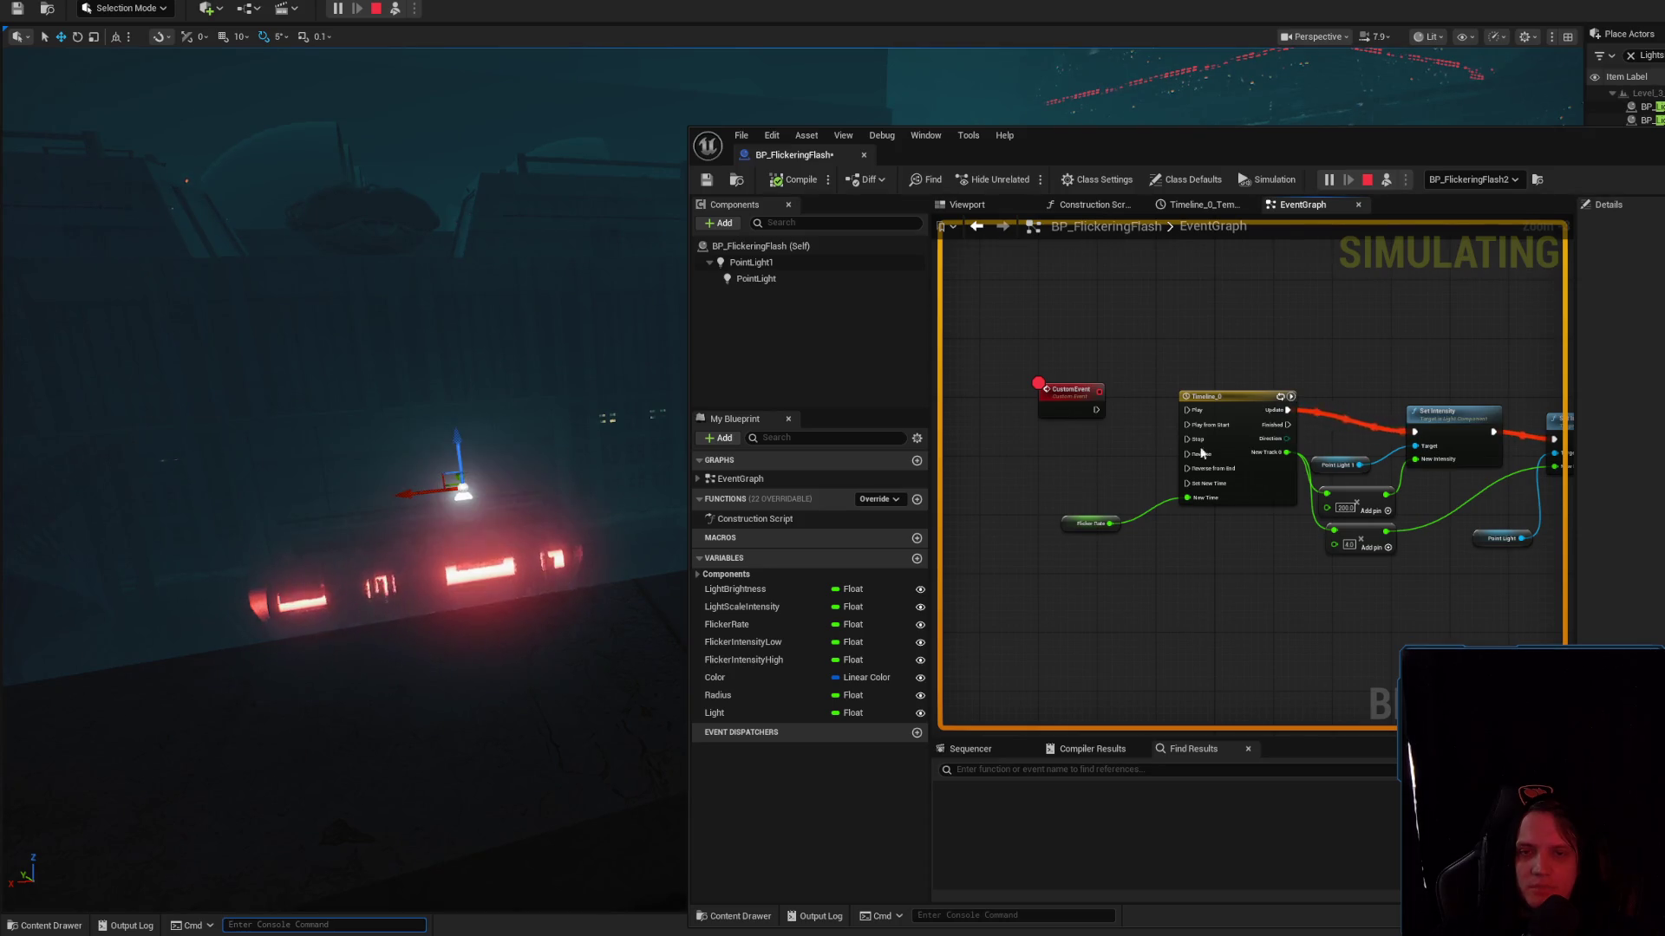
mouse_move(1250, 443)
left_mouse_down()
mouse_move(1089, 430)
mouse_move(1209, 492)
left_mouse_up()
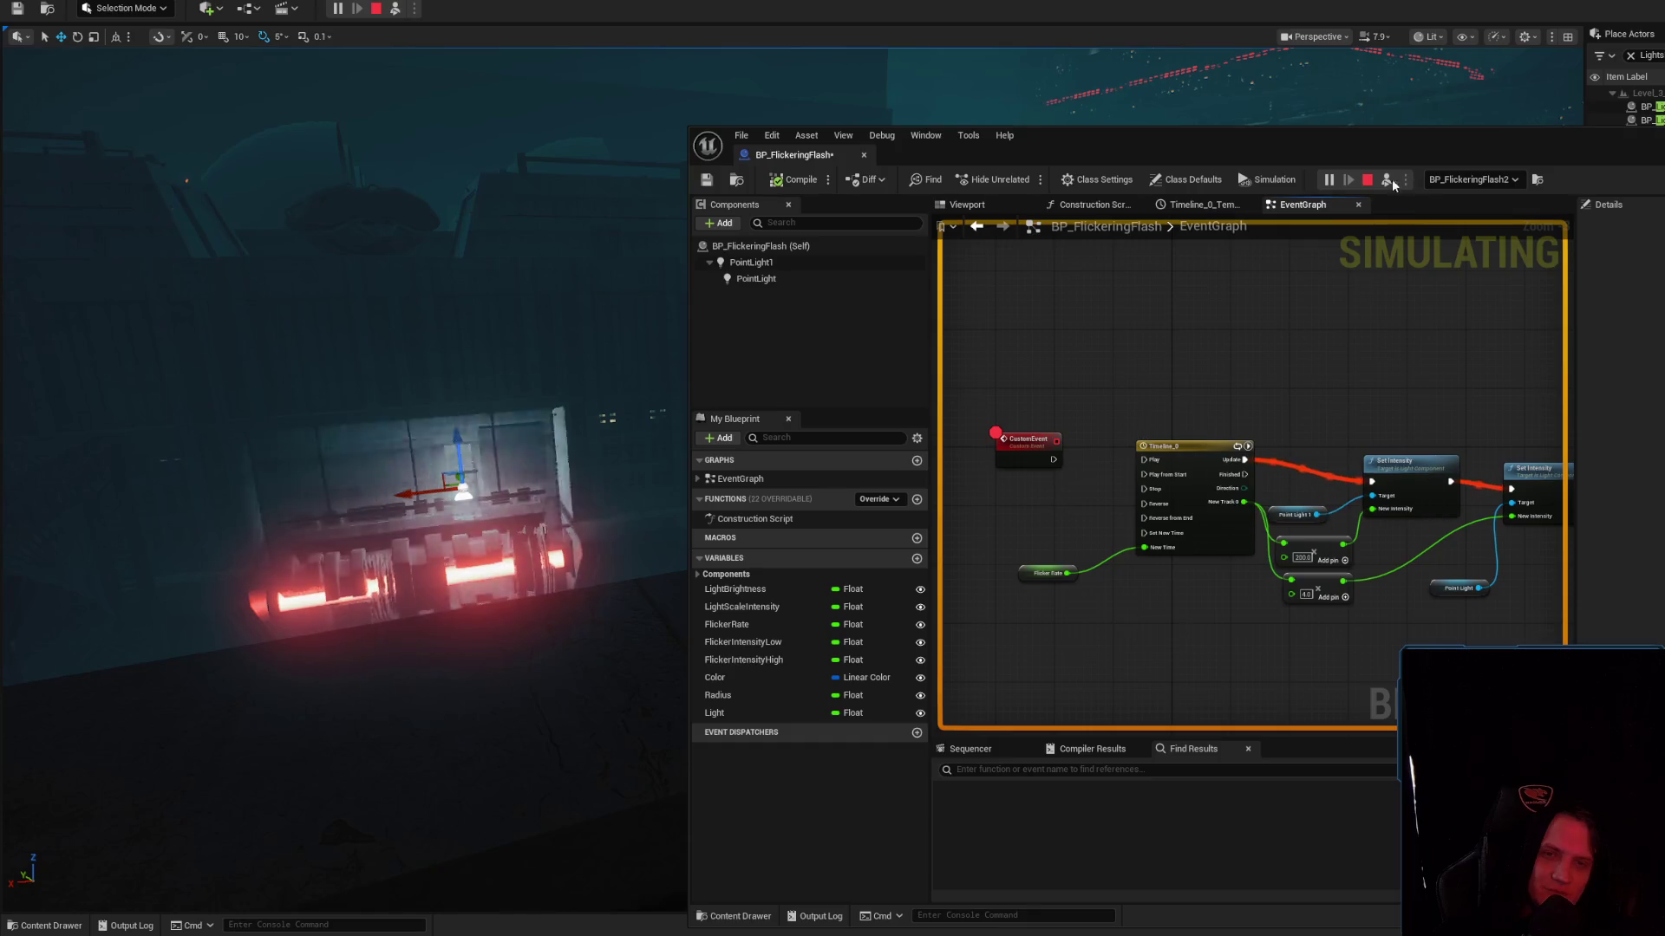
key("Escape")
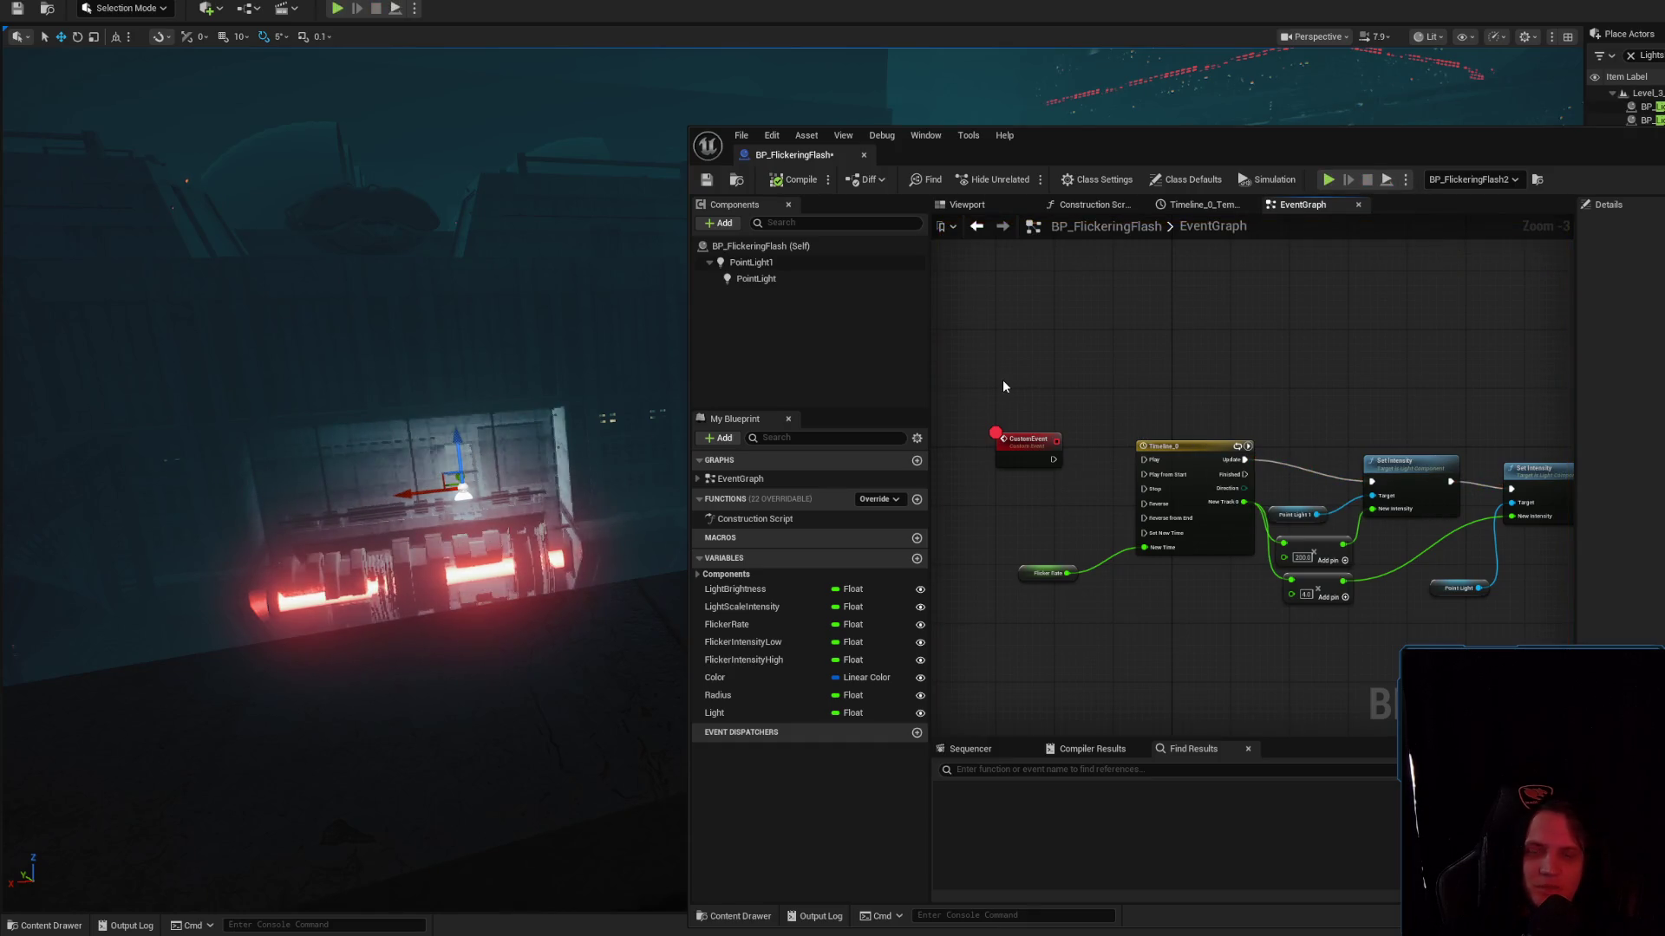
Delete the CustomEvent node, then compile and save the Blueprint
left_click(1027, 444)
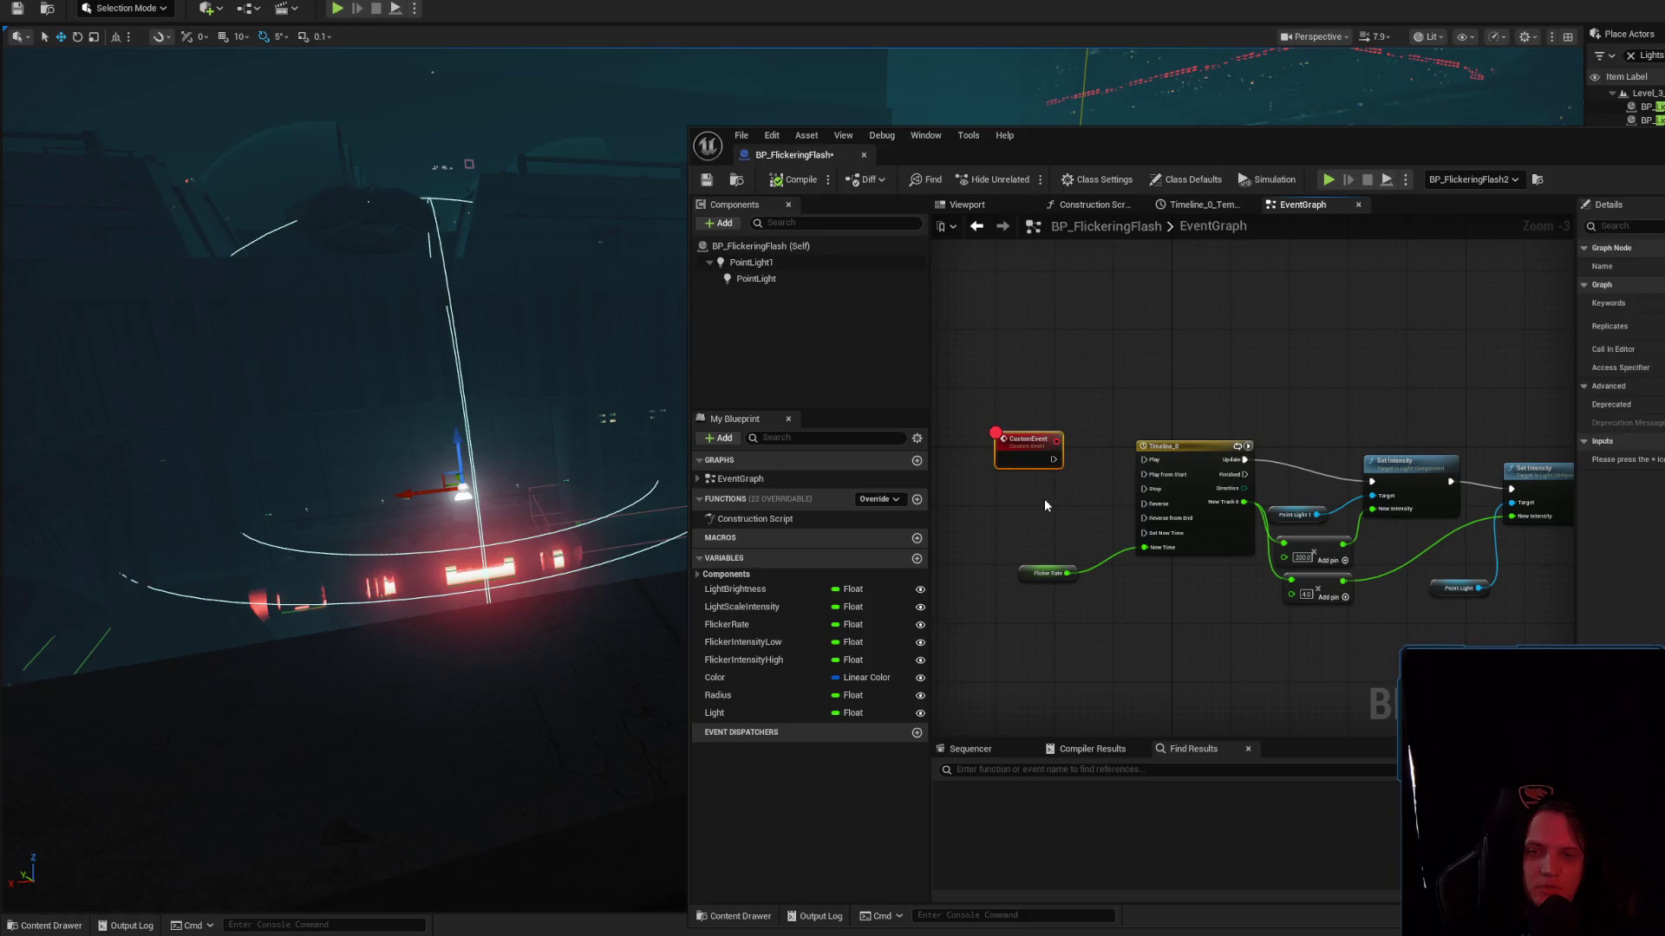
key("Delete")
left_click(794, 179)
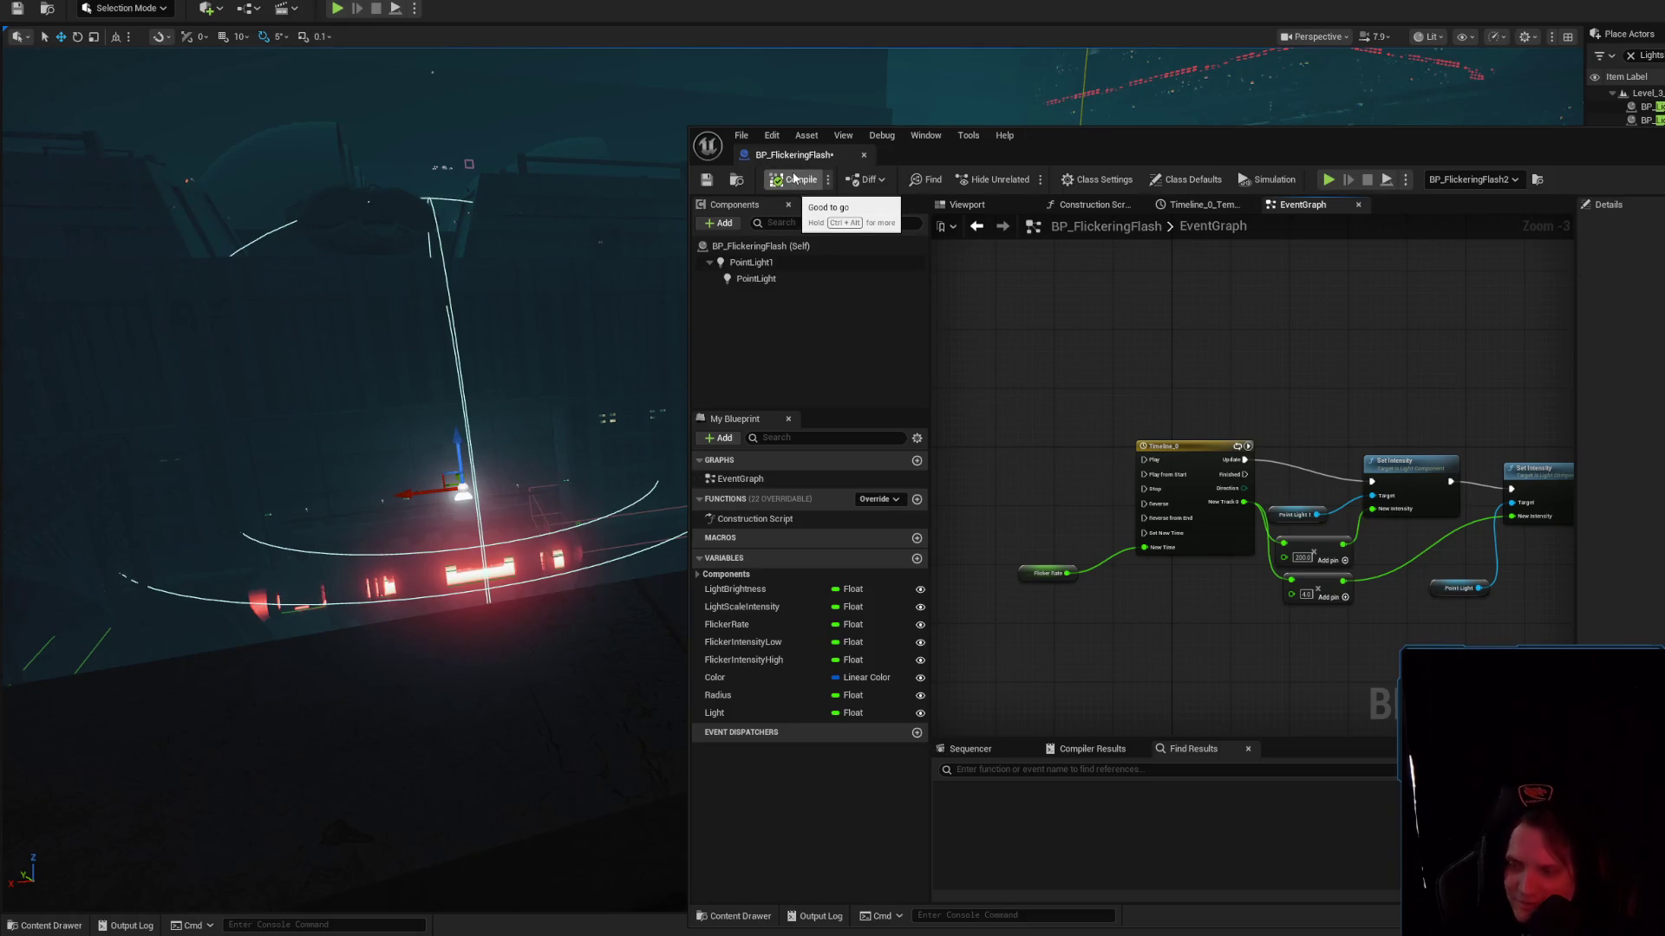
key("ctrl+s")
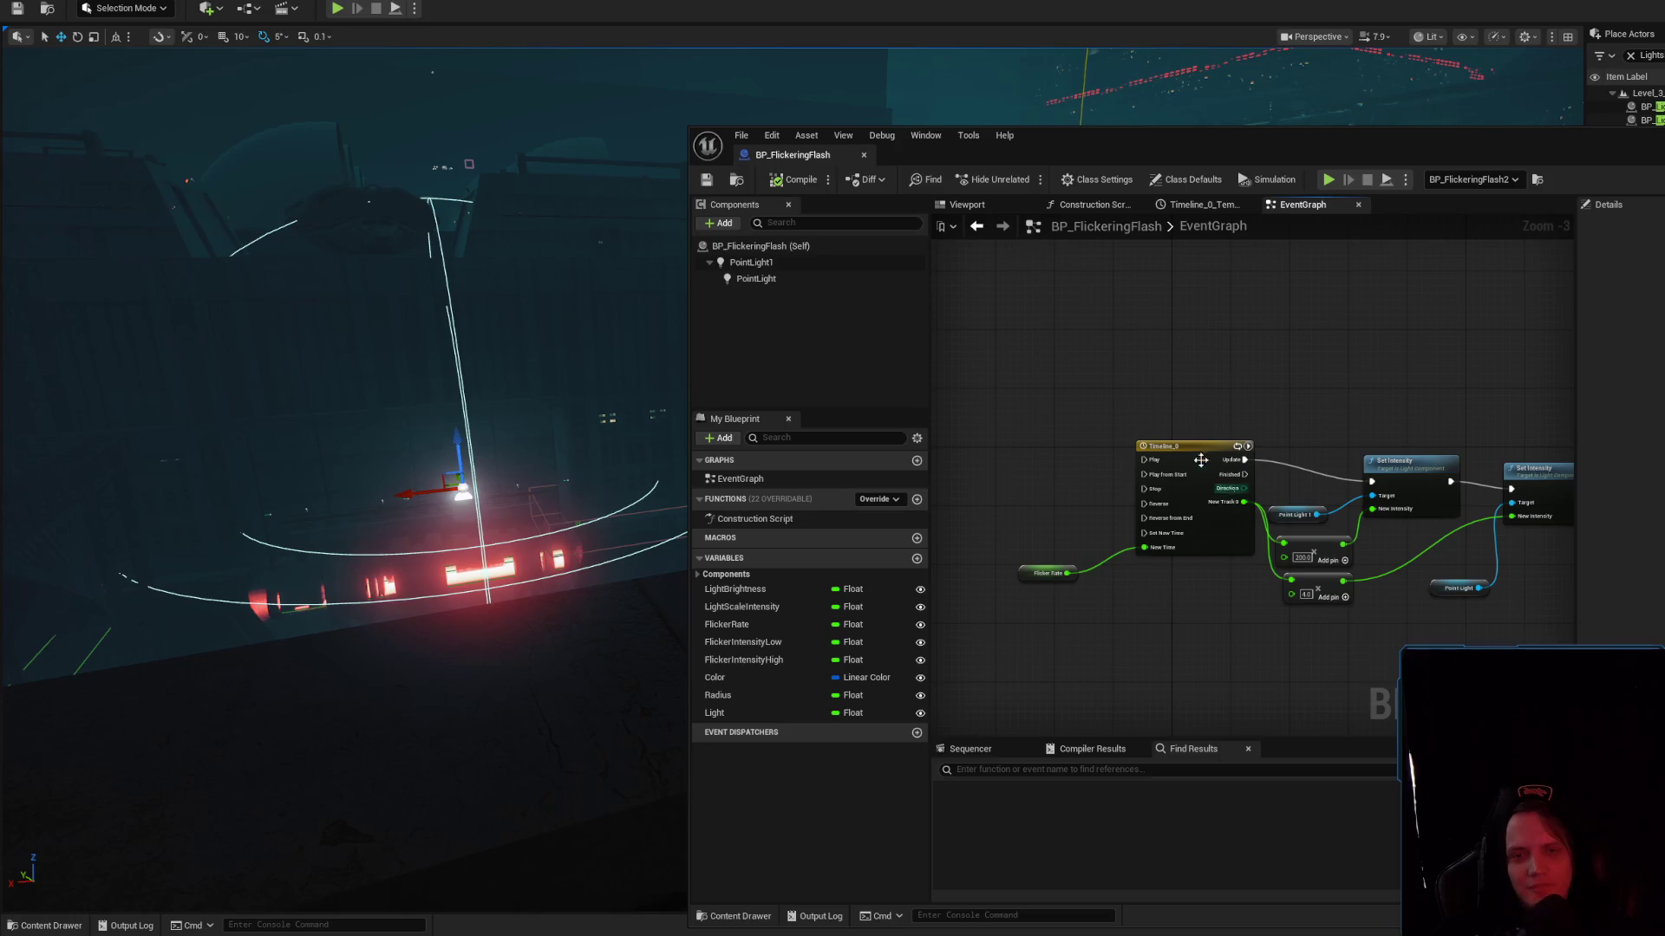
Check the Class Defaults, simulate the light once more, and open the Timeline_0 editor
left_click(1194, 447)
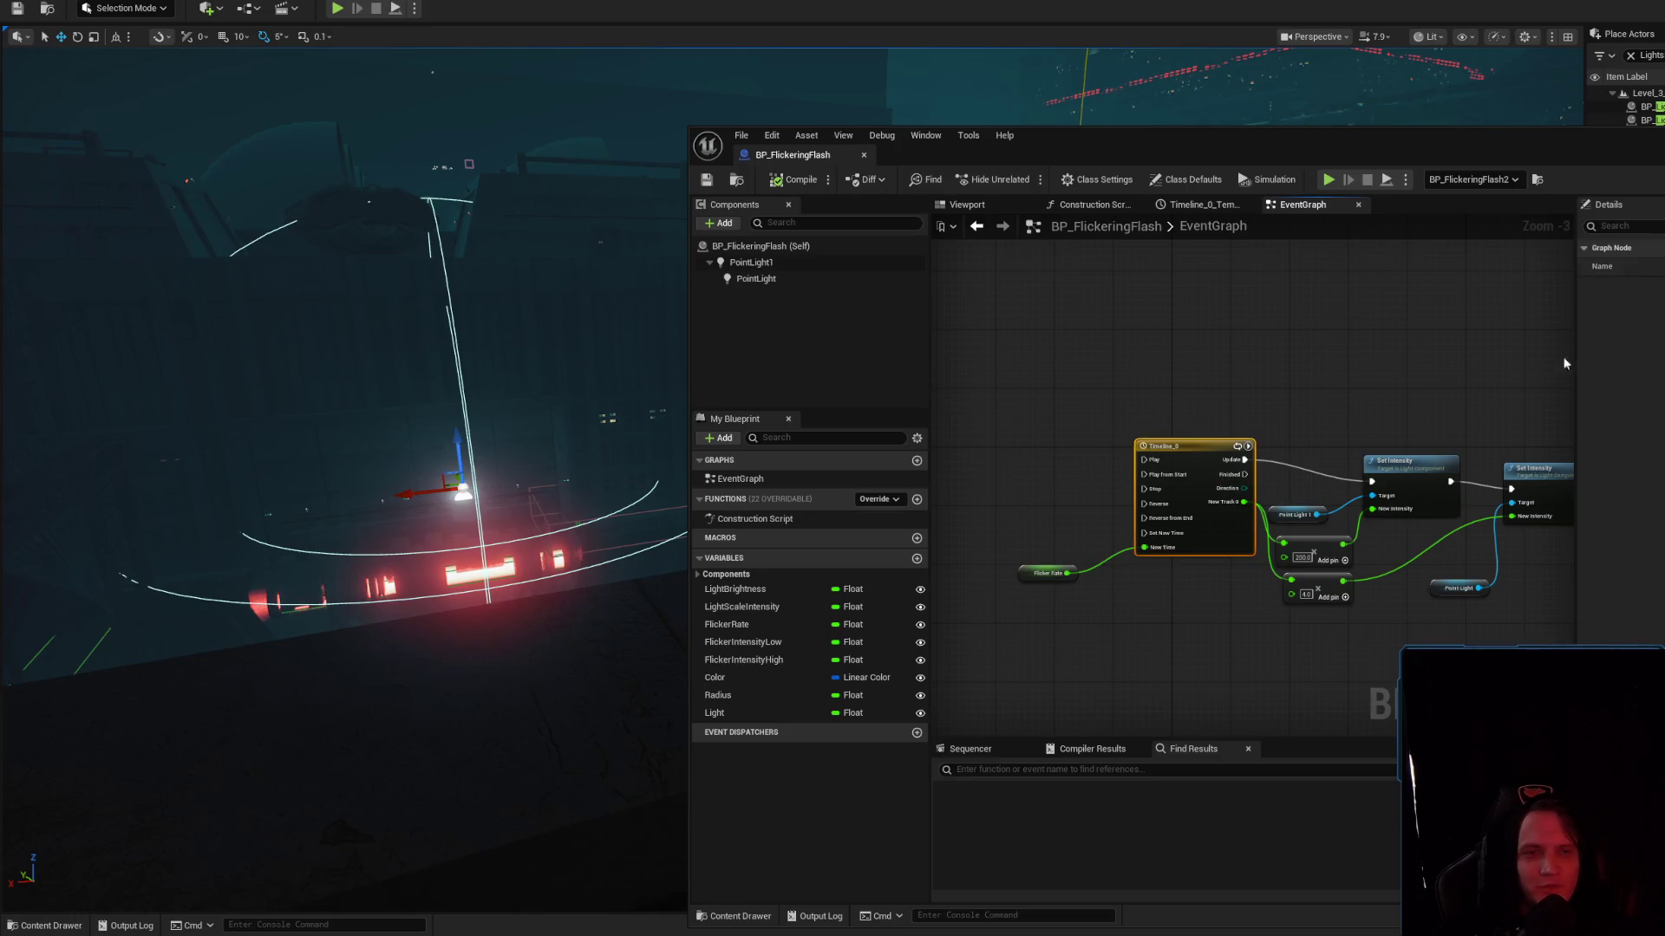
left_click(757, 246)
left_click(1613, 225)
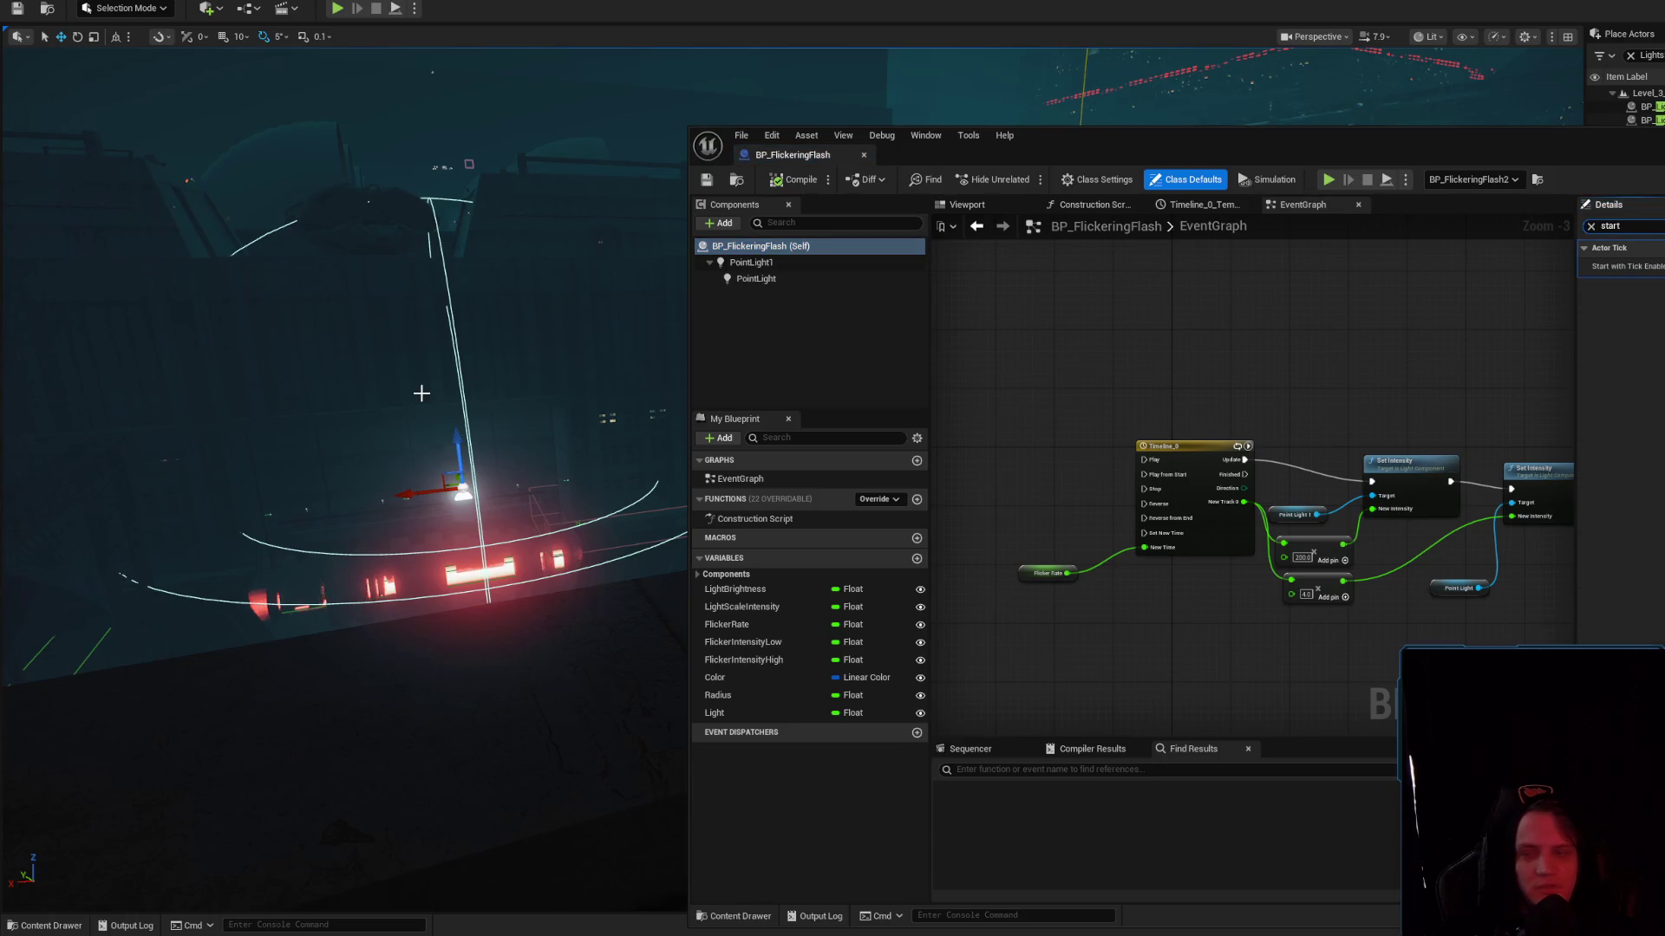
left_click_drag(422, 392, 435, 393)
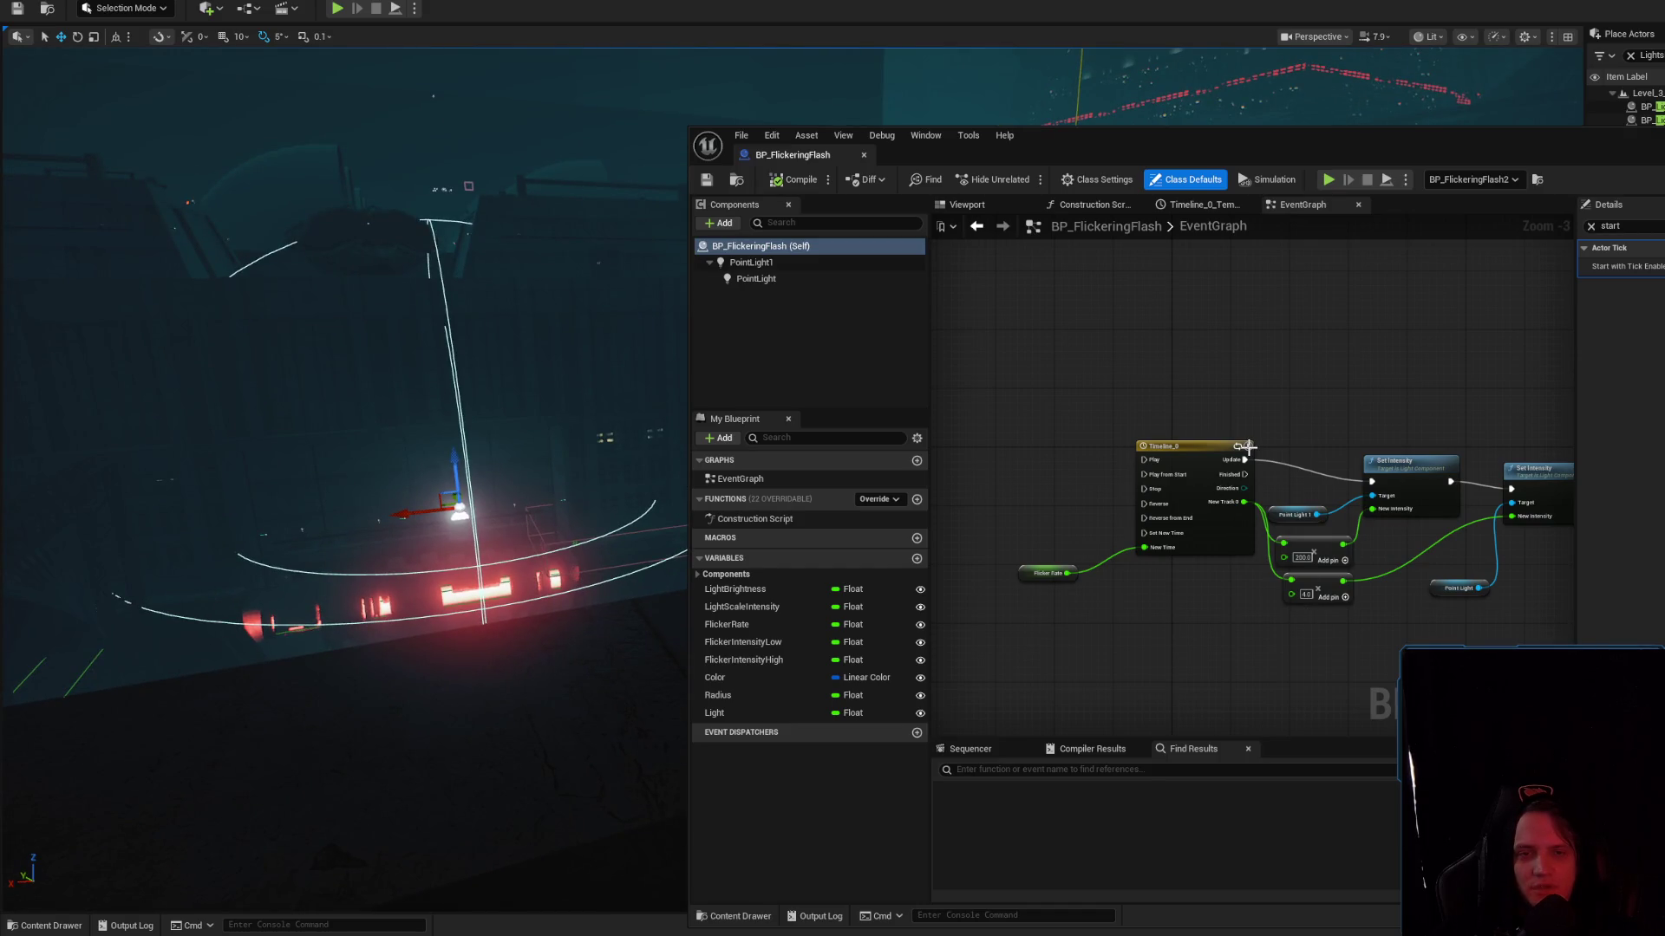
key("alt+s")
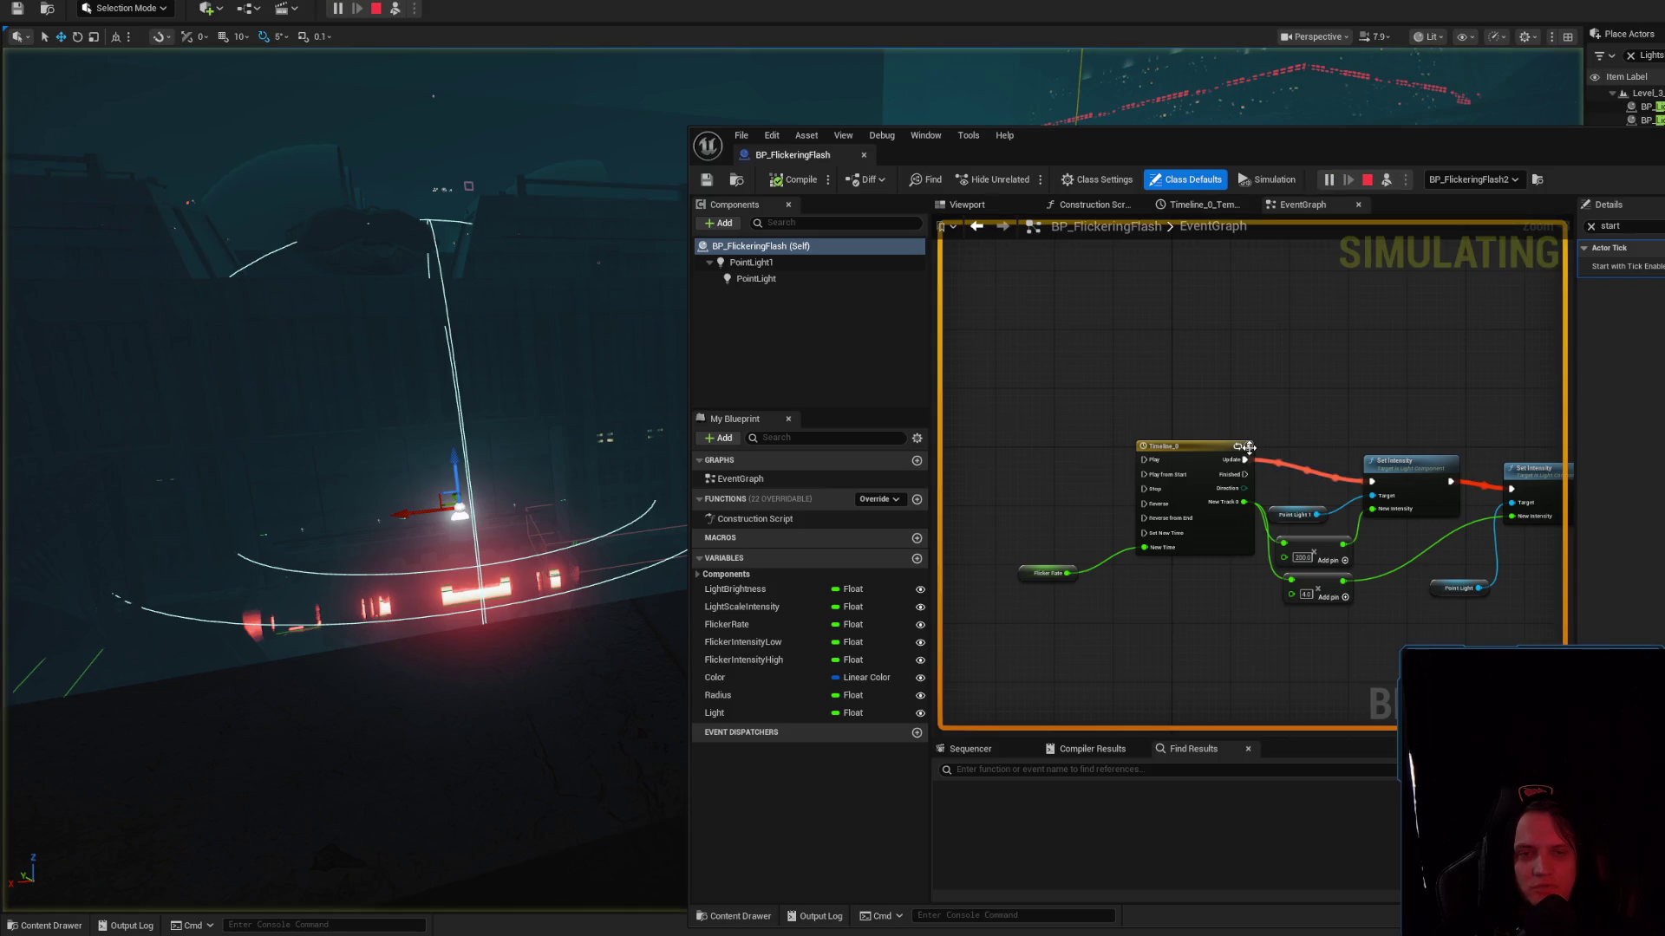
key("Escape")
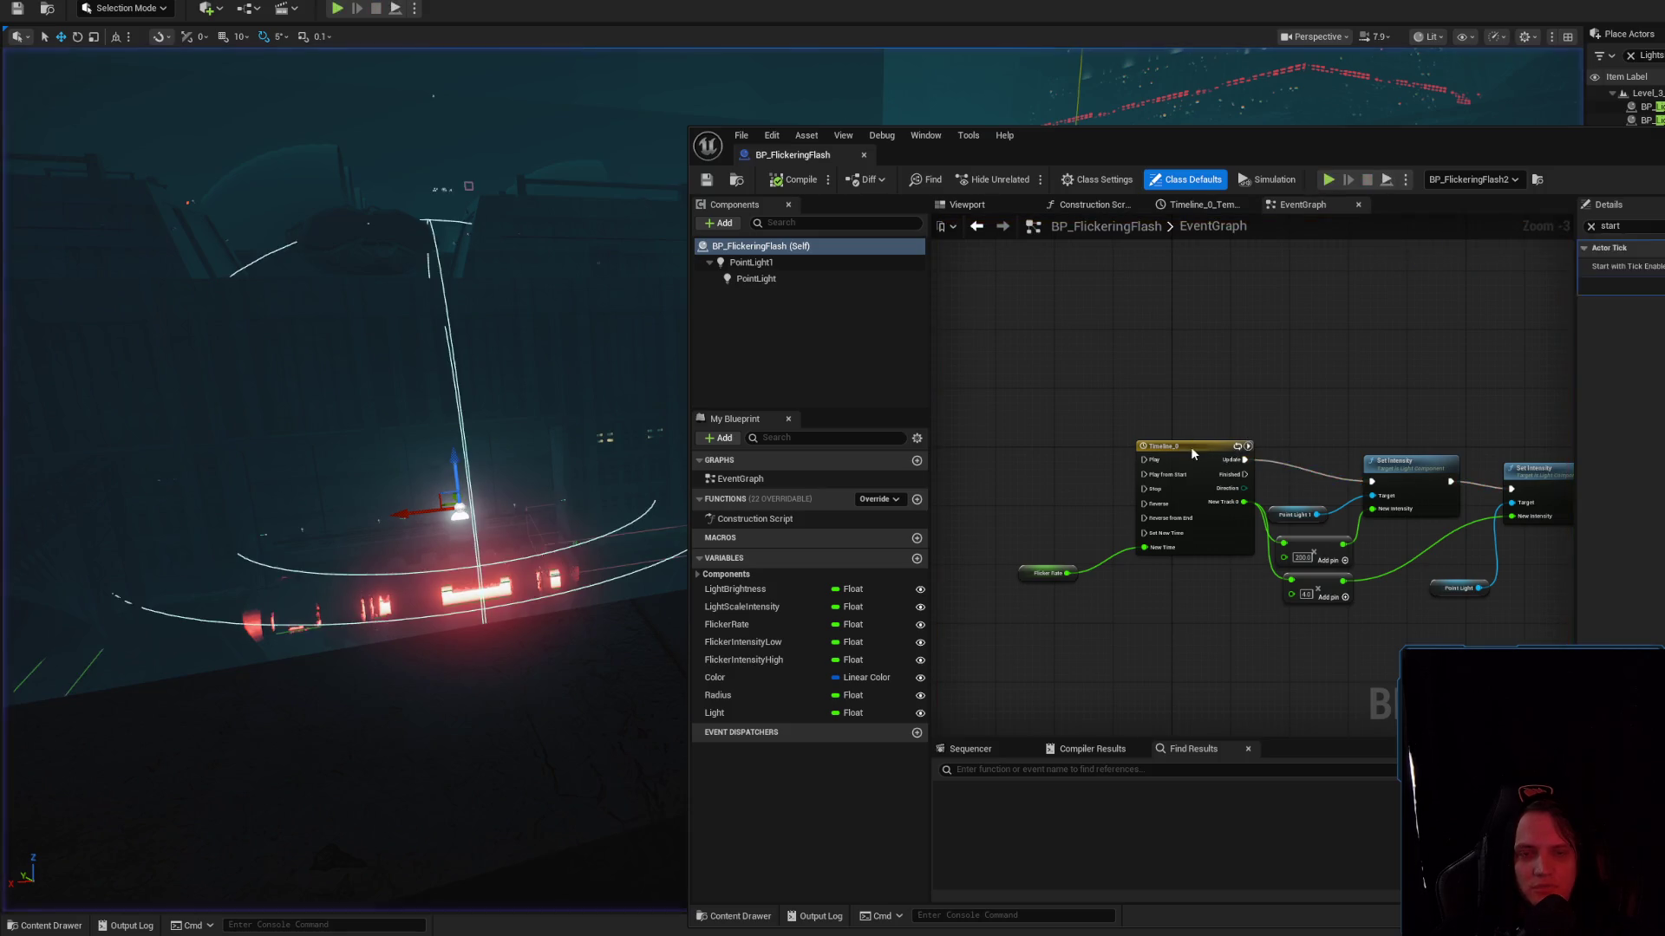
double_click(1189, 446)
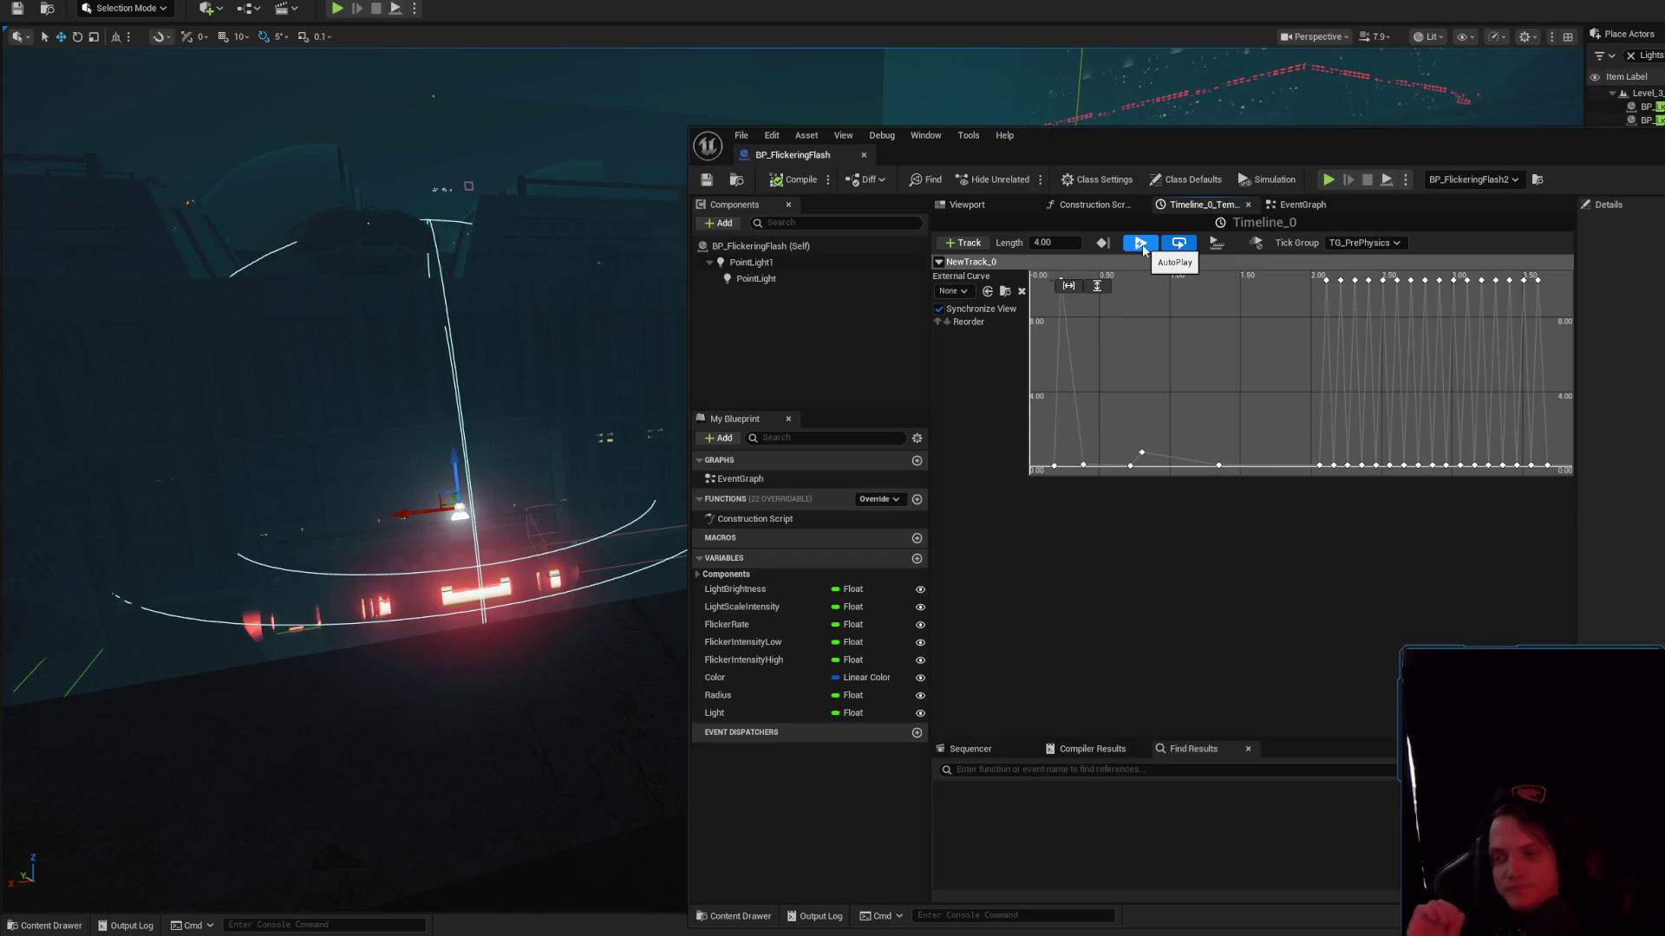
Return to the Event Graph and pan to see Timeline_0 feeding both Set Intensity nodes
left_click(1286, 206)
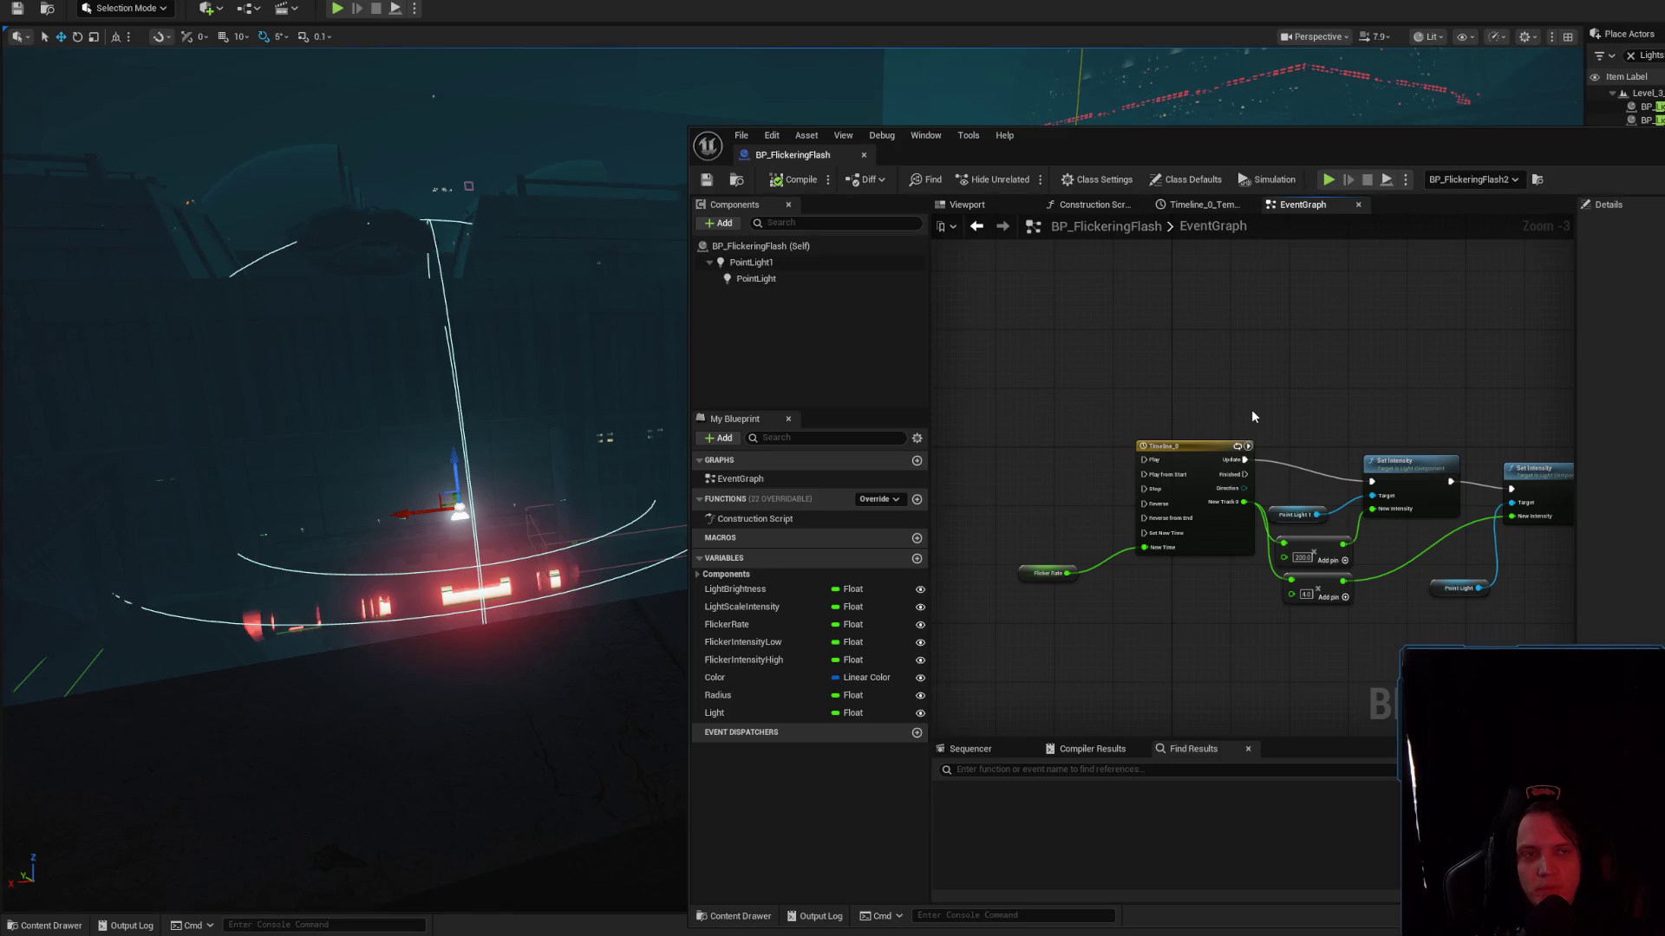
left_click_drag(1252, 411, 1086, 381)
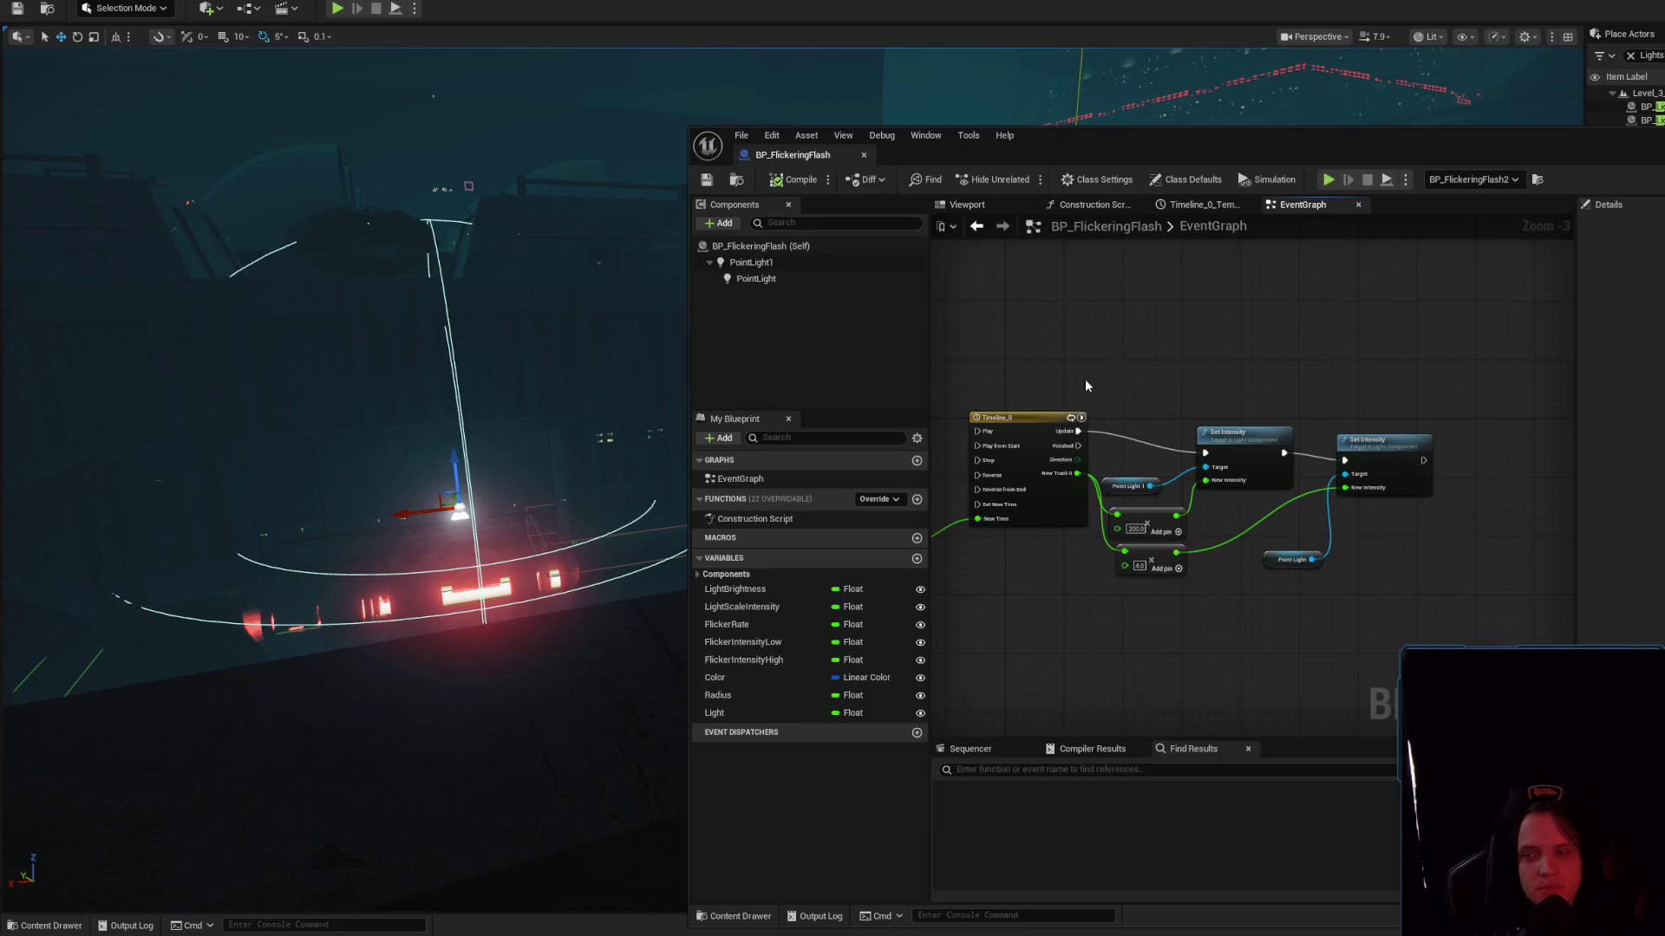
left_click_drag(1085, 378, 1355, 400)
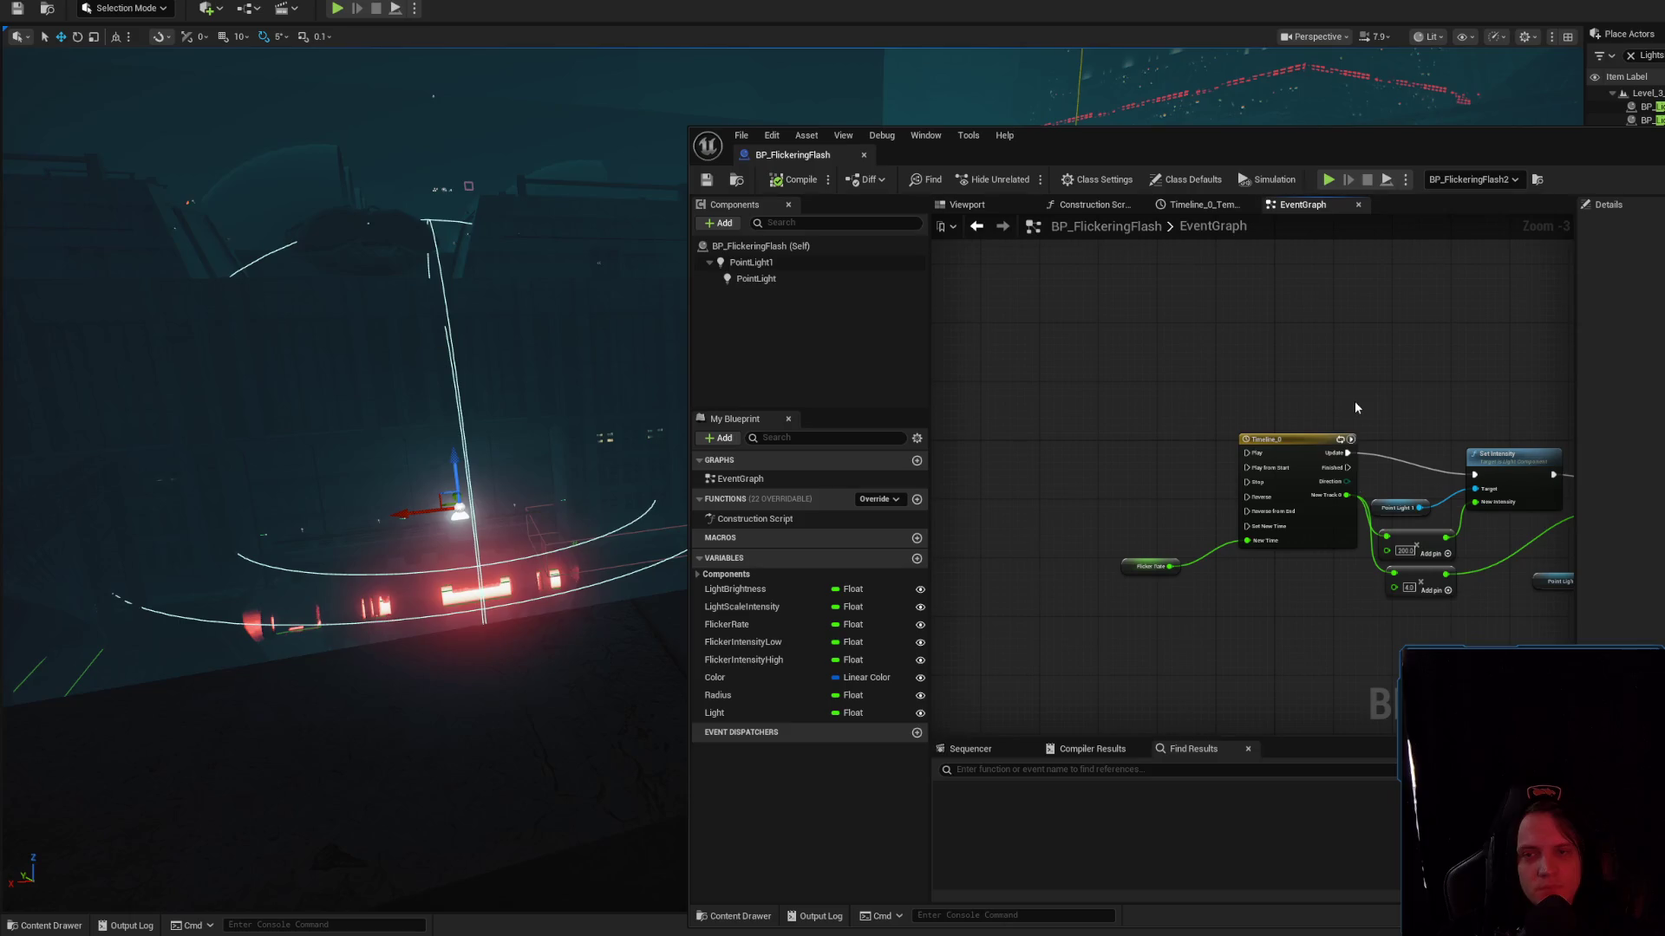
left_click(867, 246)
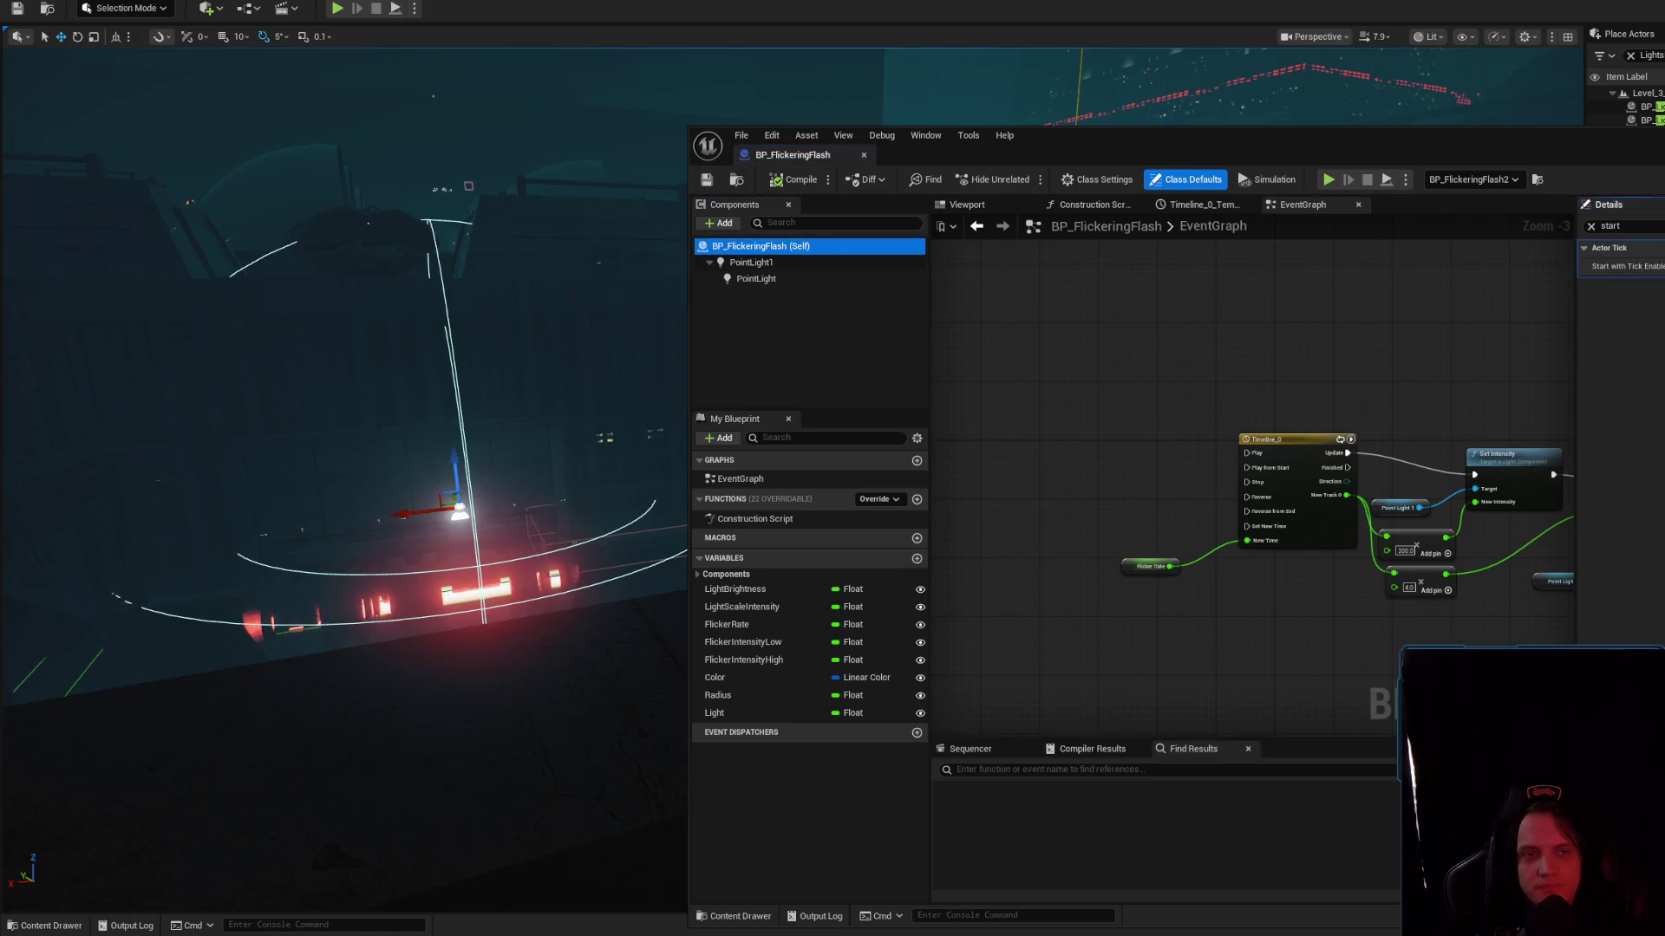
left_click_drag(1355, 366, 1195, 335)
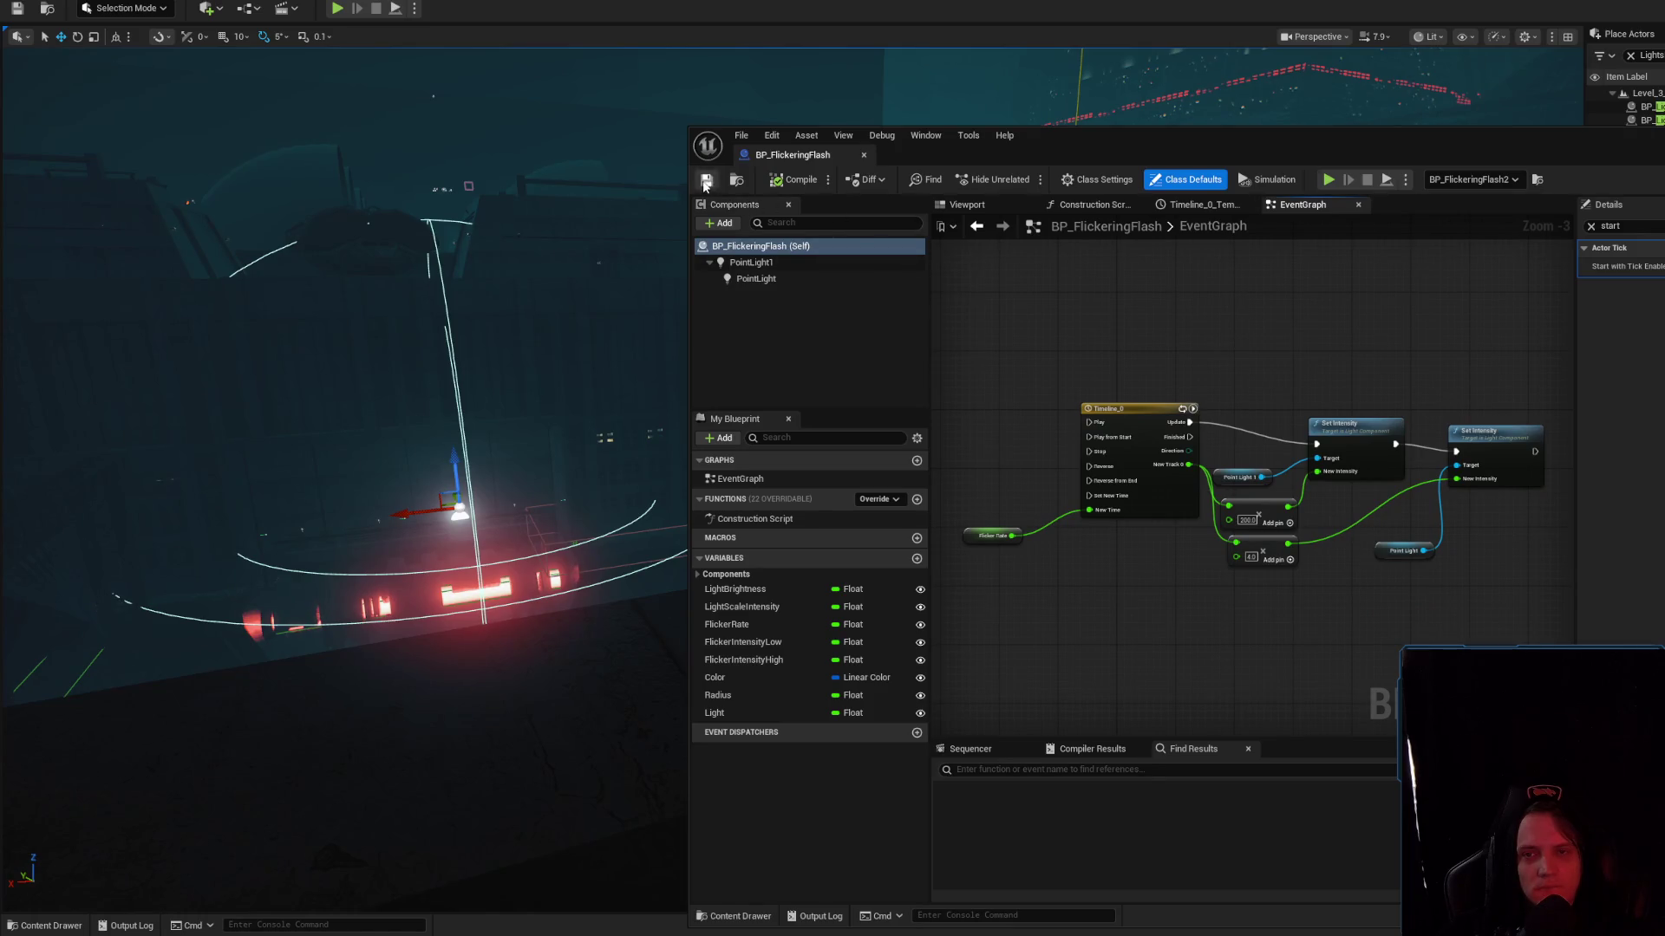
middle_click(785, 161)
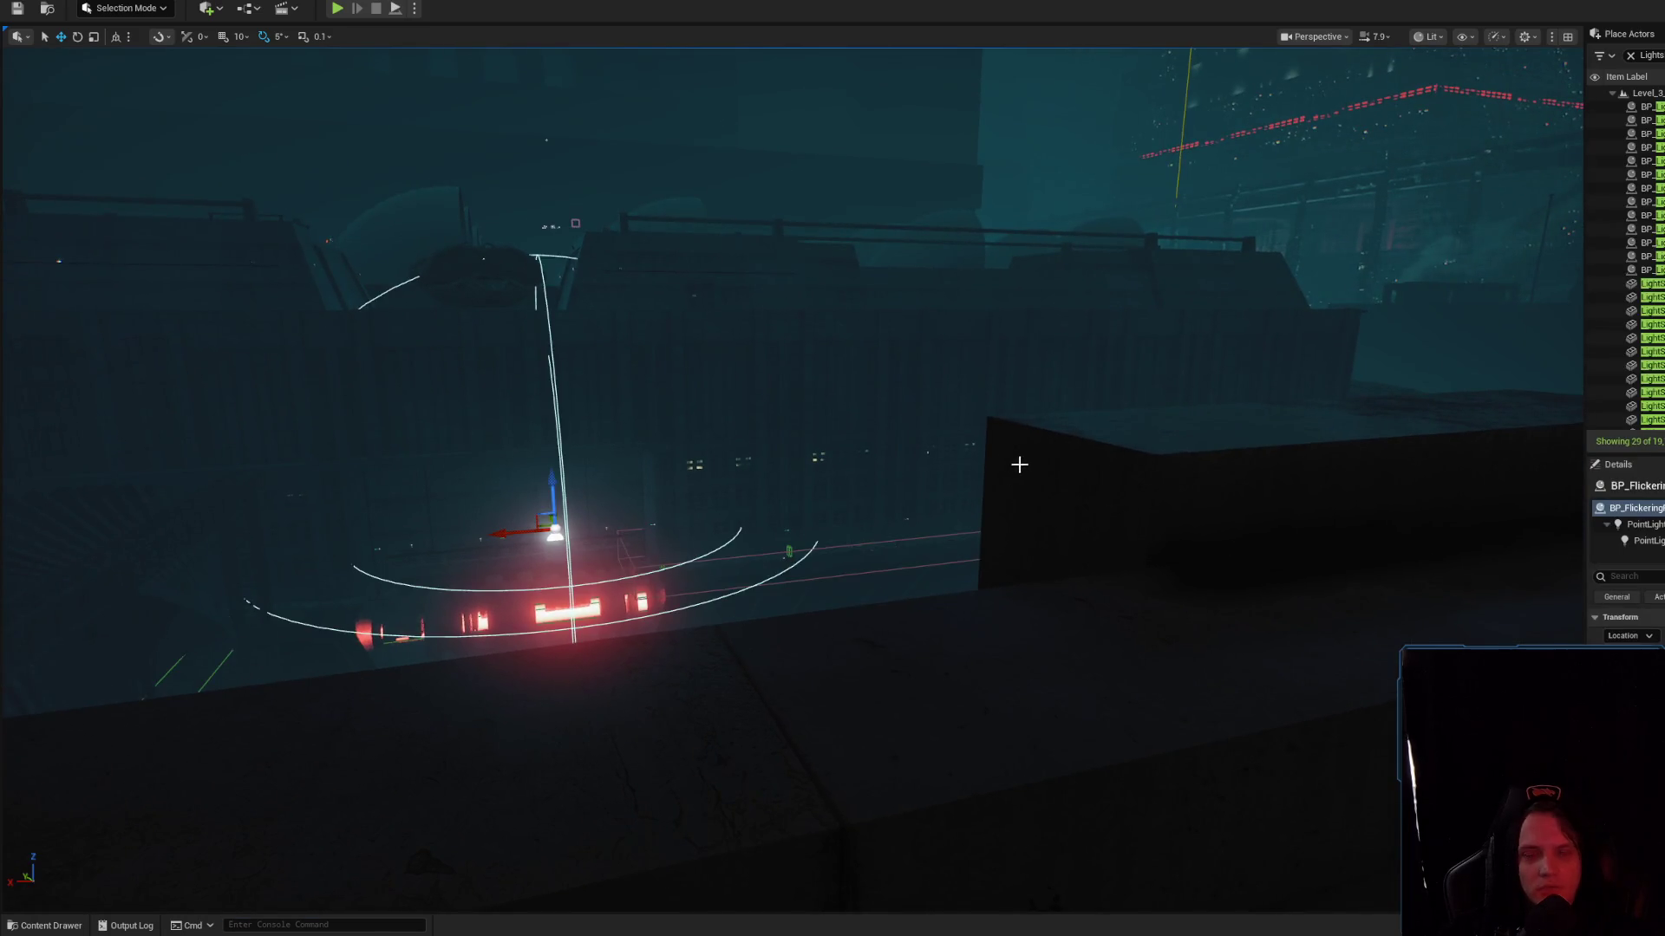
scroll(1068, 503, "up", 5)
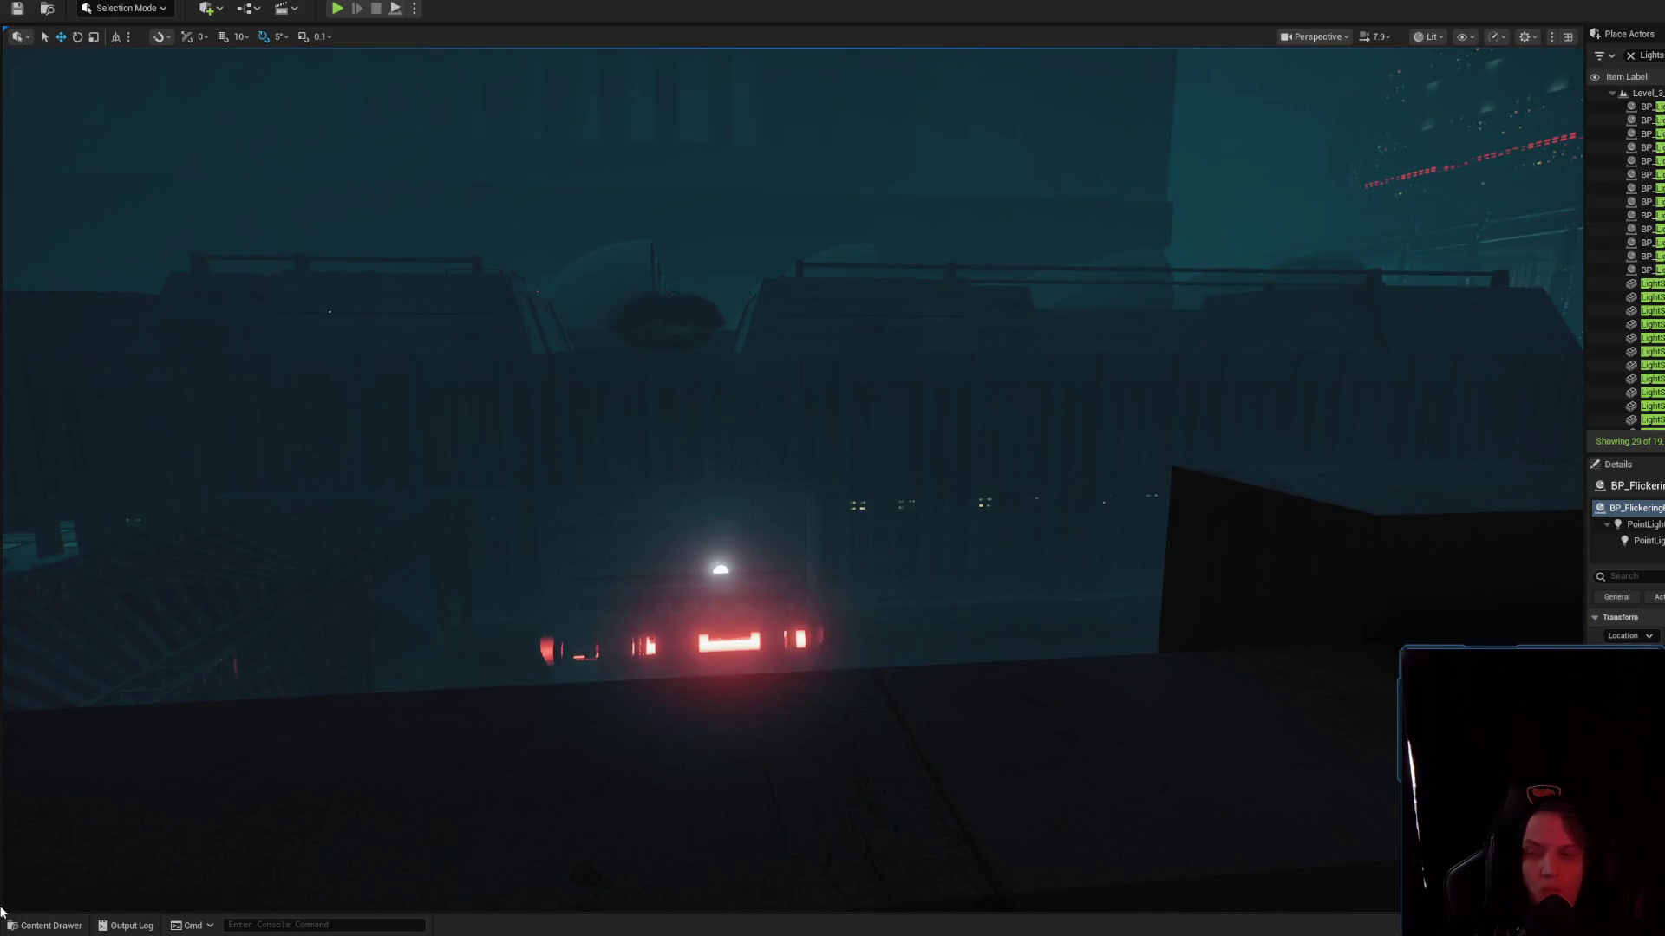
left_click_drag(639, 769, 770, 737)
double_click(805, 519)
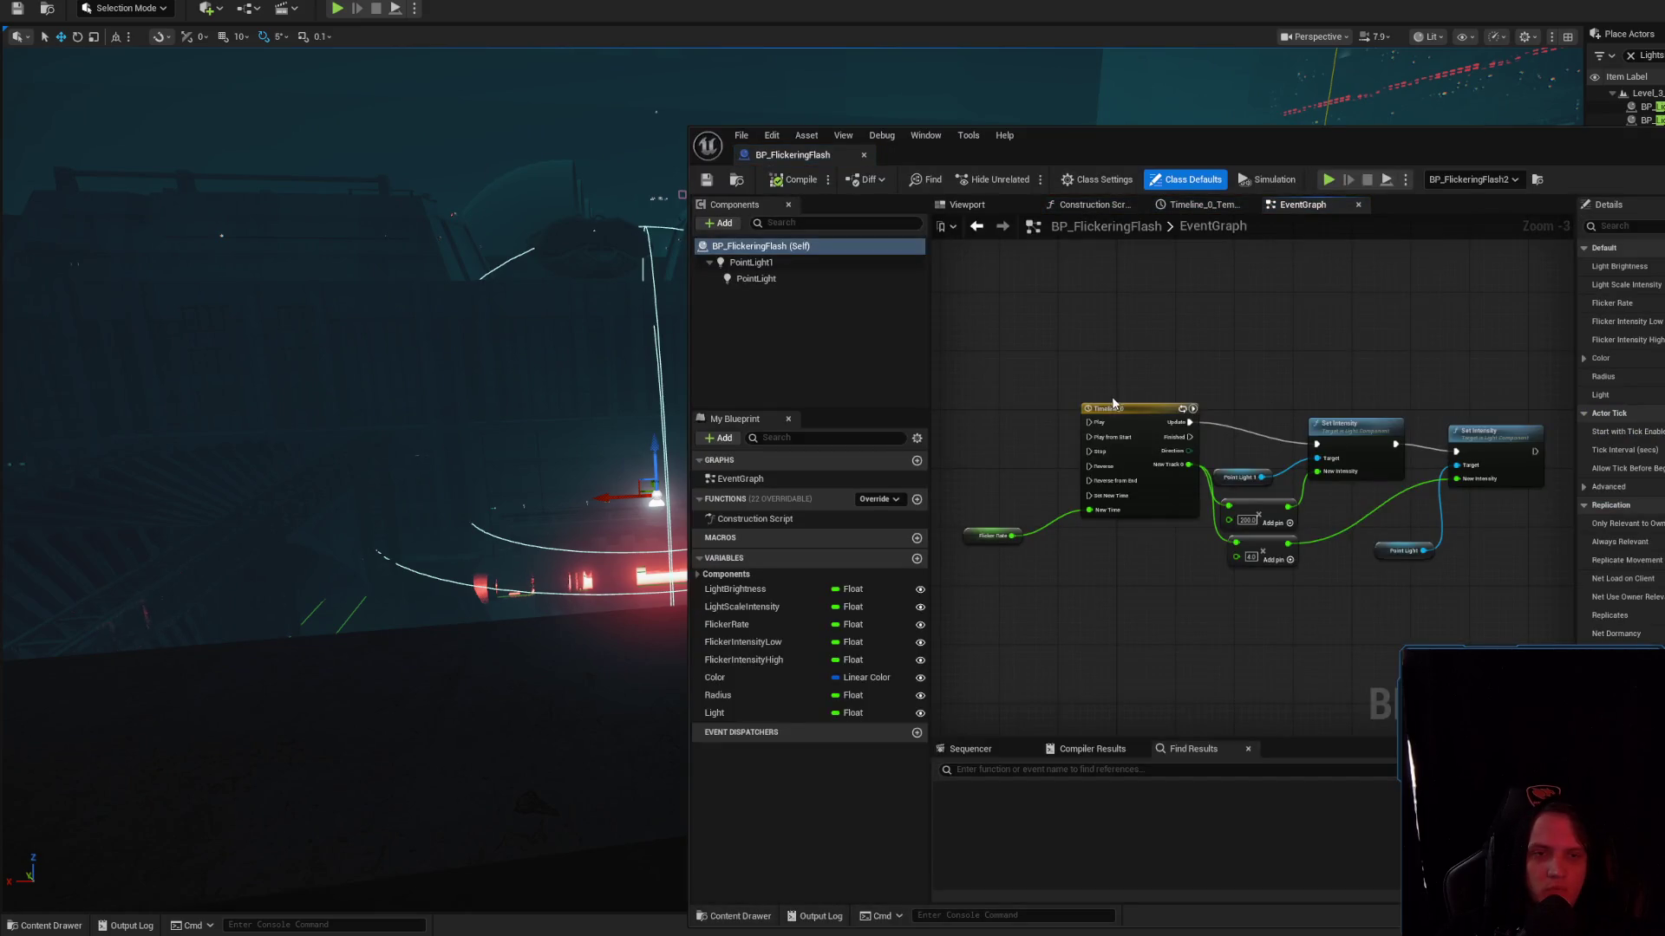
left_click(1122, 410)
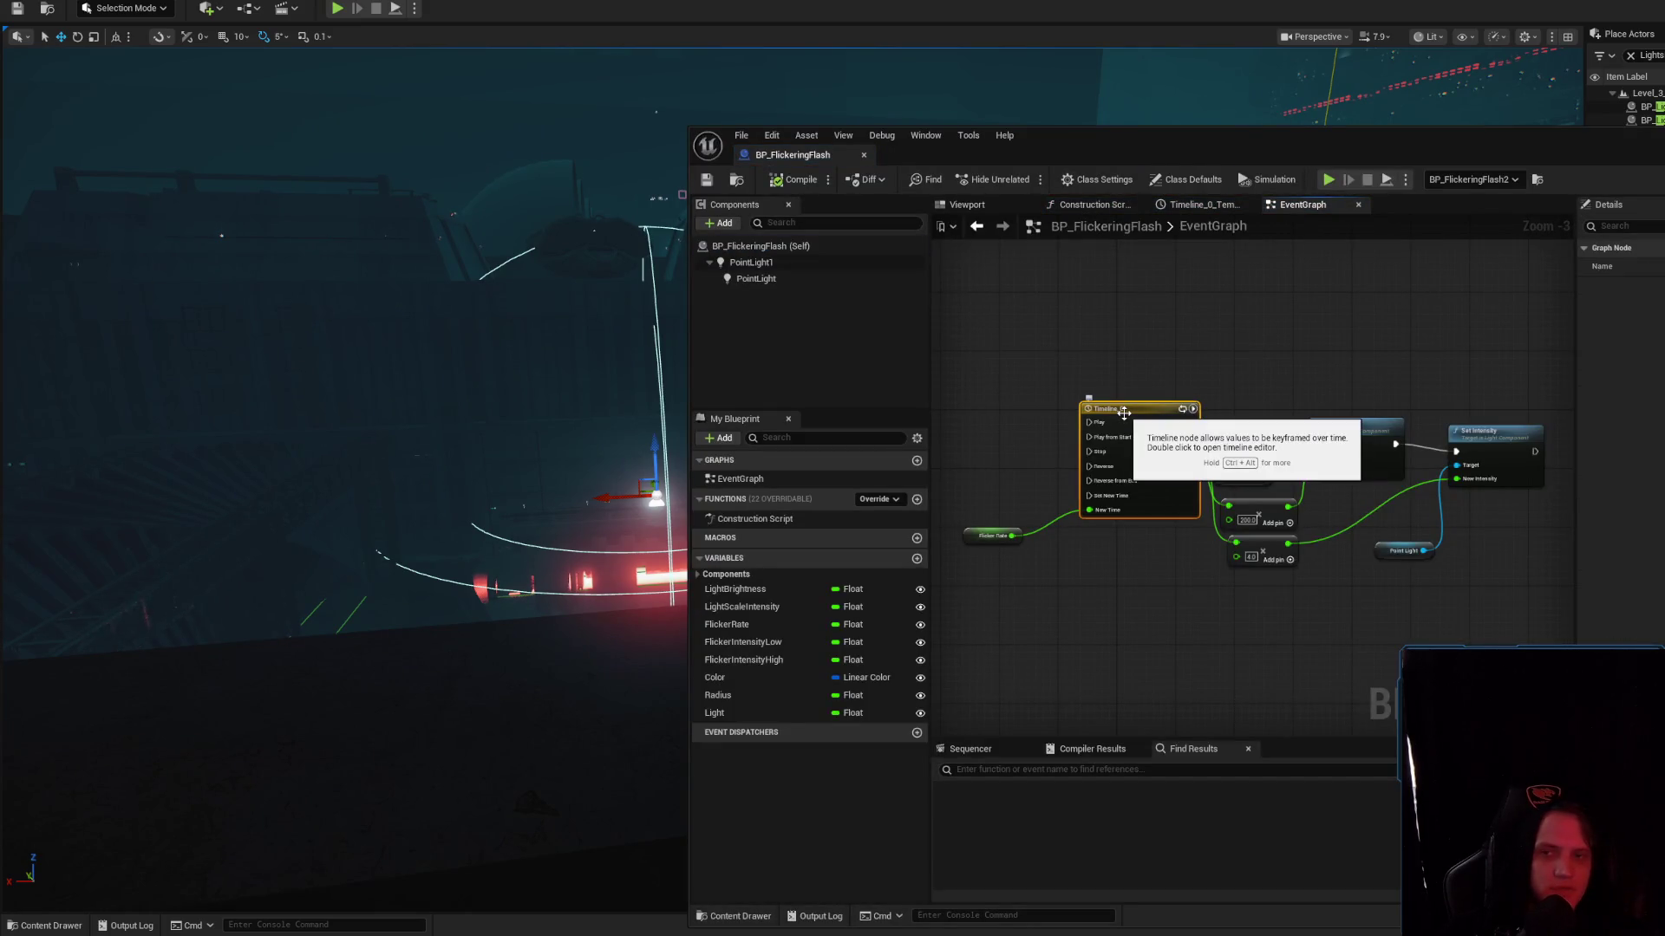
left_click(761, 247)
Search the class defaults for 'tick', toggle Start with Tick Enabled, and simulate to test
type("tick")
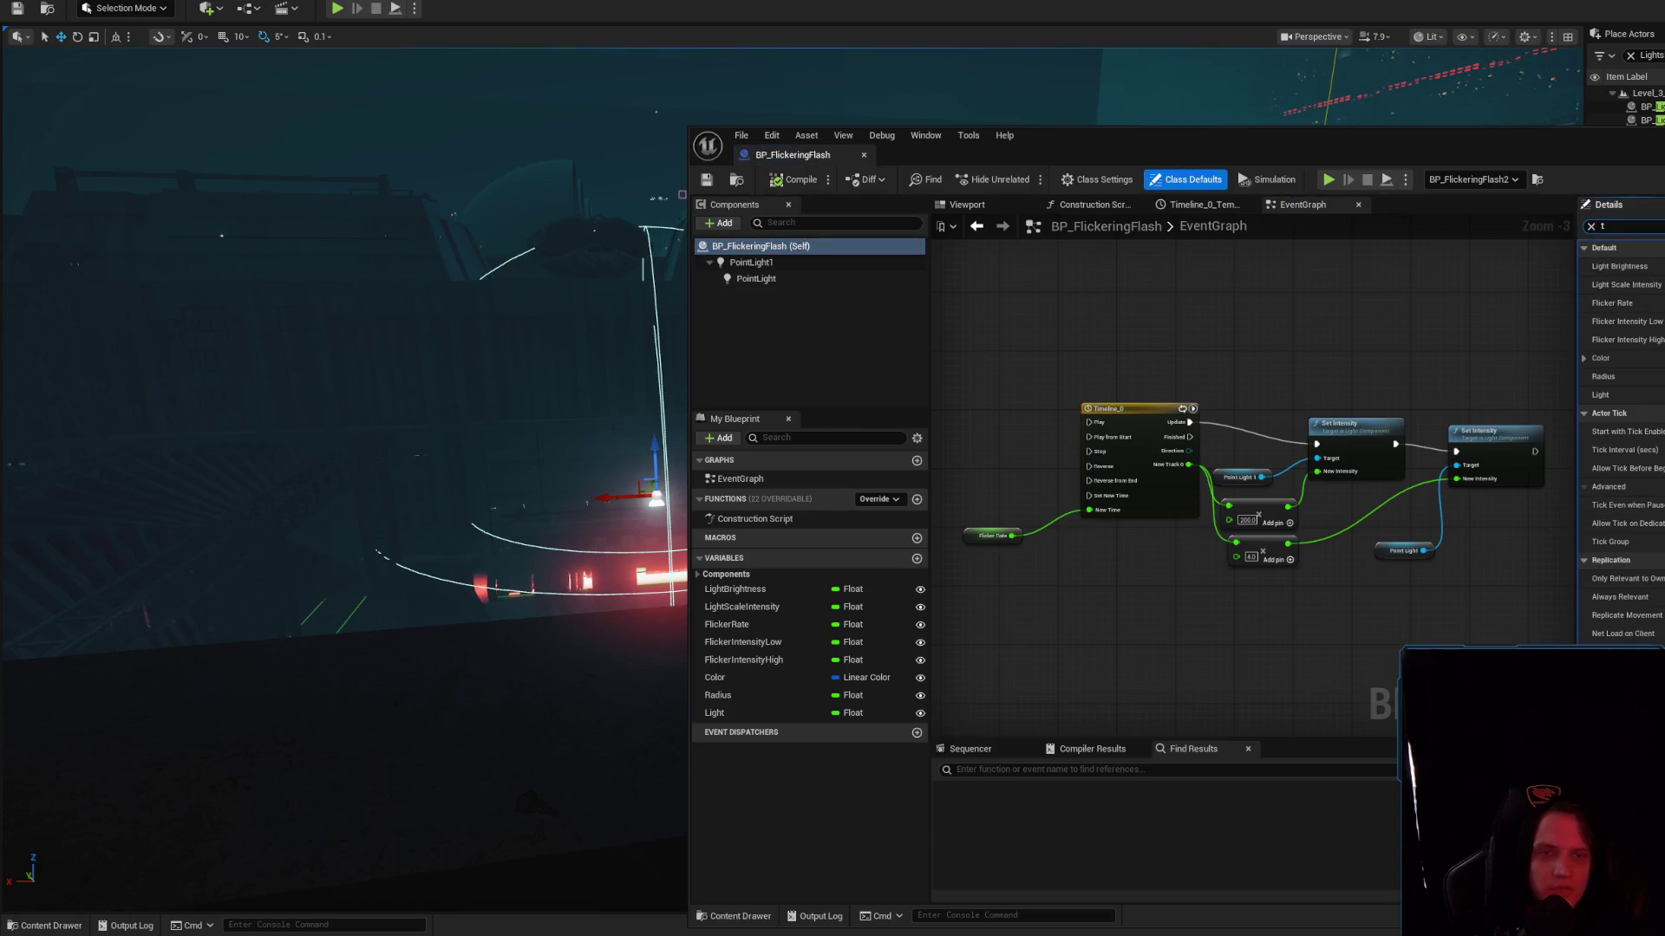
left_click(1648, 266)
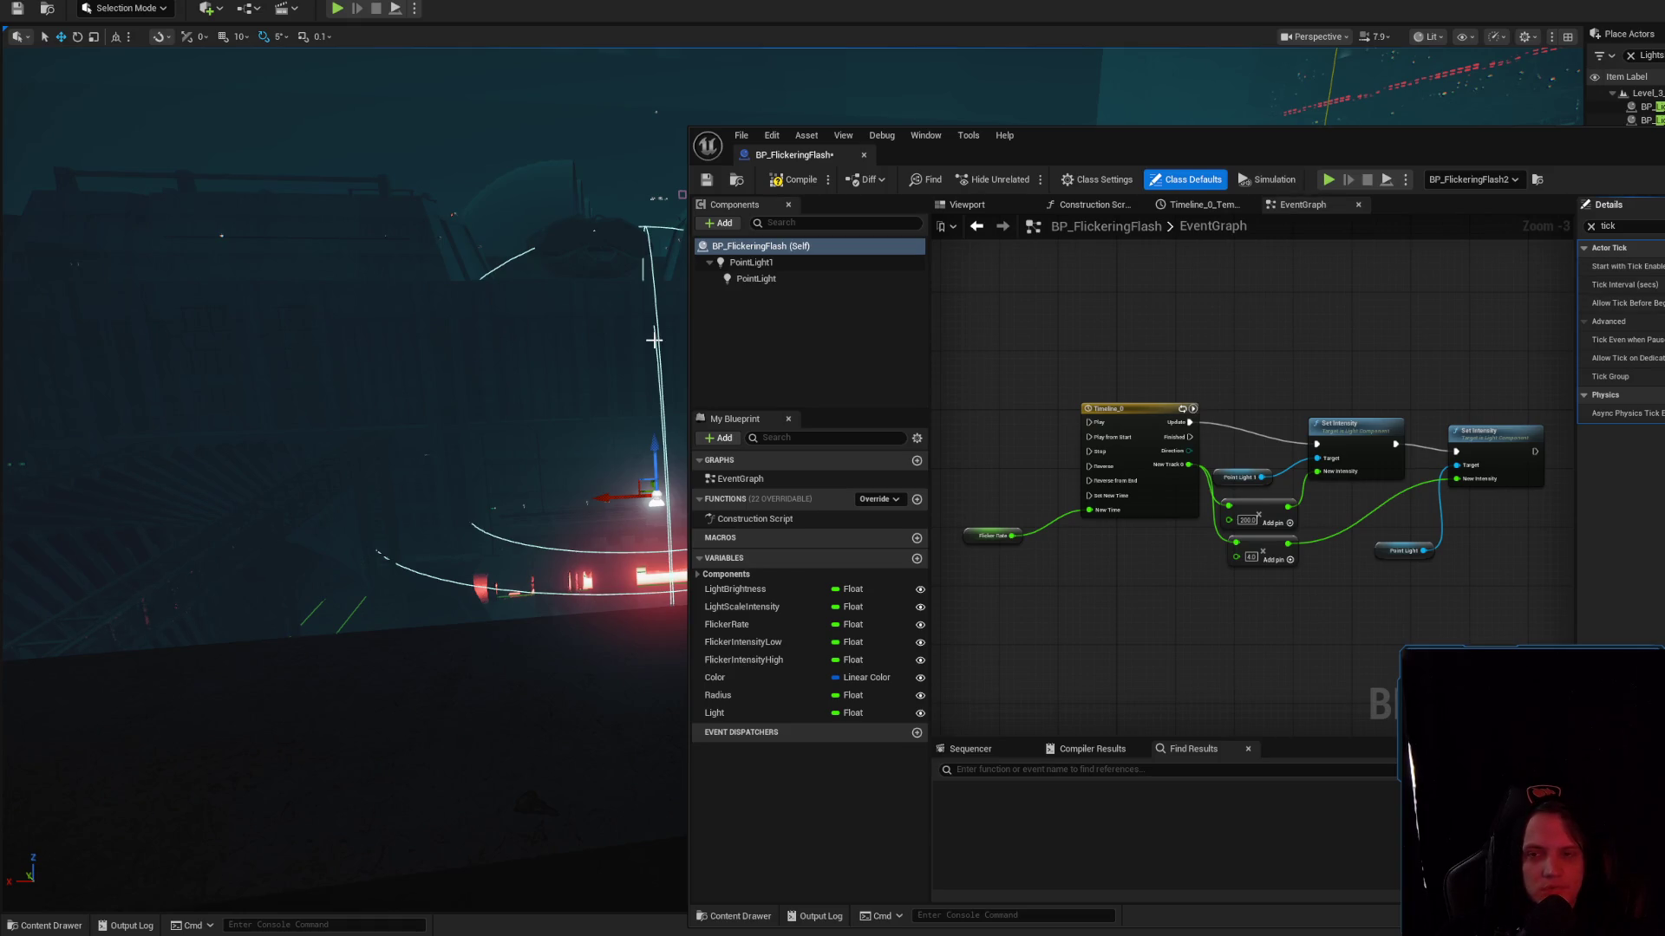
key("alt+s")
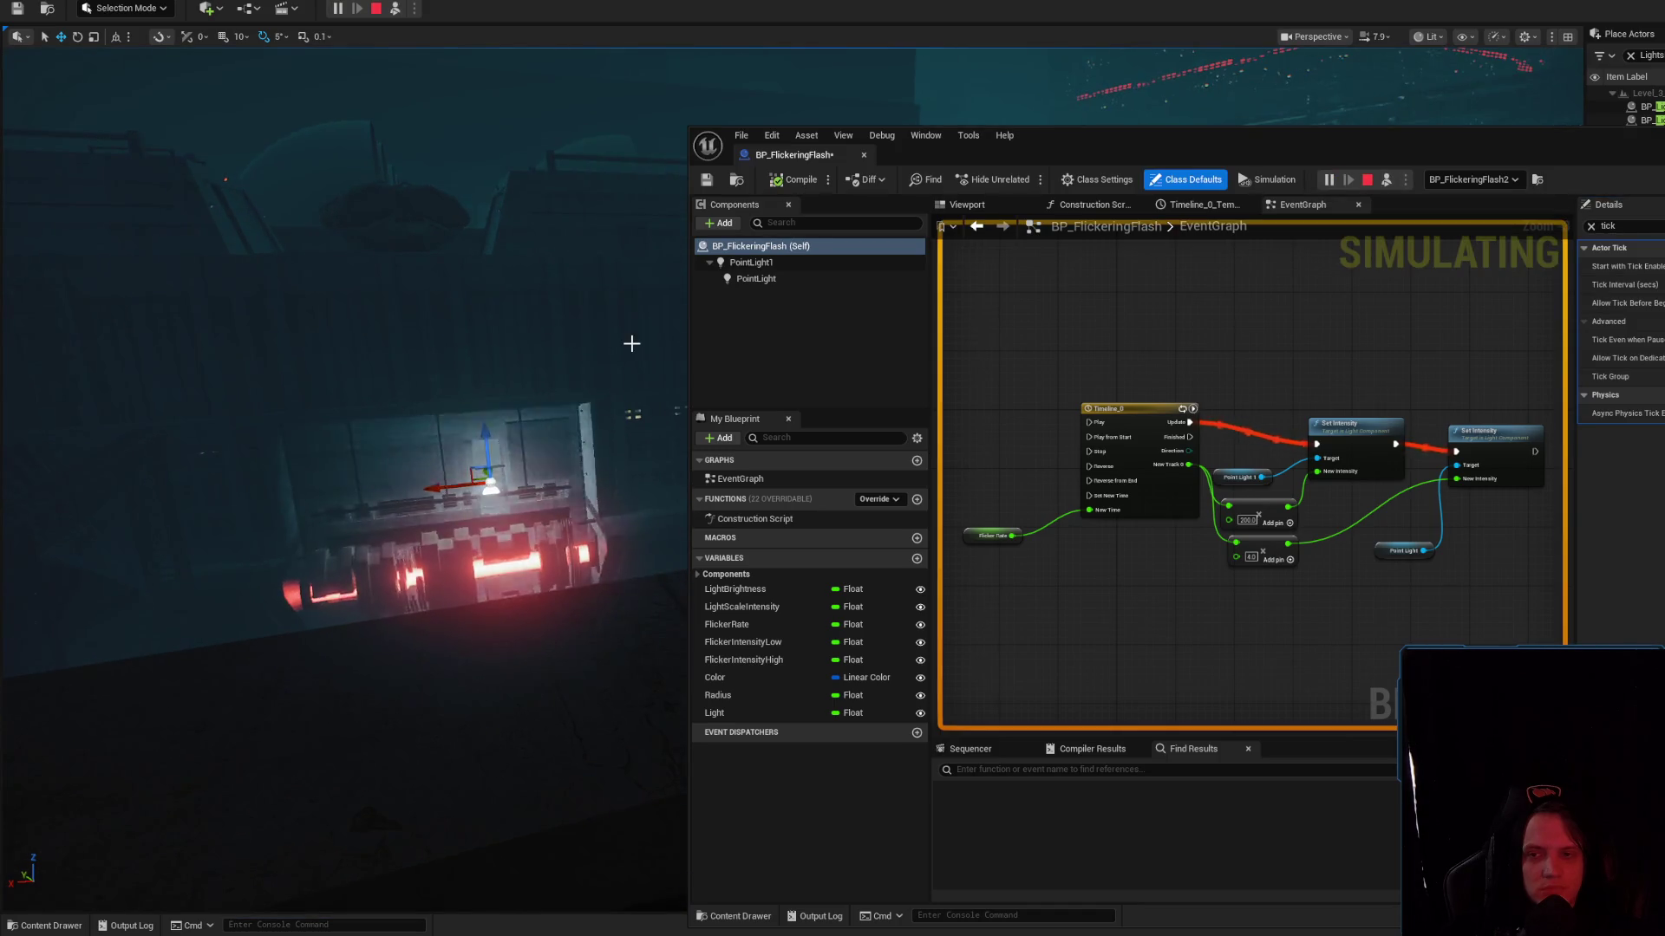
key("Escape")
Select the PointLight1 and PointLight components, simulate again, and open the Timeline_0 editor
left_click(820, 264)
left_click(807, 278, "shift")
left_click_drag(420, 341, 537, 341)
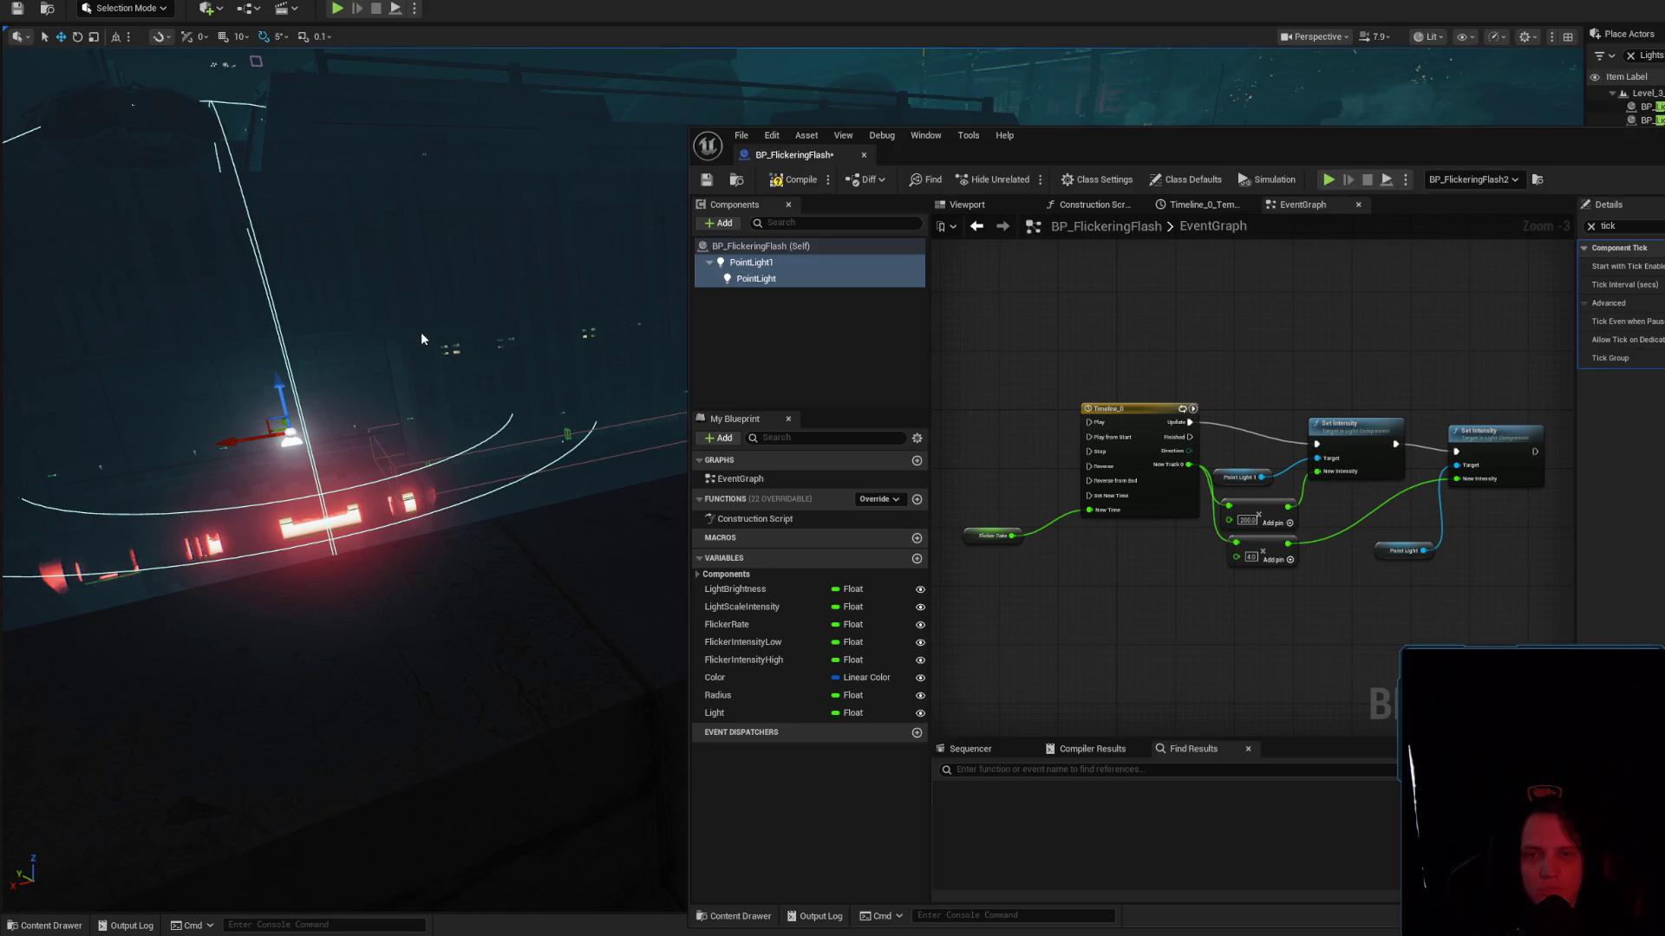
key("alt+s")
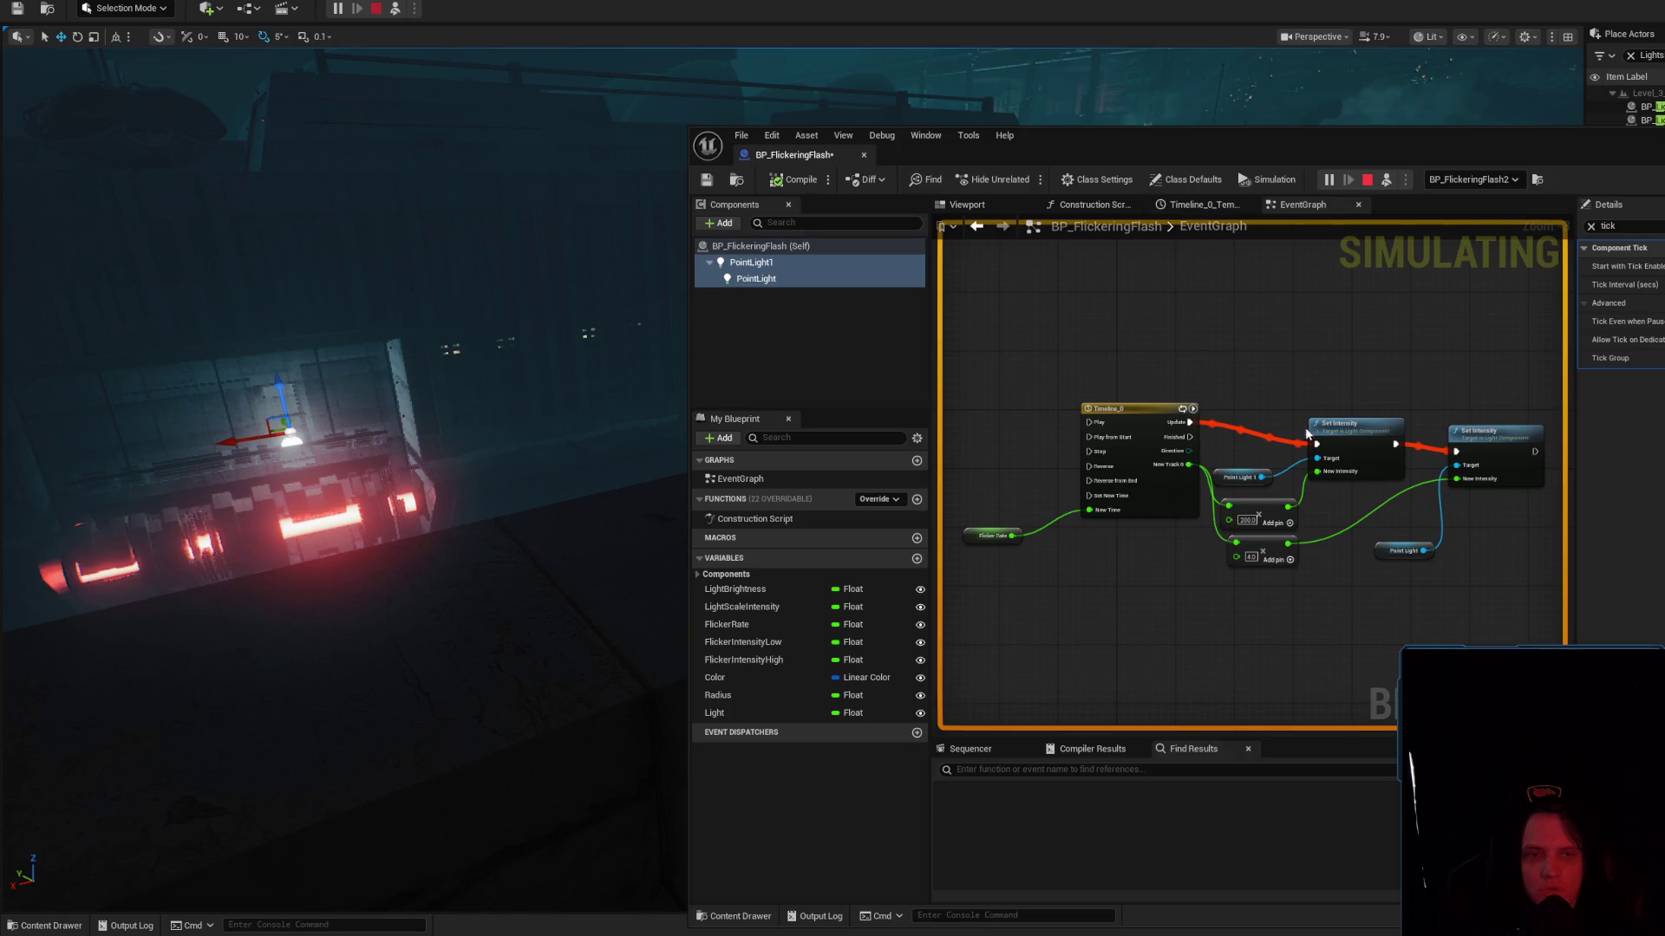
key("Escape")
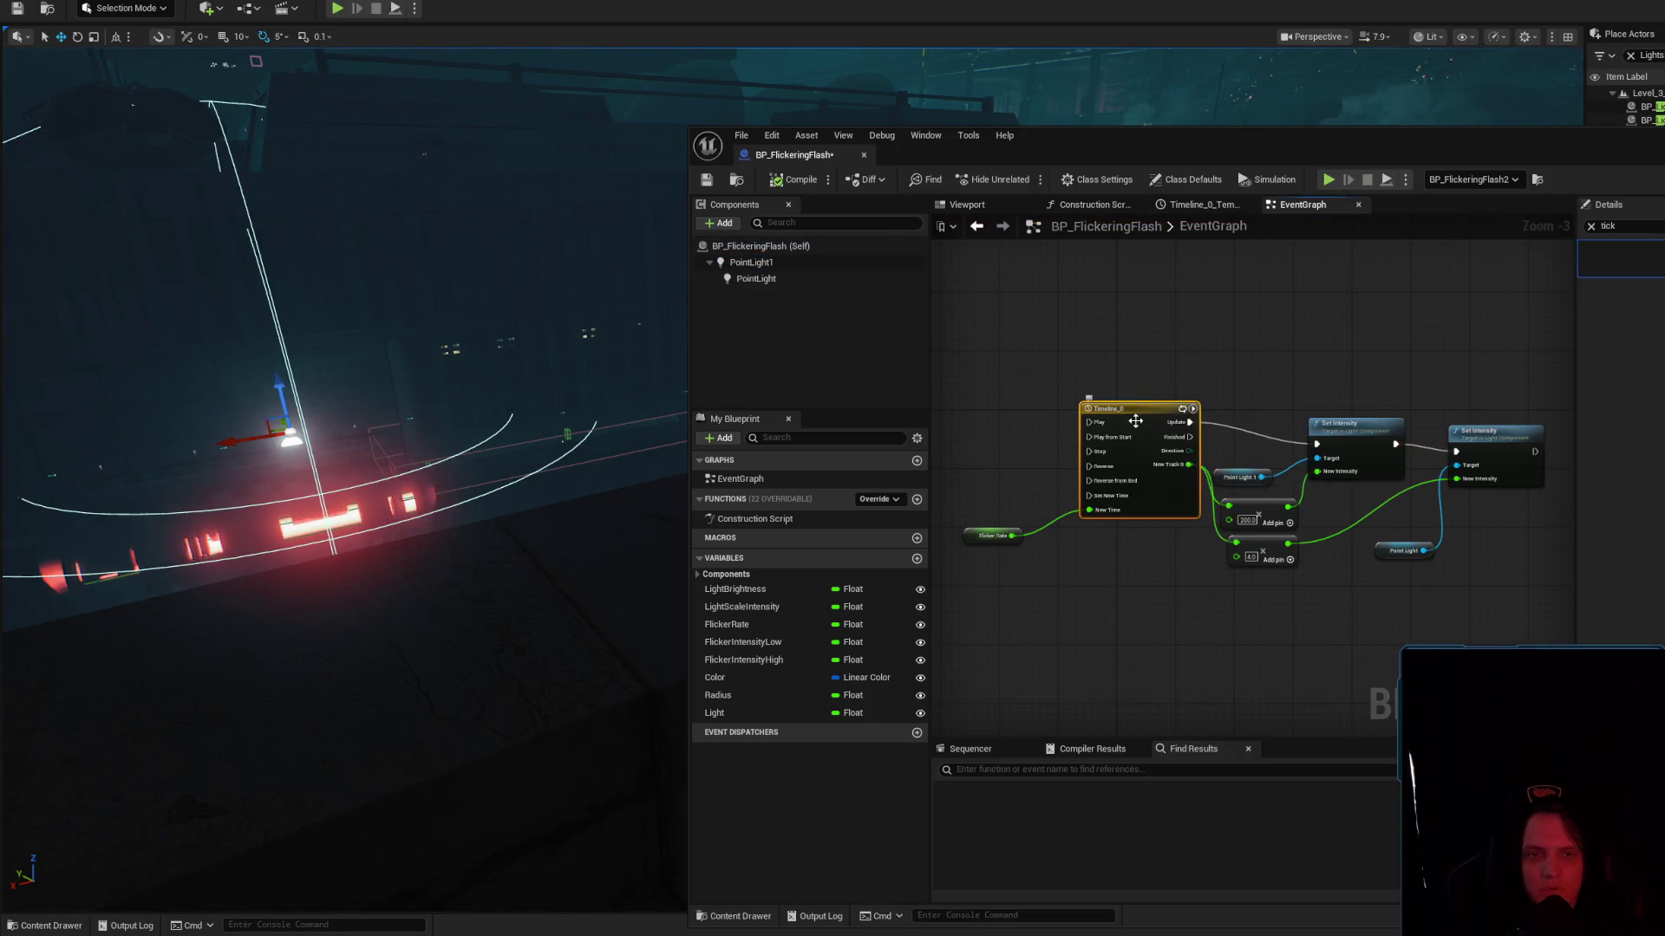
double_click(1136, 416)
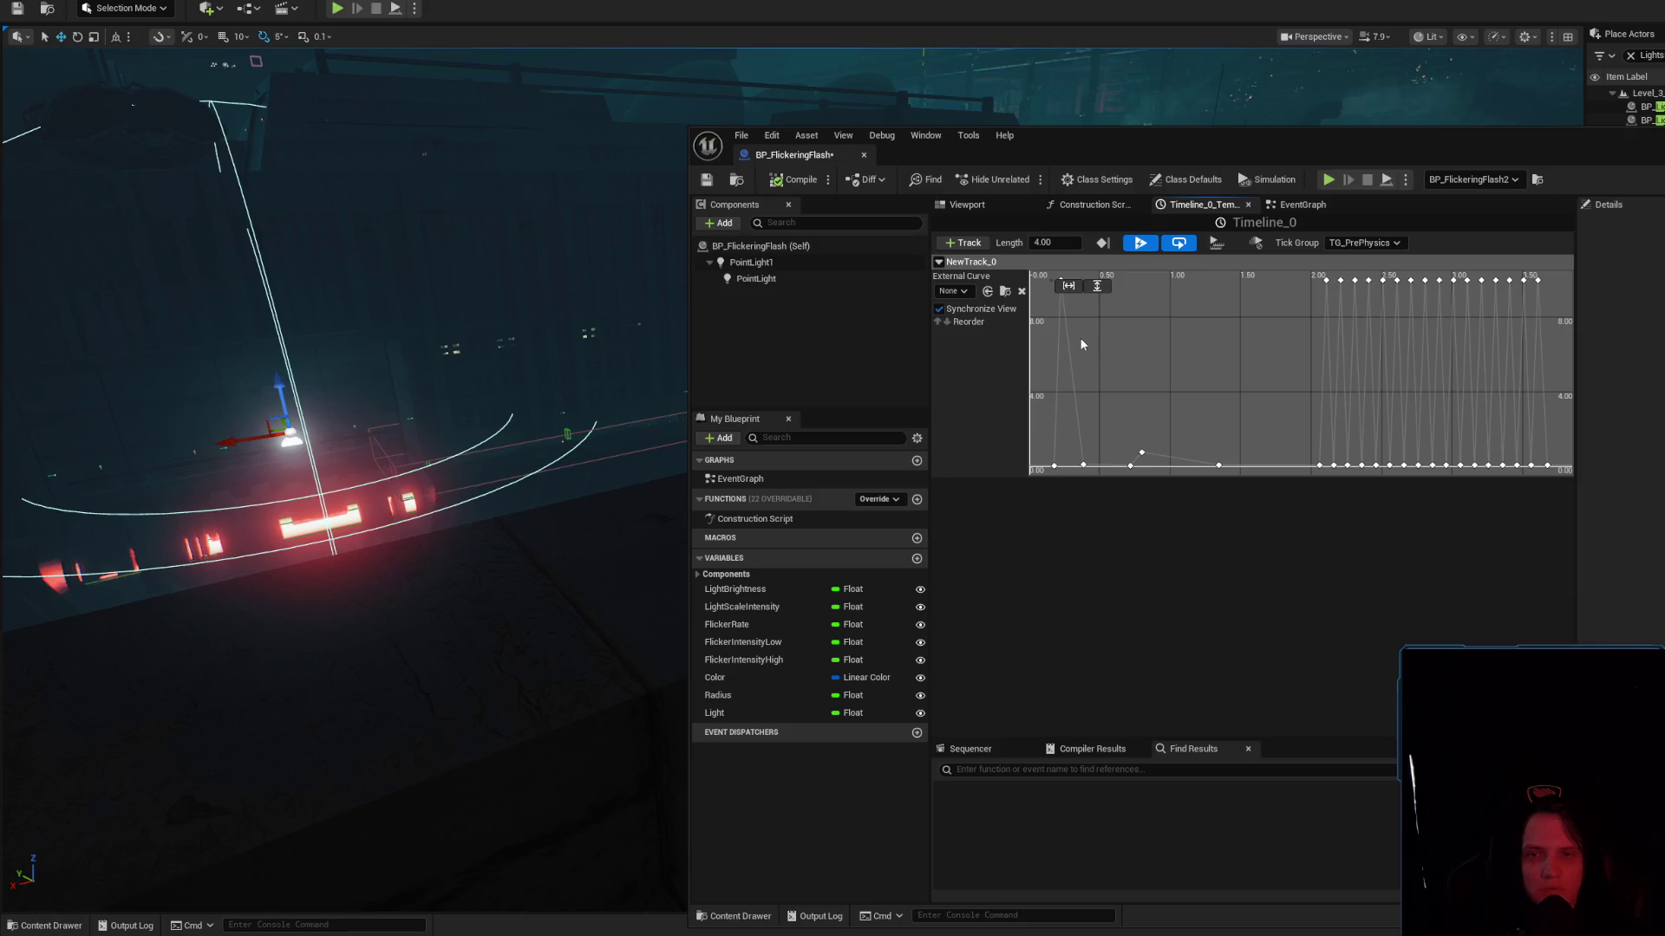
Review the Tick Group options unchanged, peek at the Viewport, and return to the EventGraph
left_click(1346, 243)
left_click(1399, 243)
left_click(964, 205)
left_click(1283, 210)
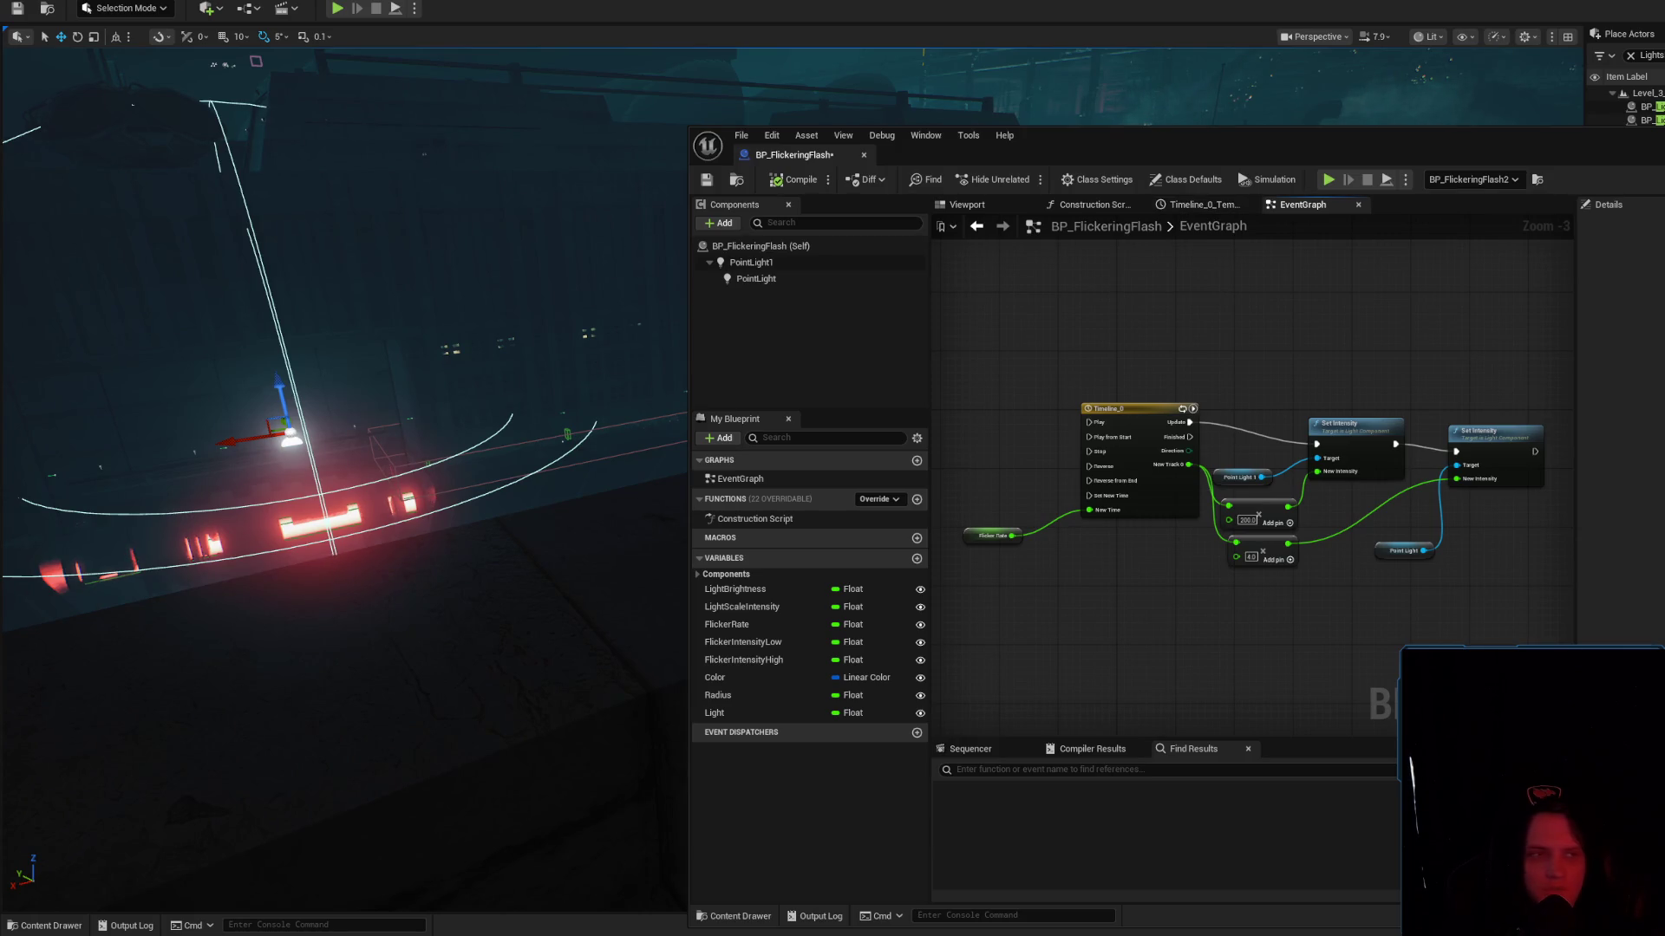
Switch to the ChatGPT browser window and connect its VPN extension
key("alt+Tab")
left_click(1626, 313)
left_click(1638, 371)
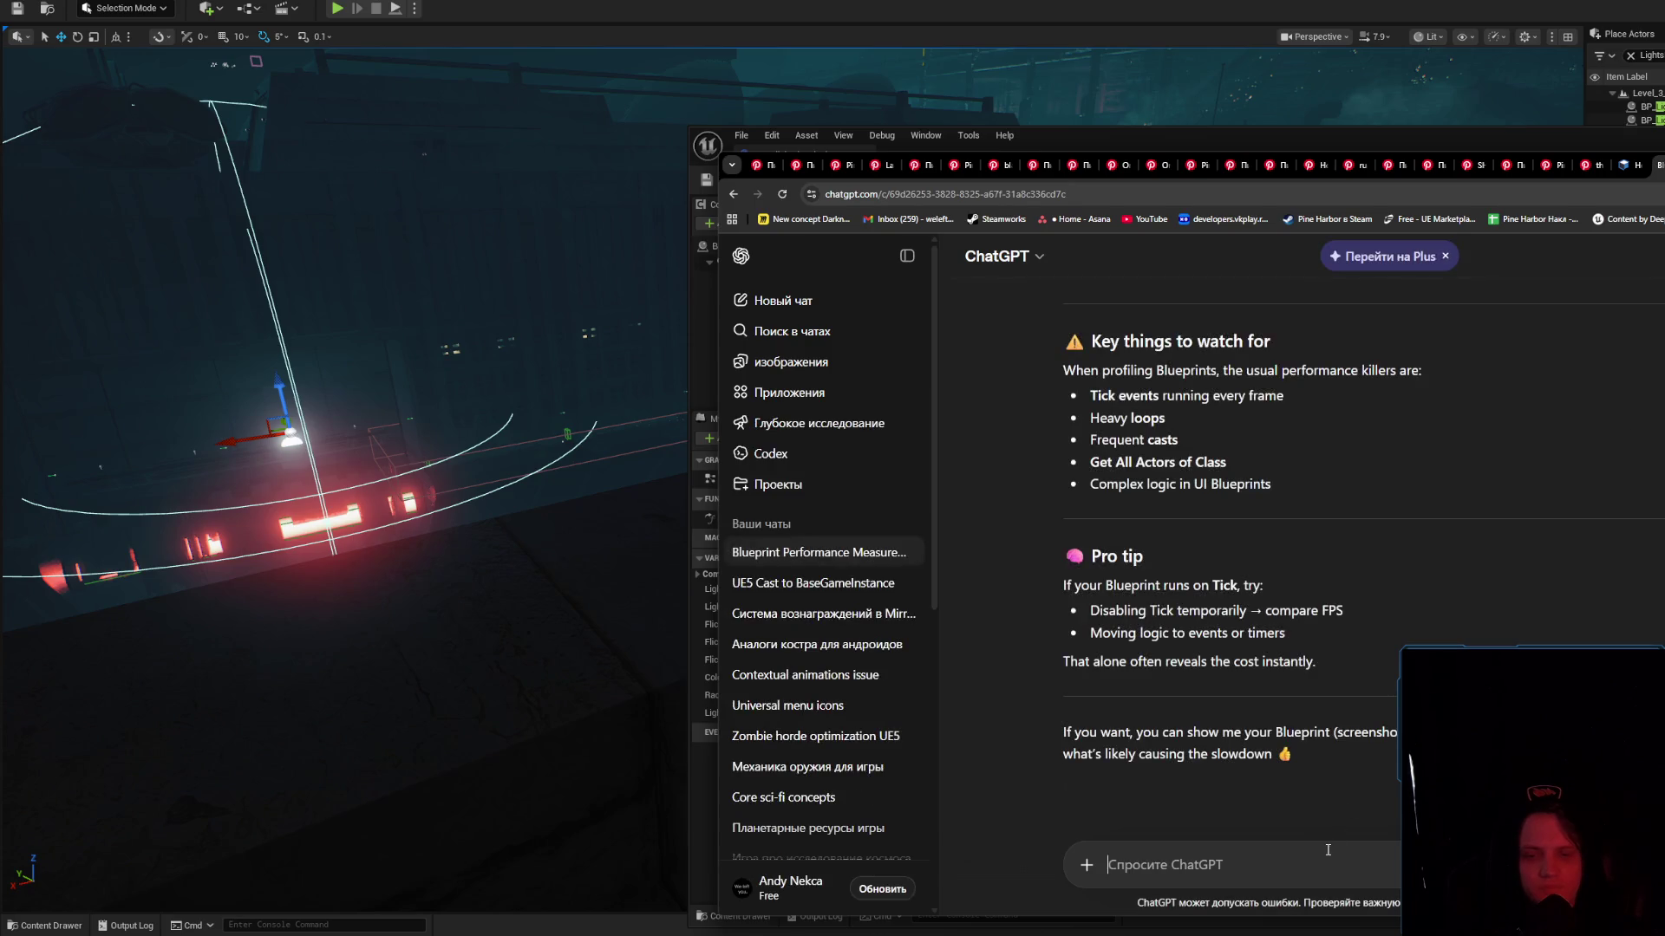
Ask ChatGPT 'Is there any ways to reduce tick in timeline blueprints' and highlight 'Lerp + Timer' in its answer
type("Is there any ways to ")
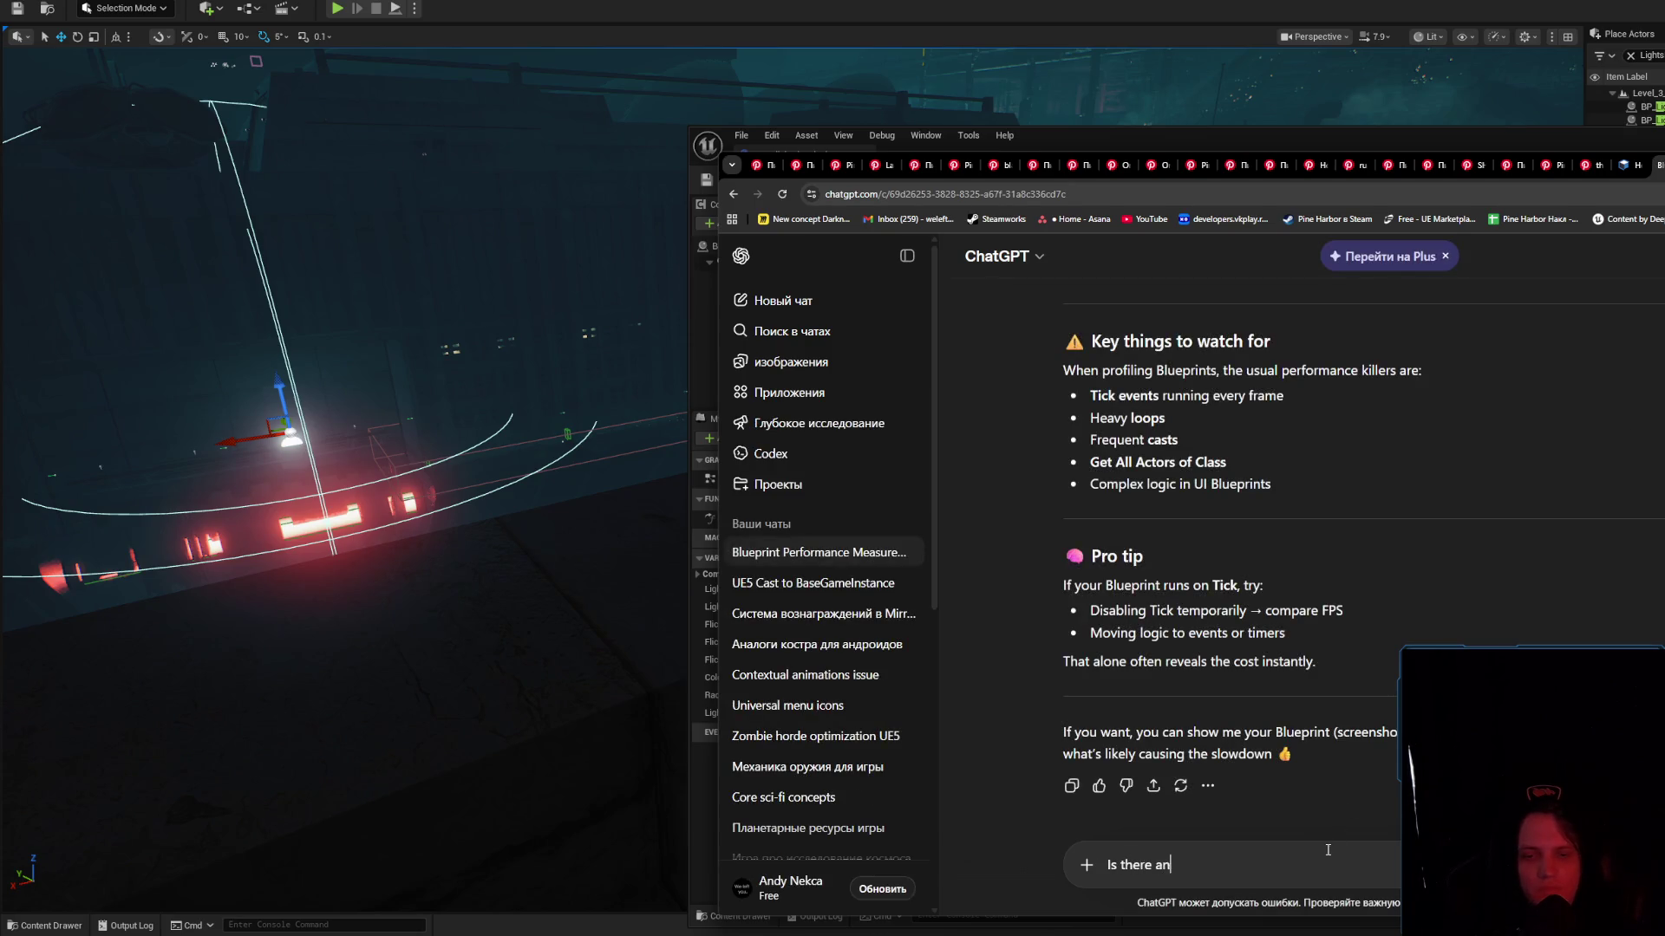
type("reduc")
type("e tick in time")
type("line blur")
key("BackSpace")
type("ep")
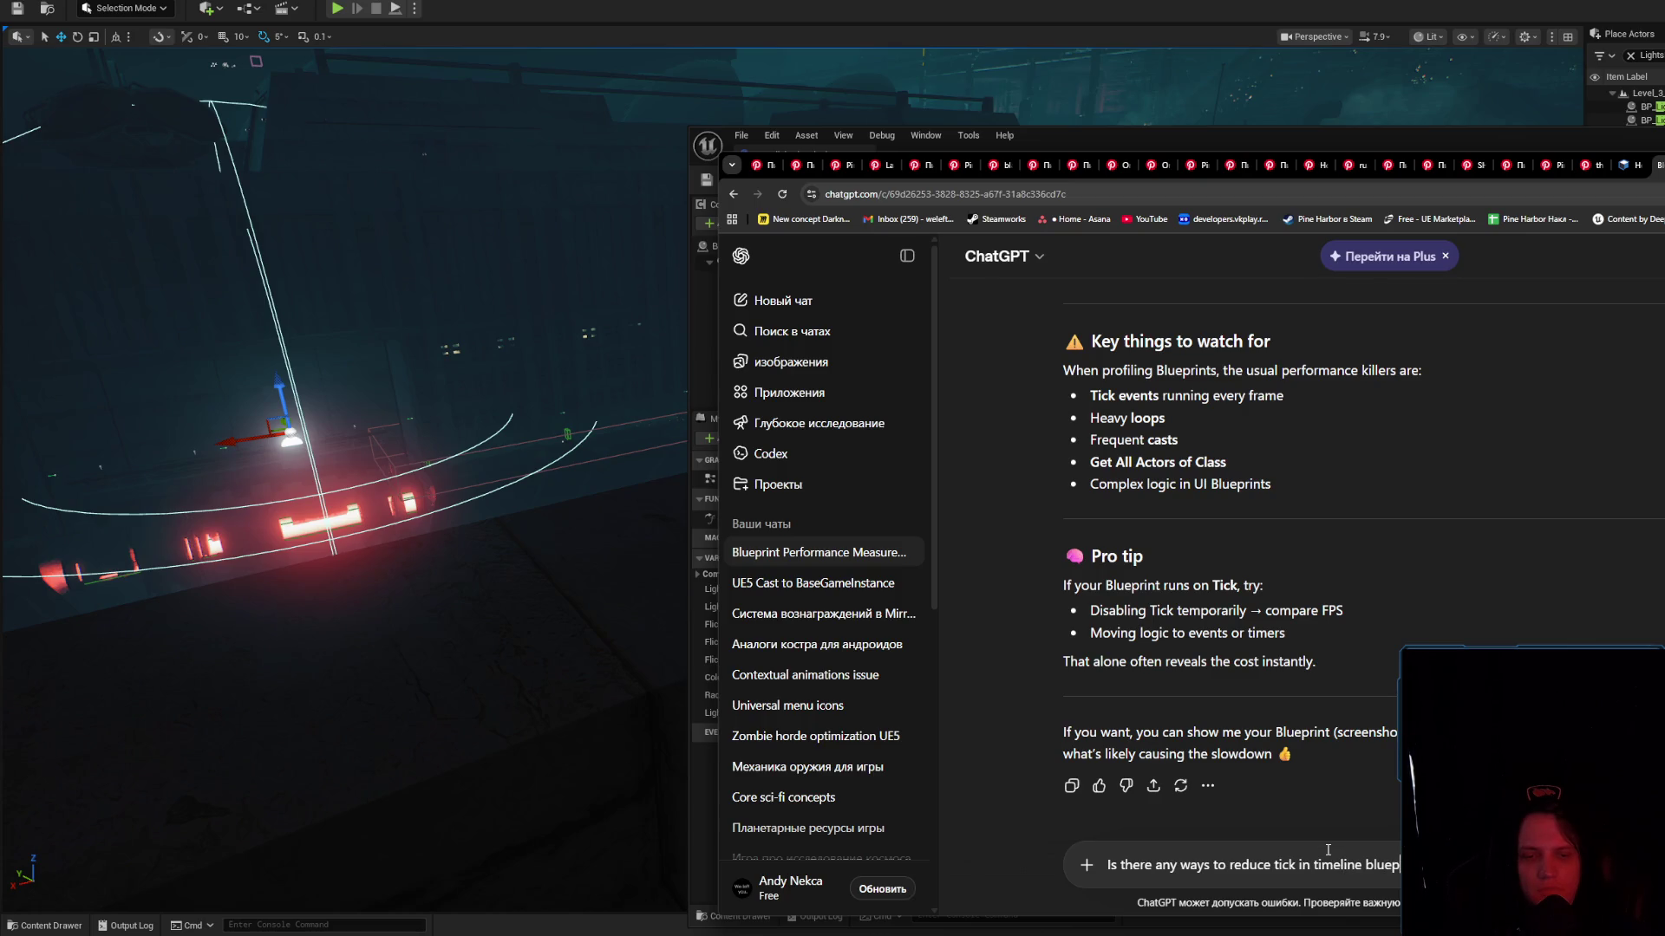
key("Return")
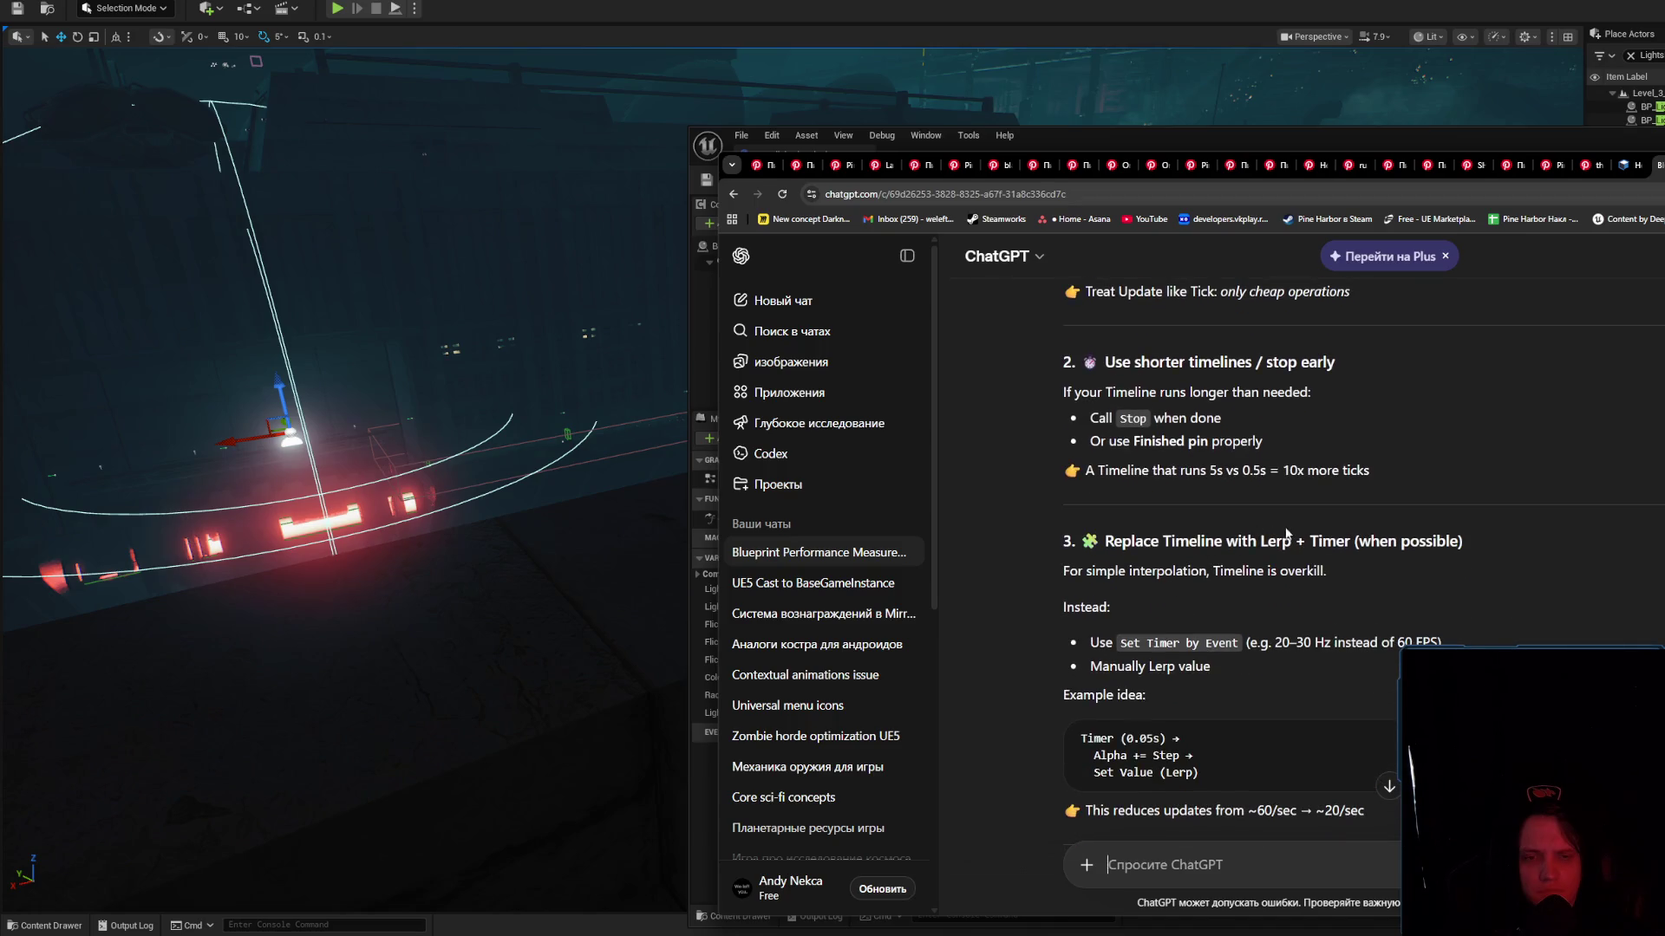
left_click_drag(1262, 542, 1353, 544)
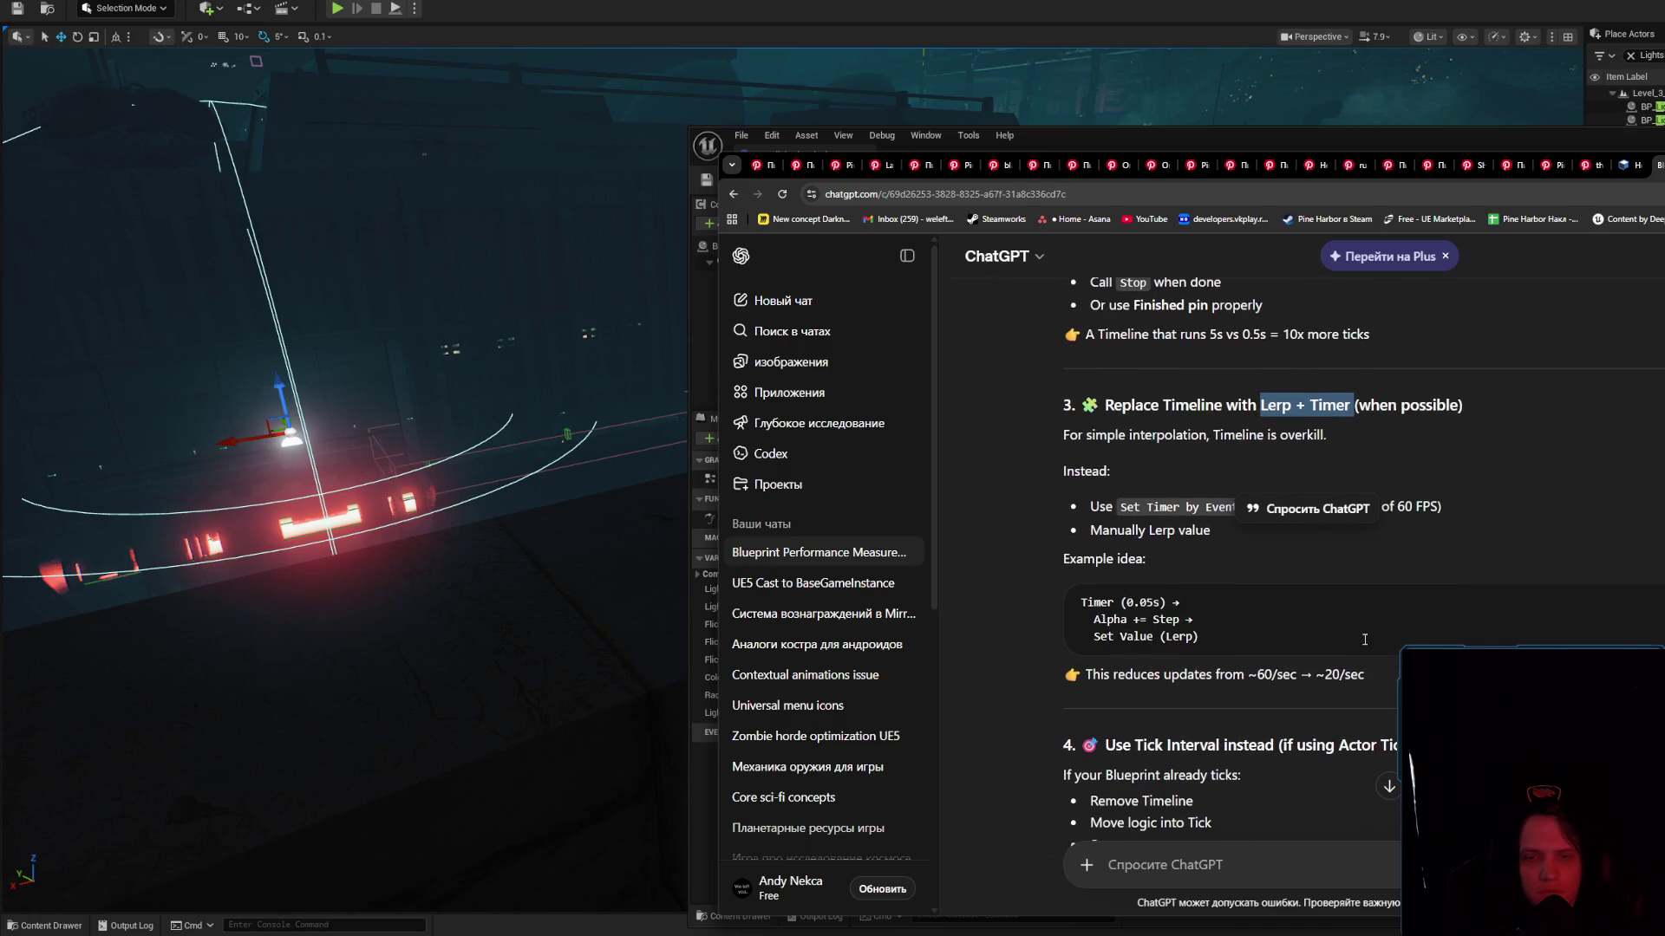
Read through ChatGPT's reply, highlighting the 'Use curves only when needed' and sixth tip headings
scroll(1363, 641, "down", 3)
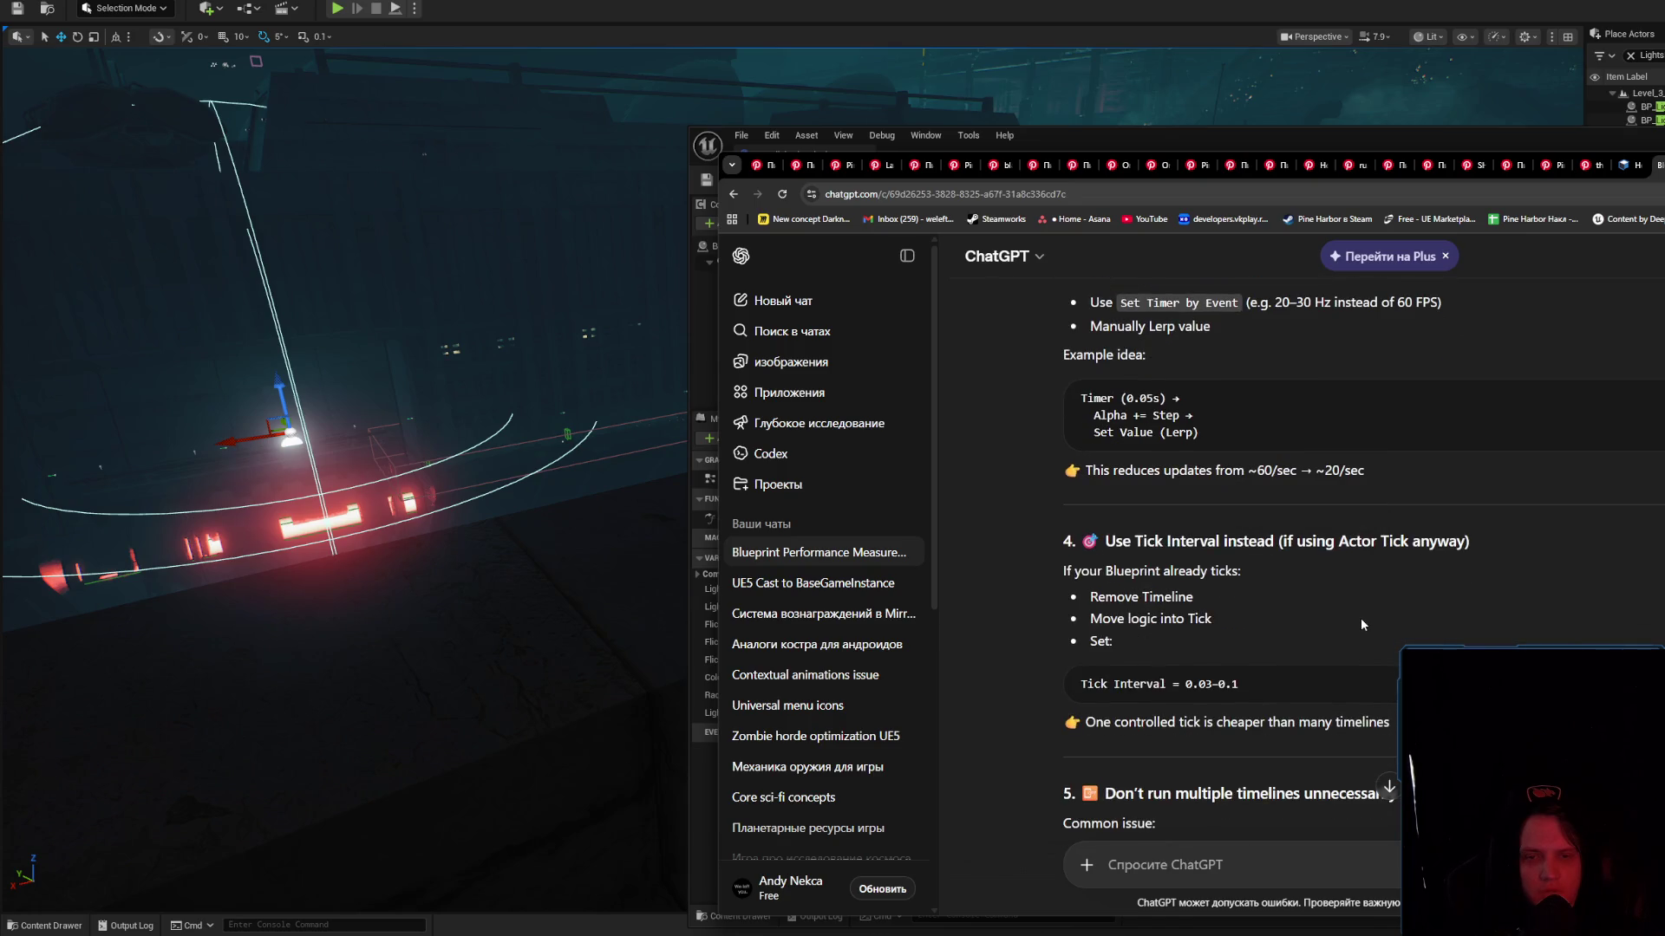
scroll(1361, 628, "up", 2)
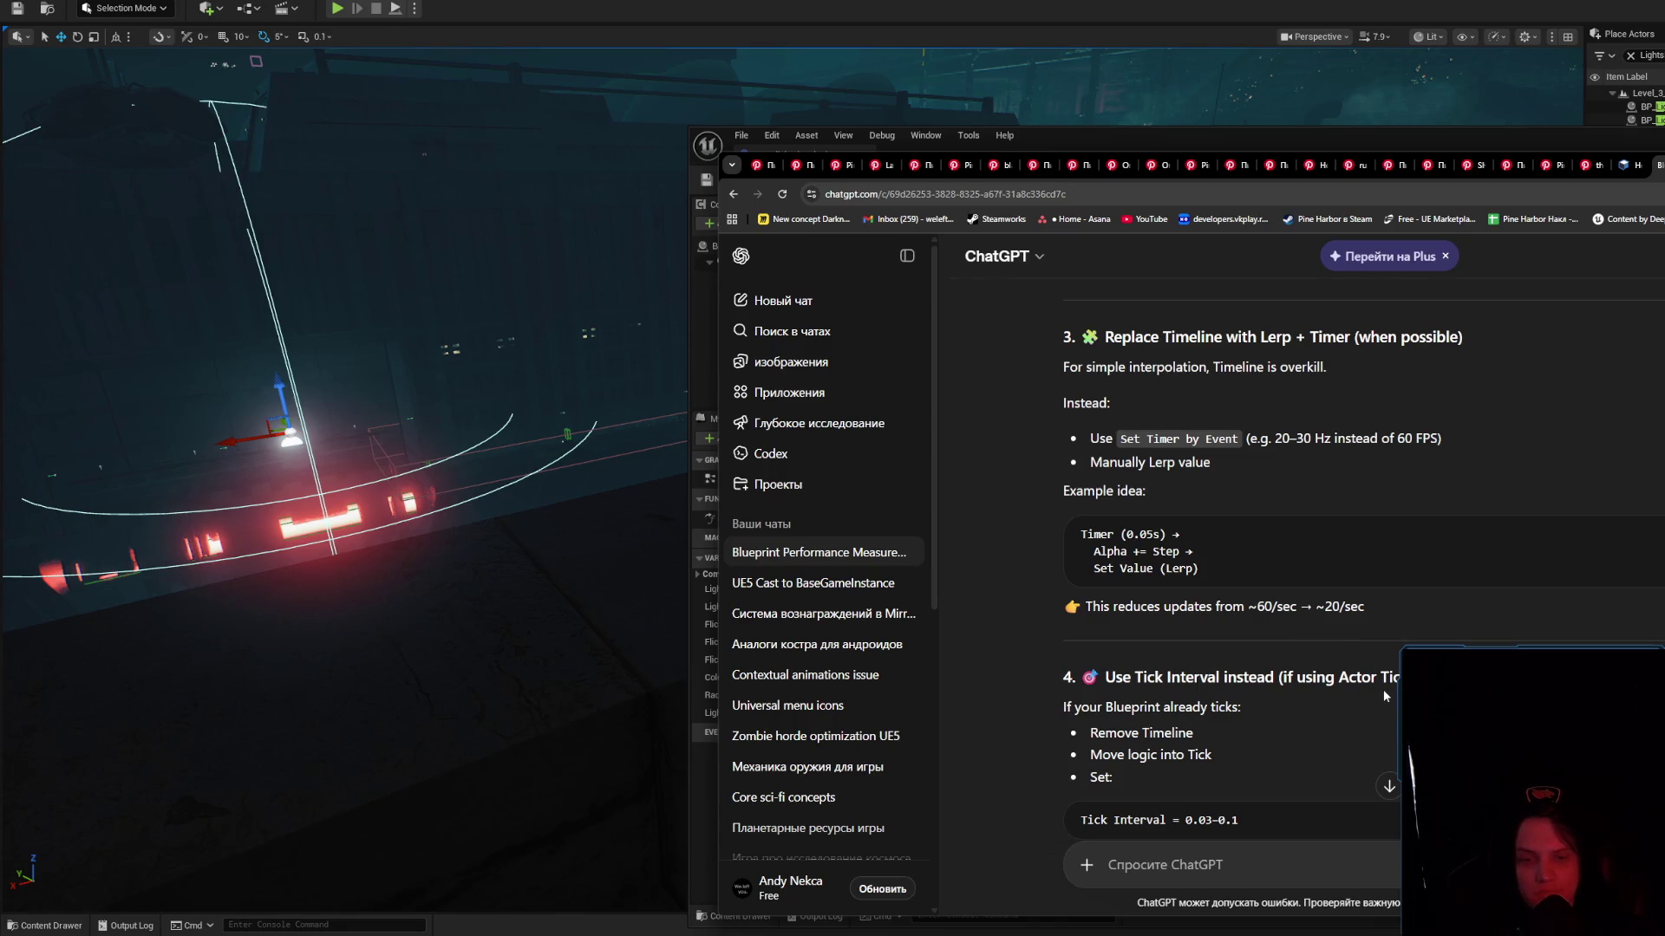
scroll(1382, 683, "down", 1)
scroll(1391, 662, "down", 2)
scroll(1388, 660, "down", 2)
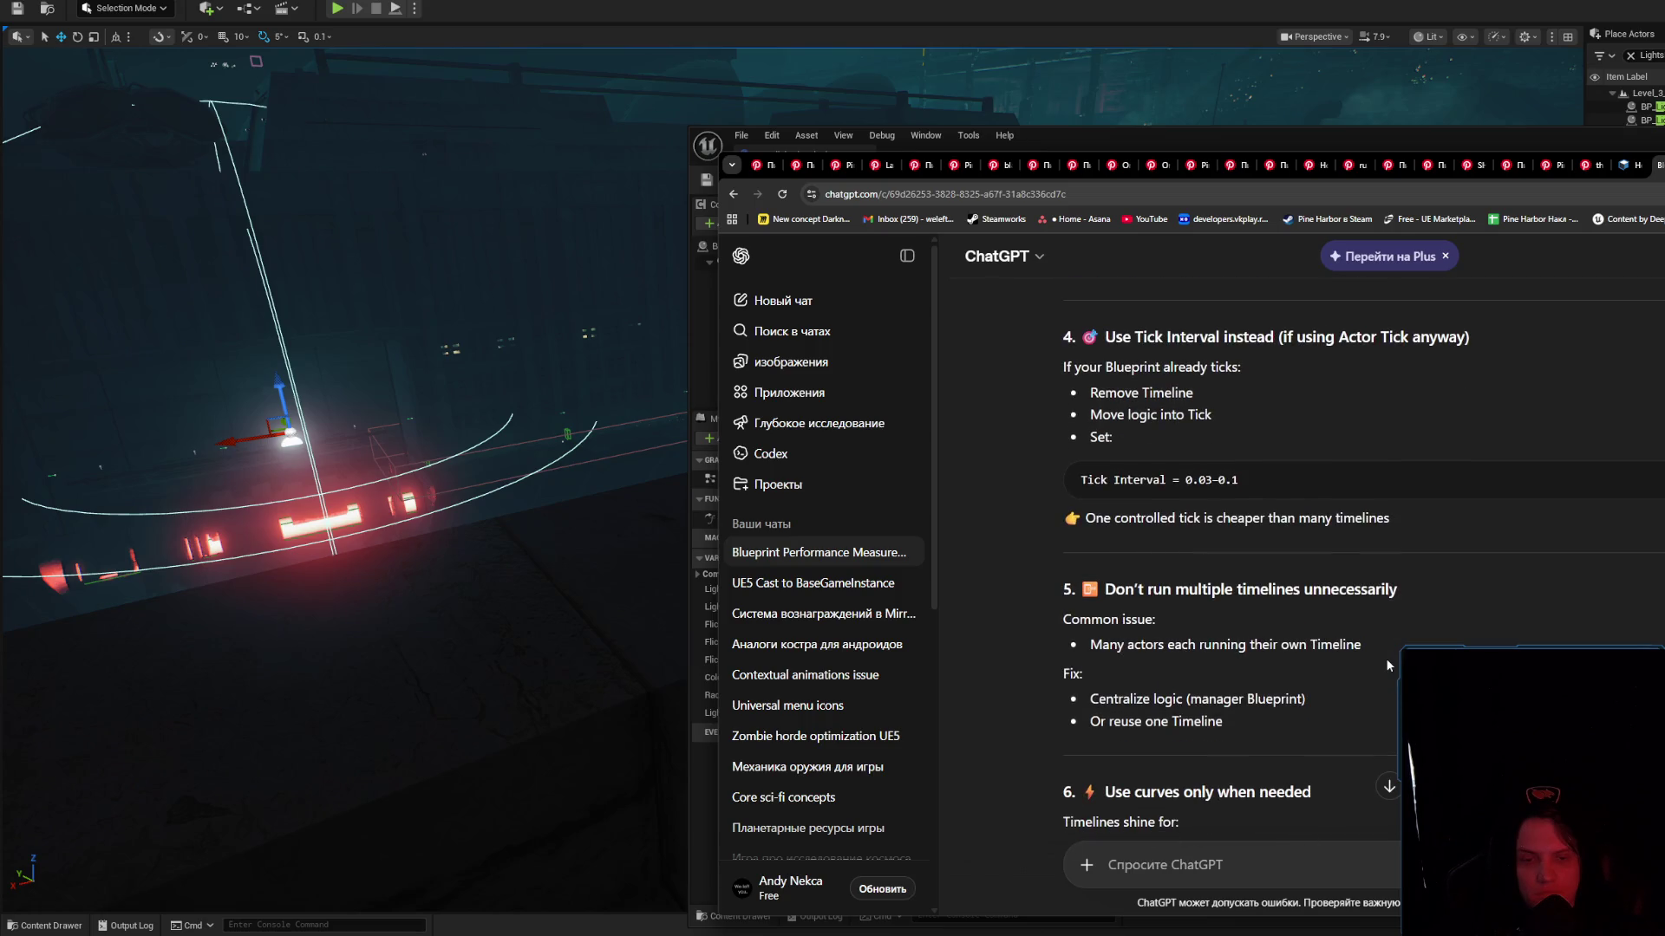
scroll(1387, 663, "down", 3)
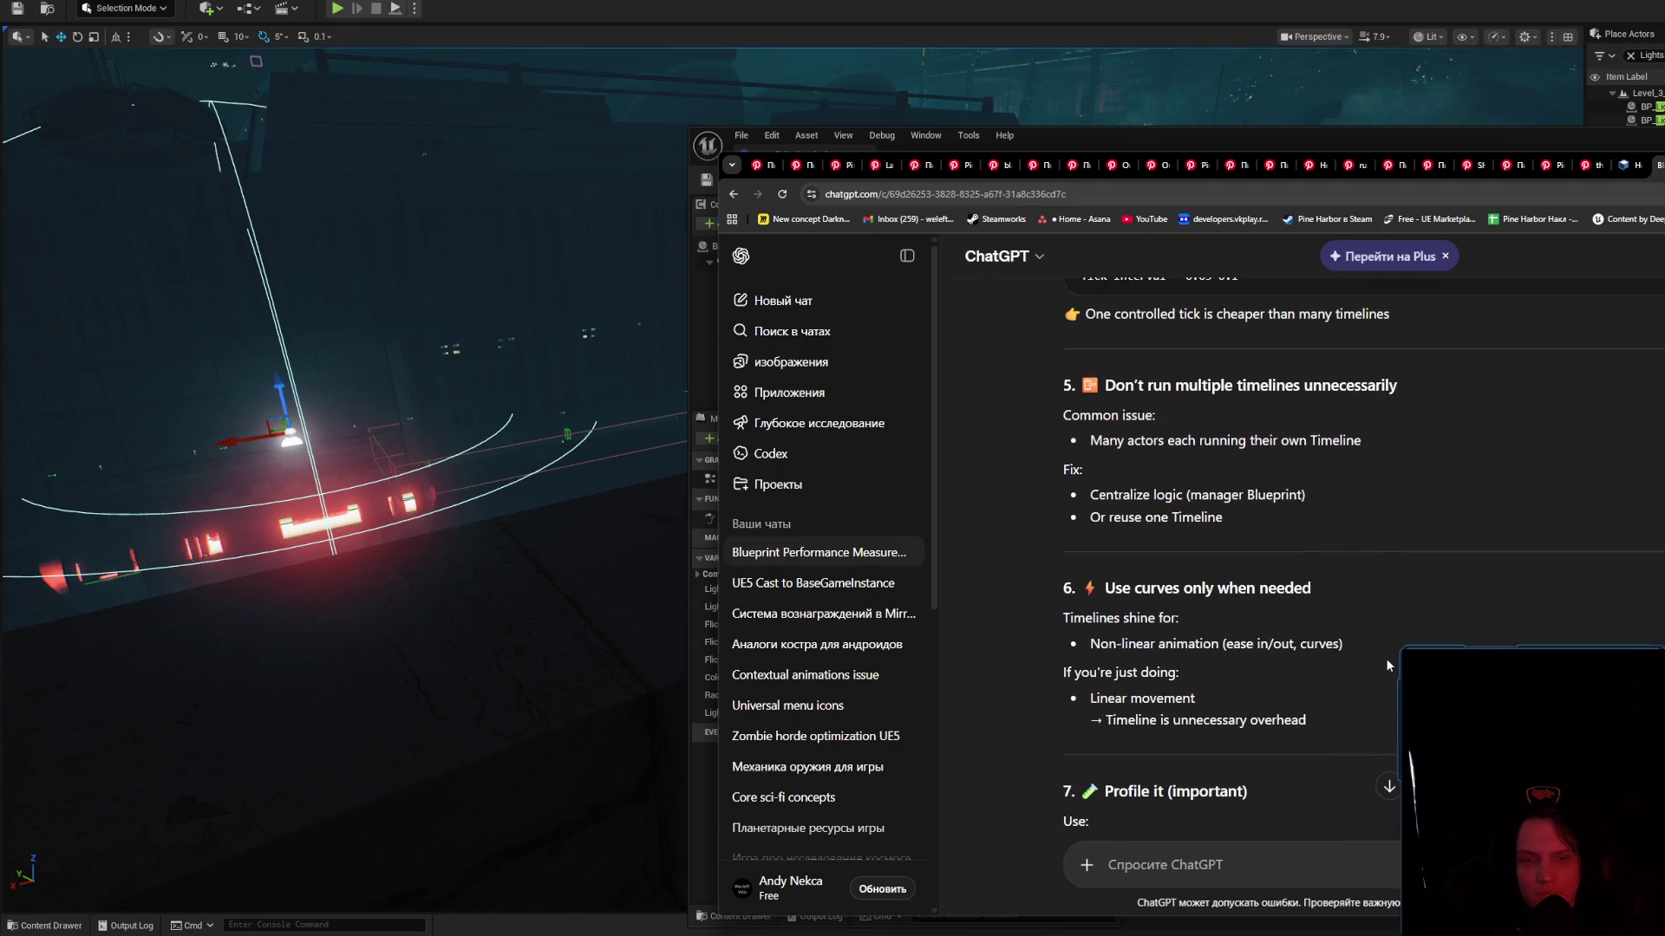
mouse_move(1333, 604)
left_mouse_down()
mouse_move(1096, 586)
mouse_move(1076, 619)
mouse_move(1078, 588)
left_mouse_up()
left_click(970, 606)
mouse_move(969, 602)
left_mouse_down()
mouse_move(1041, 451)
mouse_move(985, 591)
mouse_move(1345, 590)
mouse_move(1034, 591)
left_mouse_up()
Search Google for the 'stat blueprint' profiling command from the reply
scroll(1315, 627, "down", 2)
scroll(1317, 634, "down", 1)
left_click_drag(1175, 661, 1040, 659)
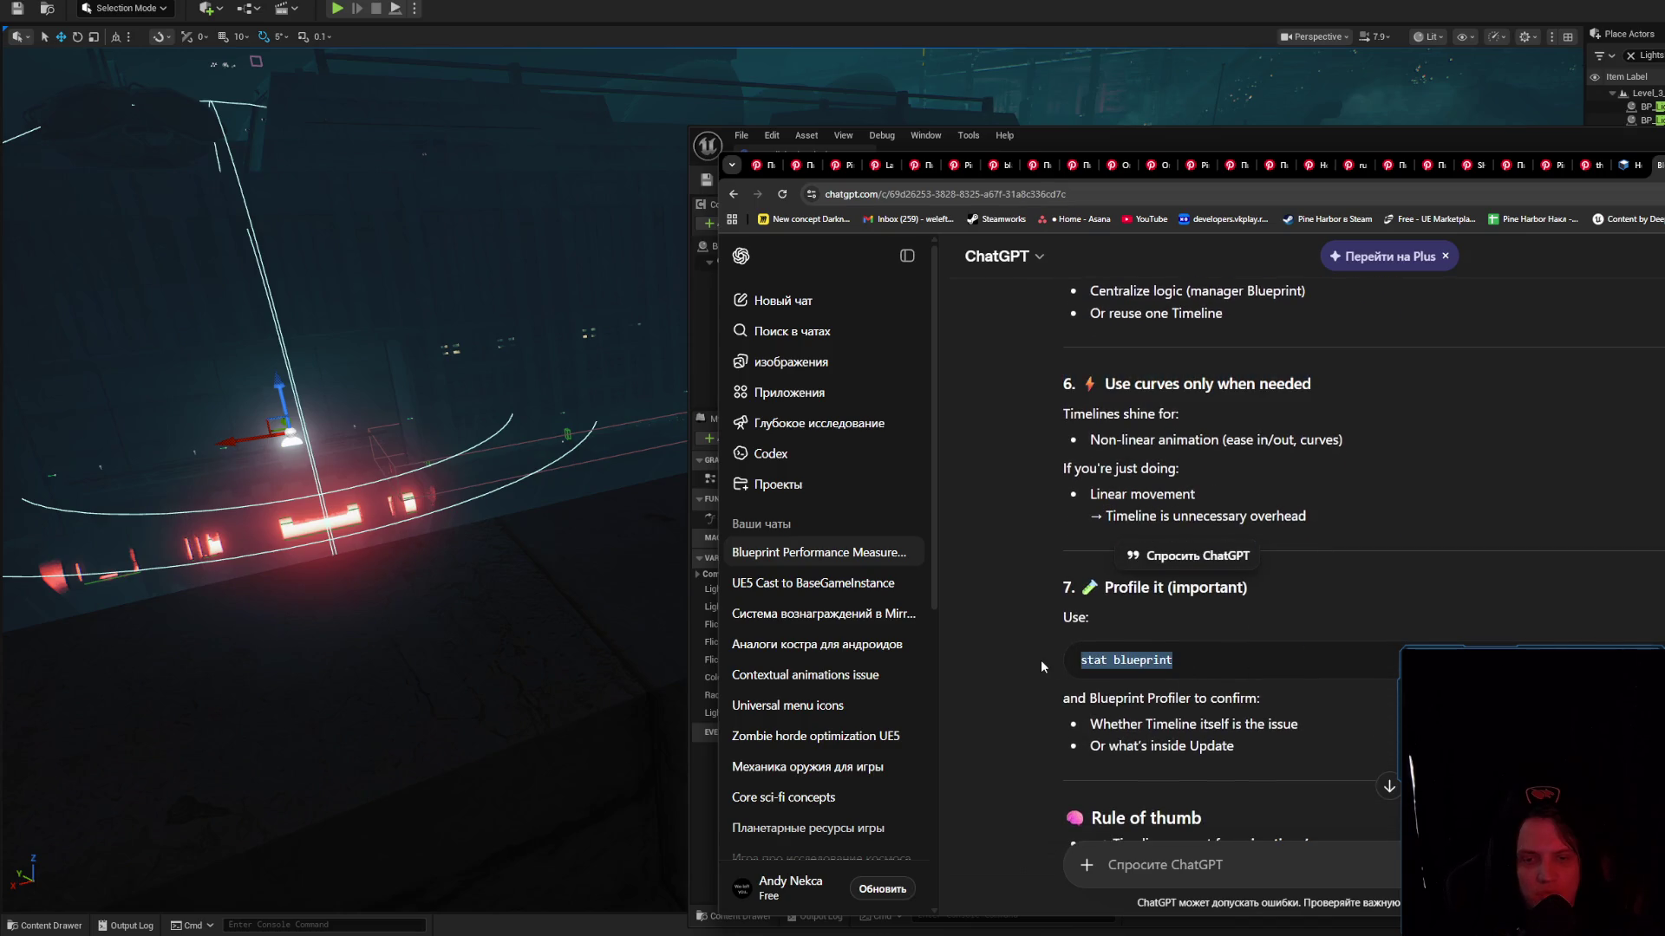
right_click(1143, 661)
left_click(1214, 699)
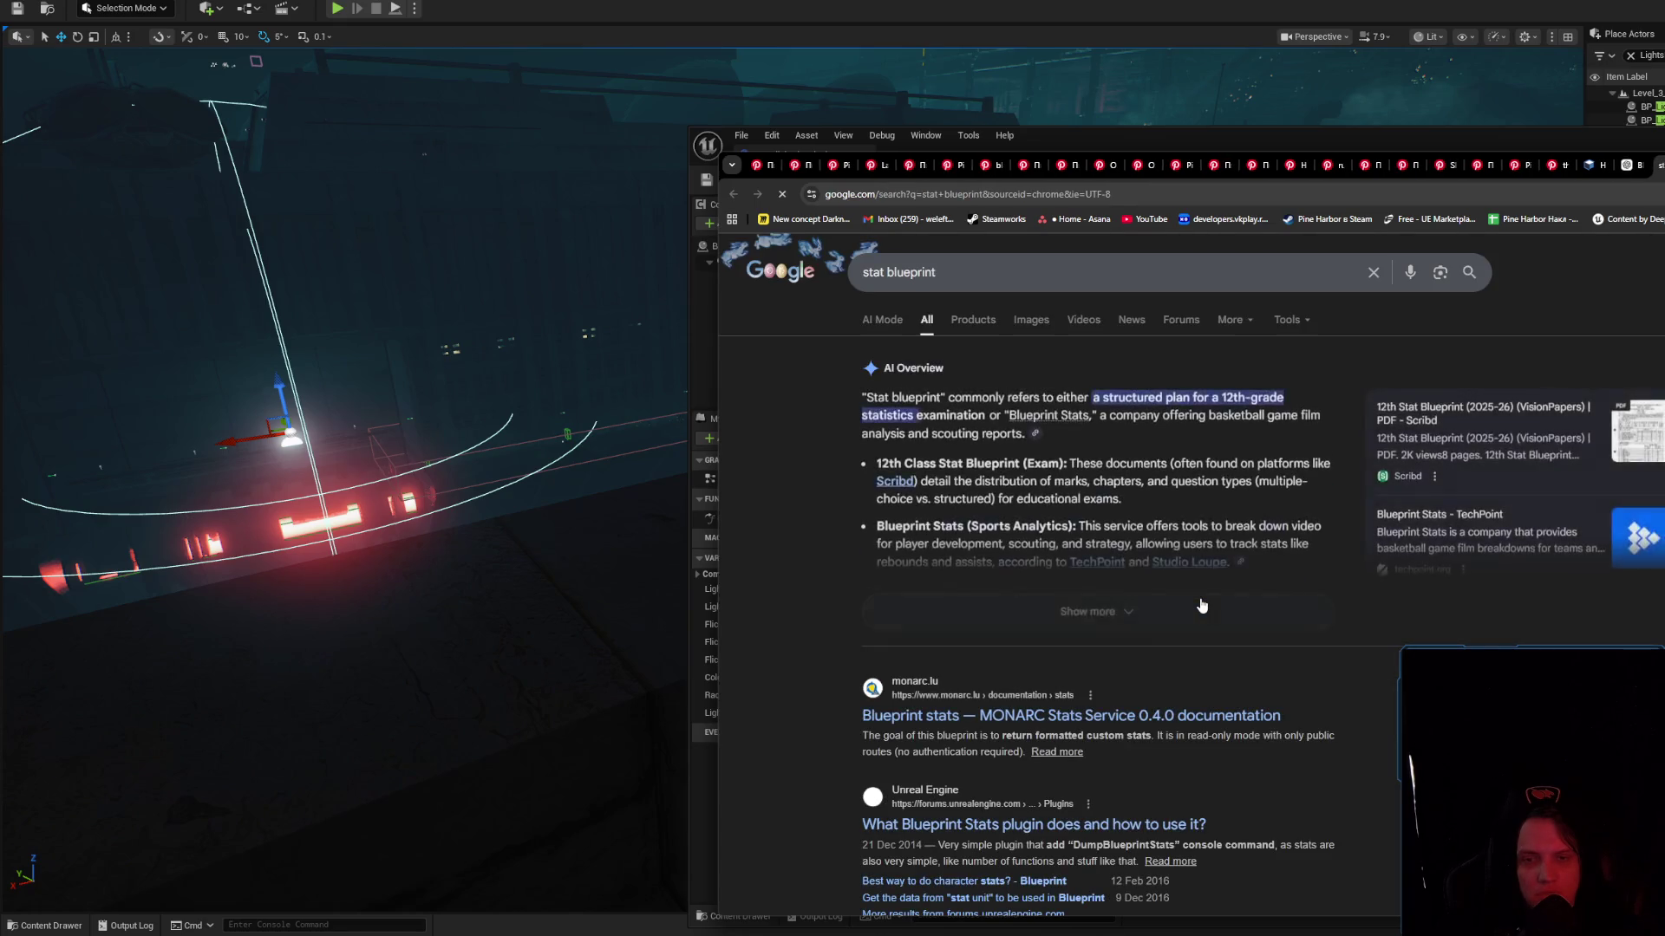
Refine the Google search to 'stat blueprint ue5'
left_click(1020, 281)
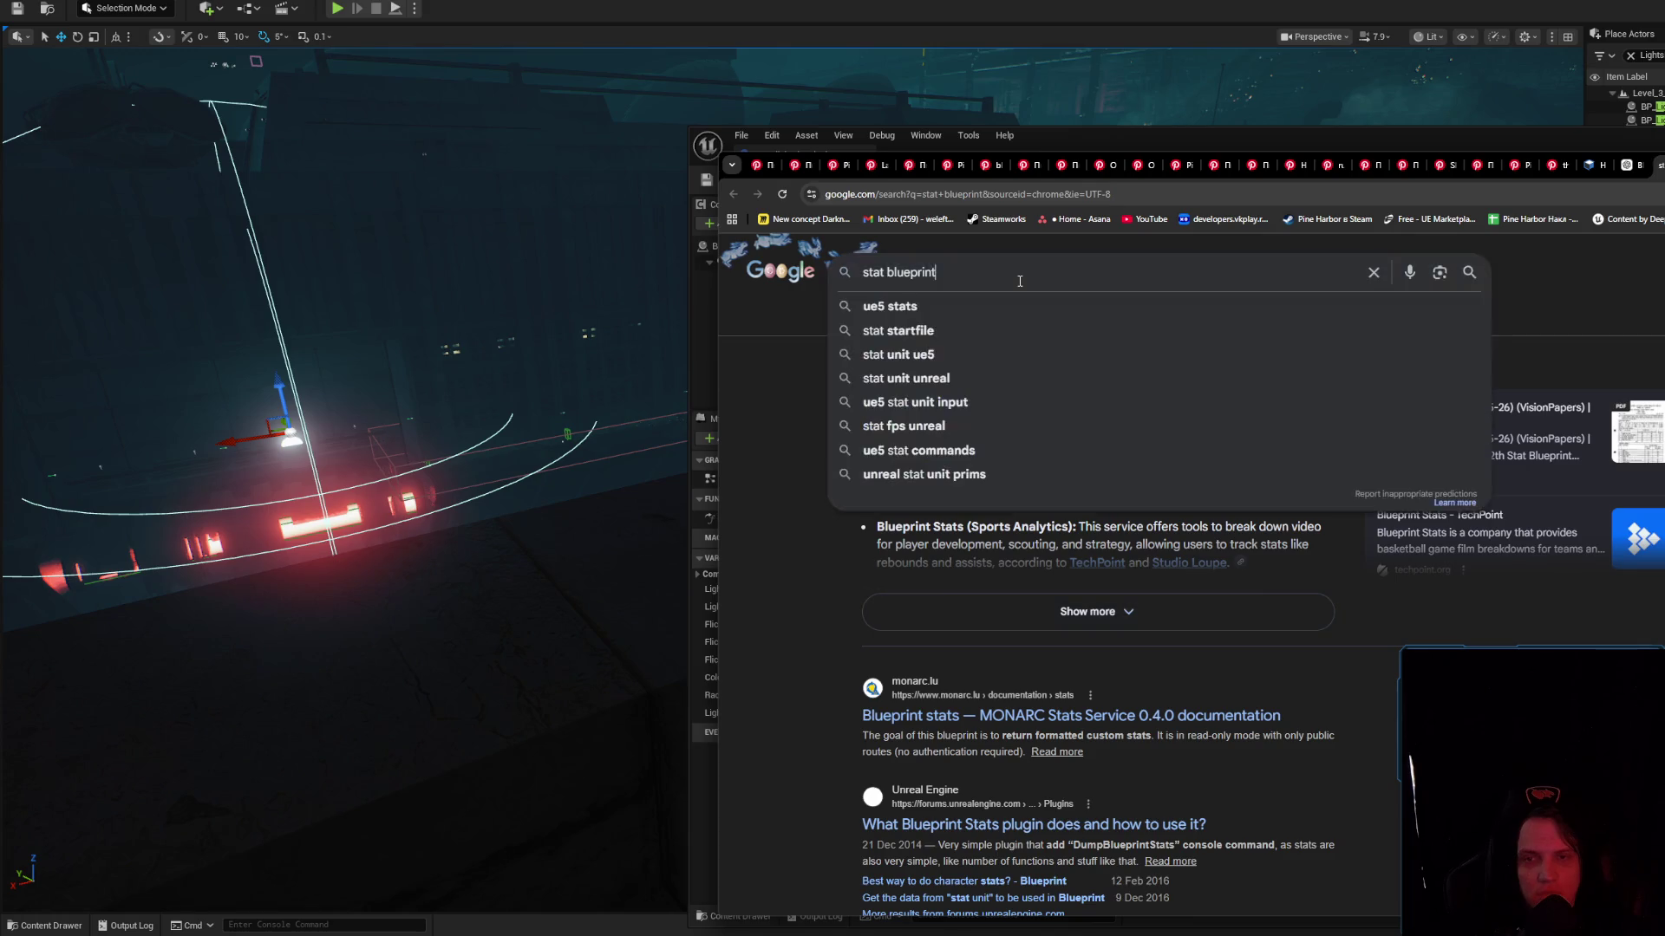
type(" ue5")
key("Return")
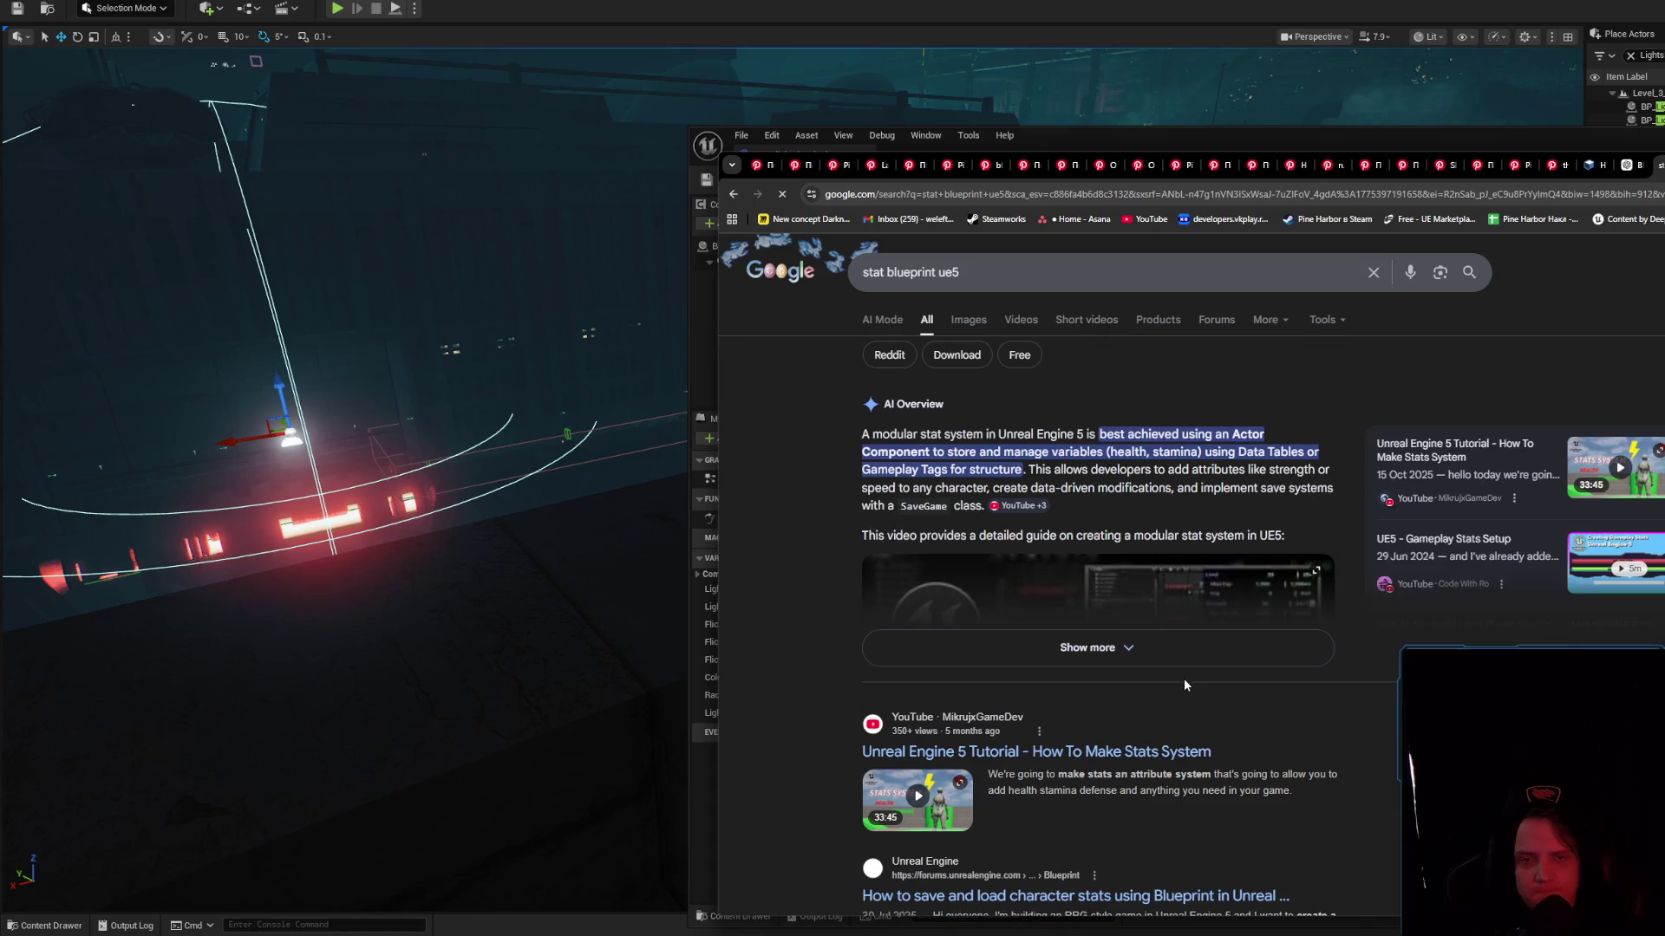
Look over the stat system video, Images and All results, then switch back to Unreal
left_click(1032, 768)
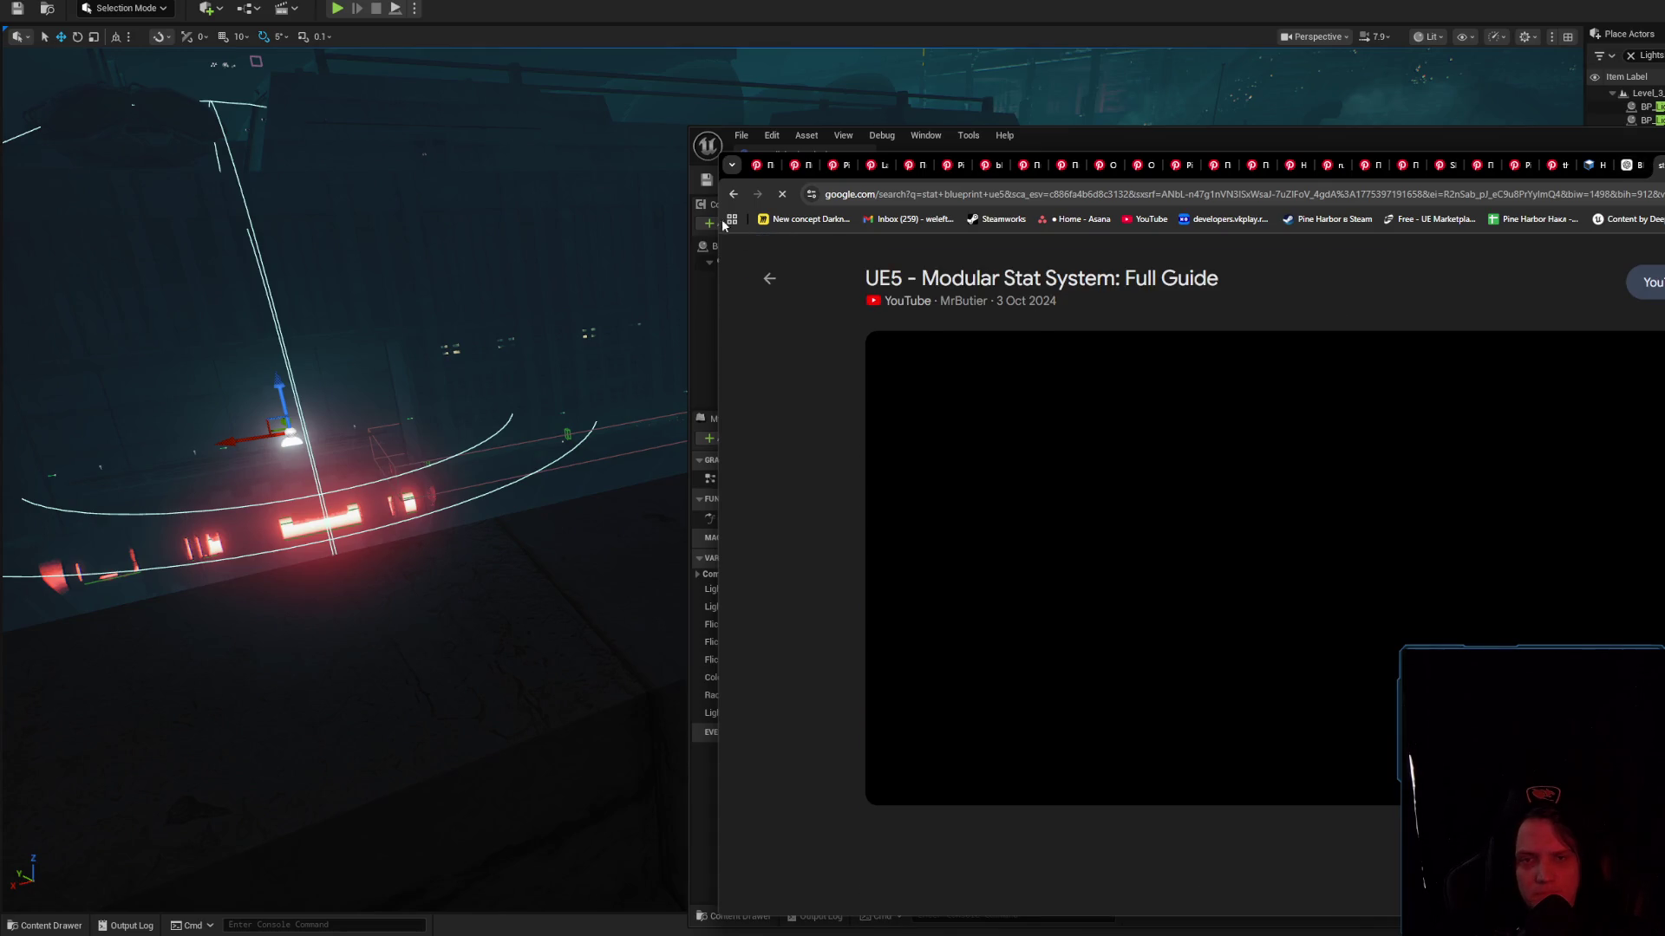
left_click(733, 195)
left_click(967, 321)
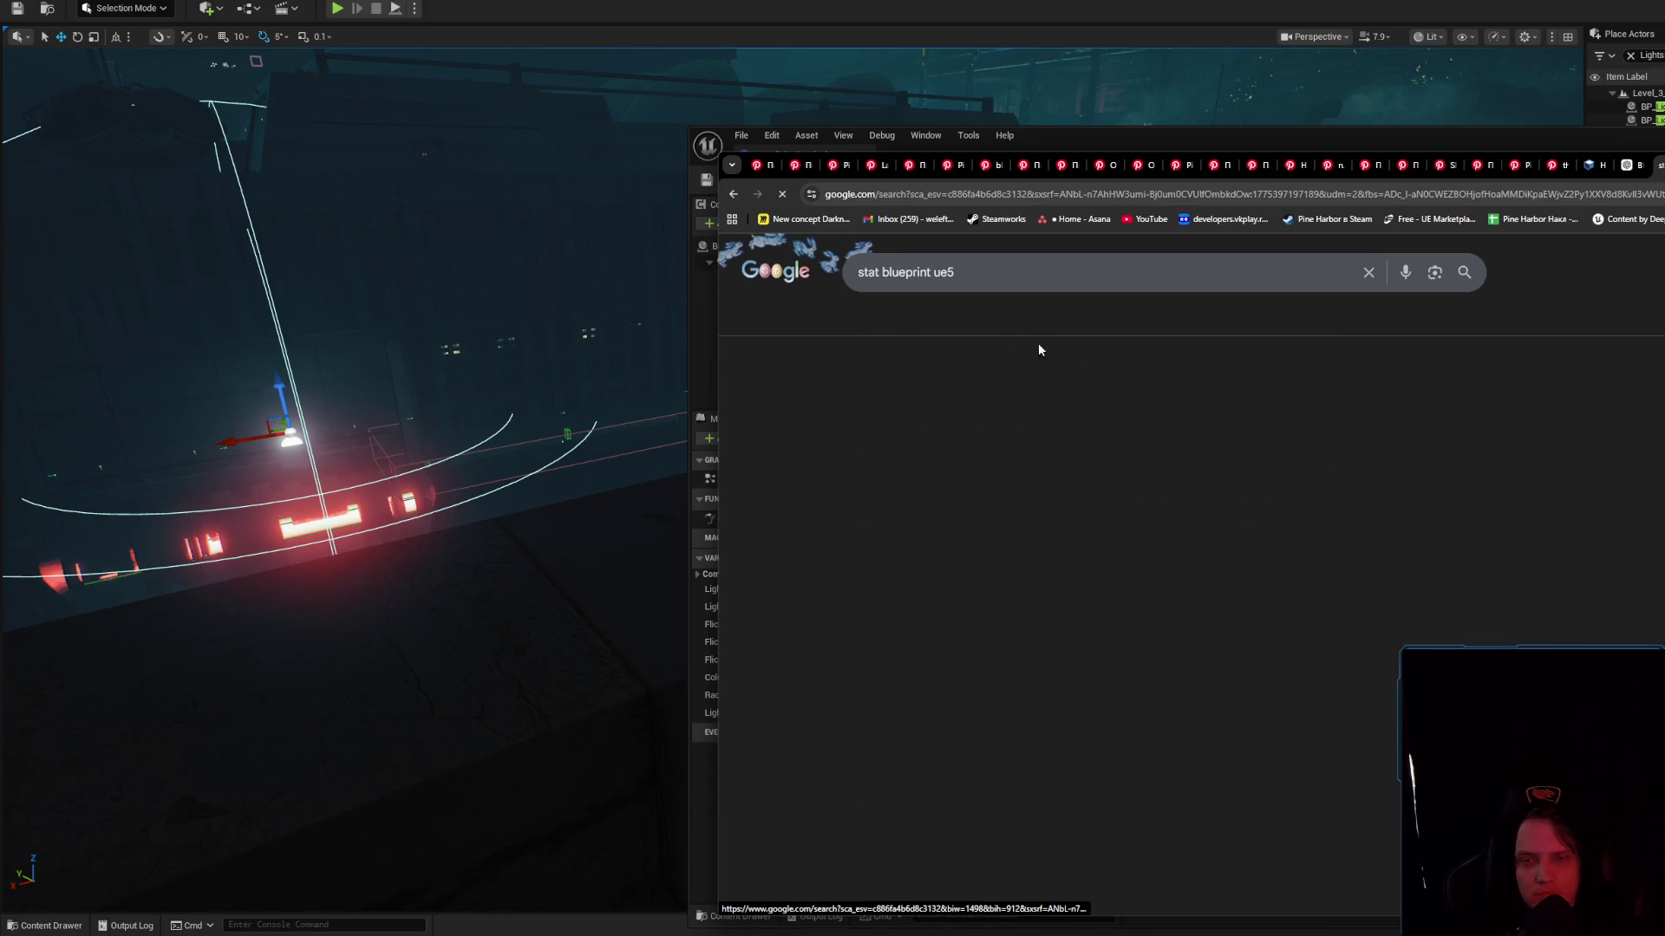
left_click(730, 194)
scroll(1097, 590, "down", 4)
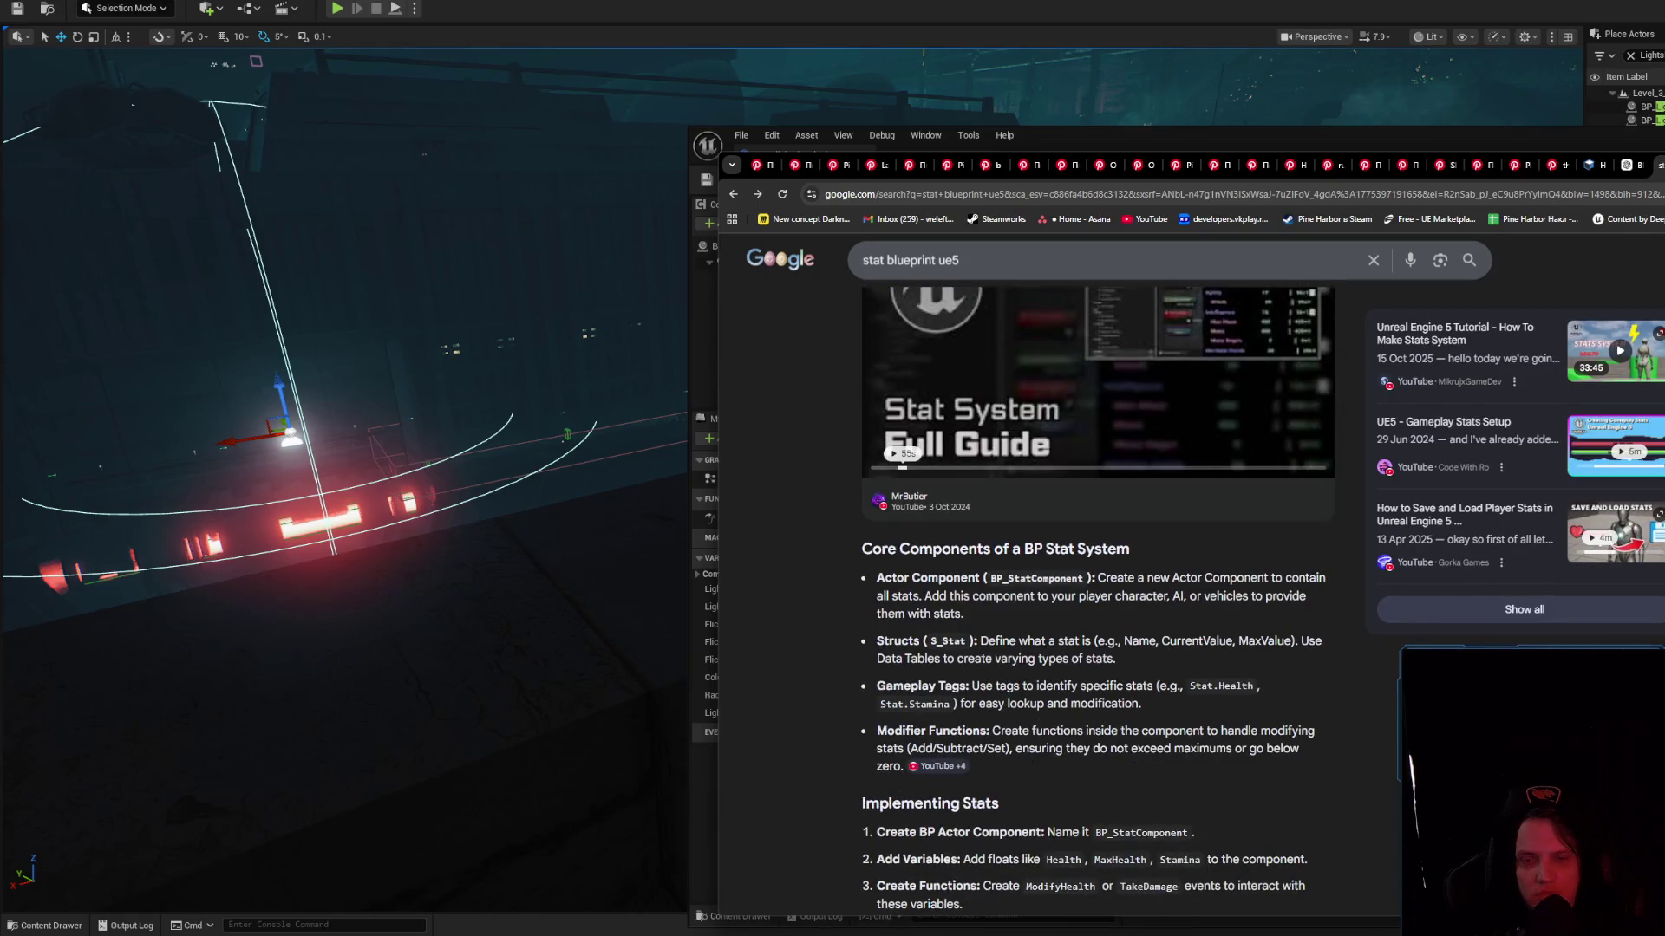
scroll(1097, 589, "down", 8)
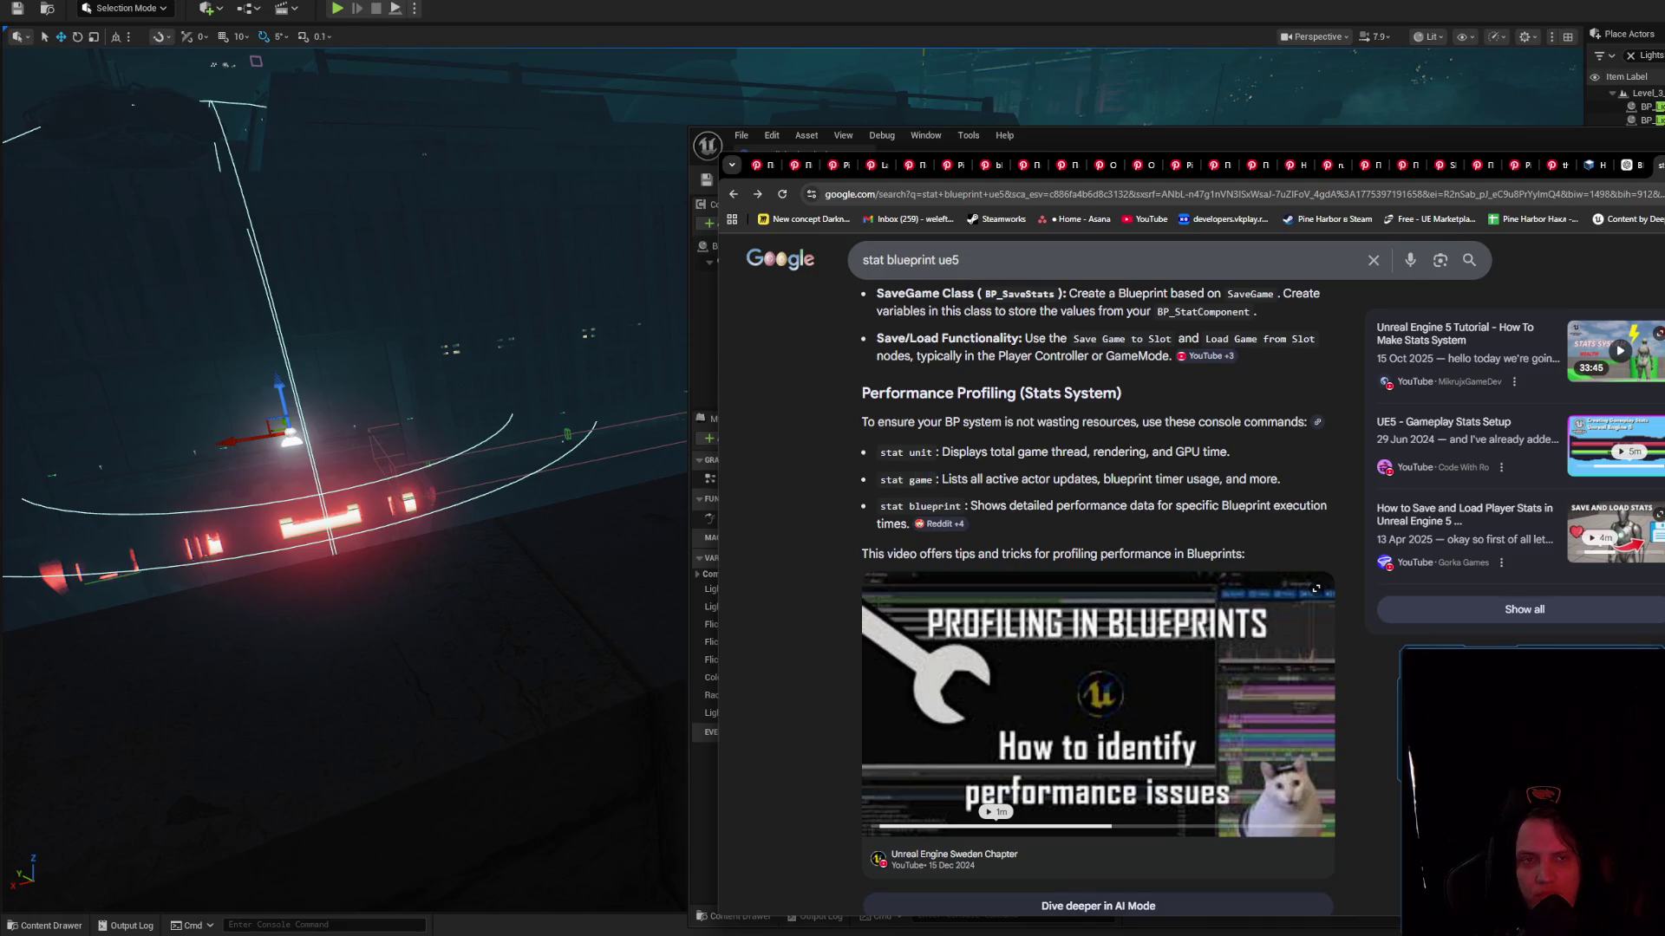
key("alt+Tab")
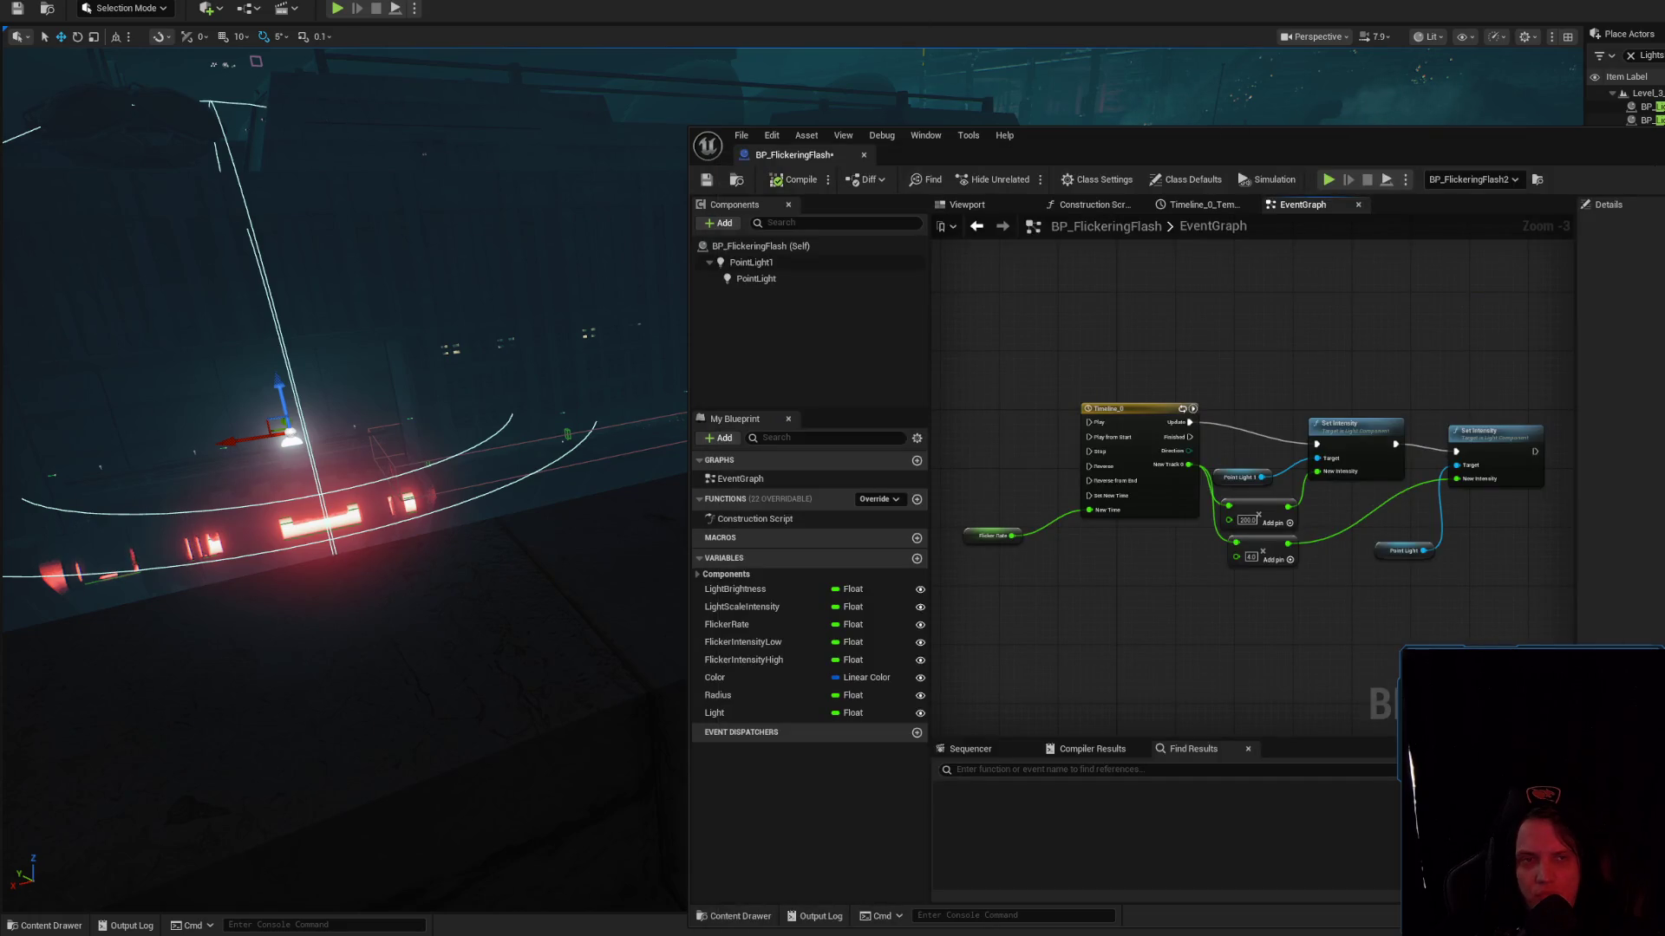
Play the level in the editor and run 'stat game' in the console to show tick timings
key("alt+Tab")
key("f")
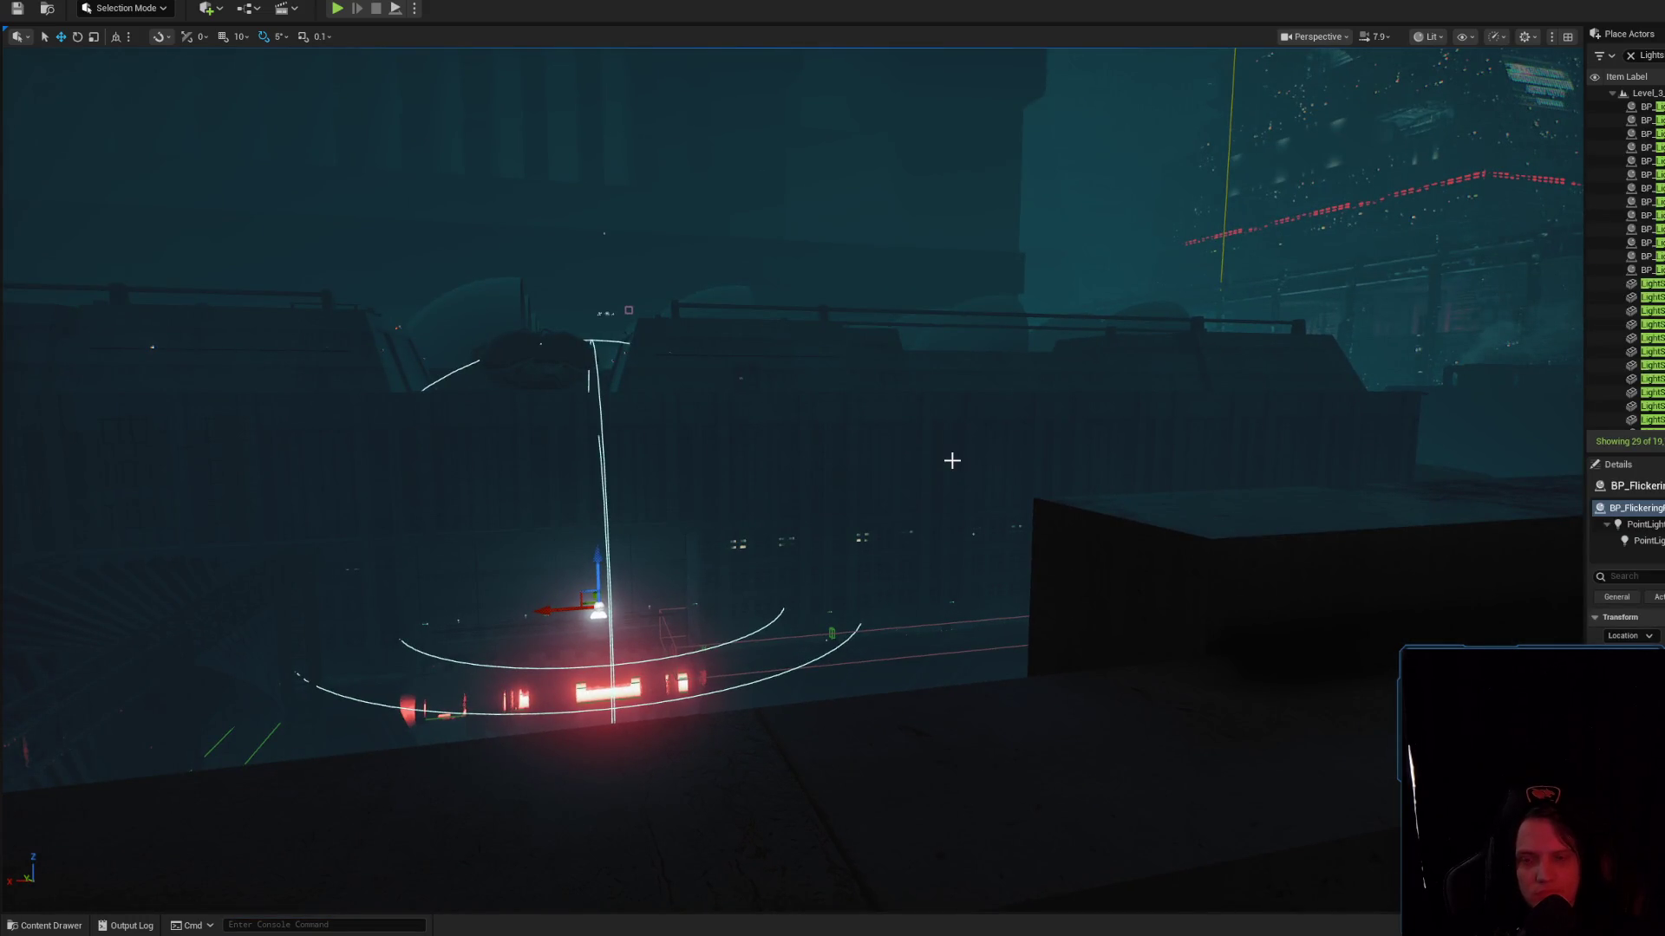
key("alt+s")
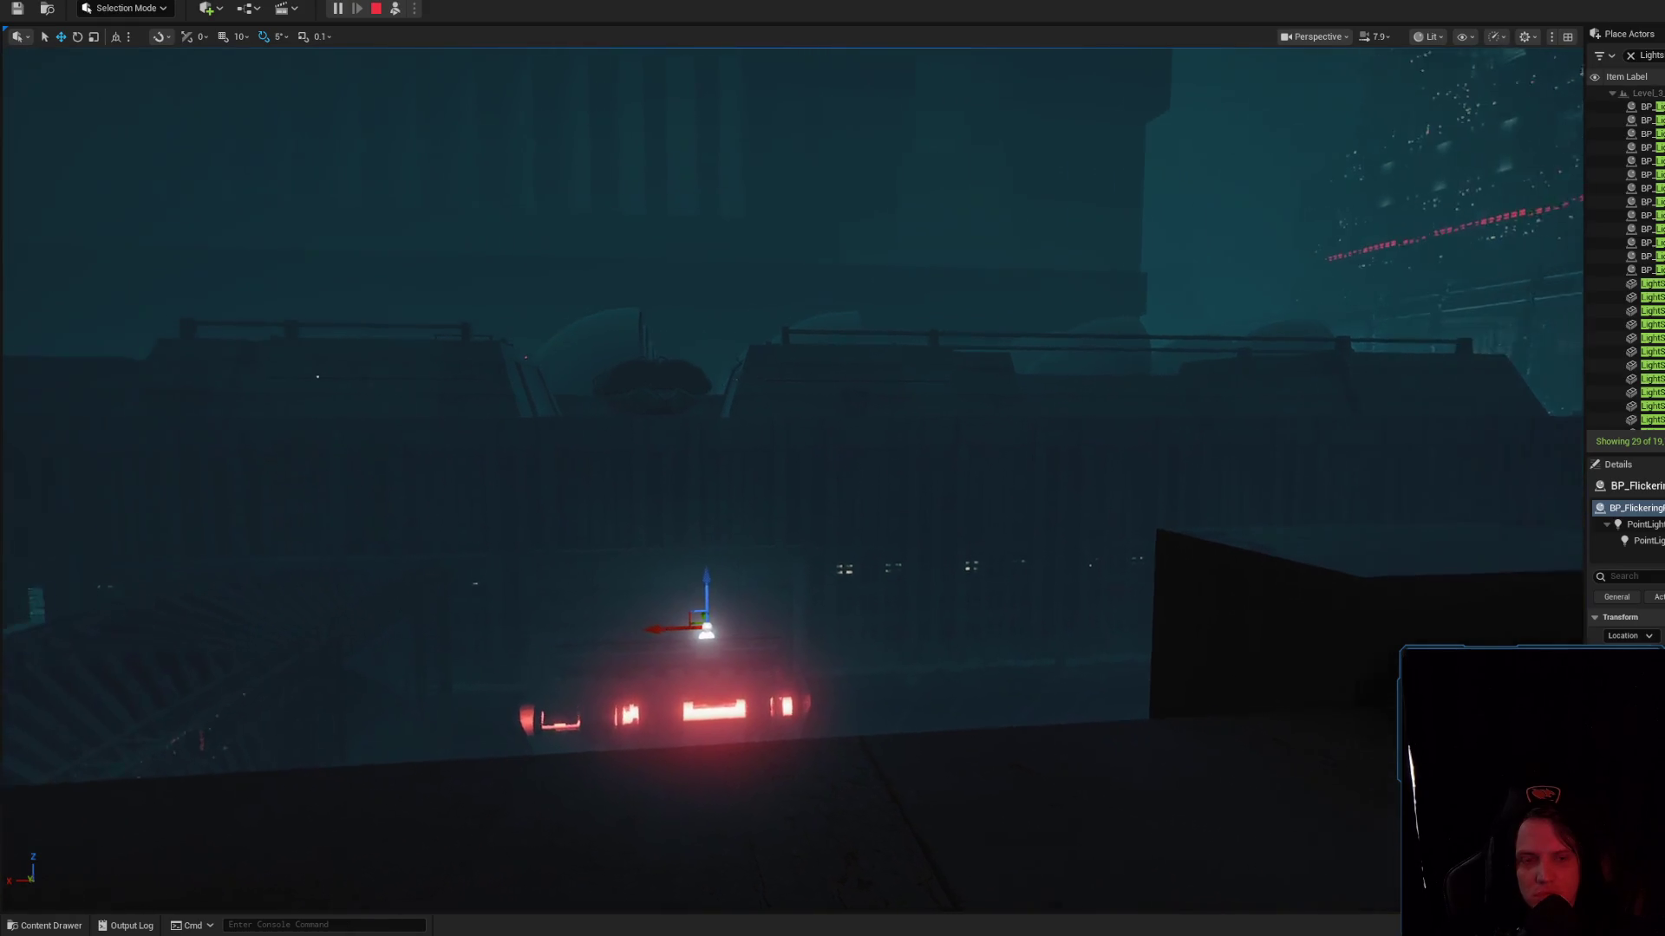
key("grave")
type("stat game")
key("Return")
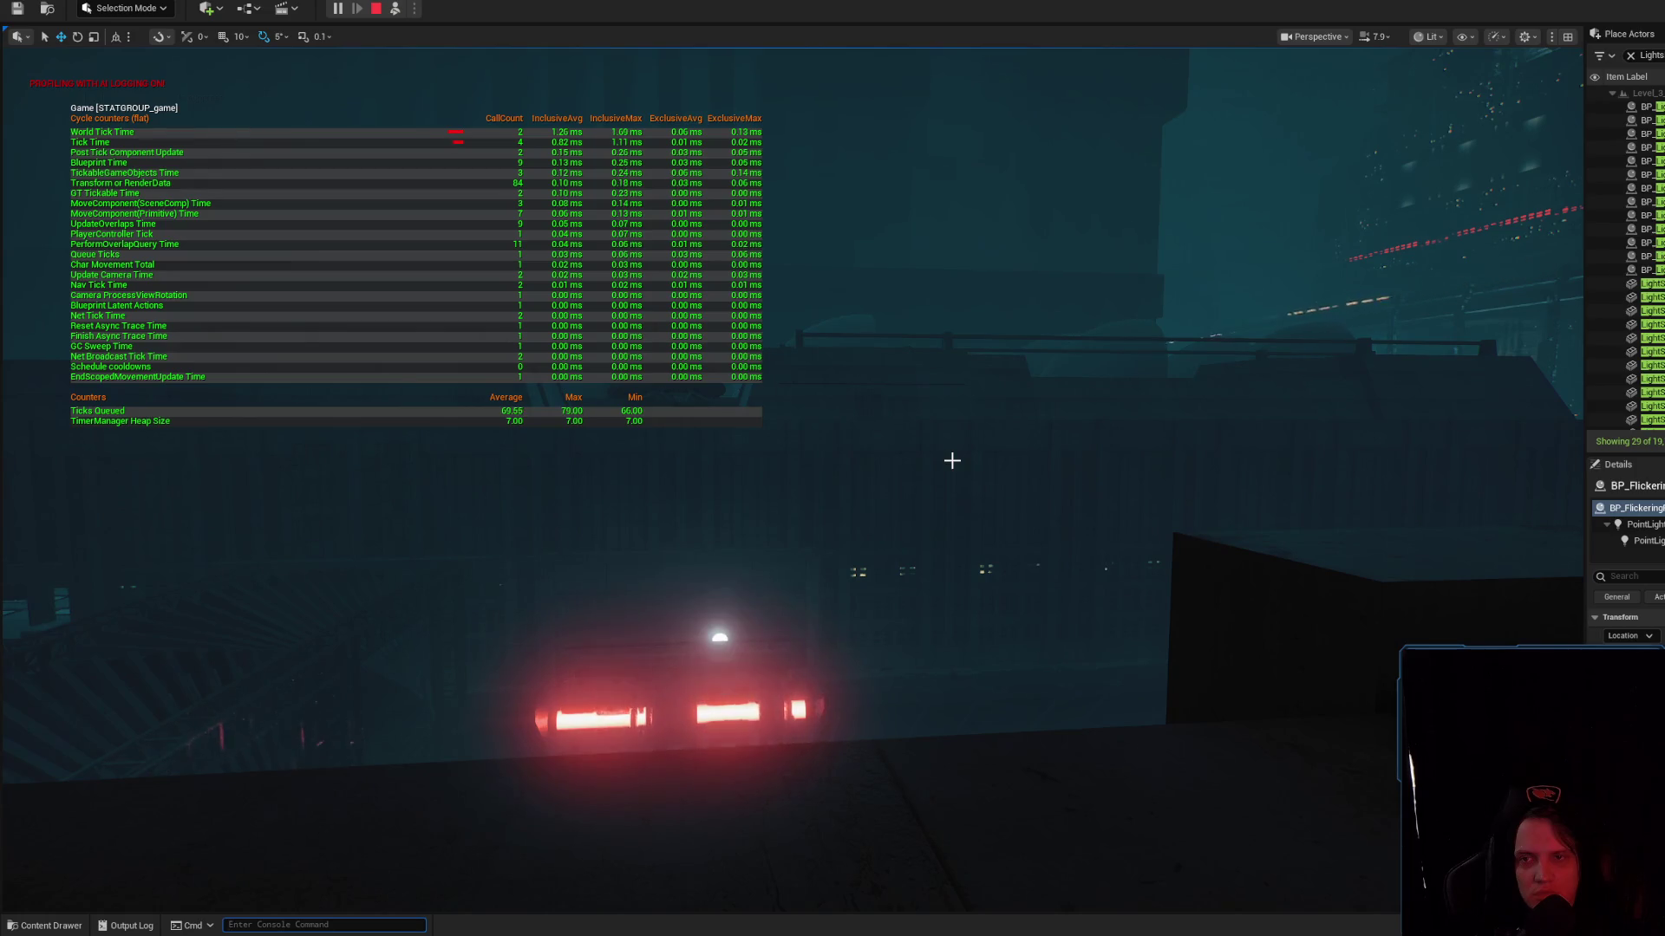
Run 'stat uobjects' in the console to show per-object timings, then close the log
key("grave")
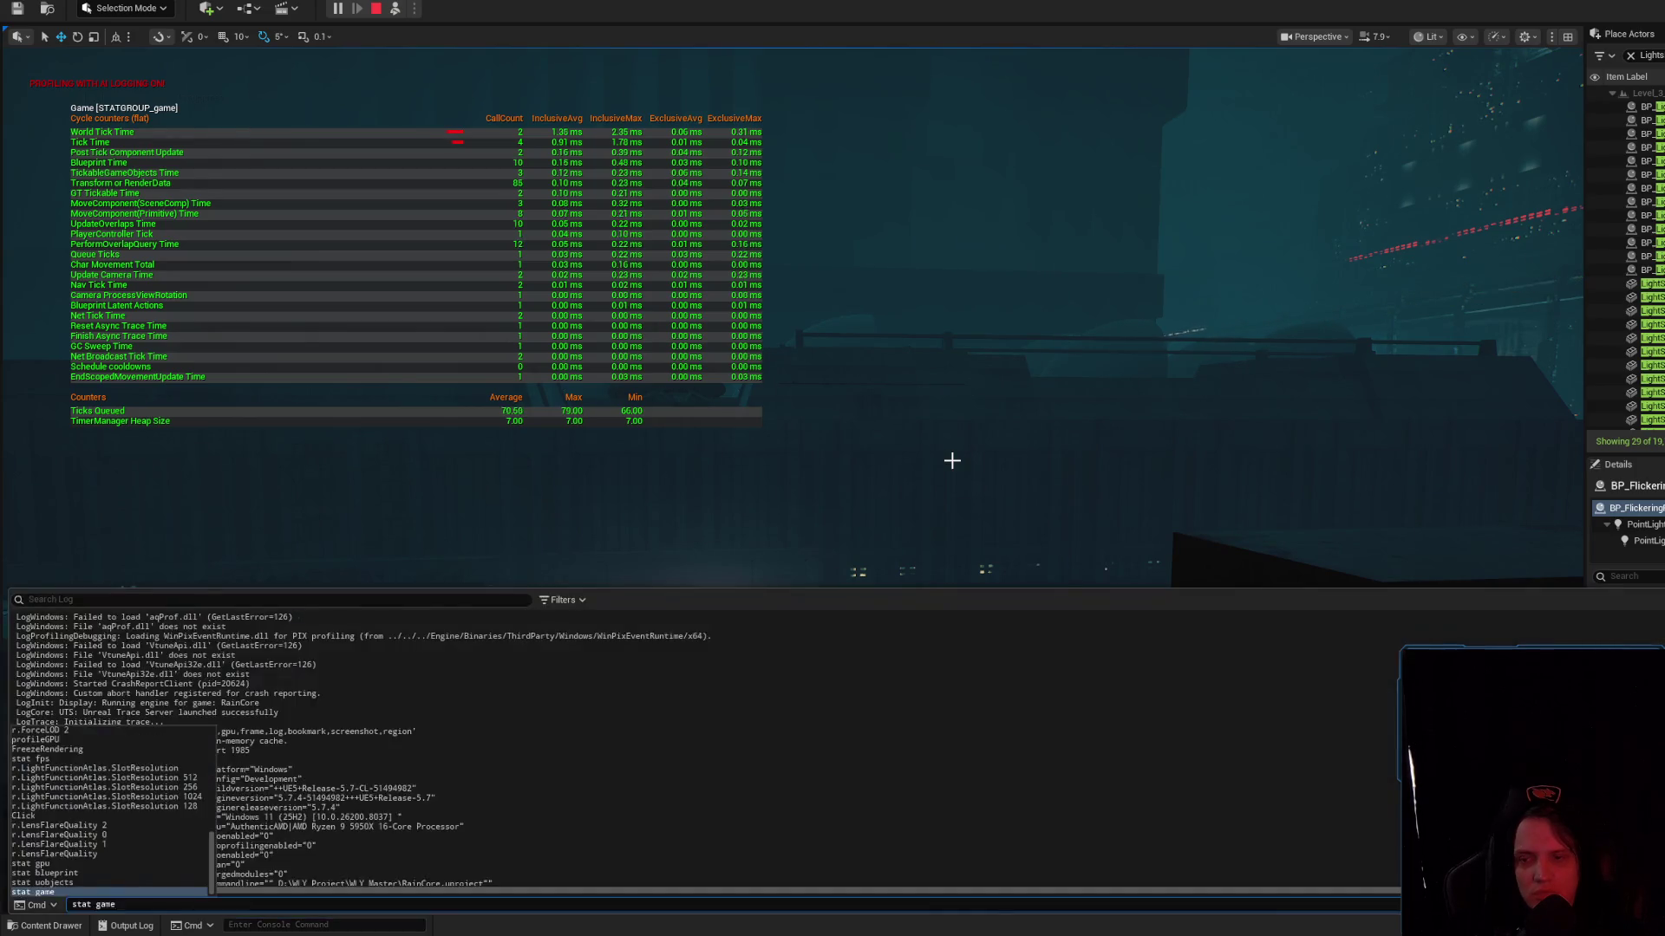
type("stat obj")
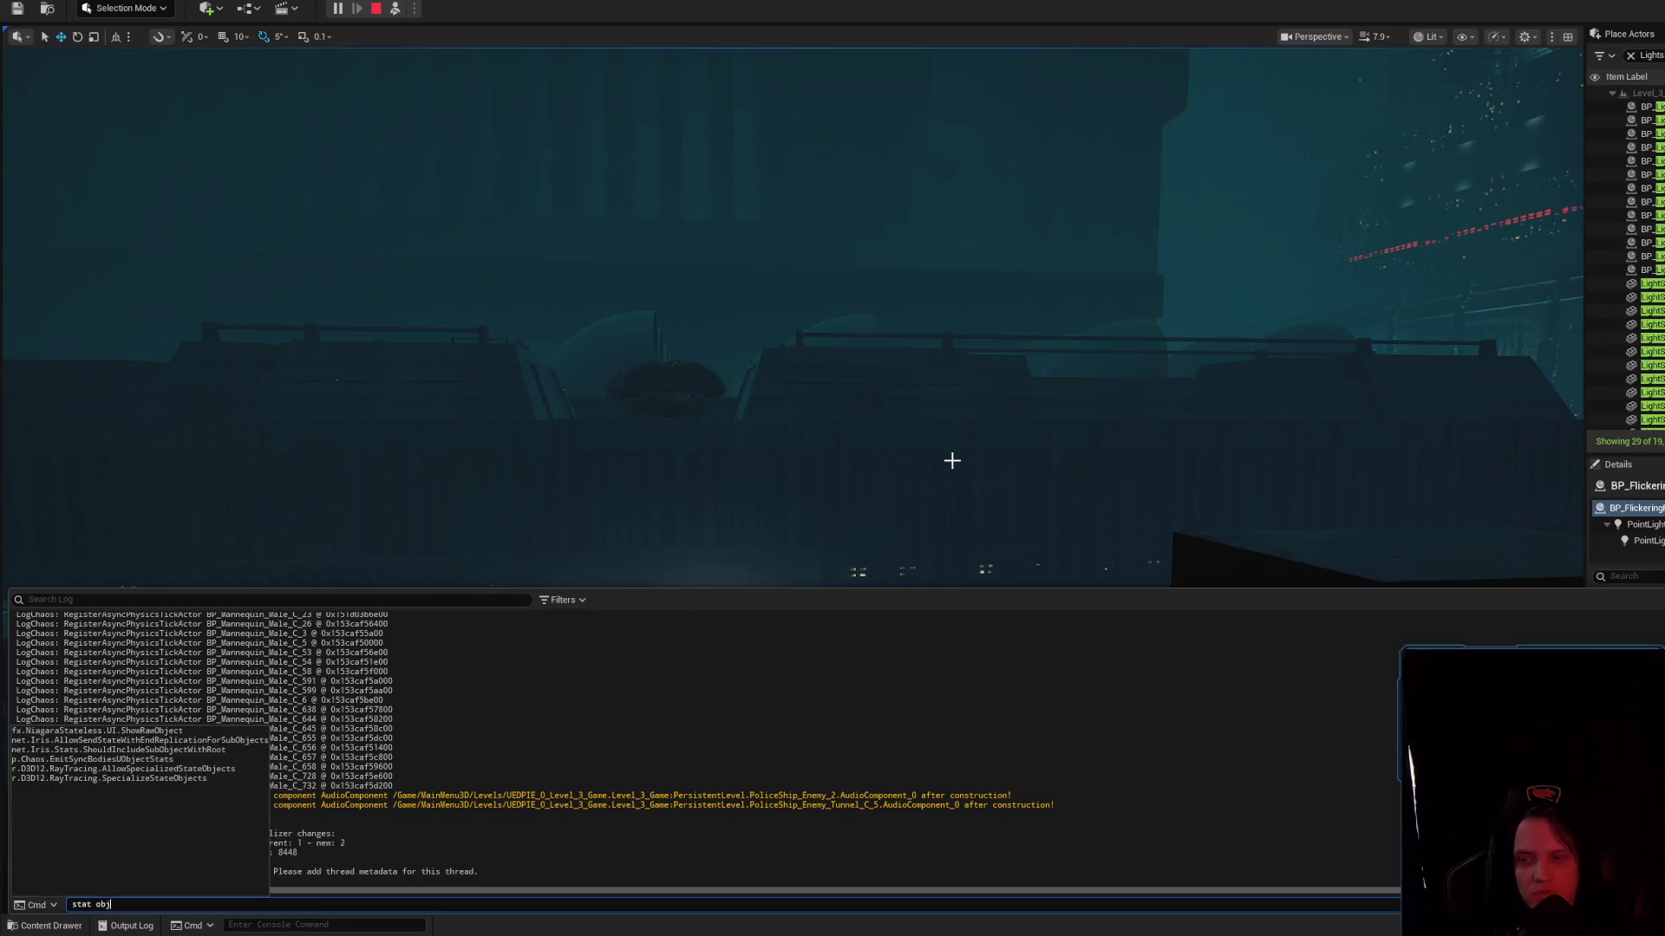
key("BackSpace")
key("BackSpace")
key("BackSpace")
type("uobj")
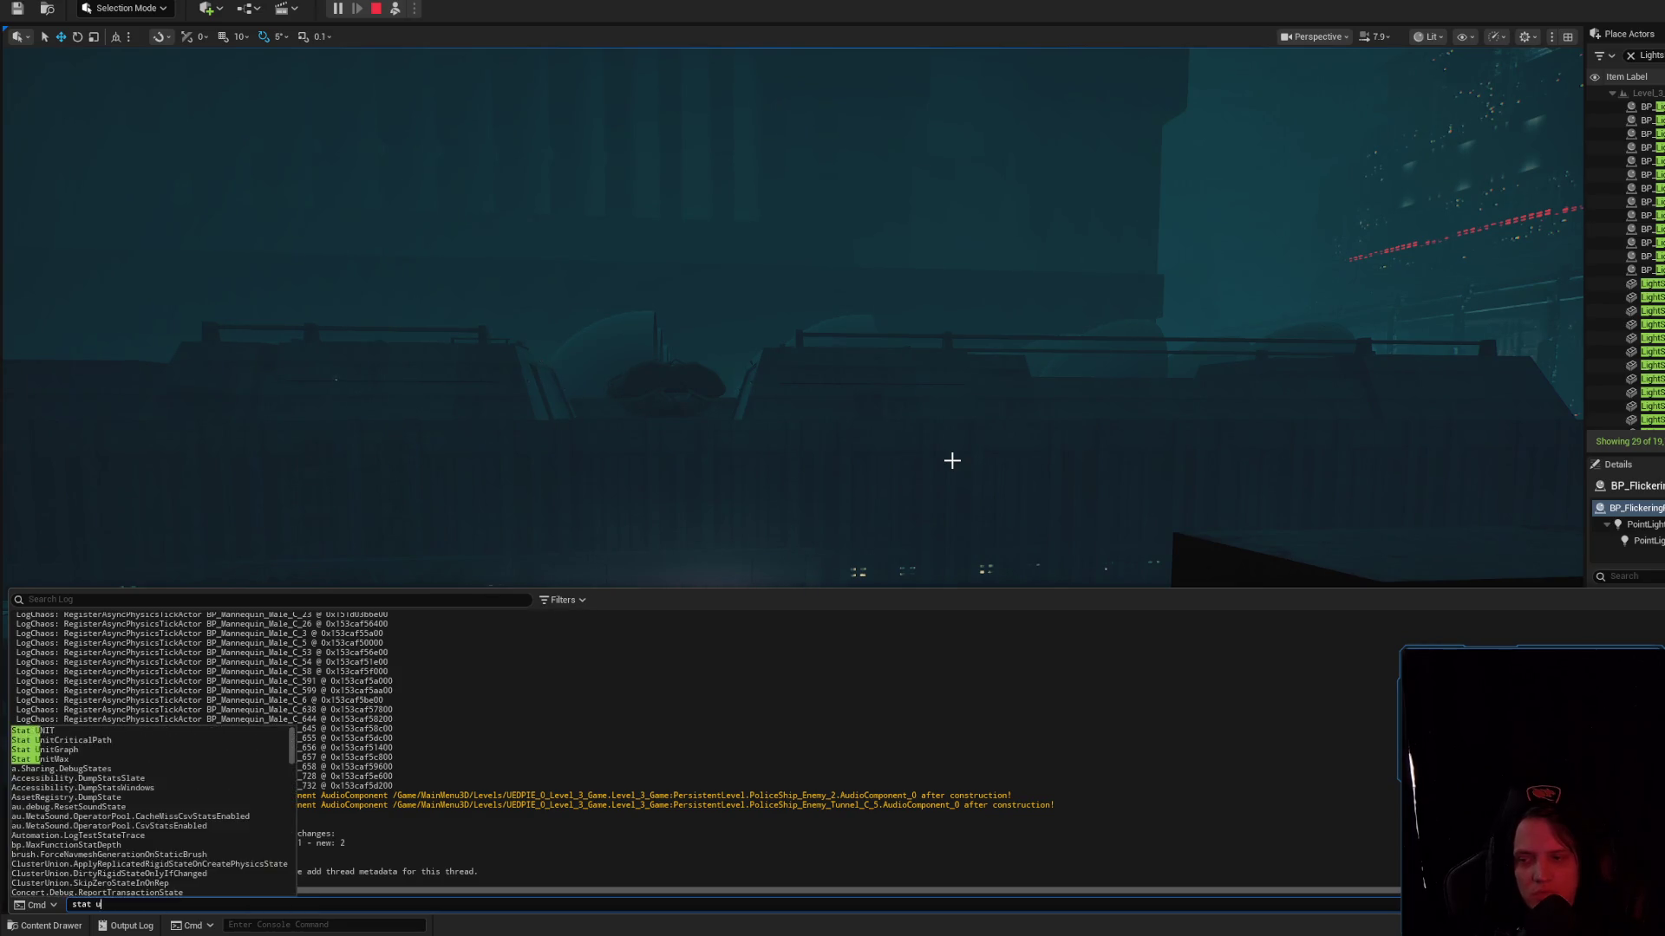
key("BackSpace")
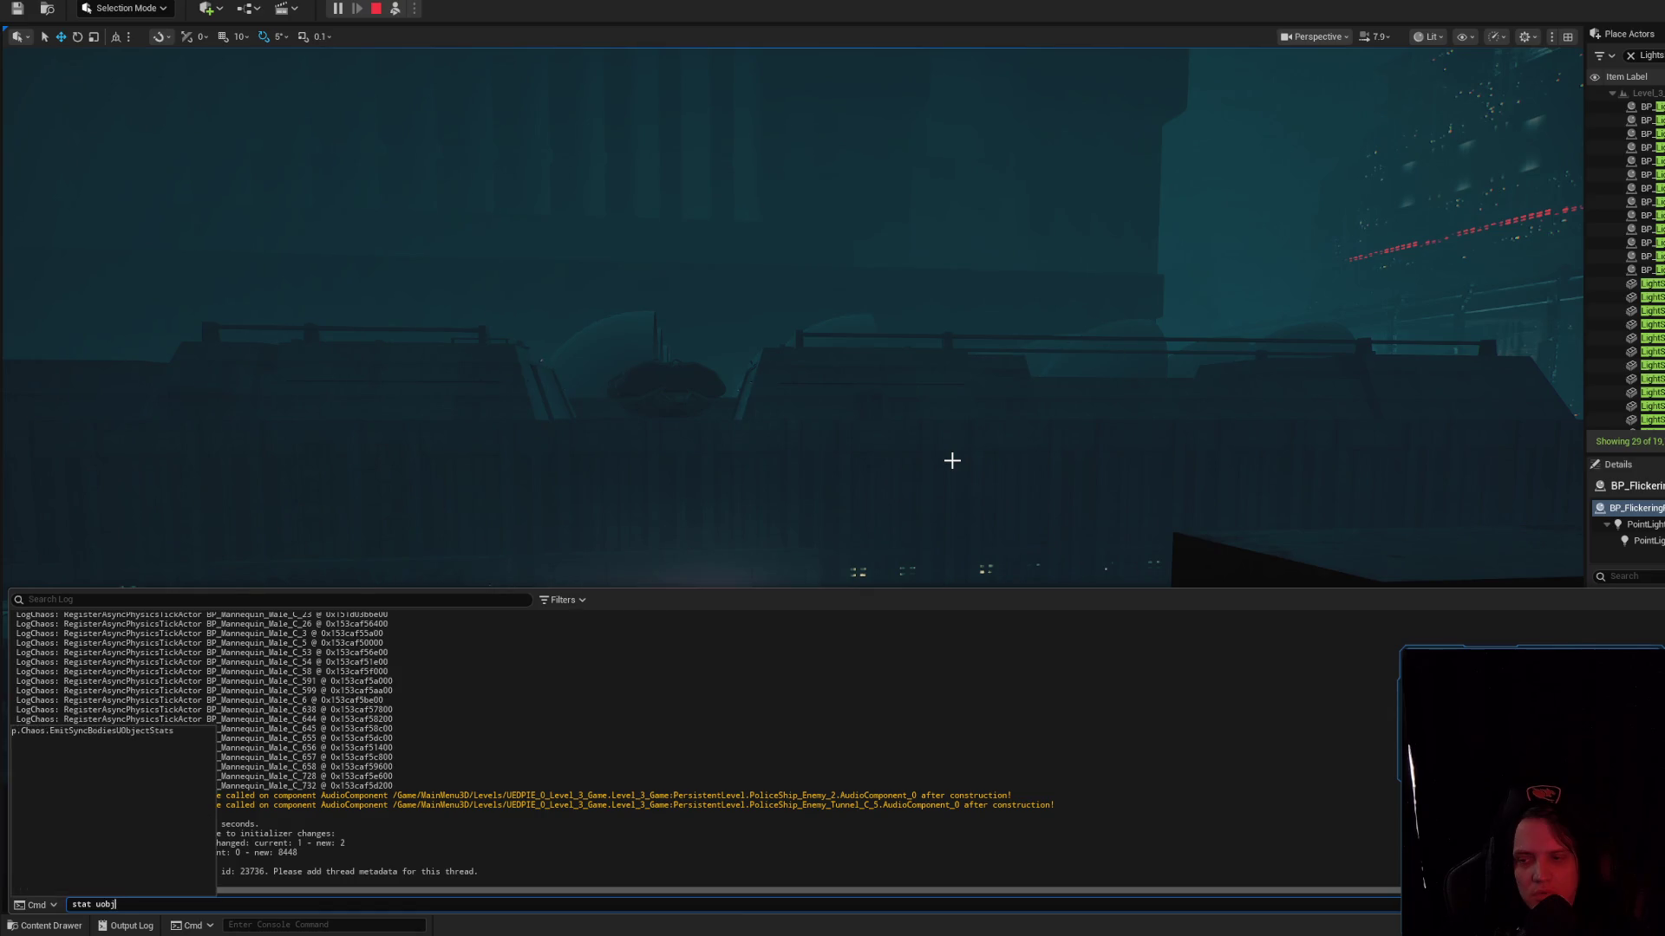
type("s")
key("Return")
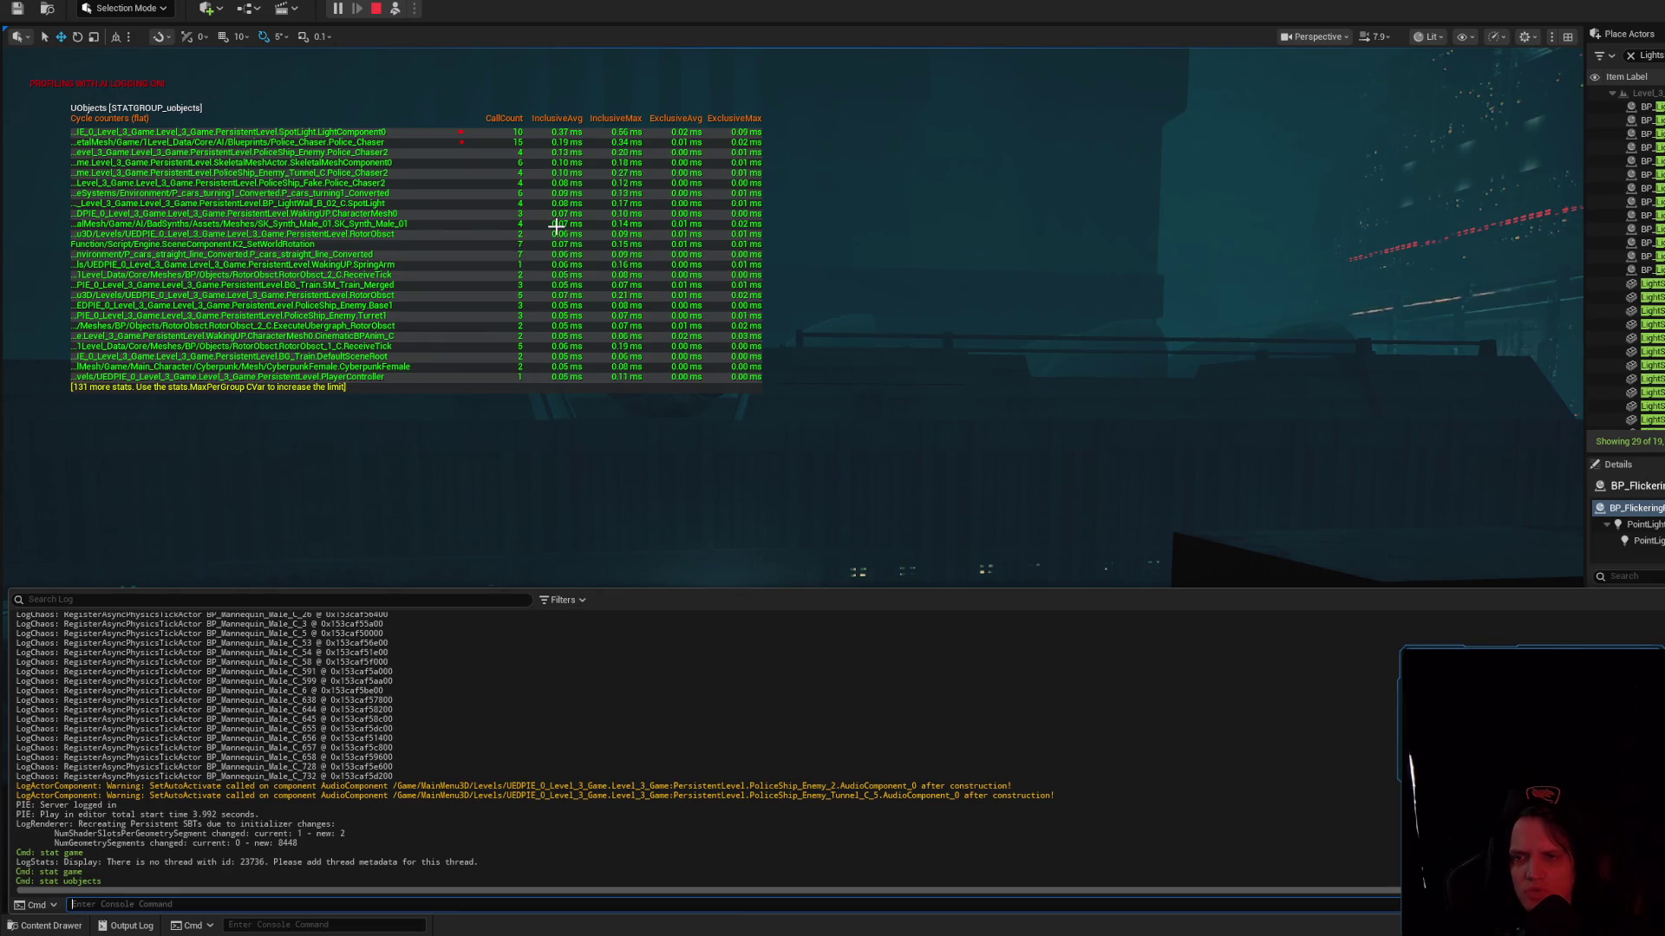
left_click(1140, 428)
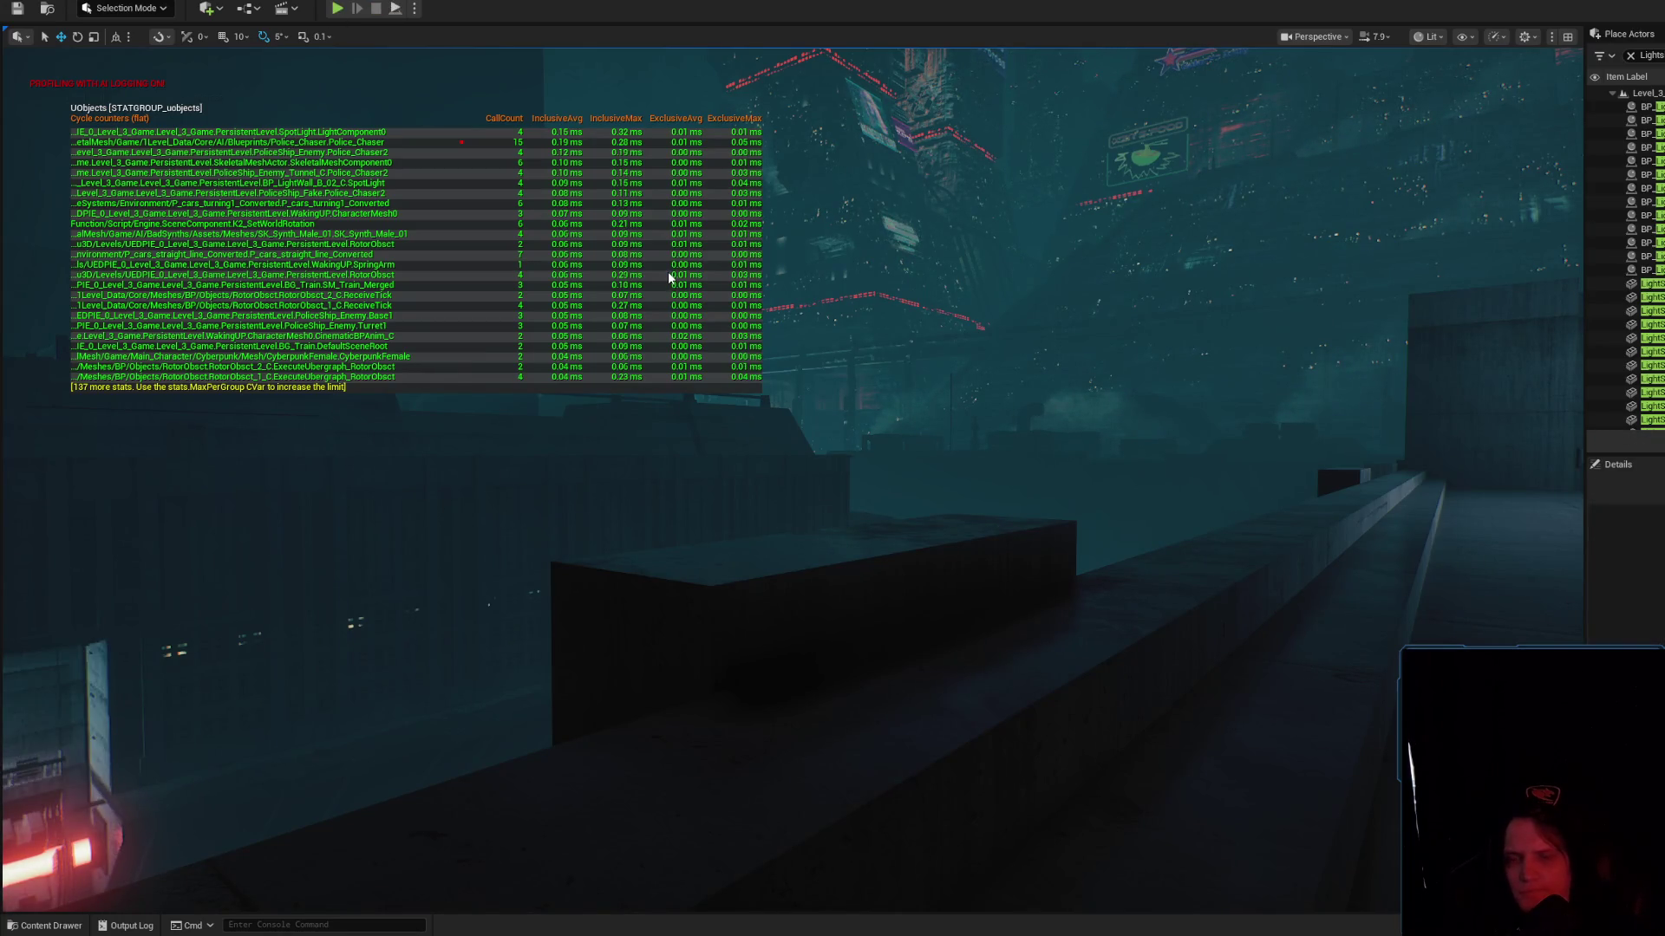
Stop play, rerun stat uobjects to hide the overlay, and leave Game View
key("Escape")
key("Up")
key("Return")
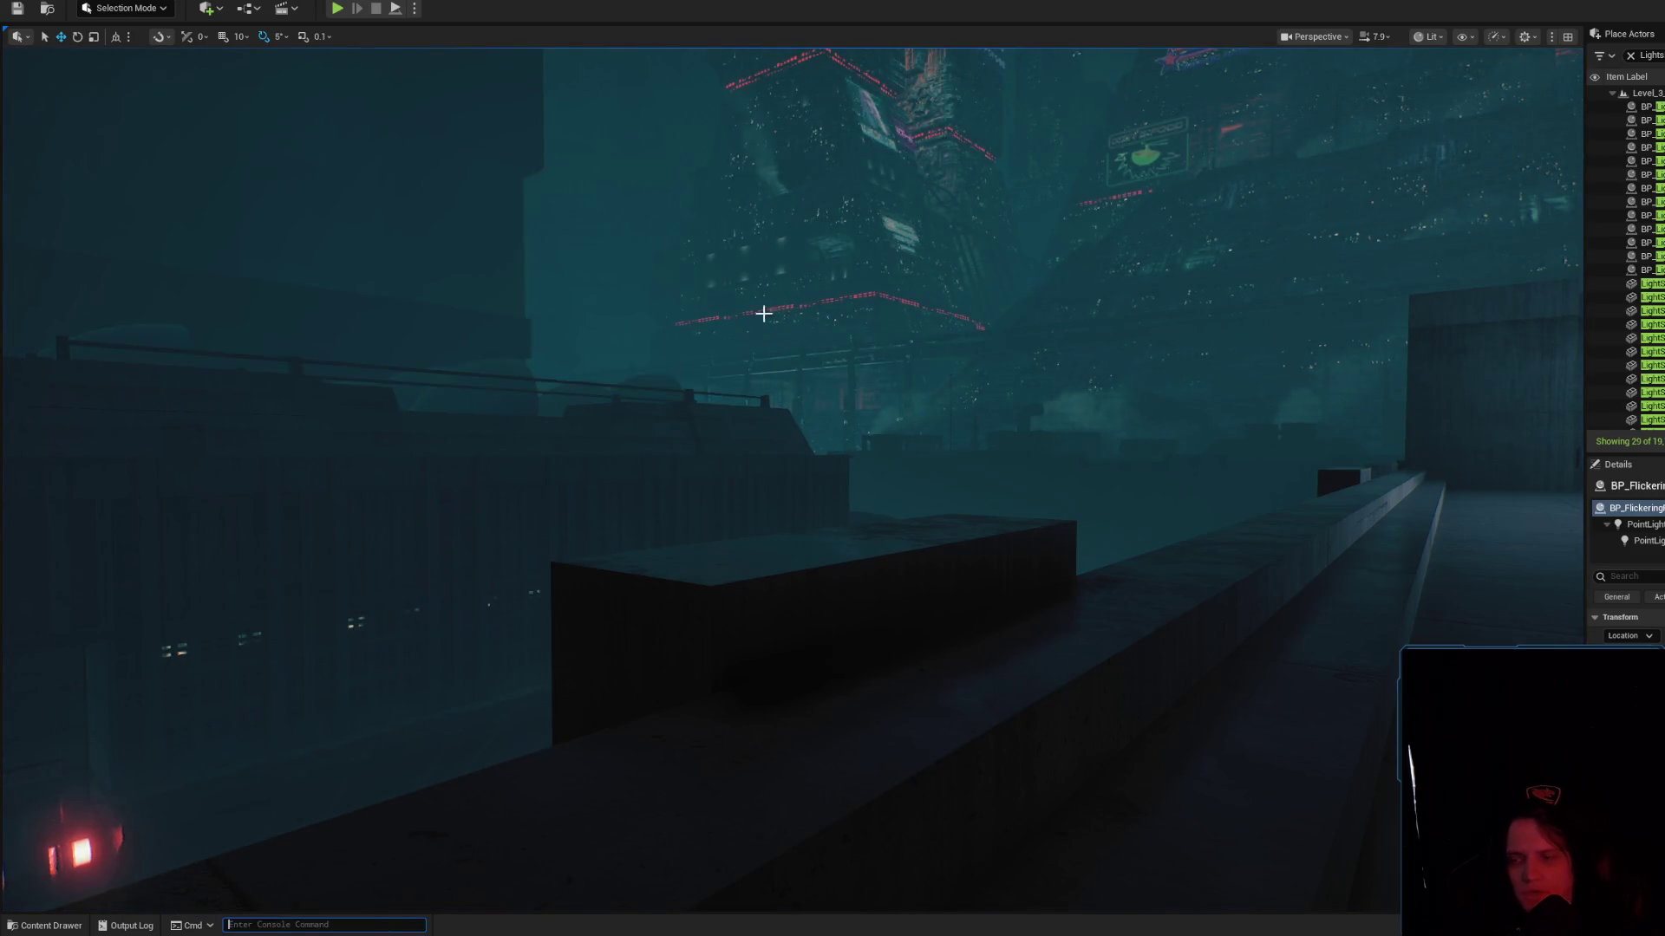
key("f")
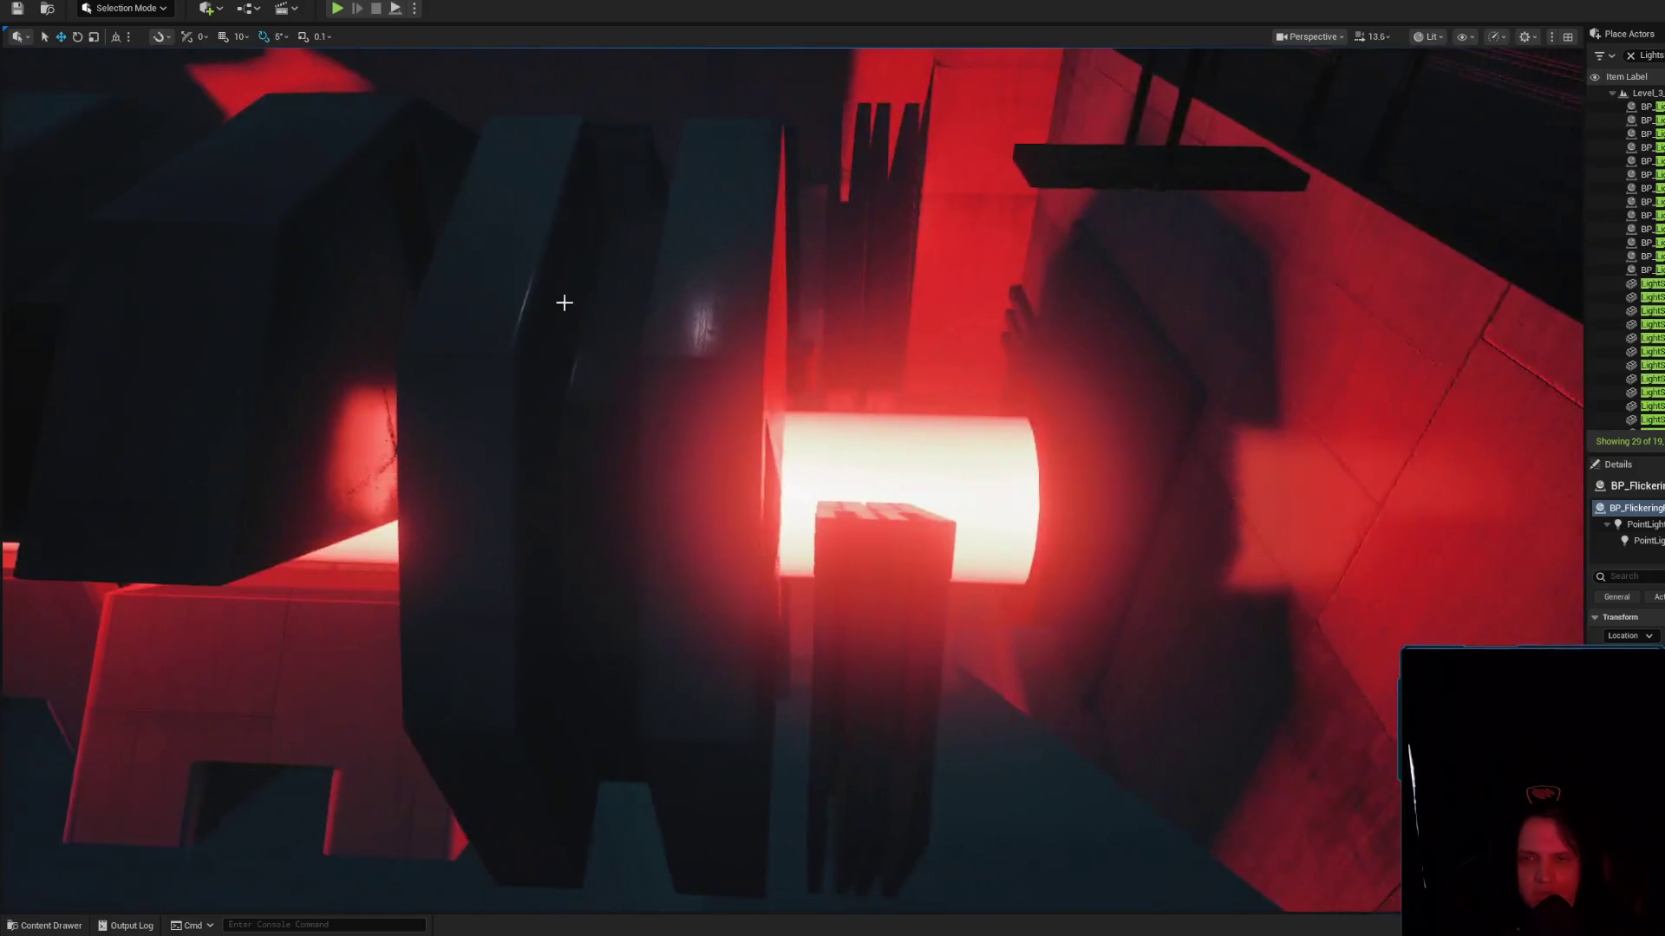
left_click(562, 301)
key("f")
key("g")
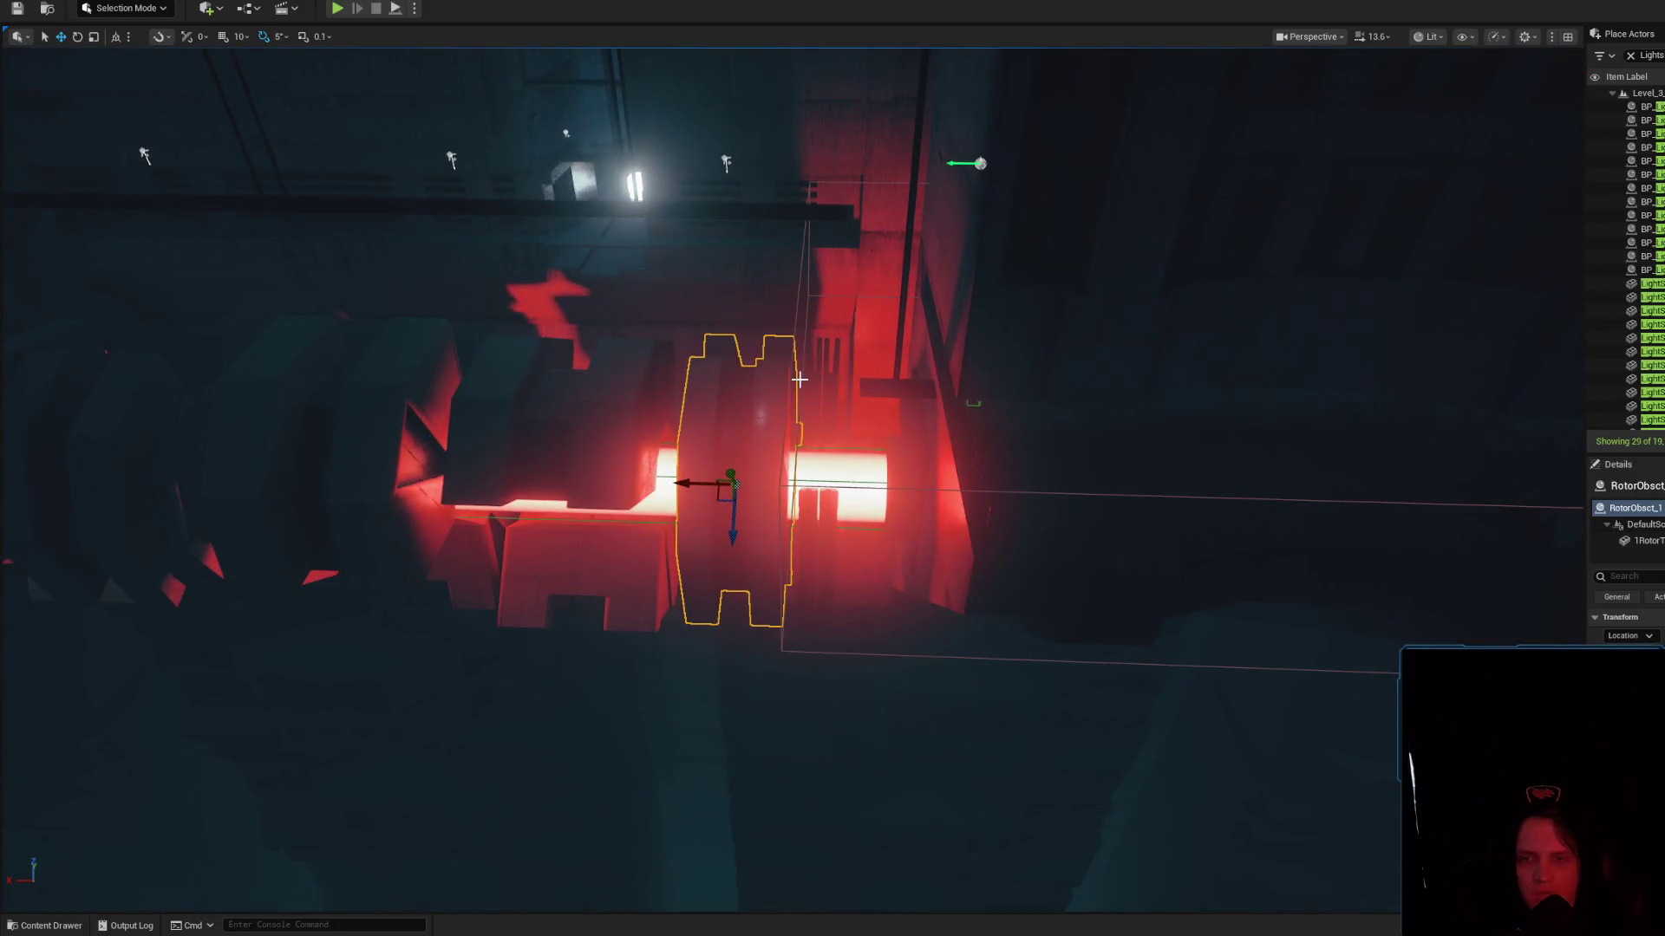
Select several rotor blocks together in the level and request editing their assets with Ctrl+E
mouse_move(799, 379)
left_mouse_down()
mouse_move(893, 434)
mouse_move(751, 531)
mouse_move(457, 454)
left_mouse_up()
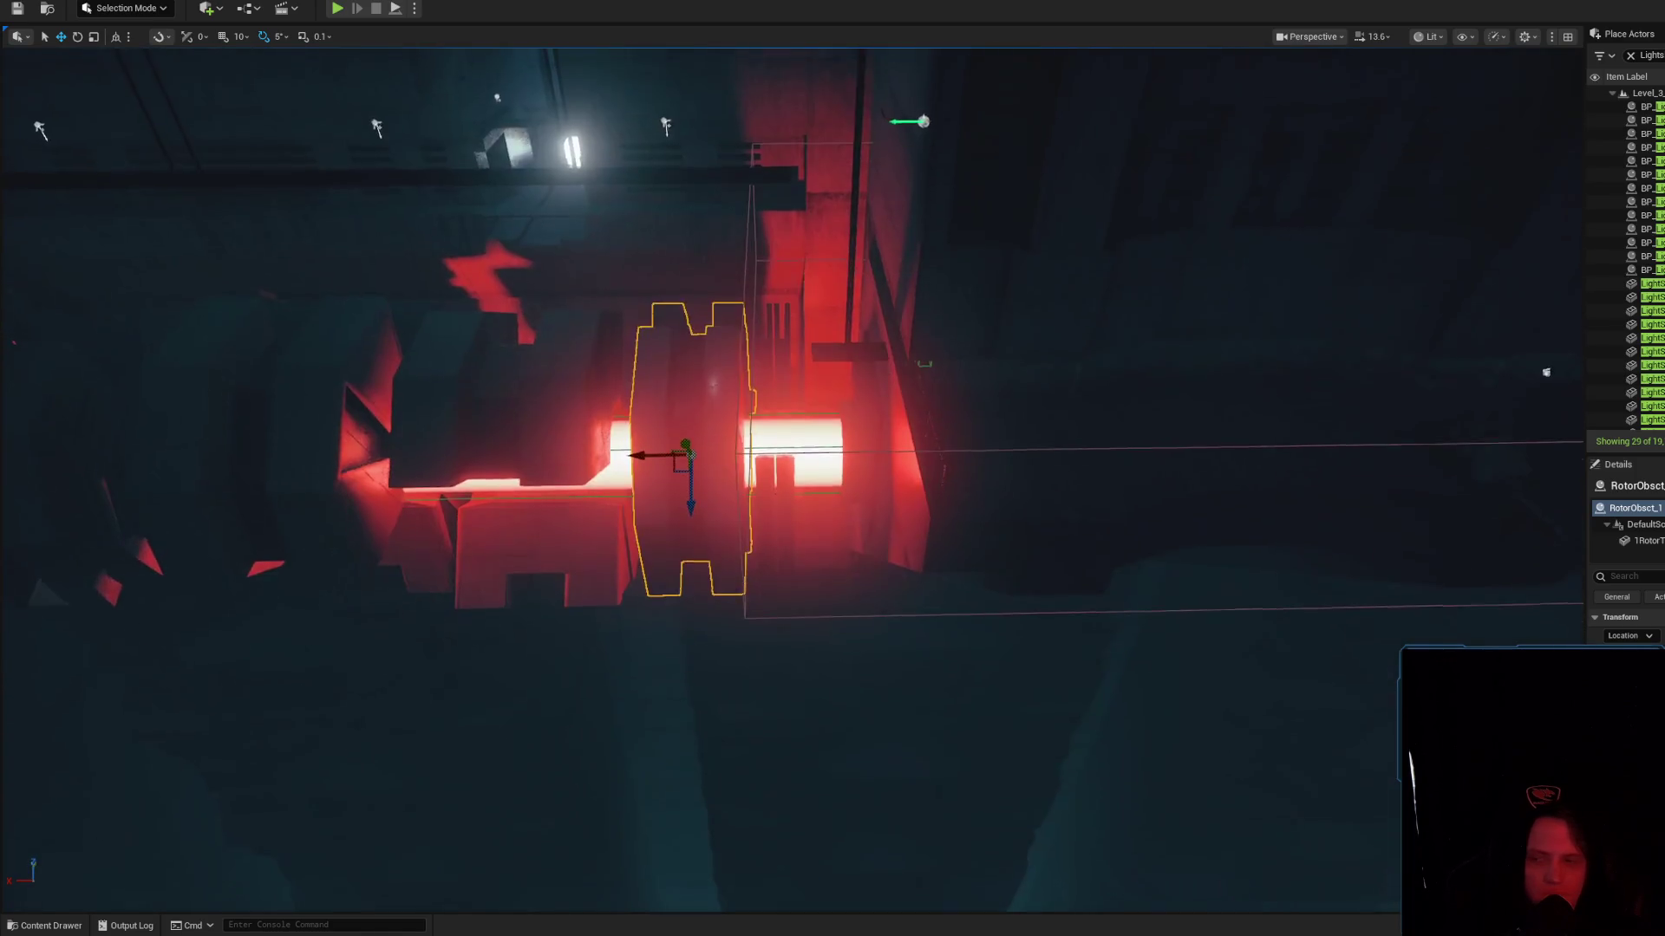
scroll(854, 403, "down", 2)
scroll(876, 415, "down", 2)
scroll(887, 428, "down", 1)
left_click(751, 530)
left_click(486, 447)
mouse_move(560, 444)
left_mouse_down()
mouse_move(866, 495)
mouse_move(709, 598)
mouse_move(650, 450)
left_mouse_up()
left_click_drag(882, 433, 784, 498)
left_click(996, 457, "ctrl")
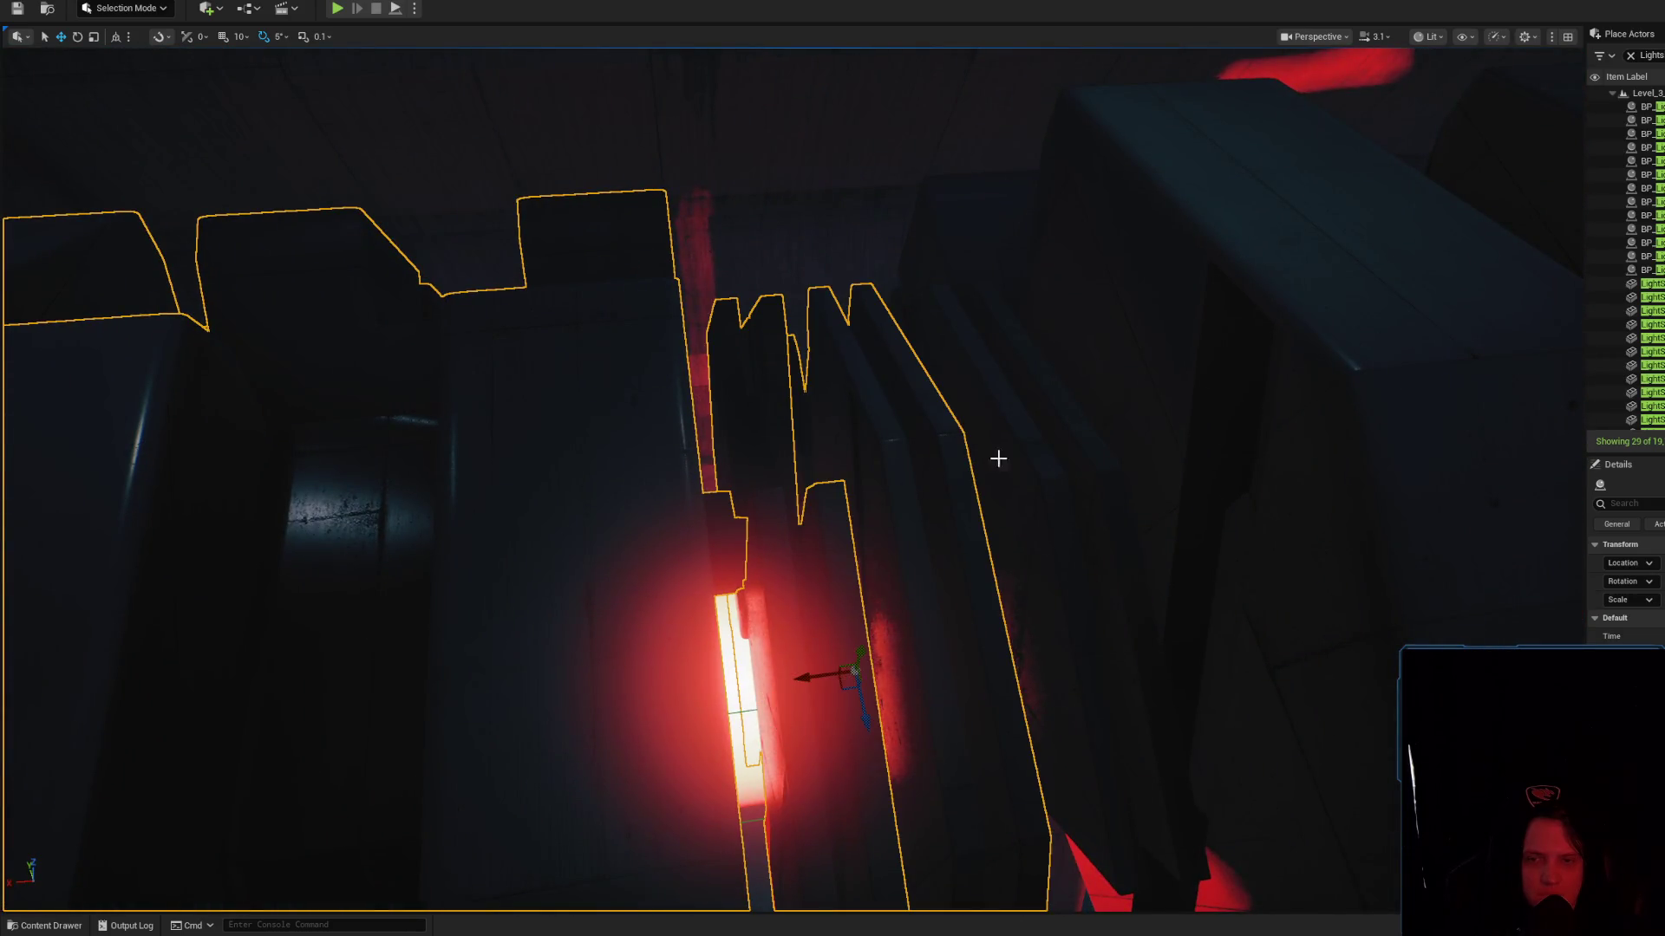
mouse_move(940, 607)
left_mouse_down()
mouse_move(962, 520)
mouse_move(824, 511)
left_mouse_up()
left_click(840, 515, "ctrl")
left_click(800, 692, "ctrl")
key("ctrl+e")
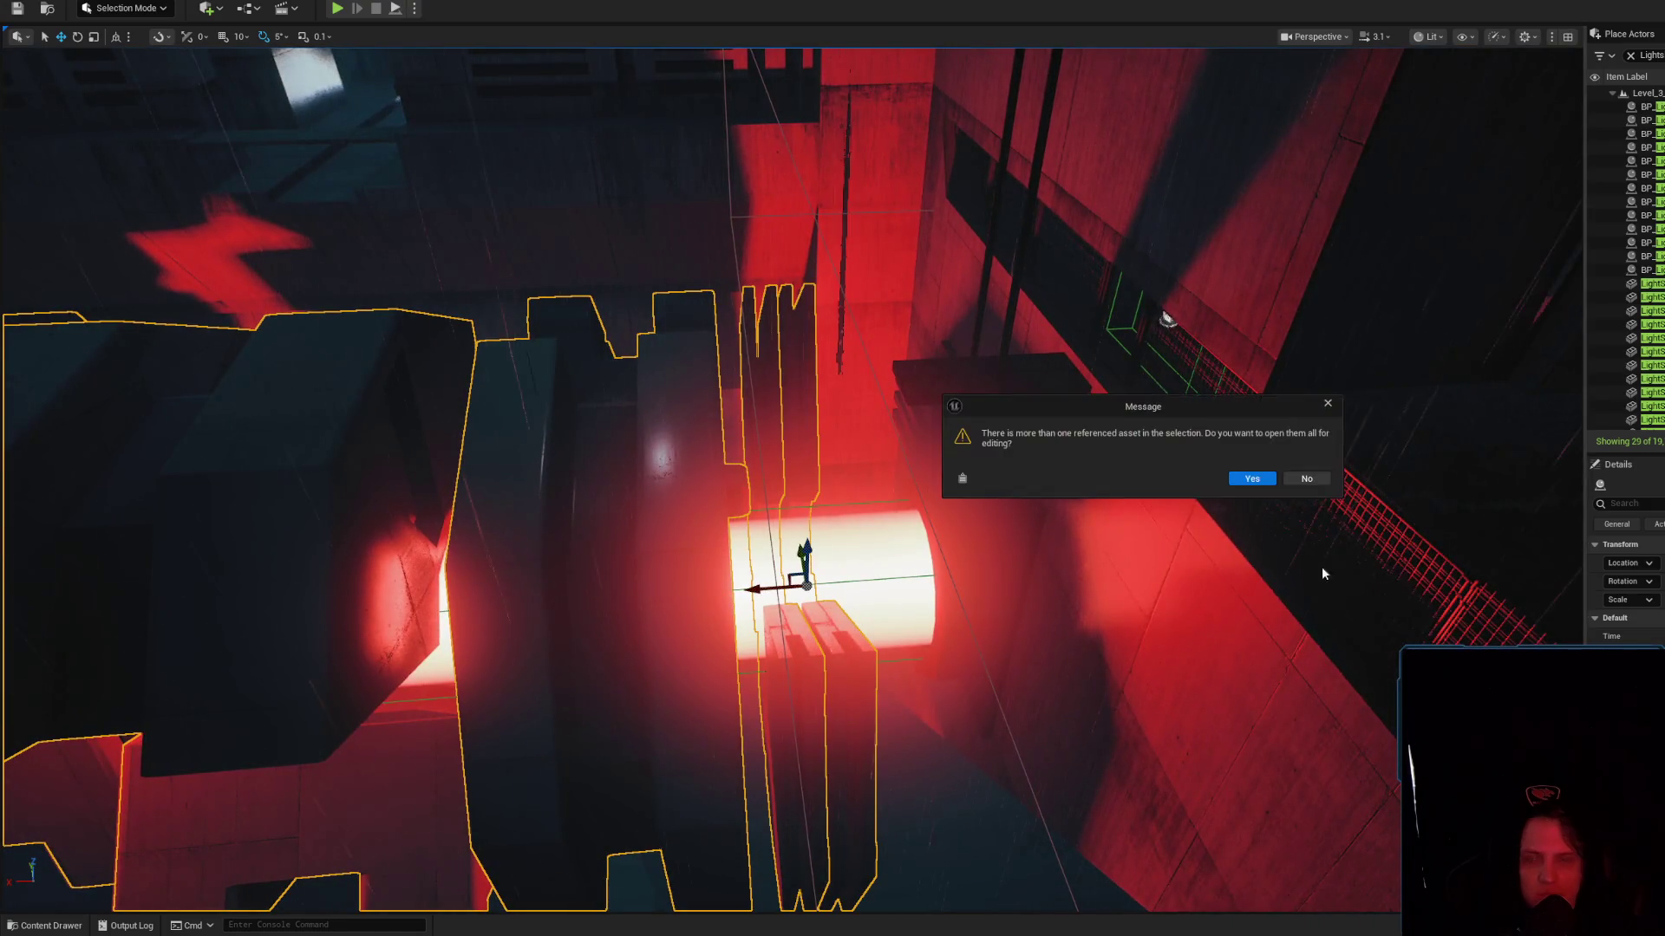
Decline opening all assets and open only the RotorObsct_1 Blueprint
left_click(1304, 476)
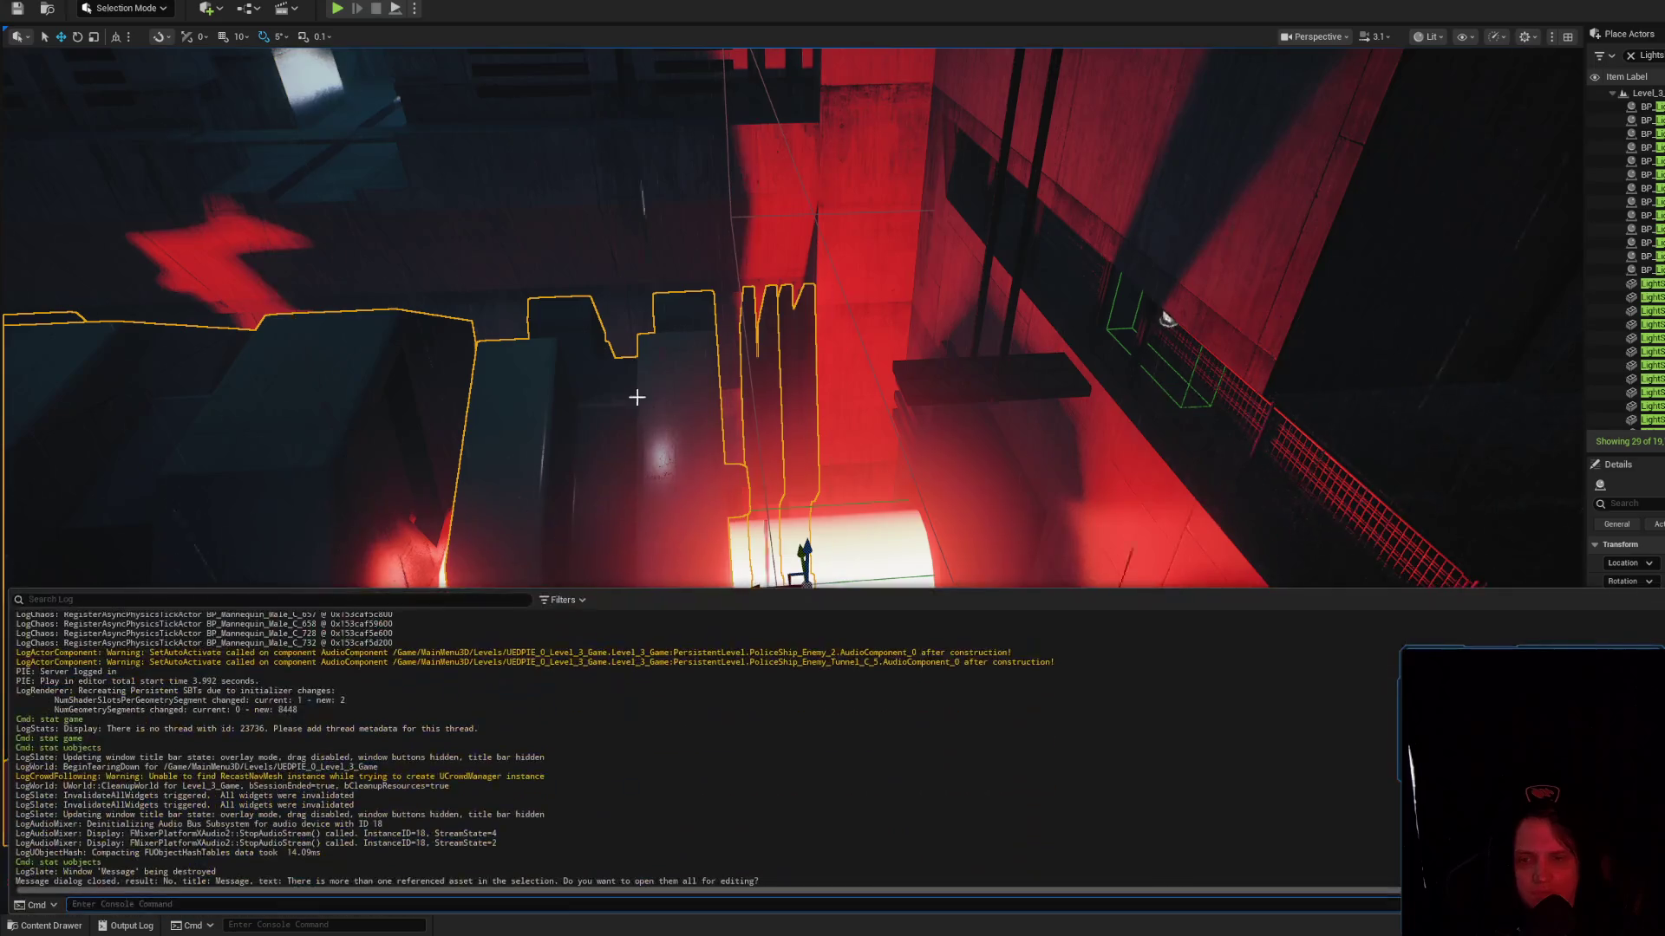
left_click(634, 403)
key("ctrl+e")
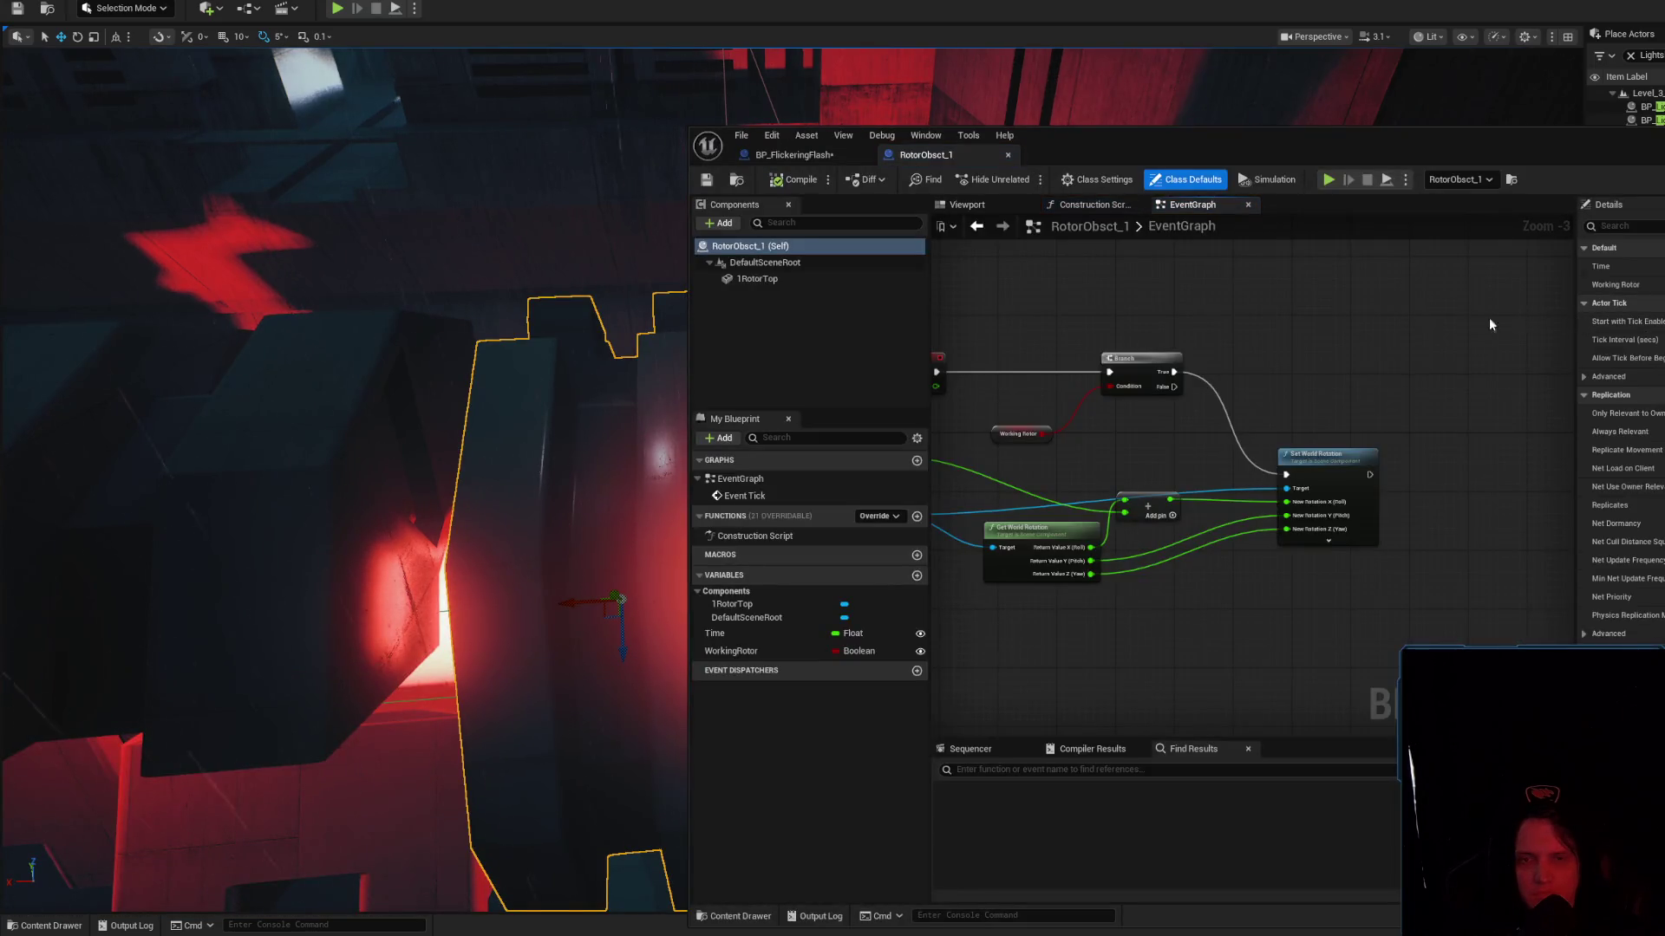
left_click(738, 179)
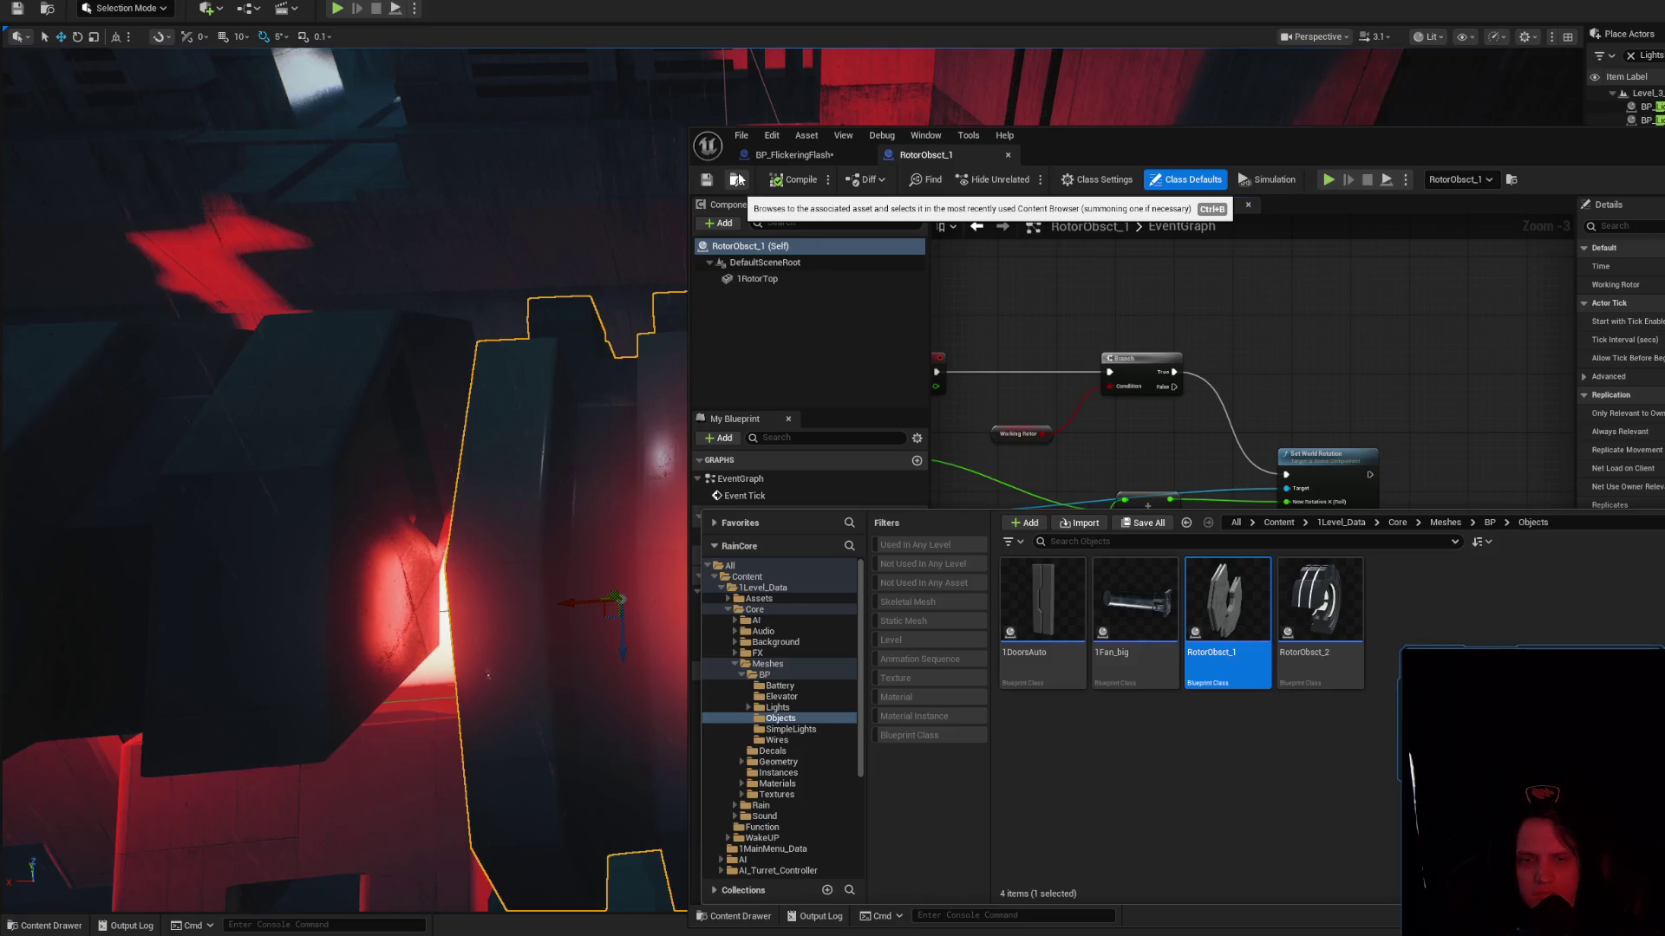
left_click(1465, 324)
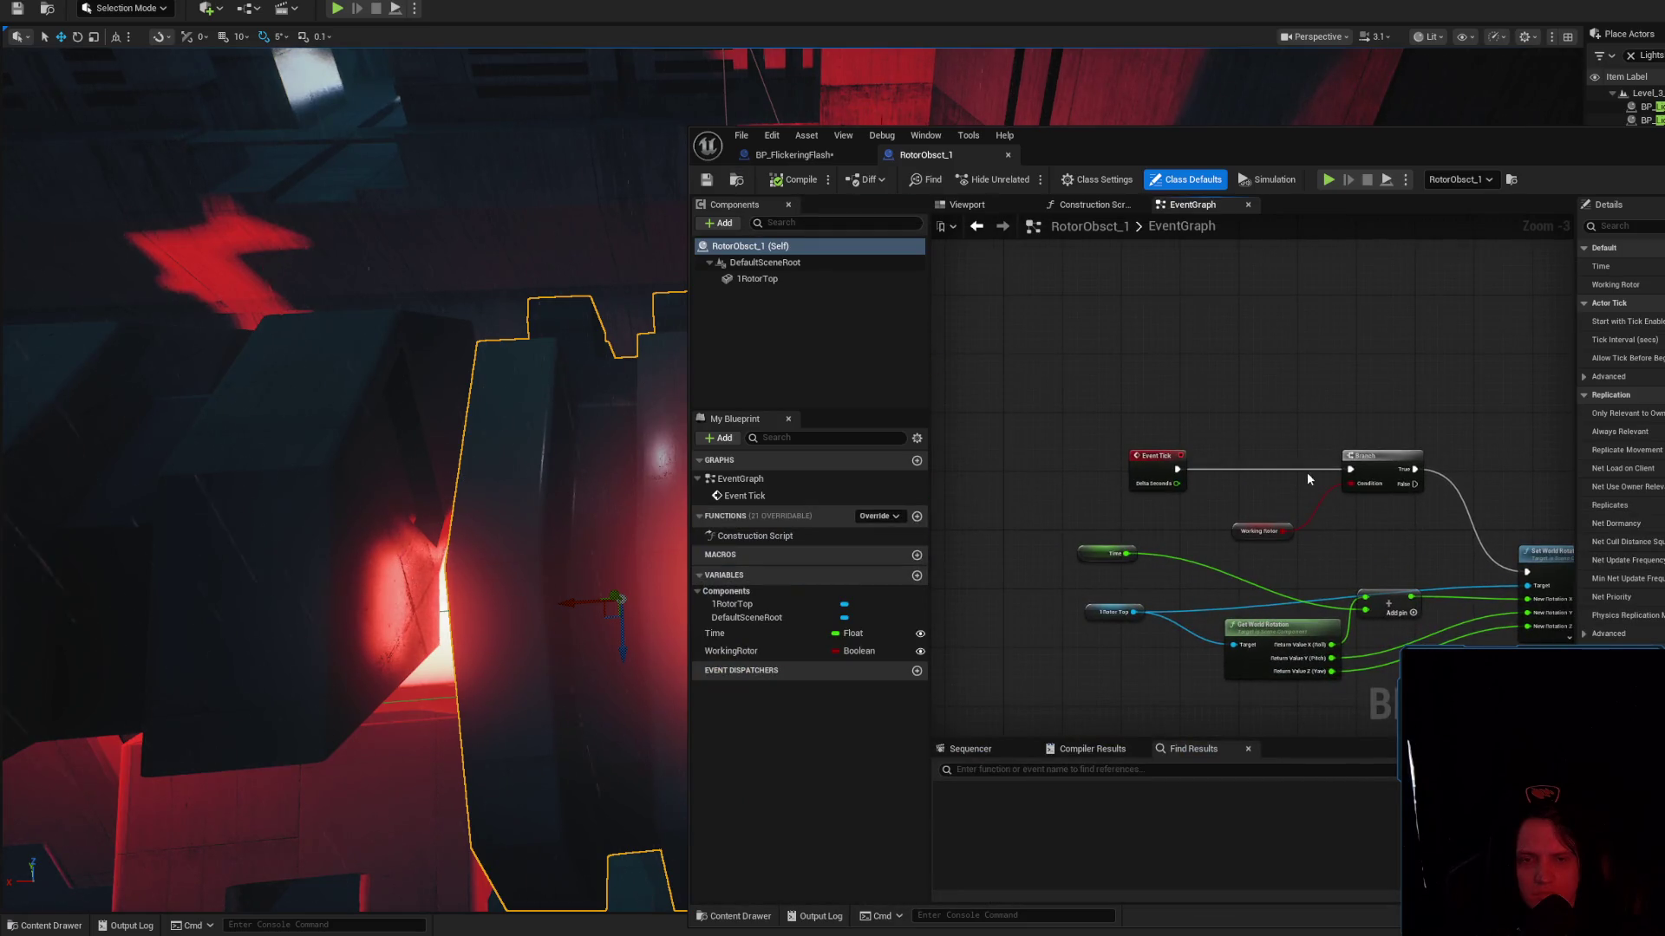
scroll(1297, 470, "up", 1)
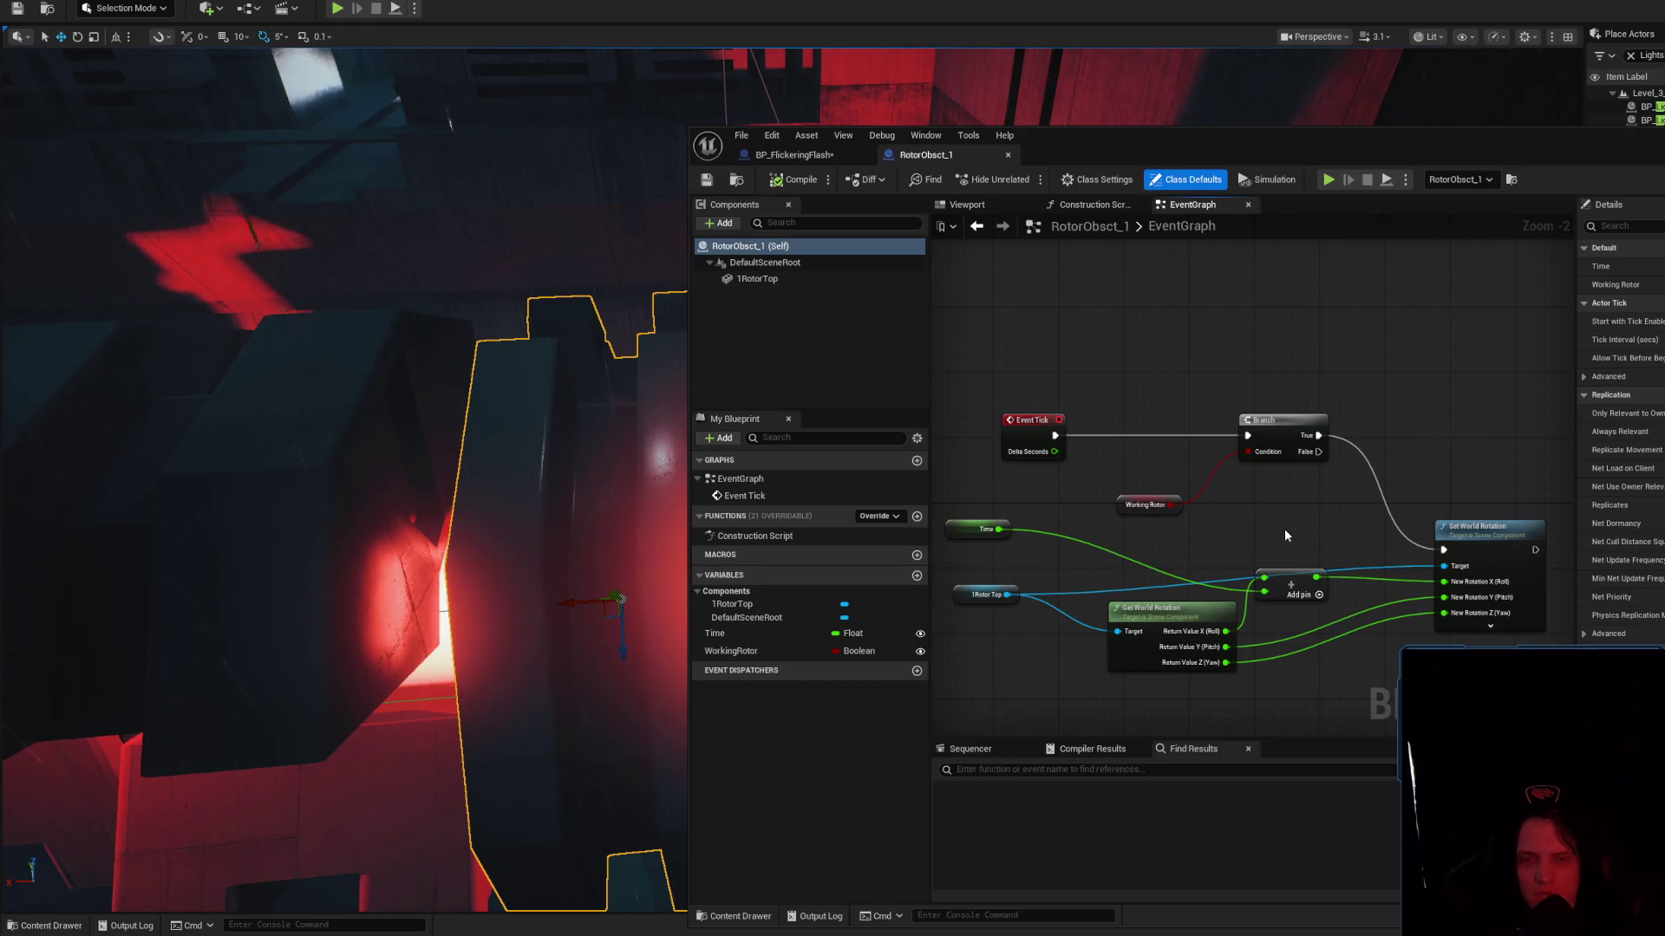
Rearrange the Event Tick, Time and 1RotorTop nodes into a tidier EventGraph layout
left_click_drag(1086, 425, 1031, 427)
left_click_drag(1040, 511, 1040, 519)
mouse_move(1043, 583)
left_mouse_down()
mouse_move(1037, 622)
mouse_move(1017, 574)
left_mouse_up()
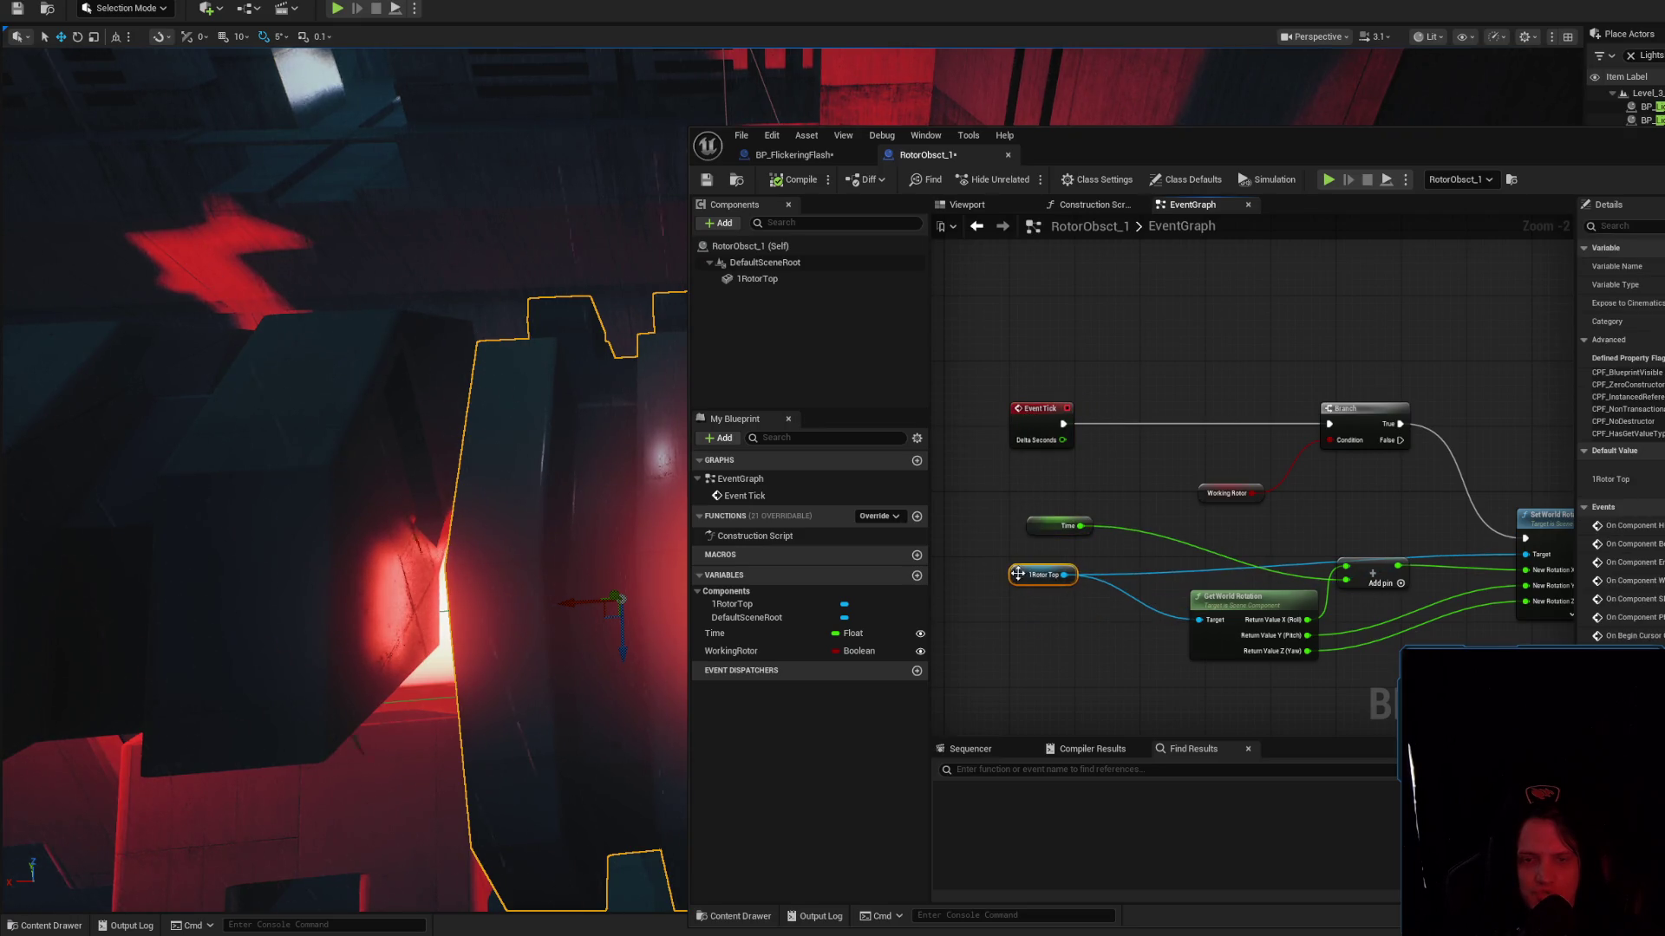
left_click(1035, 408)
left_click(1165, 365)
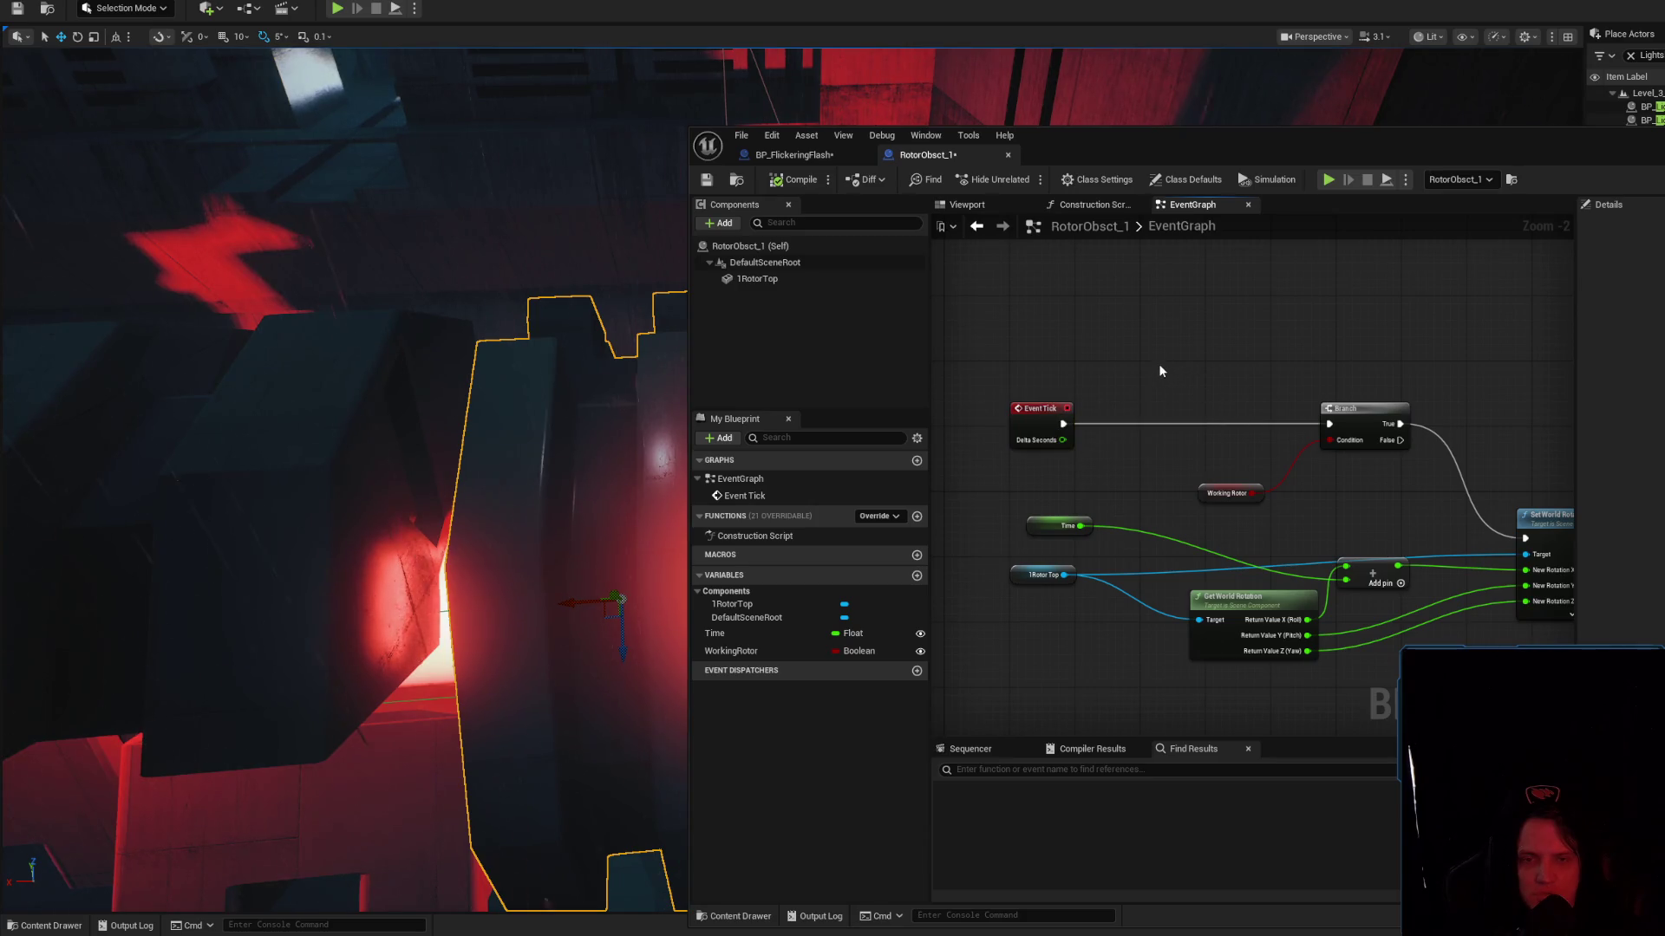
right_click(1131, 363)
left_click(1124, 299)
left_click(1240, 501)
left_click_drag(1051, 358, 1100, 466)
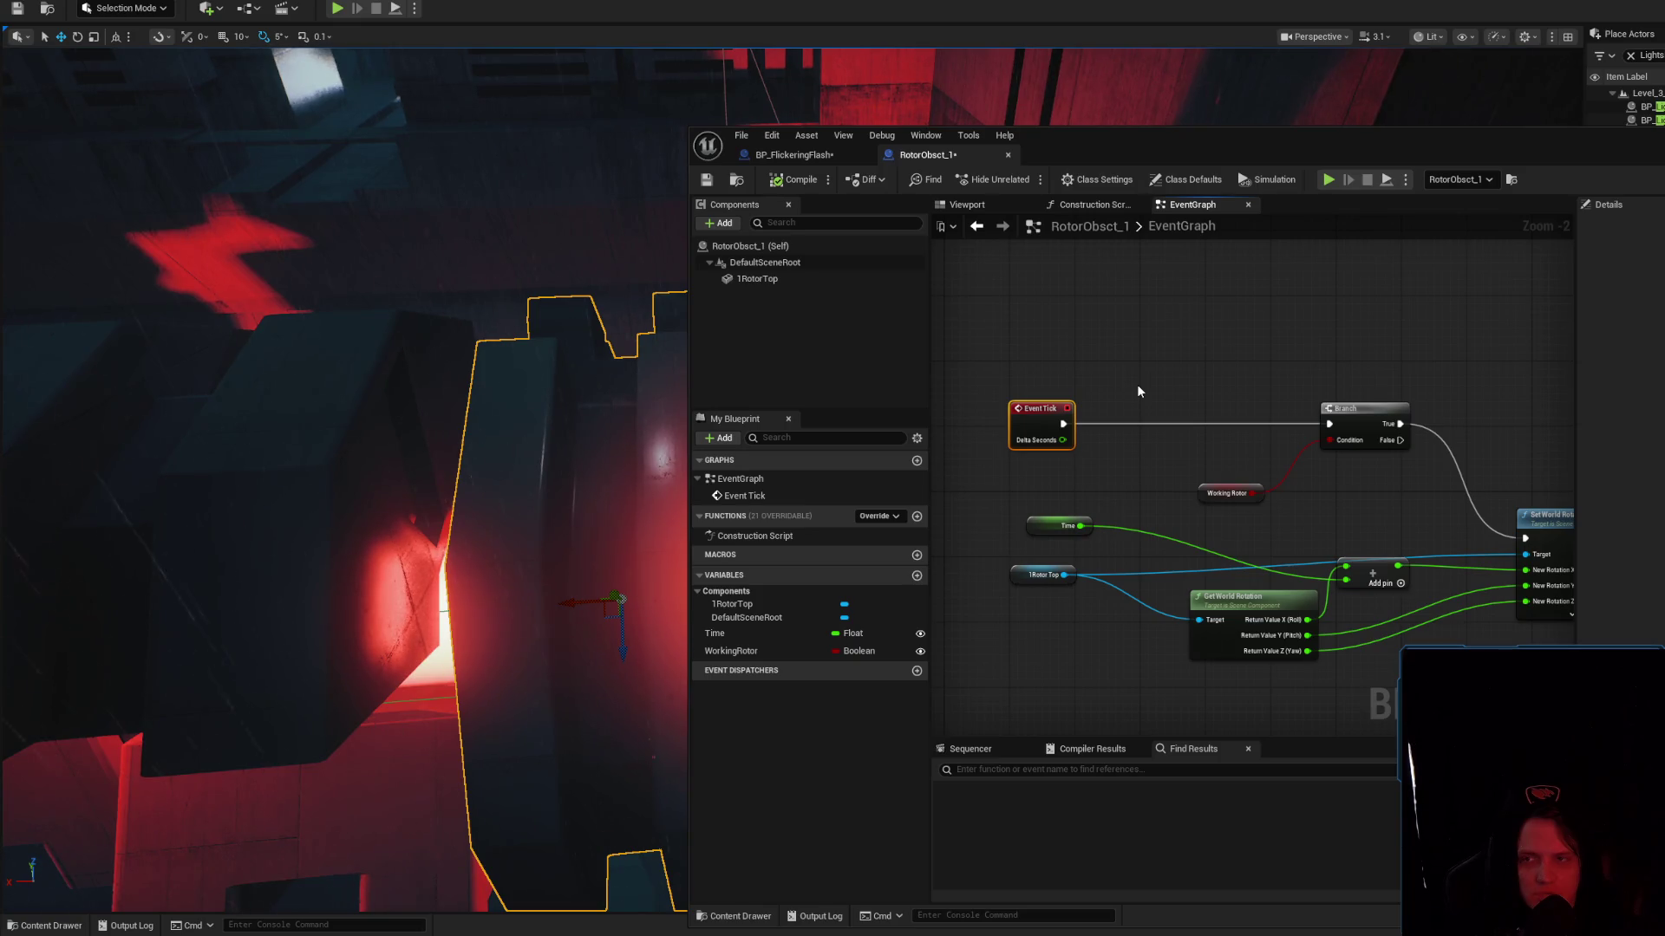
right_click(1116, 348)
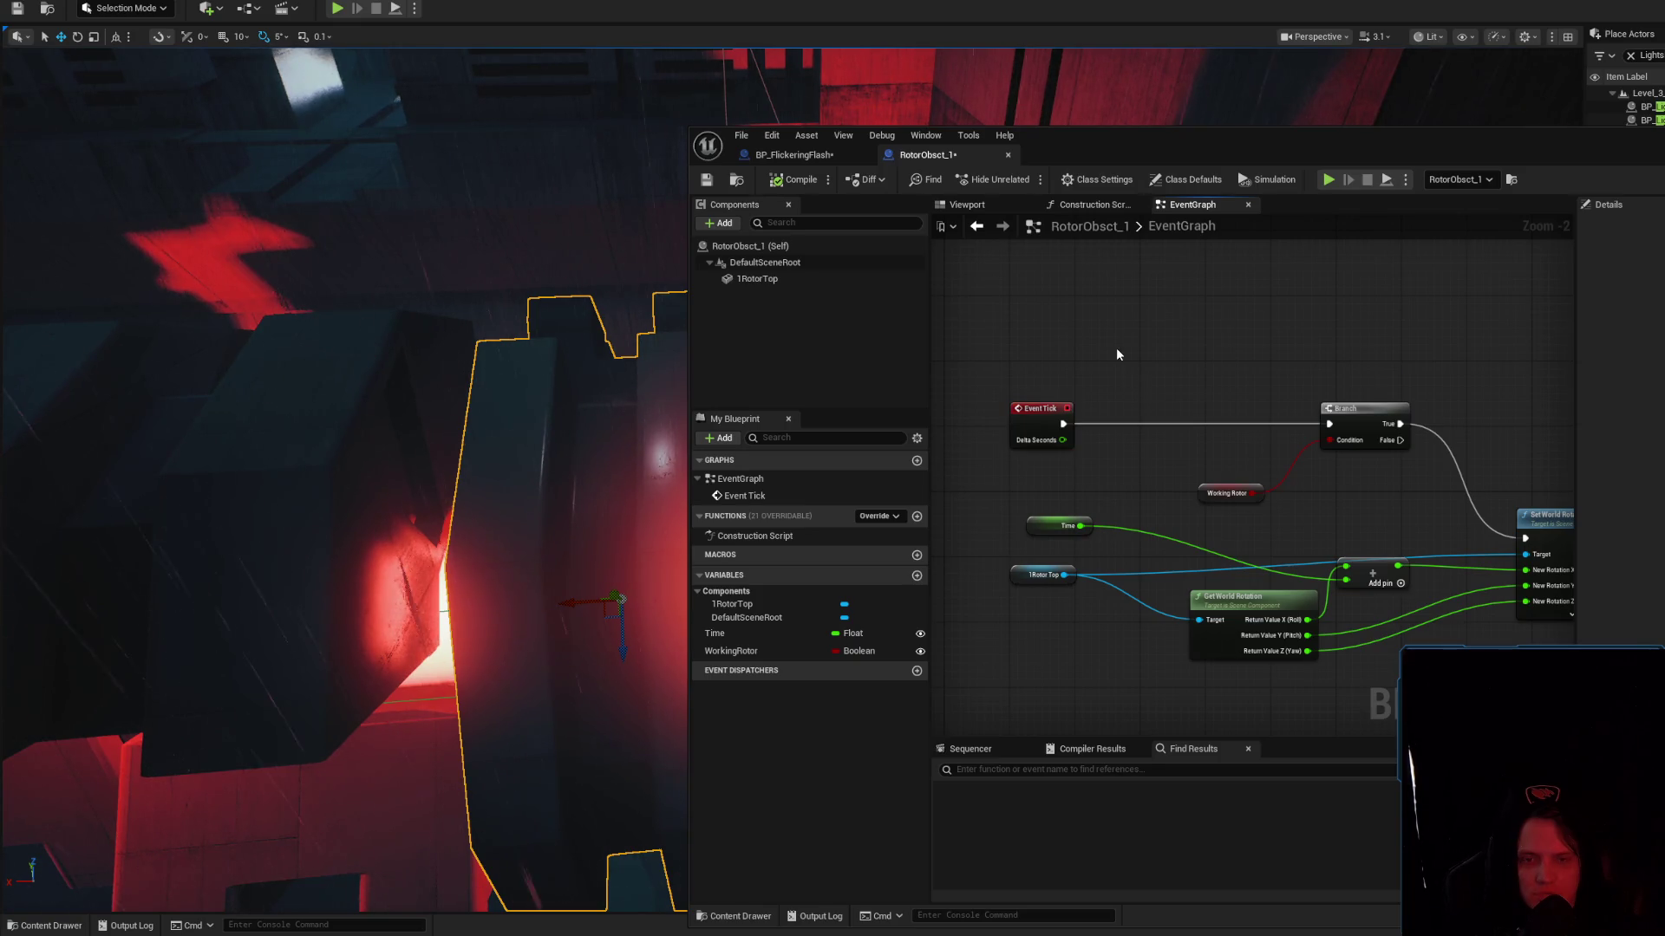
Try adding Add Component and Pause Timer by Handle nodes, then delete both
type("add component")
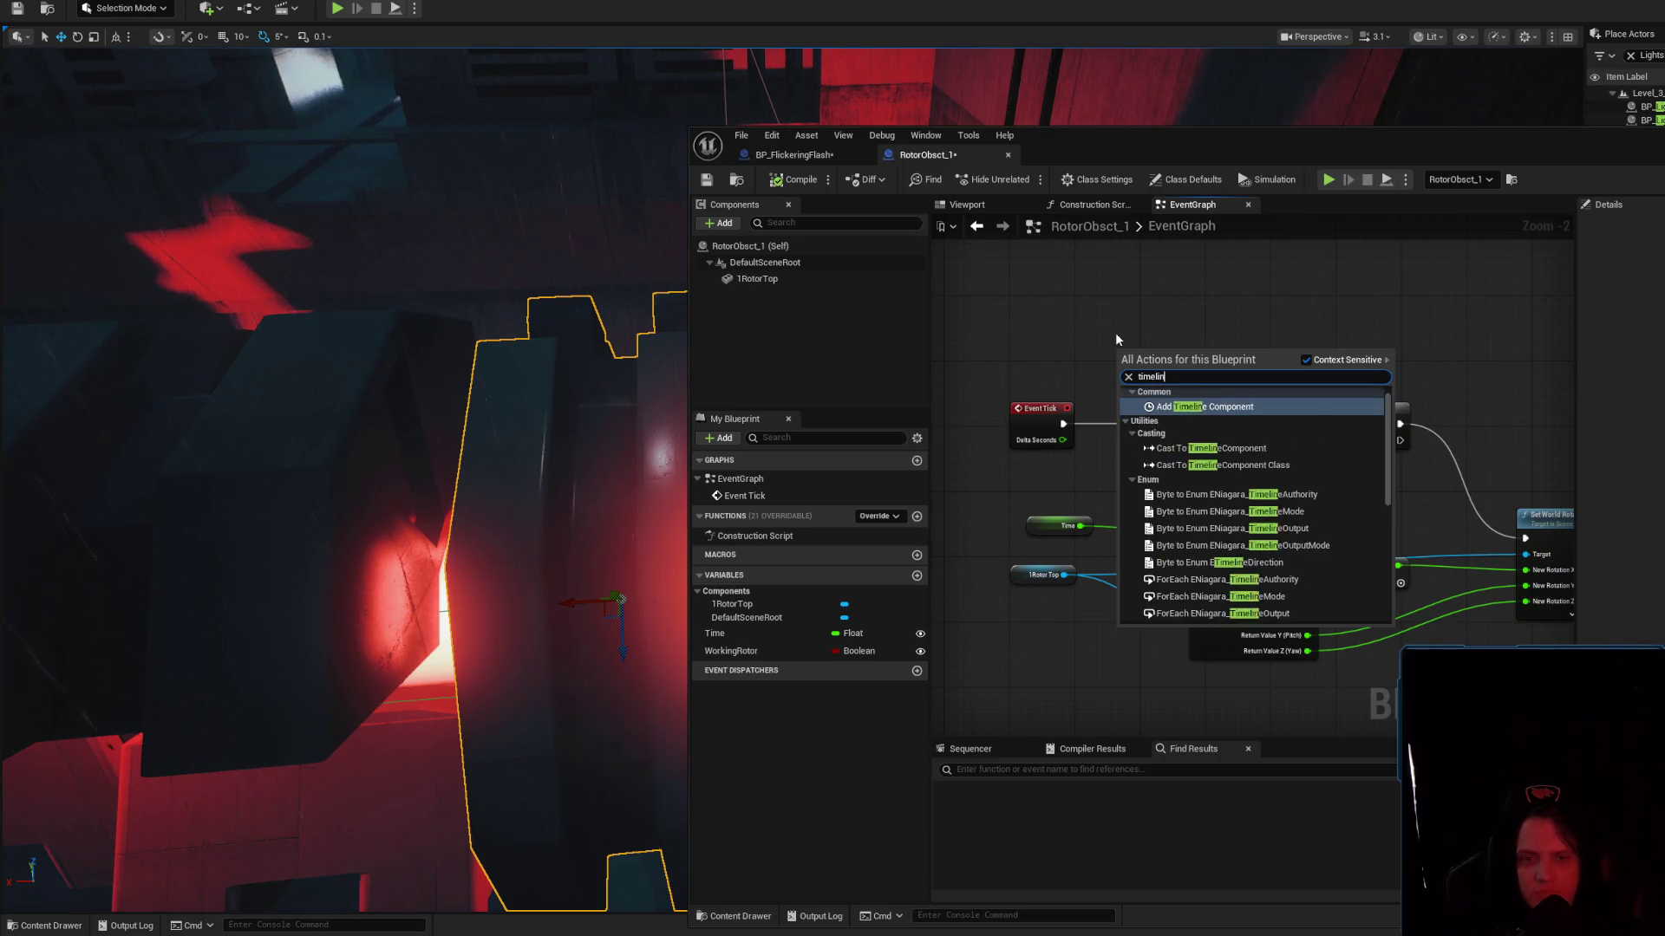
key("Return")
key("Delete")
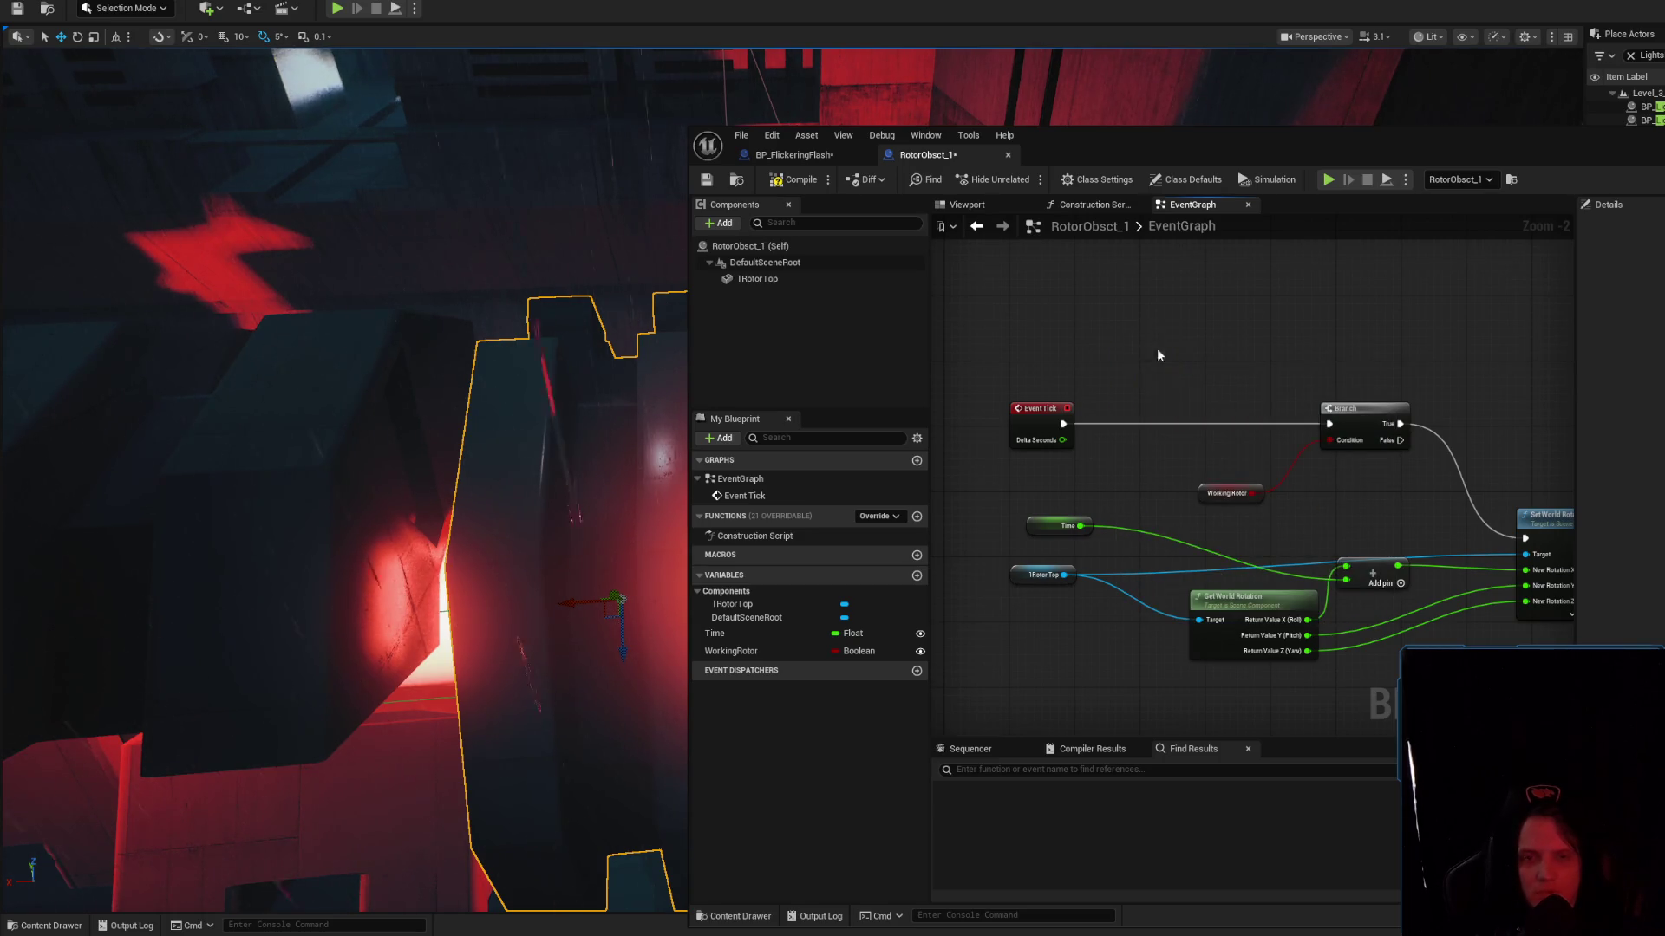
right_click(1152, 345)
type("timer")
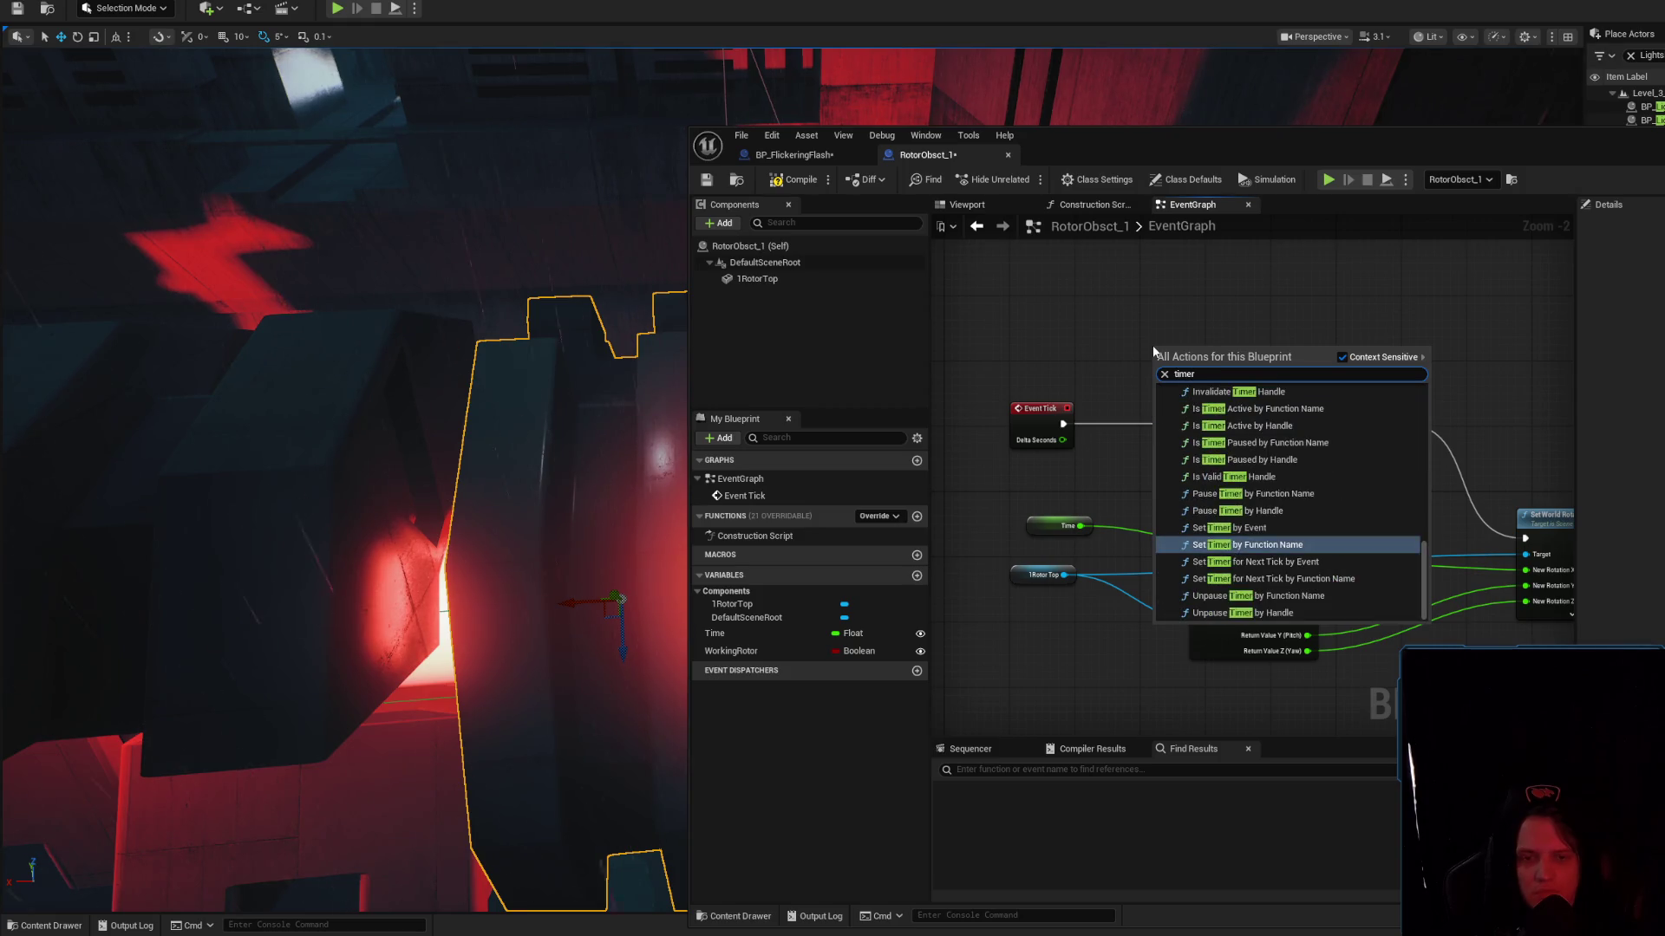
left_click(1242, 513)
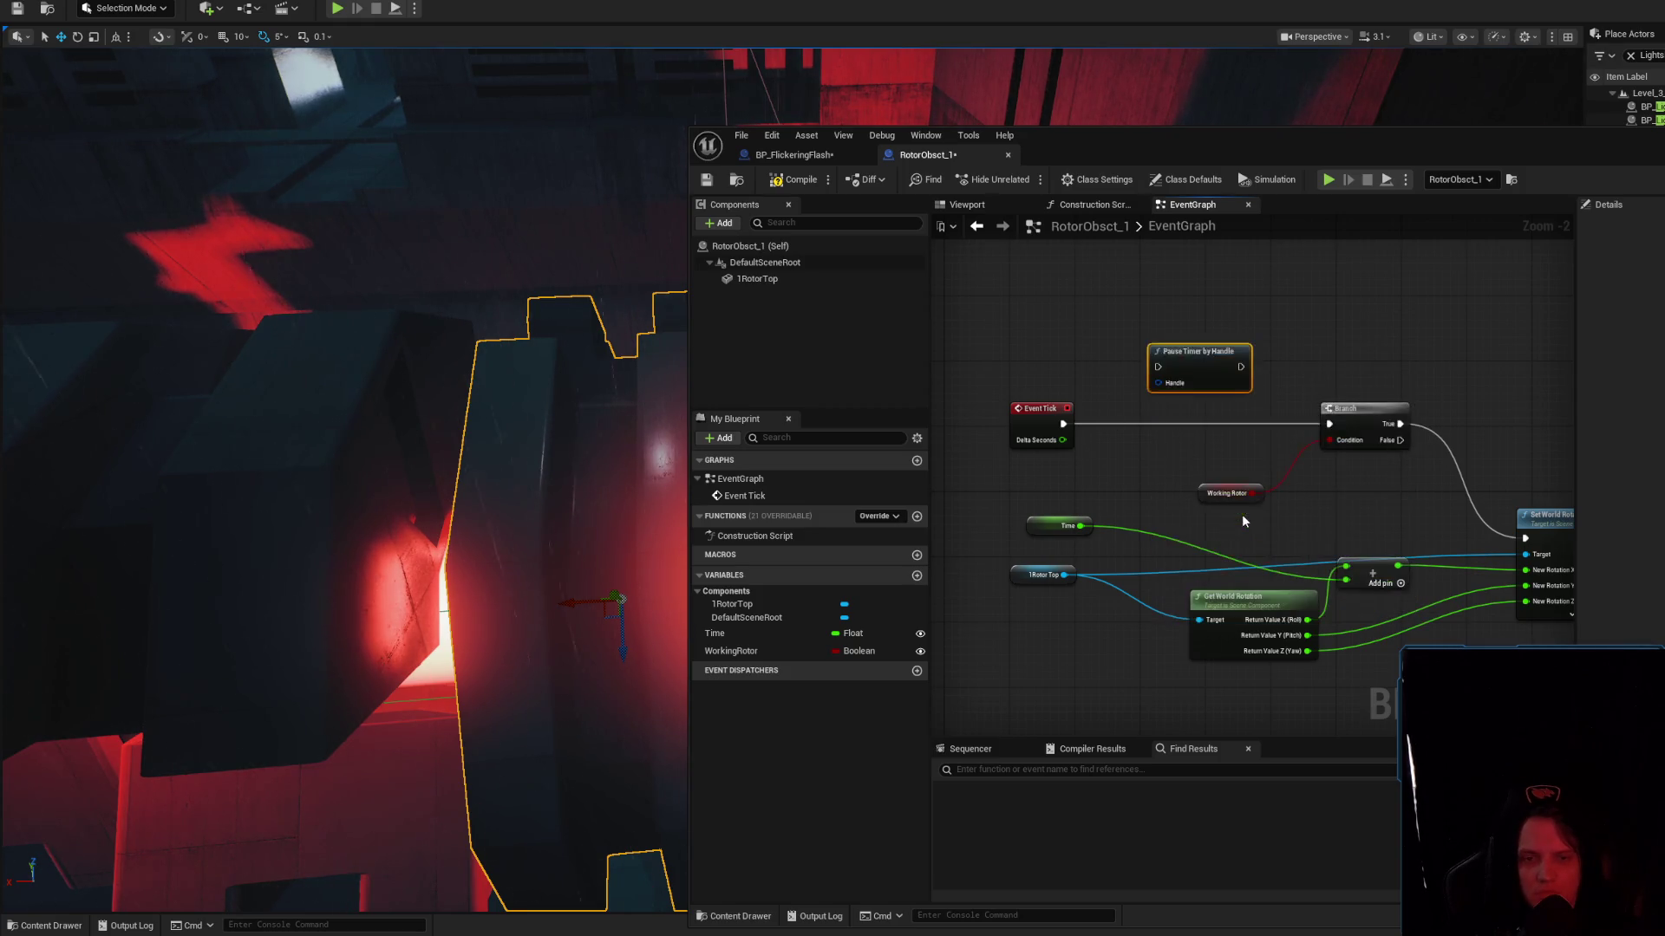
key("Delete")
Add a Set Timer by Event node and move it up above Event Tick
right_click(1108, 324)
type("timer")
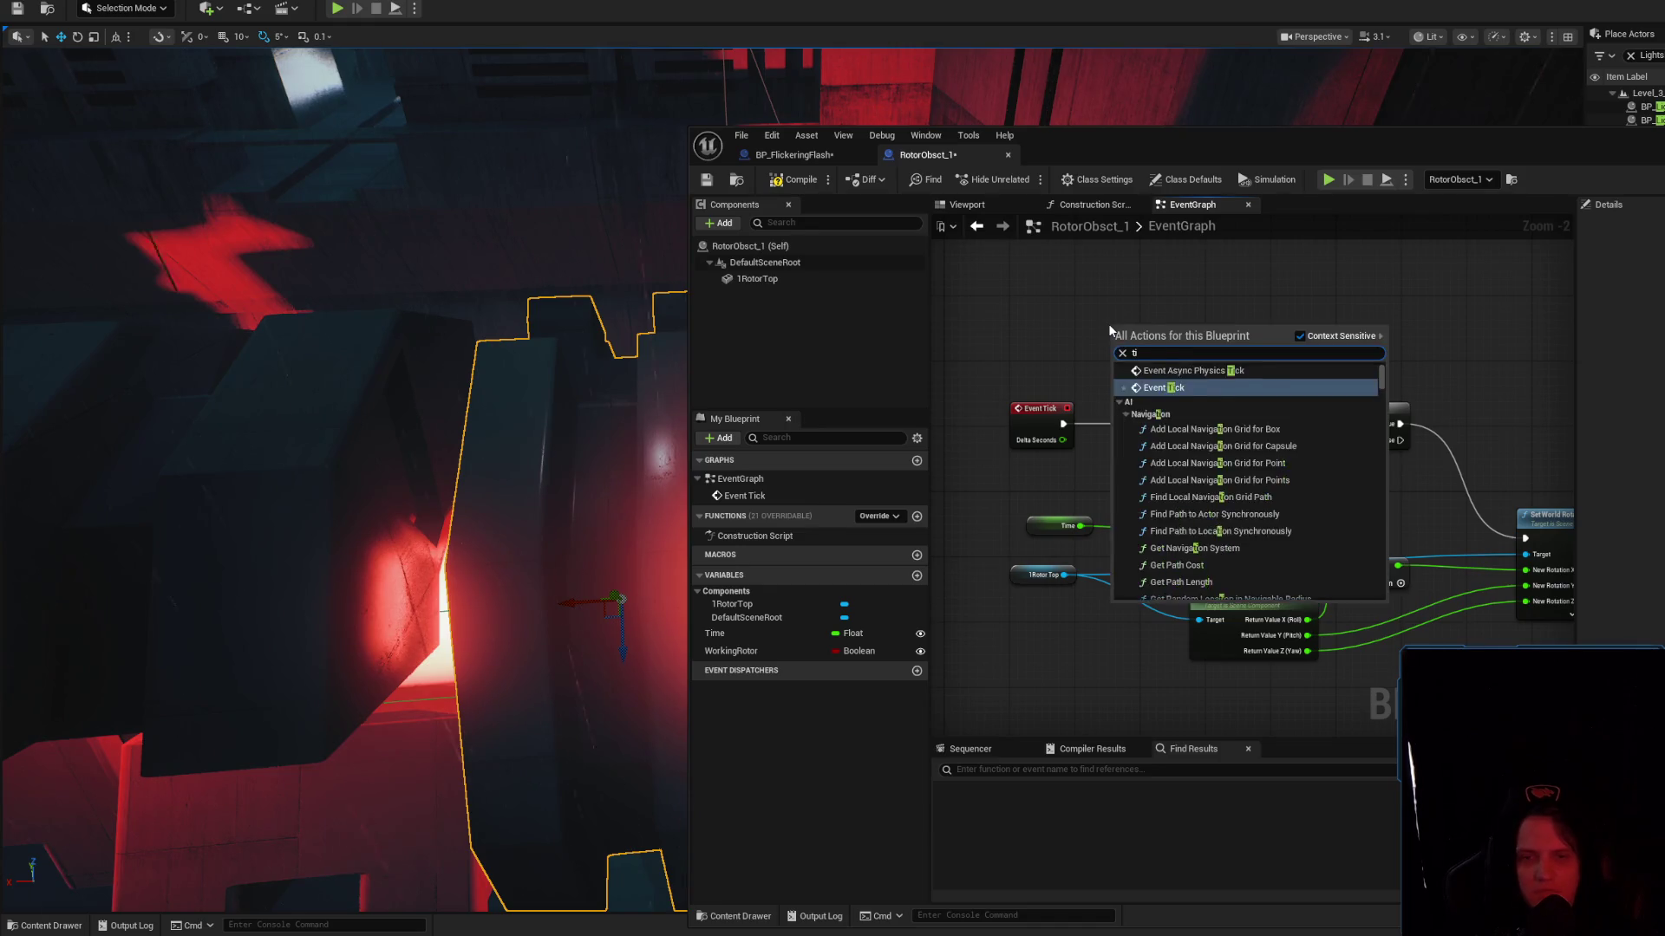
key("Down")
key("Down")
key("Down")
key("Return")
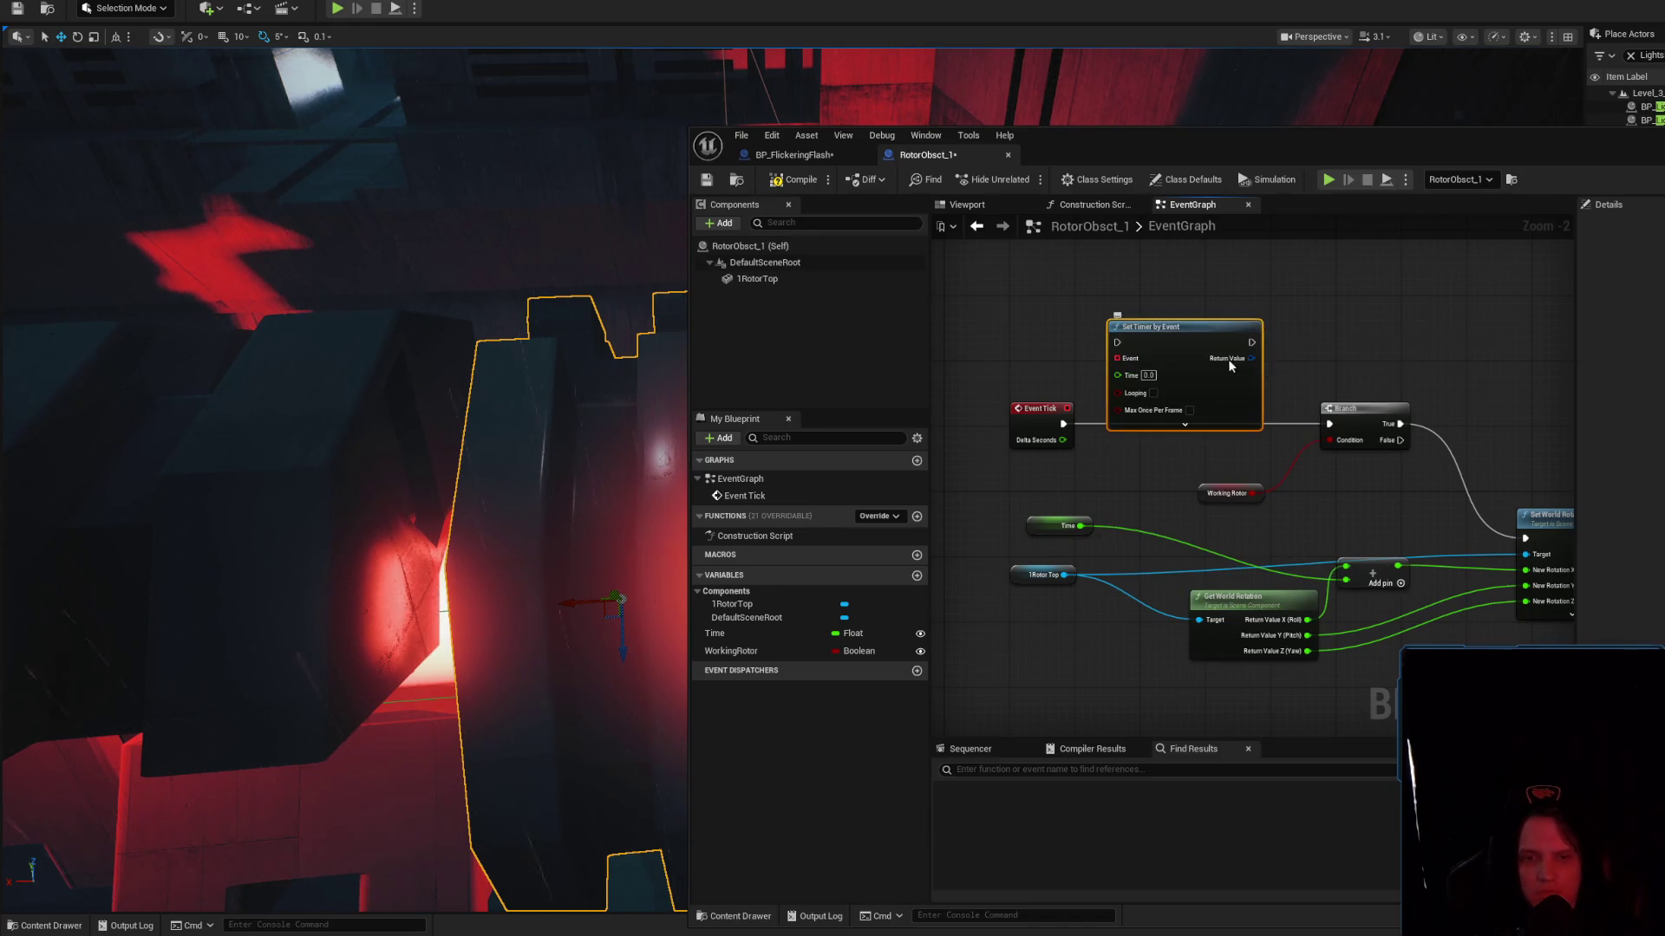
scroll(1181, 411, "up", 2)
left_click_drag(1181, 411, 1159, 367)
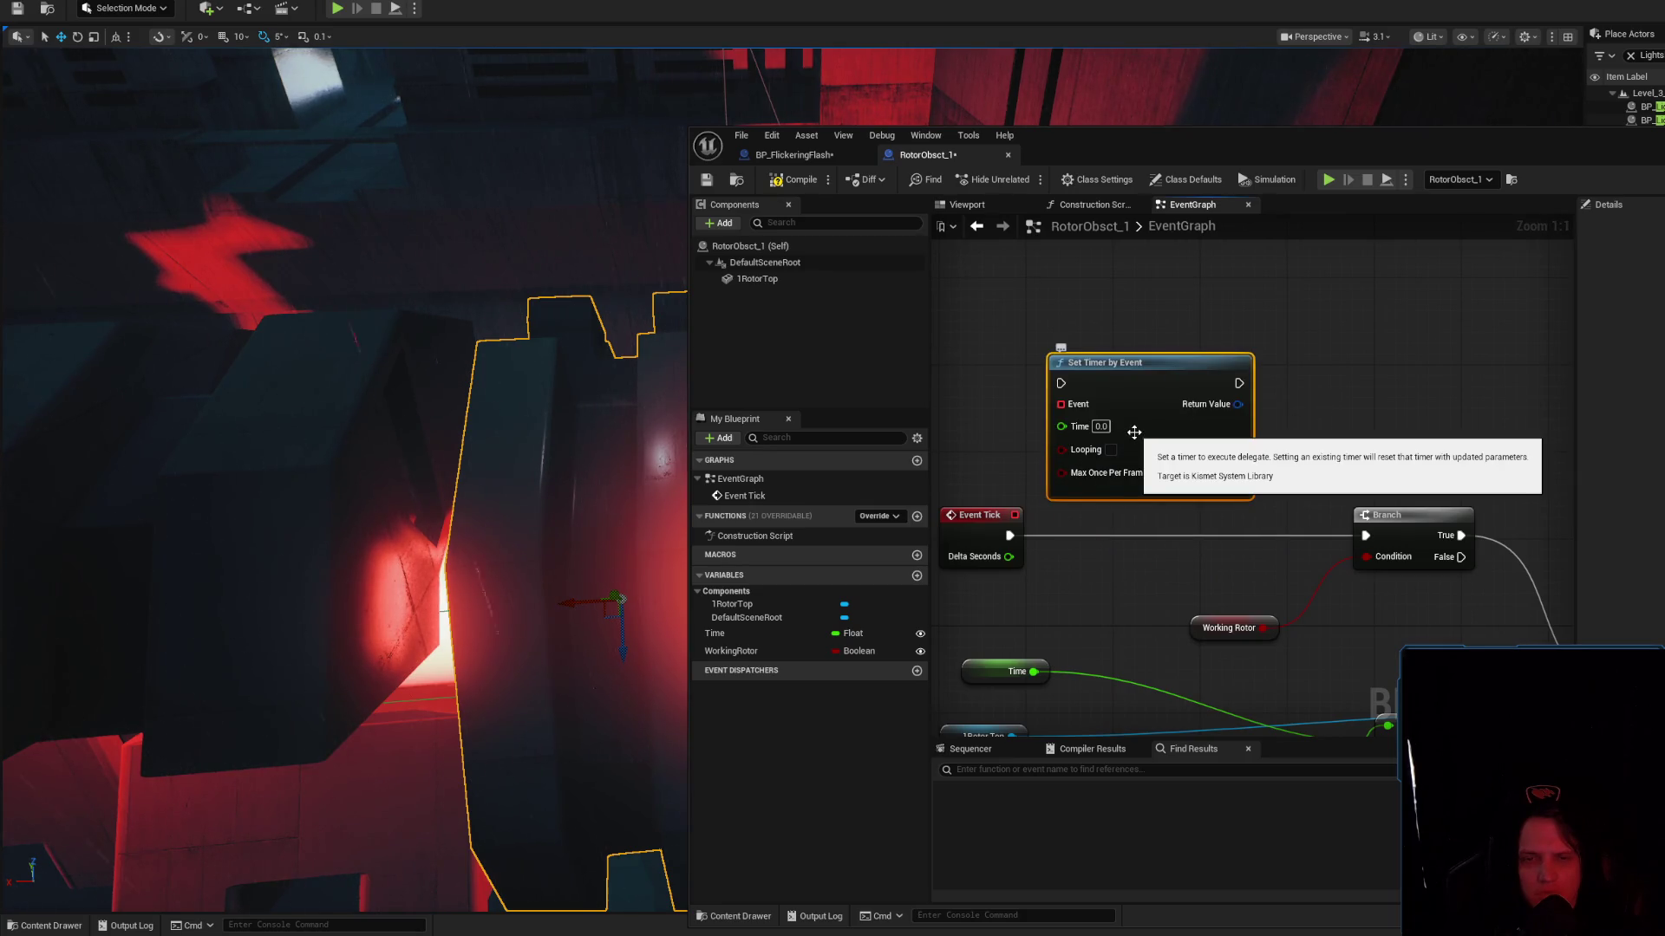
mouse_move(1151, 407)
left_mouse_down()
mouse_move(1151, 365)
mouse_move(1201, 466)
mouse_move(1084, 482)
left_mouse_up()
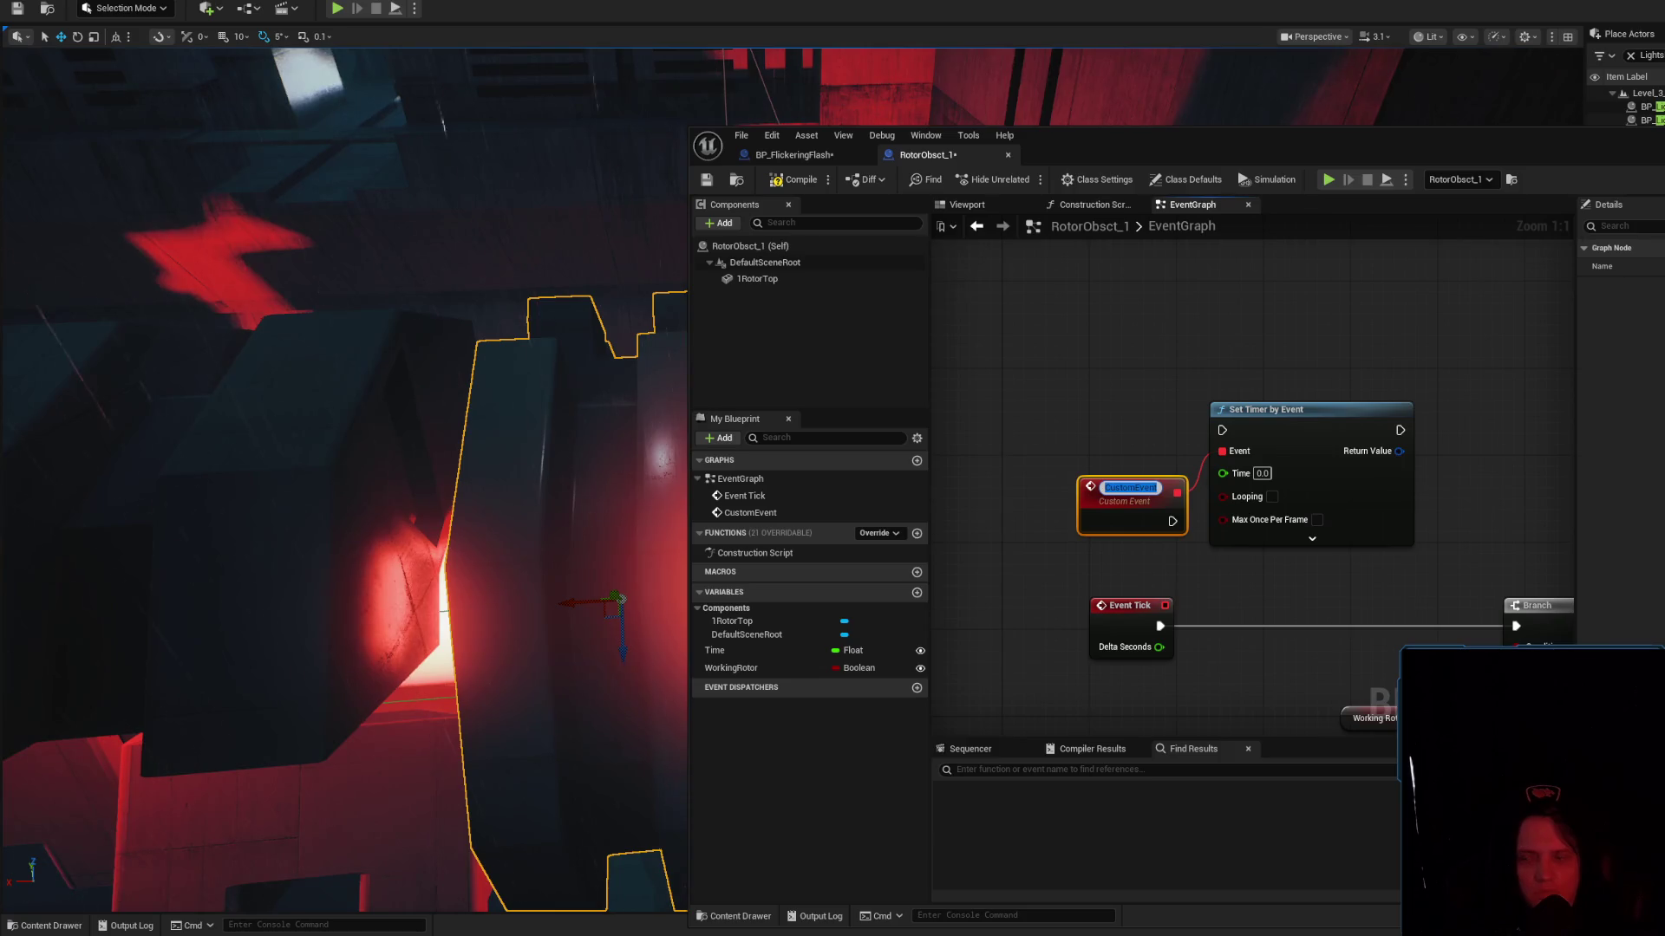
Name the custom event StartRotate and move it up and left
type("Start")
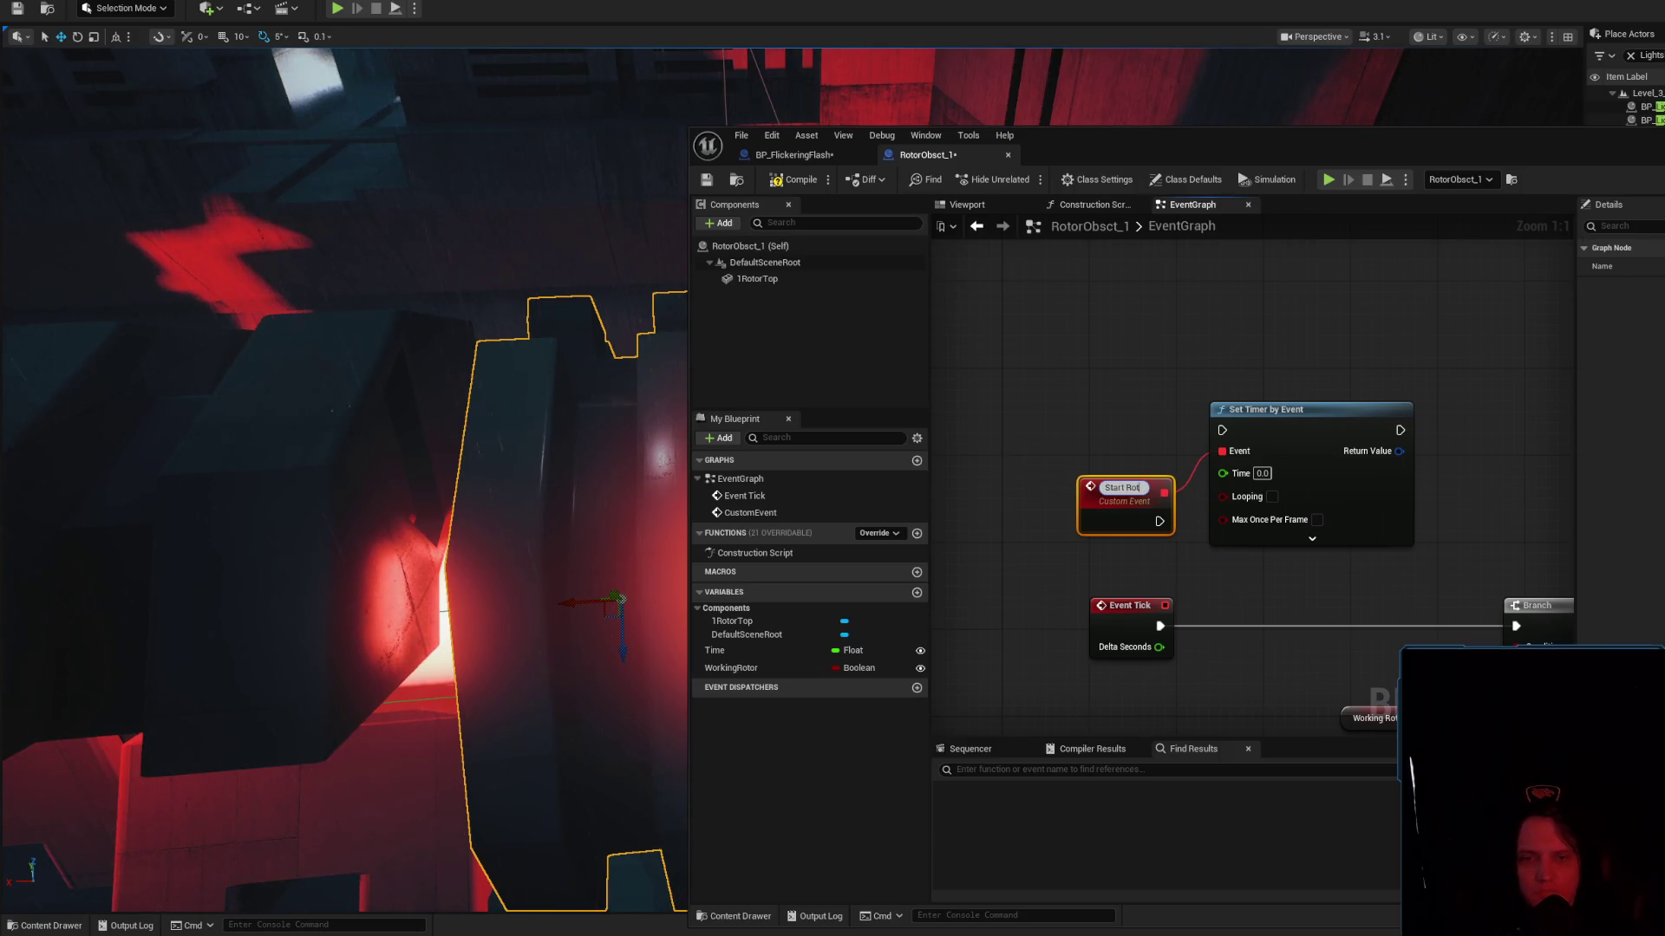
type("Rotat")
type("e")
key("Return")
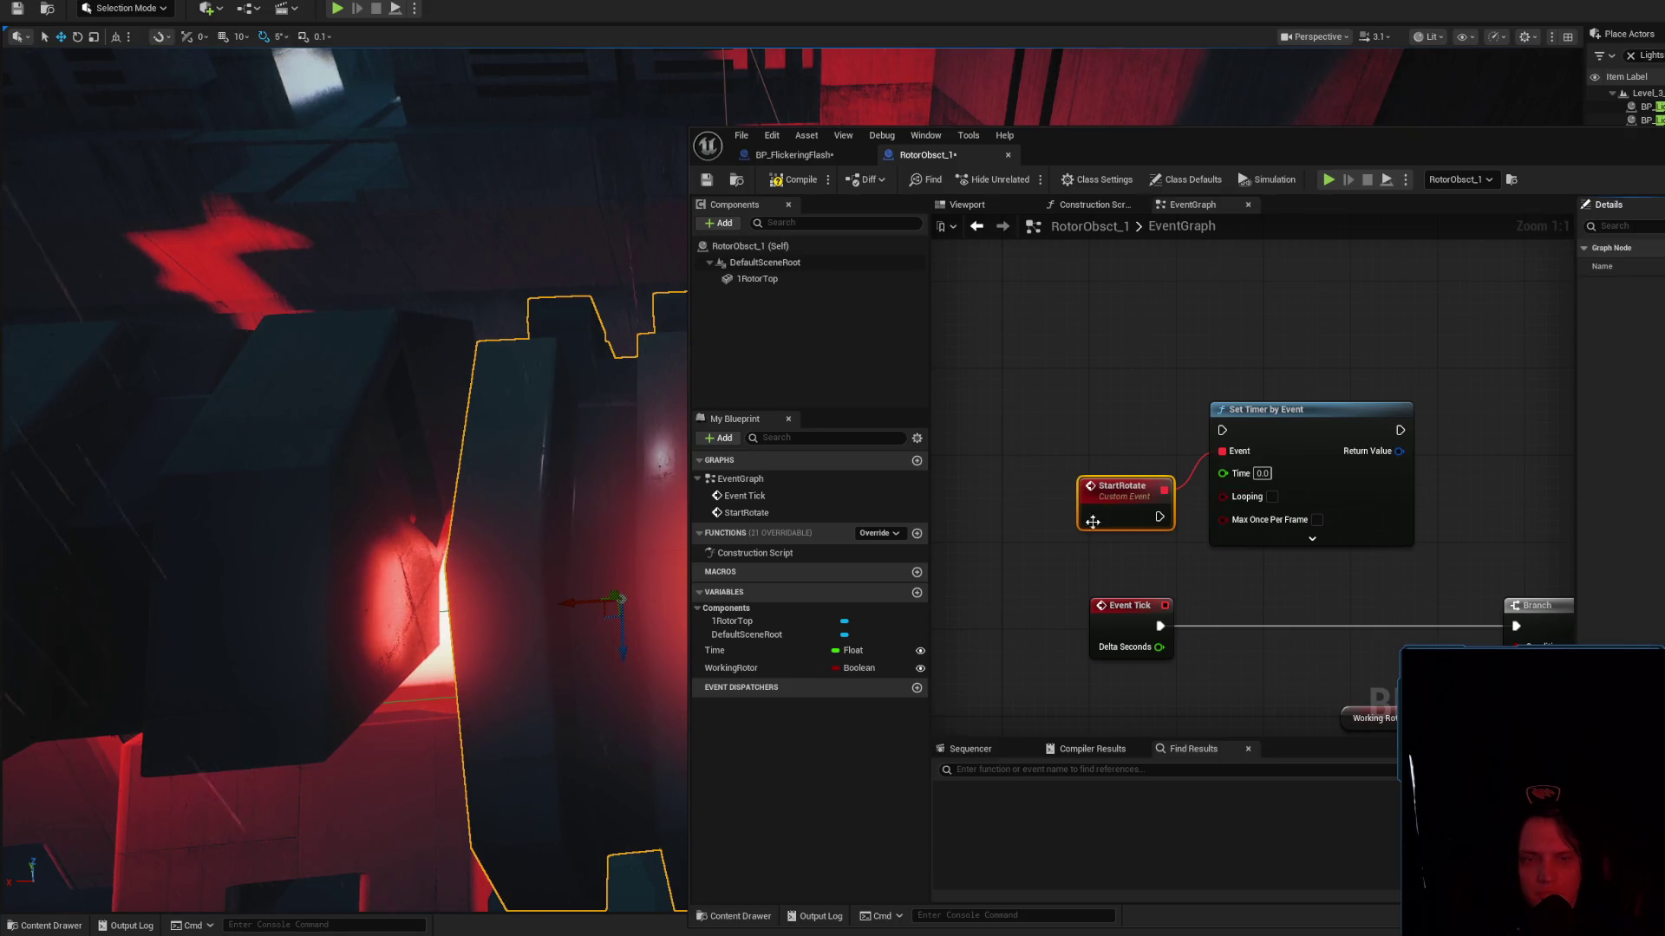
mouse_move(1093, 522)
left_mouse_down()
mouse_move(1092, 492)
mouse_move(1003, 546)
left_mouse_up()
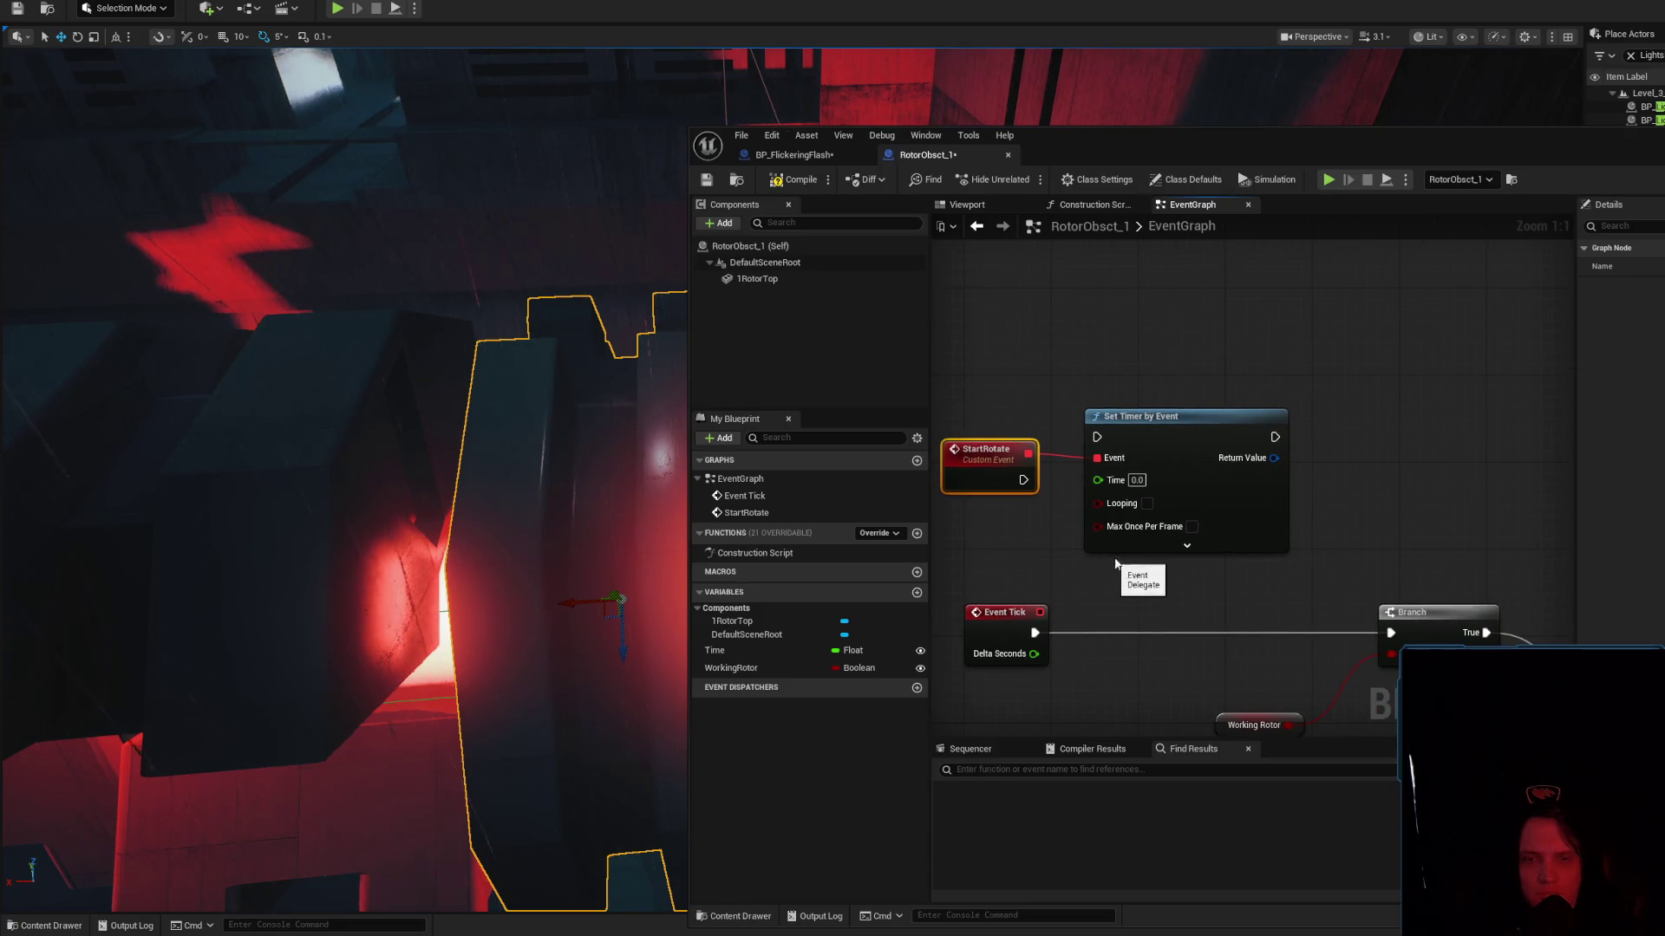
Make Set Timer by Event loop with a Time of 0.1 seconds
left_click(1147, 503)
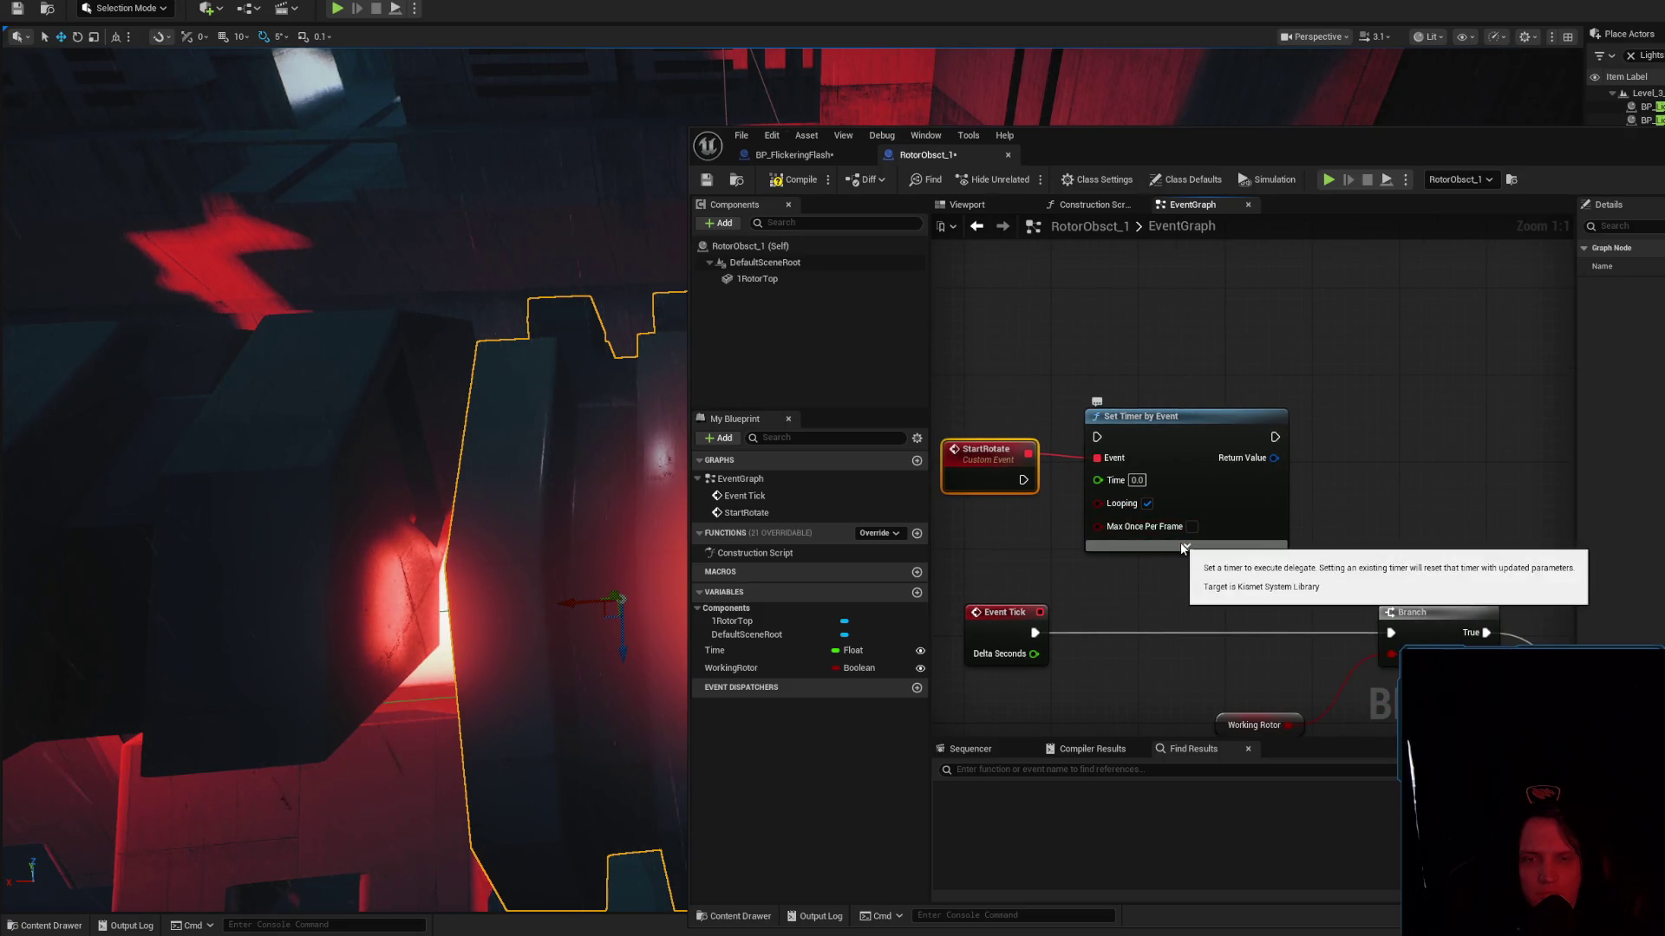
left_click(1138, 480)
type("0.1")
left_click(1144, 472)
Reposition the StartRotate event and Set Timer by Event node neatly in the graph
left_click_drag(1231, 434, 1266, 438)
left_click_drag(1217, 543, 1243, 447)
left_click(1153, 520)
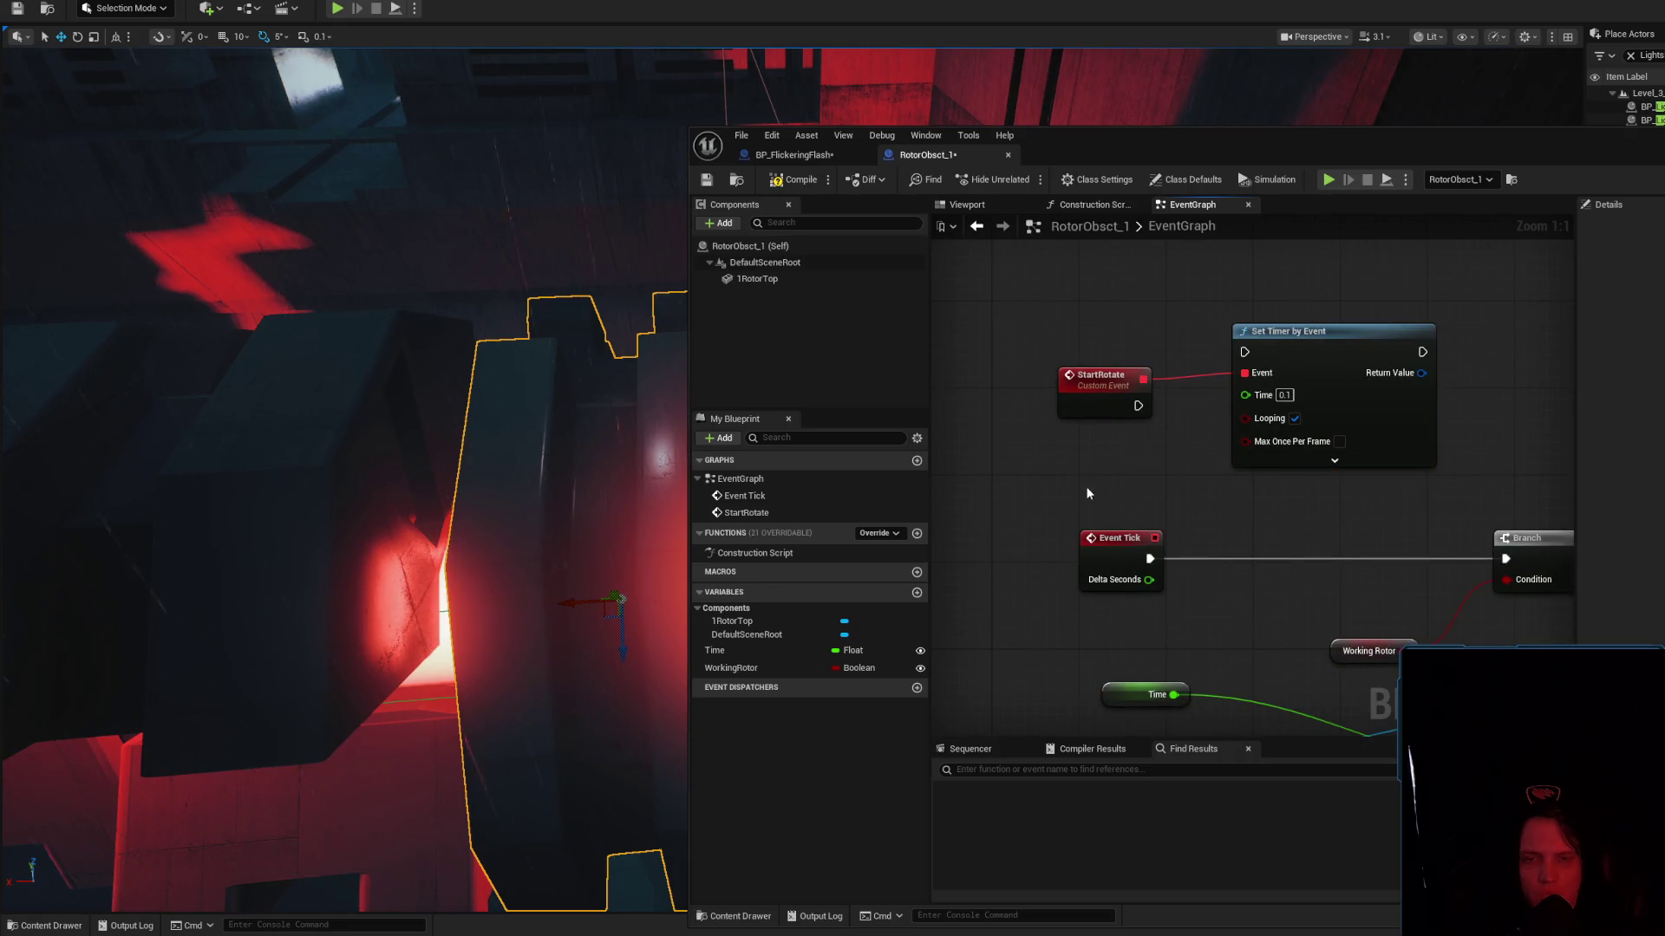
left_click_drag(1086, 408, 1116, 452)
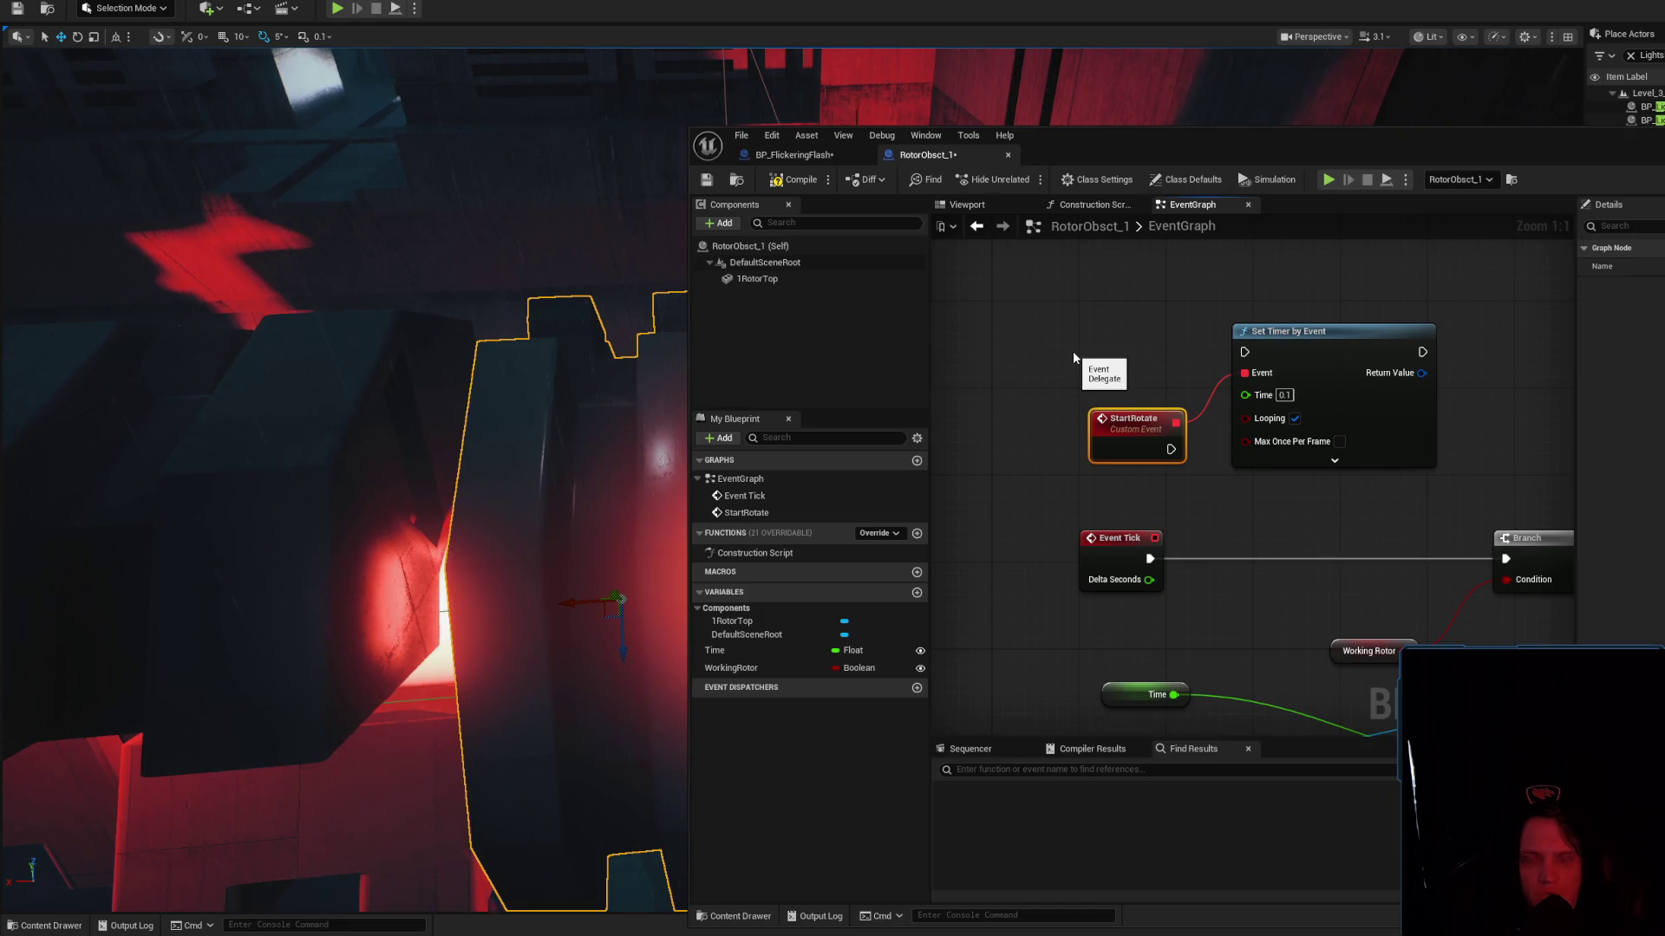
left_click_drag(1131, 438, 1121, 395)
left_click_drag(1193, 502, 1056, 487)
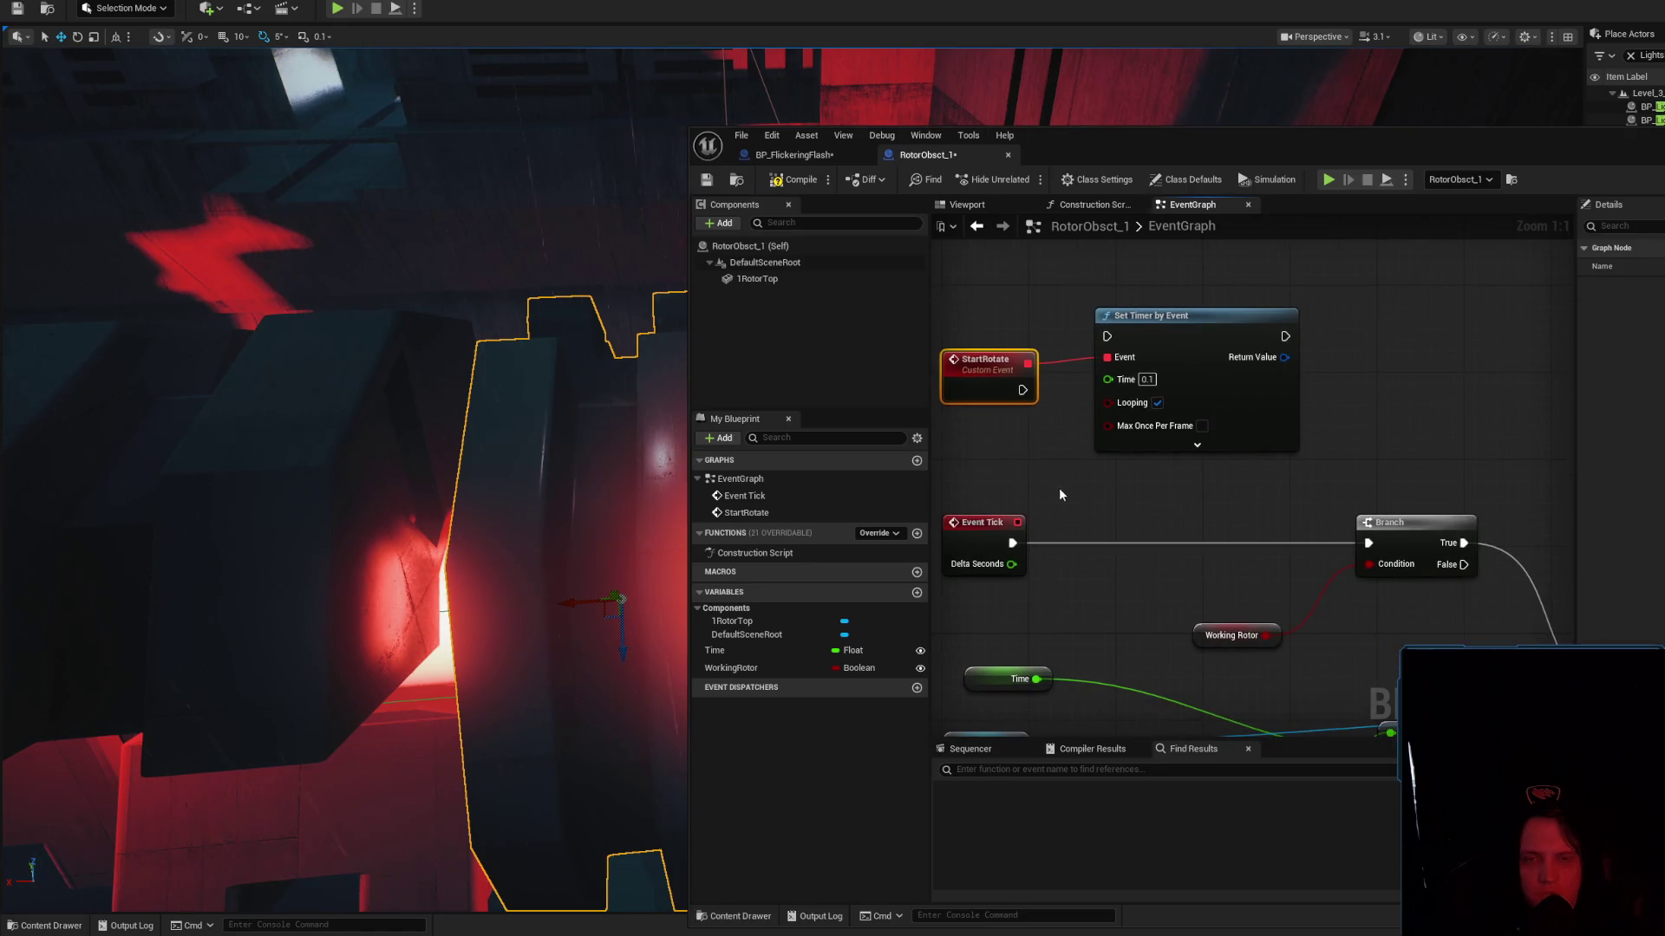
Add an Event BeginPlay feeding Set Timer by Event, with StartRotate wired as the timer's event
scroll(1061, 488, "down", 1)
right_click(1126, 430)
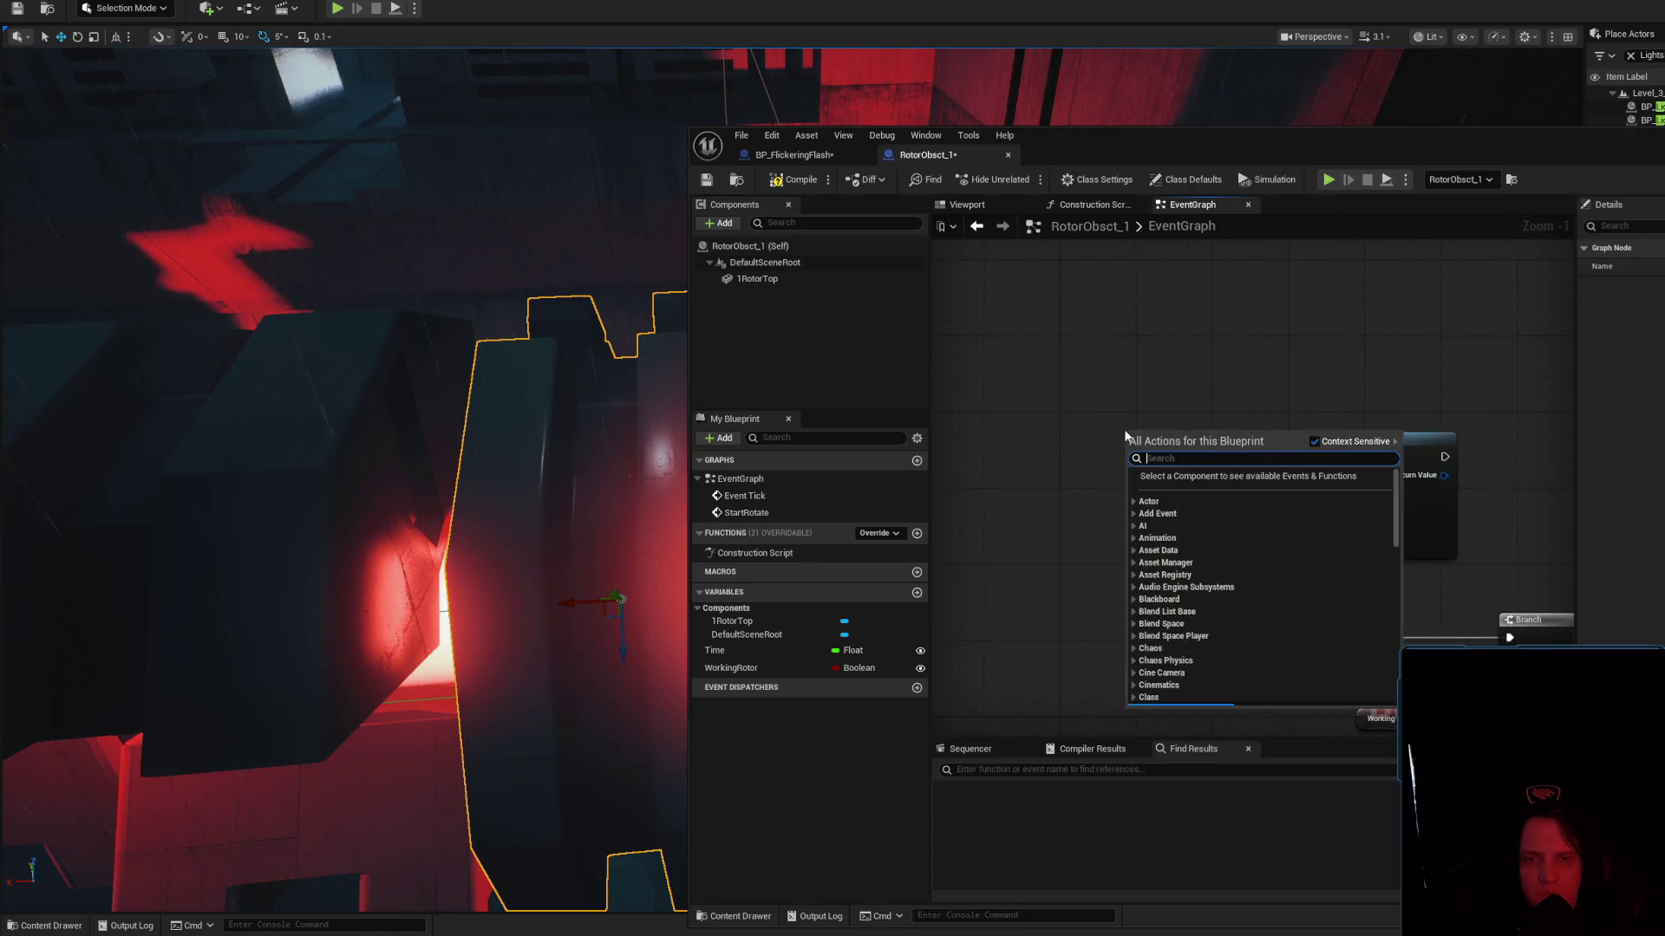
type("be")
key("Return")
mouse_move(1202, 446)
left_mouse_down()
mouse_move(1297, 459)
mouse_move(1281, 457)
left_mouse_up()
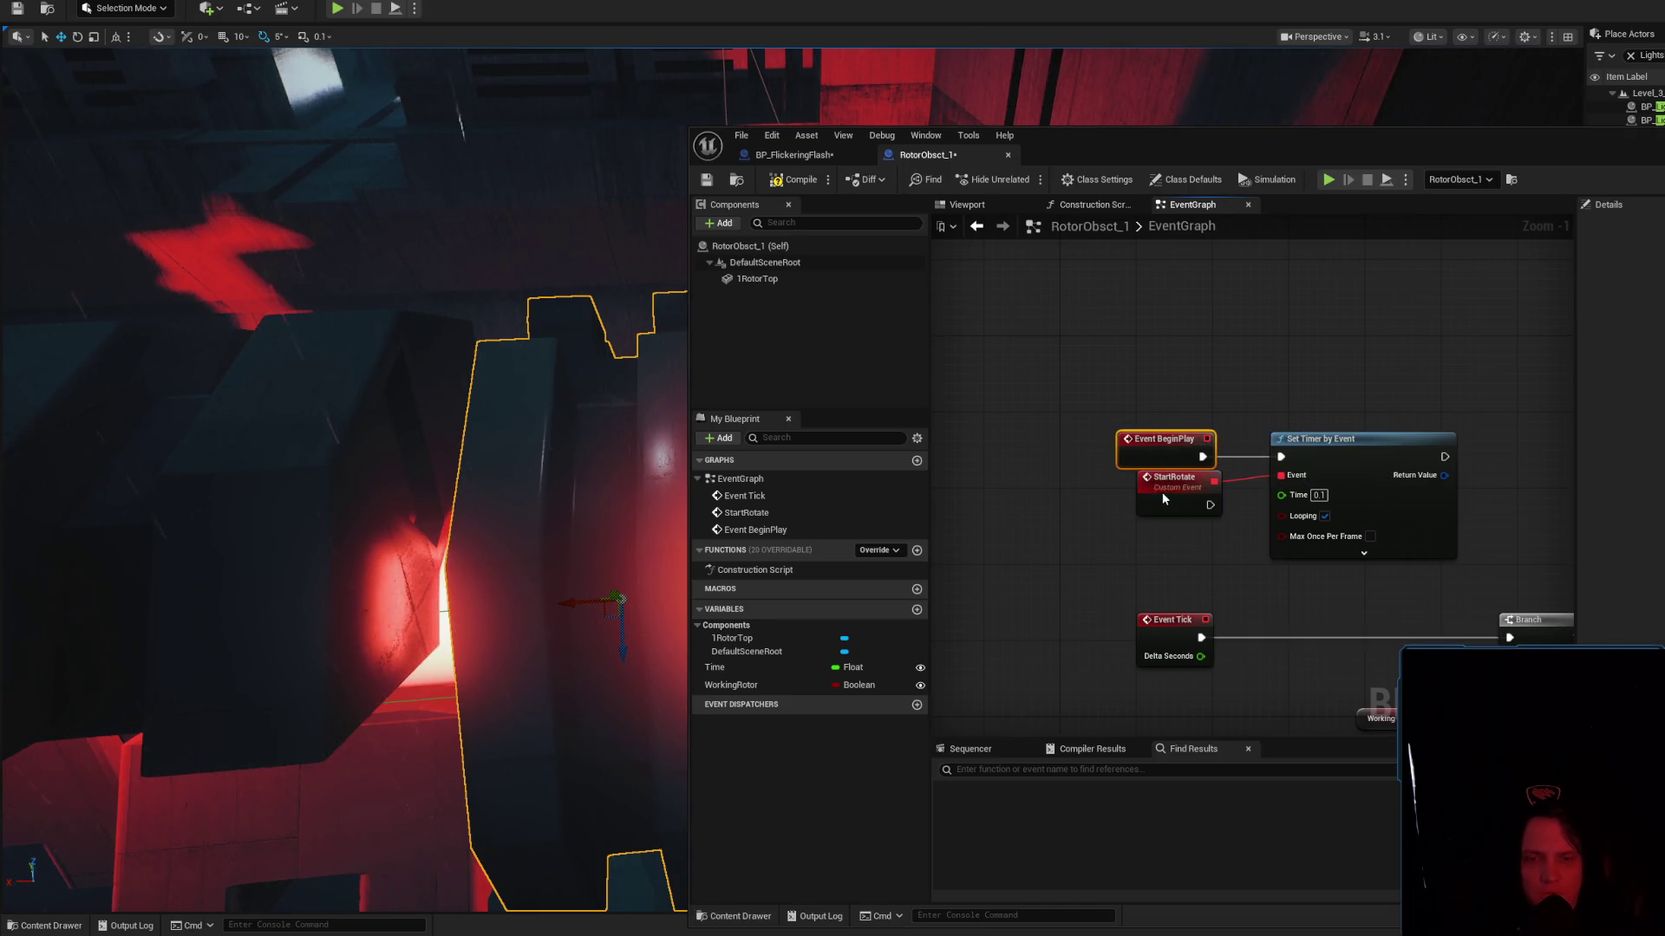
left_click_drag(1154, 486, 1145, 504)
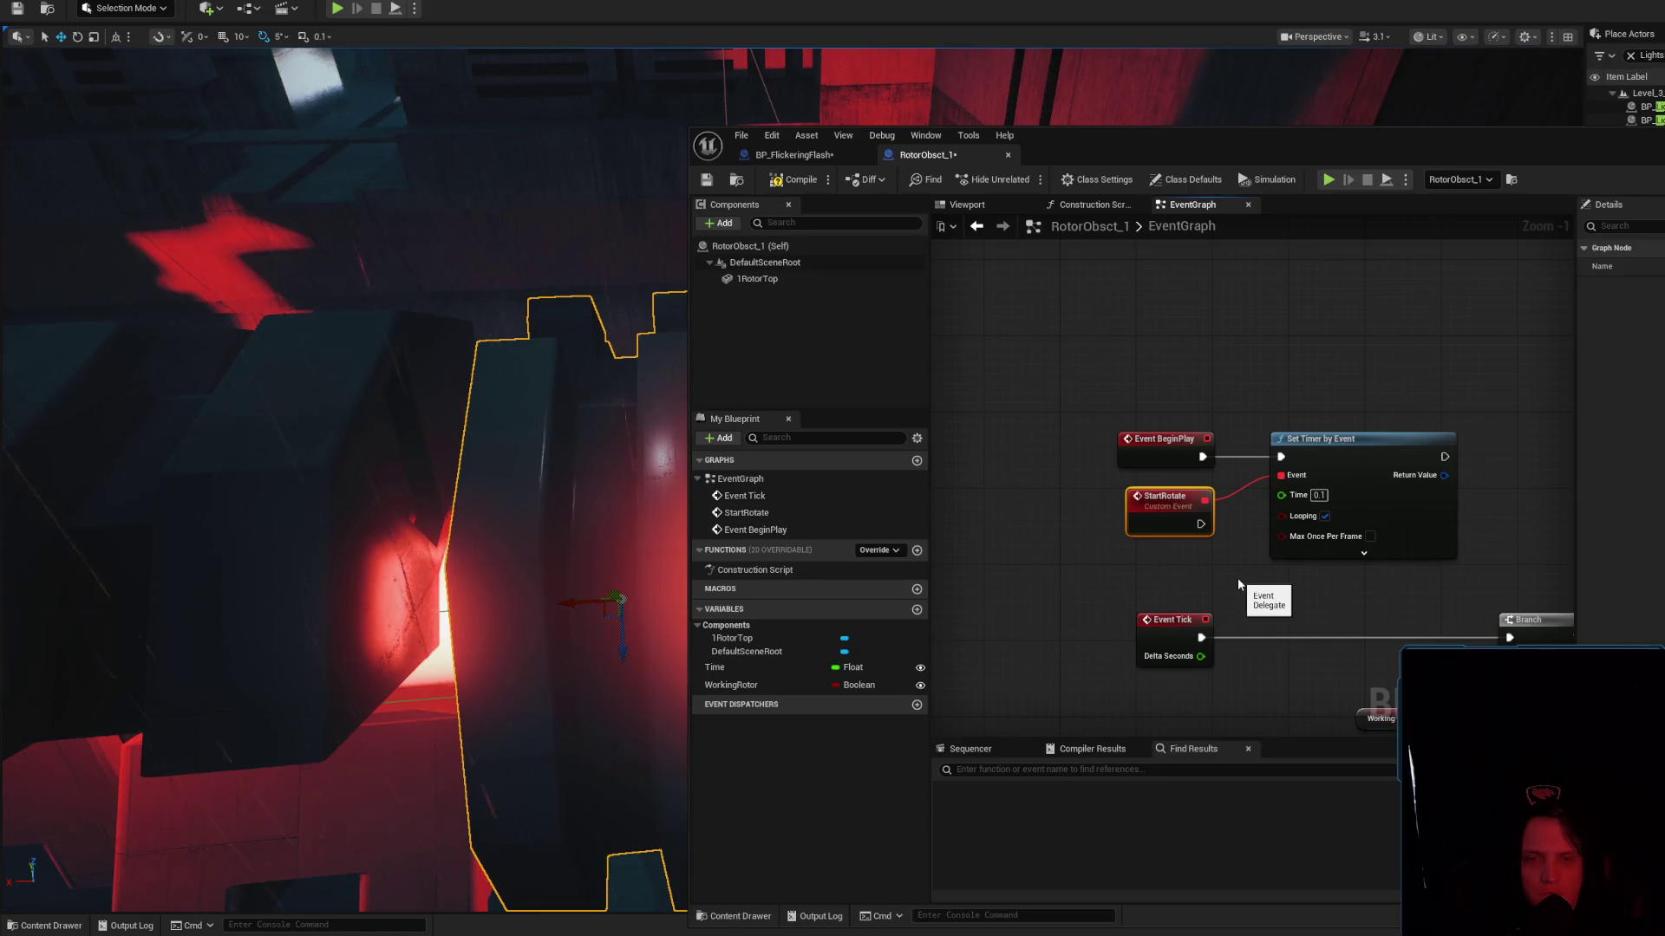
Move Set Timer by Event right and select the Branch and Working Rotor nodes
left_click_drag(1235, 578, 1104, 522)
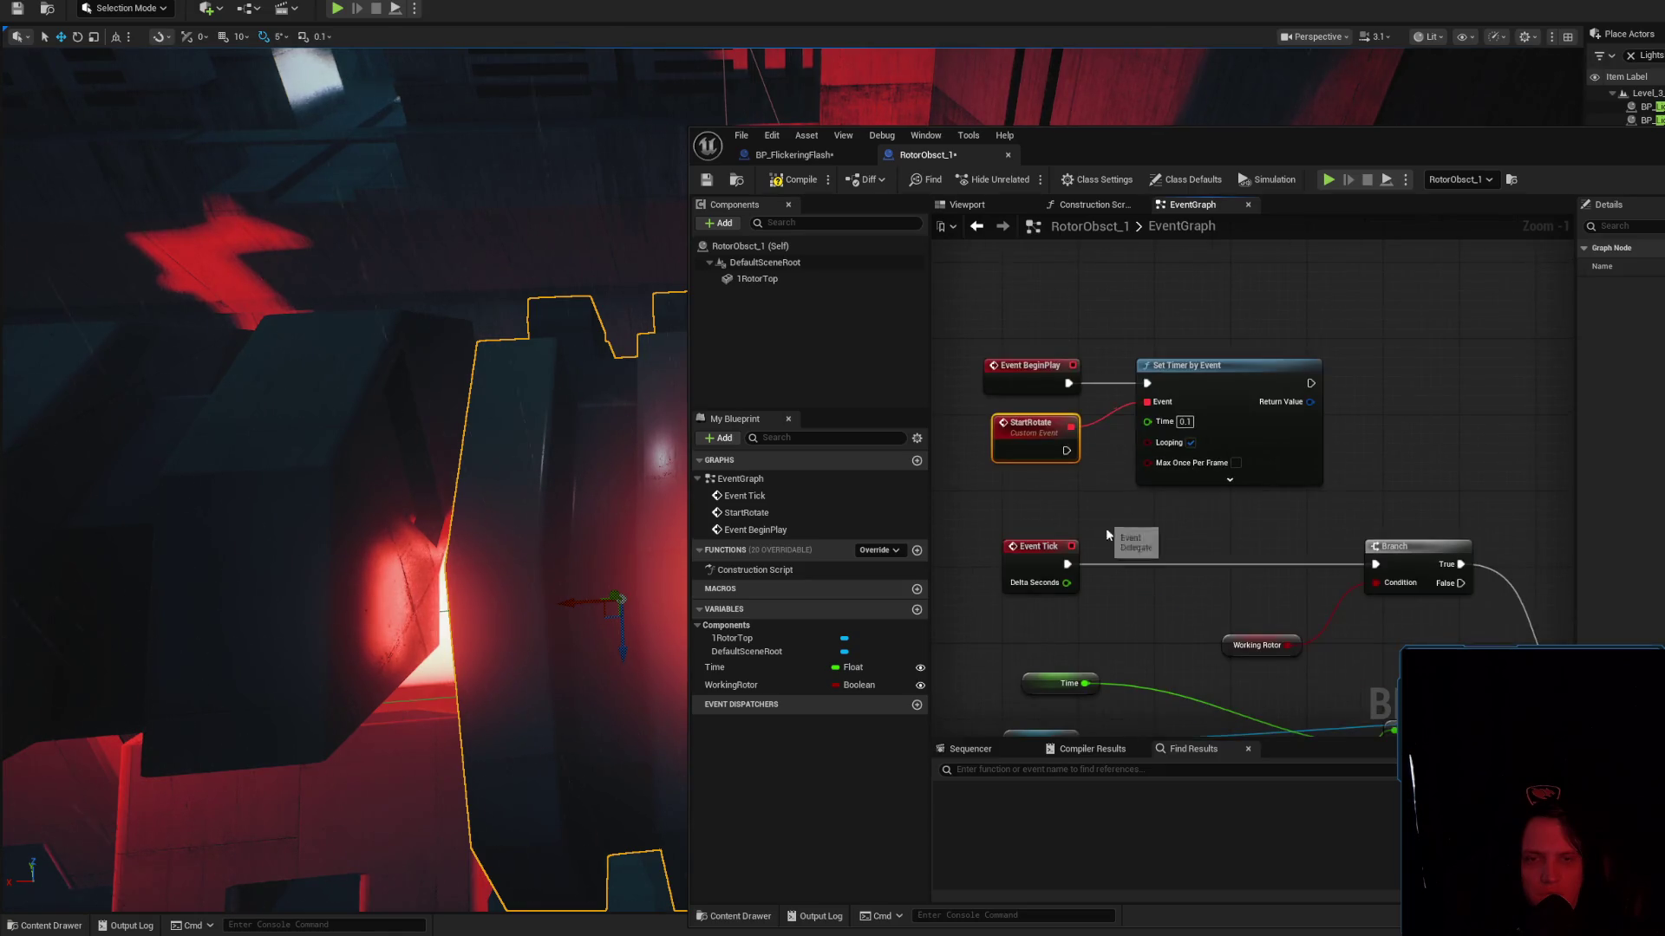
left_click(1132, 565)
mouse_move(1269, 604)
left_mouse_down()
mouse_move(1249, 608)
mouse_move(1253, 631)
left_mouse_up()
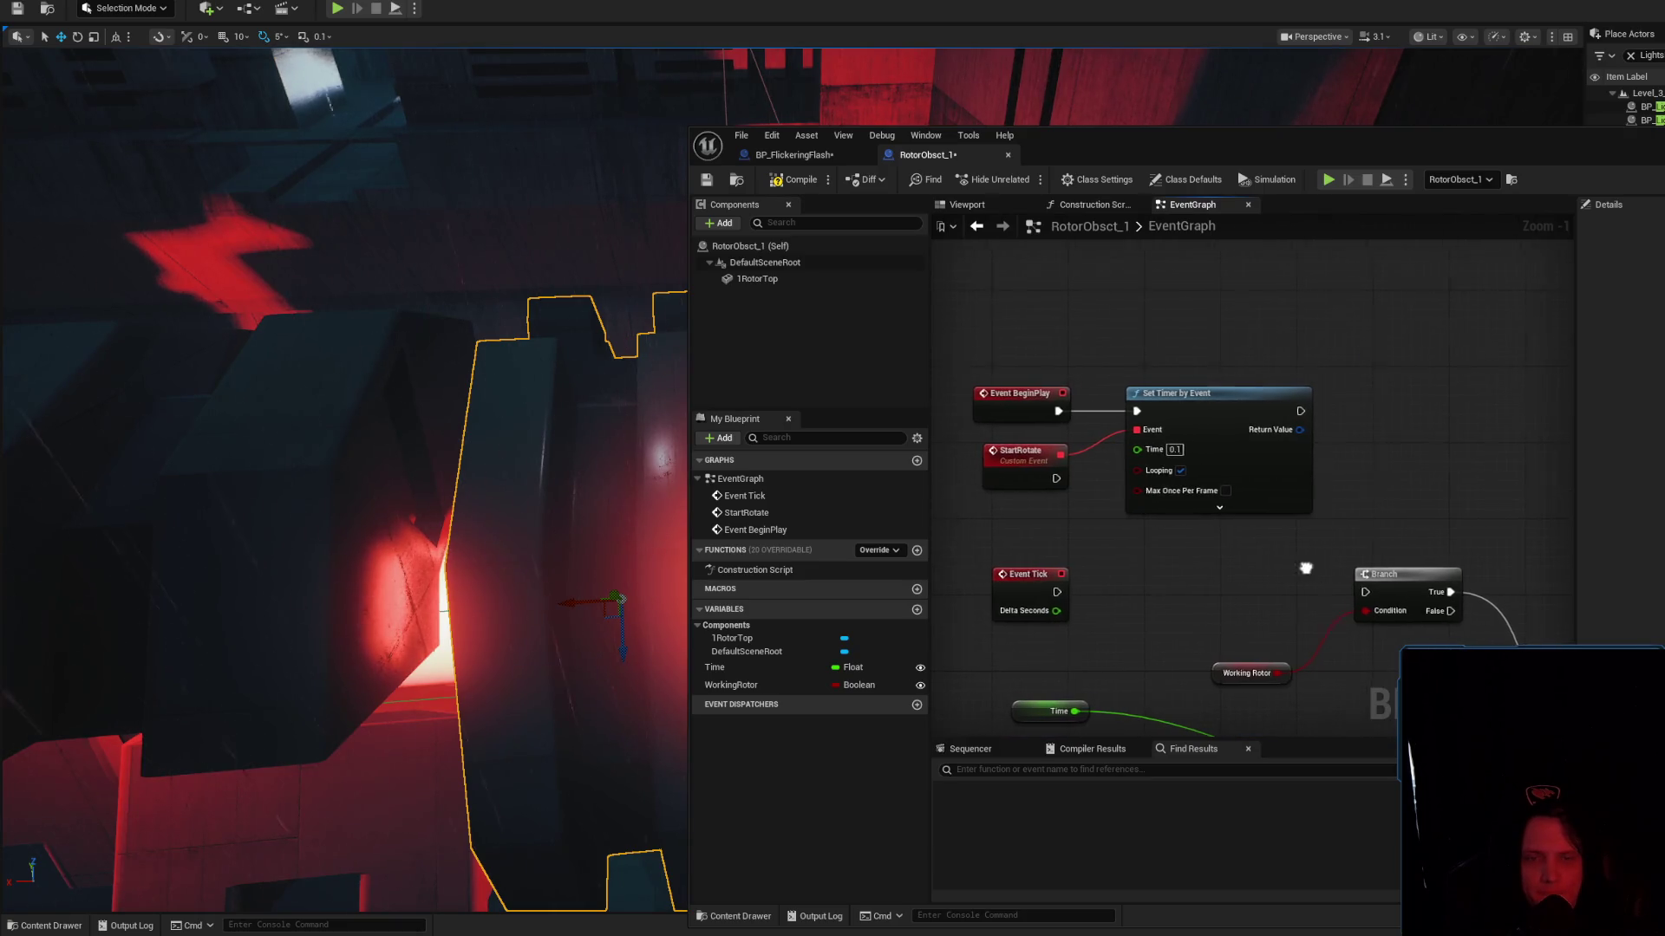
left_click_drag(1299, 566, 1361, 522)
left_click_drag(1186, 487, 961, 437)
mouse_move(1095, 453)
left_mouse_down()
mouse_move(1240, 588)
mouse_move(1386, 645)
left_mouse_up()
mouse_move(1282, 454)
left_mouse_down()
mouse_move(1431, 471)
mouse_move(1502, 455)
left_mouse_up()
left_click(1153, 493)
left_click_drag(1155, 497, 1383, 668)
mouse_move(1324, 555)
left_mouse_down()
mouse_move(1152, 516)
mouse_move(1152, 480)
left_mouse_up()
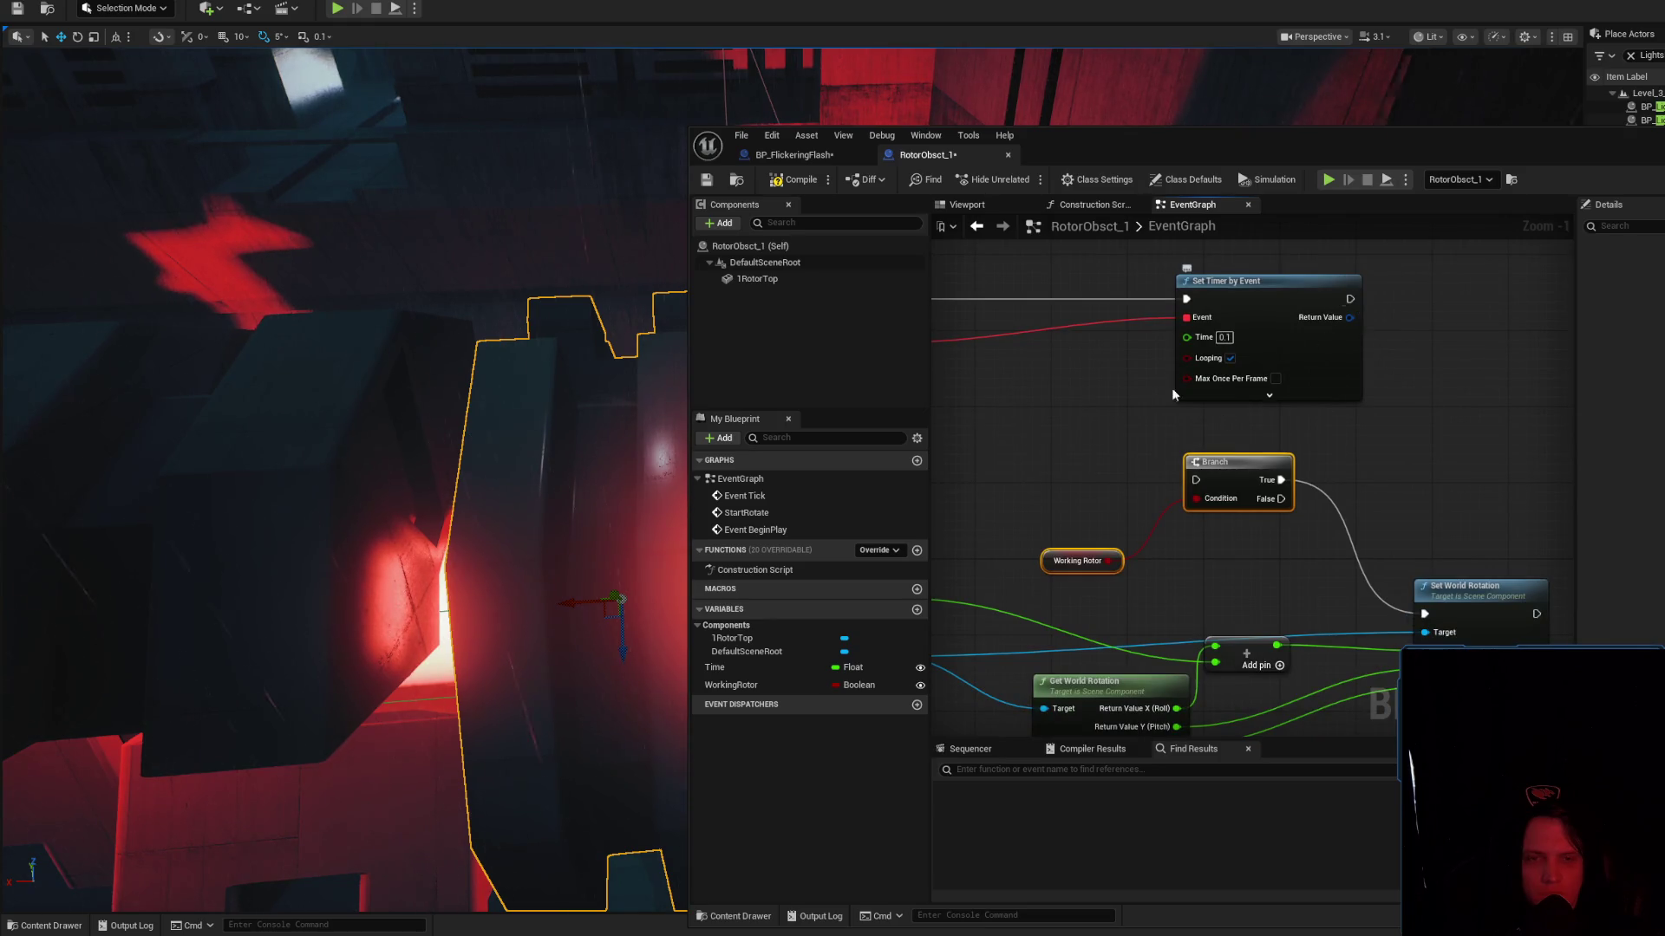
left_click_drag(1061, 374, 1136, 413)
Paste copies of Branch and Working Rotor and route BeginPlay through the Branch into Set Timer
key("ctrl+v")
mouse_move(1166, 260)
left_mouse_down()
mouse_move(1118, 316)
mouse_move(1103, 310)
left_mouse_up()
left_click_drag(962, 337, 1261, 337)
left_click_drag(1144, 318, 1125, 328)
Reposition StartRotate and Working Rotor, then delete the lower Branch and its Working Rotor getter
left_click_drag(1116, 449, 1402, 501)
left_click(1232, 447)
mouse_move(1231, 446)
left_mouse_down()
mouse_move(1404, 514)
mouse_move(1133, 505)
mouse_move(1165, 470)
left_mouse_up()
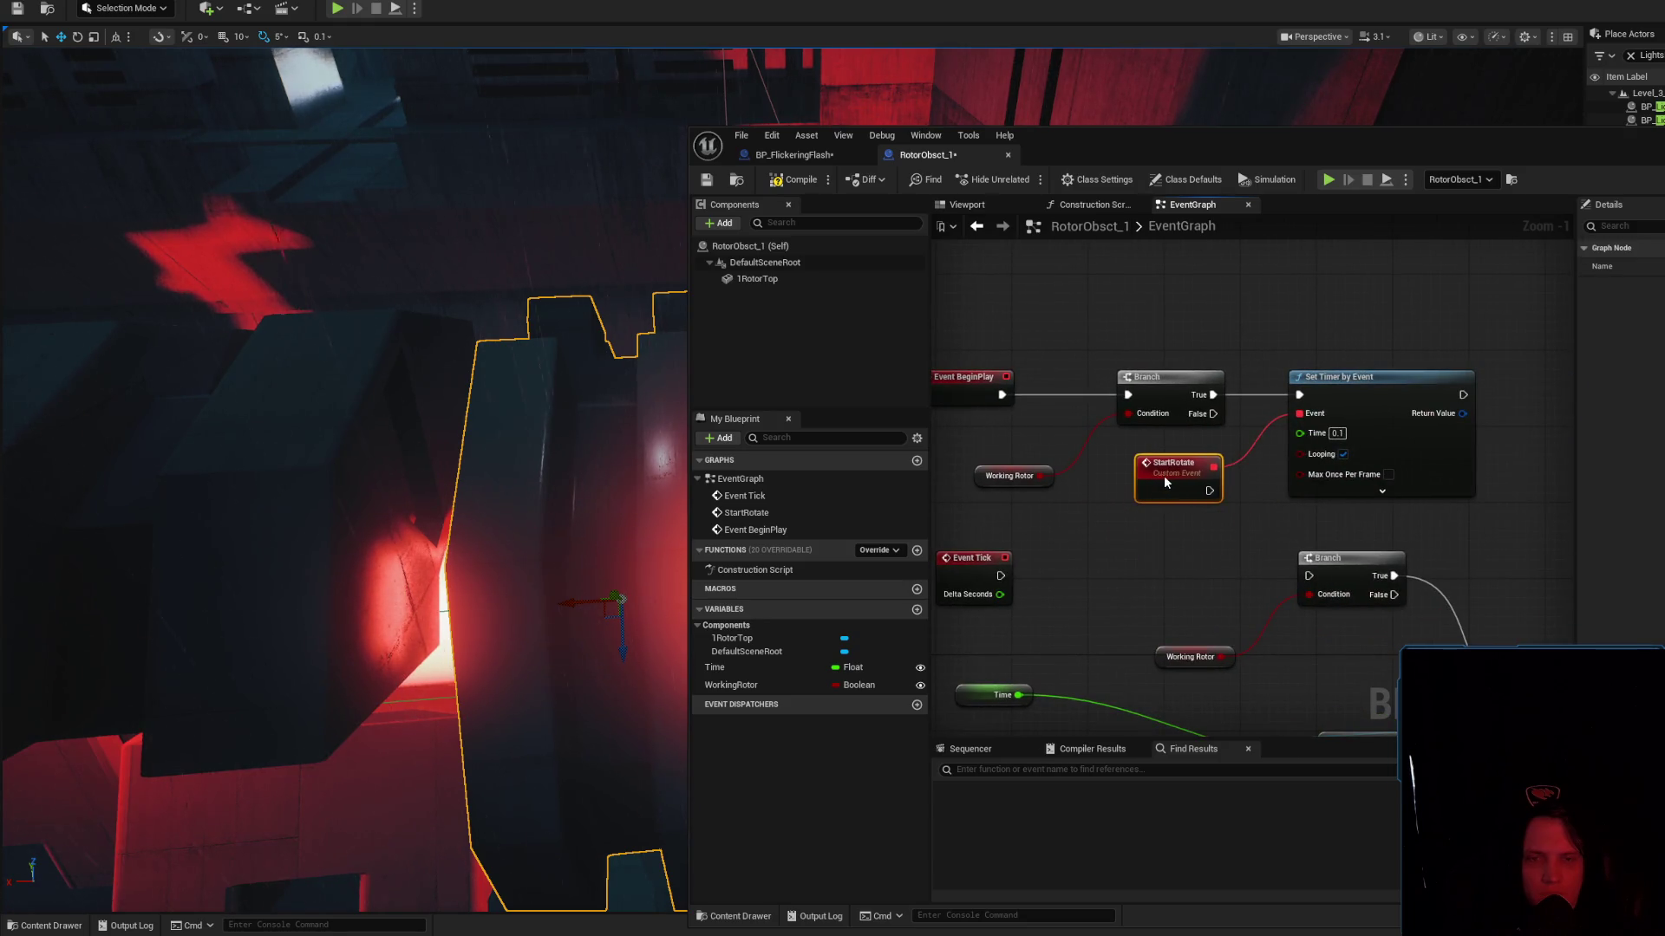
left_click_drag(977, 482, 927, 449)
mouse_move(1162, 509)
left_mouse_down()
mouse_move(997, 550)
mouse_move(1307, 543)
mouse_move(1157, 455)
left_mouse_up()
left_click(998, 550)
left_click_drag(1222, 512, 1072, 427)
key("Delete")
Expand the timer's start delay options and wire Set Timer by Event's output into Set World Rotation
mouse_move(1297, 494)
left_mouse_down()
mouse_move(1280, 577)
mouse_move(1413, 522)
left_mouse_up()
scroll(1335, 576, "down", 1)
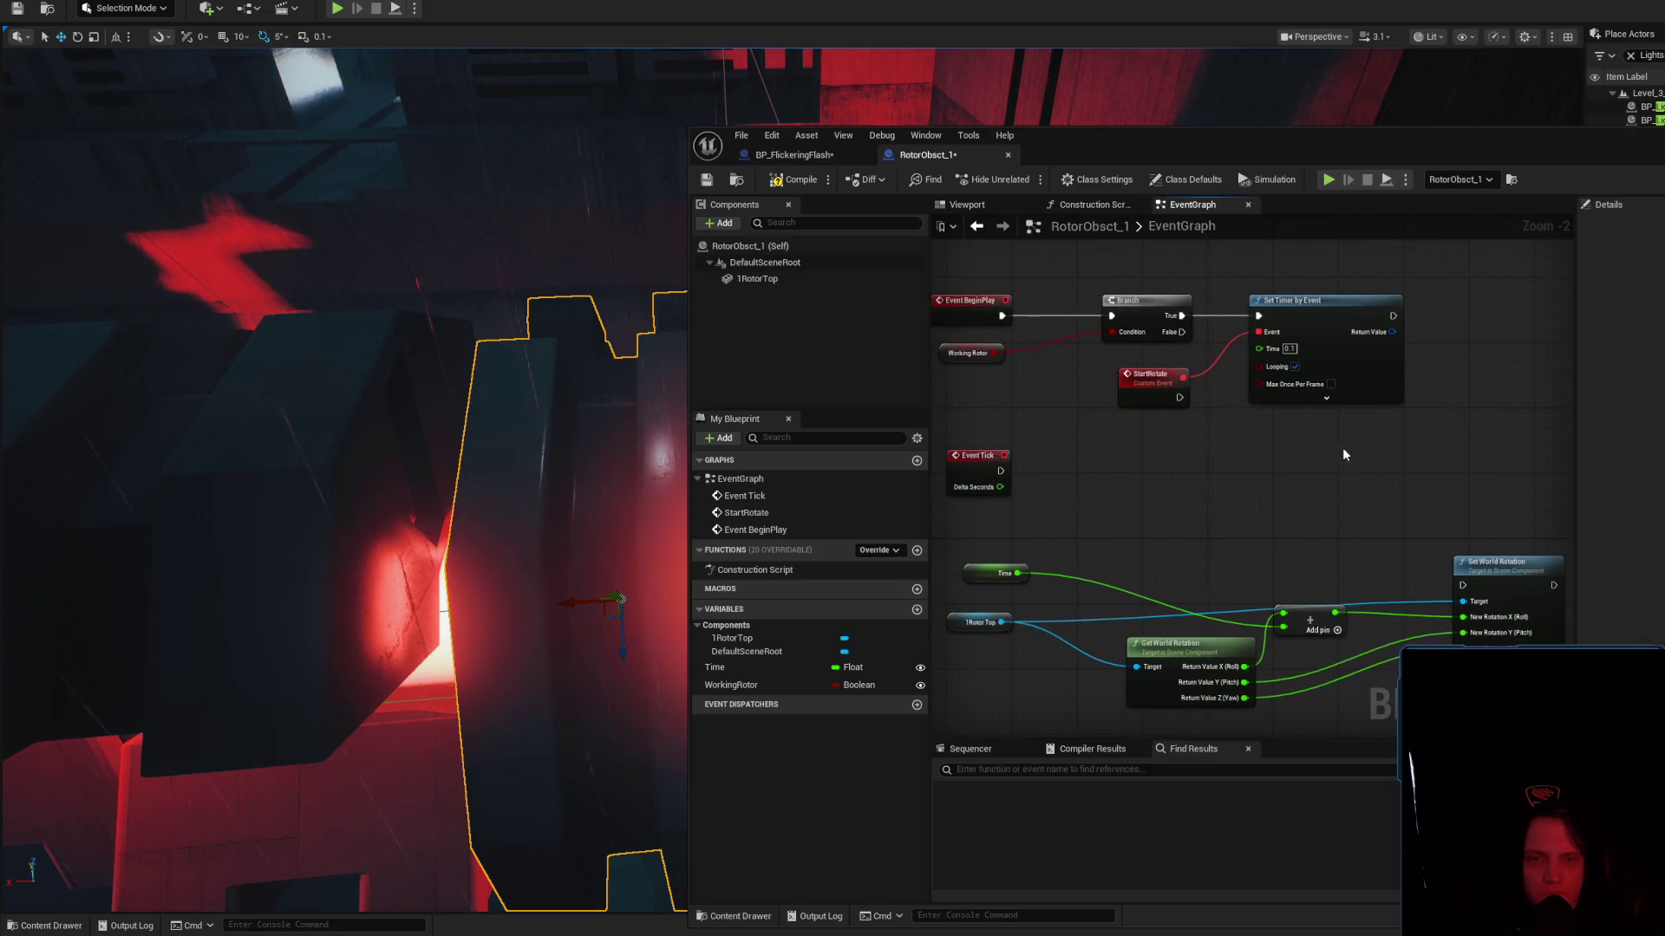
left_click(1325, 398)
scroll(1325, 417, "up", 2)
scroll(1327, 494, "down", 2)
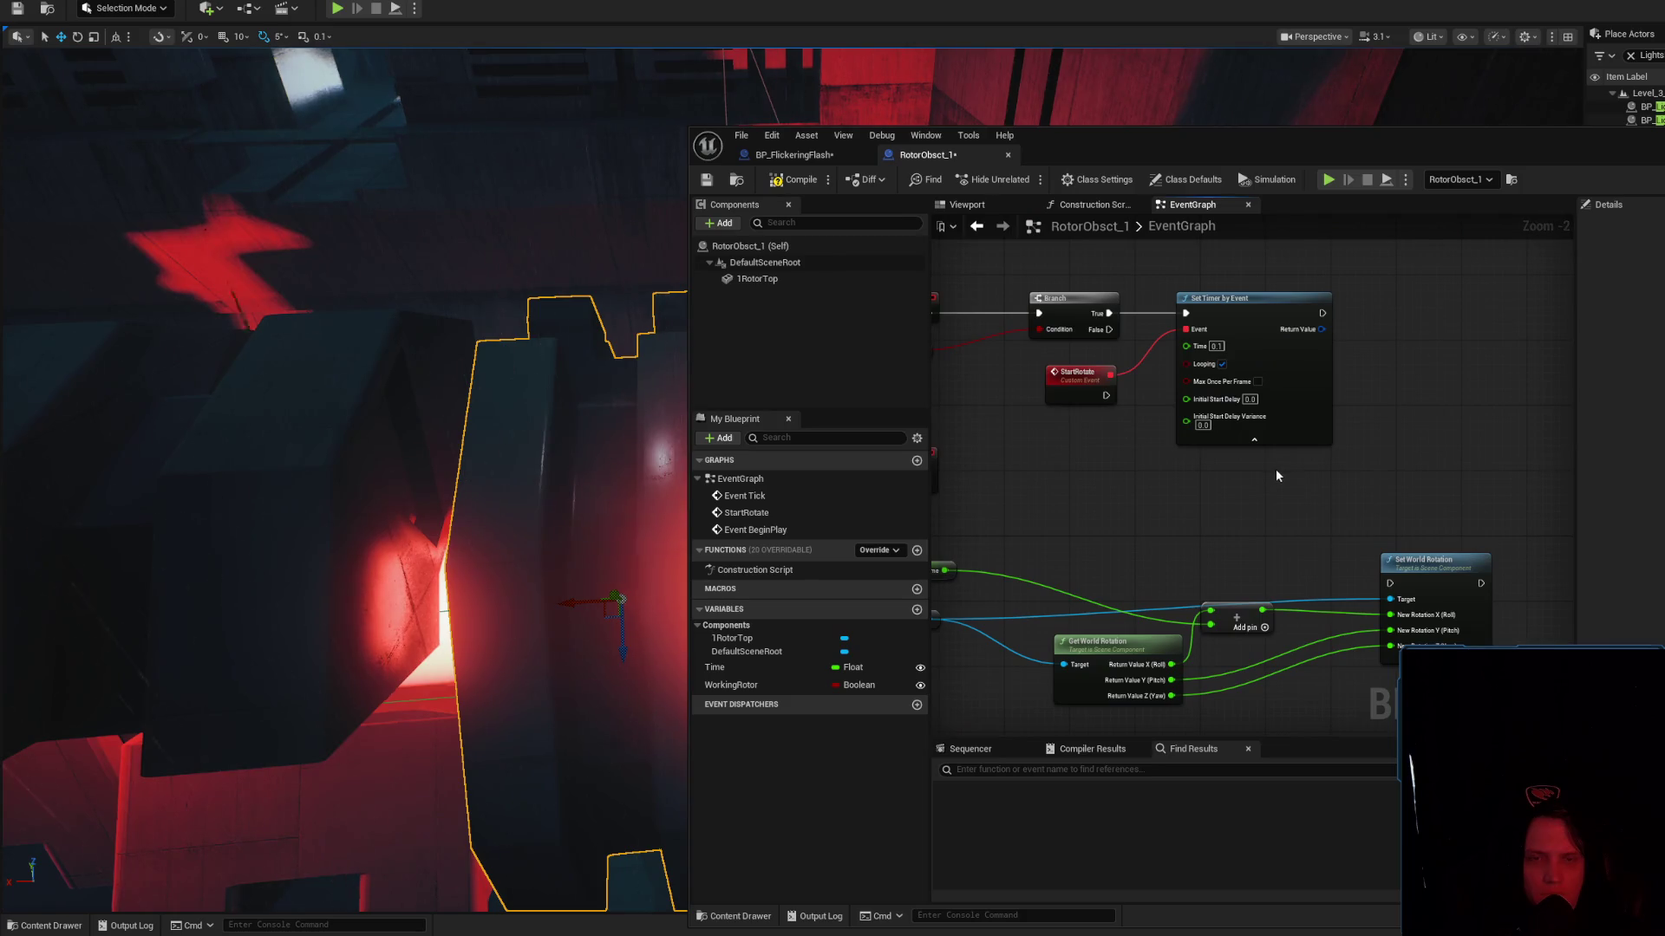
left_click_drag(1420, 573, 1436, 532)
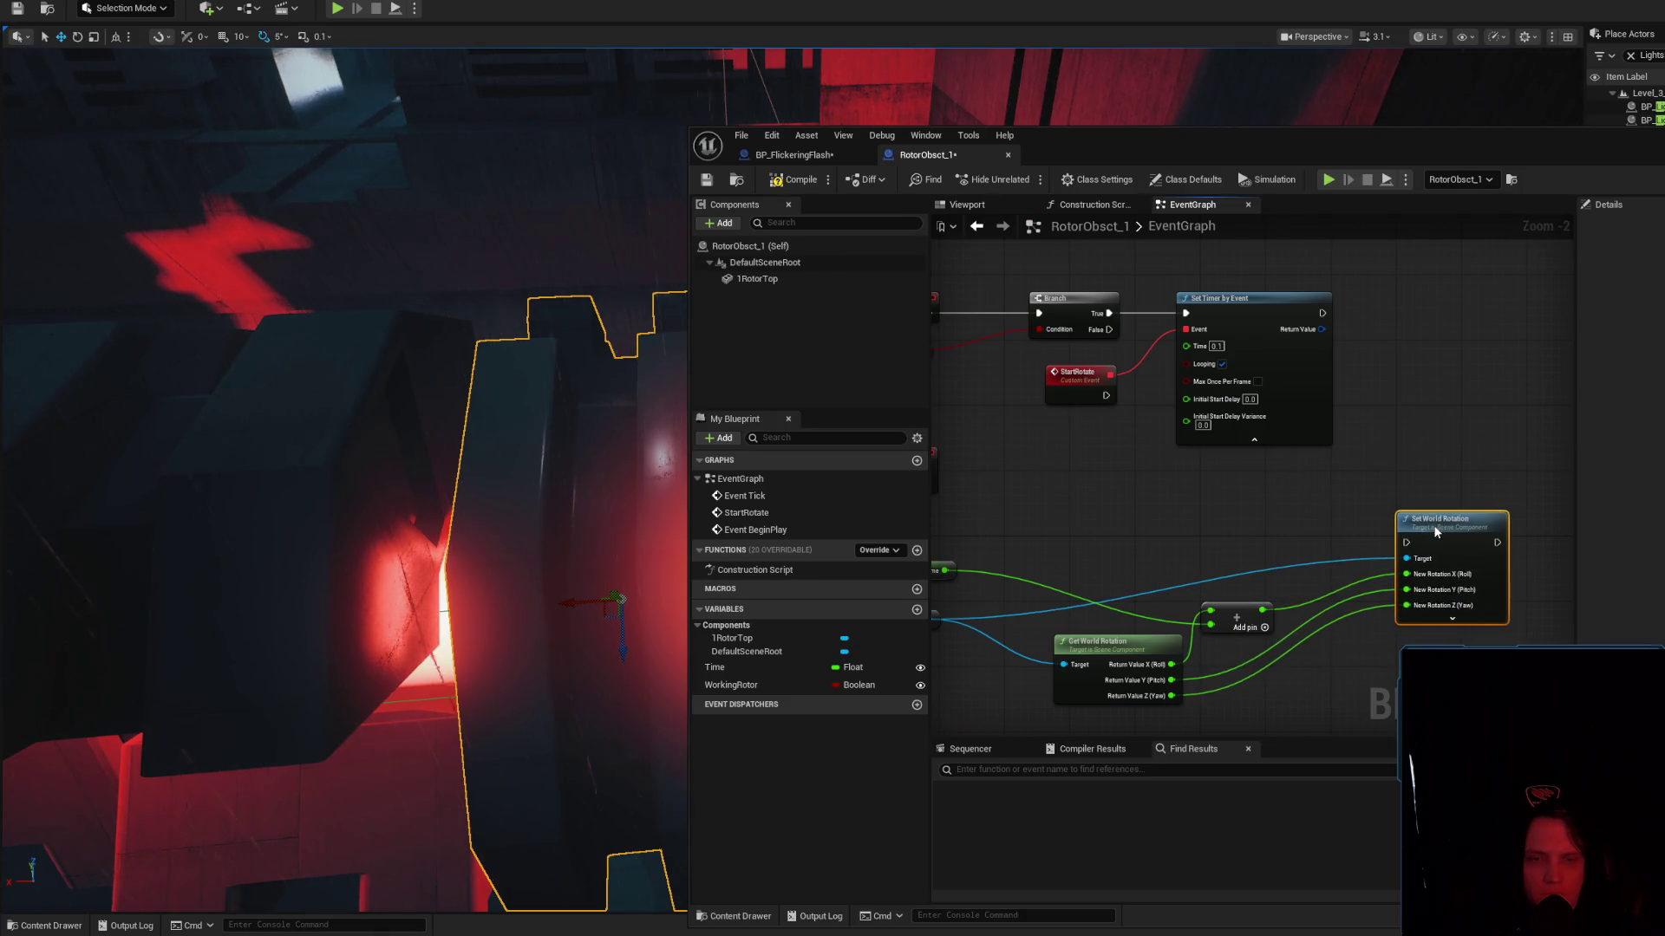
left_click_drag(1368, 479, 1387, 471)
mouse_move(1342, 305)
left_mouse_down()
mouse_move(1427, 534)
mouse_move(1486, 476)
mouse_move(1488, 496)
left_mouse_up()
Compile the rotor Blueprint
left_click_drag(1124, 441, 1202, 478)
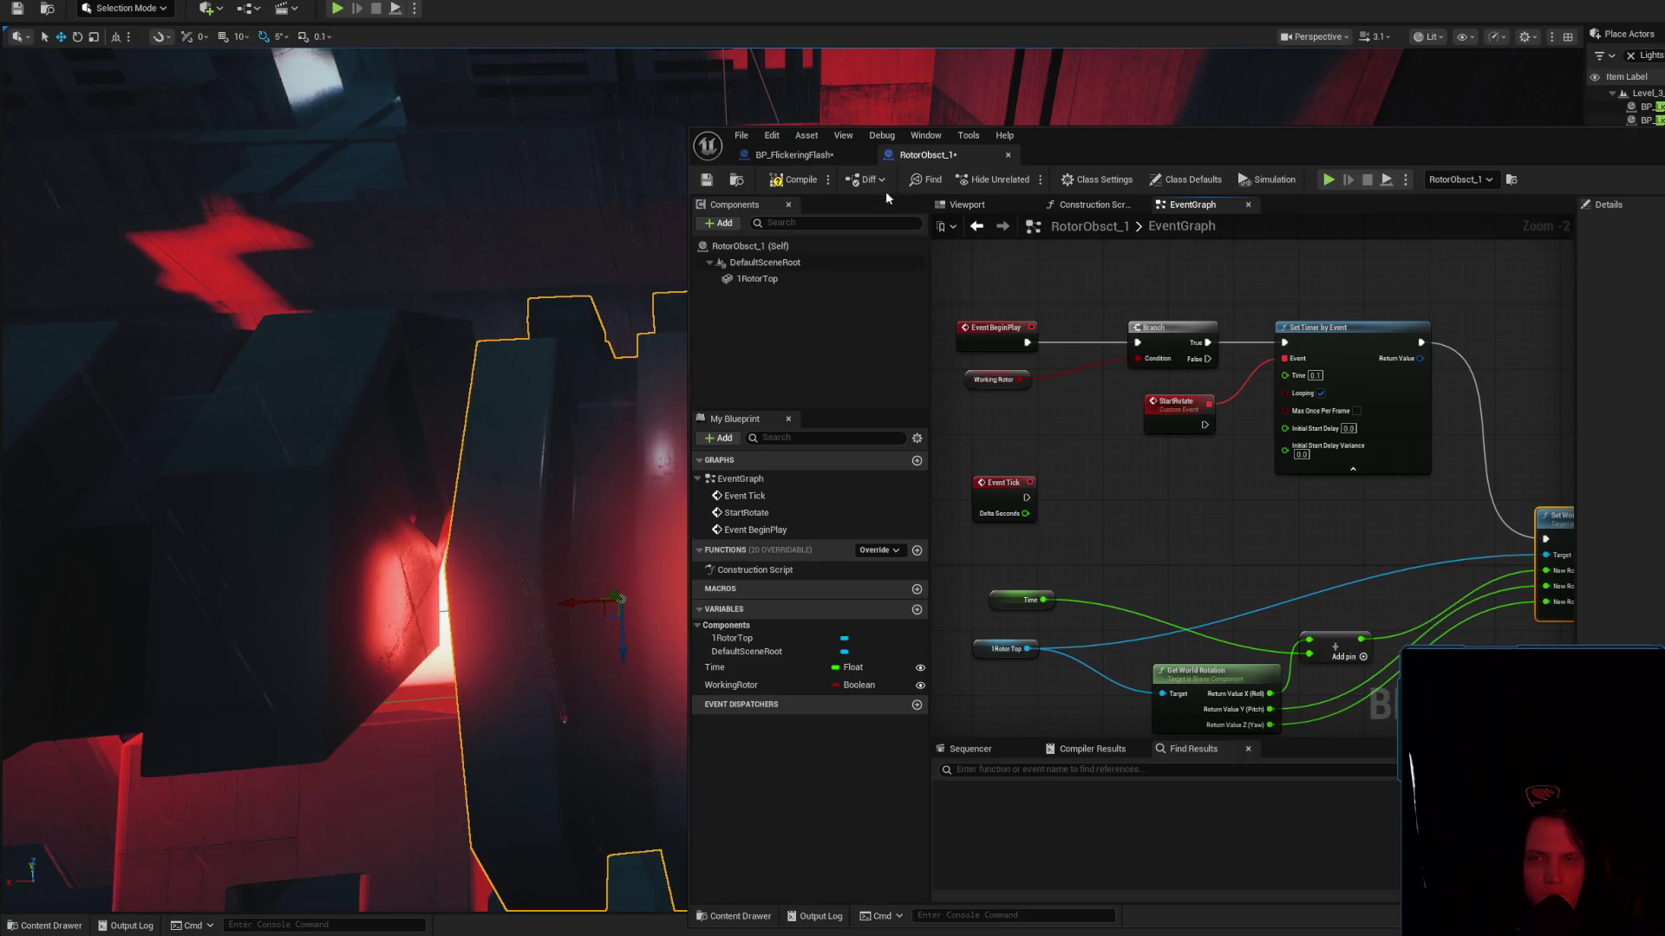
left_click(791, 179)
left_click(704, 182)
left_click_drag(1221, 550, 1061, 441)
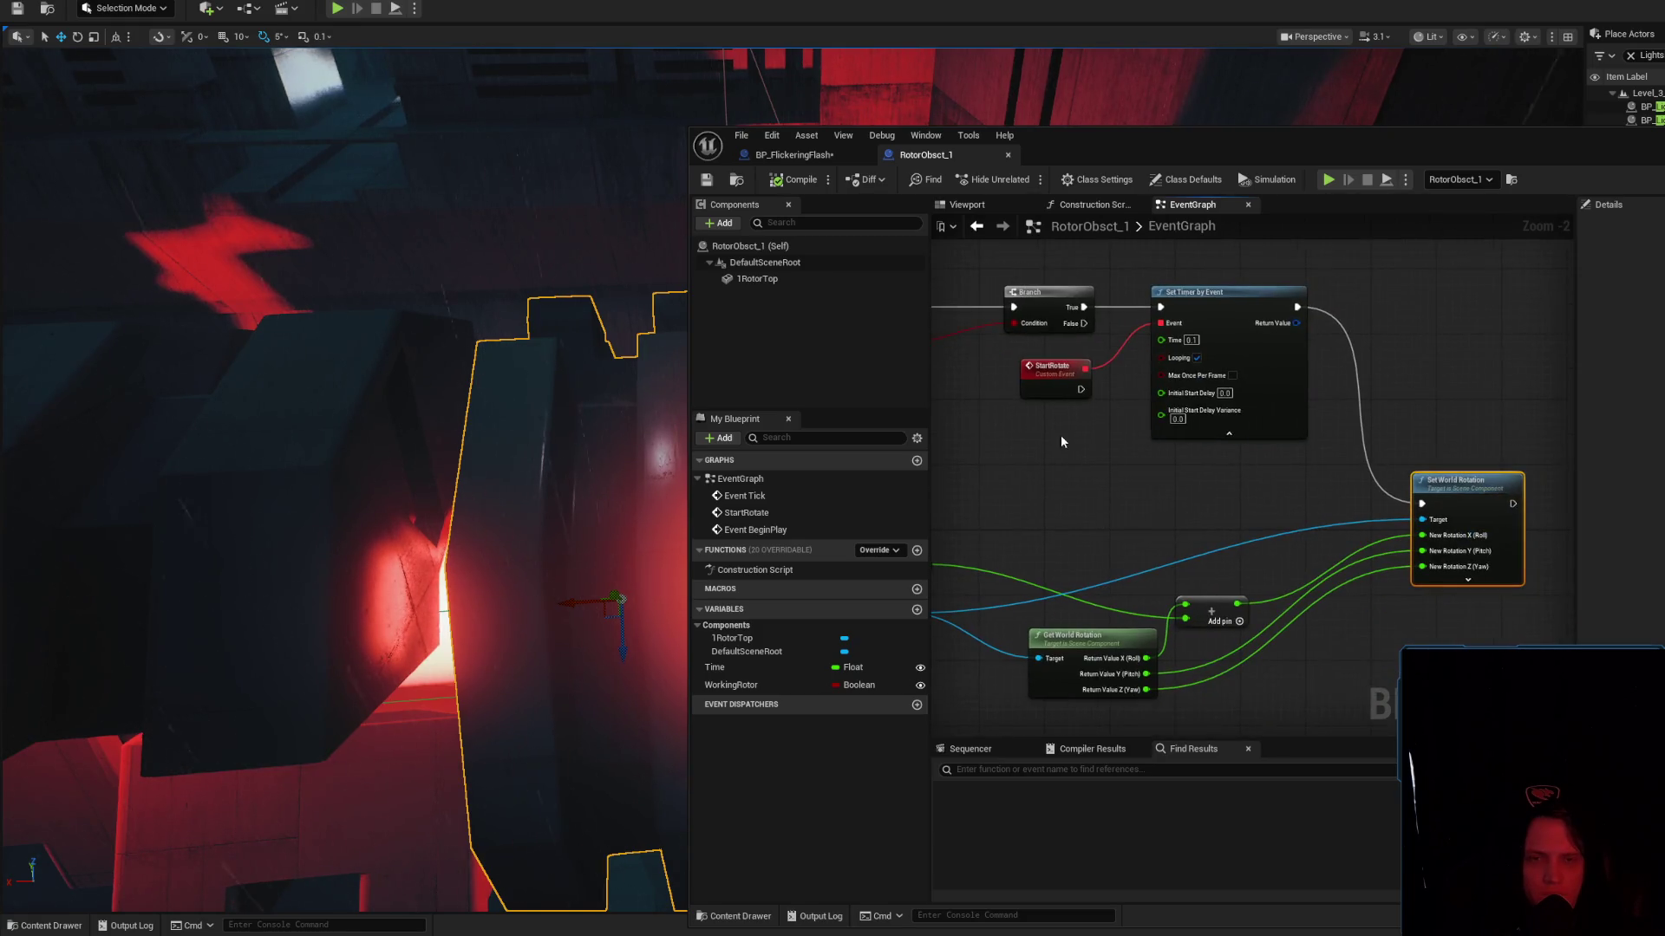
Replace the timer's direct wire with a Start Rotate call feeding Set World Rotation, then compile
right_click(1084, 475)
type("startrot")
key("Return")
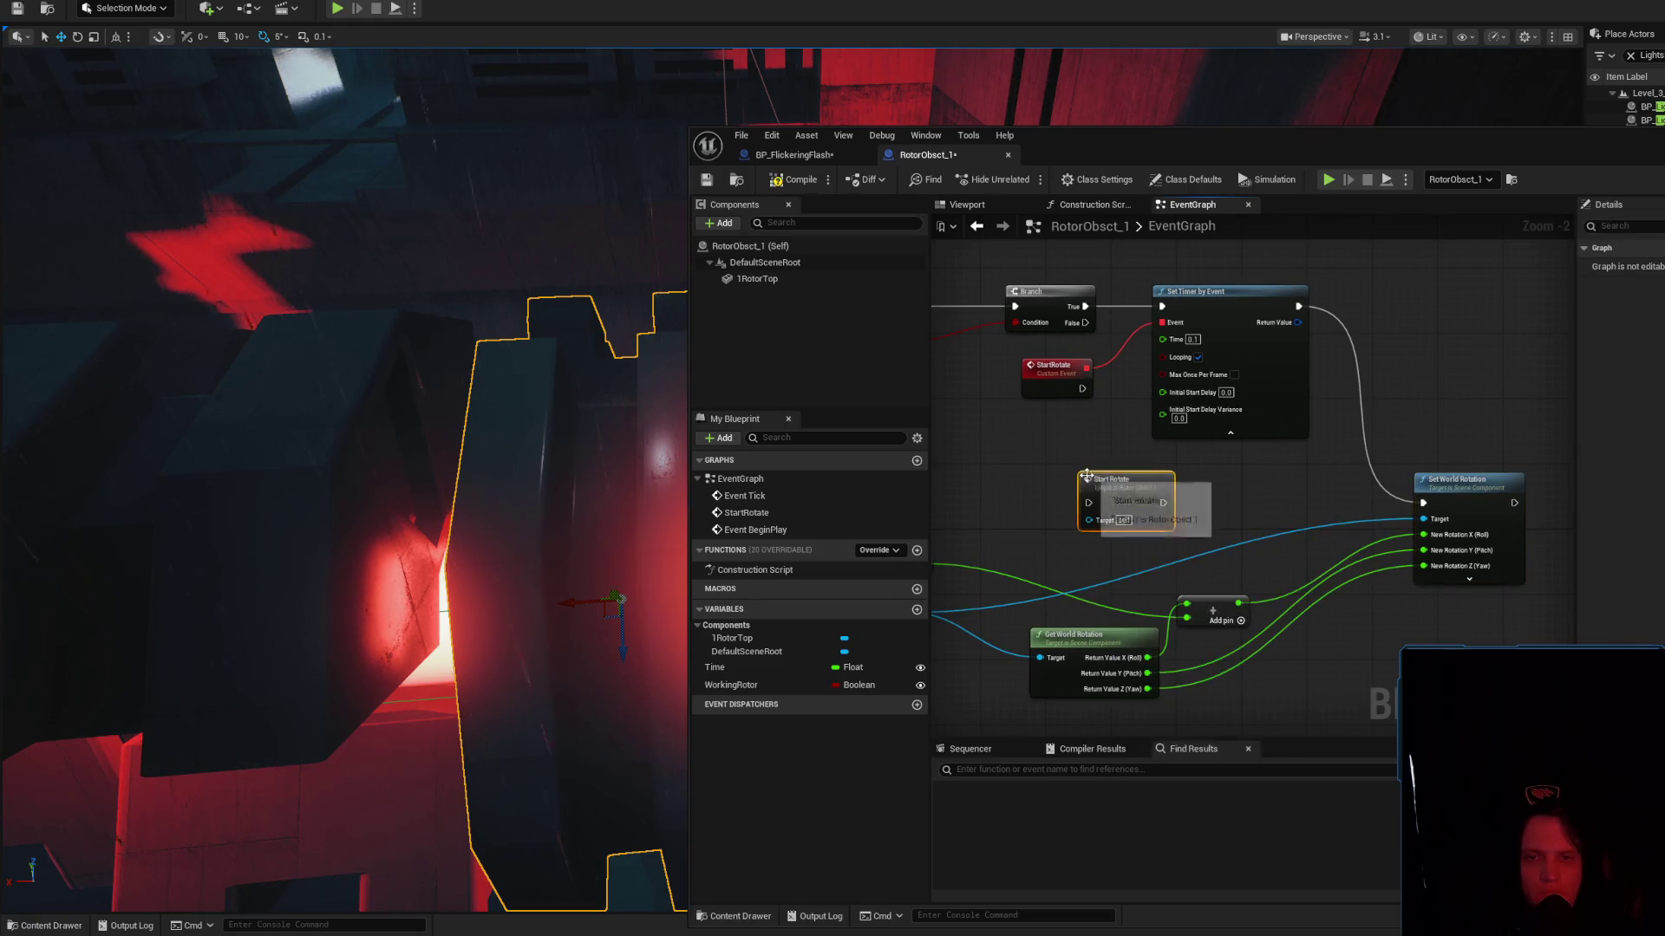
mouse_move(1138, 501)
left_mouse_down()
mouse_move(1470, 507)
mouse_move(1479, 525)
mouse_move(1471, 496)
left_mouse_up()
left_click(1380, 486, "alt")
left_click_drag(1271, 501, 1334, 502)
left_click(807, 184)
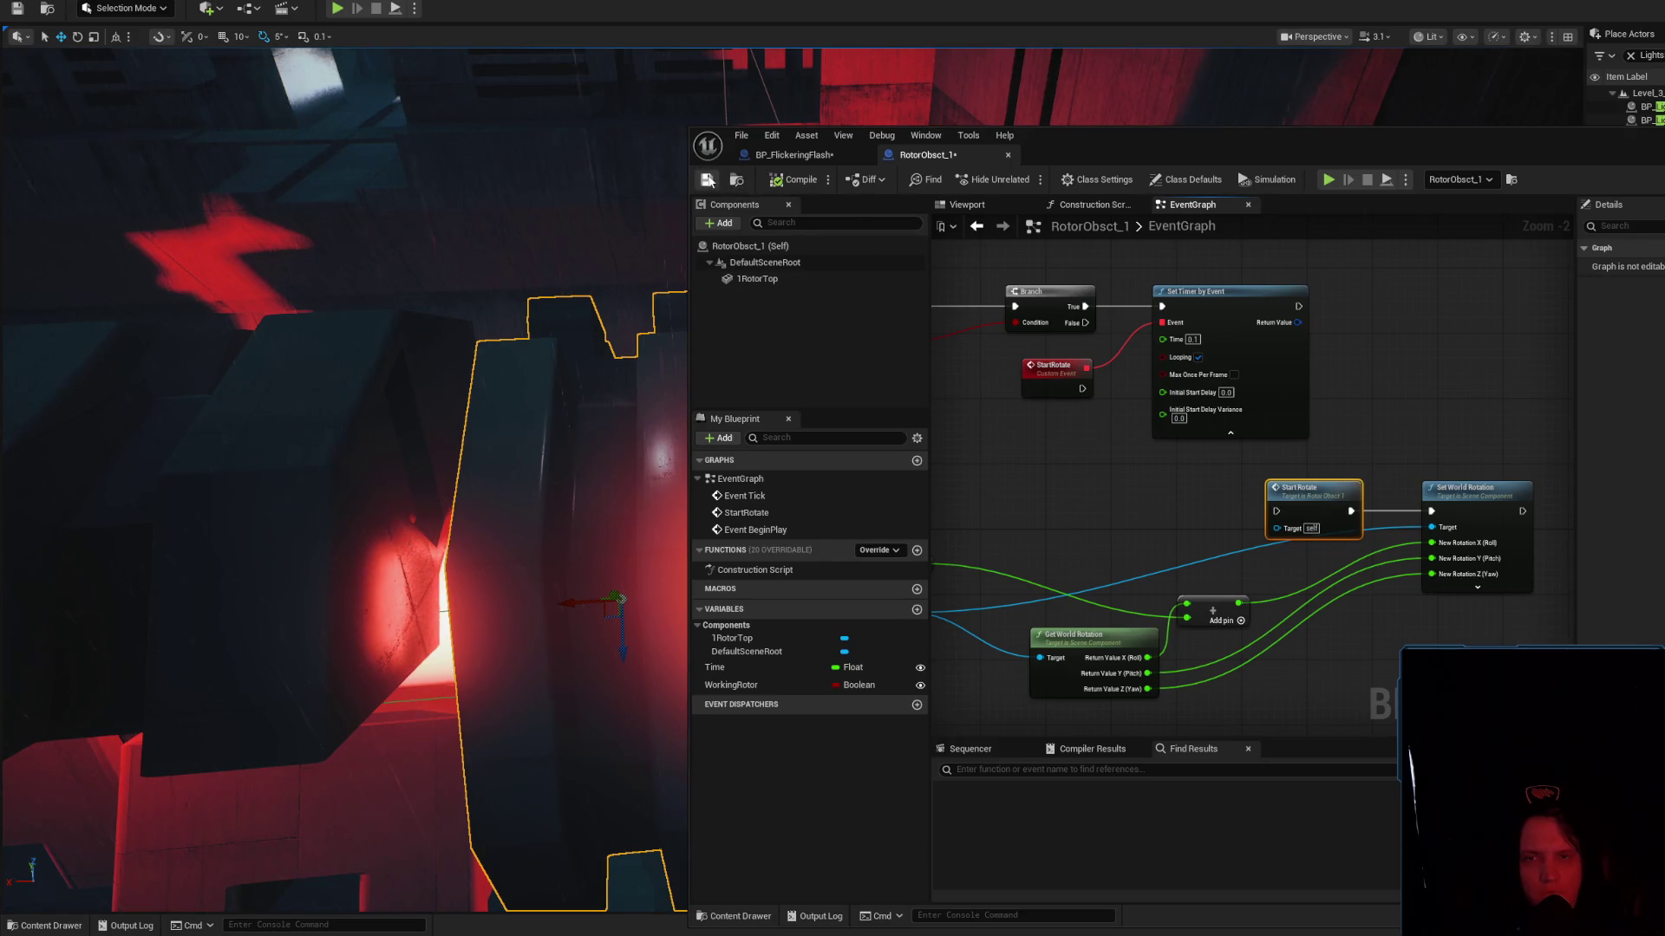
Shift the lower node group down and left to tidy the graph
mouse_move(1429, 632)
left_mouse_down()
mouse_move(1502, 550)
mouse_move(1075, 449)
left_mouse_up()
scroll(1504, 556, "down", 2)
mouse_move(1370, 466)
left_mouse_down()
mouse_move(1300, 539)
mouse_move(1312, 556)
left_mouse_up()
left_click(1327, 486)
mouse_move(1327, 487)
left_mouse_down()
mouse_move(1201, 450)
mouse_move(1214, 427)
mouse_move(1254, 422)
left_mouse_up()
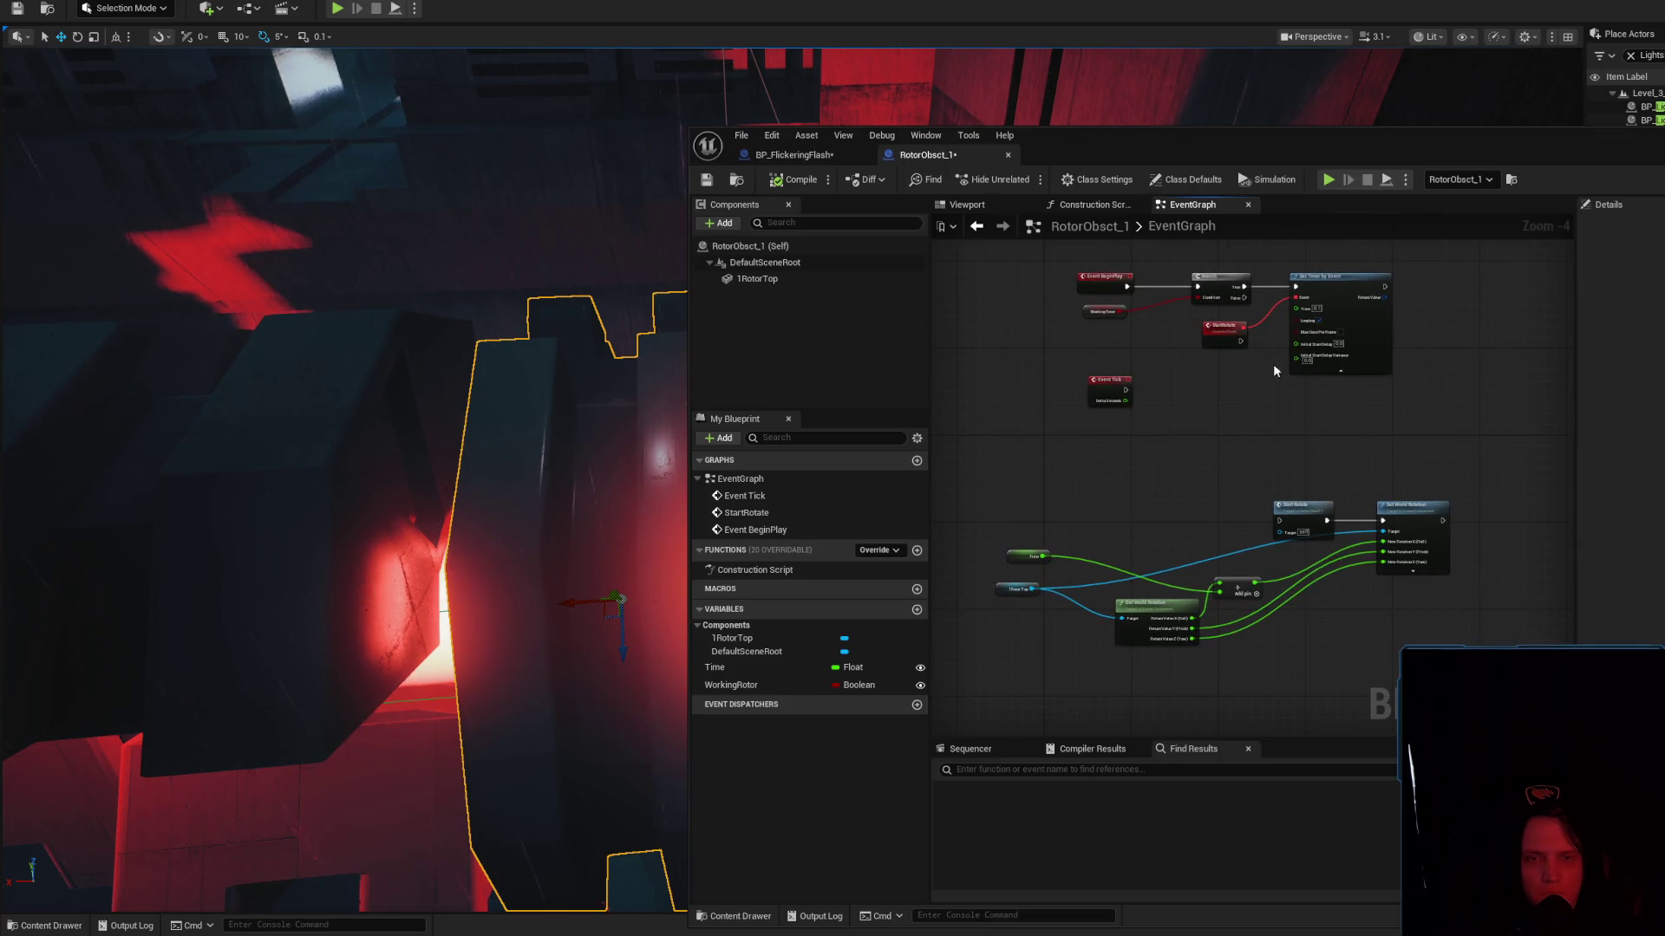
Nudge Event Tick lower, then run an Alt+S simulation of the rotor and stop it
scroll(1287, 342, "up", 2)
left_click_drag(1026, 405, 1010, 434)
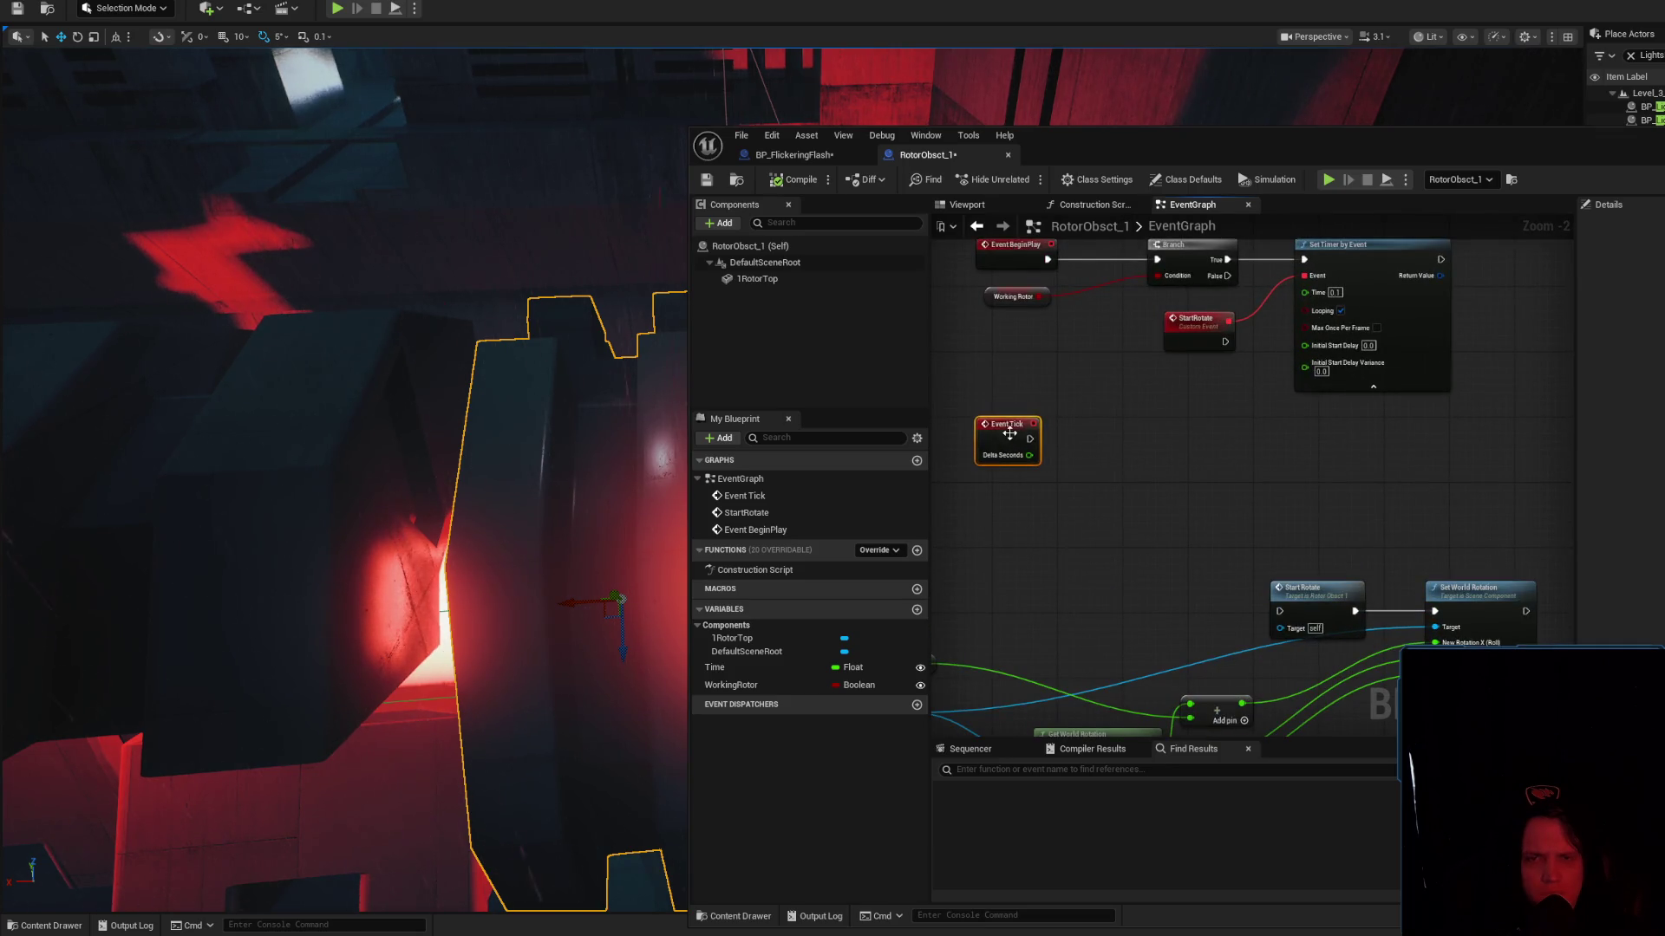
left_click_drag(395, 460, 395, 460)
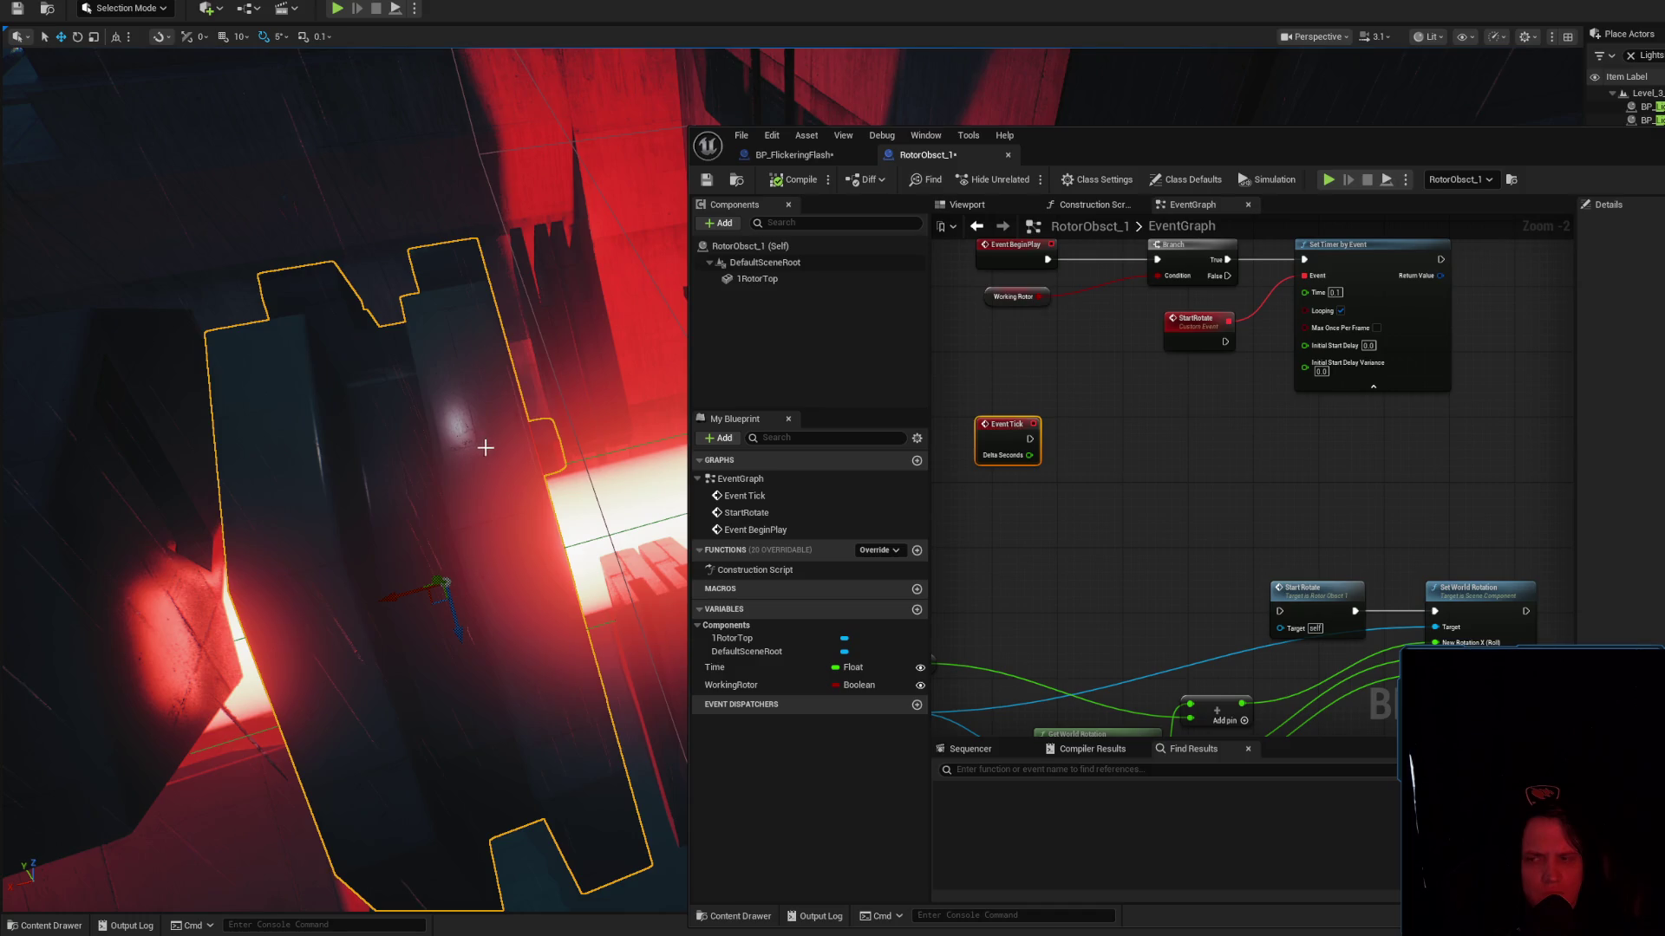
key("alt+s")
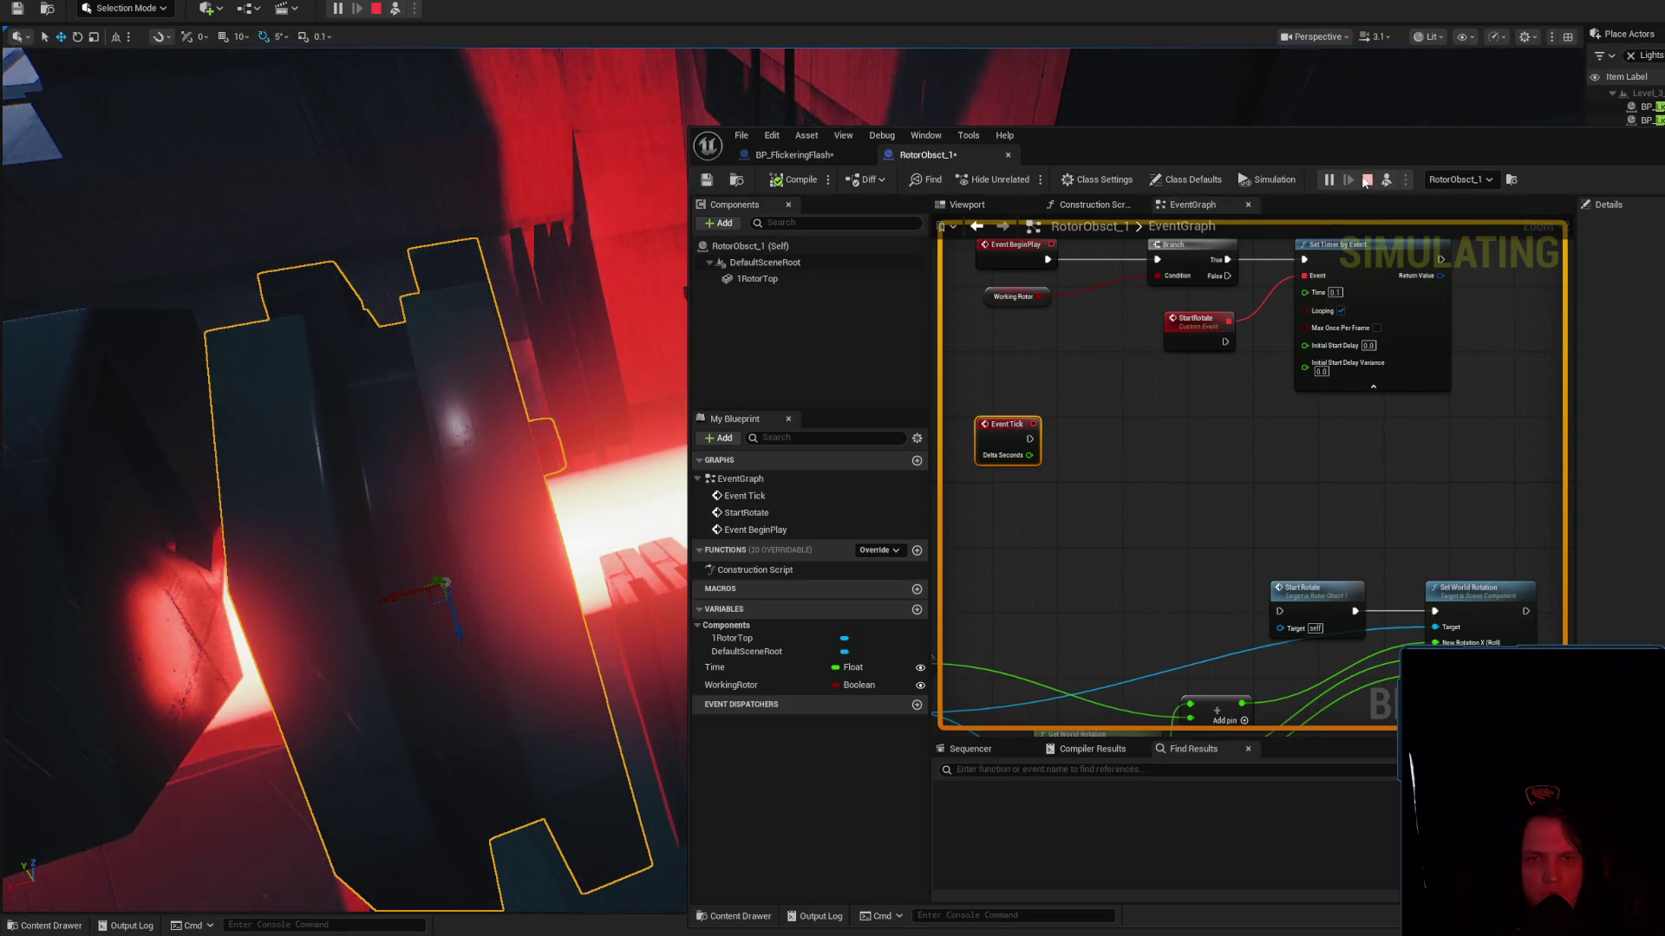
key("Escape")
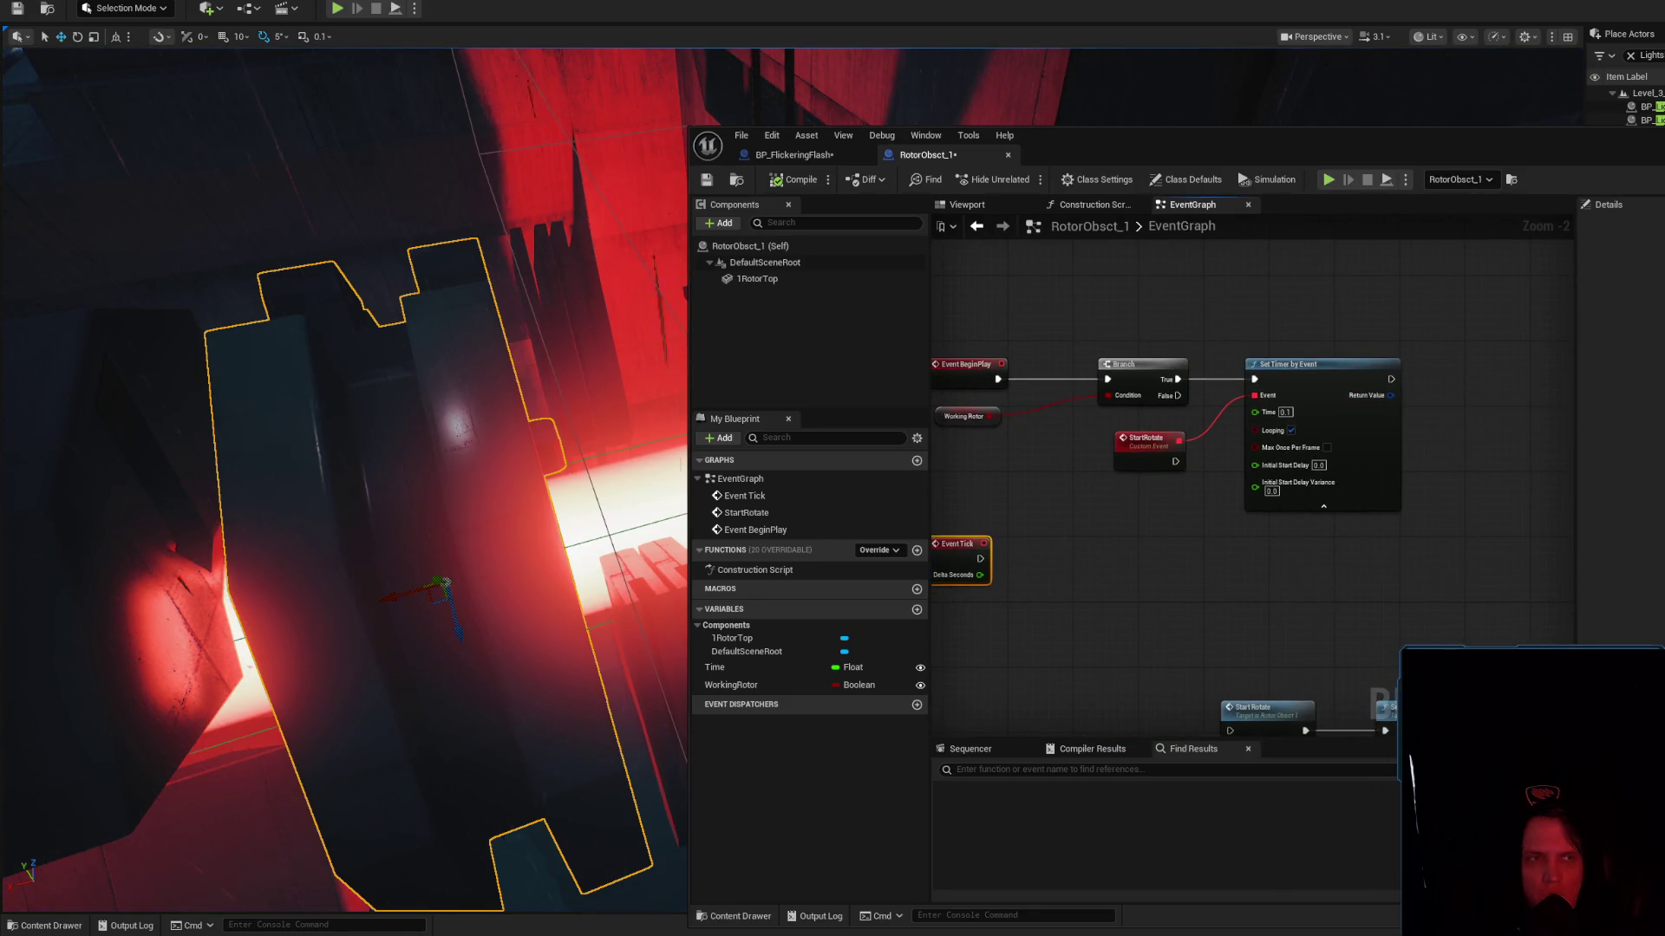
key("alt+Tab")
Search 'Set timer by event ue5' in a new tab and preview several image results
left_click(1439, 127)
type("Set")
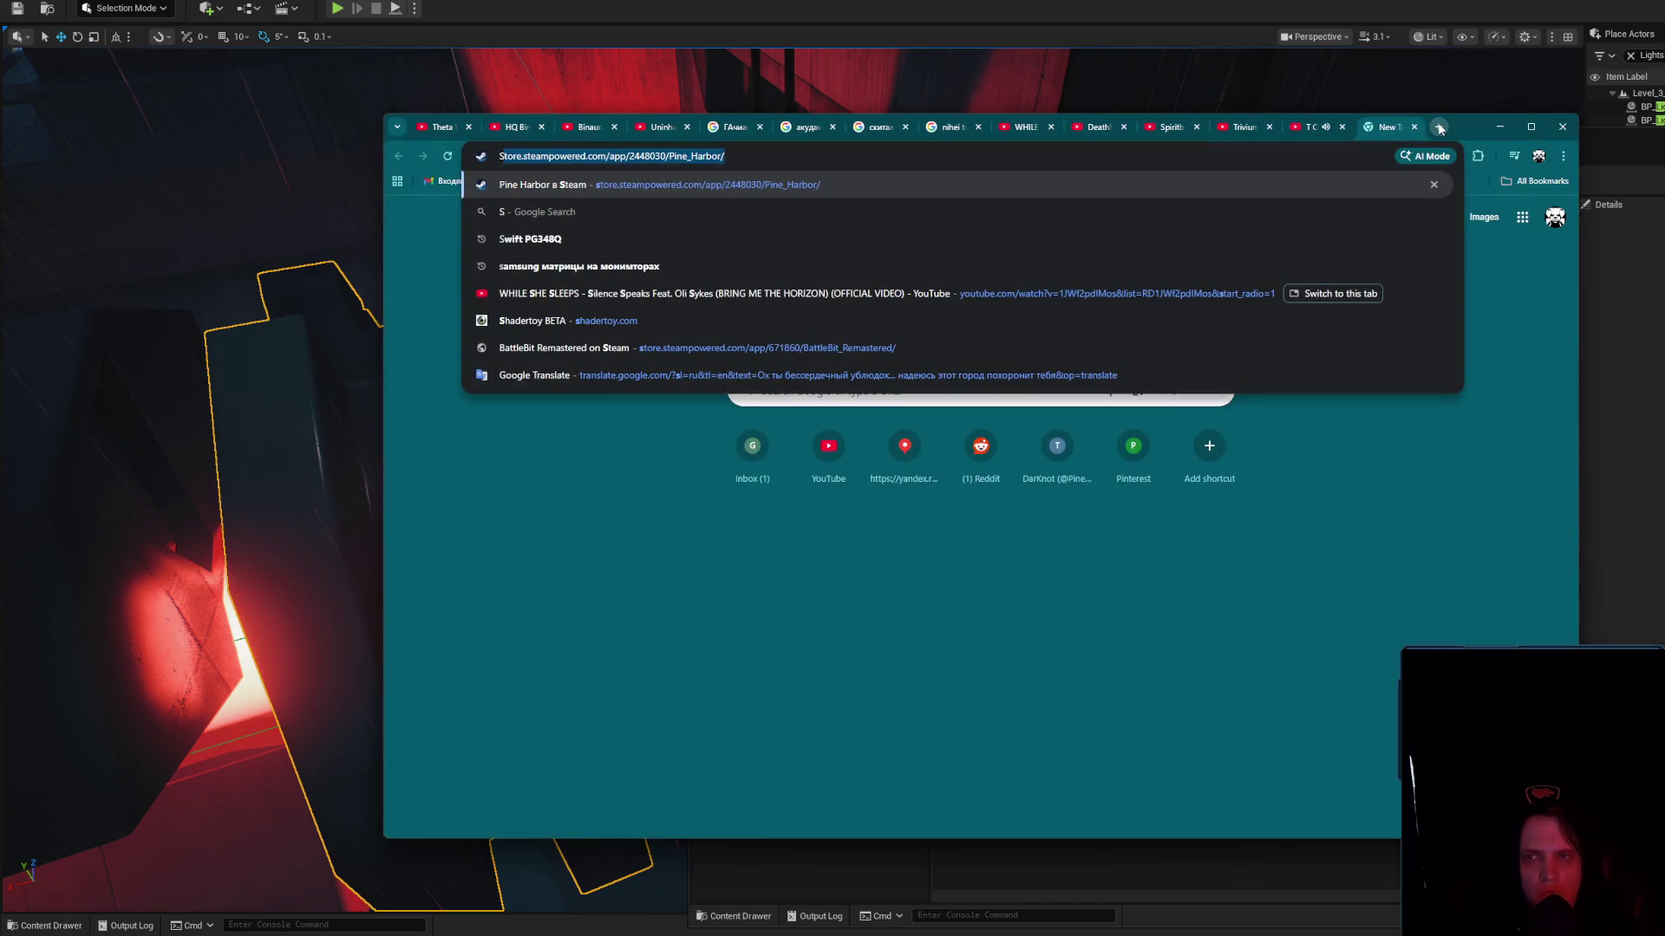
type(" timer by e")
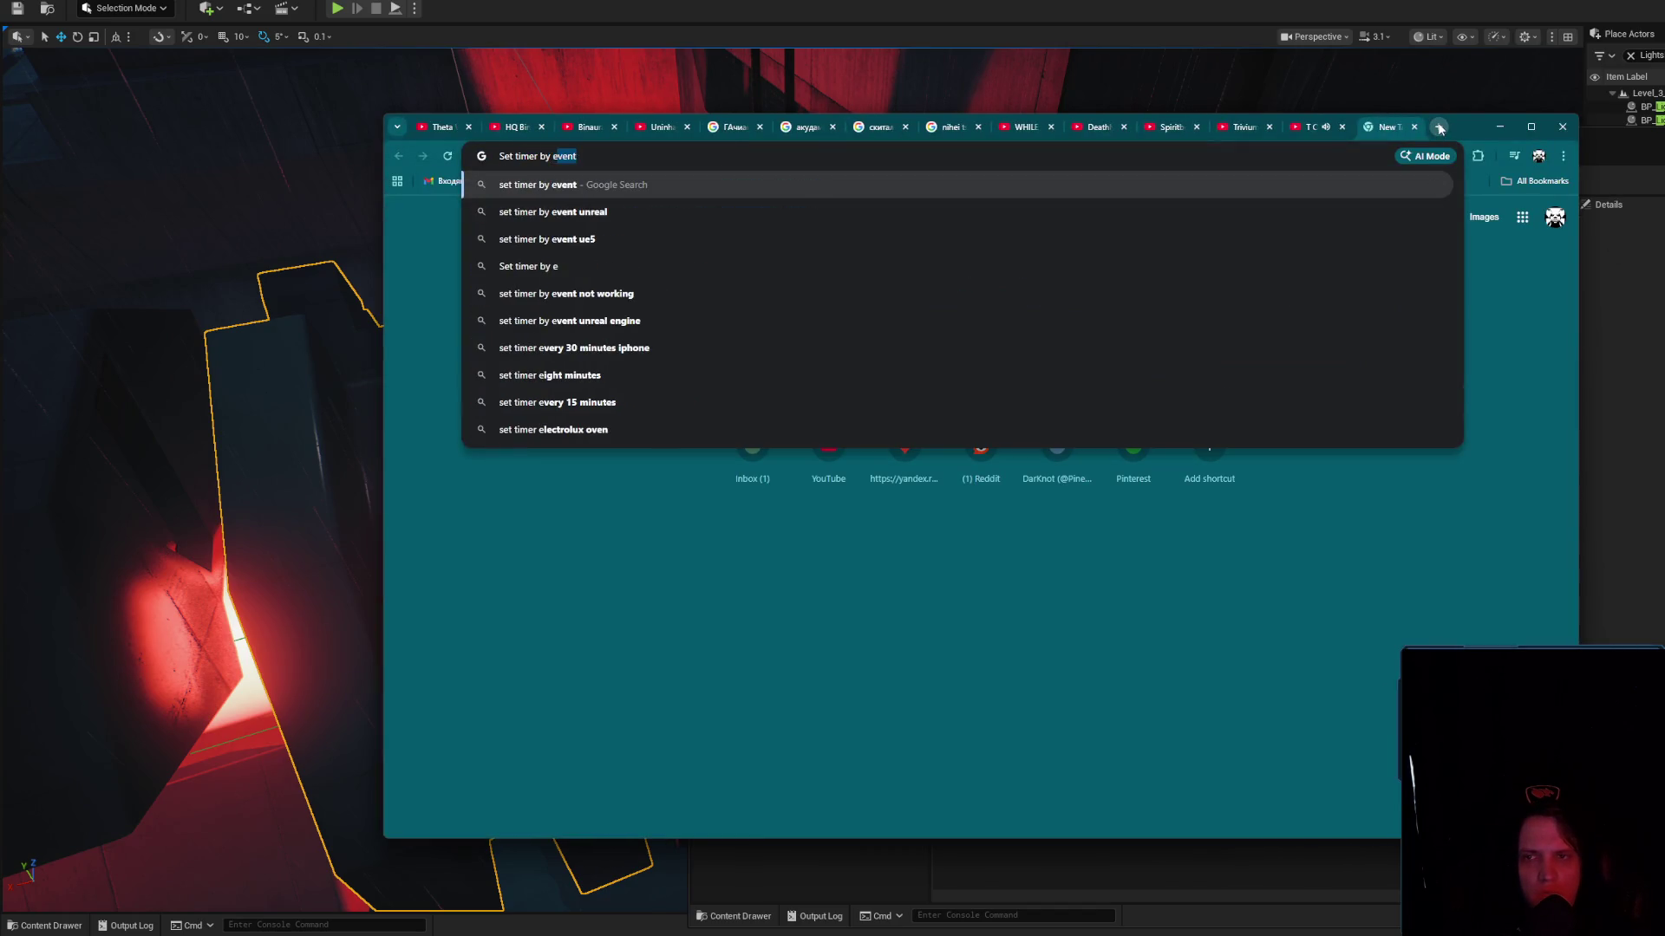
type("vent ue5")
key("Return")
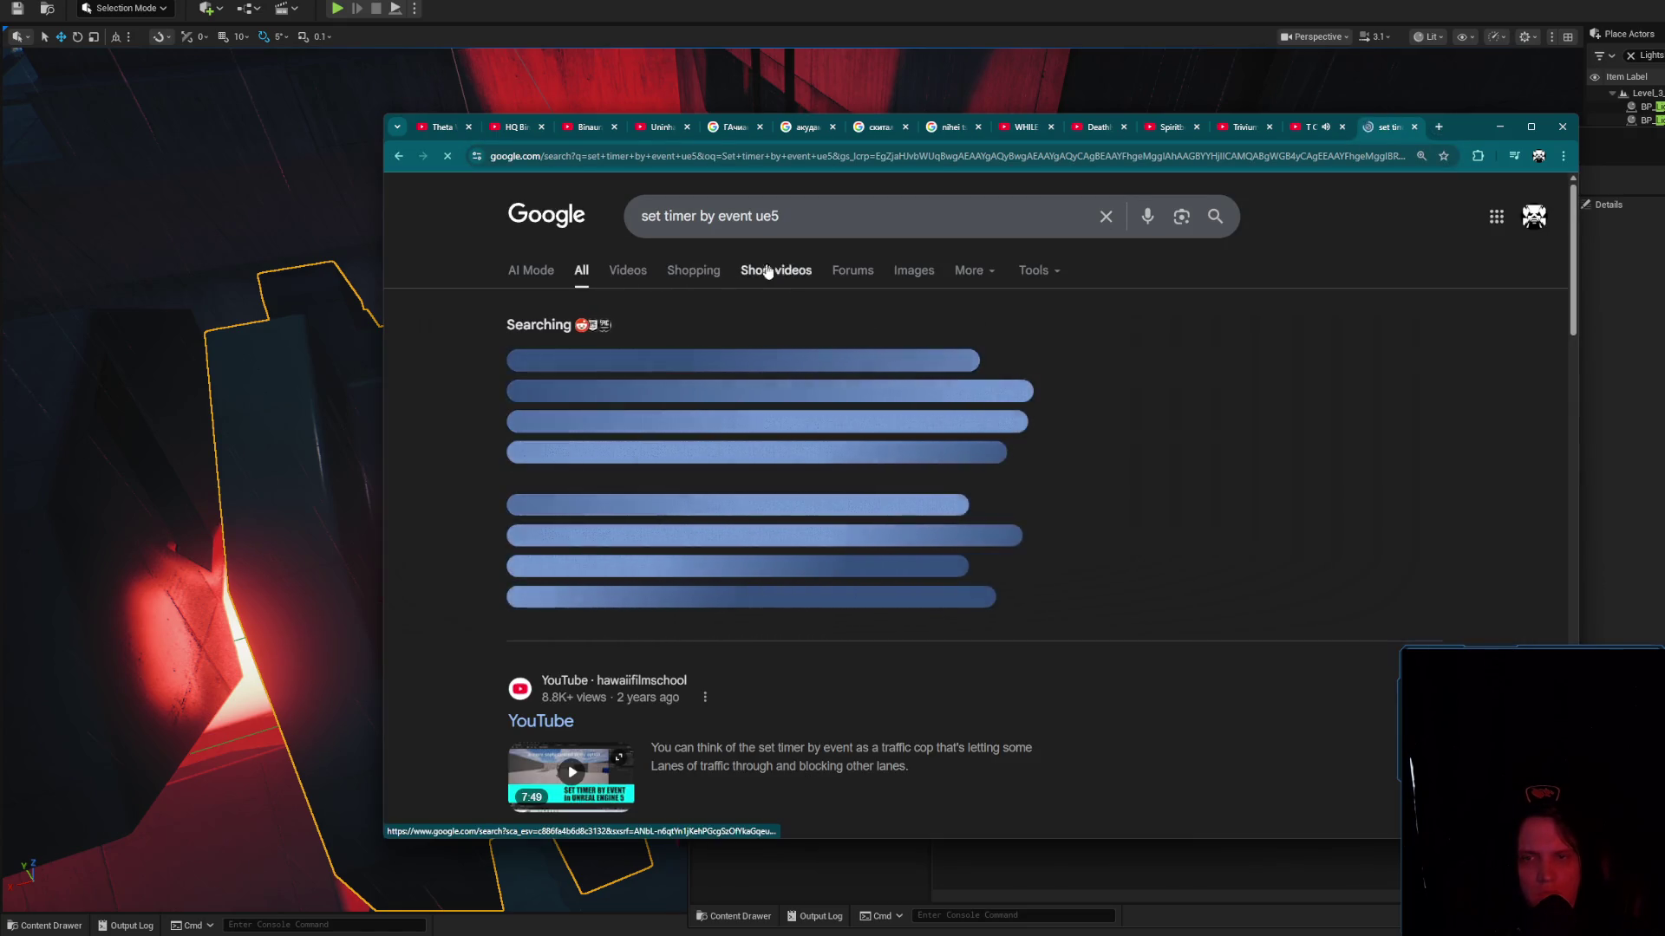
left_click(854, 272)
left_click(813, 271)
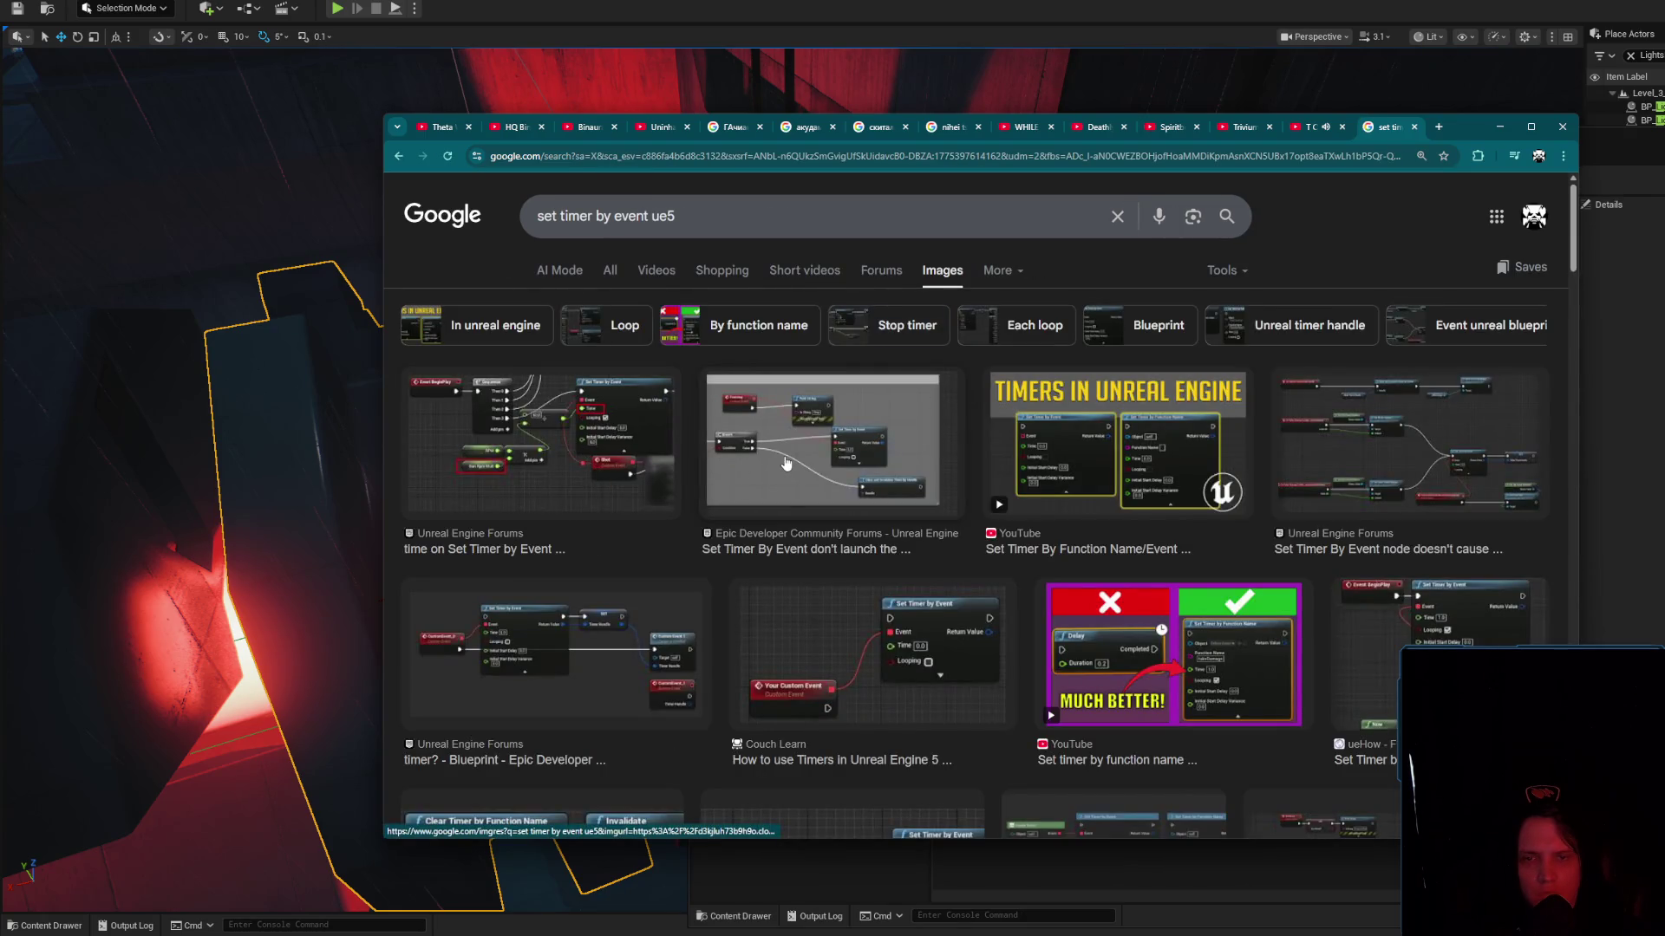
left_click(490, 460)
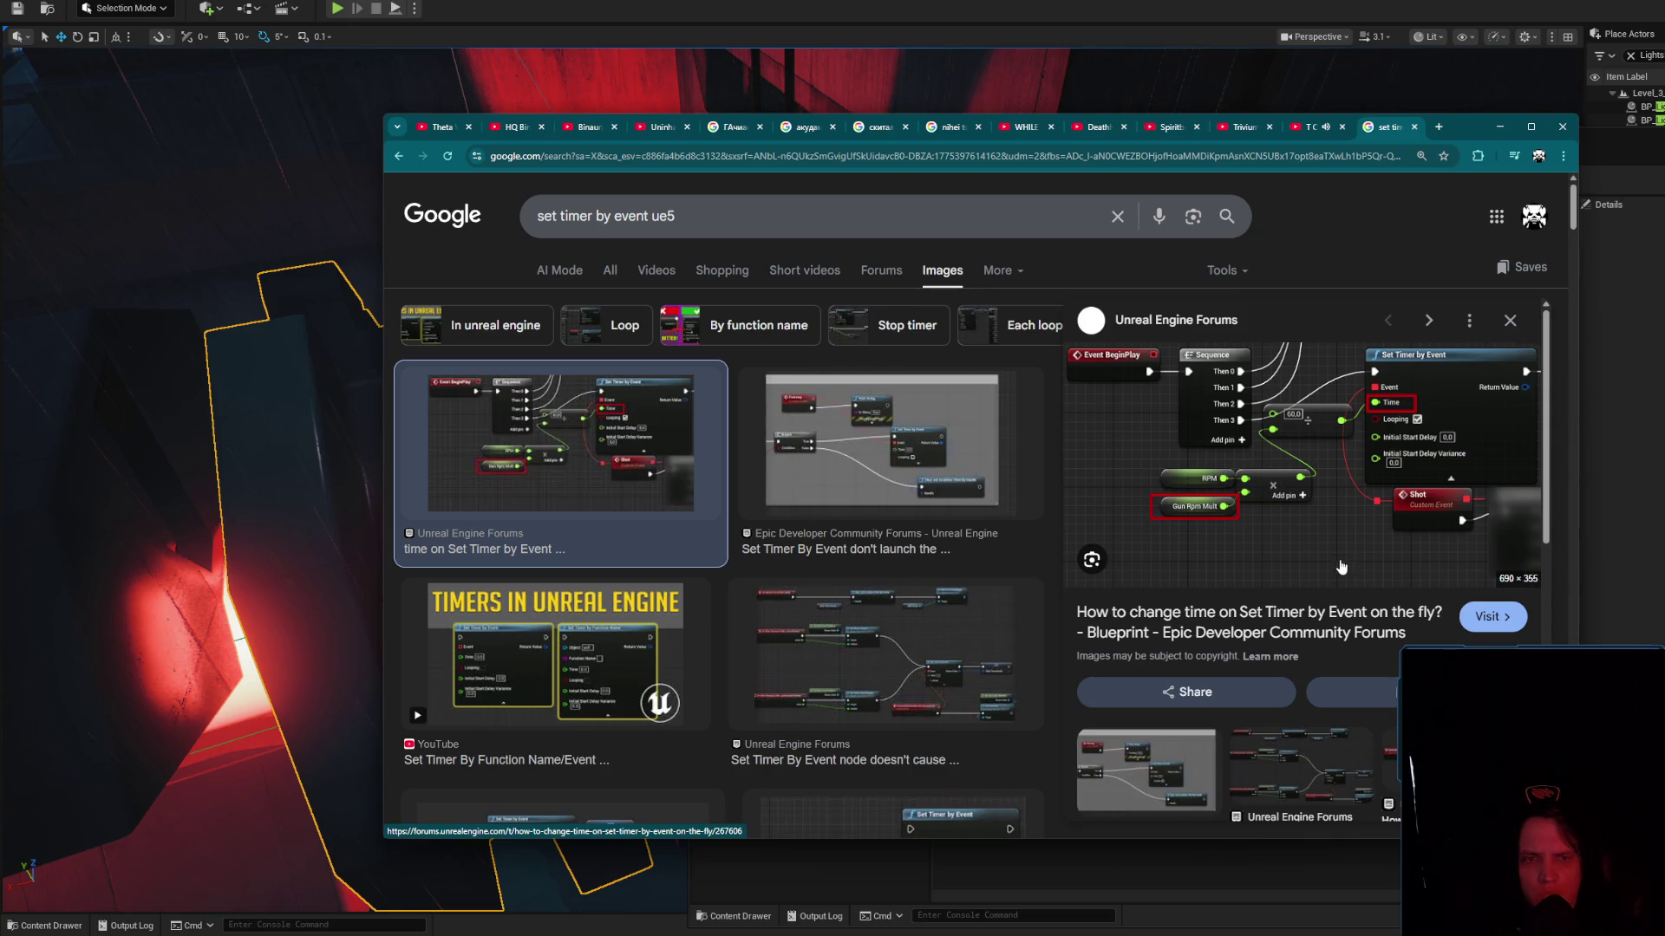
left_click(894, 623)
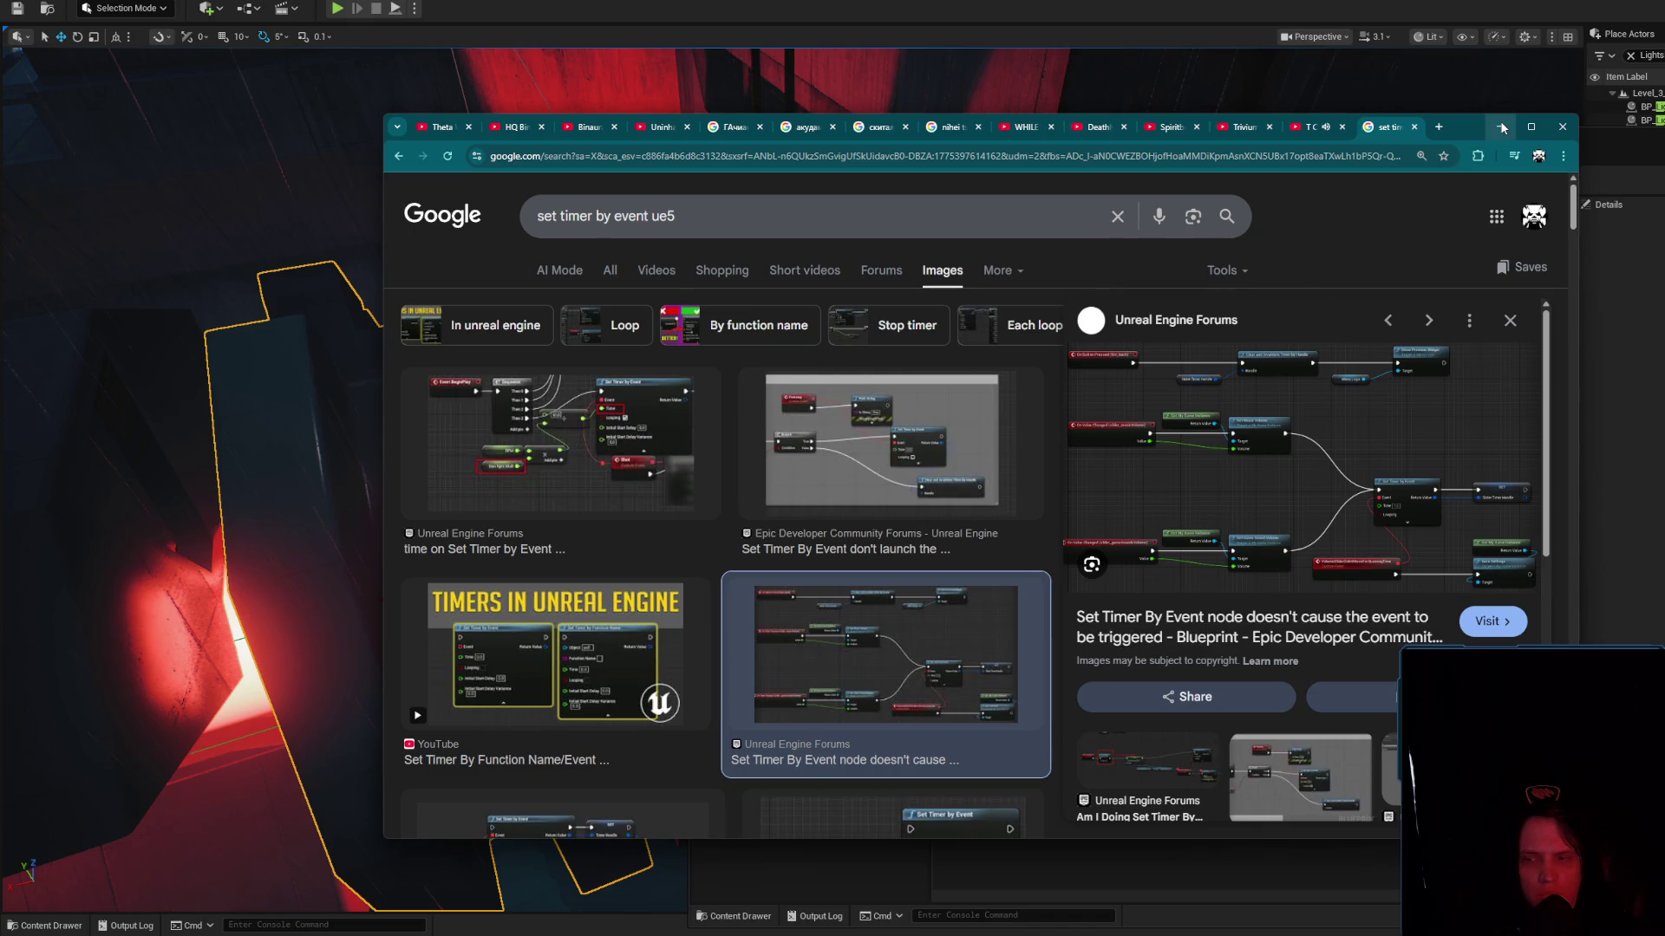
left_click(891, 456)
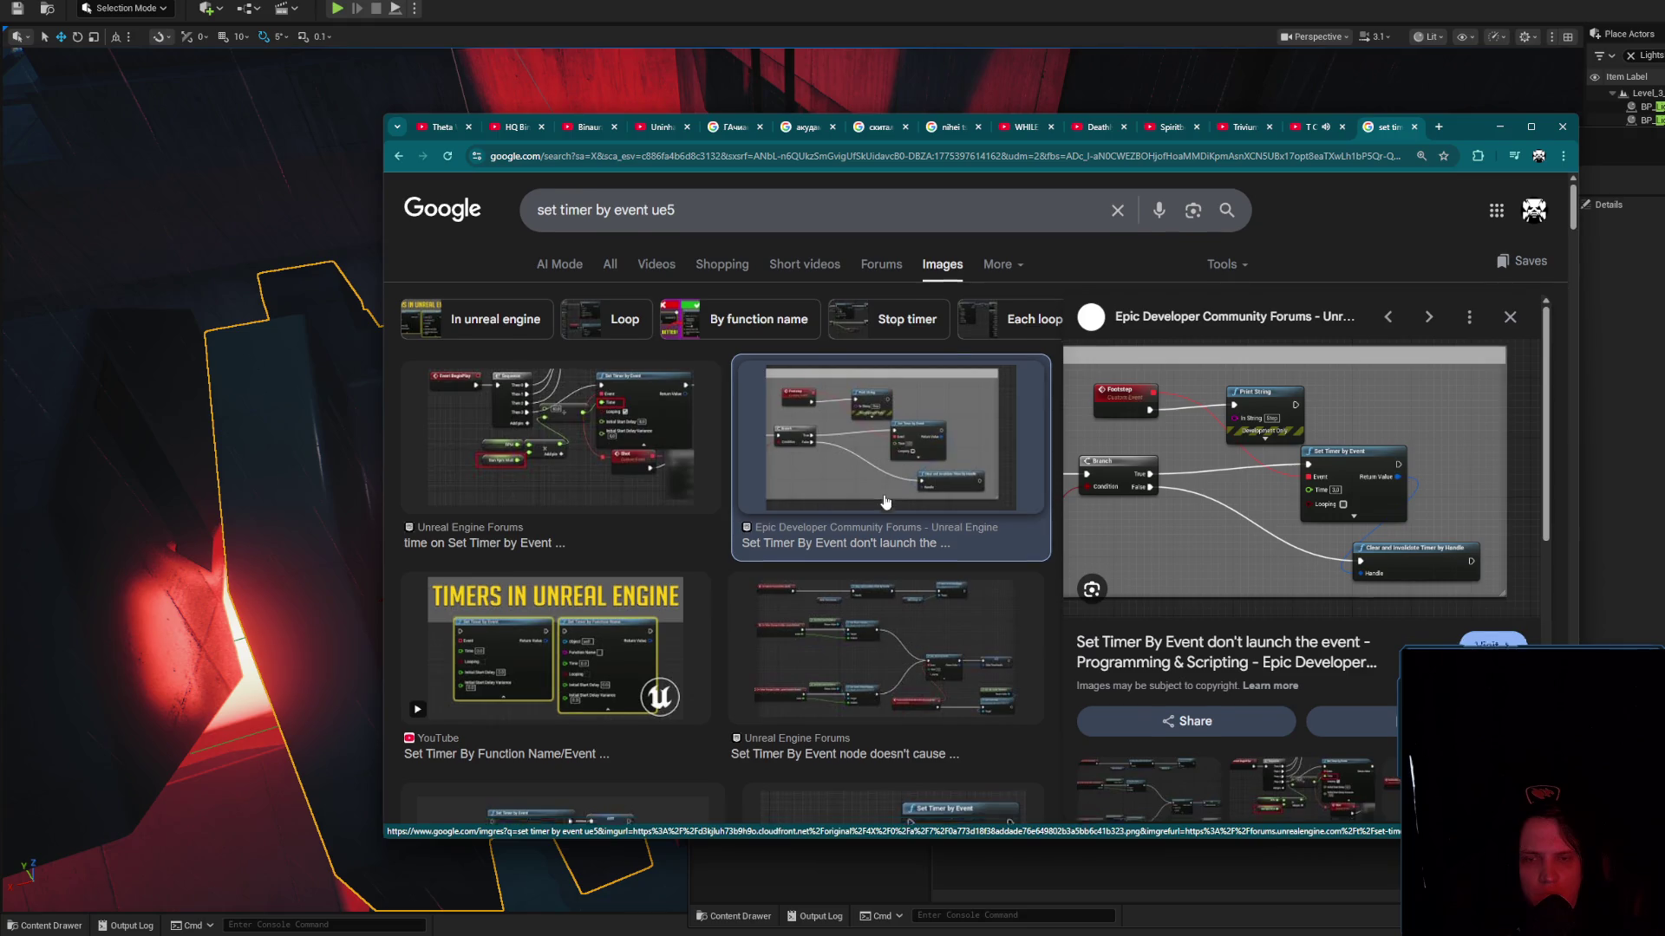
scroll(884, 563, "down", 2)
left_click(862, 668)
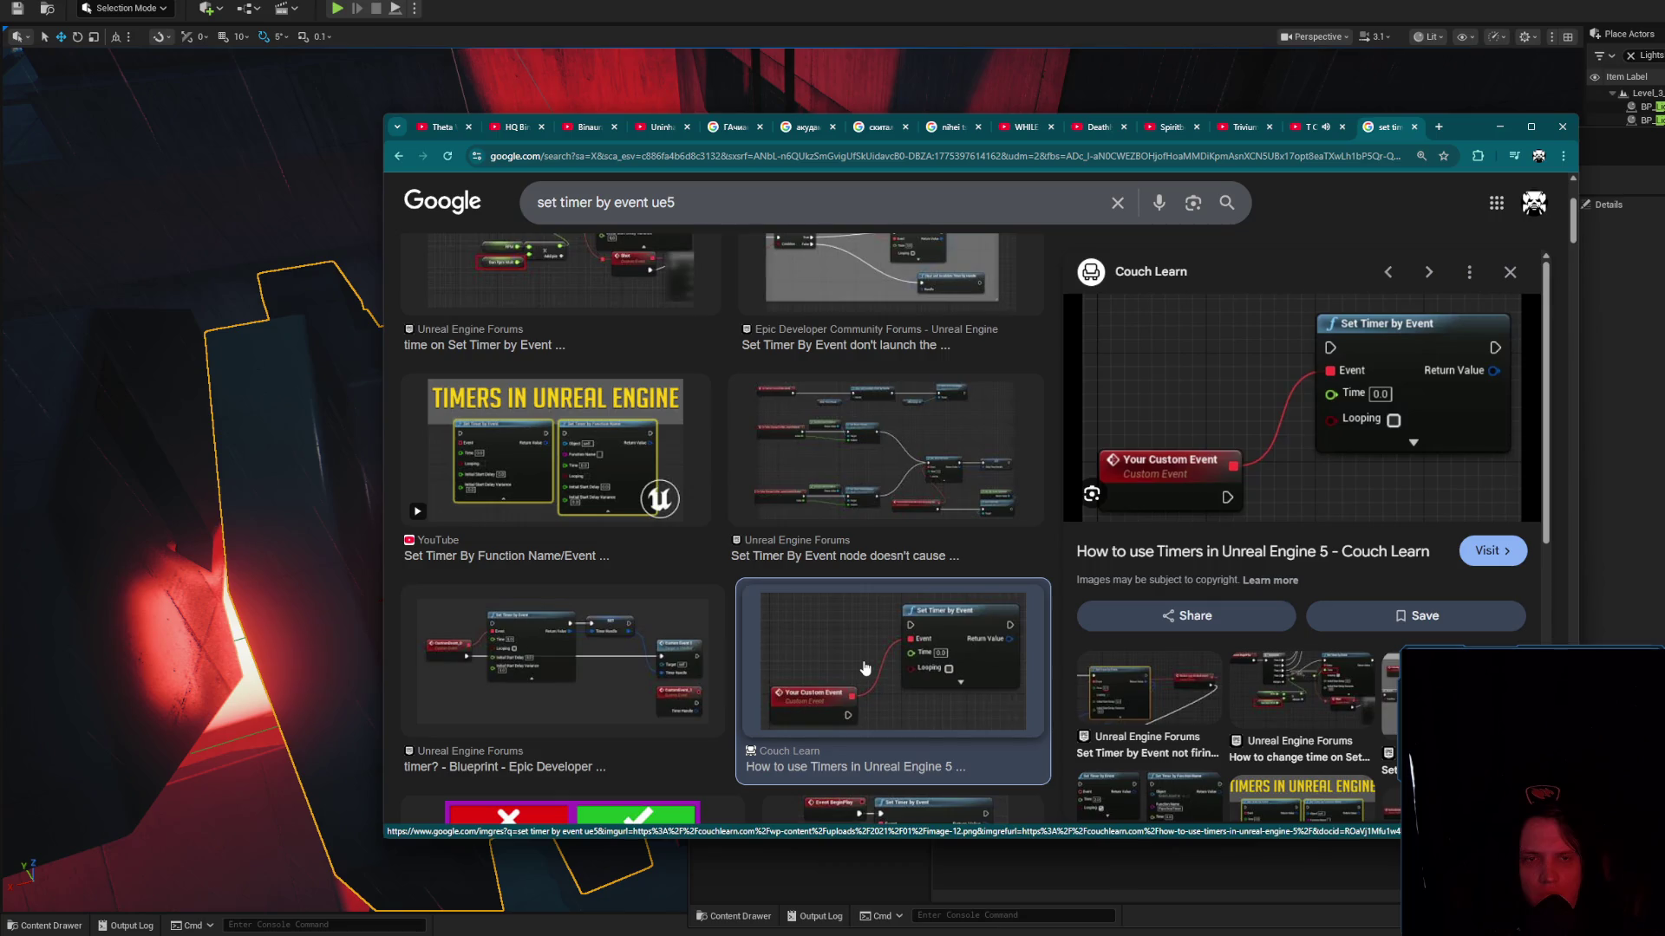
Back in the editor, uncheck Looping on Set Timer by Event and compile
left_click(1499, 127)
left_click(1291, 430)
left_click_drag(1209, 571, 1278, 524)
left_click(803, 181)
mouse_move(1100, 520)
left_mouse_down()
mouse_move(1147, 492)
mouse_move(1162, 446)
mouse_move(1164, 542)
mouse_move(1214, 510)
left_mouse_up()
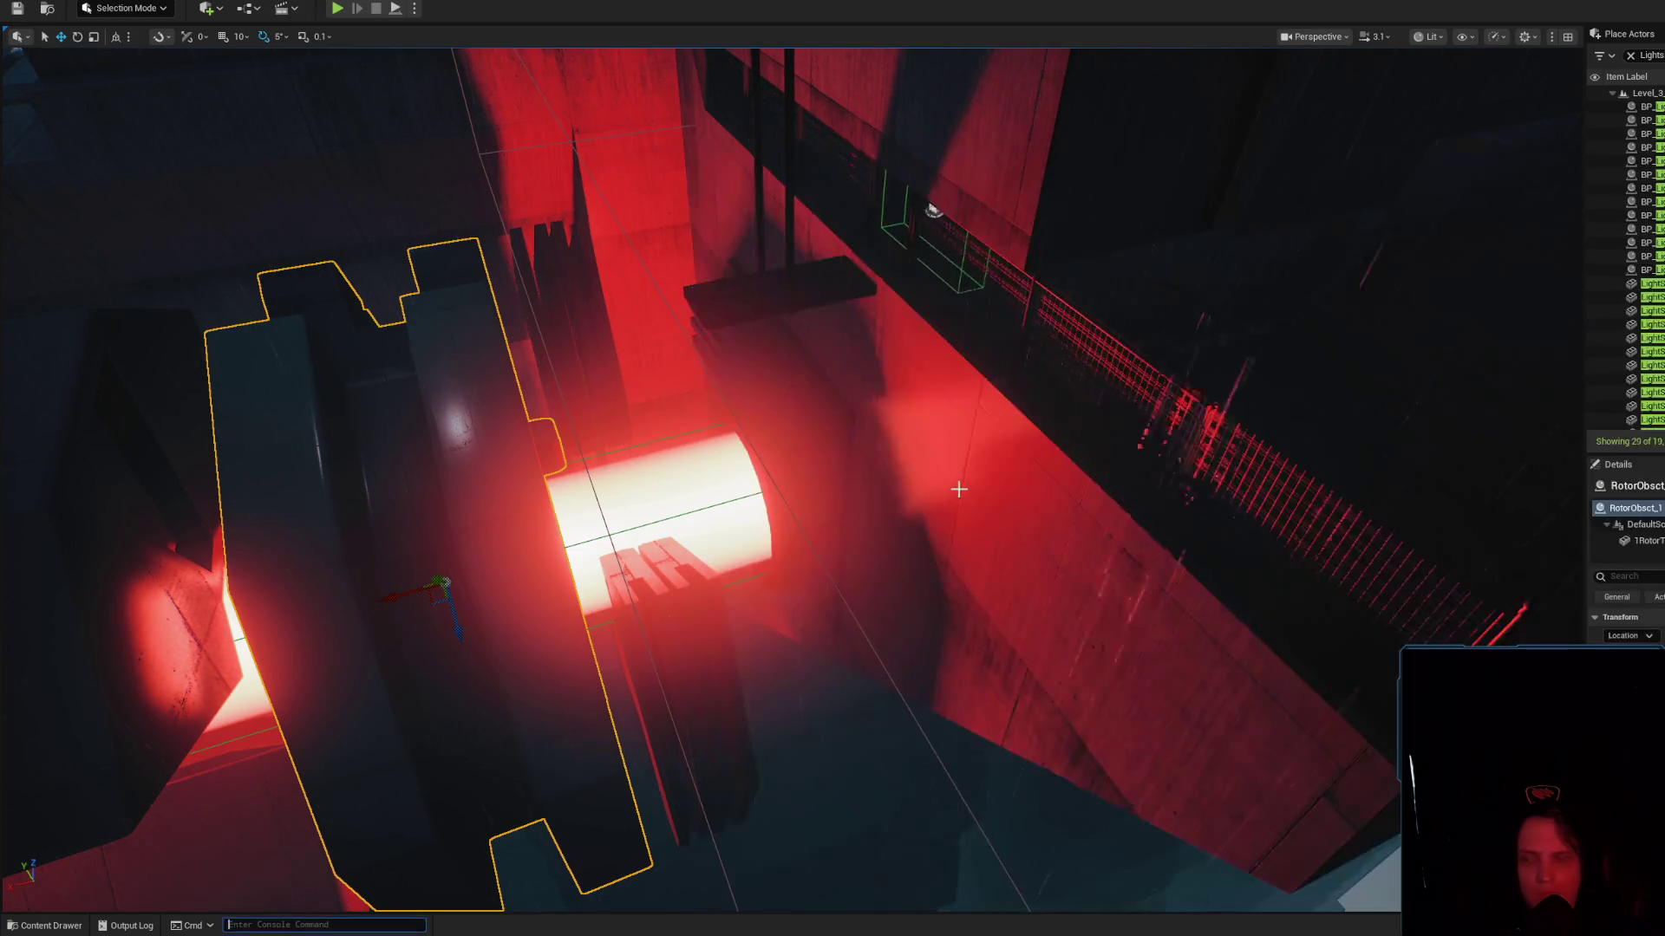
Search the Content Drawer for 'Container' and open the BP_AirDropSpawner Blueprint
left_click(121, 926)
left_click(47, 926)
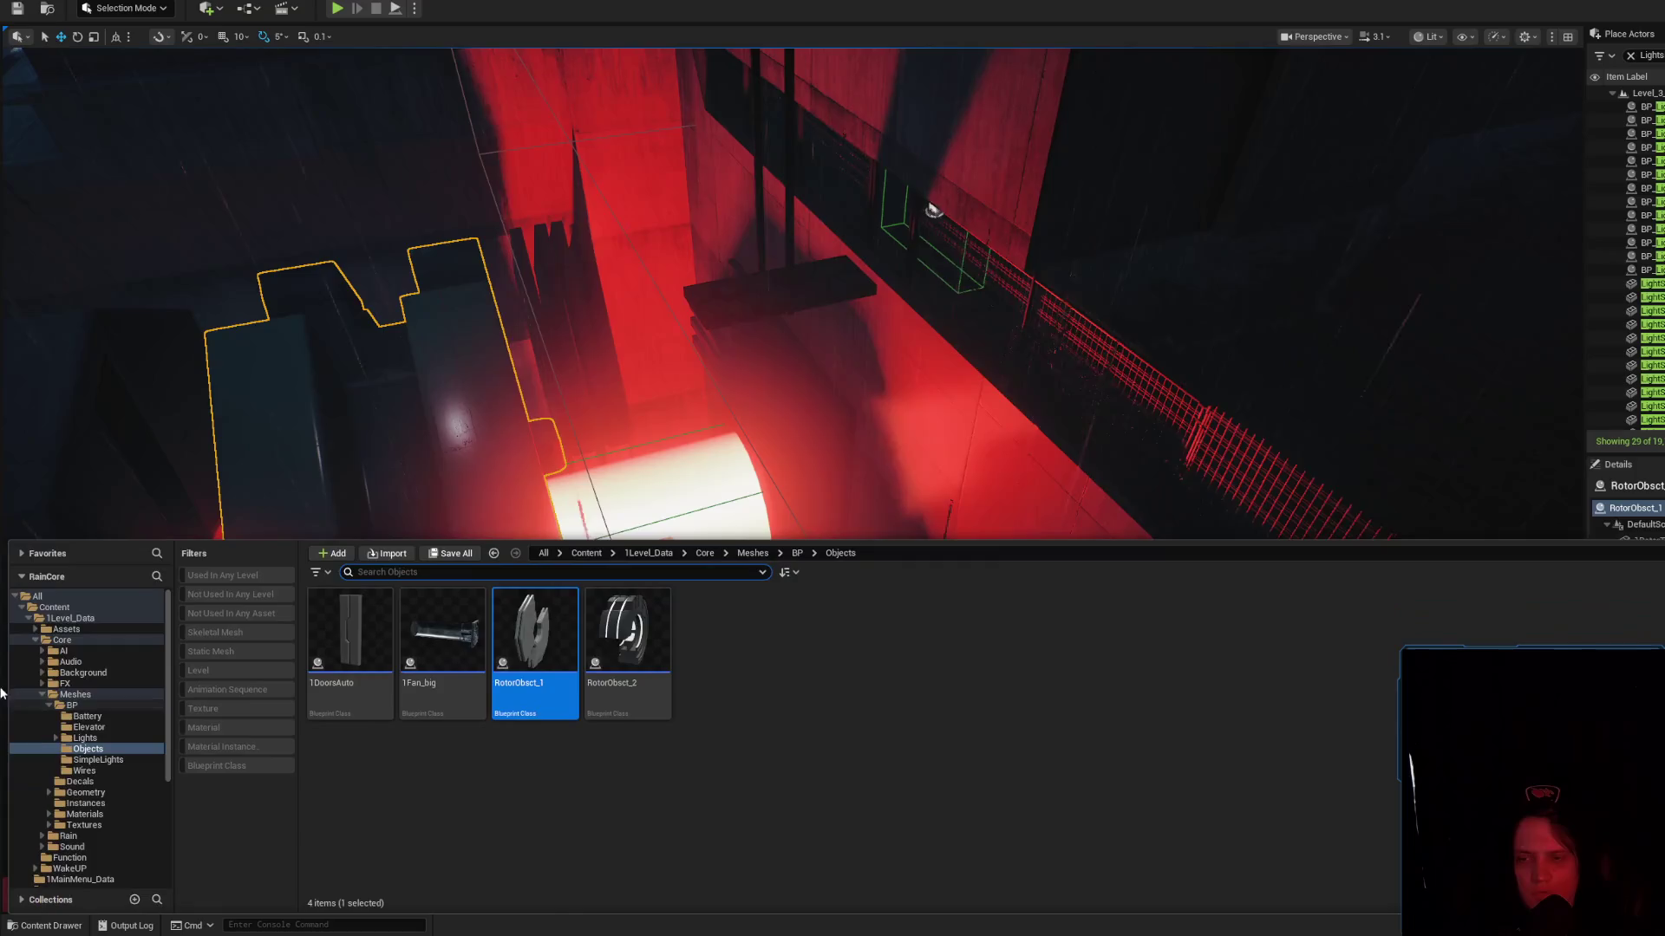
left_click(71, 597)
left_click(71, 607)
left_click(450, 572)
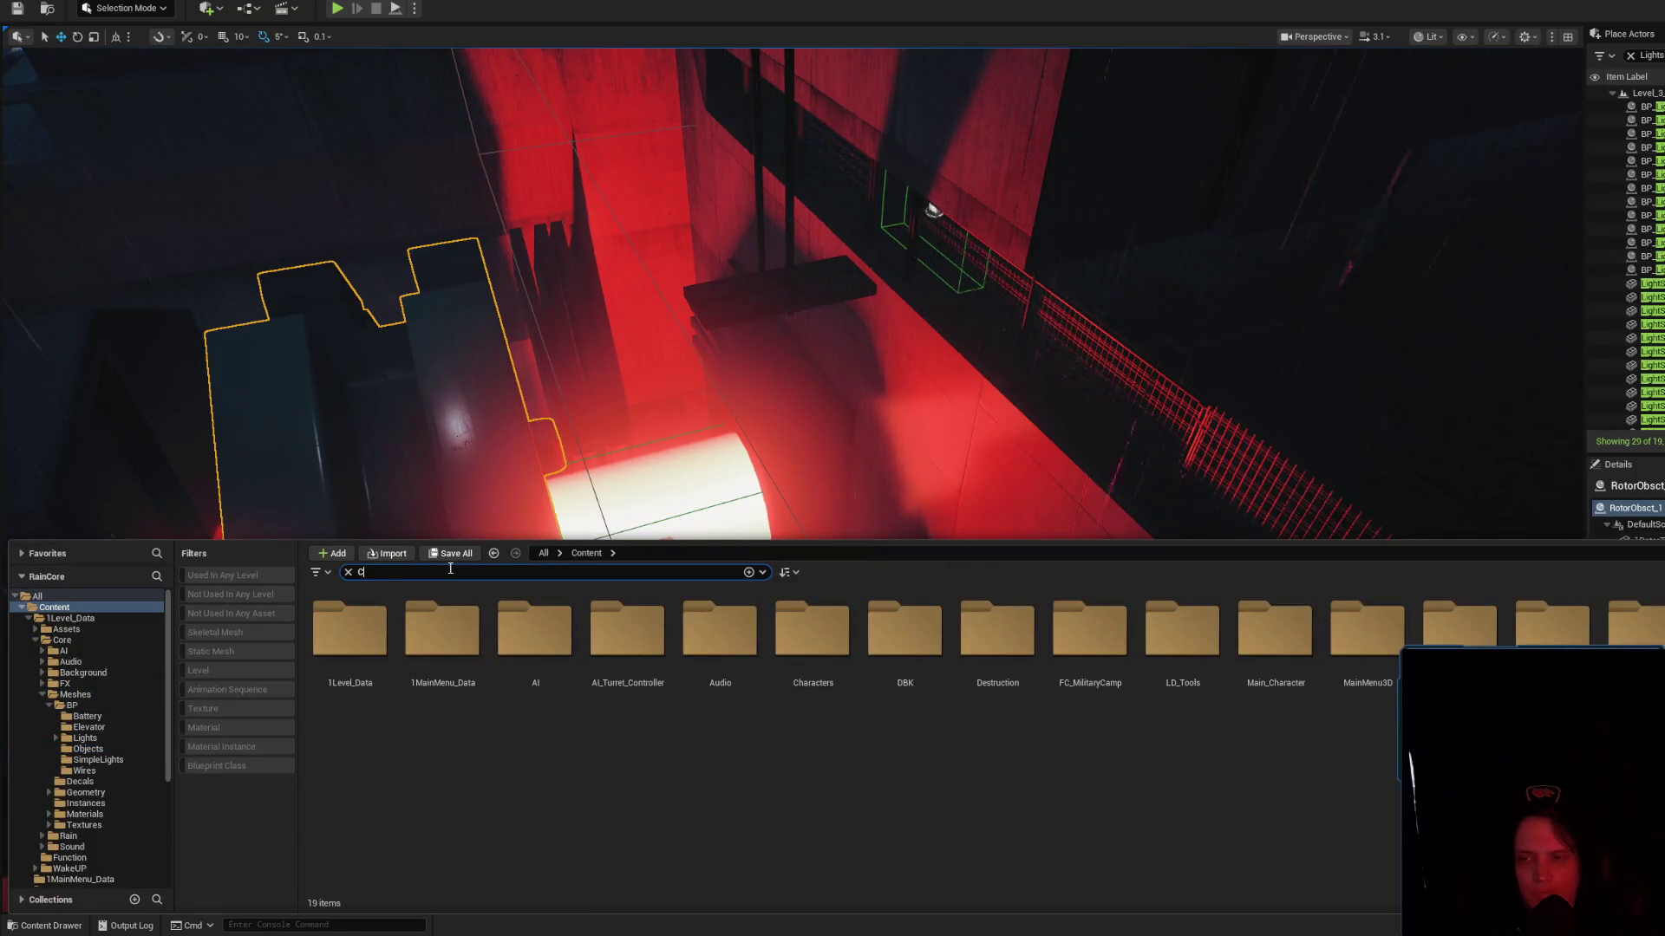
type("Container")
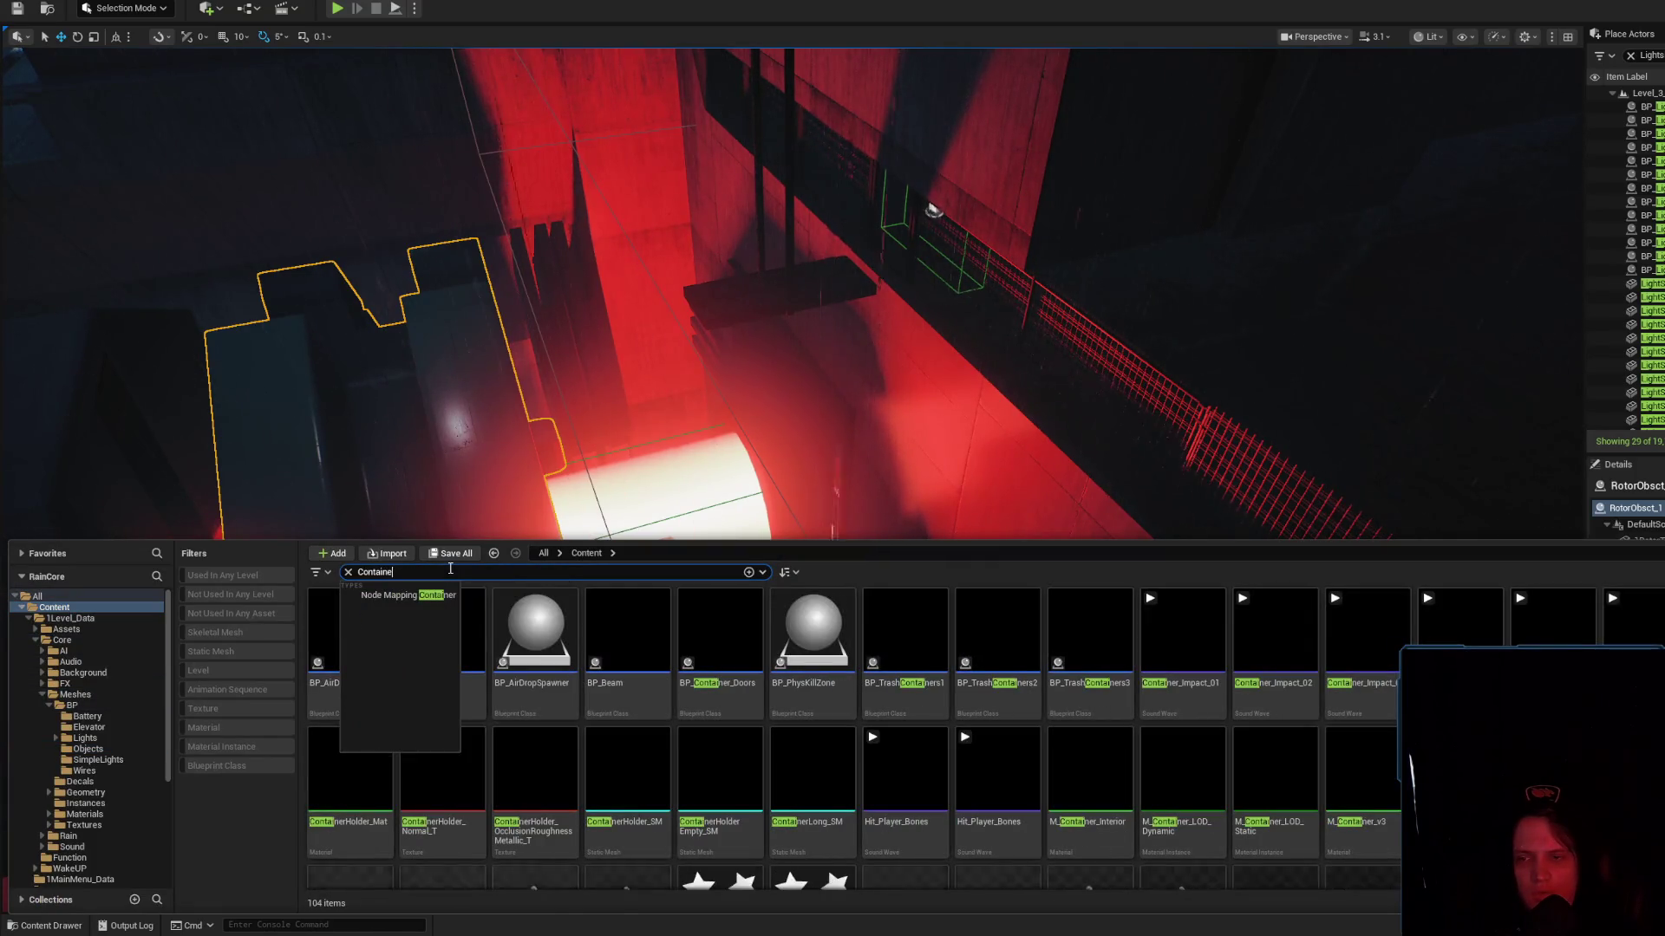
double_click(535, 628)
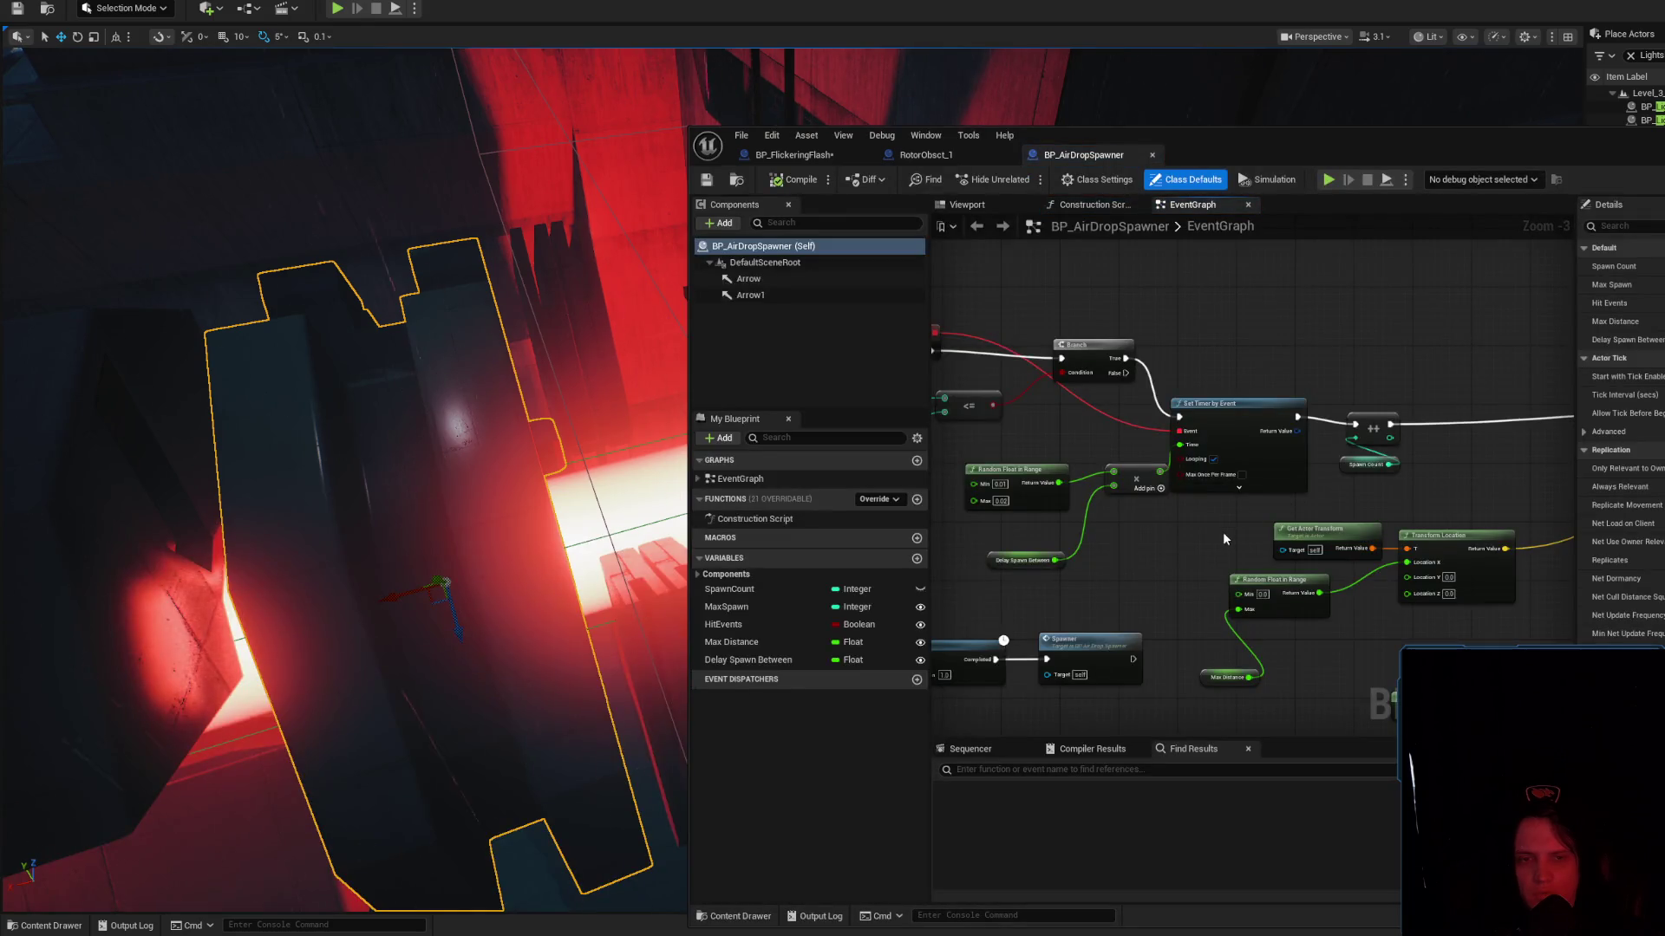
Pan around the spawner graph to inspect its timer chain, SpawnActor and Random Rotator nodes
scroll(1223, 531, "up", 2)
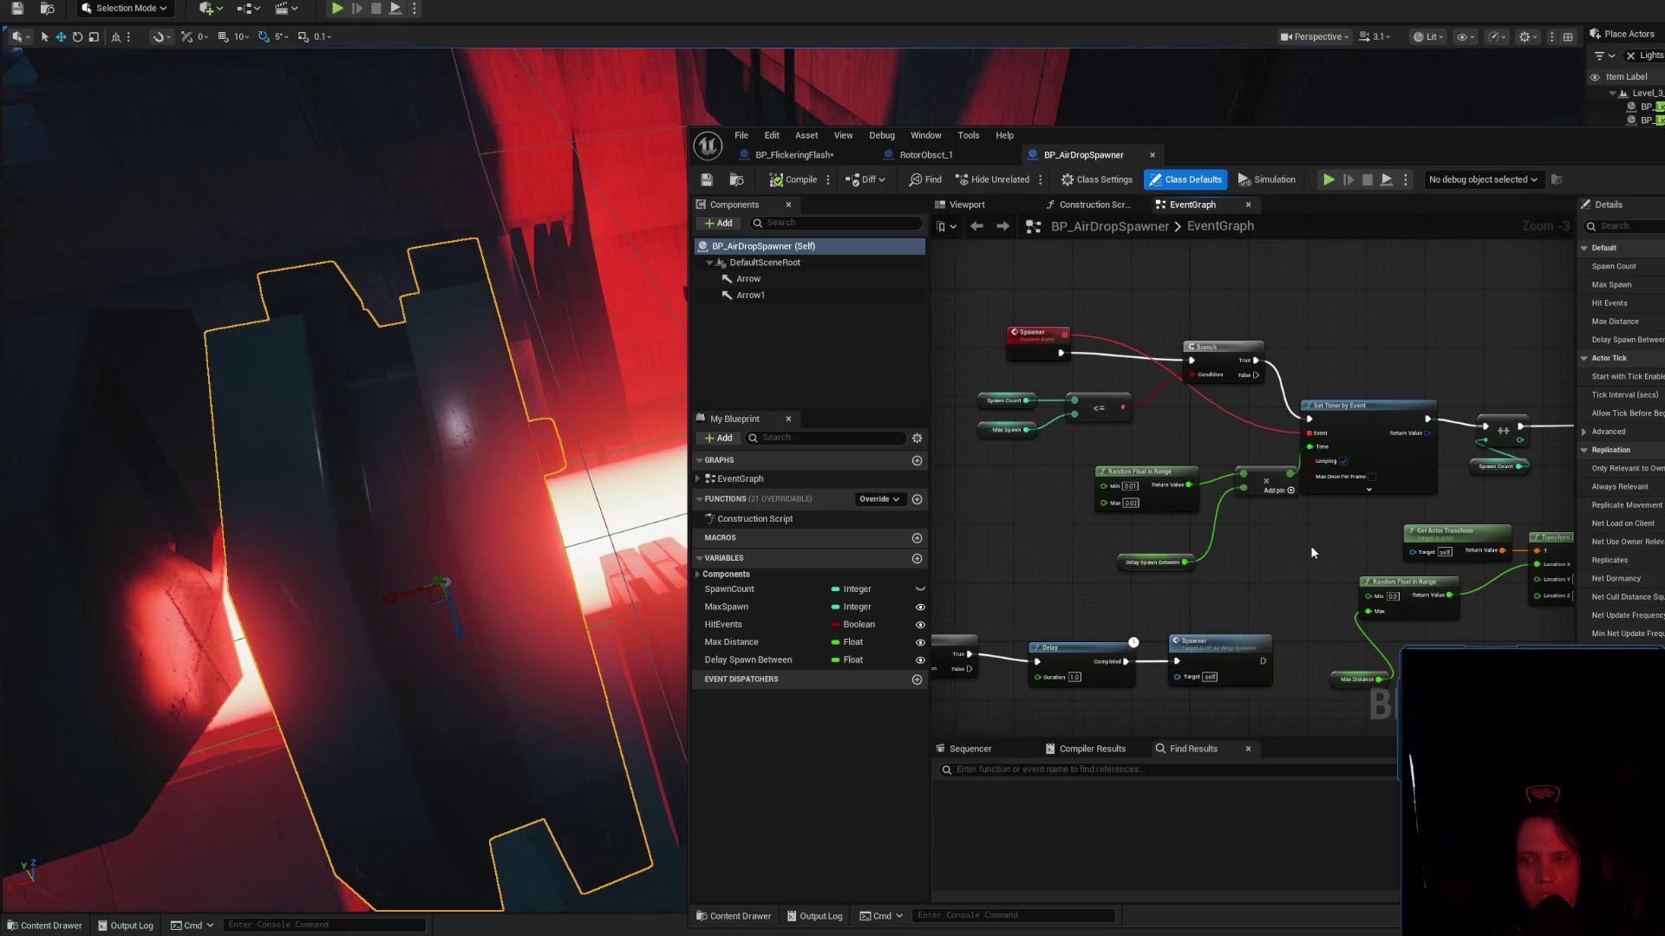
mouse_move(1304, 553)
left_mouse_down()
mouse_move(1265, 570)
mouse_move(1014, 573)
left_mouse_up()
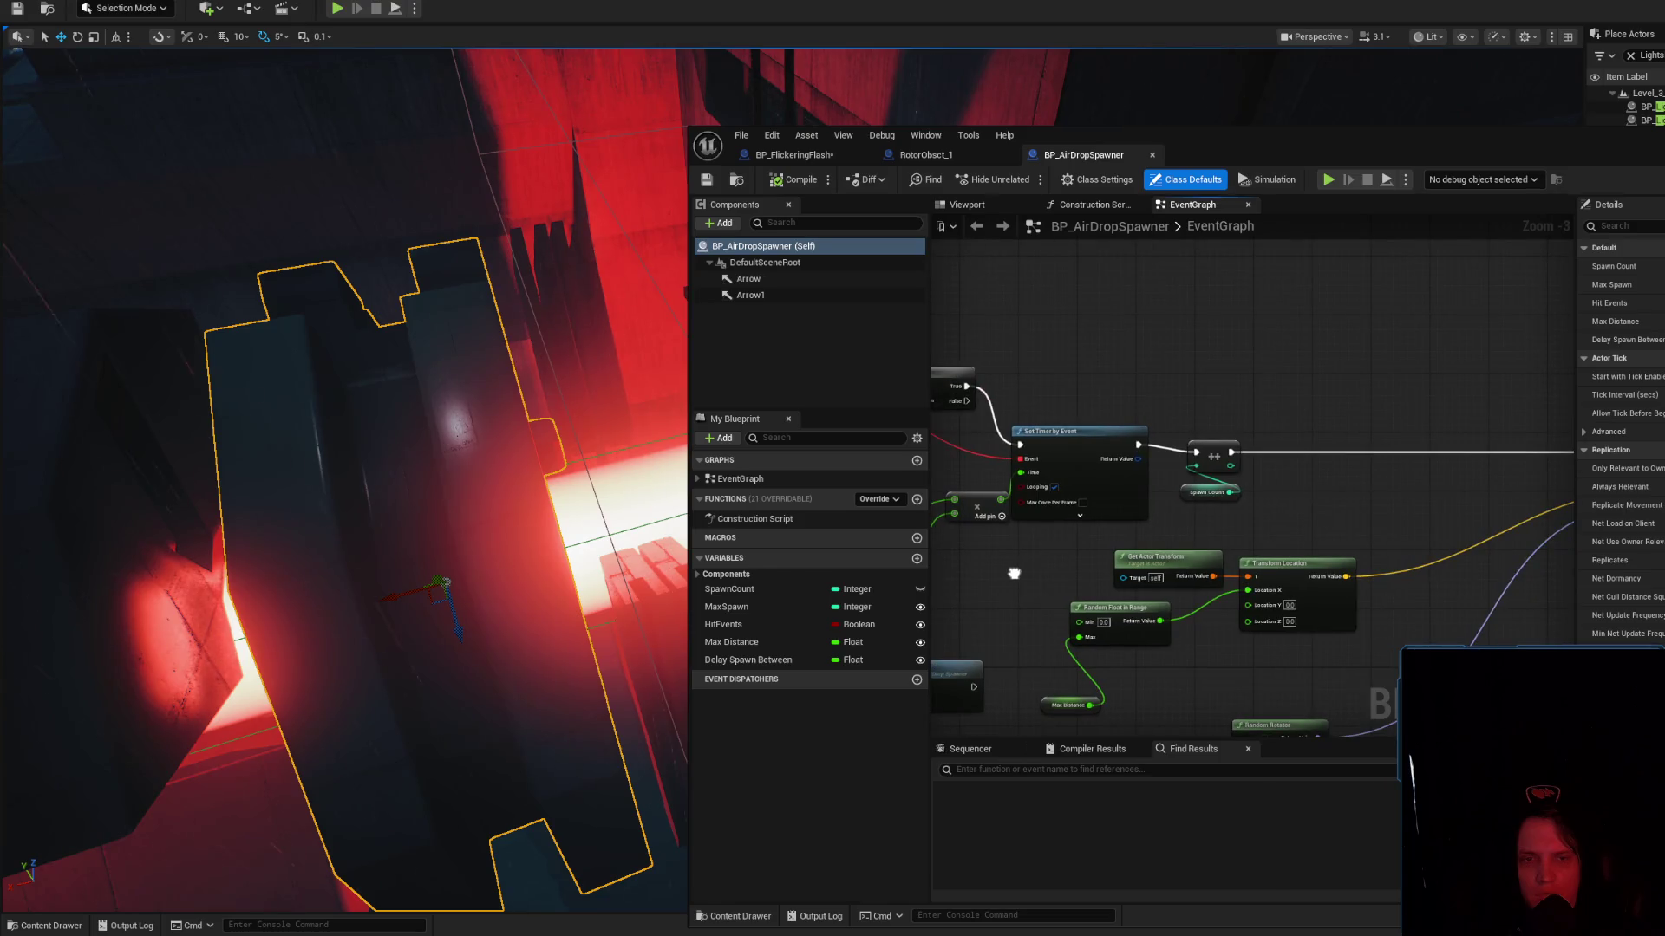
mouse_move(1310, 543)
left_mouse_down()
mouse_move(1265, 560)
mouse_move(790, 537)
mouse_move(1298, 446)
mouse_move(1429, 473)
left_mouse_up()
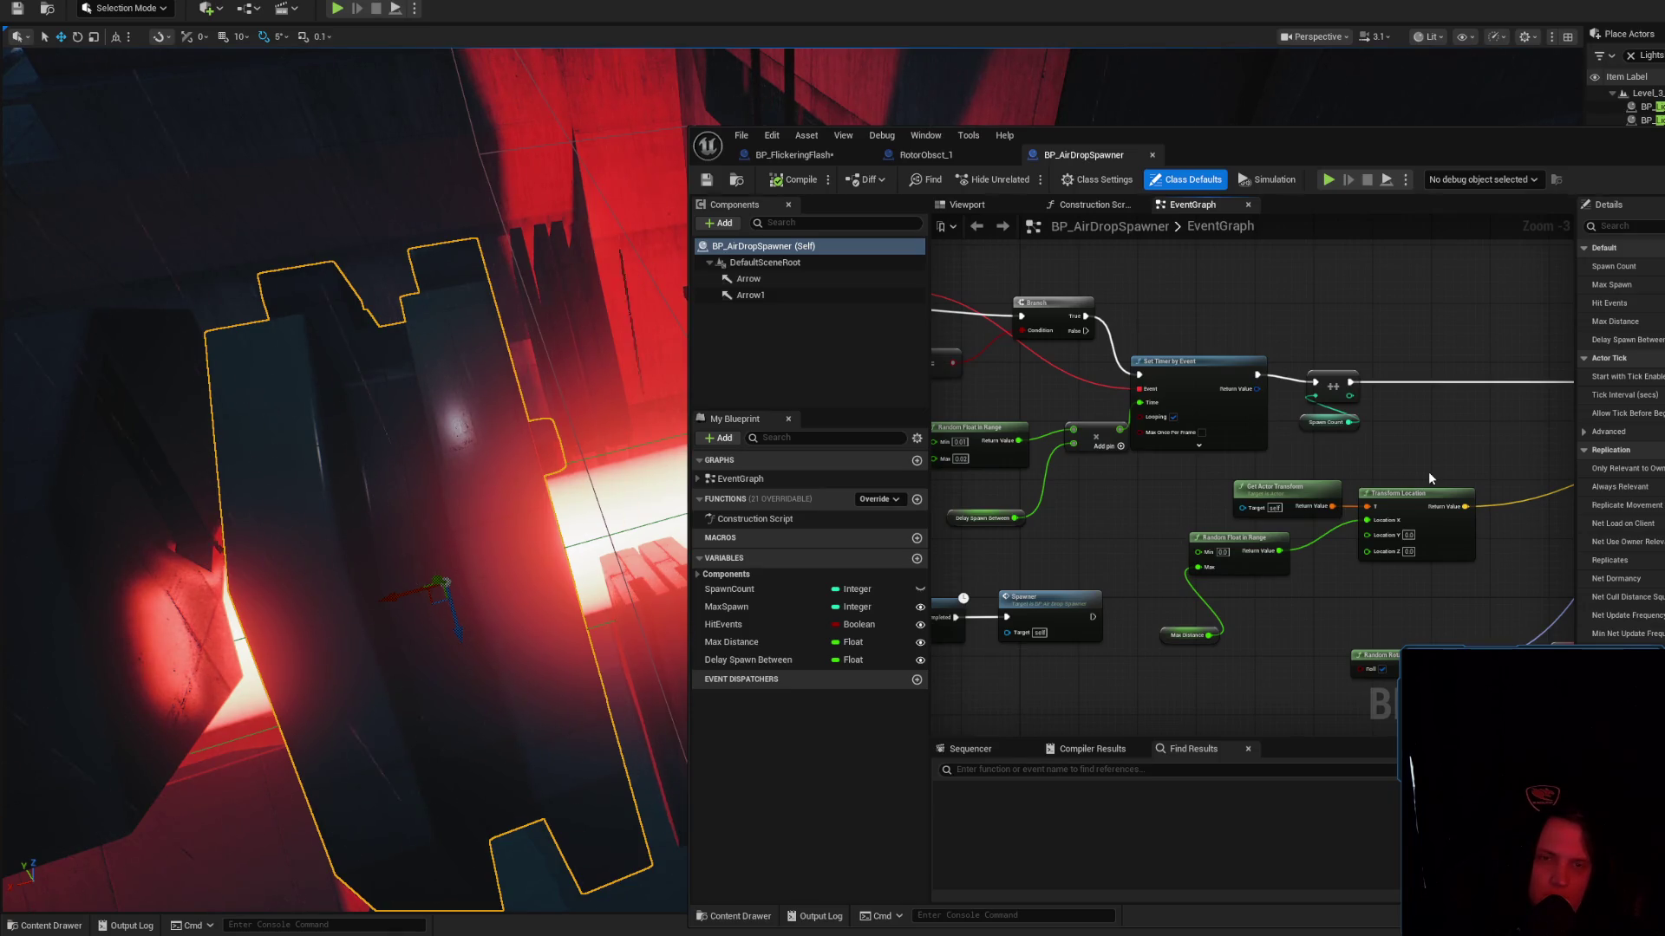
mouse_move(1429, 477)
left_mouse_down()
mouse_move(1189, 507)
mouse_move(1070, 491)
mouse_move(1092, 492)
mouse_move(1098, 582)
mouse_move(1191, 668)
left_mouse_up()
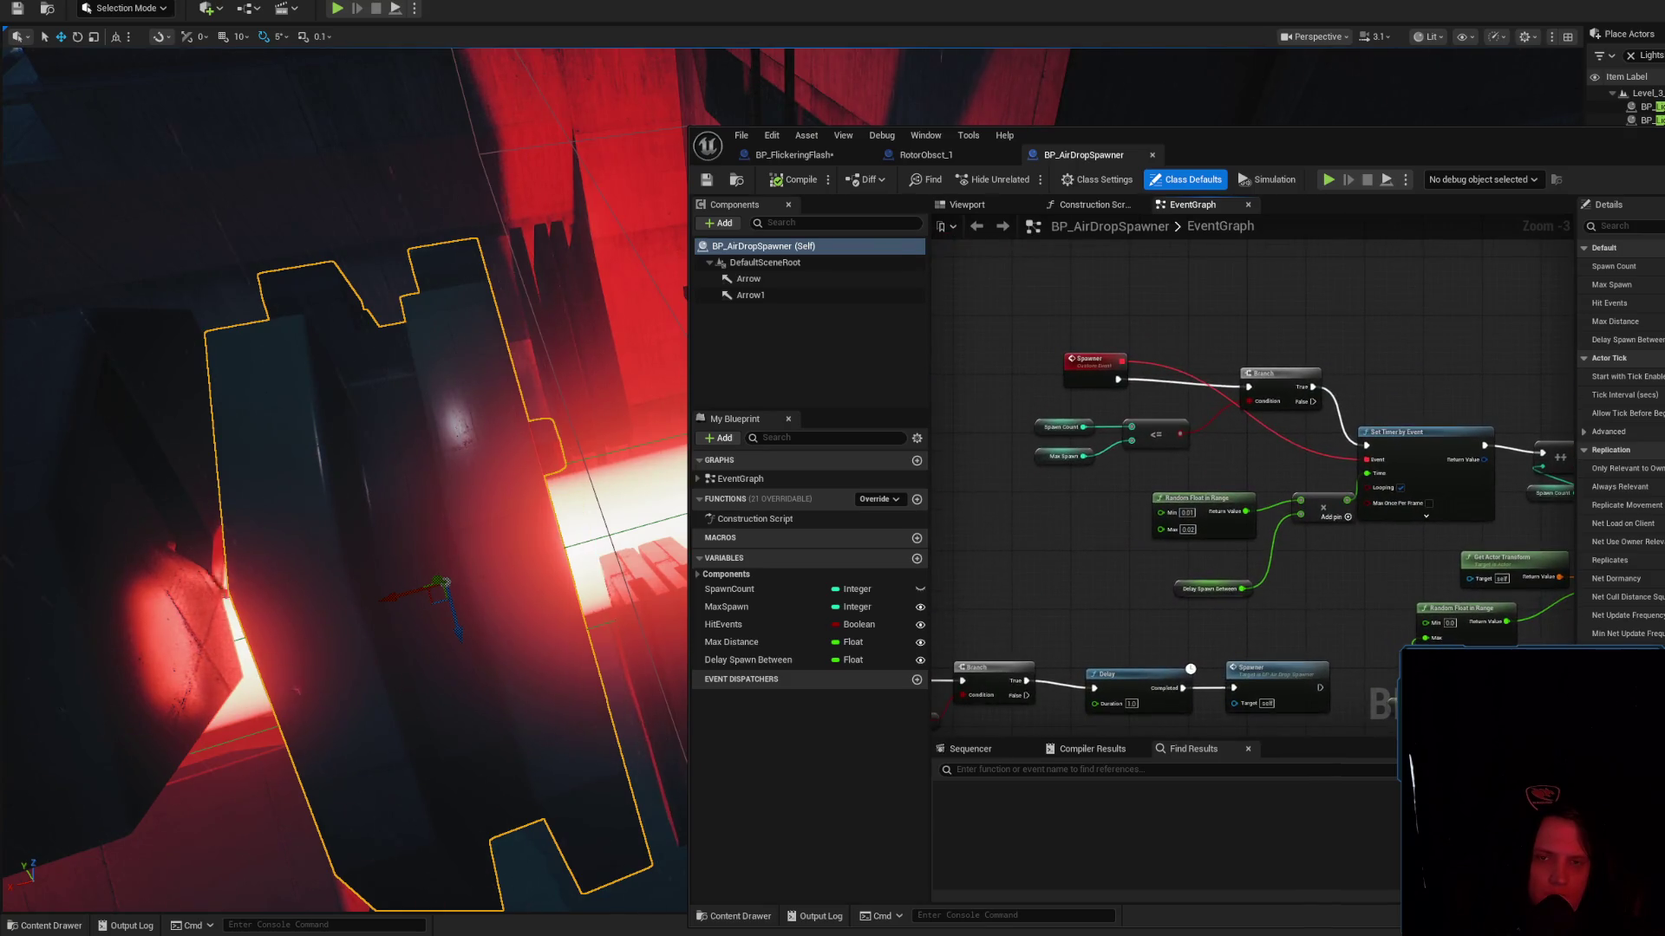
mouse_move(1248, 477)
left_mouse_down()
mouse_move(1189, 430)
mouse_move(1316, 366)
mouse_move(1370, 377)
left_mouse_up()
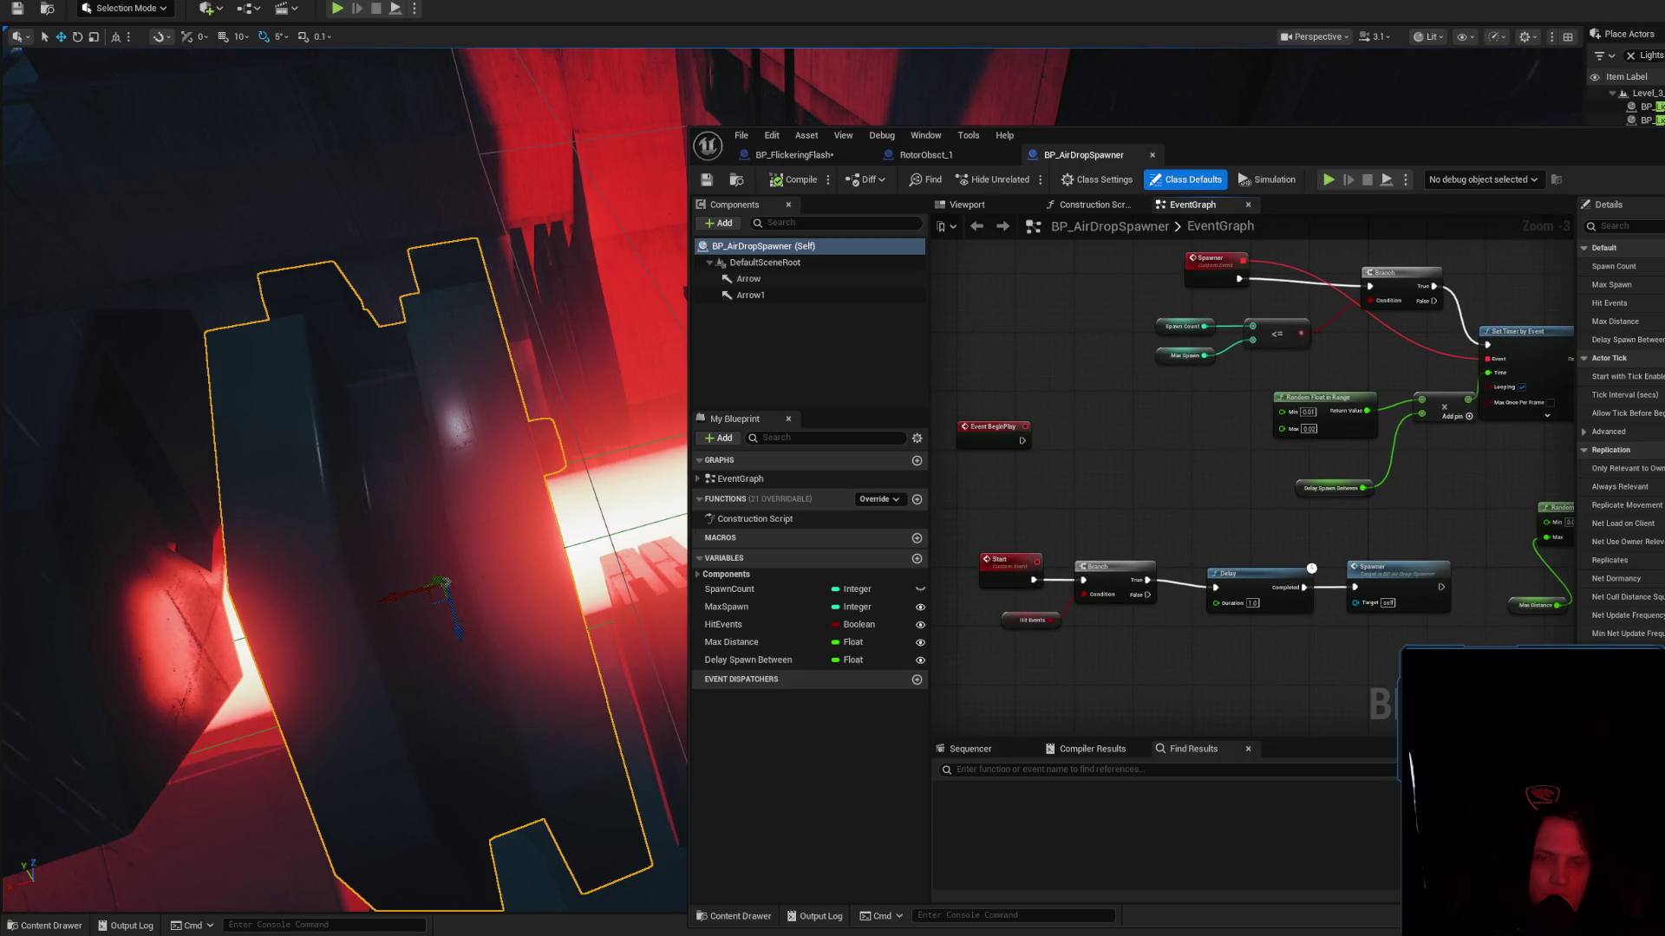
mouse_move(1311, 568)
left_mouse_down()
mouse_move(1075, 486)
mouse_move(1036, 538)
mouse_move(1252, 540)
mouse_move(1315, 612)
mouse_move(1249, 614)
mouse_move(1201, 595)
mouse_move(1249, 606)
mouse_move(1388, 581)
mouse_move(1211, 598)
mouse_move(1299, 574)
left_mouse_up()
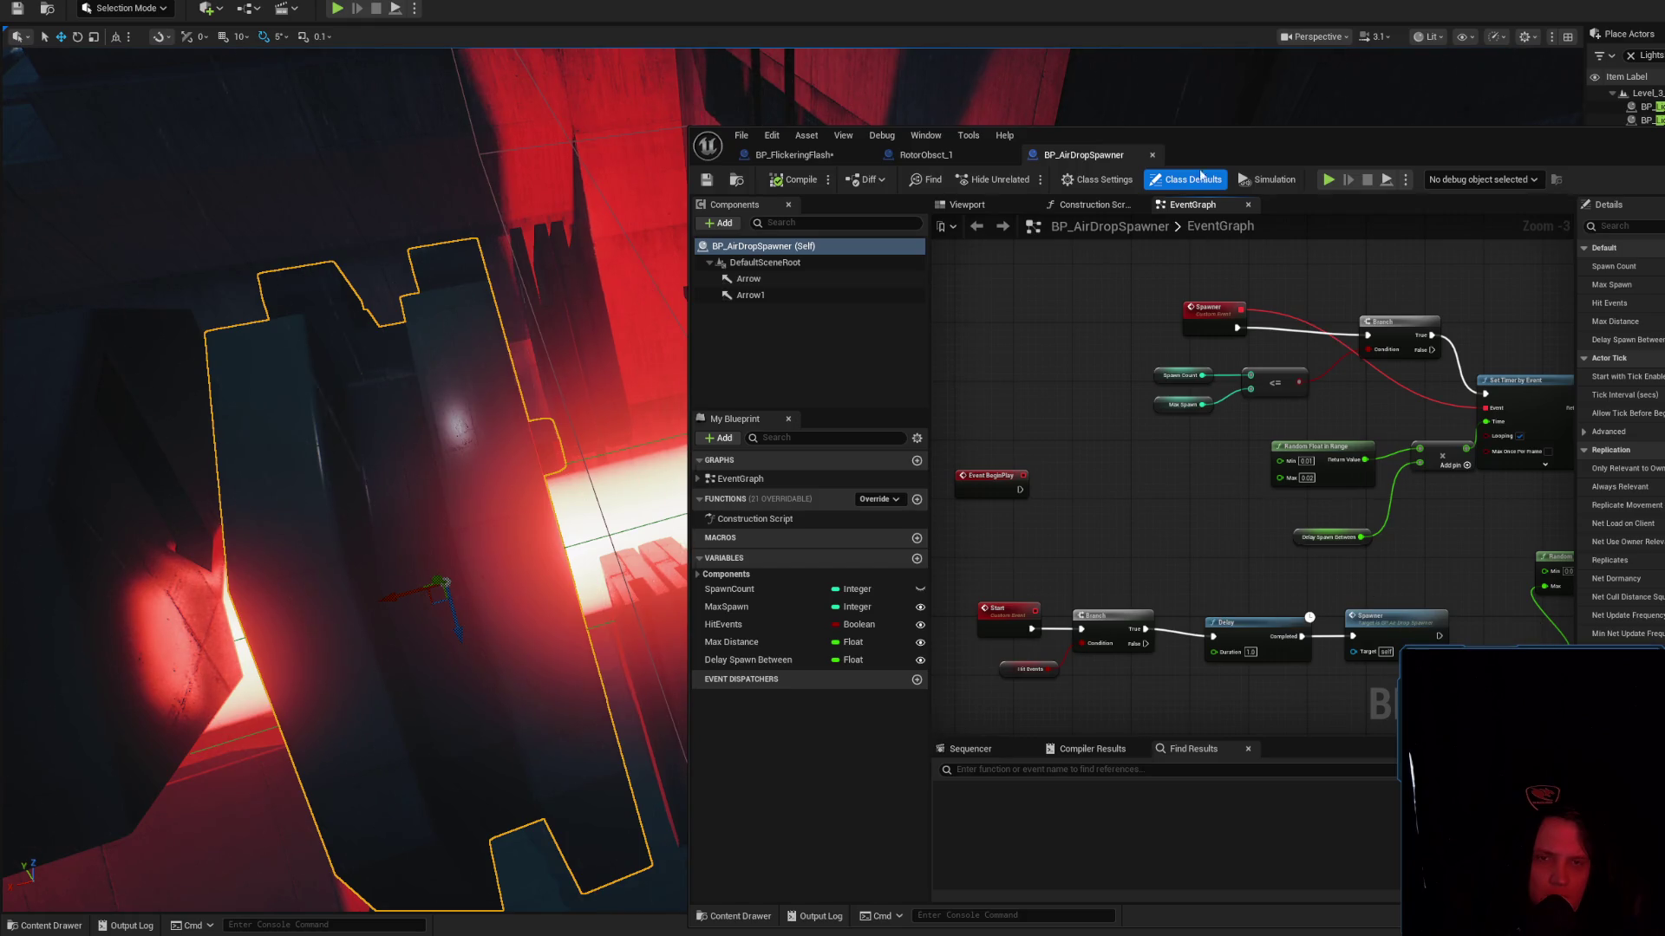
In RotorObsct_1, reposition StartRotate and Event Tick, checking BP_AirDropSpawner for reference
left_click(919, 156)
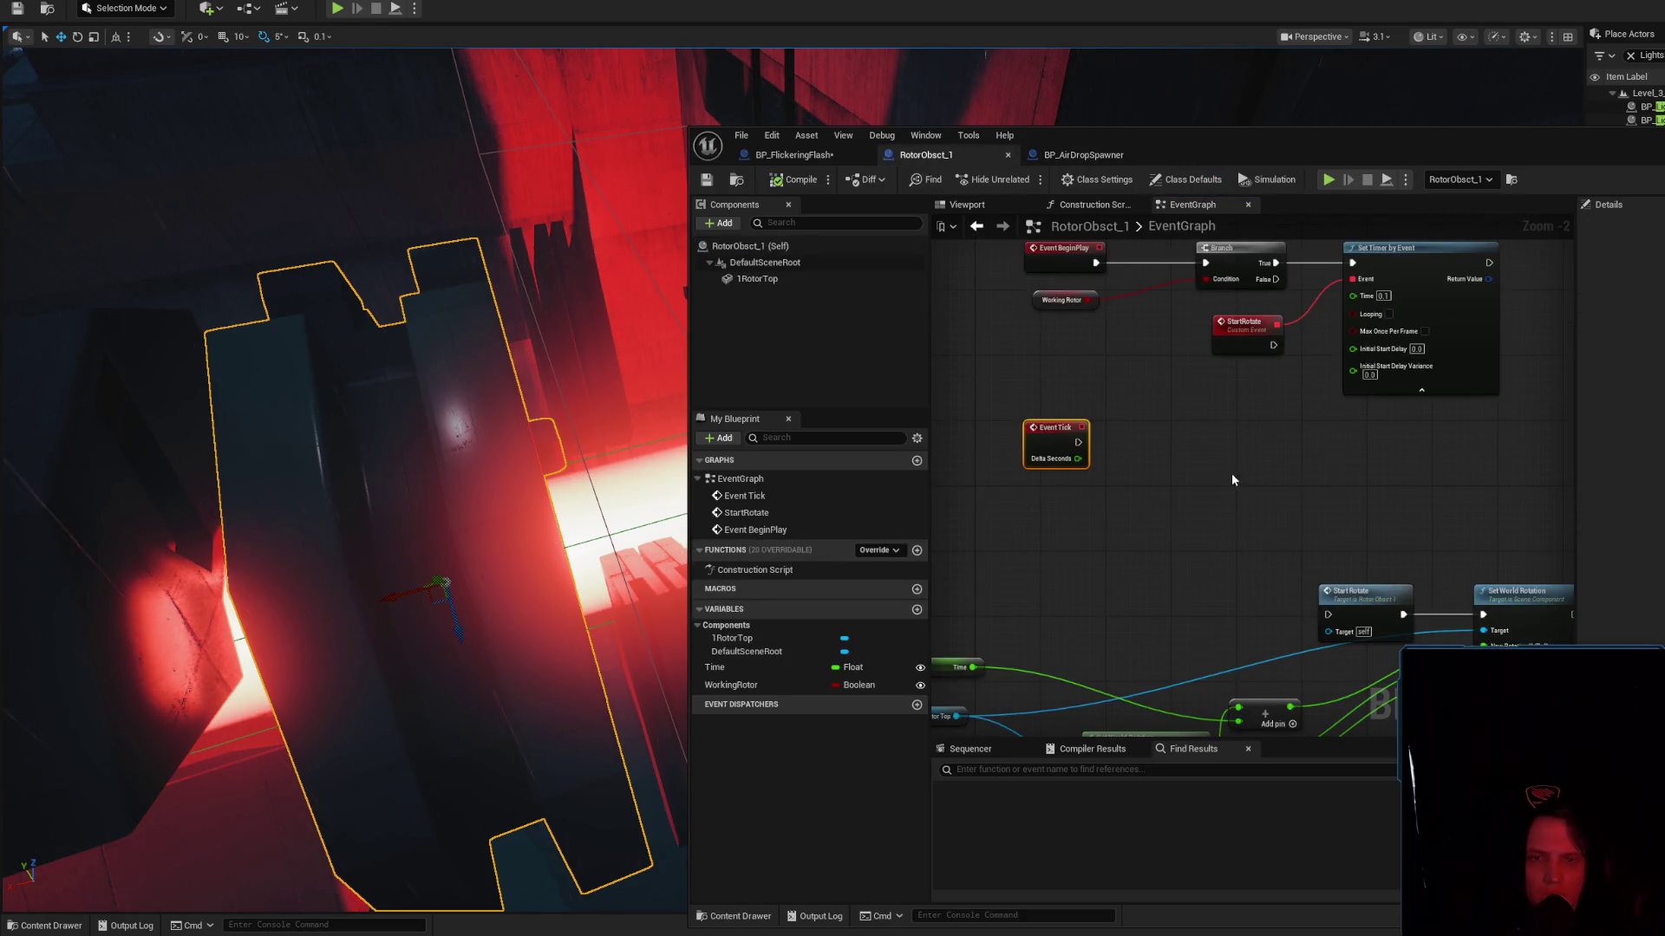
left_click_drag(1229, 476, 1271, 563)
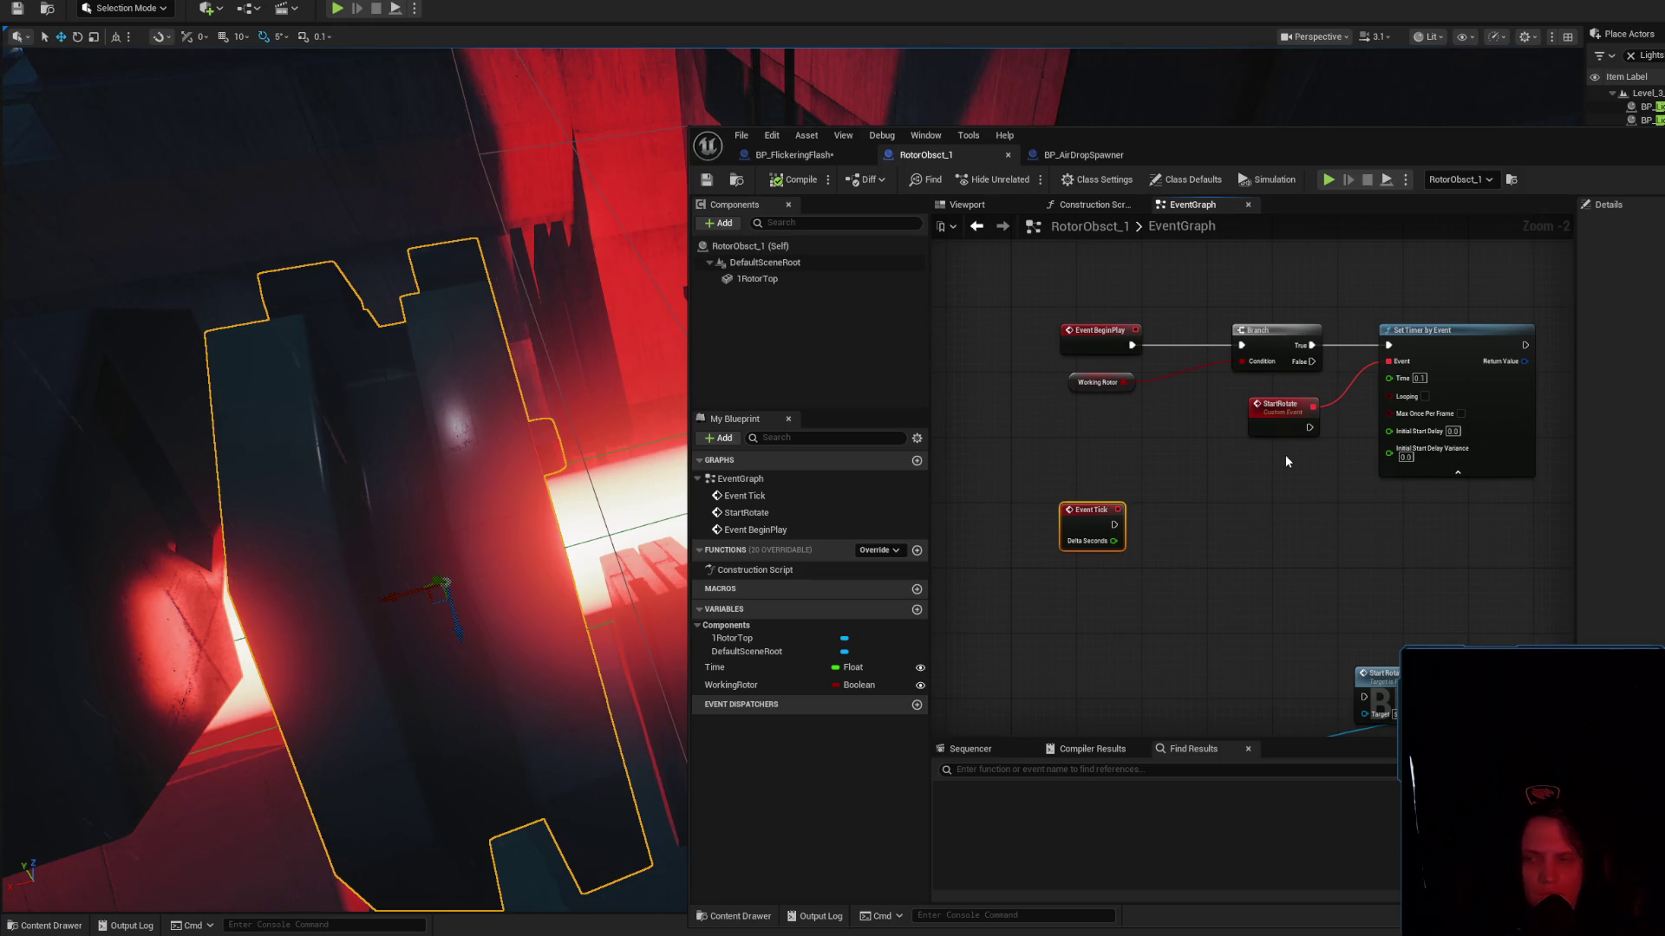
mouse_move(1281, 416)
left_mouse_down()
mouse_move(1181, 454)
mouse_move(1136, 445)
left_mouse_up()
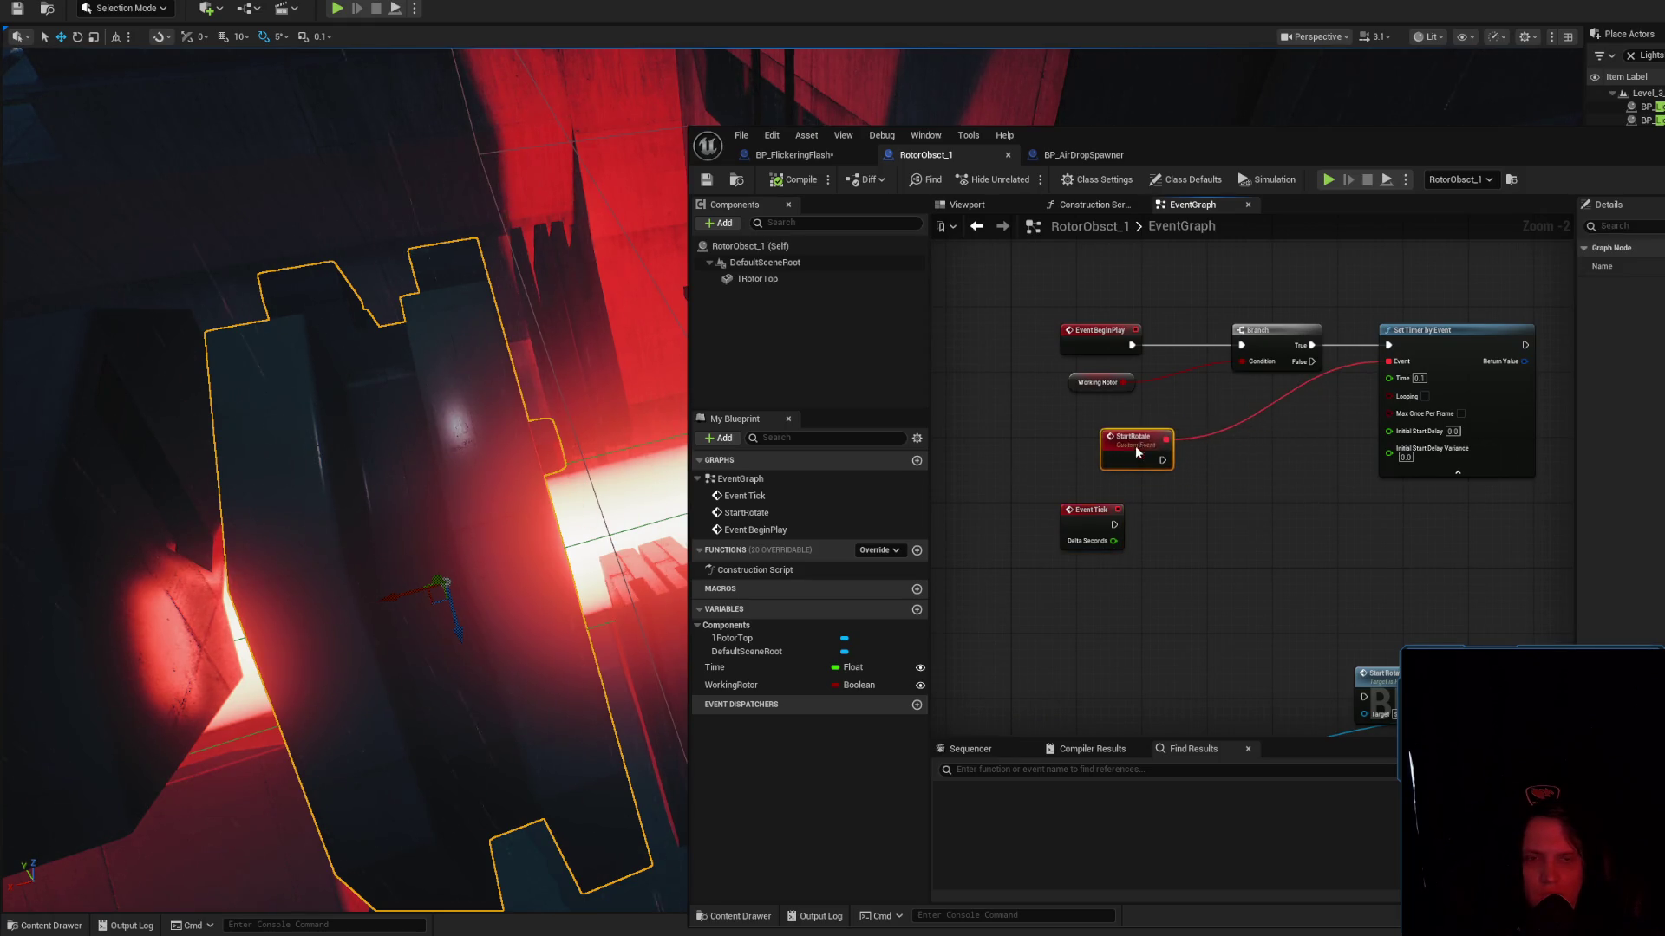
left_click(1091, 156)
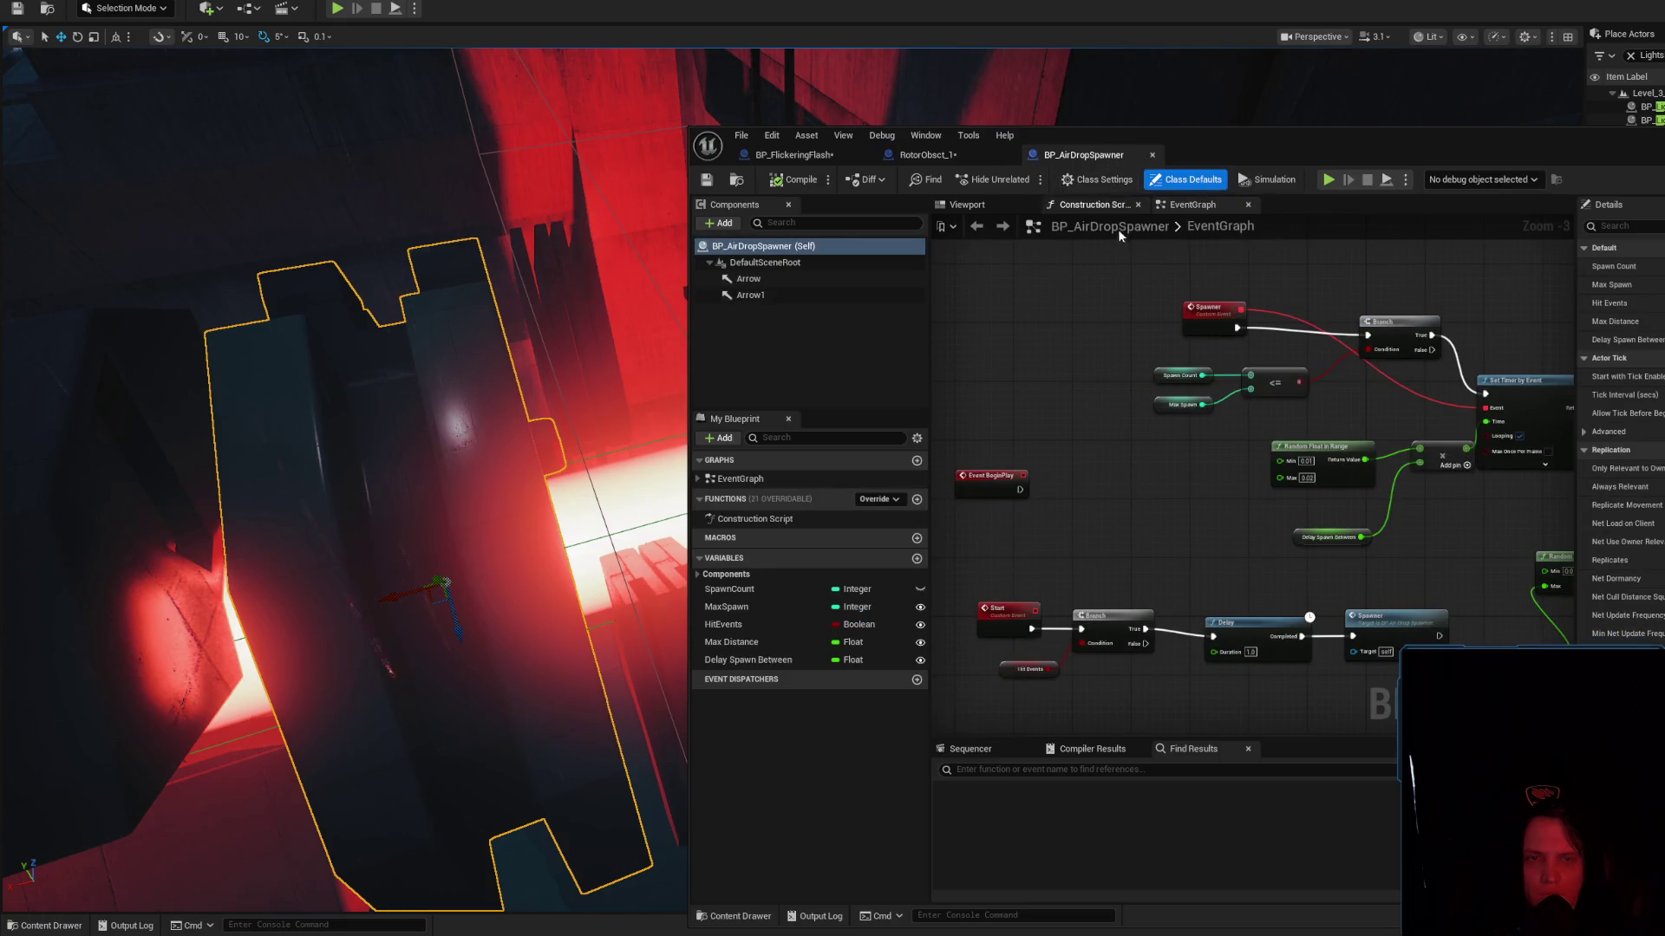
left_click(933, 156)
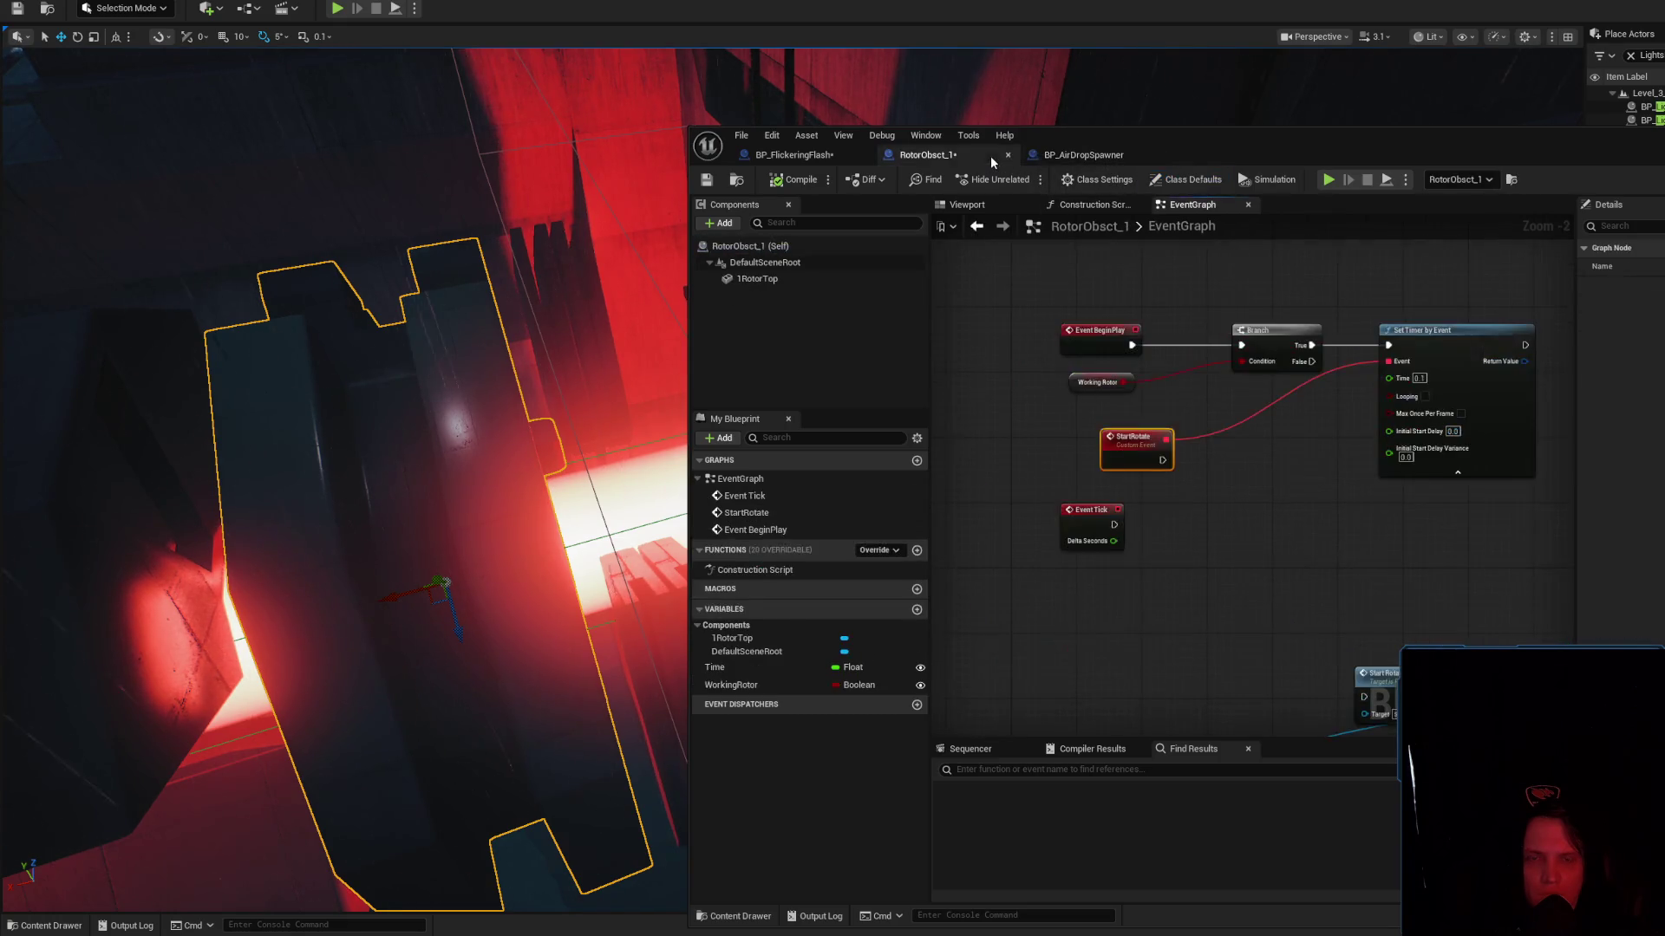
left_click_drag(1088, 533, 1097, 549)
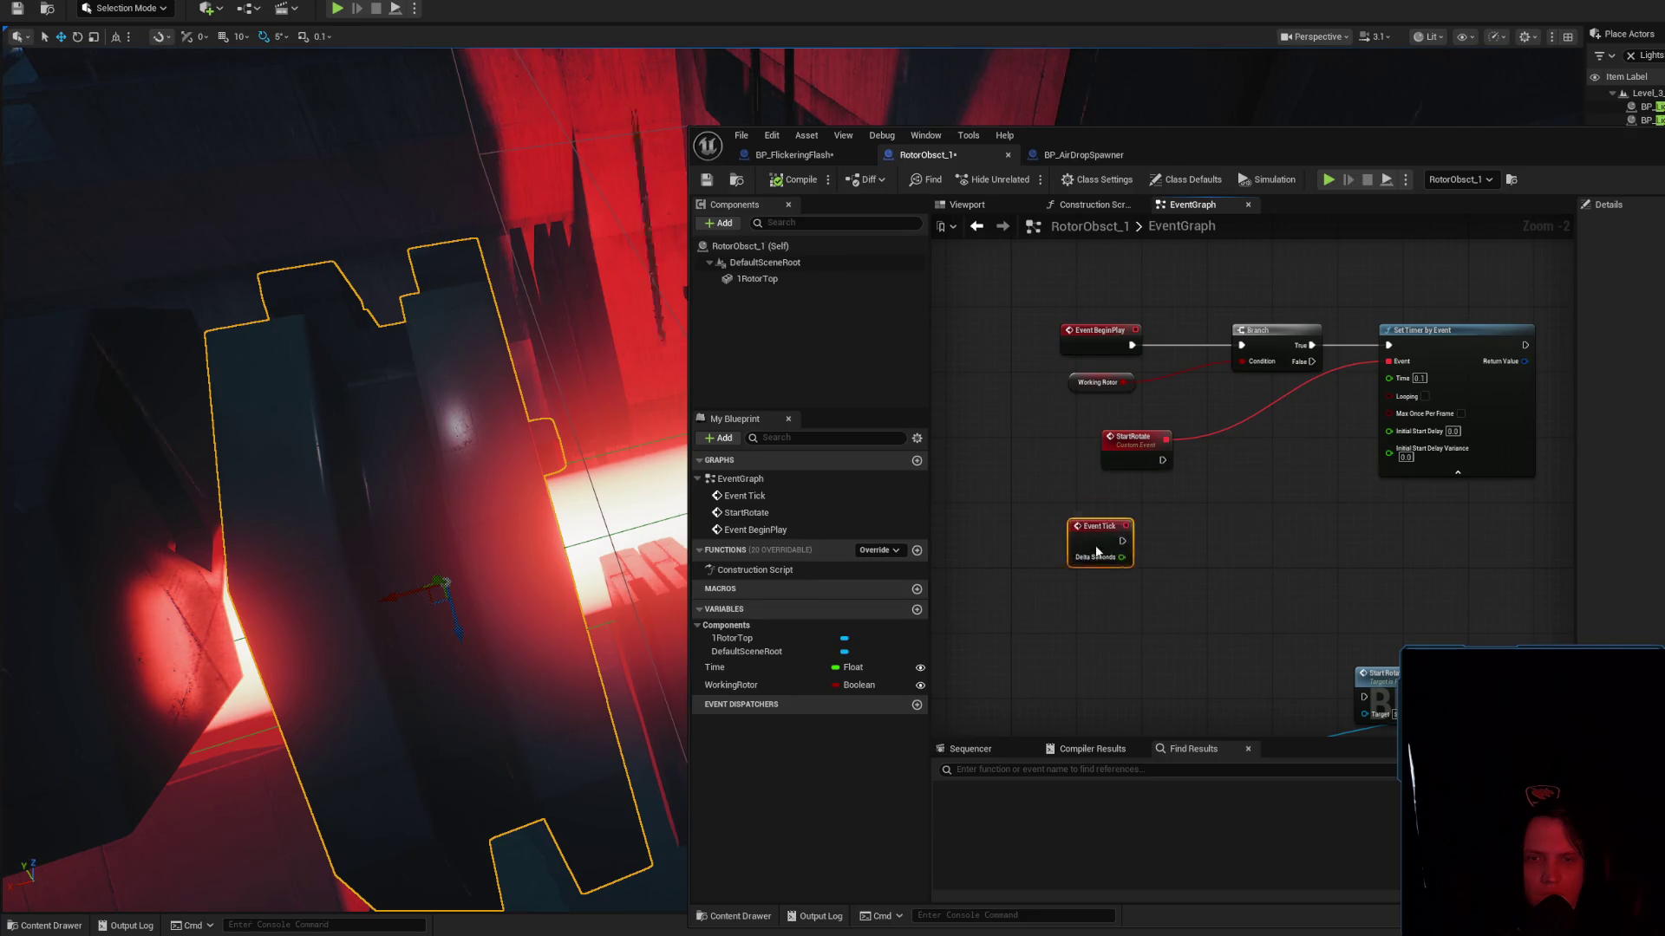
left_click(1116, 497)
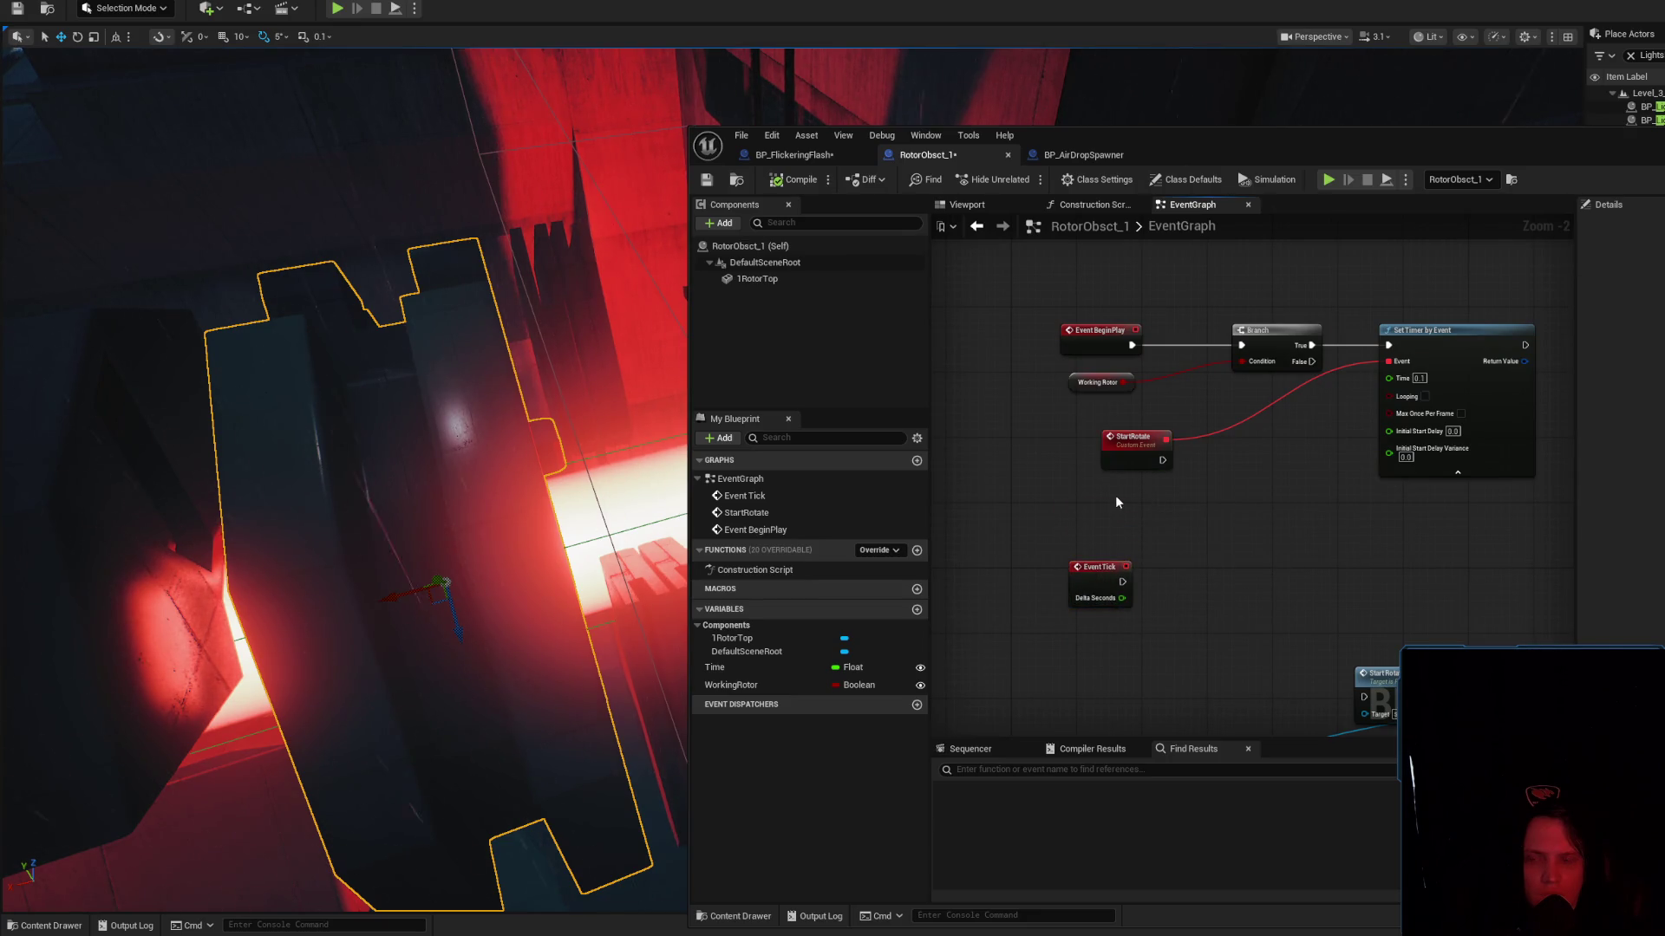
Create a custom event named 'Start Event'
right_click(1116, 497)
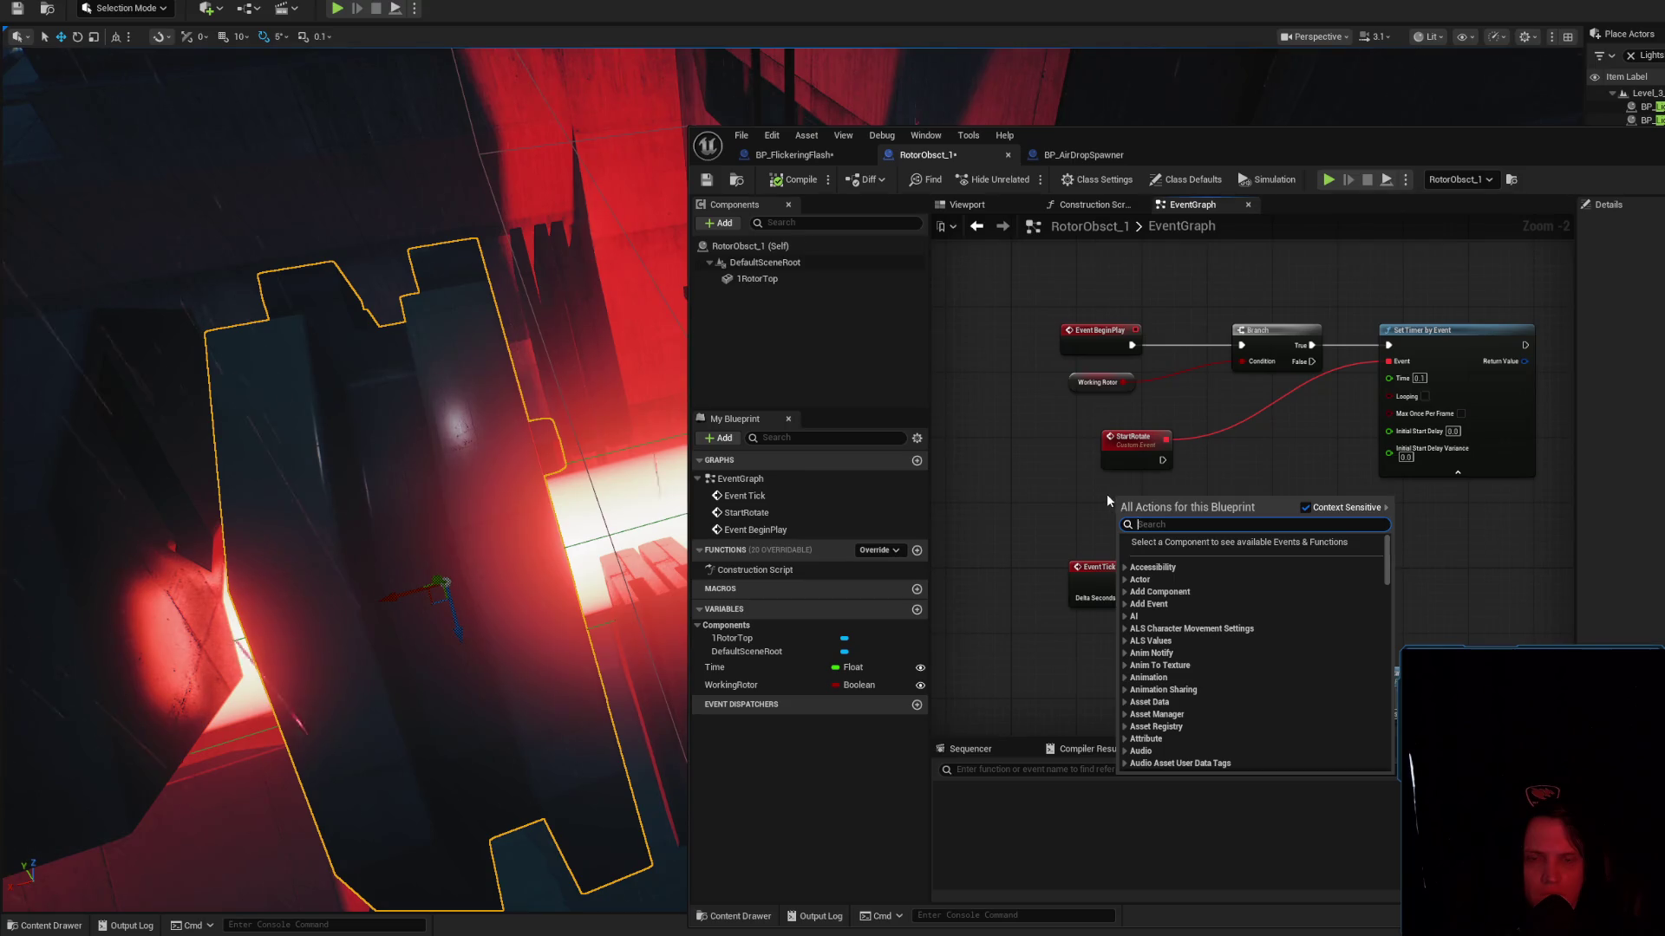
left_click(1102, 492)
right_click(1101, 491)
type("custo")
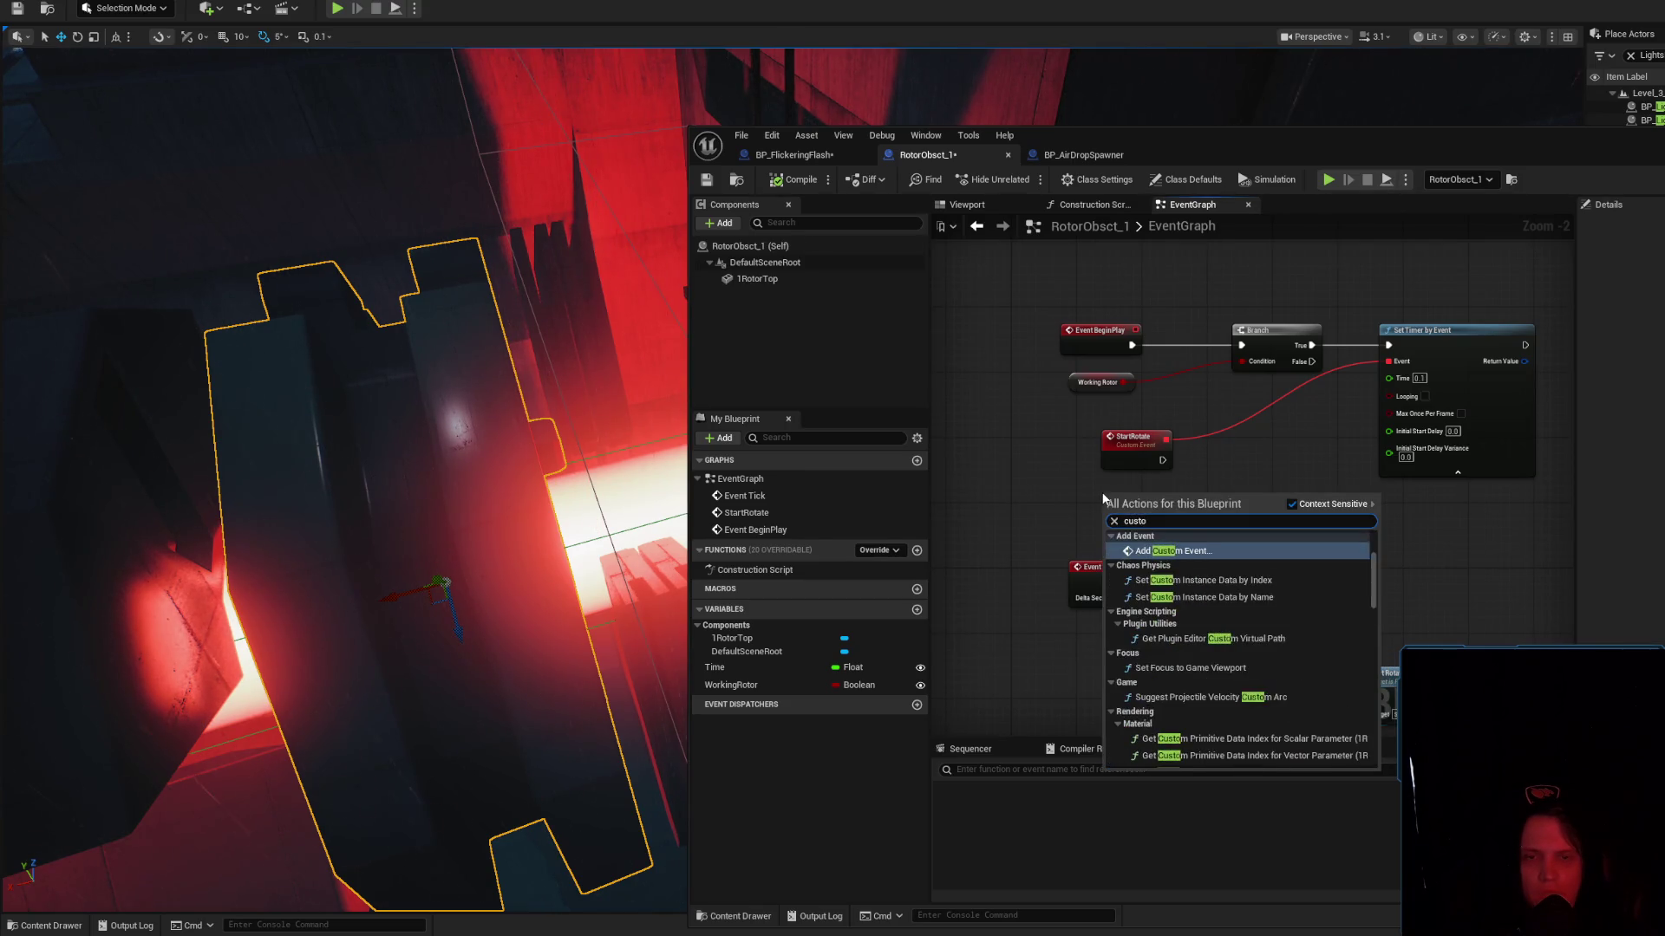
key("Return")
type("Start Even")
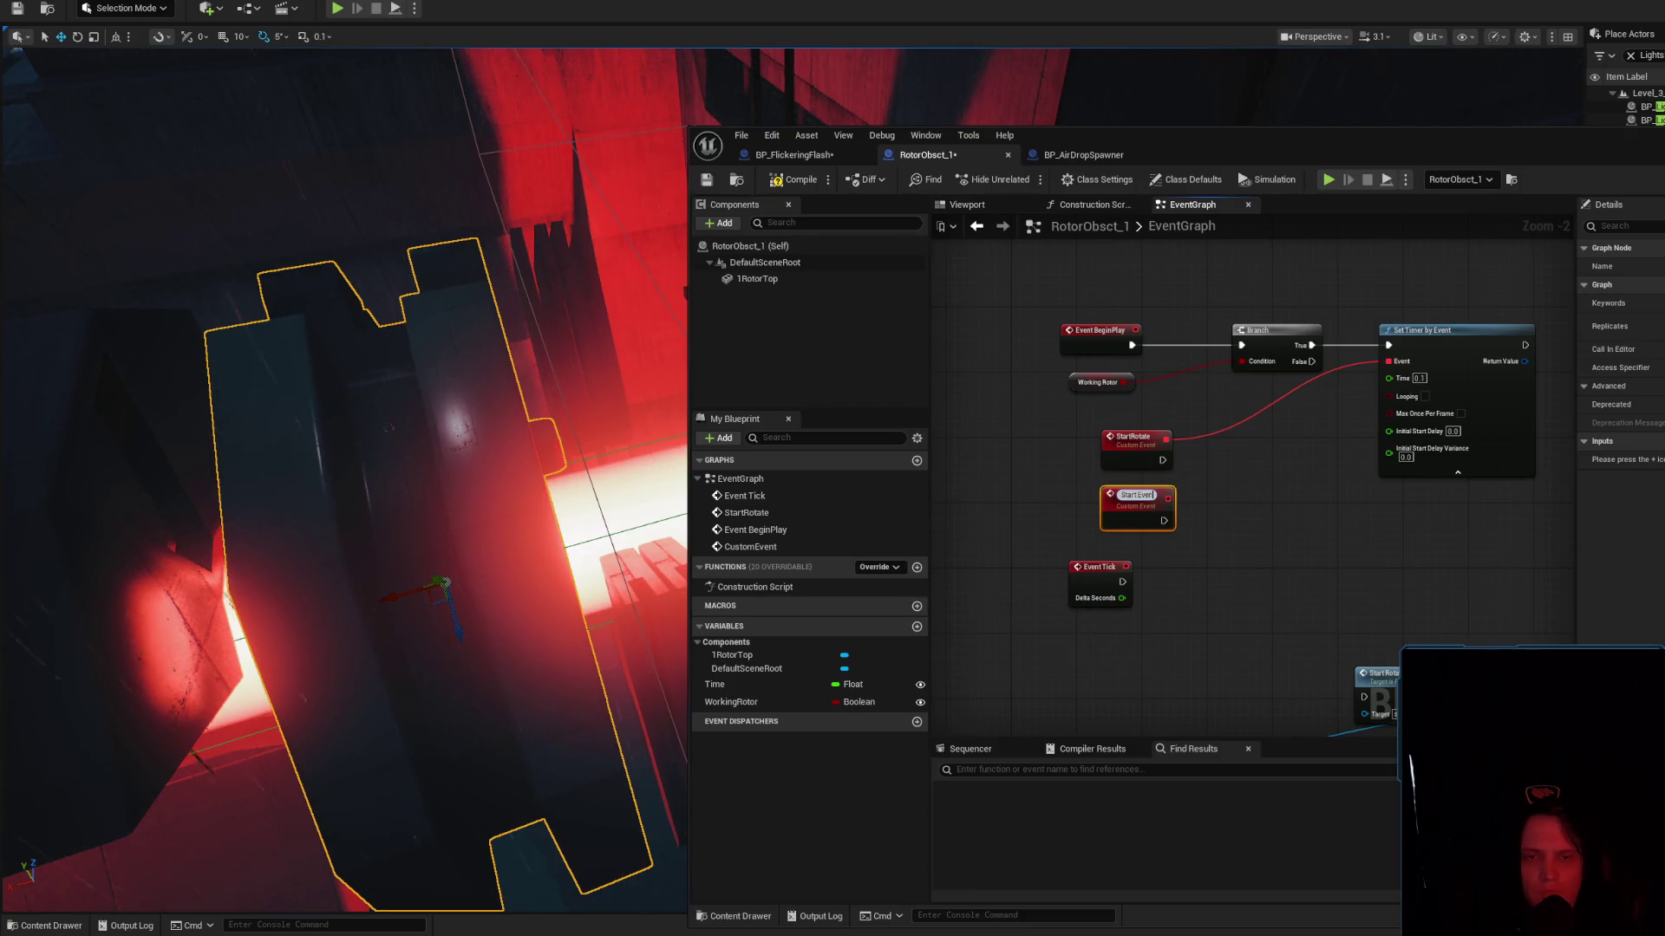
type("t")
key("Return")
Wire Start Event into the Branch and make Event BeginPlay call Start Event
mouse_move(1129, 515)
left_mouse_down()
mouse_move(1062, 278)
mouse_move(1242, 345)
left_mouse_up()
mouse_move(1113, 326)
left_mouse_down()
mouse_move(990, 410)
mouse_move(993, 493)
left_mouse_up()
double_click(1045, 503)
key("Delete")
left_click_drag(1084, 266, 1101, 331)
left_click_drag(1009, 509, 1222, 525)
type("start event")
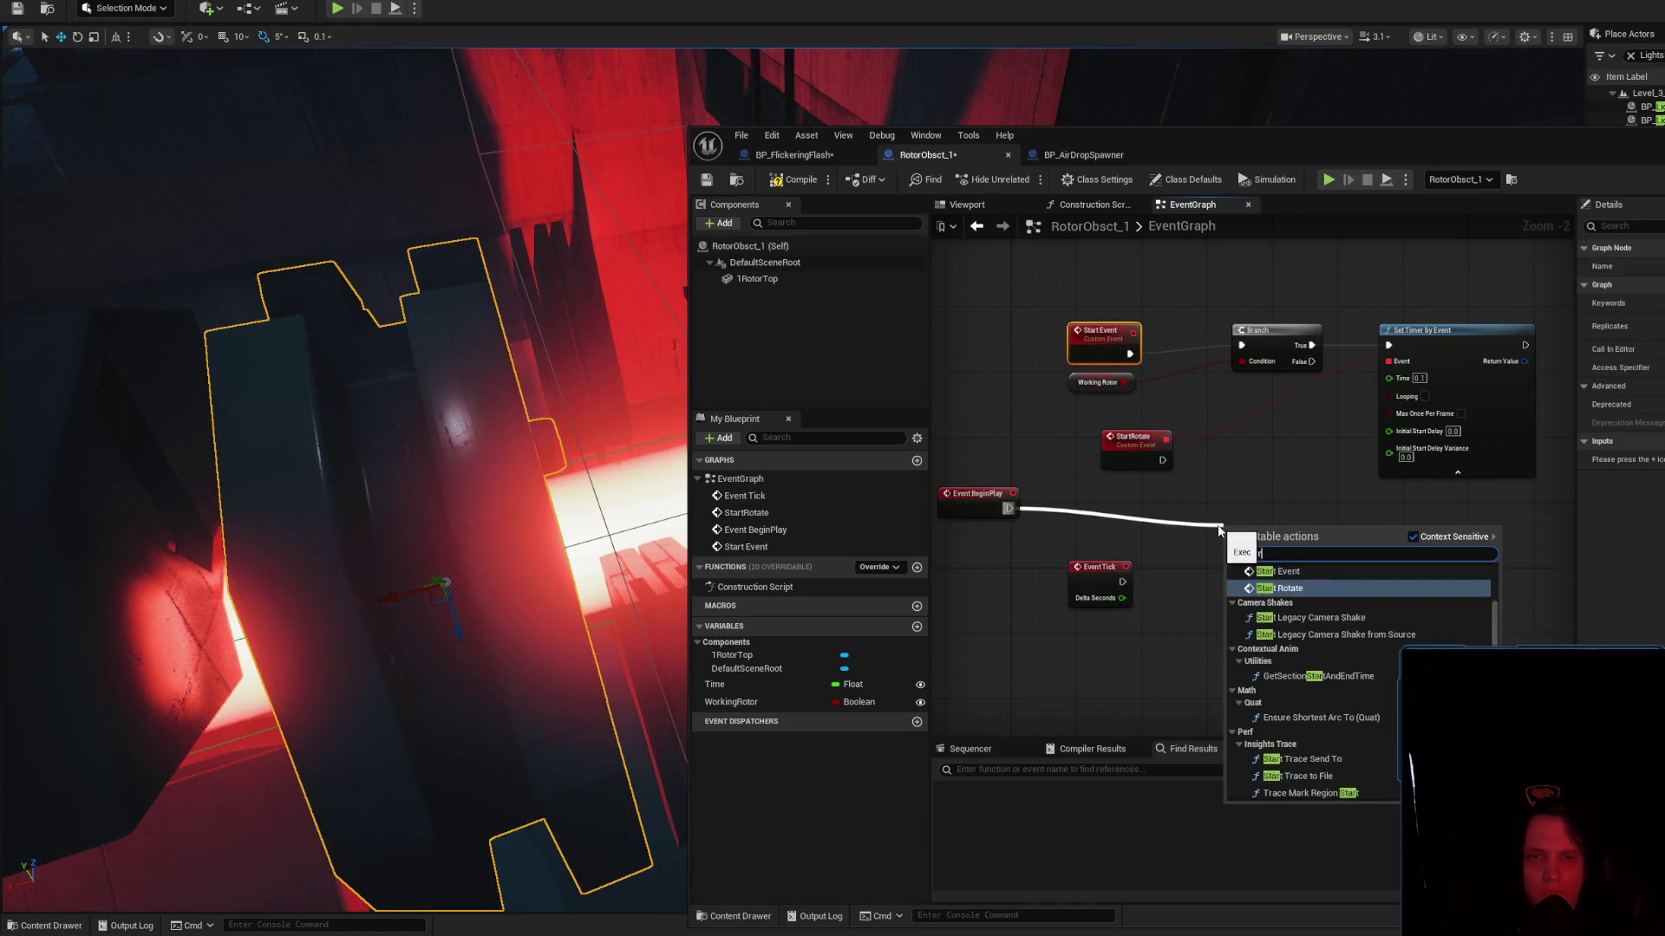
key("Return")
Align BeginPlay, the Start Event call and Start Event, then view BP_AirDropSpawner
mouse_move(980, 494)
left_mouse_down()
mouse_move(1143, 527)
mouse_move(1011, 610)
left_mouse_up()
left_click(1137, 548)
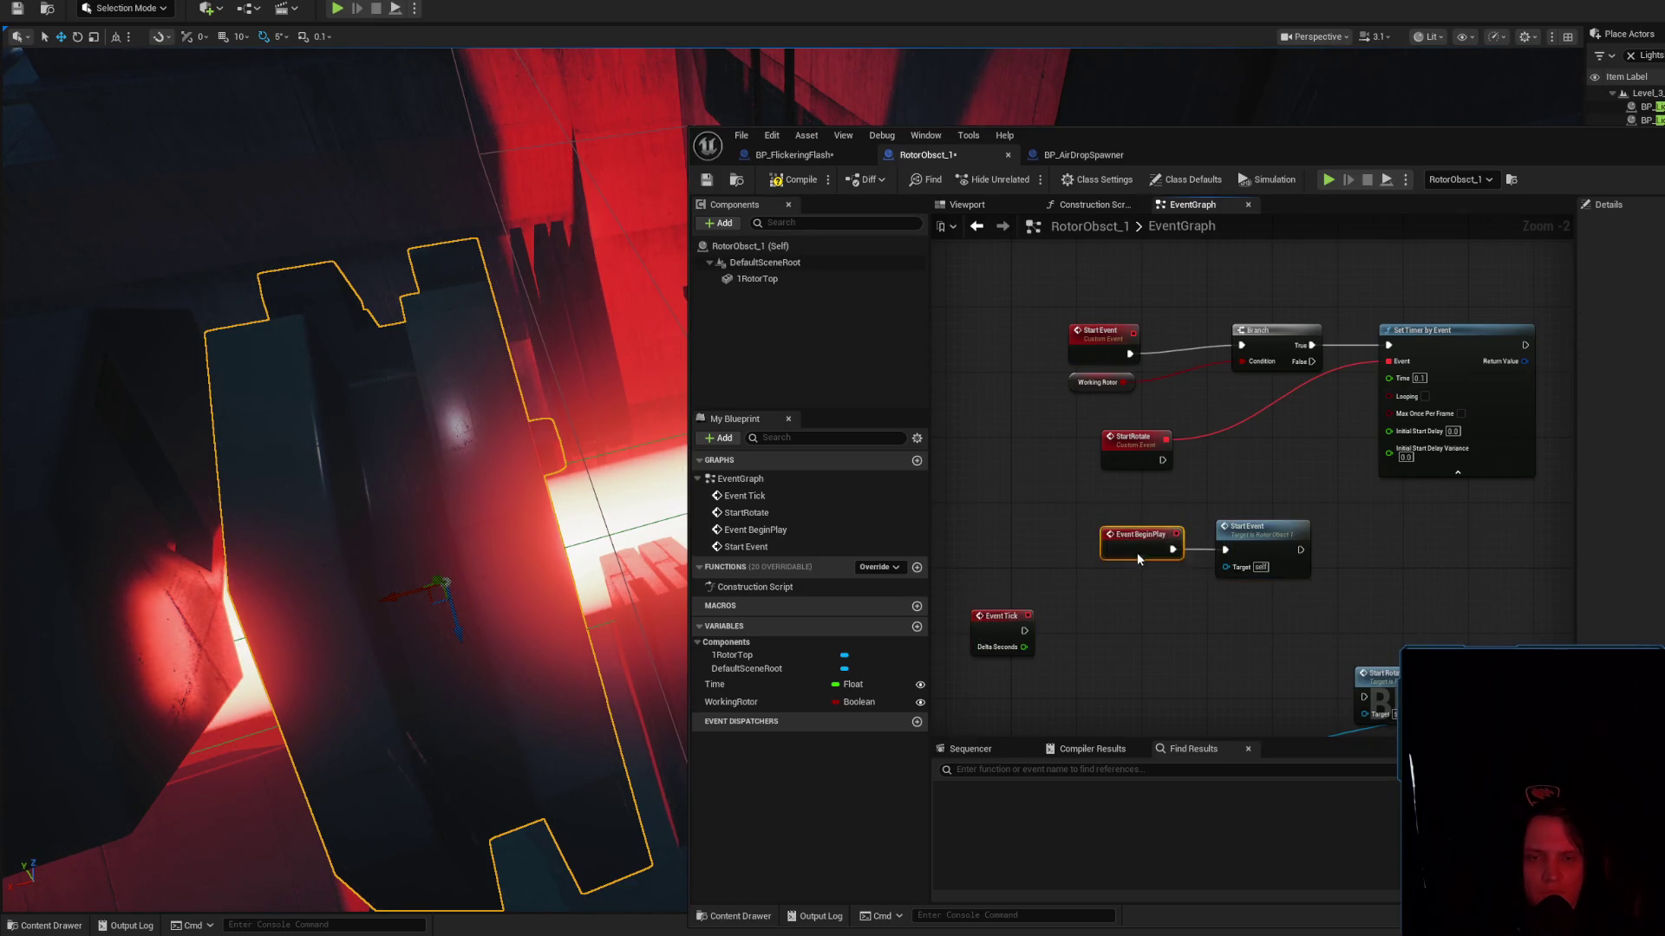
left_click_drag(1268, 539, 1252, 548)
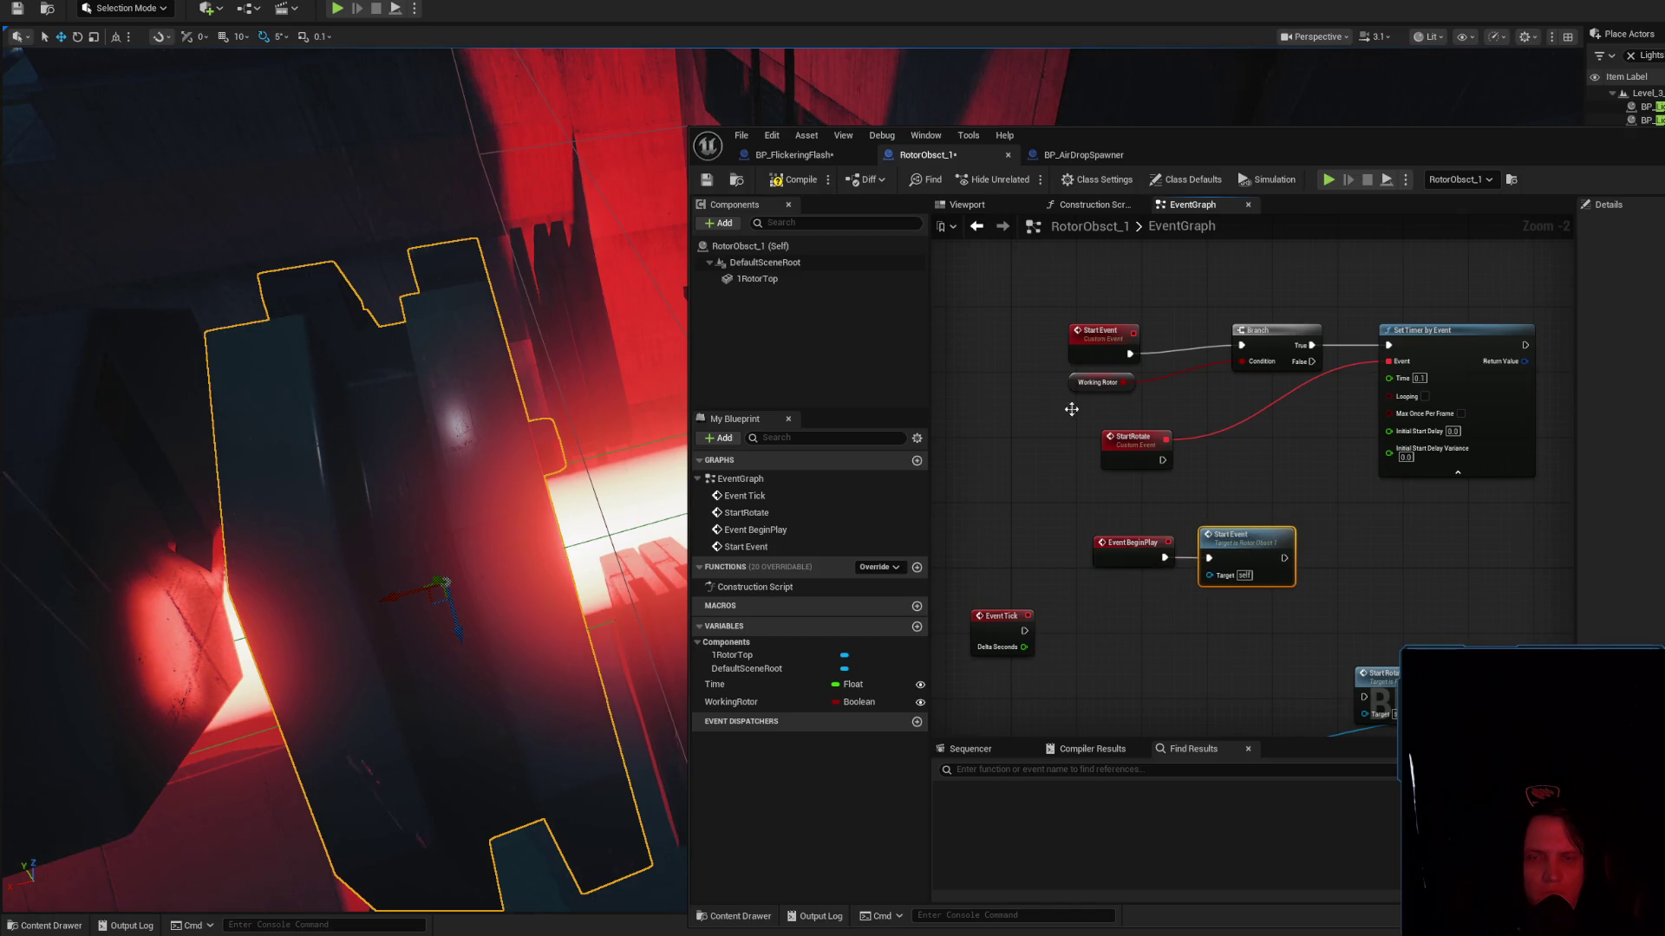
left_click_drag(1101, 335, 1100, 326)
left_click(1073, 153)
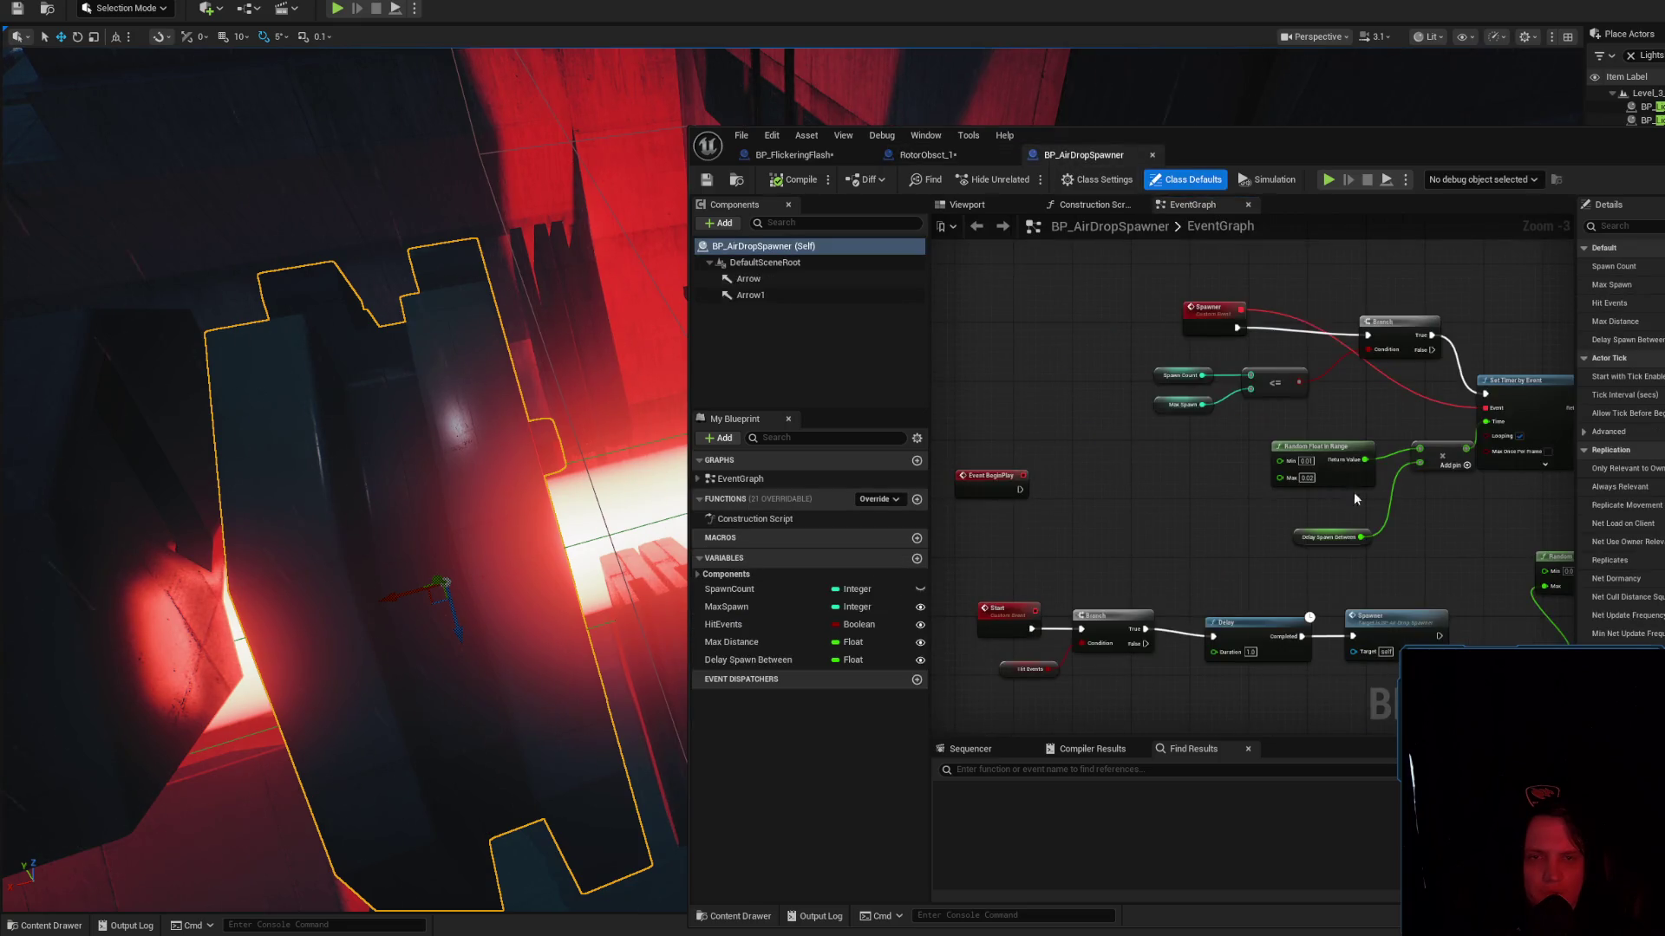
Save the RotorObsct_1 Blueprint
left_click_drag(1295, 507, 839, 523)
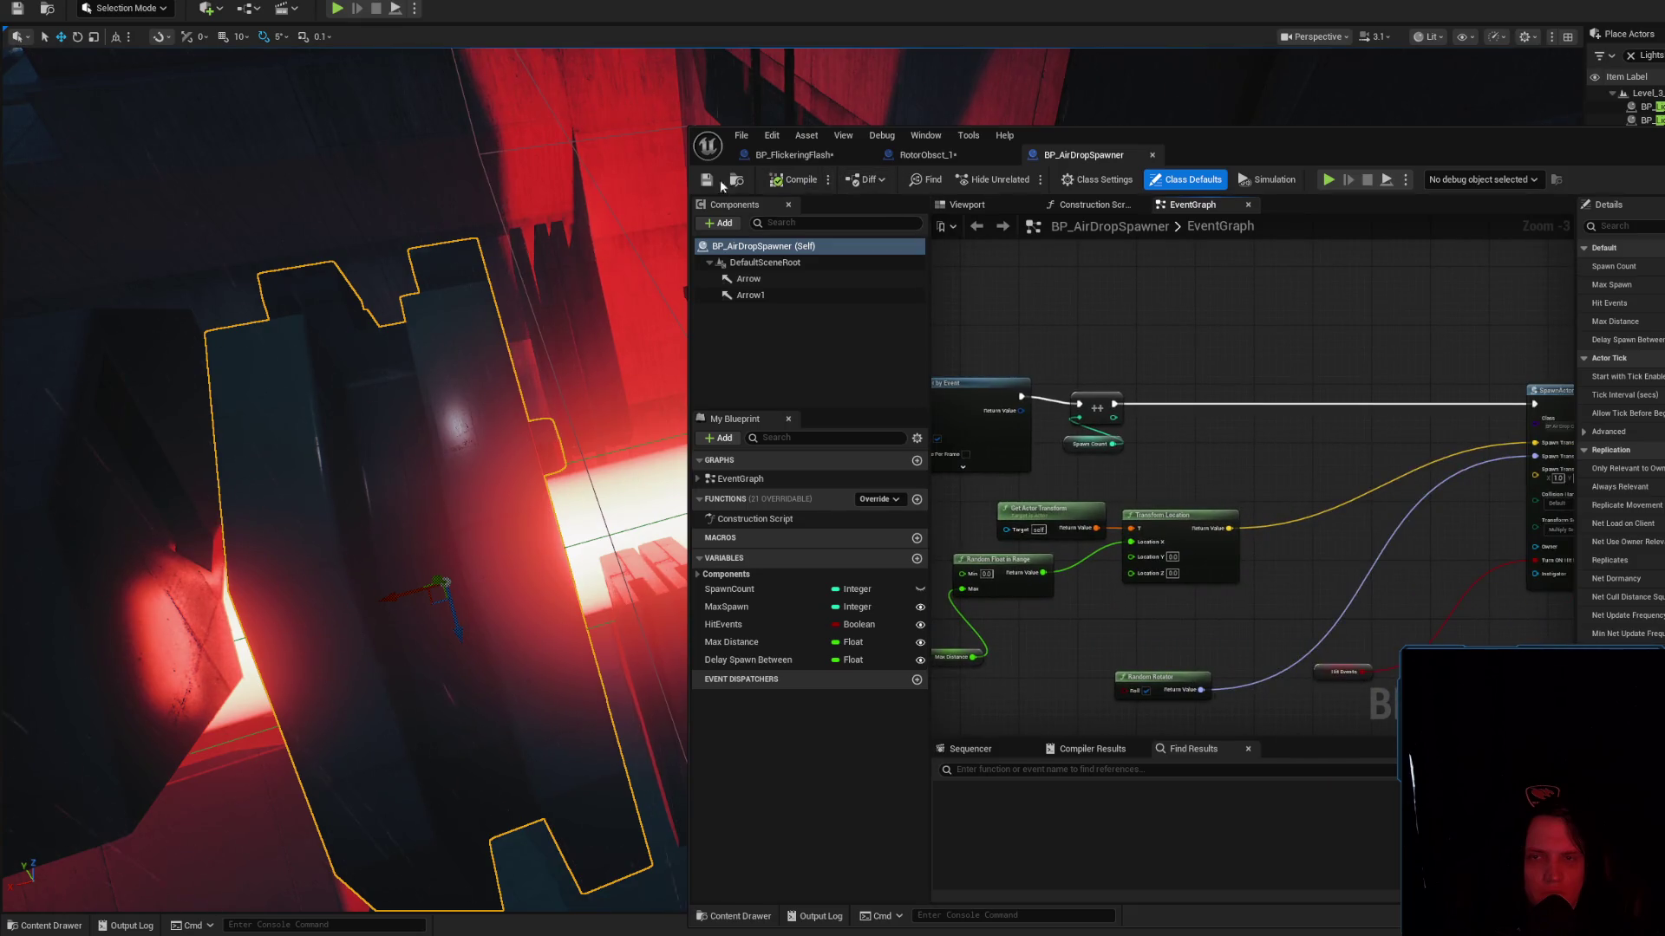
left_click(945, 154)
left_click(706, 181)
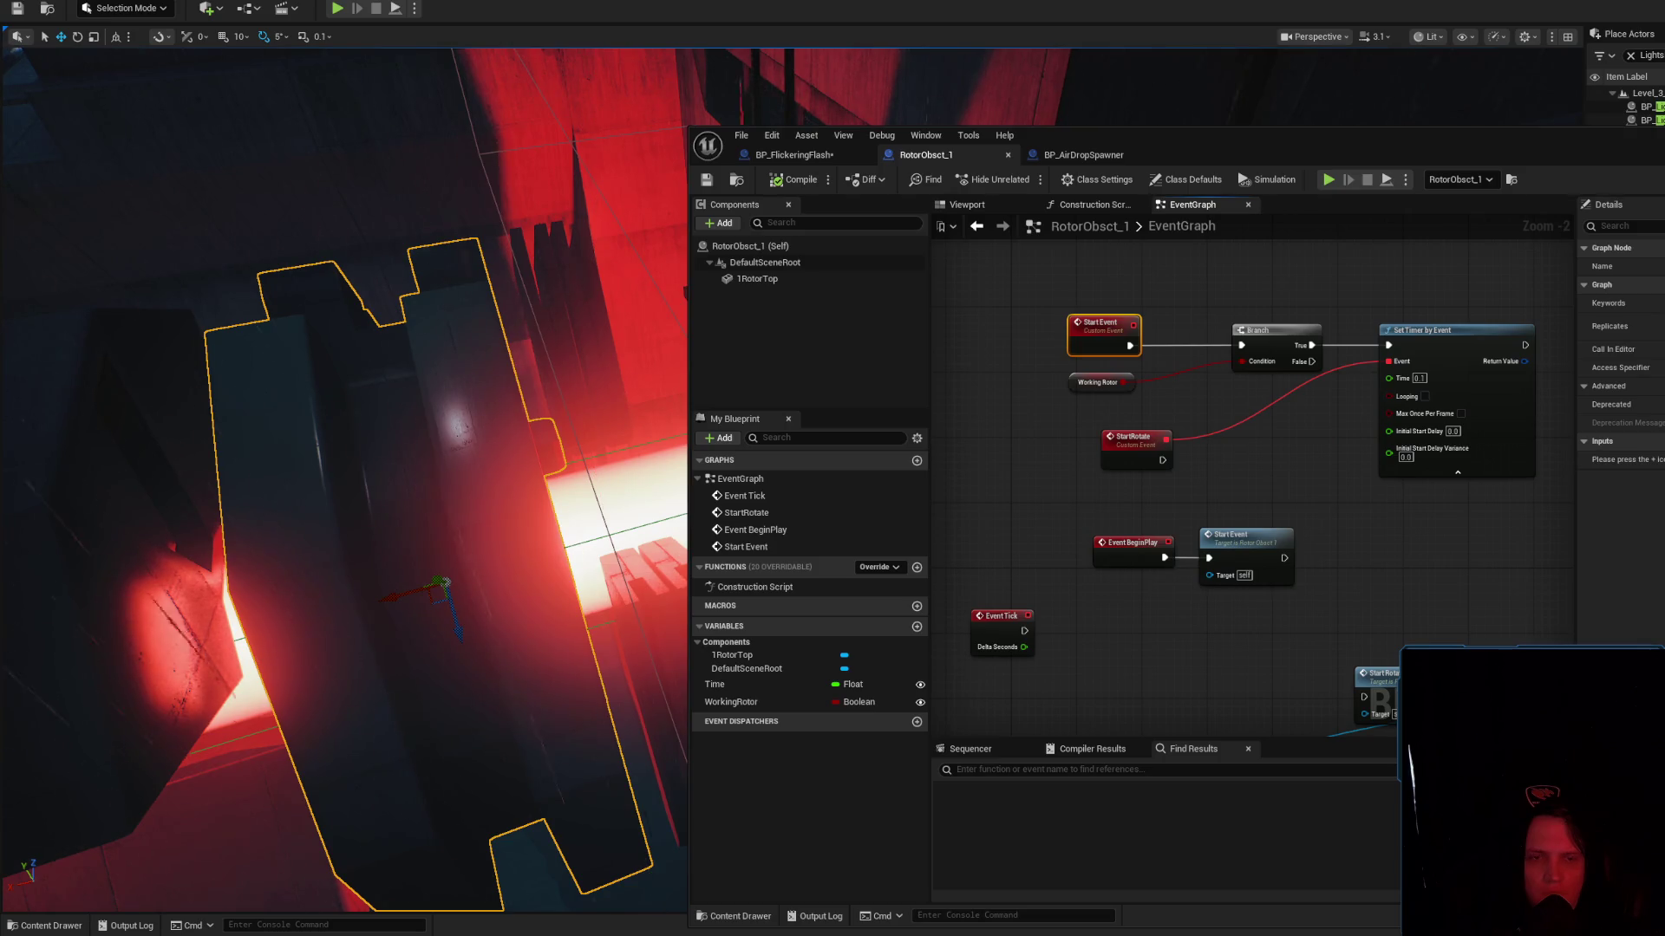
Compare with the spawner's timer, enable Looping on RotorObsct_1's timer, and close the editor
left_click(1083, 154)
mouse_move(1301, 466)
left_mouse_down()
mouse_move(1172, 429)
mouse_move(1402, 533)
left_mouse_up()
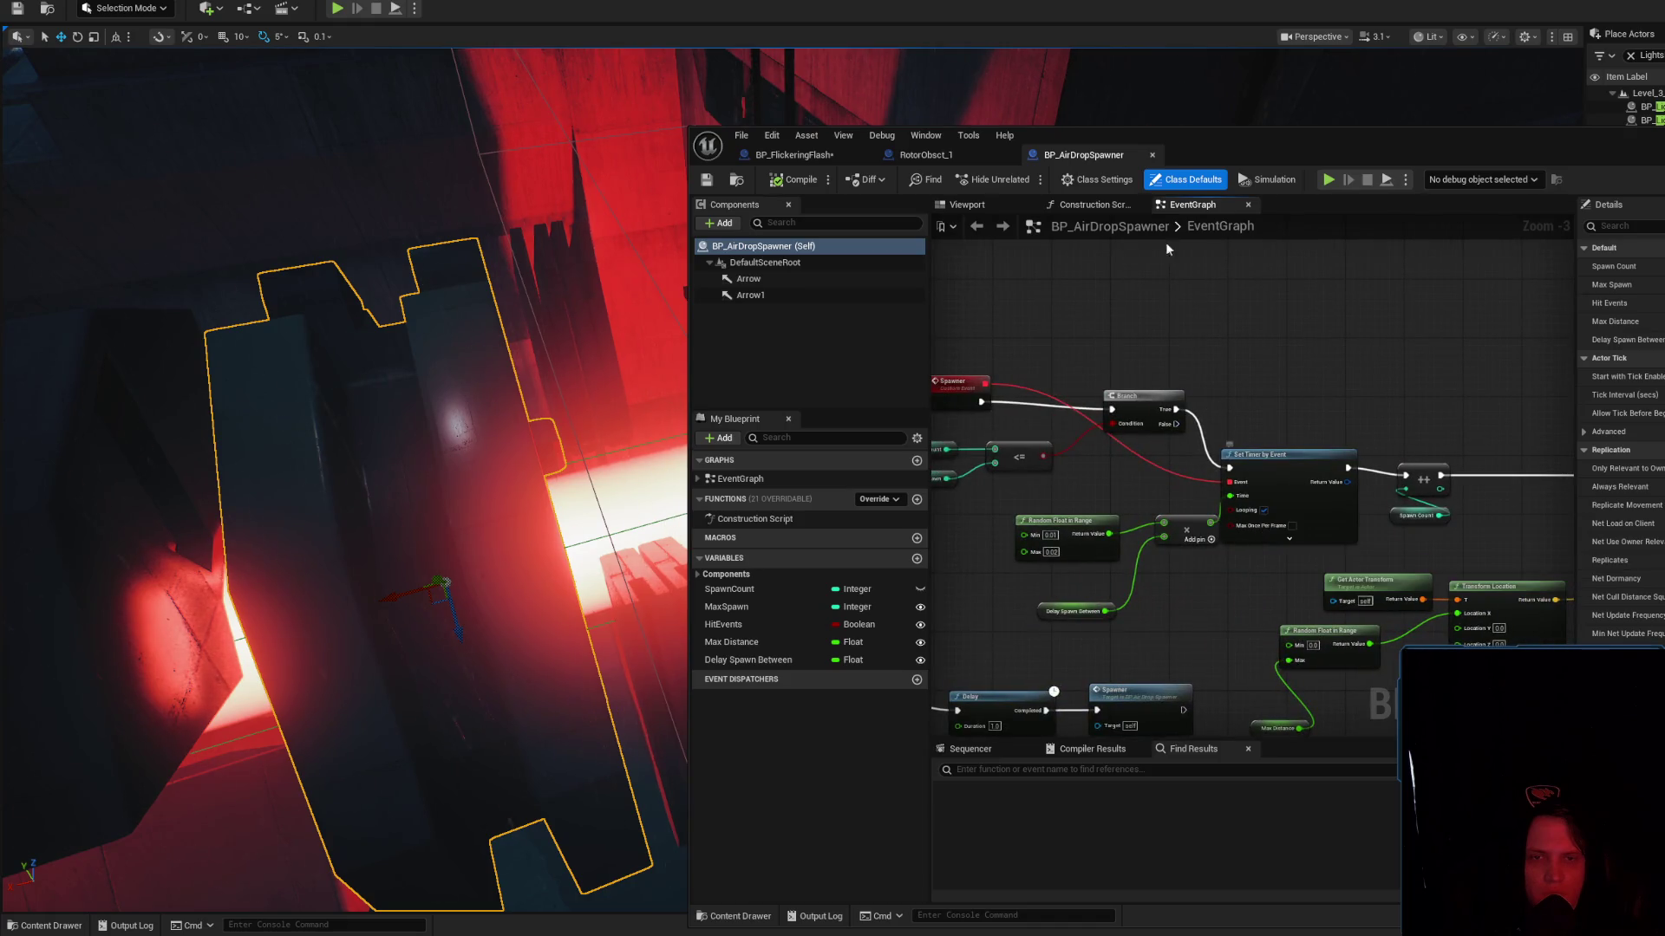
left_click(930, 154)
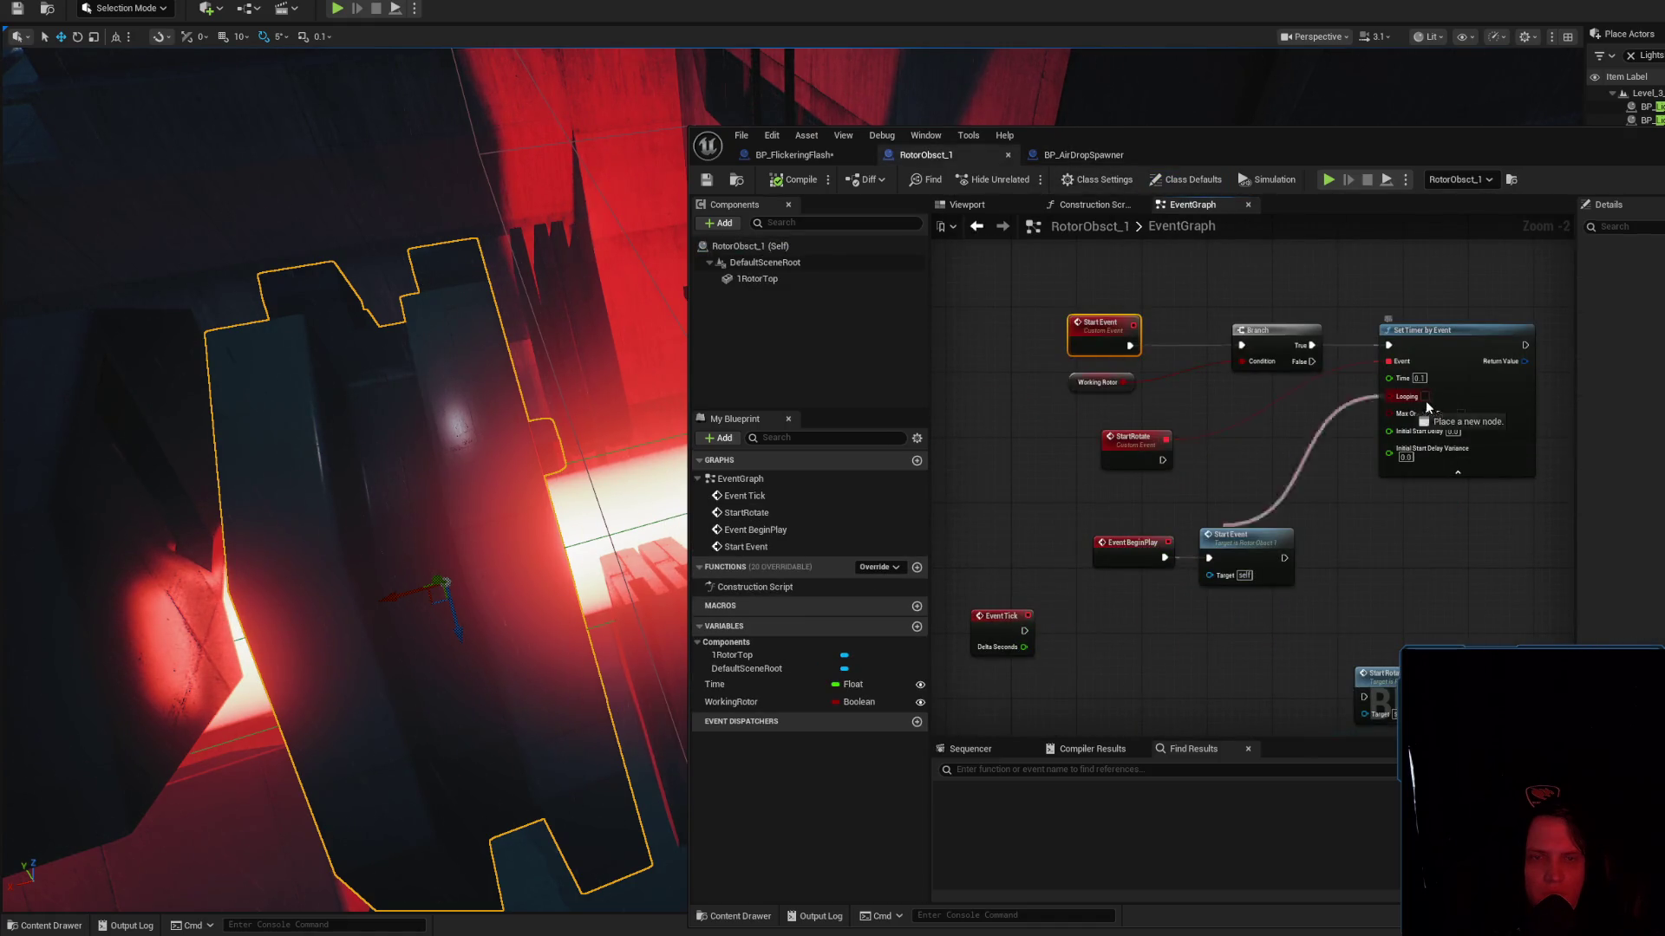
left_click(1425, 397)
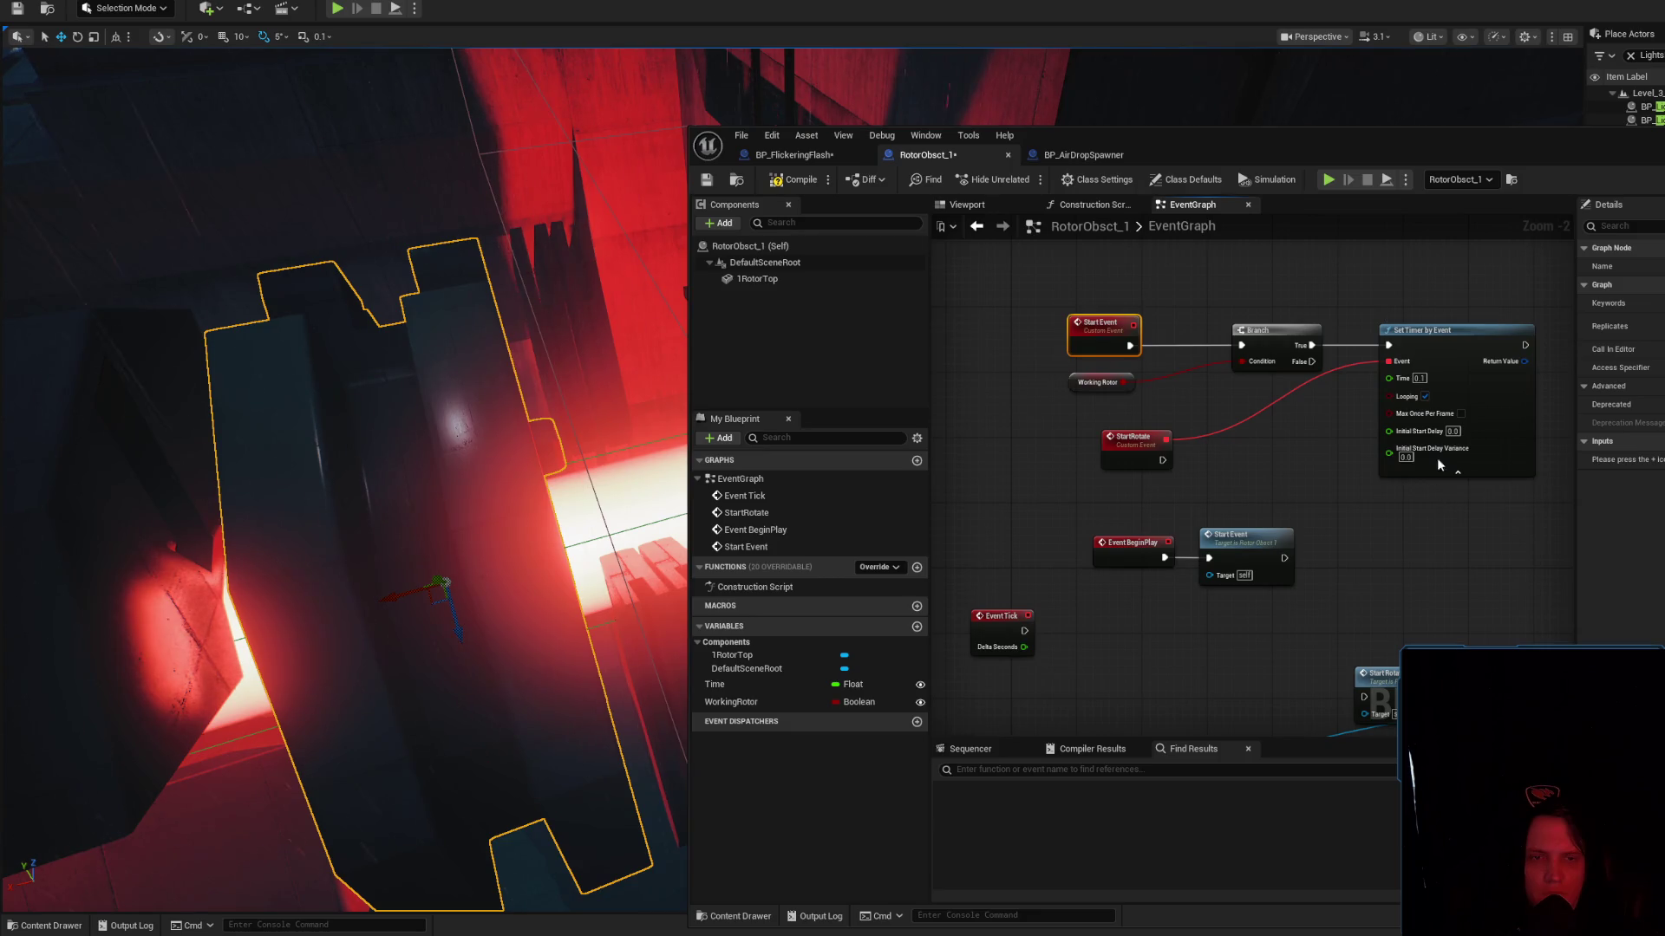
scroll(1443, 490, "up", 2)
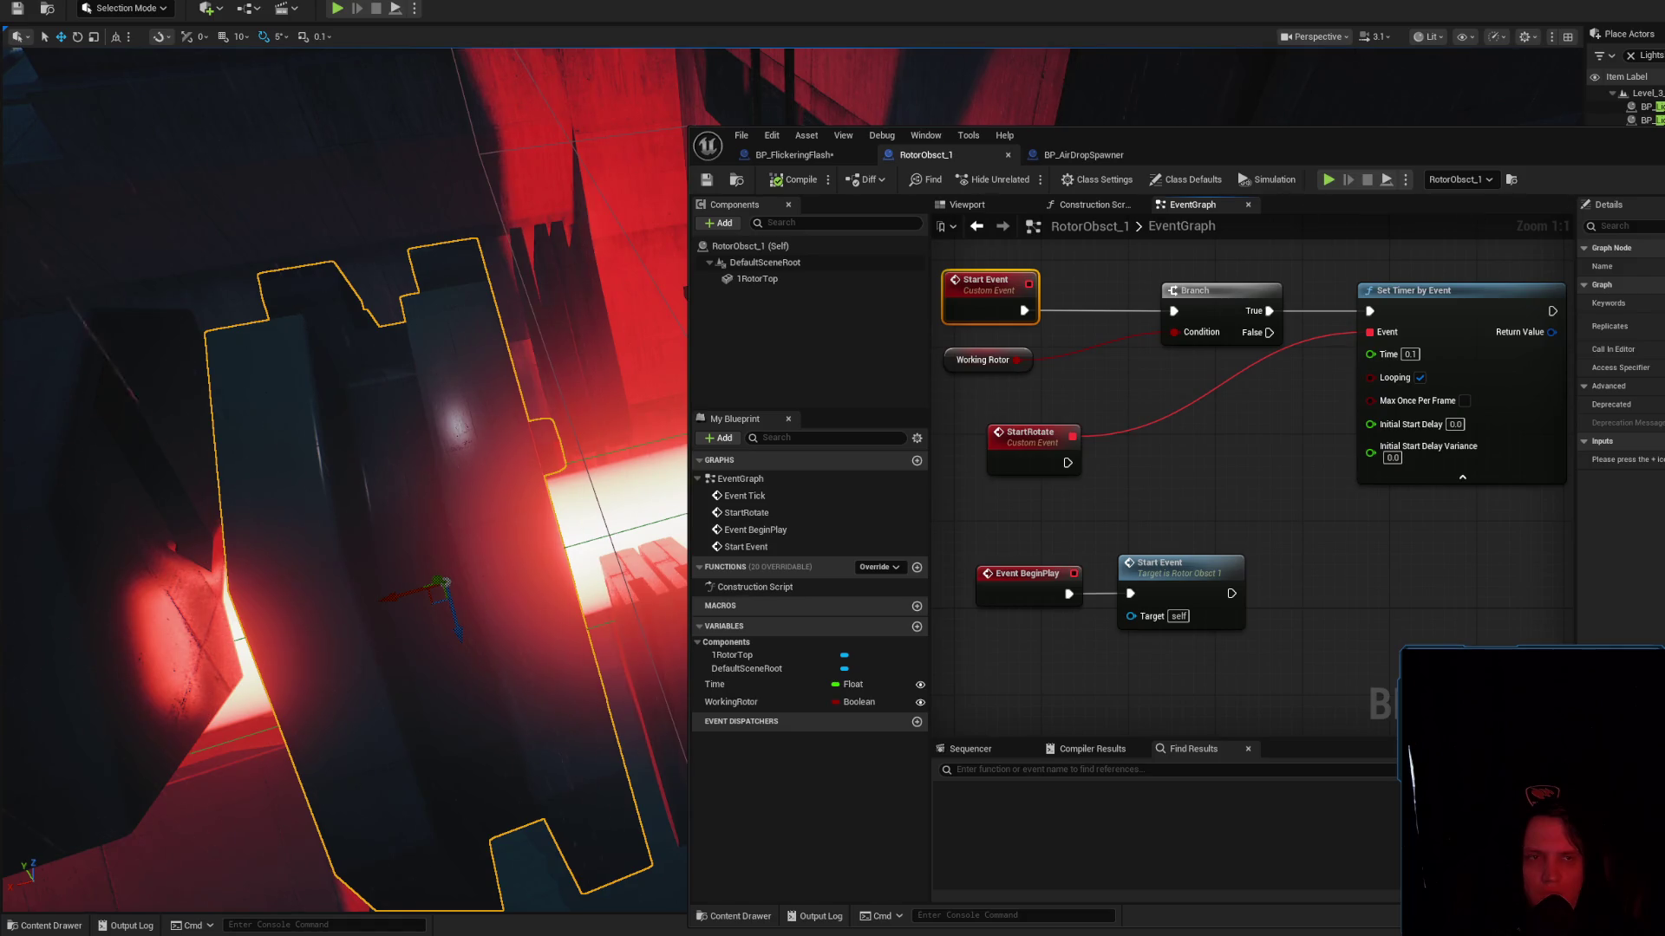
left_click(1402, 325)
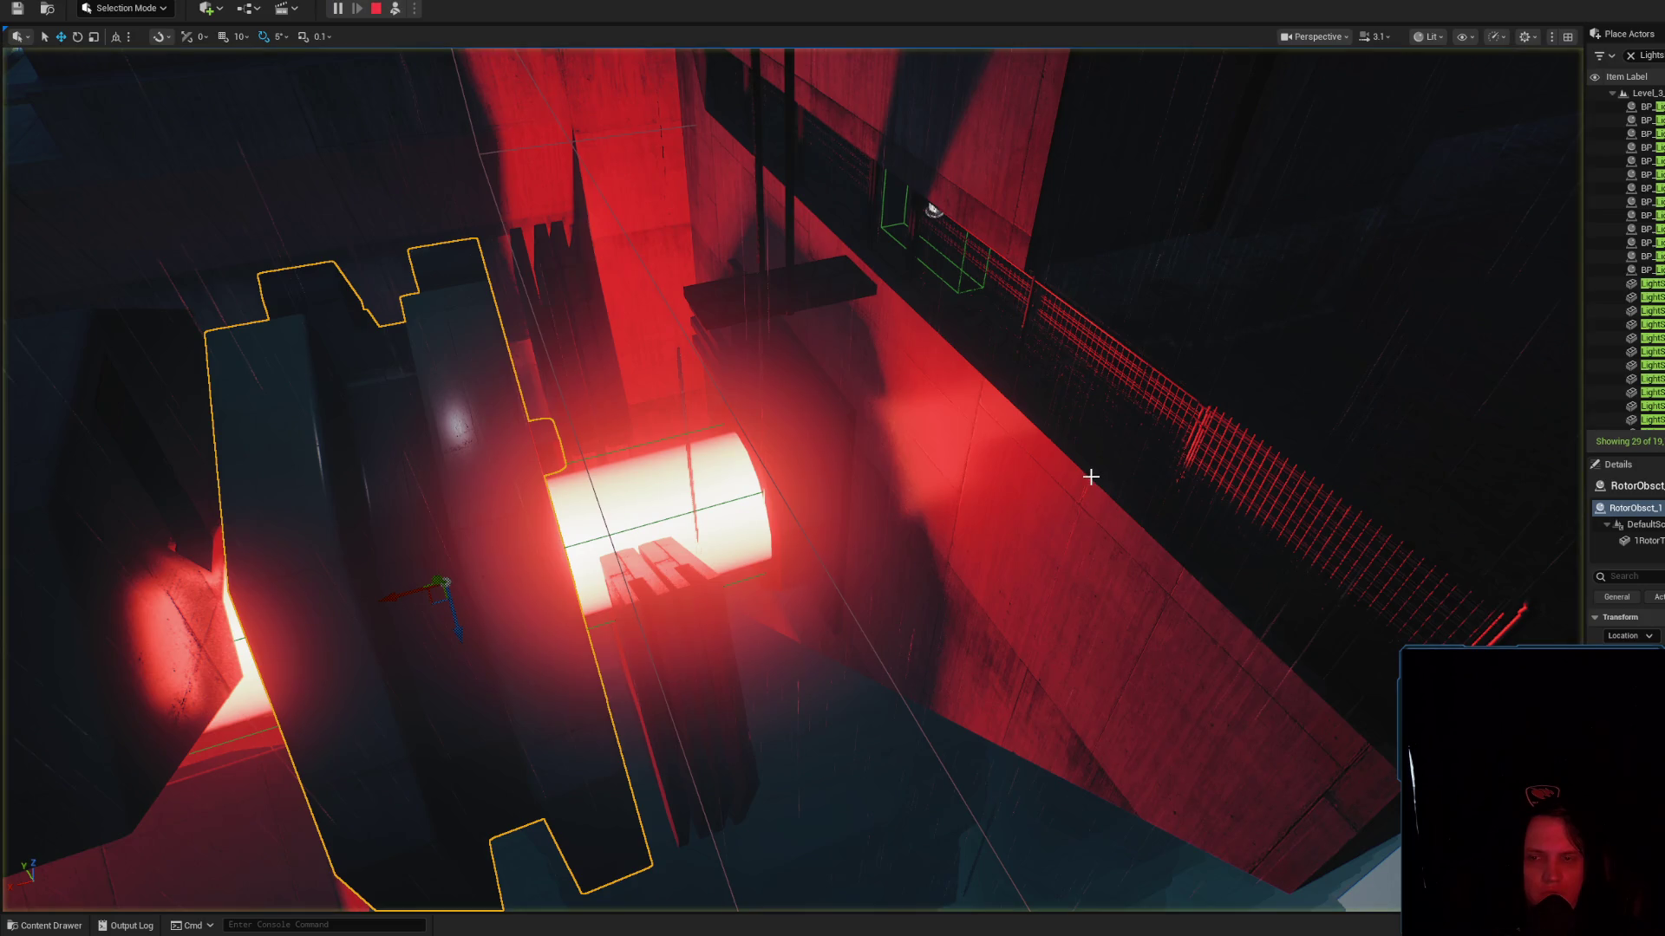
Frame the rotor during simulation, stop, move BeginPlay and Start Event call together, and compile
key("f")
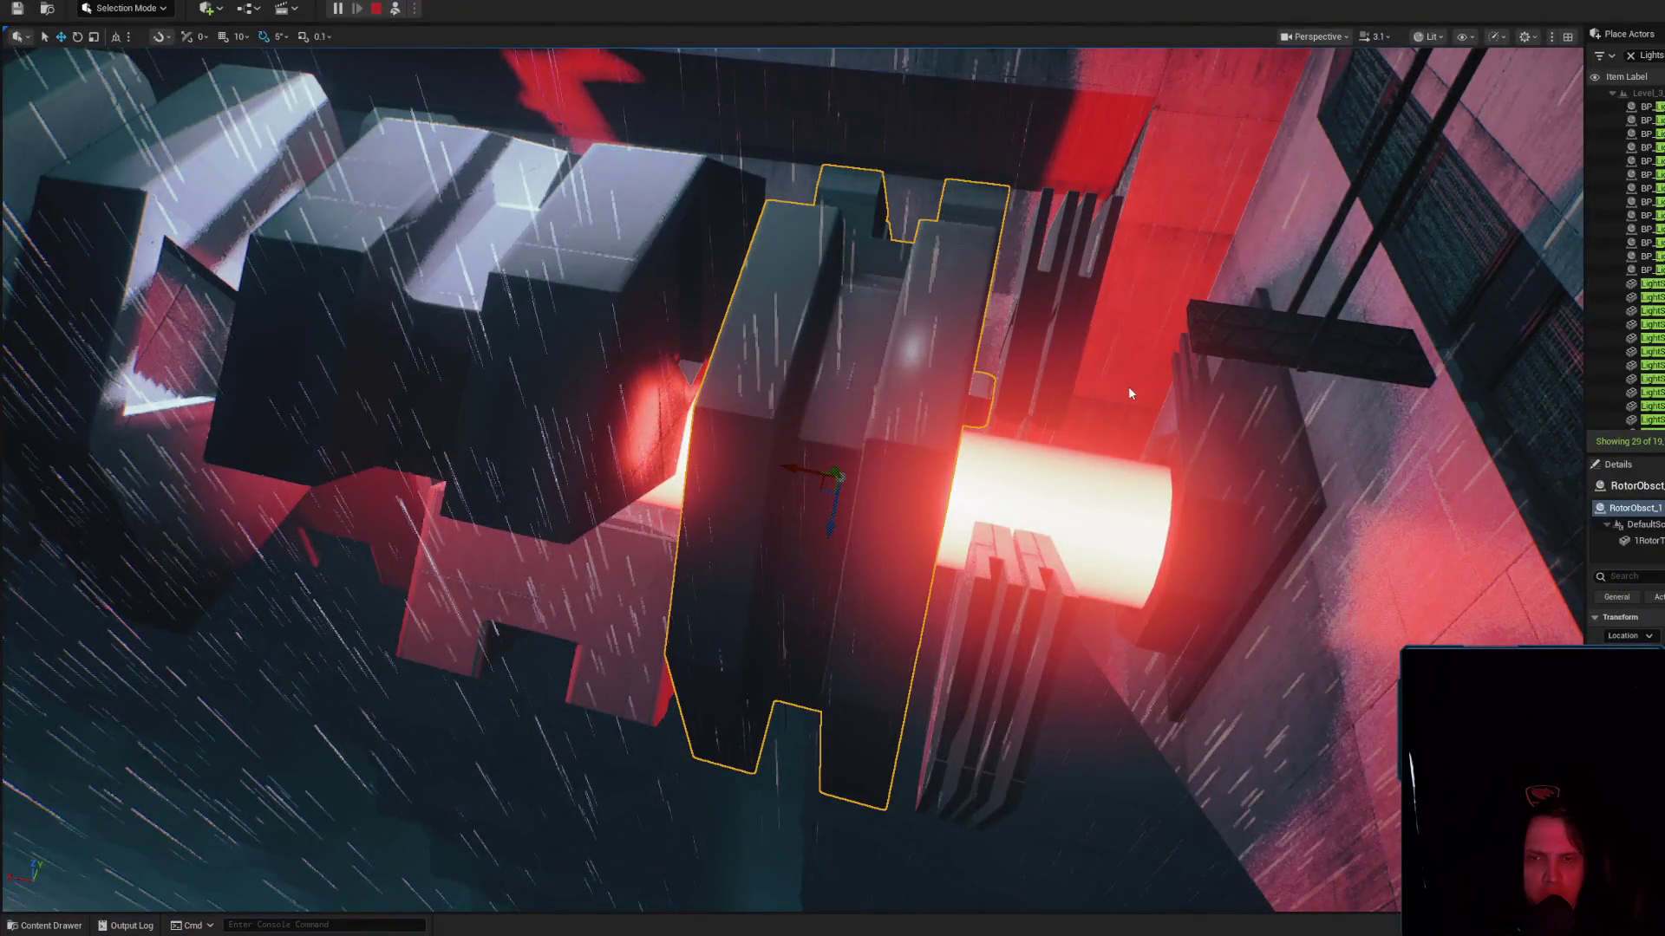
key("Escape")
scroll(1266, 506, "down", 3)
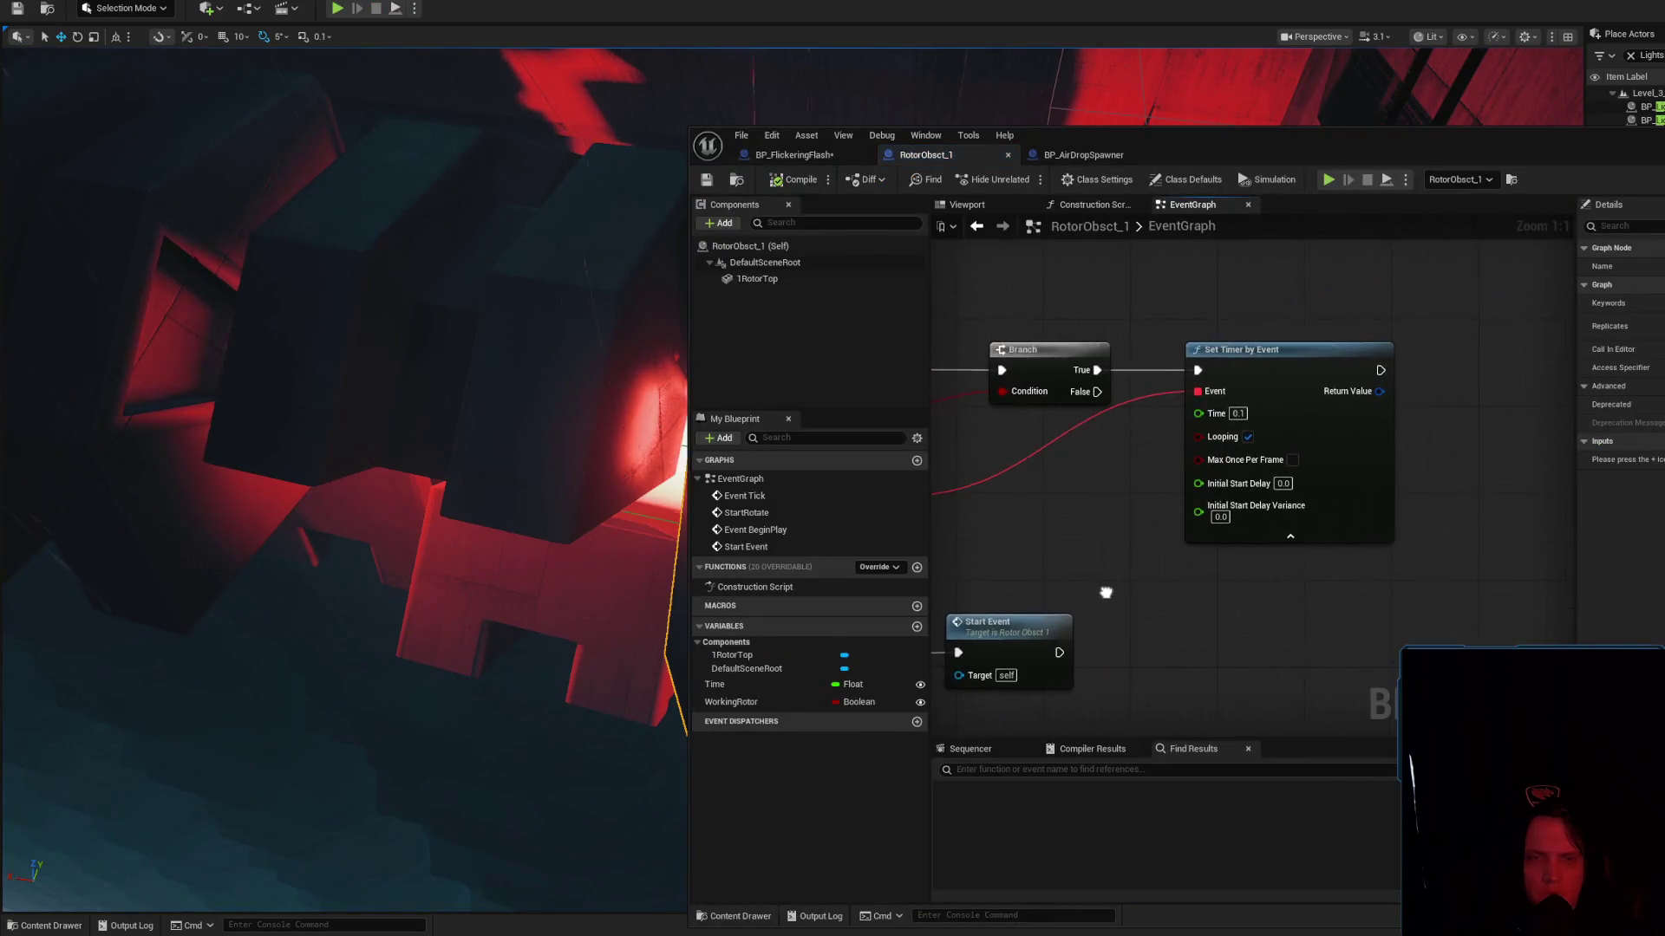
mouse_move(1229, 480)
left_mouse_down()
mouse_move(1378, 393)
mouse_move(1362, 438)
mouse_move(1282, 434)
mouse_move(1328, 437)
mouse_move(1336, 463)
mouse_move(1231, 464)
mouse_move(1221, 482)
left_mouse_up()
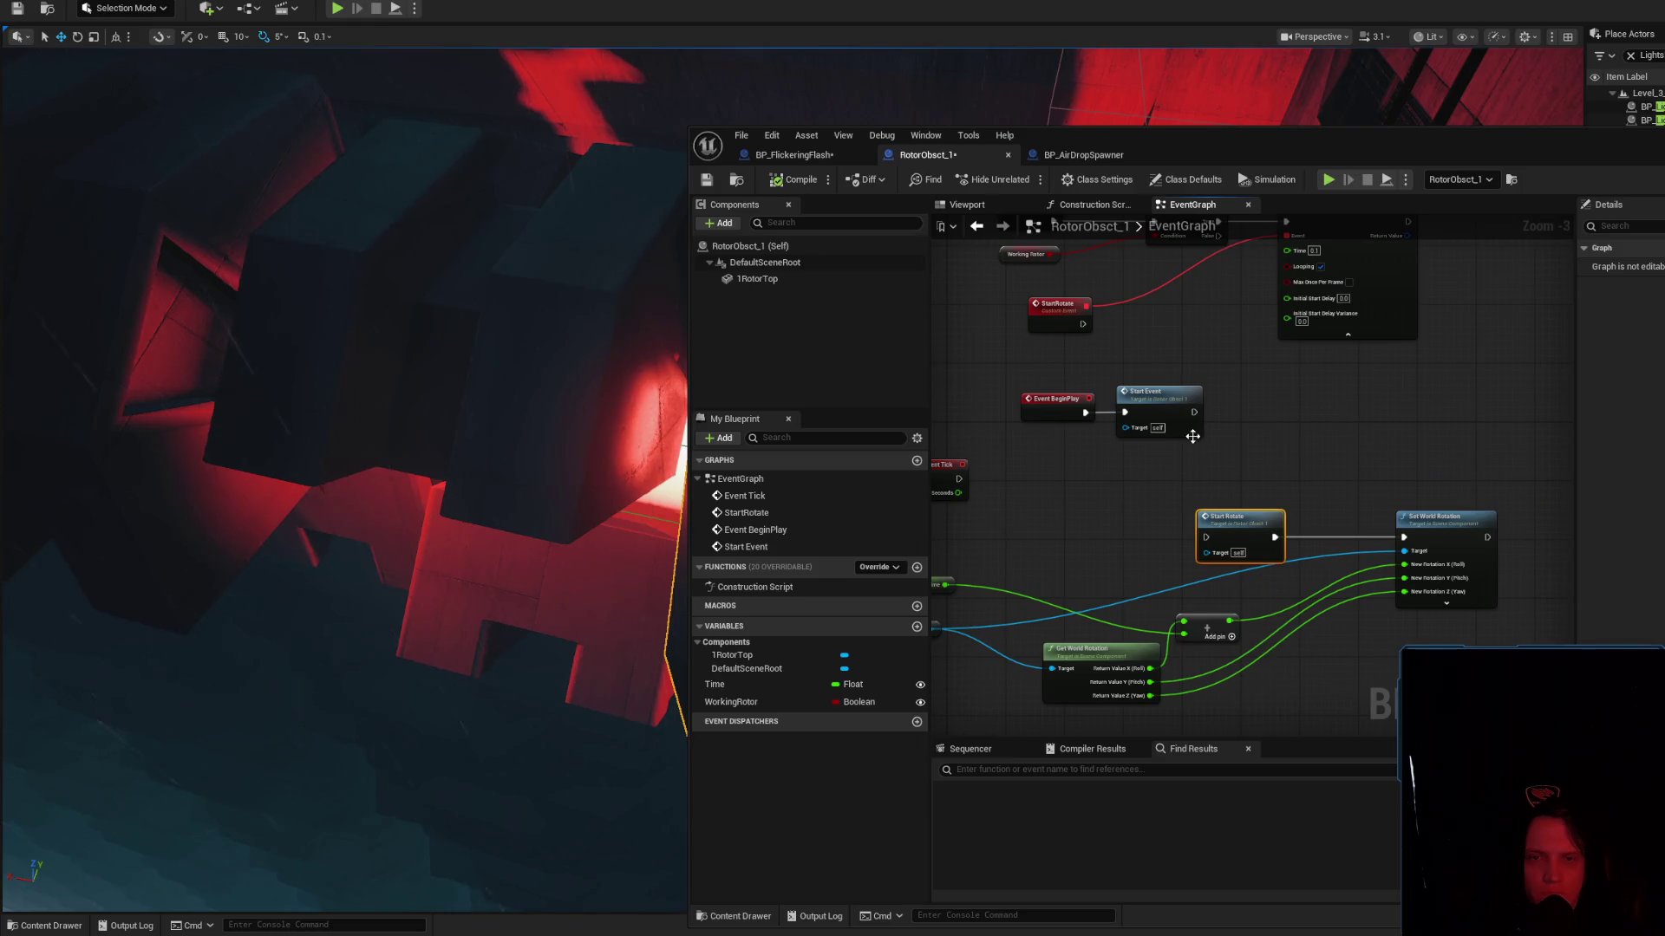
left_click_drag(1231, 442, 1265, 494)
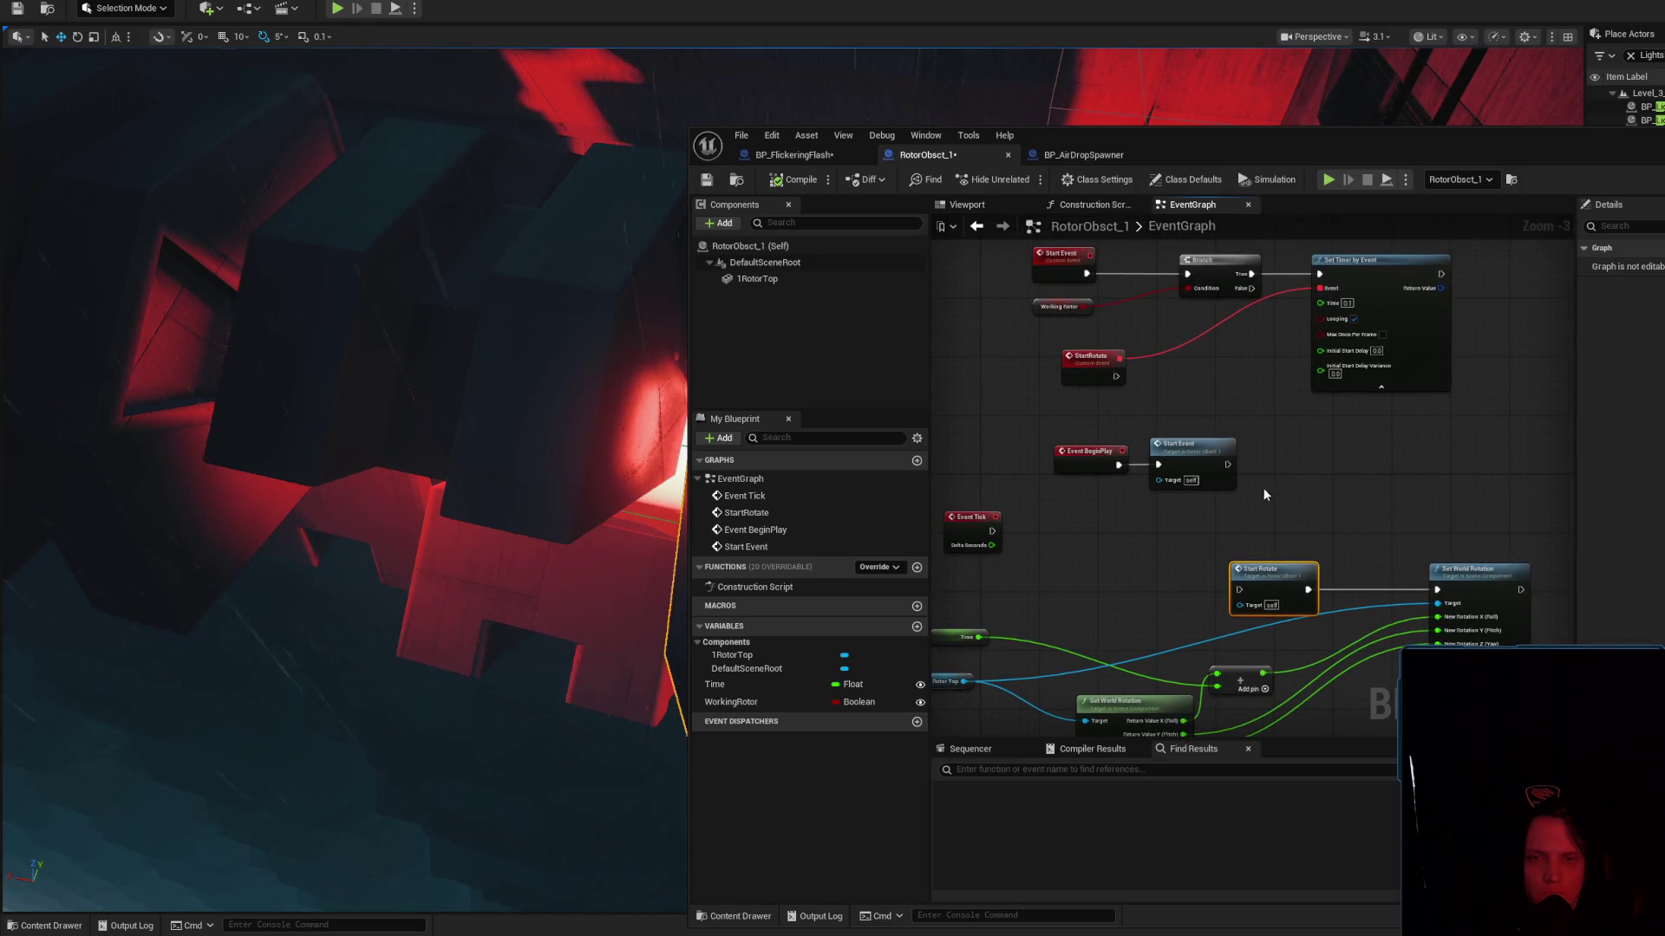
mouse_move(1093, 441)
left_mouse_down()
mouse_move(1225, 467)
mouse_move(1199, 502)
mouse_move(1239, 590)
left_mouse_up()
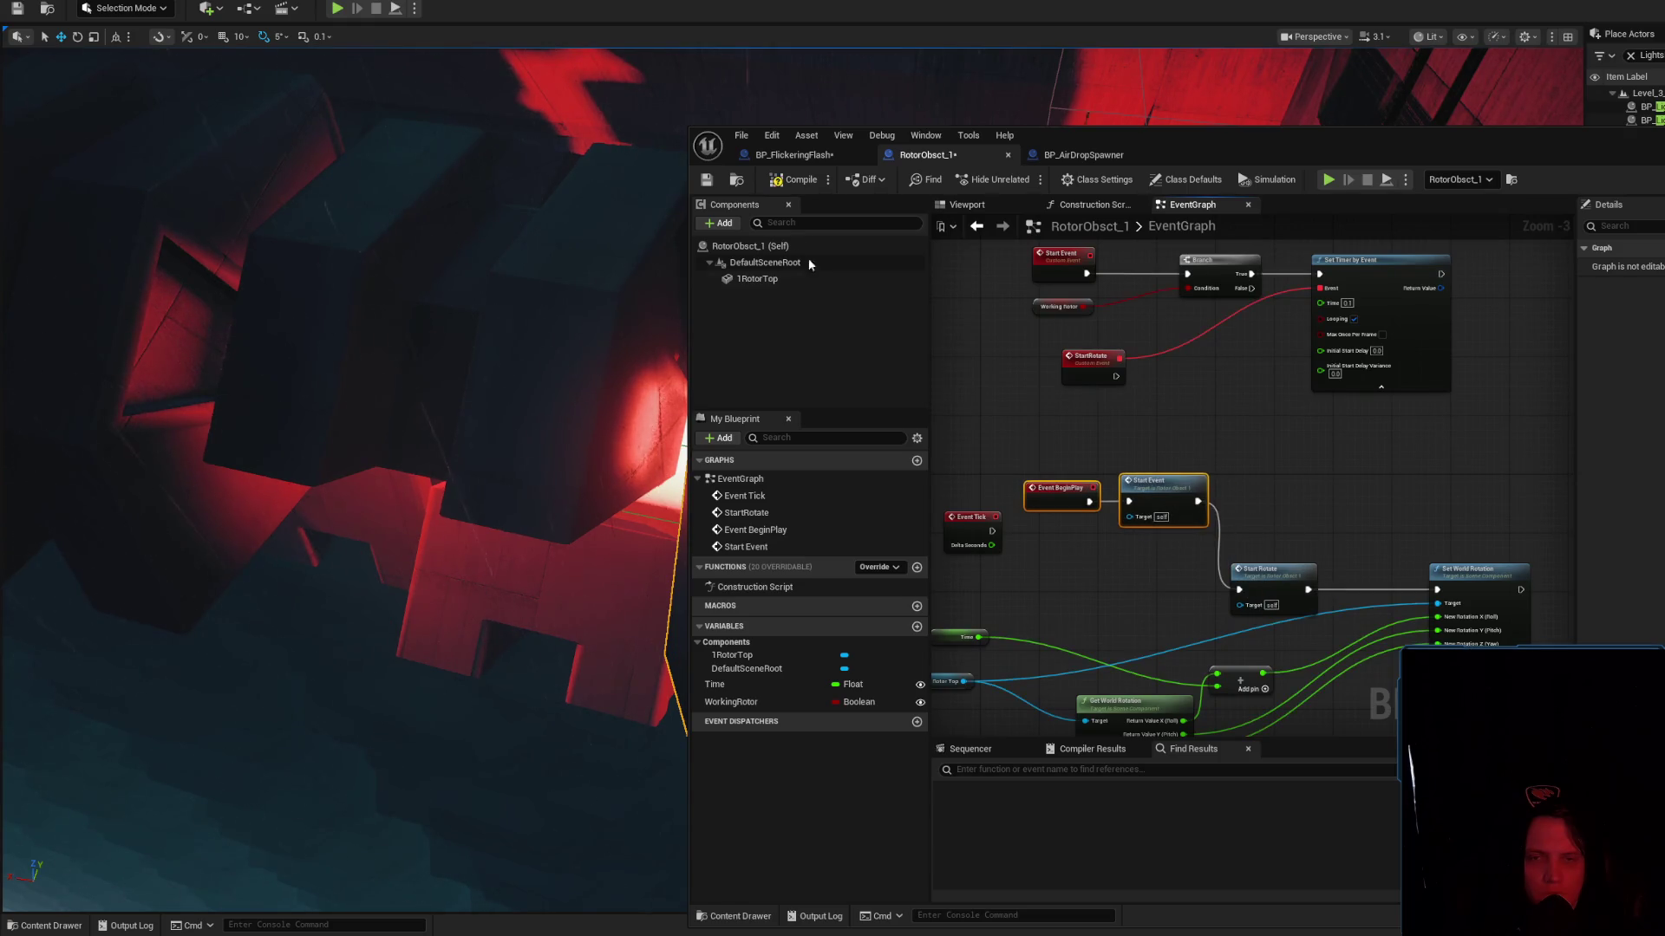
left_click(792, 182)
Simulate with Alt+S, orbit around the rotor, stop, and bring RotorObsct_1 back up
key("alt+s")
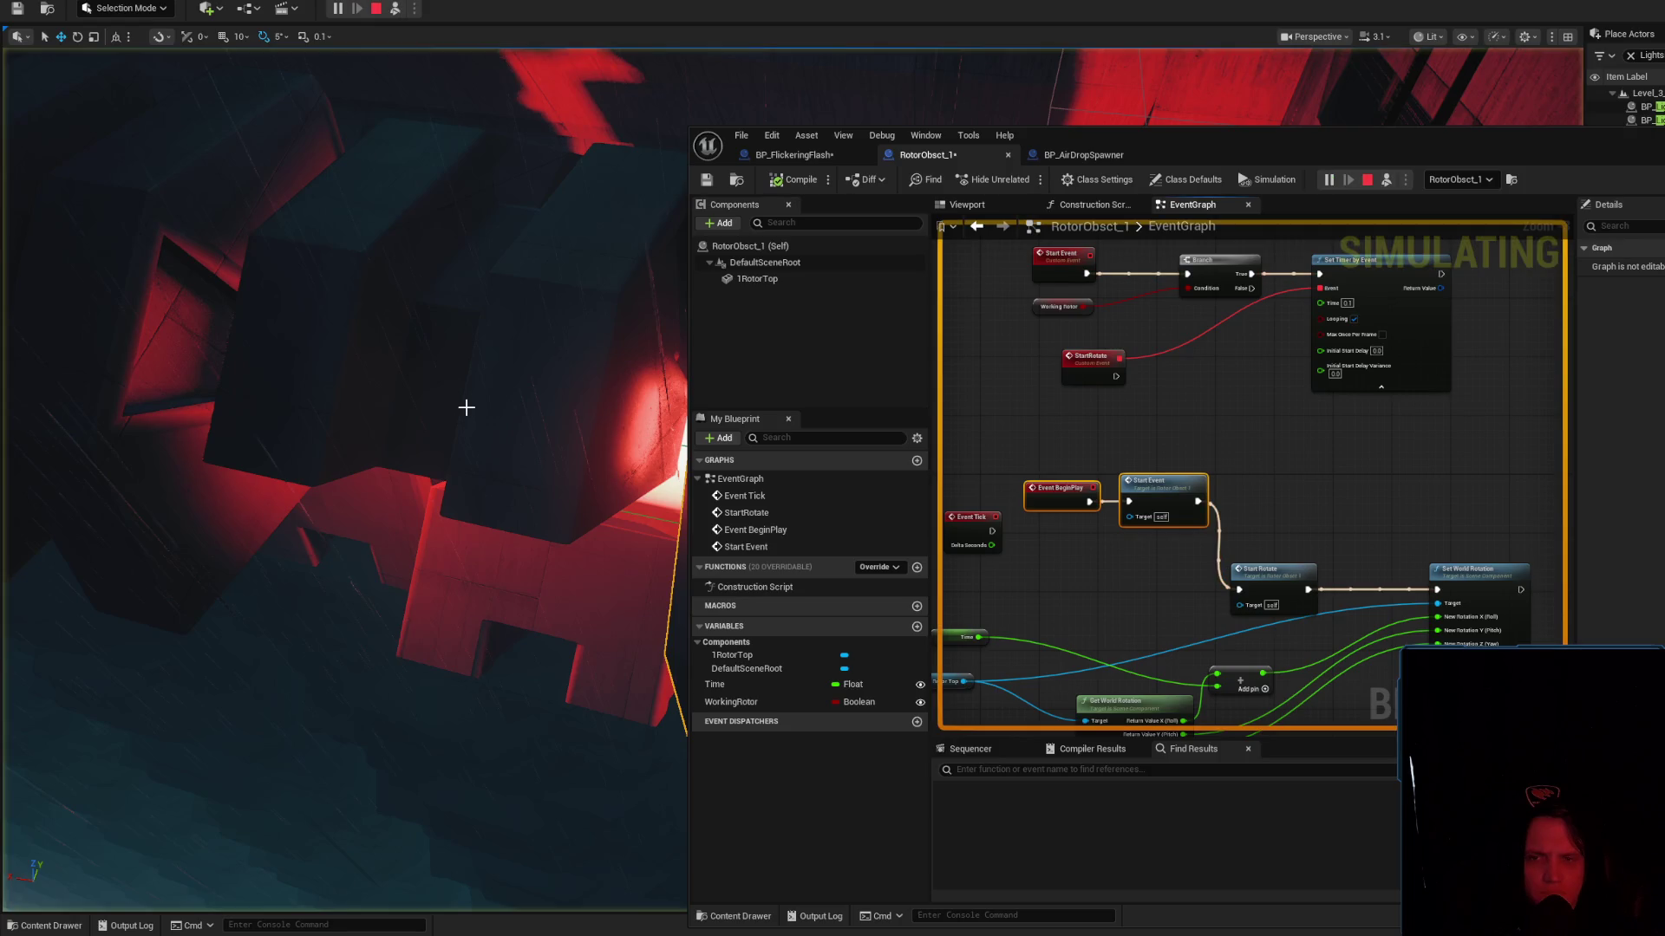
left_click_drag(467, 407, 408, 338)
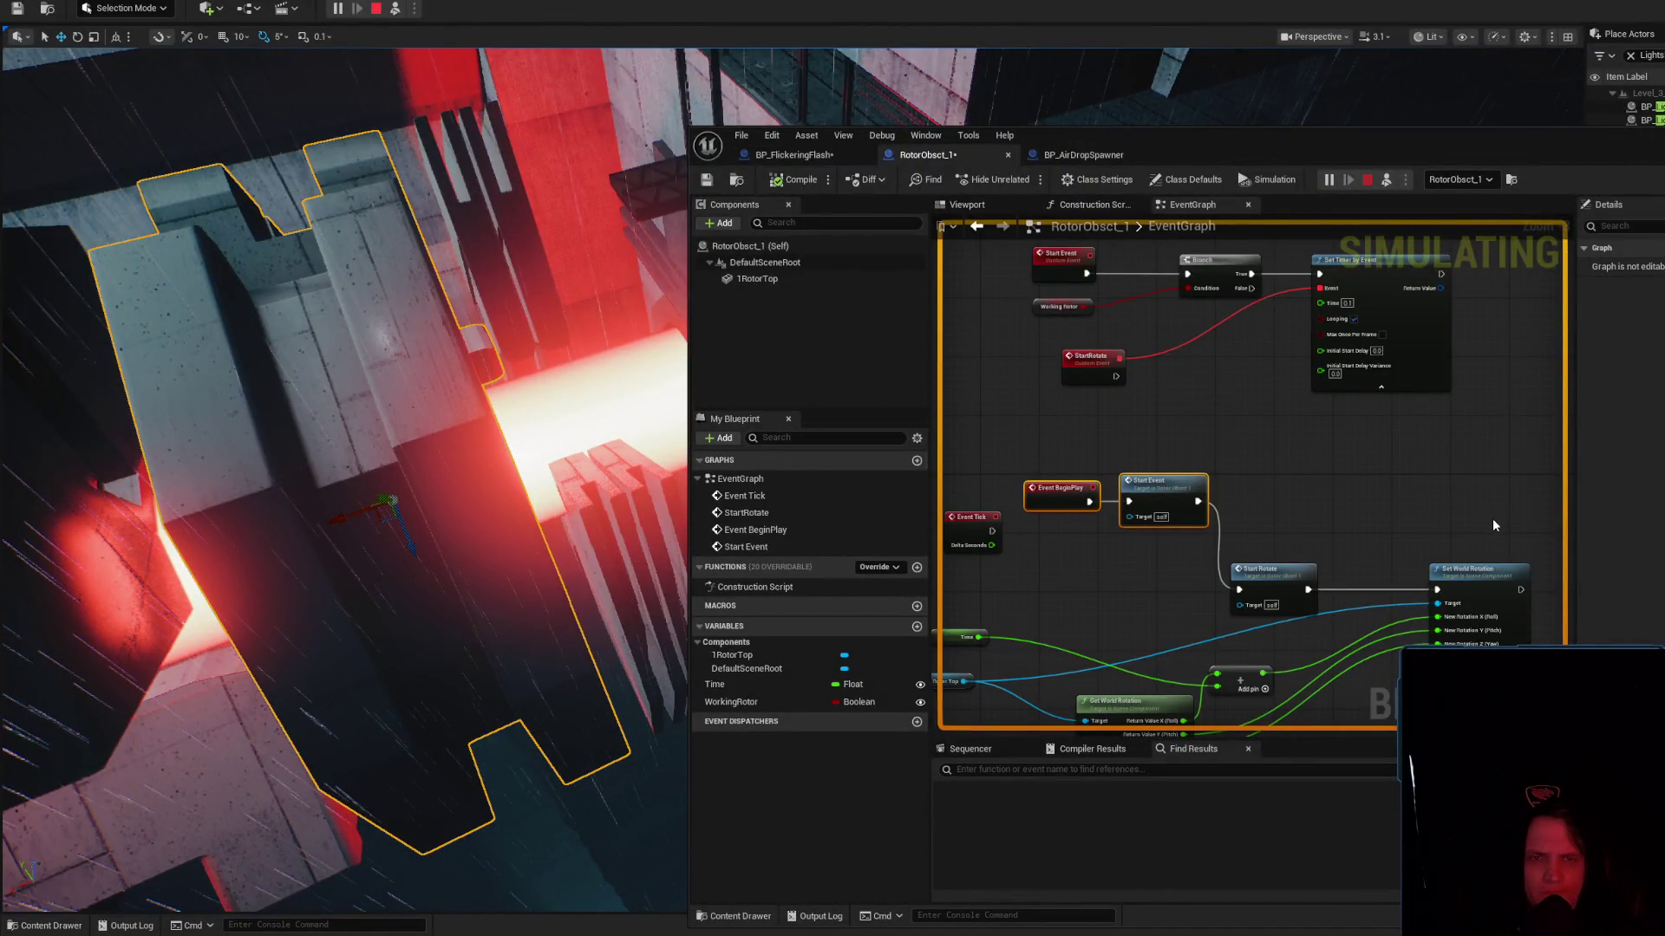
key("Escape")
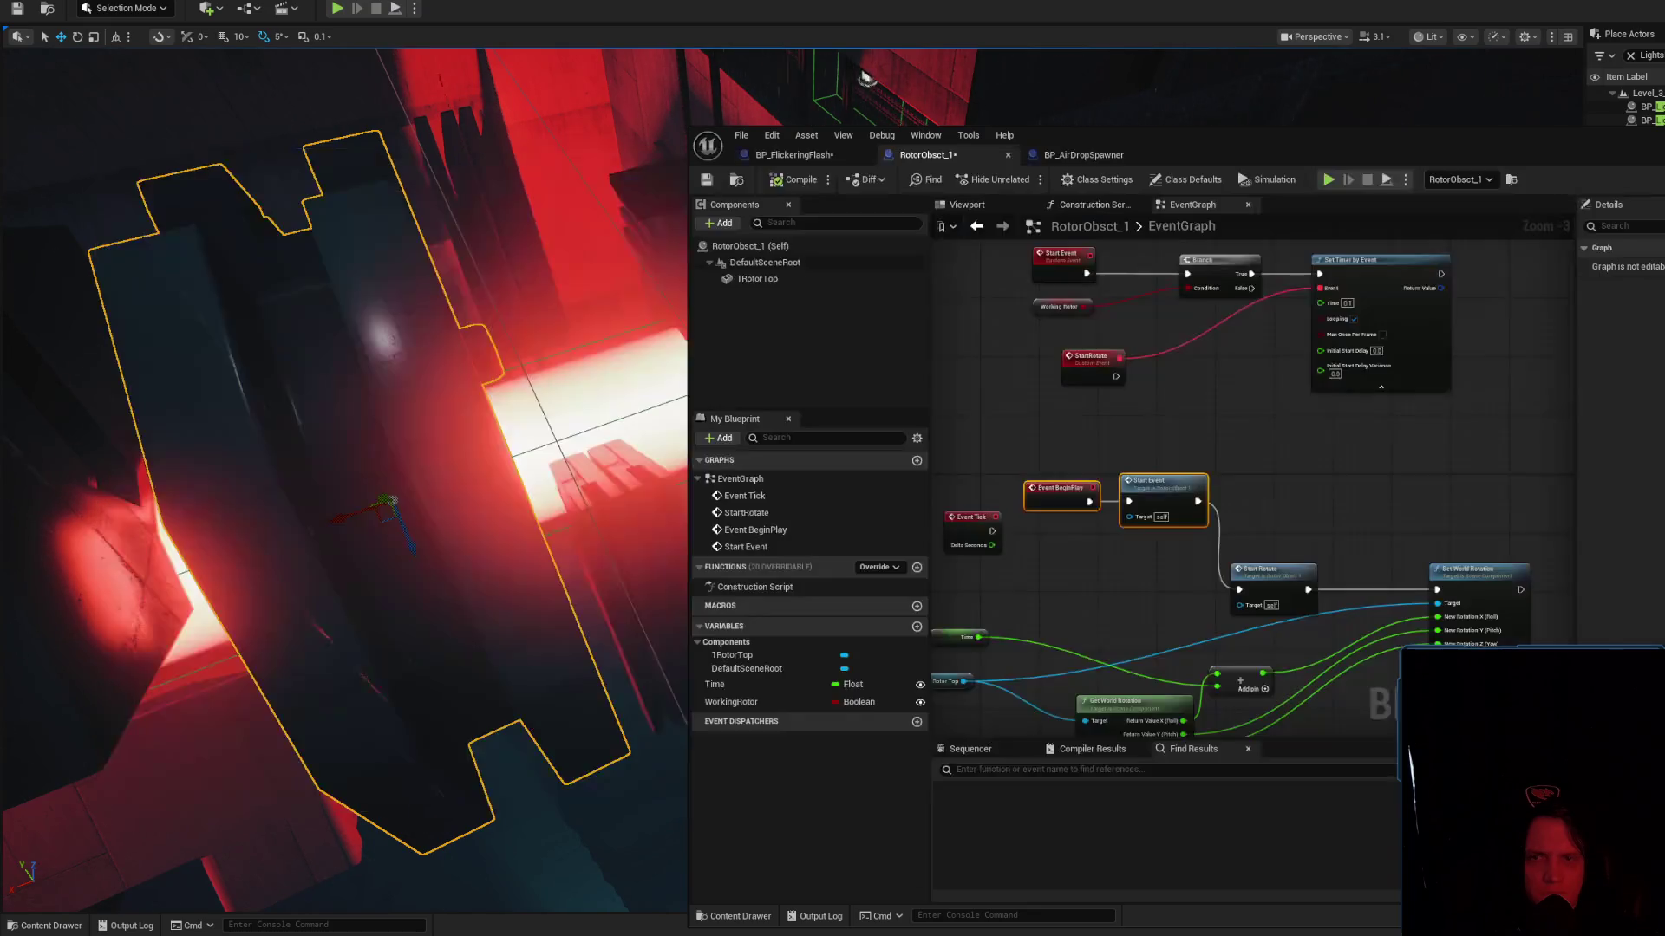
left_click(767, 262)
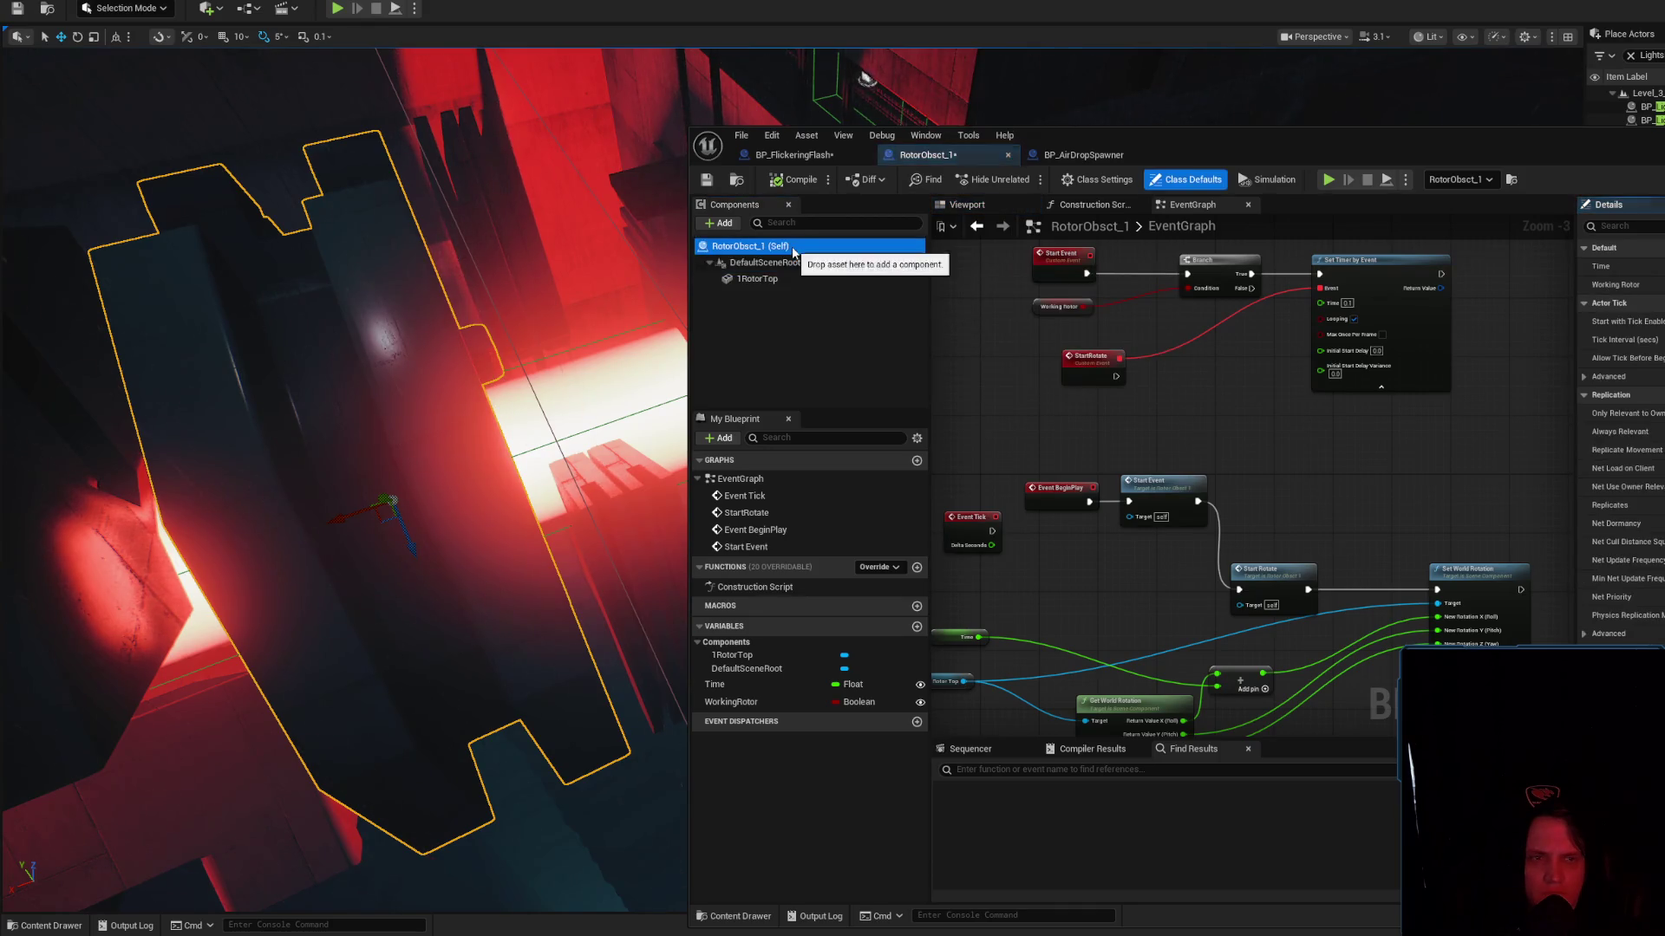
left_click(757, 278)
left_click_drag(1360, 489, 1394, 401)
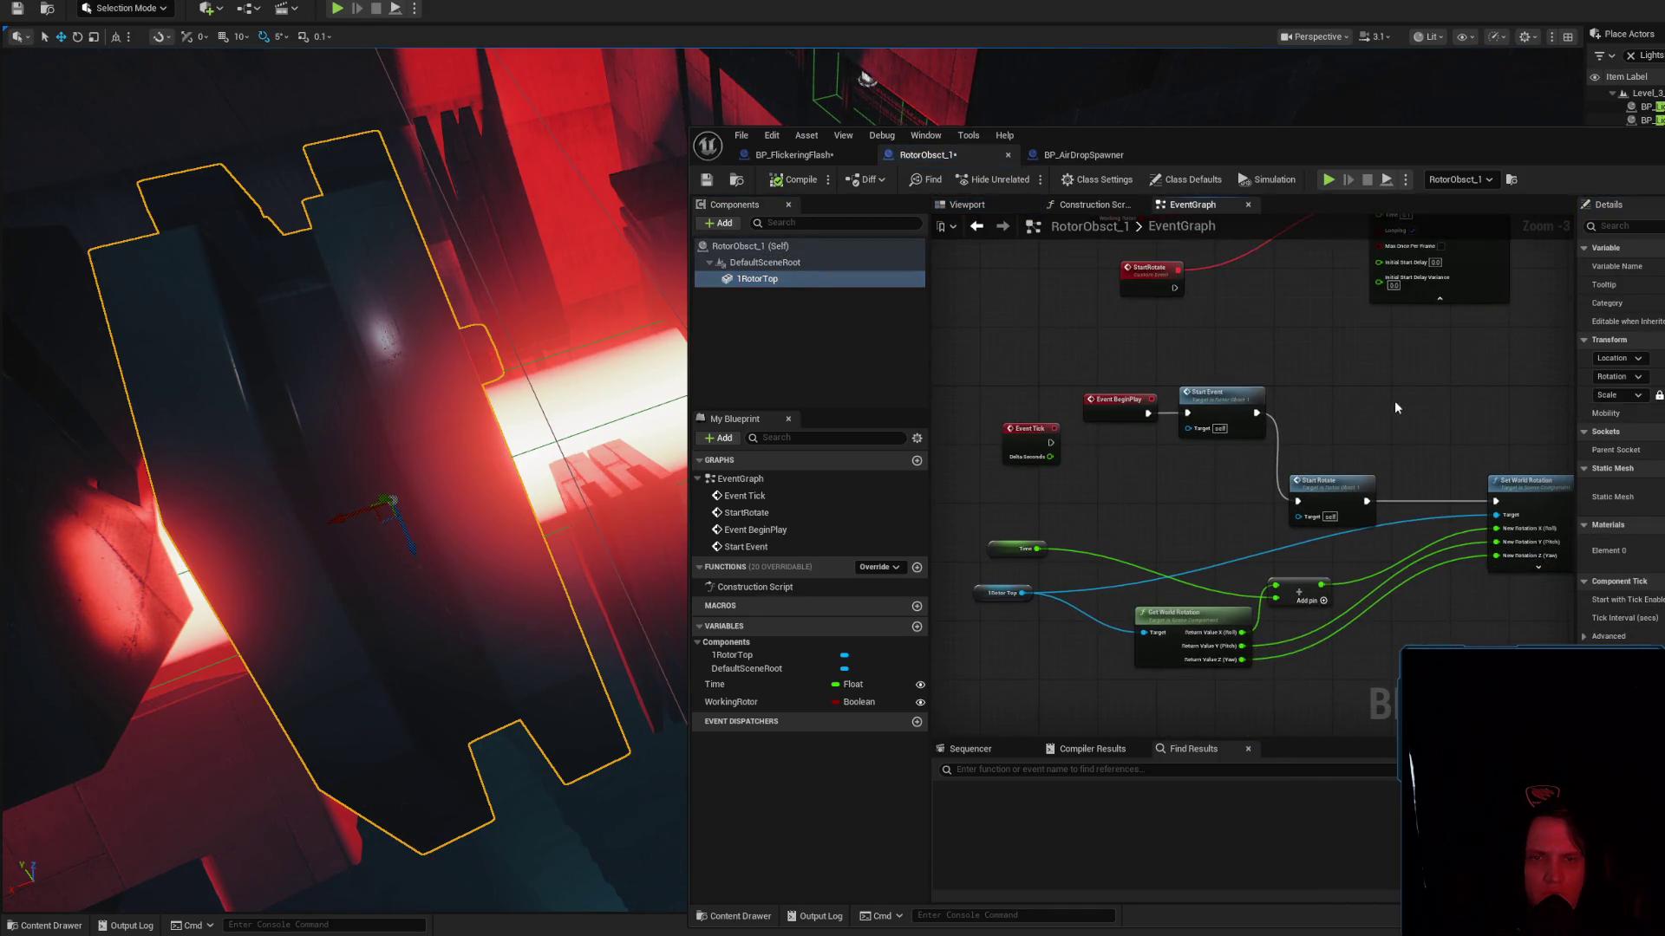
left_click(776, 247)
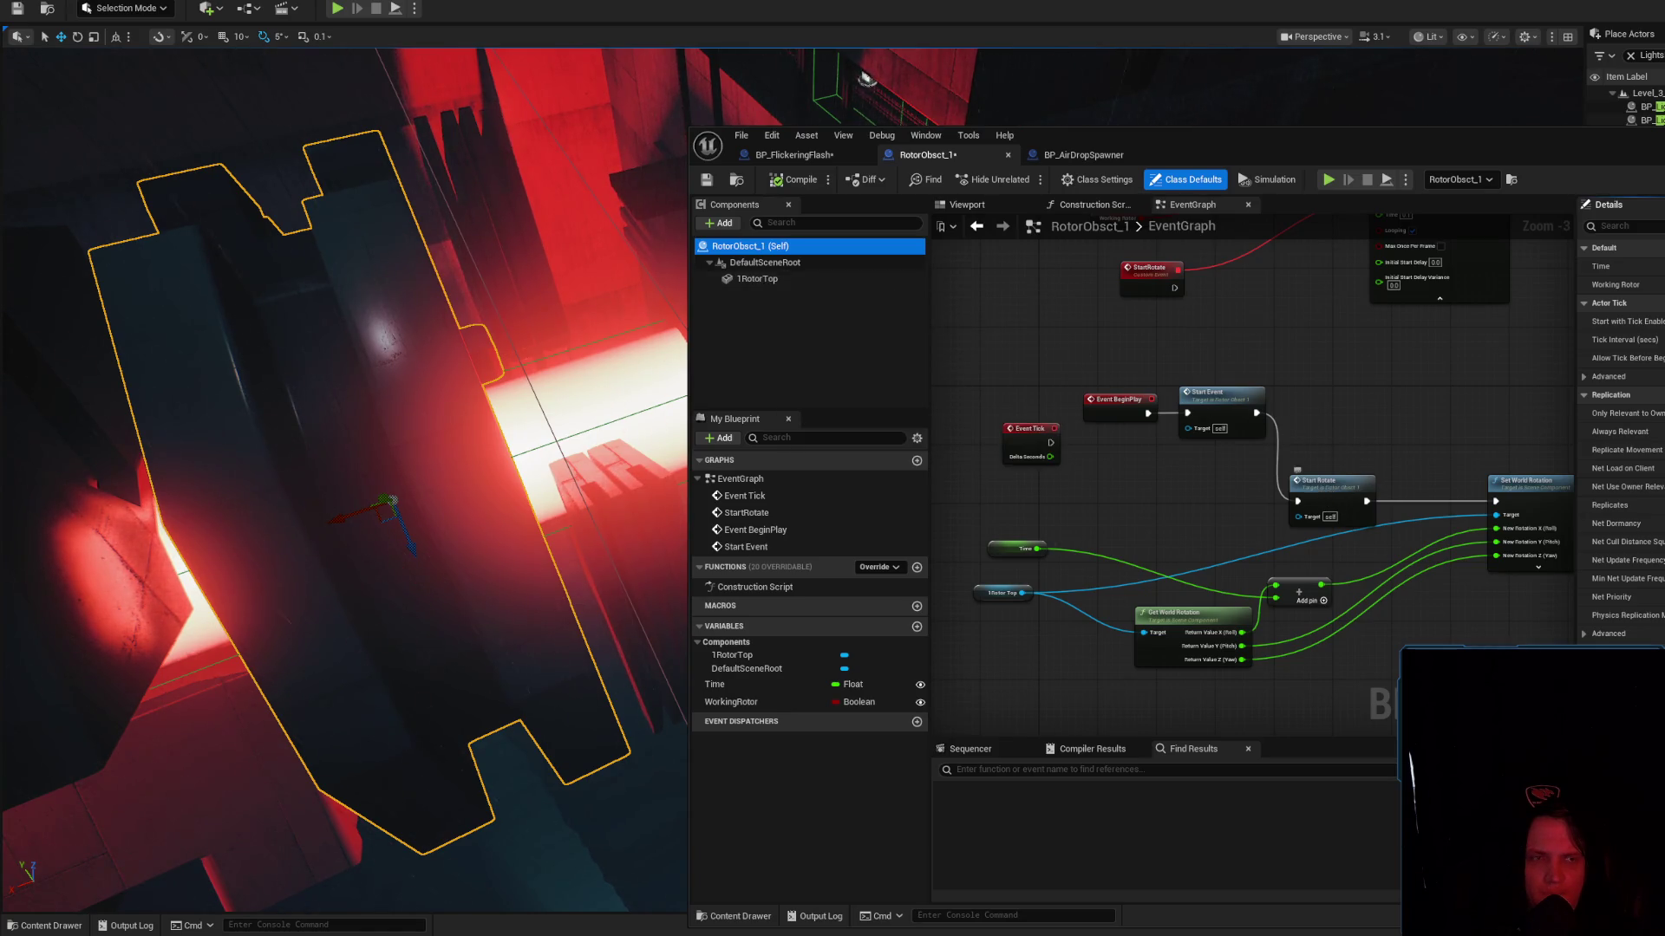
key("alt+Tab")
key("alt+Tab")
left_click(1084, 154)
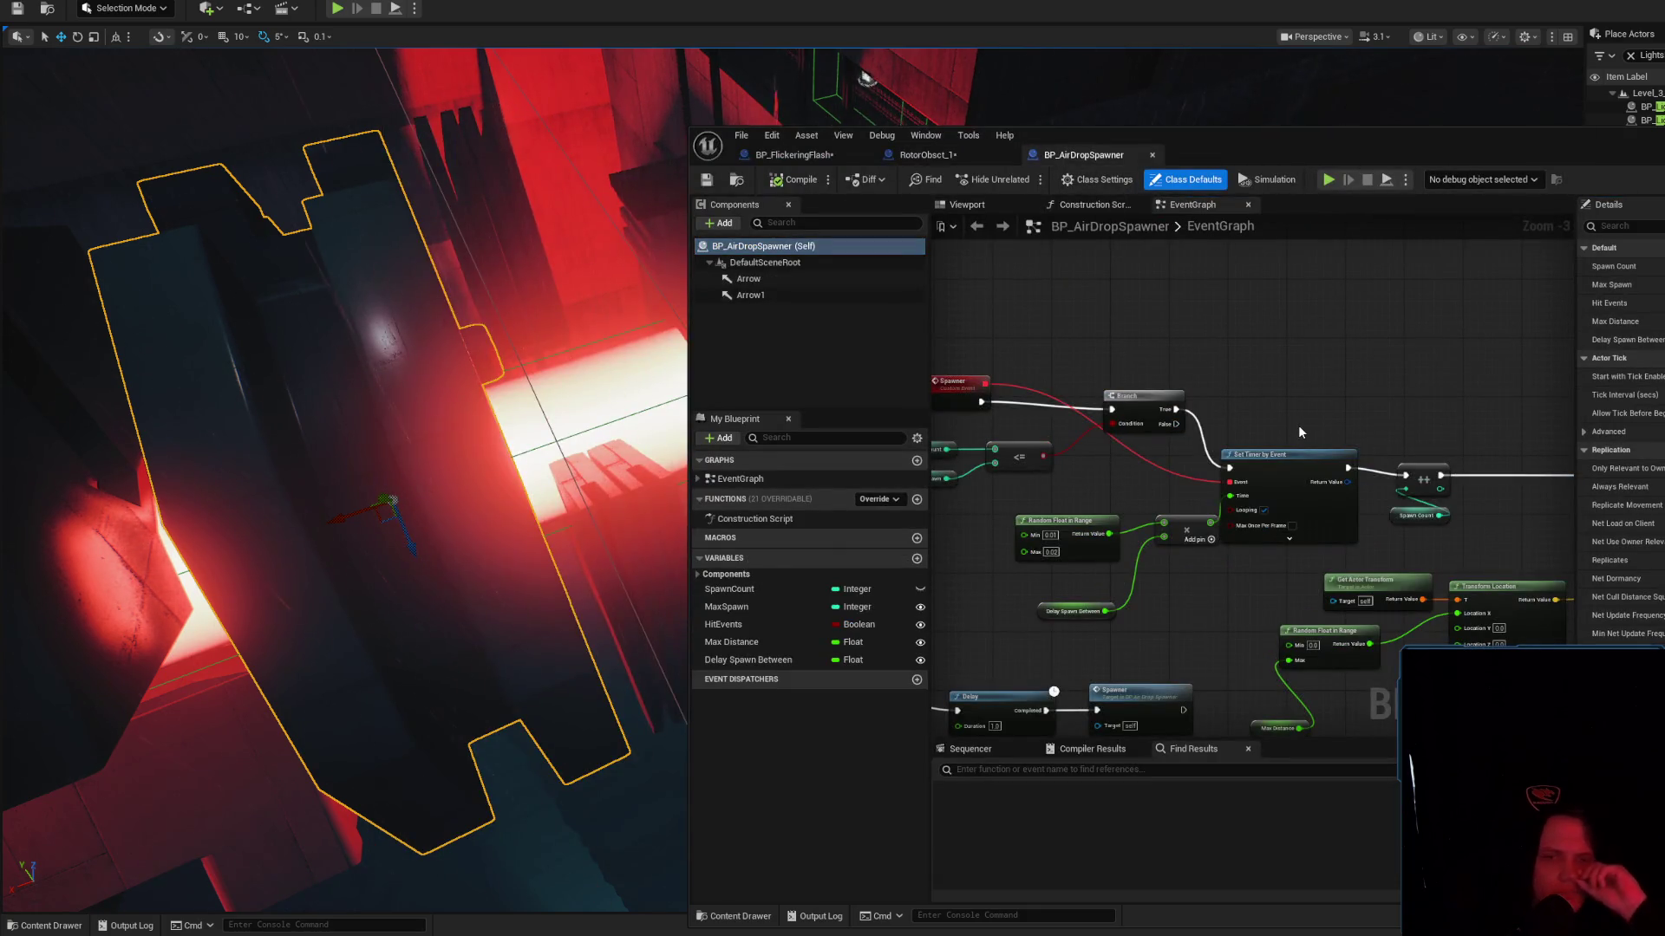
mouse_move(1298, 425)
left_mouse_down()
mouse_move(1413, 409)
mouse_move(1552, 265)
left_mouse_up()
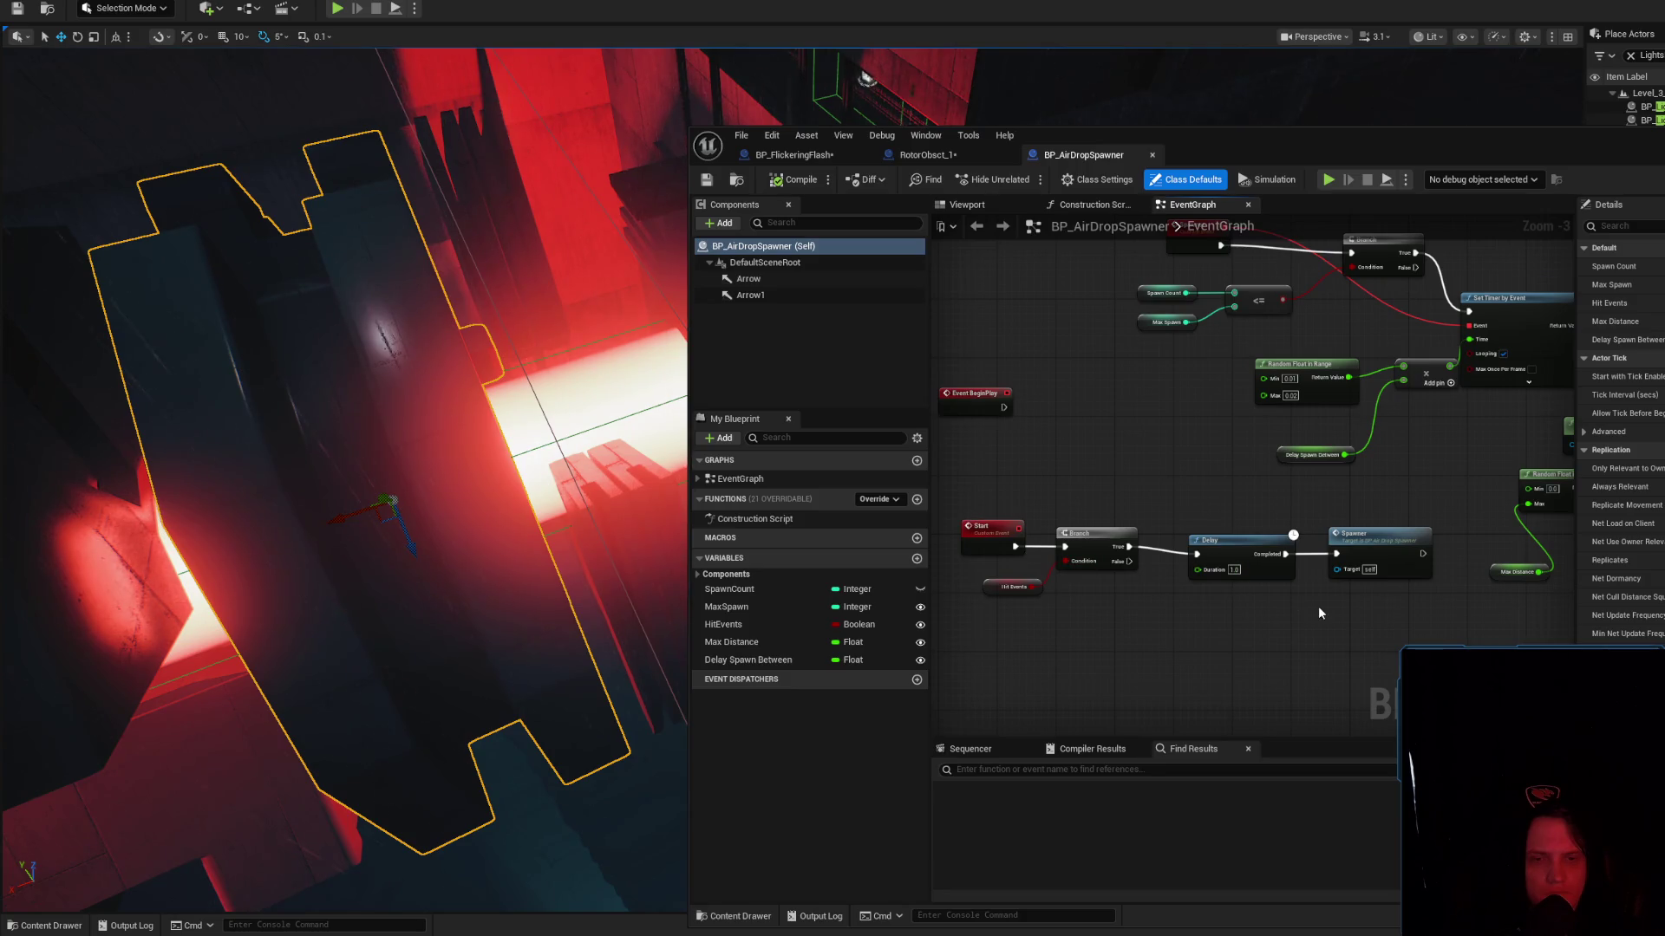
left_click_drag(1318, 607, 1157, 674)
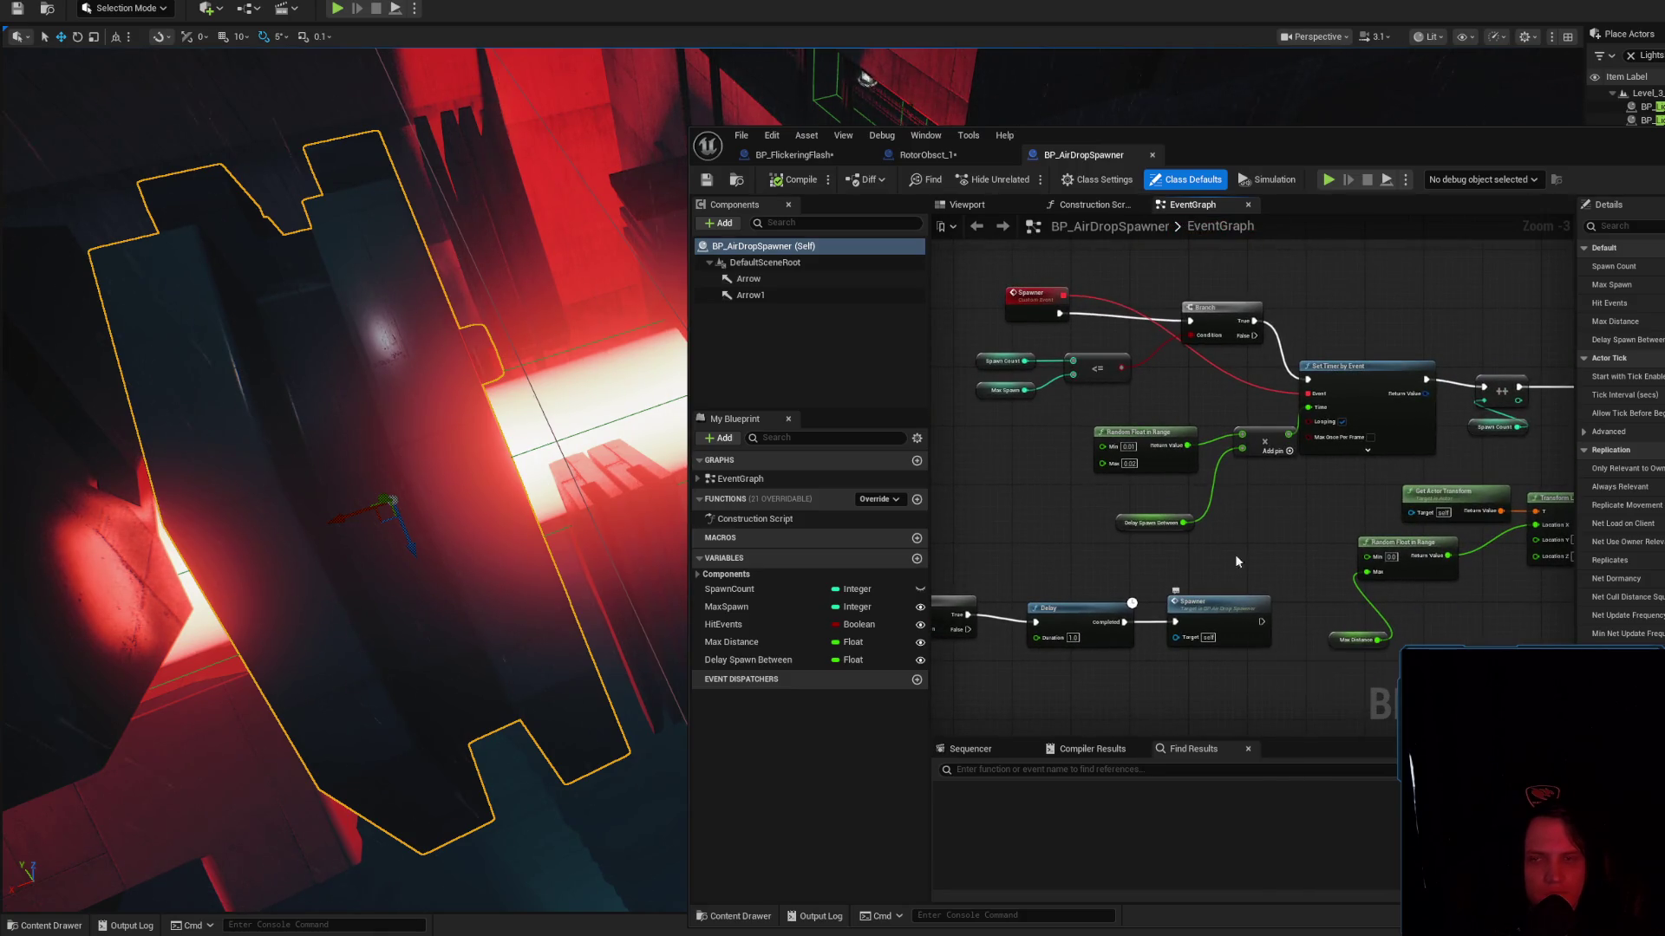
left_click(924, 154)
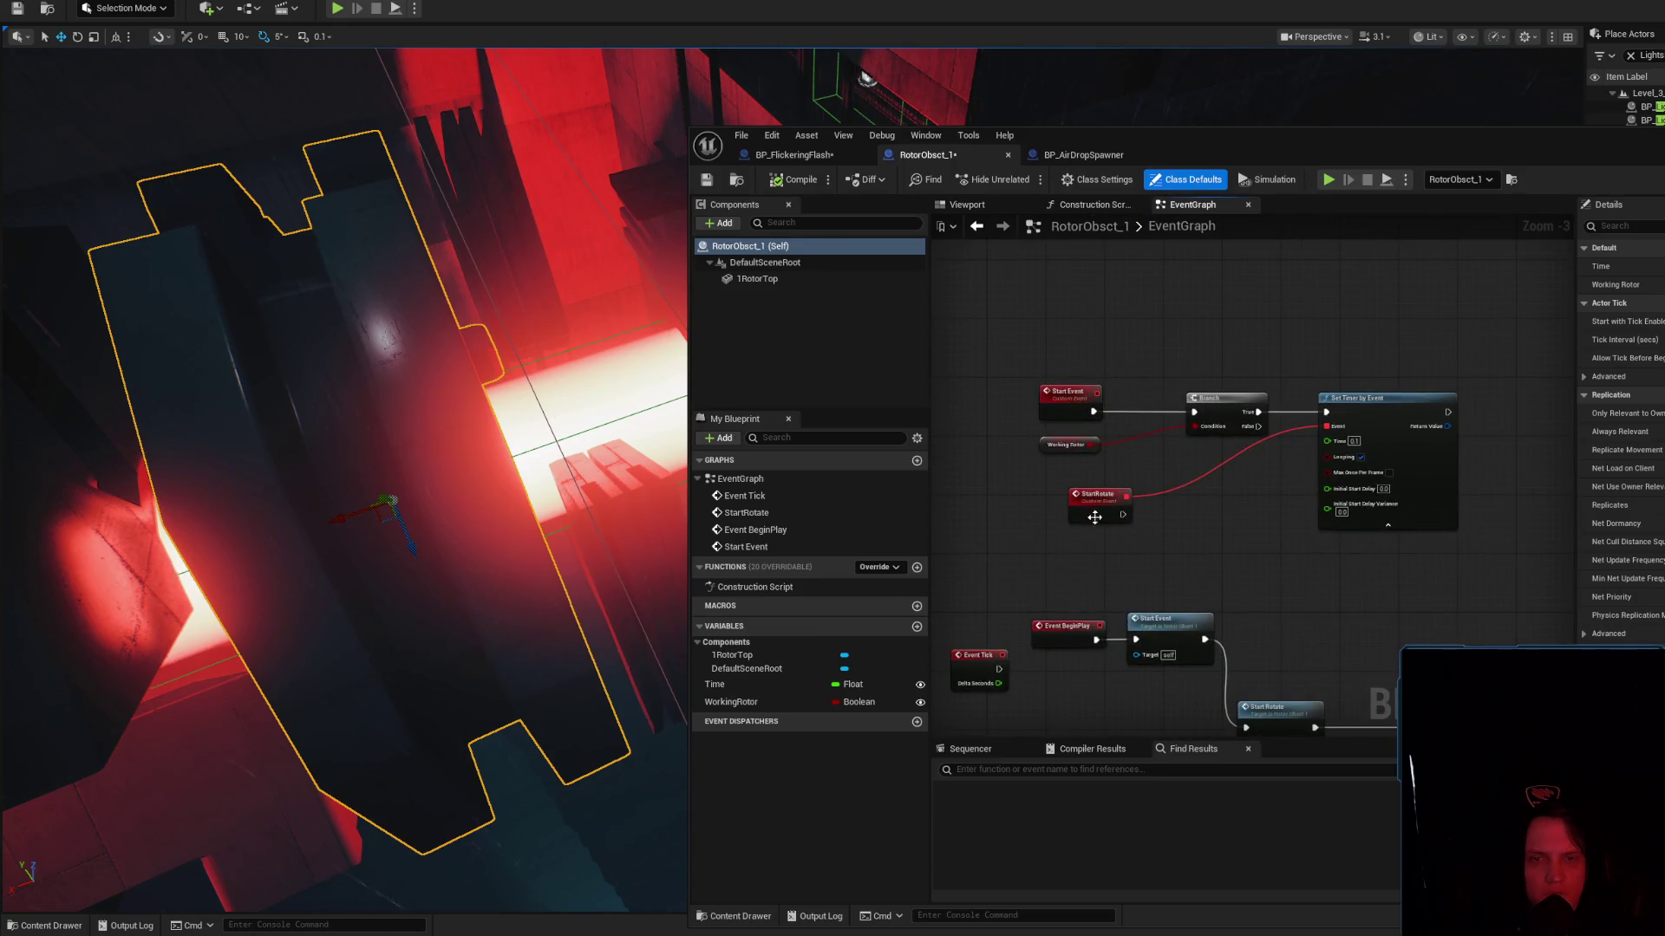
Move Start Rotate up beside Start Event and wire Set Timer by Event's output into Set World Rotation
left_click(1094, 519)
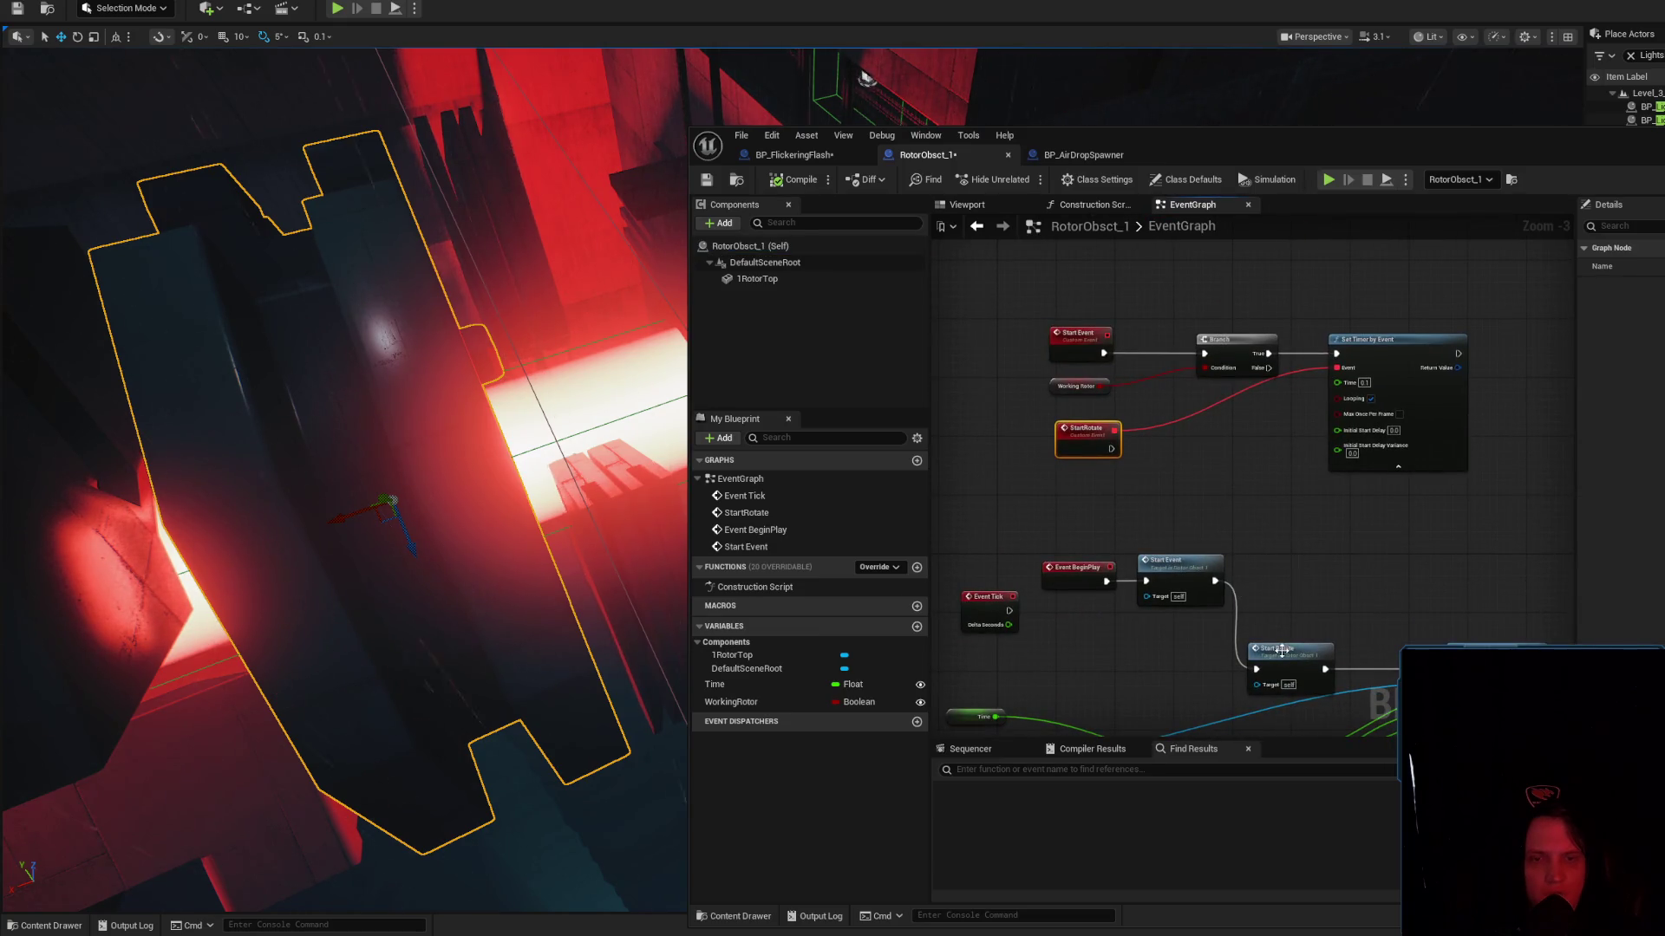
double_click(1379, 665)
key("Delete")
left_click_drag(1283, 651, 1290, 577)
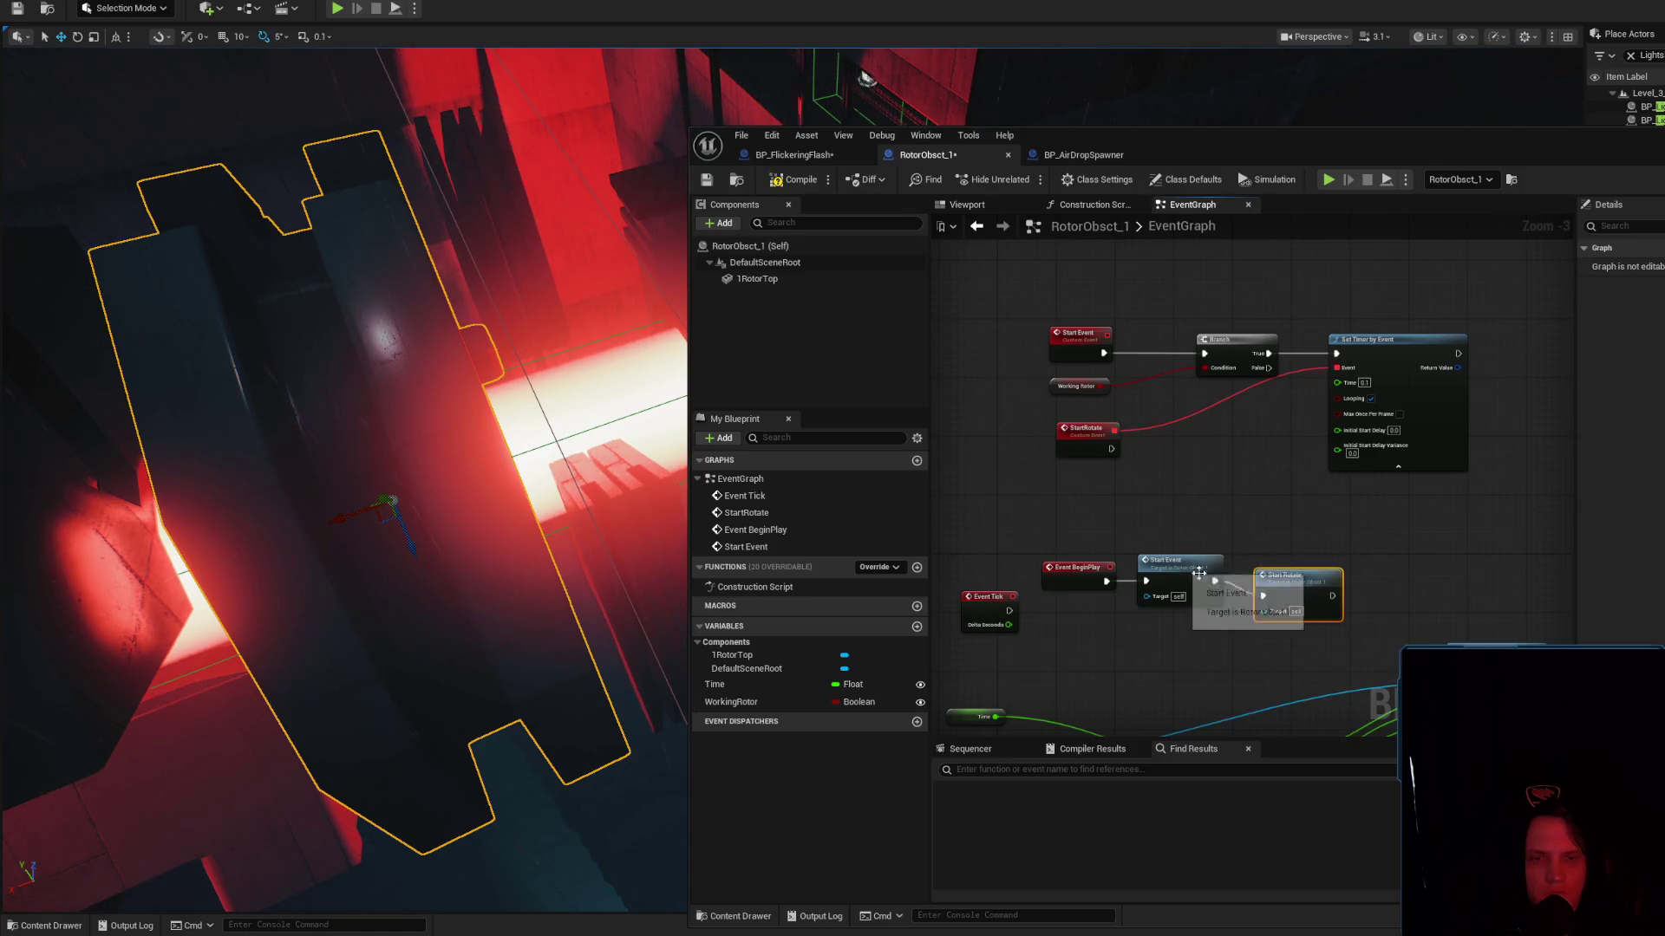
left_click_drag(1474, 590, 1268, 517)
mouse_move(1251, 281)
left_mouse_down()
mouse_move(1245, 593)
mouse_move(1474, 361)
mouse_move(1448, 573)
mouse_move(1268, 598)
left_mouse_up()
mouse_move(1142, 540)
left_mouse_down()
mouse_move(1265, 543)
mouse_move(1208, 487)
left_mouse_up()
left_click(1103, 504)
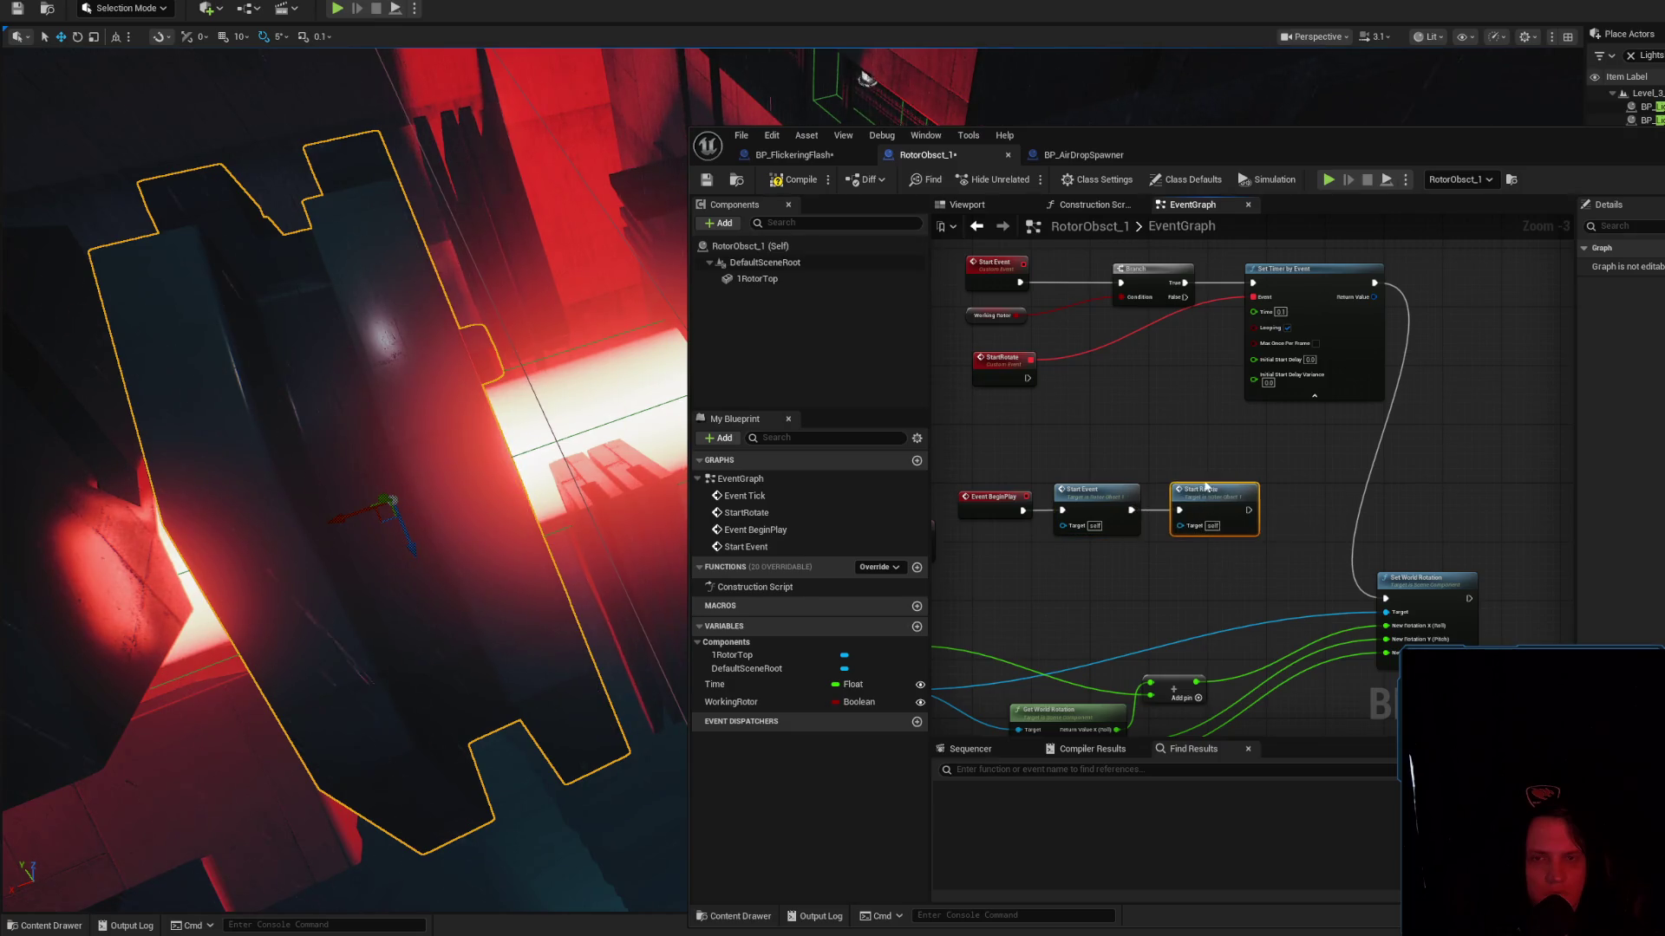
Check the timers in BP_FlickeringFlash and BP_AirDropSpawner, then connect StartRotate to the Branch
left_click(858, 157)
left_click(1094, 156)
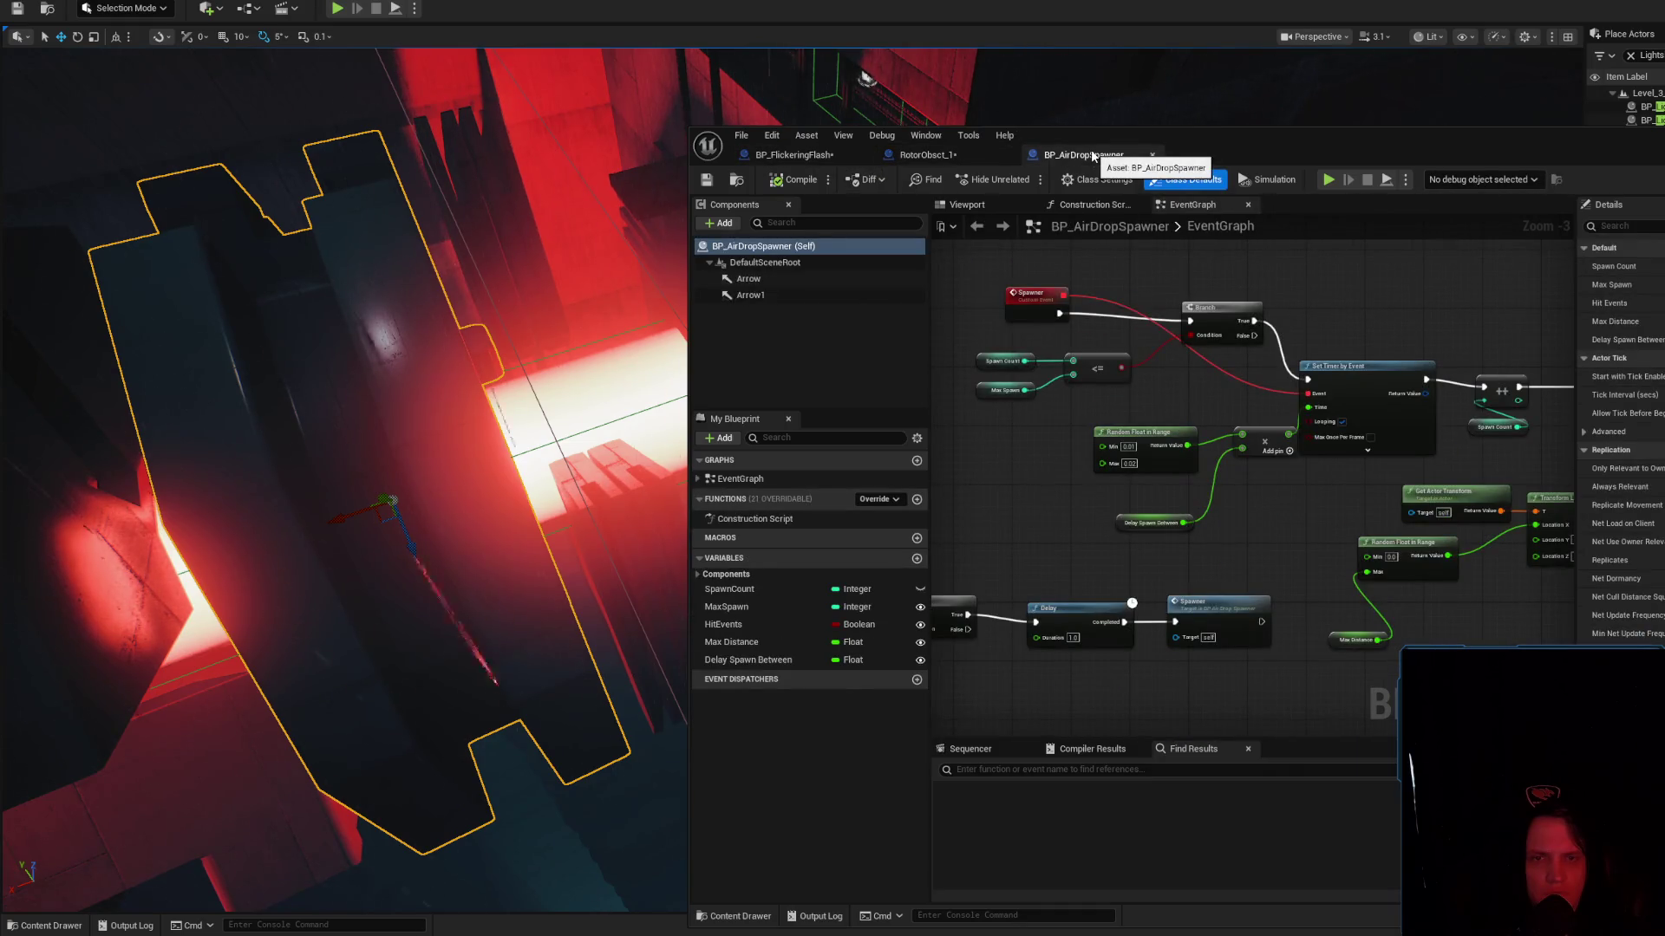
mouse_move(1148, 478)
left_mouse_down()
mouse_move(1207, 495)
mouse_move(1365, 454)
mouse_move(1157, 471)
left_mouse_up()
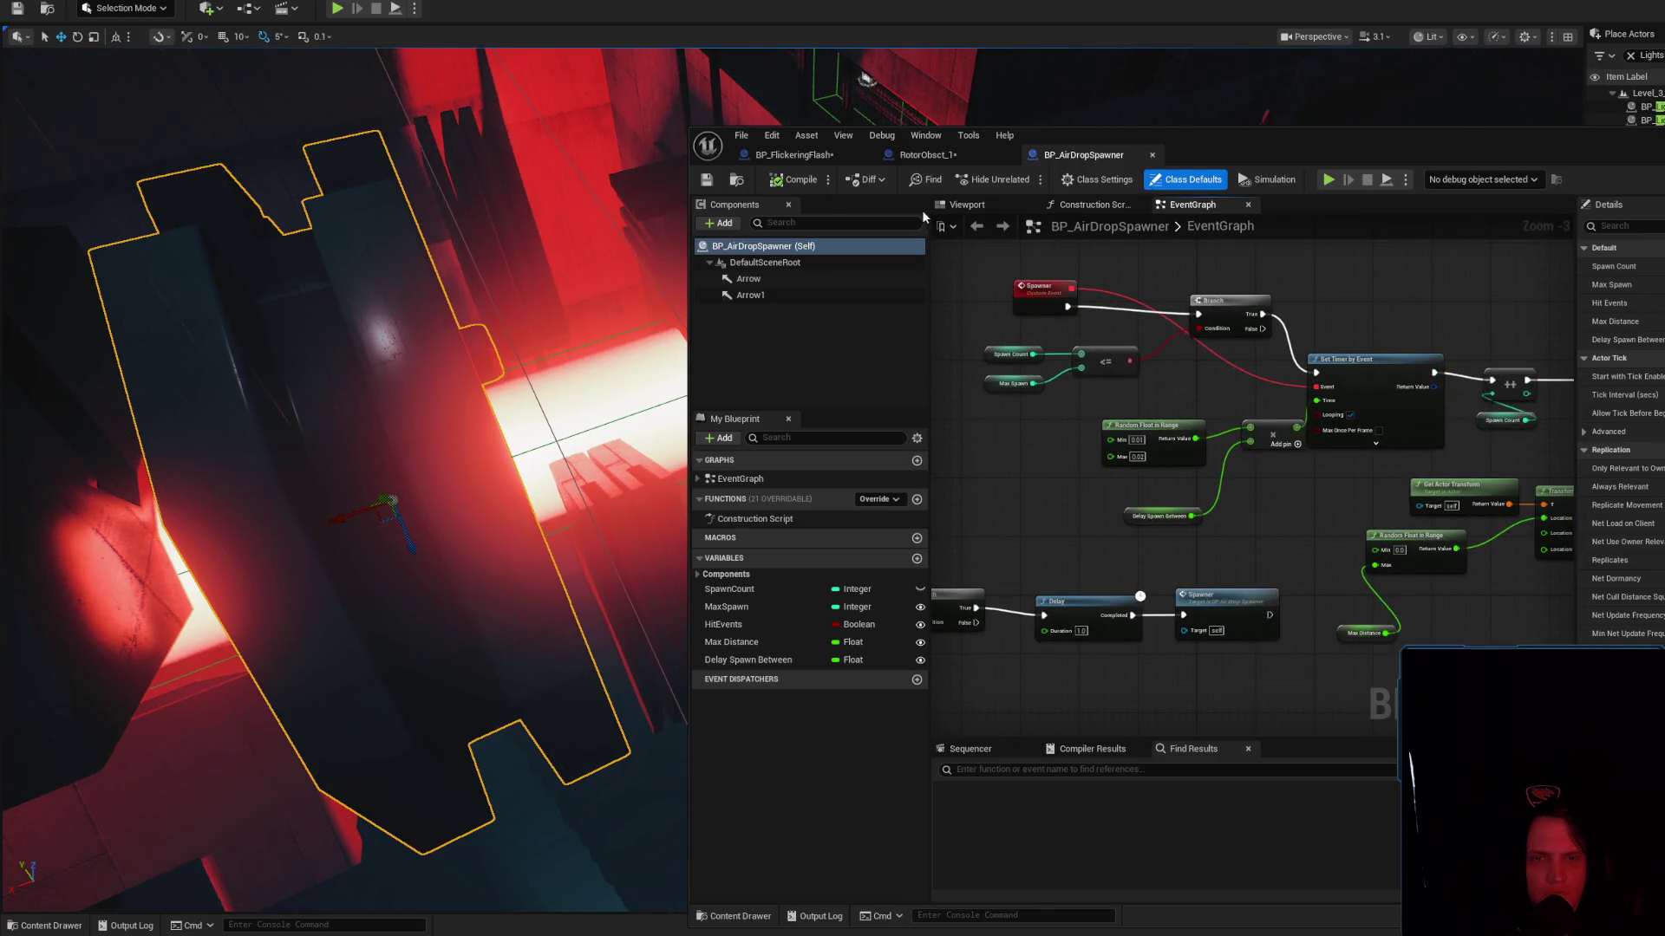
left_click(794, 156)
left_click(924, 156)
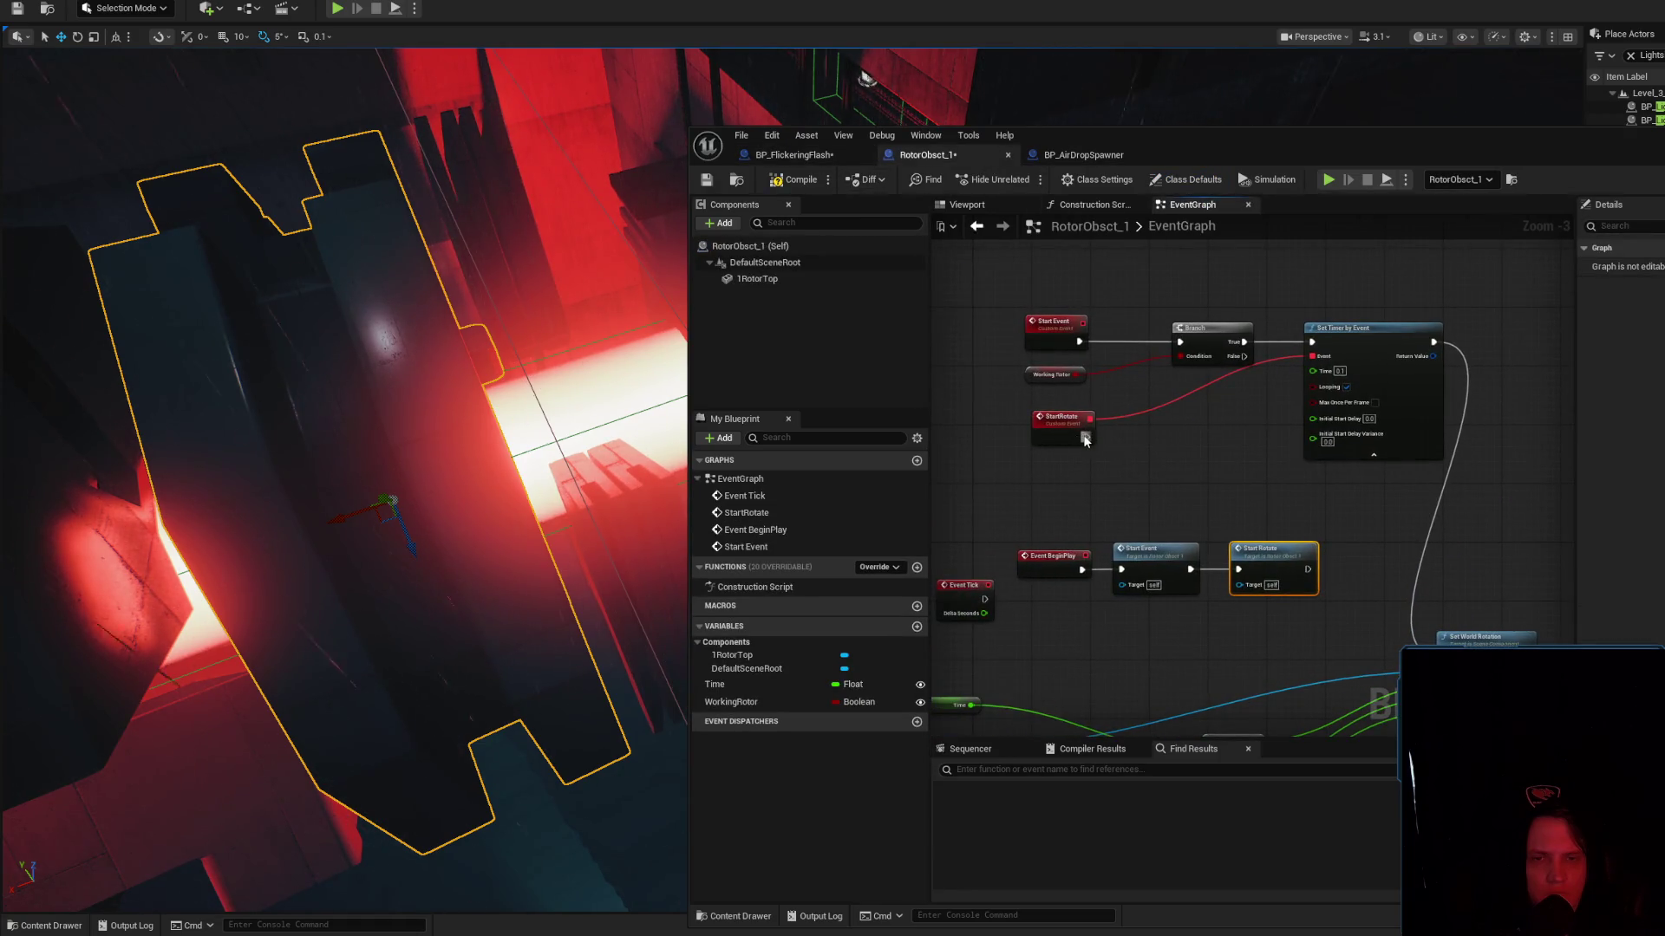
mouse_move(1085, 438)
left_mouse_down()
mouse_move(1114, 432)
mouse_move(1179, 341)
left_mouse_up()
Delete both Start Event nodes and line up StartRotate, the Branch and Working Rotor
left_click(1176, 548)
key("Delete")
left_click(1055, 322)
key("Delete")
left_click_drag(1090, 427, 1075, 331)
left_click_drag(1214, 330, 1221, 366)
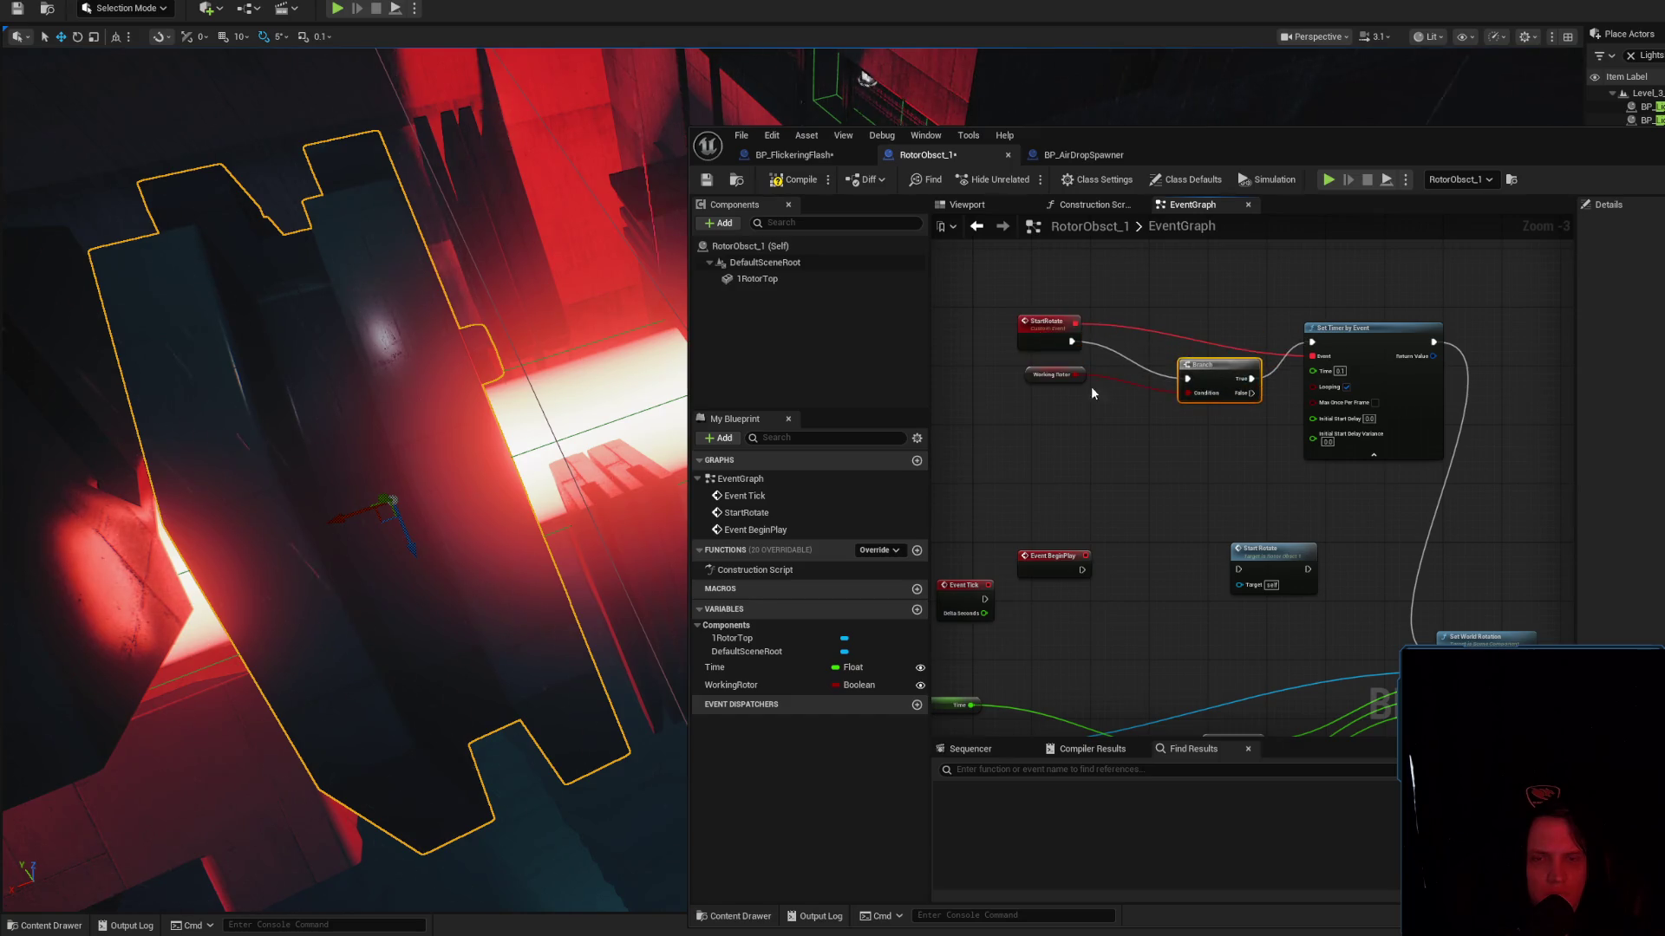
left_click_drag(1042, 383, 1028, 404)
left_click_drag(1214, 368, 1200, 354)
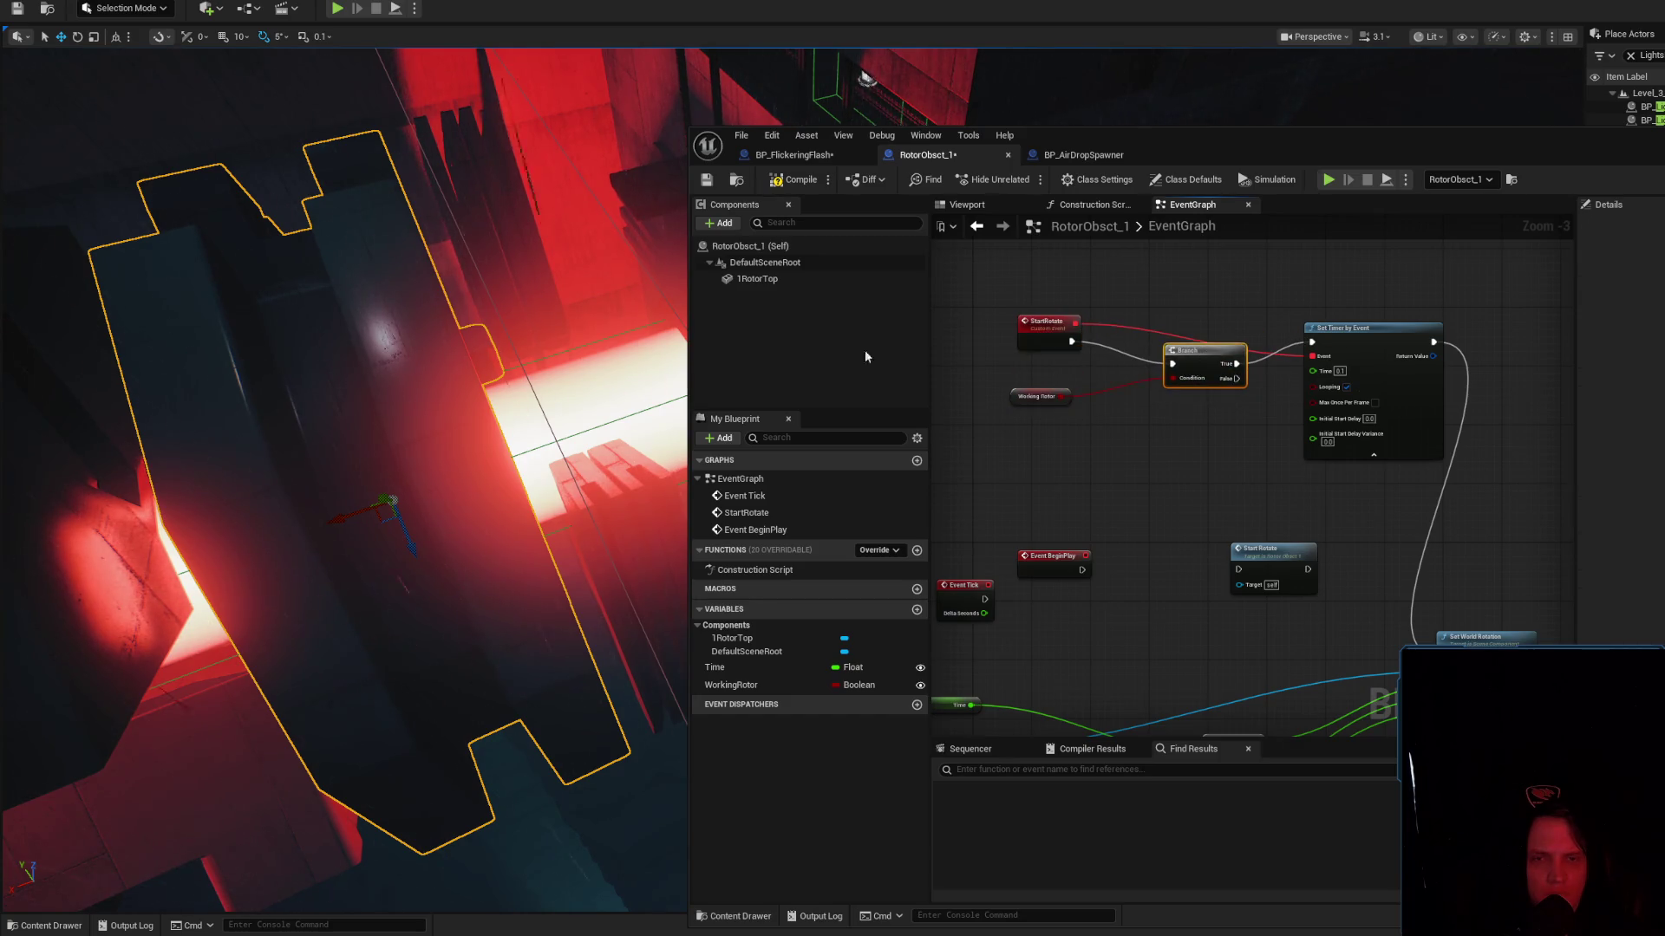
Compile, connect Event BeginPlay to the Start Rotate call, and simulate the level
left_click(792, 179)
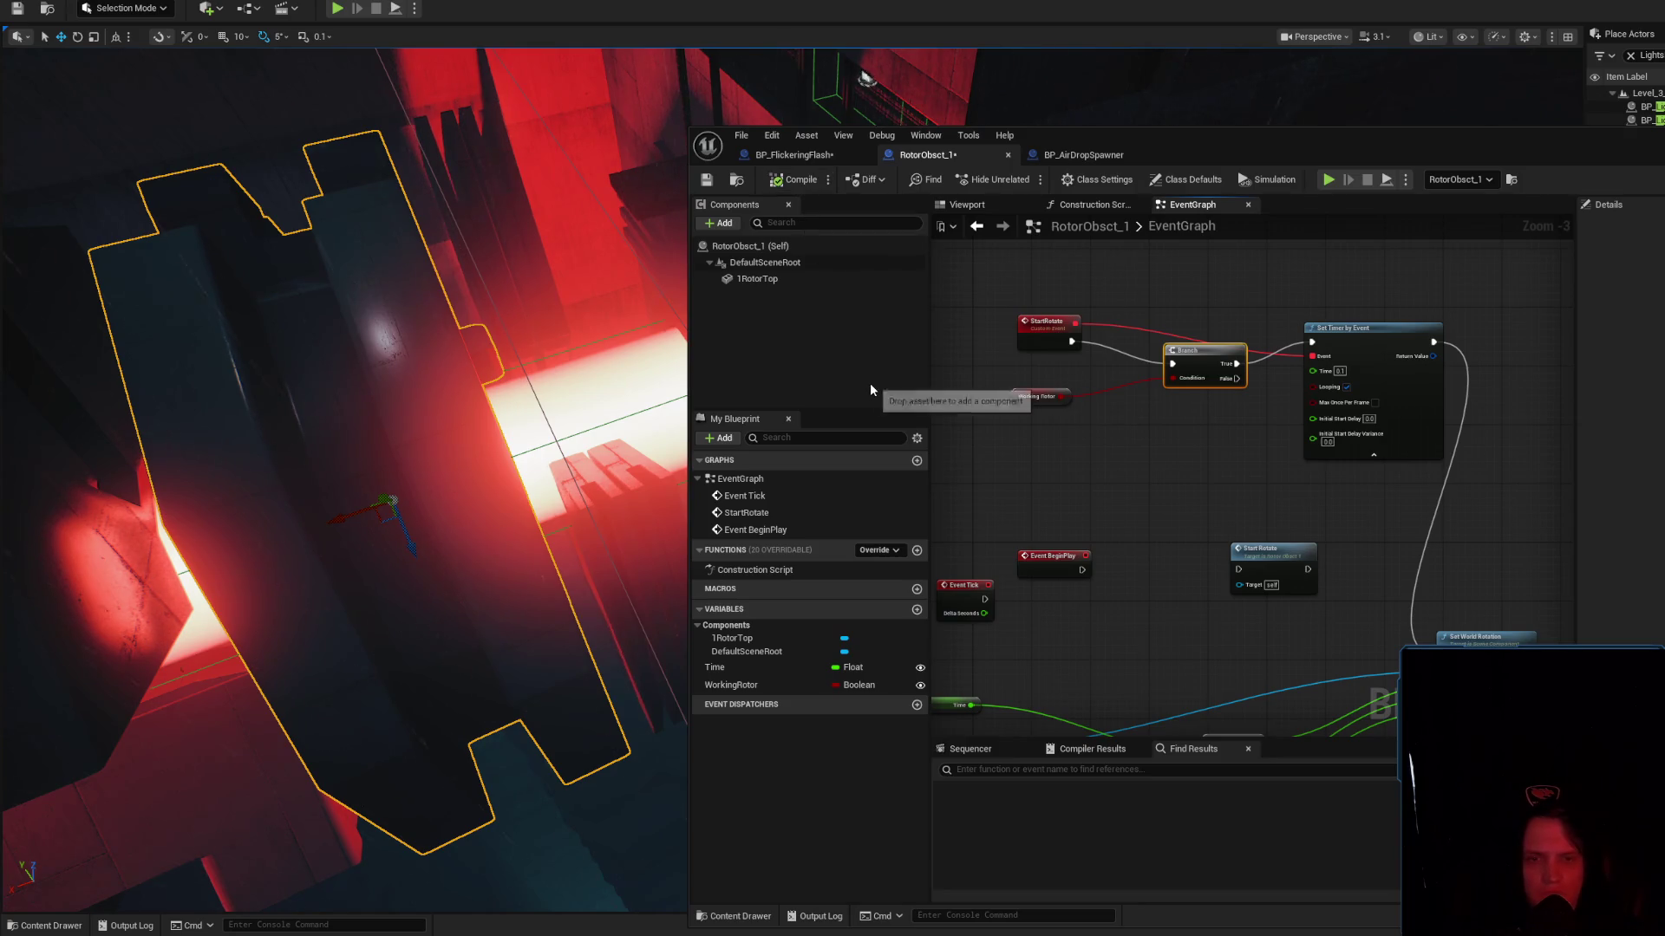
mouse_move(1059, 556)
left_mouse_down()
mouse_move(1239, 569)
mouse_move(1158, 549)
mouse_move(1216, 549)
left_mouse_up()
left_click_drag(673, 286, 624, 307)
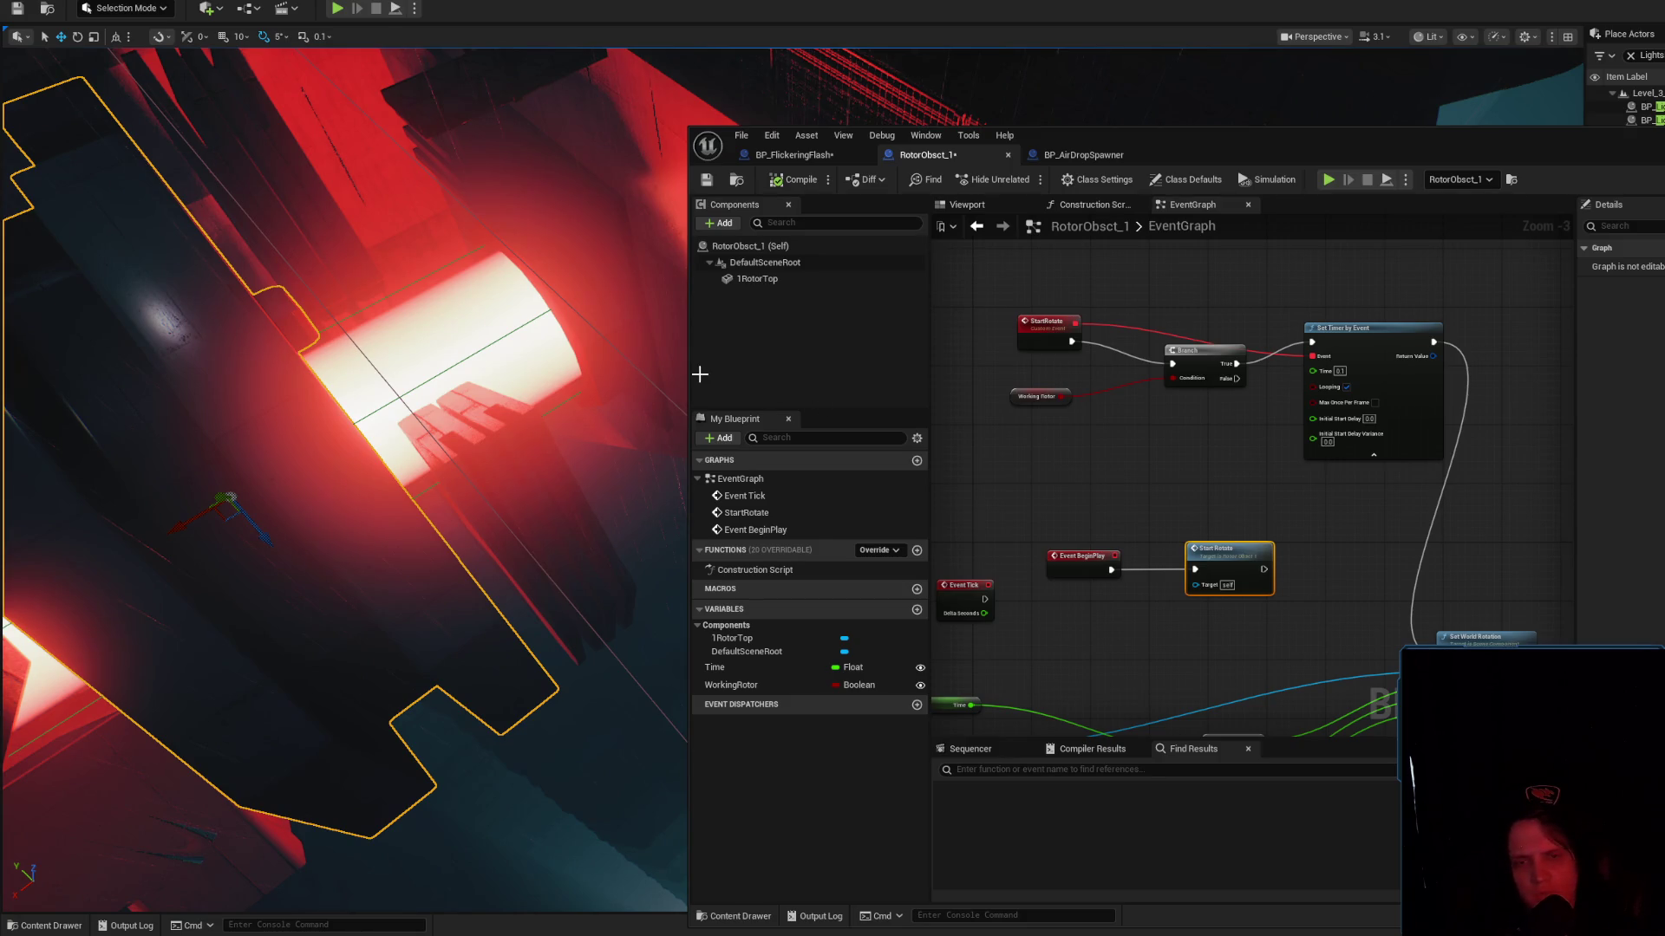
key("alt+s")
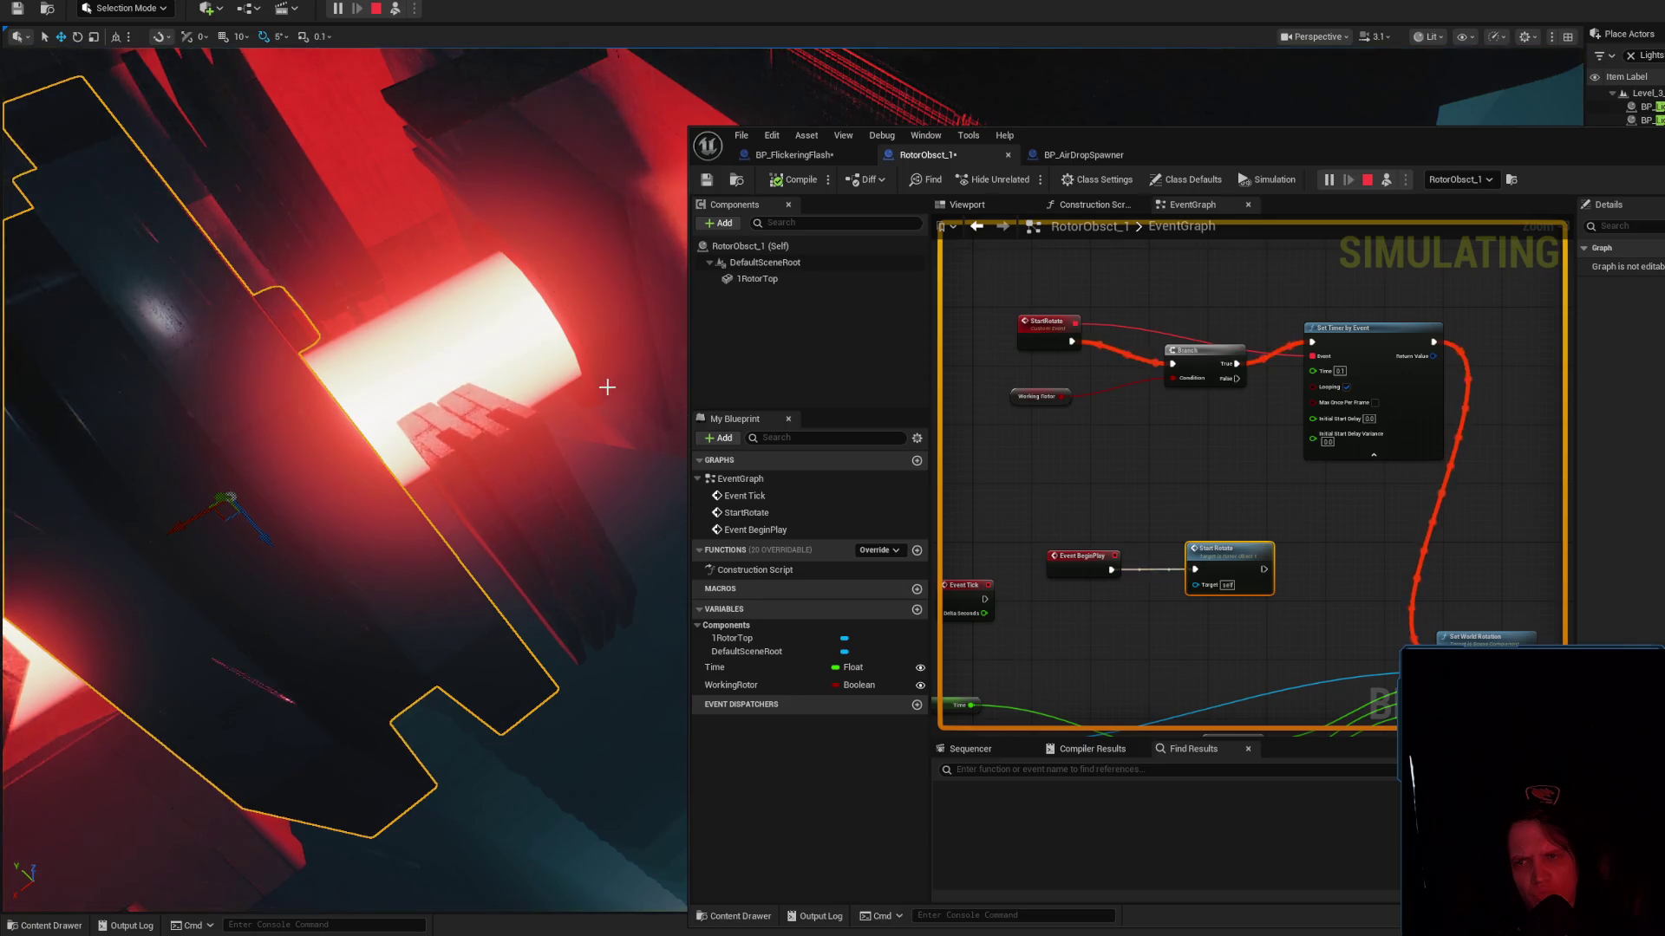
Test the rotor in simulation, set the timer interval to 0.01, and simulate again
left_click_drag(613, 383, 613, 382)
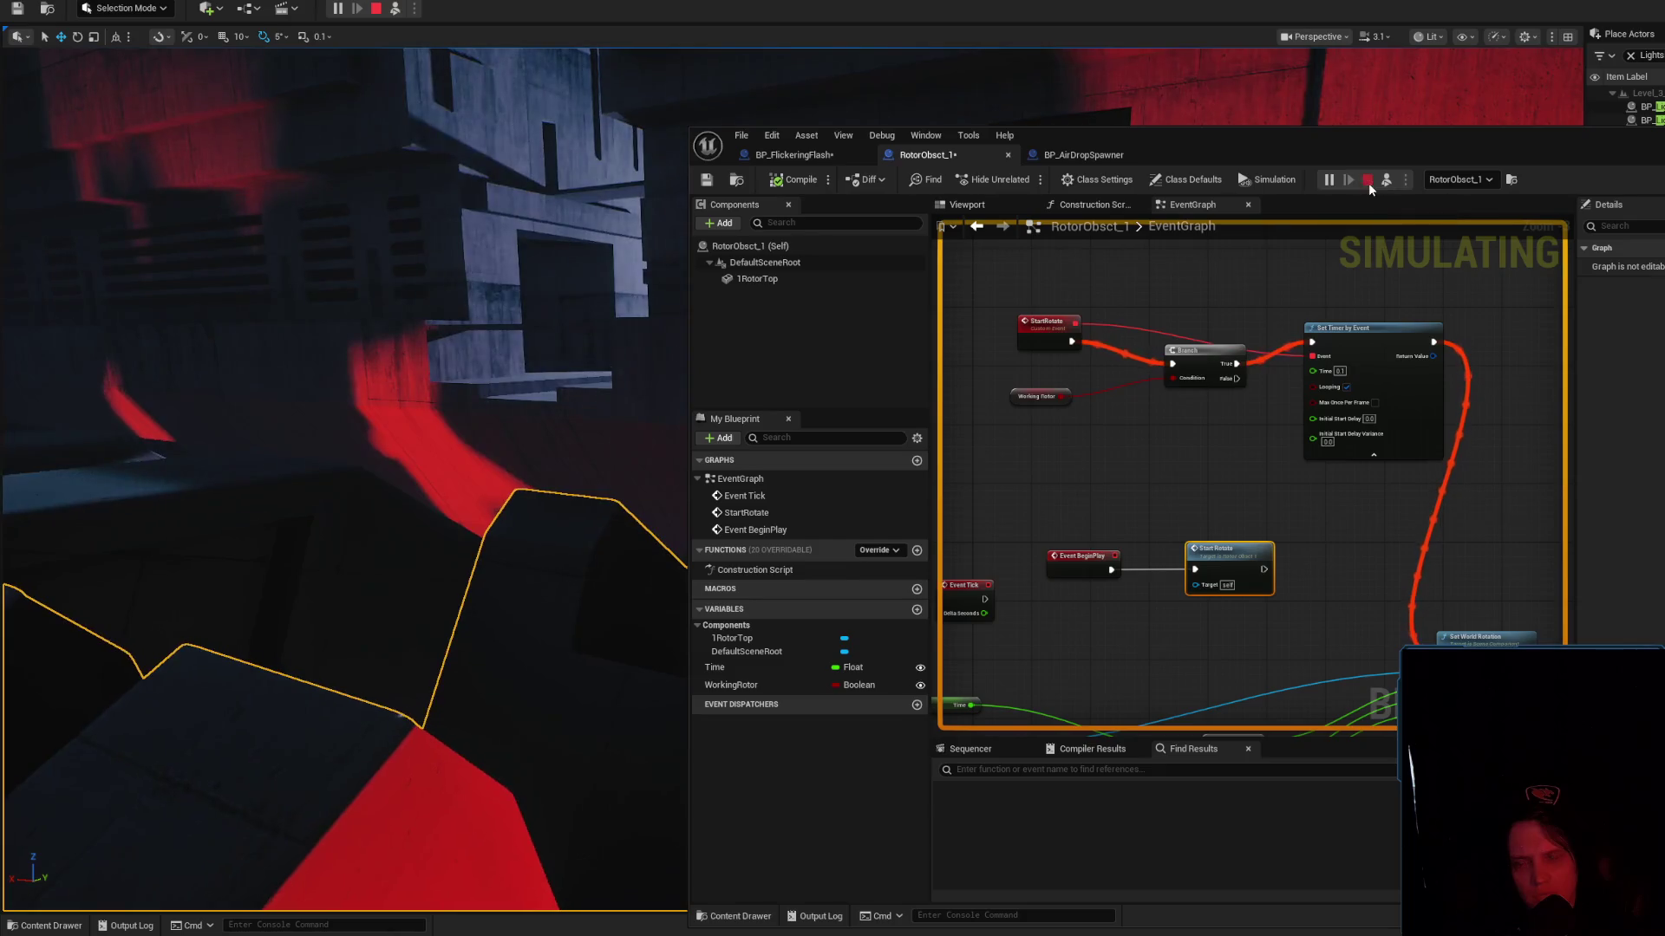
key("Escape")
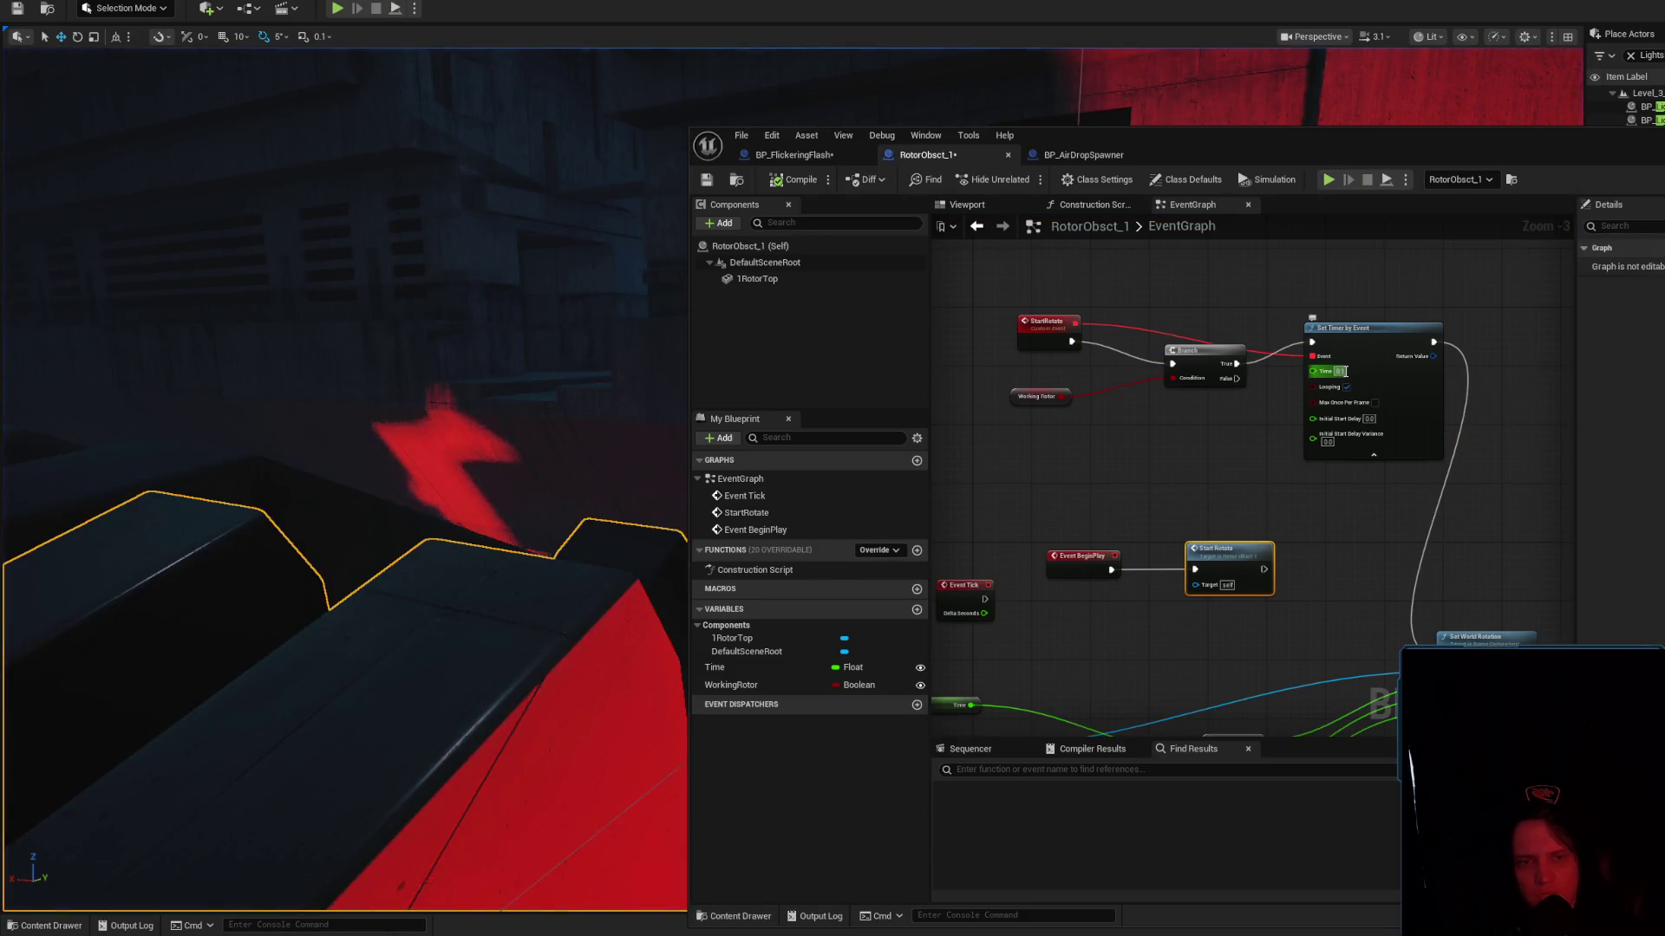
key("Return")
type("0.01")
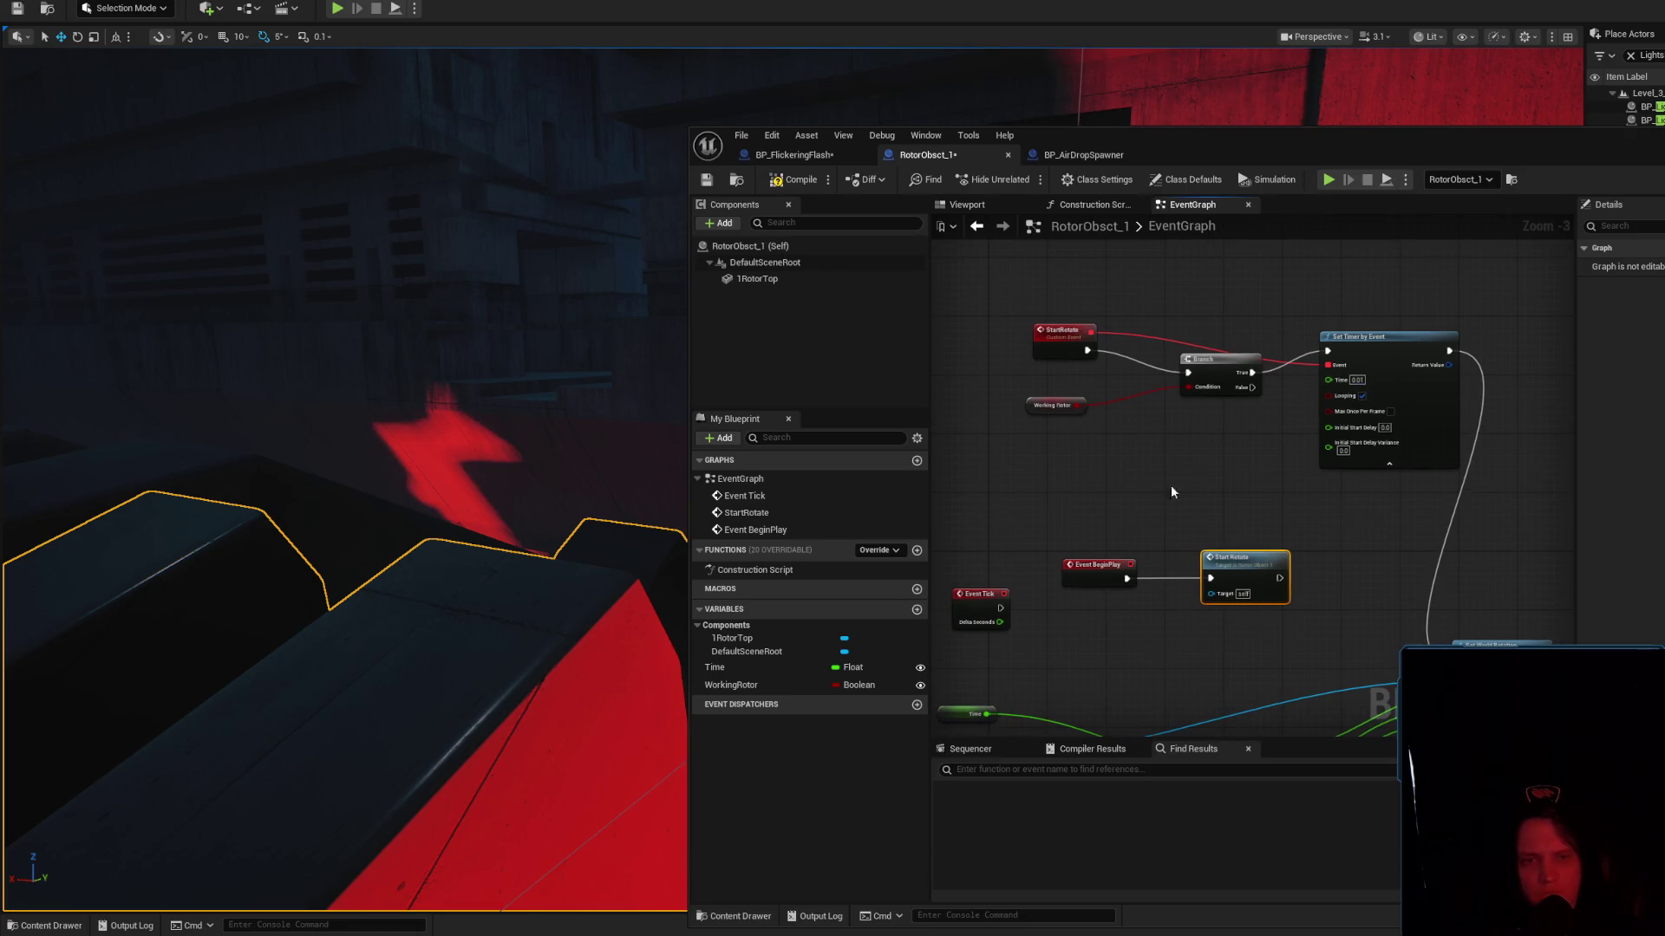
left_click_drag(555, 520, 526, 419)
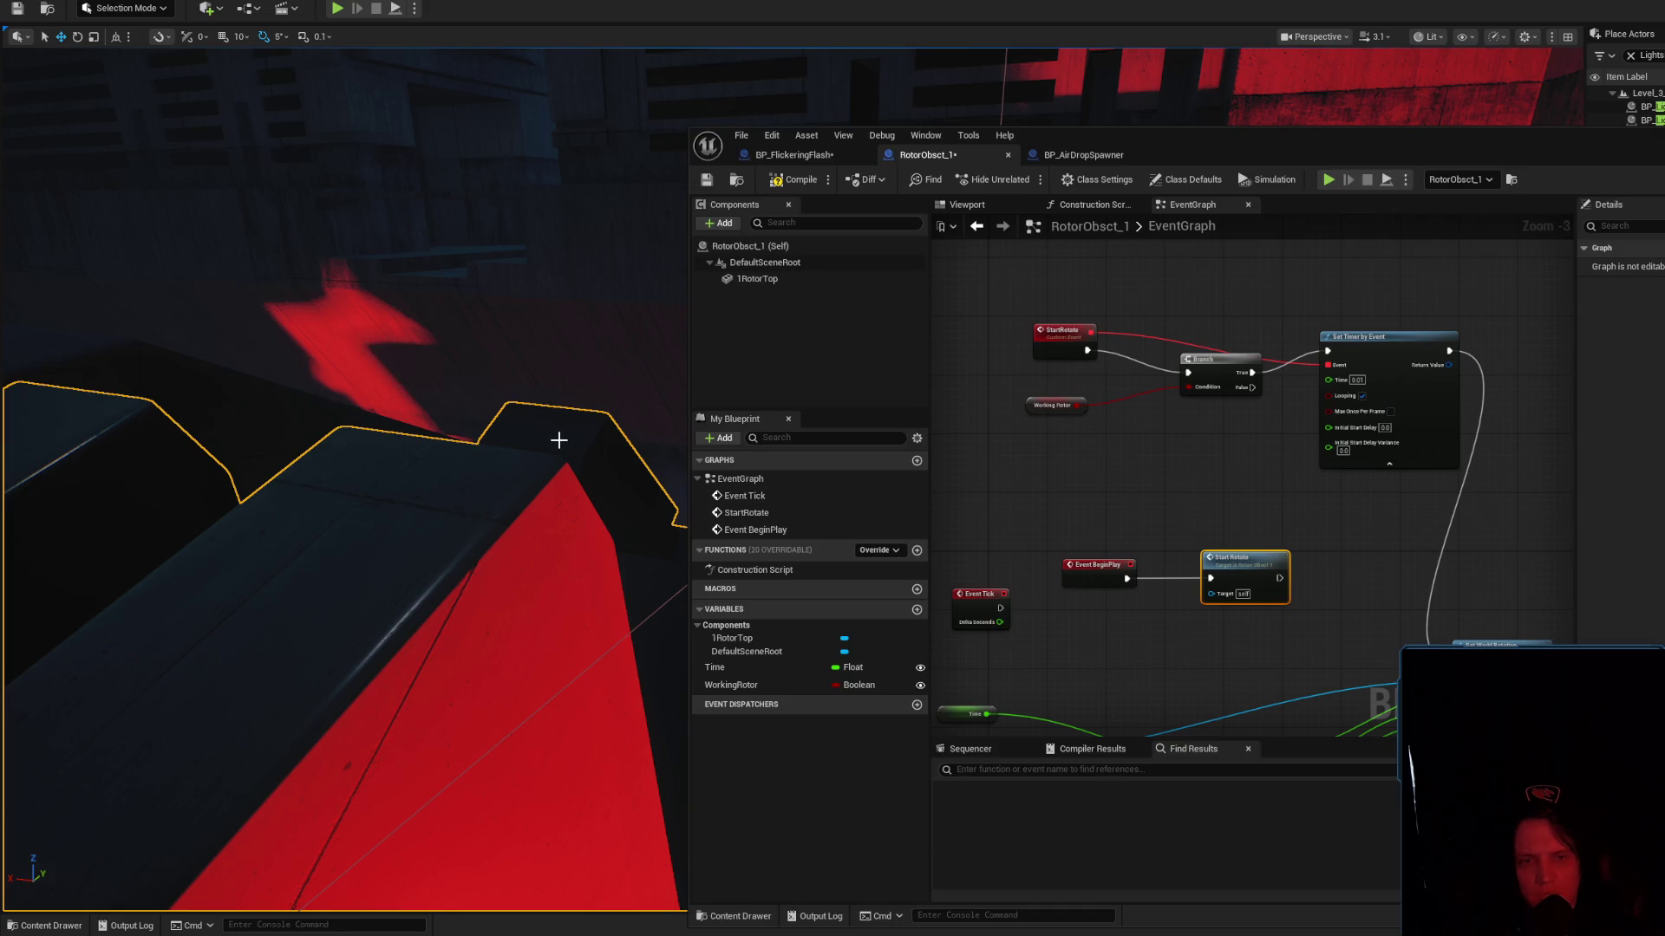
key("alt+s")
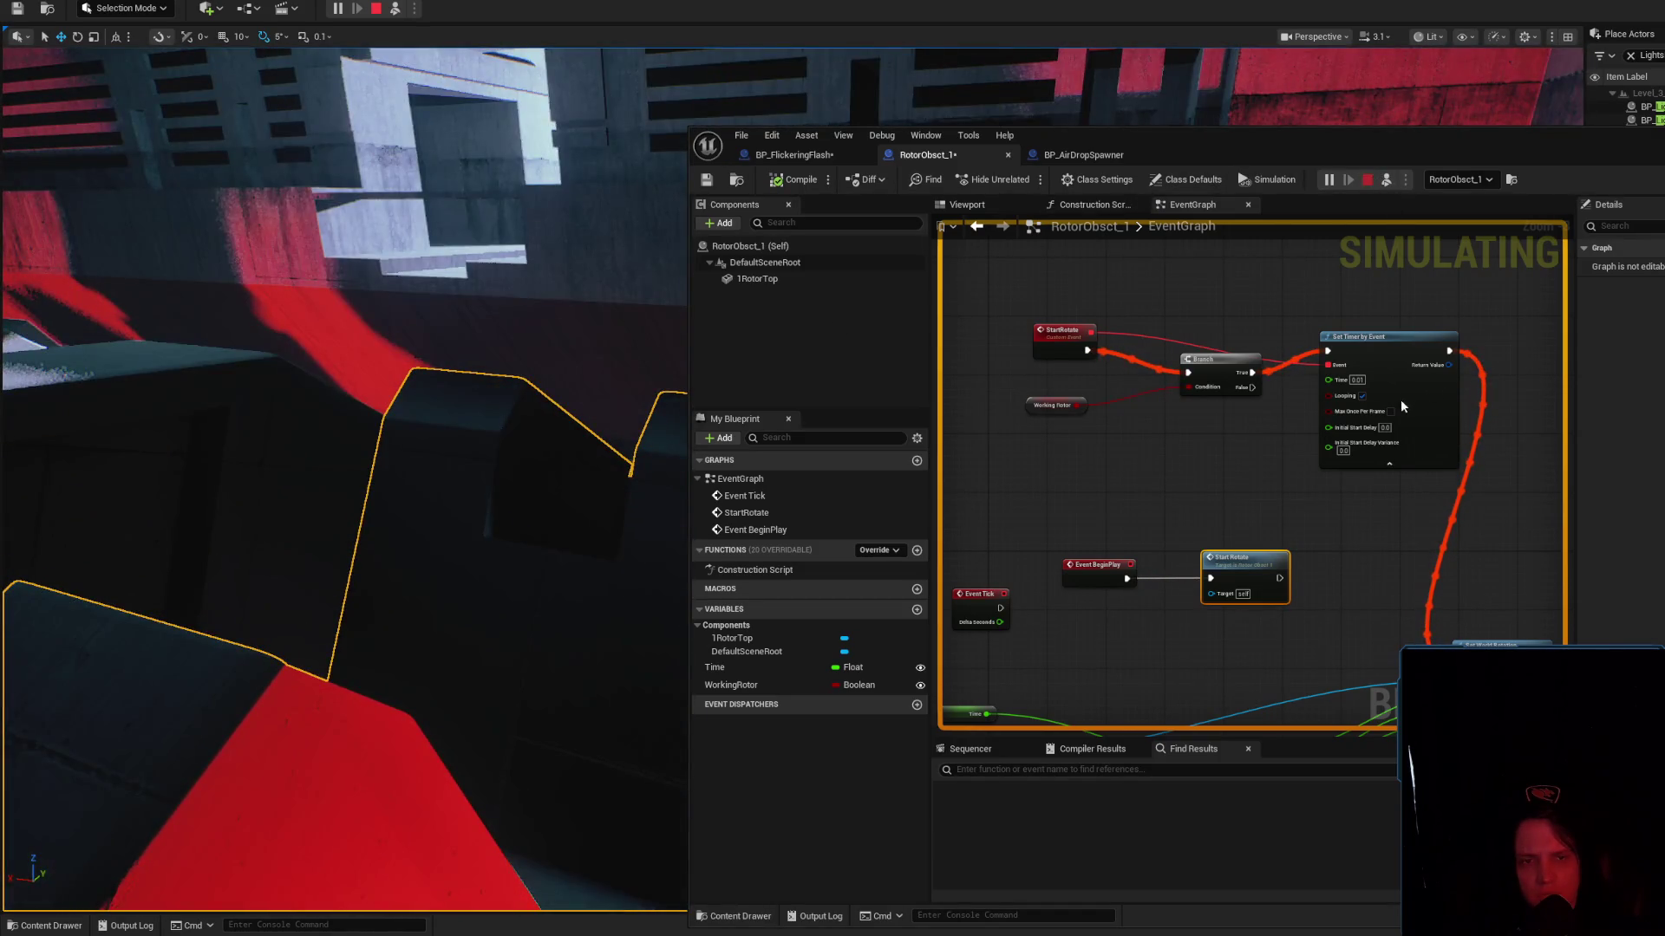
key("Escape")
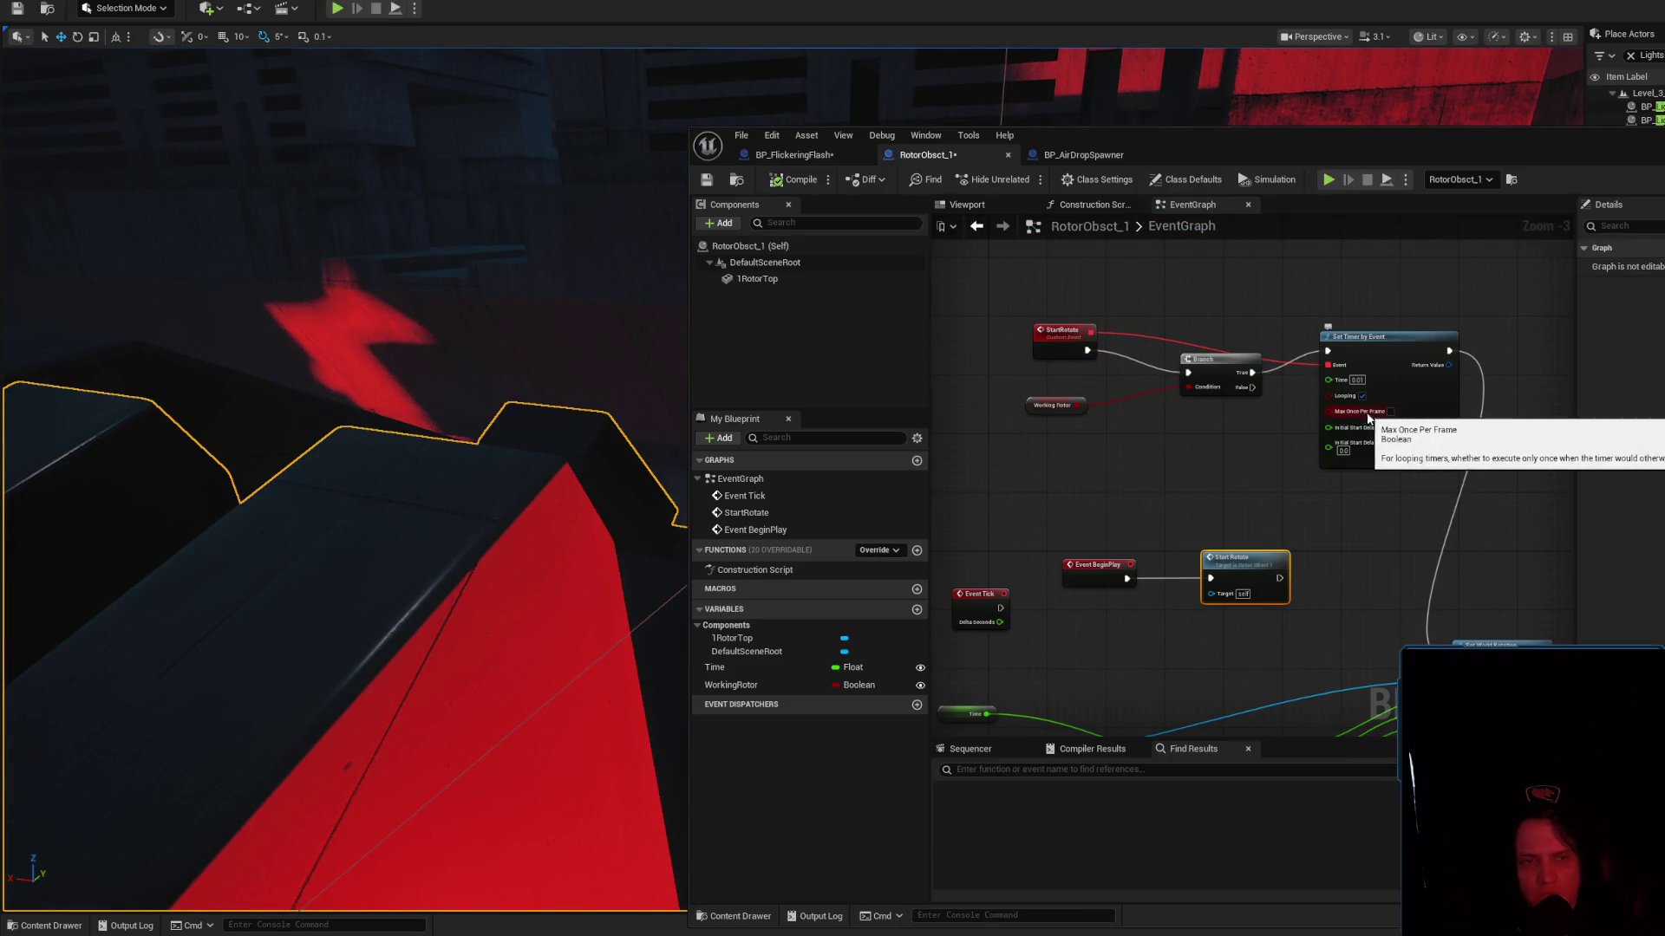
Enable Max Once Per Frame on the timer, re-test in simulation, then delete the unused Event Tick
left_click(1391, 411)
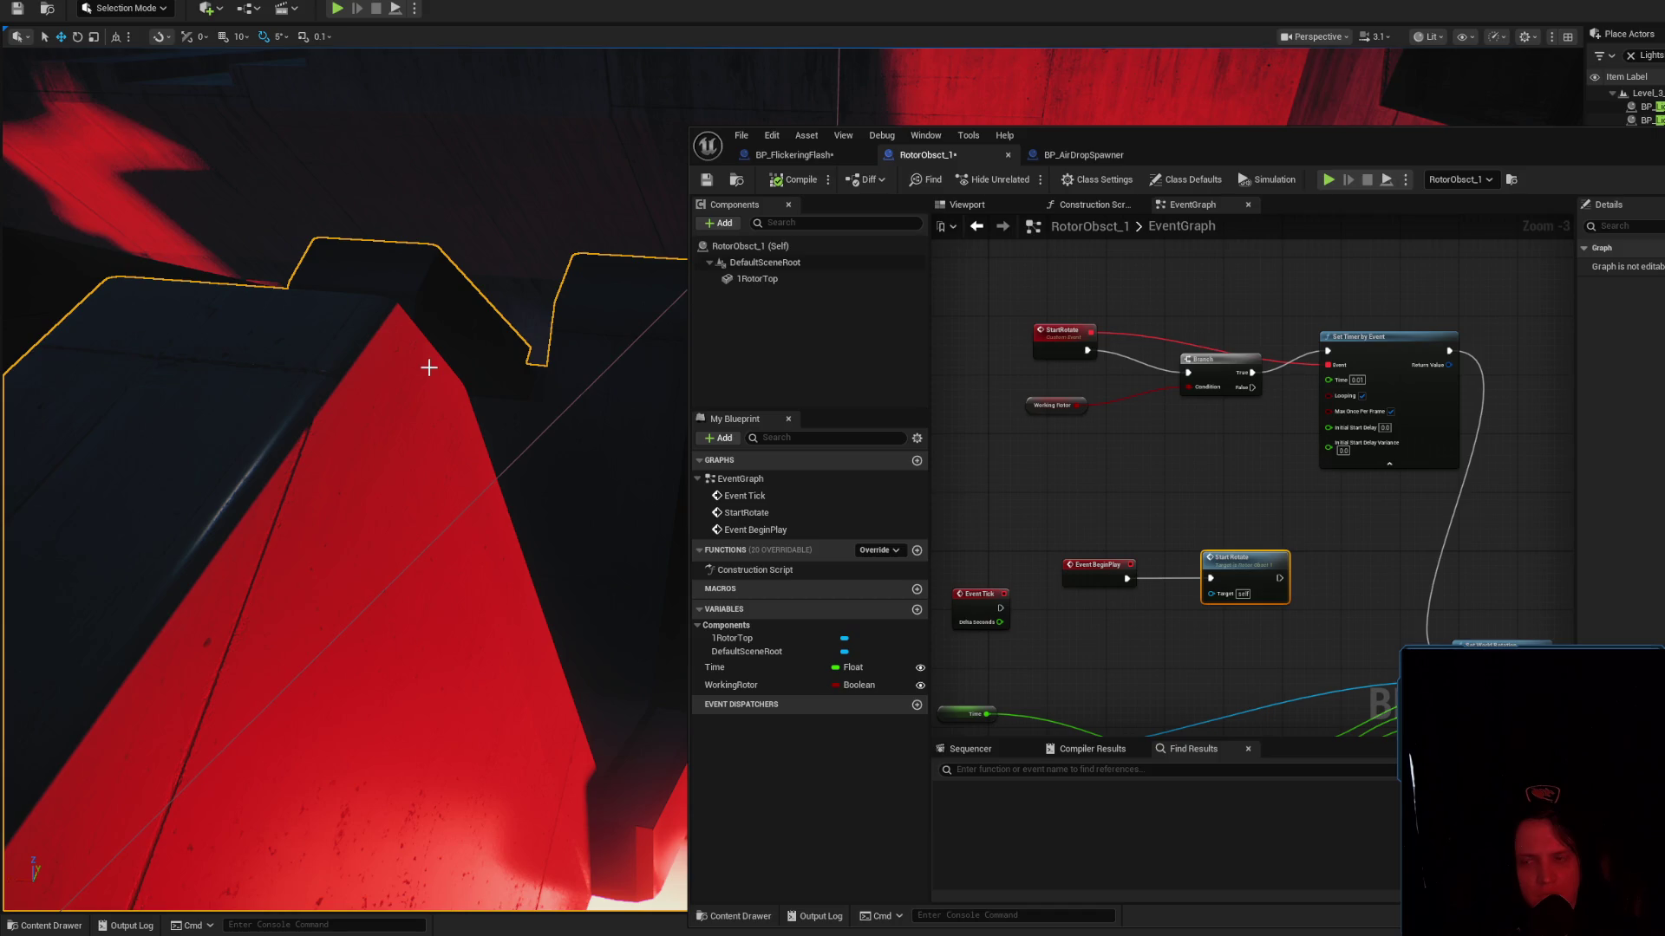
key("alt+s")
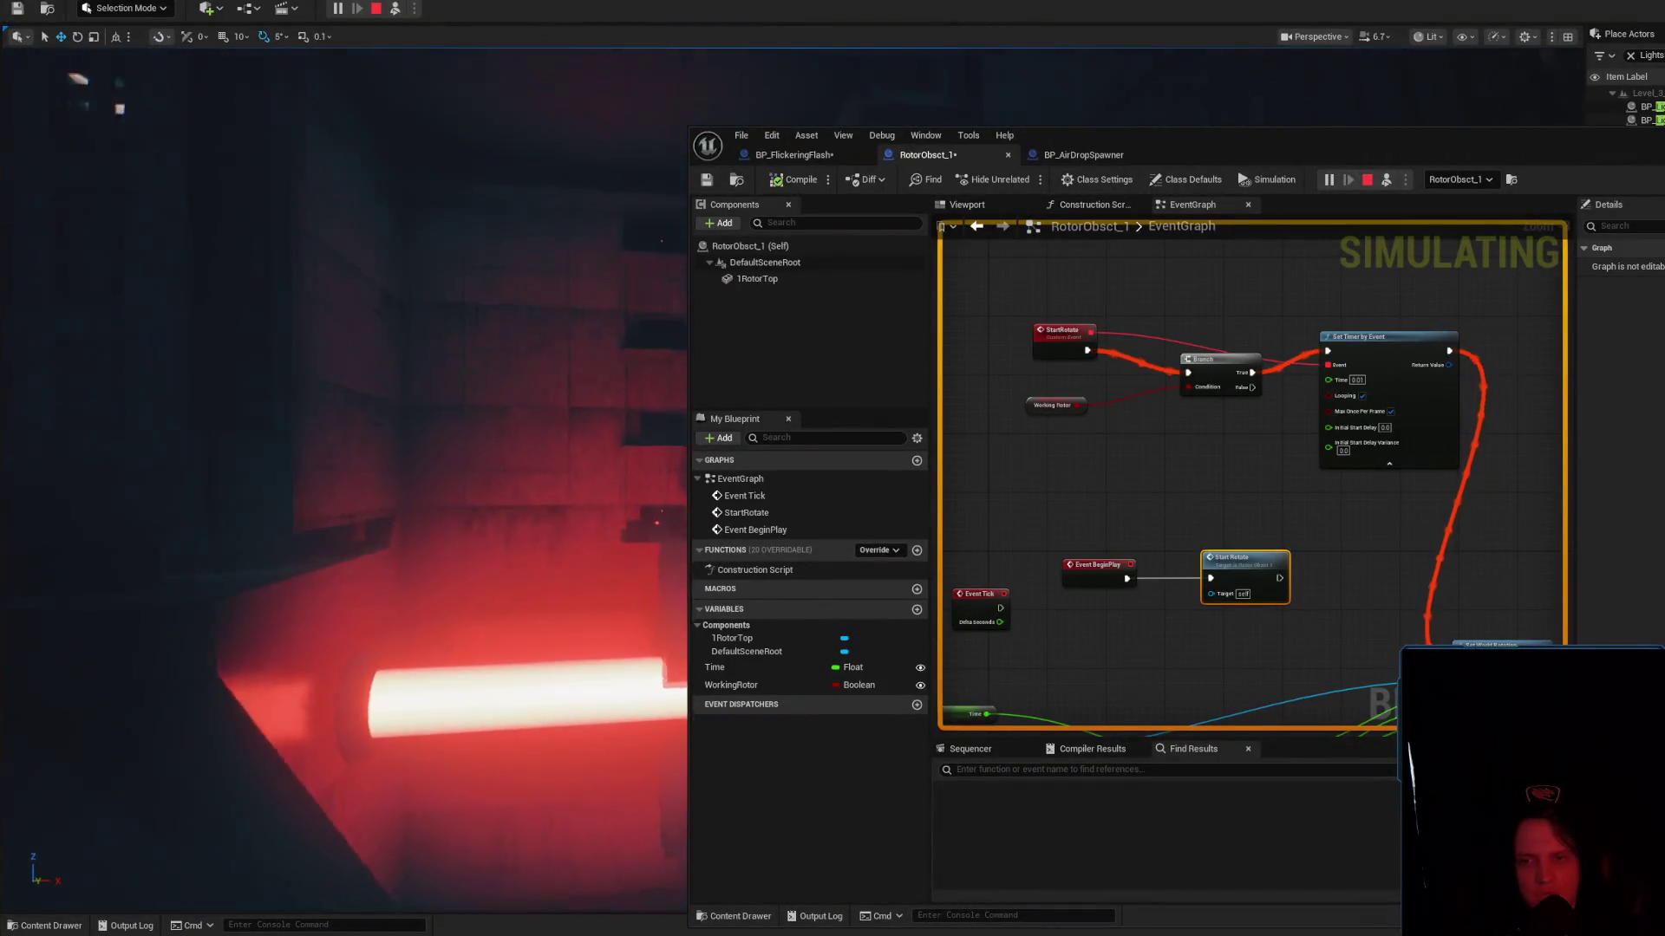
scroll(347, 477, "up", 2)
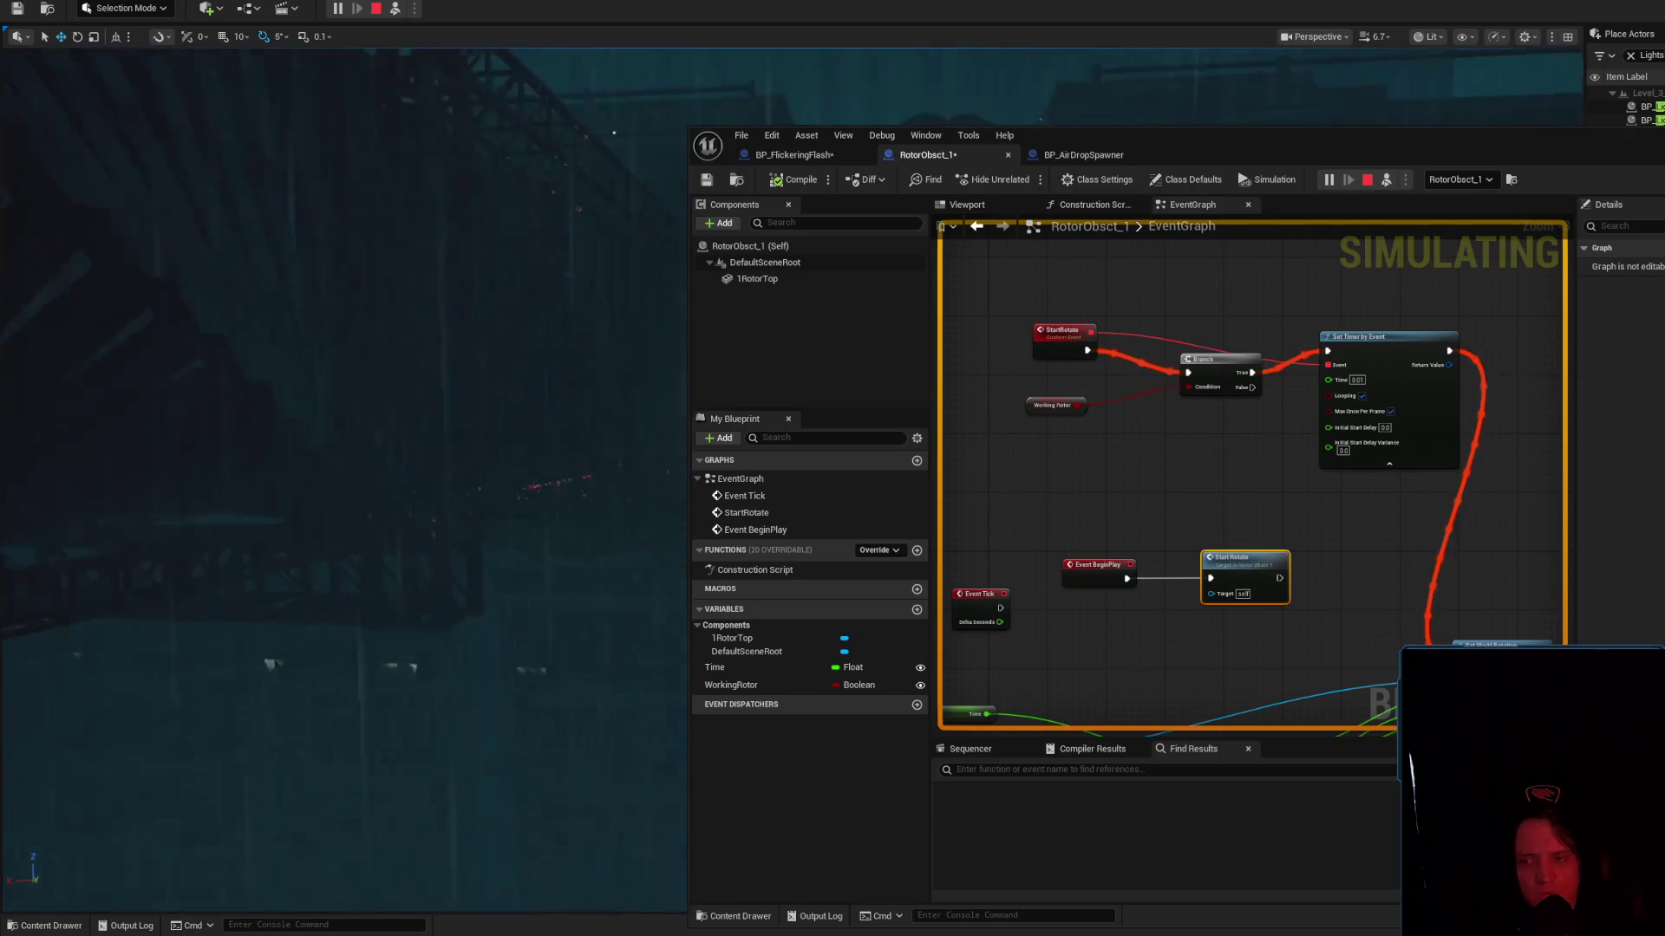
scroll(347, 477, "down", 2)
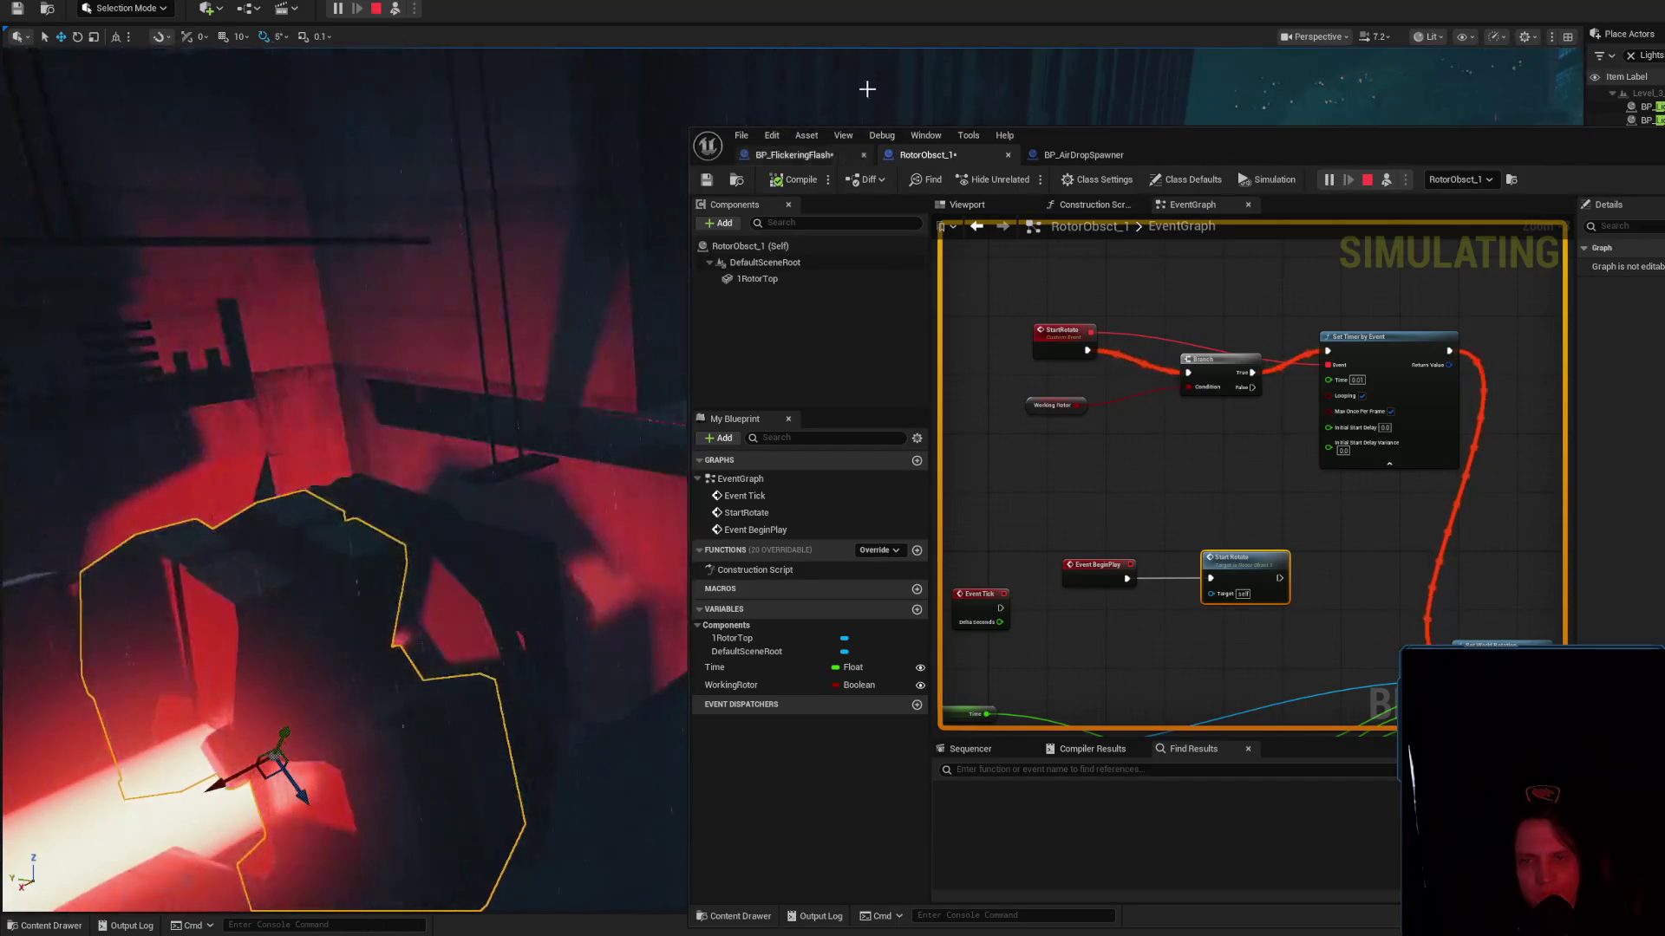
left_click_drag(1101, 501, 1152, 438)
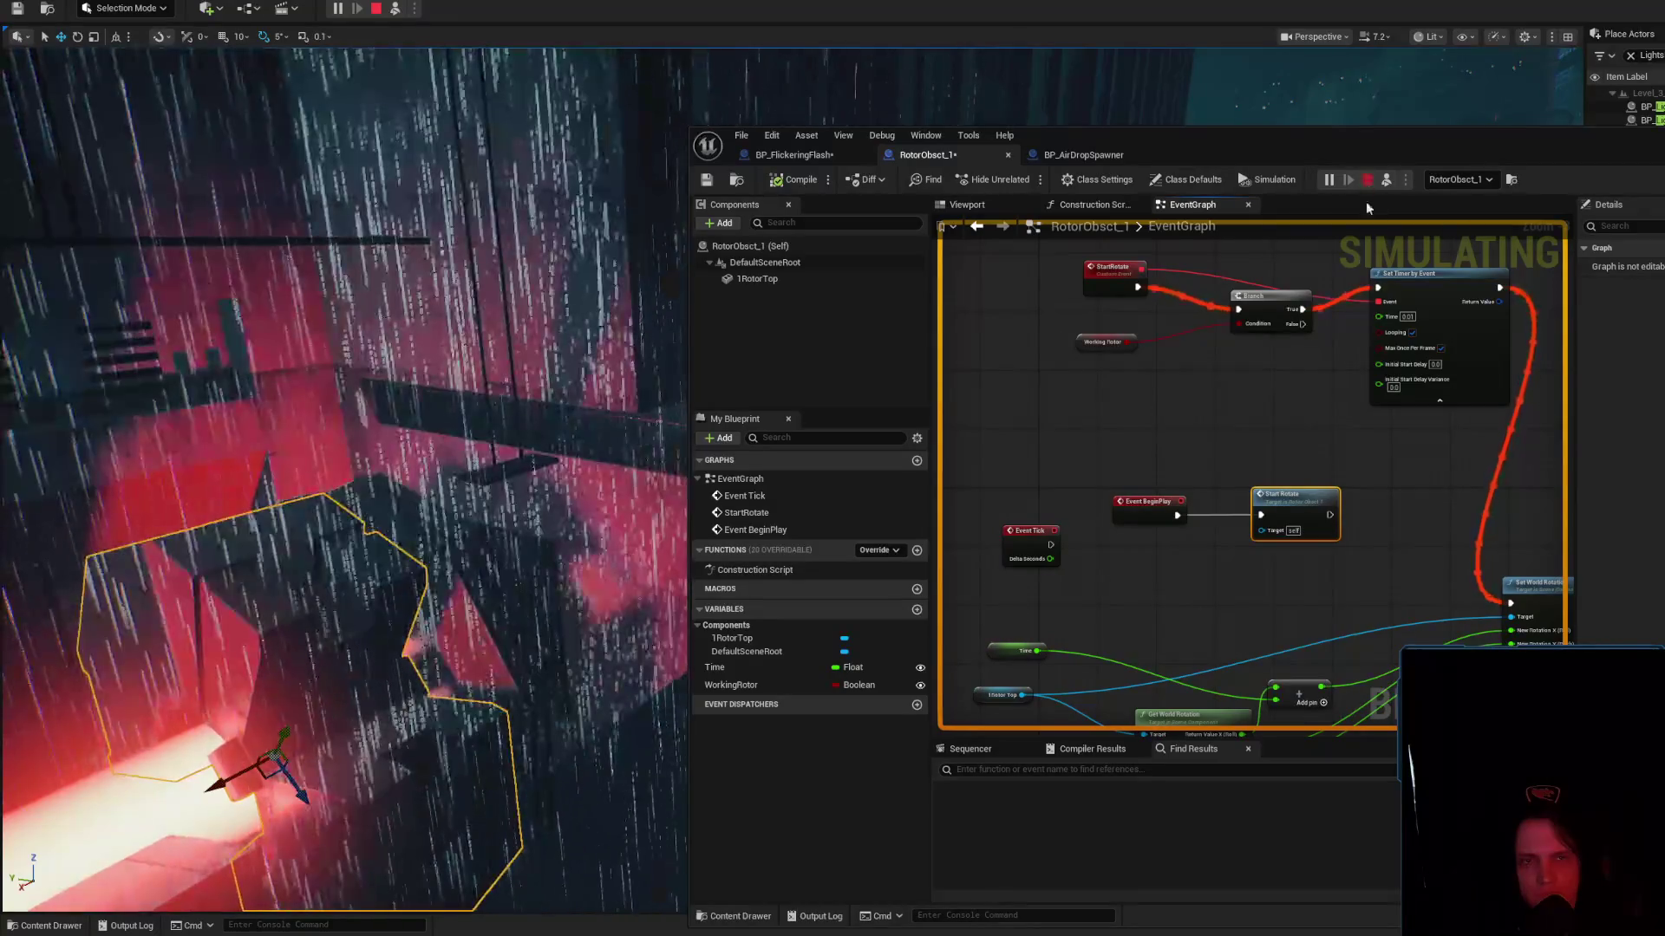
key("Escape")
left_click(1030, 530)
key("Delete")
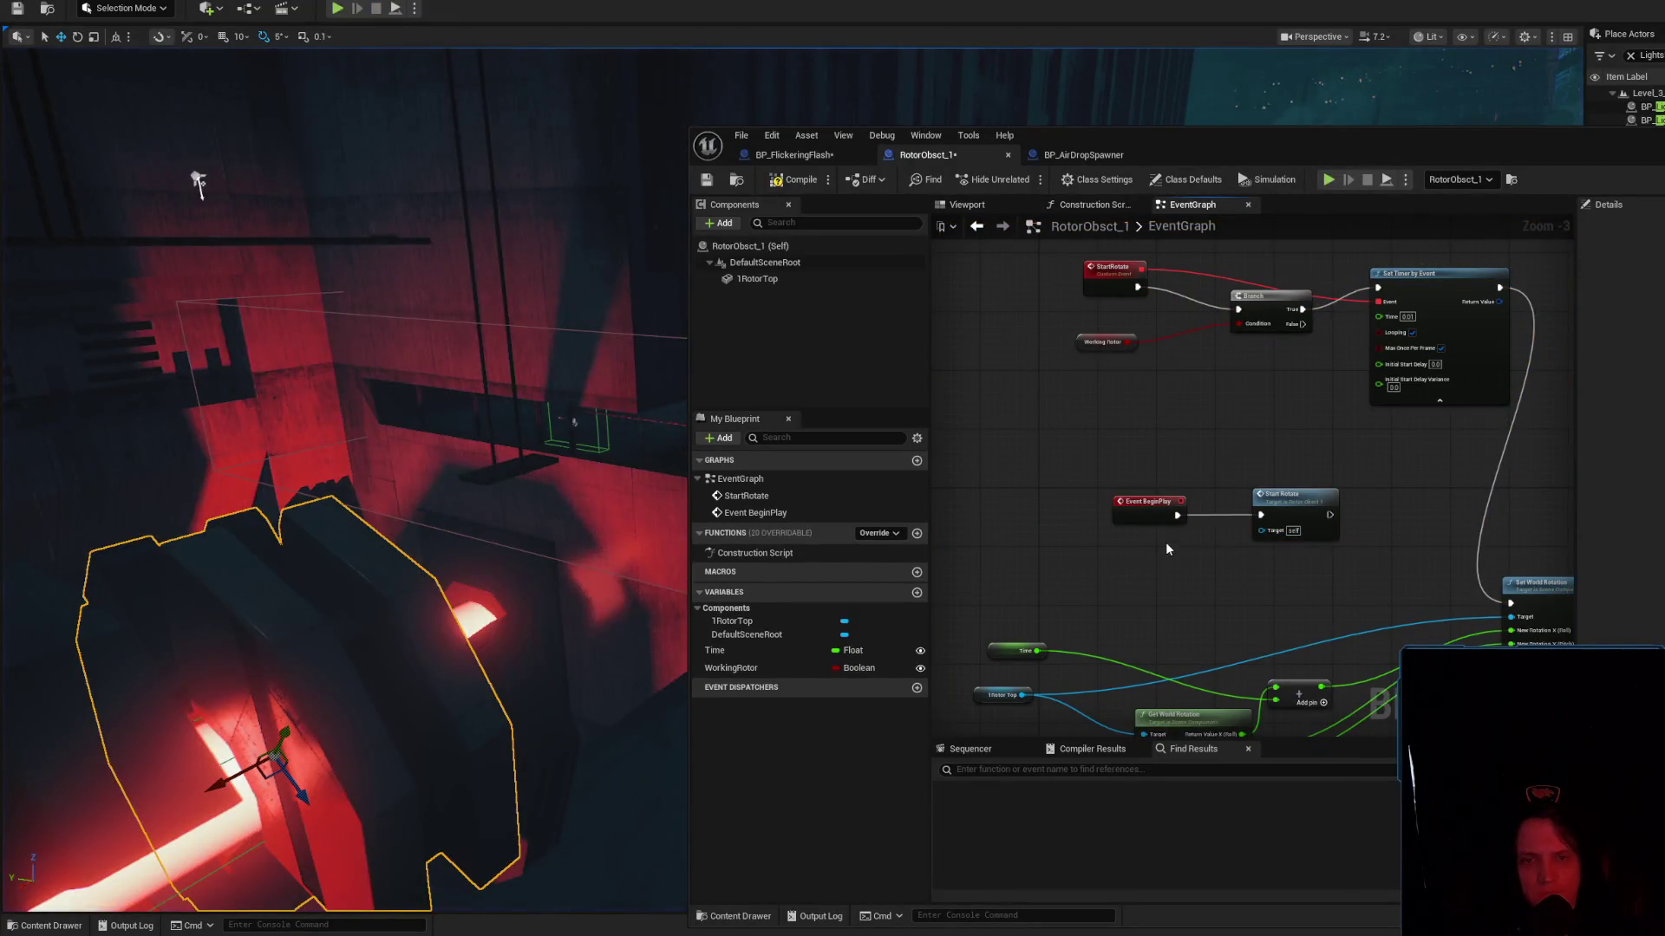
Move Event BeginPlay and Start Rotate together, align the Branch, and place BeginPlay beside Start Rotate
left_click(1128, 499)
left_click(1296, 520, "shift")
mouse_move(1296, 520)
left_mouse_down()
mouse_move(1099, 503)
mouse_move(1352, 545)
mouse_move(1230, 319)
left_mouse_up()
left_click_drag(1423, 383, 1163, 409)
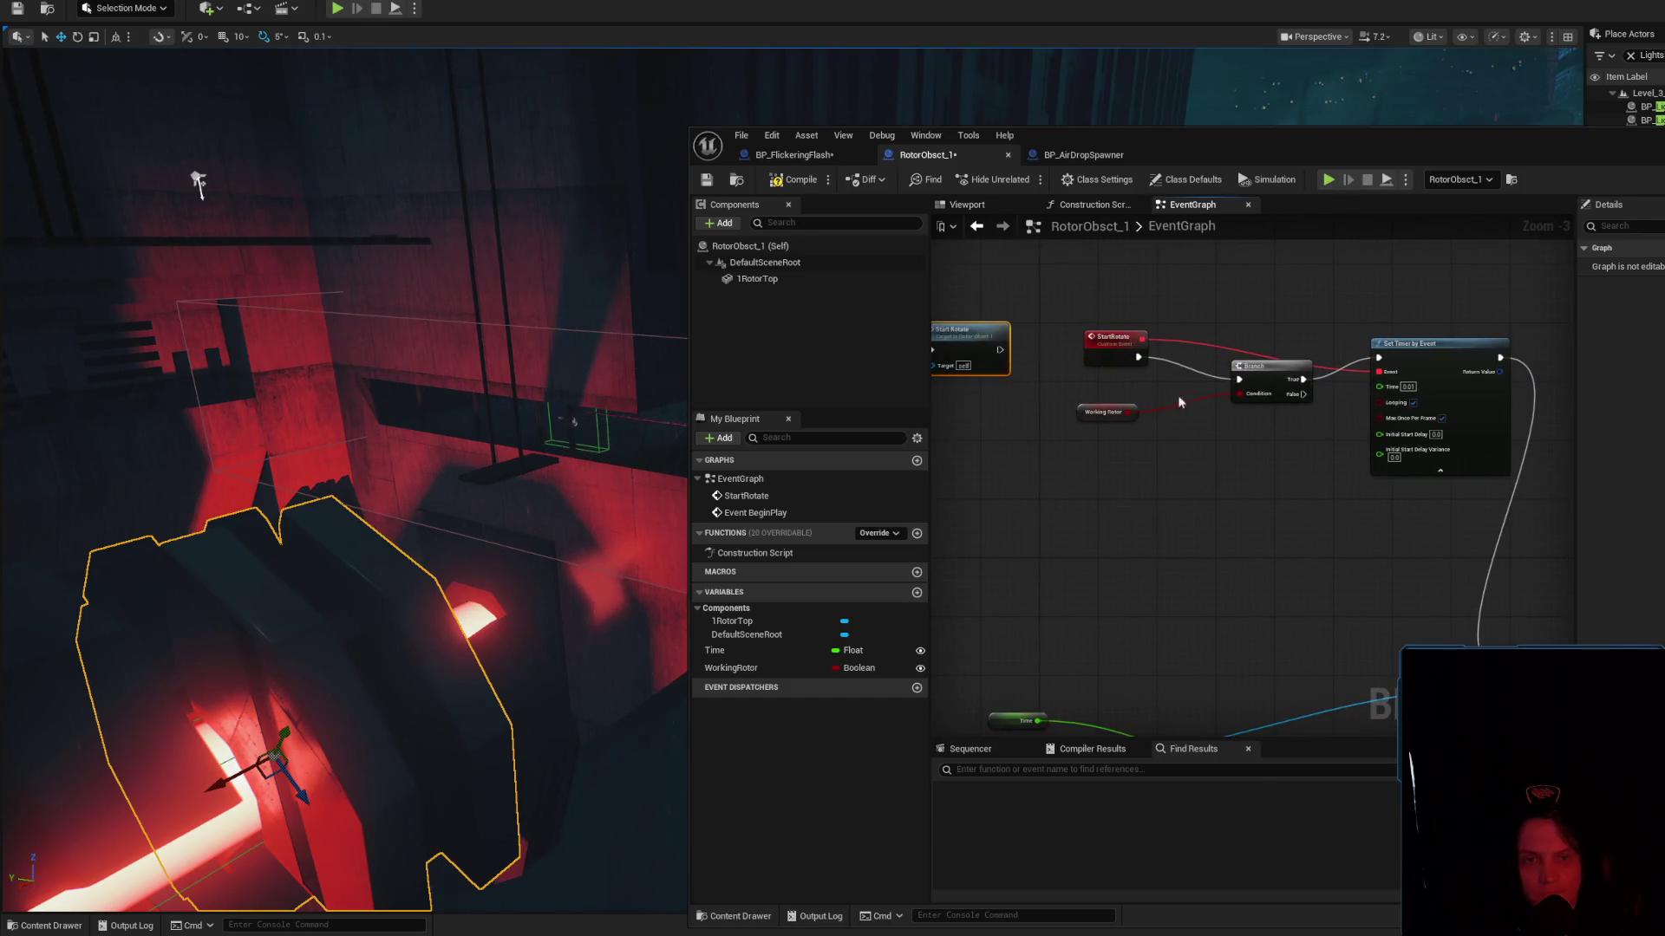
mouse_move(1265, 375)
left_mouse_down()
mouse_move(1264, 336)
mouse_move(1261, 351)
left_mouse_up()
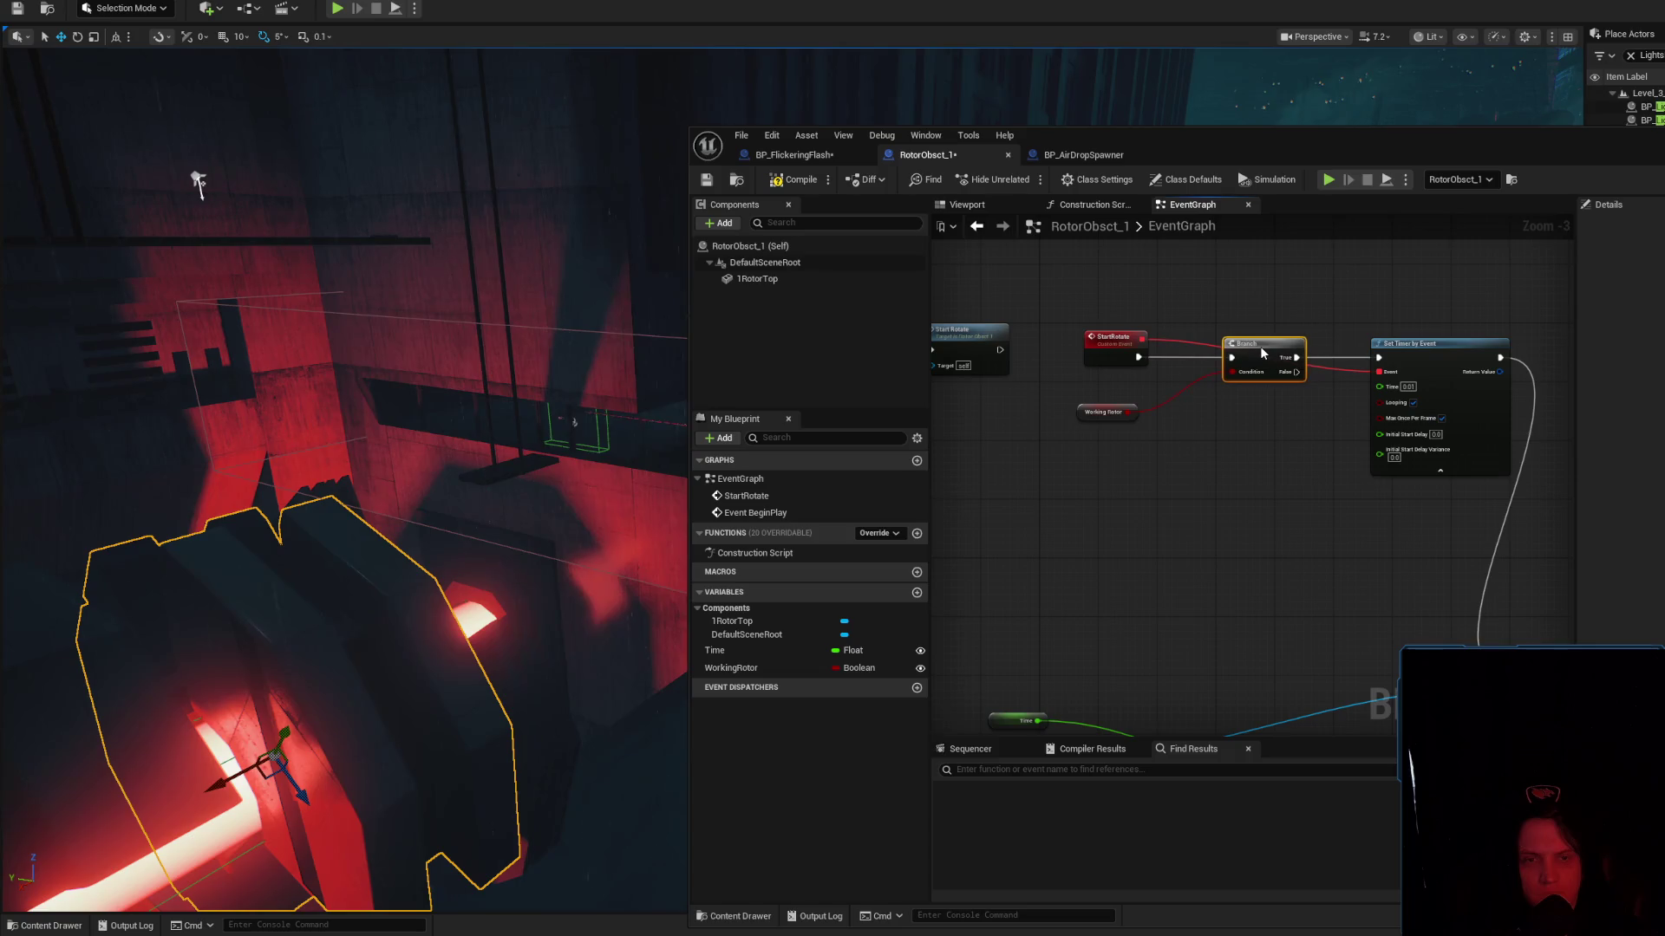
left_click_drag(1150, 498, 1195, 484)
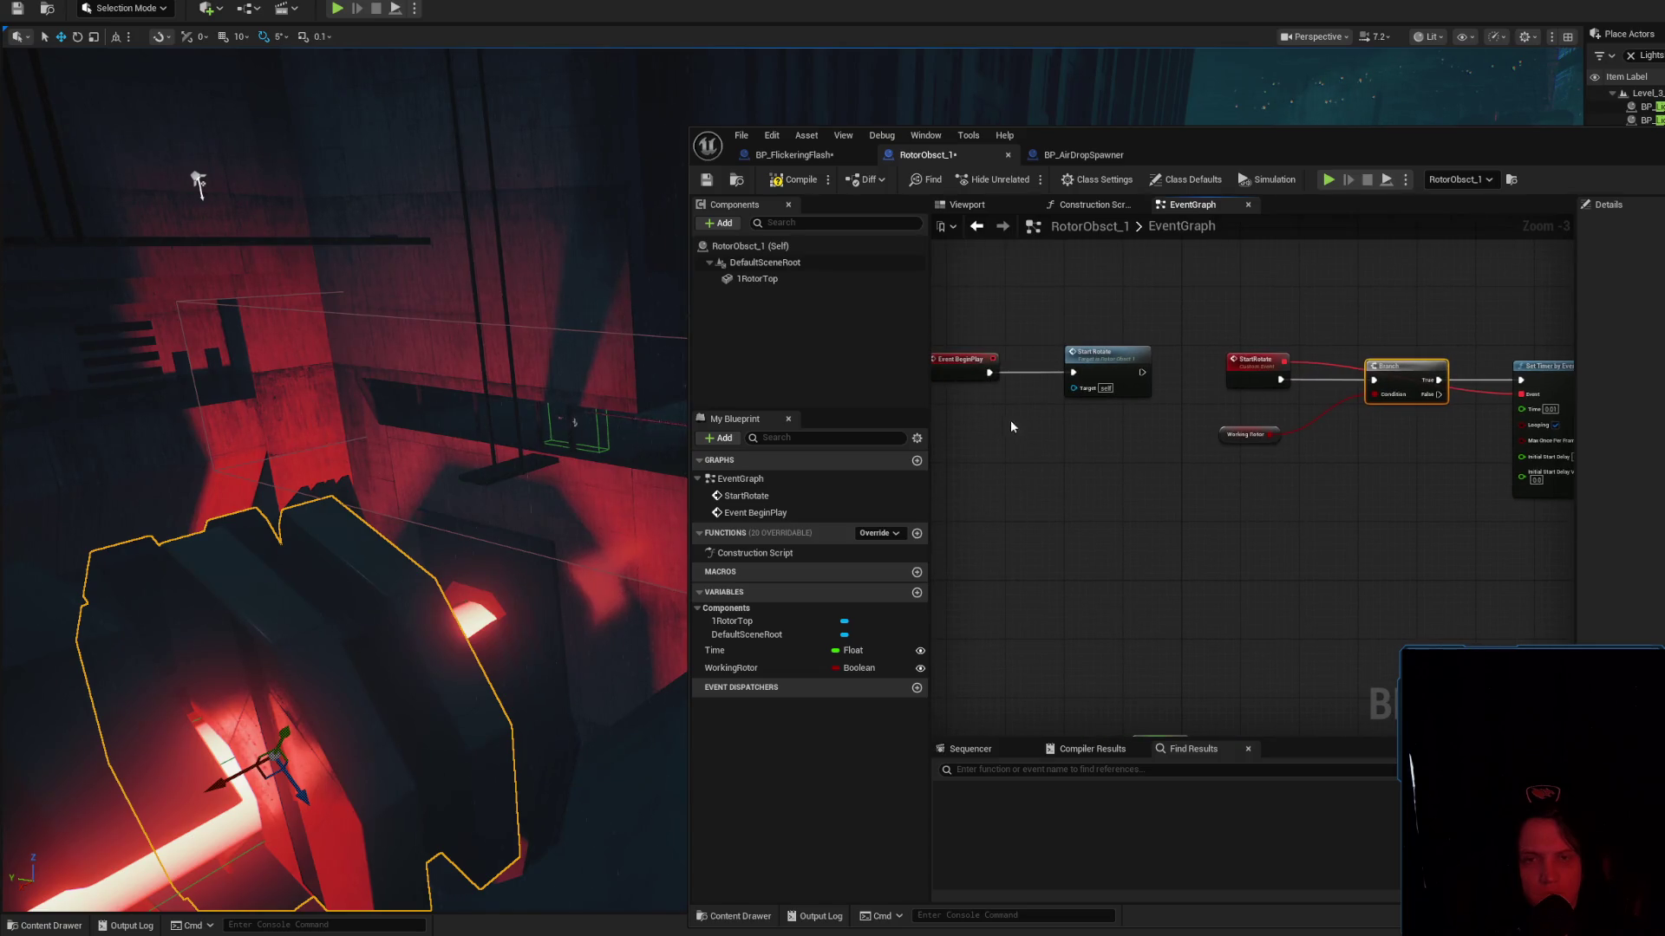
left_click_drag(1011, 424, 1063, 431)
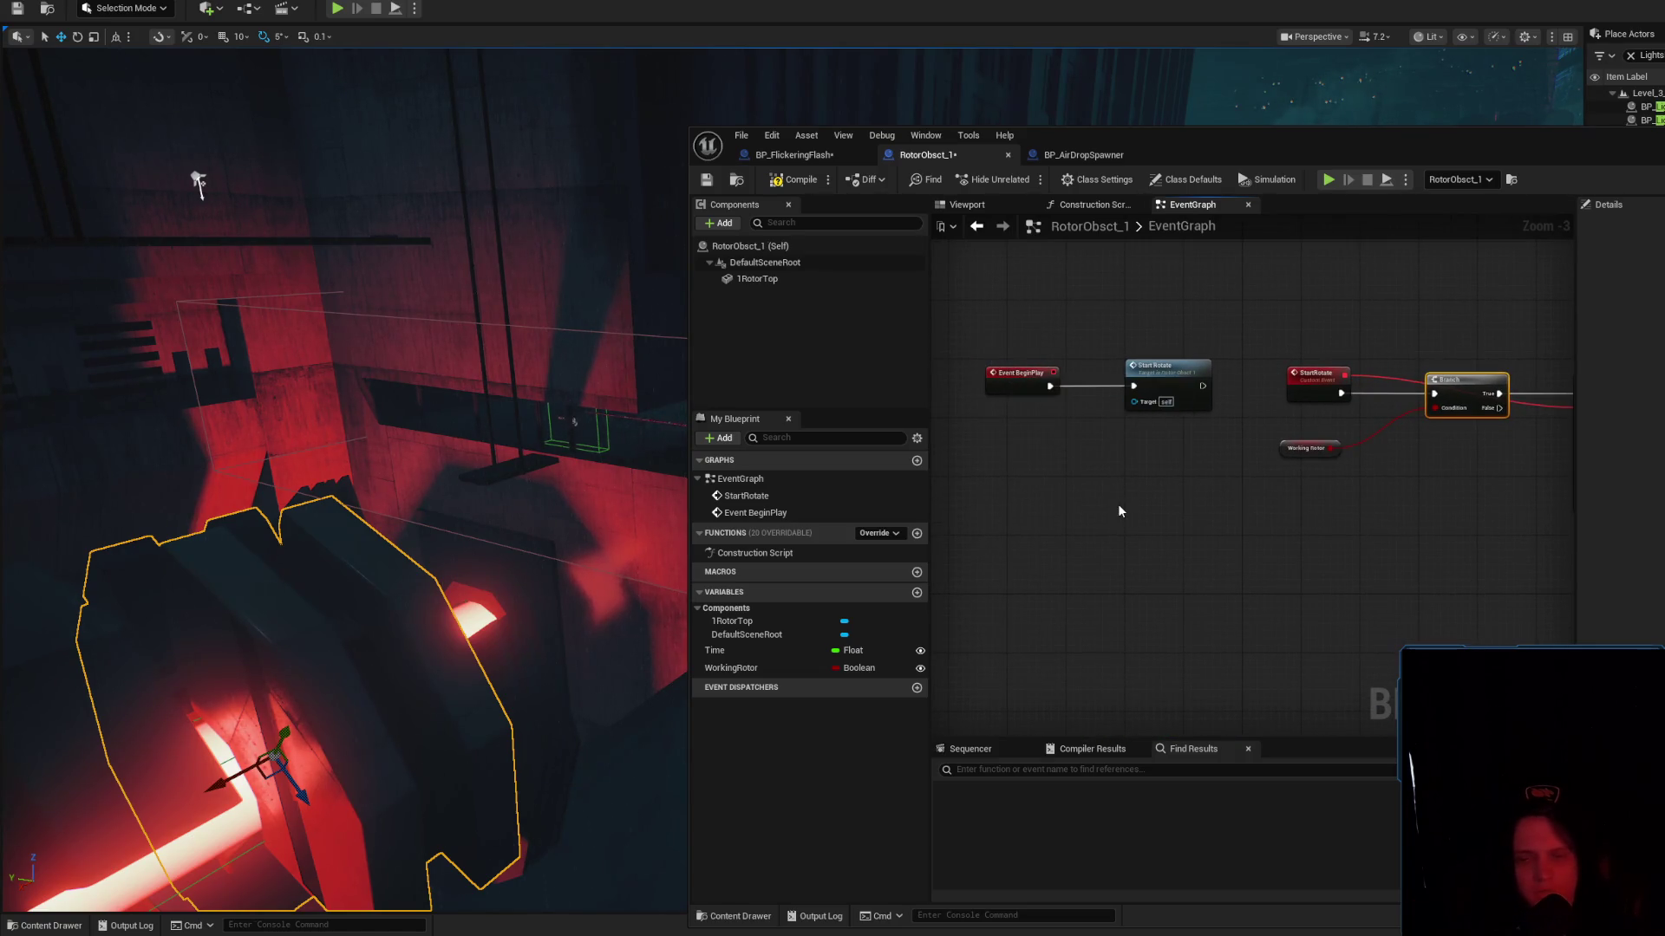
left_click(1015, 386)
mouse_move(1014, 388)
left_mouse_down()
mouse_move(1024, 496)
mouse_move(1027, 374)
left_mouse_up()
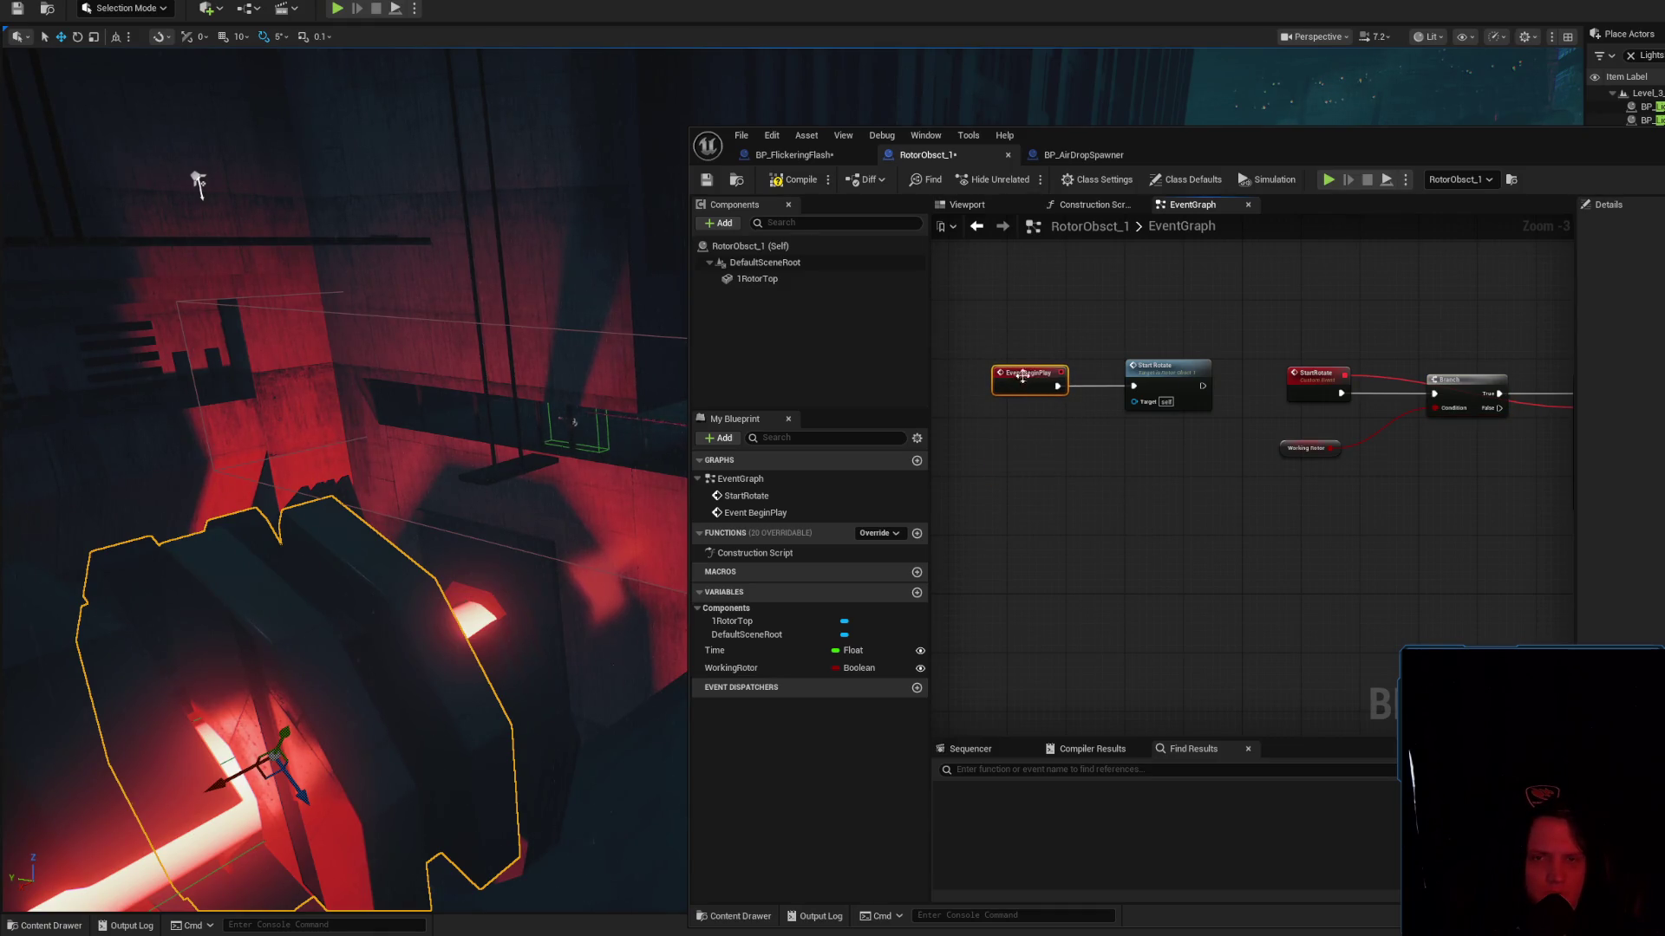
Compile and save RotorObsct_1, then bring the Set Timer by Event chain into view
left_click(785, 182)
left_click_drag(1080, 519, 1225, 491)
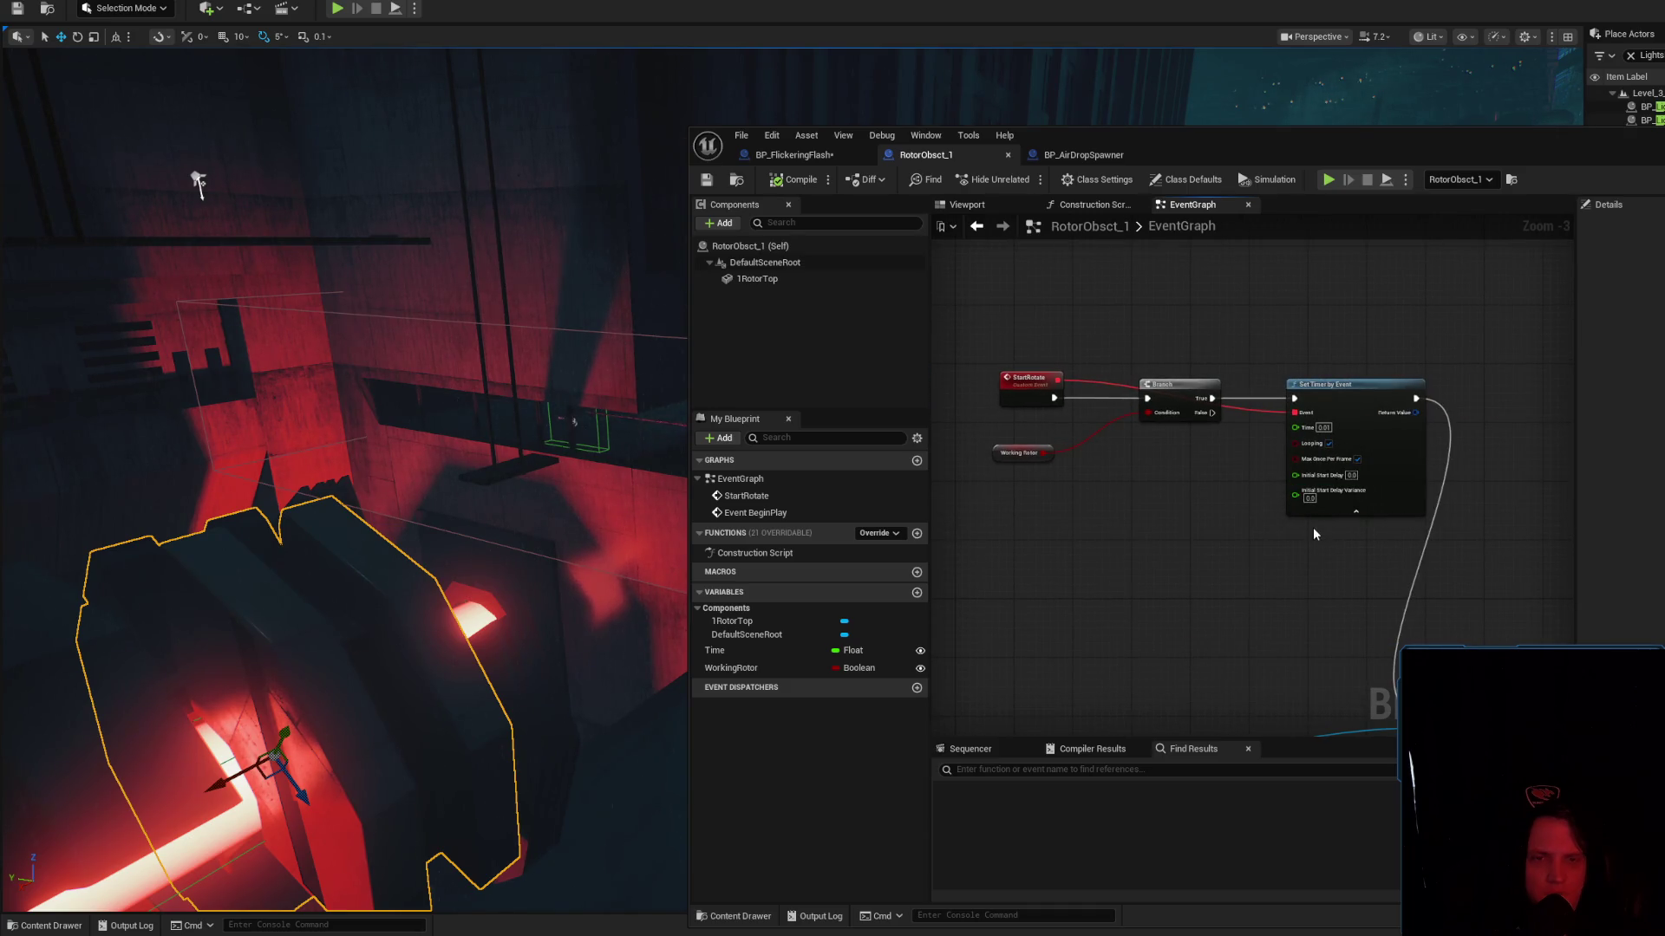
left_click_drag(1313, 559, 1487, 553)
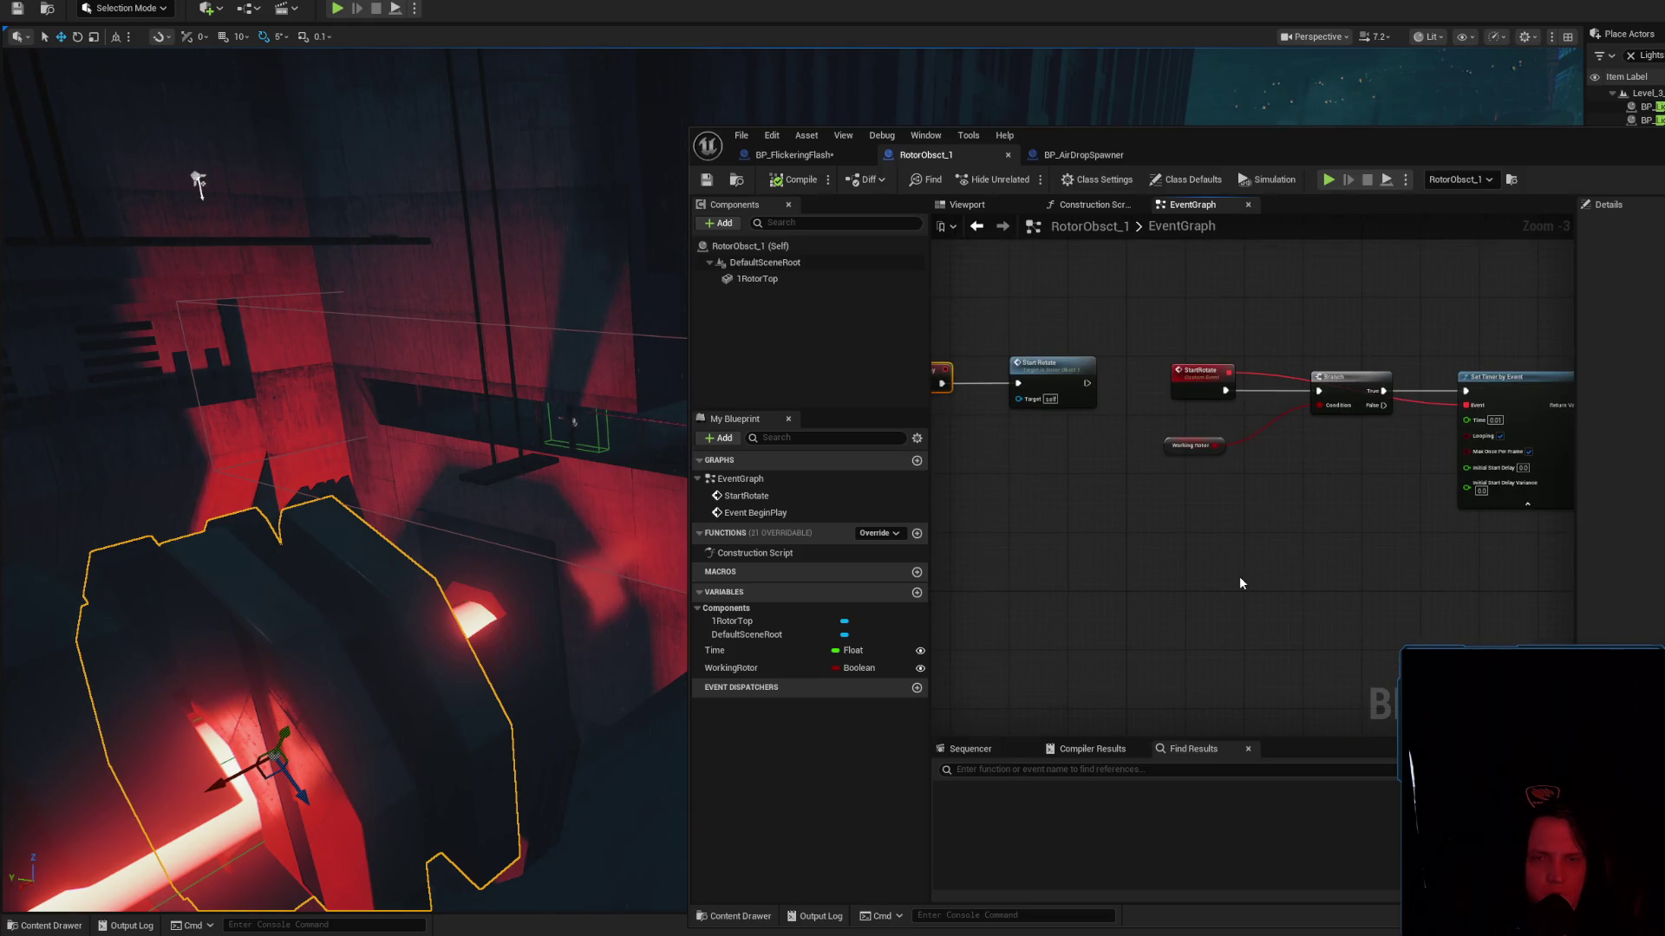
left_click_drag(1240, 575, 1172, 532)
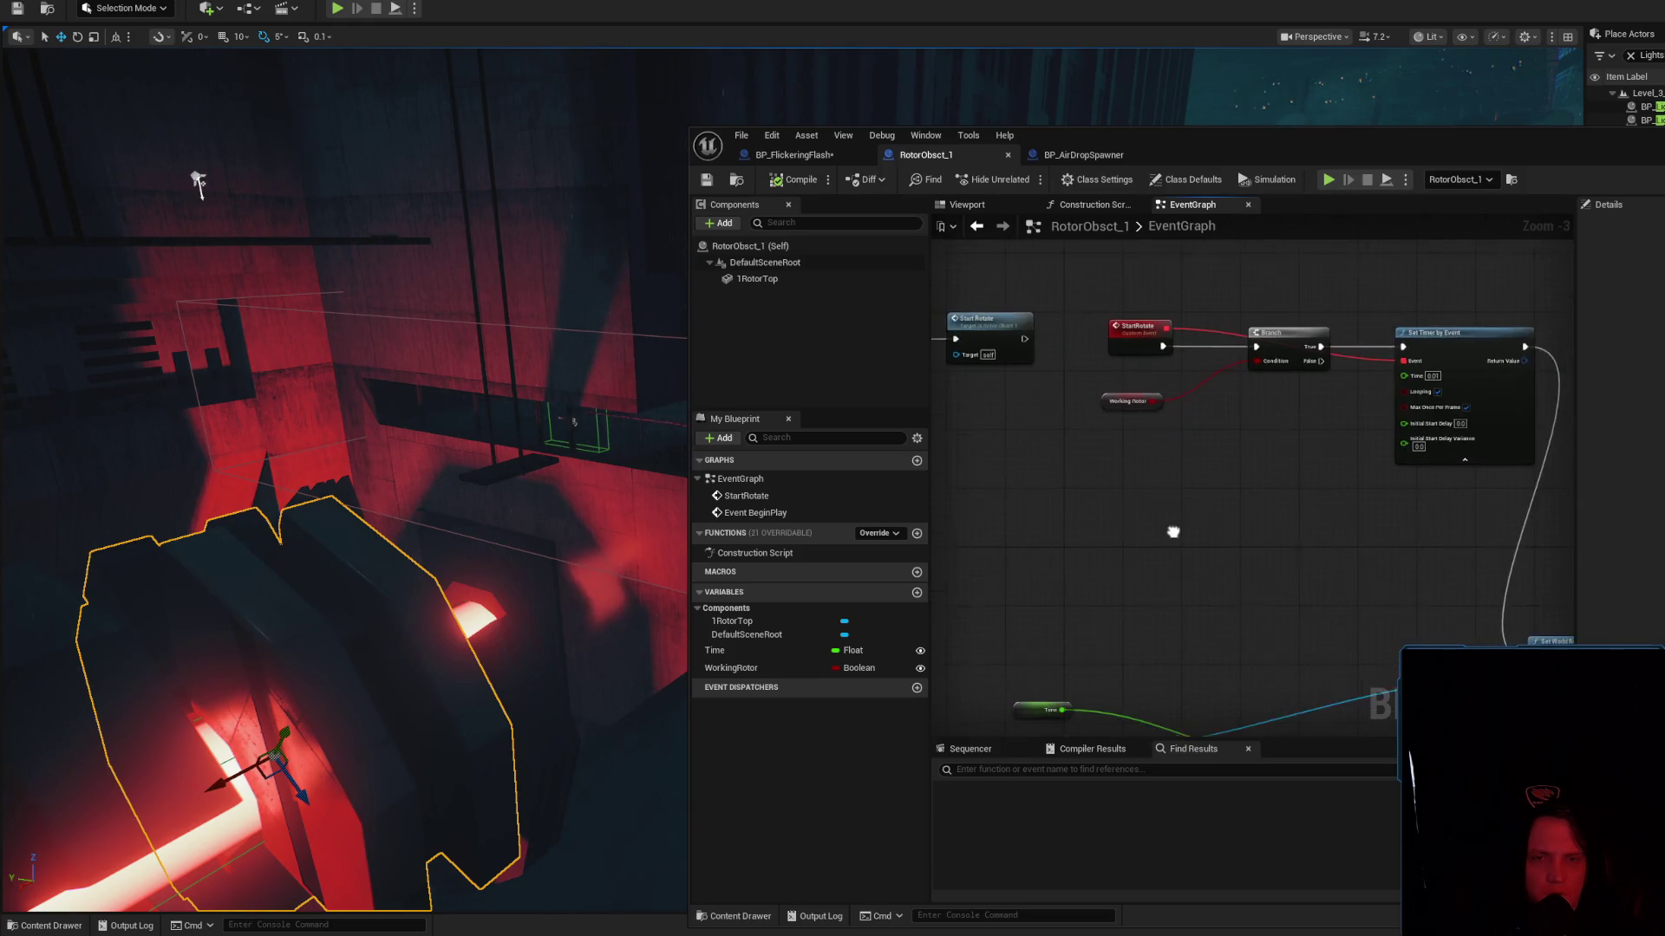
right_click(1242, 543)
Find and add a Pause Timer by Handle node, feeding its Handle from Set Timer by Event's Return Value
type("break t")
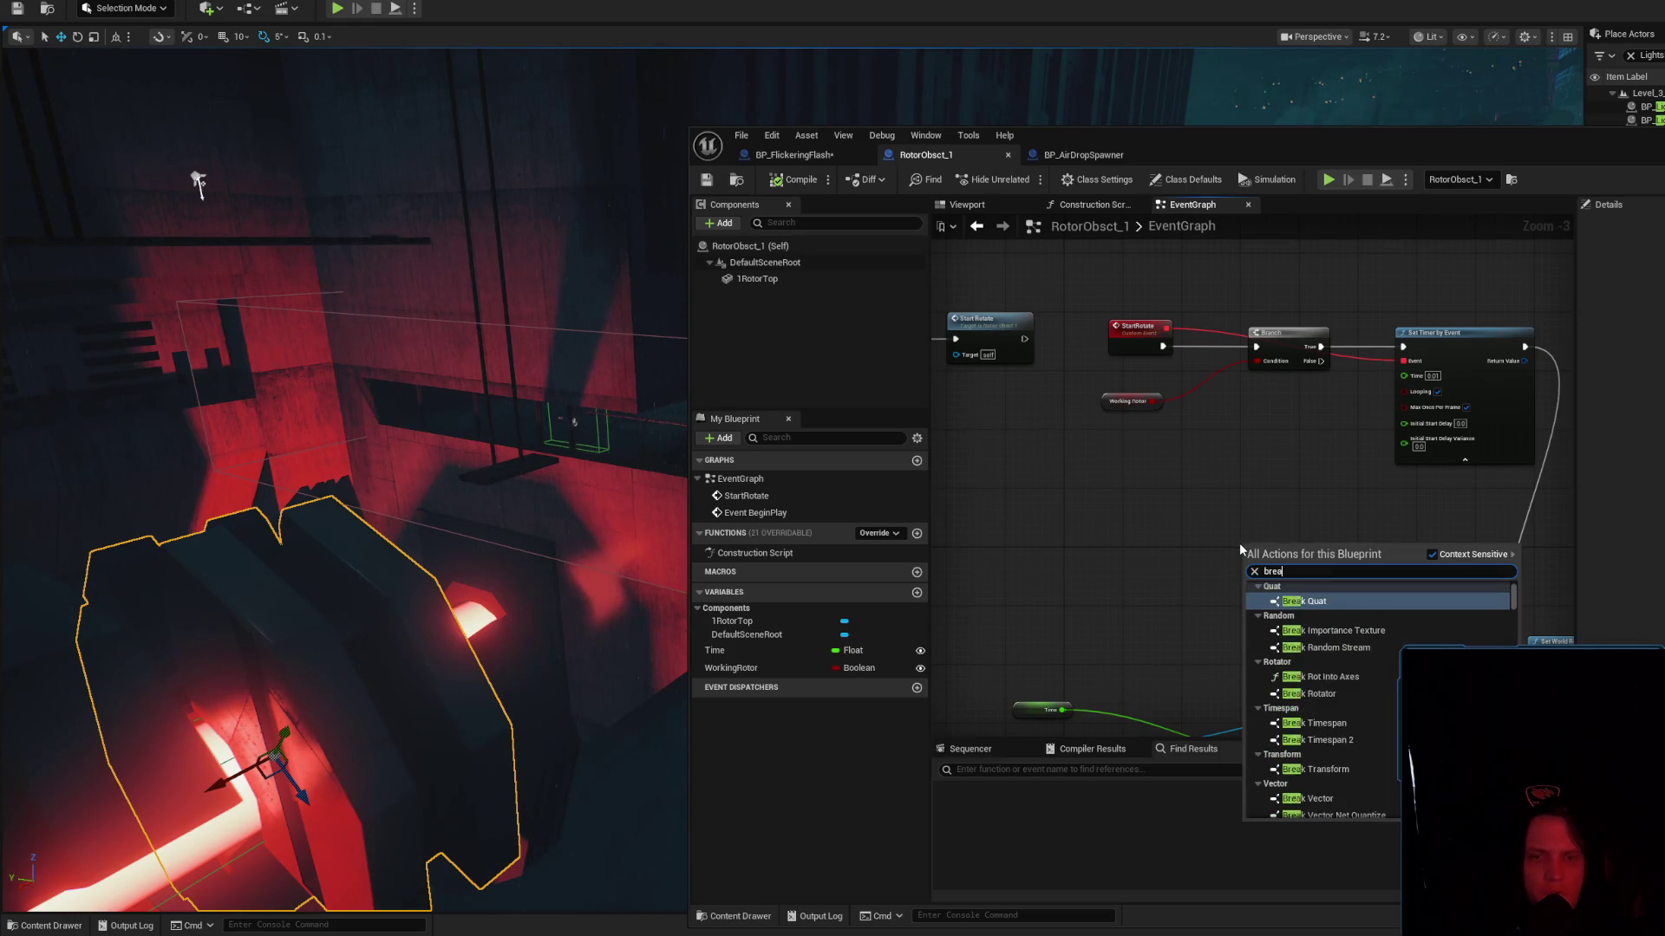
type("imer")
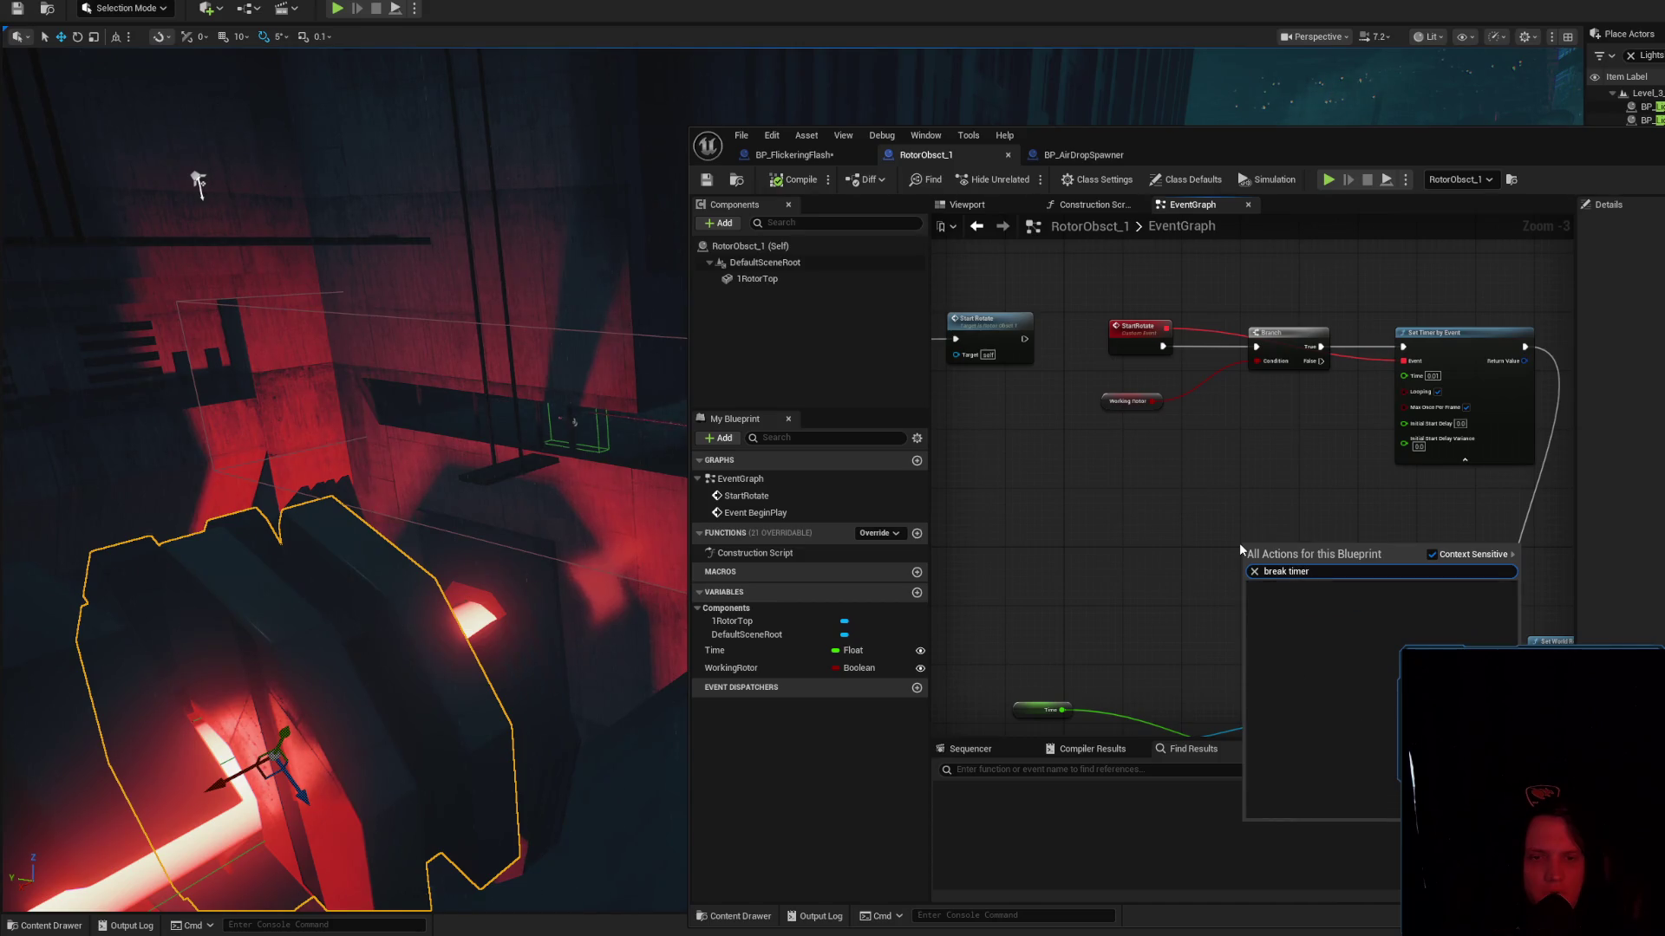
key("BackSpace")
key("BackSpace")
key("BackSpace")
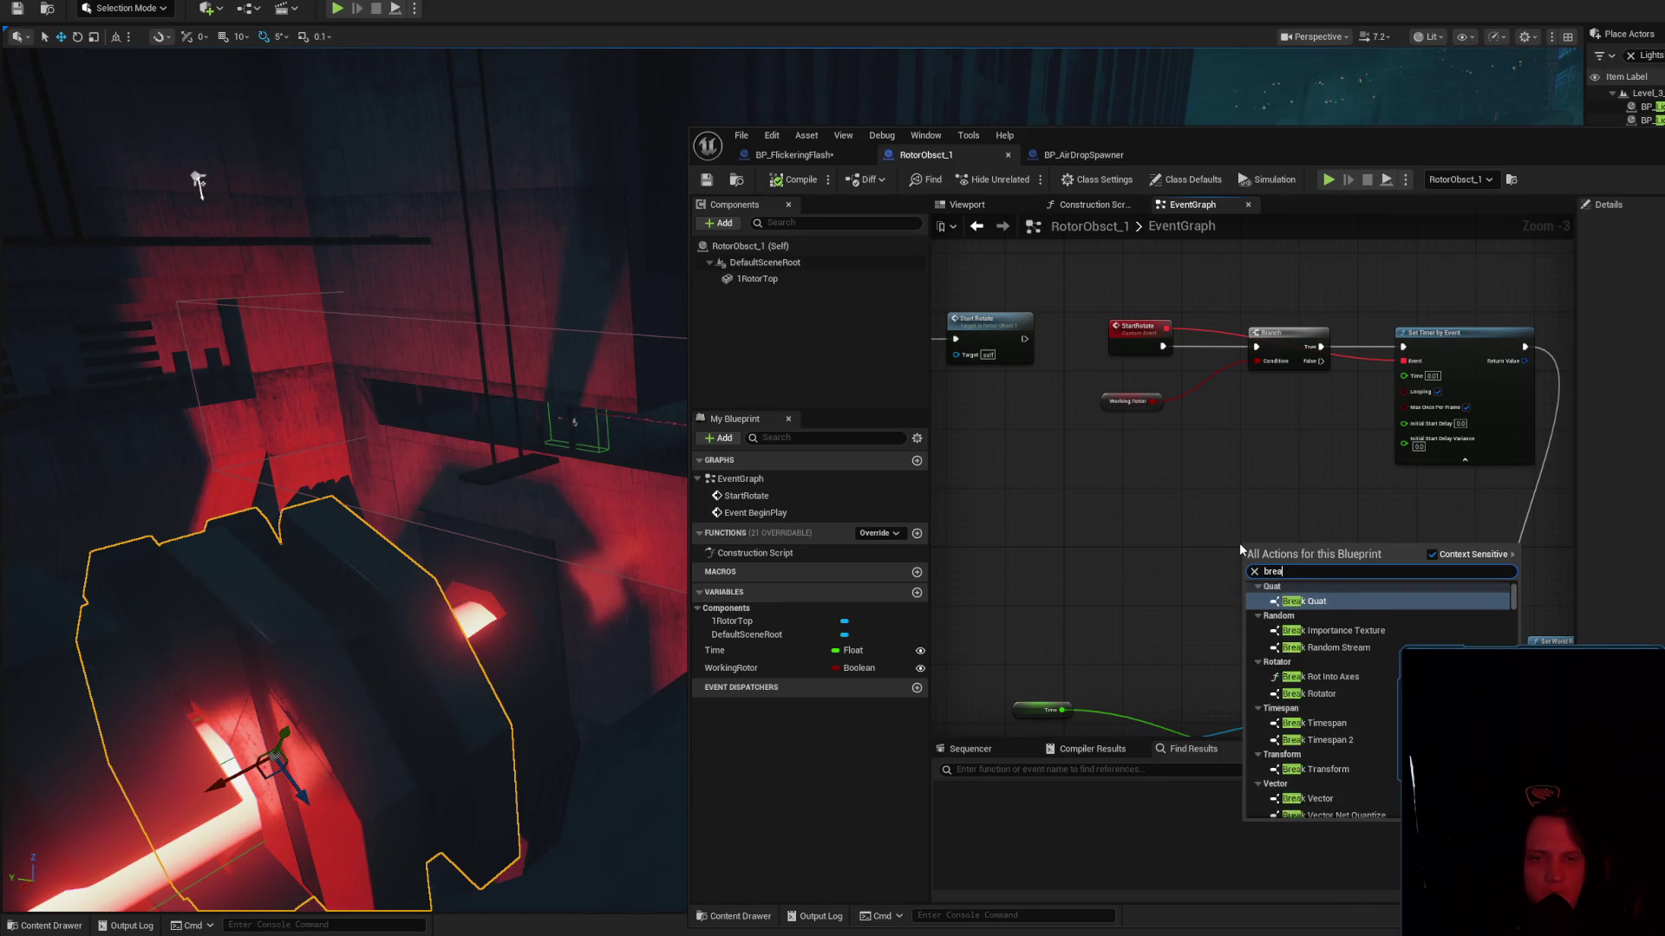
key("BackSpace")
key("BackSpace")
type("stop tim")
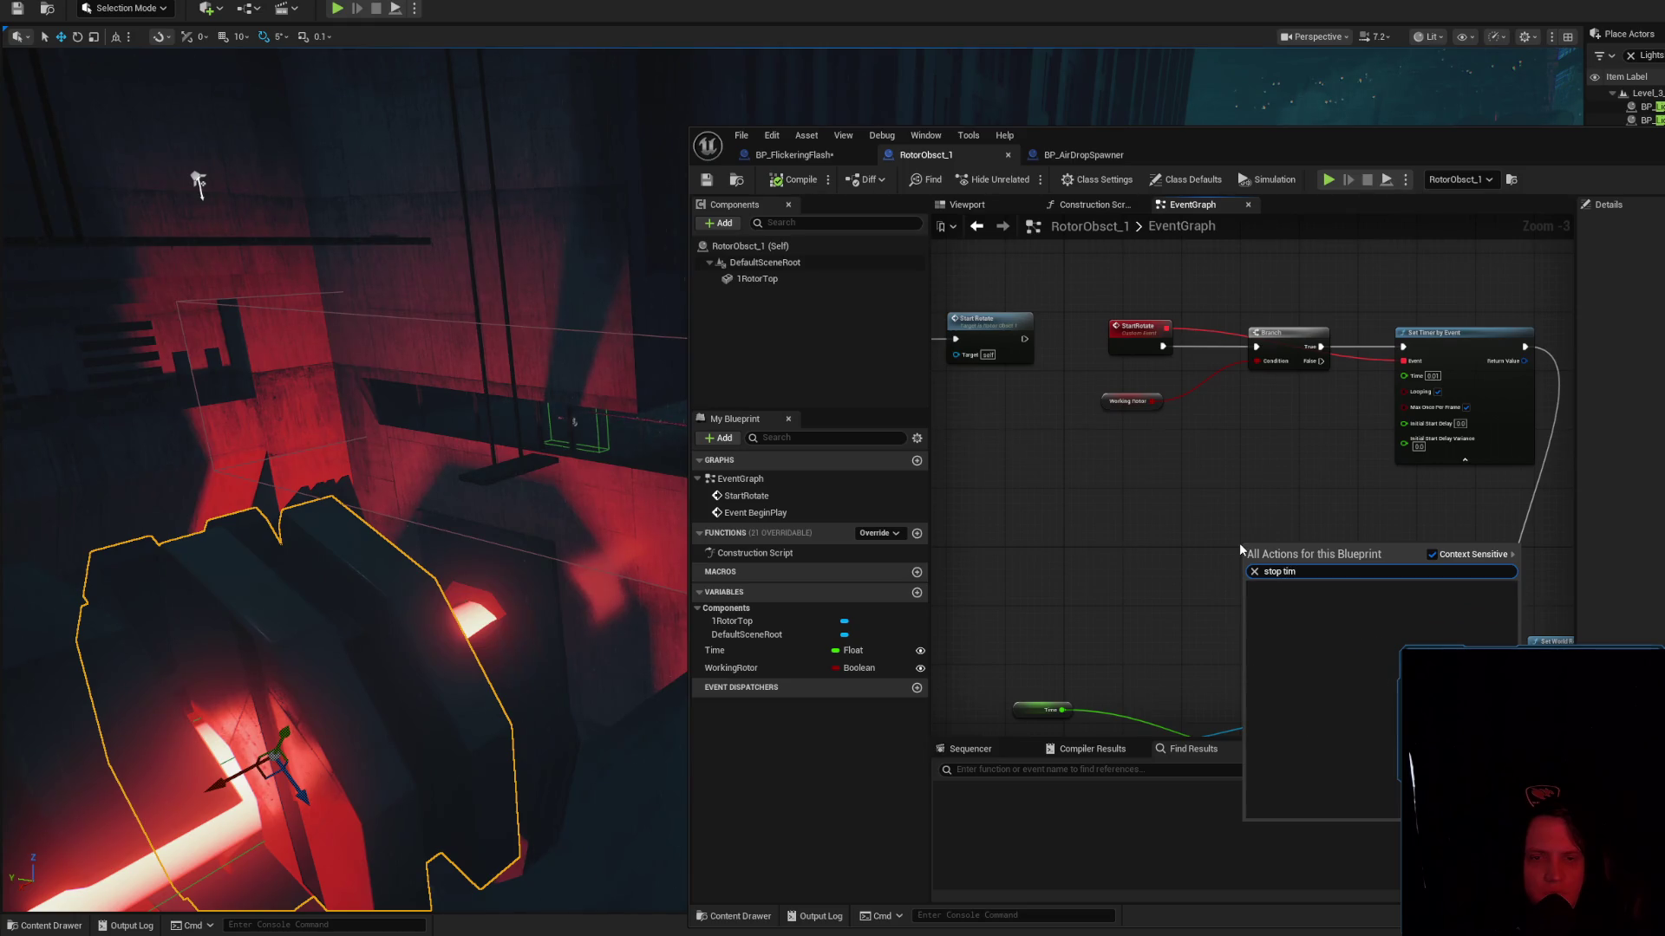
left_click(1156, 517)
right_click(1131, 554)
type("handle t")
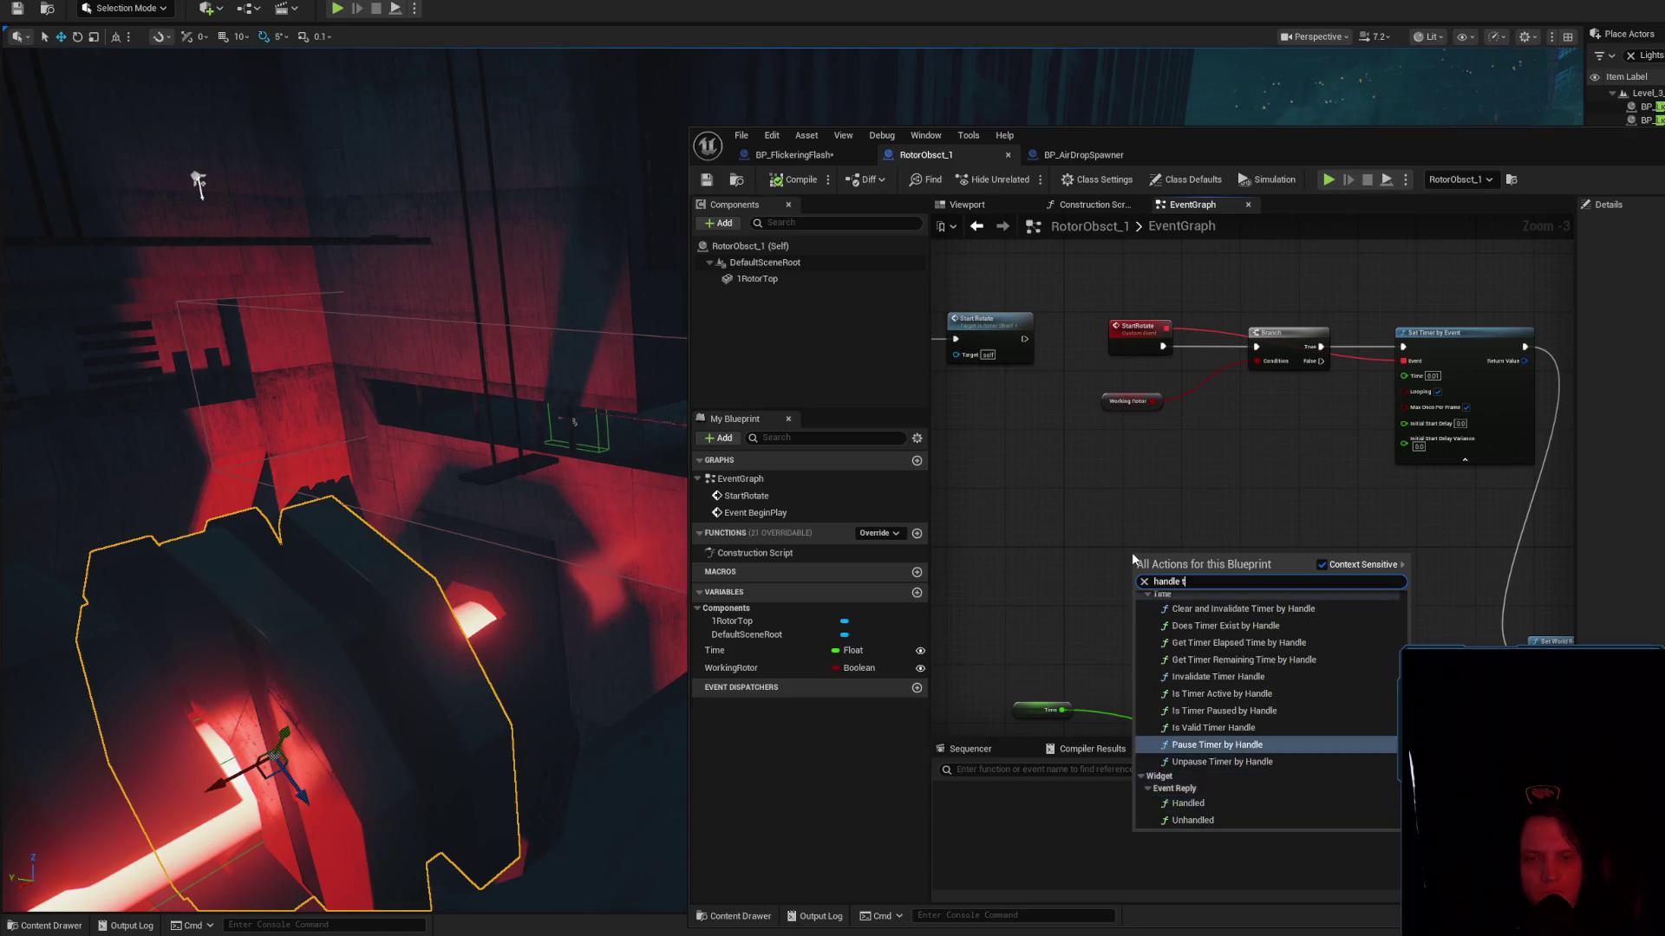
type("imer")
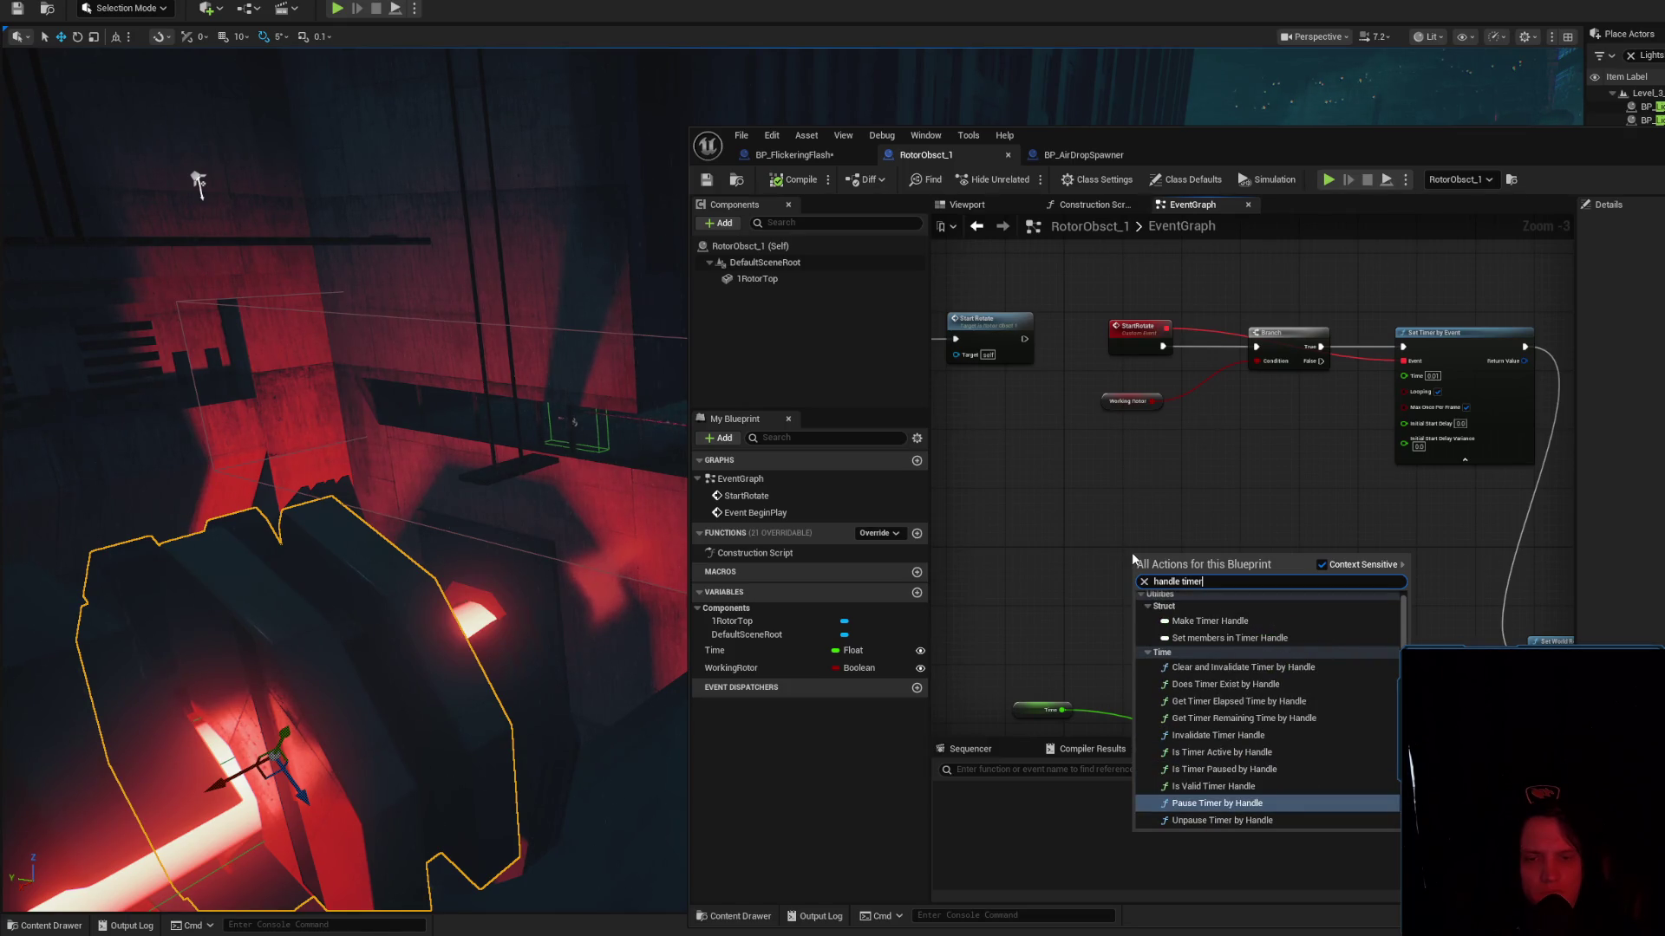
left_click(1230, 806)
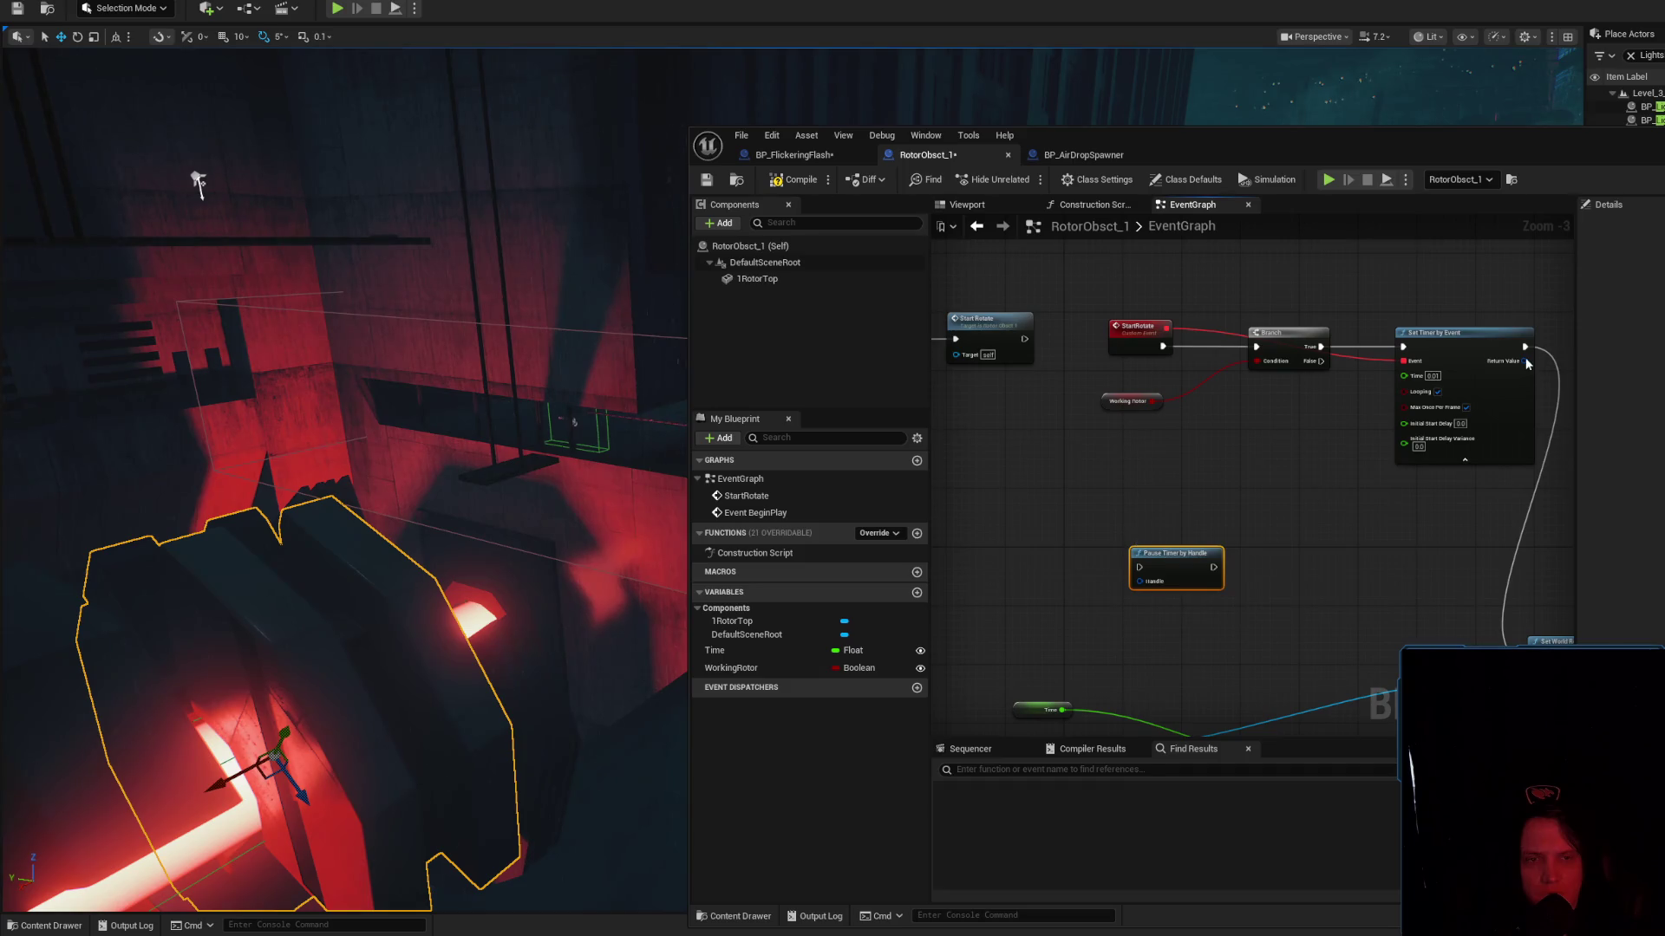
mouse_move(1530, 360)
left_mouse_down()
mouse_move(1283, 526)
mouse_move(1494, 341)
mouse_move(1516, 356)
mouse_move(1158, 560)
mouse_move(1487, 522)
mouse_move(960, 685)
mouse_move(1228, 587)
mouse_move(1494, 431)
mouse_move(1396, 416)
left_mouse_up()
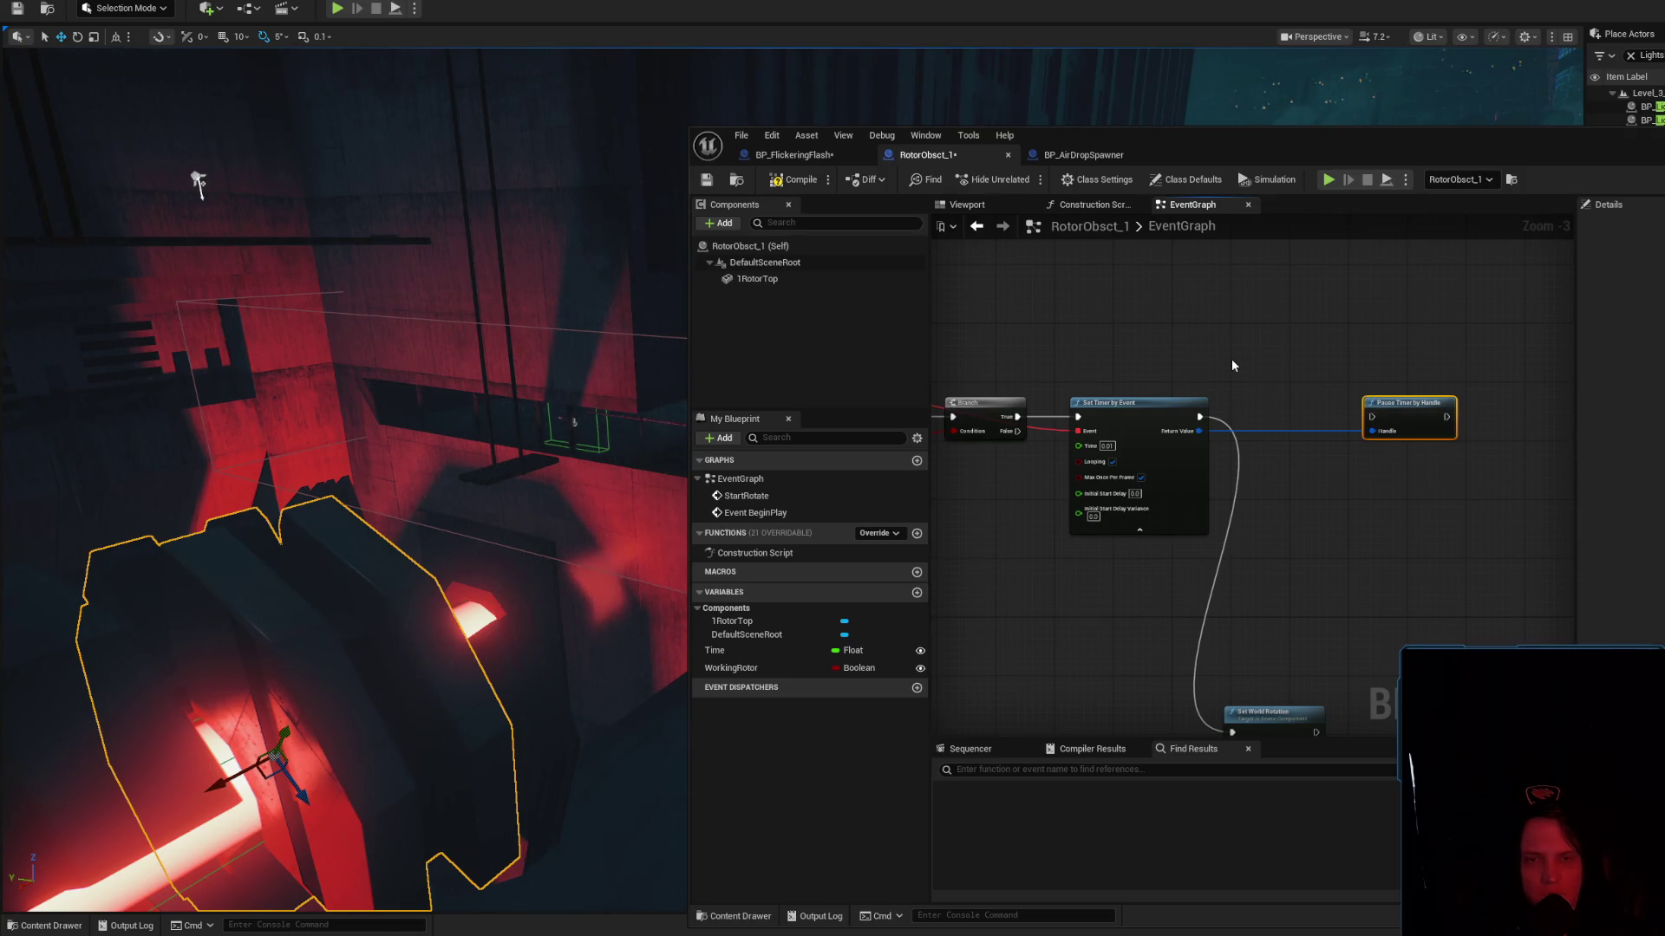
mouse_move(1232, 365)
left_mouse_down()
mouse_move(1253, 248)
mouse_move(1228, 304)
left_mouse_up()
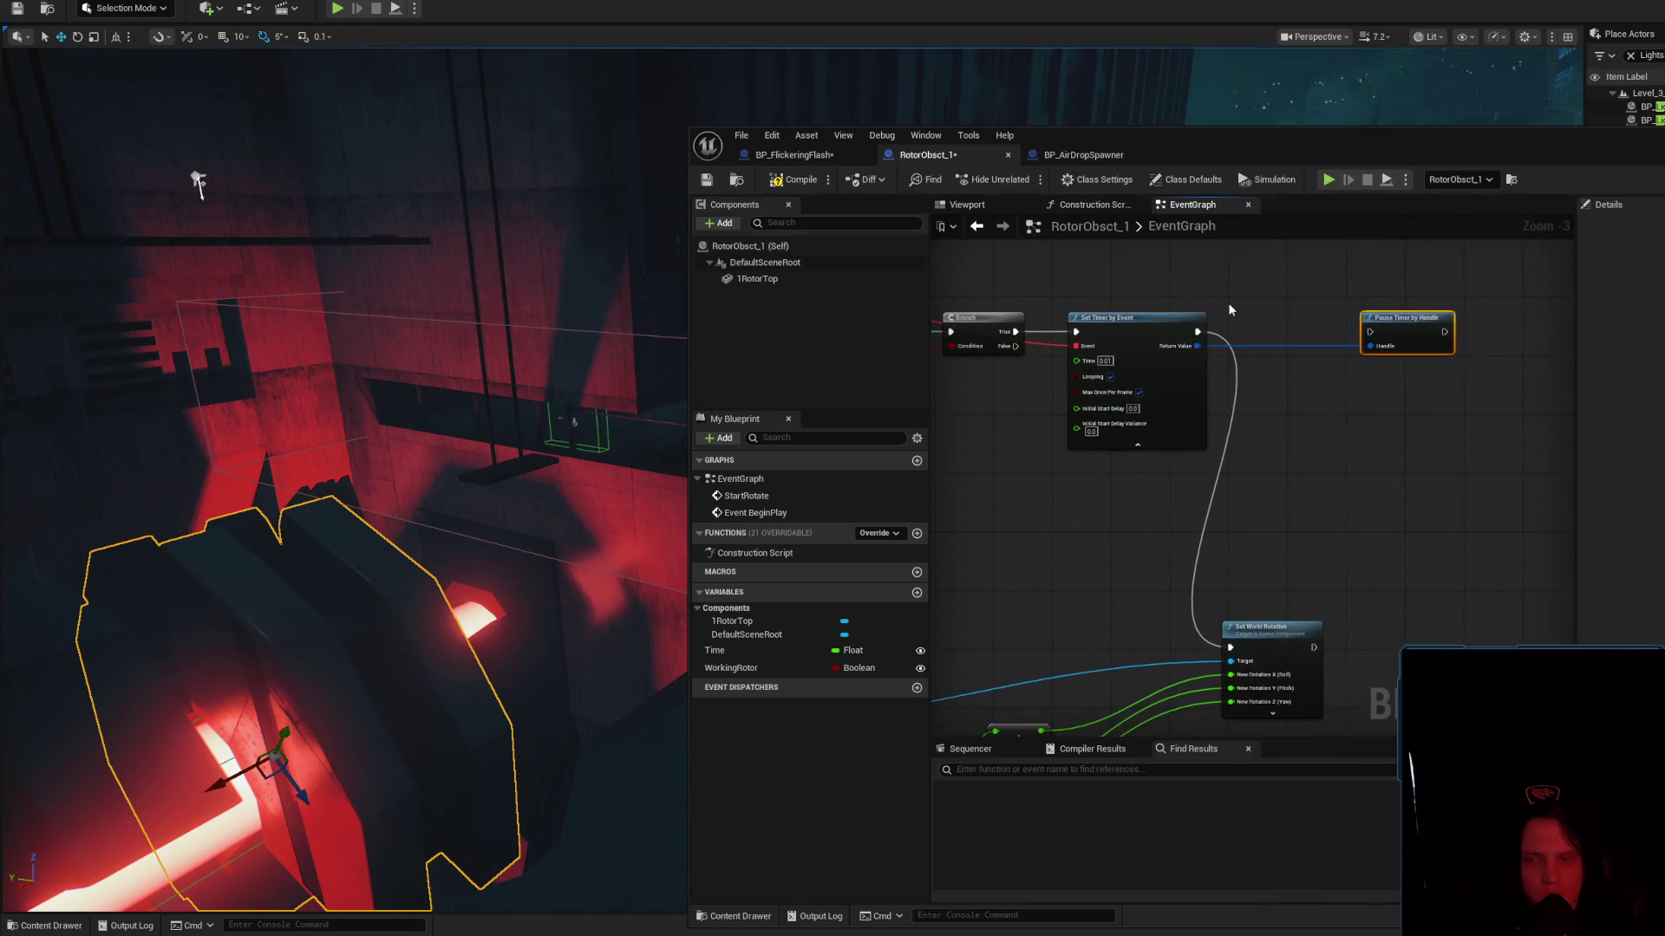
Add a Delay node with a 7-second duration between the timer and the pause node
right_click(1232, 302)
type("t")
key("BackSpace")
type("delay")
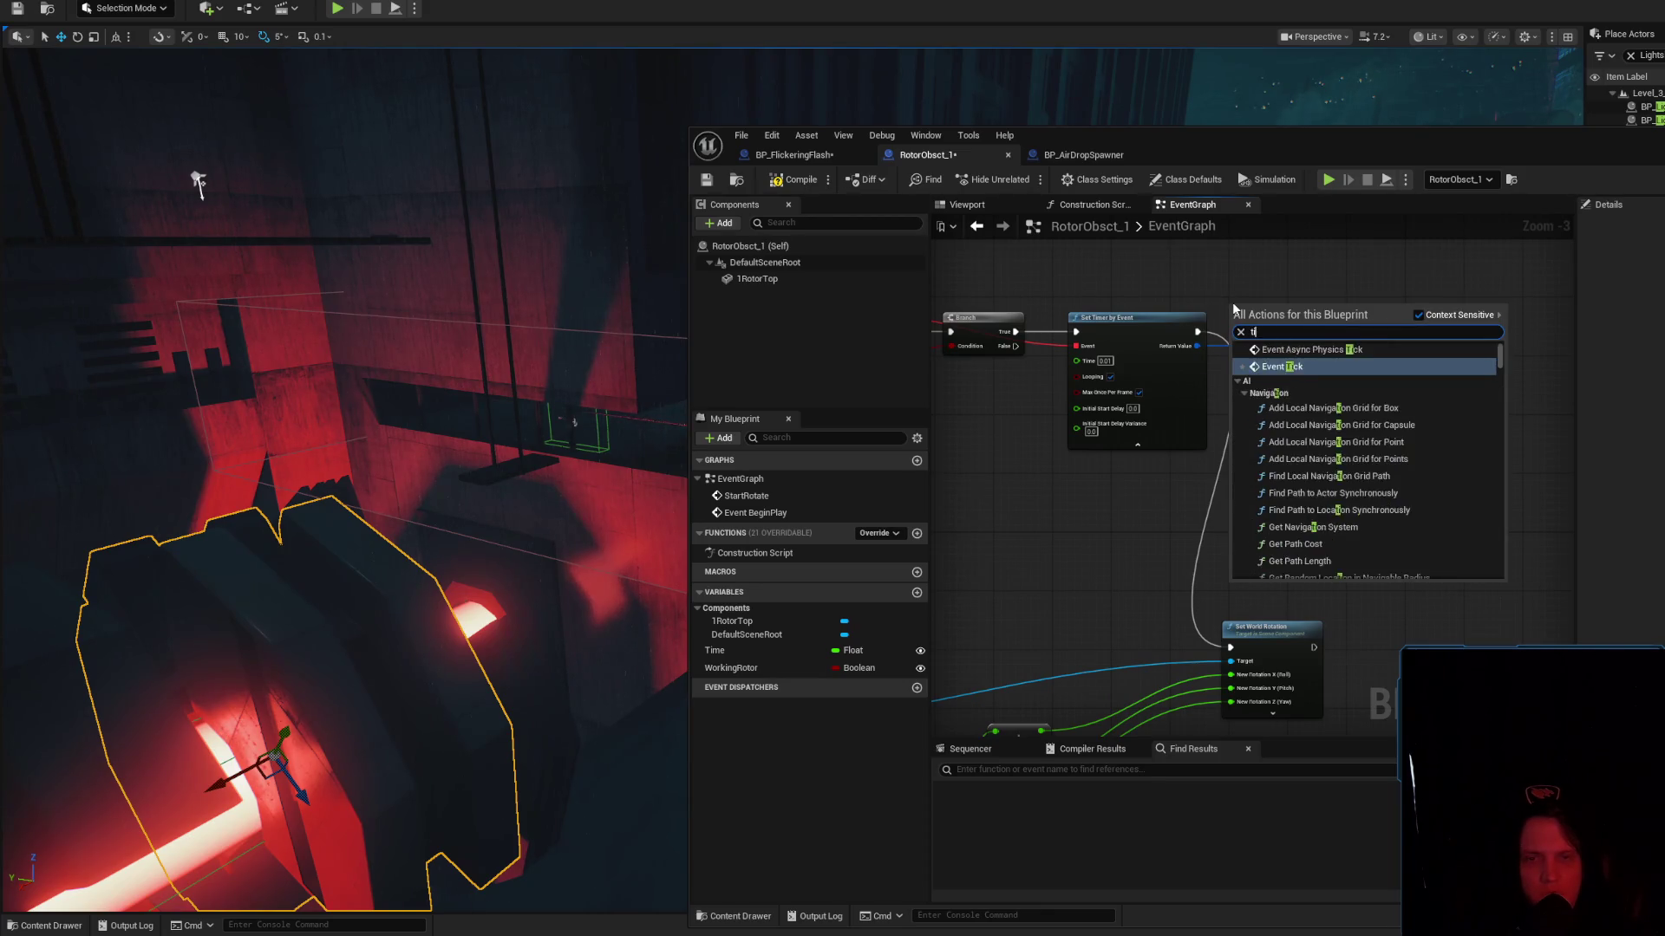
key("Return")
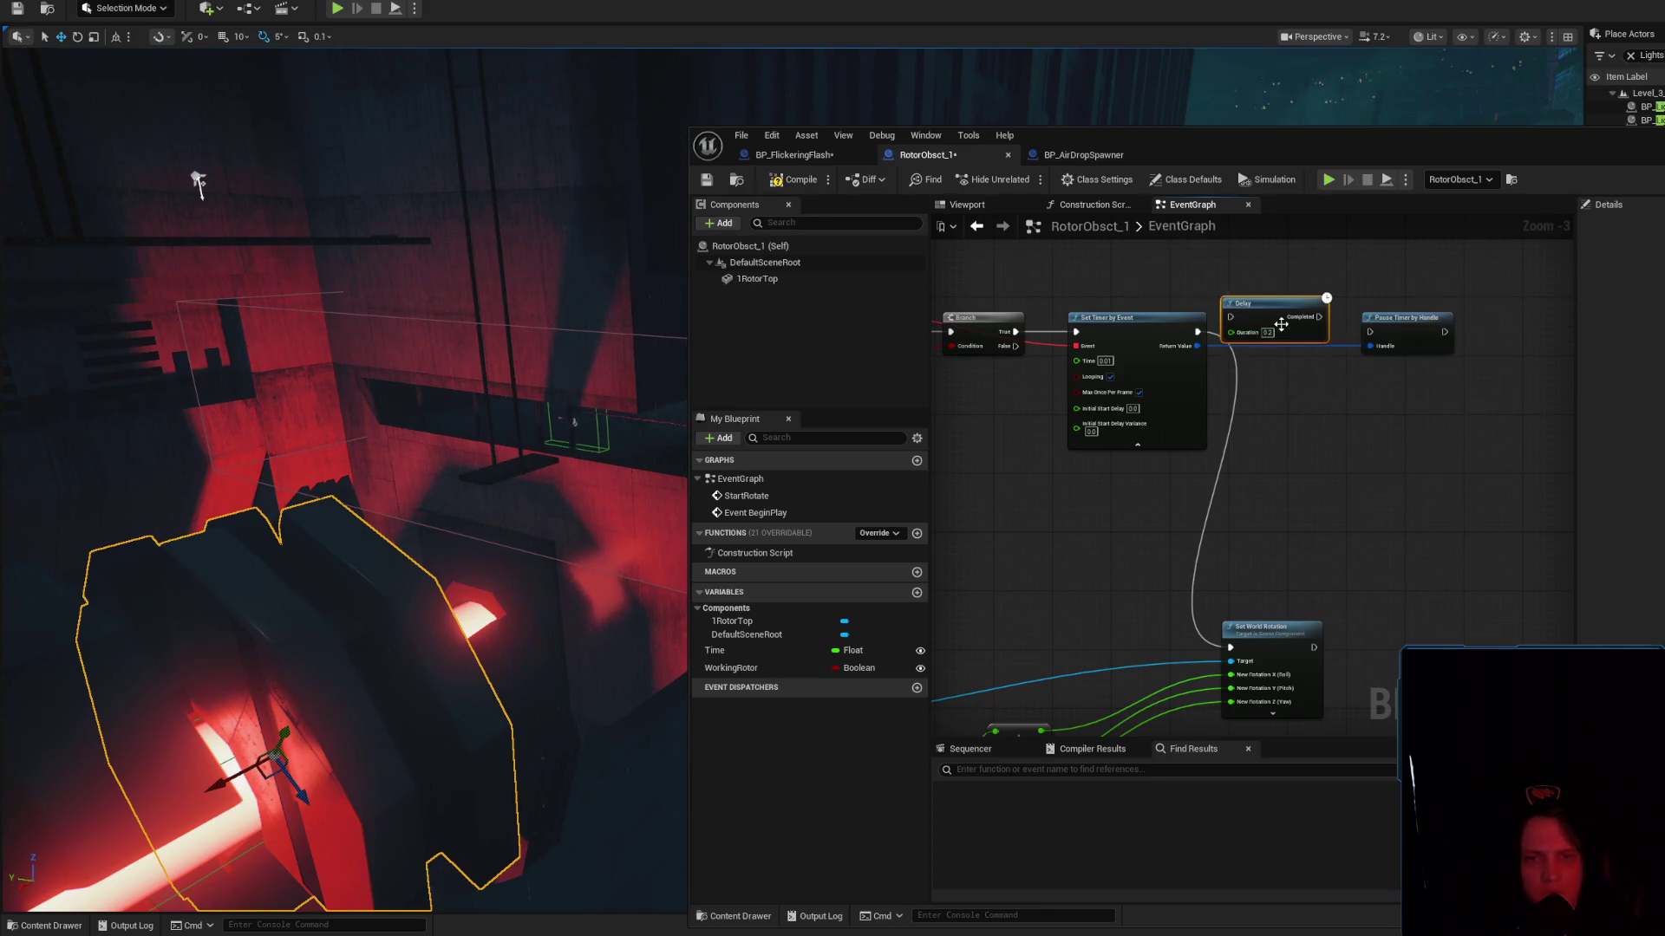
scroll(1267, 333, "up", 3)
type("5")
key("Return")
left_click_drag(1274, 295, 1296, 252)
left_click_drag(1166, 331, 1234, 268)
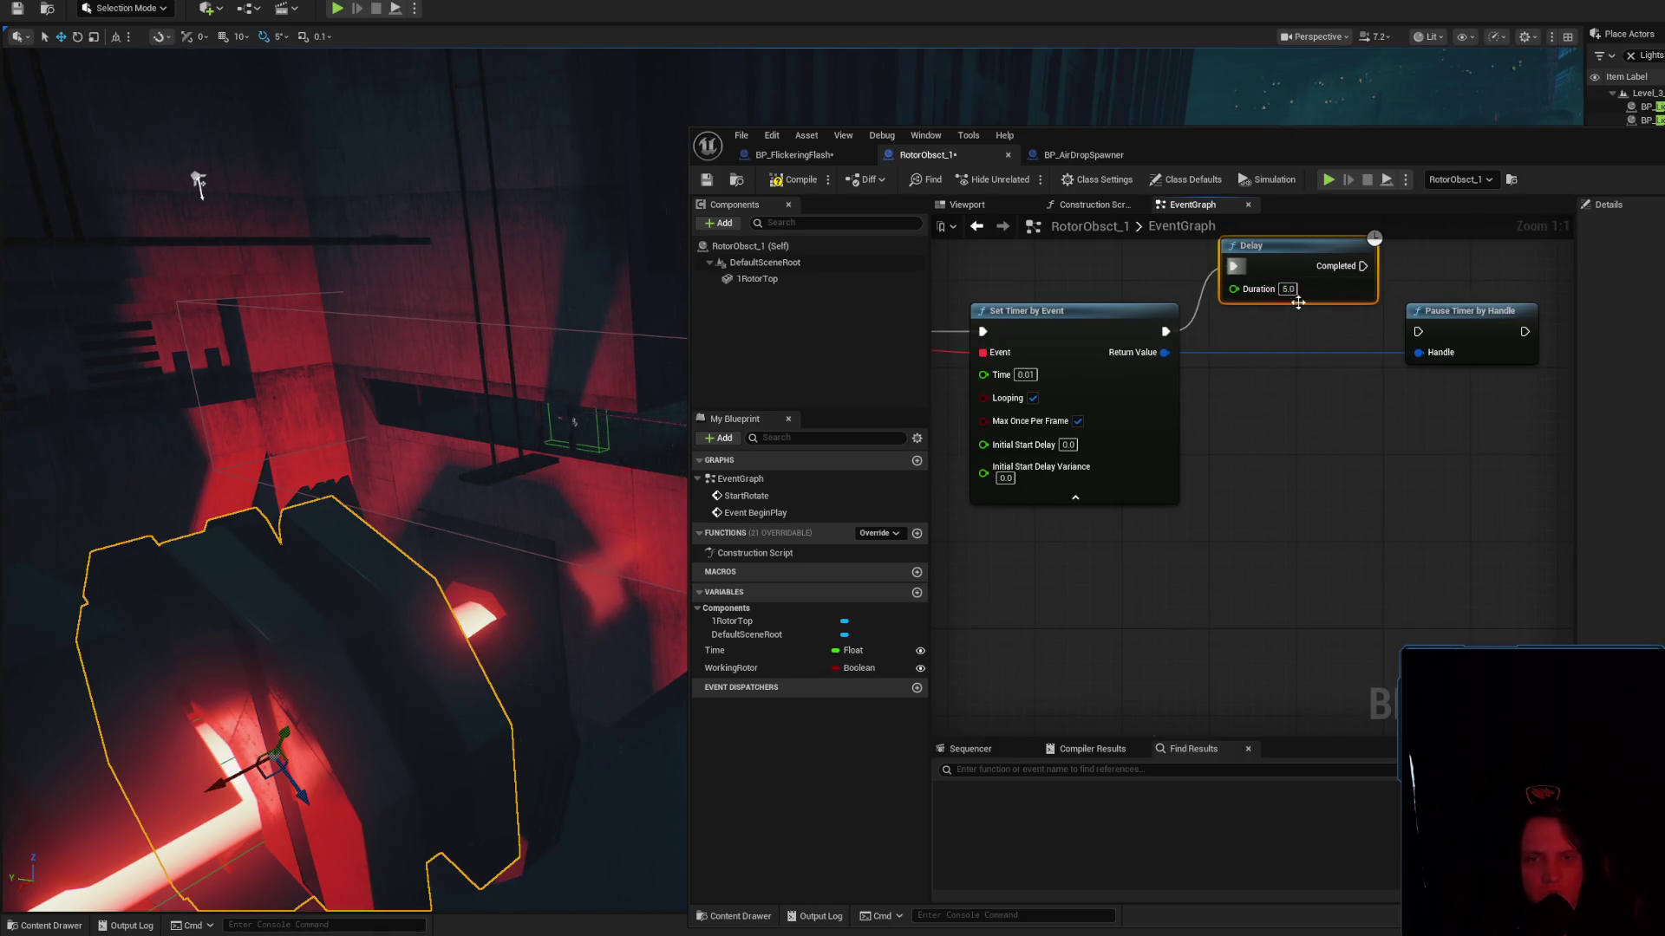
type("7")
scroll(1289, 290, "down", 3)
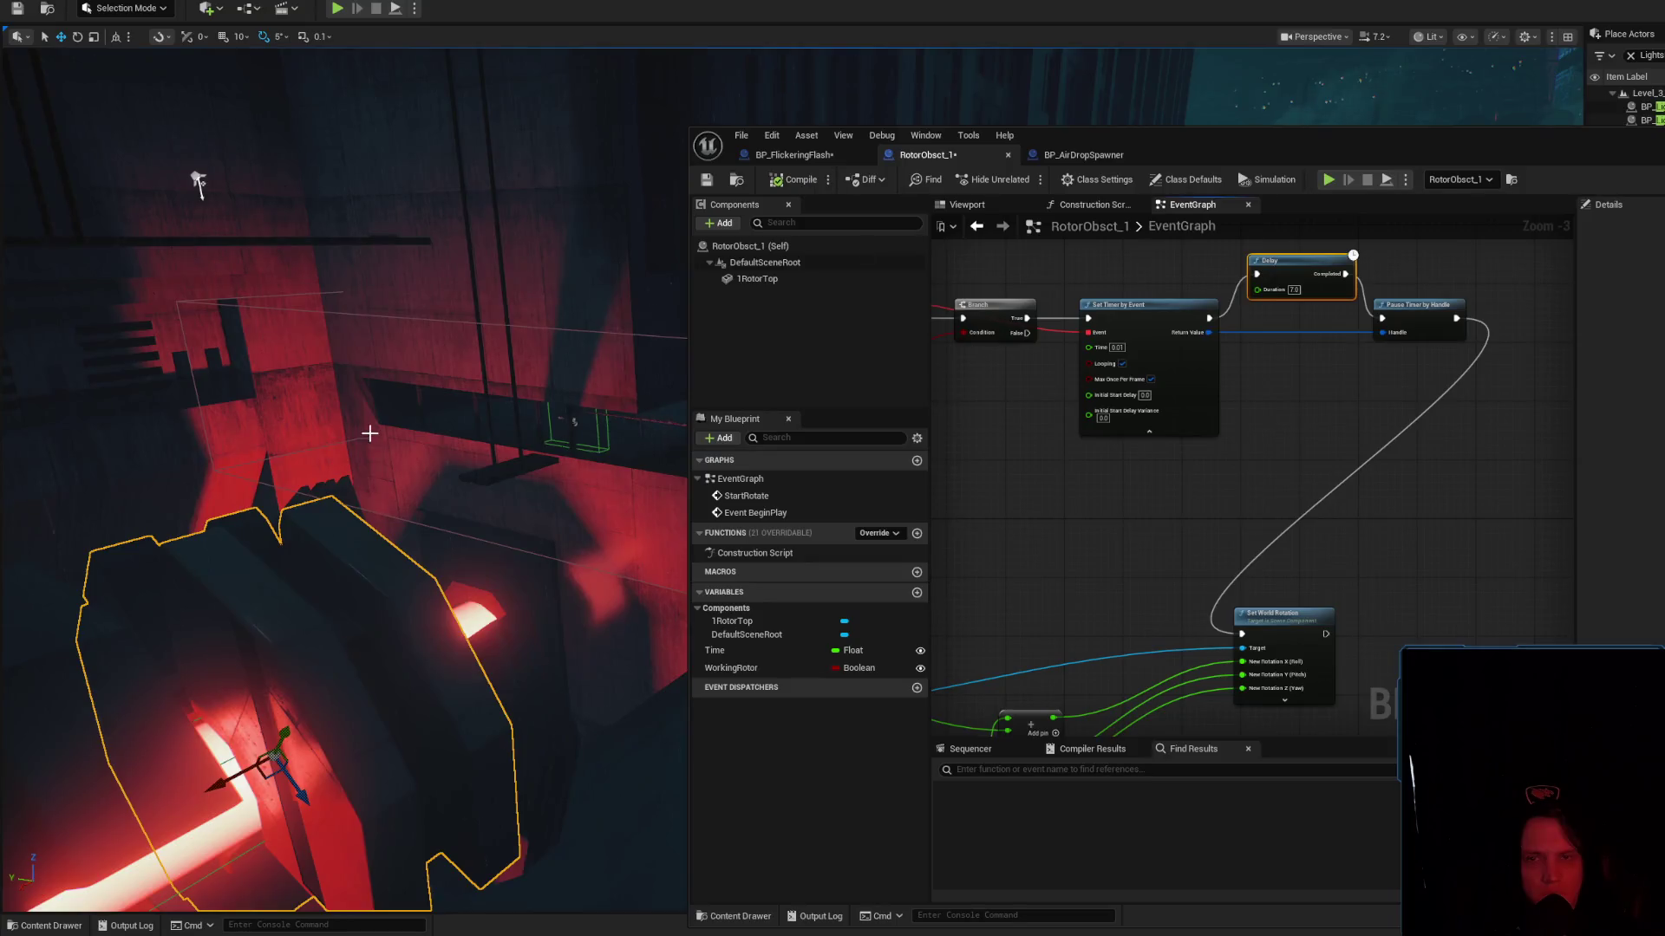
Test in simulation, move the Delay and pause after Set World Rotation, rewire the handle, and re-simulate
left_click_drag(371, 427, 365, 431)
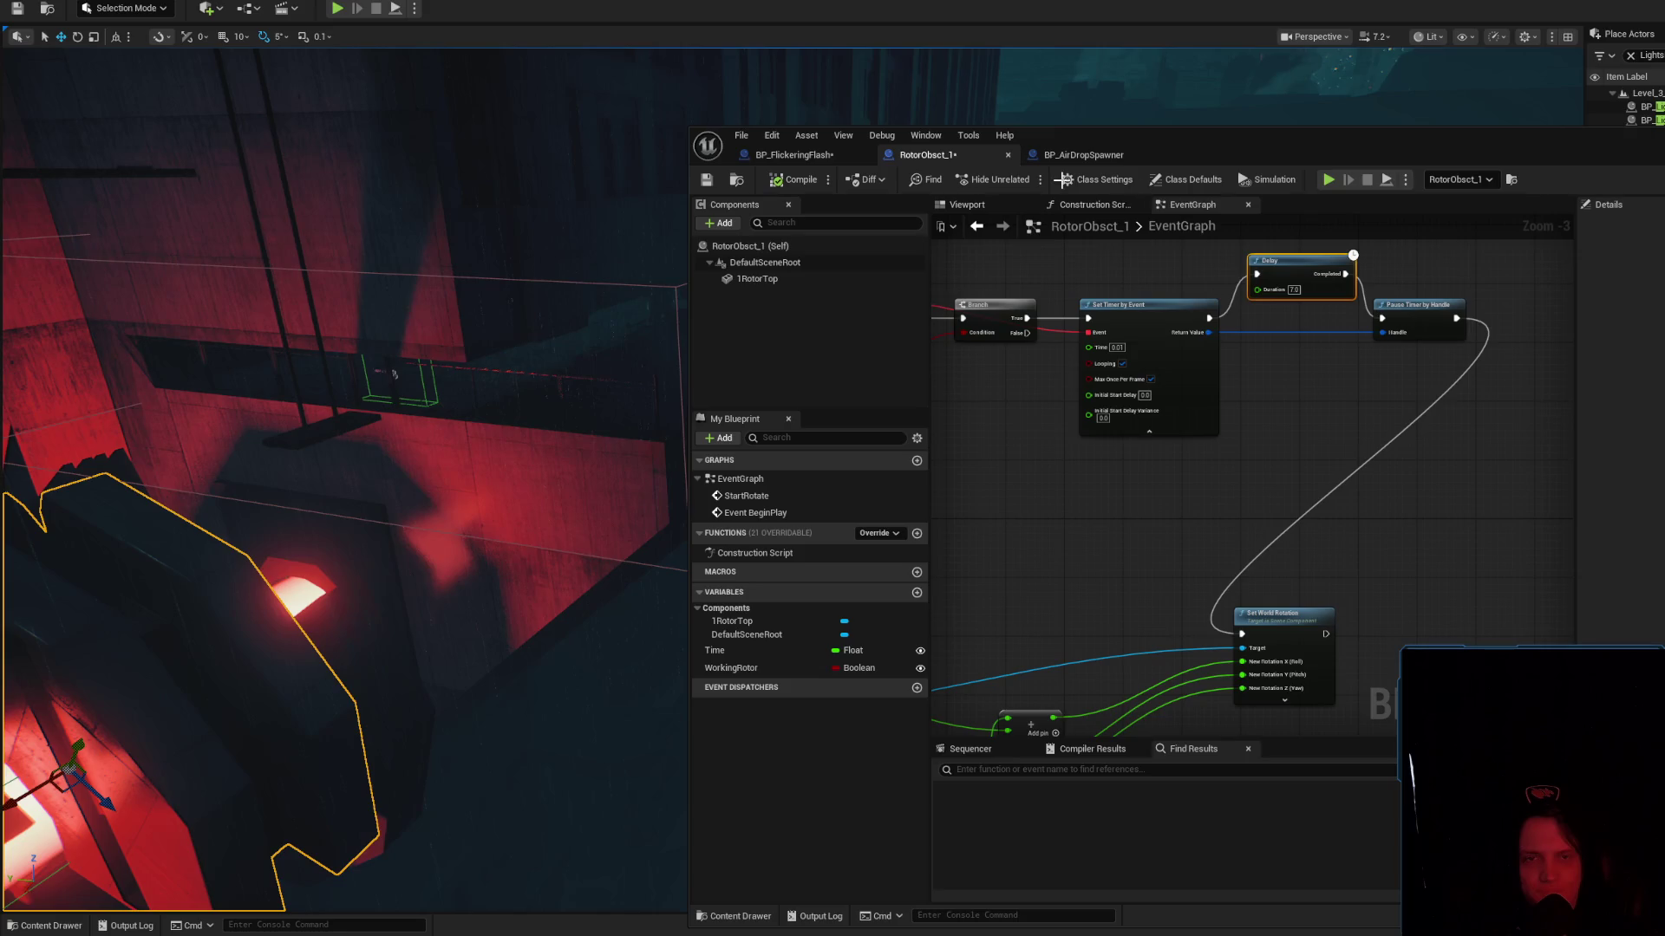
key("alt+s")
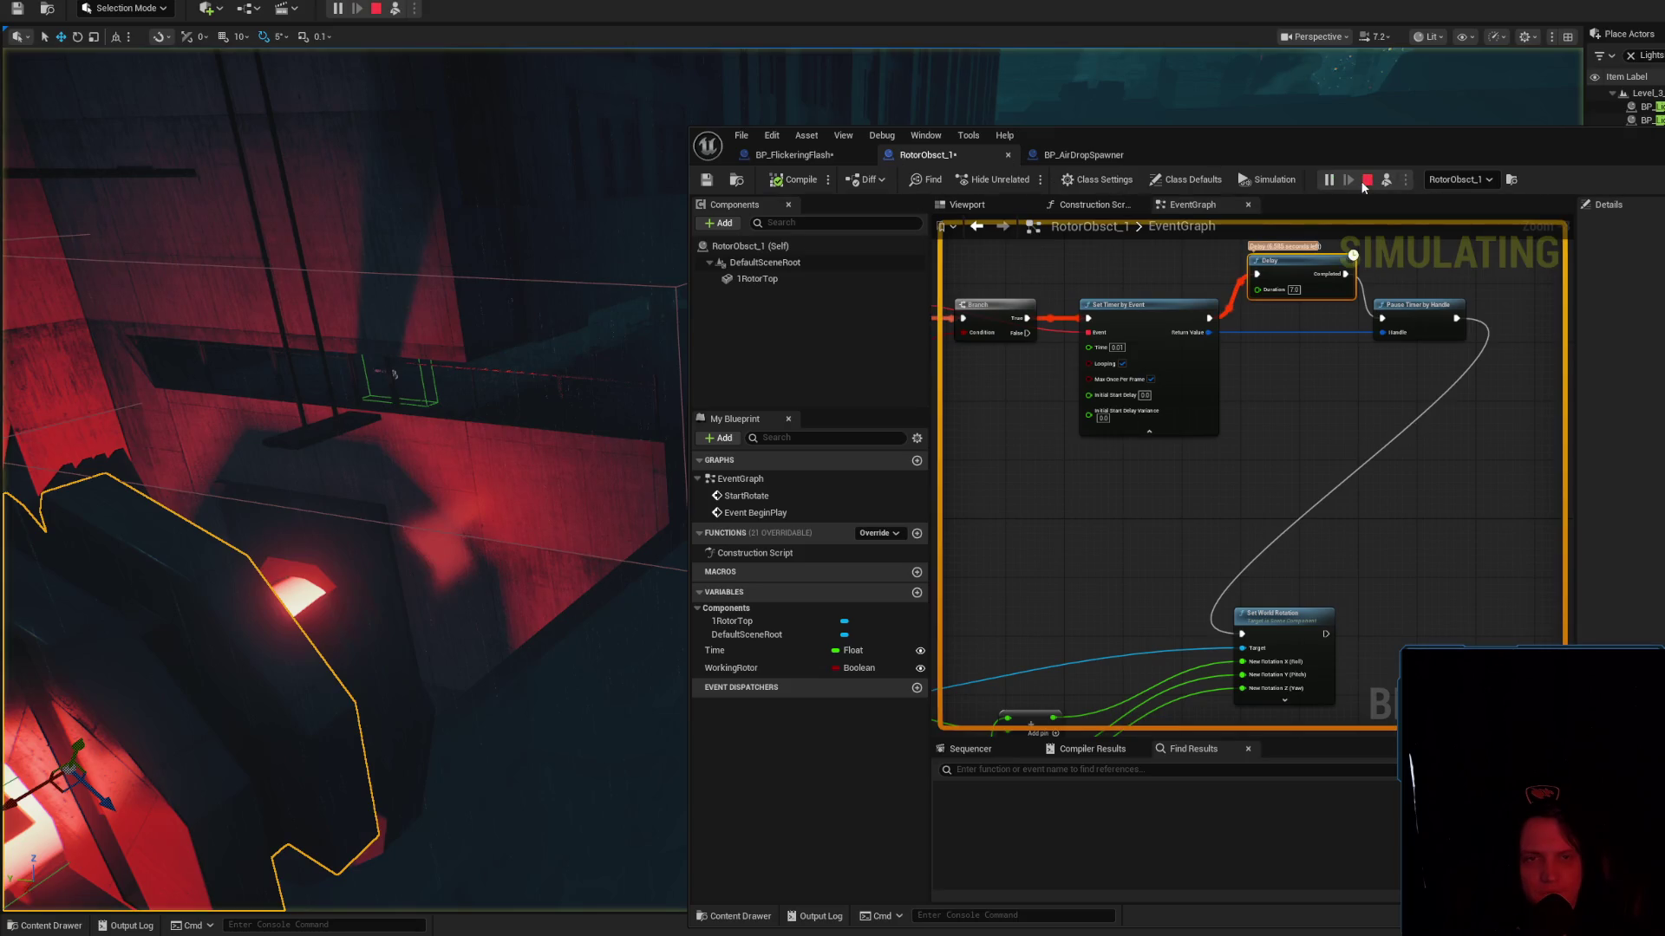
left_click(1367, 181)
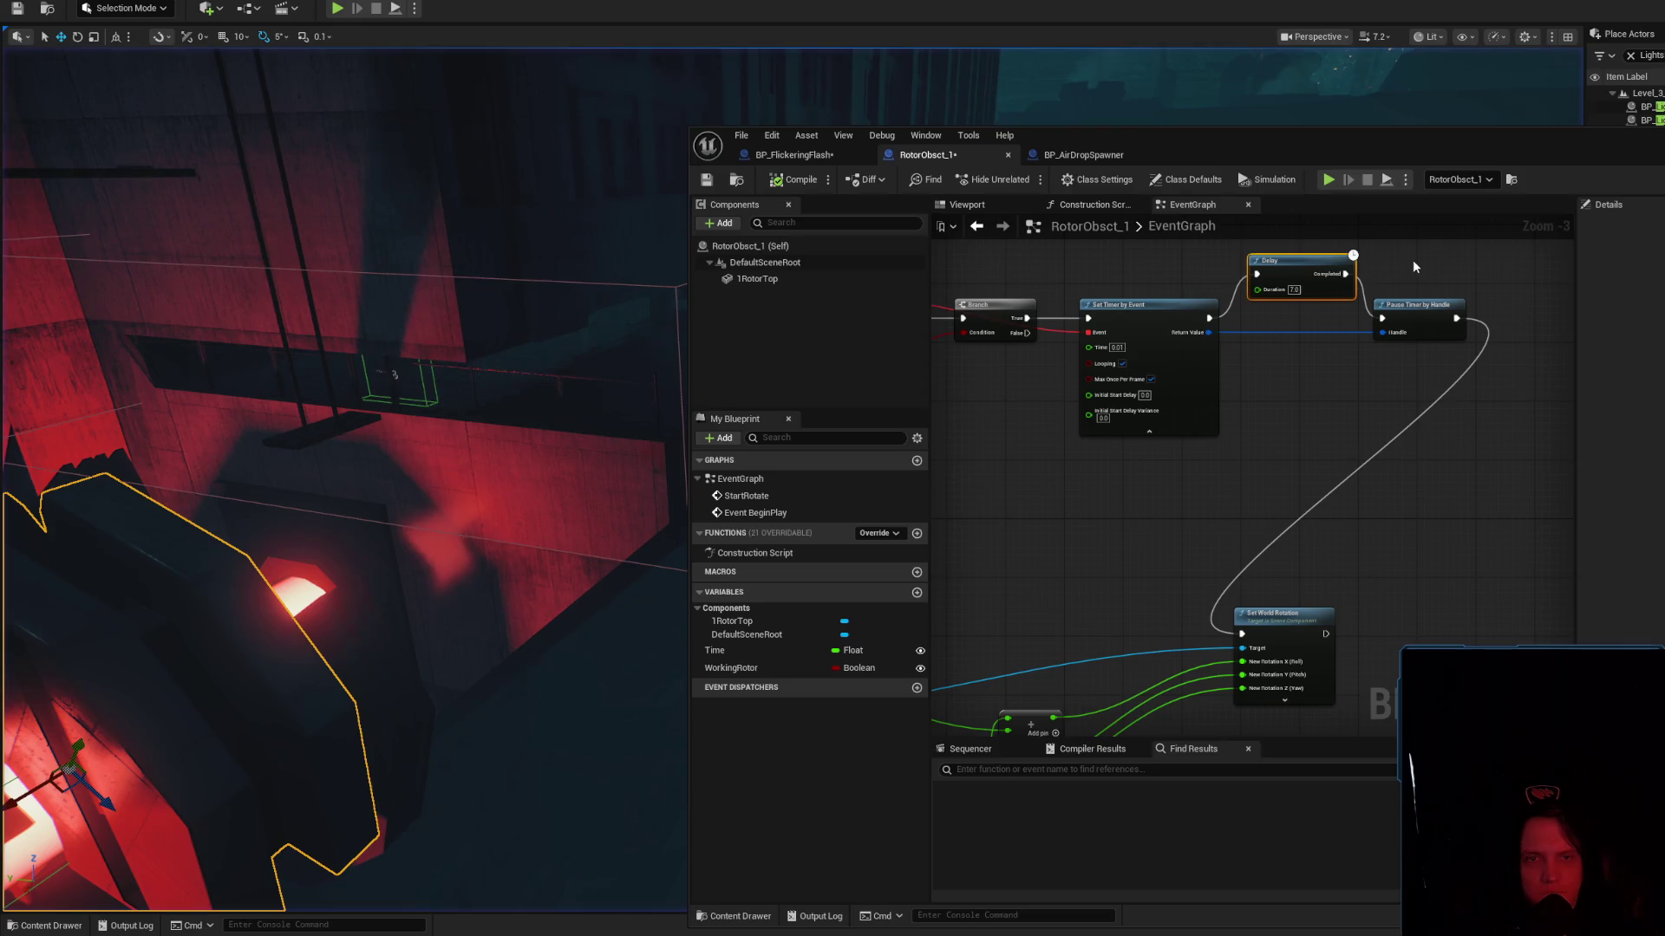
left_click(1431, 318, "ctrl")
key("Delete")
mouse_move(1210, 317)
left_mouse_down()
mouse_move(1308, 685)
mouse_move(1241, 634)
mouse_move(1396, 597)
mouse_move(1403, 508)
left_mouse_up()
key("ctrl+v")
left_click(1381, 567)
left_click_drag(1023, 284, 1370, 534)
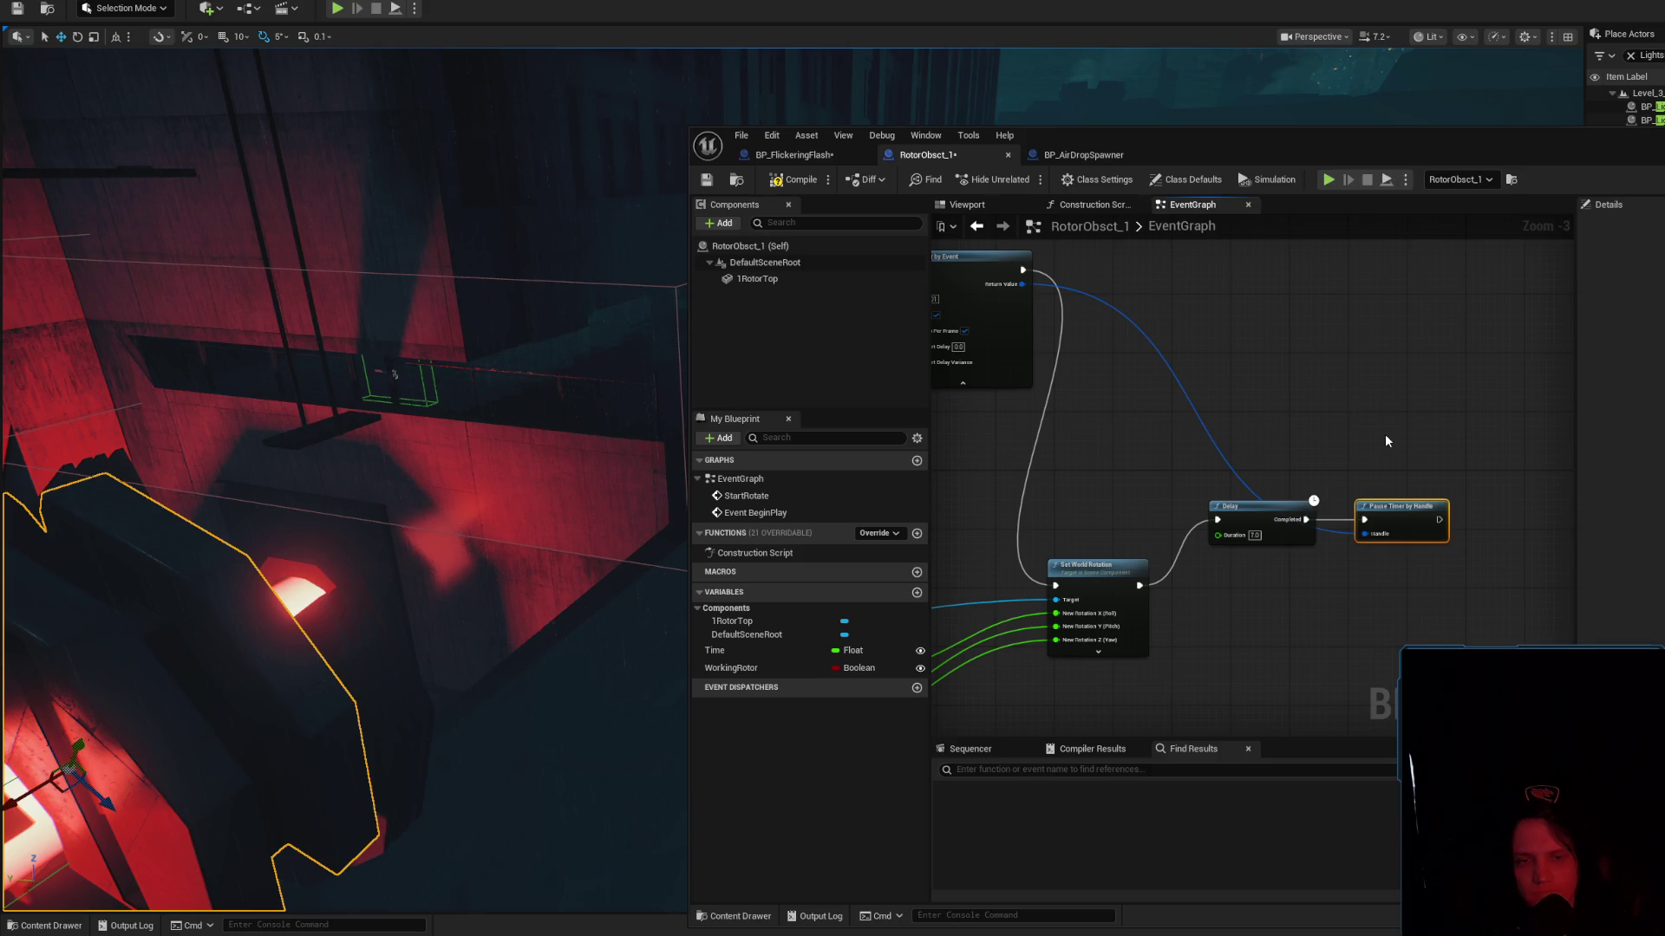
key("alt+s")
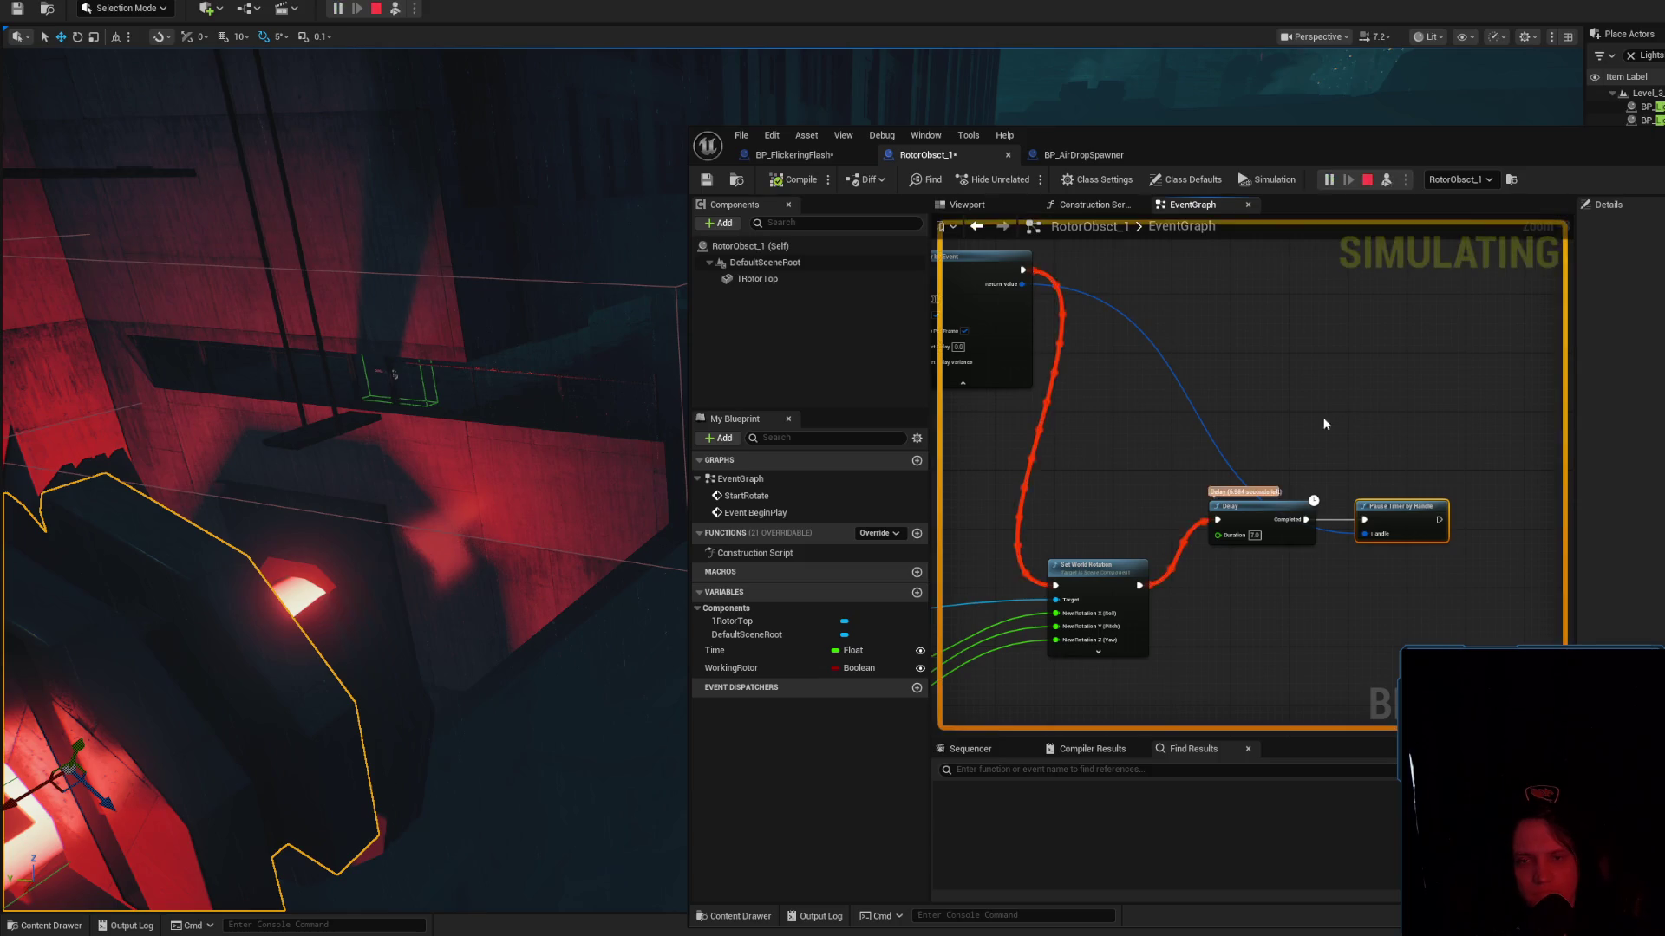
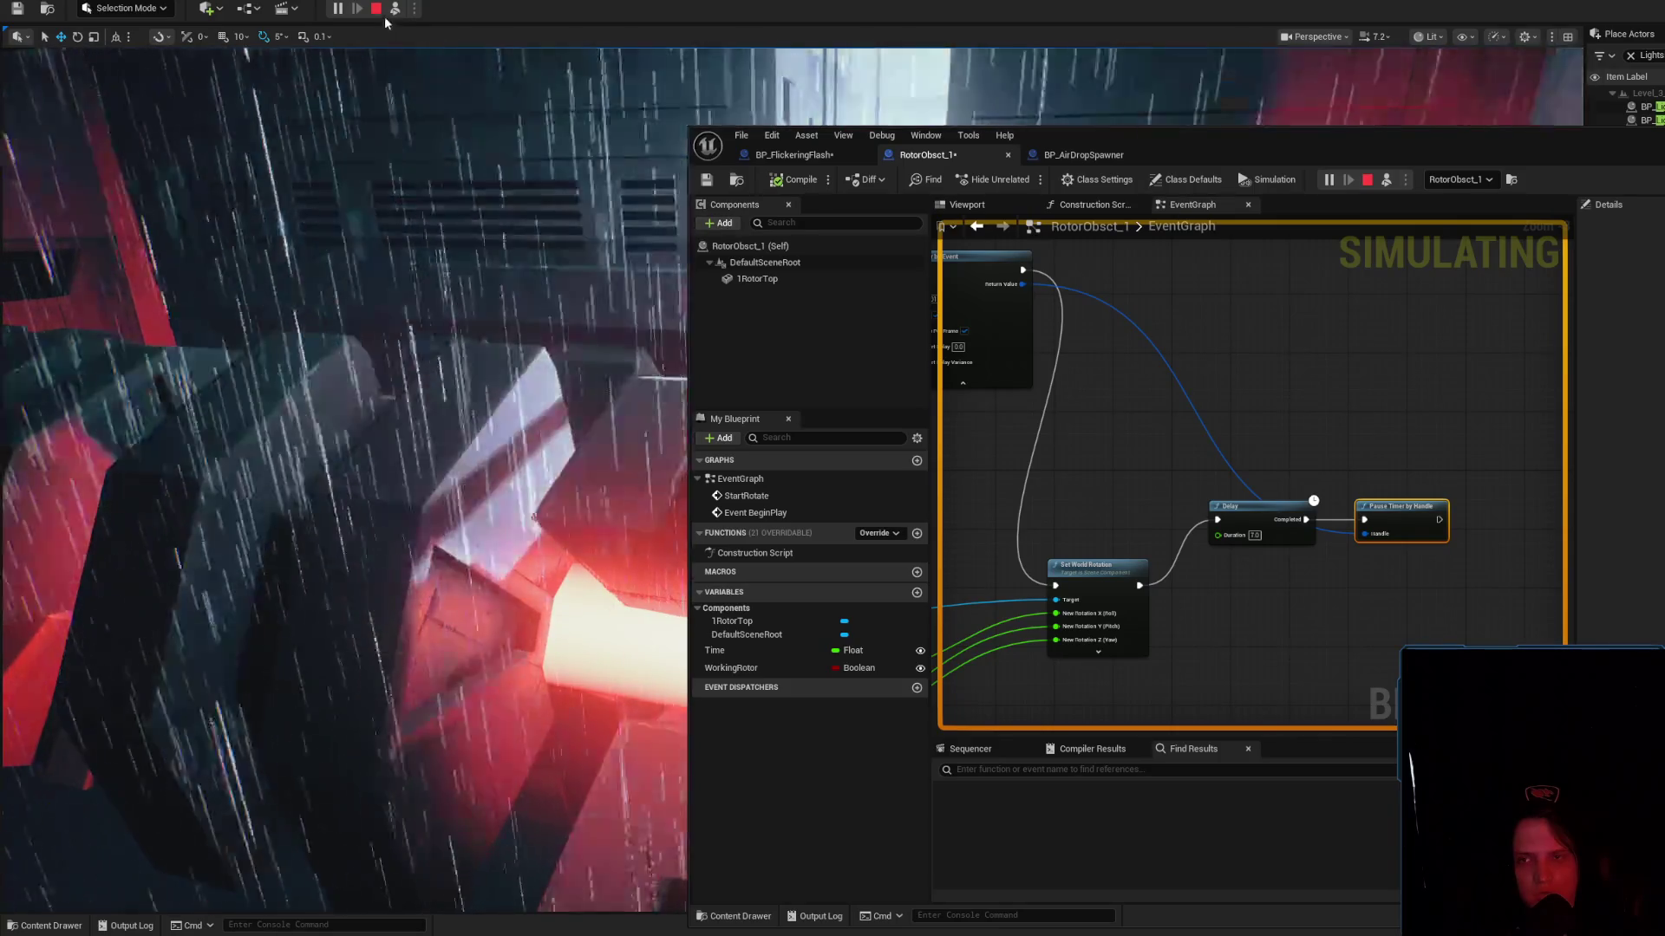
Stop the simulation and add a 'brea' search node from Set Timer by Event's Return Value
key("Escape")
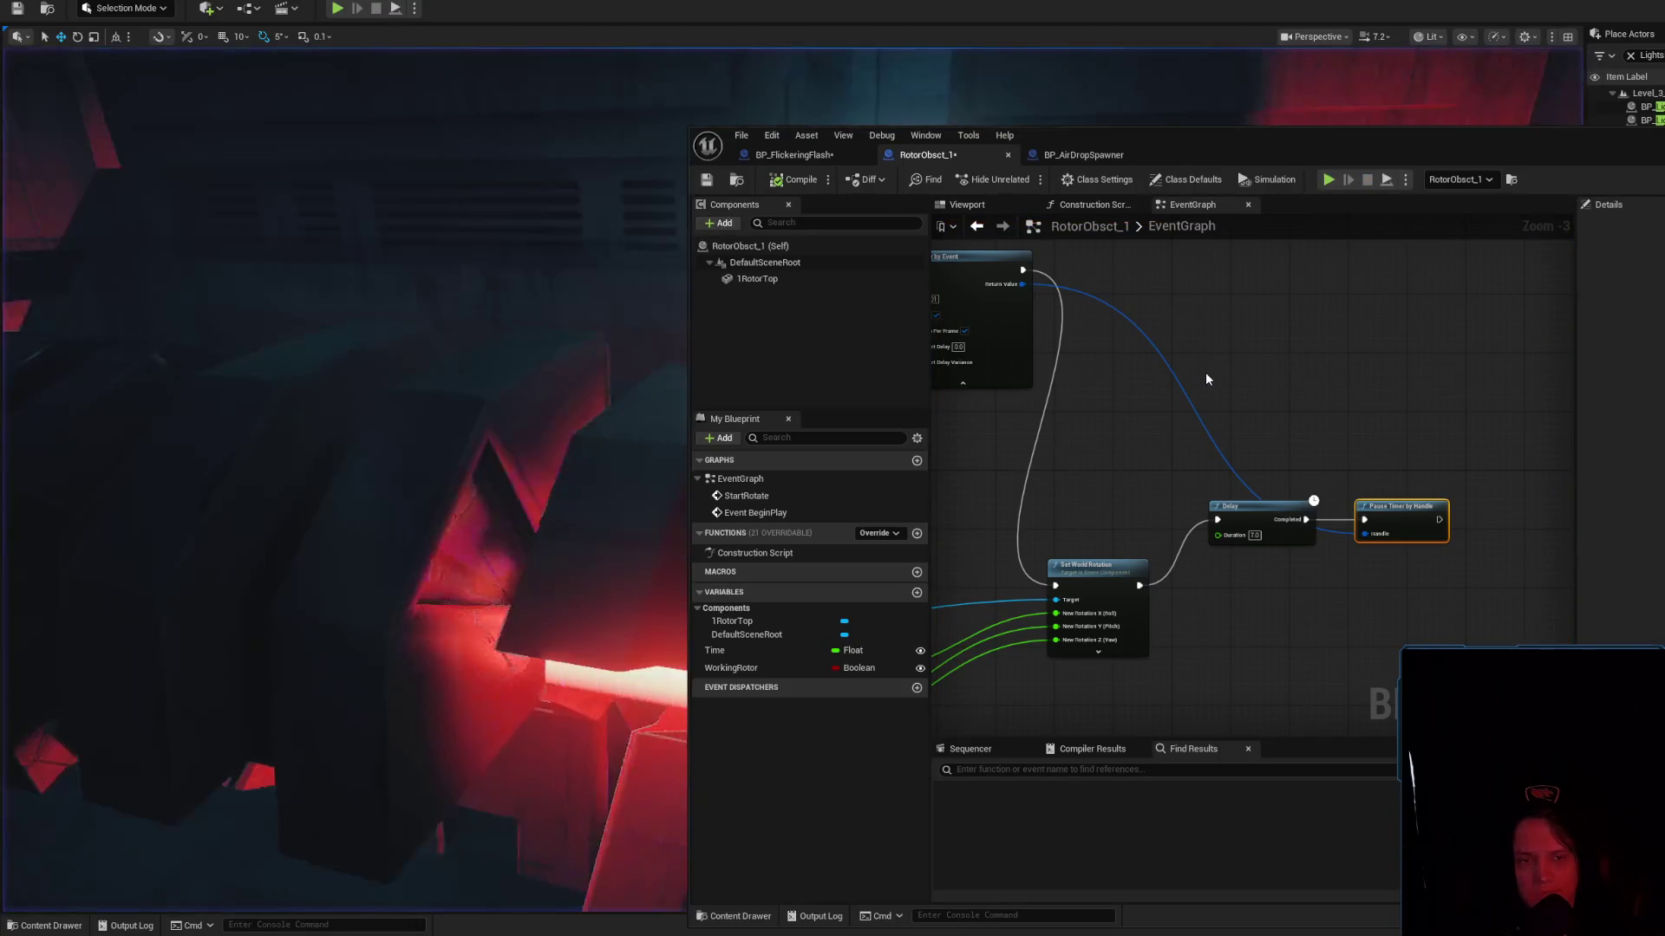
left_click_drag(1167, 349, 1273, 331)
type("brea")
key("Return")
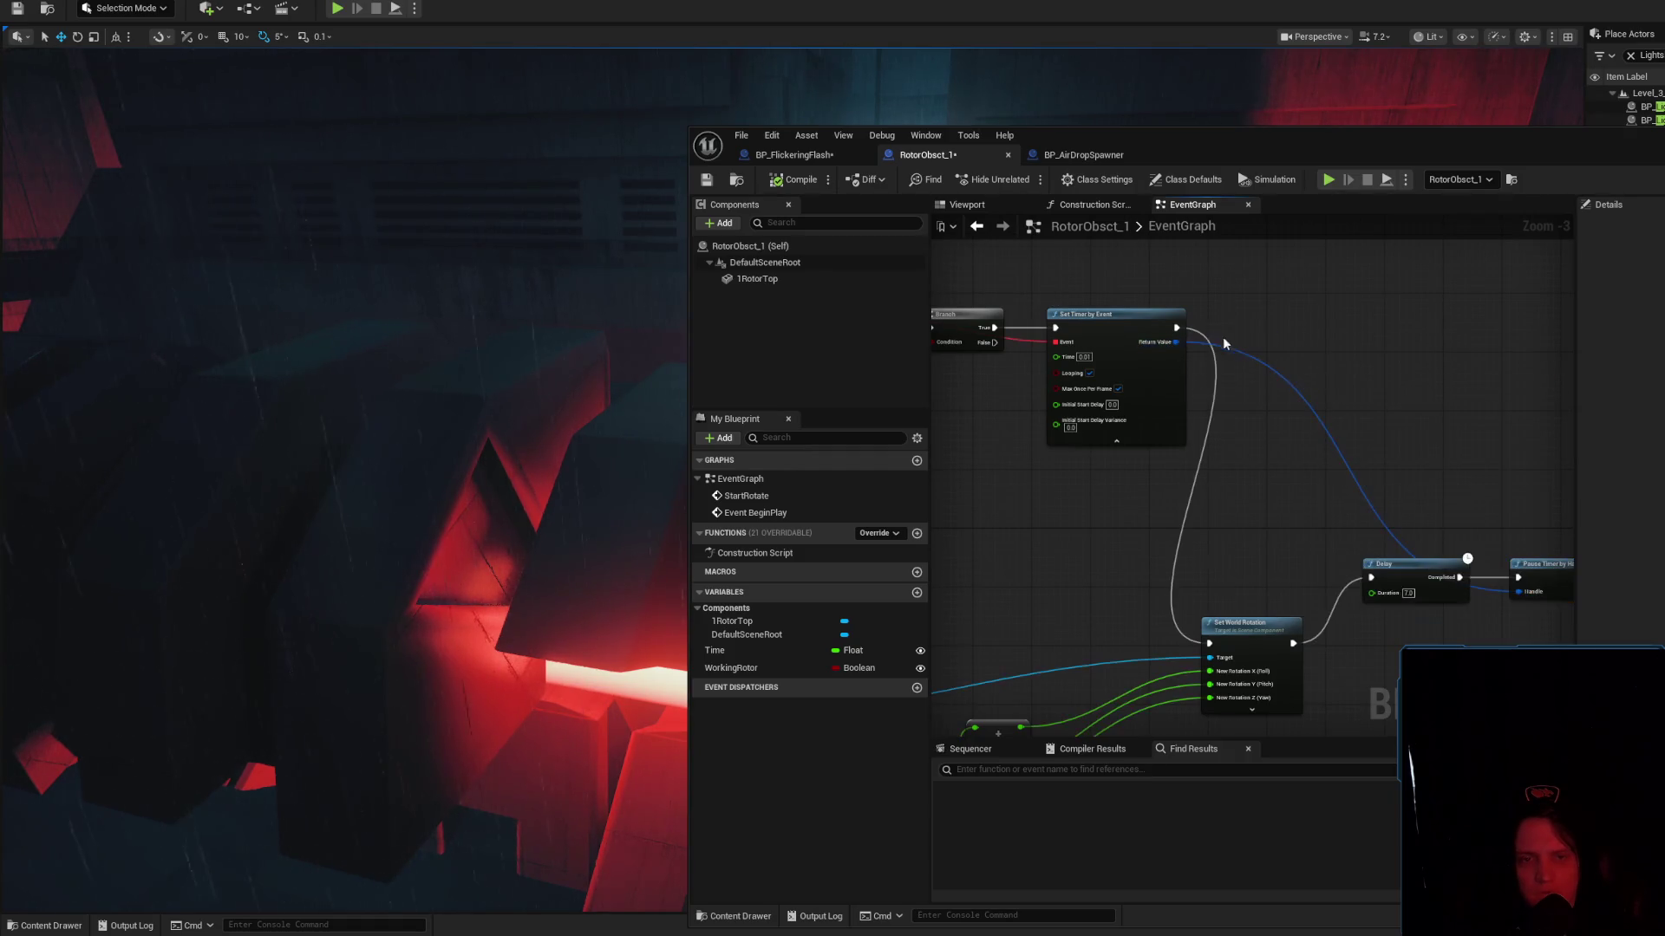
left_click_drag(1174, 345, 1318, 323)
Ask ChatGPT whether a stopped timer still costs performance
type("stat")
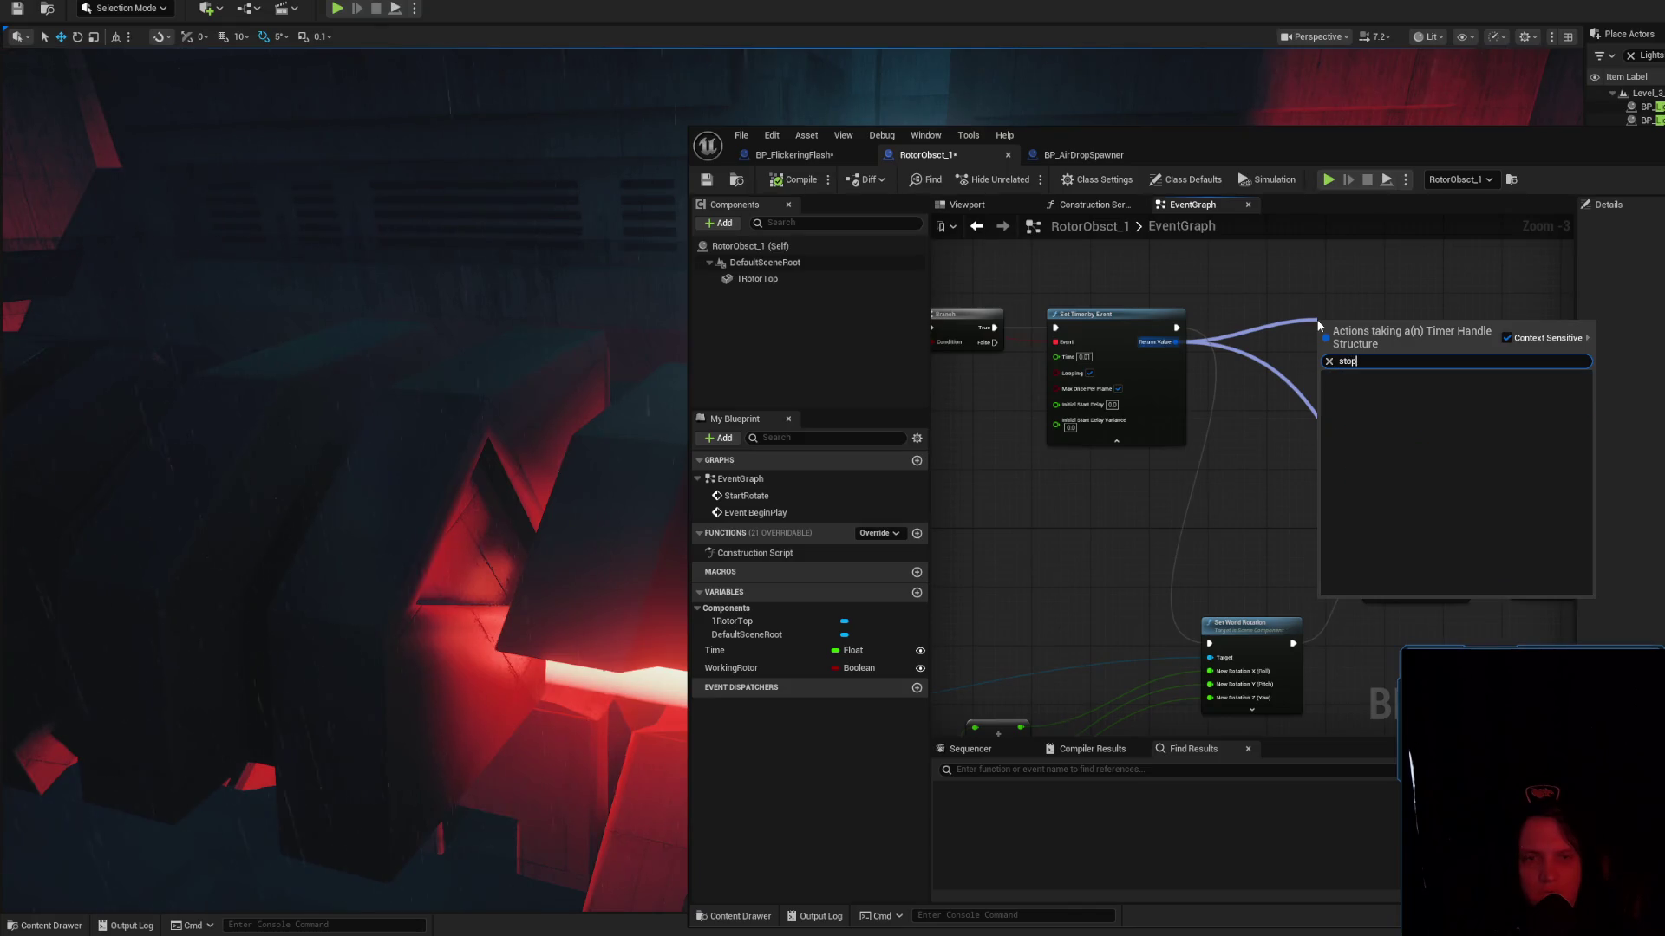
key("alt+Tab")
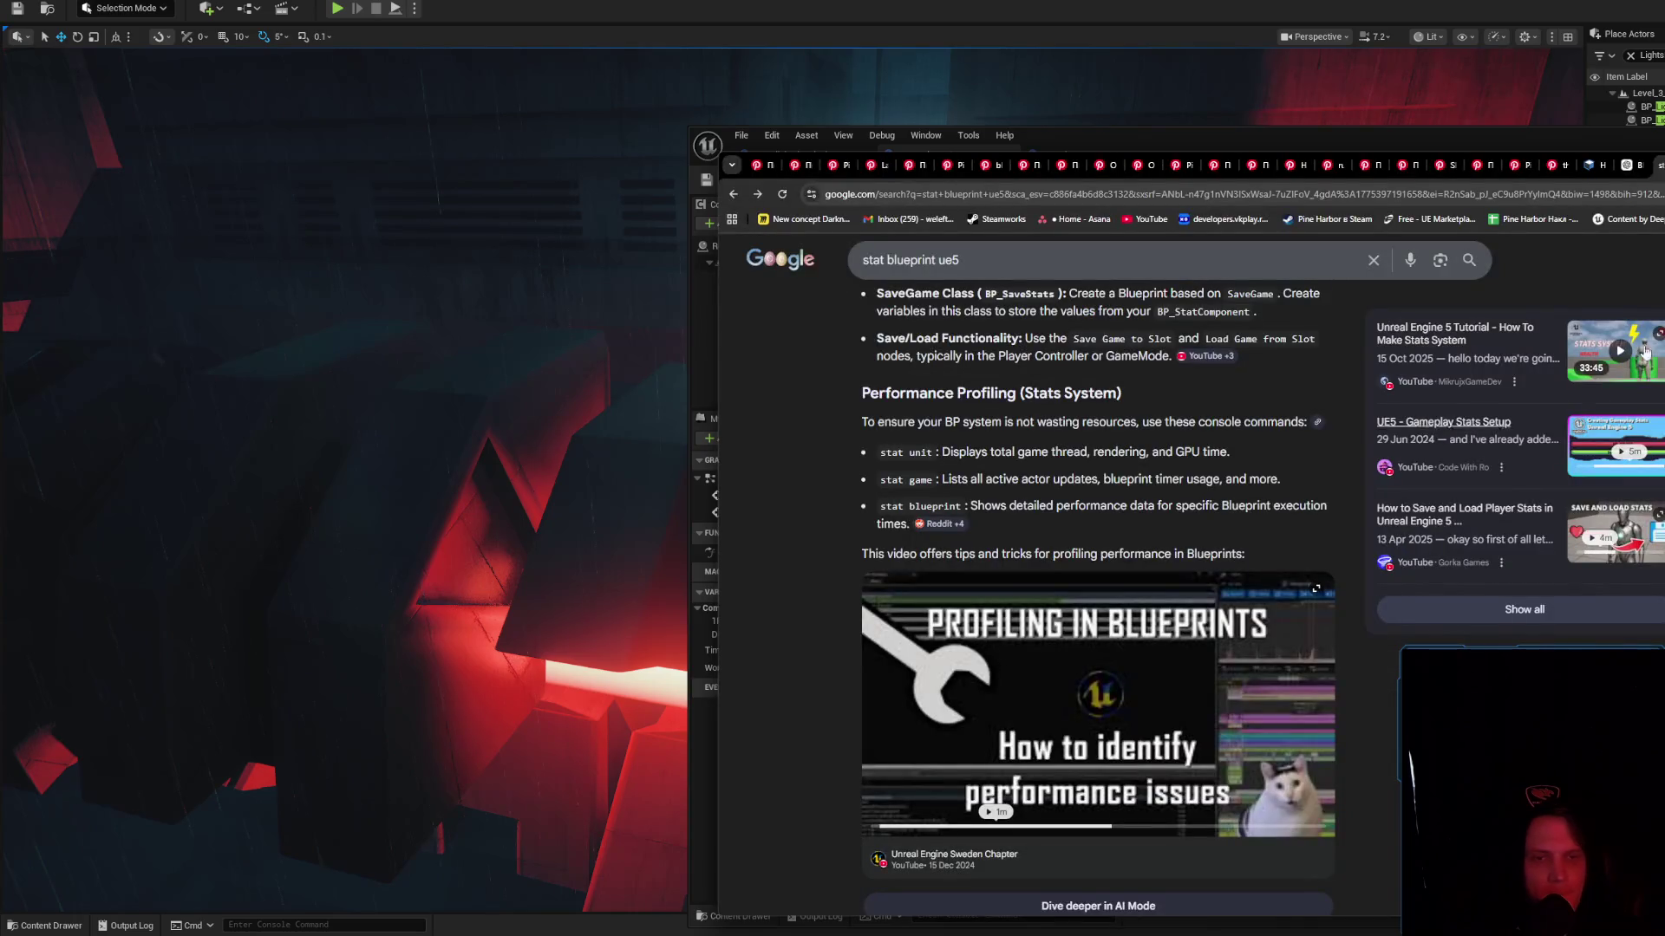
key("ctrl+w")
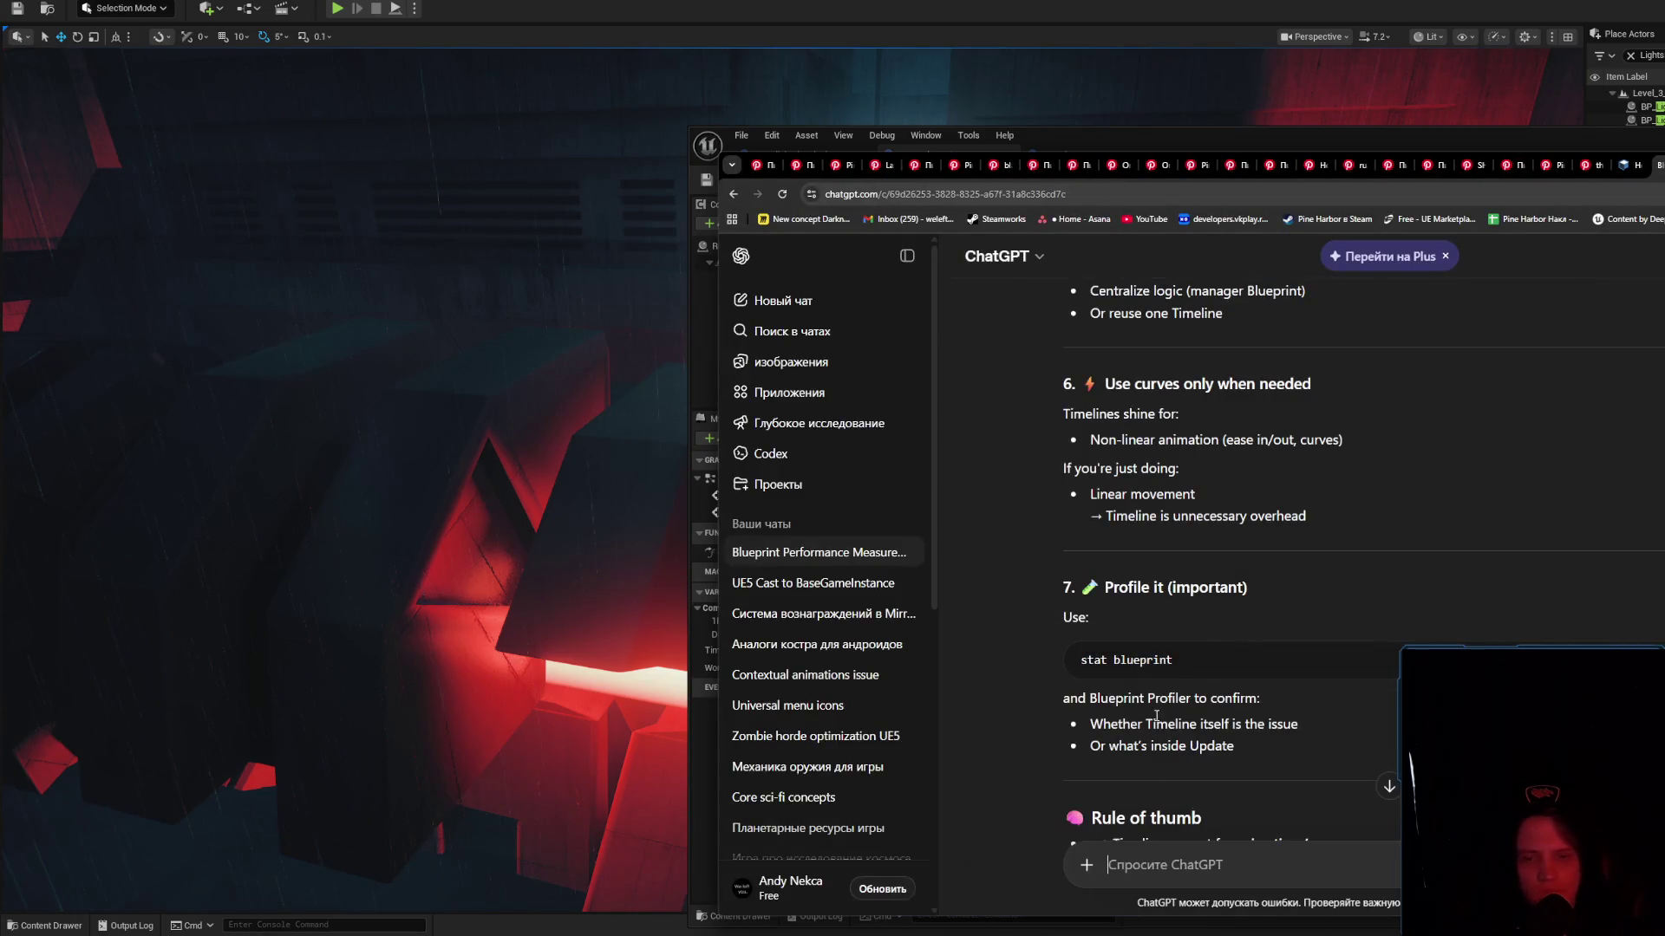
type("о")
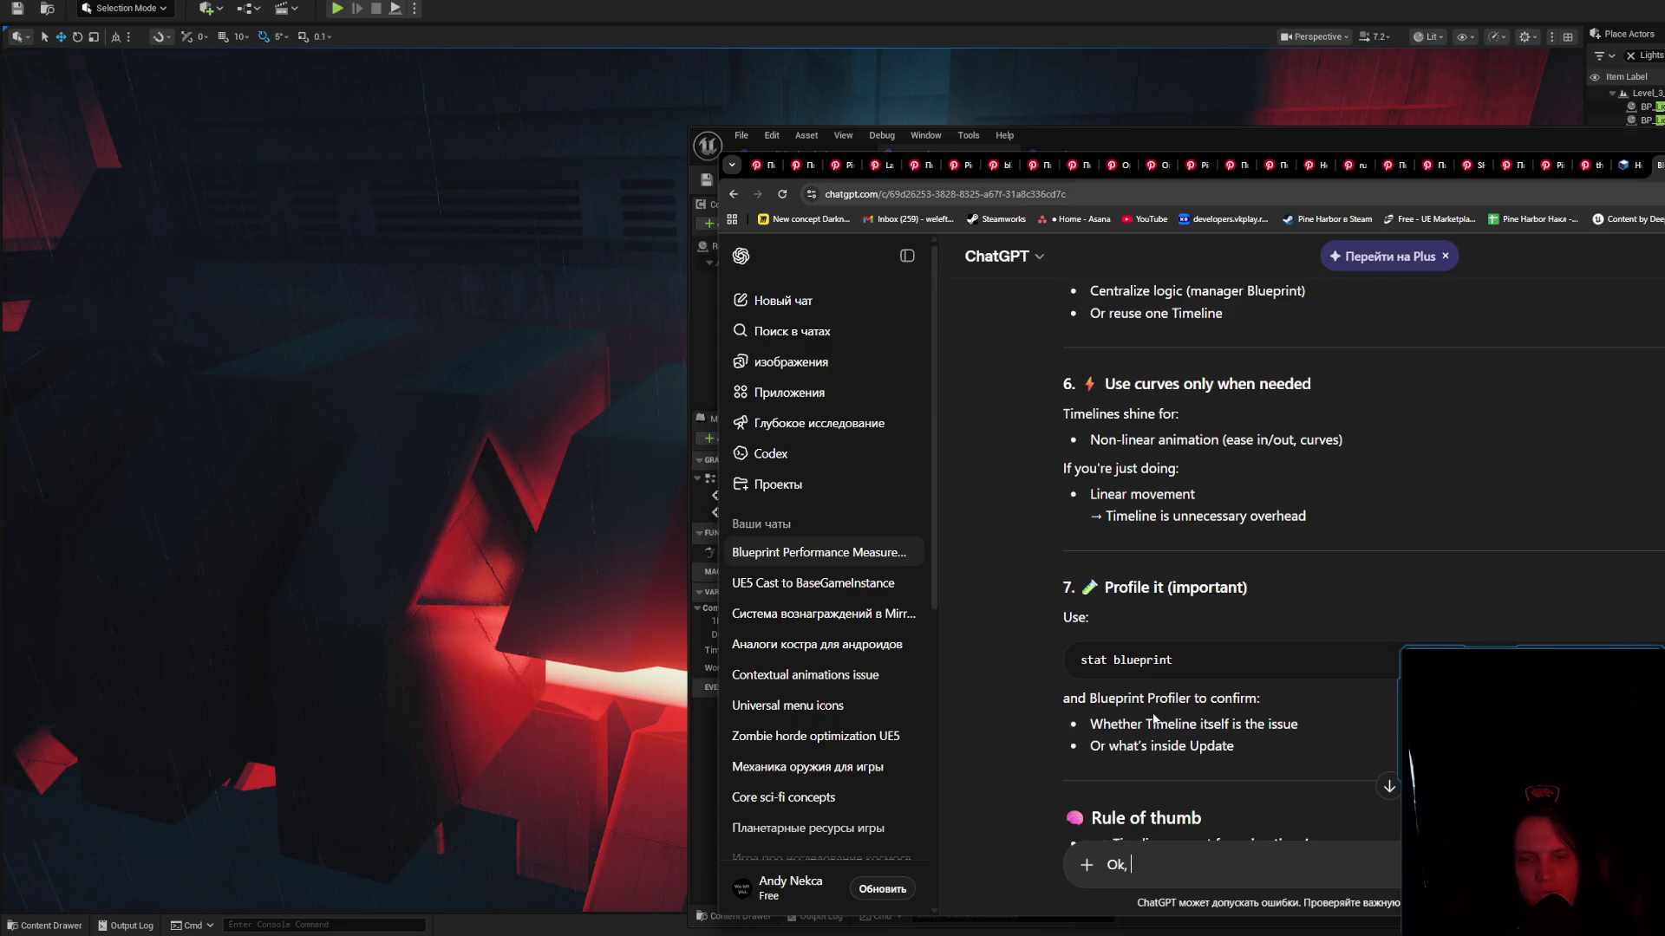
type("did ")
type("mer. how")
key("BackSpace")
key("BackSpace")
type("top timmer w")
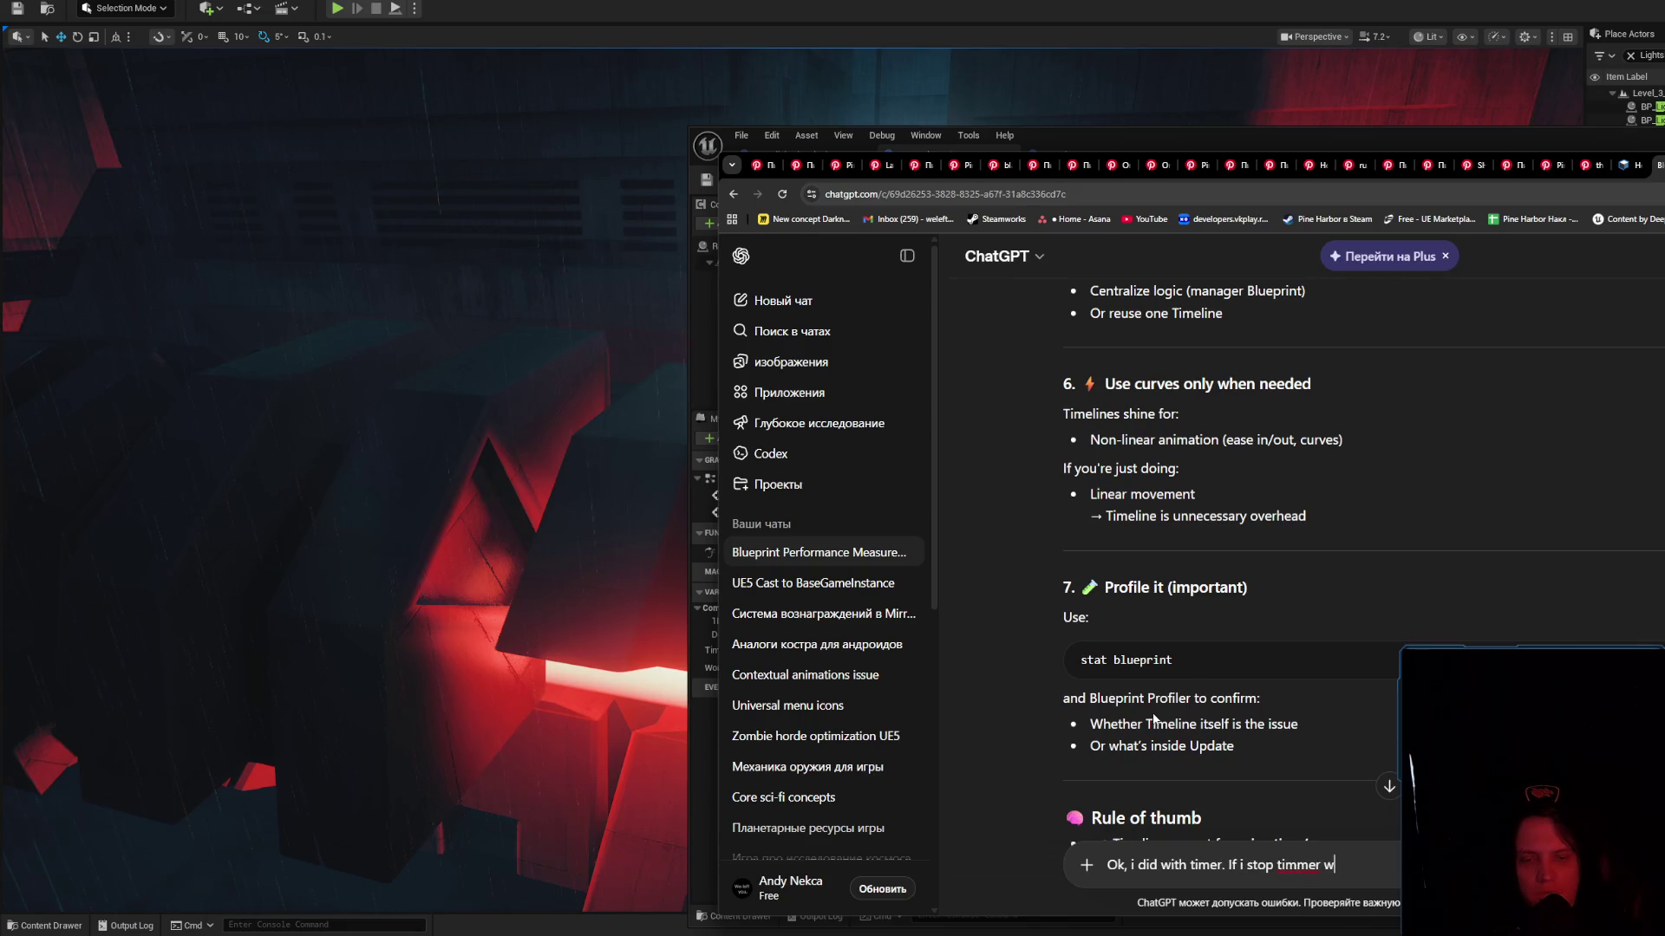
key("BackSpace")
key("BackSpace")
key("BackSpace")
type("er")
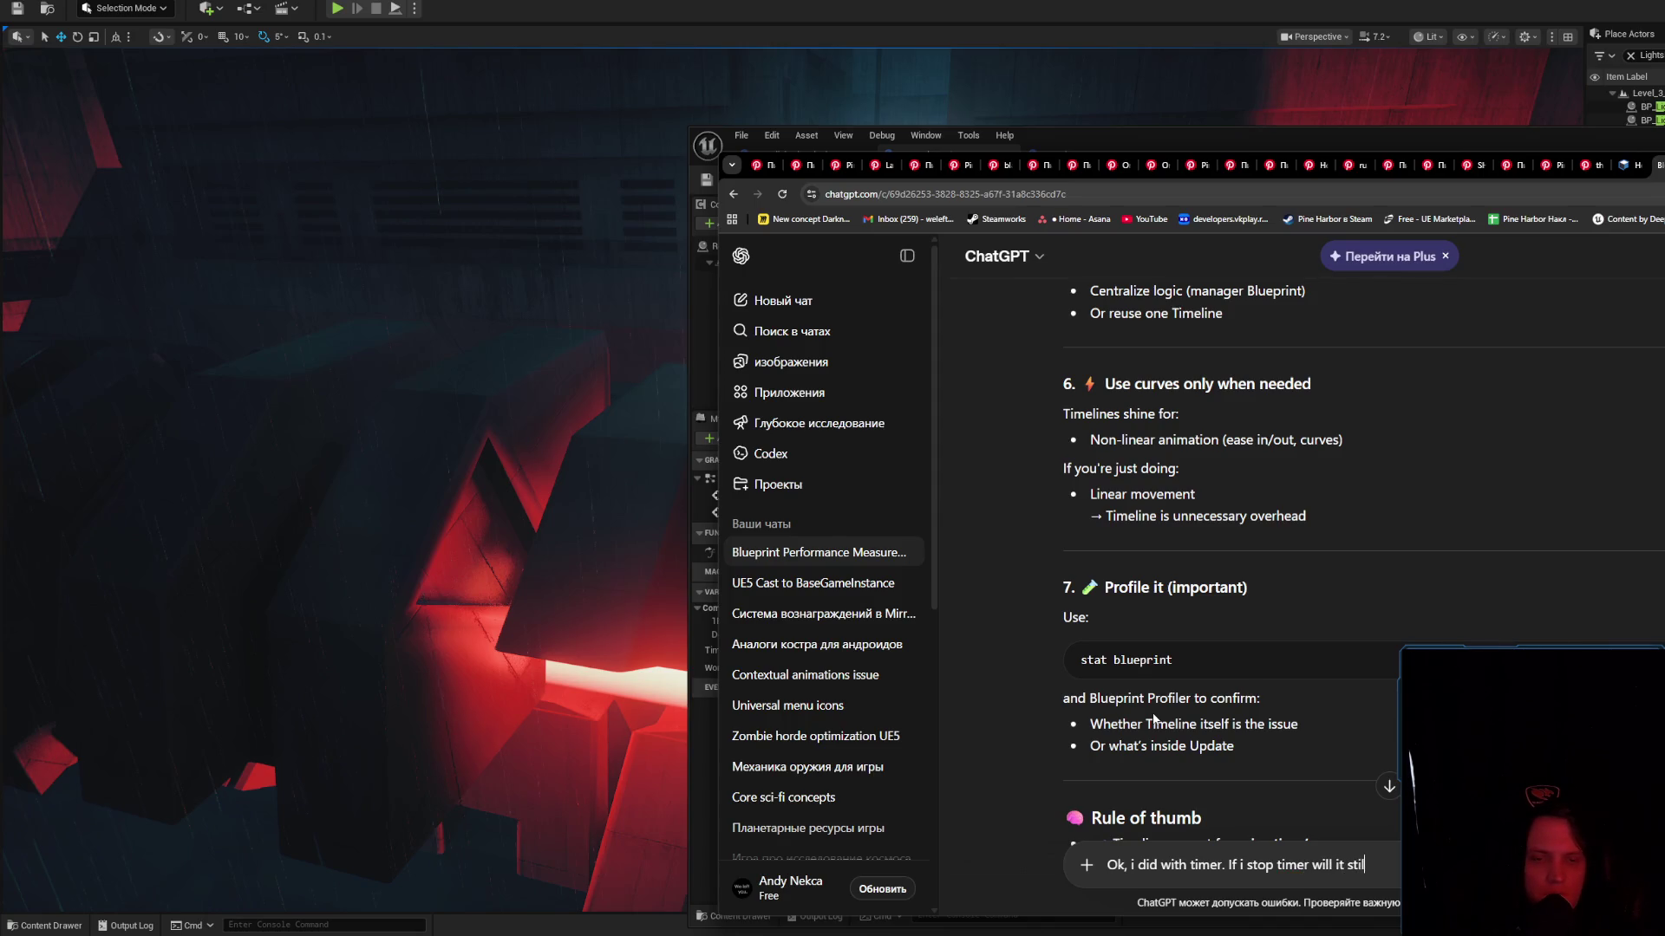
type("ons")
key("Return")
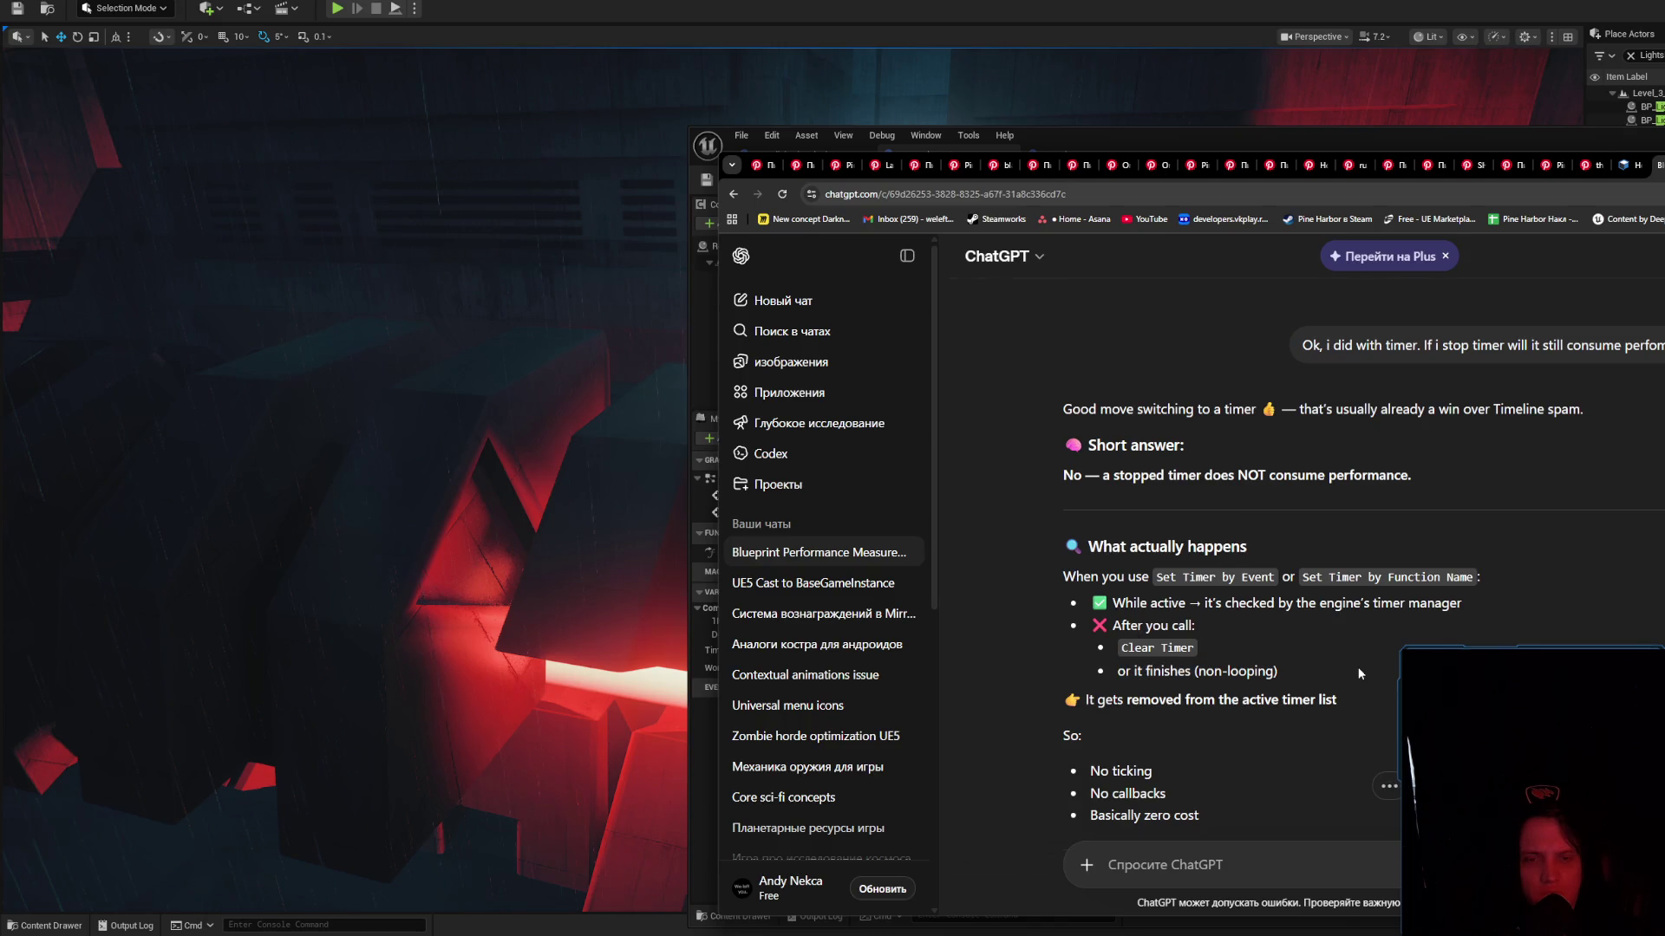
Read the reply that stopped timers cost nothing, then shift Set Timer by Event rightward in Unreal
scroll(1358, 668, "down", 2)
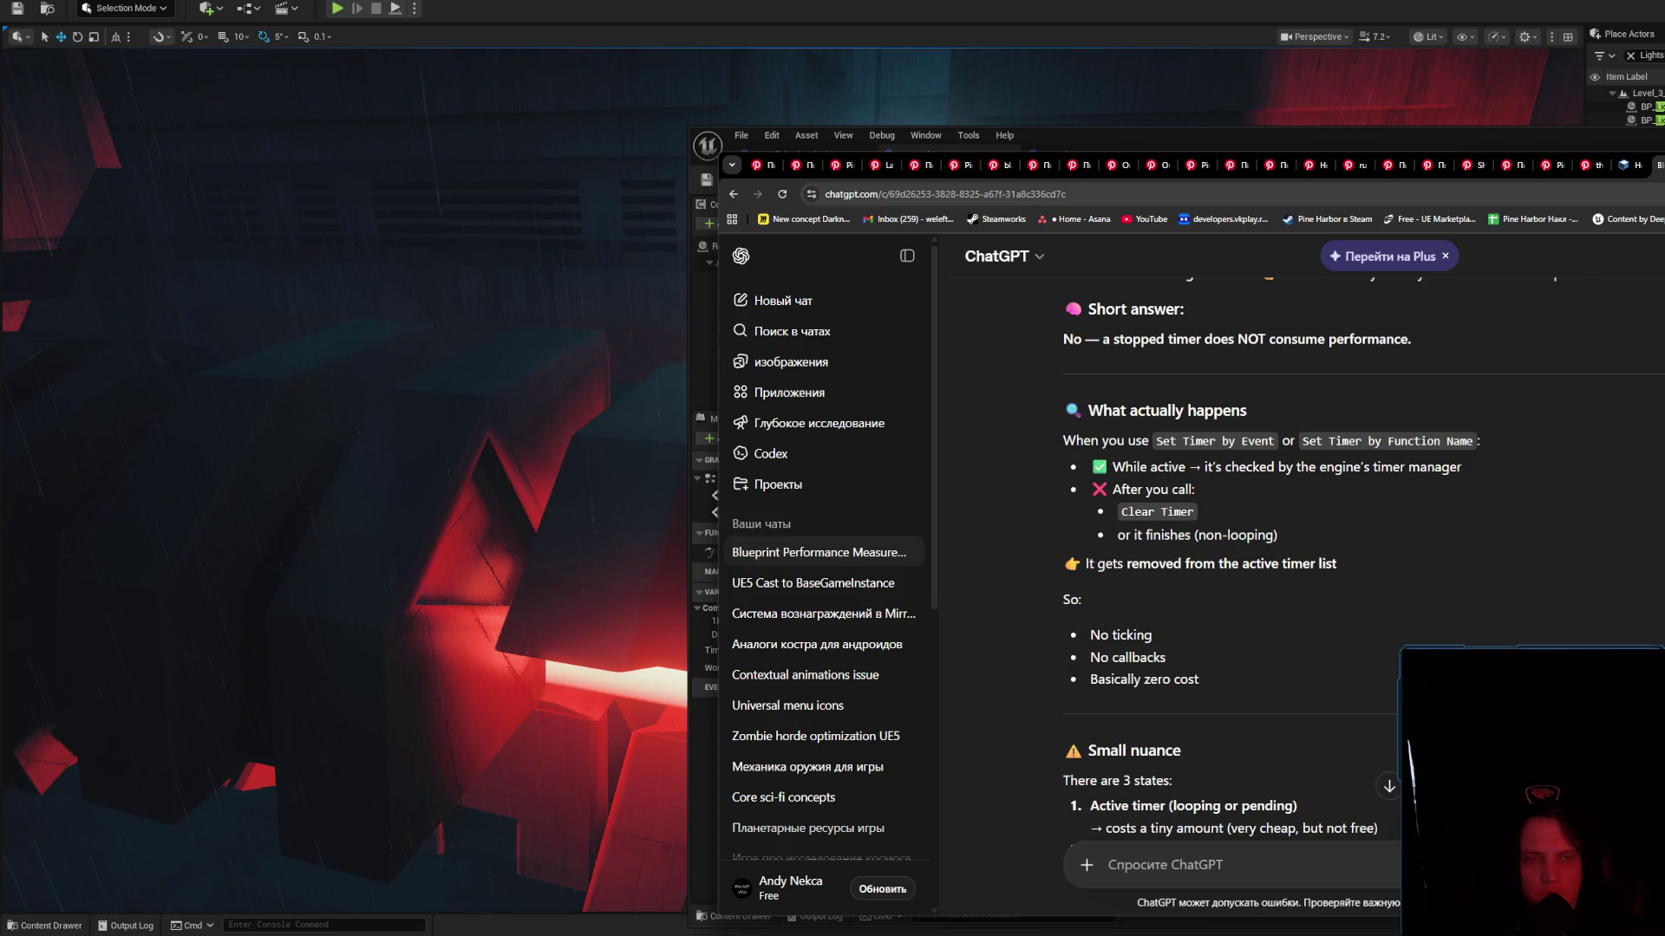
key("alt+Tab")
mouse_move(1183, 347)
left_mouse_down()
mouse_move(1469, 327)
mouse_move(1147, 330)
mouse_move(1349, 334)
left_mouse_up()
Replace Pause Timer with a Clear and Invalidate Timer by Handle node fed by Delay's Completed
type("clear")
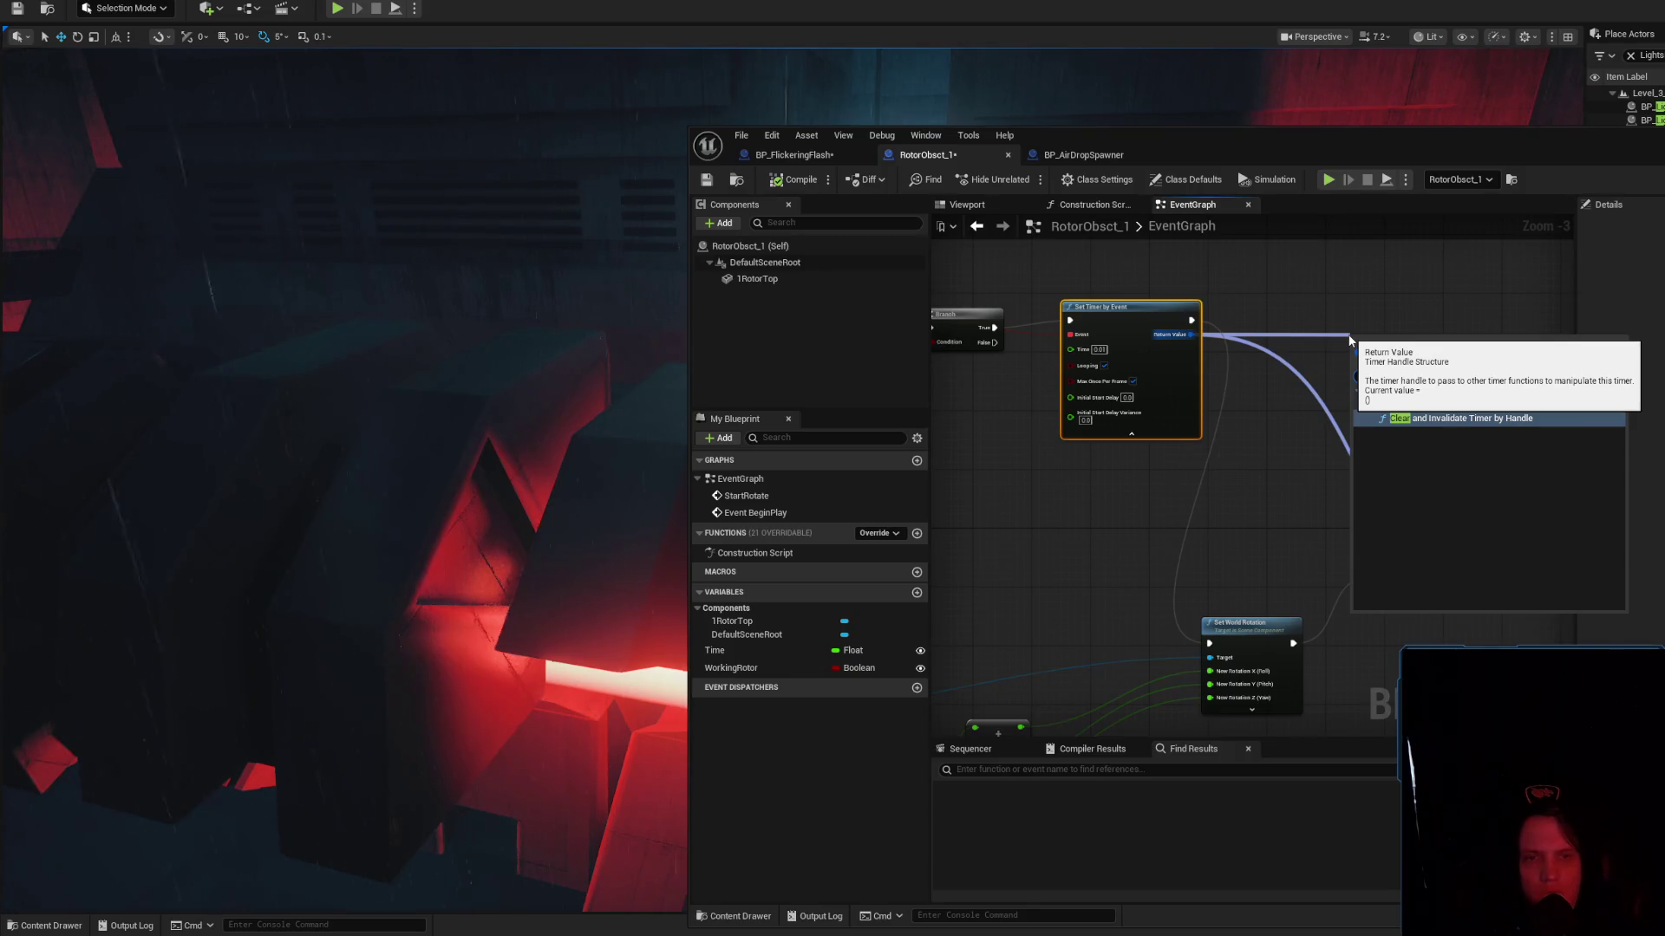
left_click(1424, 418)
left_click_drag(1423, 418, 1197, 503)
scroll(1170, 373, "up", 3)
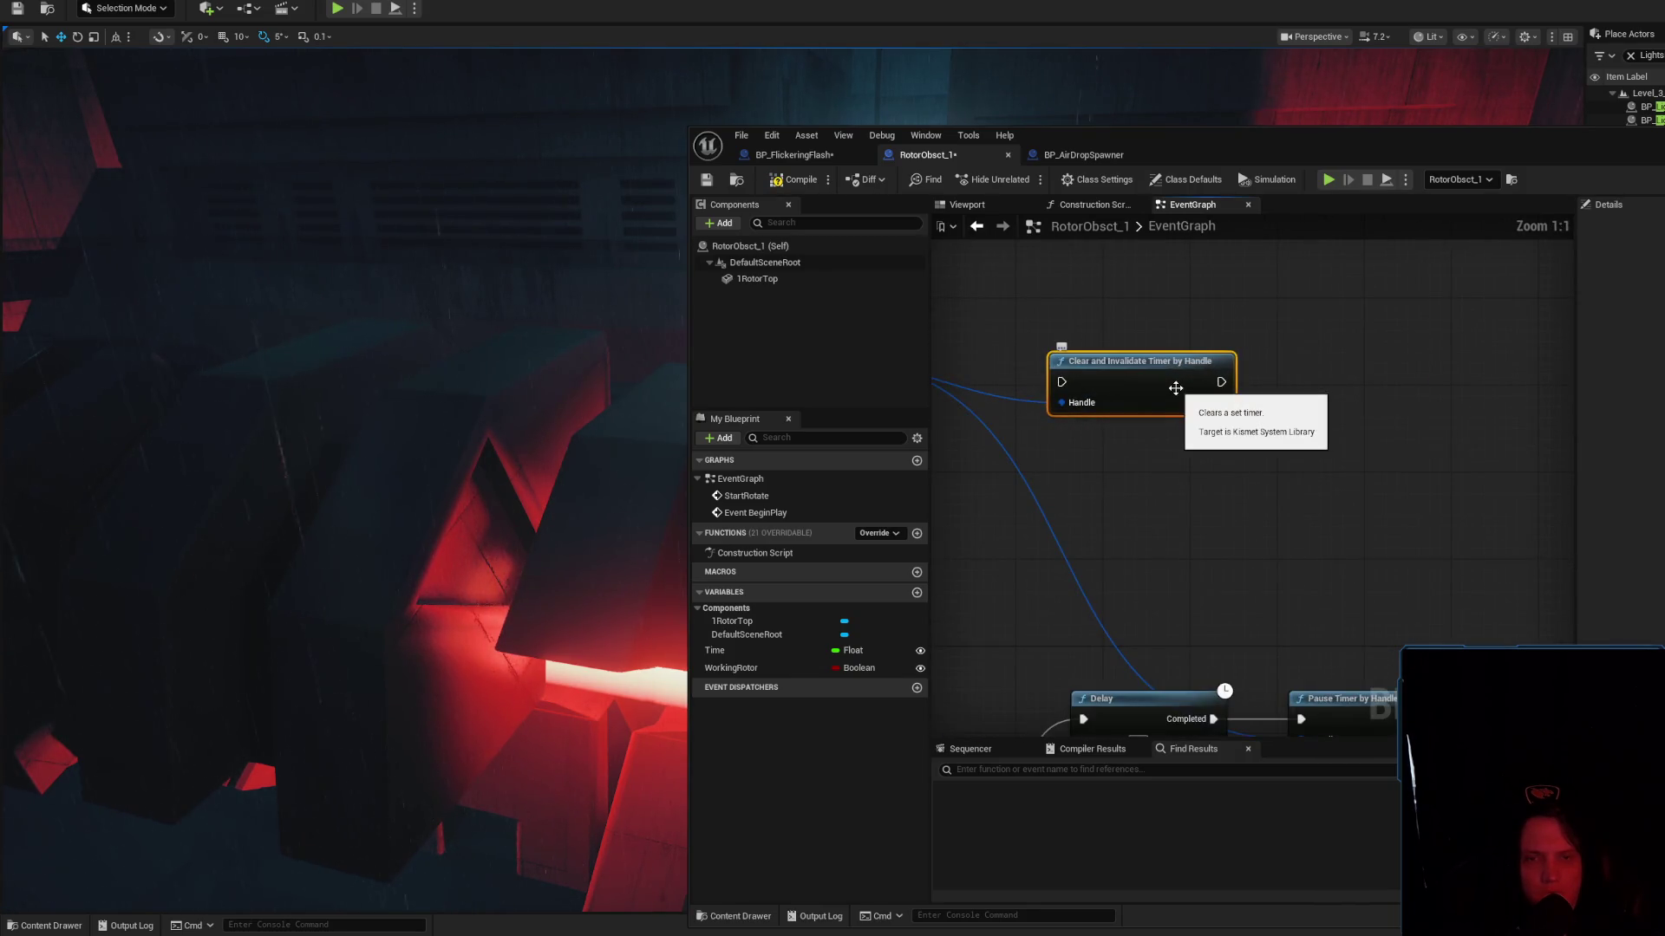
scroll(1429, 481, "down", 2)
mouse_move(1204, 292)
left_mouse_down()
mouse_move(1357, 366)
mouse_move(1412, 454)
left_mouse_up()
mouse_move(1271, 554)
left_mouse_down()
mouse_move(1368, 457)
mouse_move(1432, 519)
left_mouse_up()
left_click(1383, 556)
key("Delete")
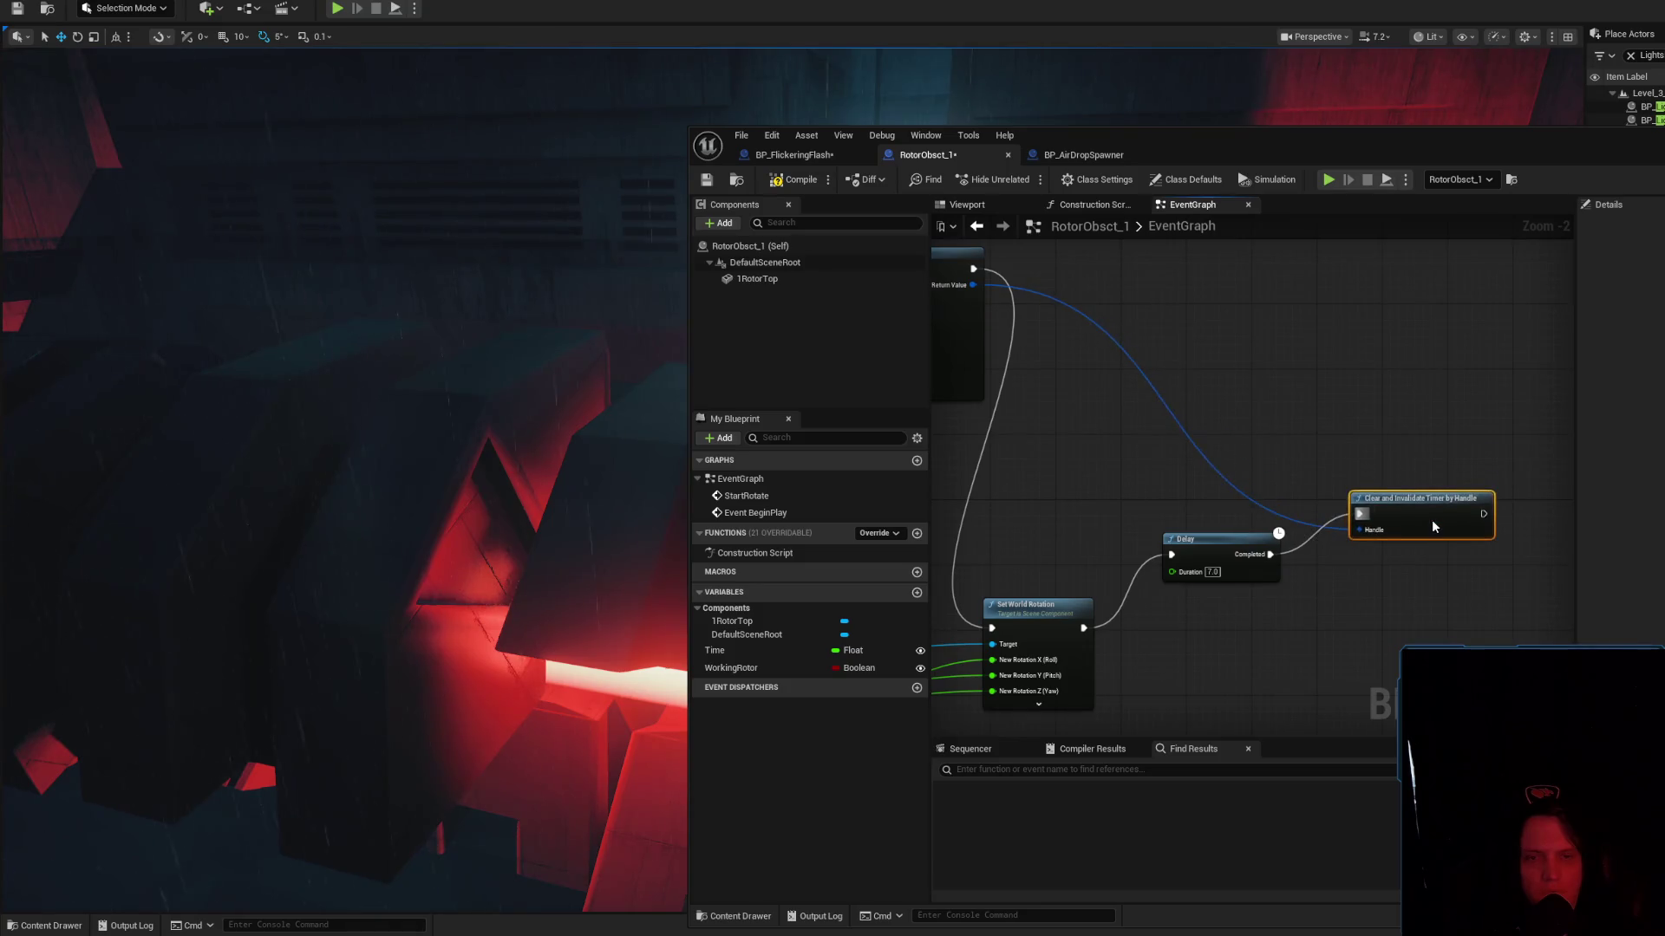
Compile the rotor Blueprint, simulate the level, and return to the ChatGPT chat
left_click(791, 182)
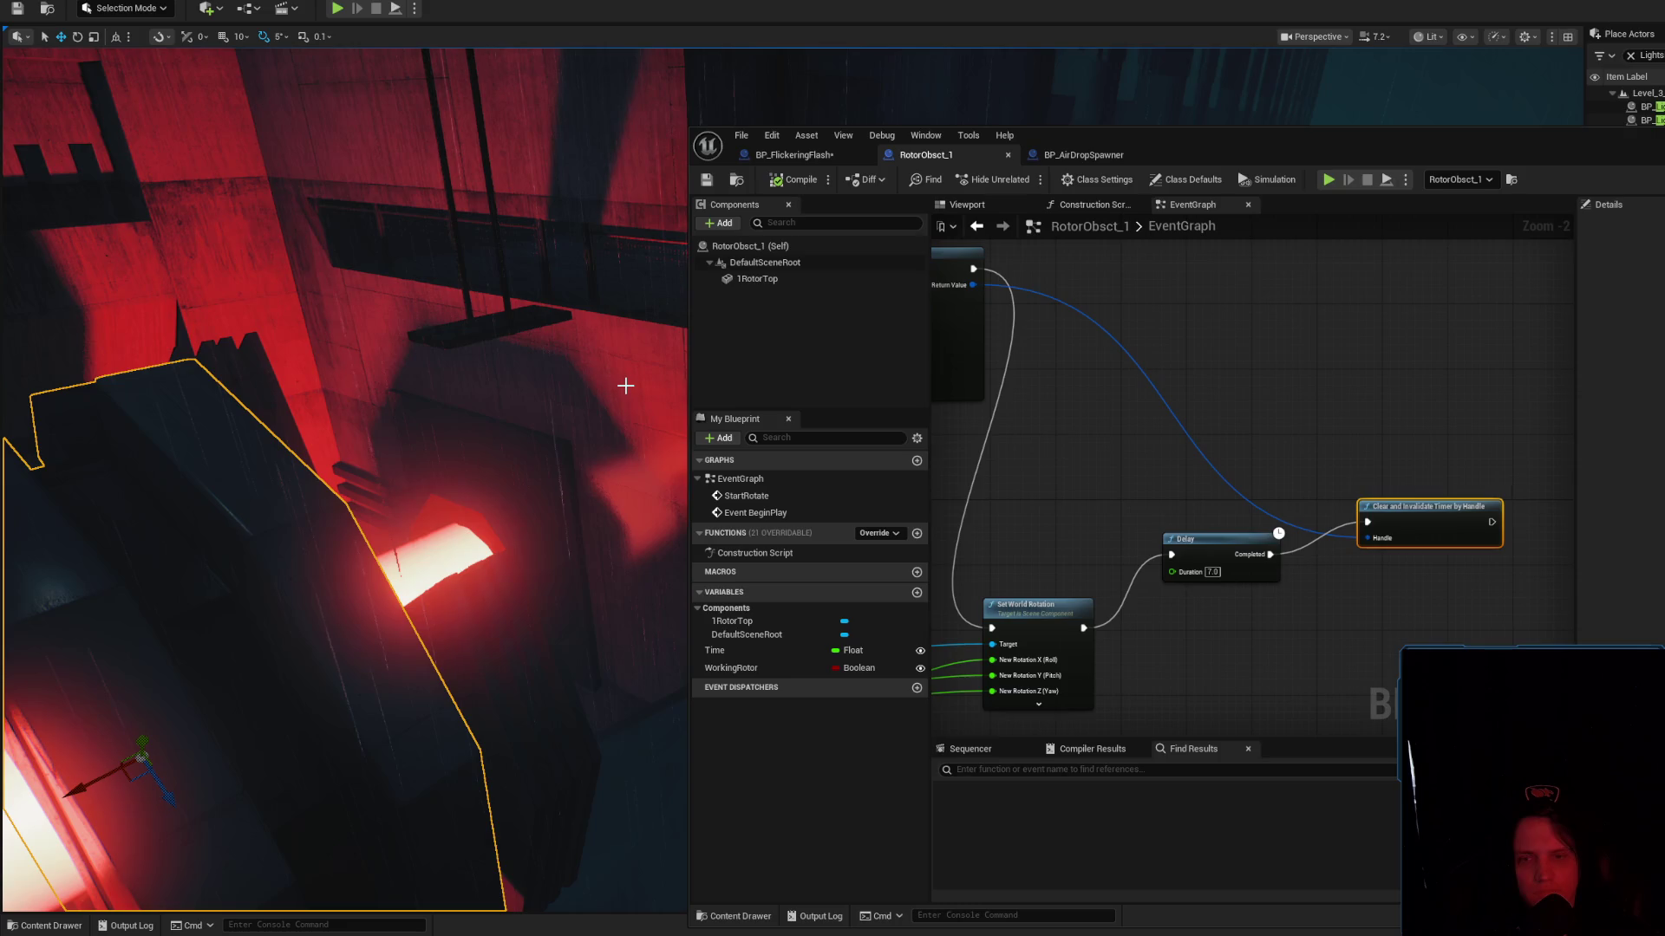
key("alt+s")
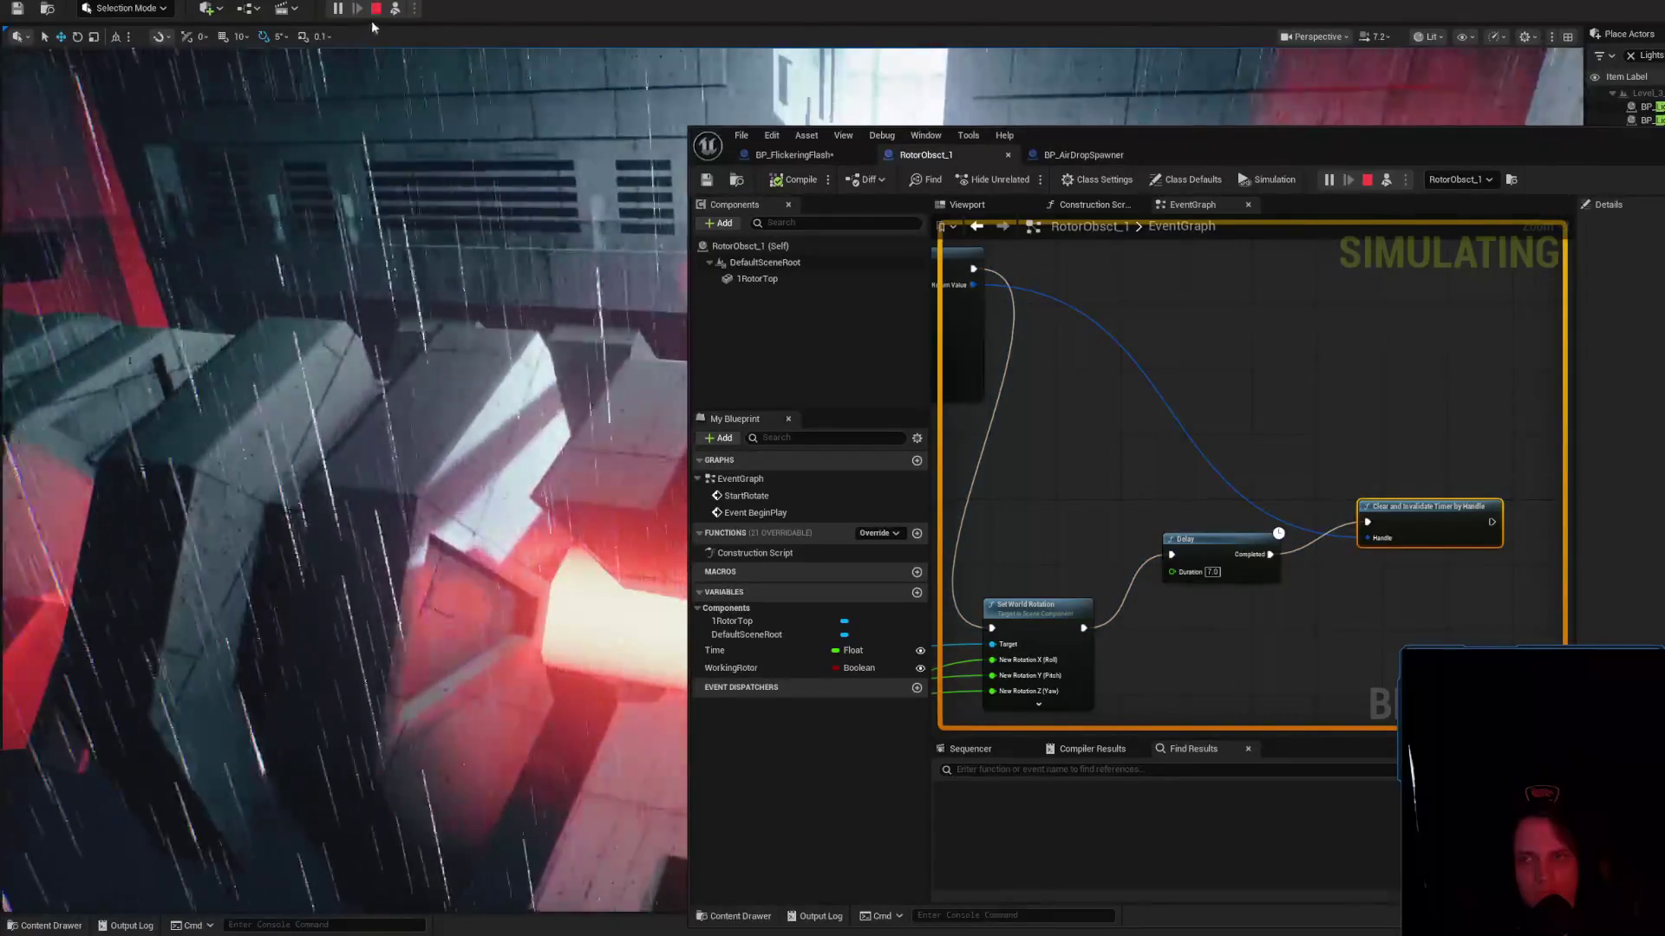
key("alt+Tab")
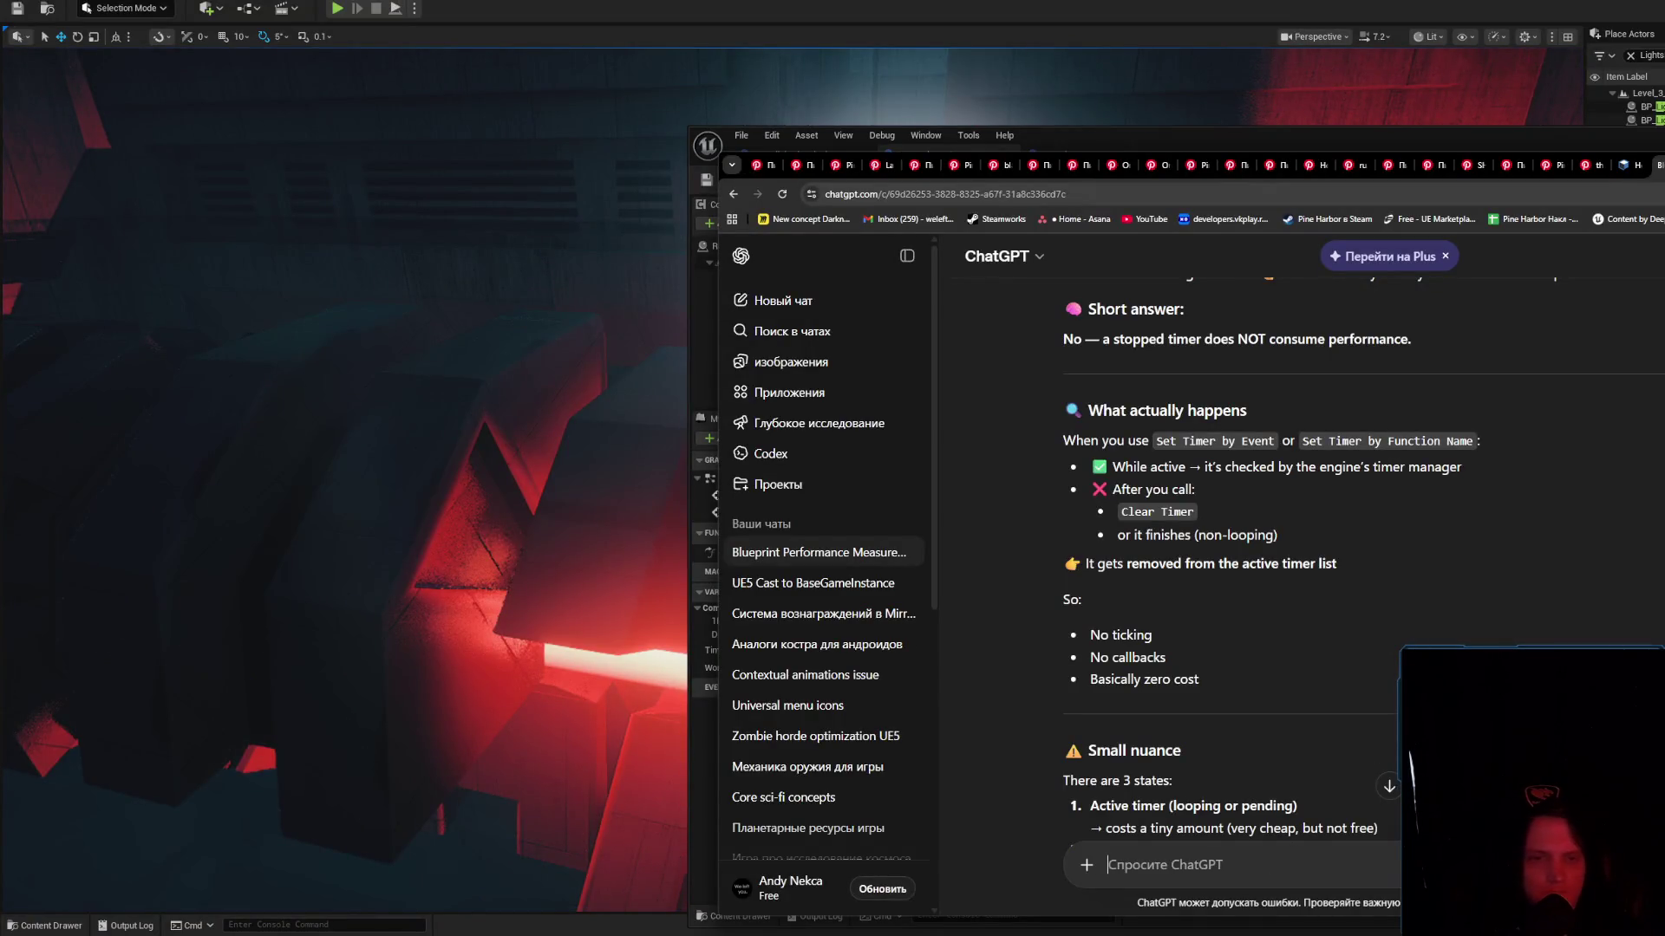
Dock the browser and ask ChatGPT whether Clear and Invalidate Timer by Handle stops the timer
key("super+Left")
left_click(747, 829)
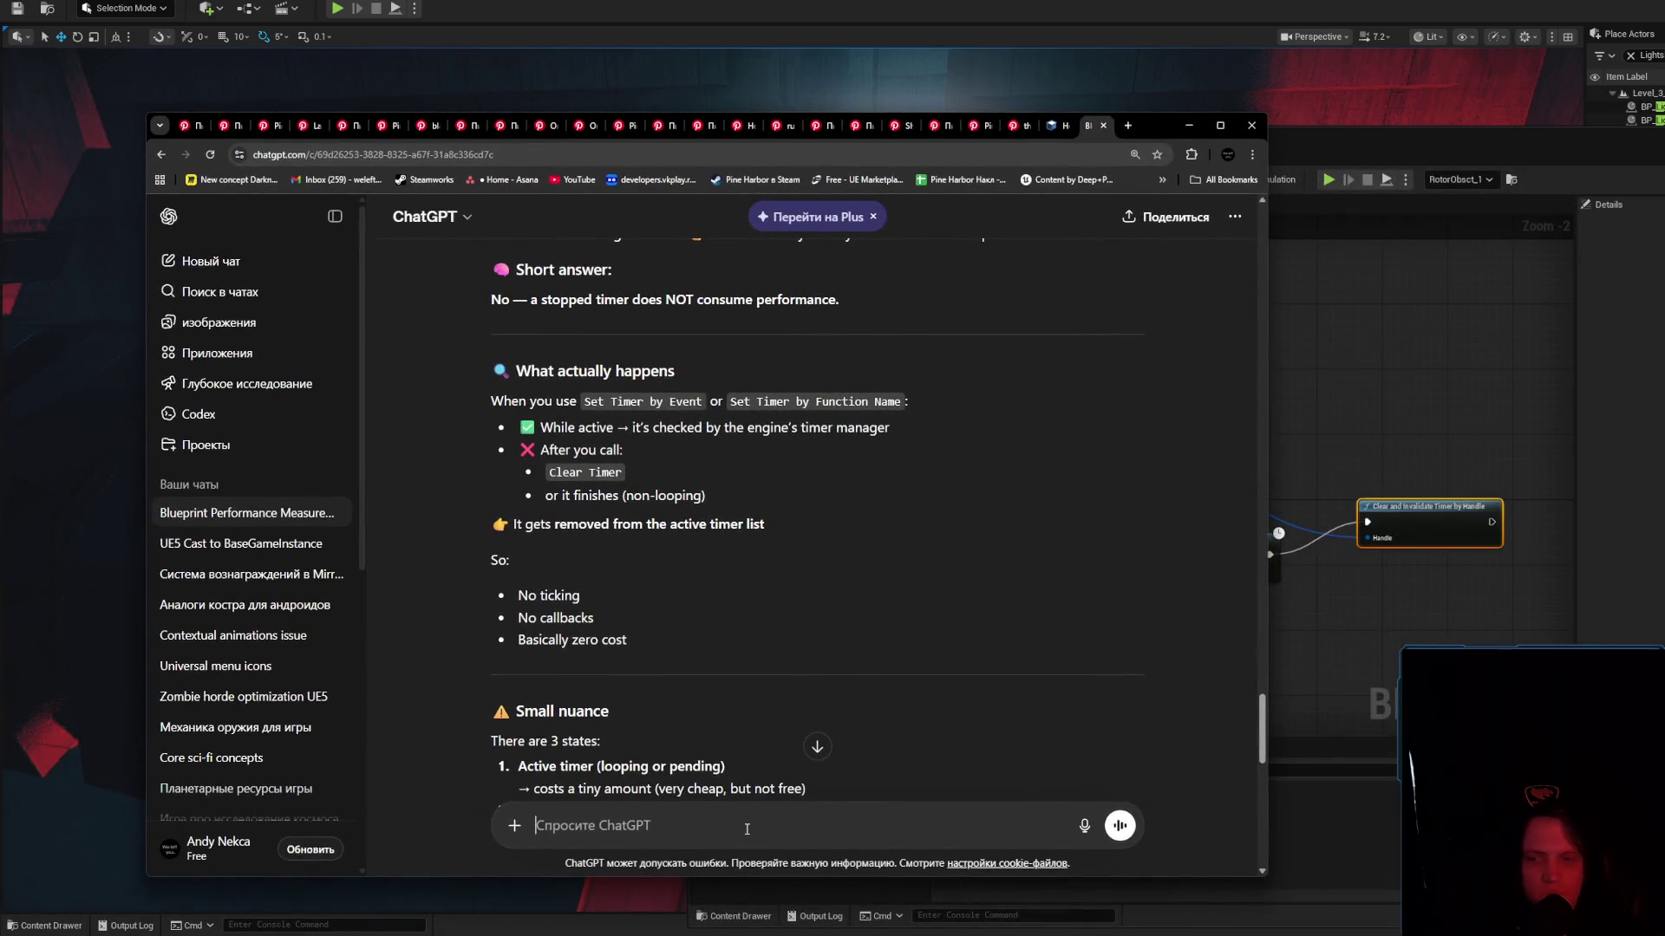
type("There is no")
type("de ' Cle")
type("ar and Inva")
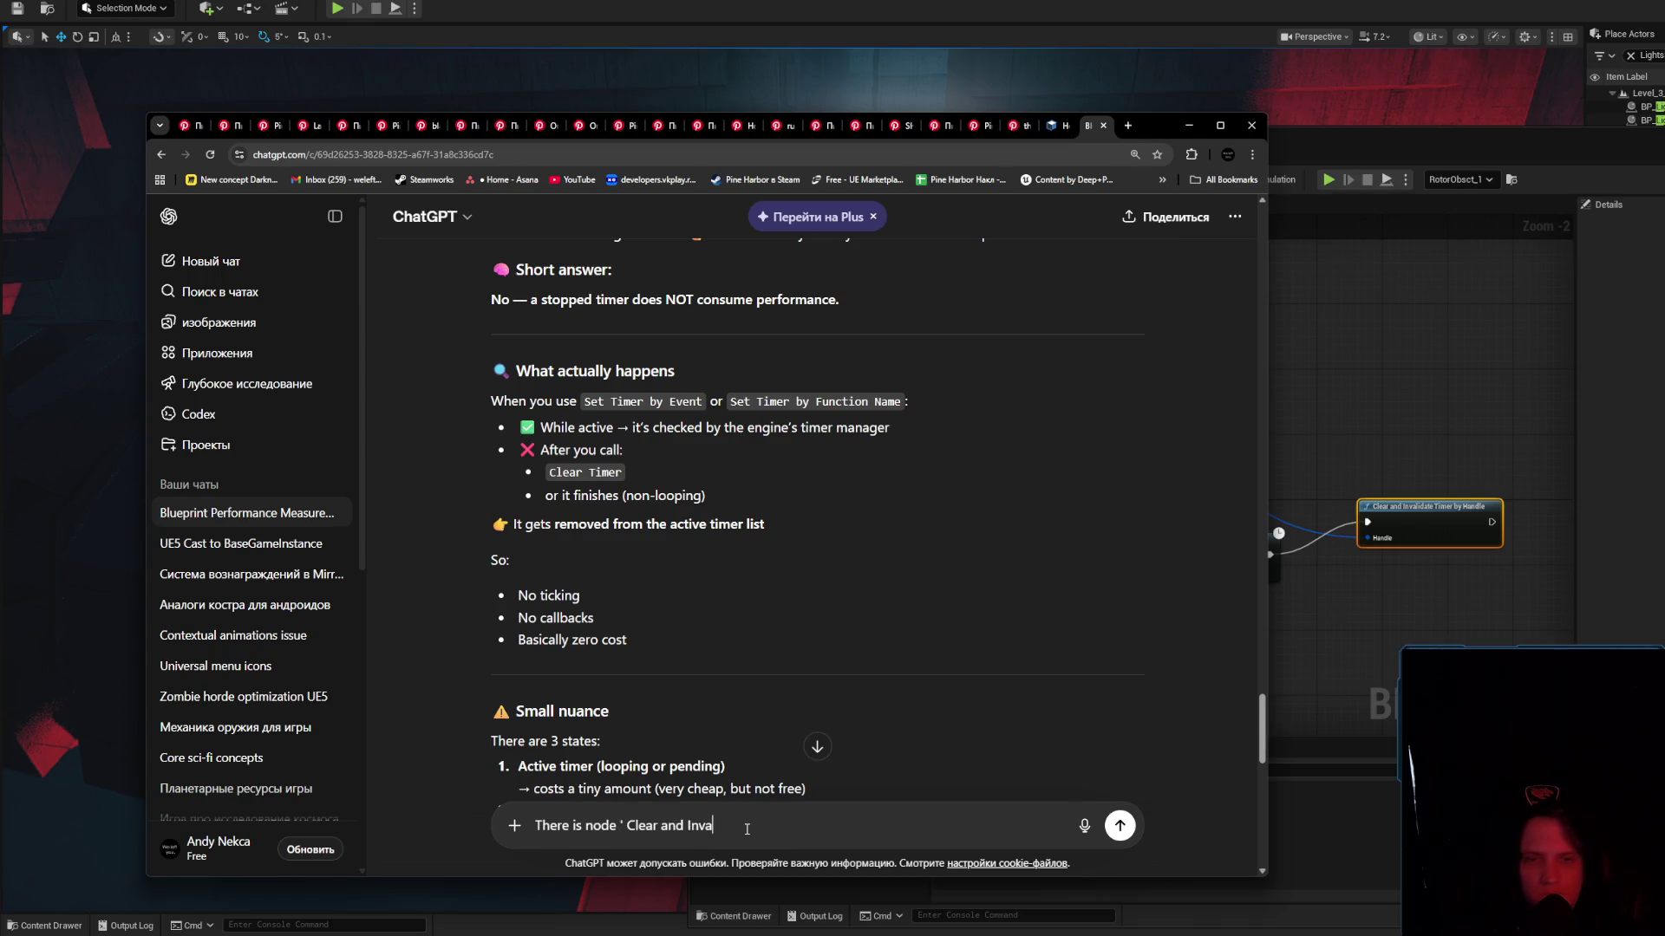
type("lidate")
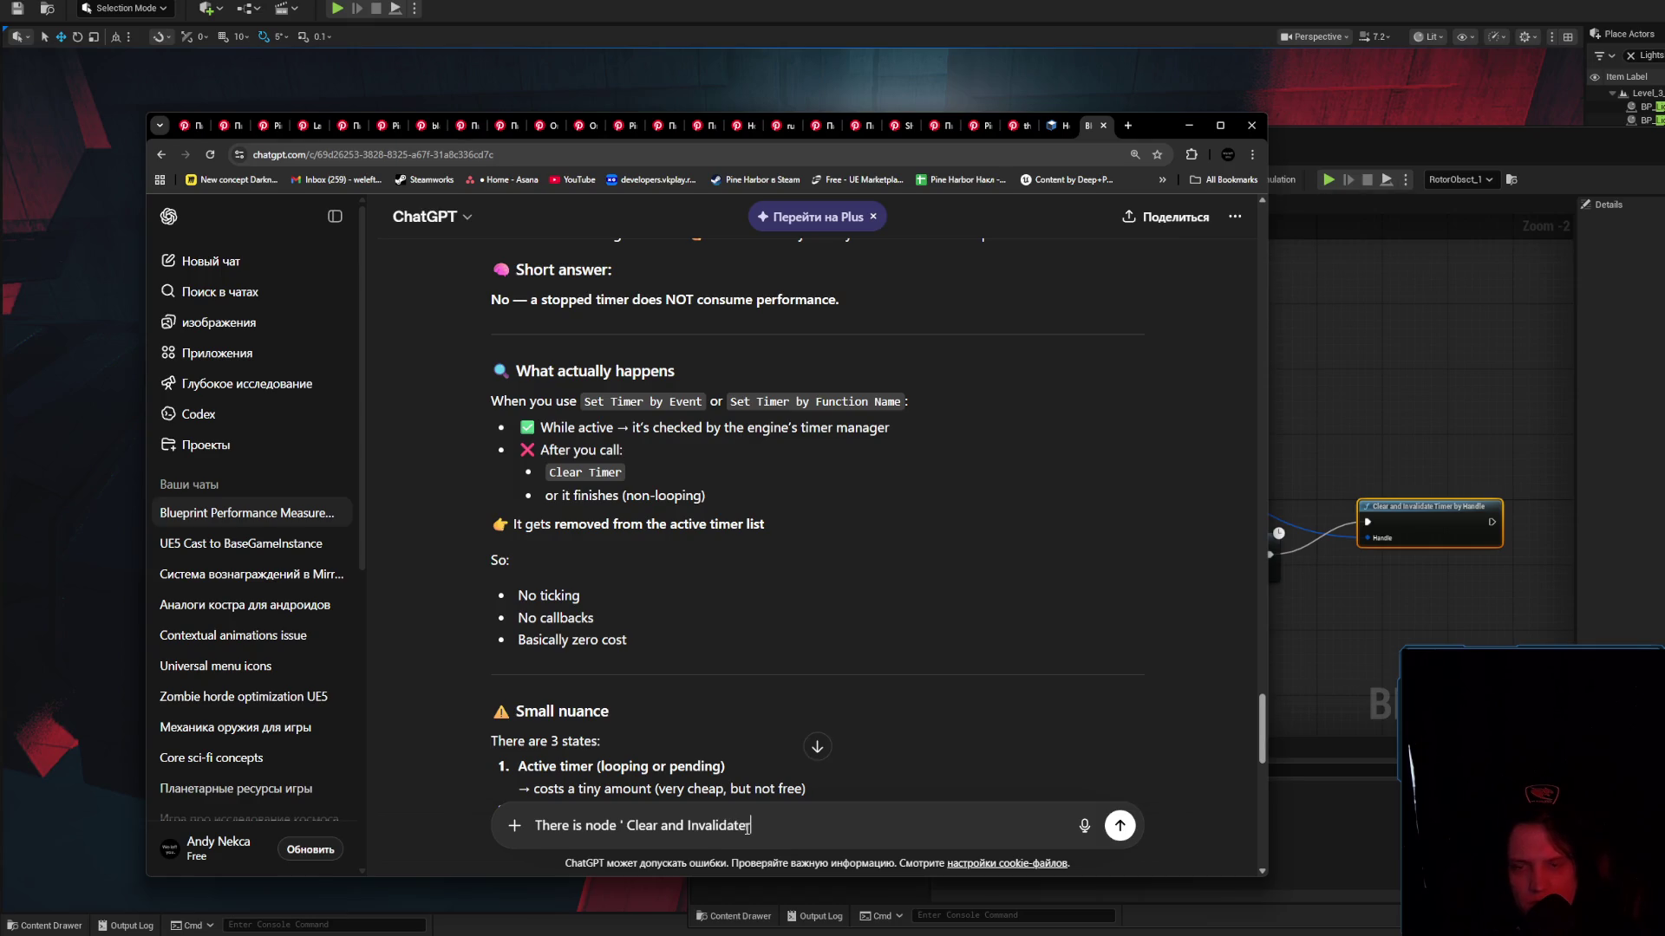
type(" timer by handle' is ")
type("that")
type(" it? will it stop timer and")
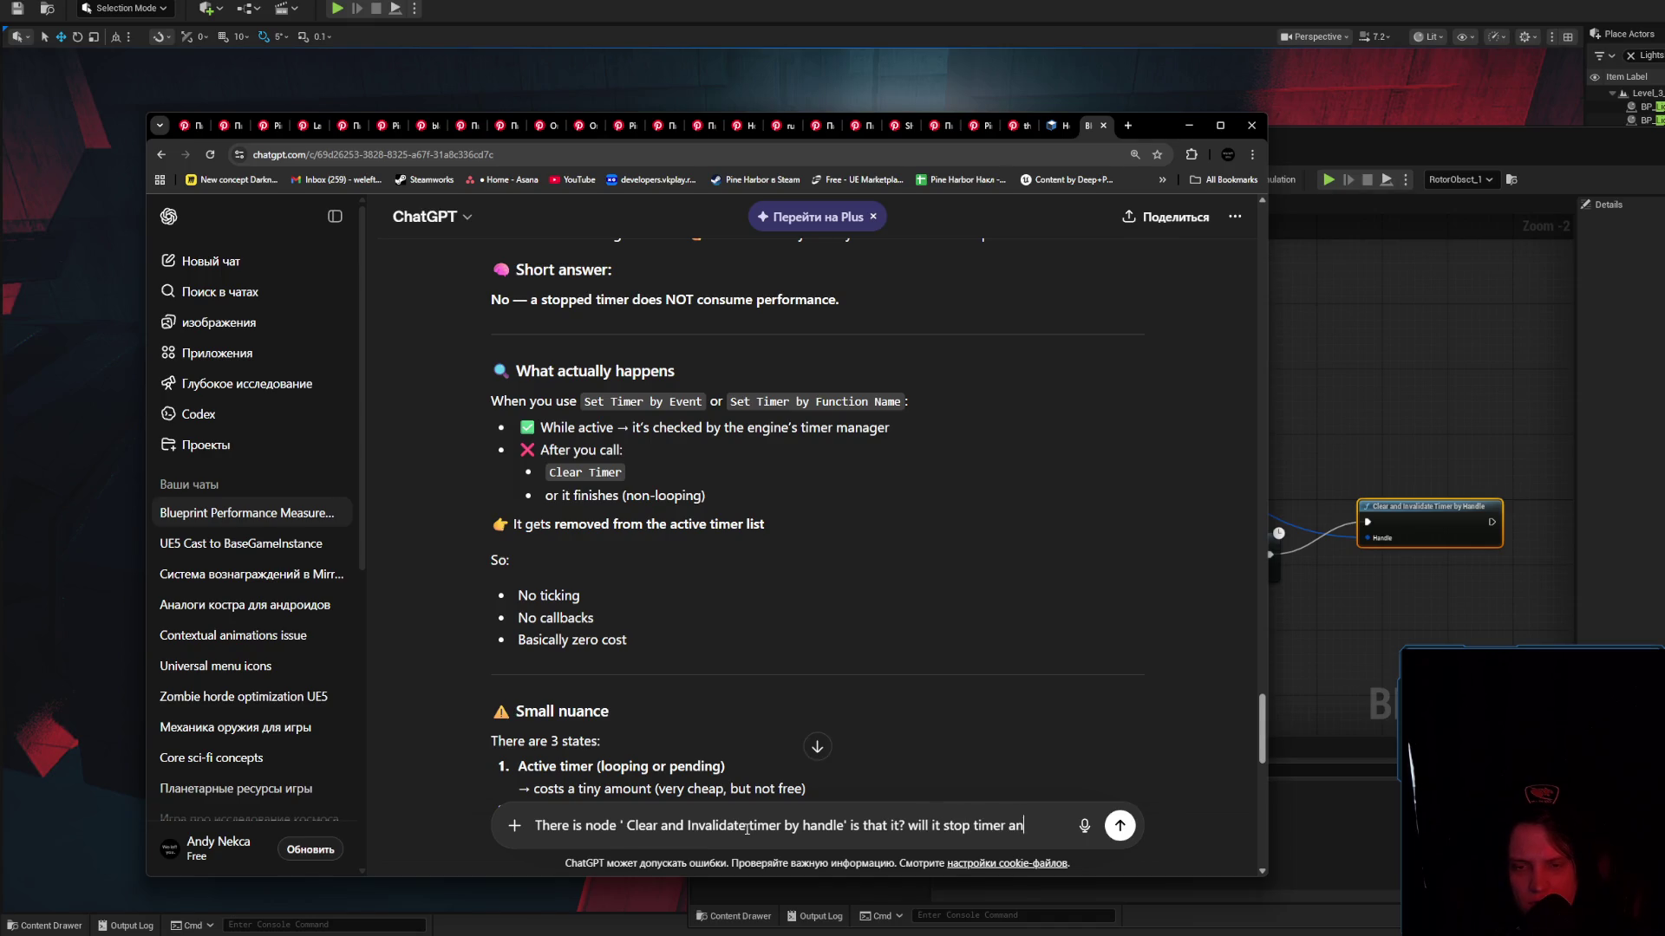
key("BackSpace")
key("BackSpace")
key("BackSpace")
type("?")
key("Return")
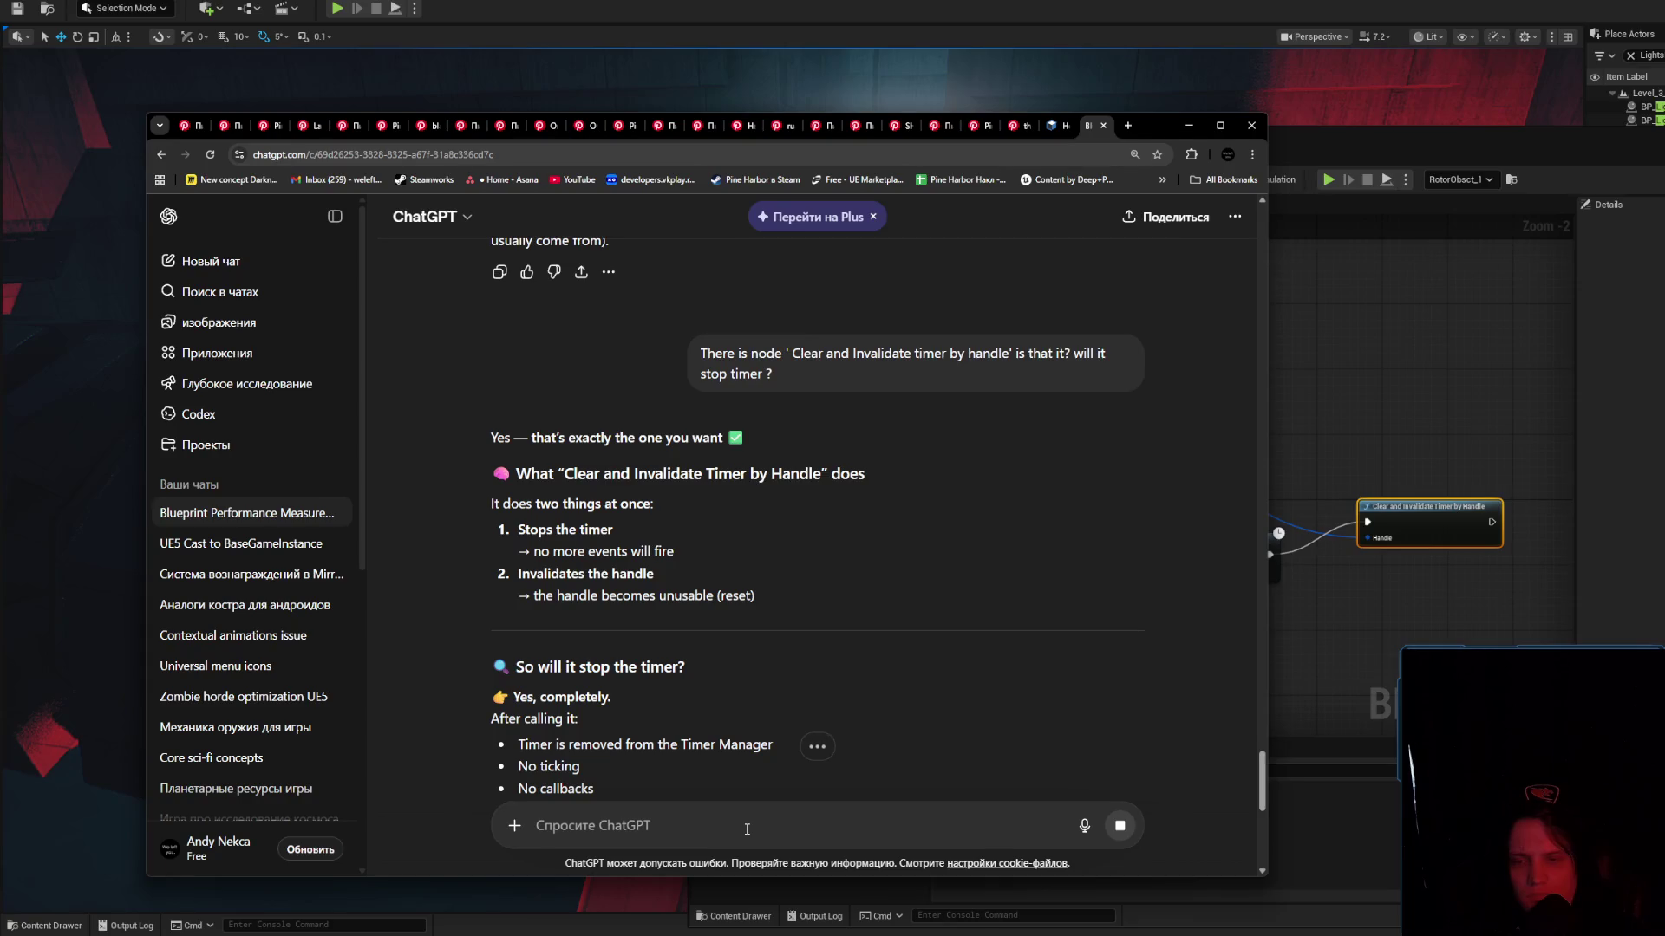
Read through ChatGPT's answer on handle invalidation and not restarting the timer
scroll(754, 645, "down", 3)
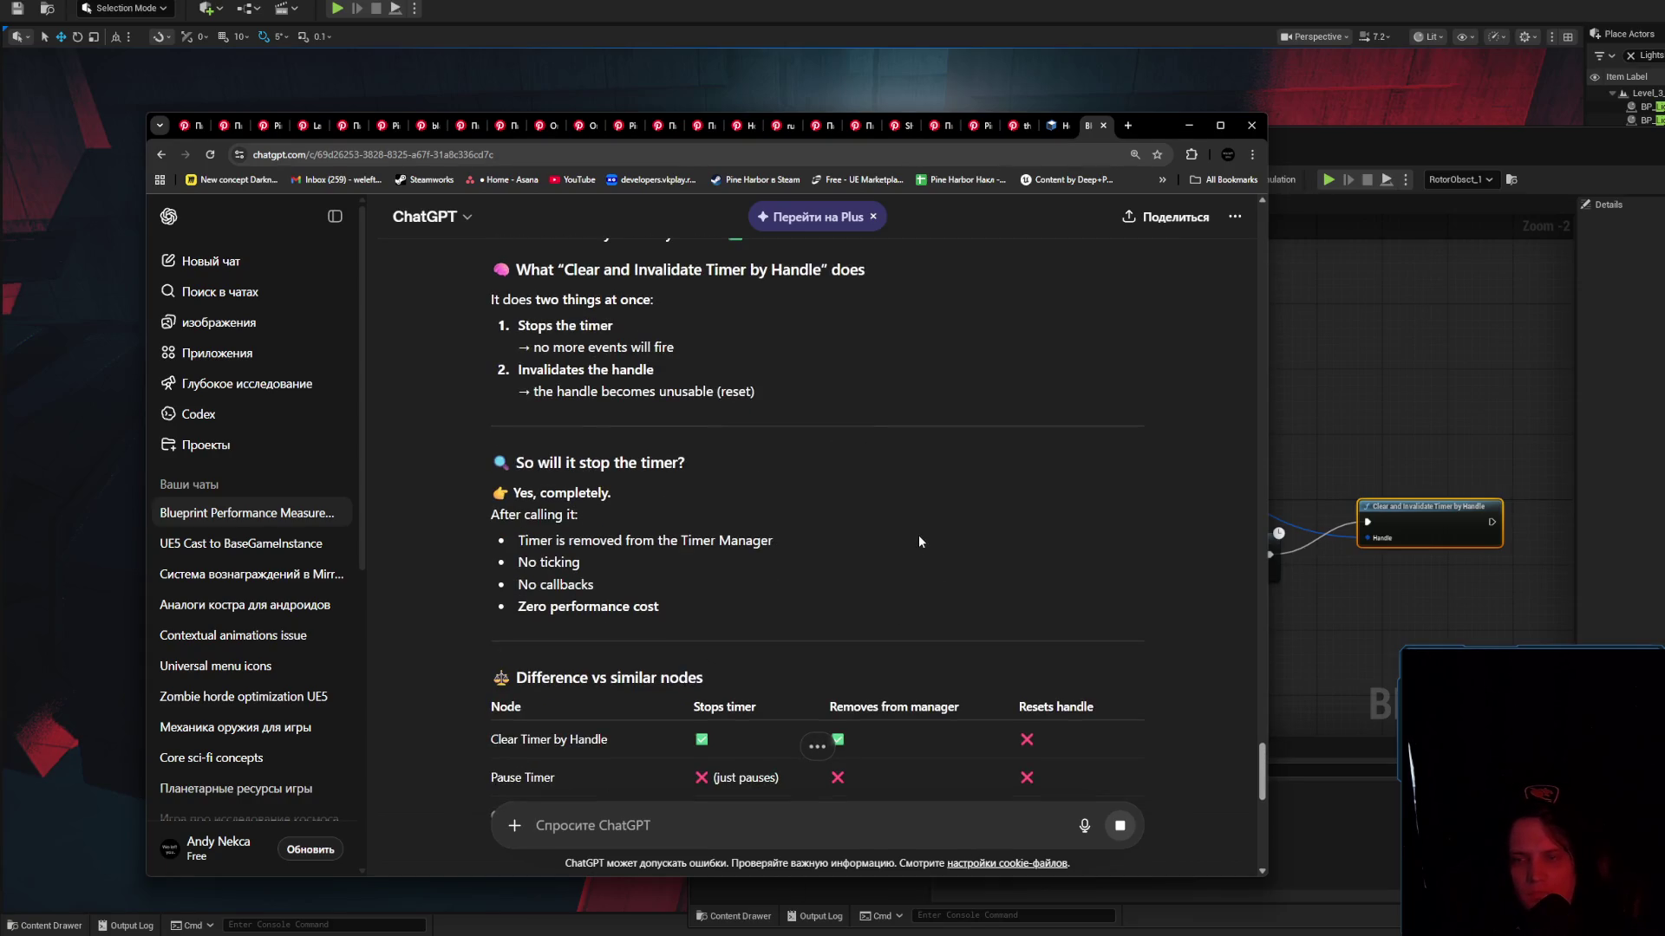
scroll(927, 538, "down", 2)
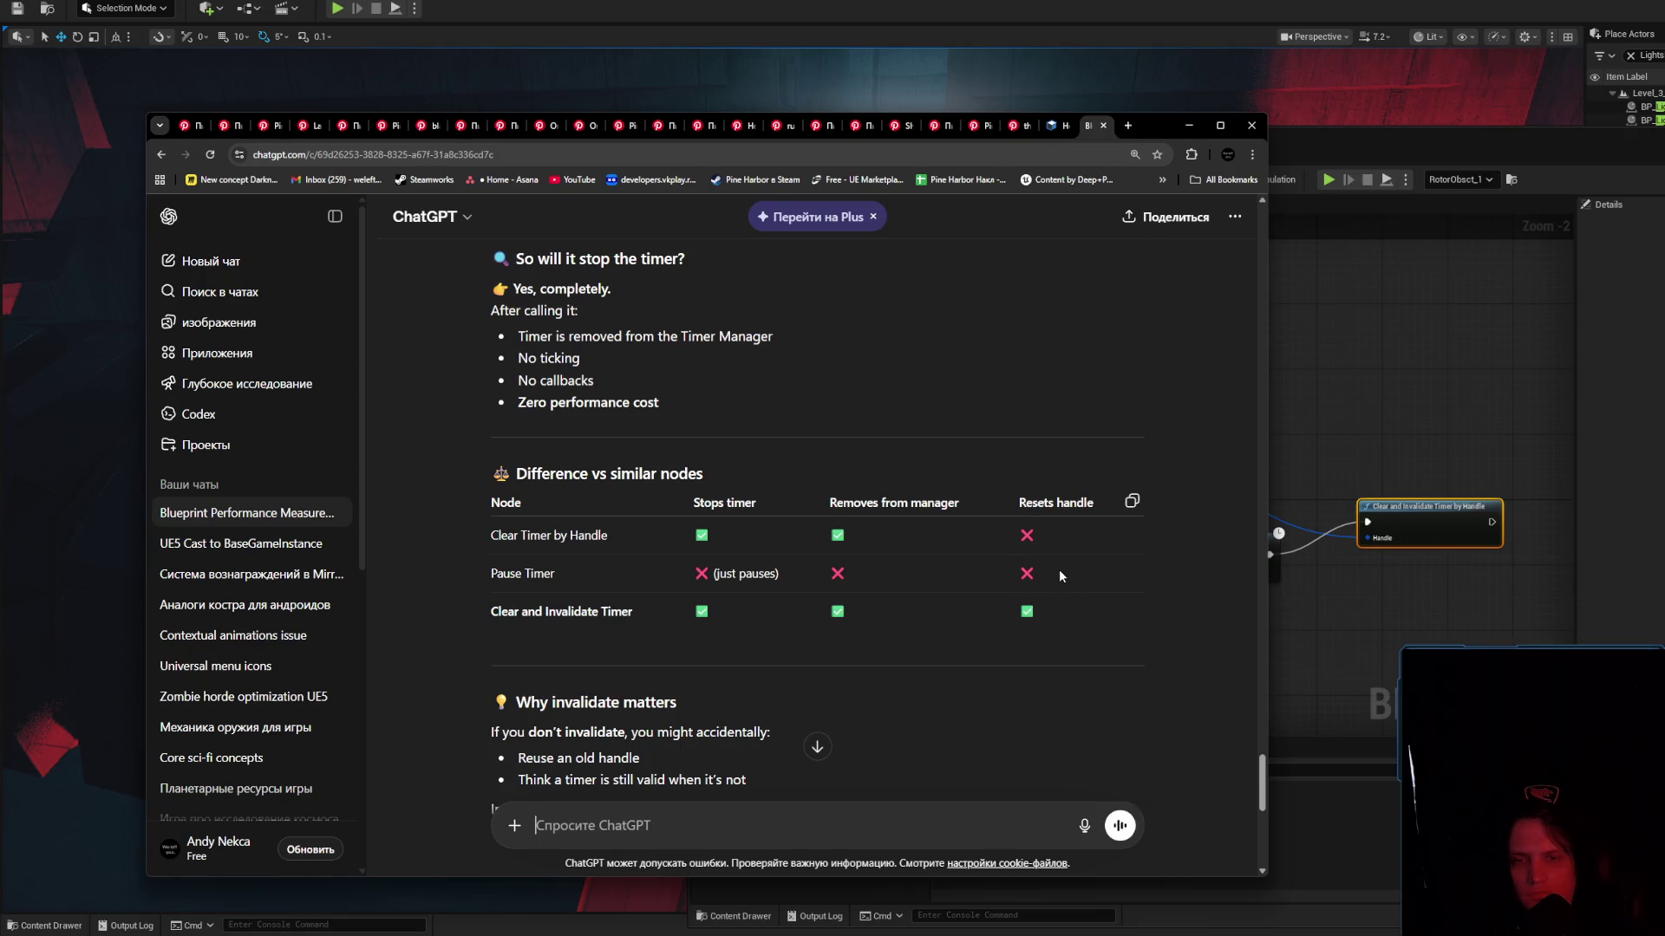
left_click_drag(1037, 616, 1027, 625)
left_click(1072, 623)
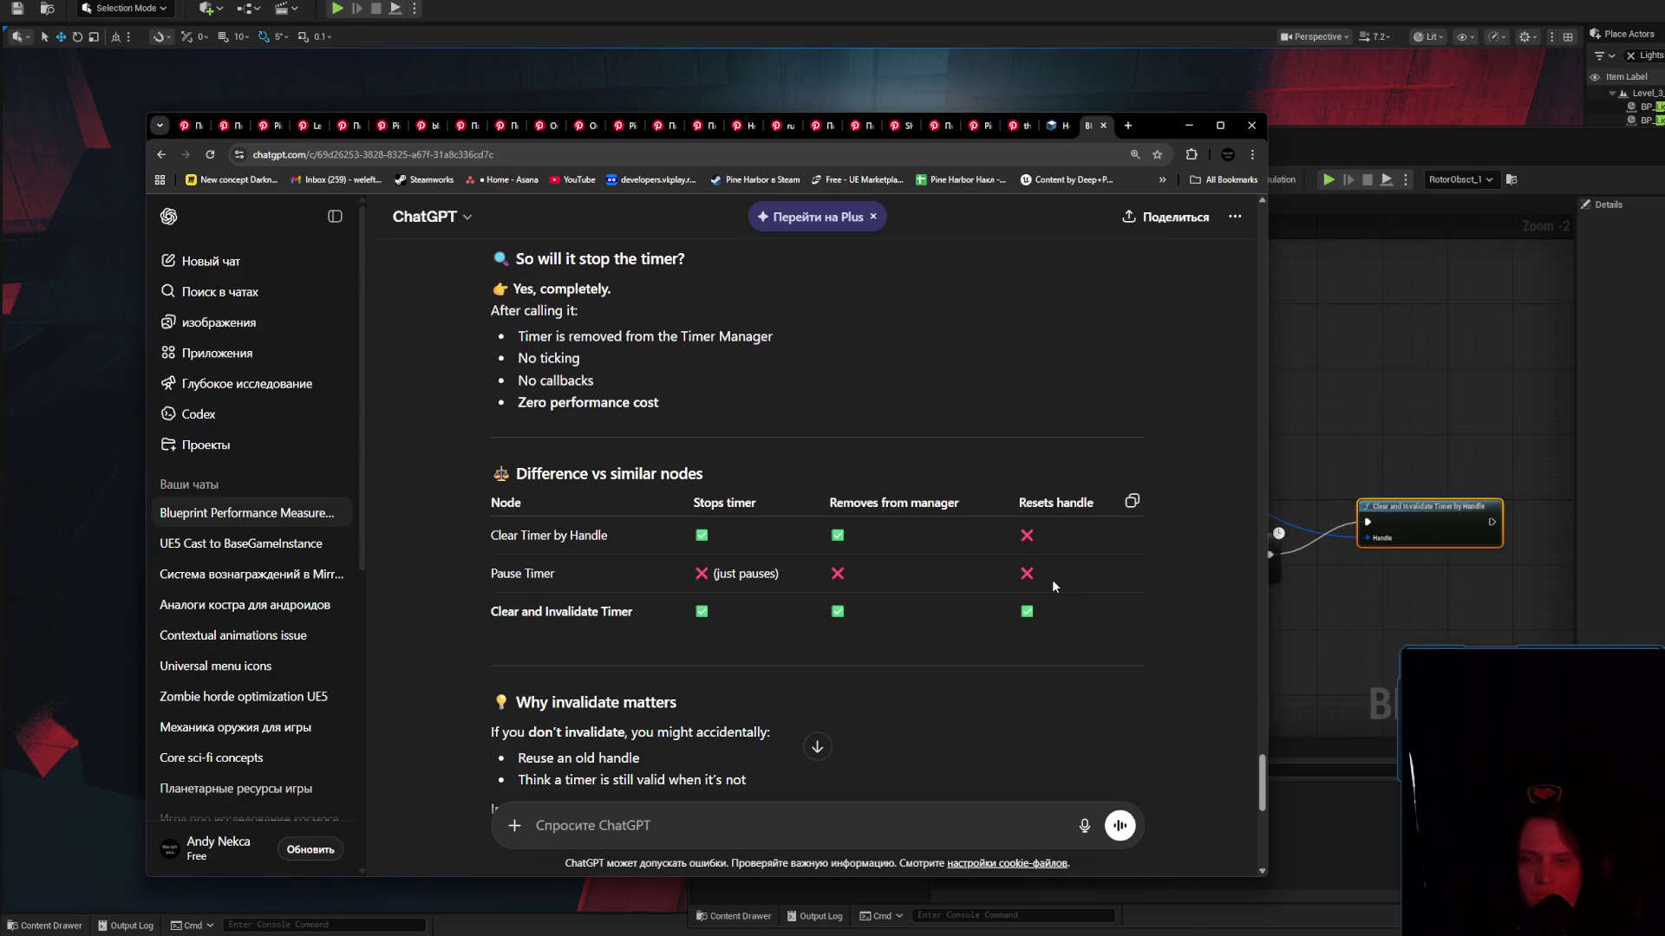
scroll(1052, 581, "down", 2)
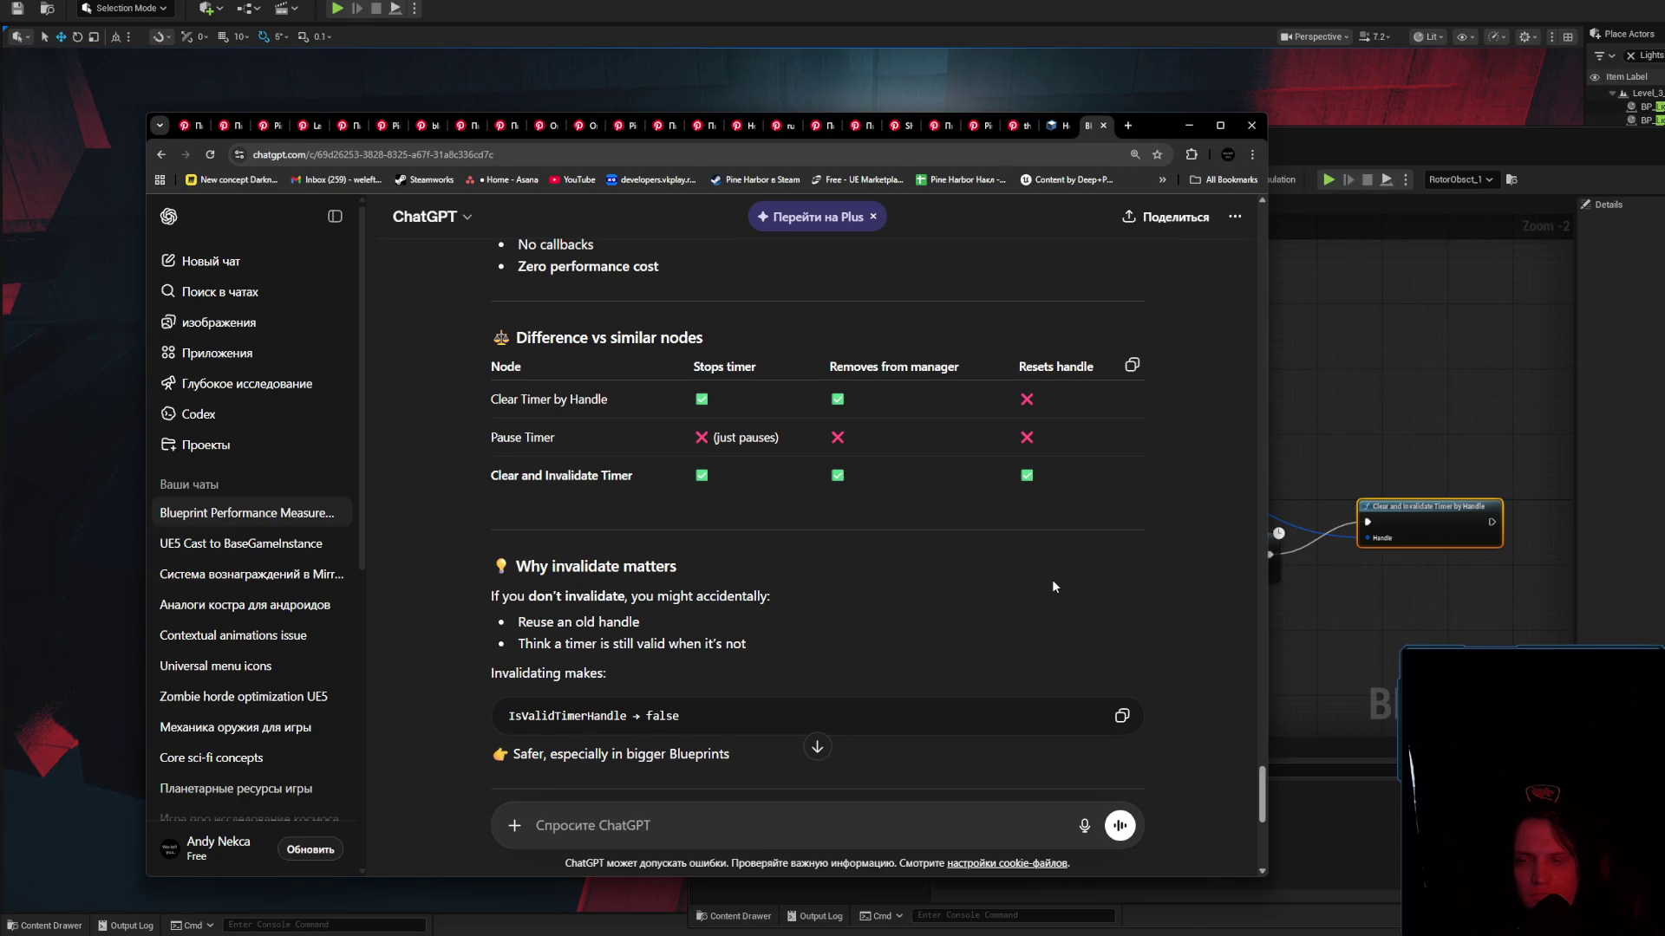
scroll(1053, 581, "down", 1)
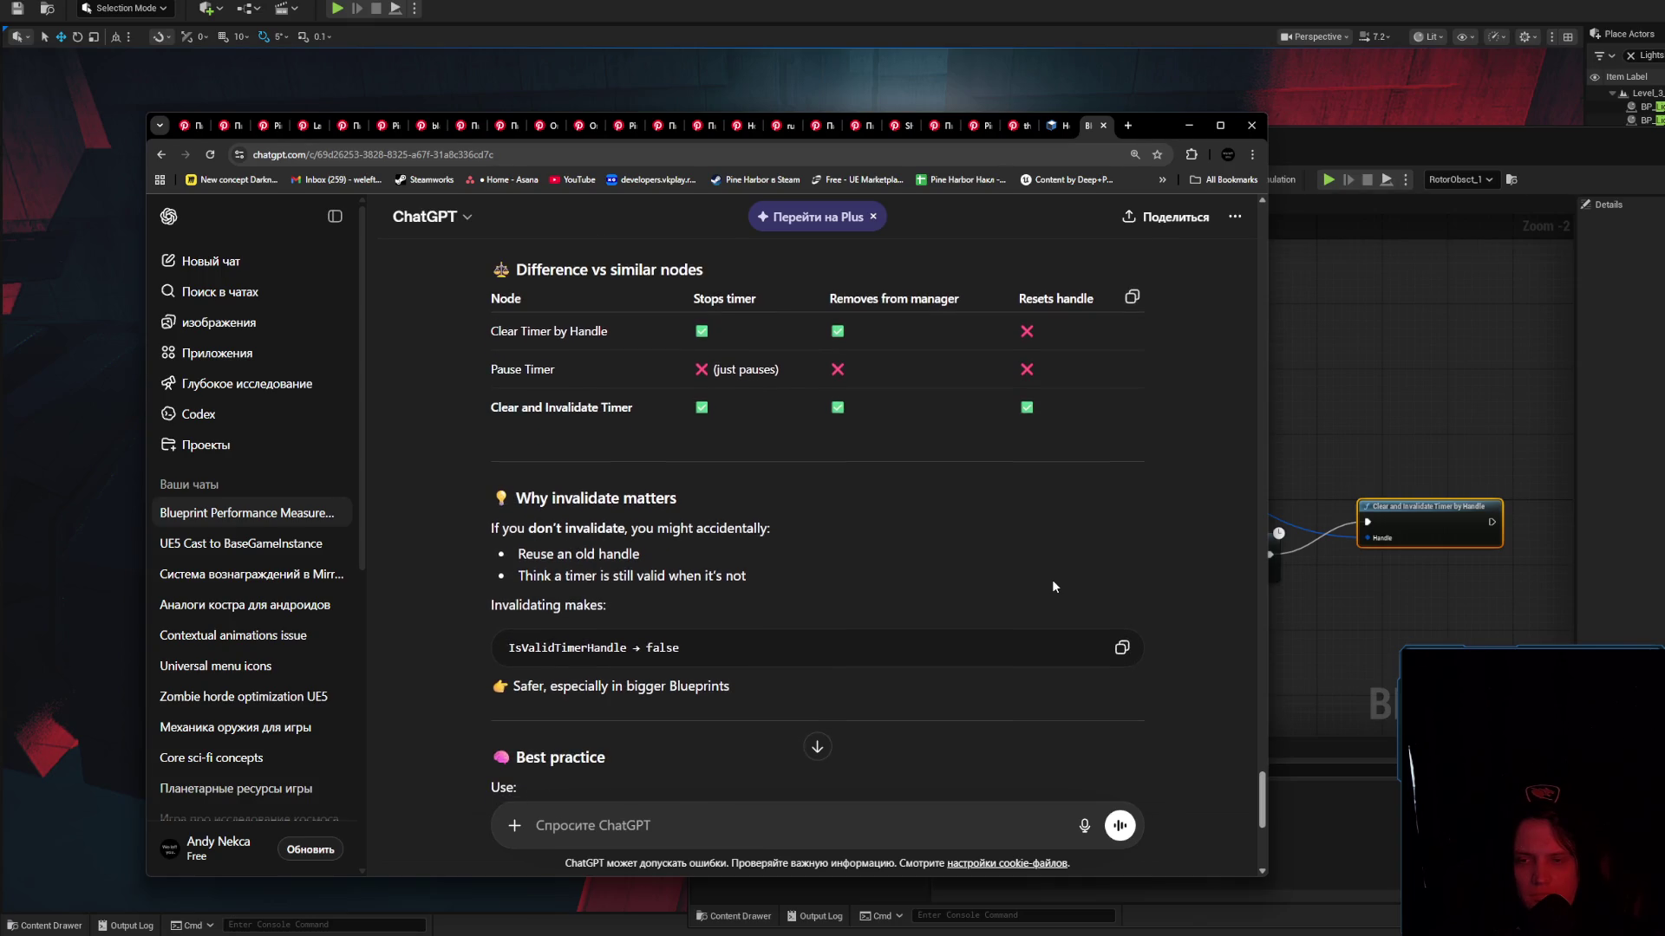
scroll(1053, 581, "down", 2)
scroll(1053, 581, "down", 2)
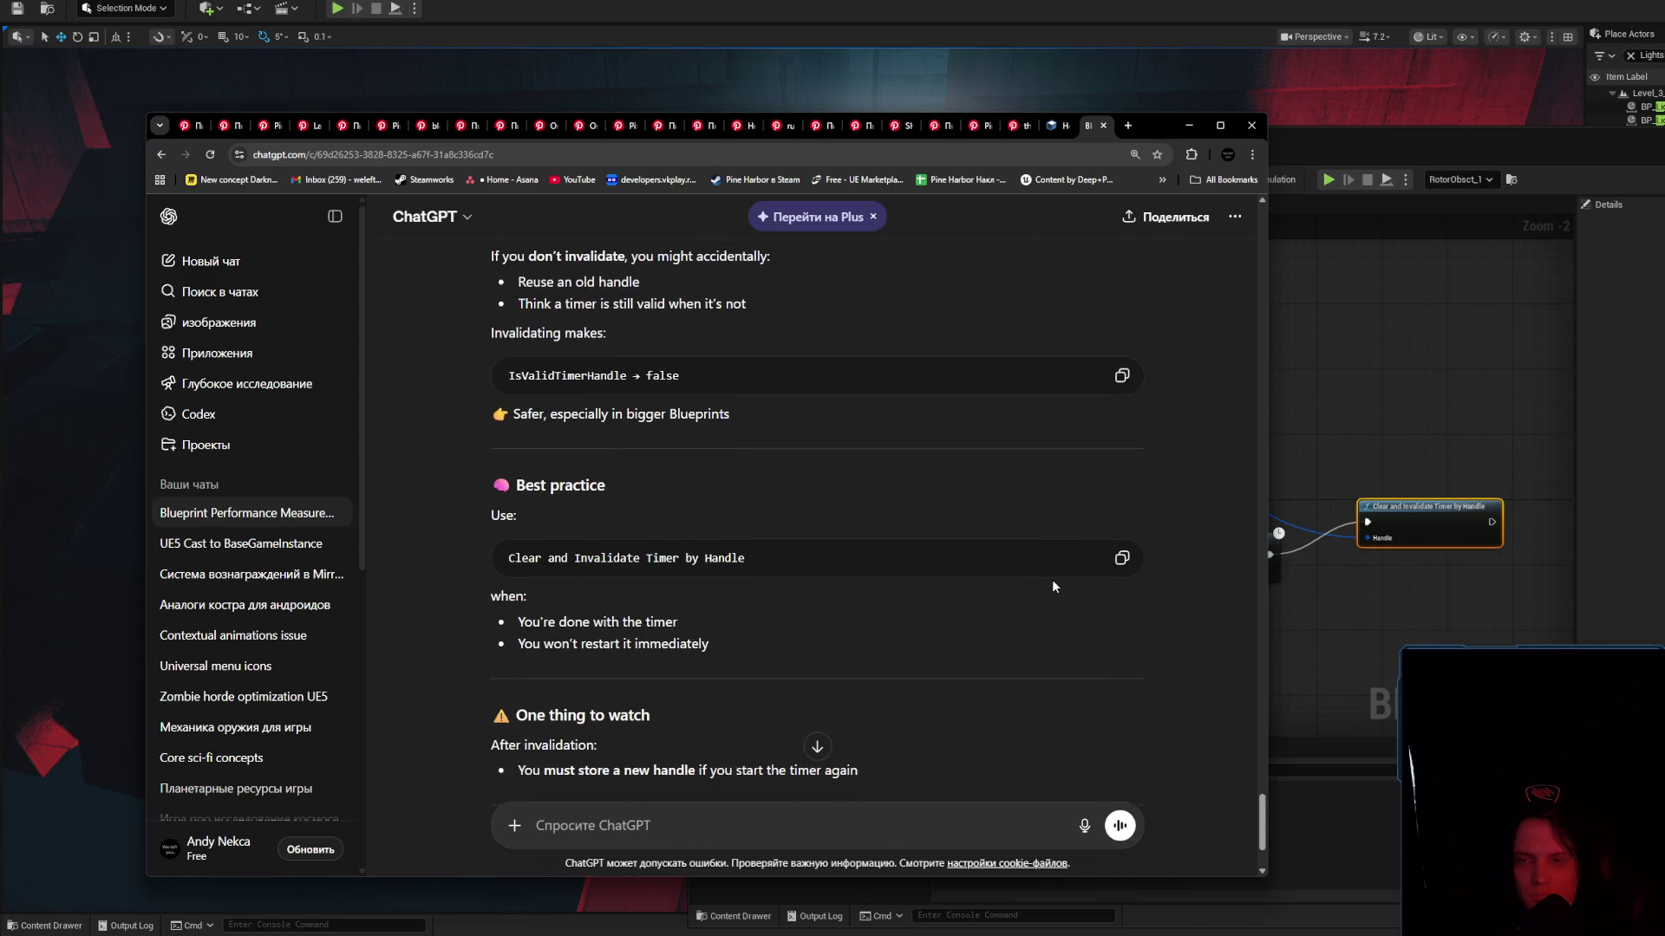
left_click_drag(756, 644, 497, 637)
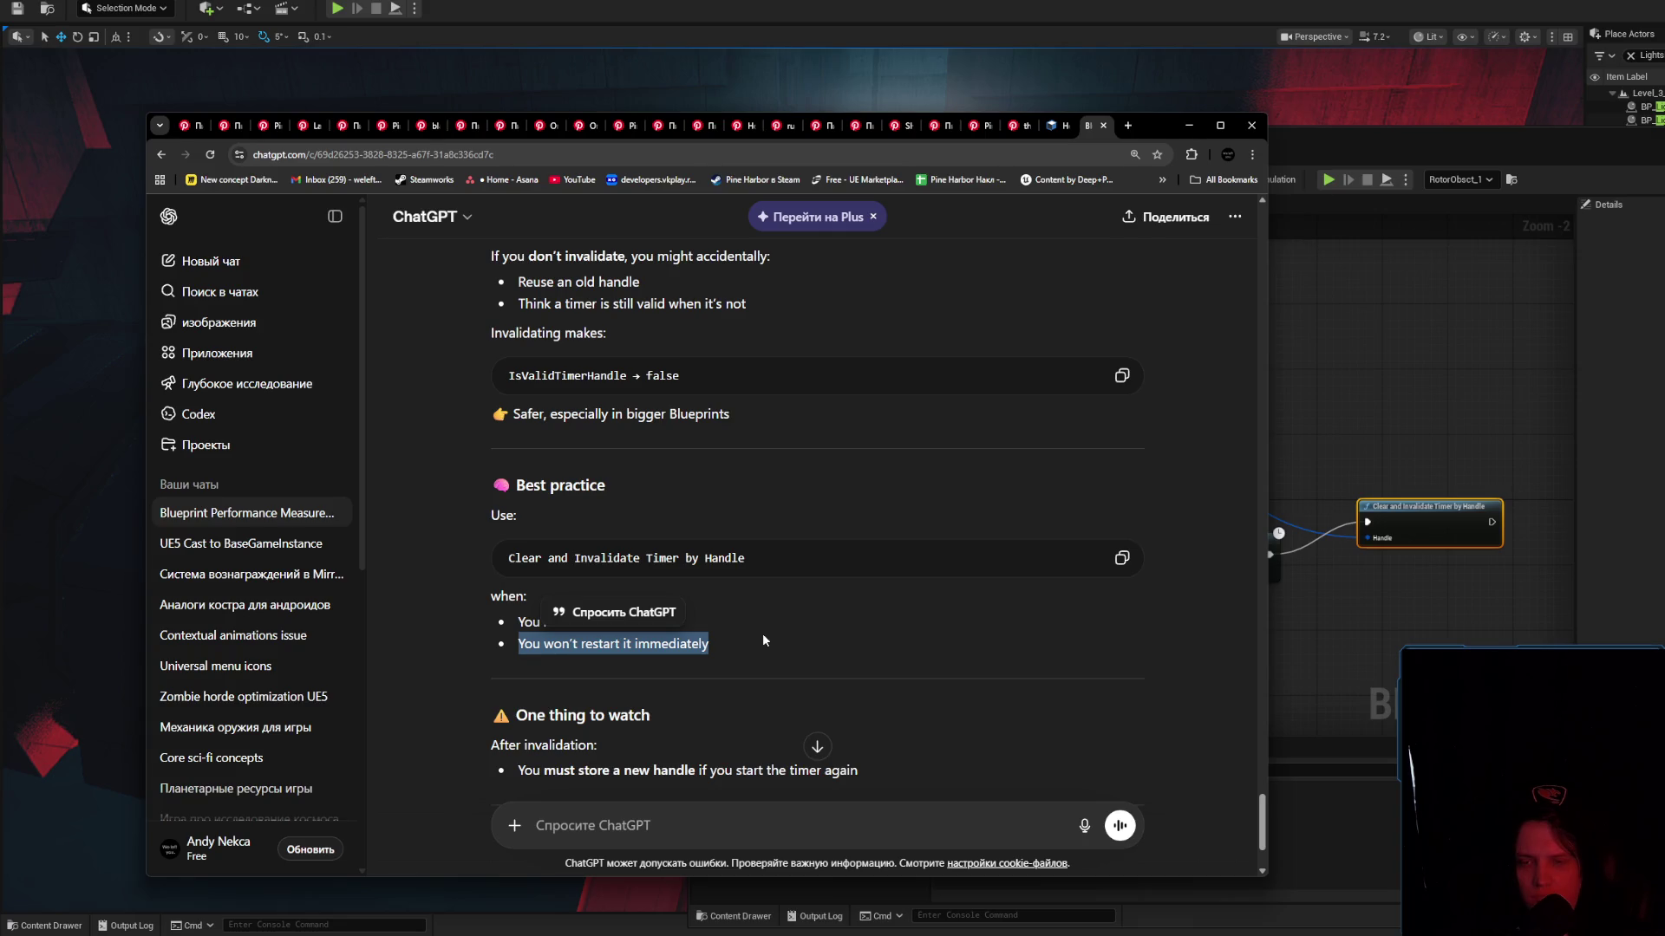
left_click(763, 638)
scroll(764, 638, "down", 2)
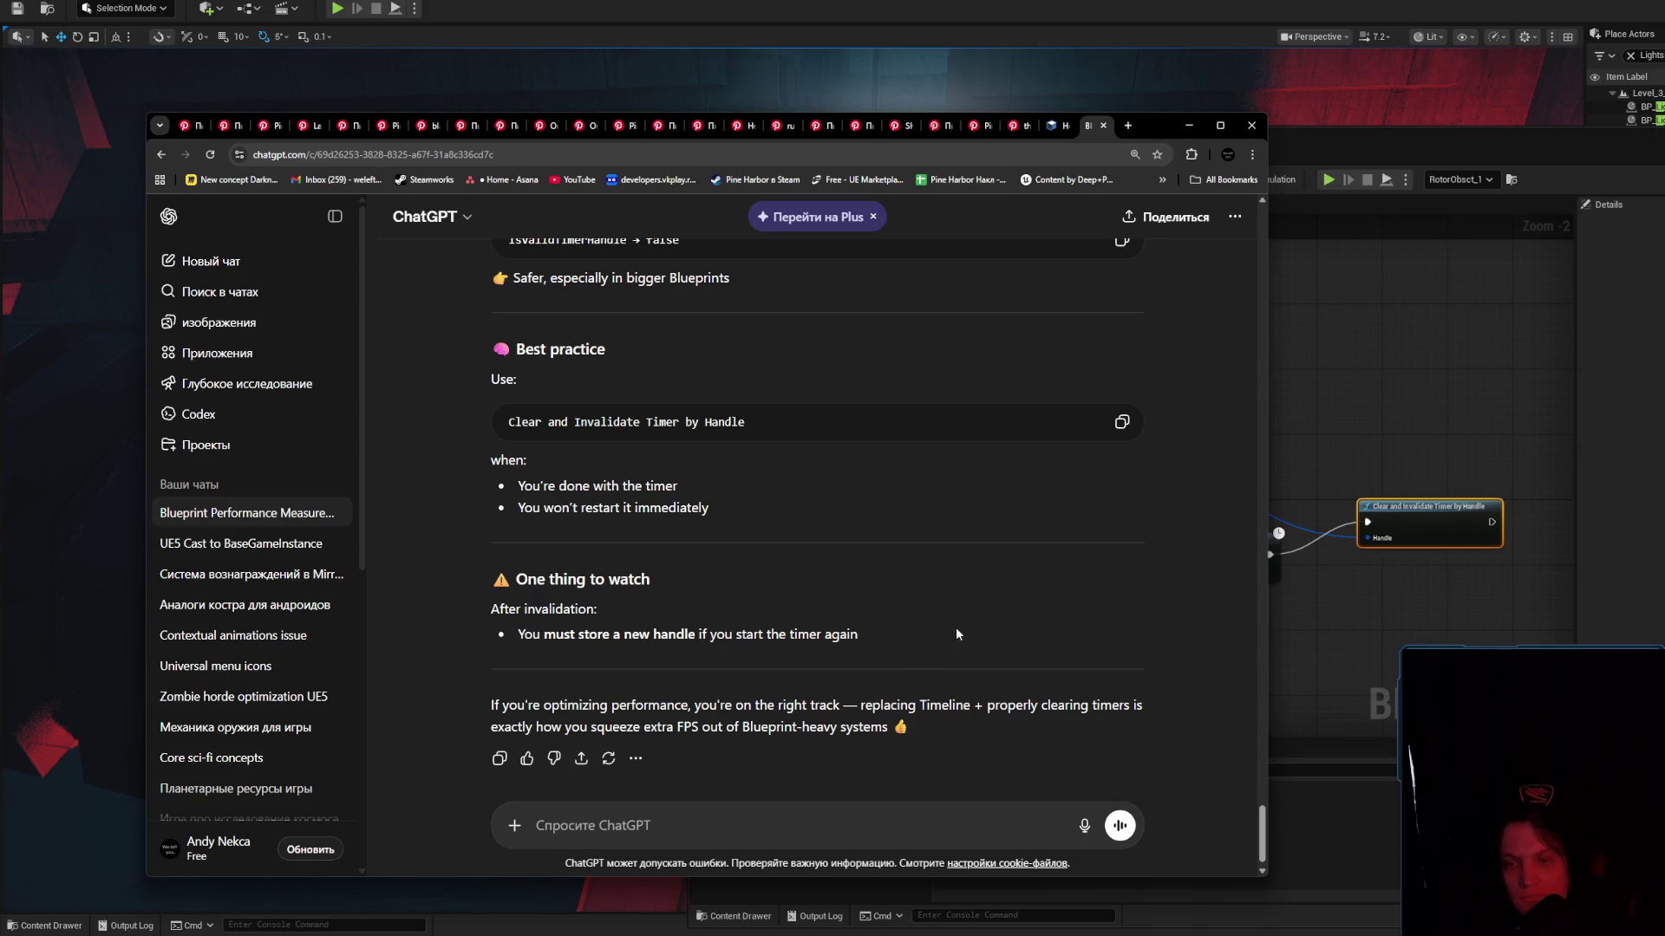
Back in Unreal, delete a stray graph node and rearrange Set World Rotation and the clear-timer node
left_click(1189, 125)
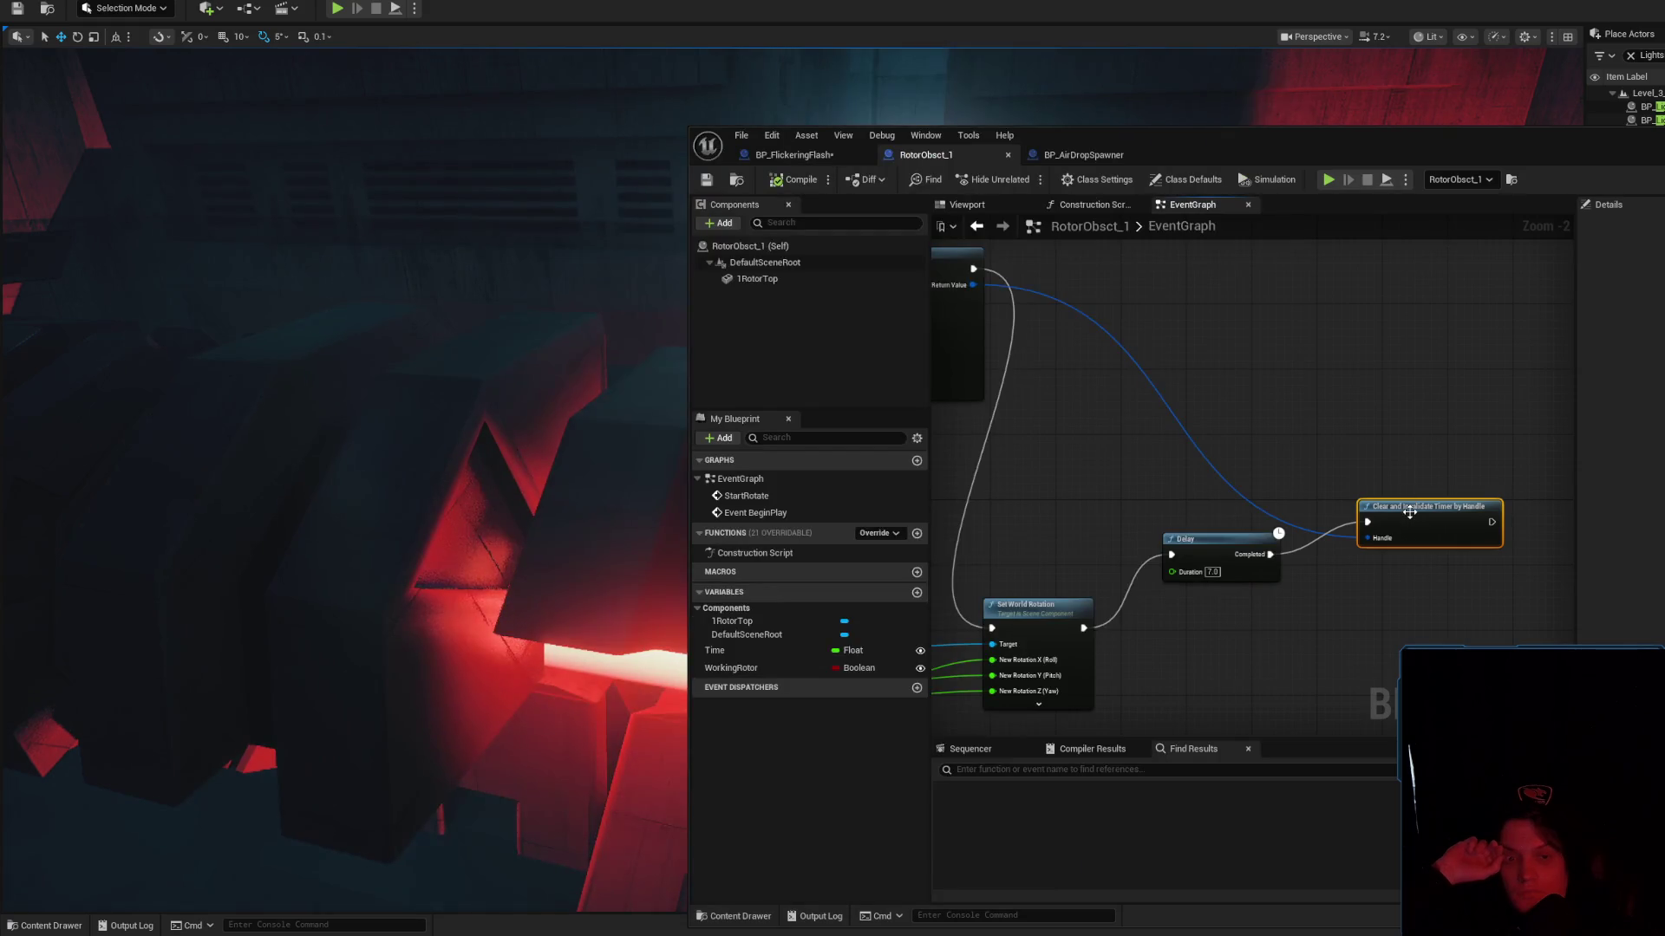
left_click_drag(1411, 513, 1419, 553)
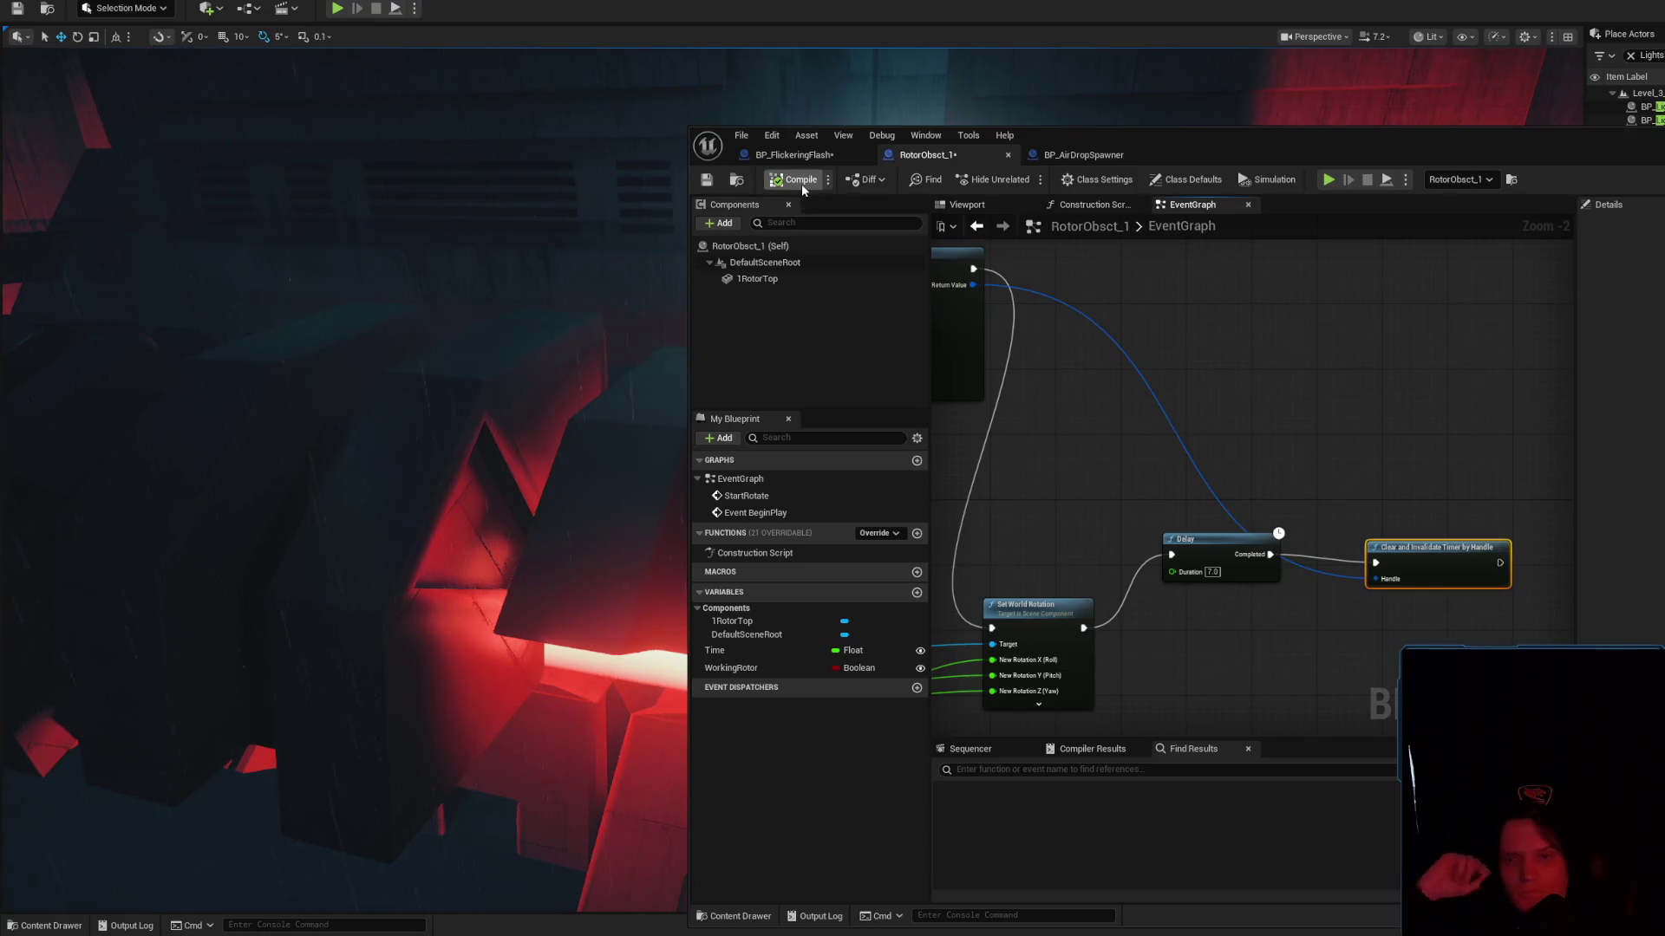
left_click(736, 179)
left_click(1158, 402)
left_click(1219, 546)
key("Delete")
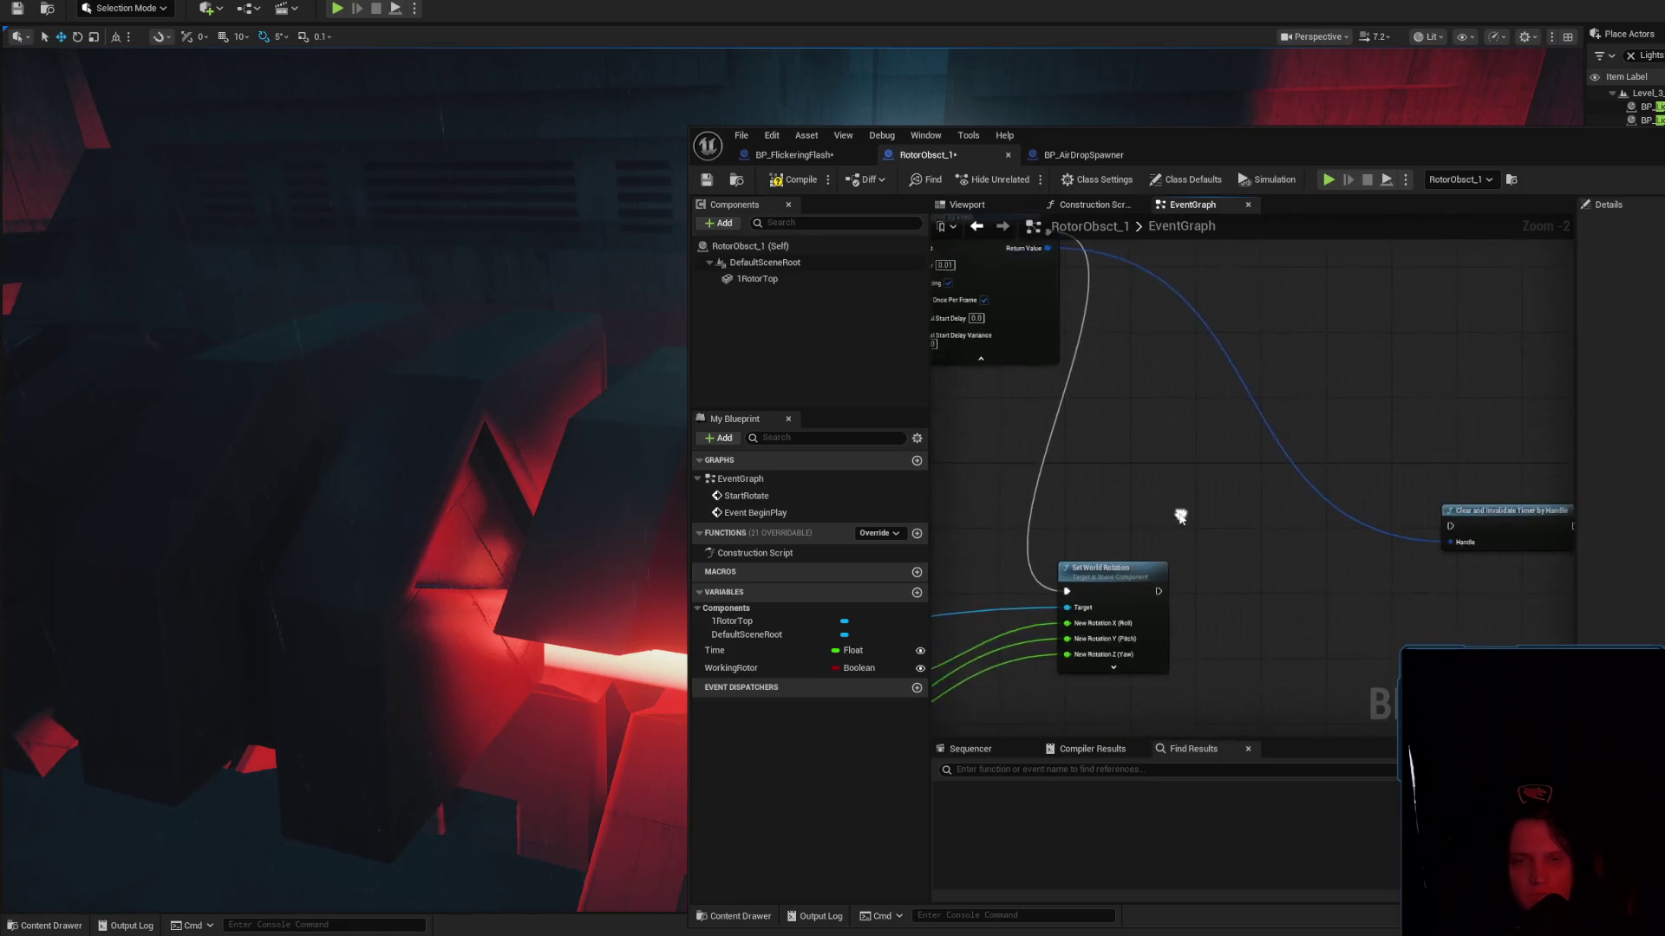
left_click_drag(1117, 572, 1238, 563)
mouse_move(1490, 528)
left_mouse_down()
mouse_move(1357, 308)
mouse_move(1277, 496)
mouse_move(1233, 352)
mouse_move(1484, 507)
left_mouse_up()
scroll(1280, 521, "down", 1)
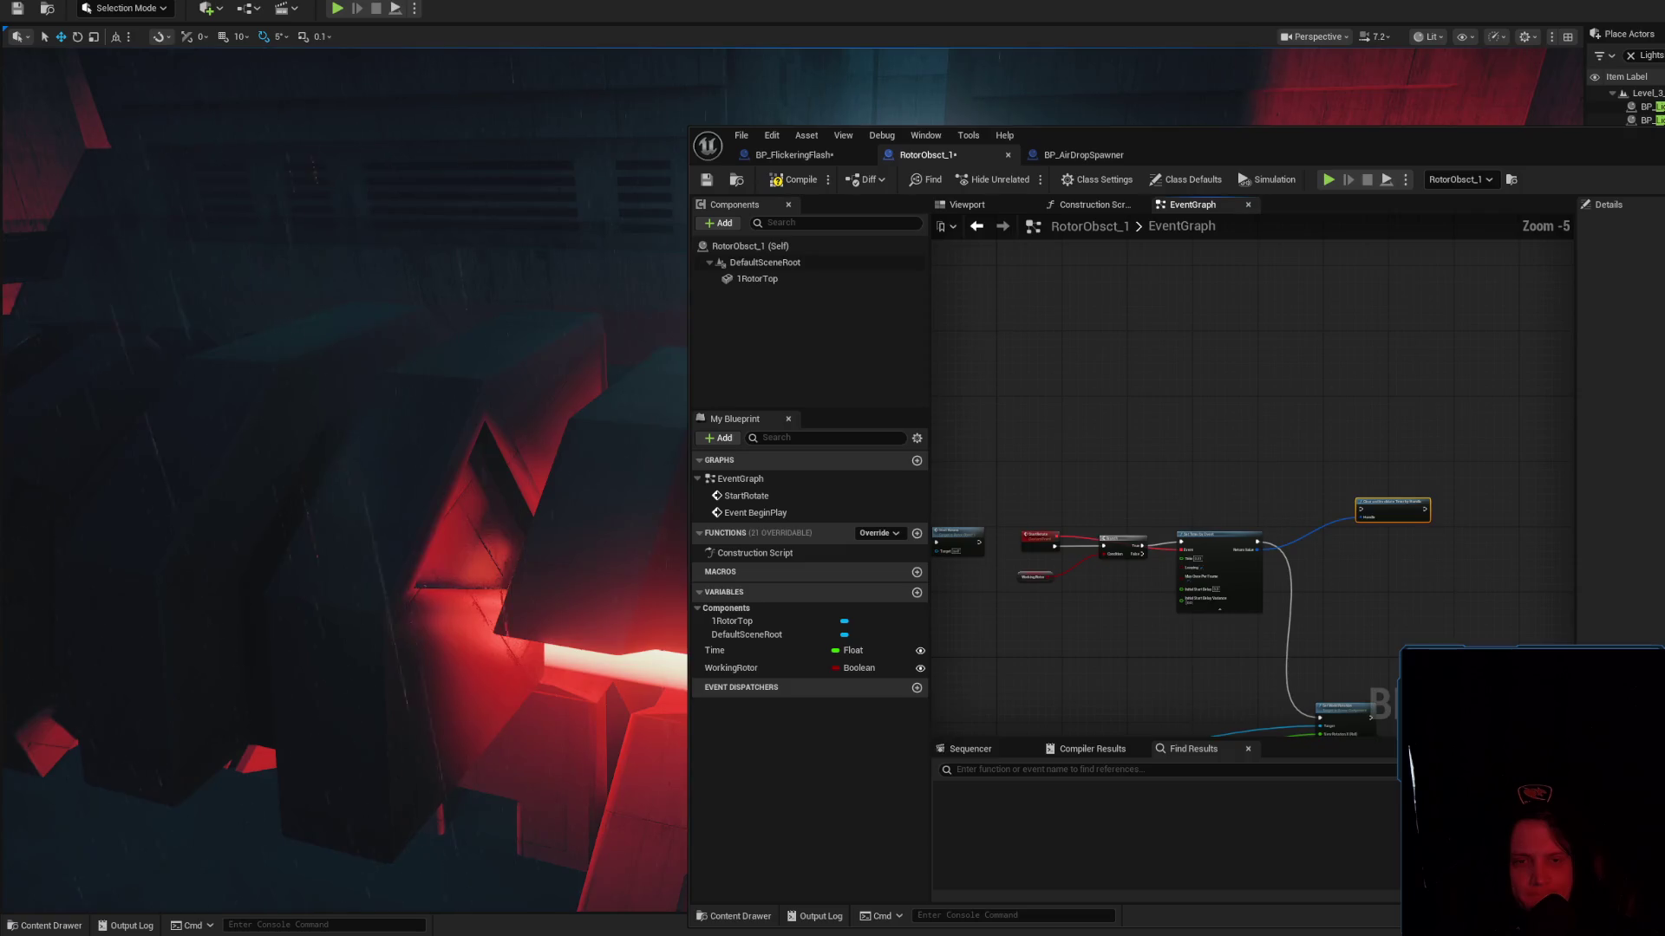
mouse_move(1396, 461)
left_mouse_down()
mouse_move(1385, 431)
mouse_move(1106, 377)
left_mouse_up()
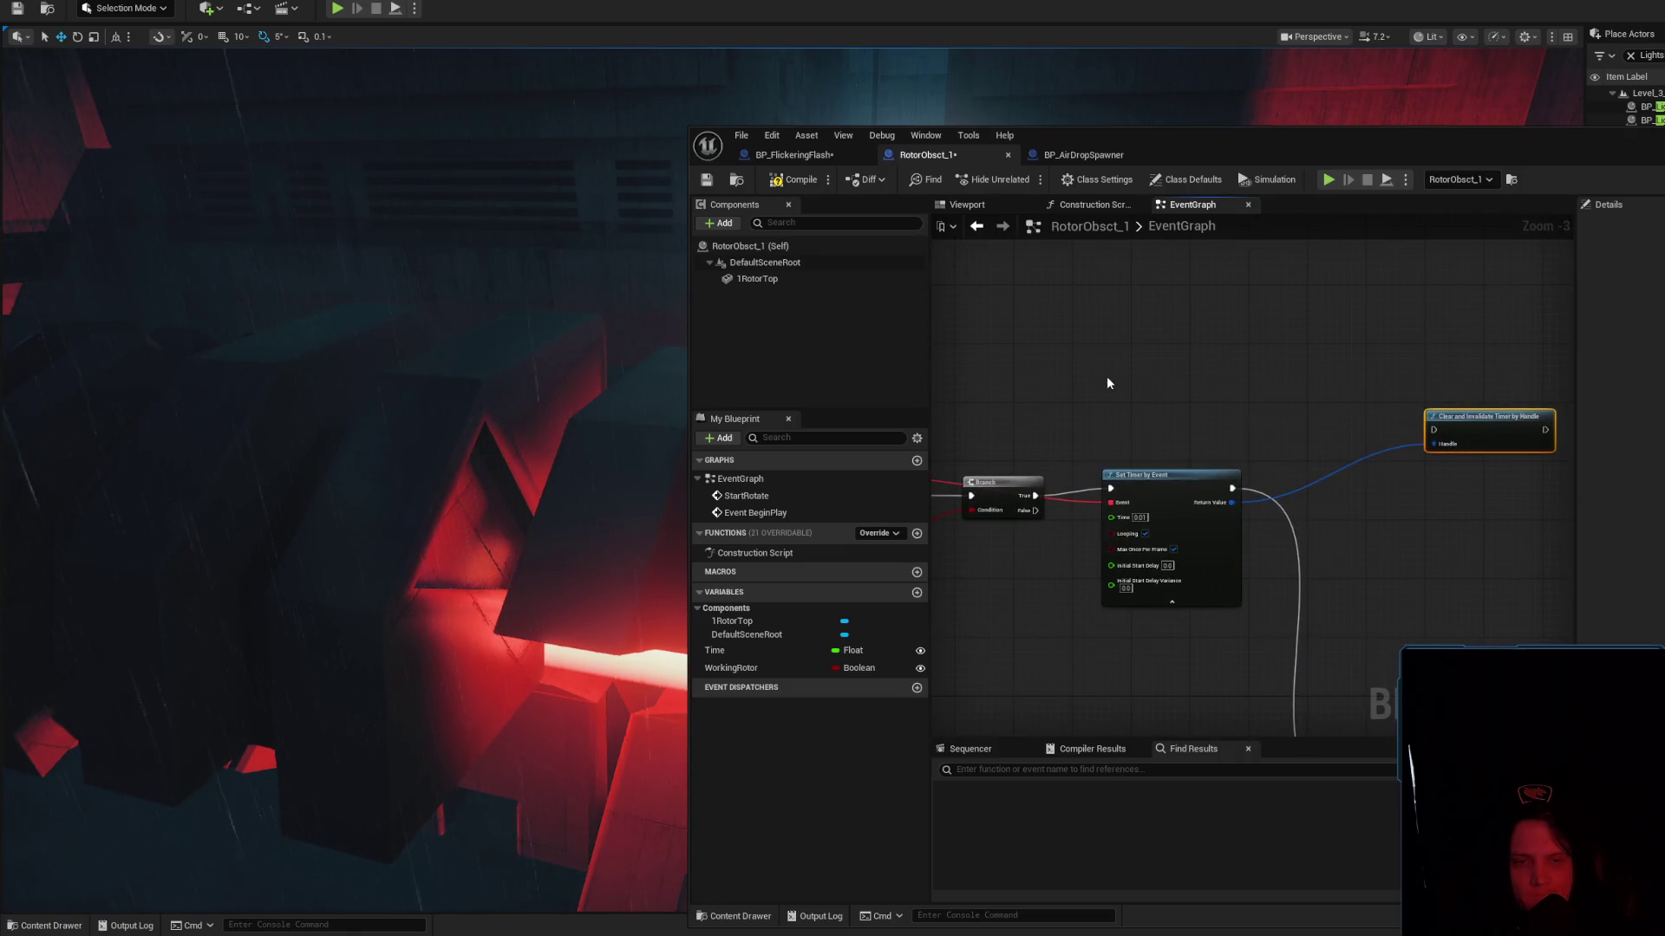
Add a custom event named Stop Timer and place it beside Clear and Invalidate Timer by Handle
right_click(1107, 376)
type("custom event")
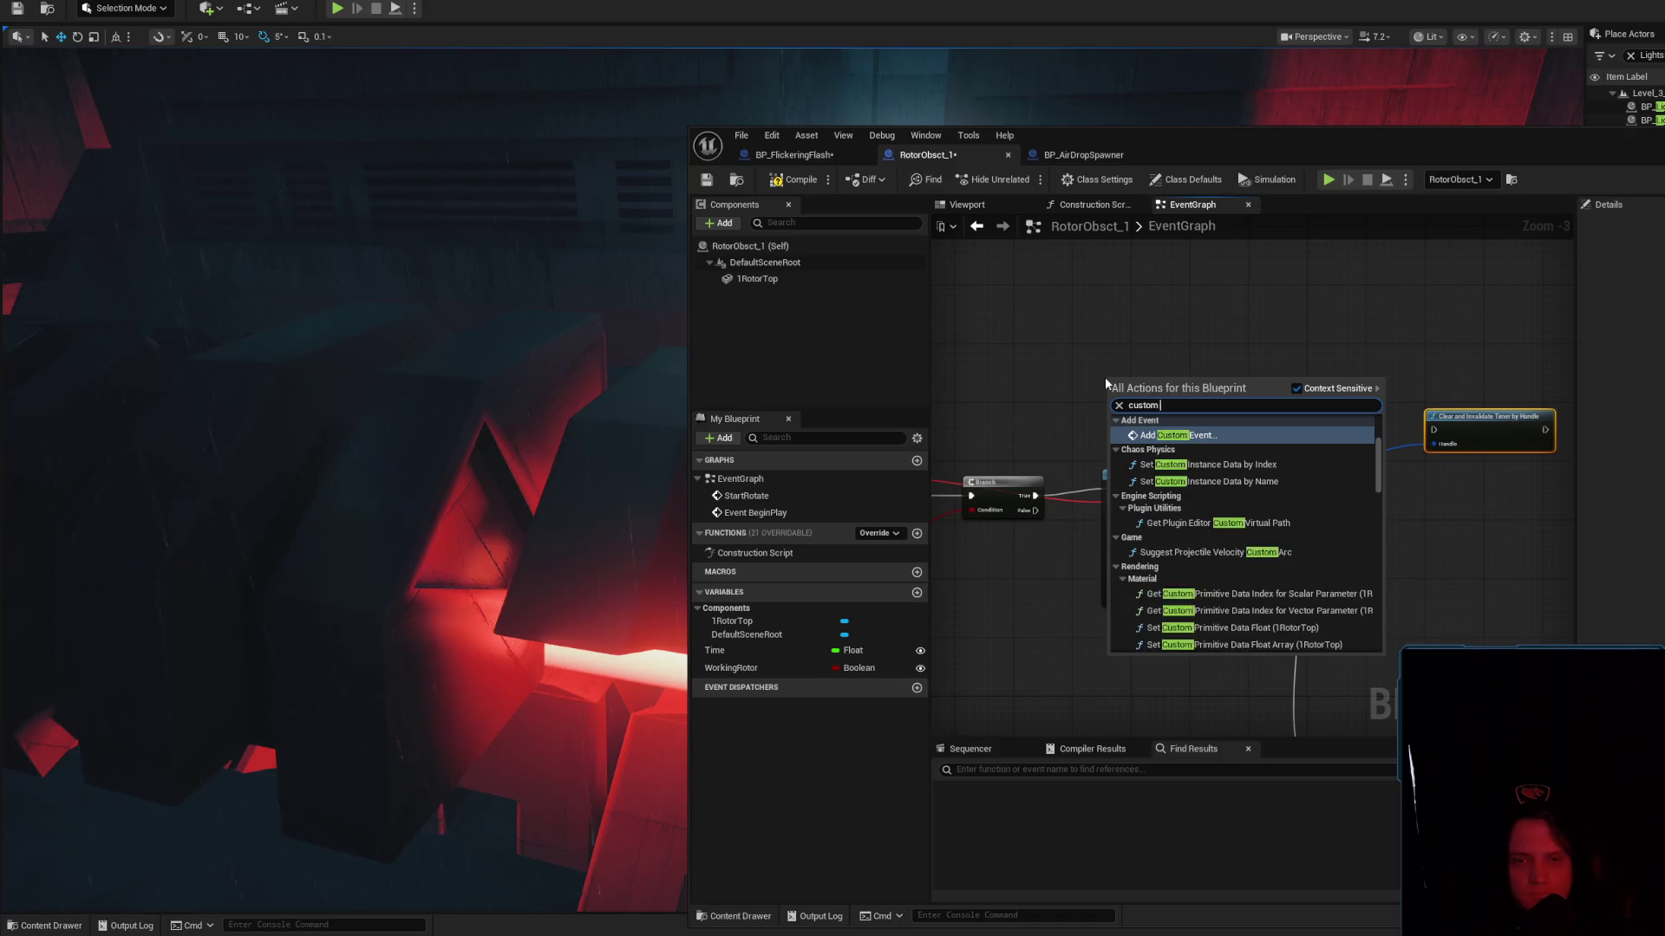
key("Return")
type("Sto")
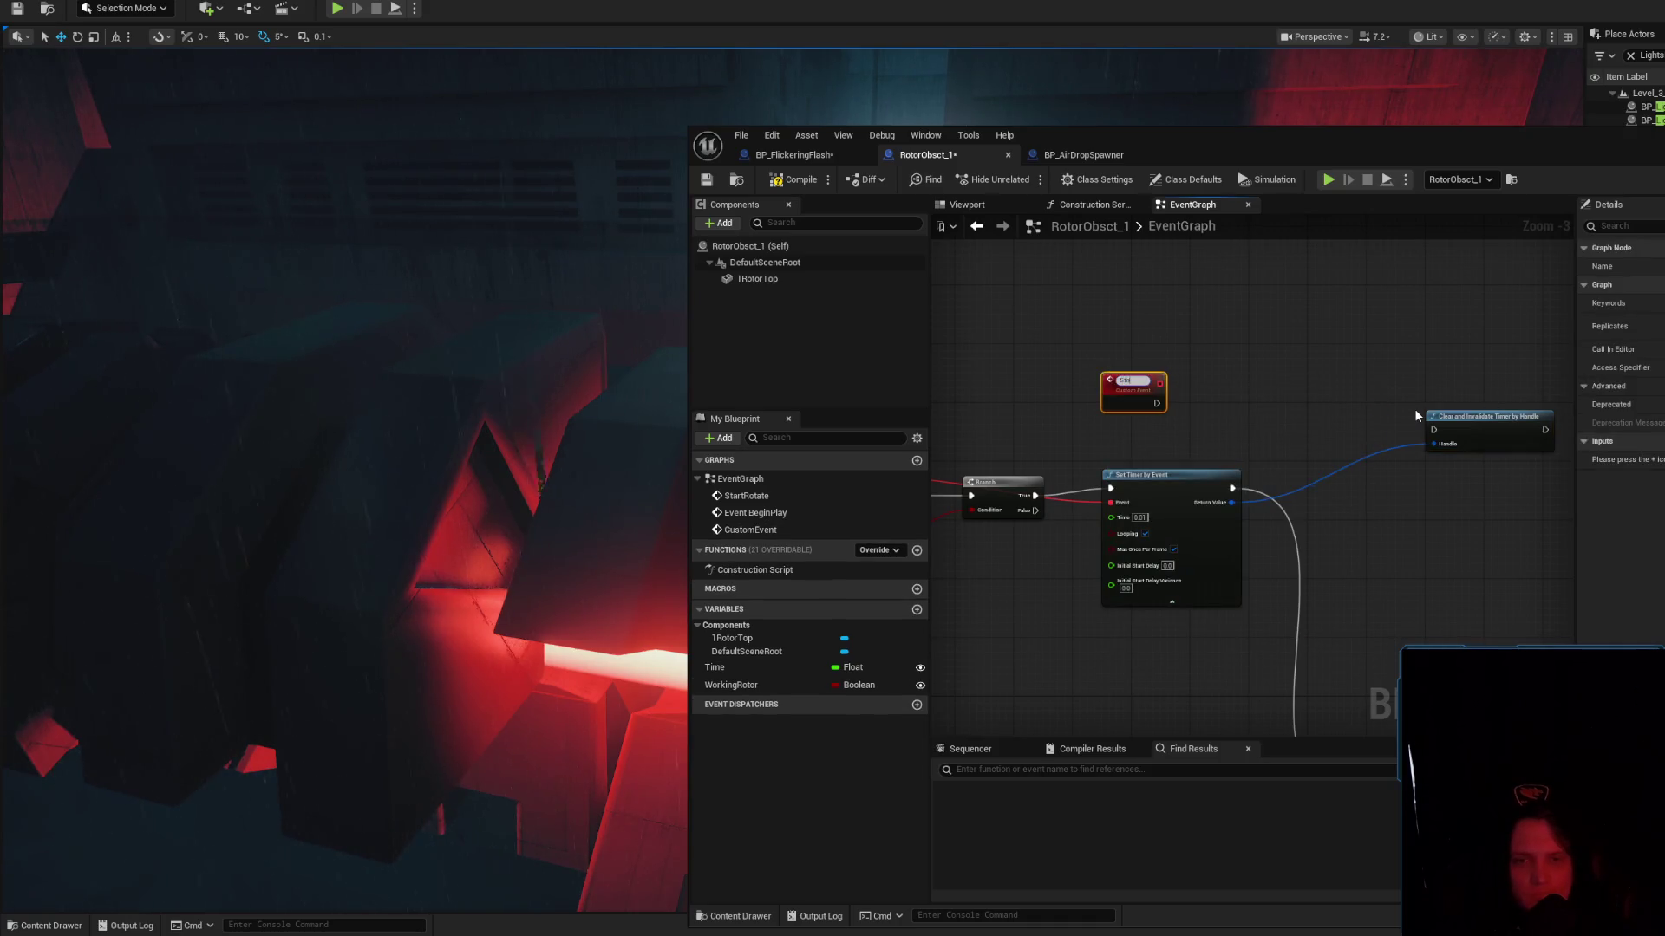
type("p Timer")
key("Return")
mouse_move(1131, 402)
left_mouse_down()
mouse_move(1191, 422)
mouse_move(1435, 430)
left_mouse_up()
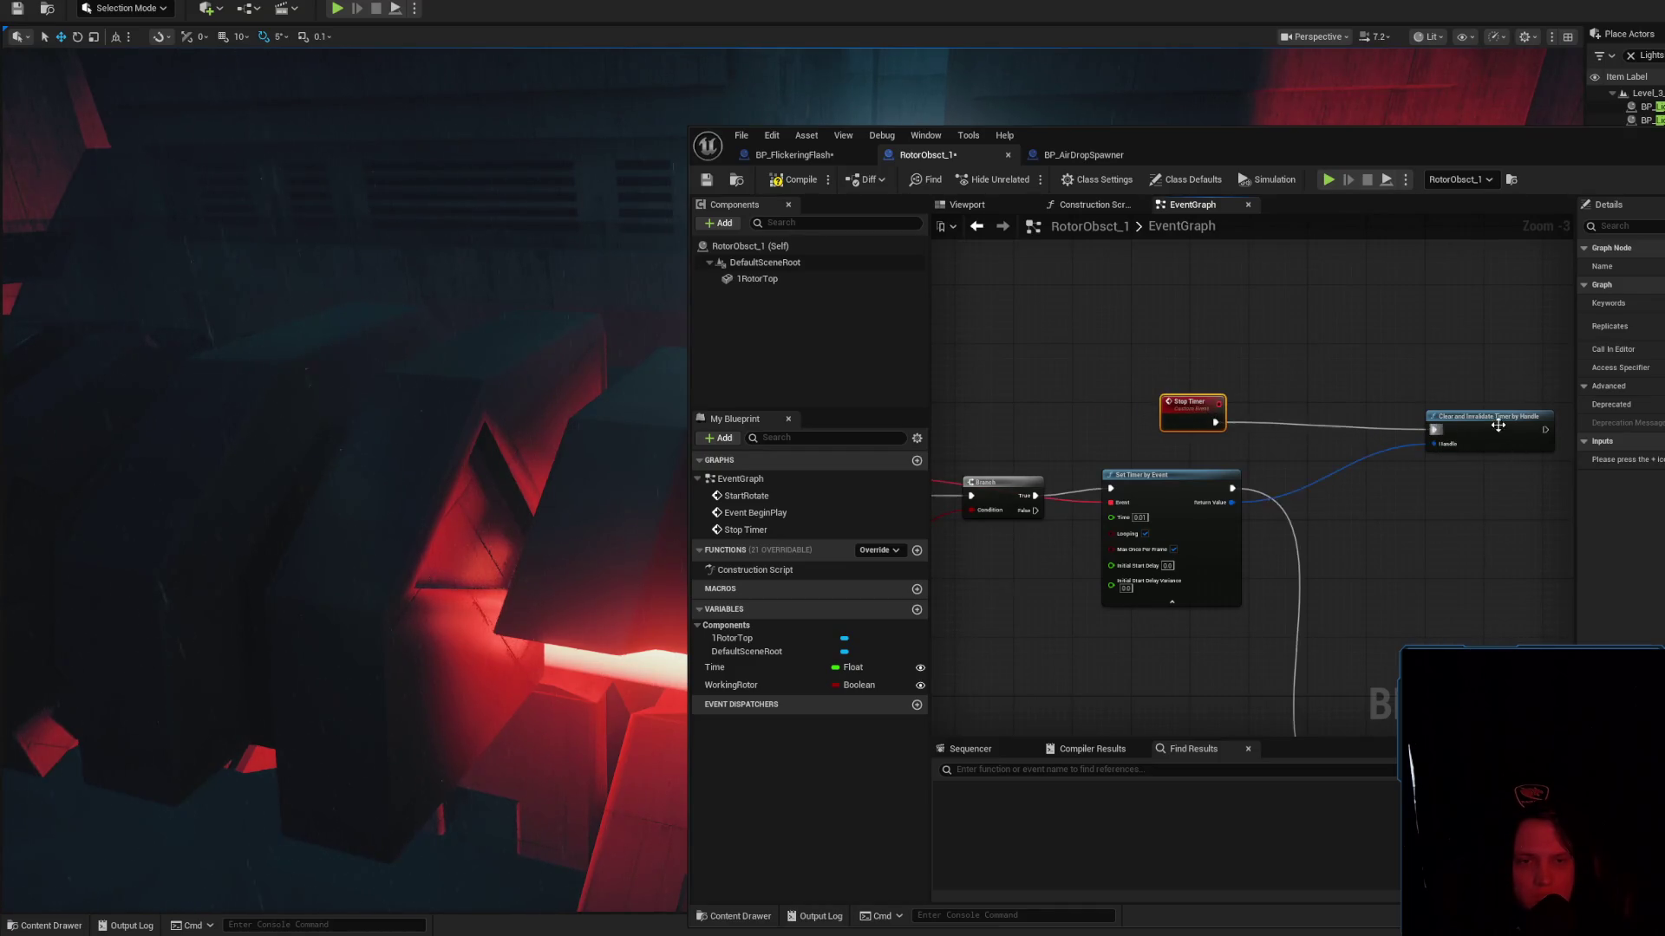
mouse_move(1193, 415)
left_mouse_down()
mouse_move(917, 414)
mouse_move(1183, 457)
mouse_move(1374, 379)
left_mouse_up()
Compile the rotor Blueprint and review the StartRotate, timer and rotation nodes
scroll(1178, 420, "down", 1)
scroll(1095, 493, "up", 1)
mouse_move(1095, 492)
left_mouse_down()
mouse_move(1148, 456)
mouse_move(965, 252)
left_mouse_up()
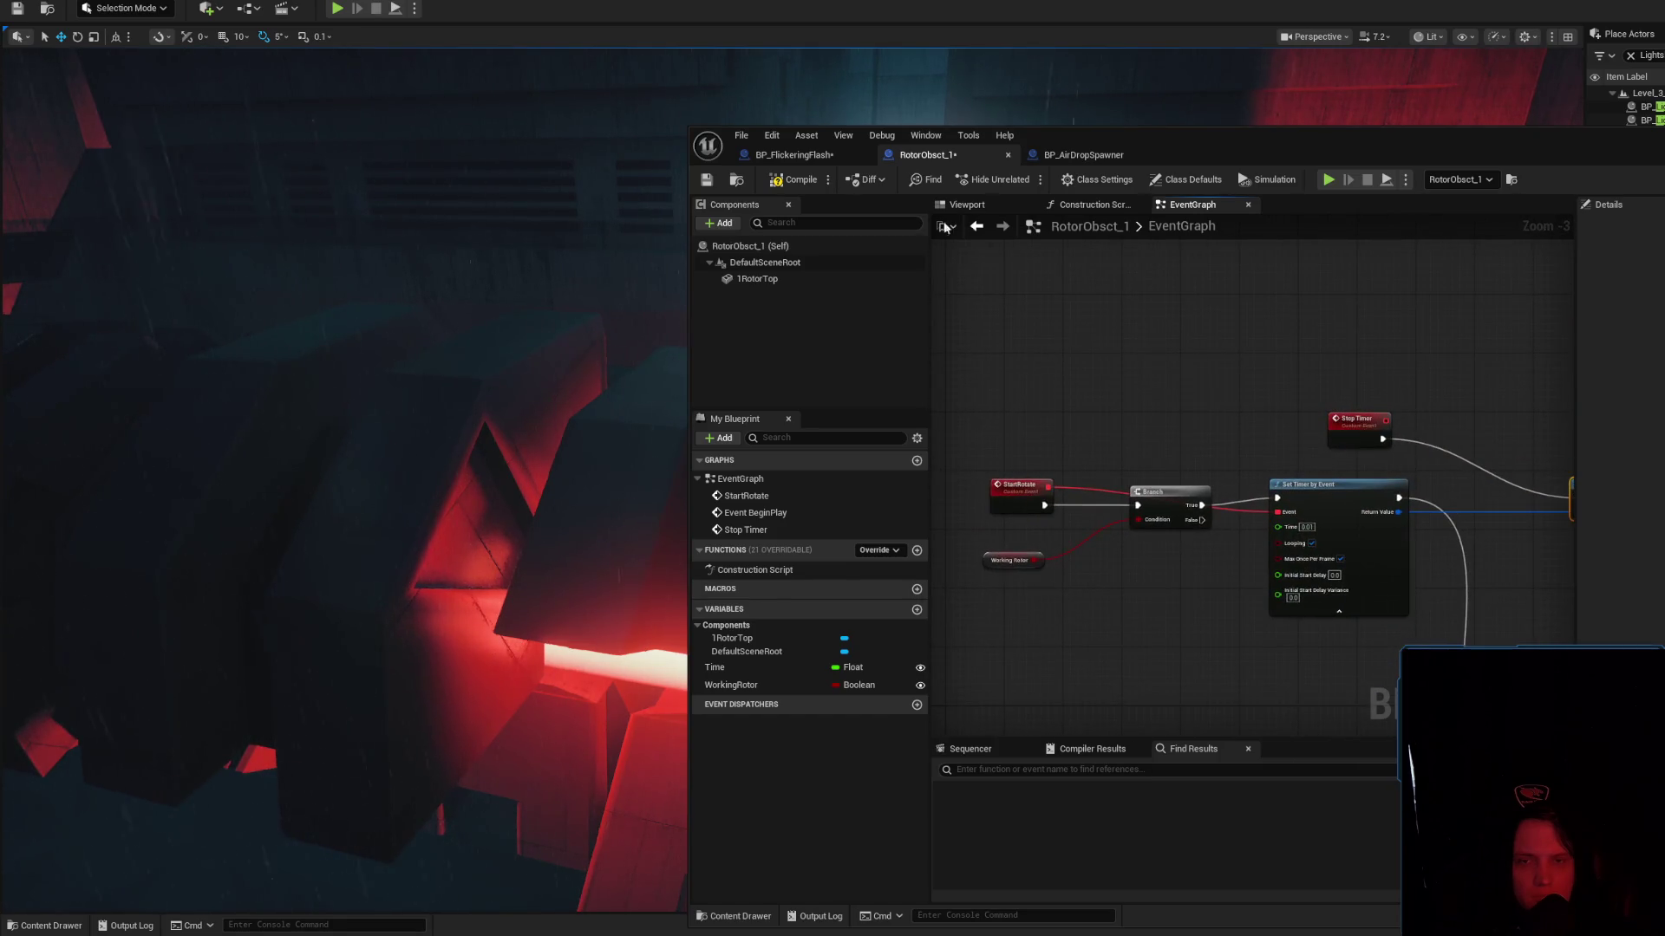
left_click(805, 180)
left_click_drag(1154, 392, 1063, 432)
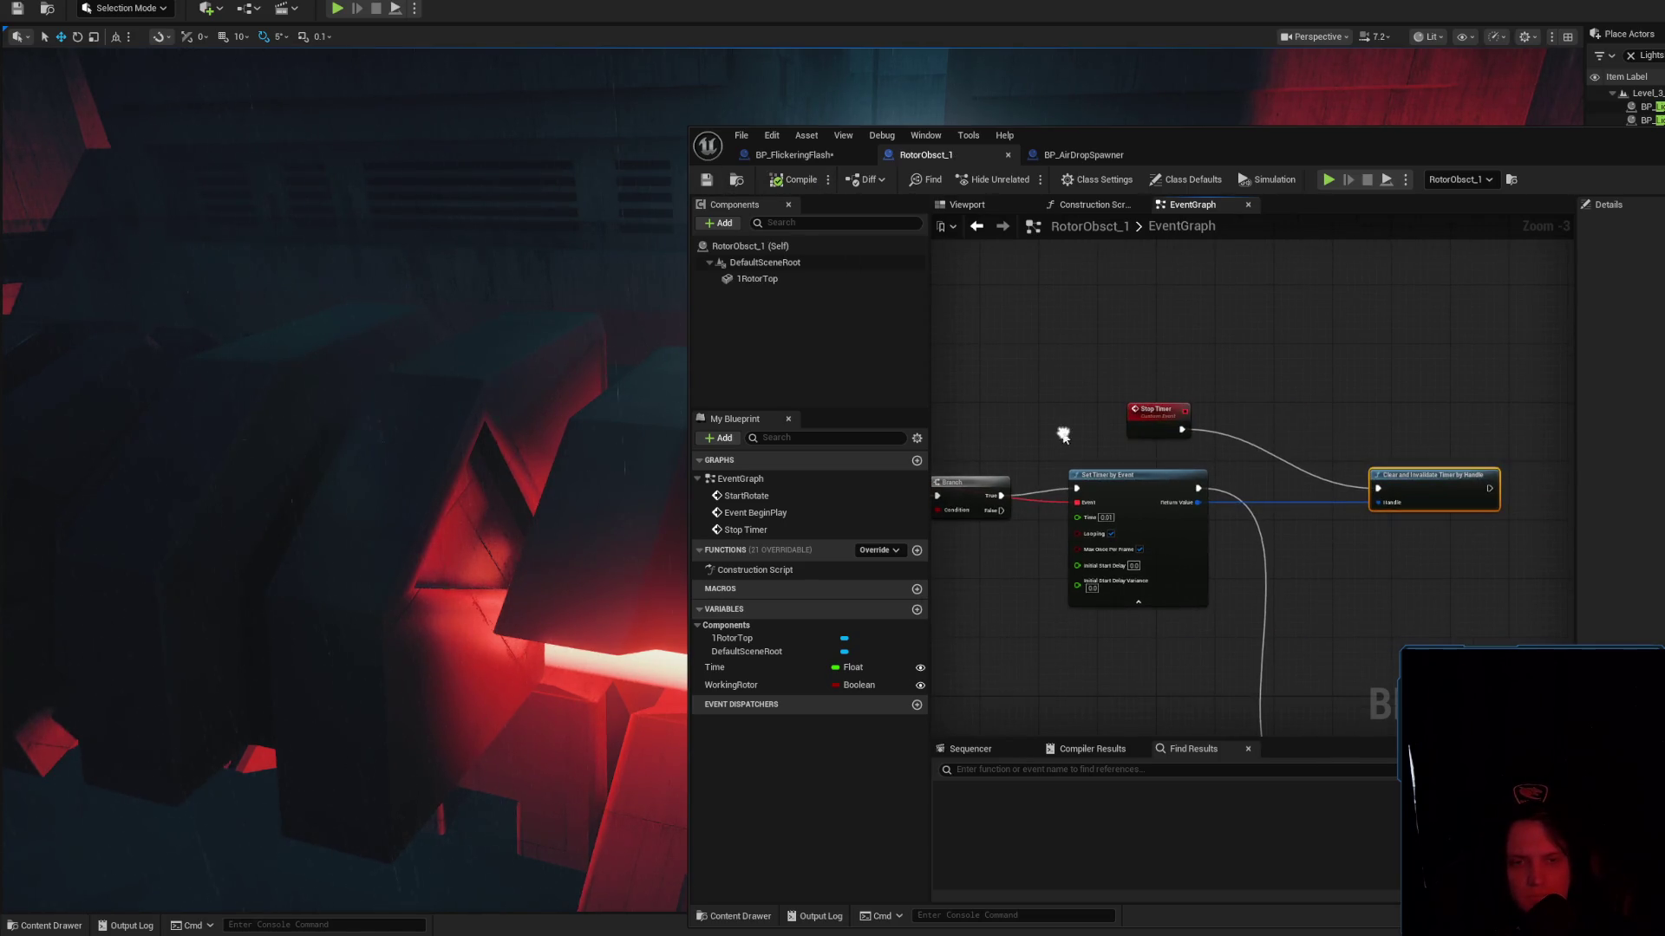
mouse_move(1379, 561)
left_mouse_down()
mouse_move(1475, 301)
mouse_move(1508, 417)
mouse_move(1545, 300)
mouse_move(1474, 407)
left_mouse_up()
scroll(1446, 385, "up", 3)
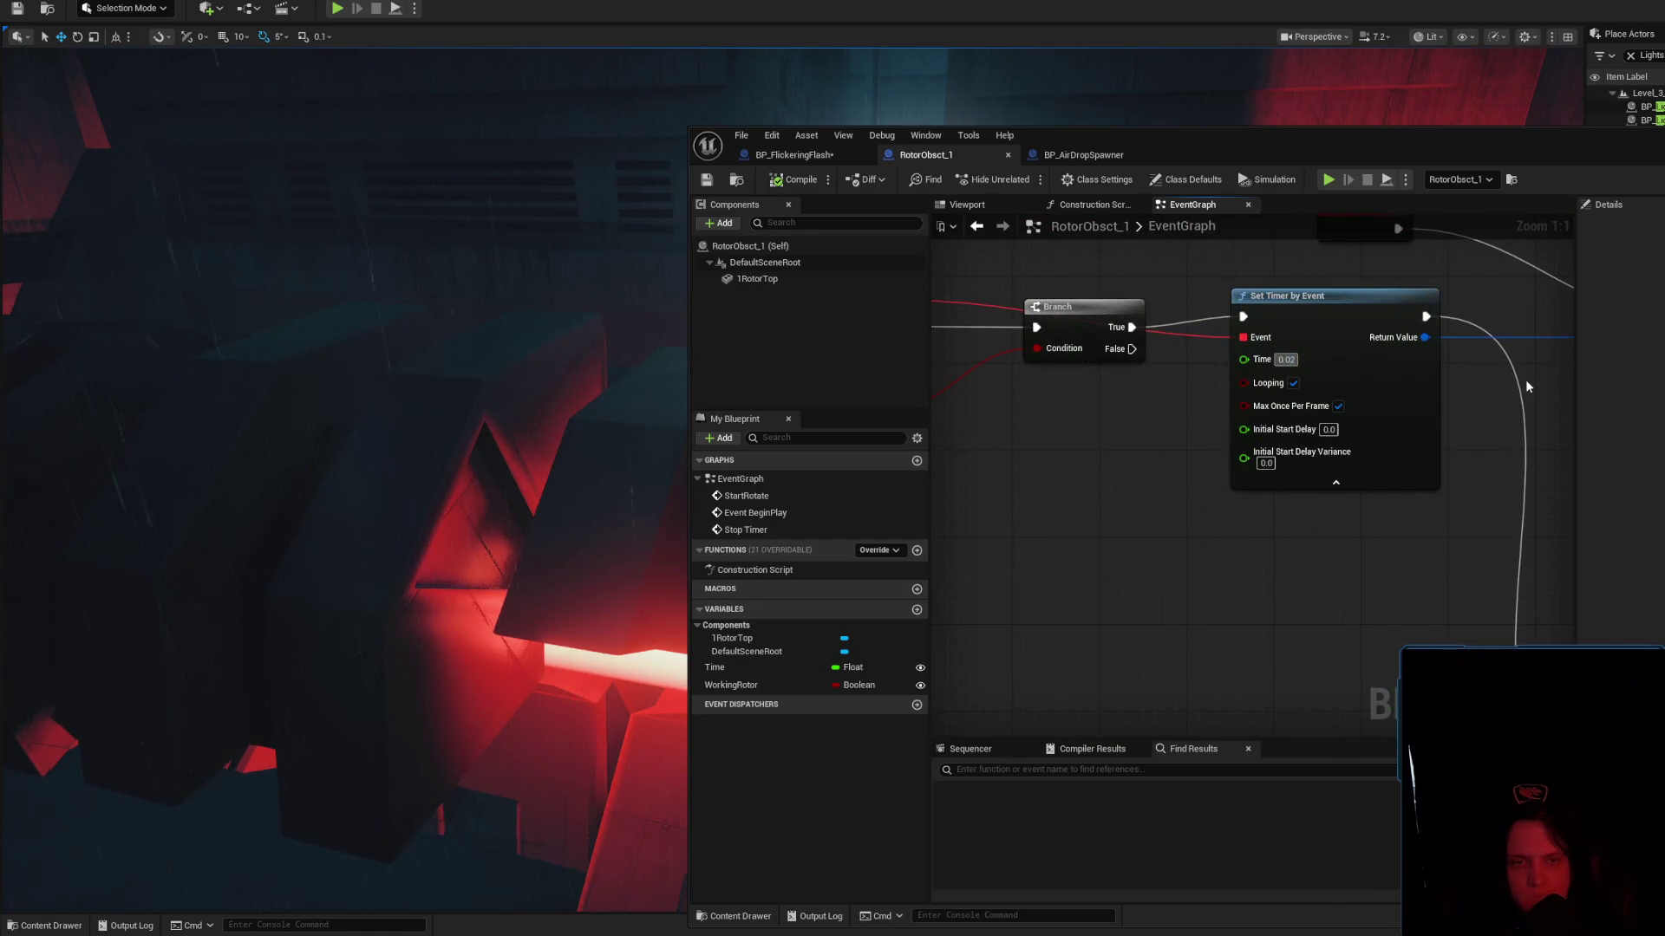
type("0.04")
Set the timer interval to 0.04 and test-simulate the rotor
key("Return")
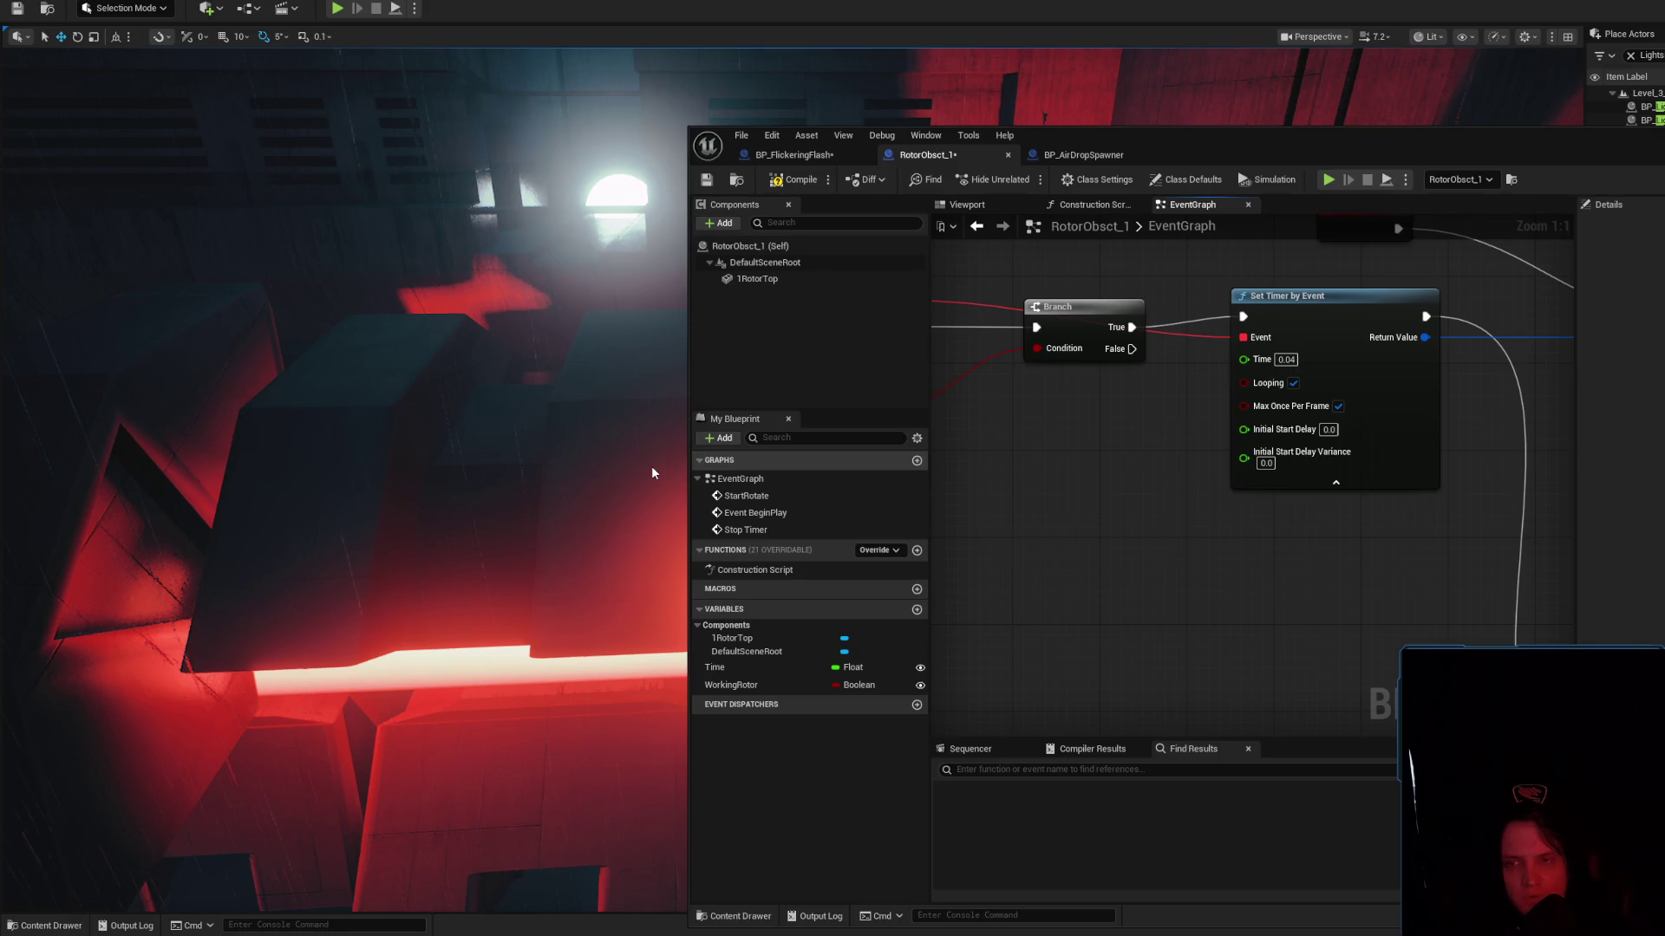
key("alt+p")
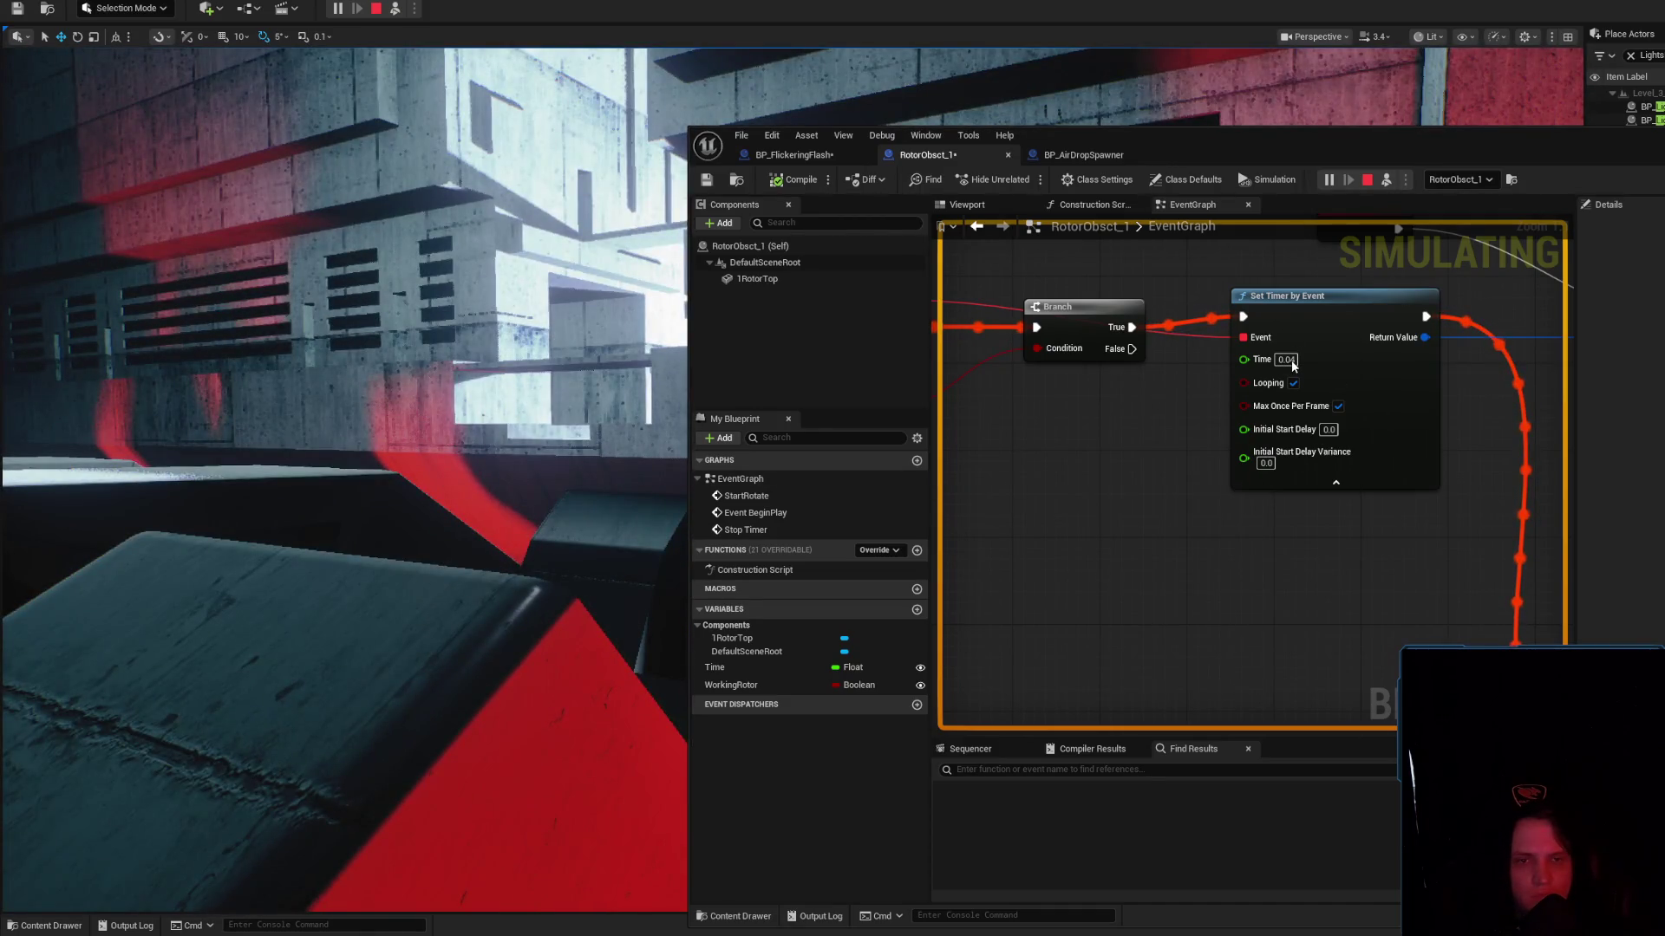
key("Escape")
left_click(1292, 361)
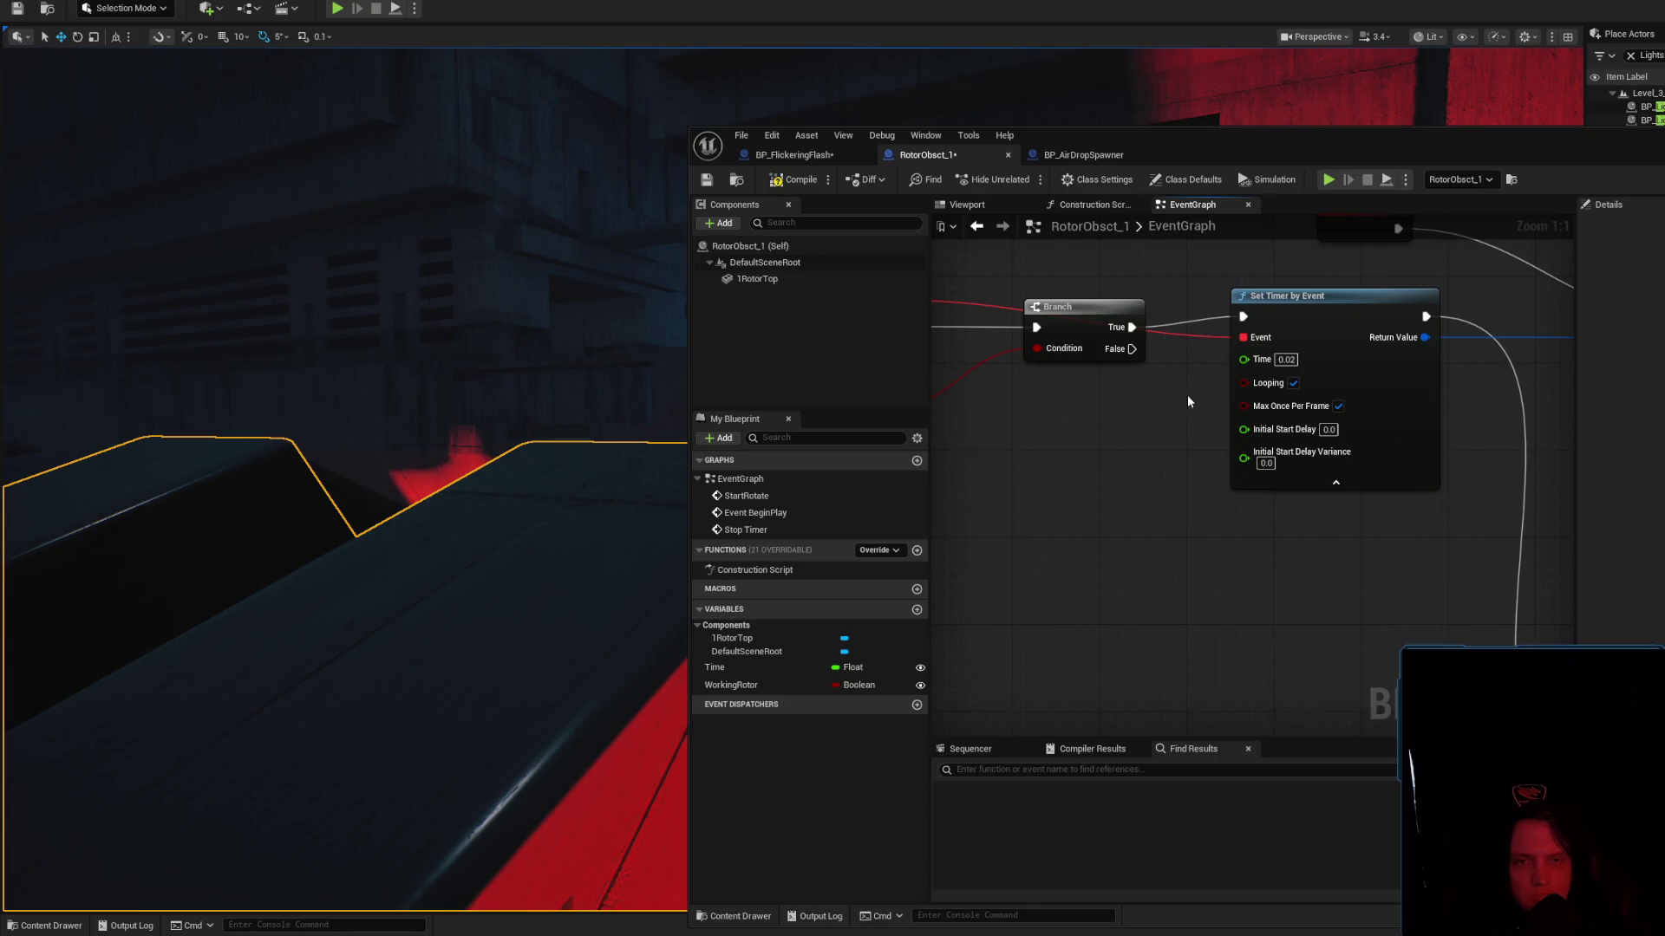
With the interval at 0.02, compile and save, then simulate again to check faster rotation
left_click(803, 183)
left_click(707, 179)
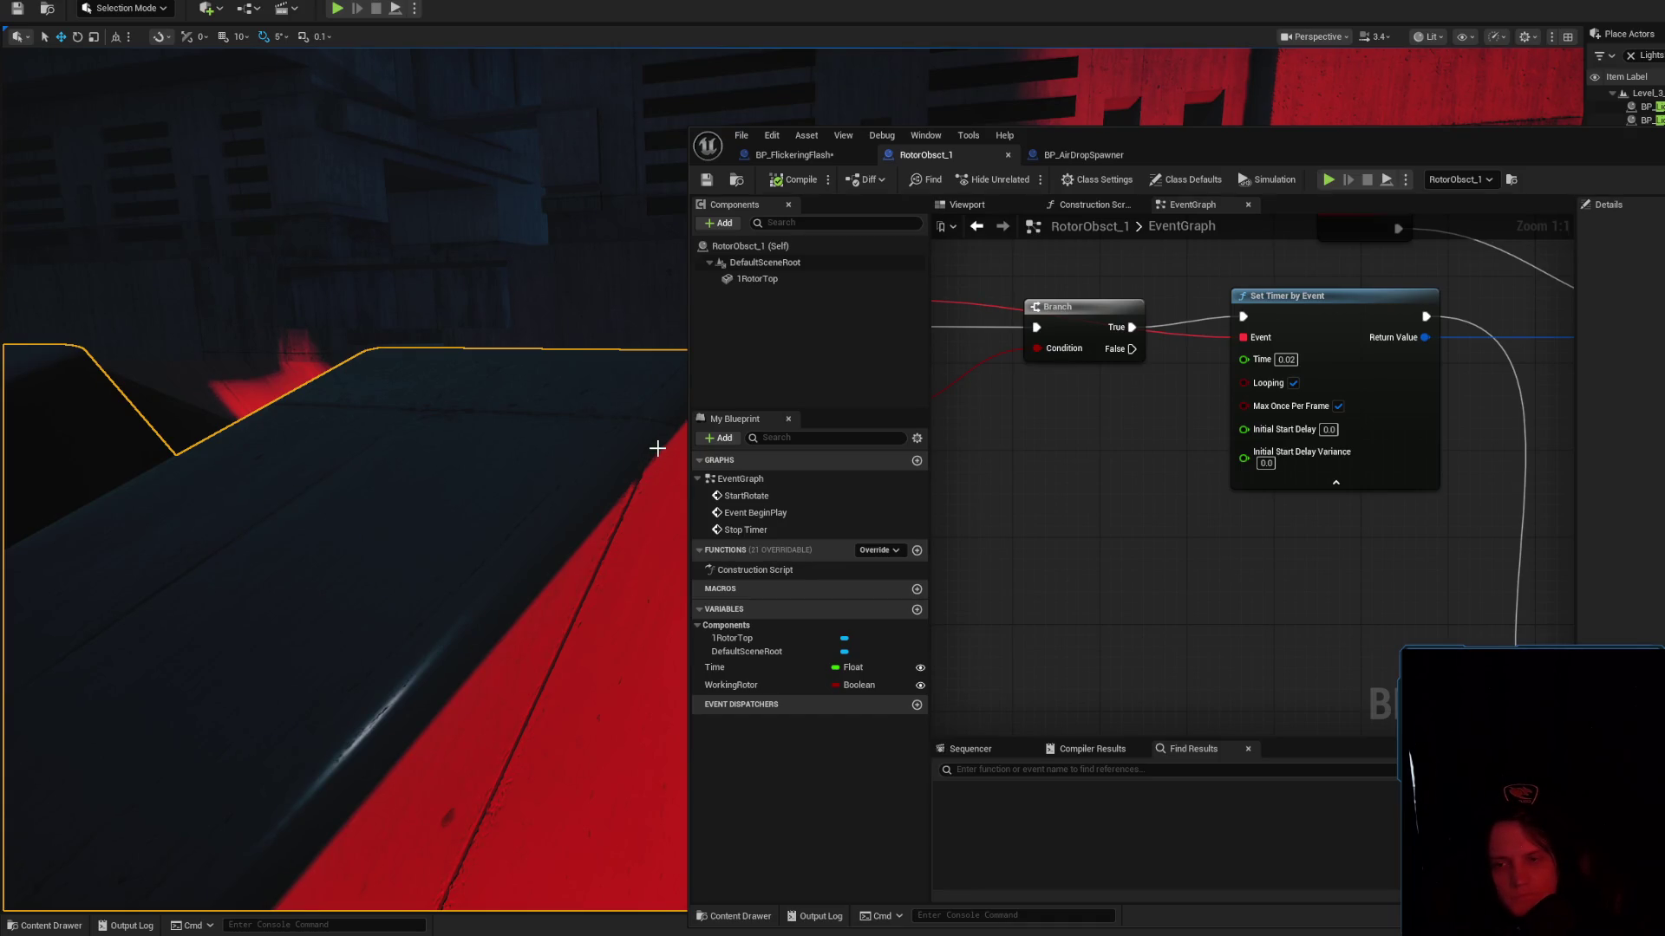
left_click_drag(657, 449, 606, 444)
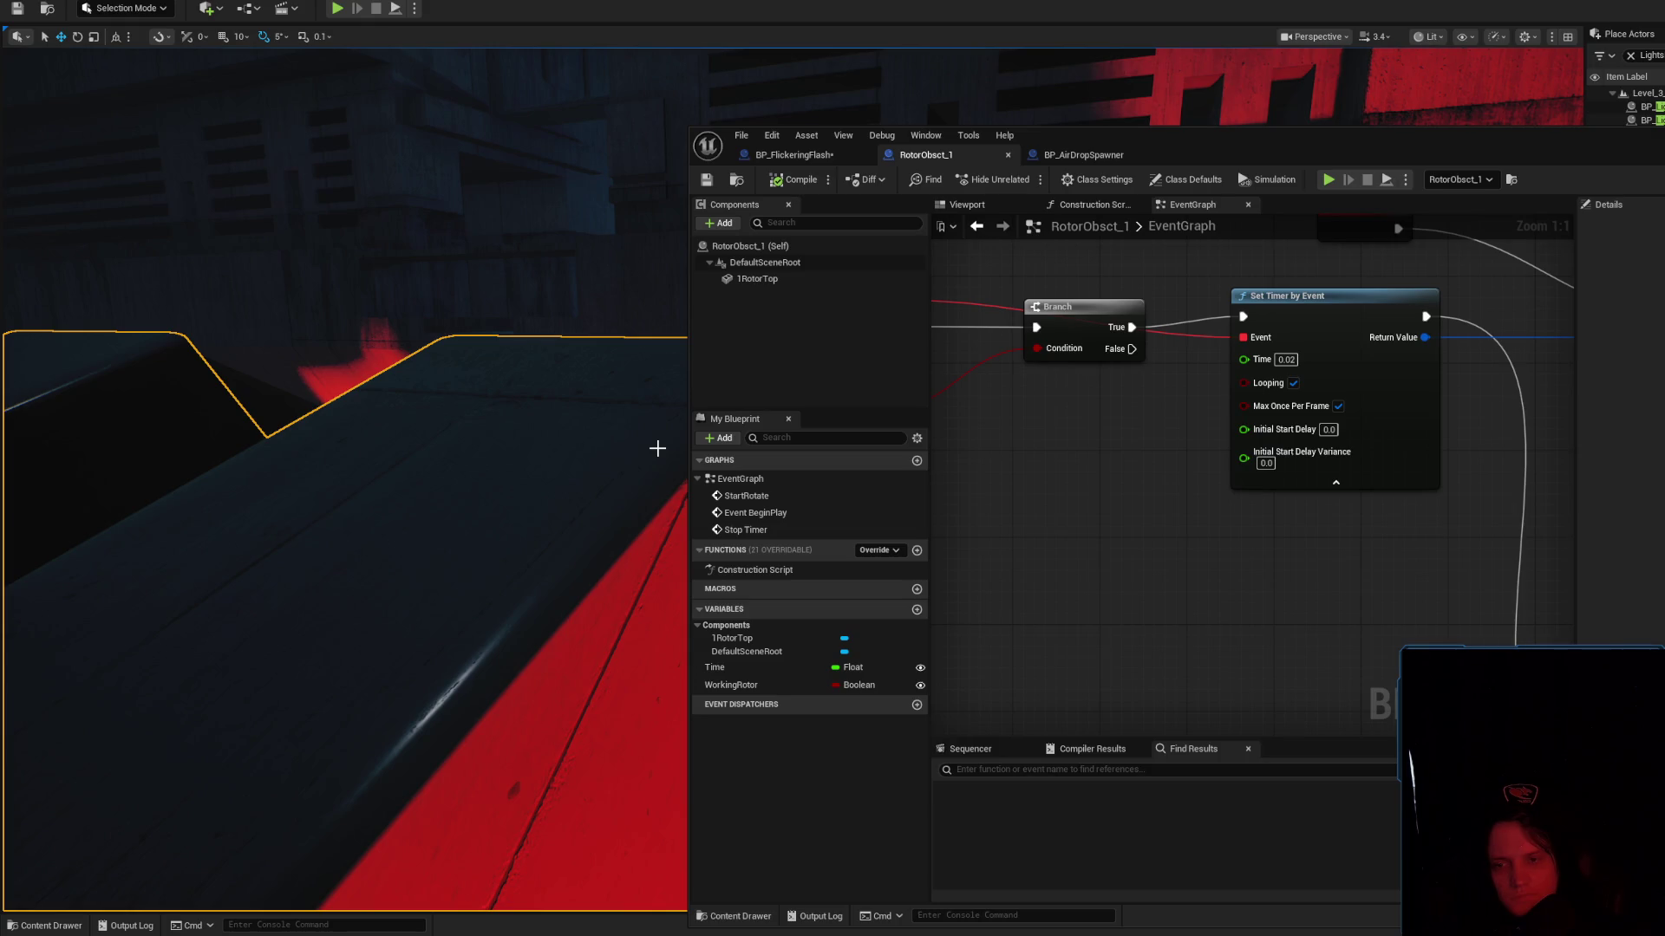
key("alt+s")
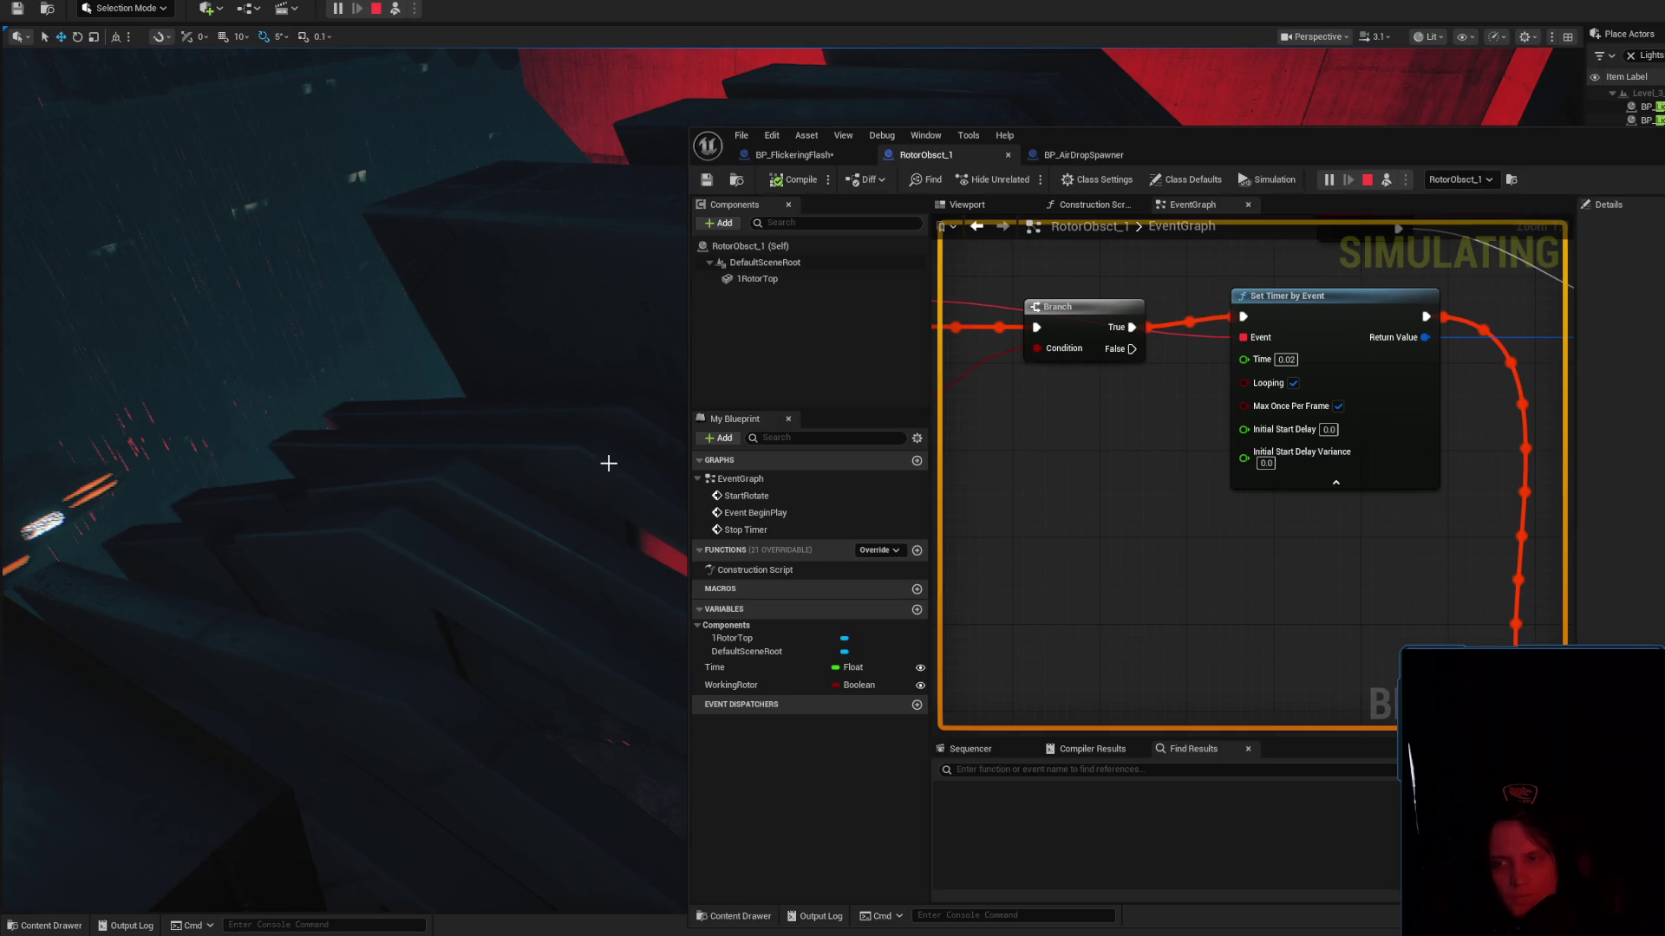
key("Escape")
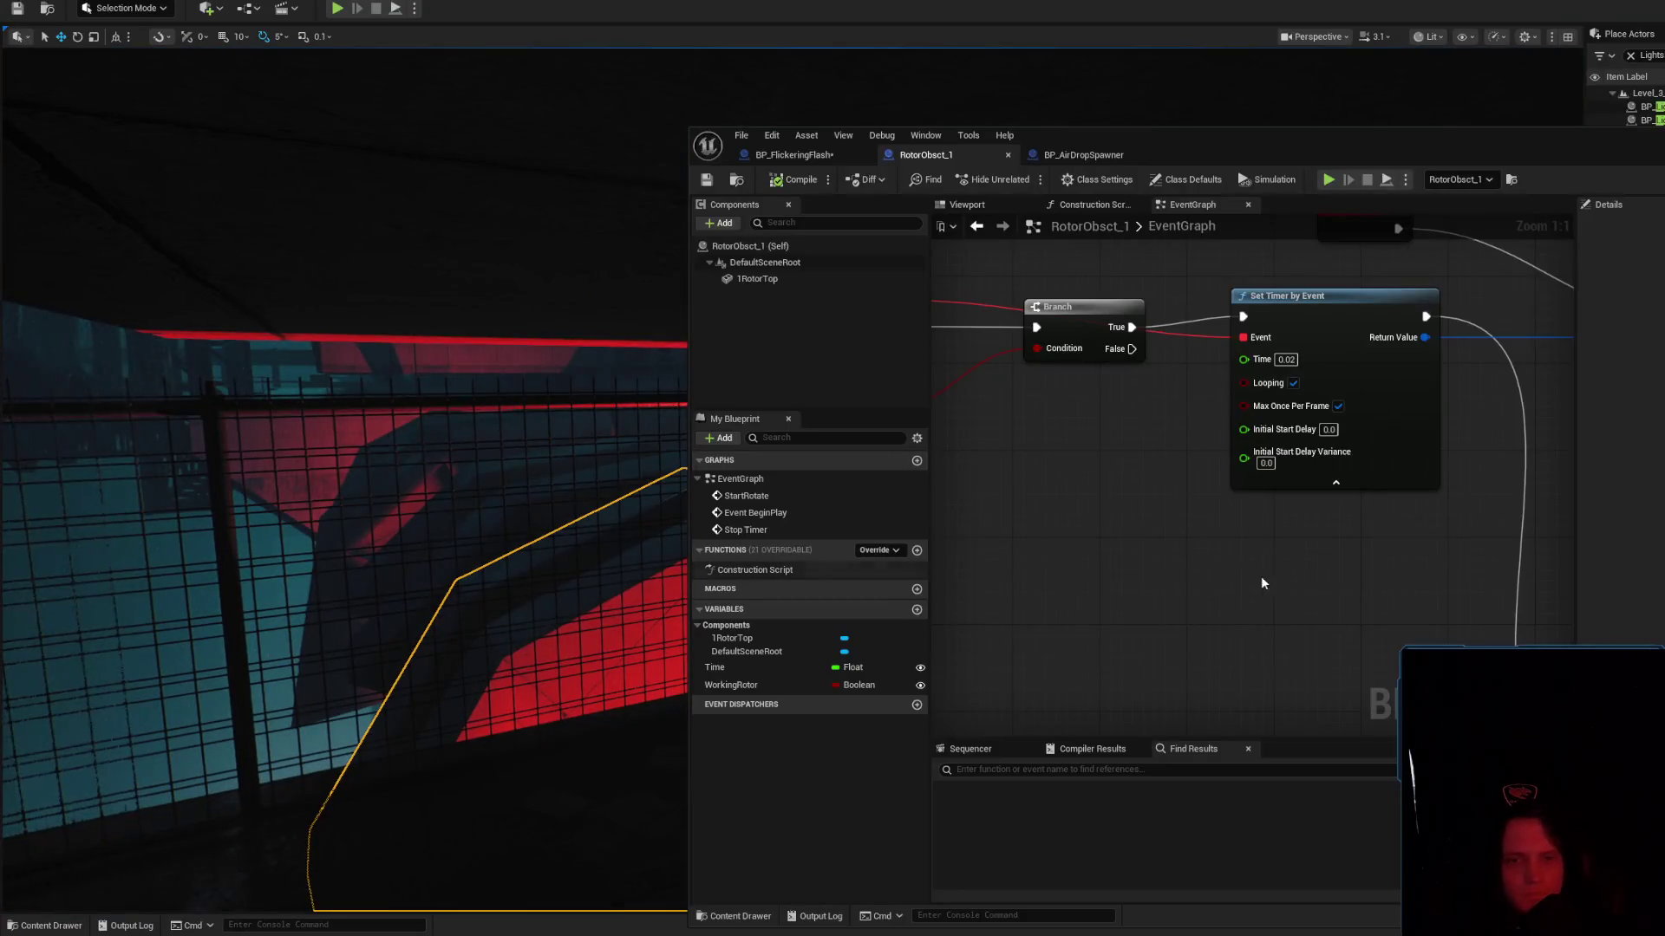
Rearrange the Time, 1RotorTop, Get World Rotation and Add nodes neatly, then save
scroll(1219, 576, "down", 3)
left_click_drag(1197, 419, 1398, 442)
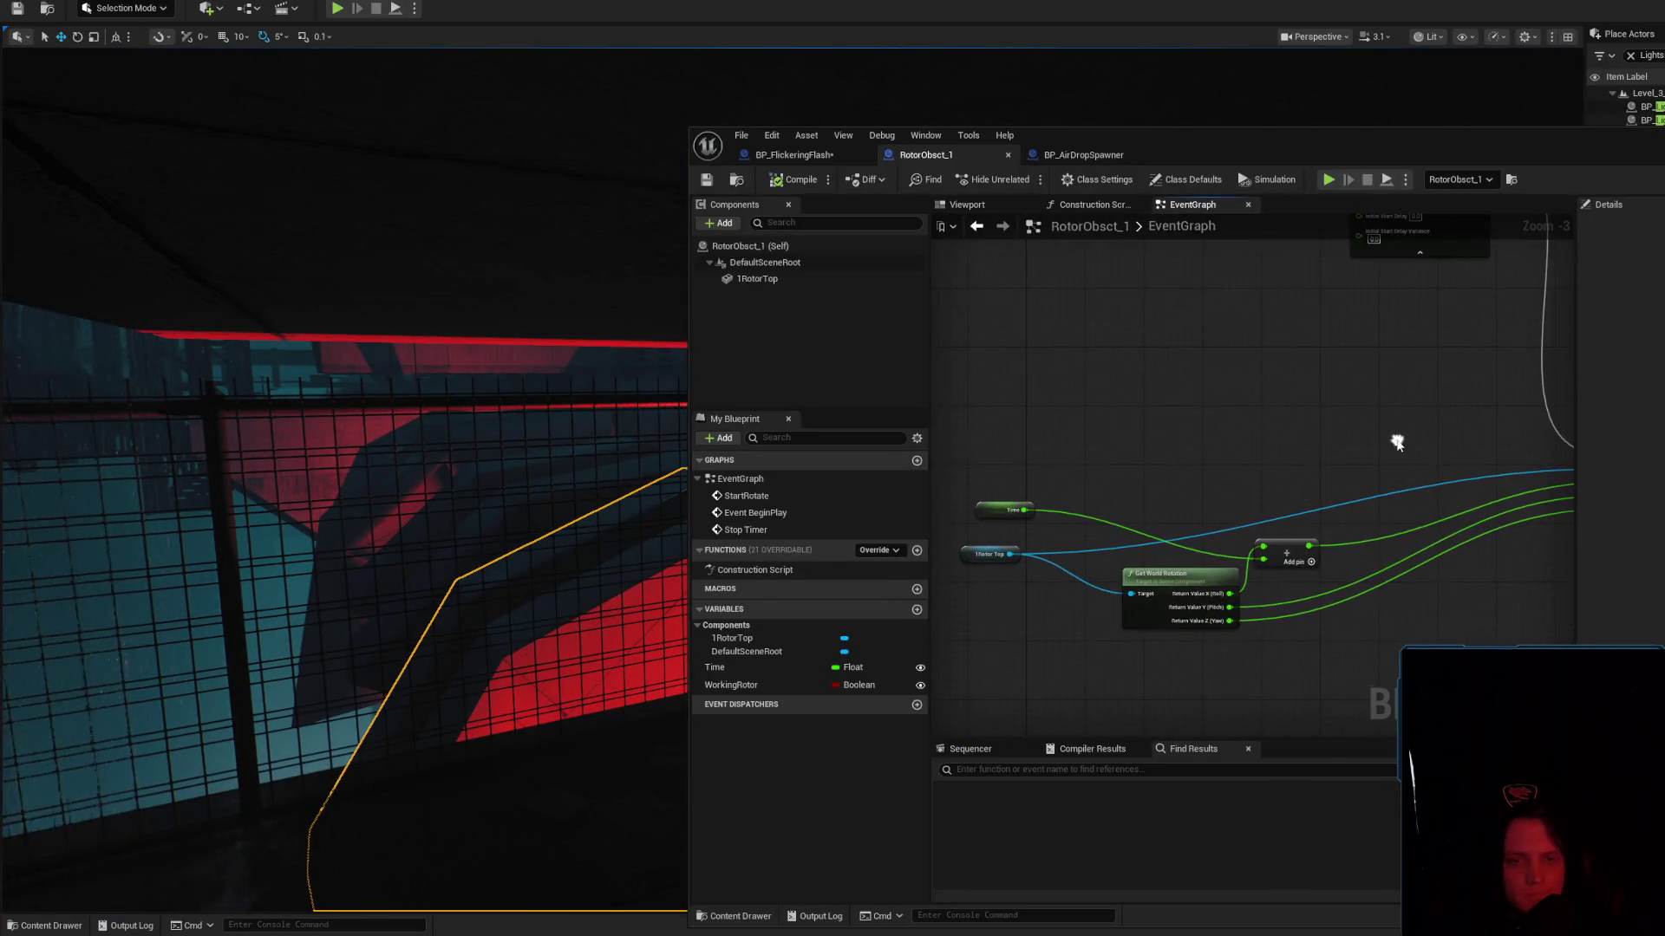
scroll(1309, 446, "down", 1)
mouse_move(1058, 564)
left_mouse_down()
mouse_move(1292, 540)
mouse_move(1359, 488)
mouse_move(1442, 468)
left_mouse_up()
left_click(1292, 431)
left_click_drag(1224, 447, 1346, 481)
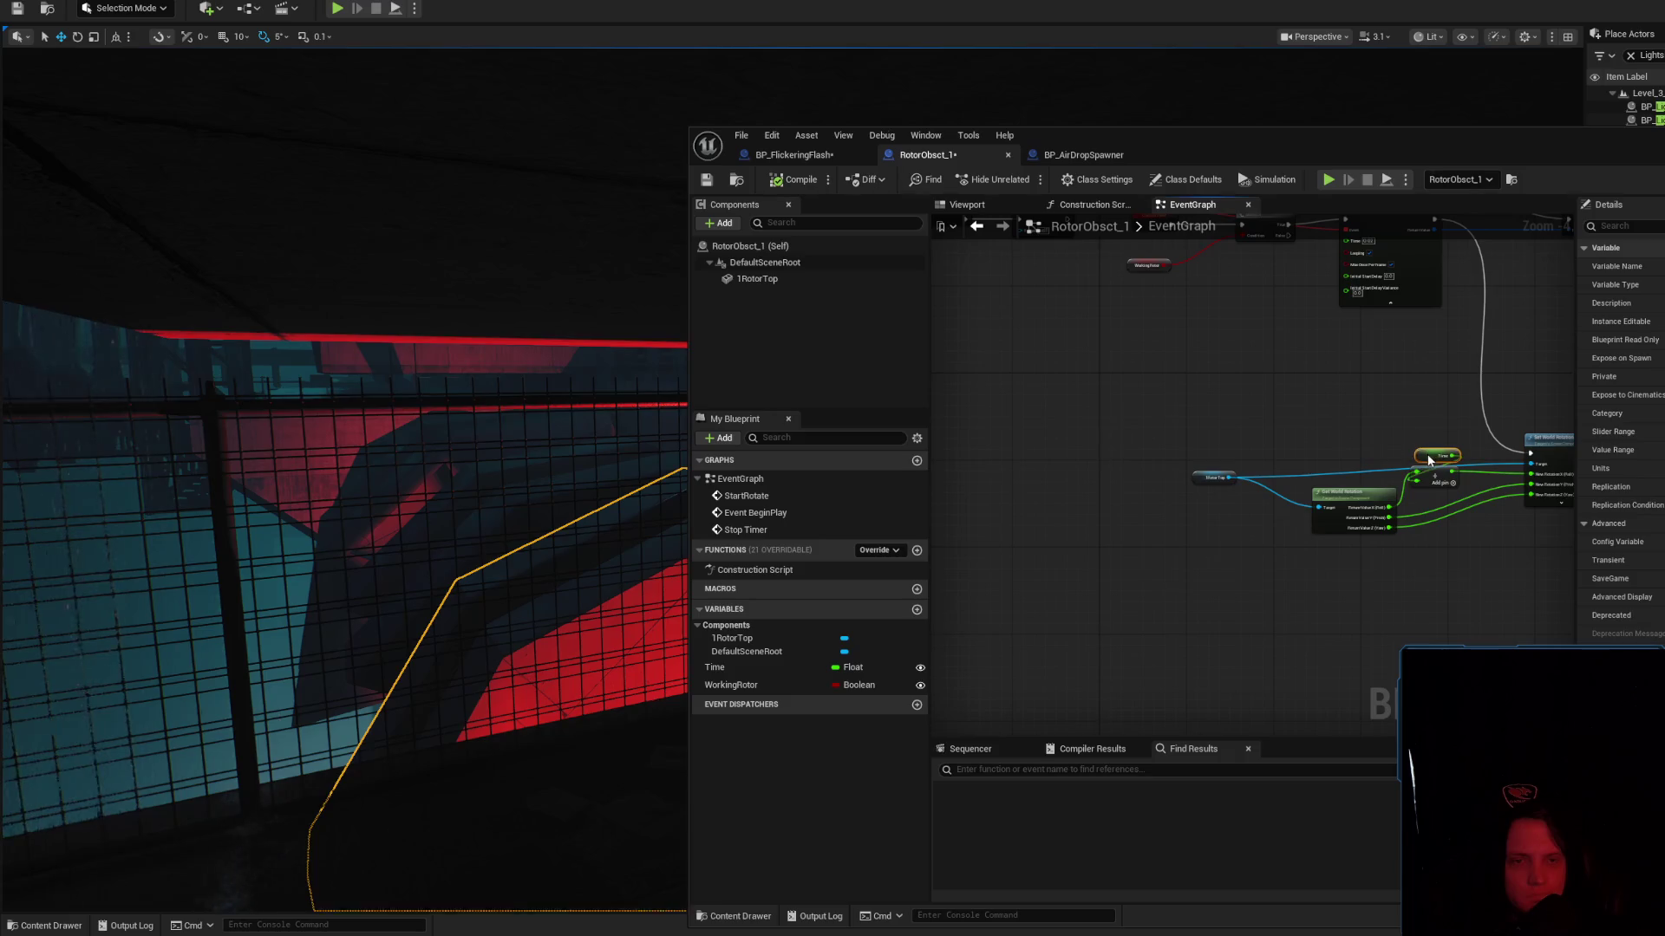
scroll(1427, 454, "up", 3)
left_click(1027, 462)
left_click_drag(1254, 509, 1054, 562)
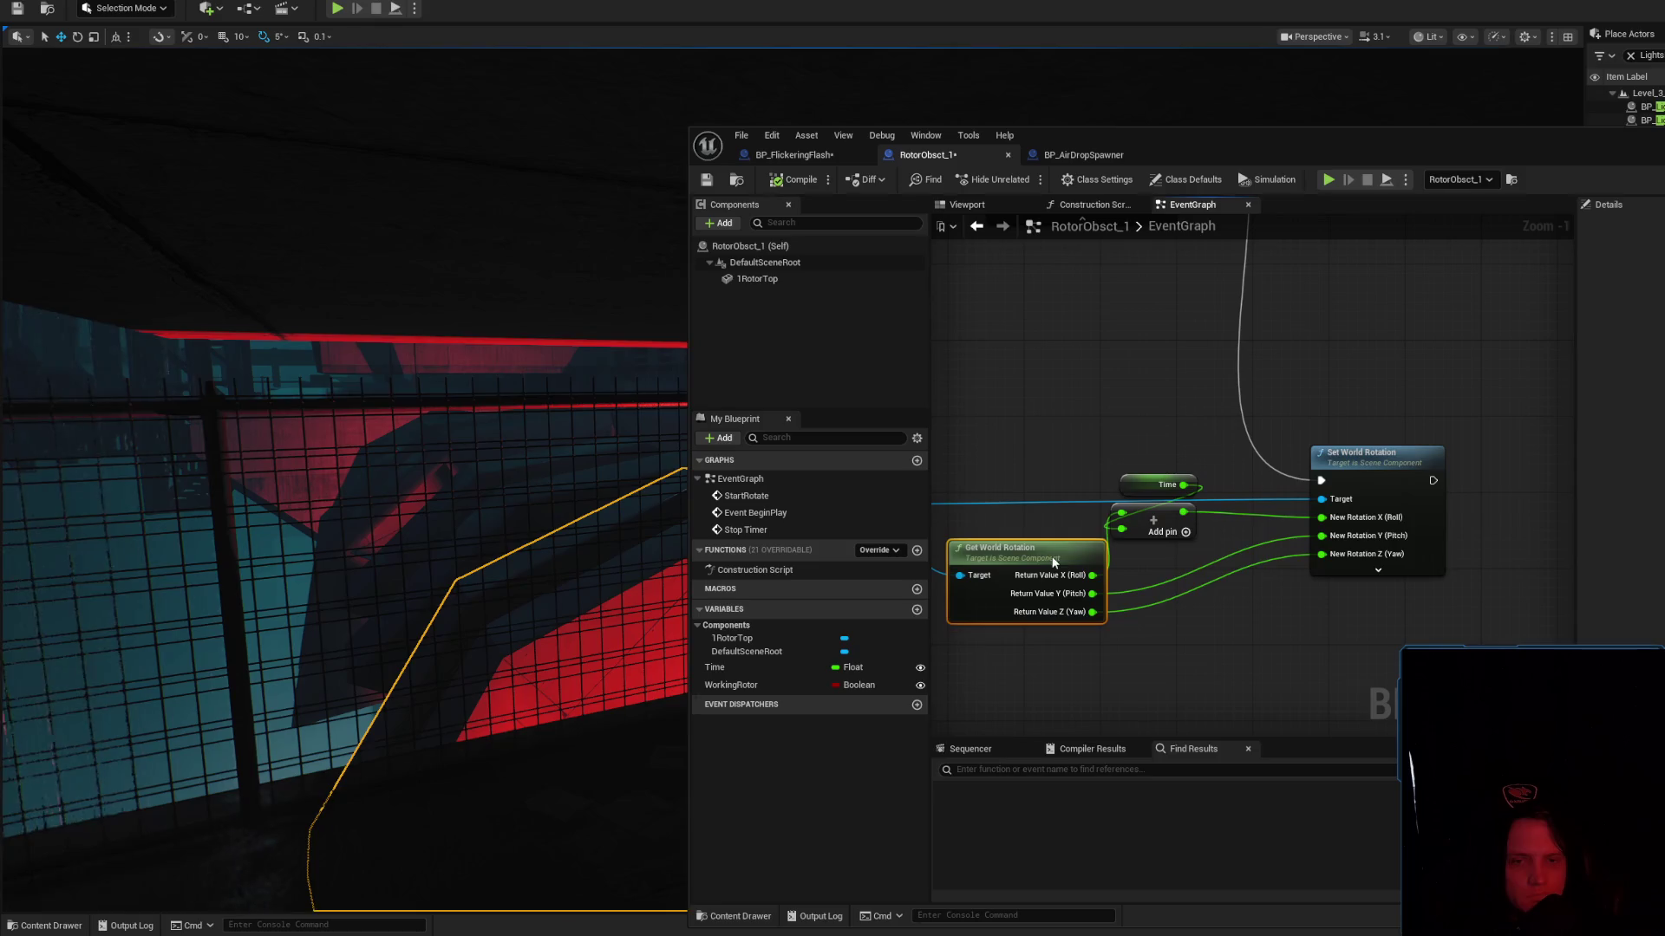
left_click_drag(1150, 503, 1210, 527)
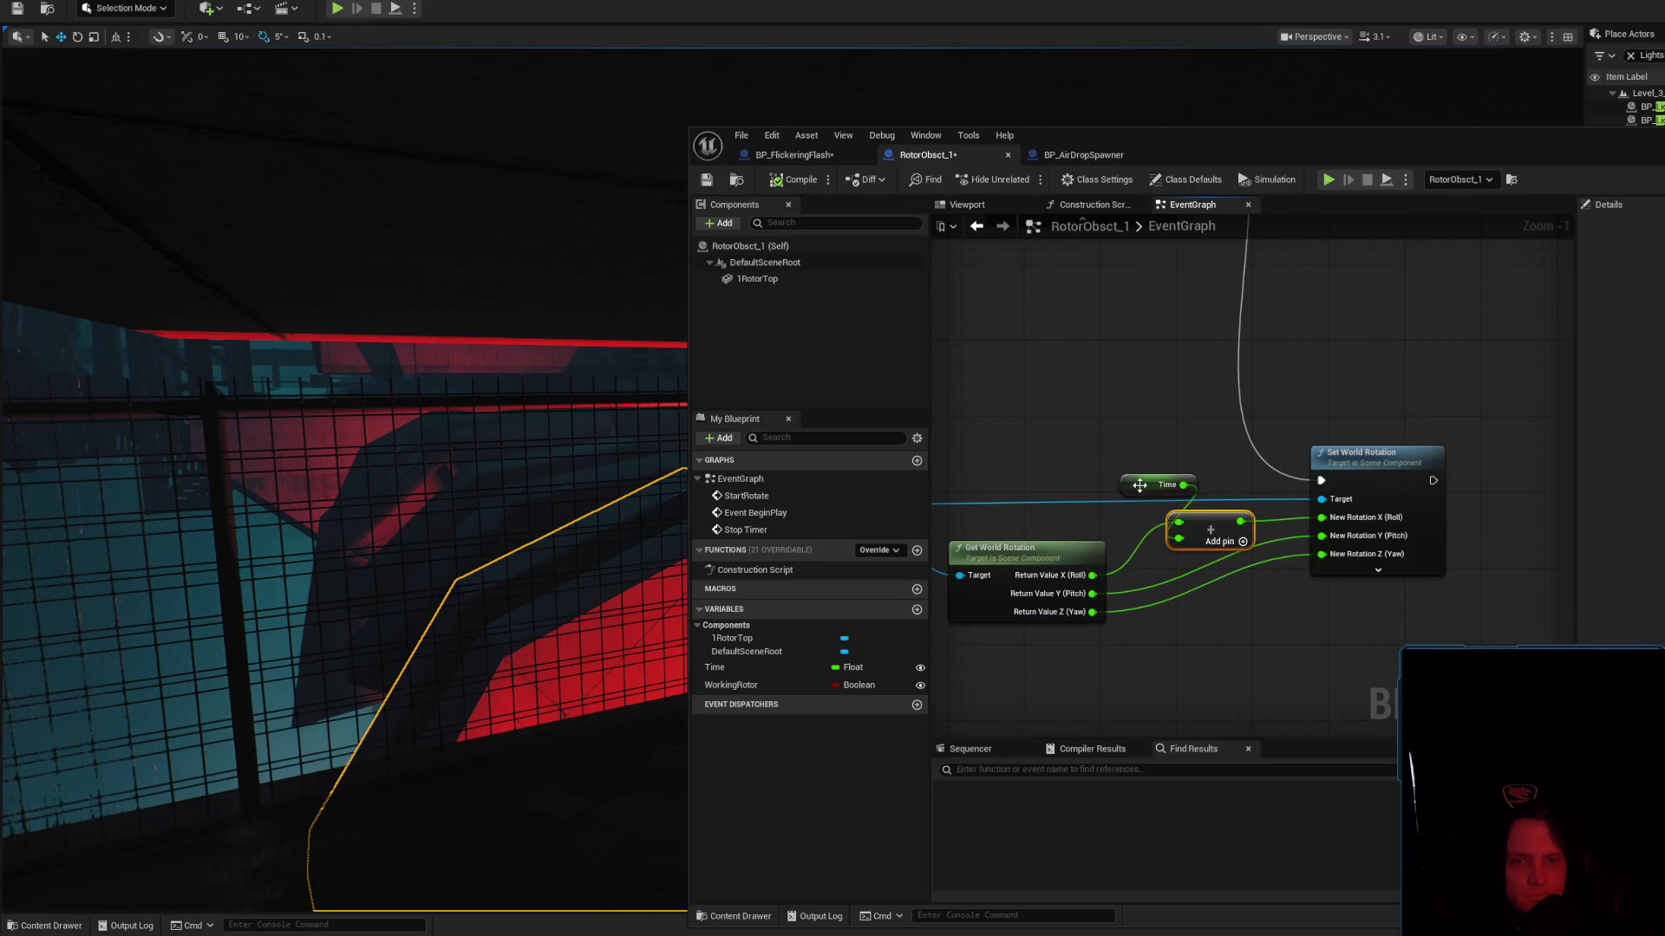
left_click_drag(1142, 485, 1101, 484)
left_click(715, 180)
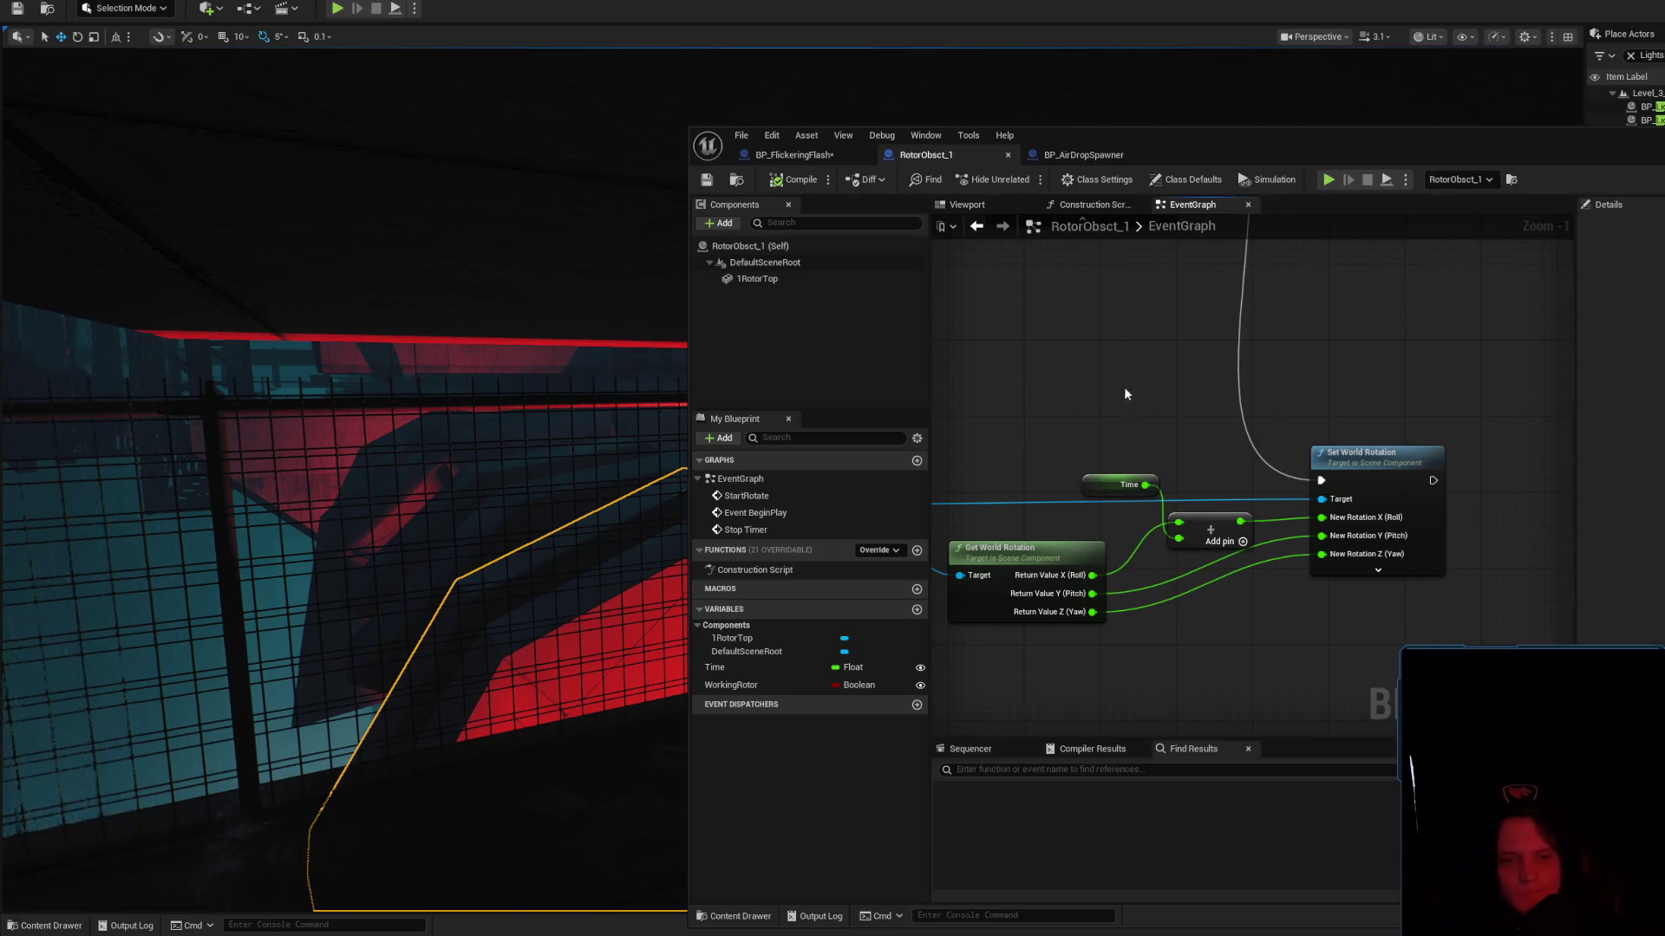
Pan the graph back to the Set Timer by Event and Stop Timer nodes
left_click(1126, 486)
mouse_move(1153, 394)
left_mouse_down()
mouse_move(1230, 667)
mouse_move(1338, 624)
left_mouse_up()
scroll(1230, 668, "down", 2)
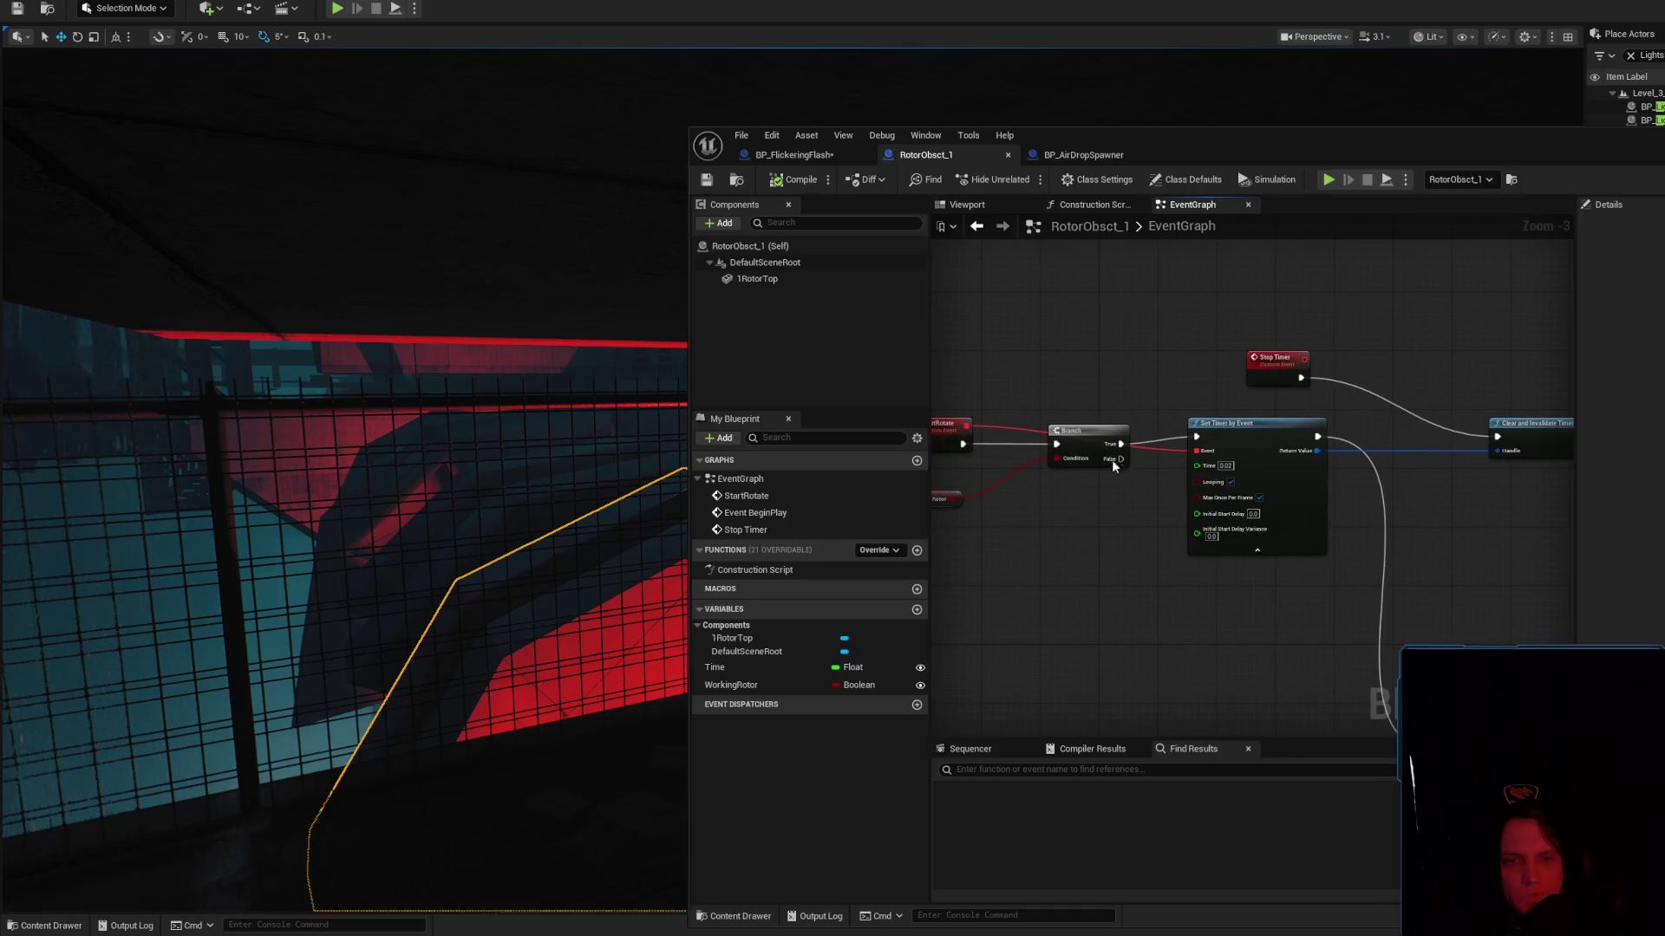
mouse_move(1180, 607)
left_mouse_down()
mouse_move(1070, 625)
mouse_move(1338, 669)
mouse_move(1200, 621)
mouse_move(1121, 433)
mouse_move(1056, 422)
mouse_move(1121, 445)
left_mouse_up()
scroll(1056, 422, "down", 1)
scroll(1056, 421, "up", 2)
mouse_move(1308, 450)
left_mouse_down()
mouse_move(1171, 390)
mouse_move(1392, 405)
left_mouse_up()
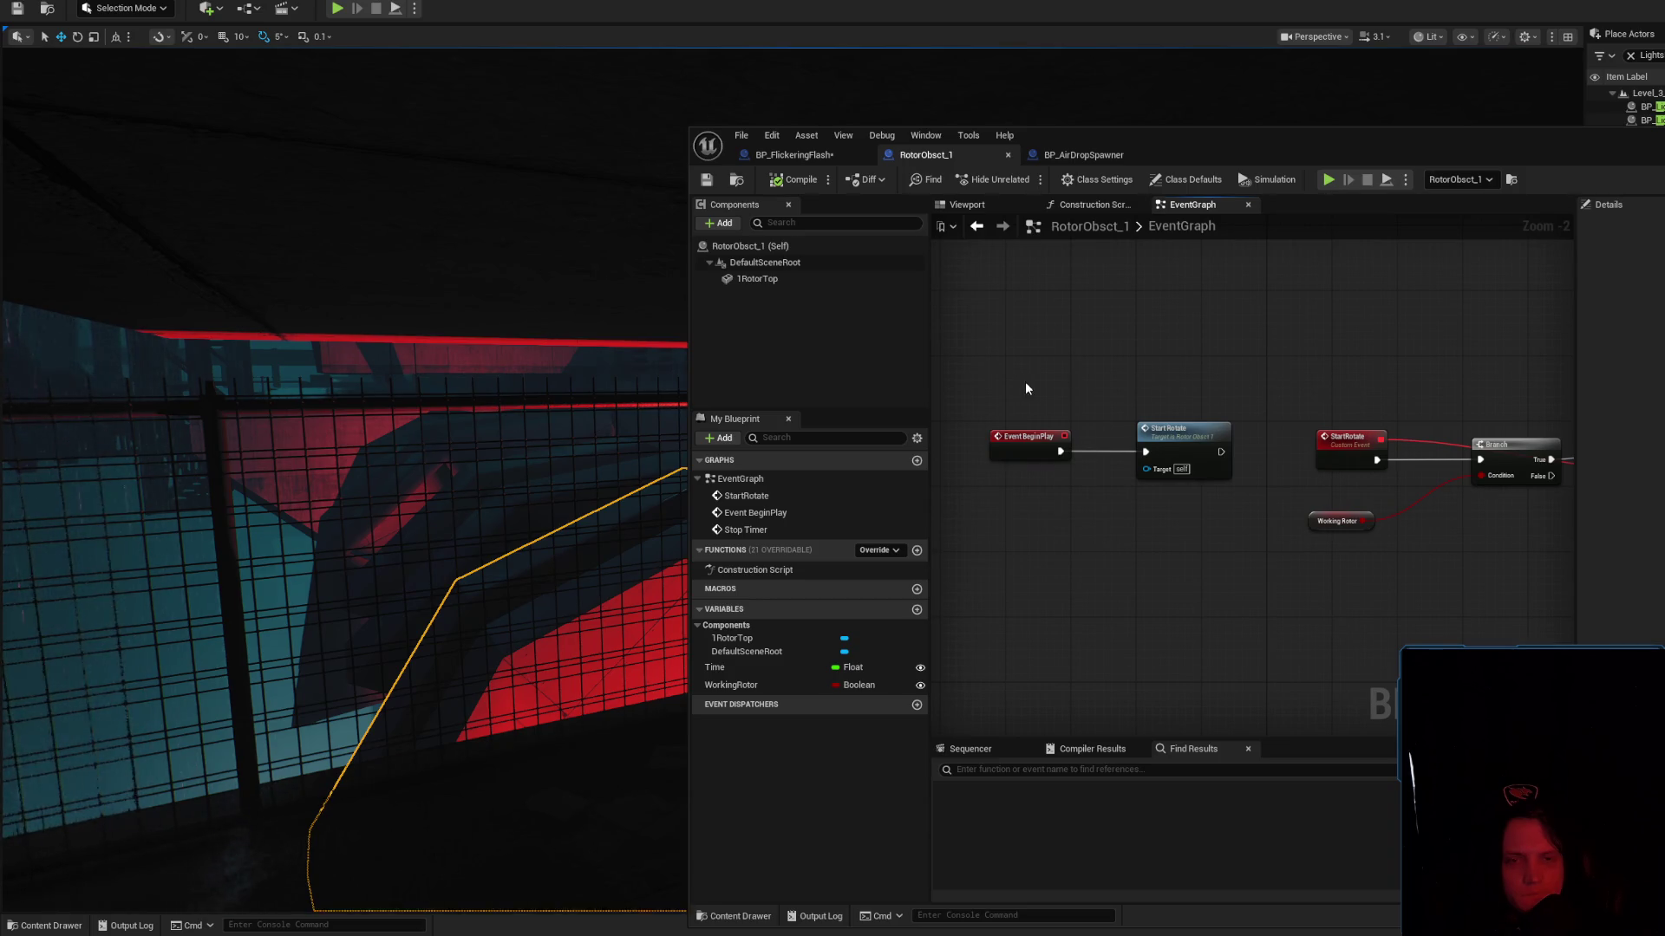
Delete Event BeginPlay and the StartRotate call, then compile
left_click_drag(1164, 509, 1220, 495)
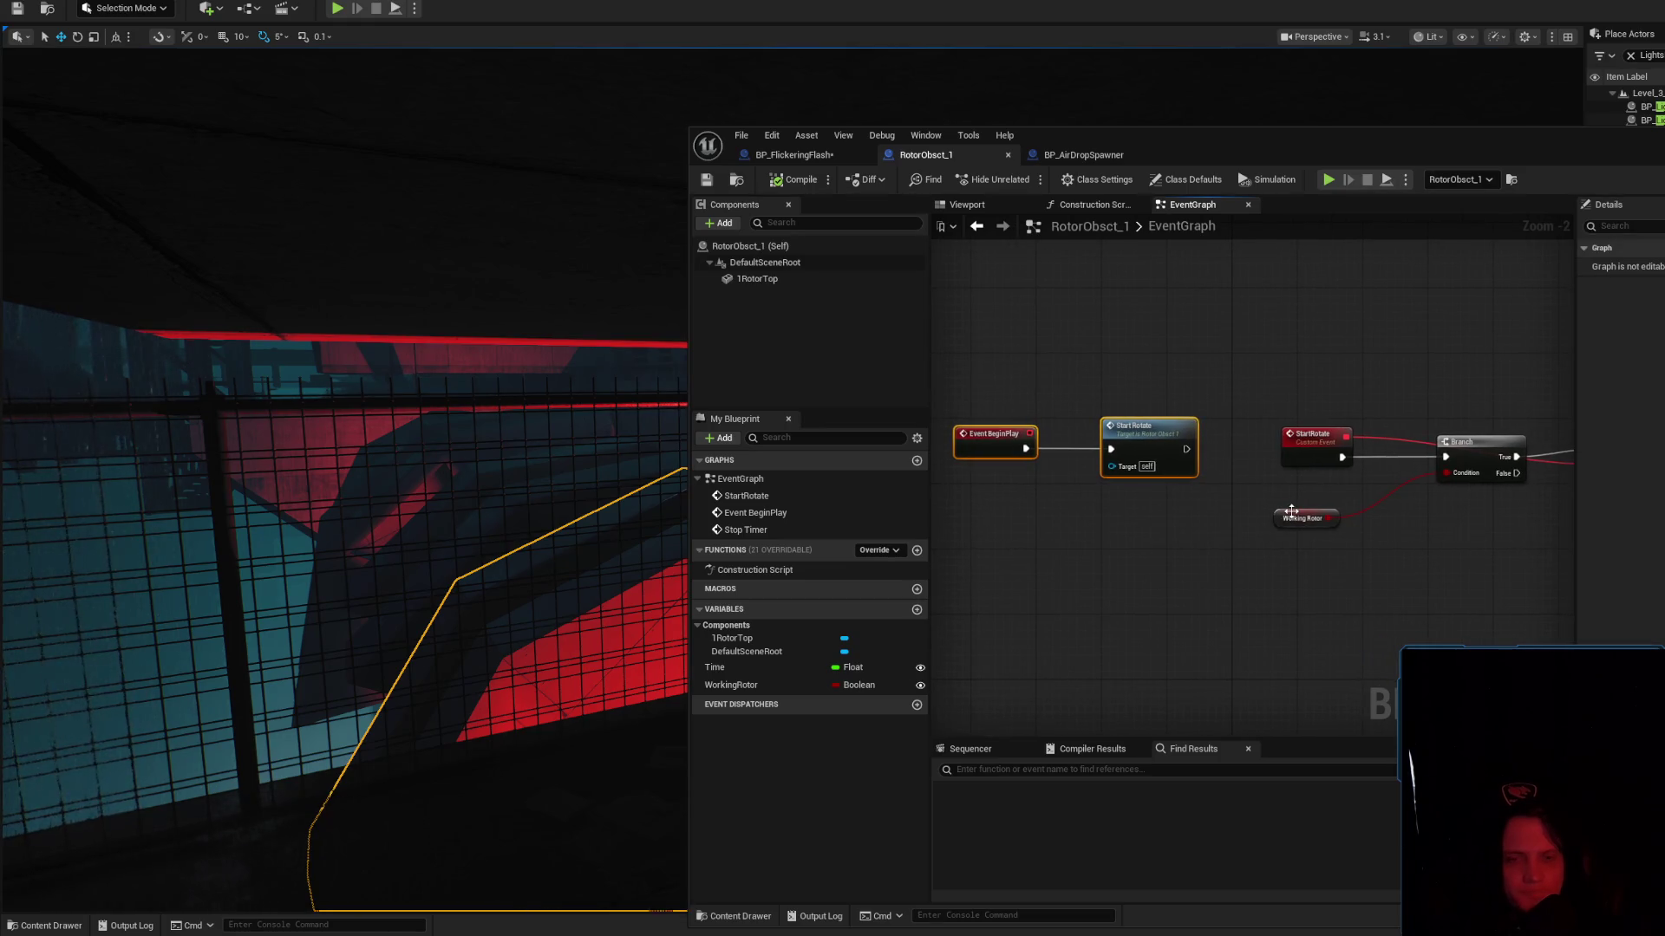
key("Delete")
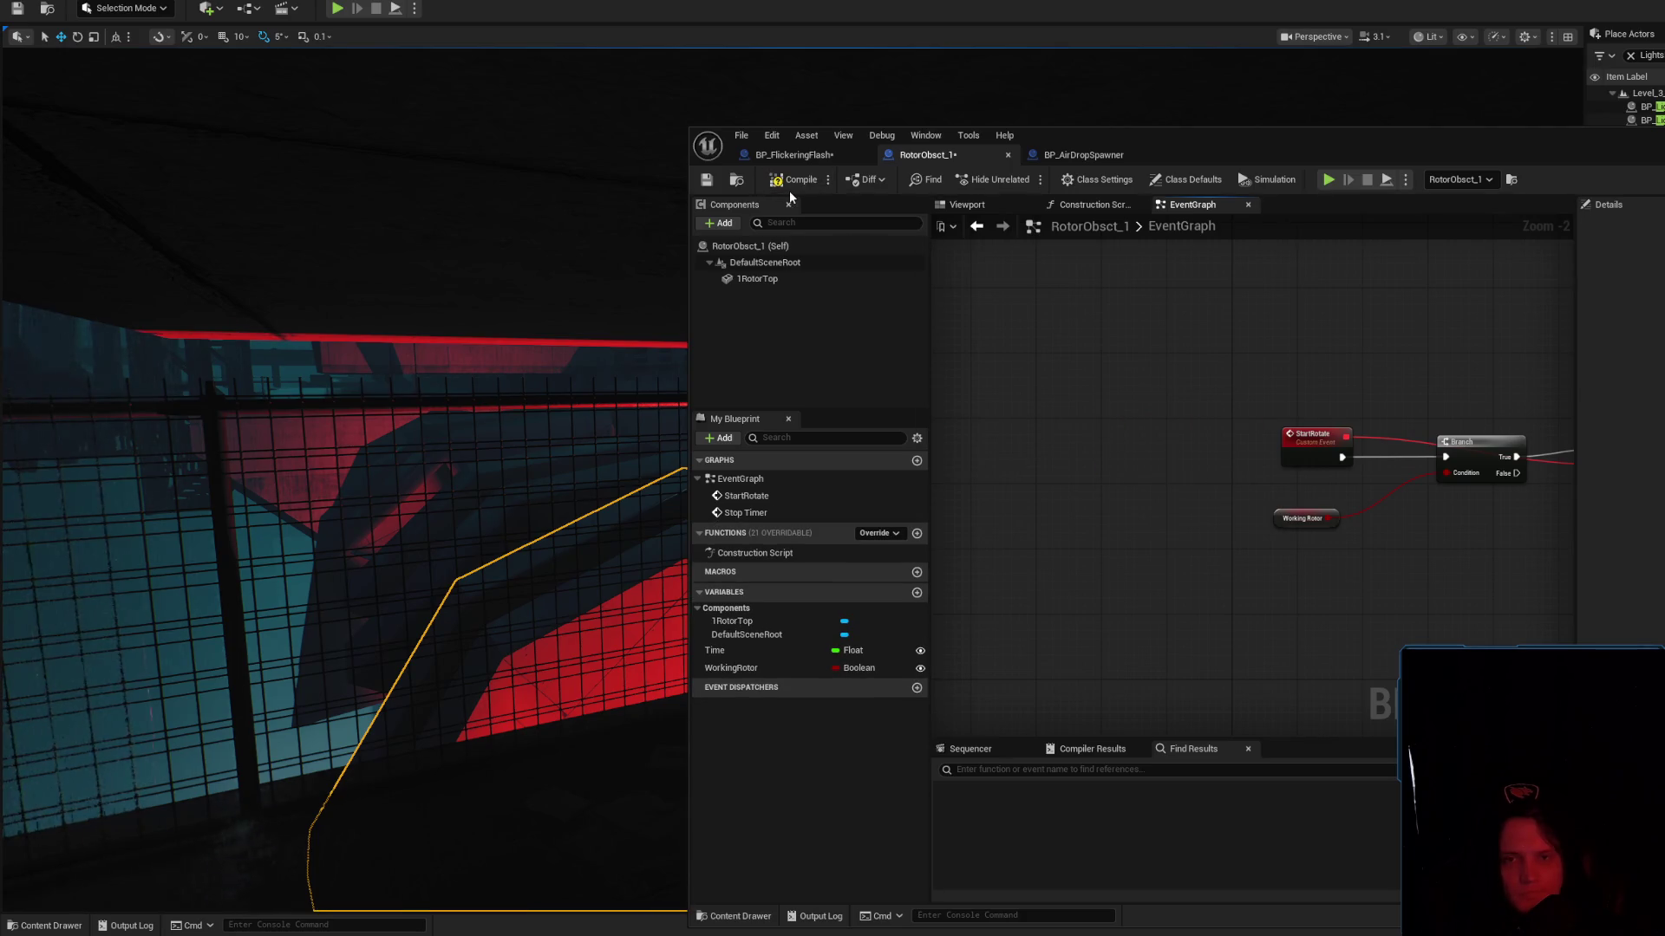
left_click(788, 185)
mouse_move(1271, 454)
left_mouse_down()
mouse_move(1175, 502)
mouse_move(1059, 495)
mouse_move(1143, 489)
left_mouse_up()
scroll(1058, 492, "down", 1)
Rename the Stop Timer event to Stop Rotate, compile, and save BP_FlickeringFlash
left_click(1301, 319)
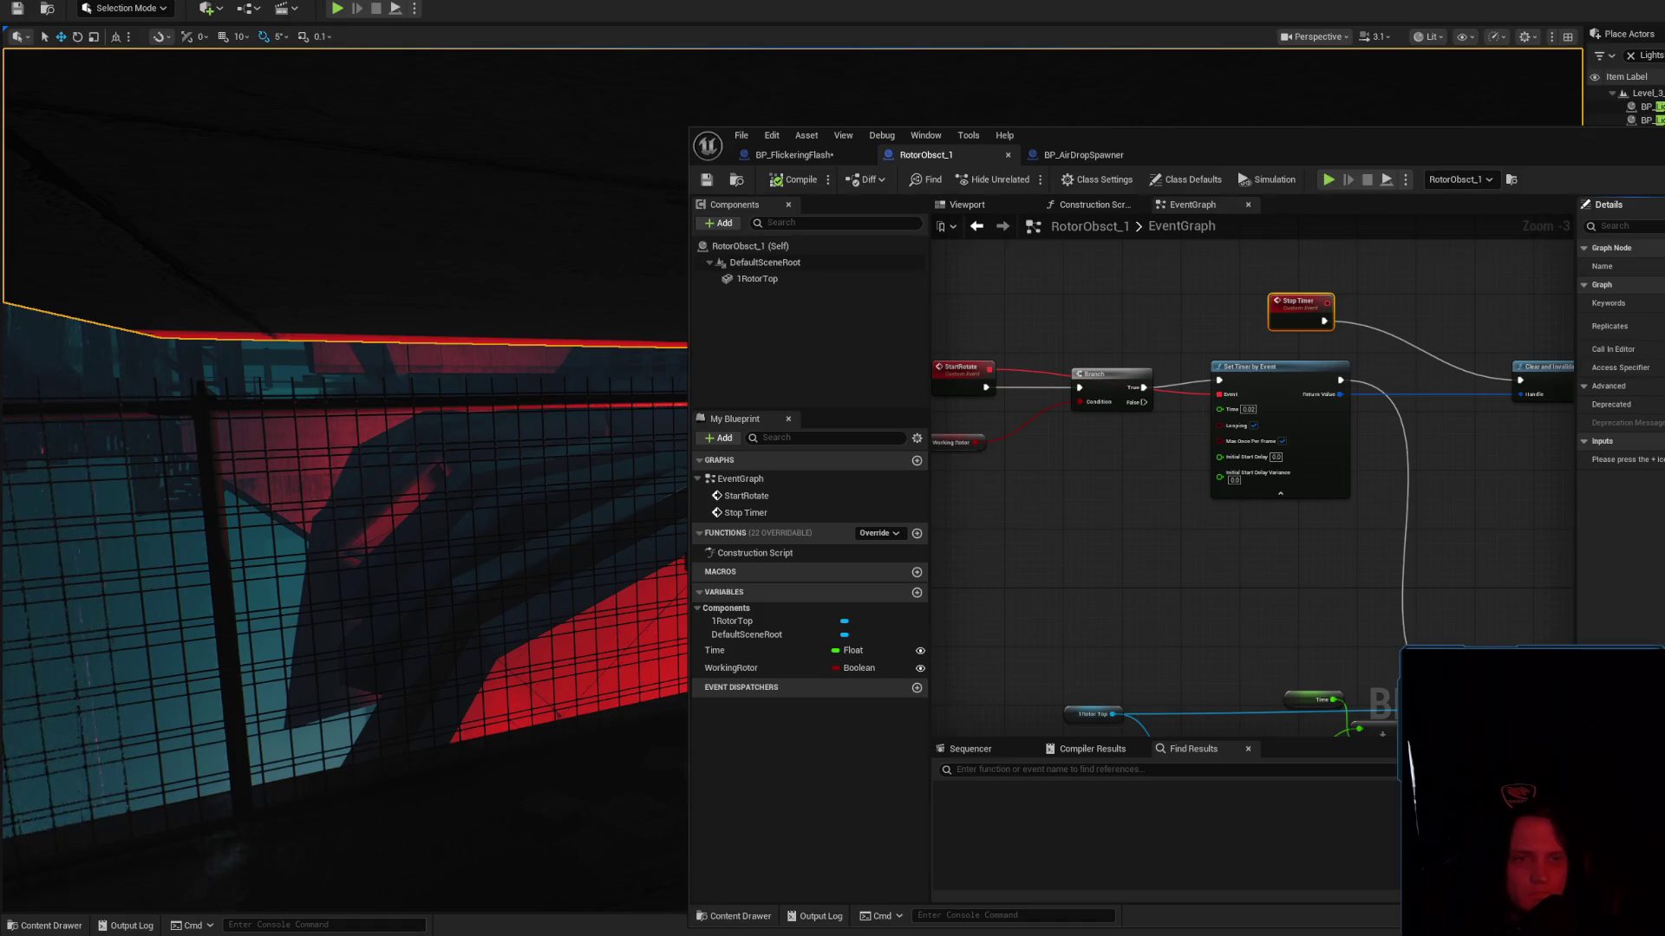
left_click(796, 179)
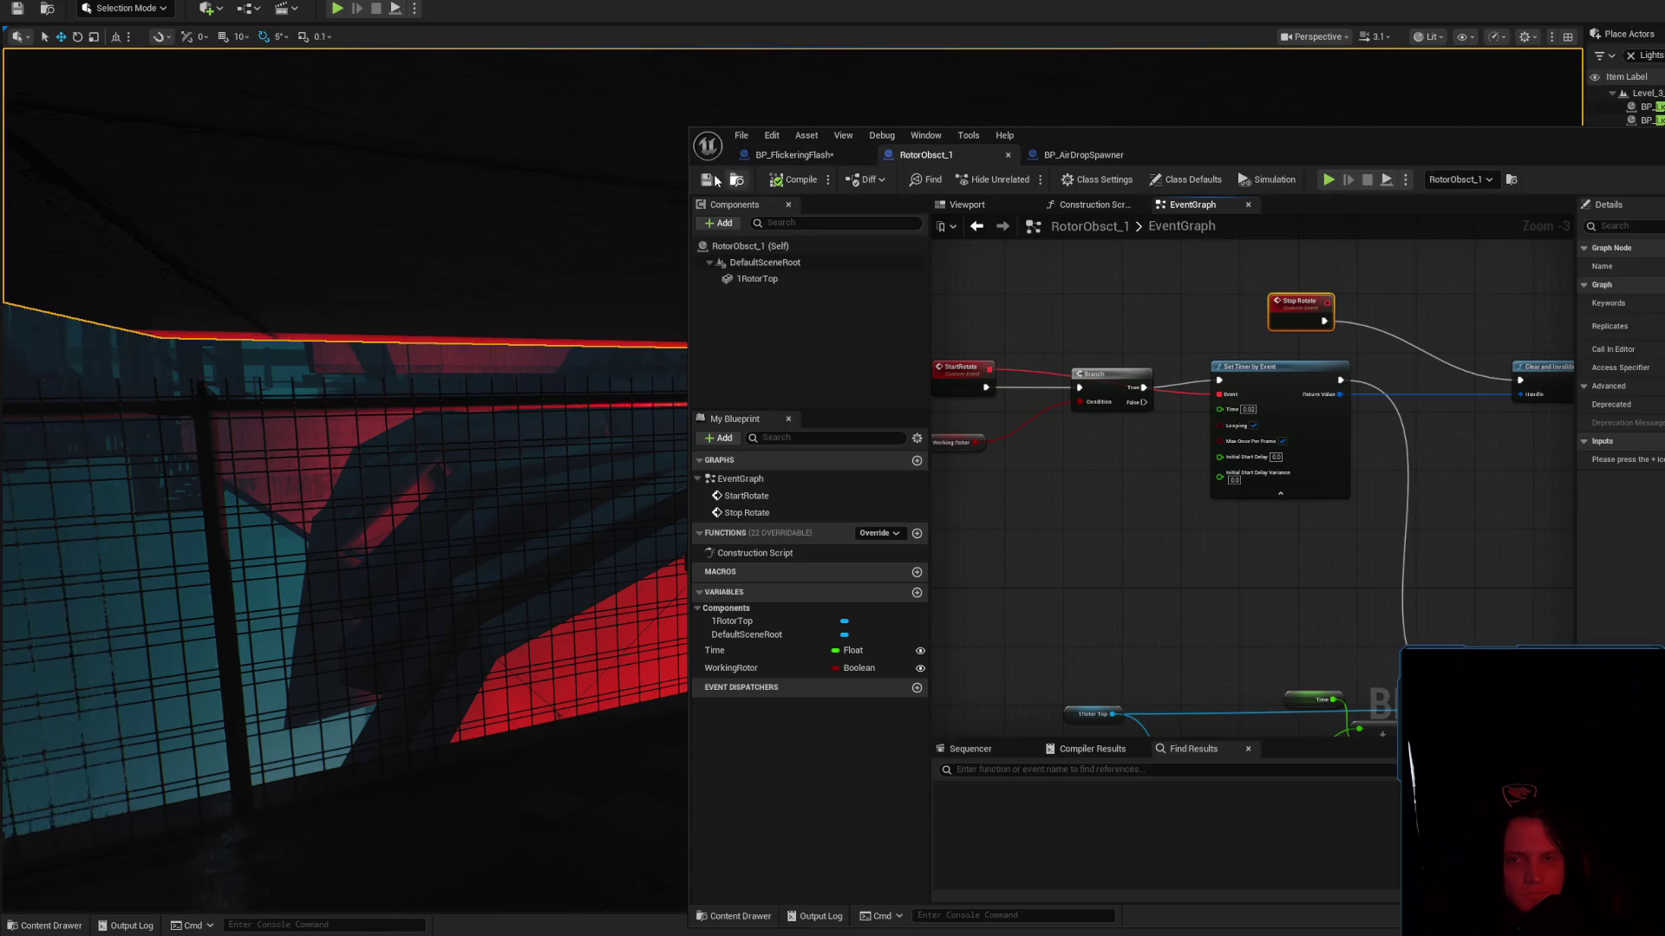
left_click(783, 157)
left_click(706, 179)
left_click(936, 155)
Return to the level viewport and select the rotor machine
mouse_move(1497, 468)
left_mouse_down()
mouse_move(1485, 297)
mouse_move(1438, 441)
mouse_move(1506, 468)
left_mouse_up()
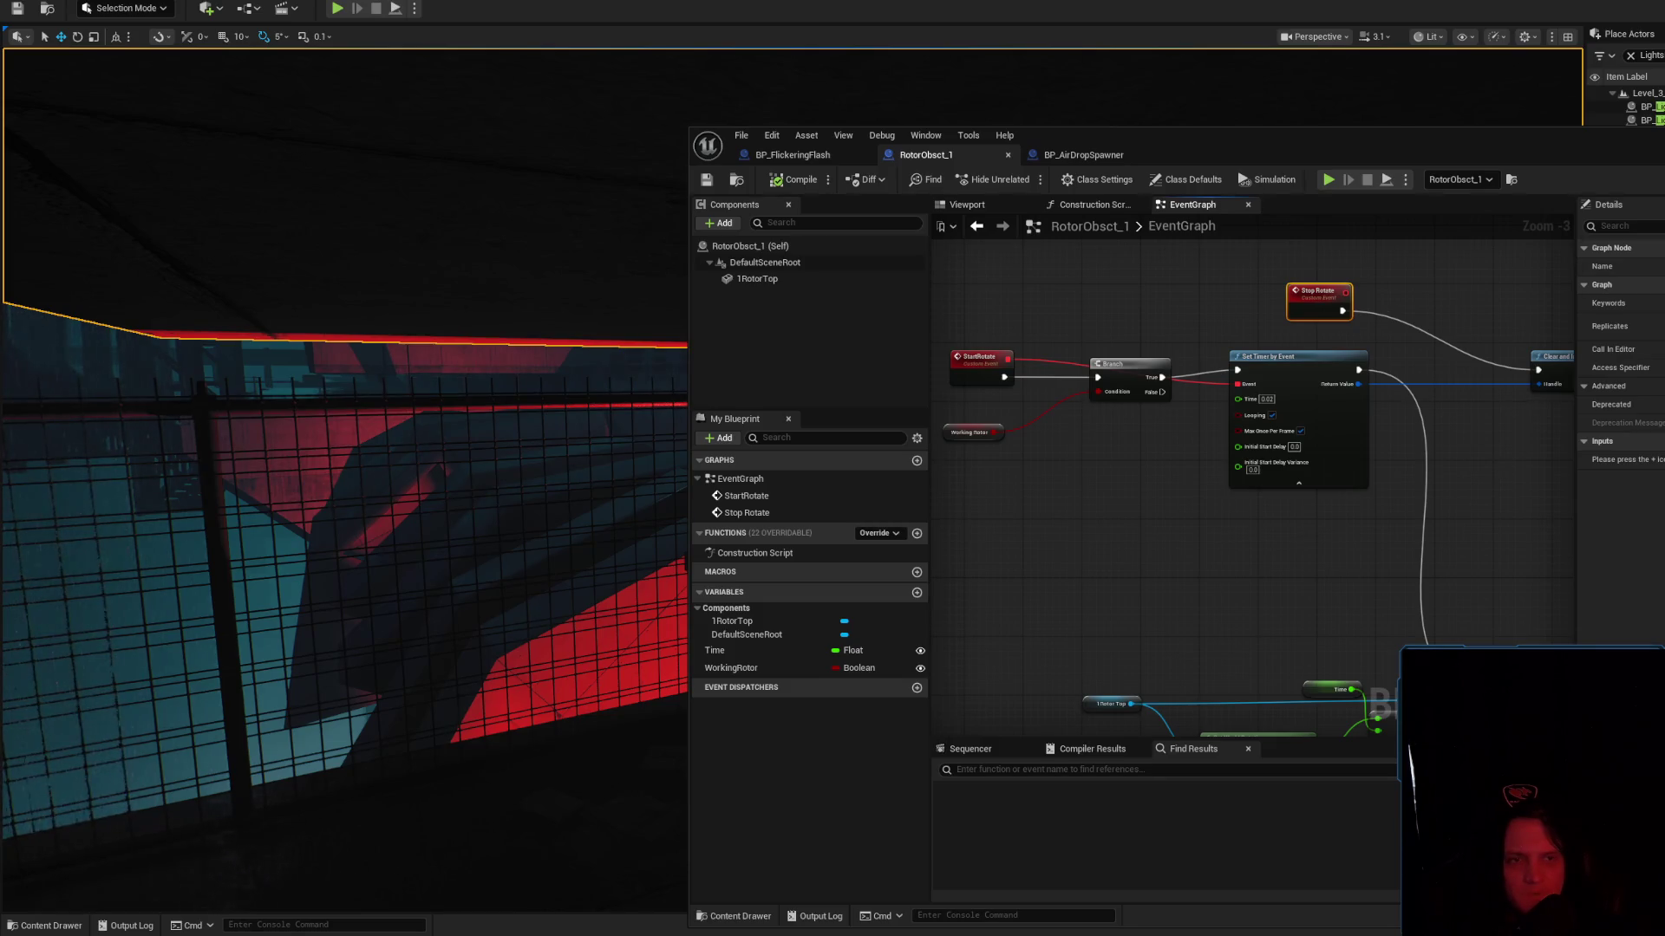
mouse_move(884, 424)
left_mouse_down()
mouse_move(899, 428)
mouse_move(728, 491)
left_mouse_up()
left_click(728, 491)
scroll(729, 490, "down", 1)
scroll(728, 490, "down", 1)
scroll(728, 490, "down", 1)
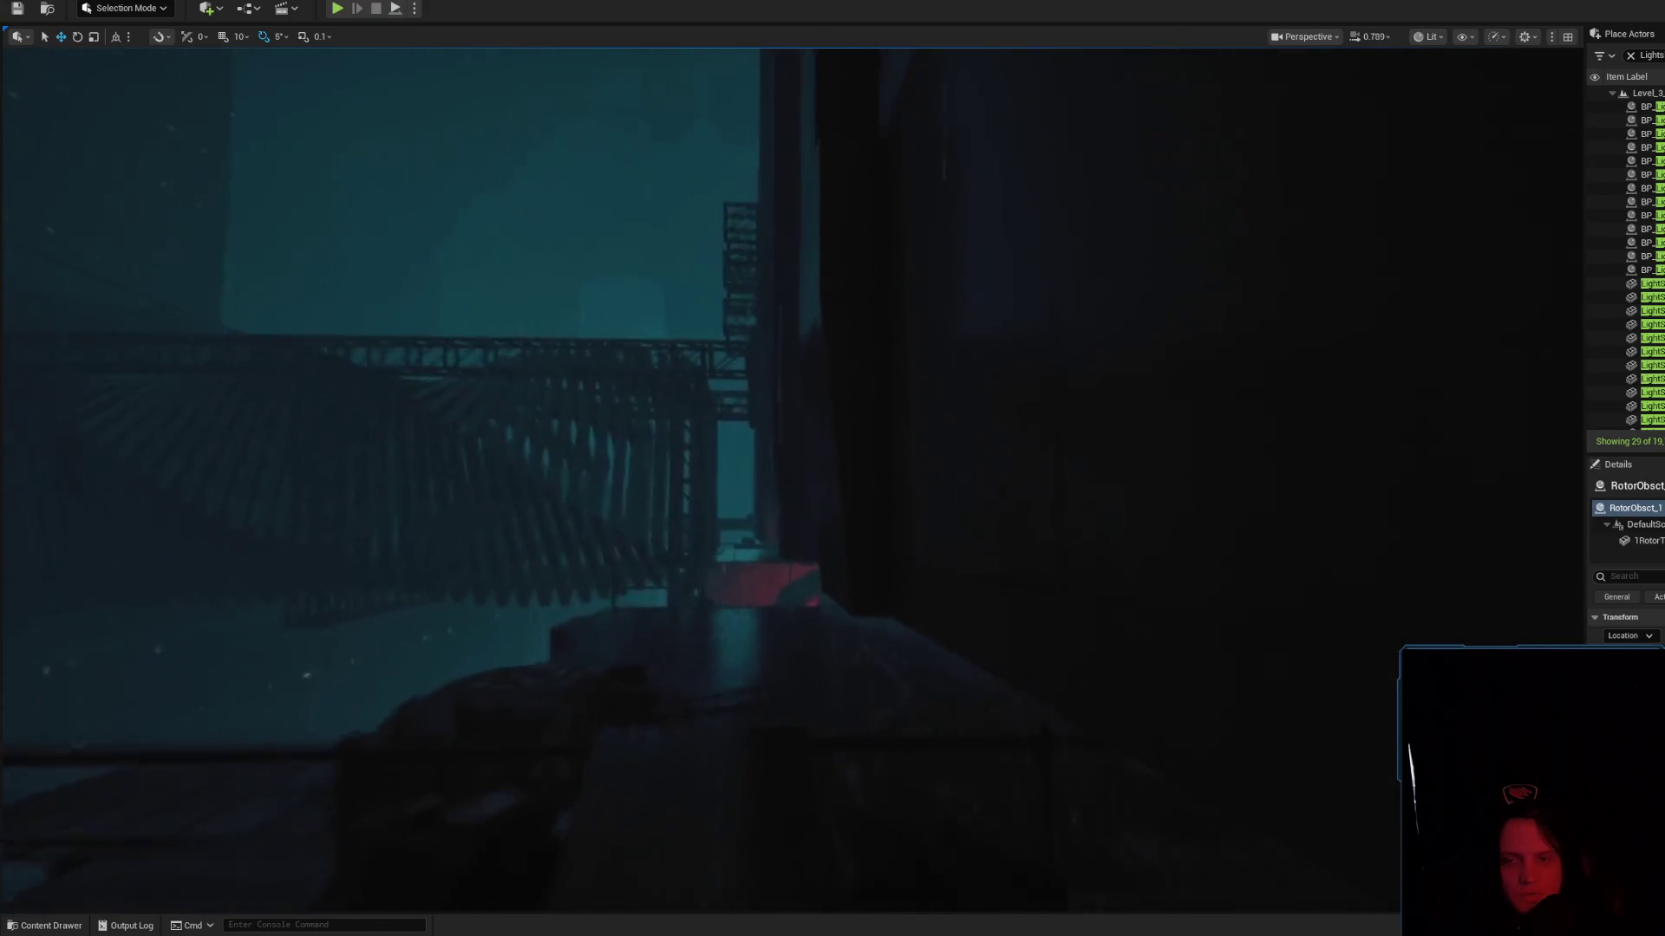
scroll(833, 468, "up", 5)
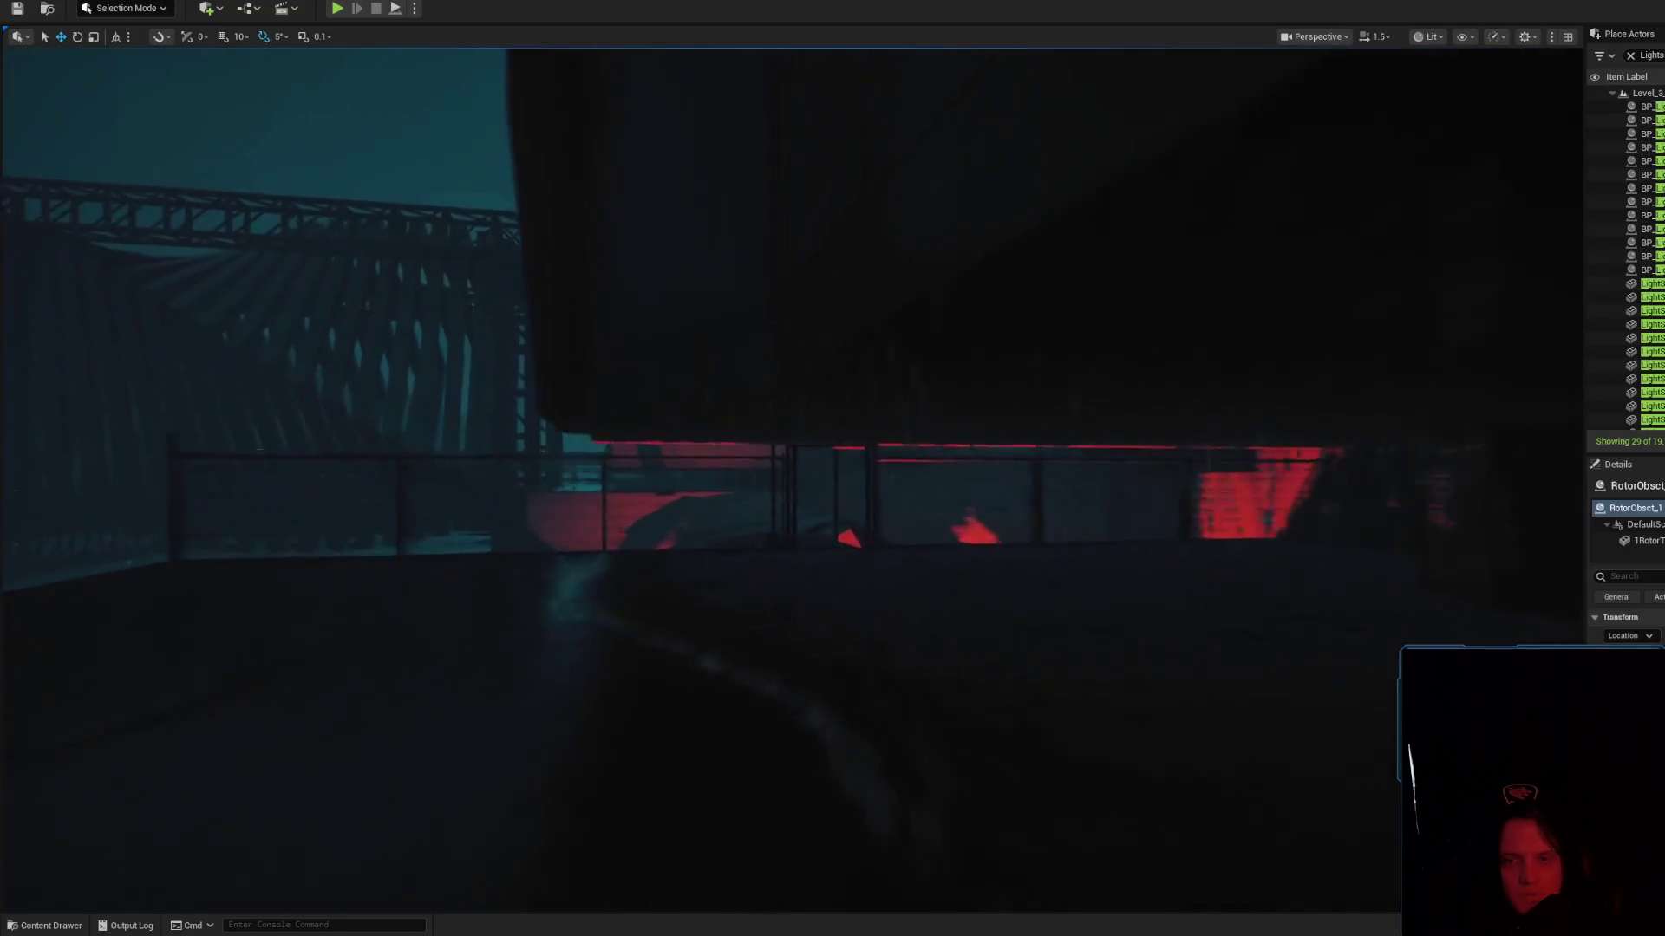
scroll(701, 468, "down", 2)
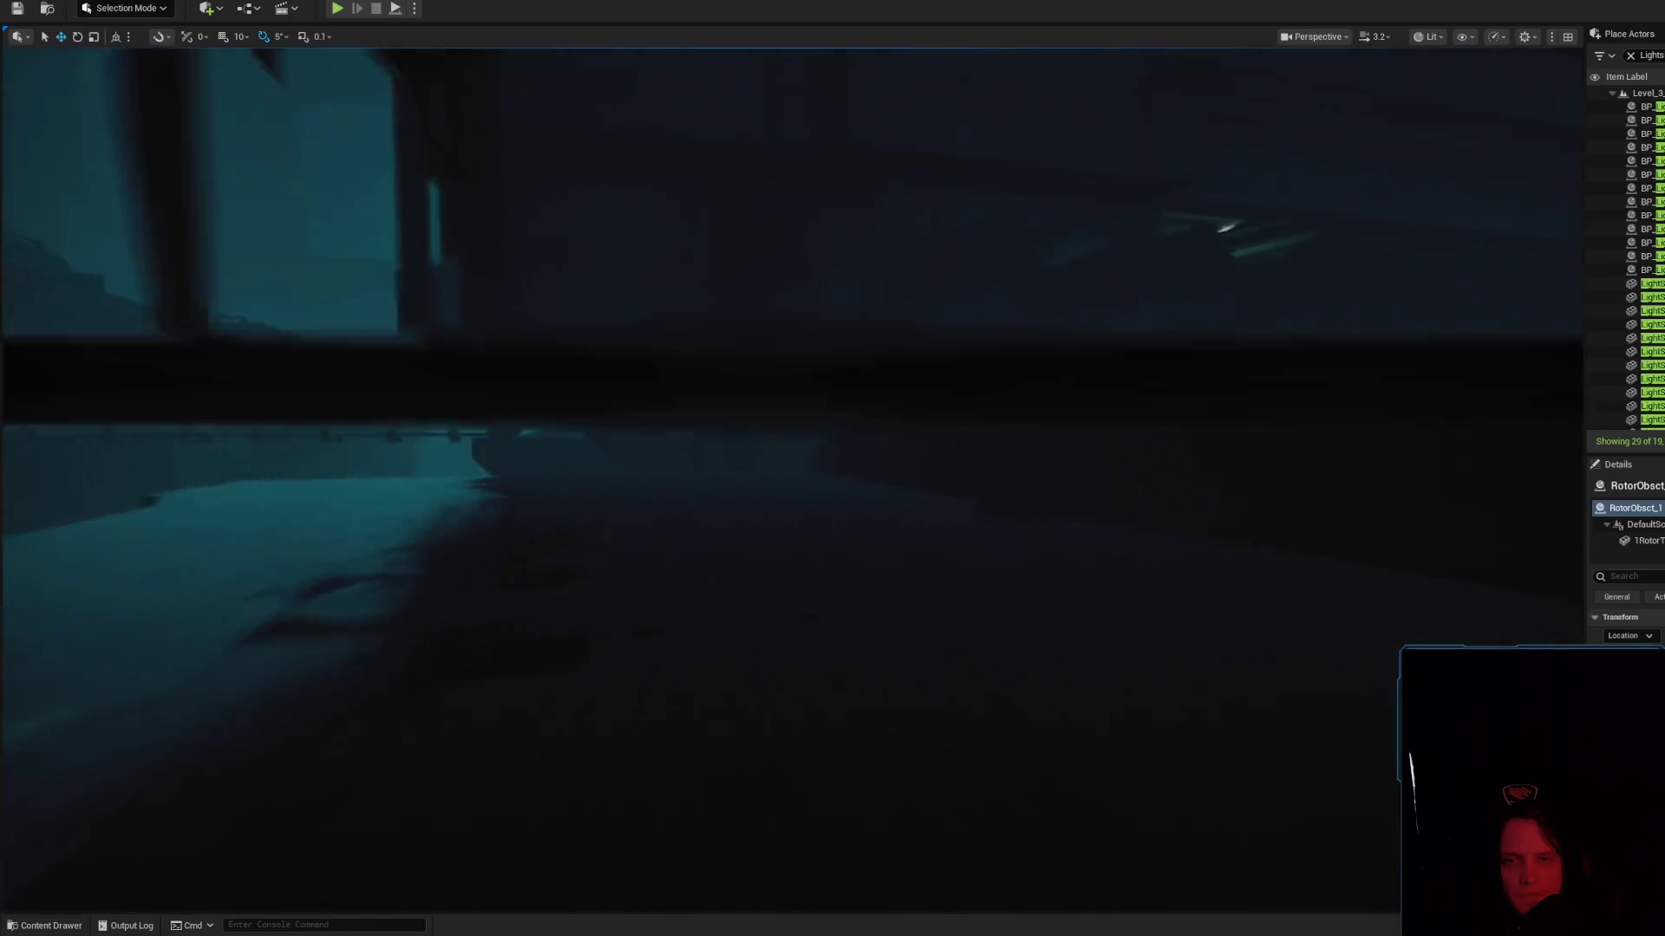
scroll(833, 468, "up", 1)
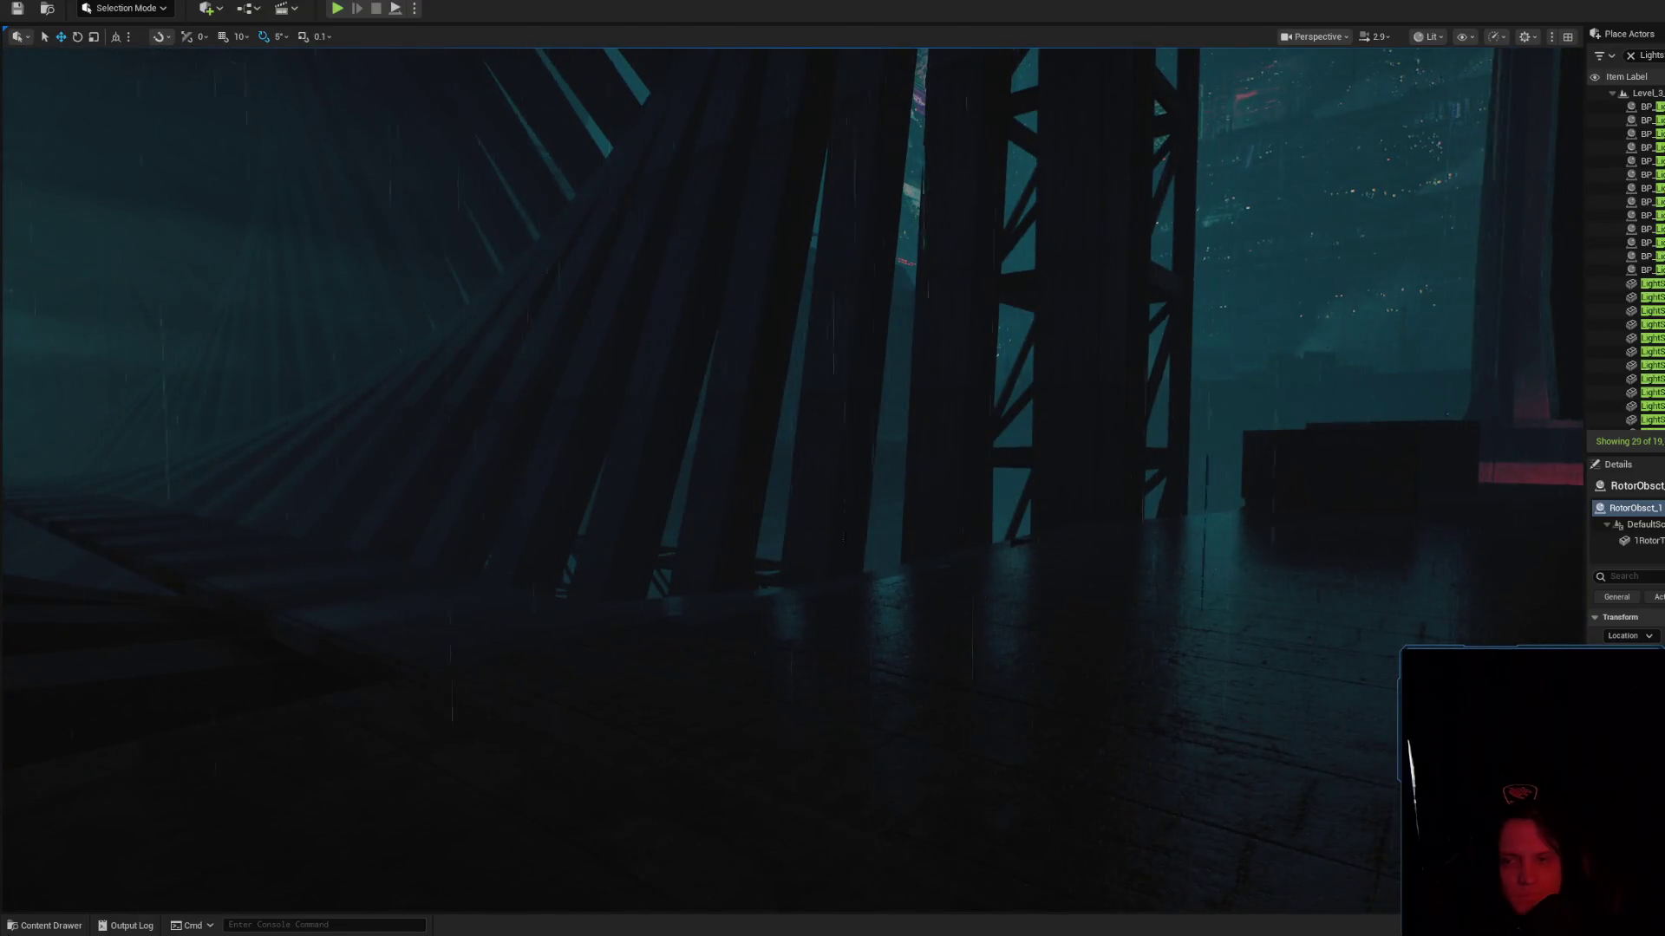
left_click(50, 926)
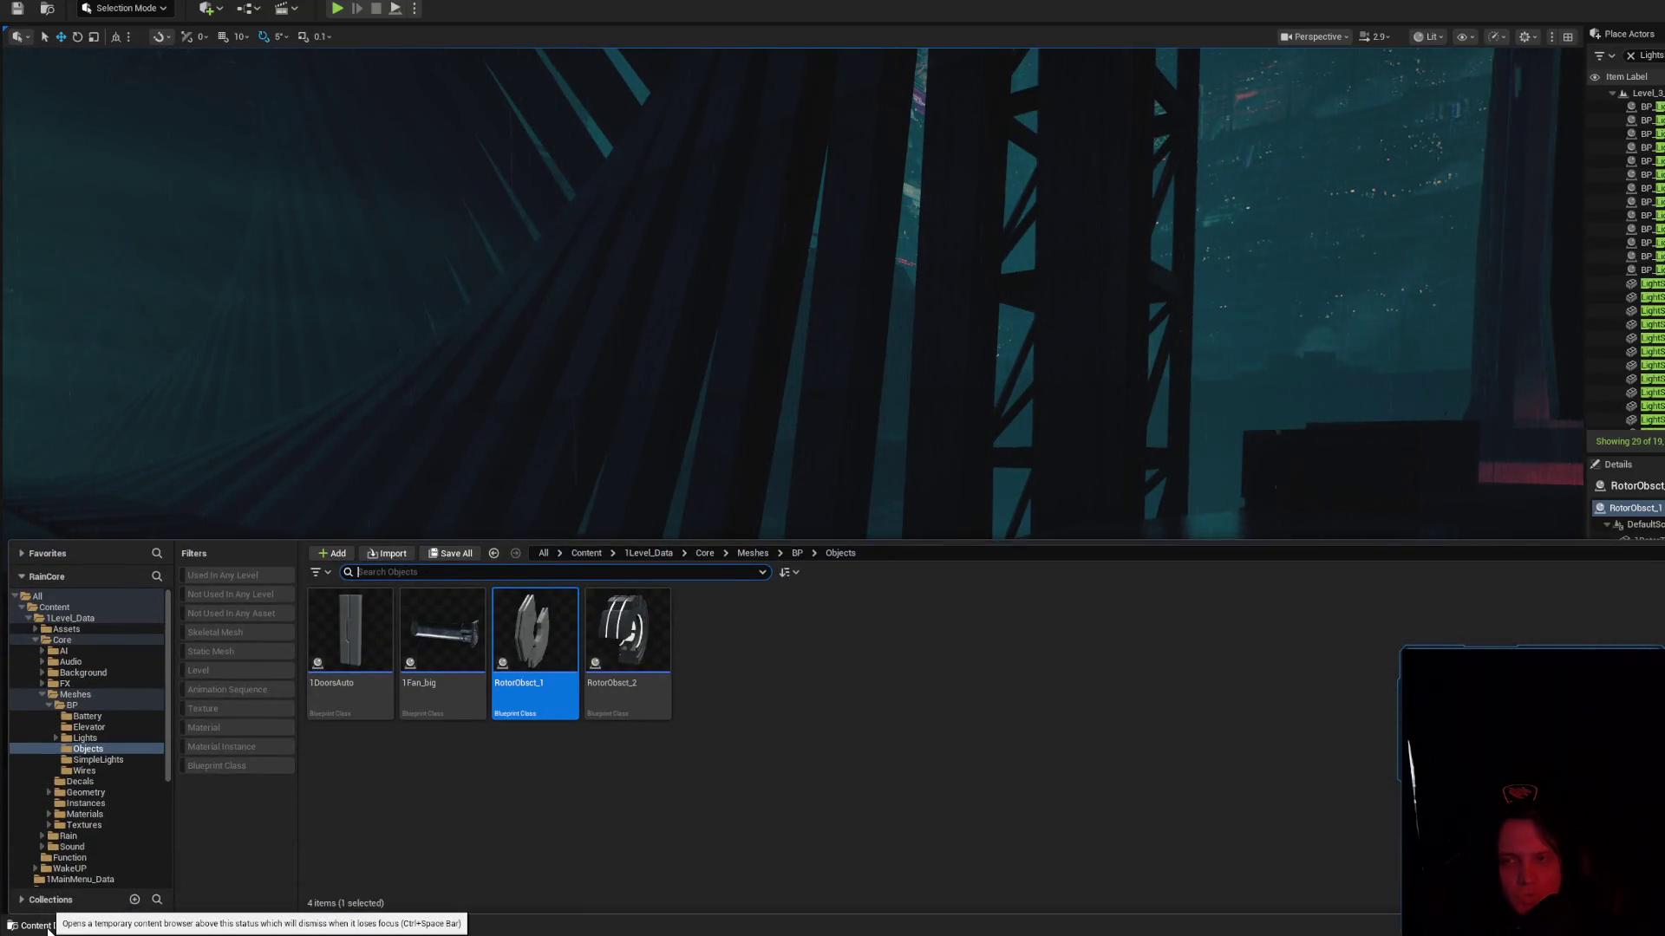
Close the Content Drawer, briefly open the Level Blueprint, then orbit over the red-lit rotors
left_click(48, 926)
left_click(295, 9)
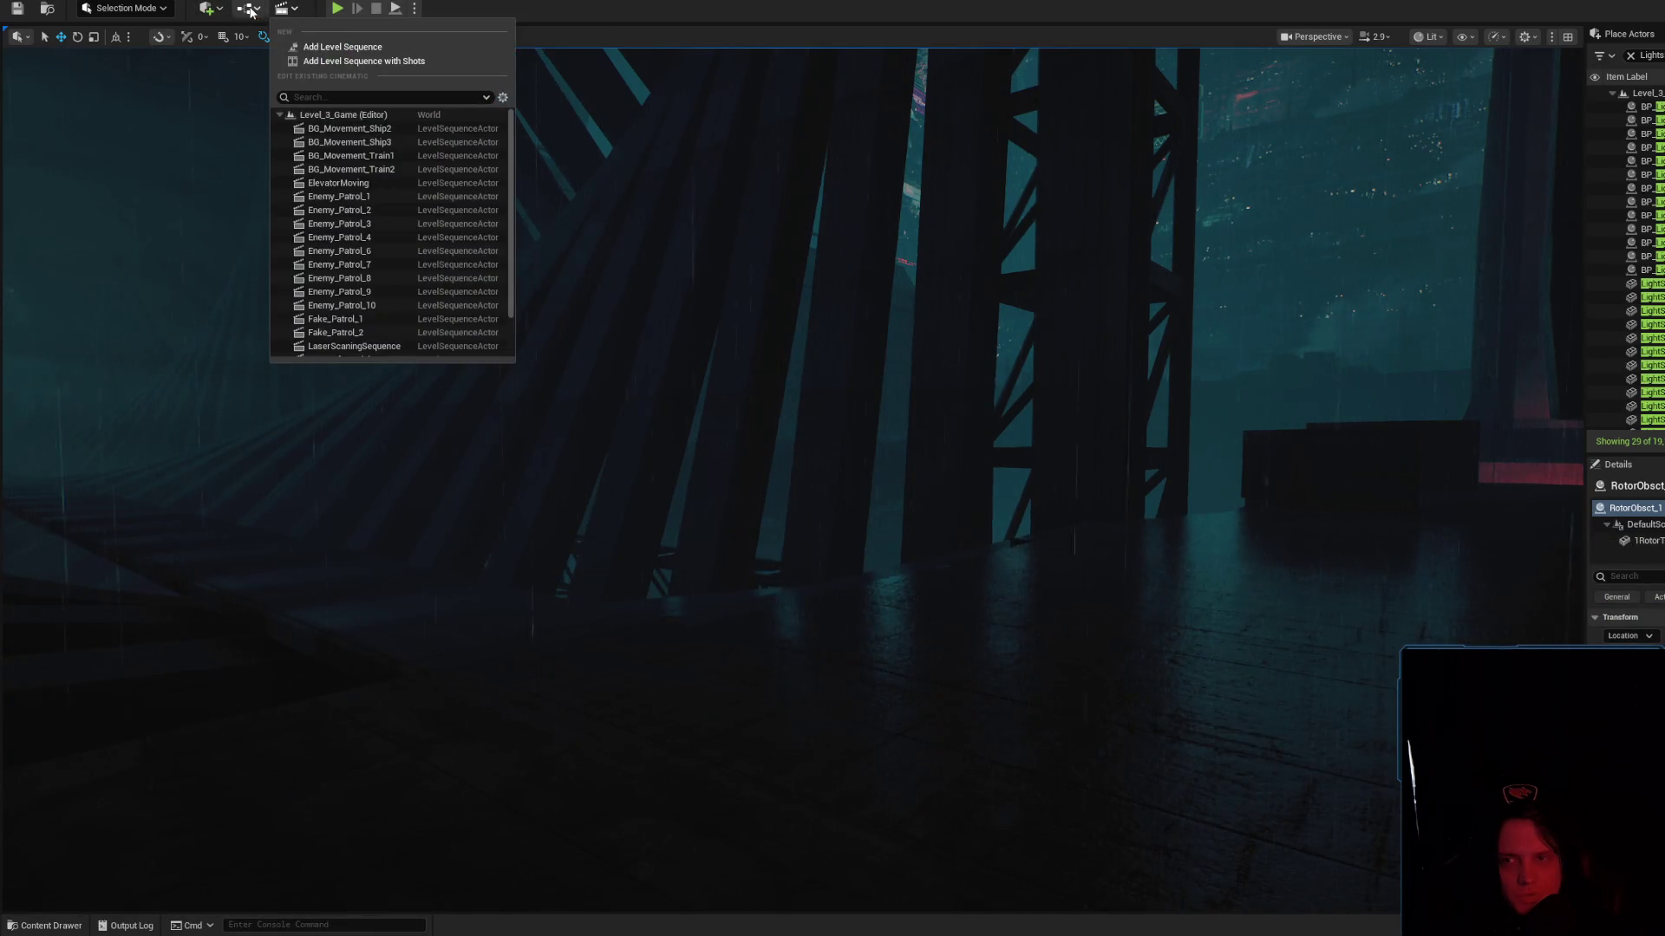
left_click(250, 10)
left_click(313, 107)
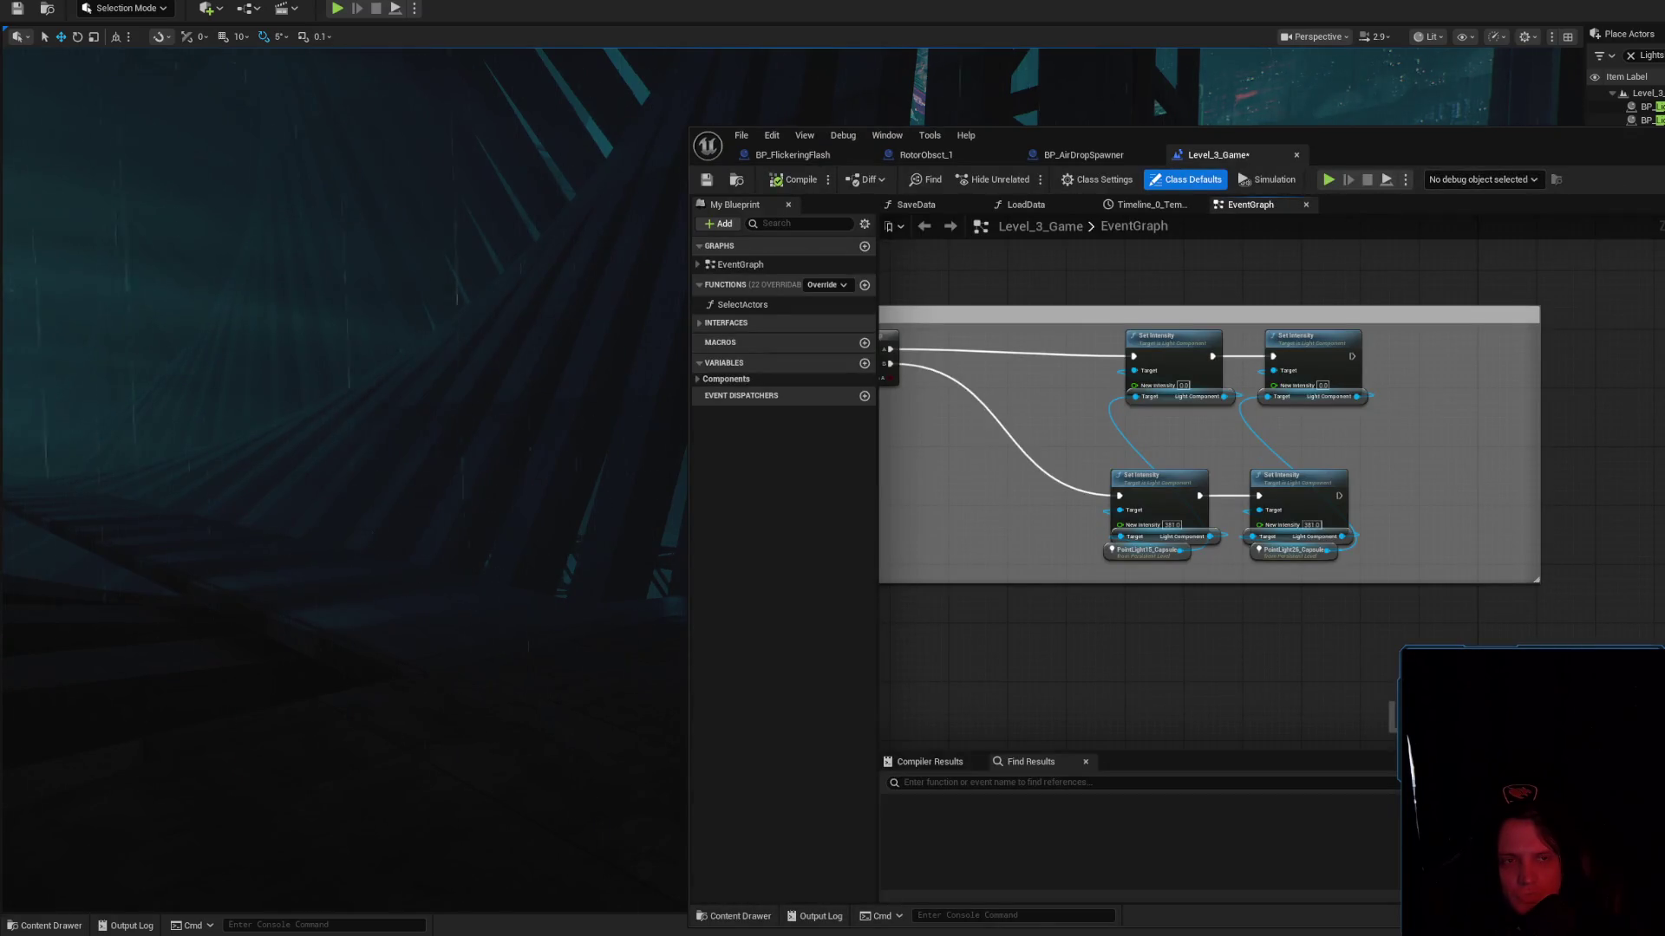
key("alt+Tab")
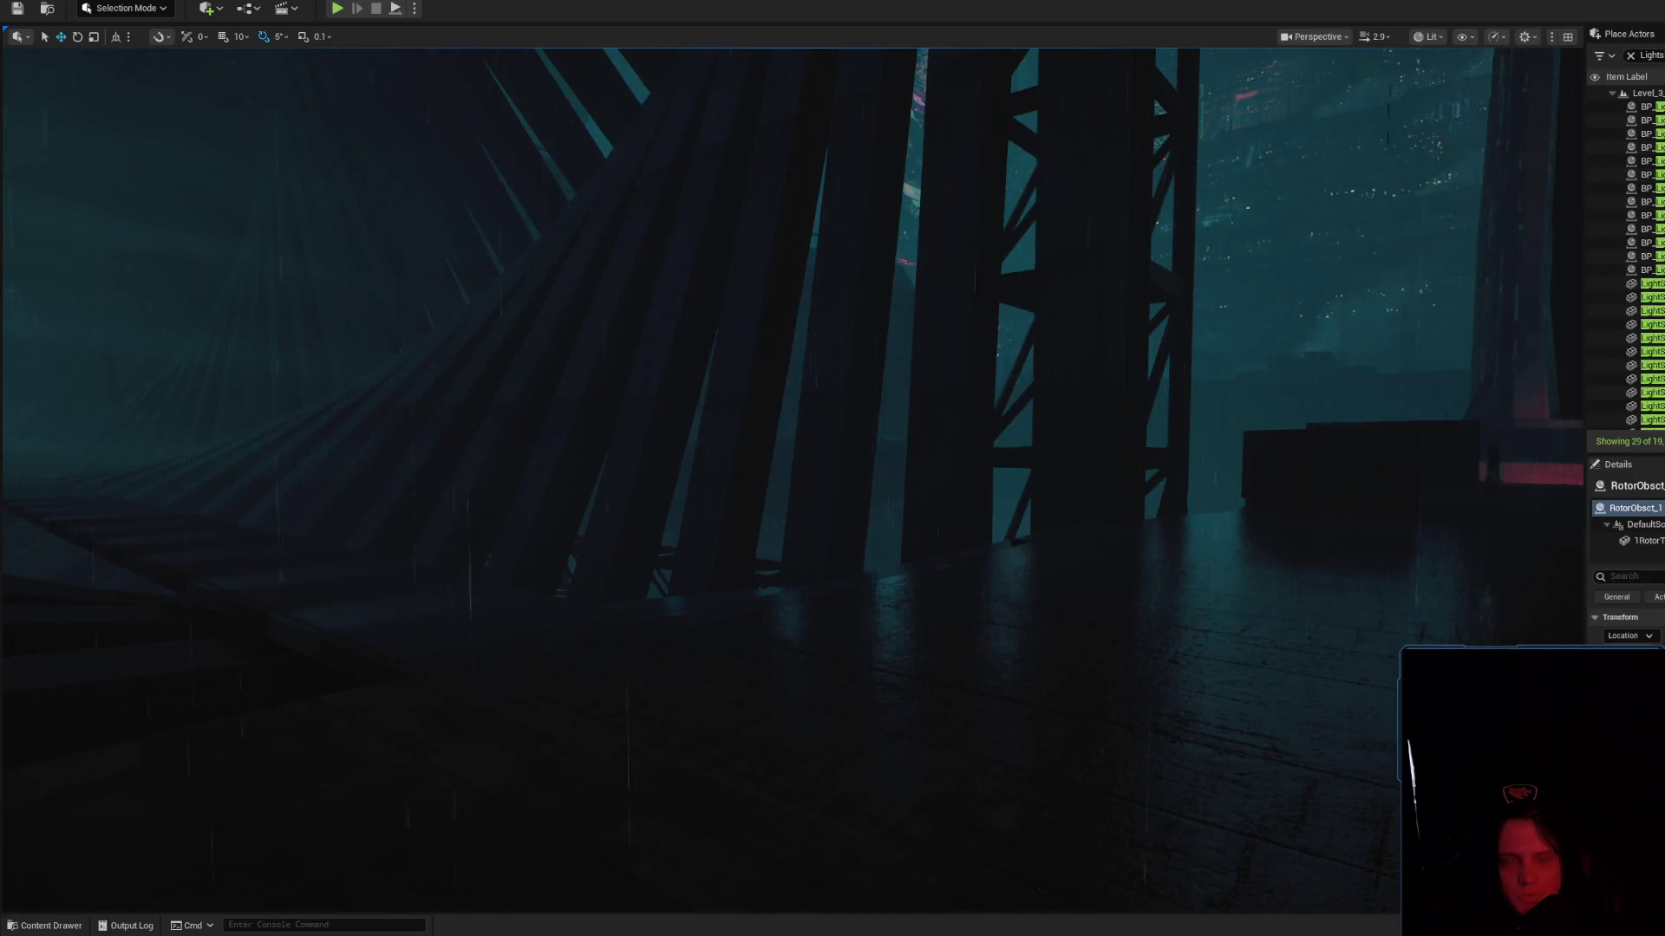
scroll(790, 477, "up", 5)
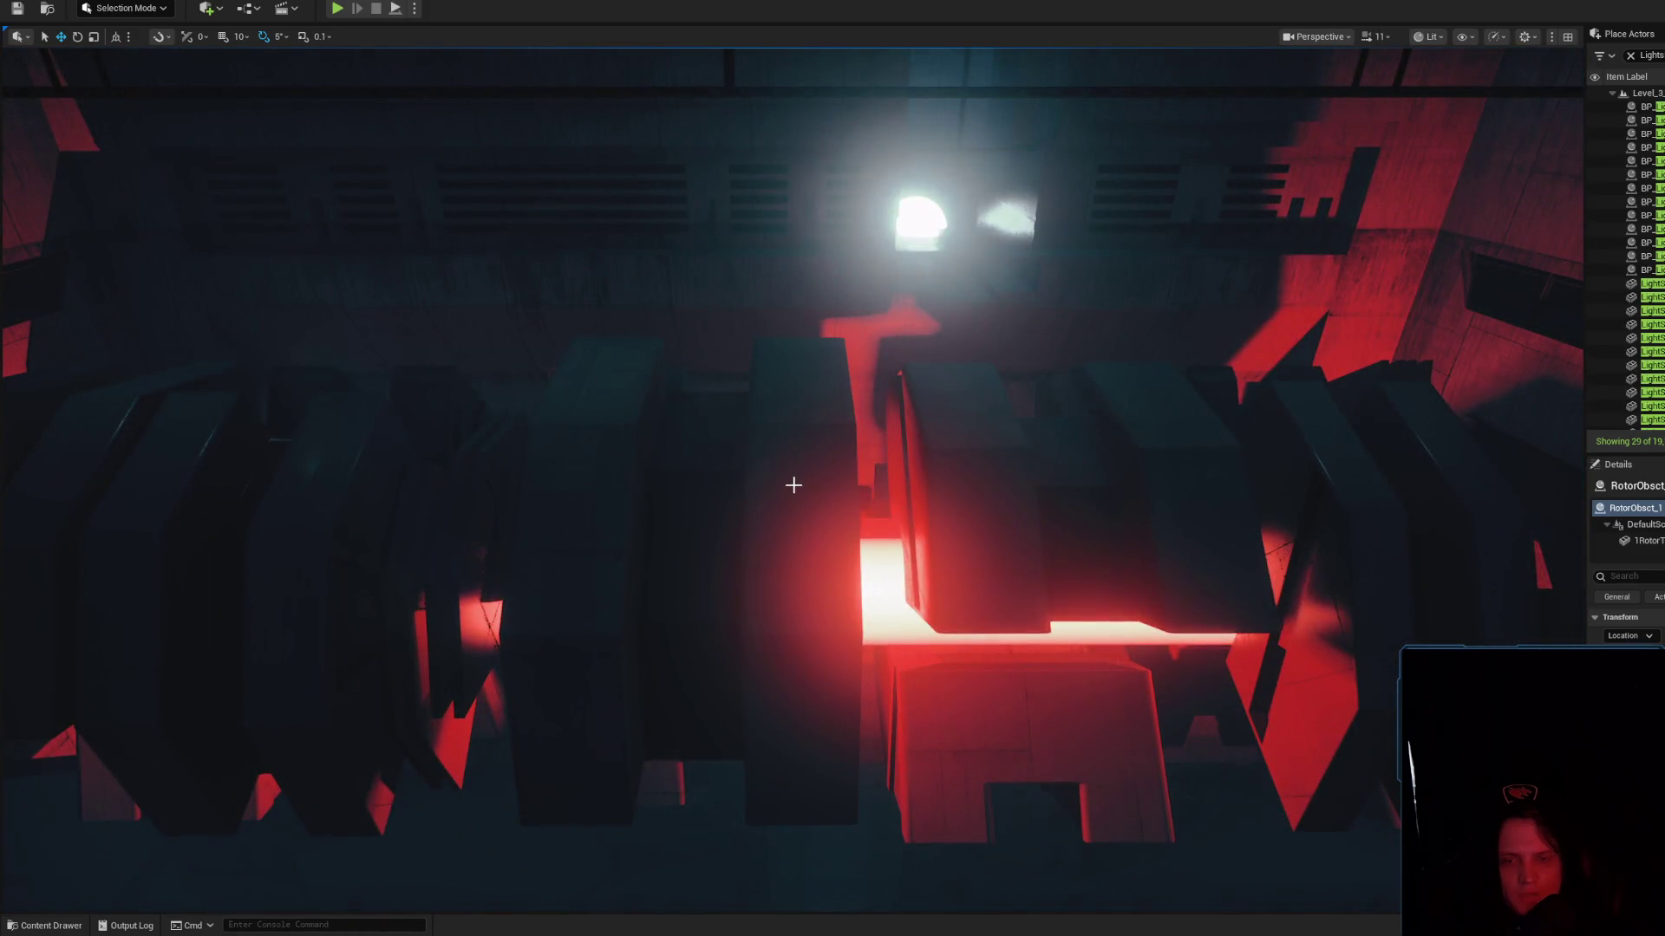
left_click_drag(793, 485, 805, 483)
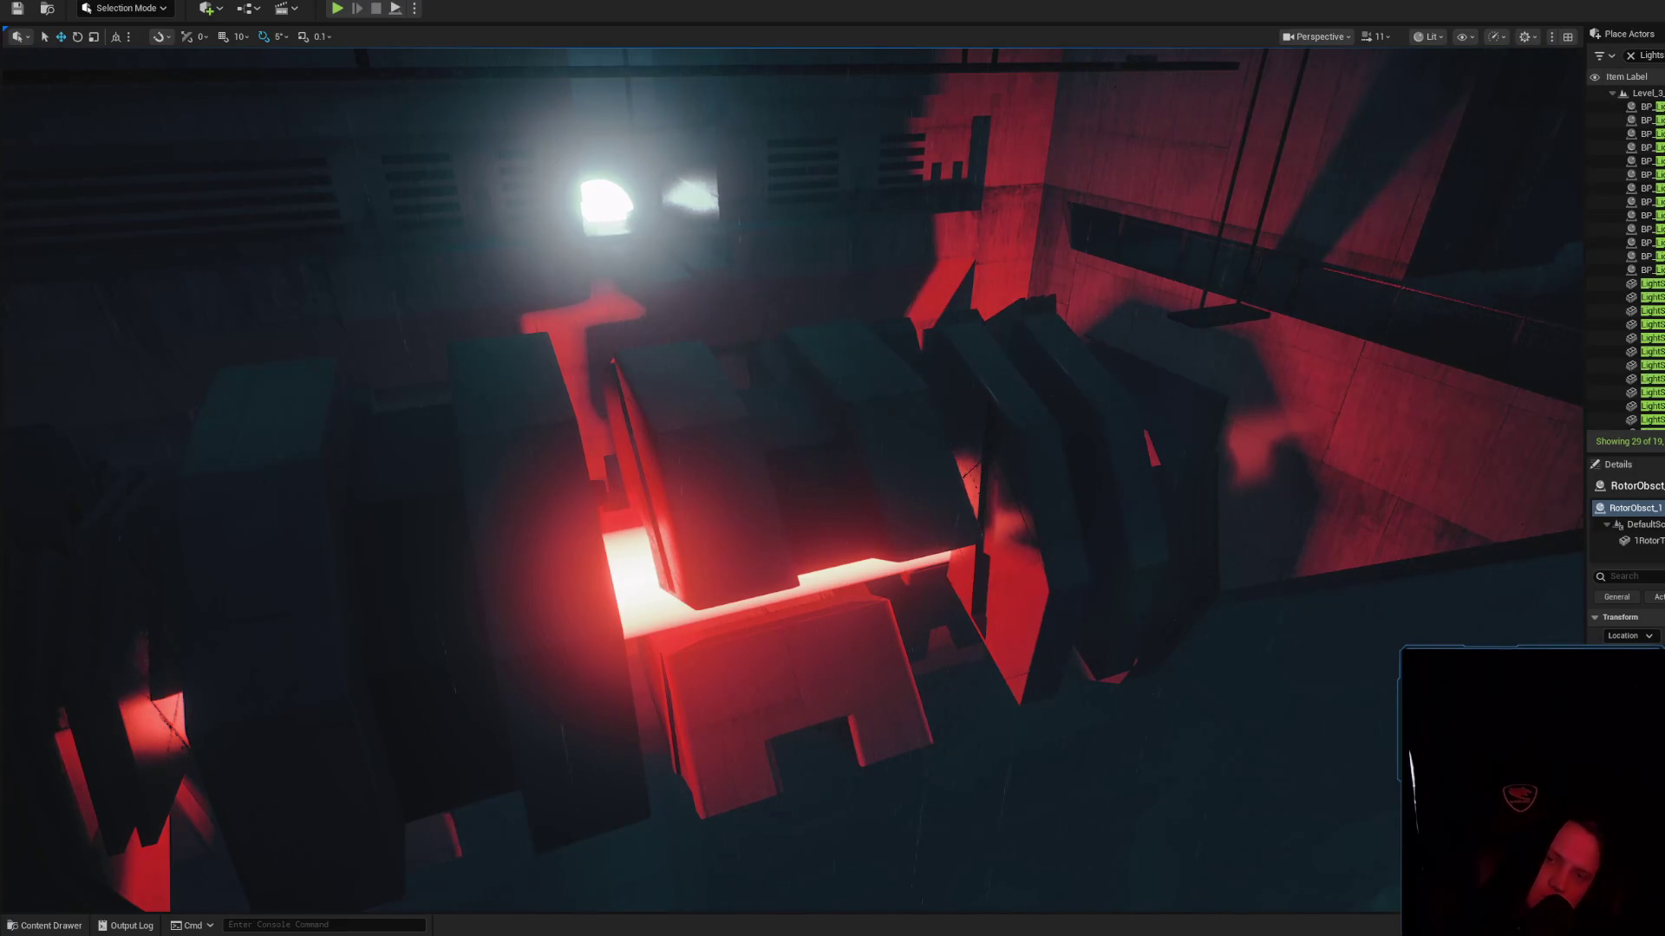
left_click(1175, 413)
key("f")
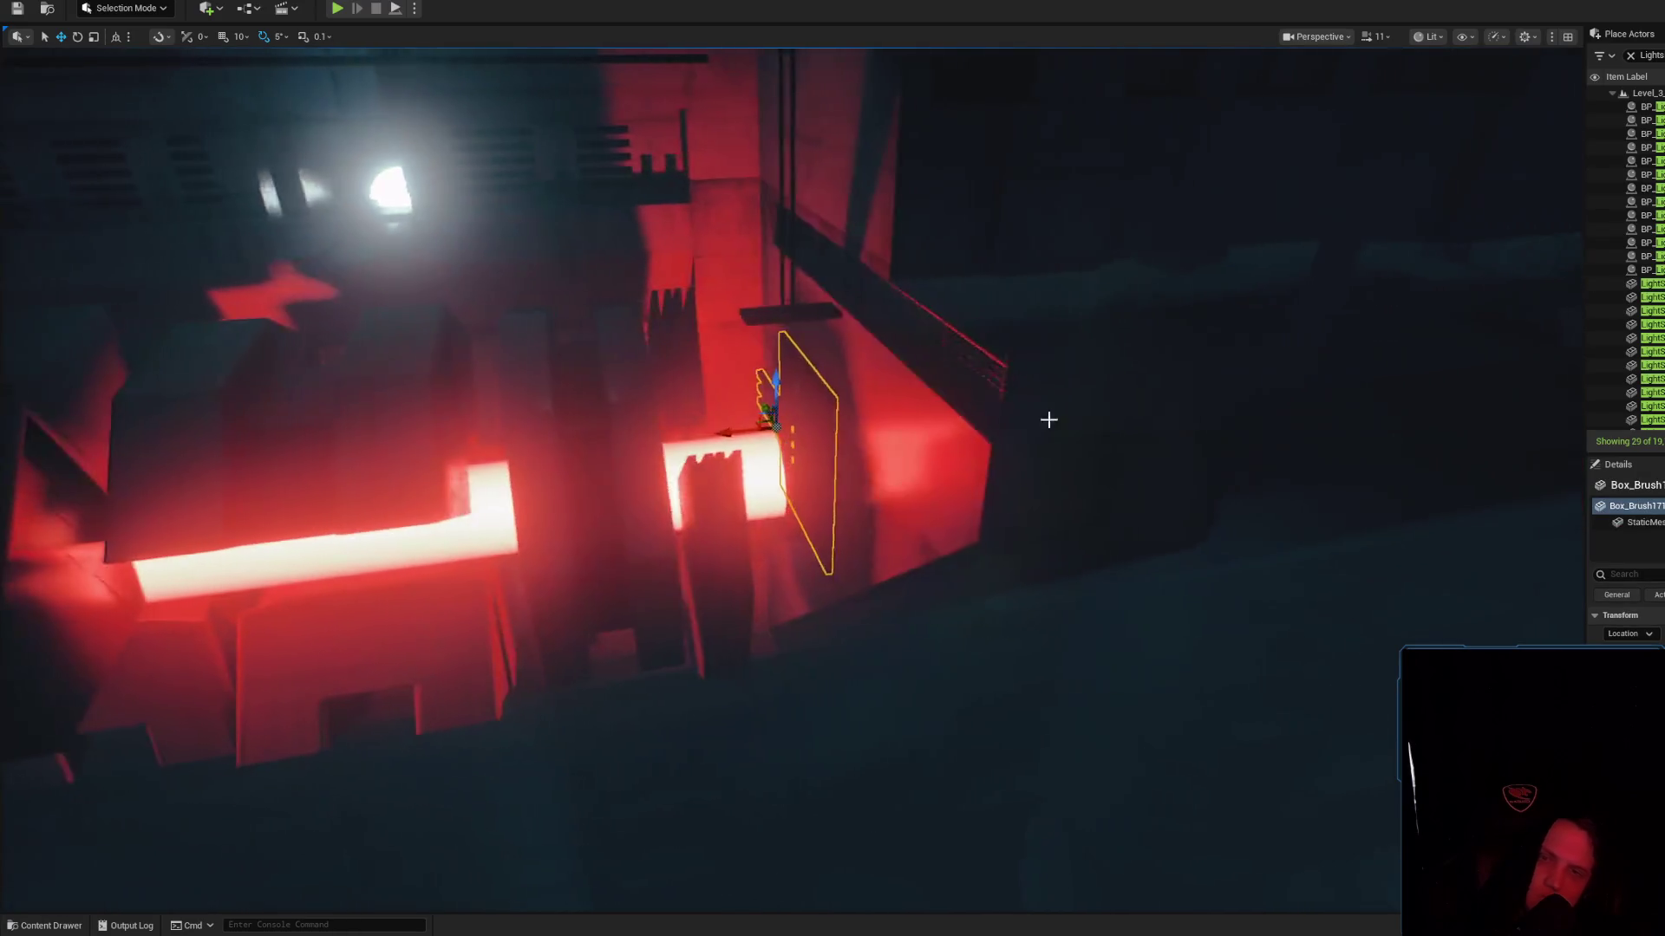
left_click(728, 486)
key("f")
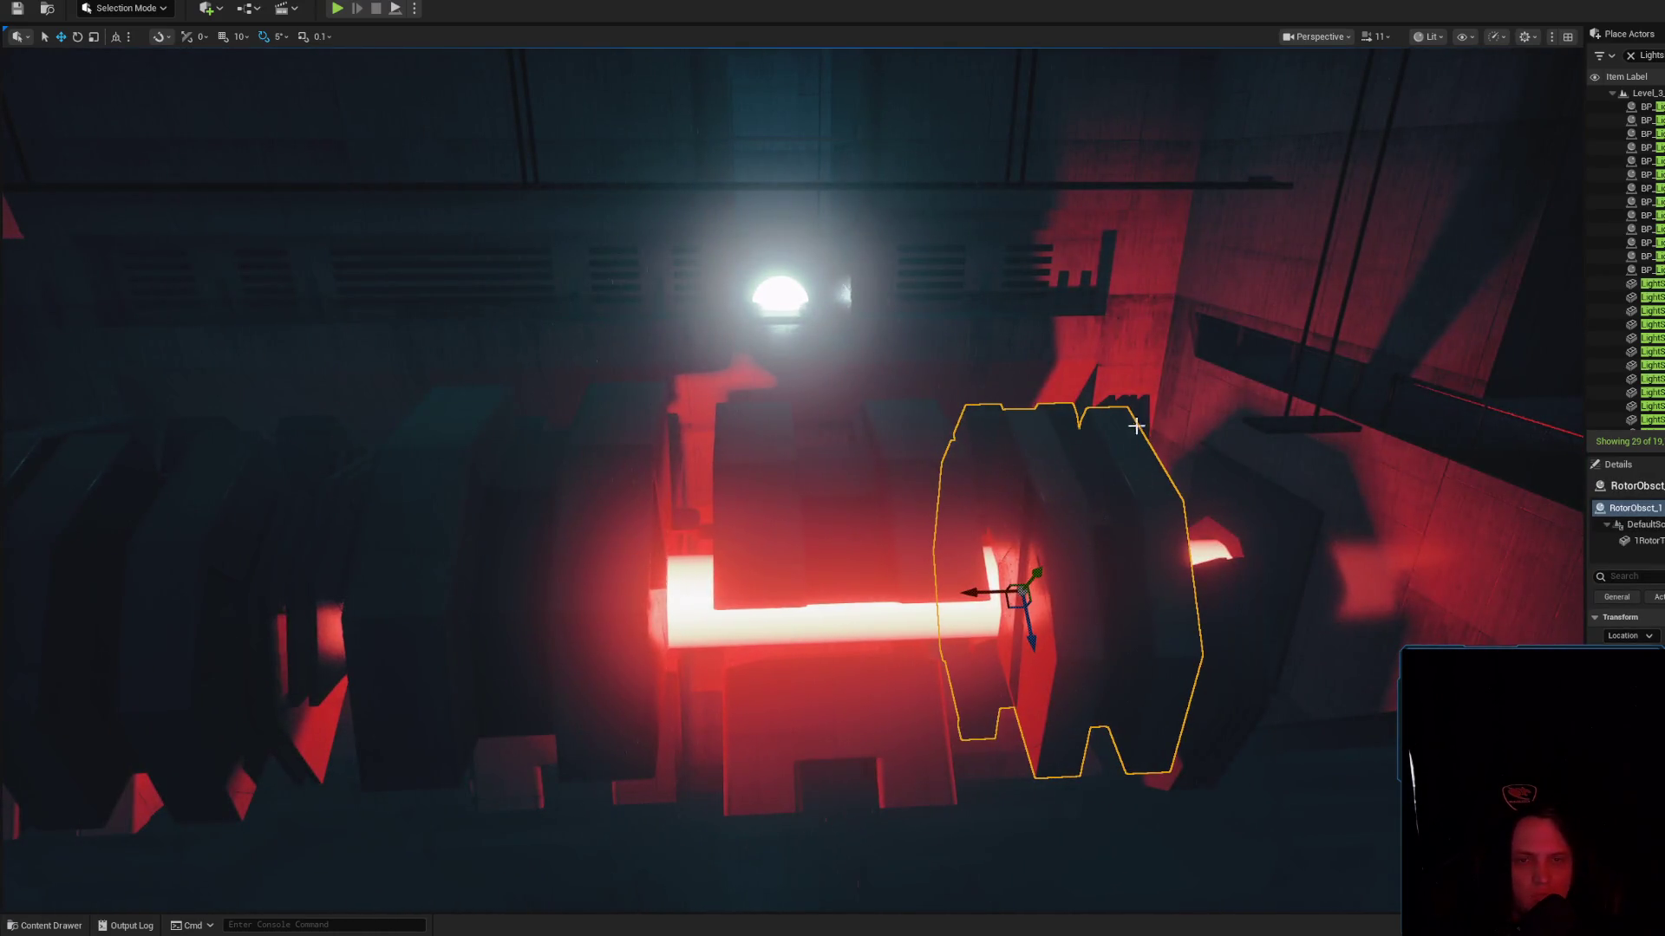
left_click(1136, 431)
key("f")
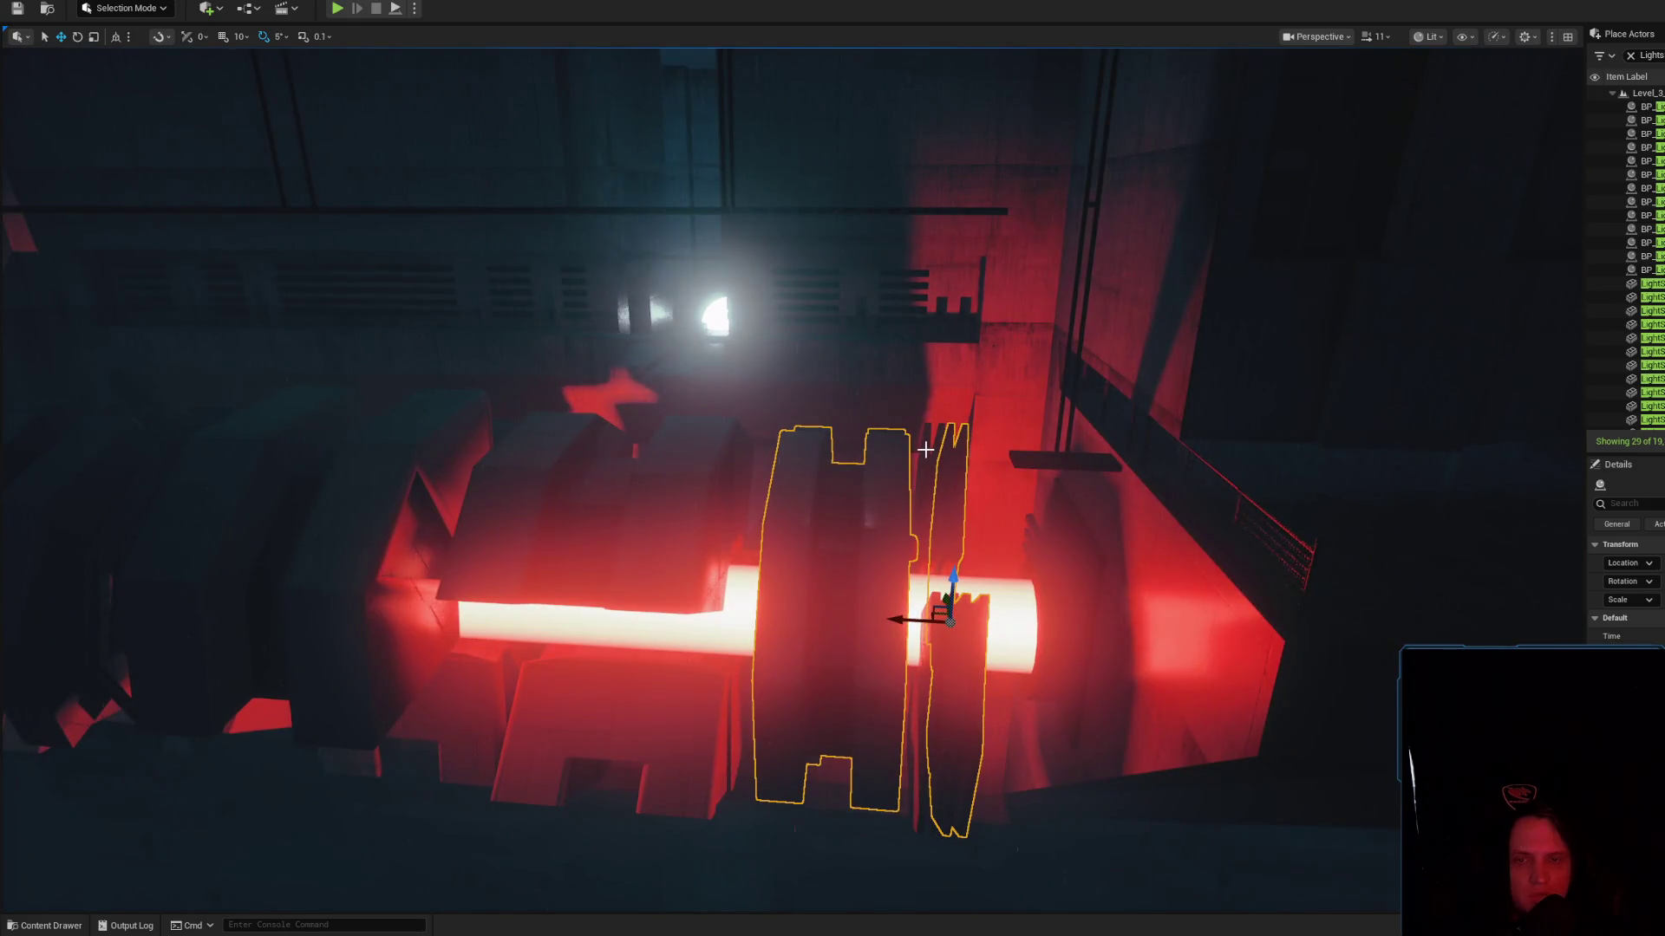
left_click(687, 468, "ctrl")
key("f")
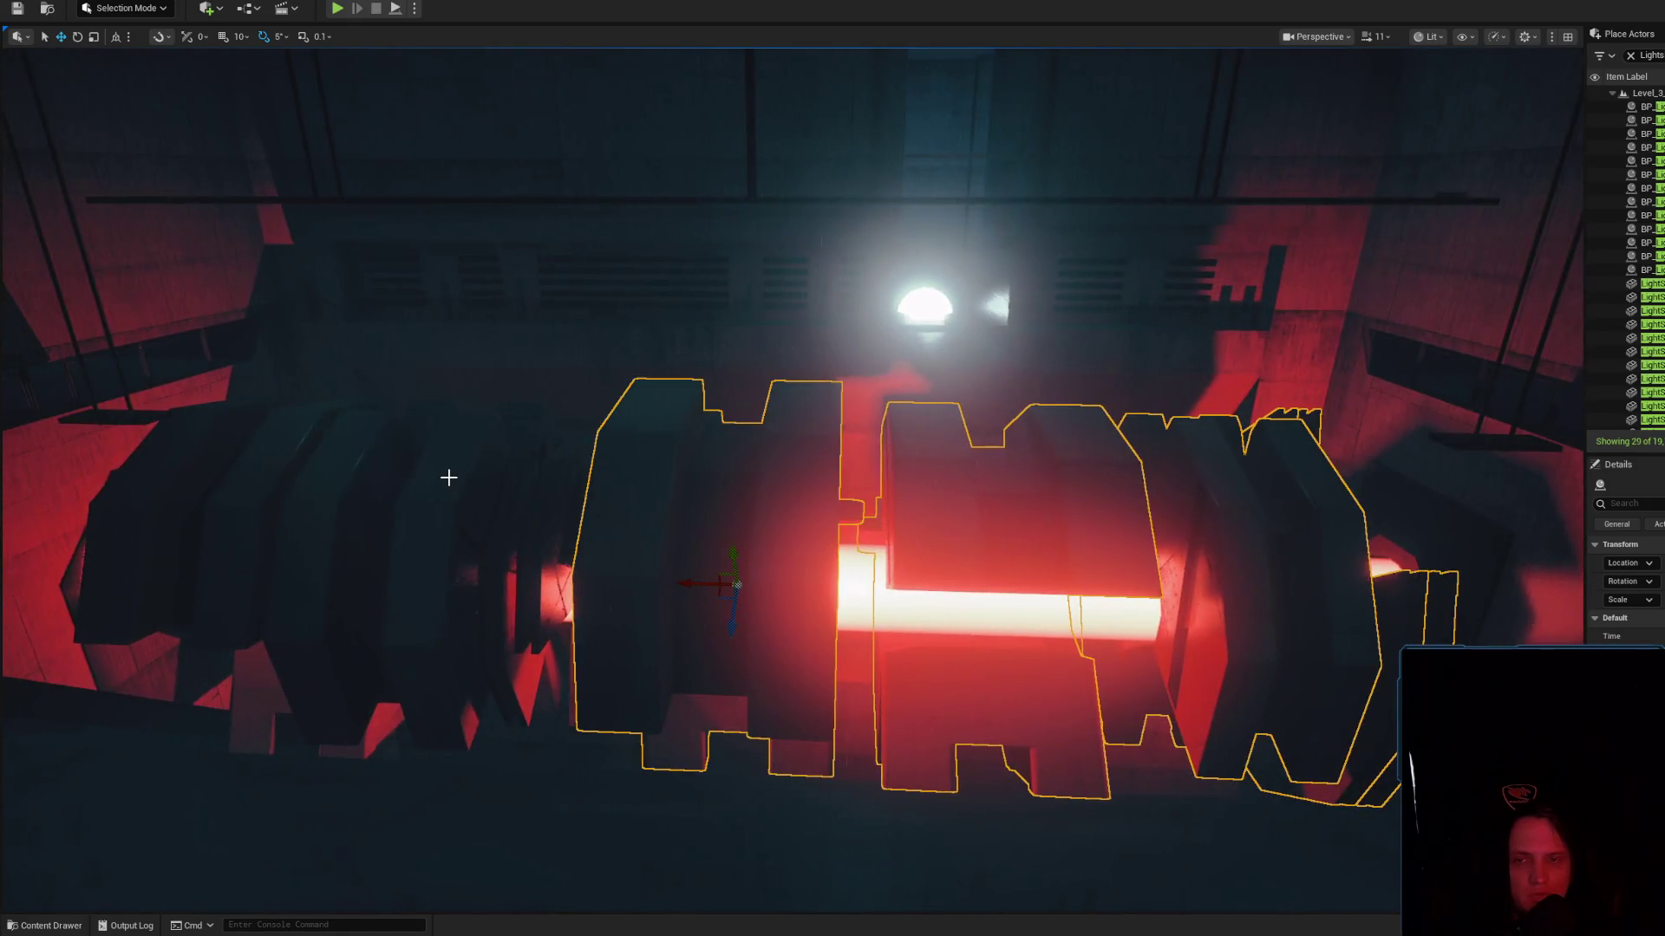
scroll(483, 472, "up", 5)
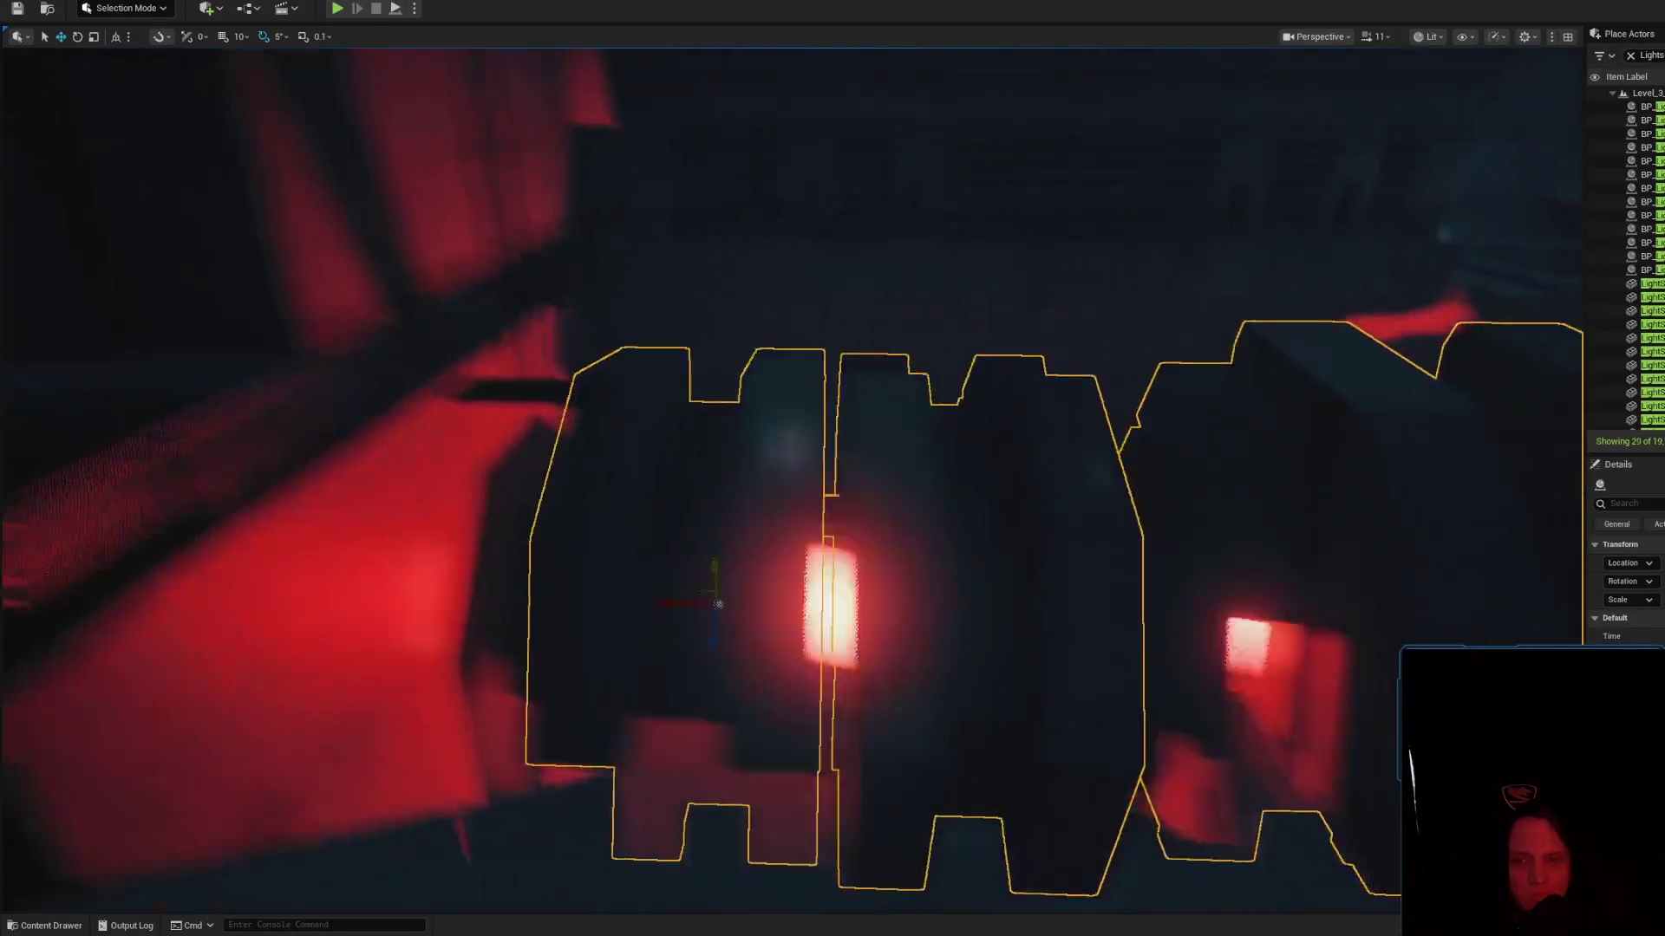
left_click_drag(896, 519, 896, 519)
mouse_move(1030, 446)
left_mouse_down()
mouse_move(1047, 443)
mouse_move(669, 483)
mouse_move(899, 494)
mouse_move(925, 467)
mouse_move(1014, 438)
mouse_move(936, 442)
mouse_move(985, 438)
left_mouse_up()
key("h")
key("ctrl+h")
left_click_drag(814, 462, 668, 483)
left_click(668, 483)
scroll(668, 482, "down", 2)
key("ctrl+z")
Open the Level Blueprint and clear the Outliner's Lights filter to list all actors
left_click(247, 8)
left_click(327, 107)
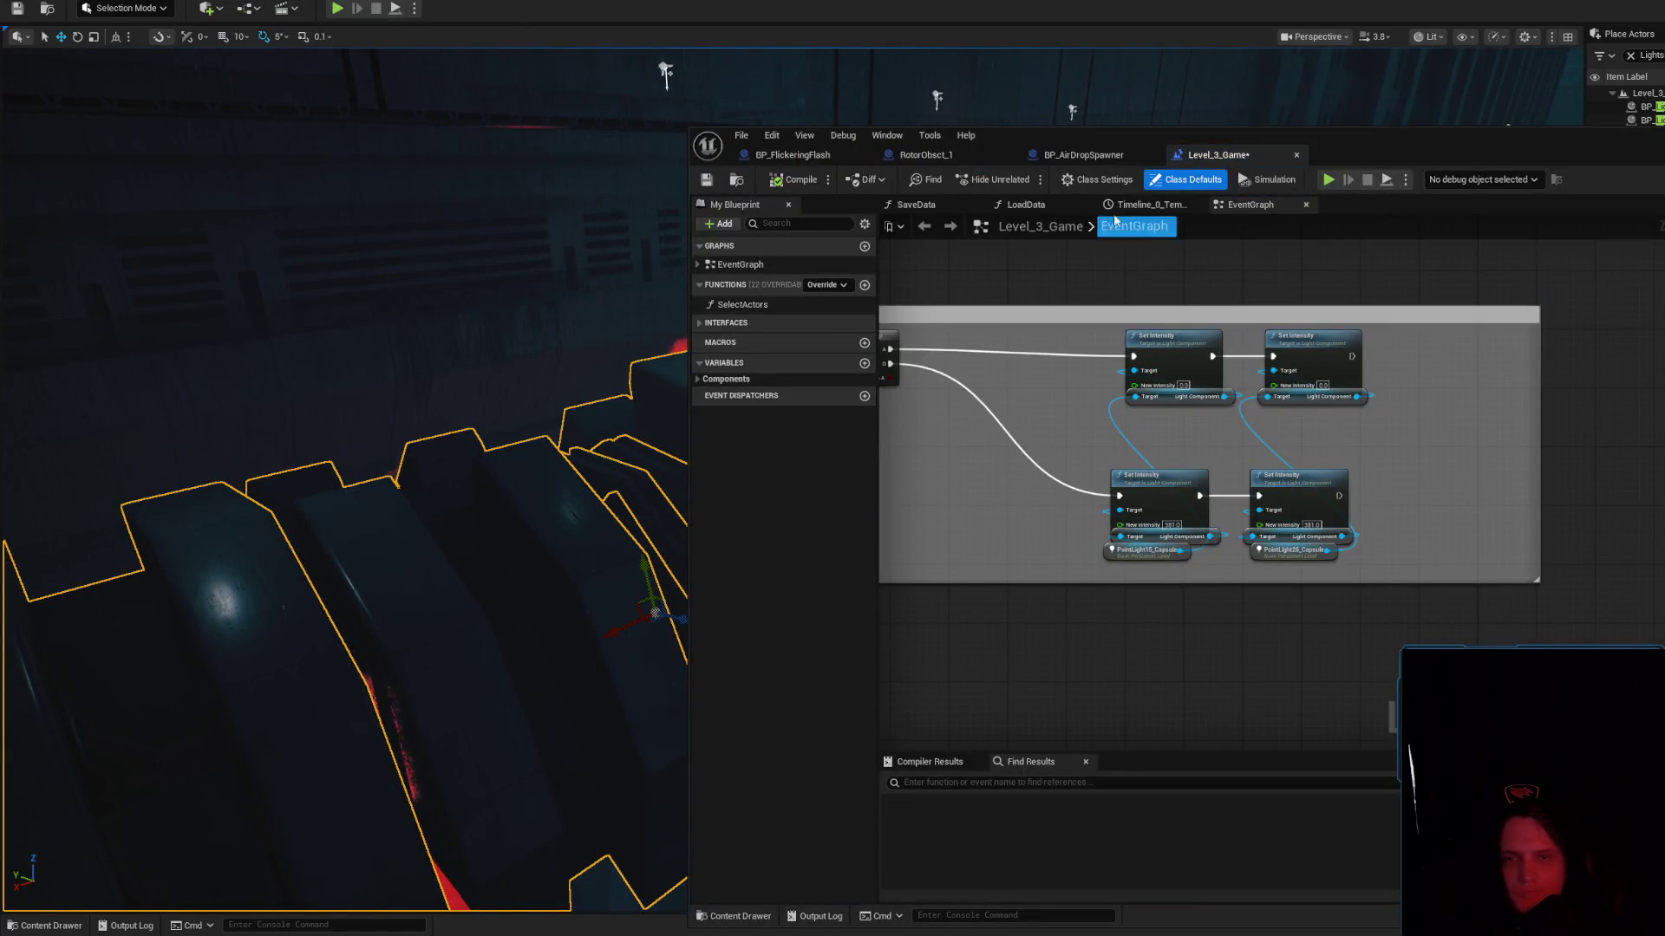
mouse_move(1650, 154)
left_mouse_down()
mouse_move(1209, 76)
mouse_move(1201, 101)
left_mouse_up()
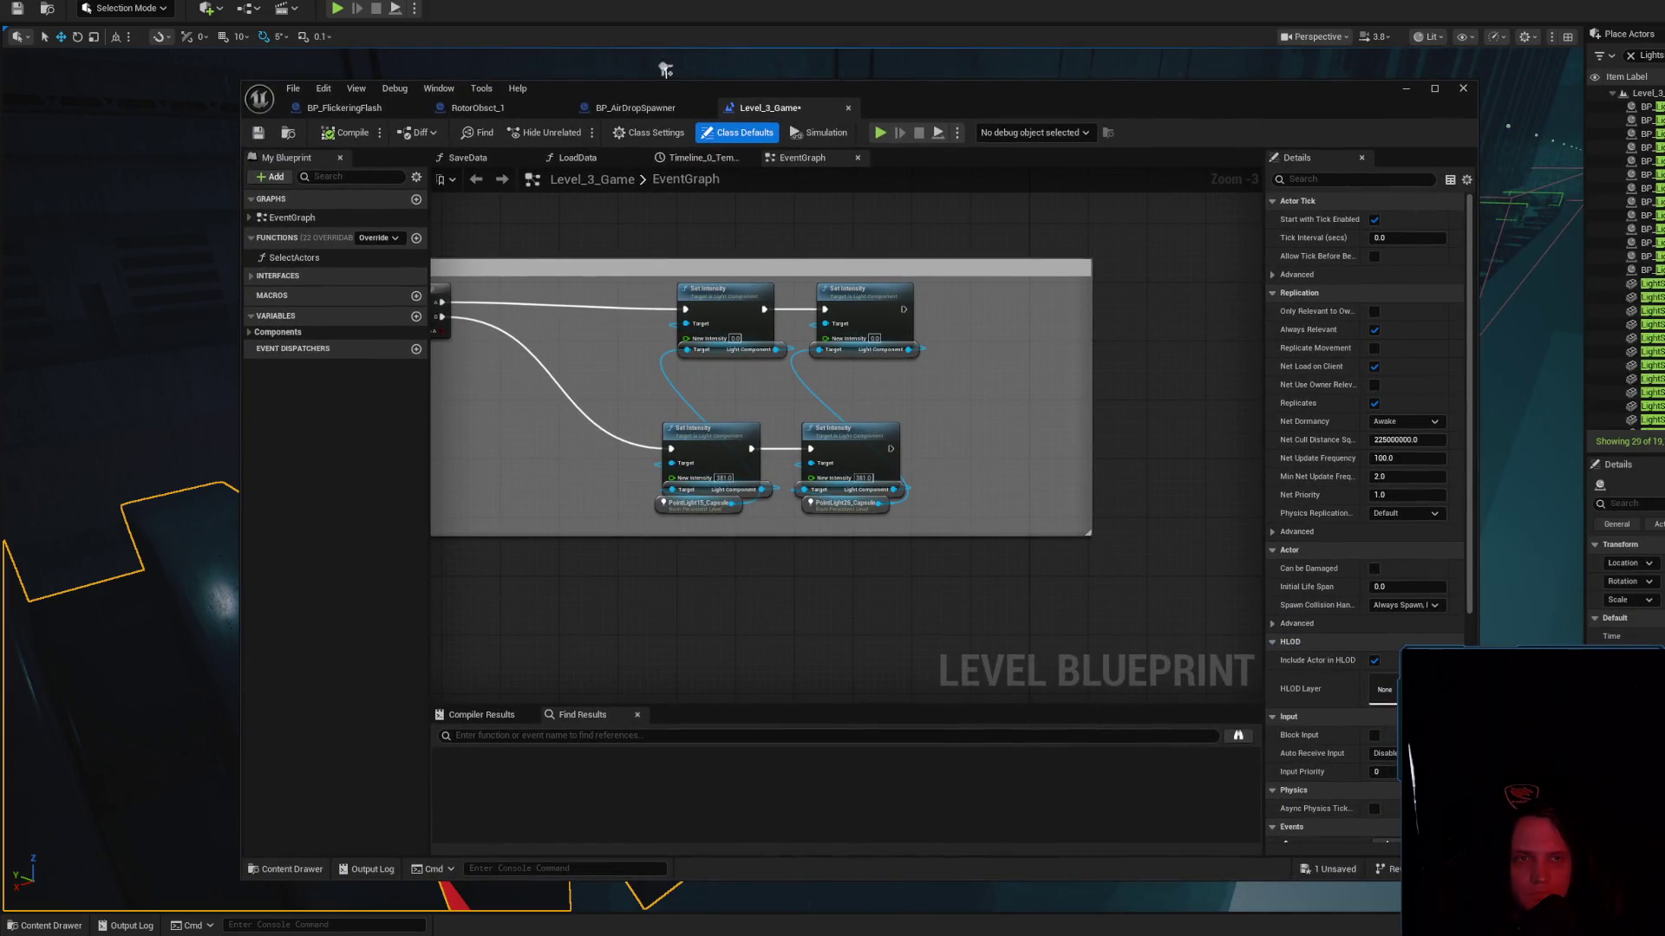
left_click(1630, 55)
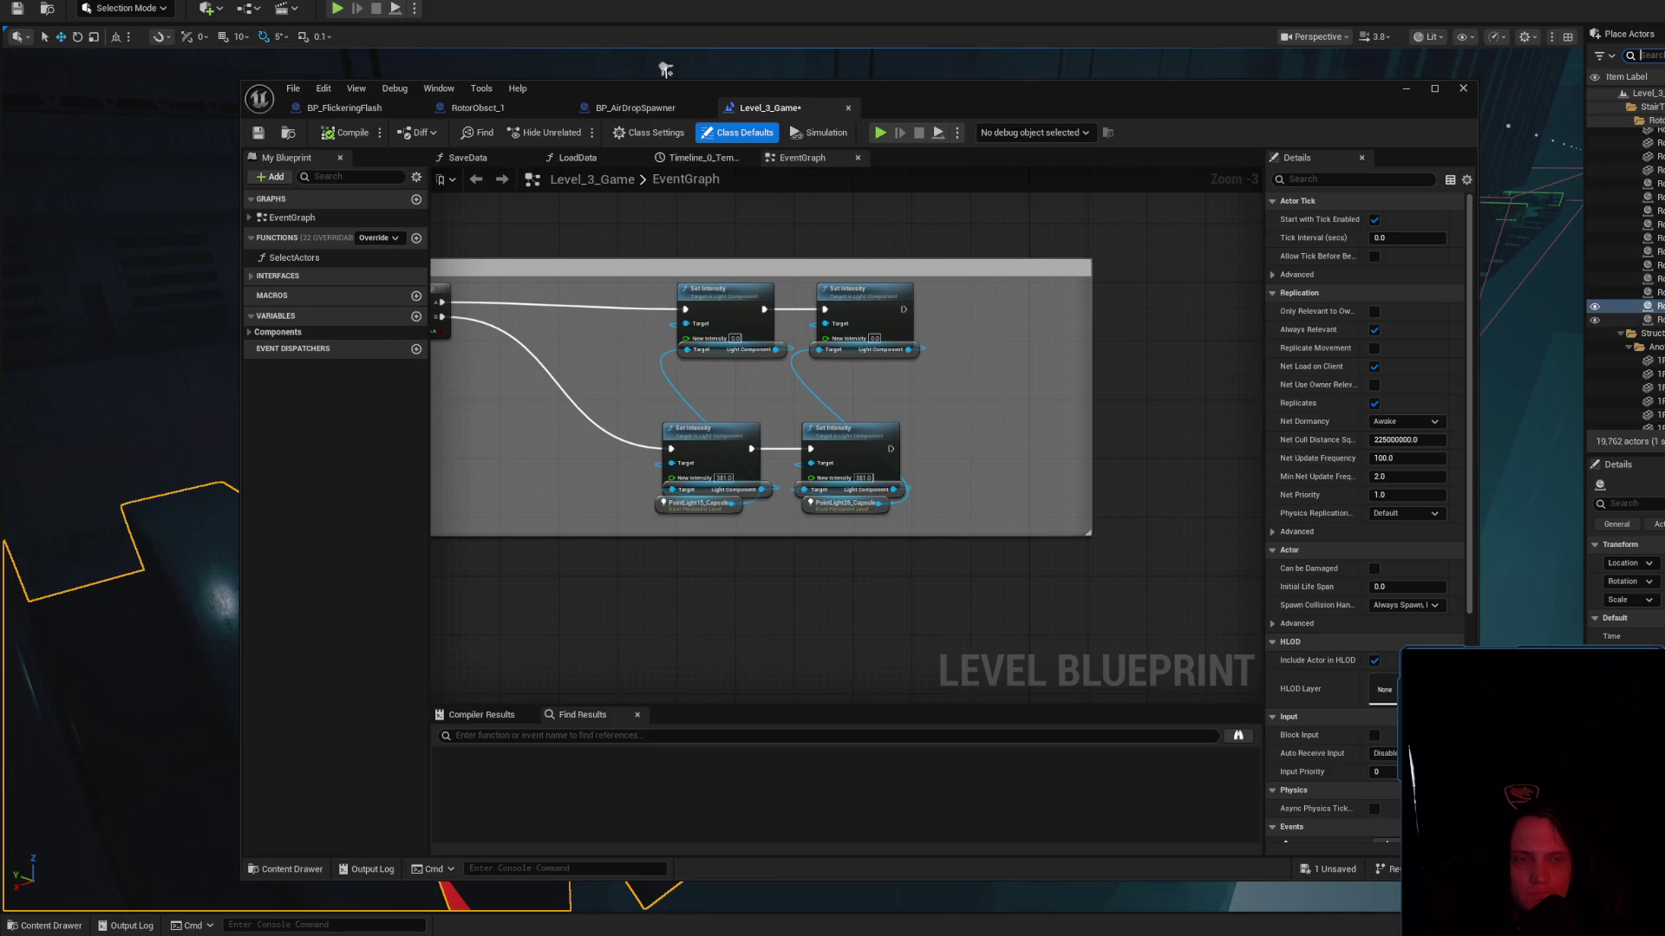
left_click_drag(1269, 111, 1512, 571)
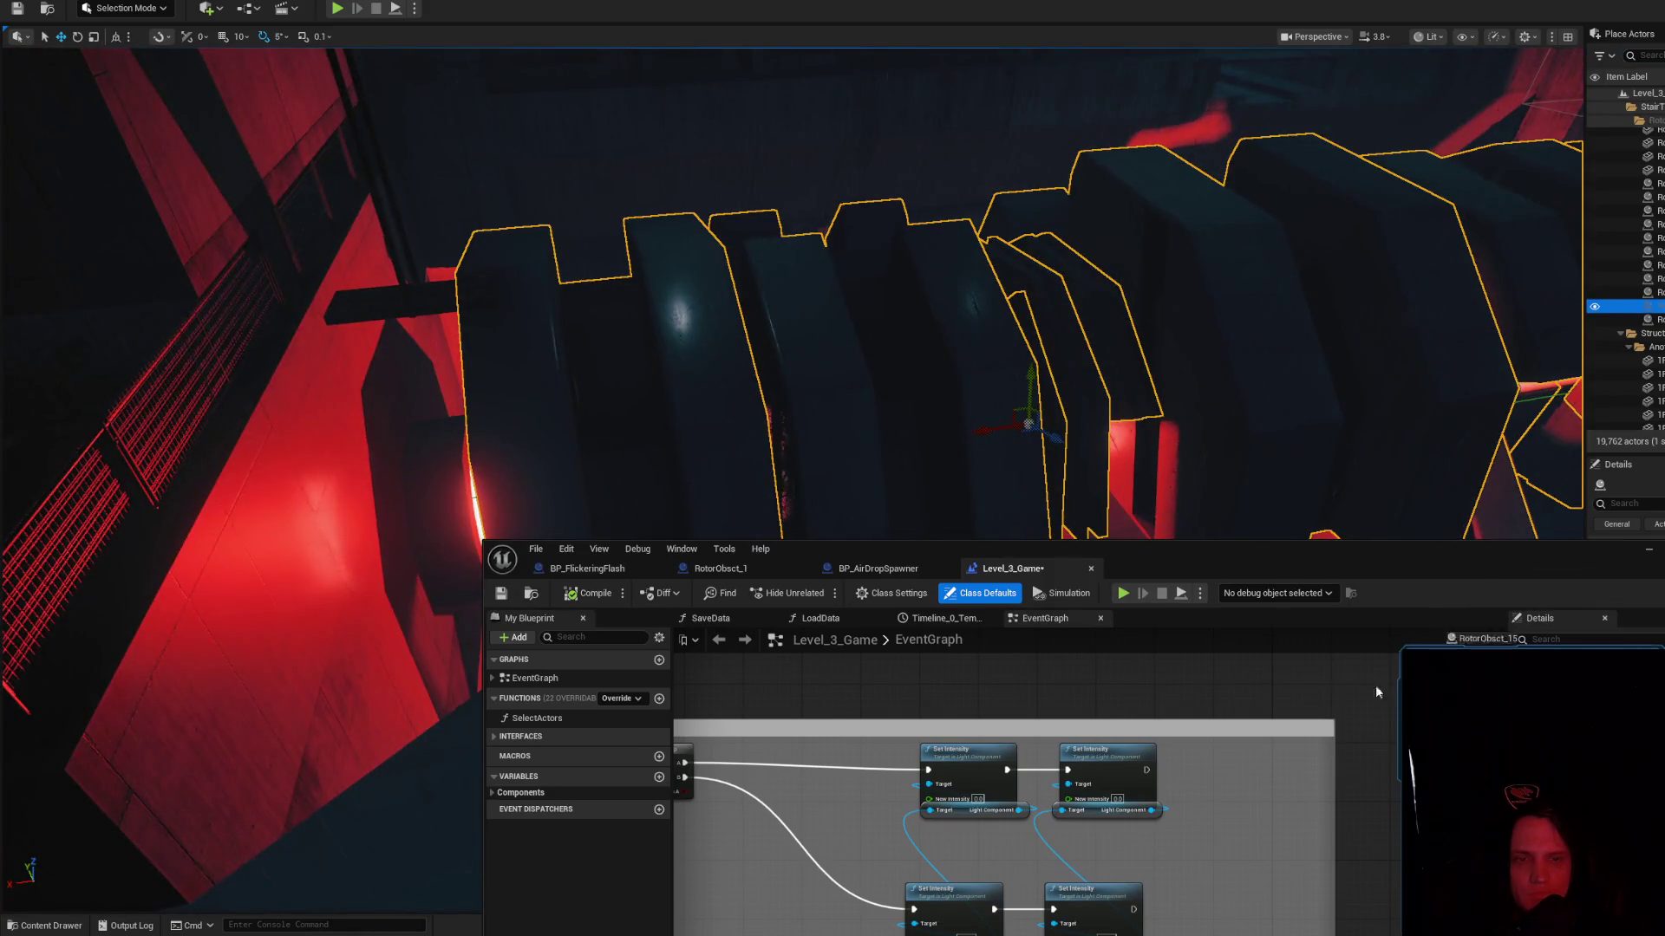
left_click_drag(1357, 702, 1340, 704)
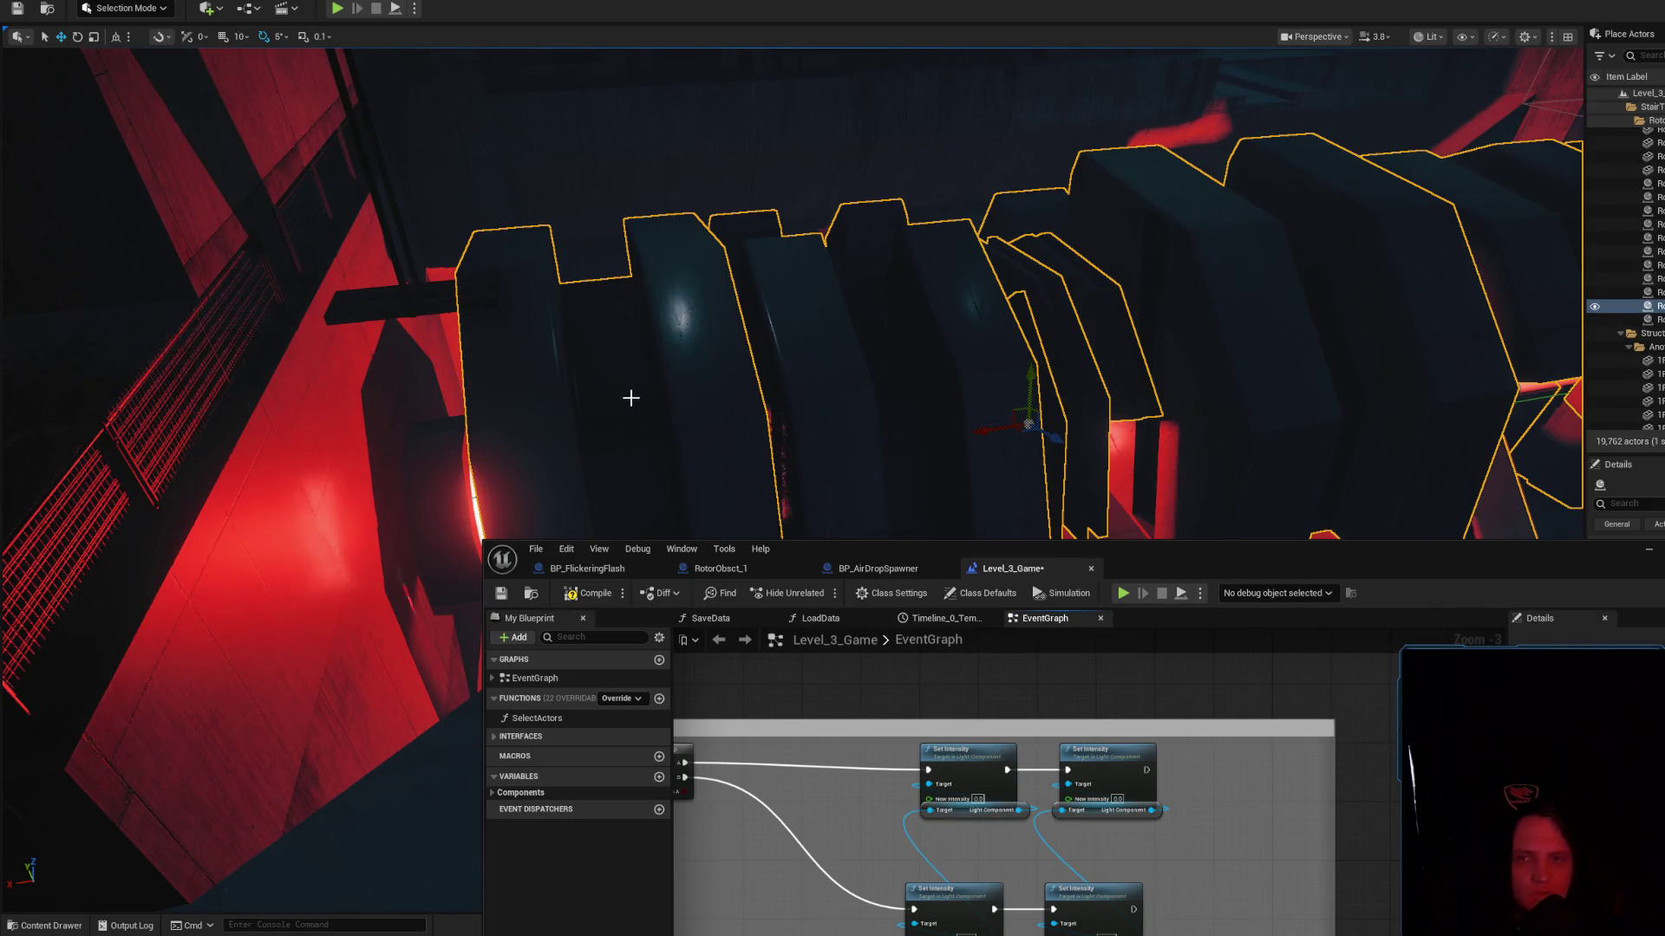
Select the rotor pieces in the viewport, hiding and unhiding them to check the selection
left_click(630, 398)
left_click(841, 379, "ctrl")
left_click_drag(849, 379, 782, 276)
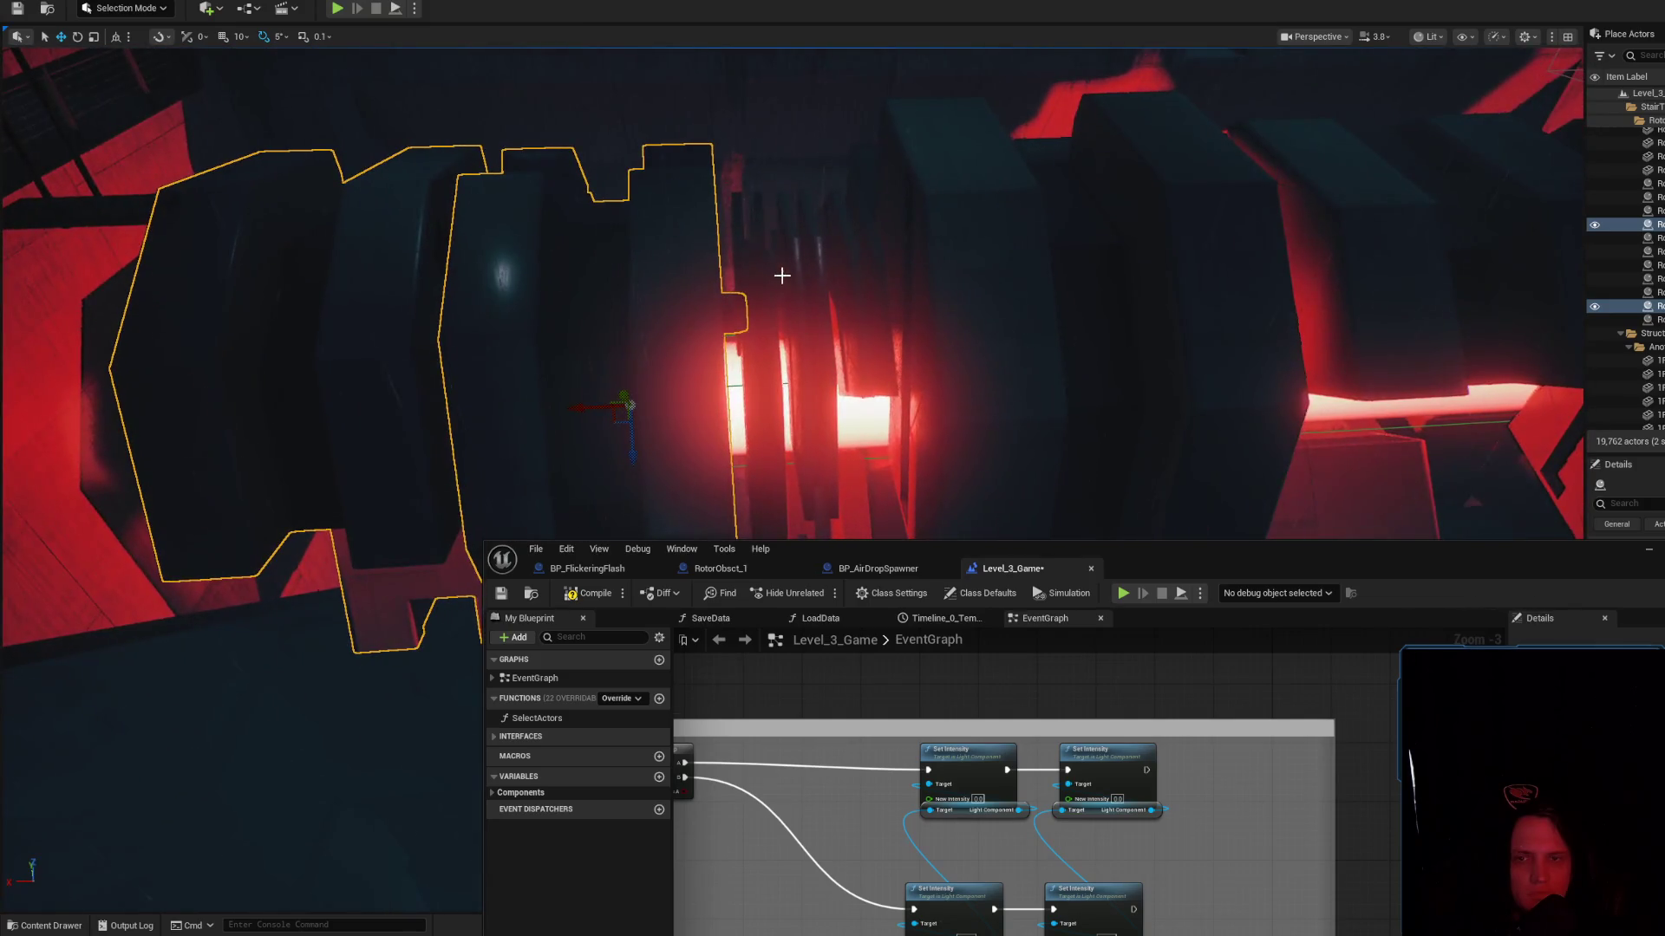
left_click(781, 270, "ctrl")
left_click(815, 238, "ctrl")
left_click(854, 246, "ctrl")
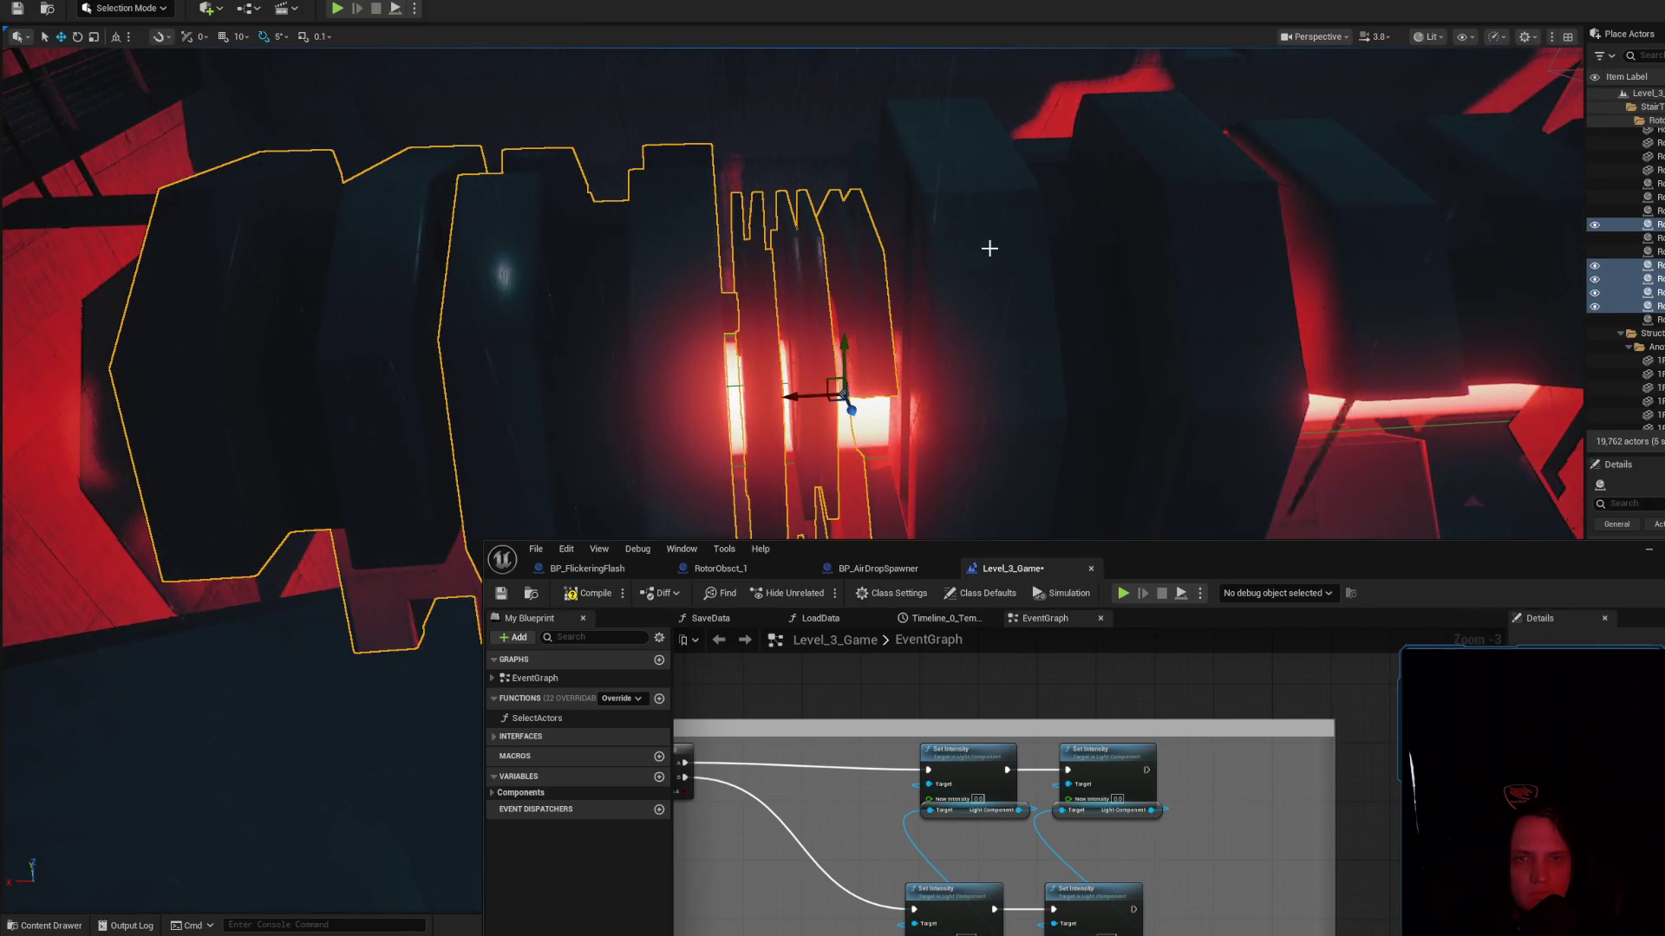
left_click(996, 260, "ctrl")
mouse_move(996, 260)
left_mouse_down()
mouse_move(1152, 268)
mouse_move(1405, 186)
mouse_move(1411, 258)
left_mouse_up()
left_click(1088, 228, "ctrl")
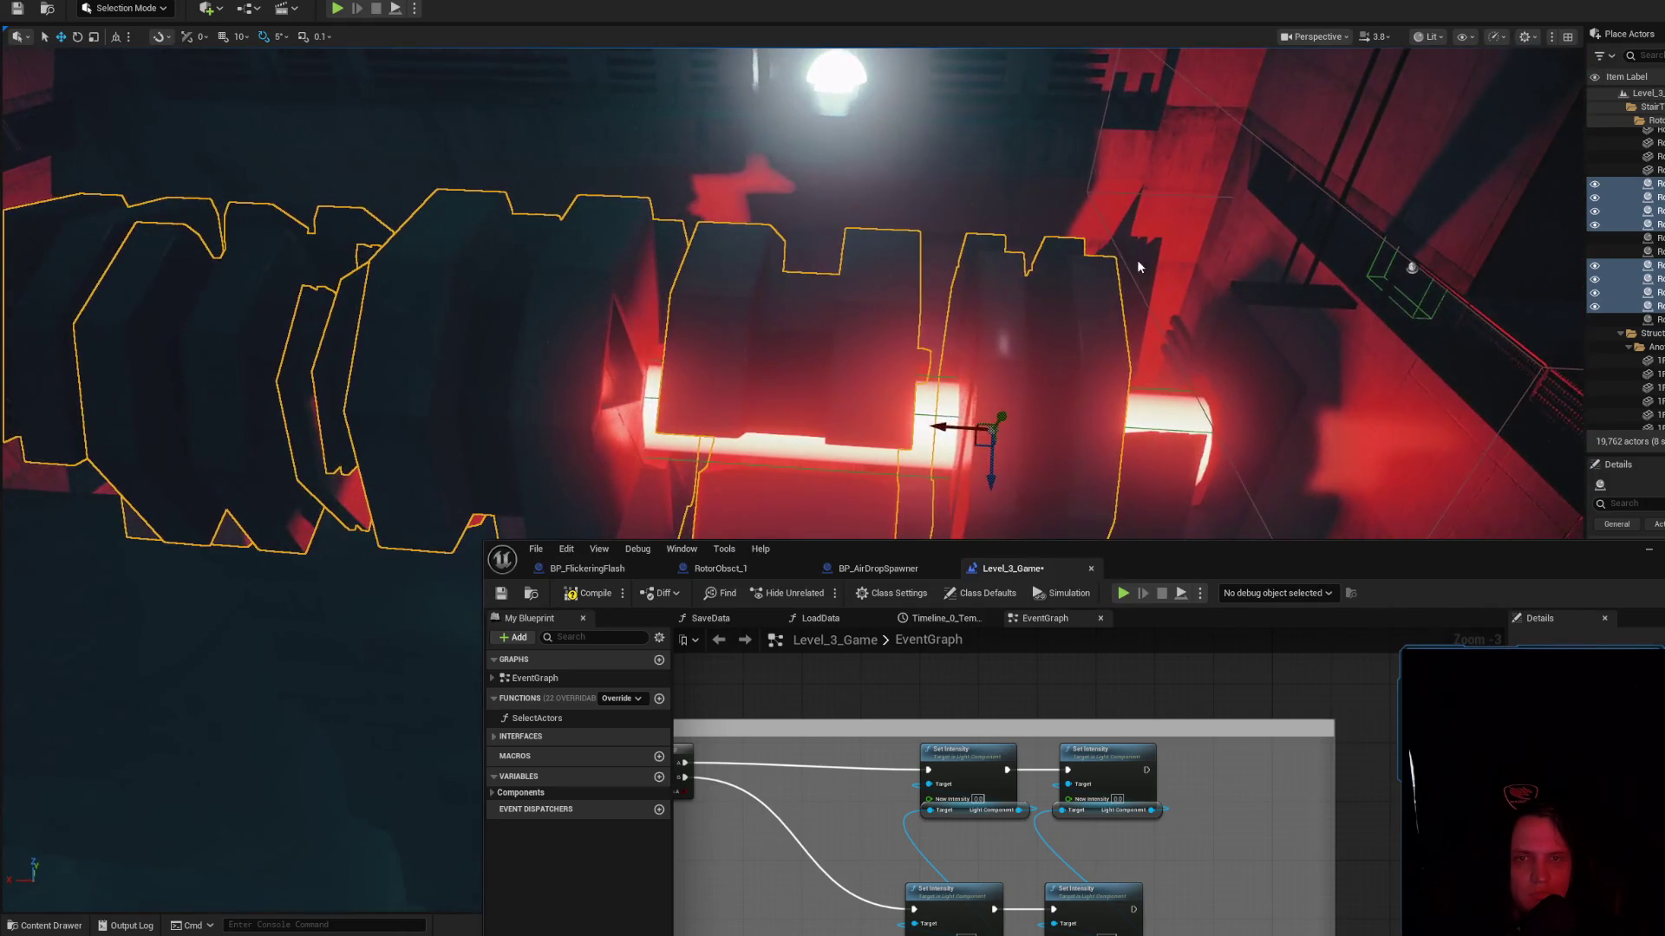
key("h")
key("ctrl+h")
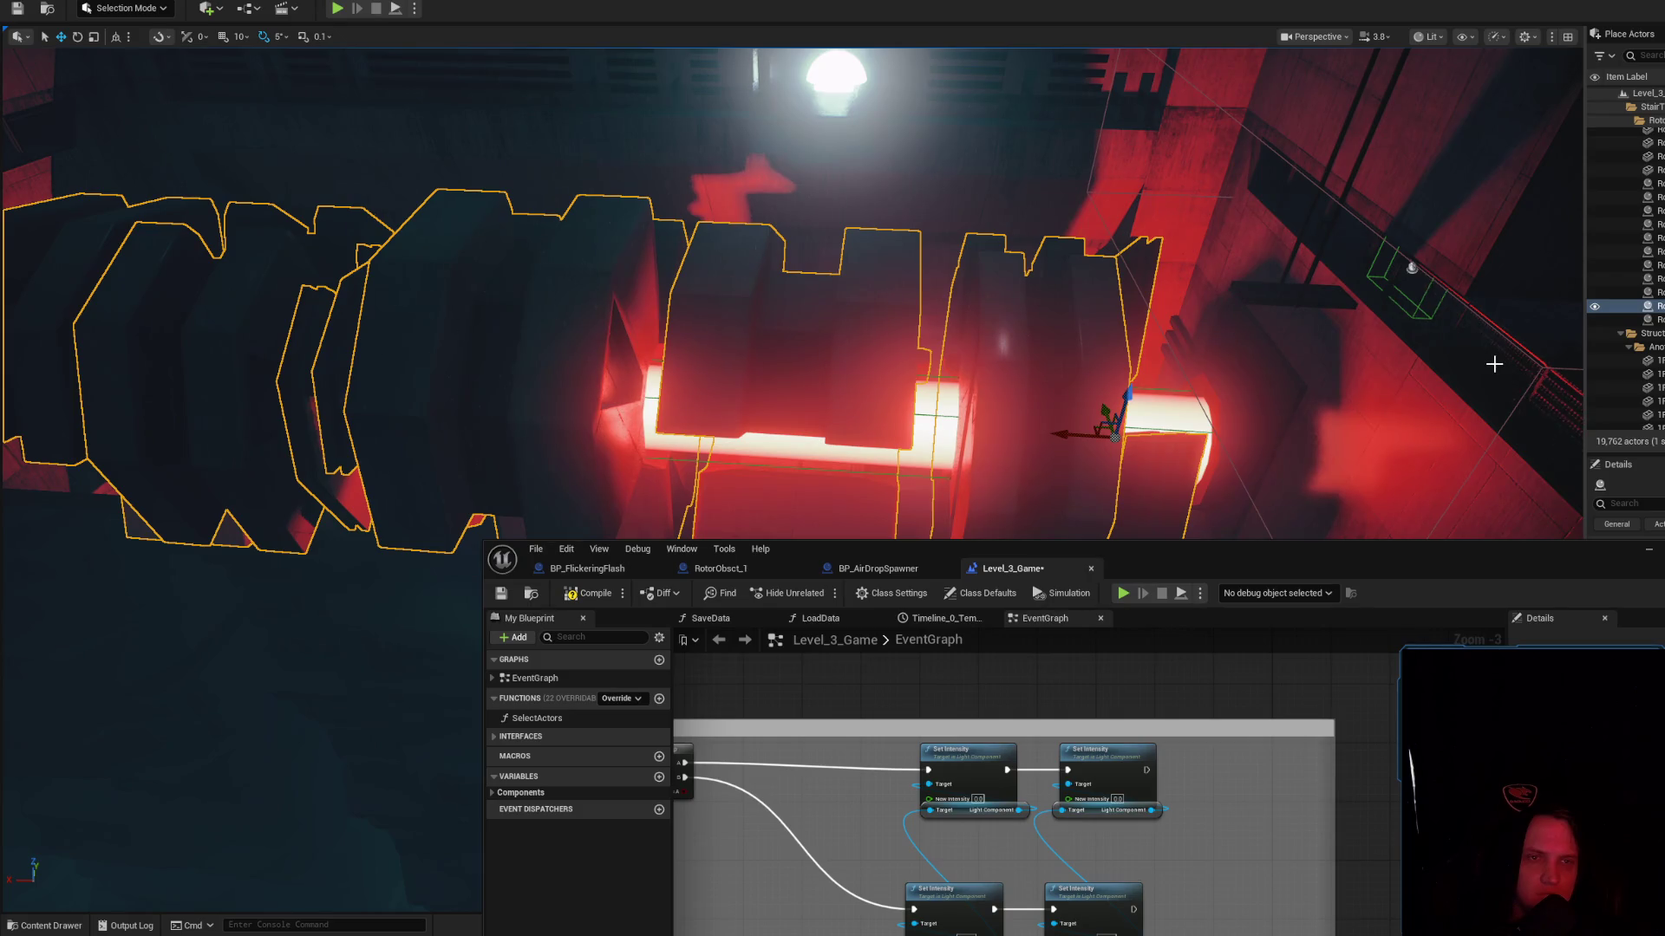
key("ctrl+z")
key("ctrl+z")
key("ctrl+z")
left_click_drag(1140, 466, 1208, 374)
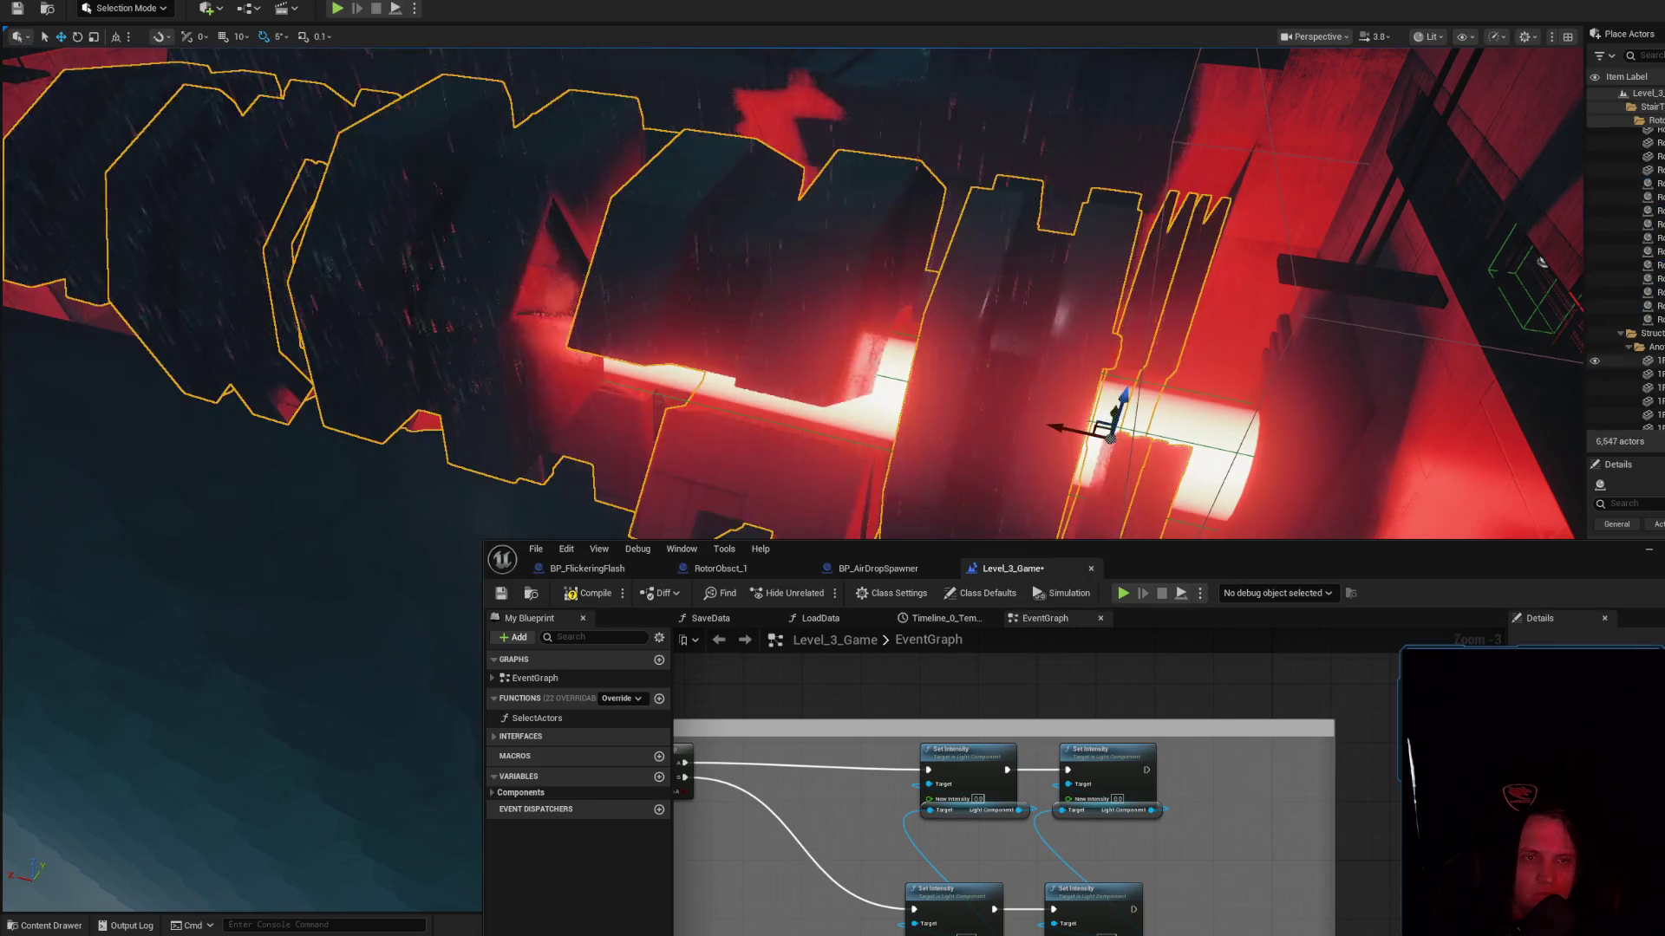
Reselect the whole run of RotorObsct actors from the Outliner and frame them in view
key("Escape")
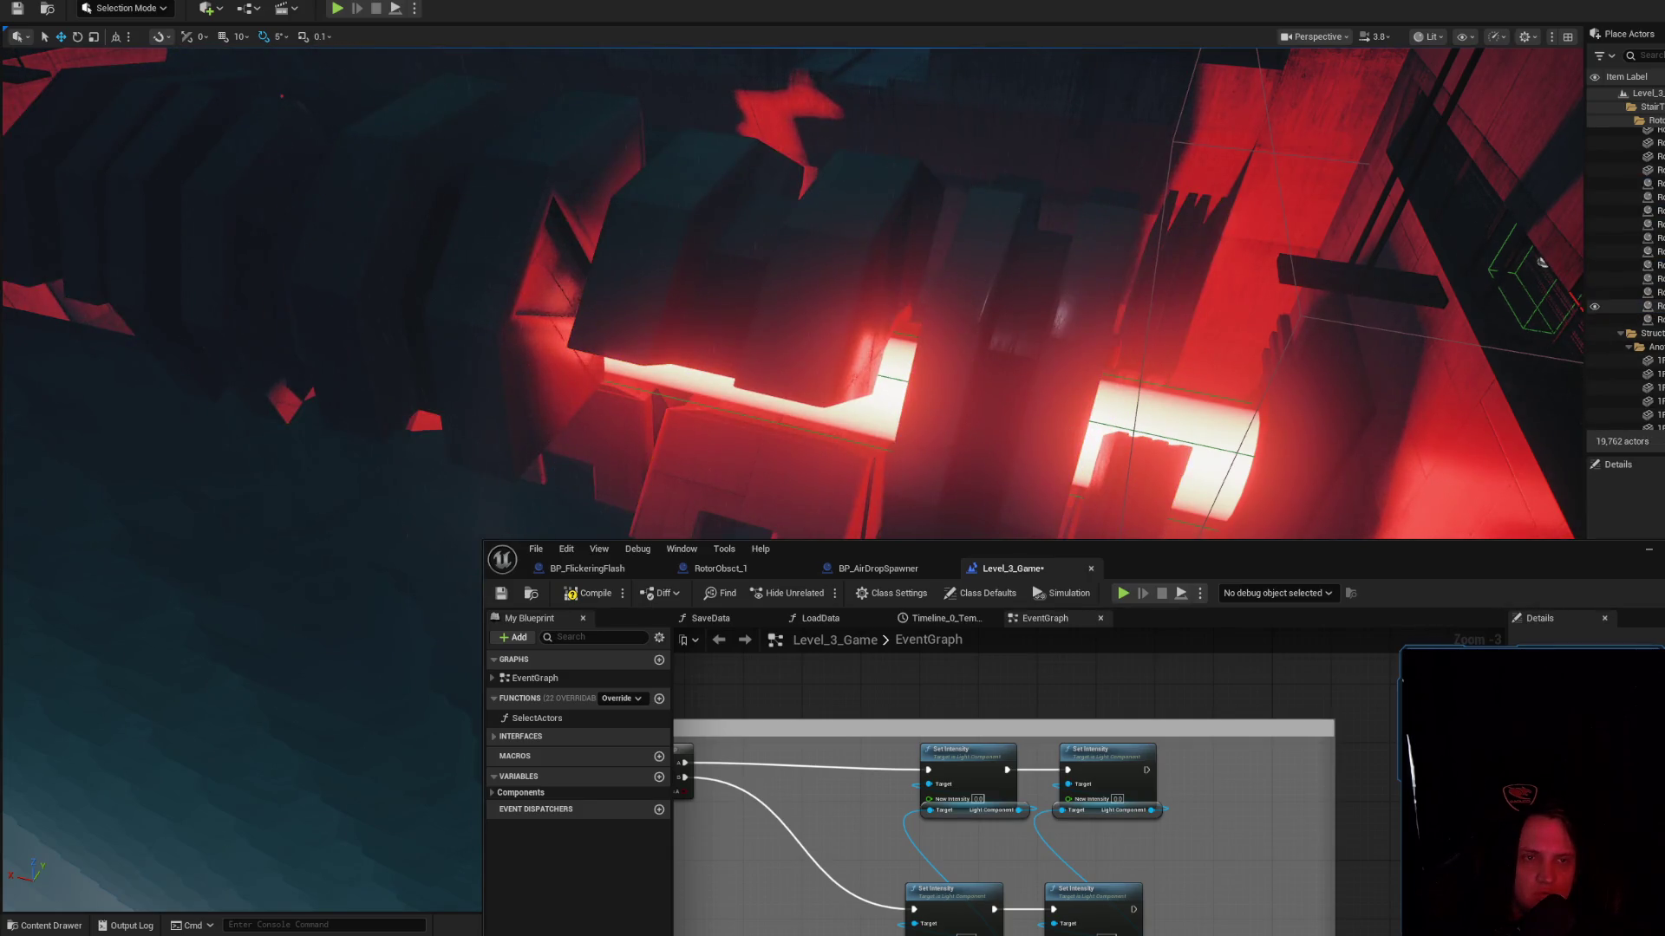
key("ctrl+z")
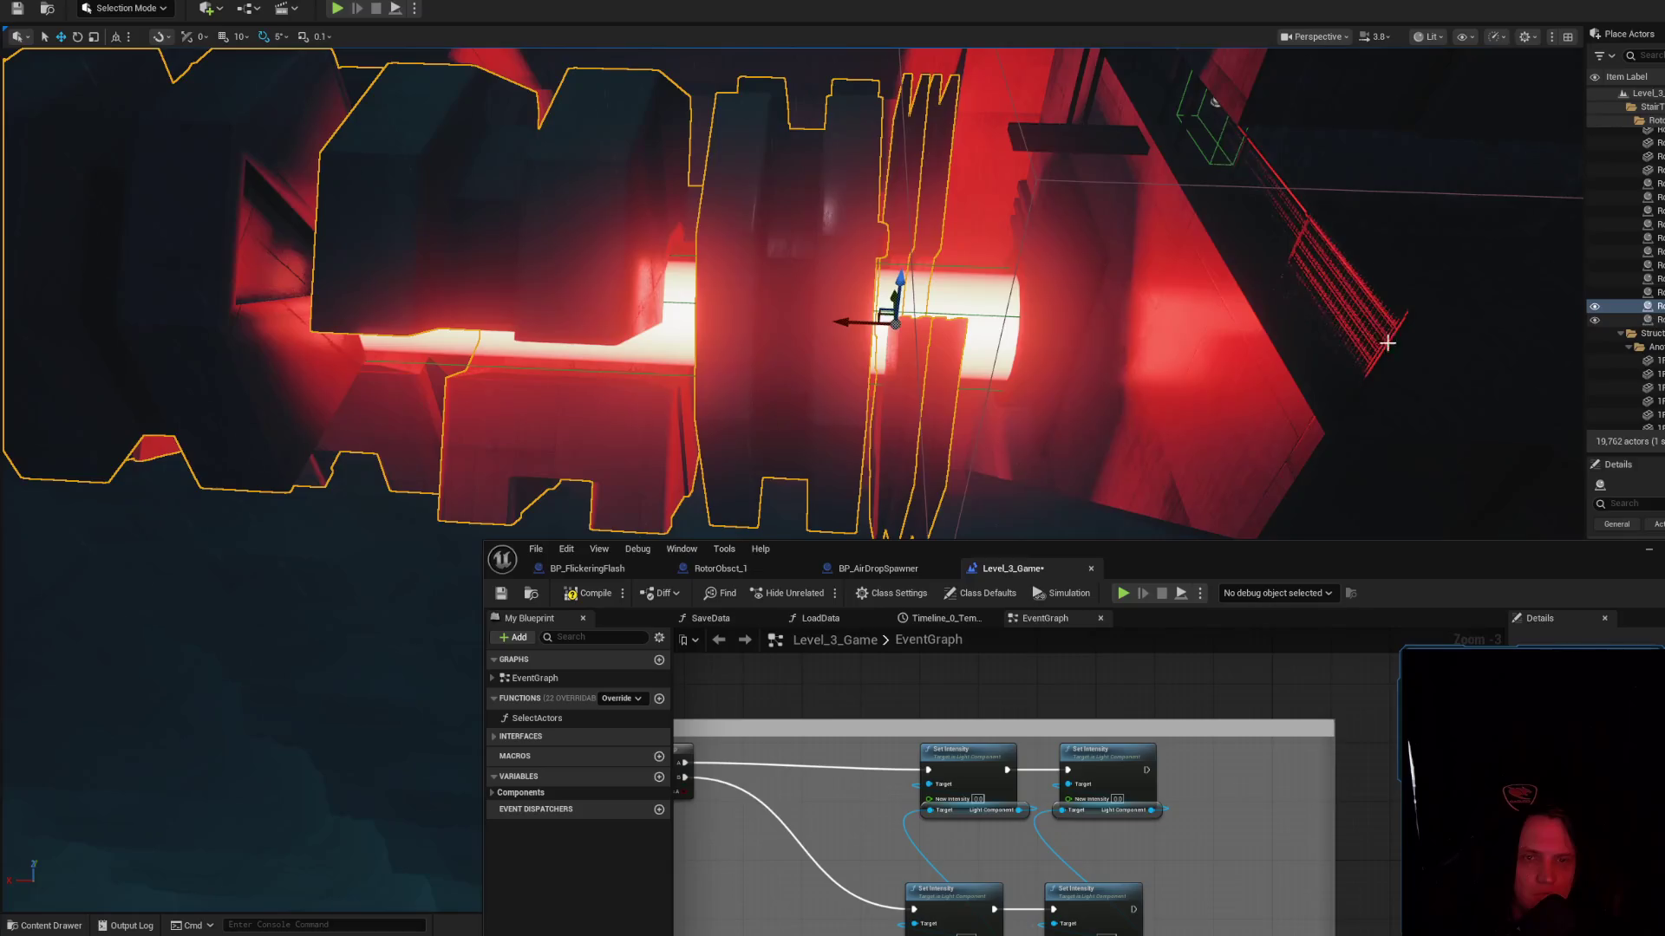
key("ctrl+z")
key("ctrl+z")
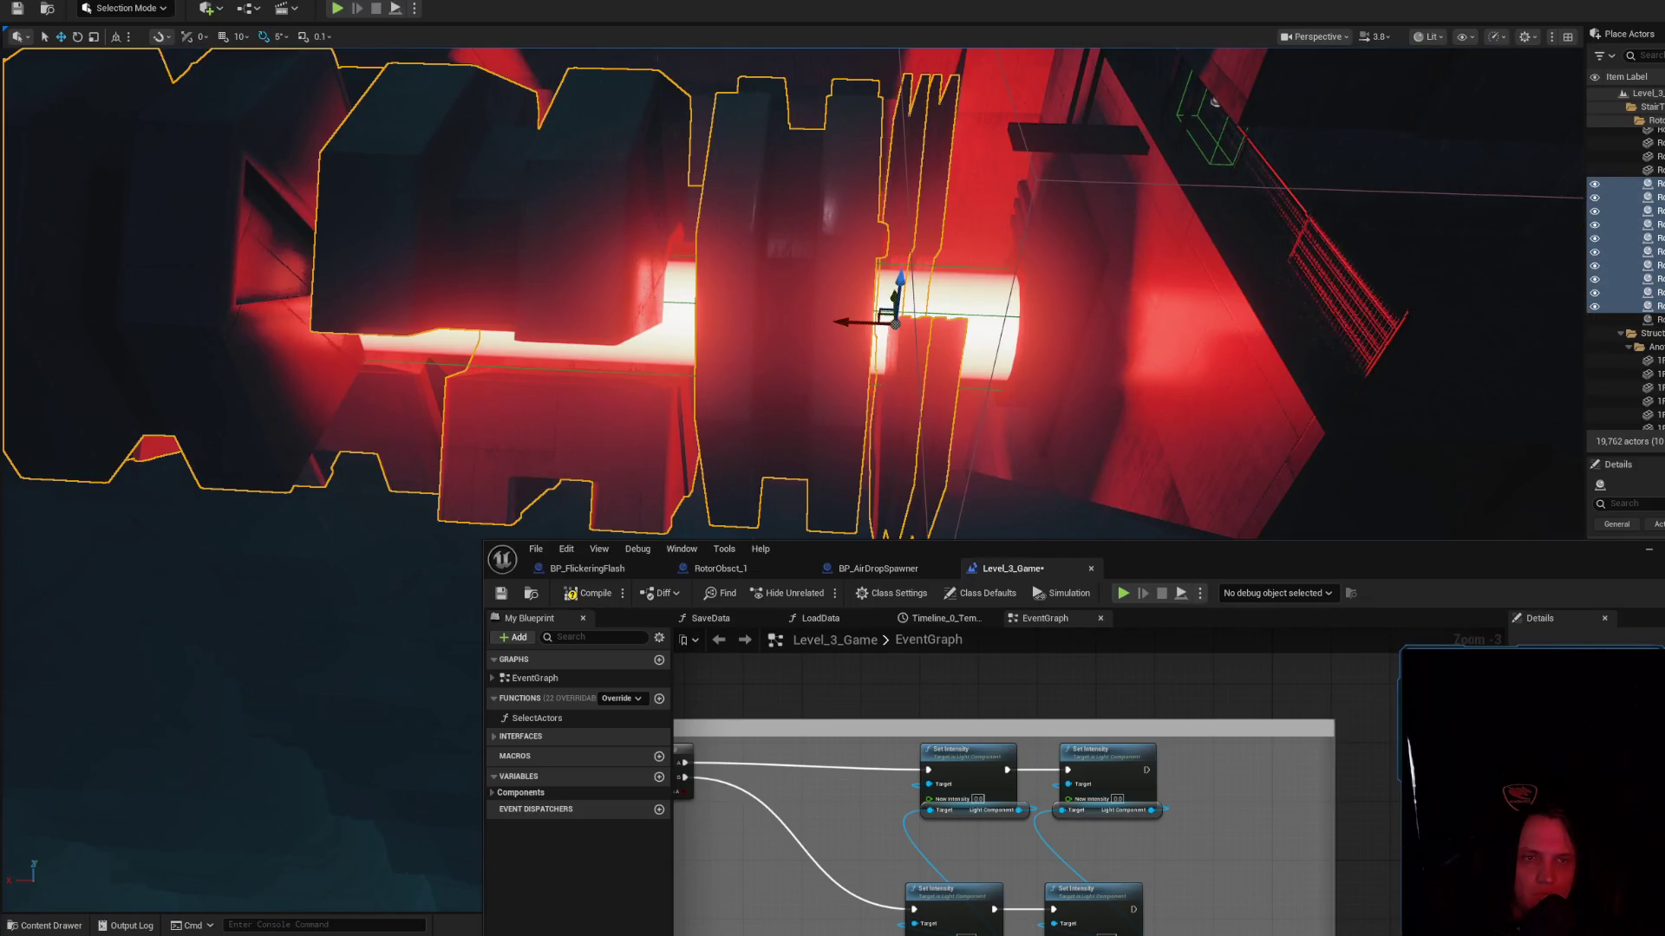
mouse_move(1298, 542)
left_mouse_down()
mouse_move(1226, 260)
mouse_move(1147, 164)
left_mouse_up()
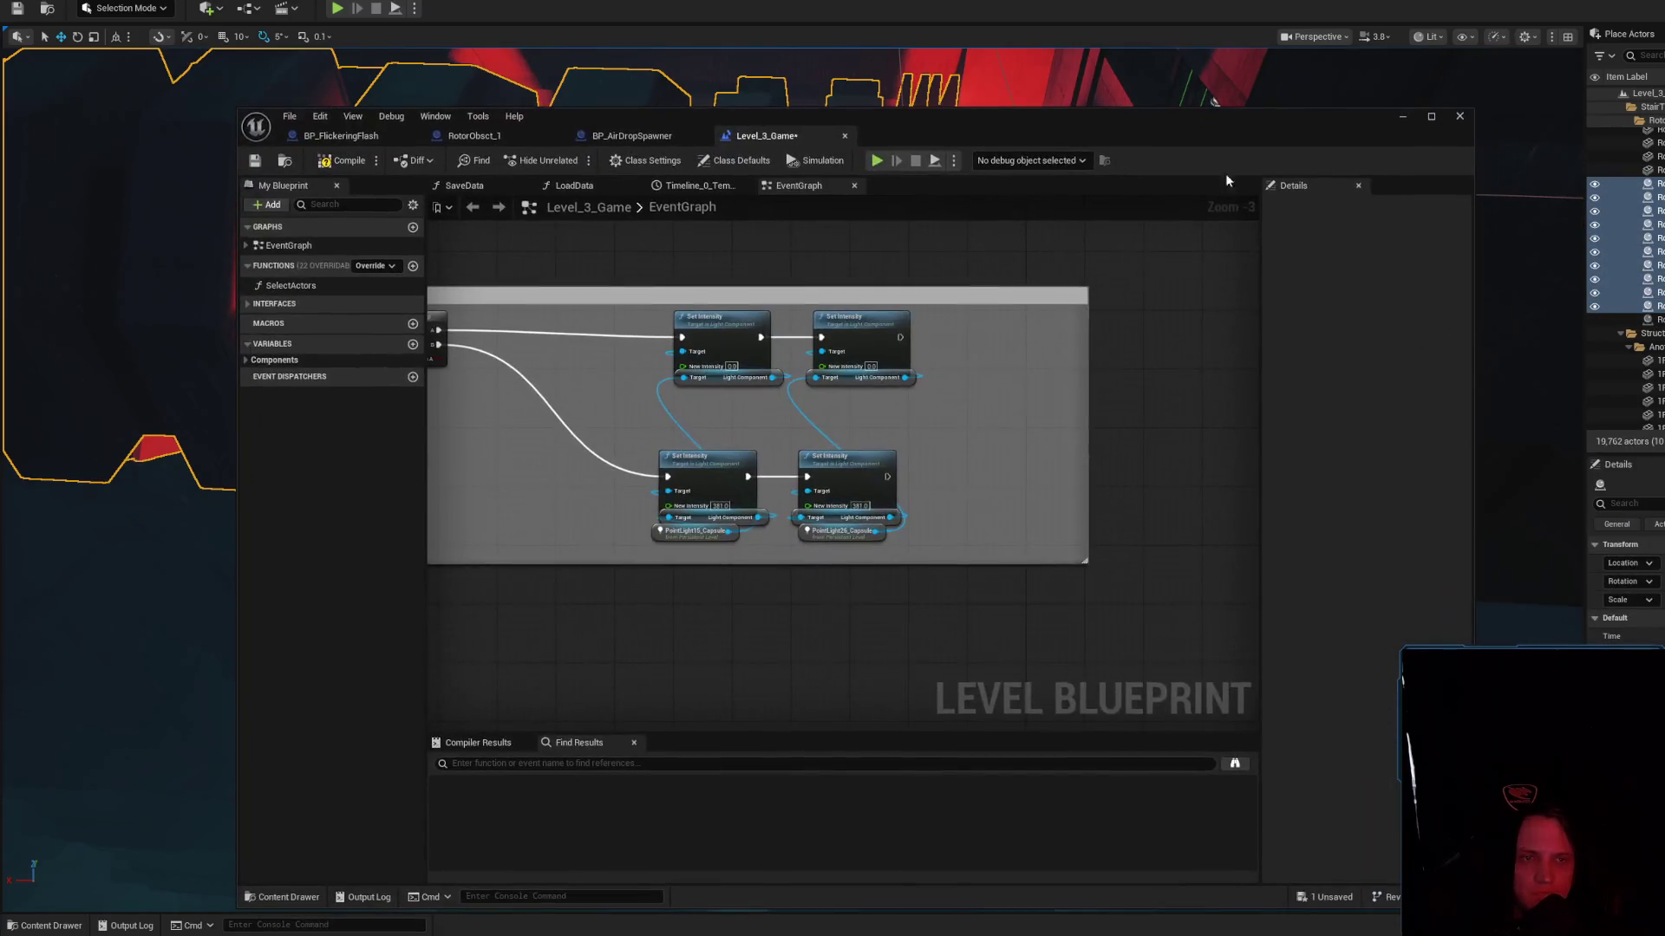
key("ctrl+z")
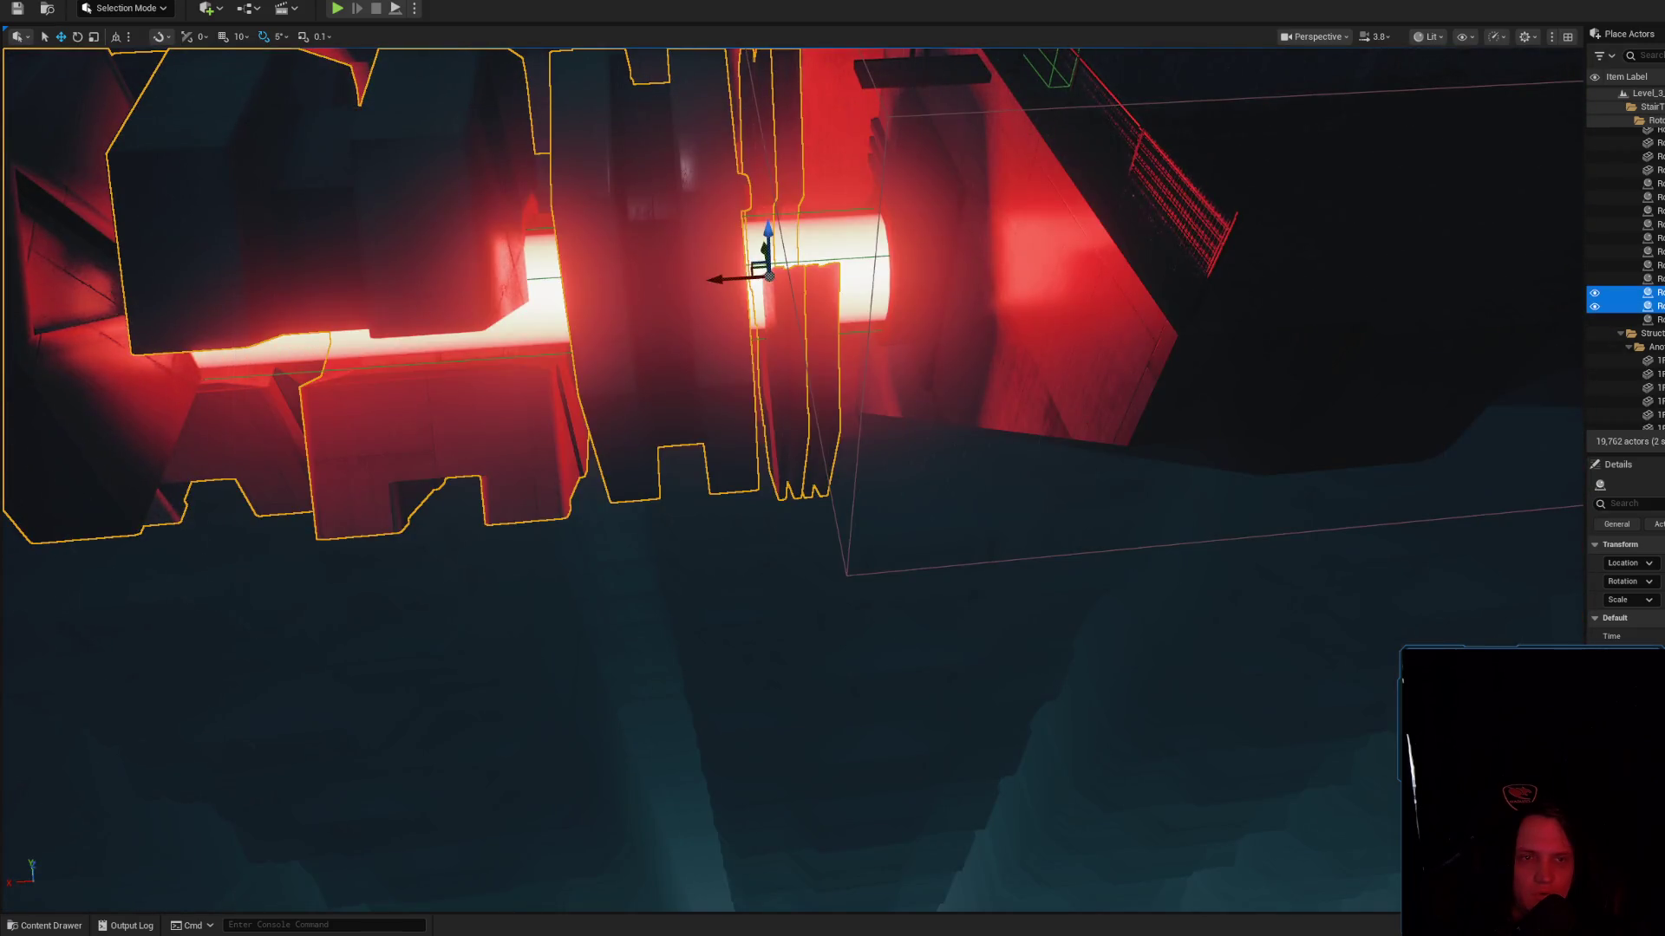
left_click(1647, 278)
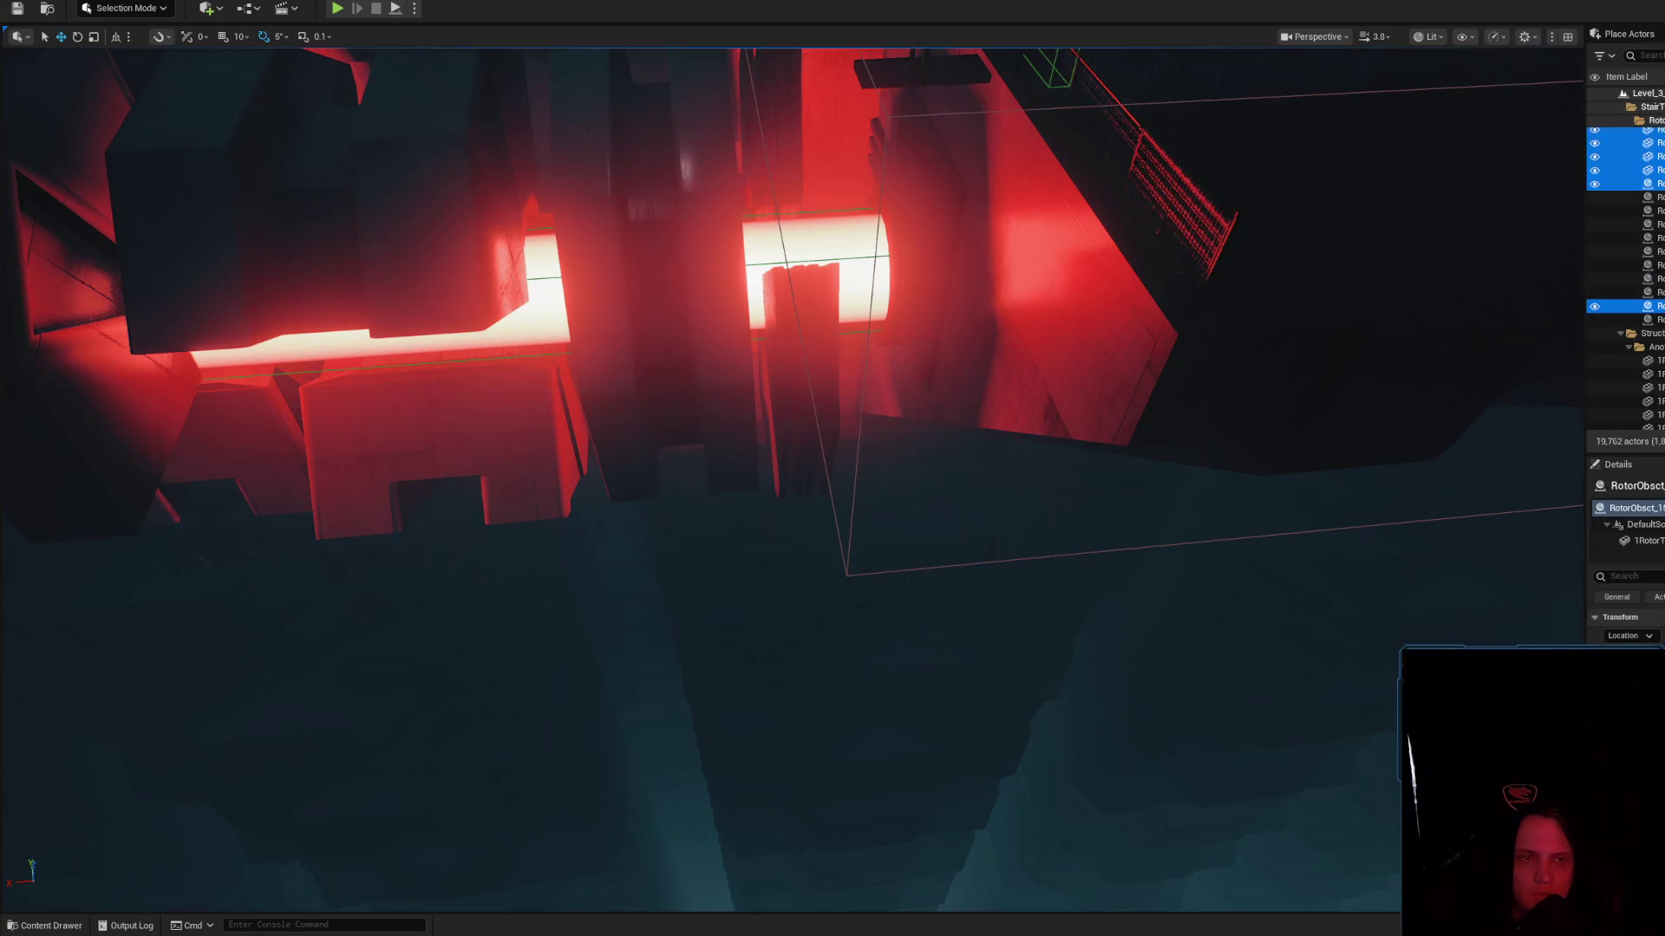
left_click(419, 300)
key("f")
key("ctrl+shift+a")
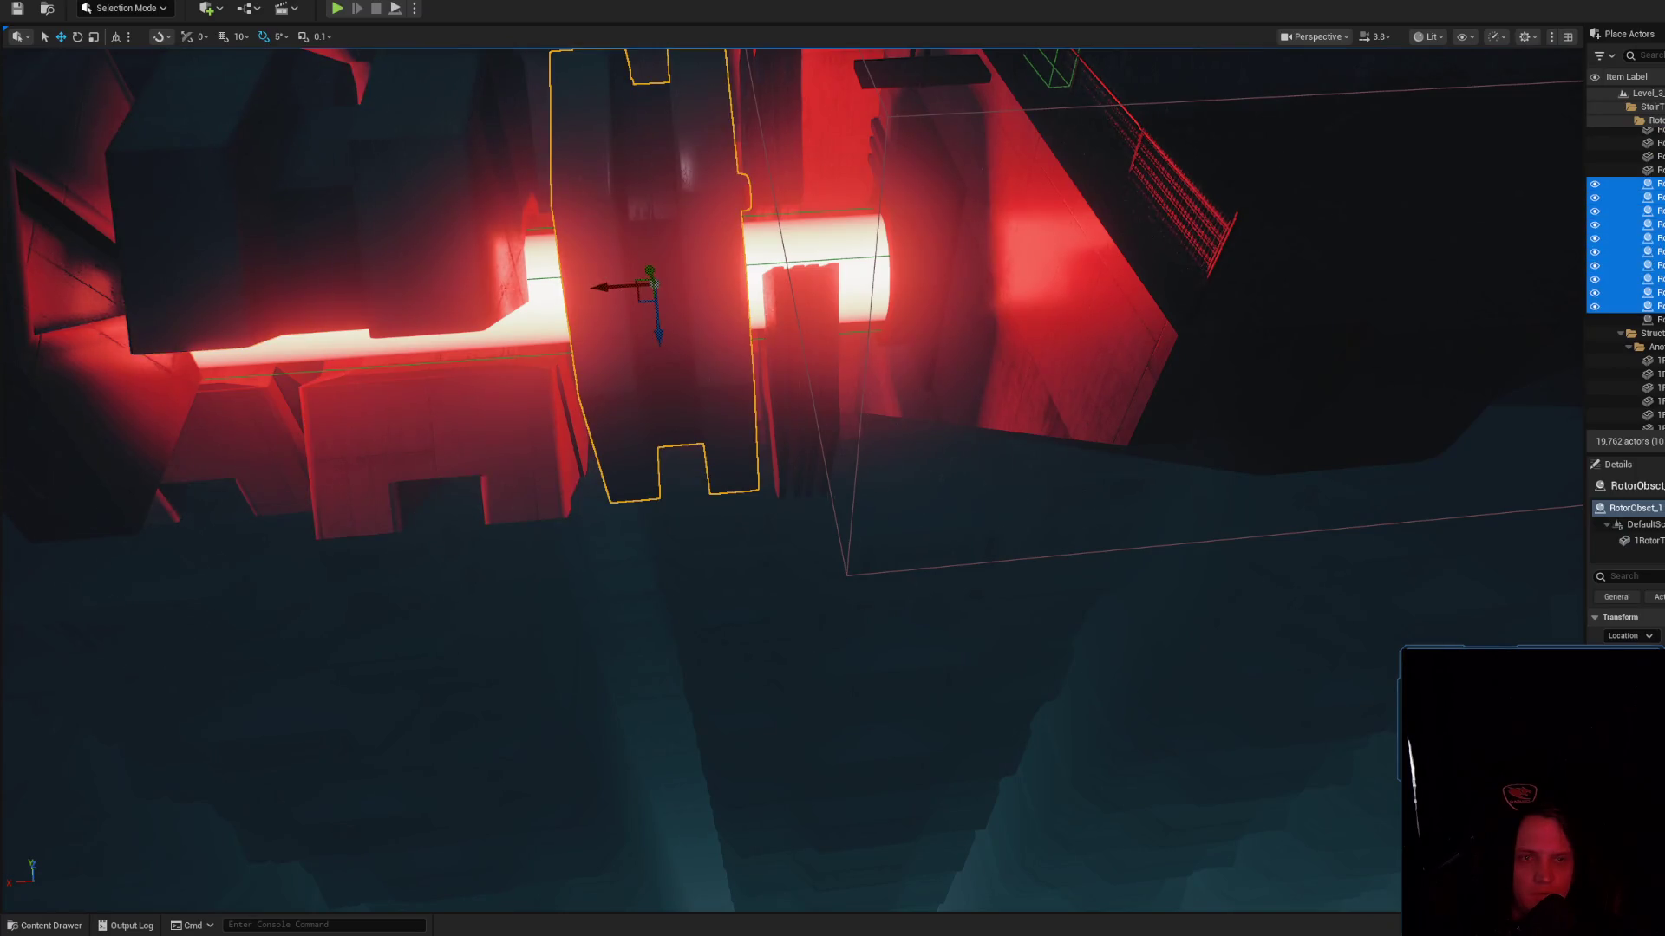
key("f")
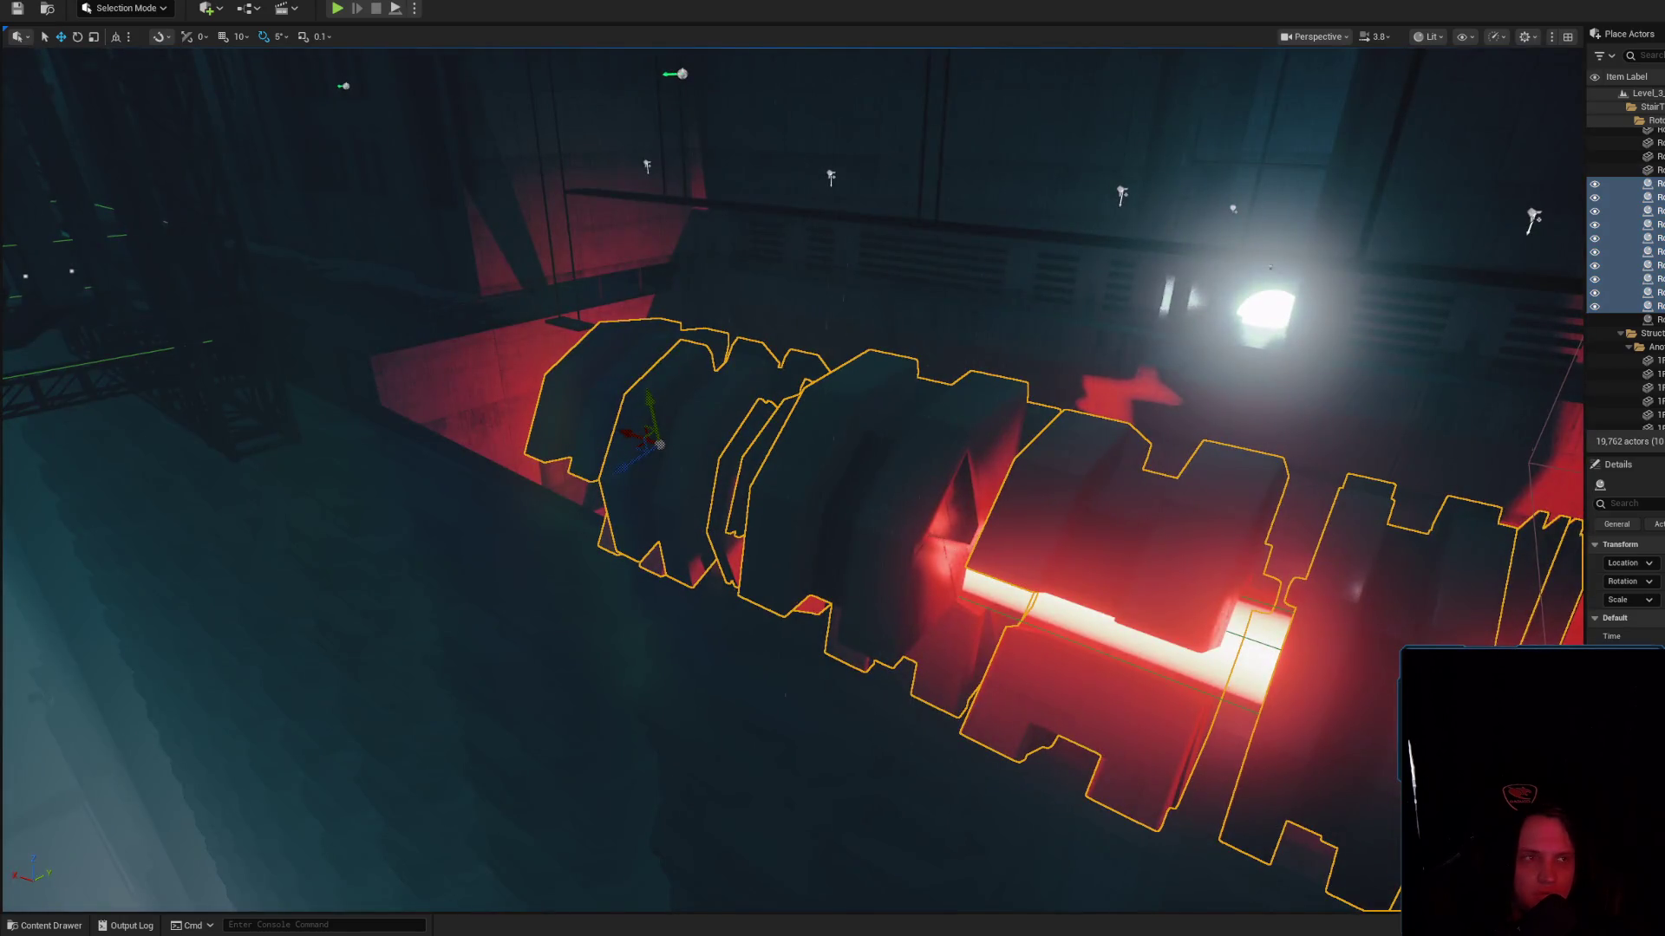
key("alt+Tab")
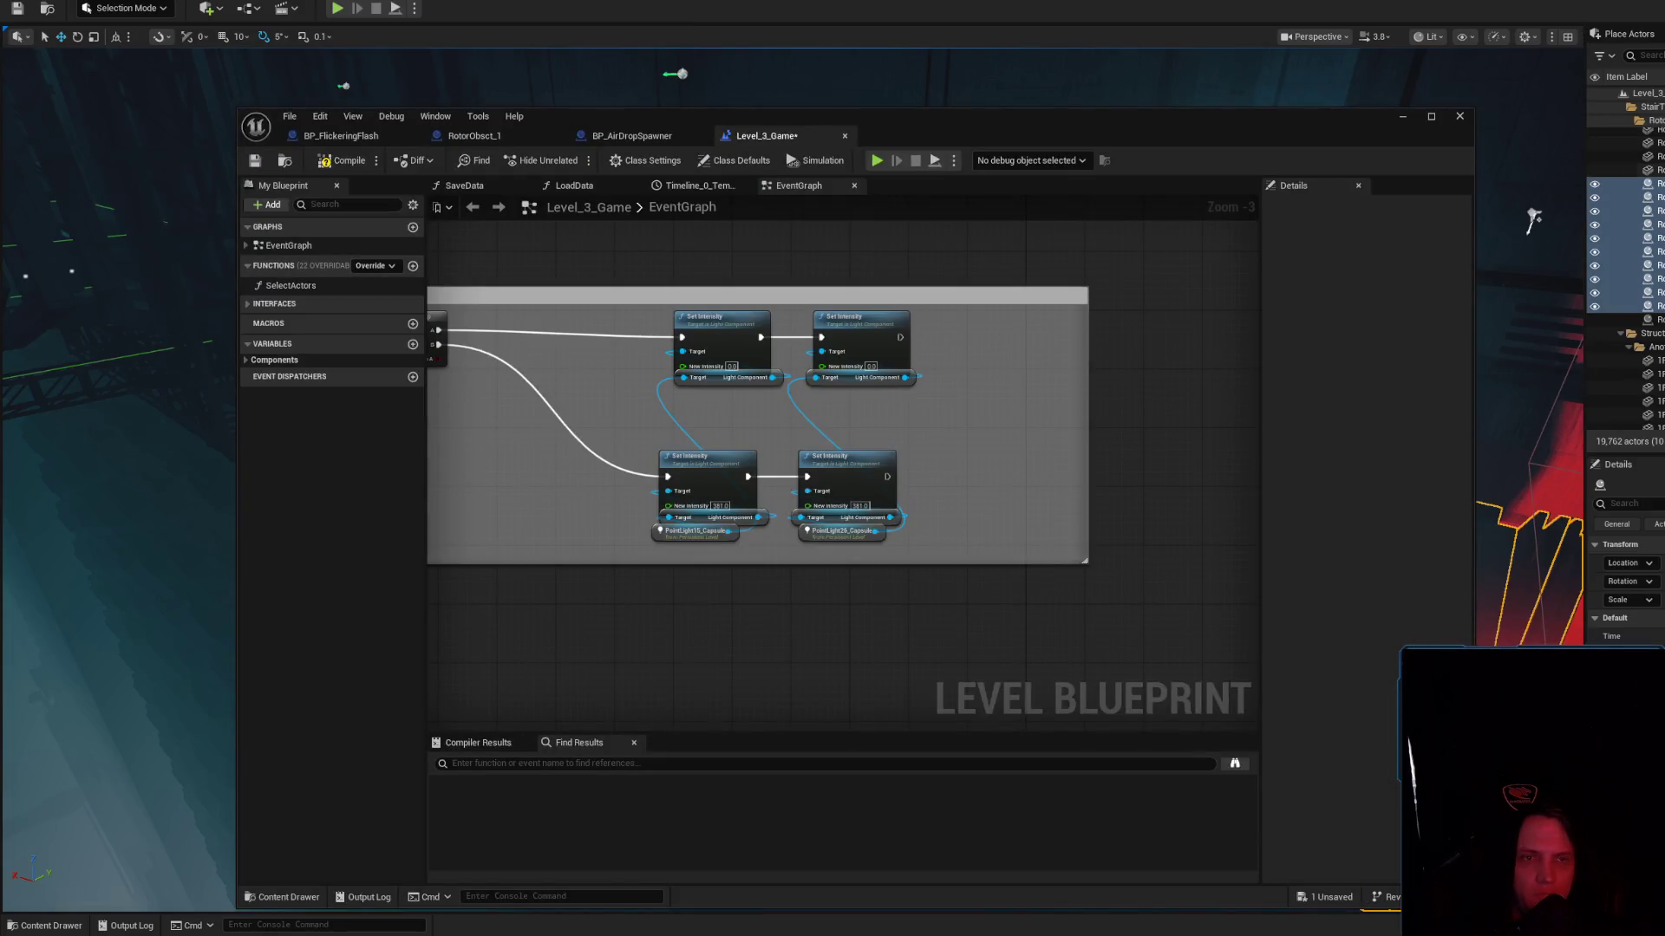
Place references to the ten rotor actors in the event graph and arrange the column
mouse_move(1648, 243)
left_mouse_down()
mouse_move(592, 596)
mouse_move(607, 613)
left_mouse_up()
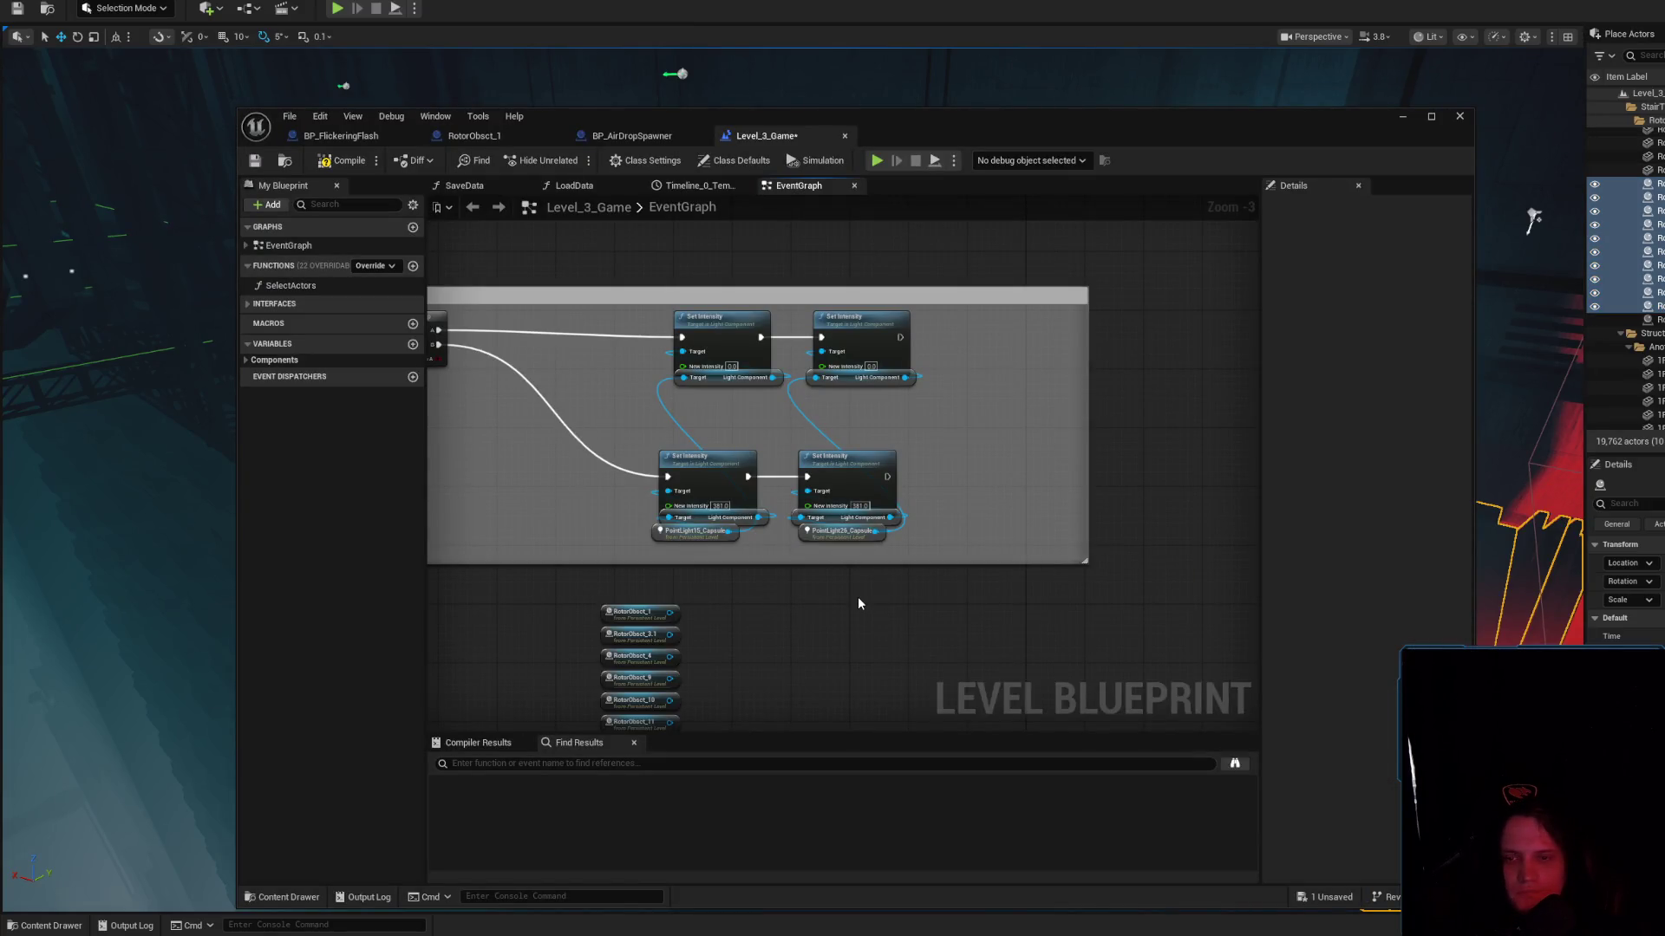
left_click_drag(856, 596, 1084, 444)
mouse_move(850, 560)
left_mouse_down()
mouse_move(858, 630)
mouse_move(840, 660)
left_mouse_up()
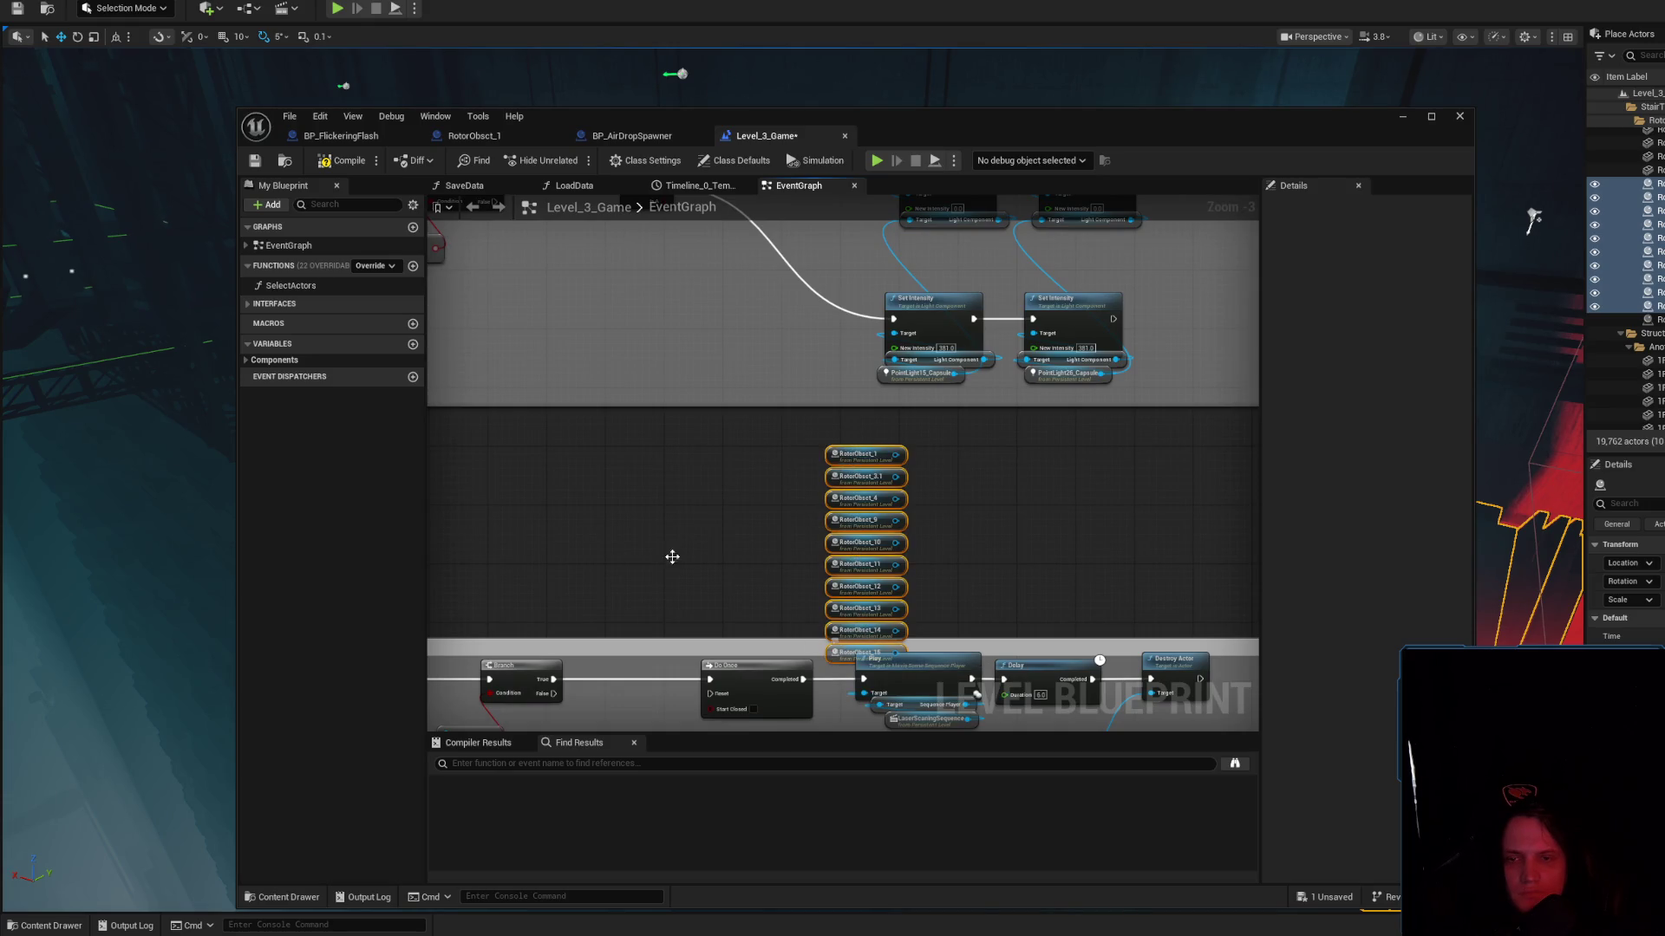
mouse_move(867, 462)
left_mouse_down()
mouse_move(626, 431)
mouse_move(973, 455)
left_mouse_up()
scroll(718, 454, "down", 3)
scroll(973, 455, "up", 1)
left_click(849, 448)
left_click_drag(936, 543, 465, 624)
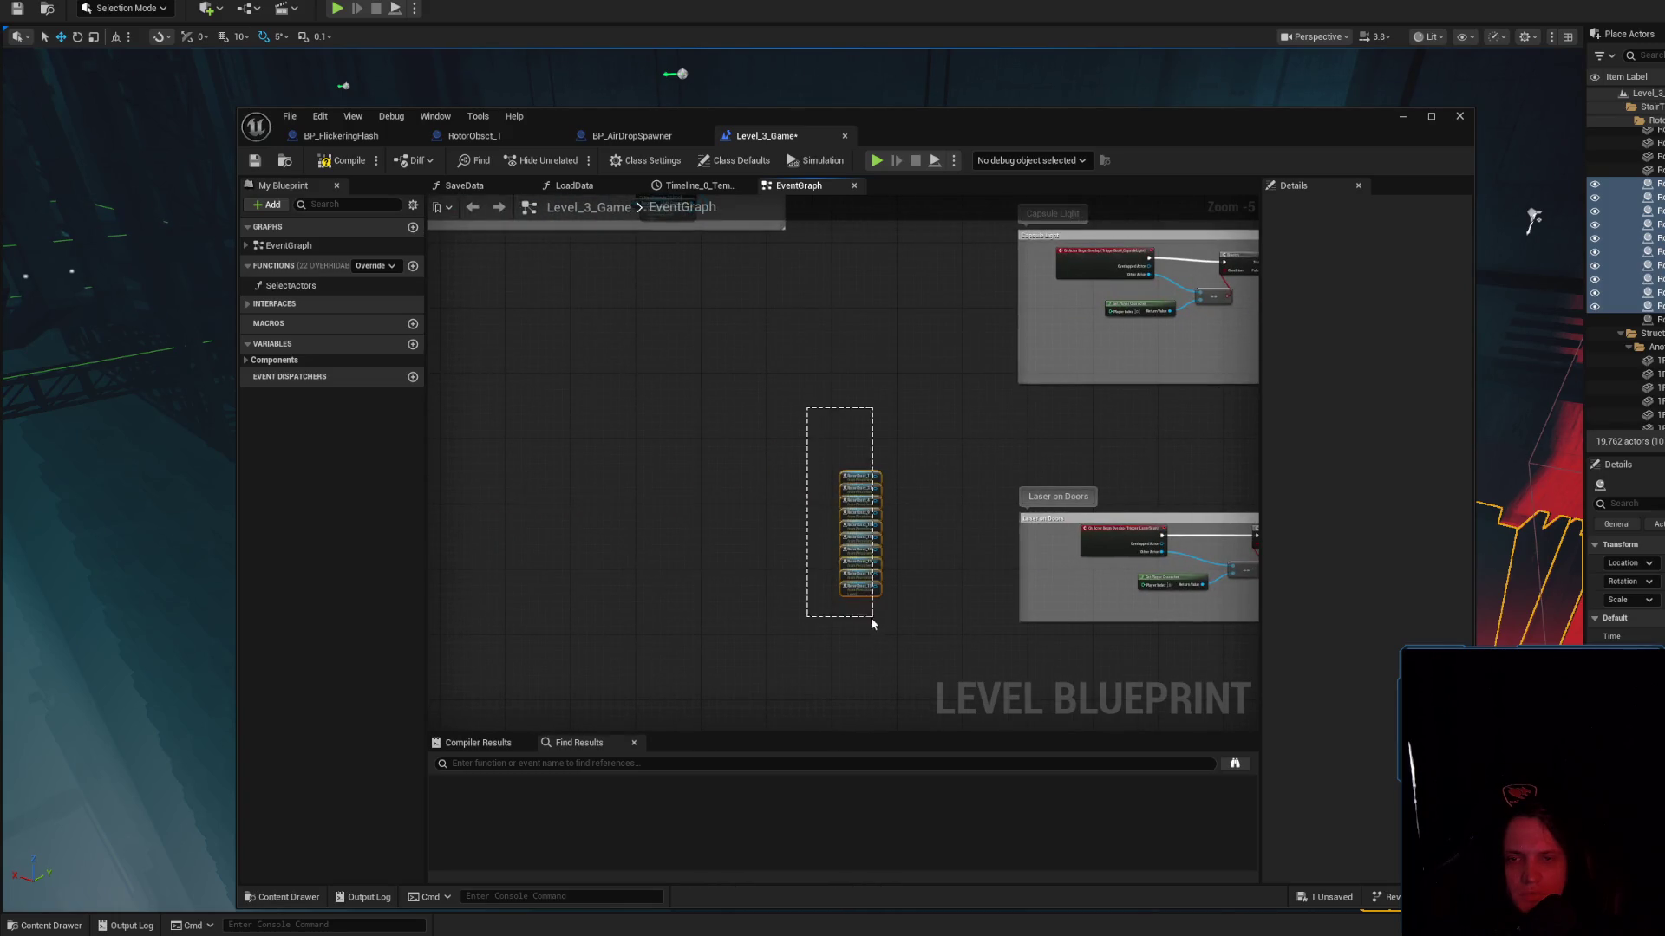
left_click_drag(830, 592, 546, 483)
left_click_drag(600, 366, 792, 402)
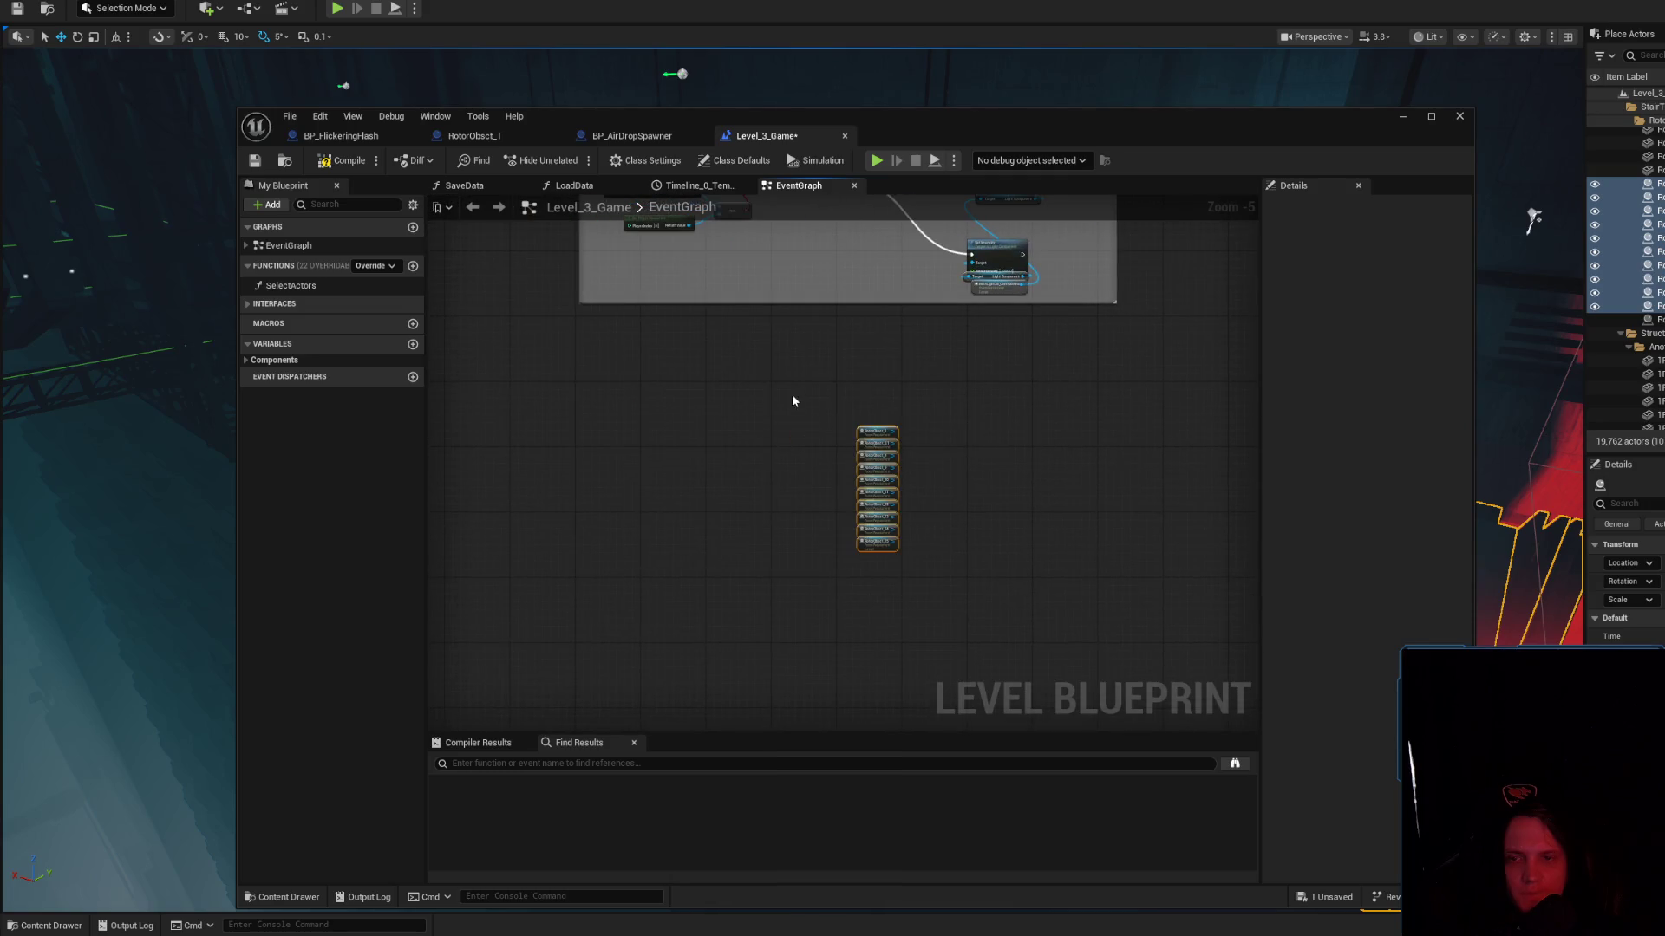
scroll(934, 484, "up", 3)
mouse_move(940, 463)
left_mouse_down()
mouse_move(934, 376)
mouse_move(877, 437)
left_mouse_up()
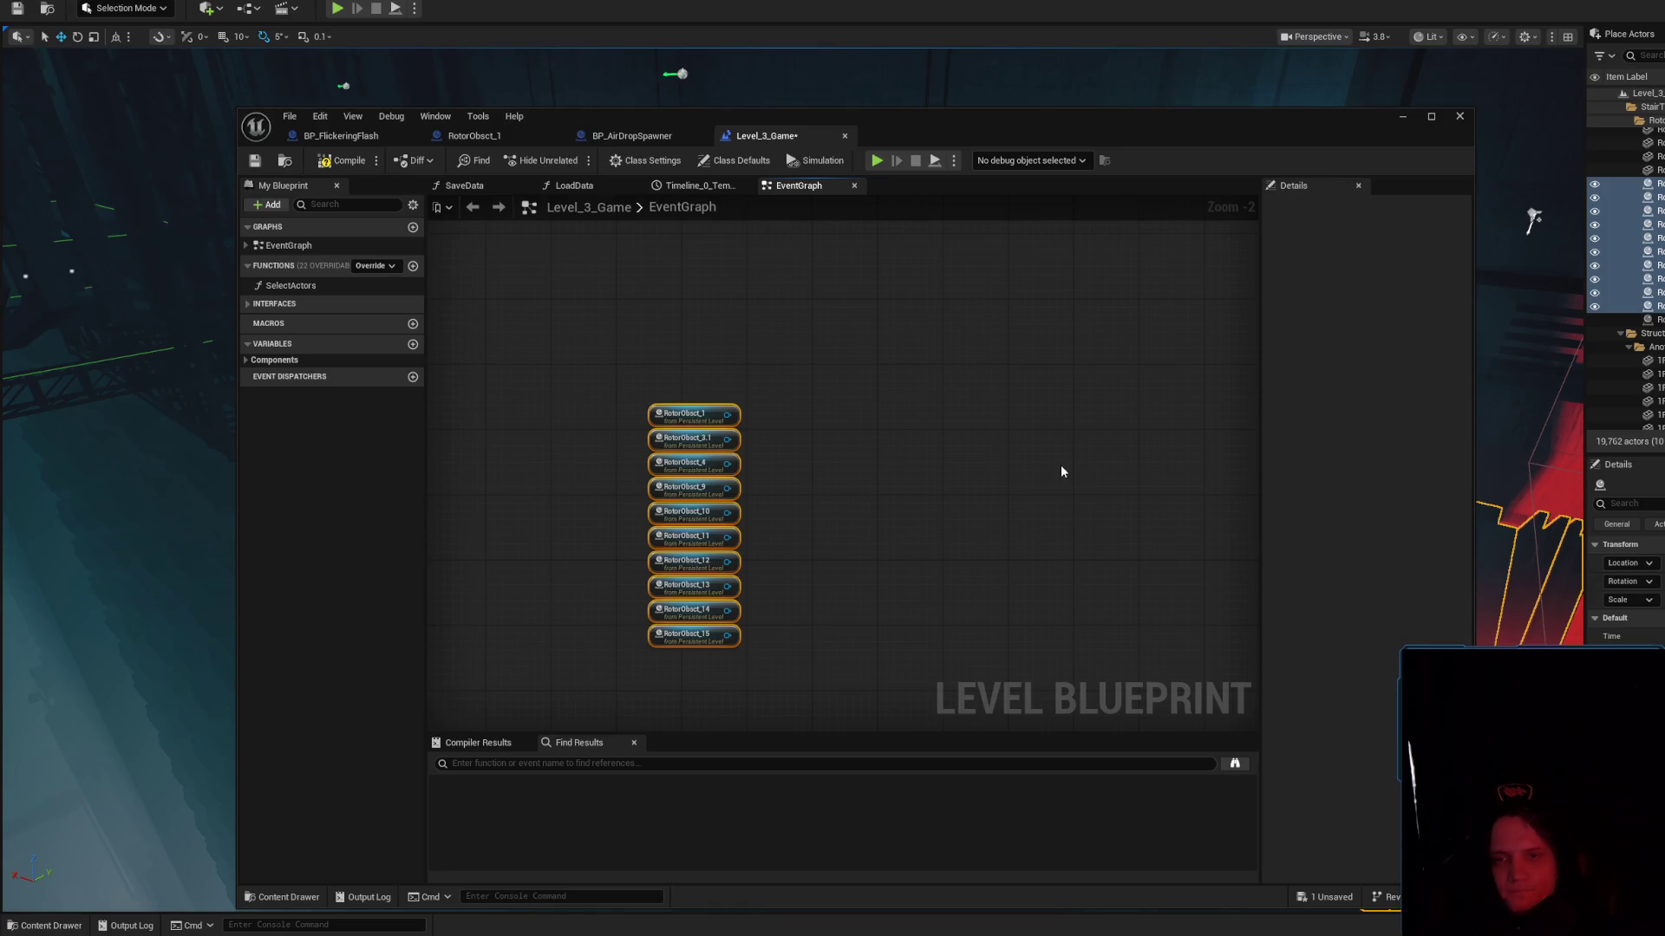
scroll(989, 425, "down", 1)
left_click(868, 395)
left_click_drag(846, 396, 809, 432)
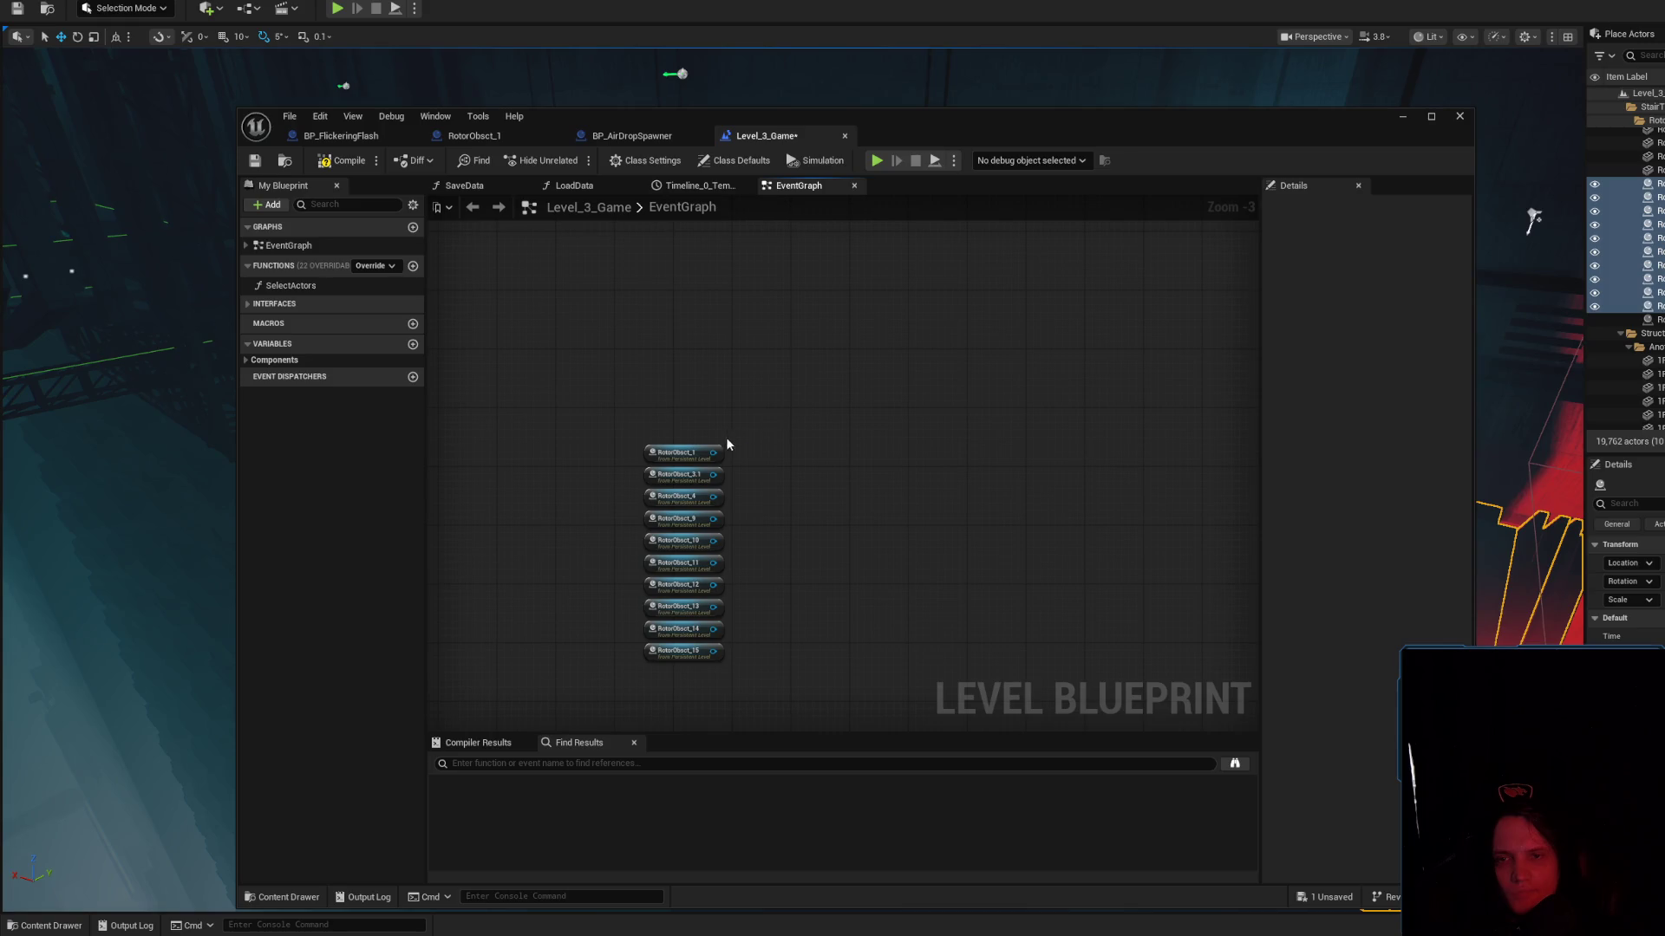
Add a Start Rotate node from RotorObsct_1 and wire RotorObsct_3.1 through _15 into its Target
mouse_move(715, 456)
left_mouse_down()
mouse_move(731, 470)
mouse_move(858, 370)
left_mouse_up()
type("start")
key("Return")
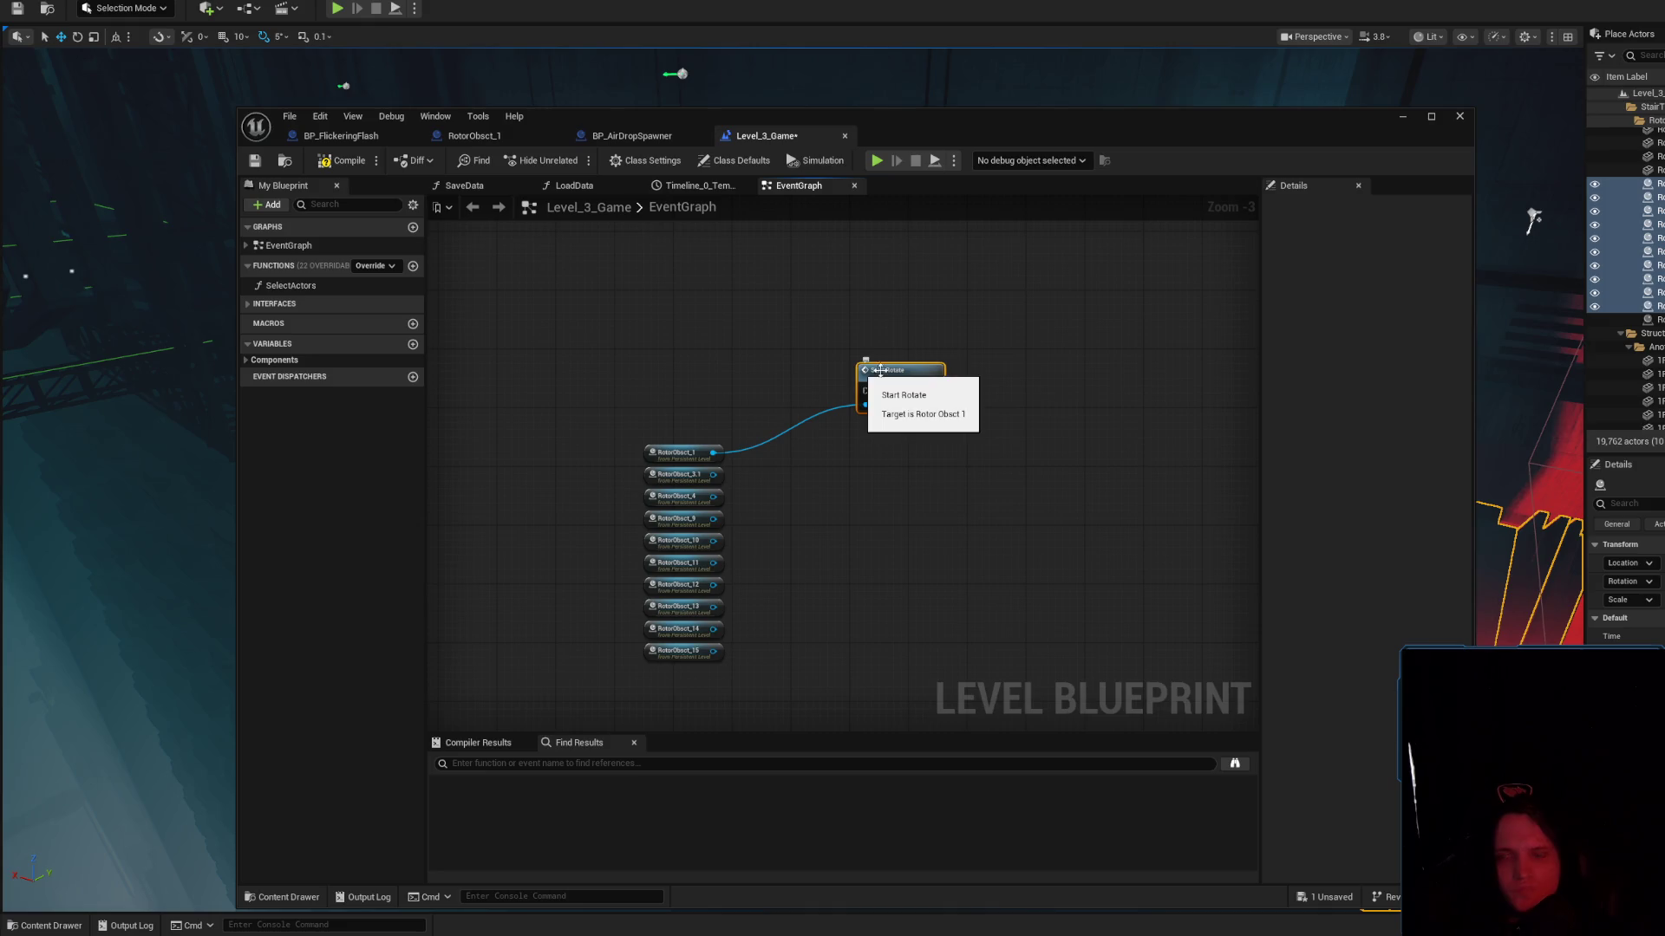
scroll(935, 395, "up", 3)
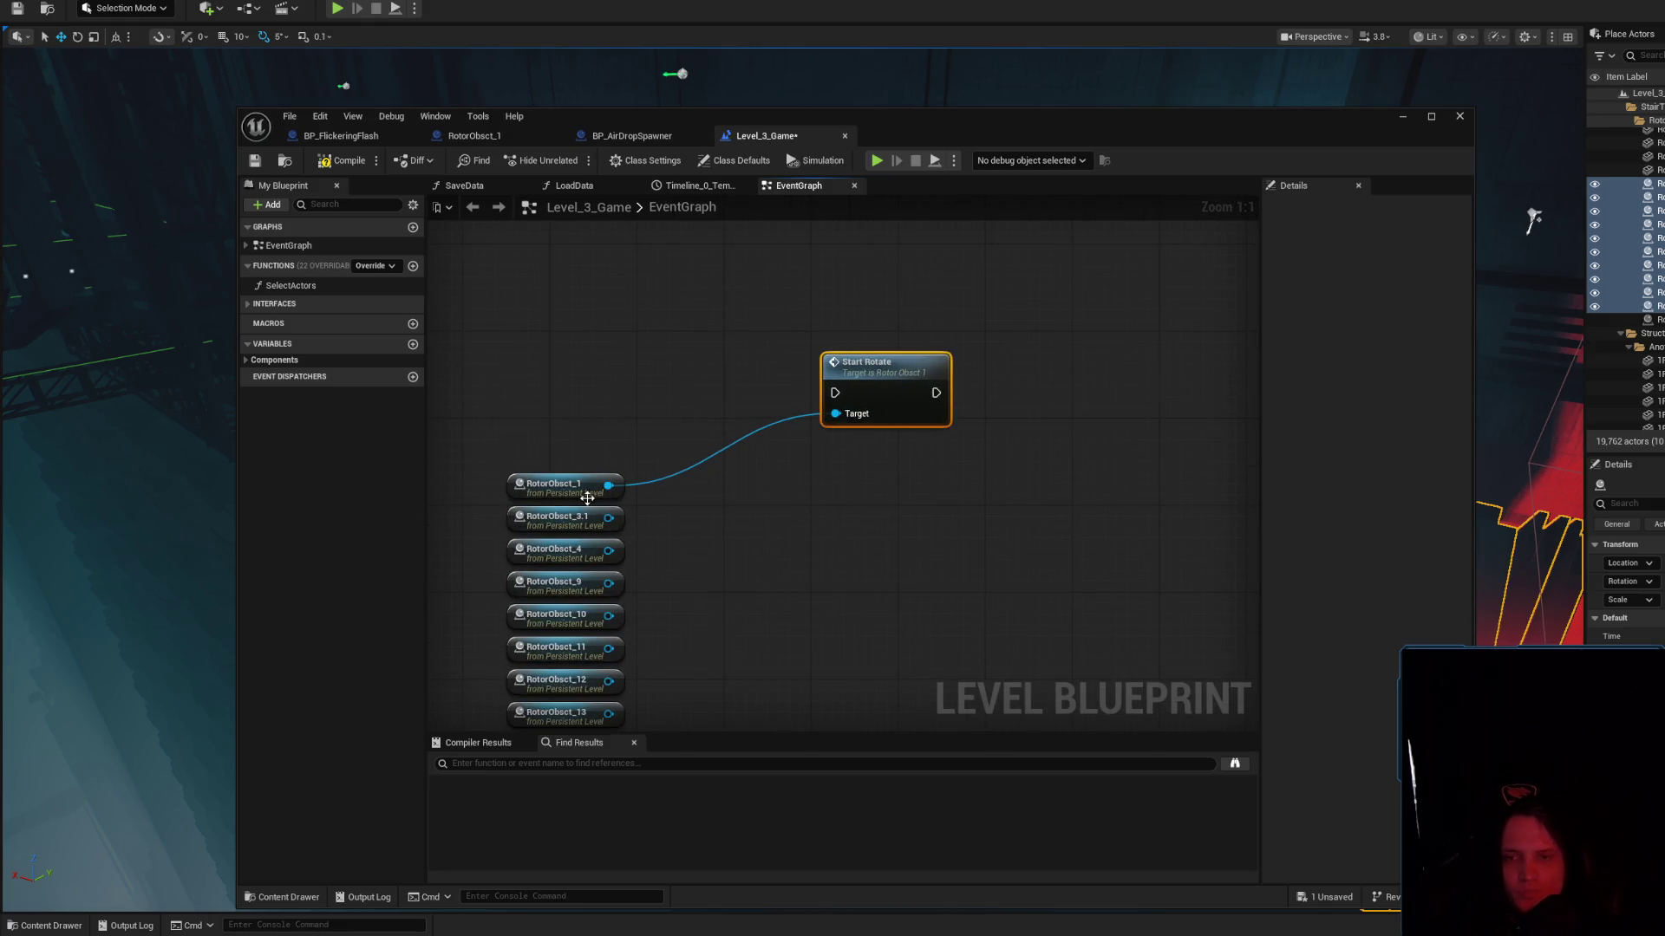
mouse_move(609, 518)
left_mouse_down()
mouse_move(612, 531)
mouse_move(835, 414)
left_mouse_up()
left_click_drag(609, 551, 849, 405)
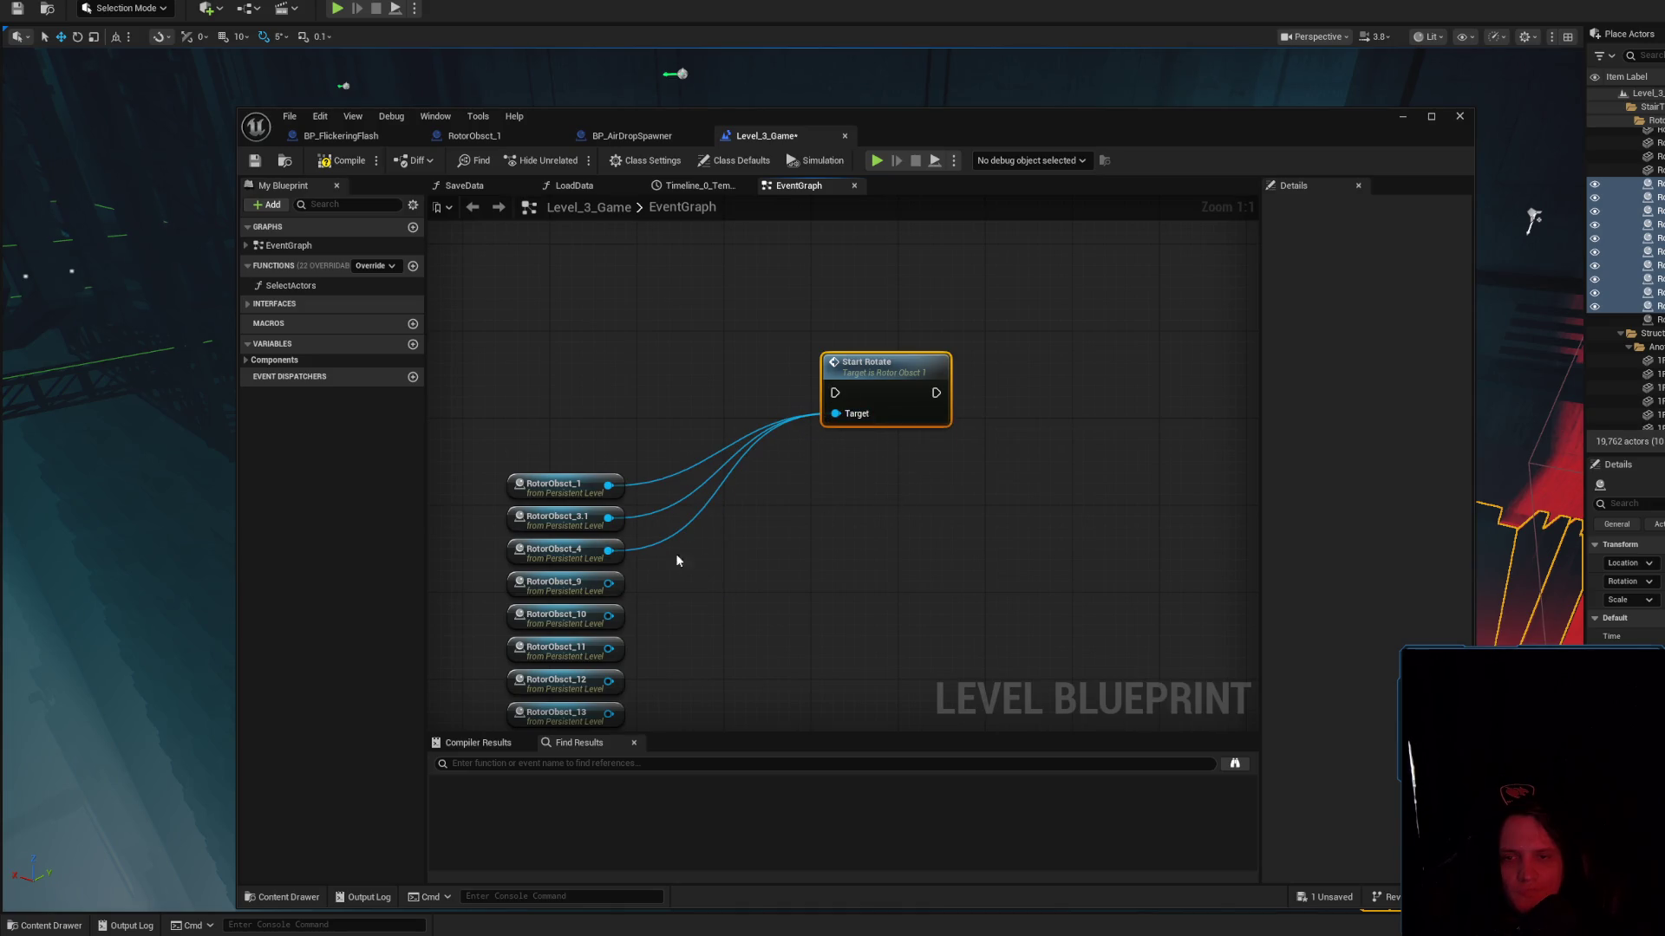
mouse_move(612, 585)
left_mouse_down()
mouse_move(819, 451)
mouse_move(835, 414)
left_mouse_up()
left_click_drag(608, 615, 835, 413)
left_click_drag(608, 649, 838, 417)
left_click_drag(648, 544, 877, 275)
left_click_drag(647, 576, 877, 276)
left_click_drag(648, 610, 876, 275)
mouse_move(647, 641)
left_mouse_down()
mouse_move(894, 273)
mouse_move(875, 275)
left_mouse_up()
Tidy the wired Start Rotate node and save the level map
mouse_move(893, 438)
left_mouse_down()
mouse_move(973, 434)
mouse_move(965, 415)
left_mouse_up()
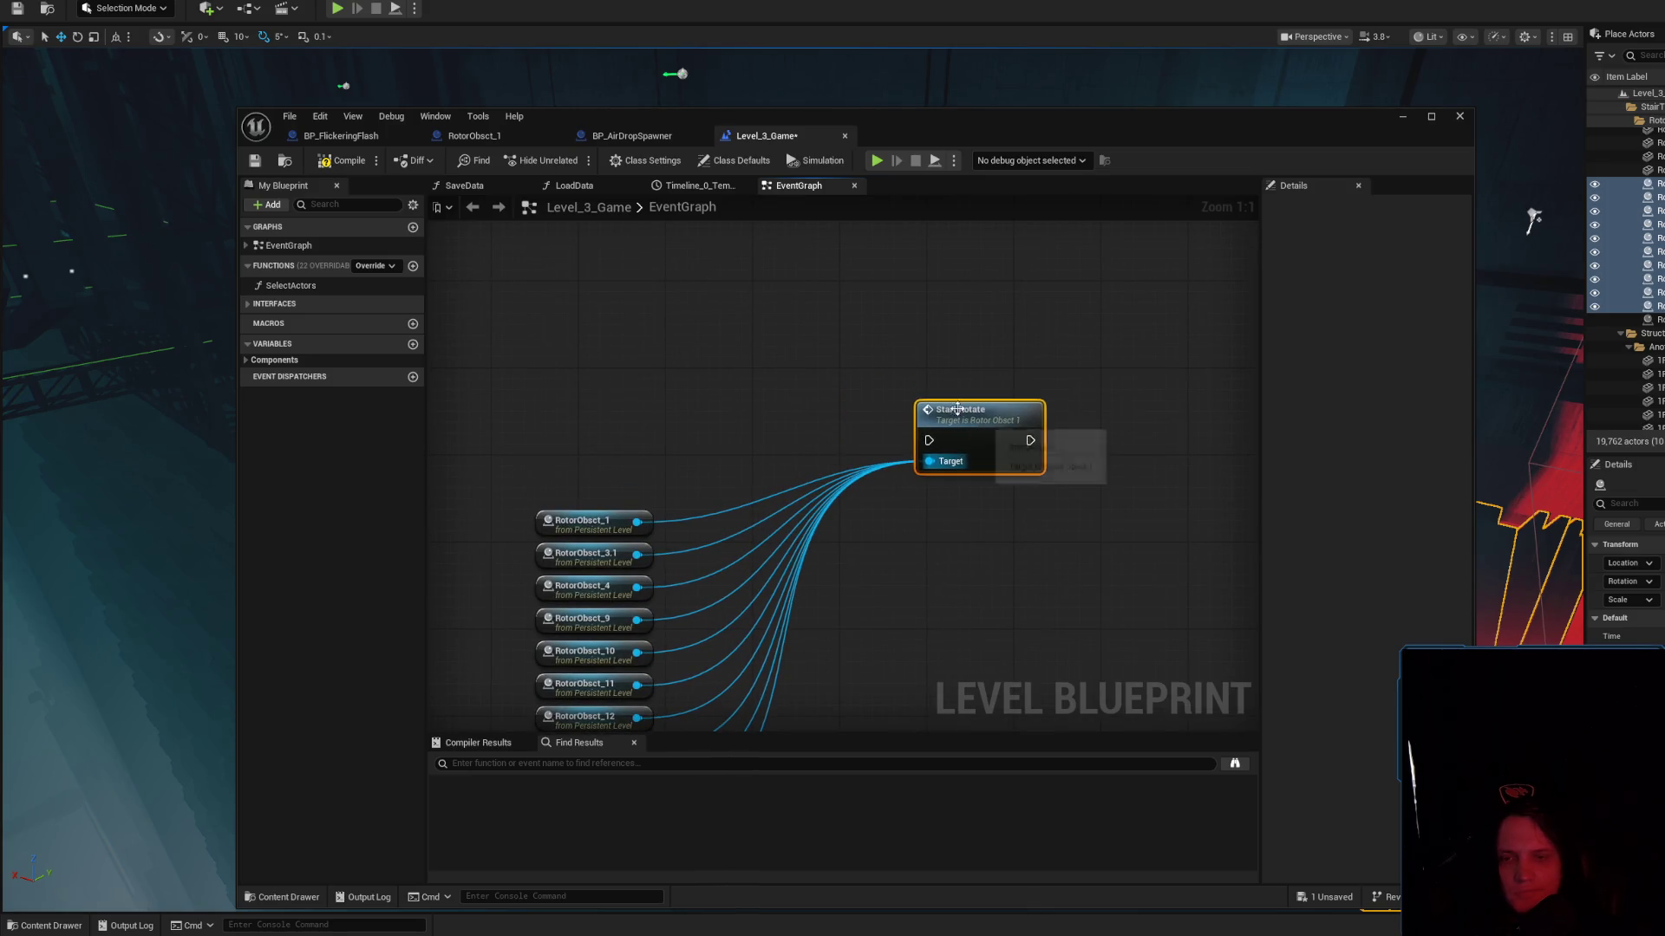
left_click(962, 444, "ctrl")
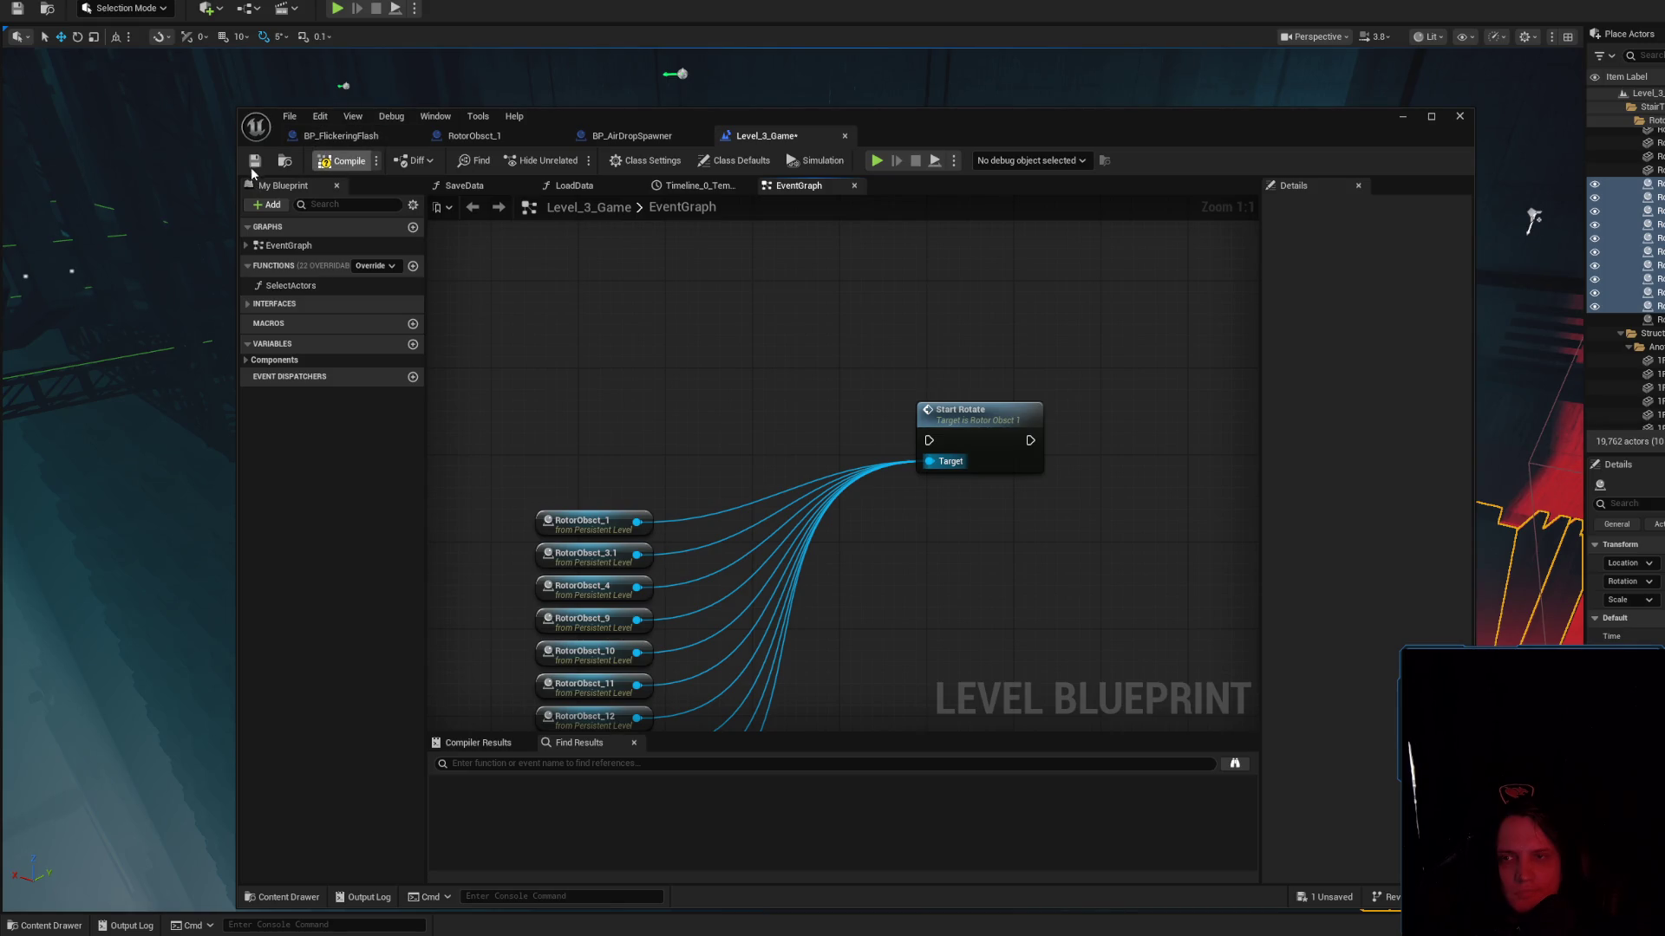
left_click(255, 162)
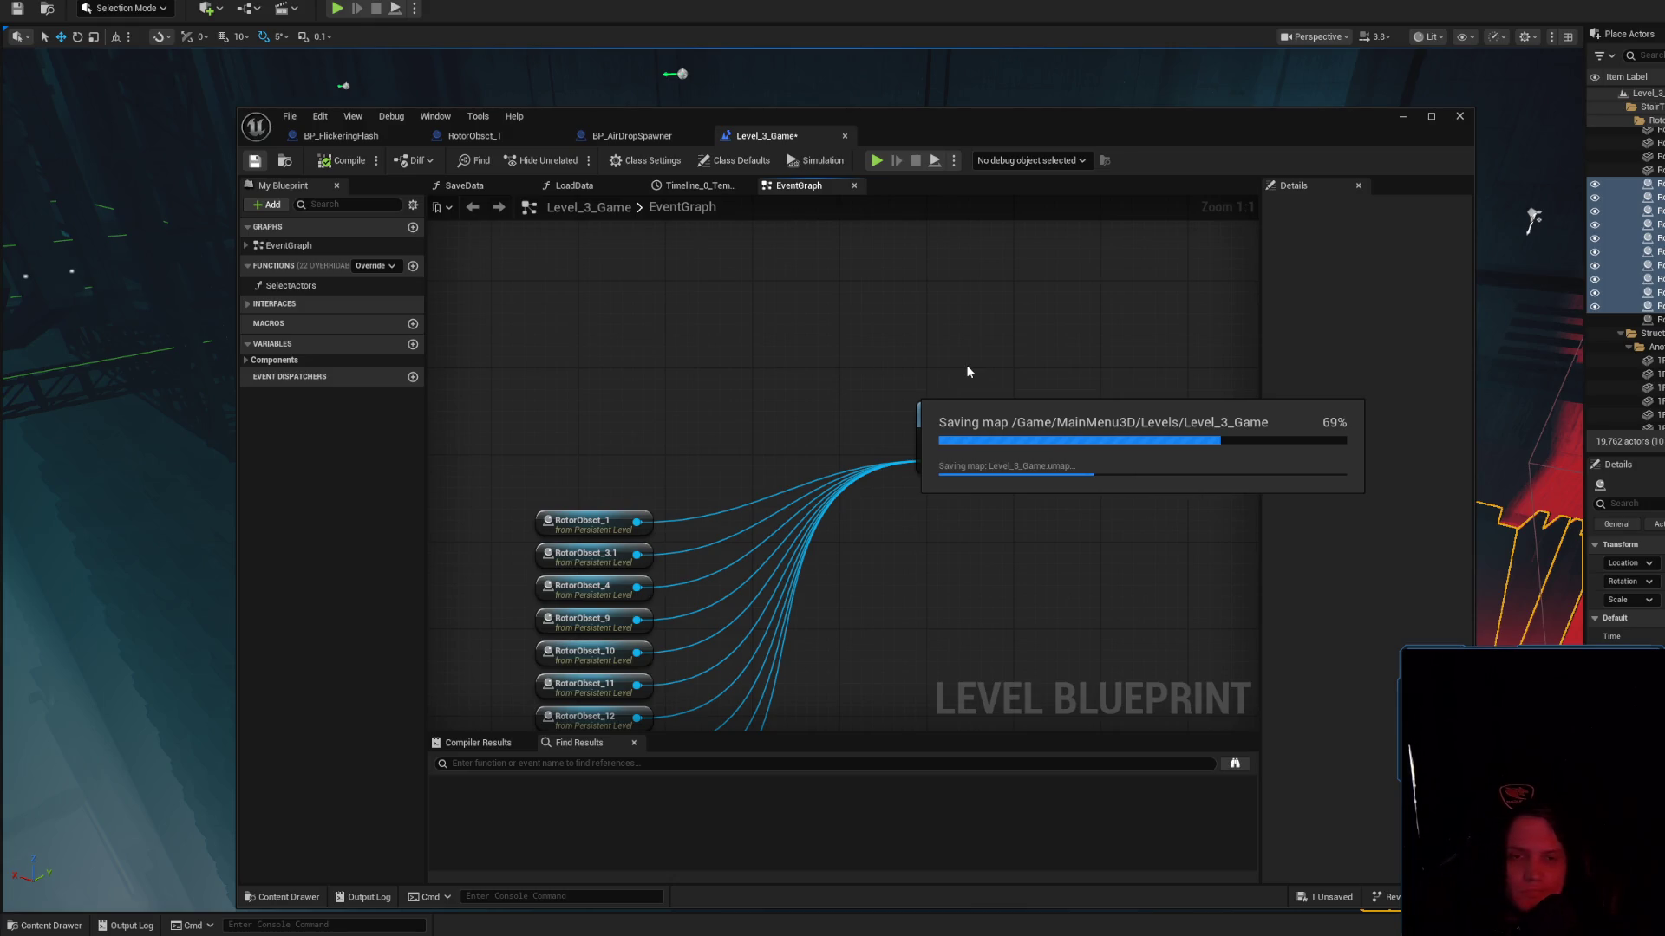
Move the Blueprint window aside and bring up the Place Actors panel with Shift+1
scroll(876, 364, "down", 4)
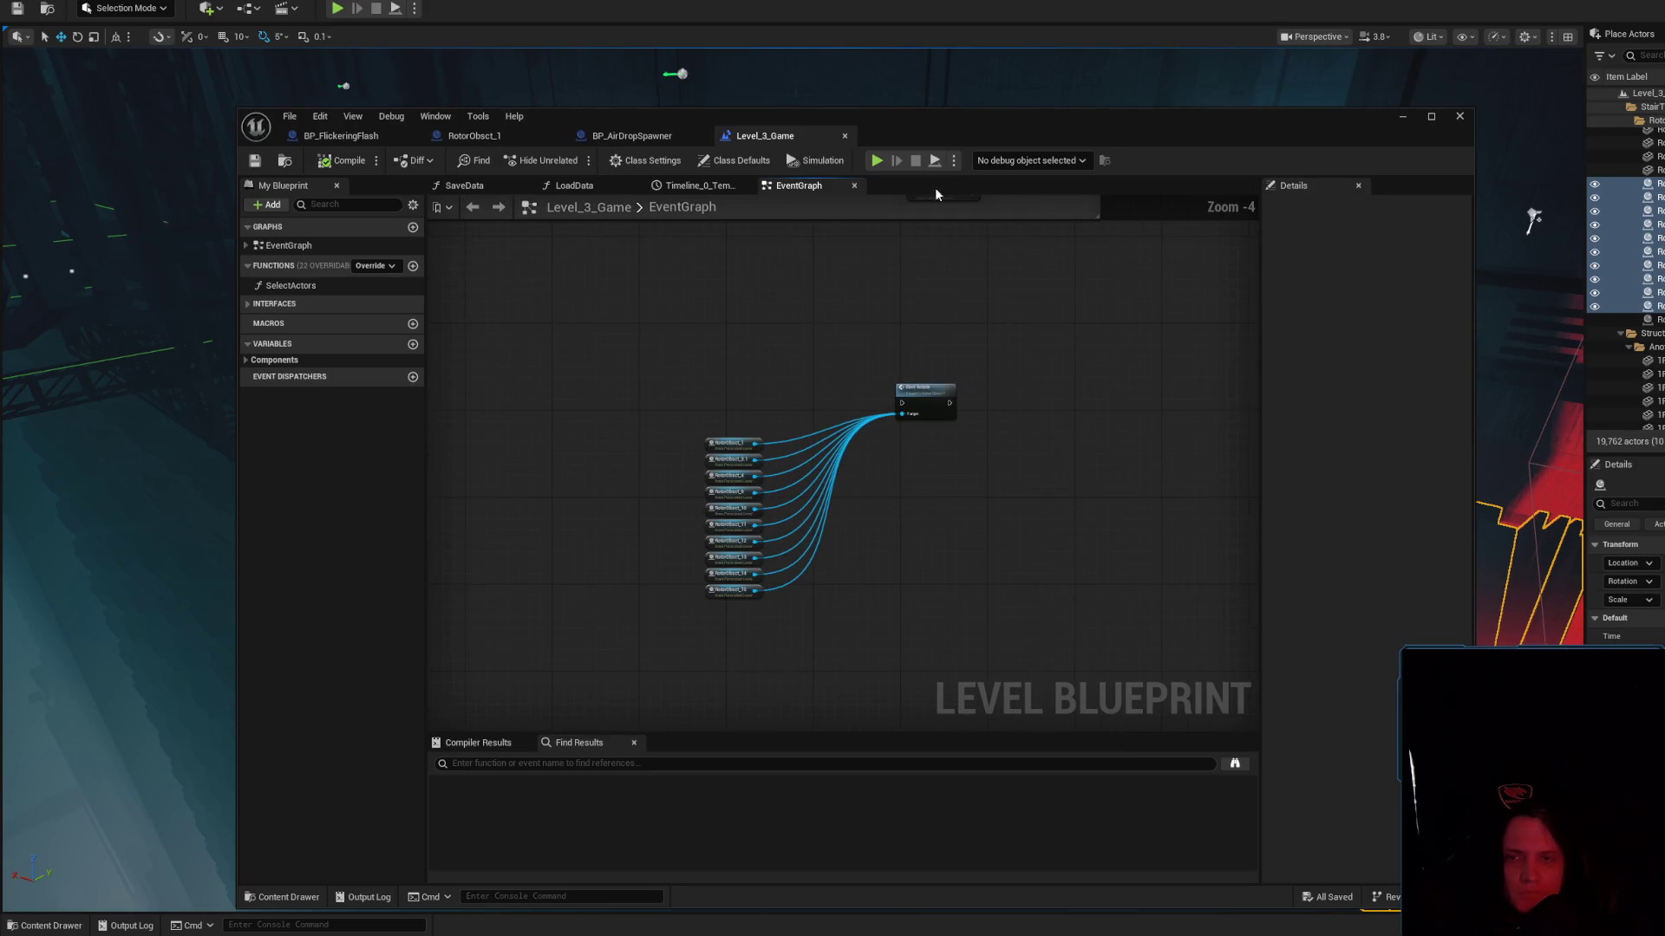
left_click_drag(867, 116, 769, 123)
key("shift+1")
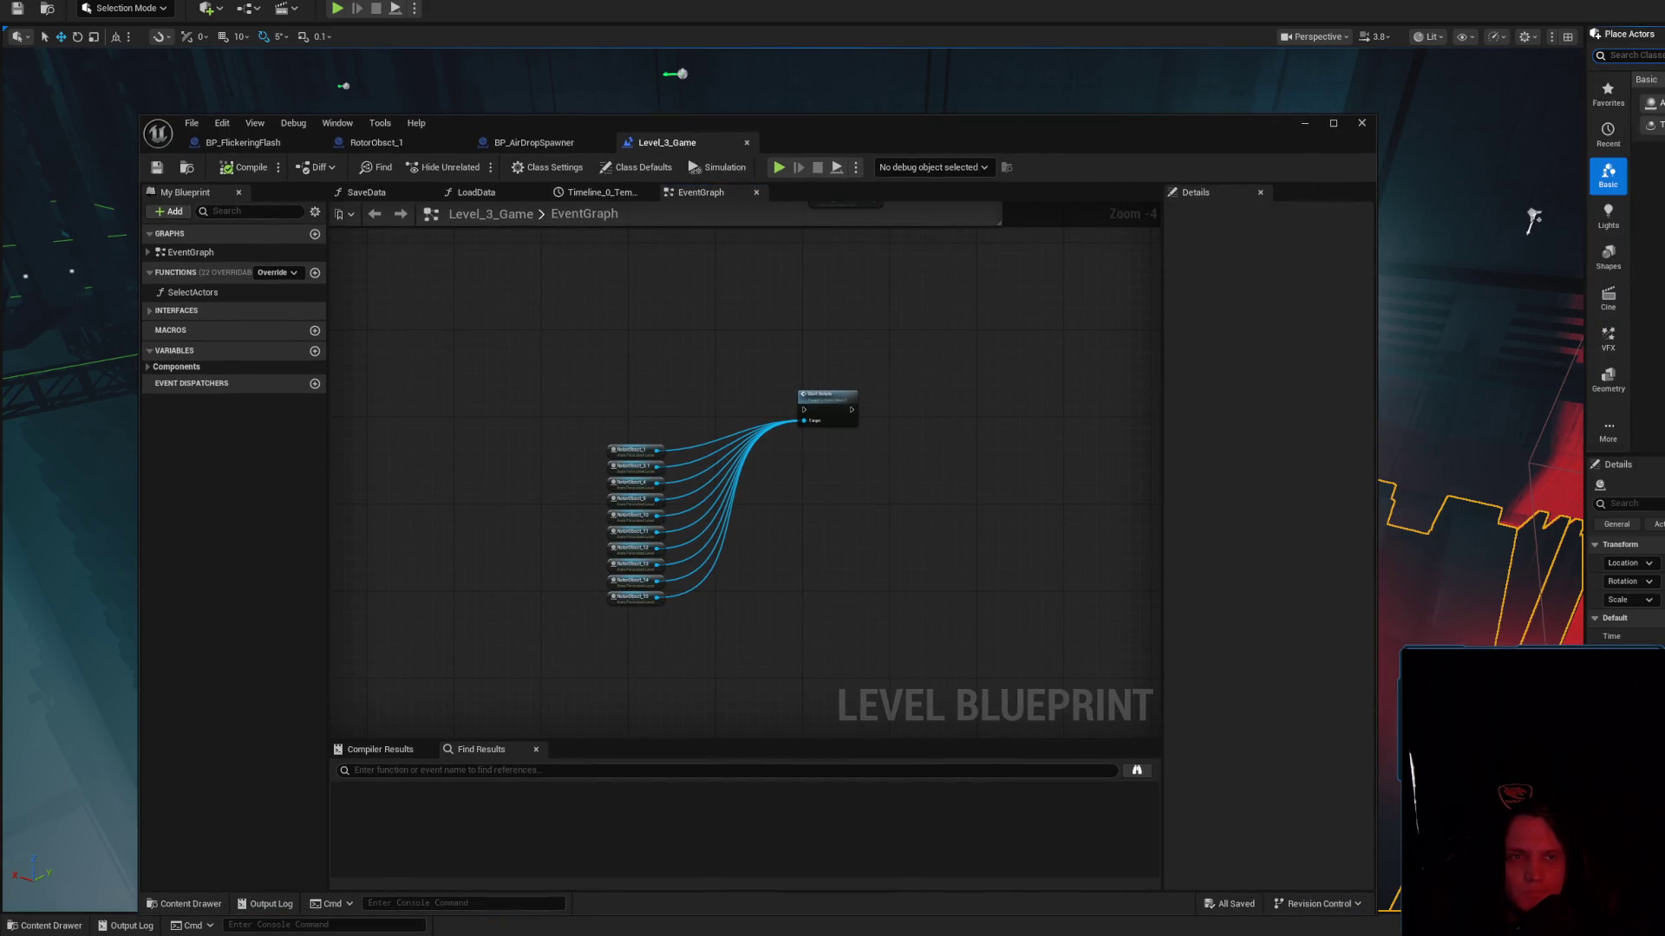
Search Place Actors for 'trigger' and drop a new Trigger Box near the enemy trigger
type("triger")
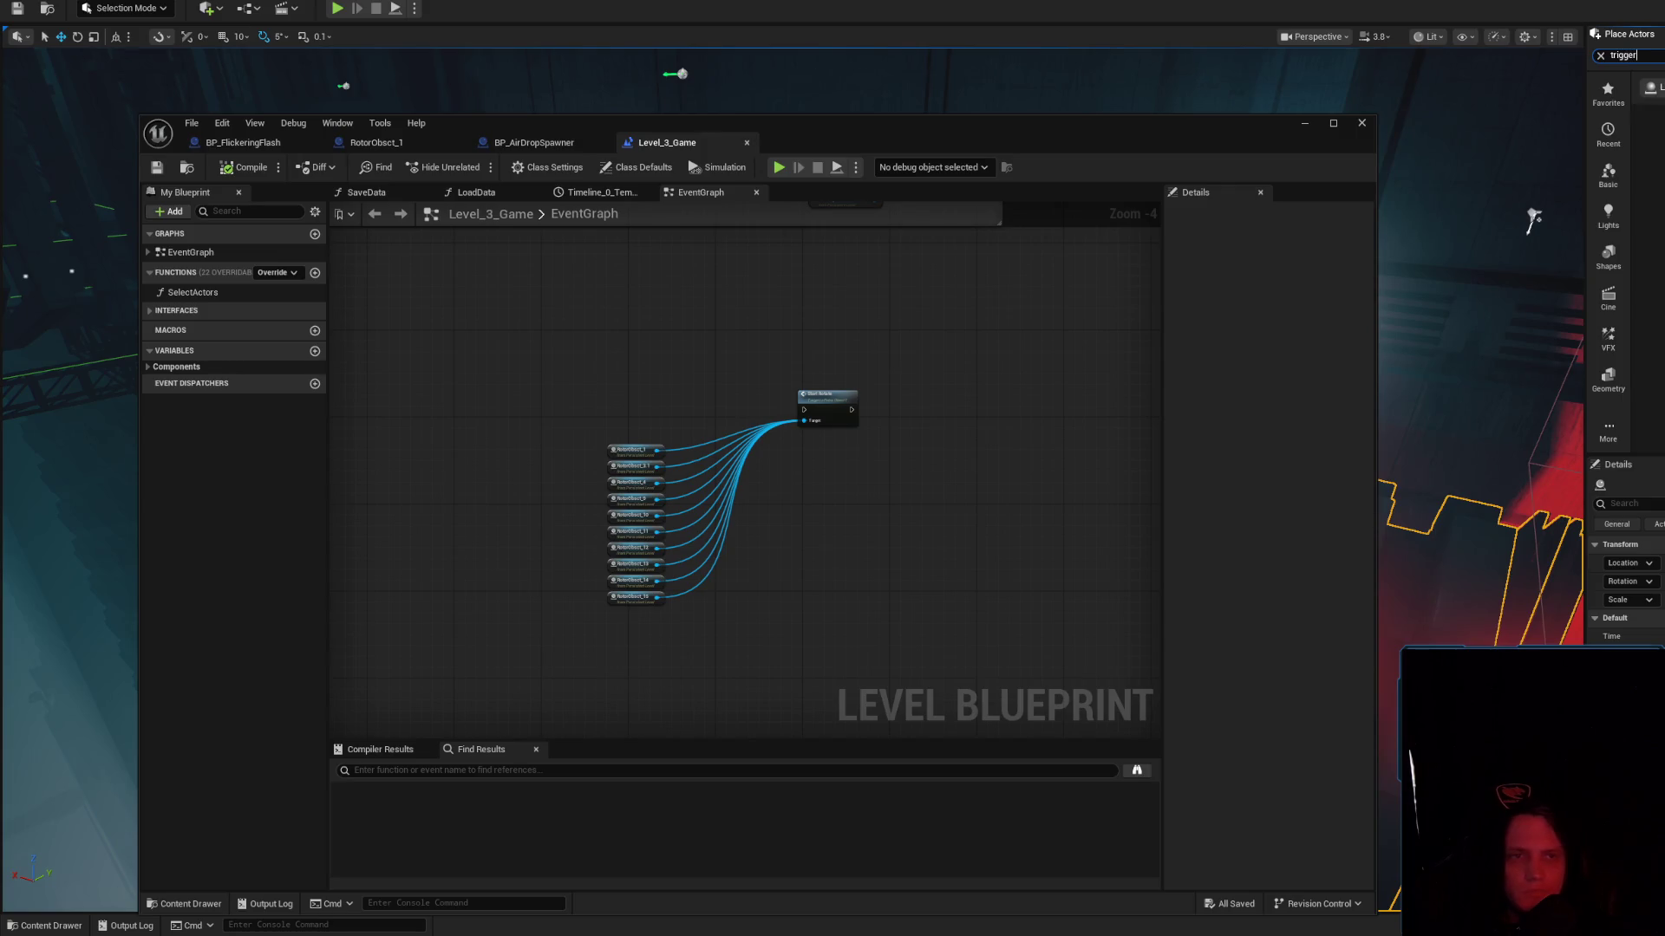
left_click_drag(1057, 132, 932, 550)
key("w")
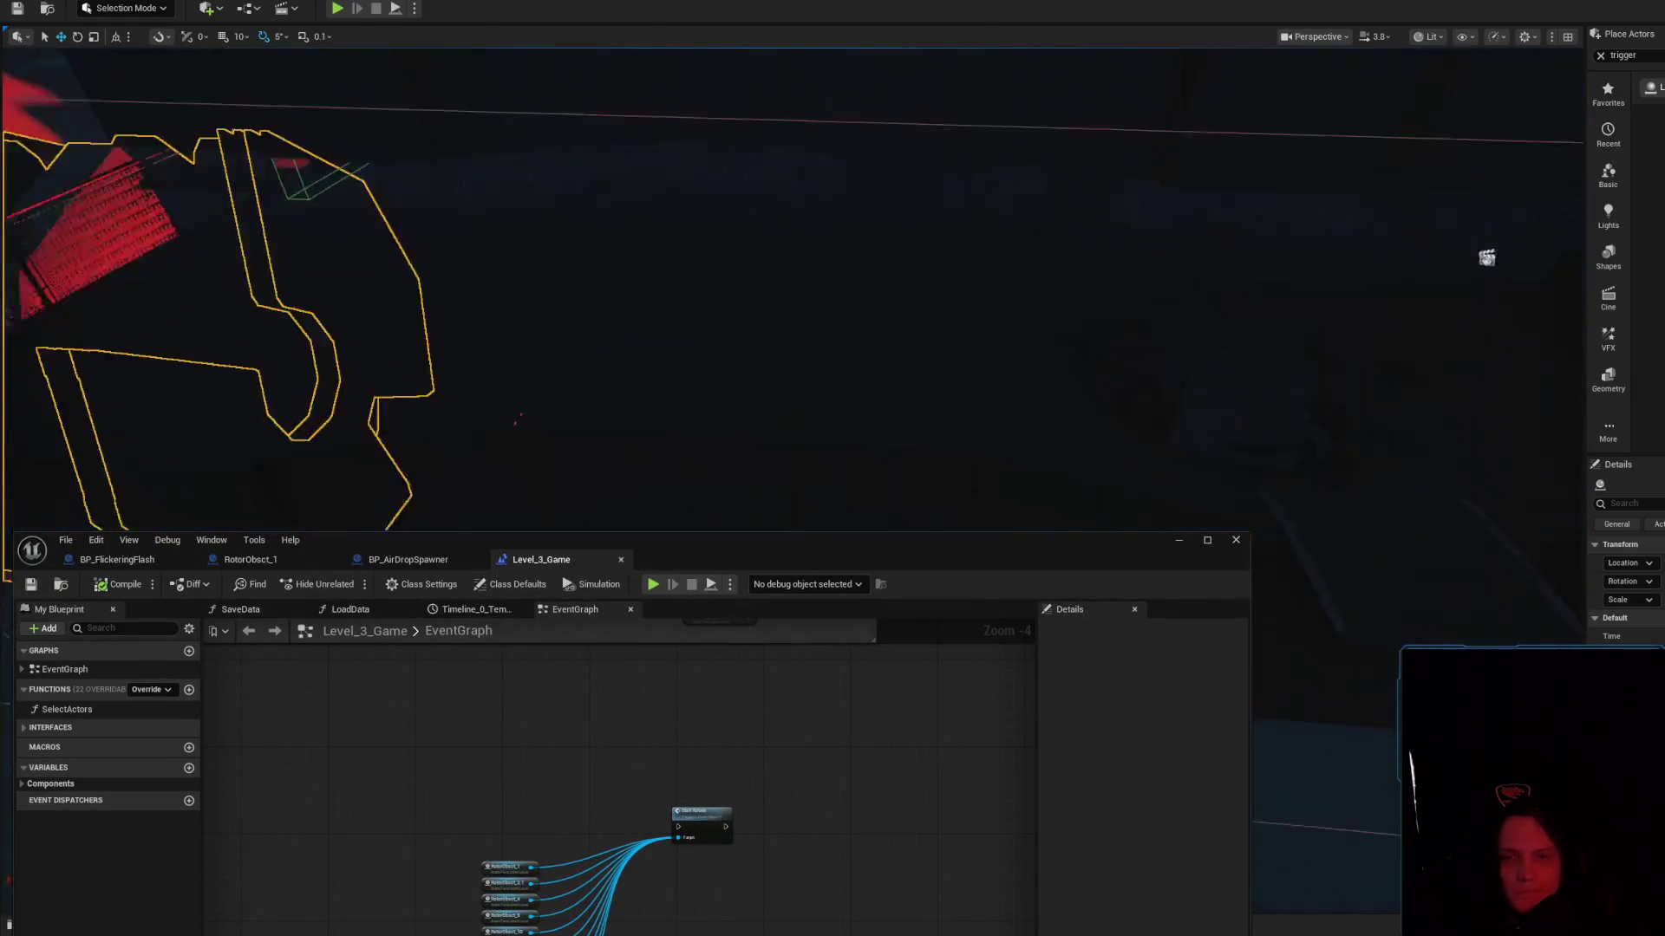
key("w")
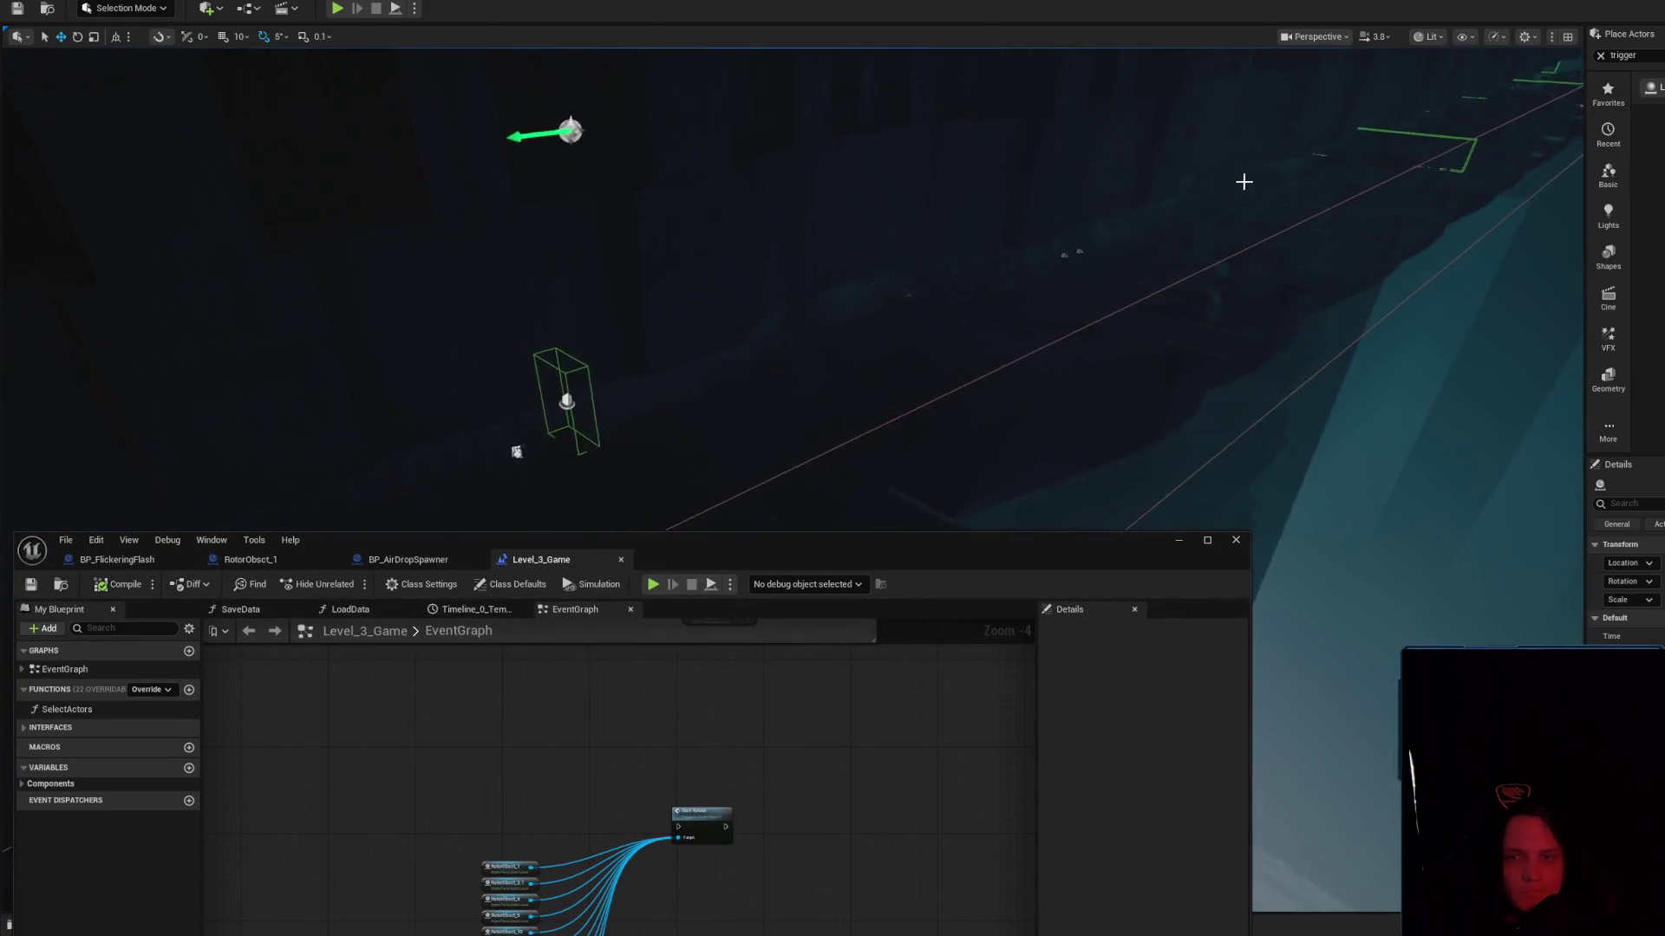
left_click(891, 197)
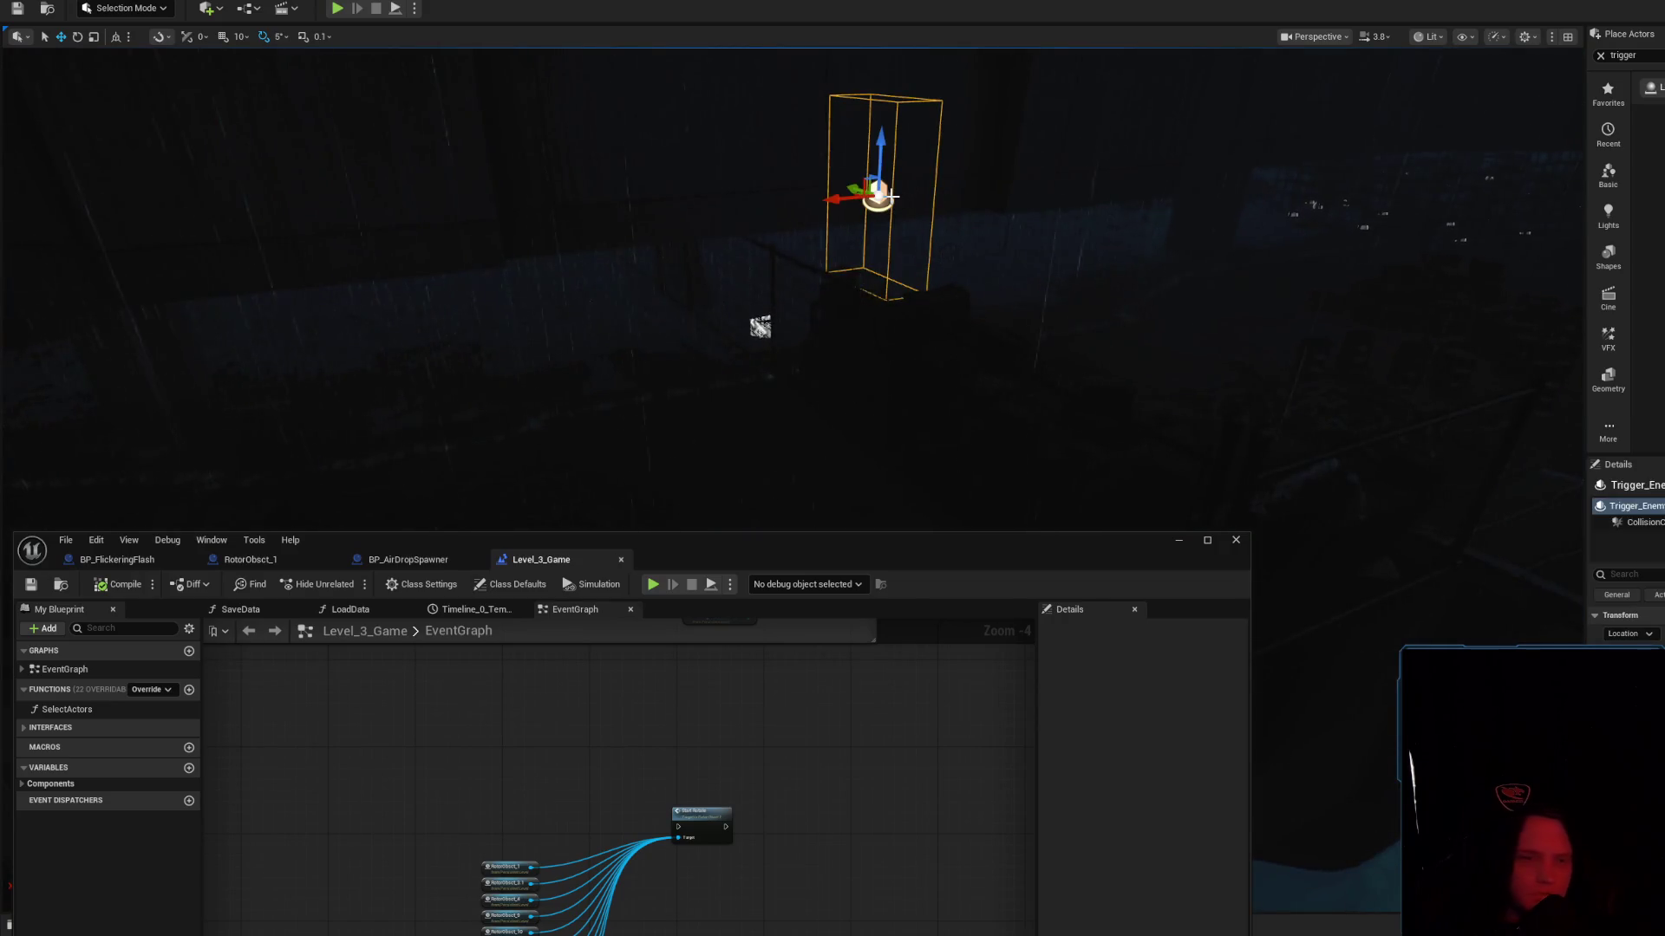
key("Escape")
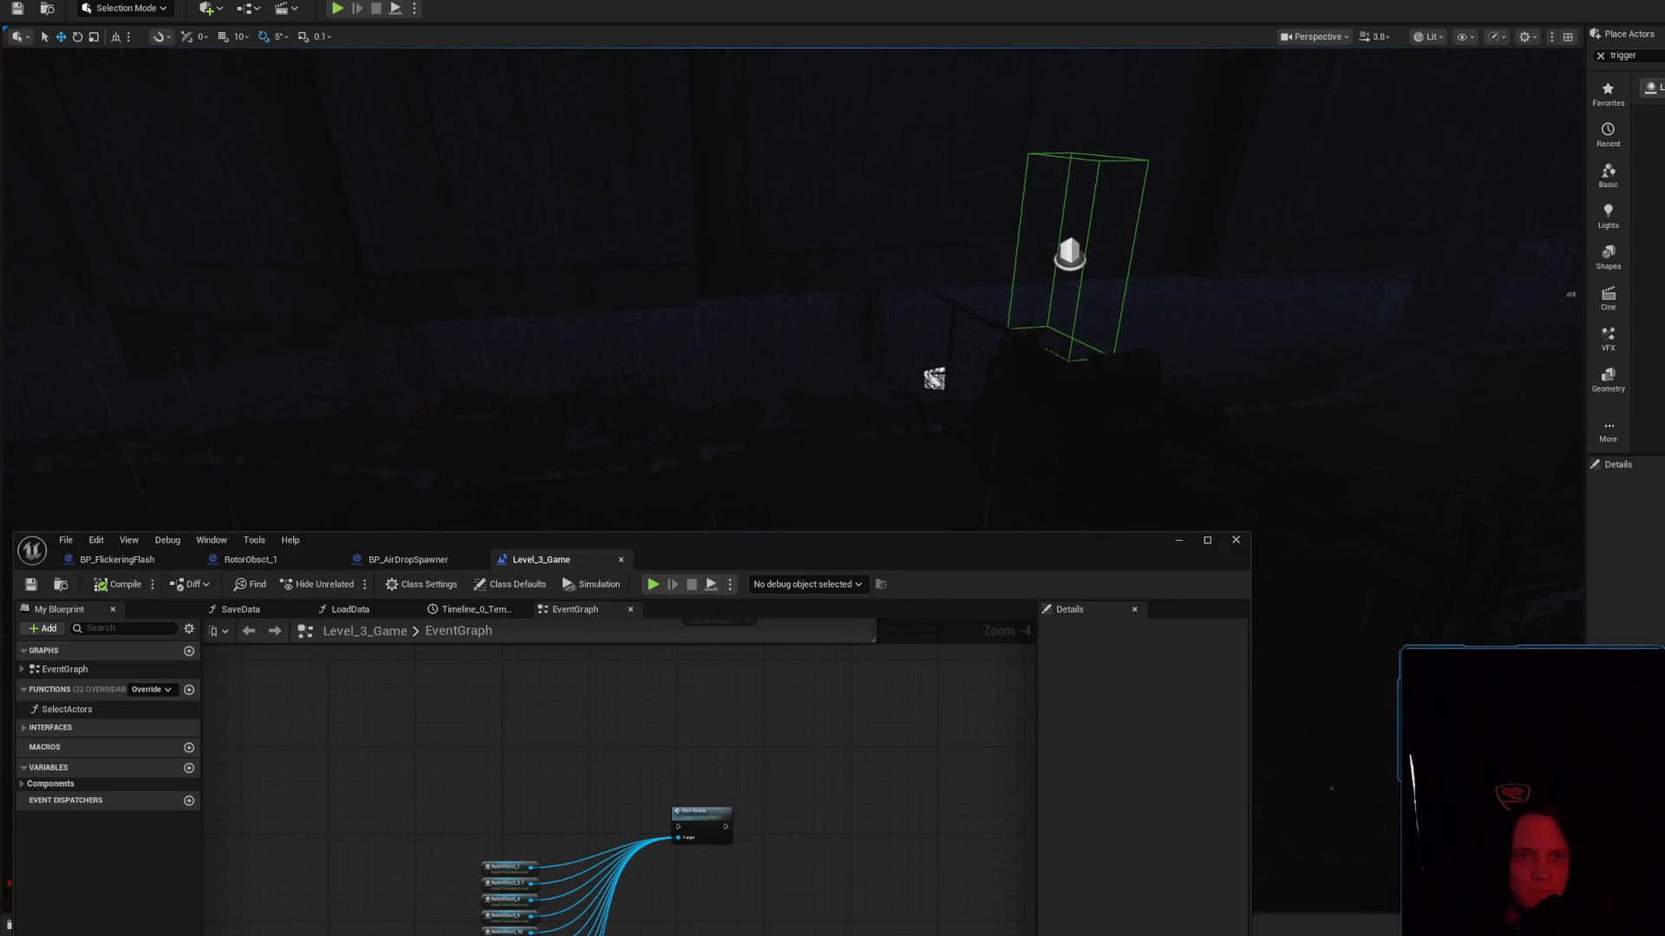
left_click_drag(1115, 311, 1047, 351)
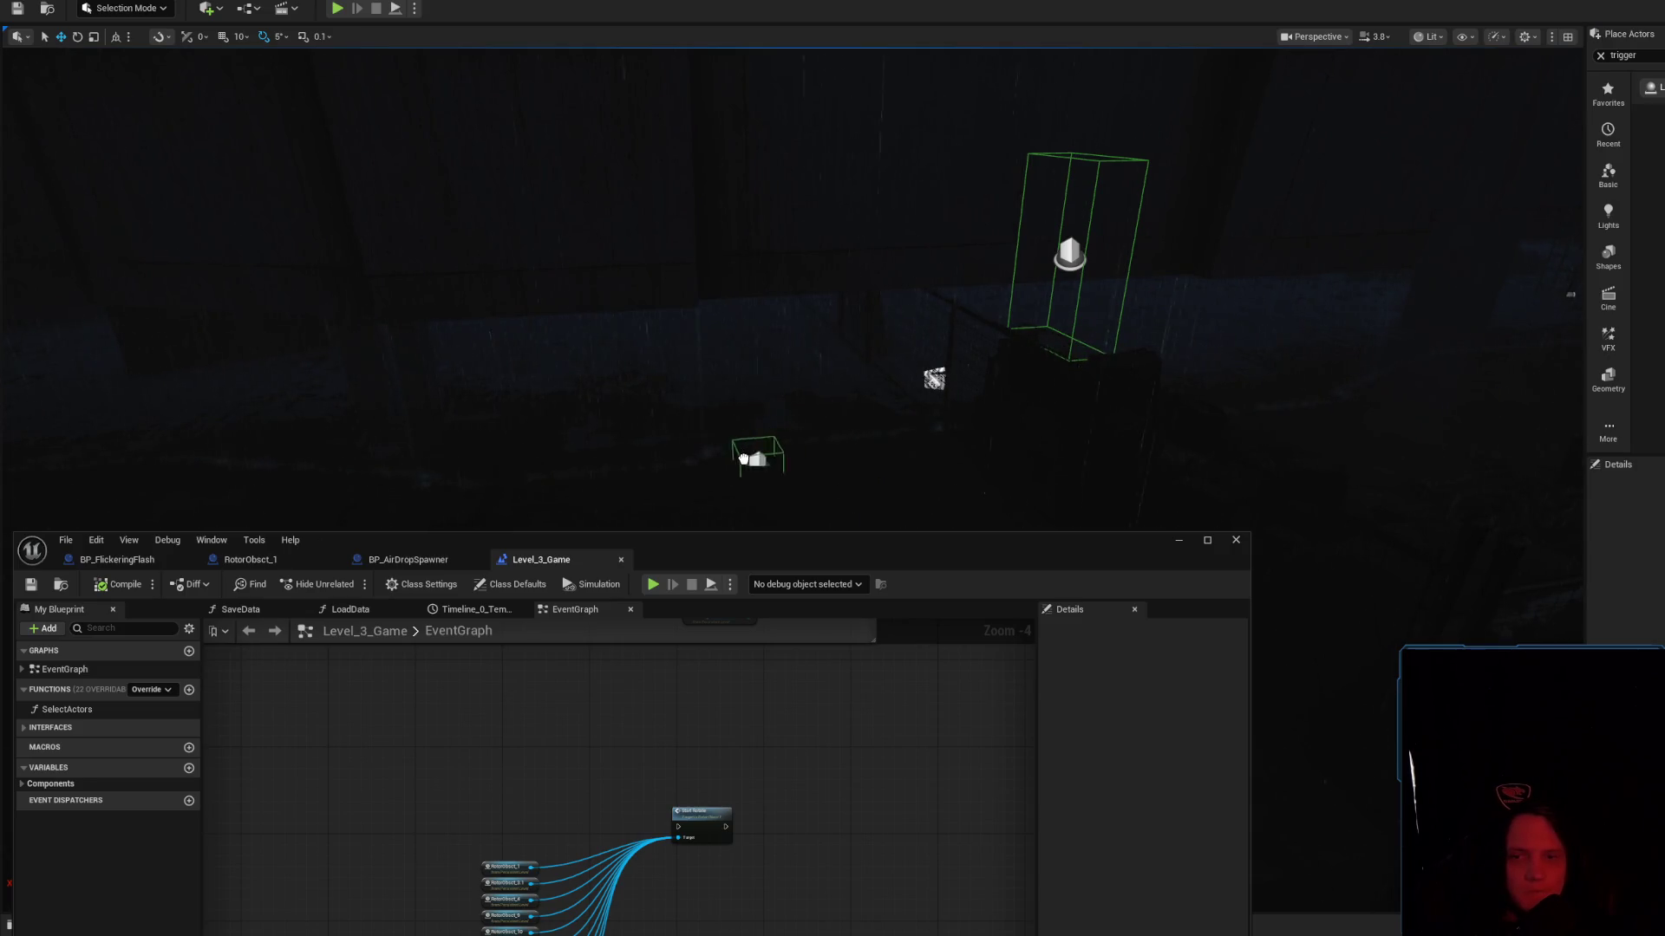
left_click_drag(762, 466, 763, 468)
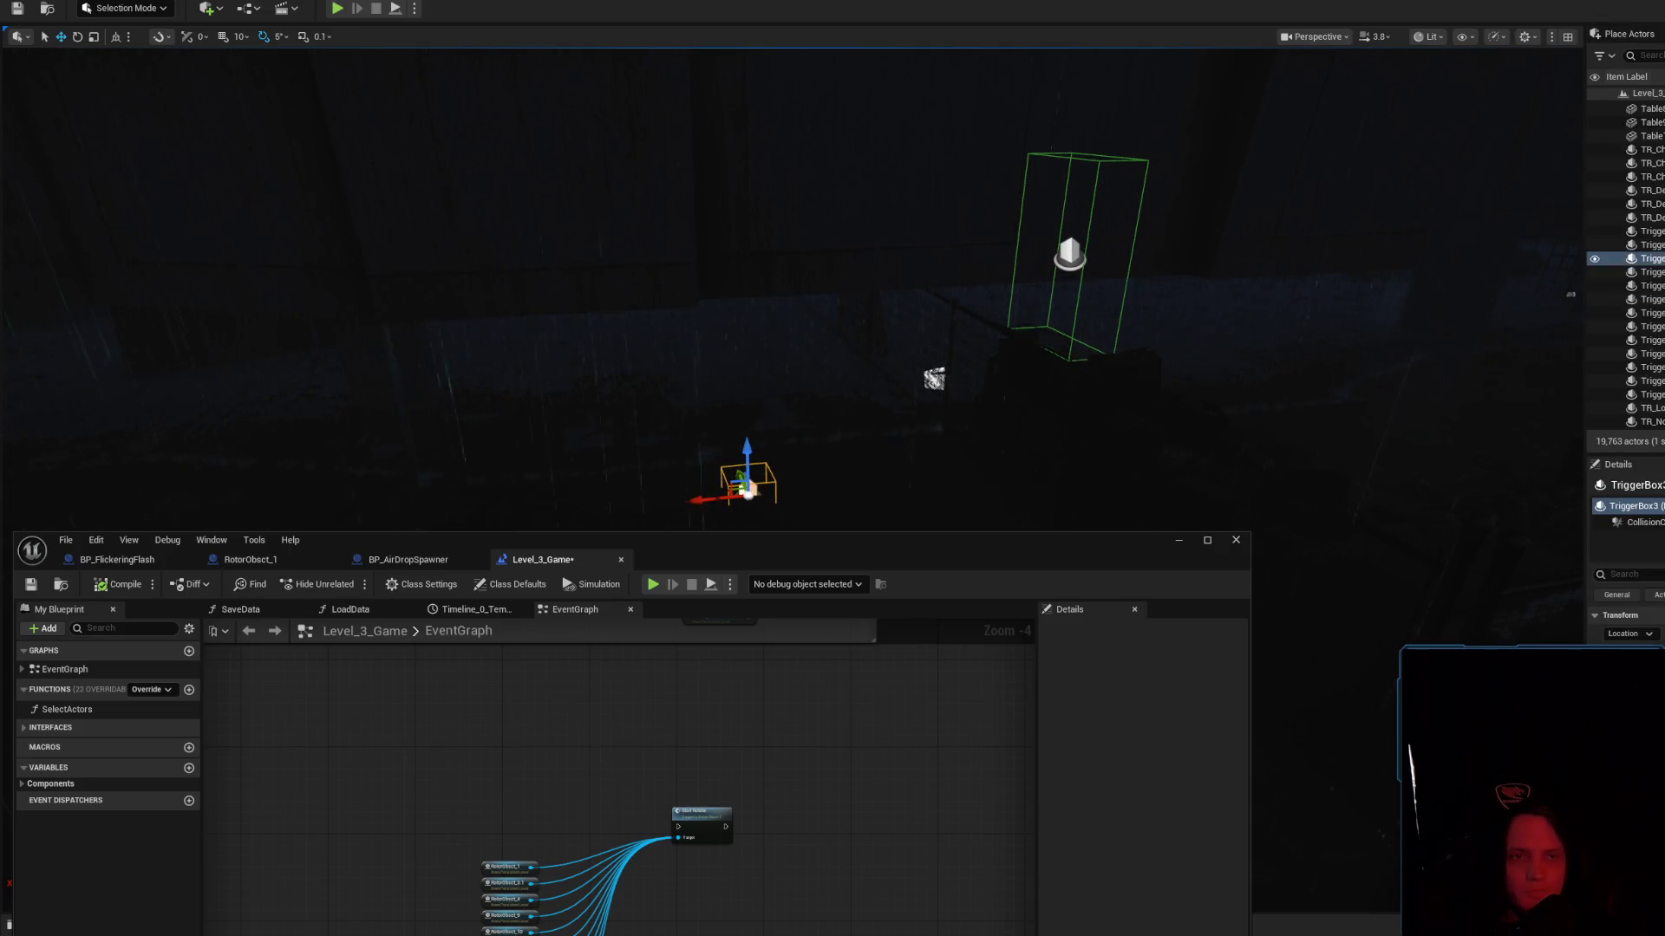
Rename the new trigger box to TriggerBox3_START_ROTATE and widen it with the gizmo
key("F2")
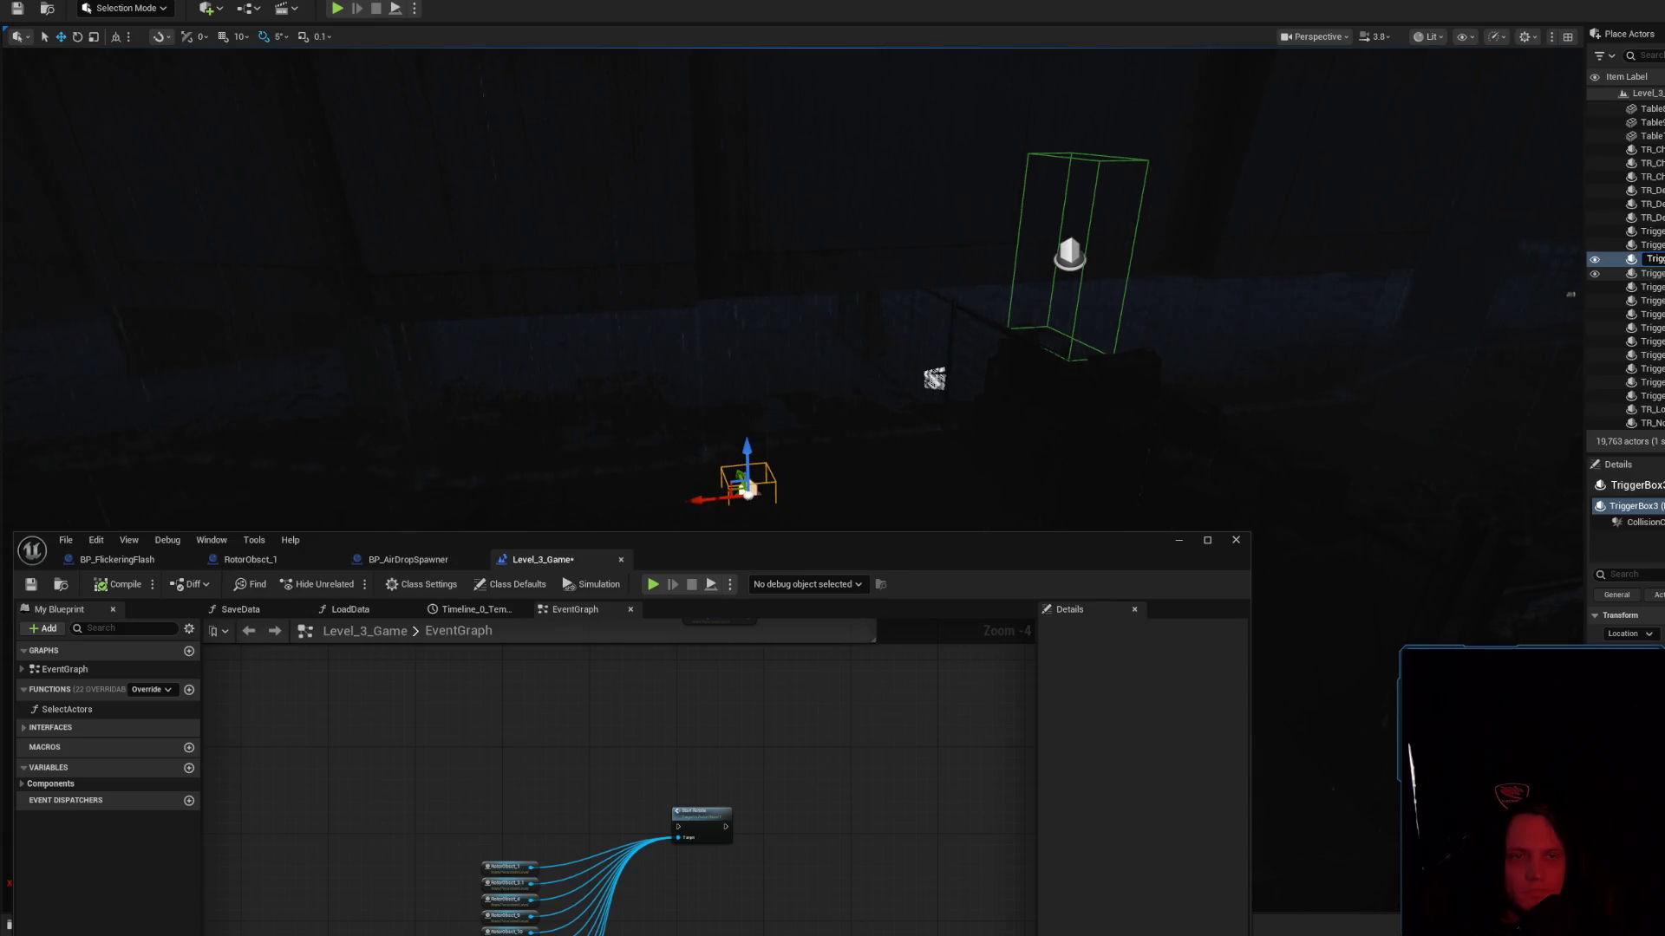
key("Return")
mouse_move(1460, 319)
left_mouse_down()
mouse_move(925, 427)
mouse_move(818, 312)
mouse_move(876, 299)
mouse_move(901, 260)
mouse_move(936, 87)
mouse_move(477, 309)
mouse_move(616, 220)
mouse_move(727, 178)
mouse_move(555, 277)
mouse_move(743, 261)
mouse_move(386, 294)
mouse_move(716, 274)
left_mouse_up()
key("w")
mouse_move(839, 256)
left_mouse_down()
mouse_move(929, 278)
mouse_move(858, 293)
mouse_move(781, 260)
mouse_move(659, 304)
left_mouse_up()
key("r")
left_click_drag(617, 451, 468, 434)
left_click_drag(807, 324, 823, 307)
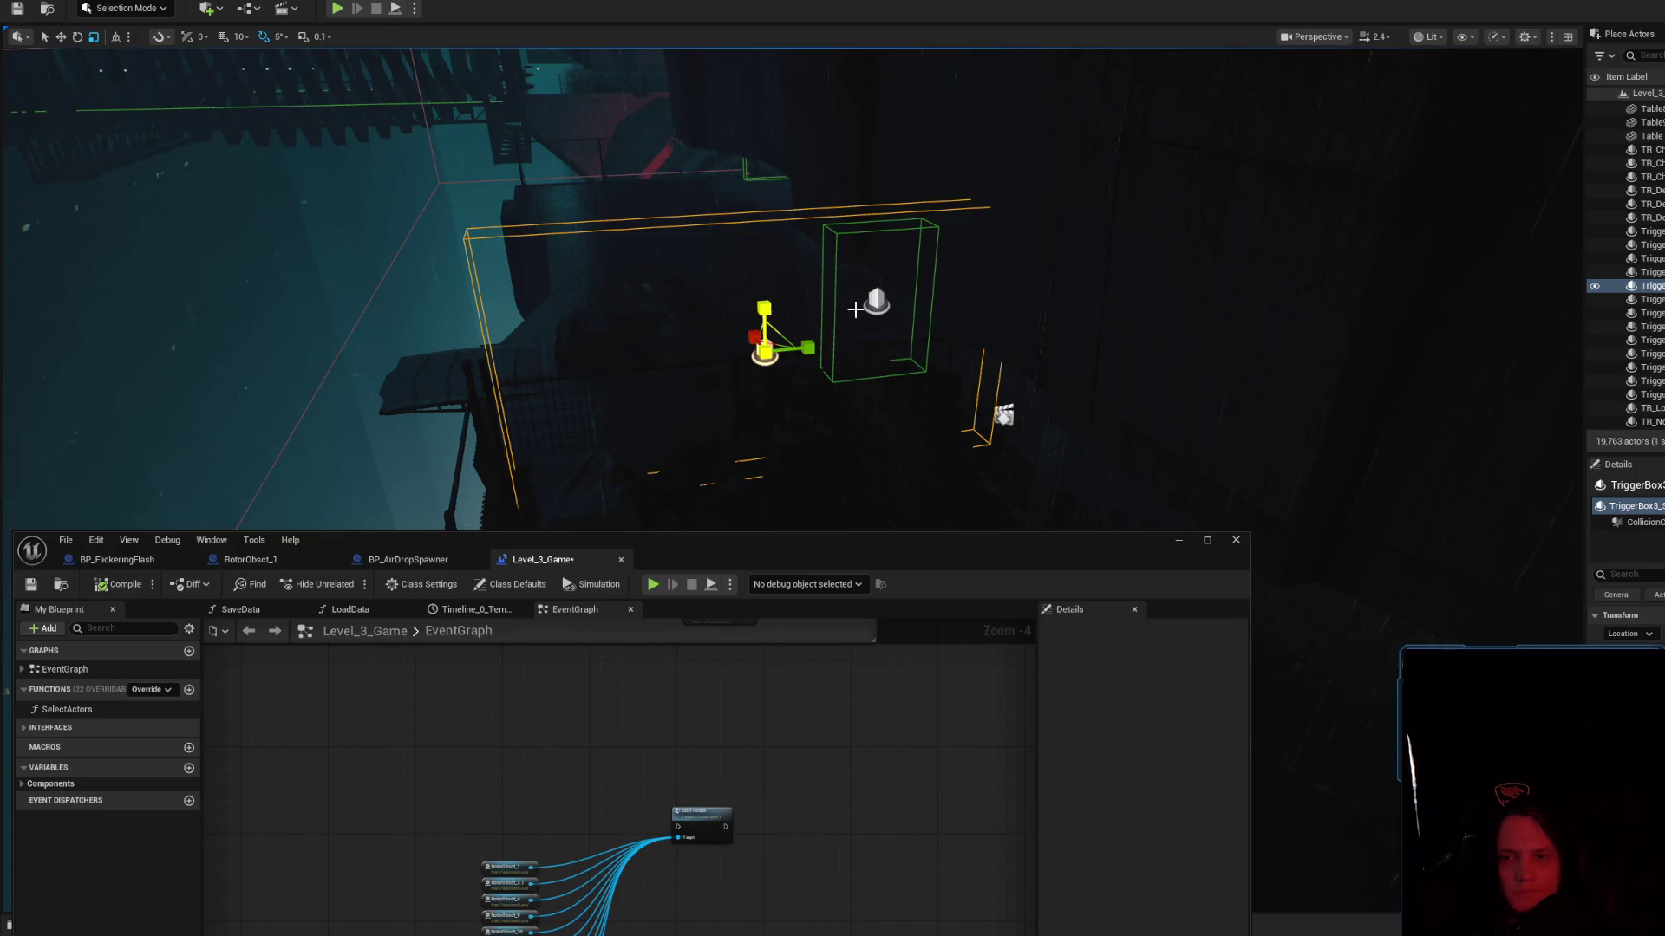
left_click_drag(879, 581, 1039, 490)
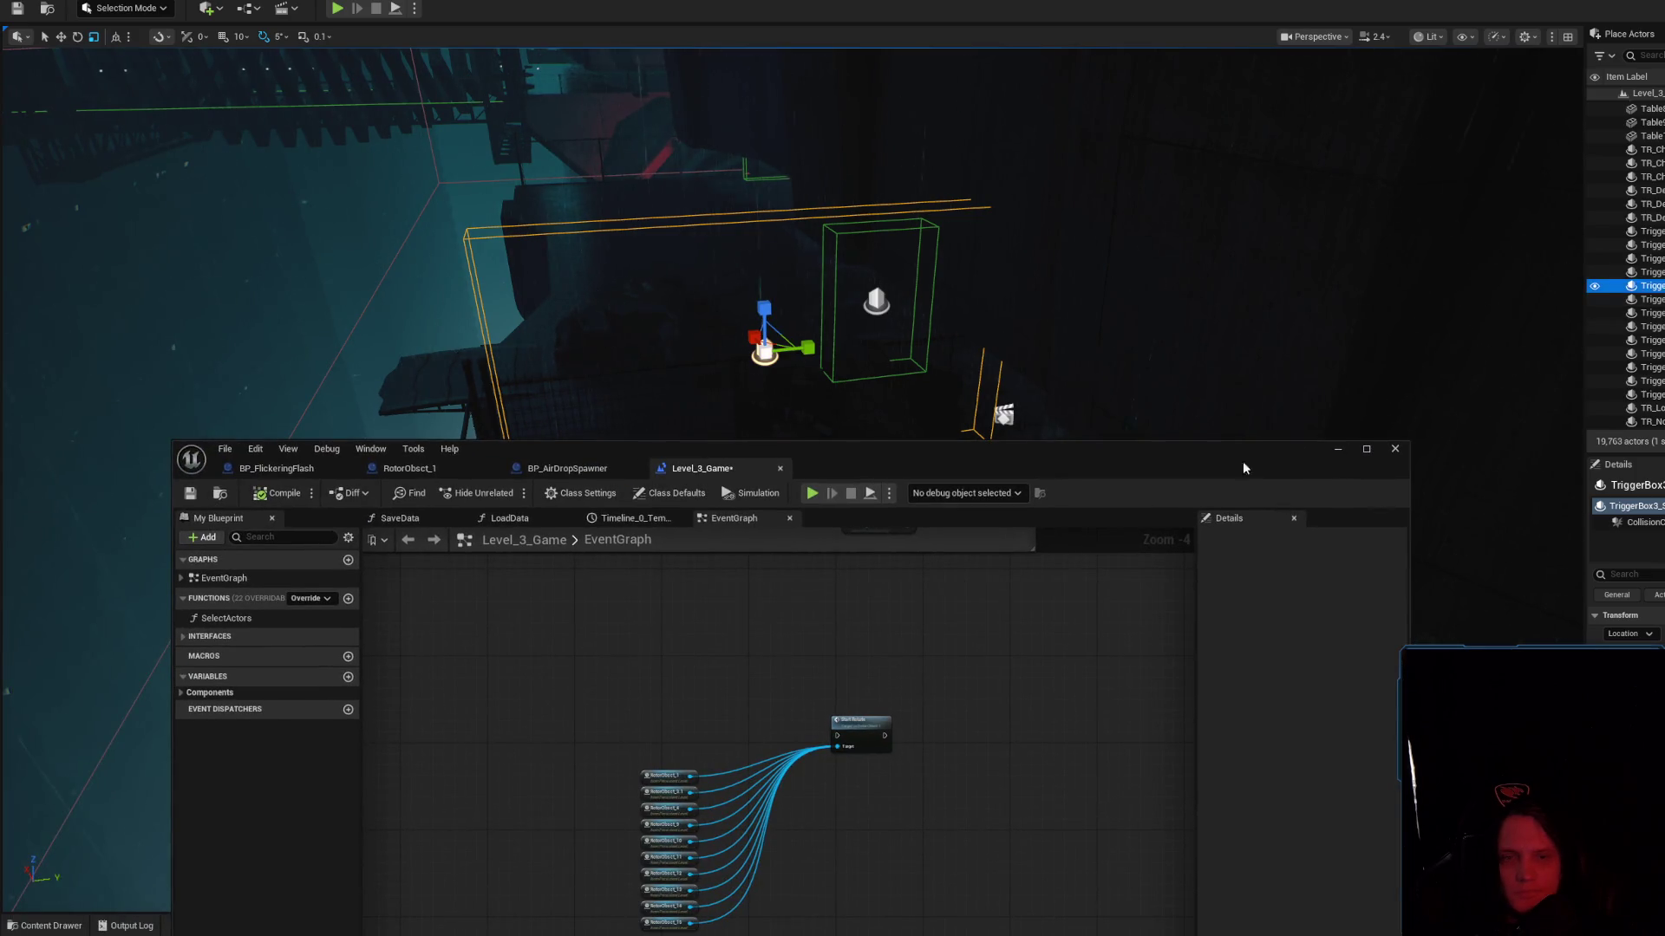
Add an On Actor Begin Overlap event for TriggerBox3 via Add Event > Collision
scroll(547, 704, "up", 3)
mouse_move(560, 674)
left_mouse_down()
mouse_move(580, 703)
mouse_move(743, 654)
mouse_move(733, 643)
left_mouse_up()
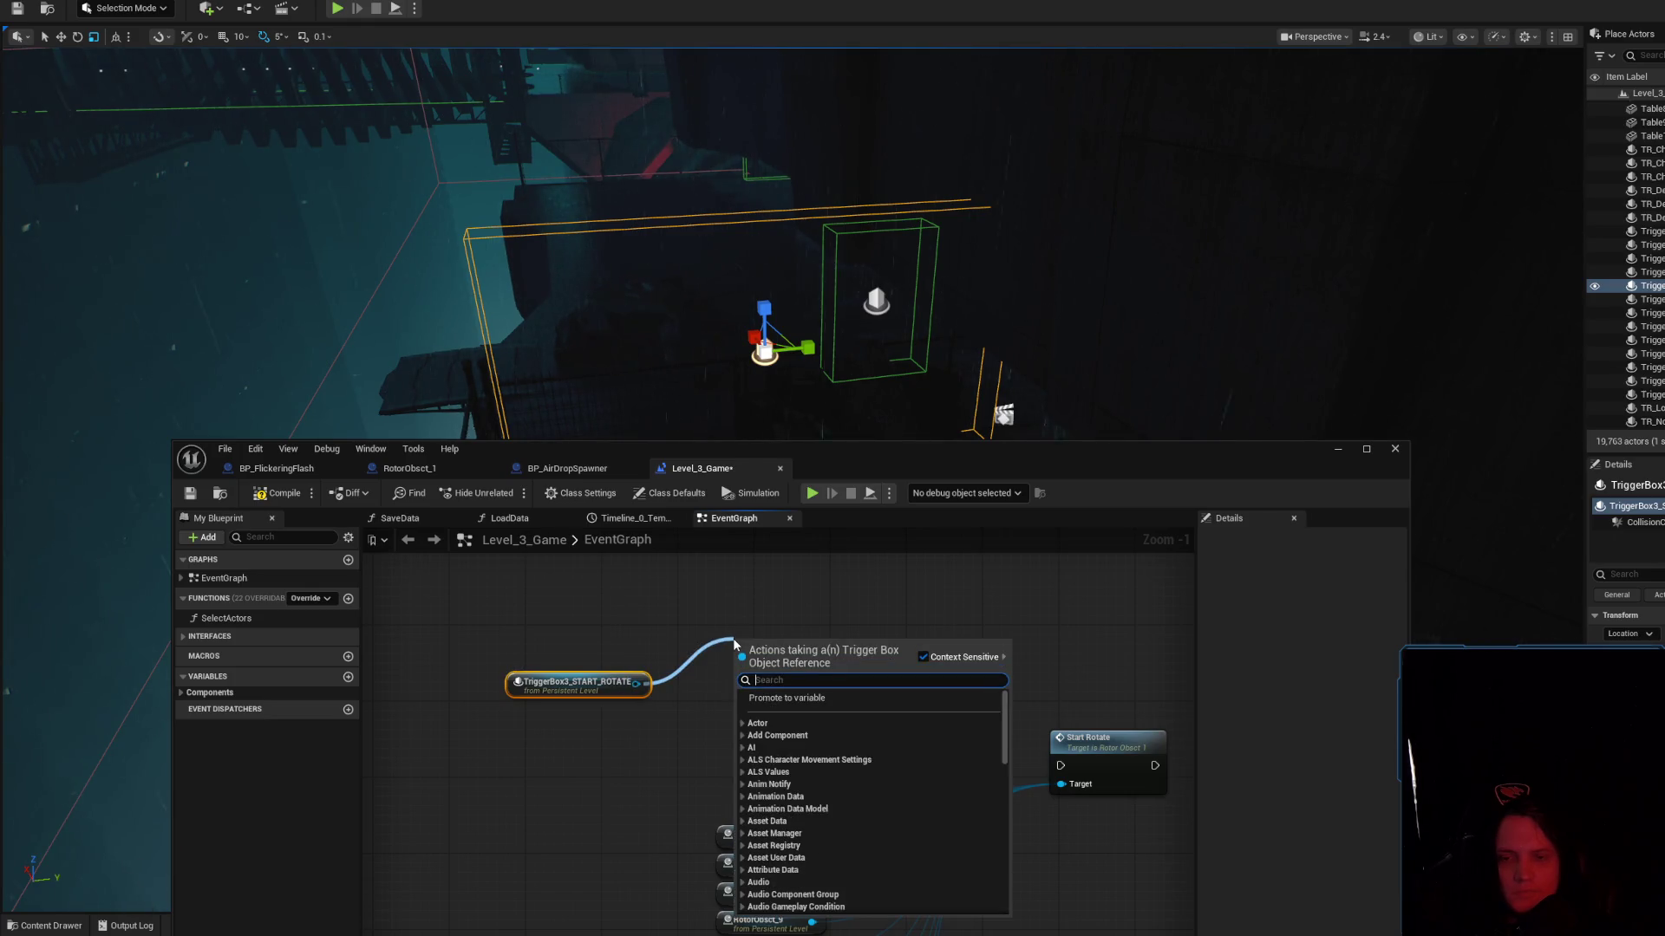
type("overla")
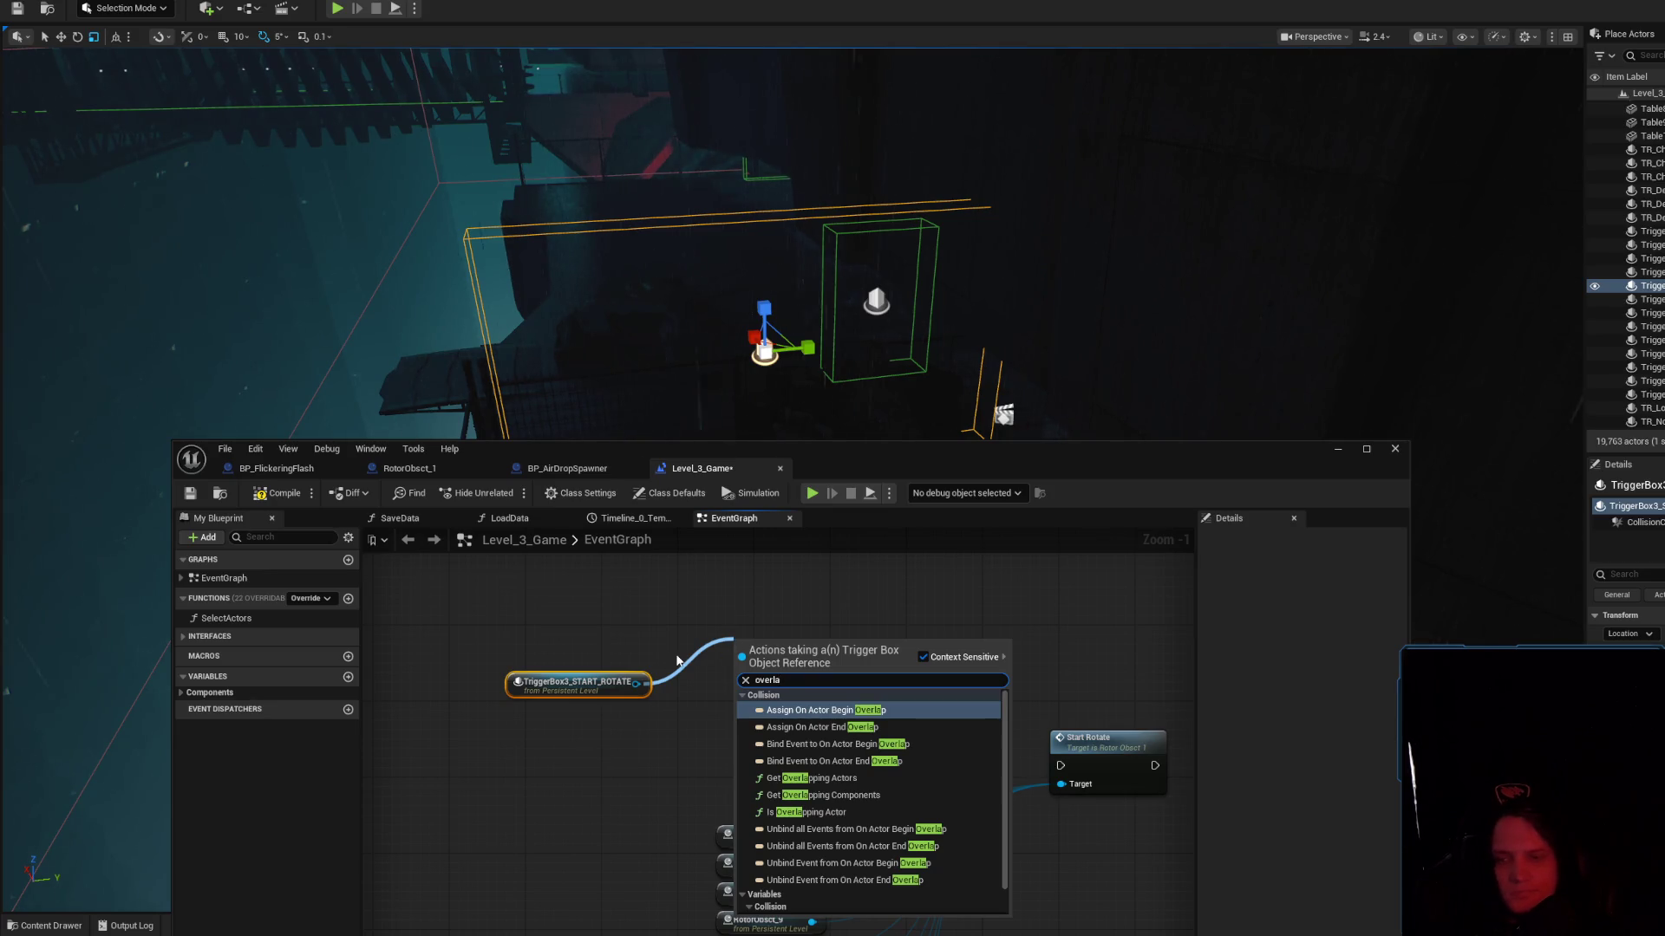
key("Escape")
scroll(695, 639, "down", 4)
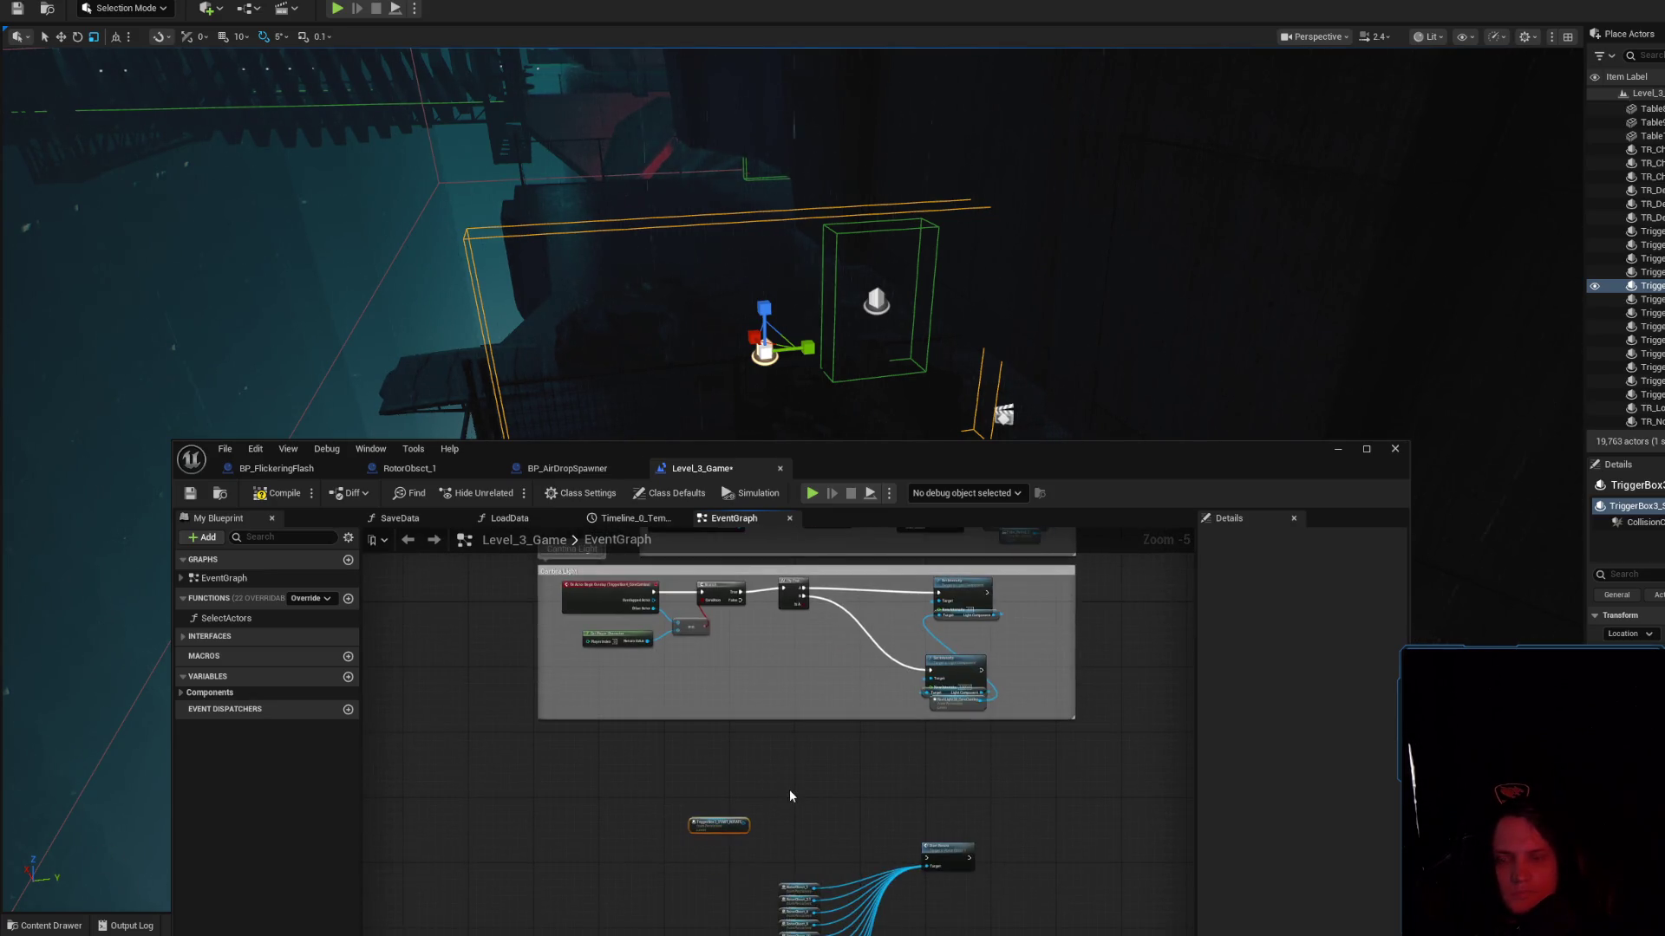
right_click(791, 796)
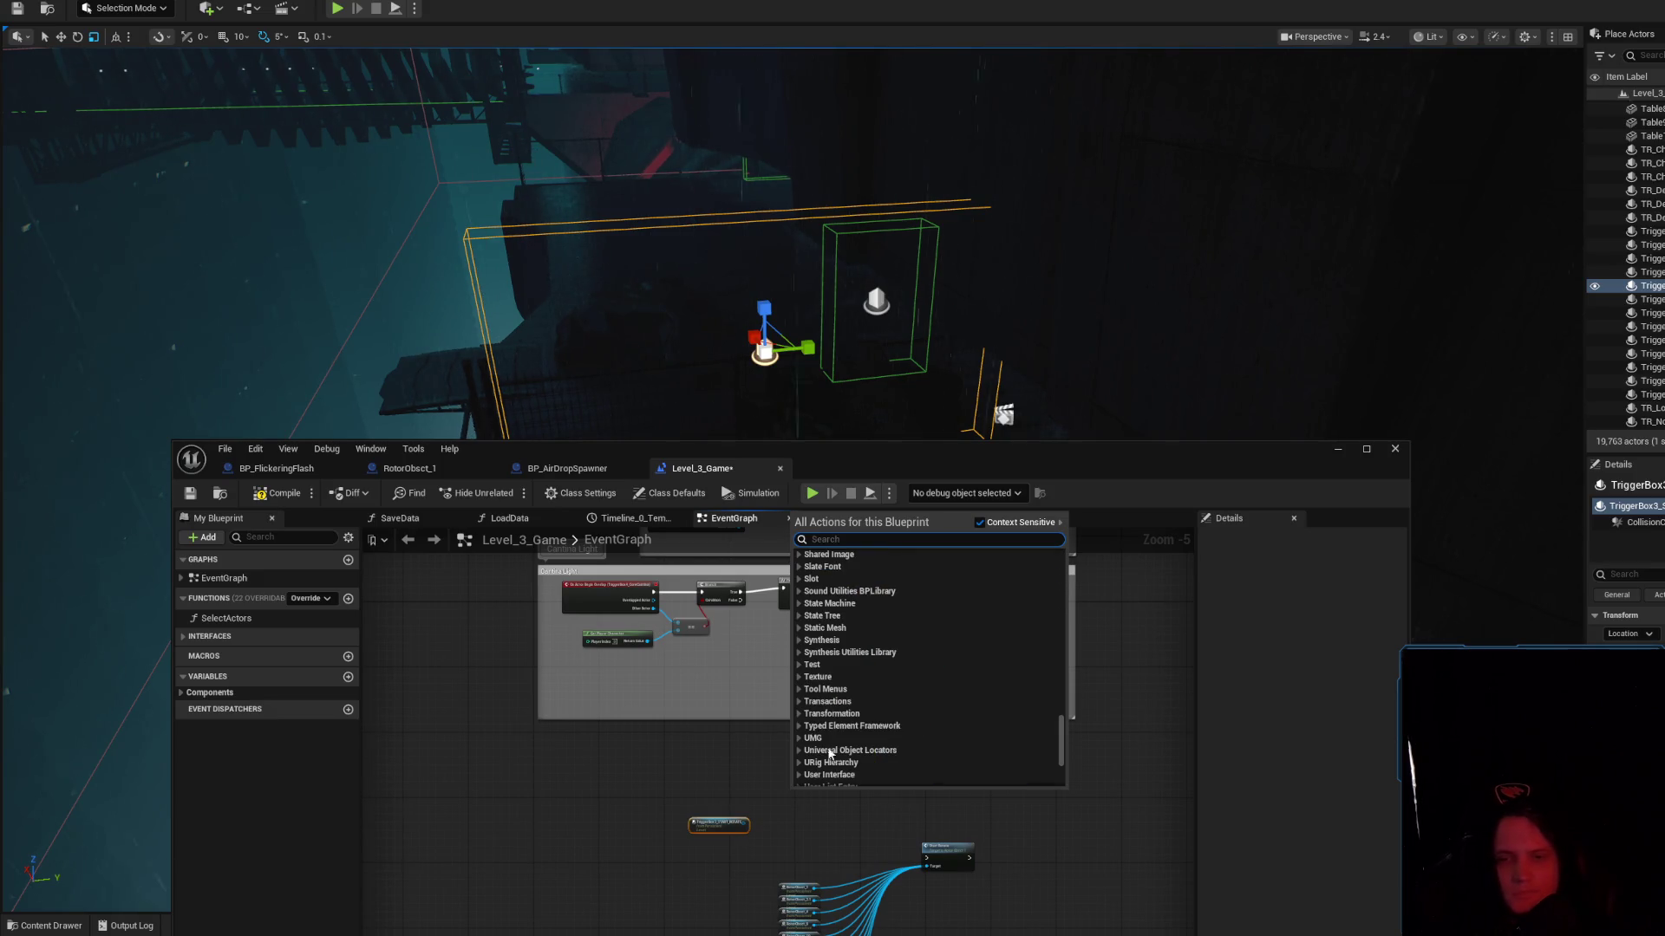
key("Escape")
right_click(785, 793)
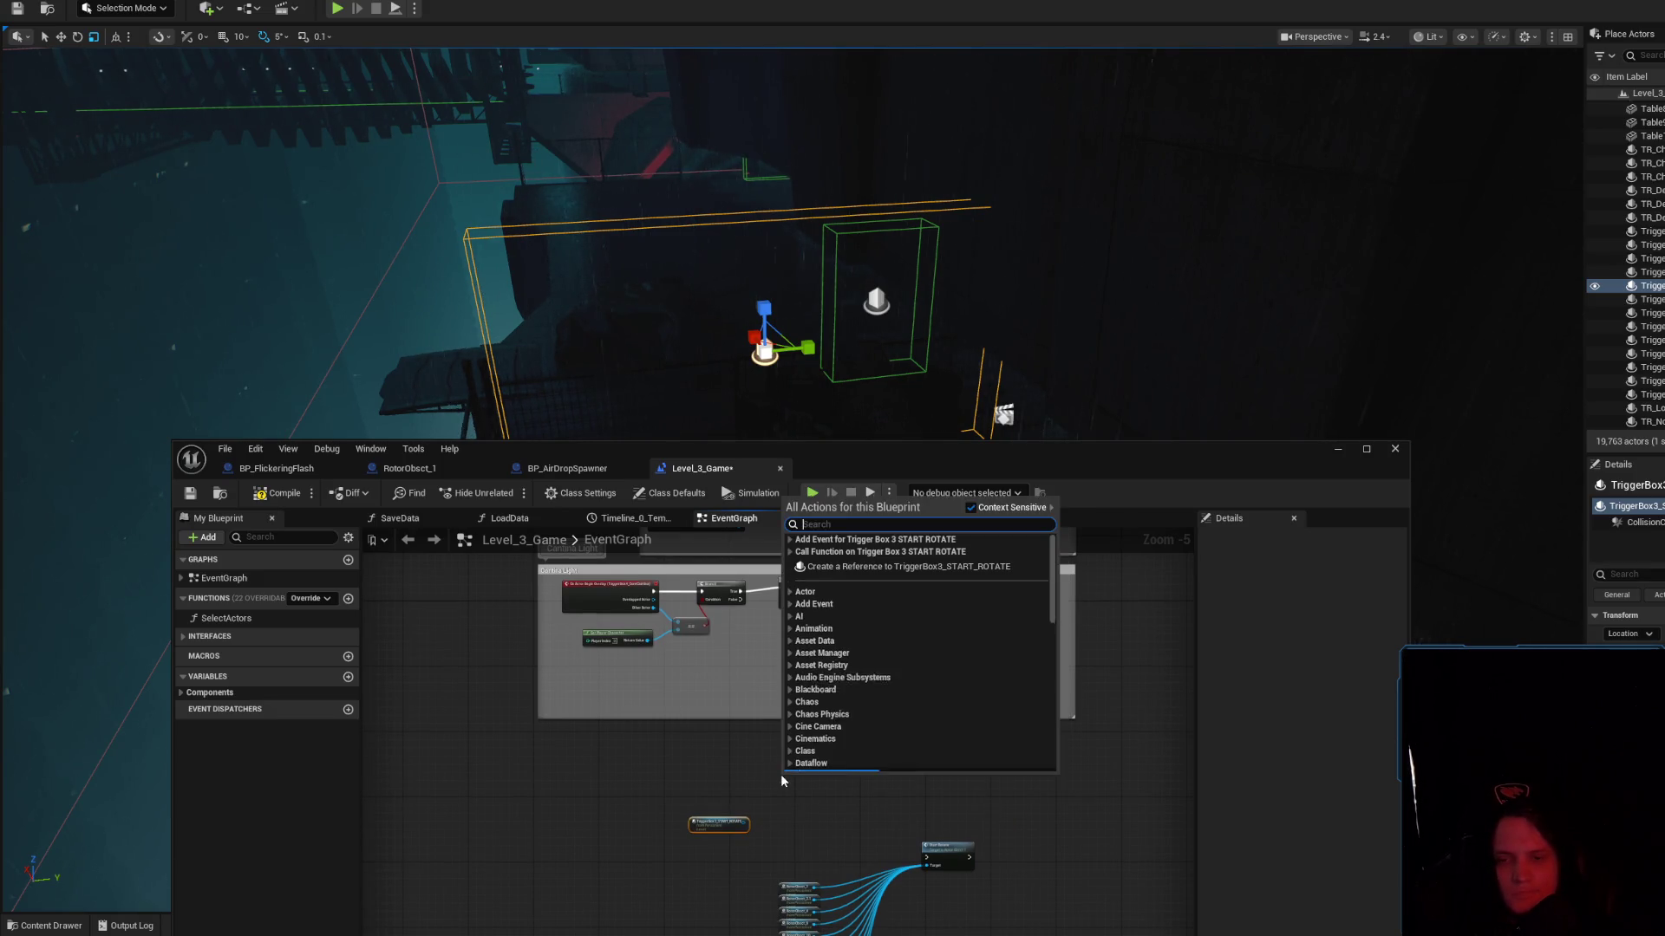
left_click(898, 539)
left_click(893, 552)
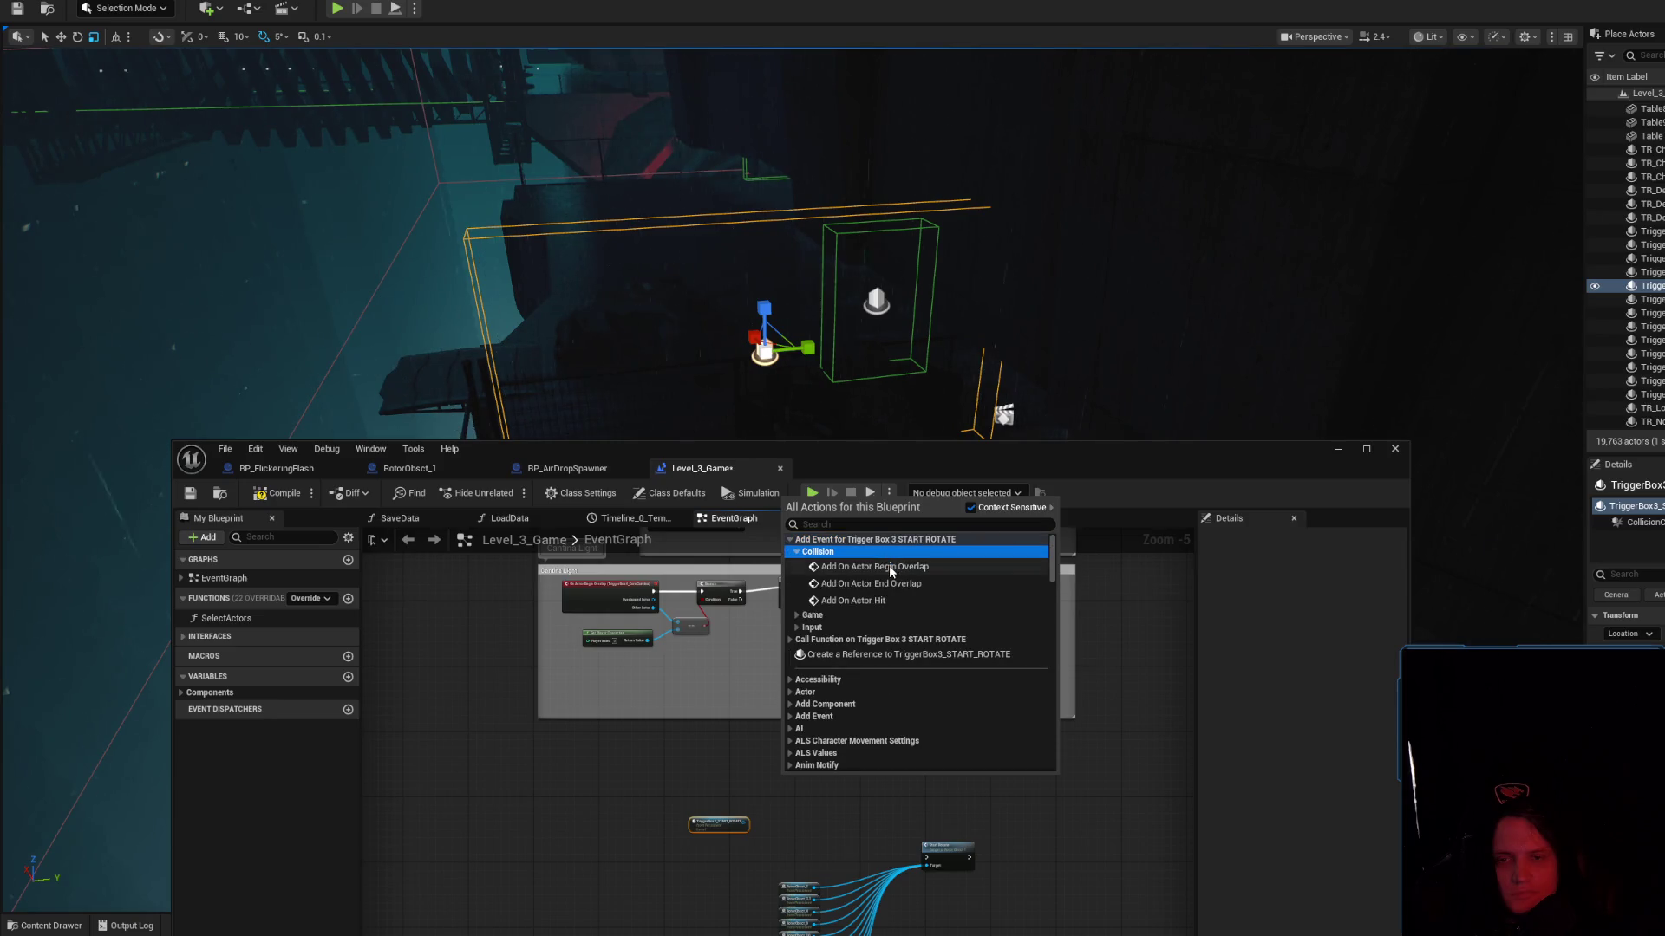
left_click(890, 566)
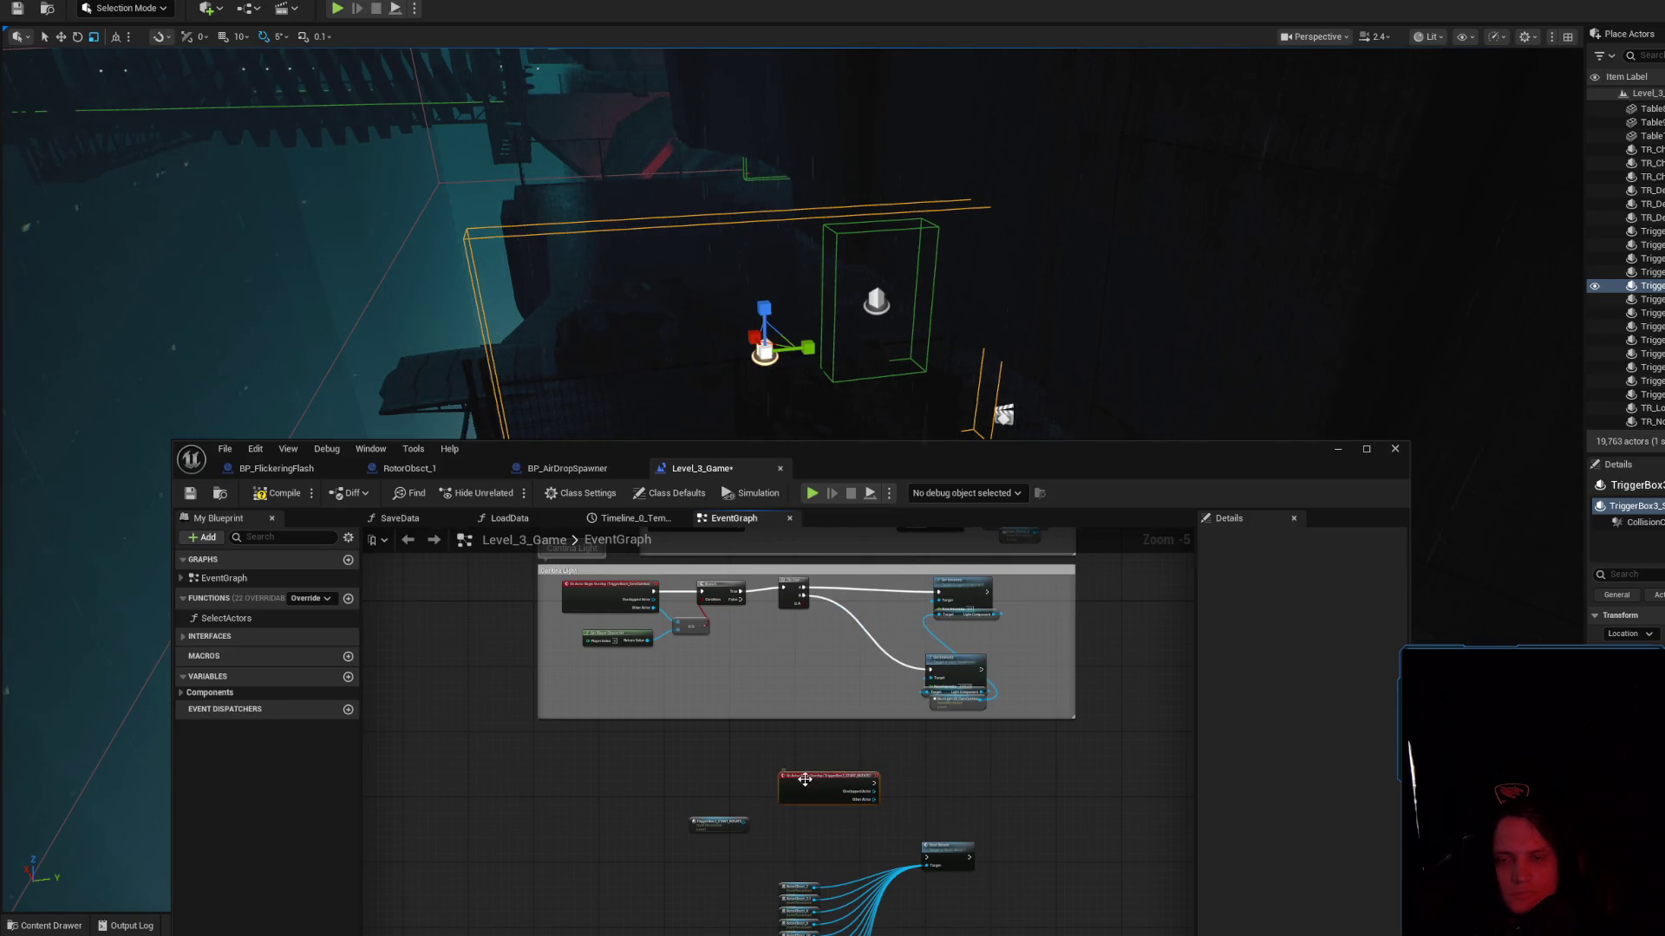
Delete the stray TriggerBox3 reference node and position the overlap event
scroll(940, 761, "up", 4)
left_click_drag(674, 691, 701, 779)
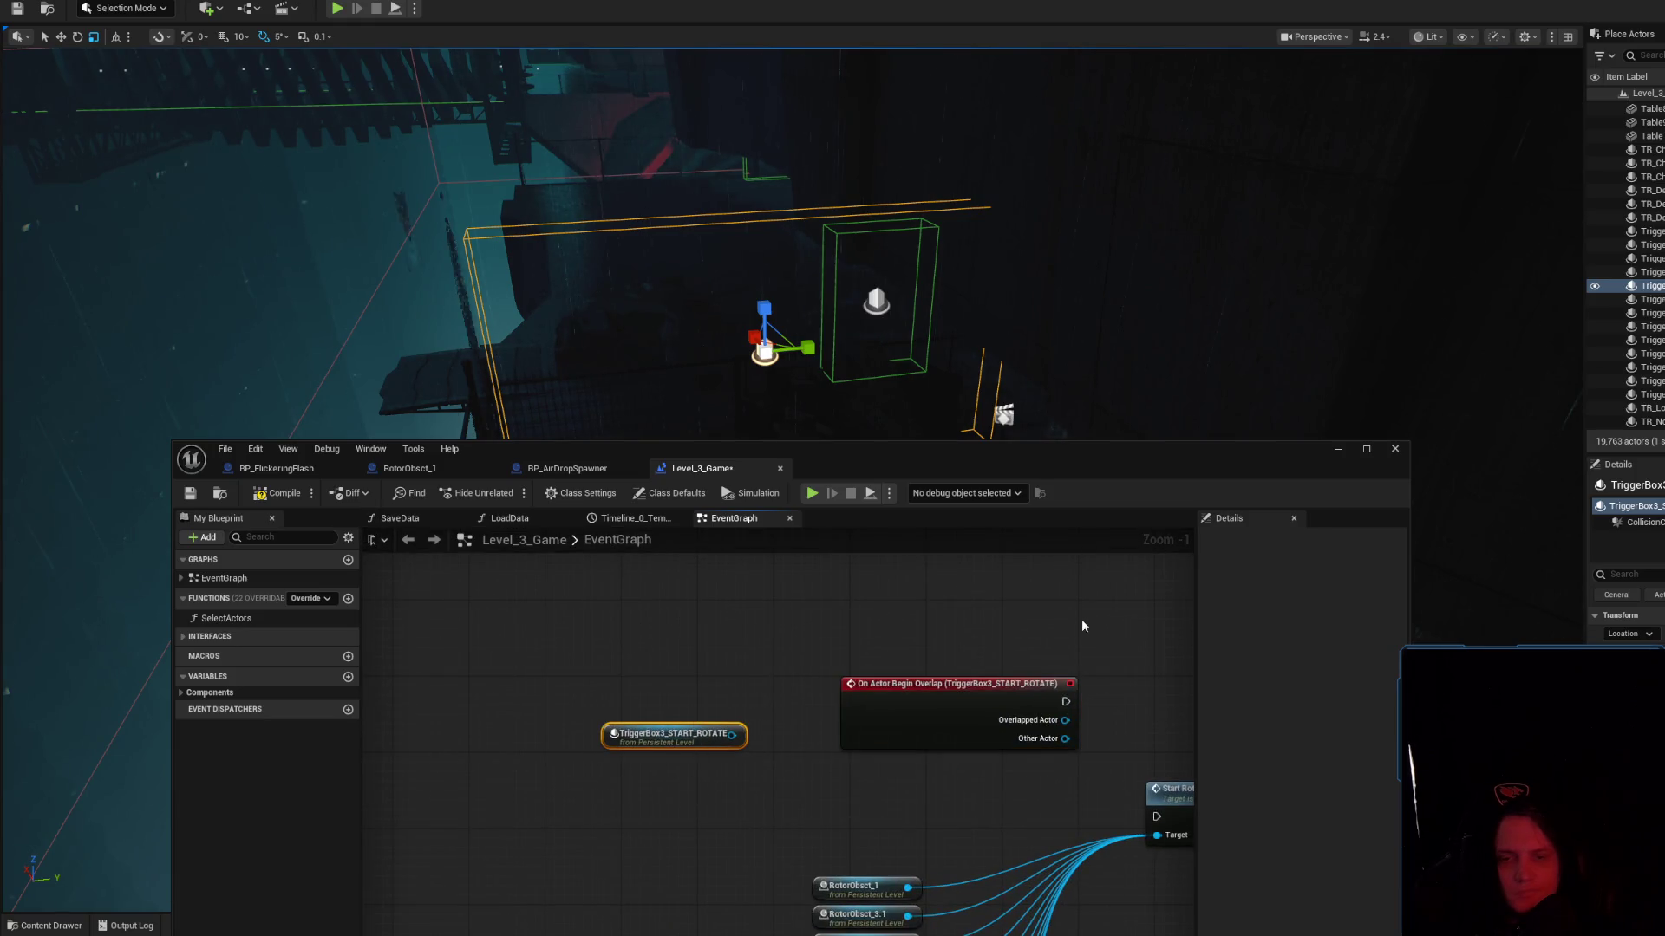
key("Delete")
left_click_drag(954, 685, 782, 703)
mouse_move(1240, 473)
left_mouse_down()
mouse_move(1135, 482)
mouse_move(1174, 519)
left_mouse_up()
left_click(1643, 522)
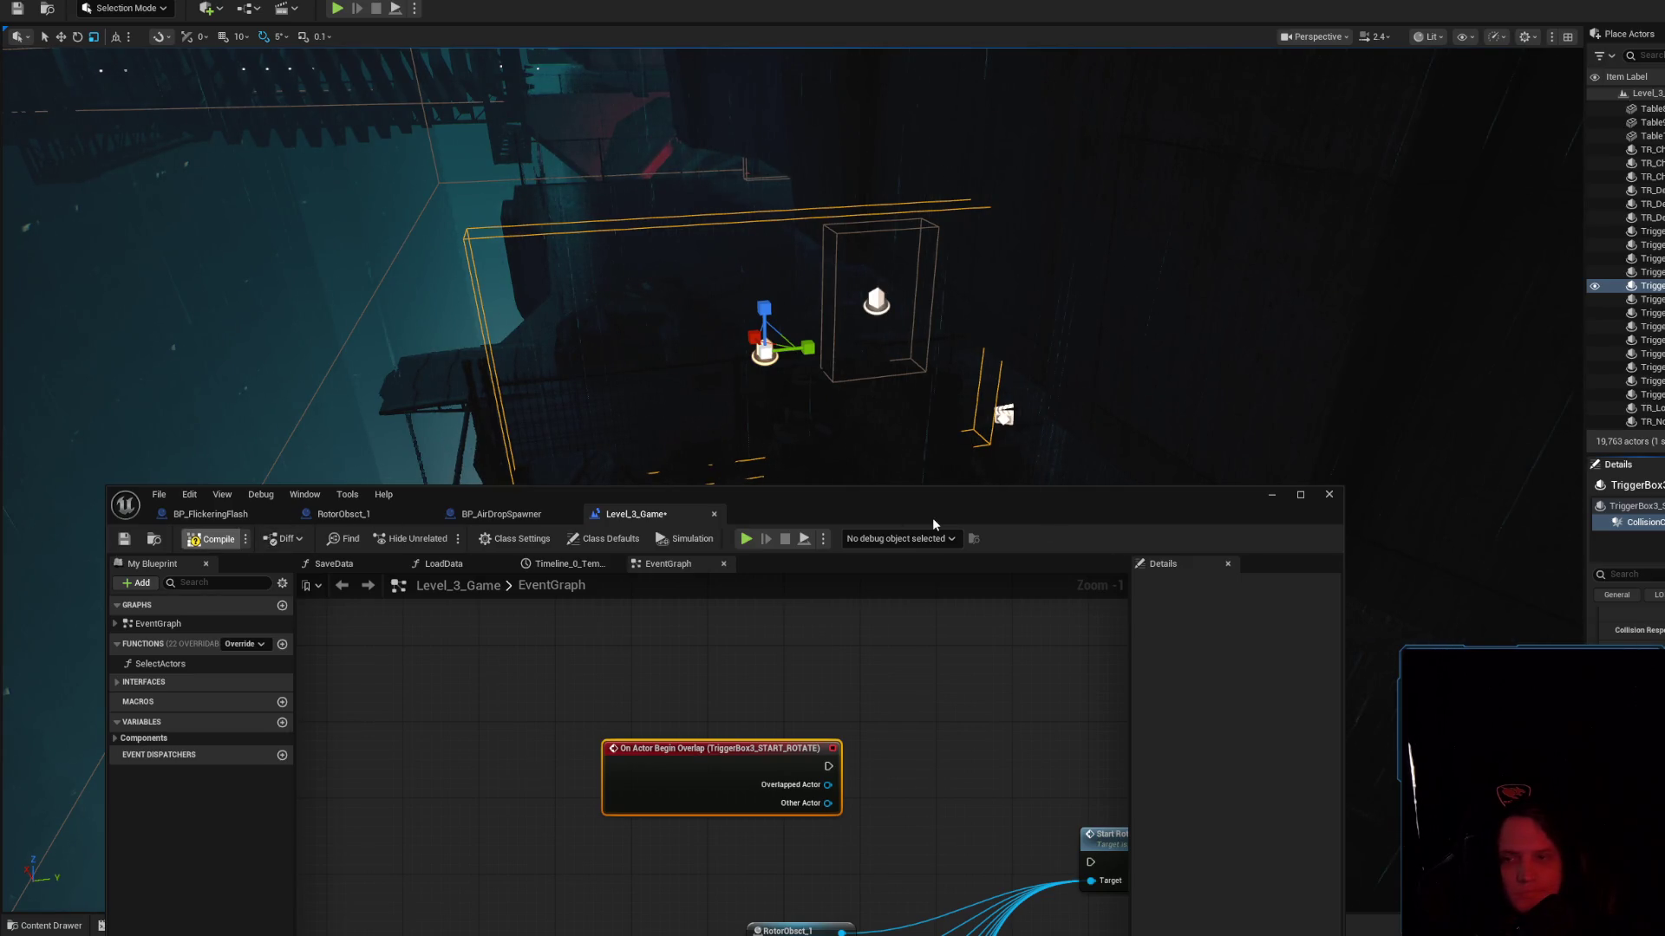
Paste the player-check Branch nodes and wire the overlap event and Other Actor into them
scroll(921, 702, "down", 3)
mouse_move(922, 518)
left_mouse_down()
mouse_move(910, 391)
mouse_move(938, 562)
mouse_move(904, 770)
mouse_move(883, 763)
mouse_move(823, 852)
mouse_move(537, 785)
left_mouse_up()
scroll(757, 824, "up", 1)
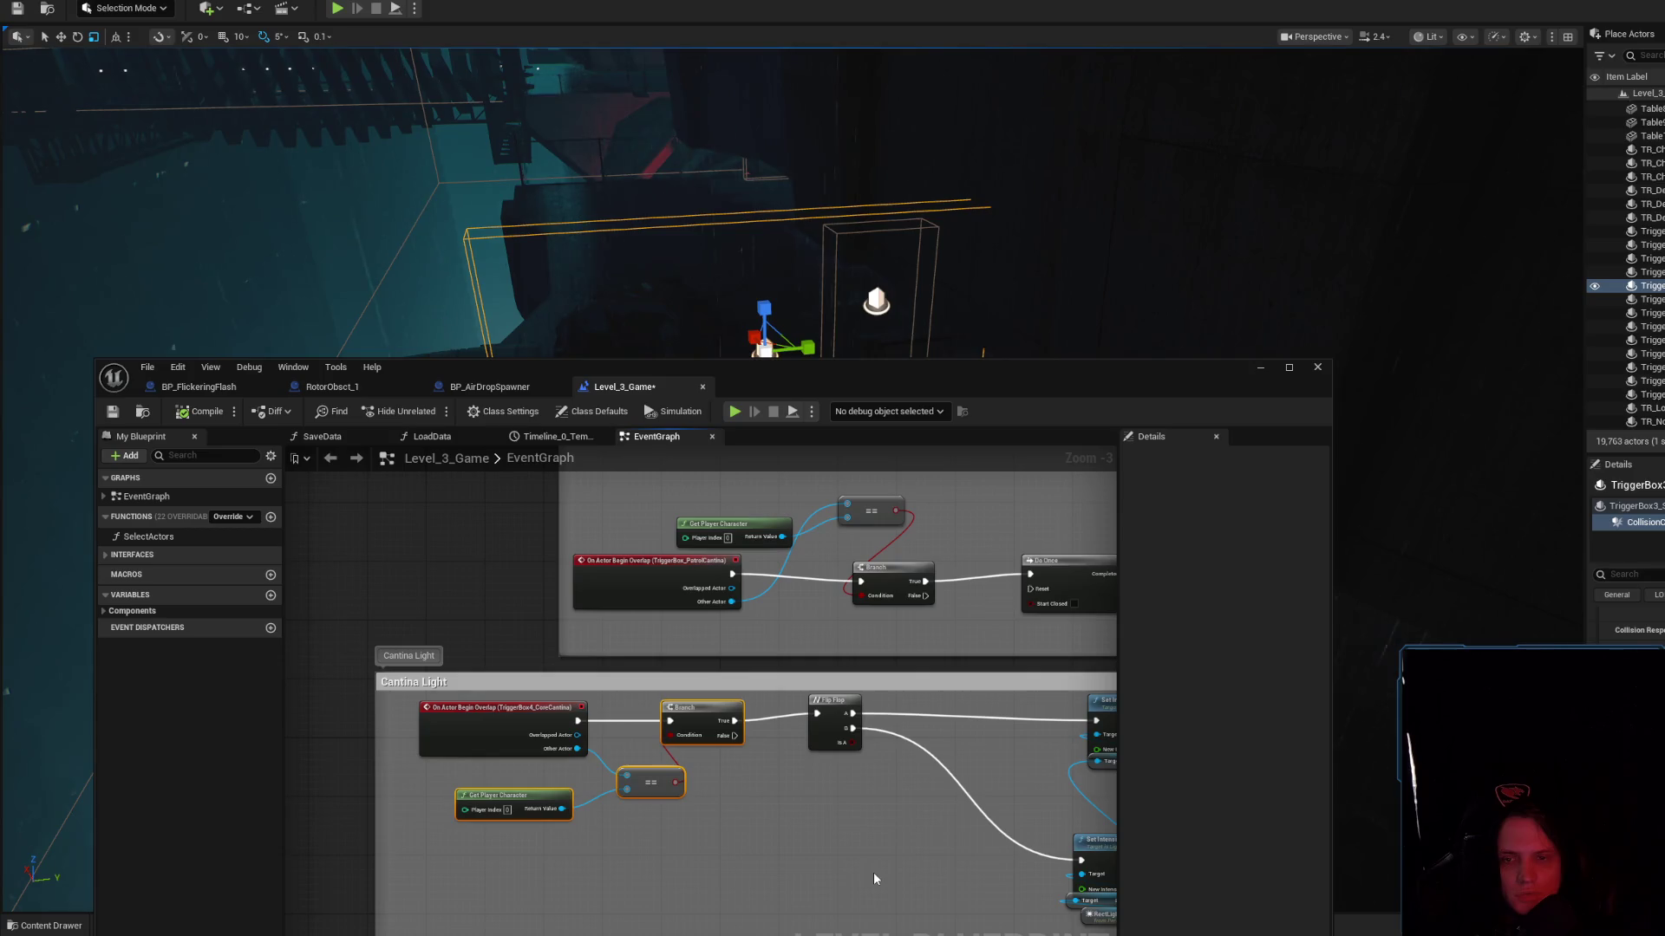
left_click_drag(873, 872, 753, 580)
key("ctrl+v")
mouse_move(980, 624)
left_mouse_down()
mouse_move(855, 719)
mouse_move(815, 709)
mouse_move(834, 707)
left_mouse_up()
mouse_move(718, 703)
left_mouse_down()
mouse_move(681, 703)
mouse_move(795, 755)
left_mouse_up()
scroll(694, 711, "up", 2)
scroll(924, 922, "up", 1)
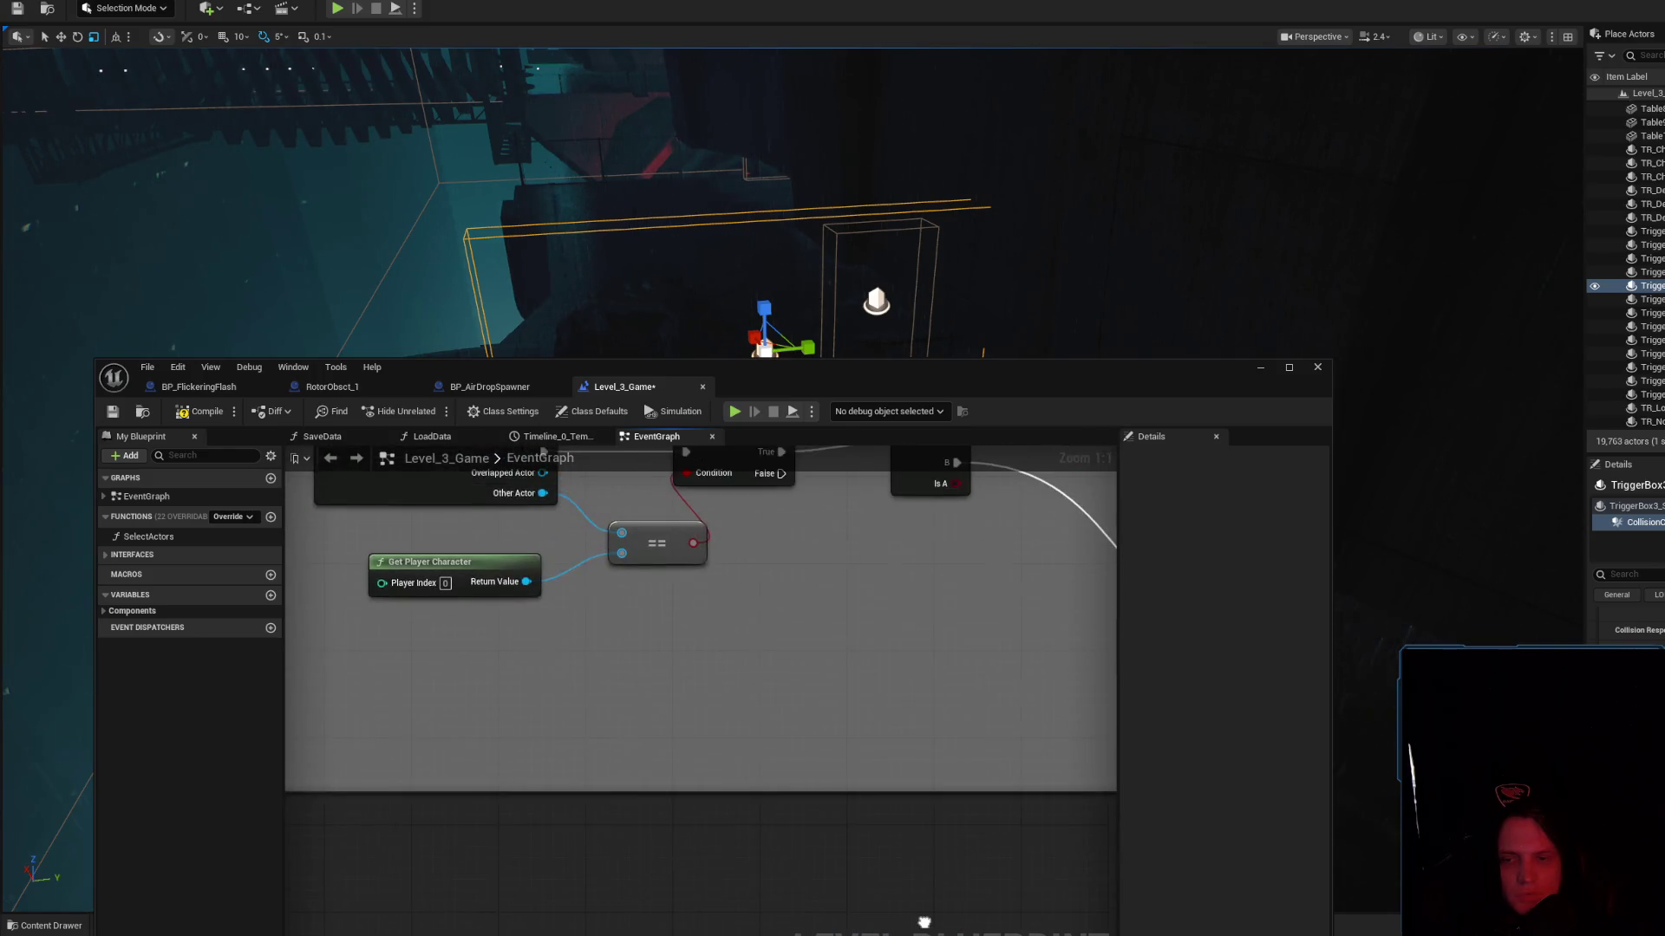
left_click_drag(654, 664, 787, 716)
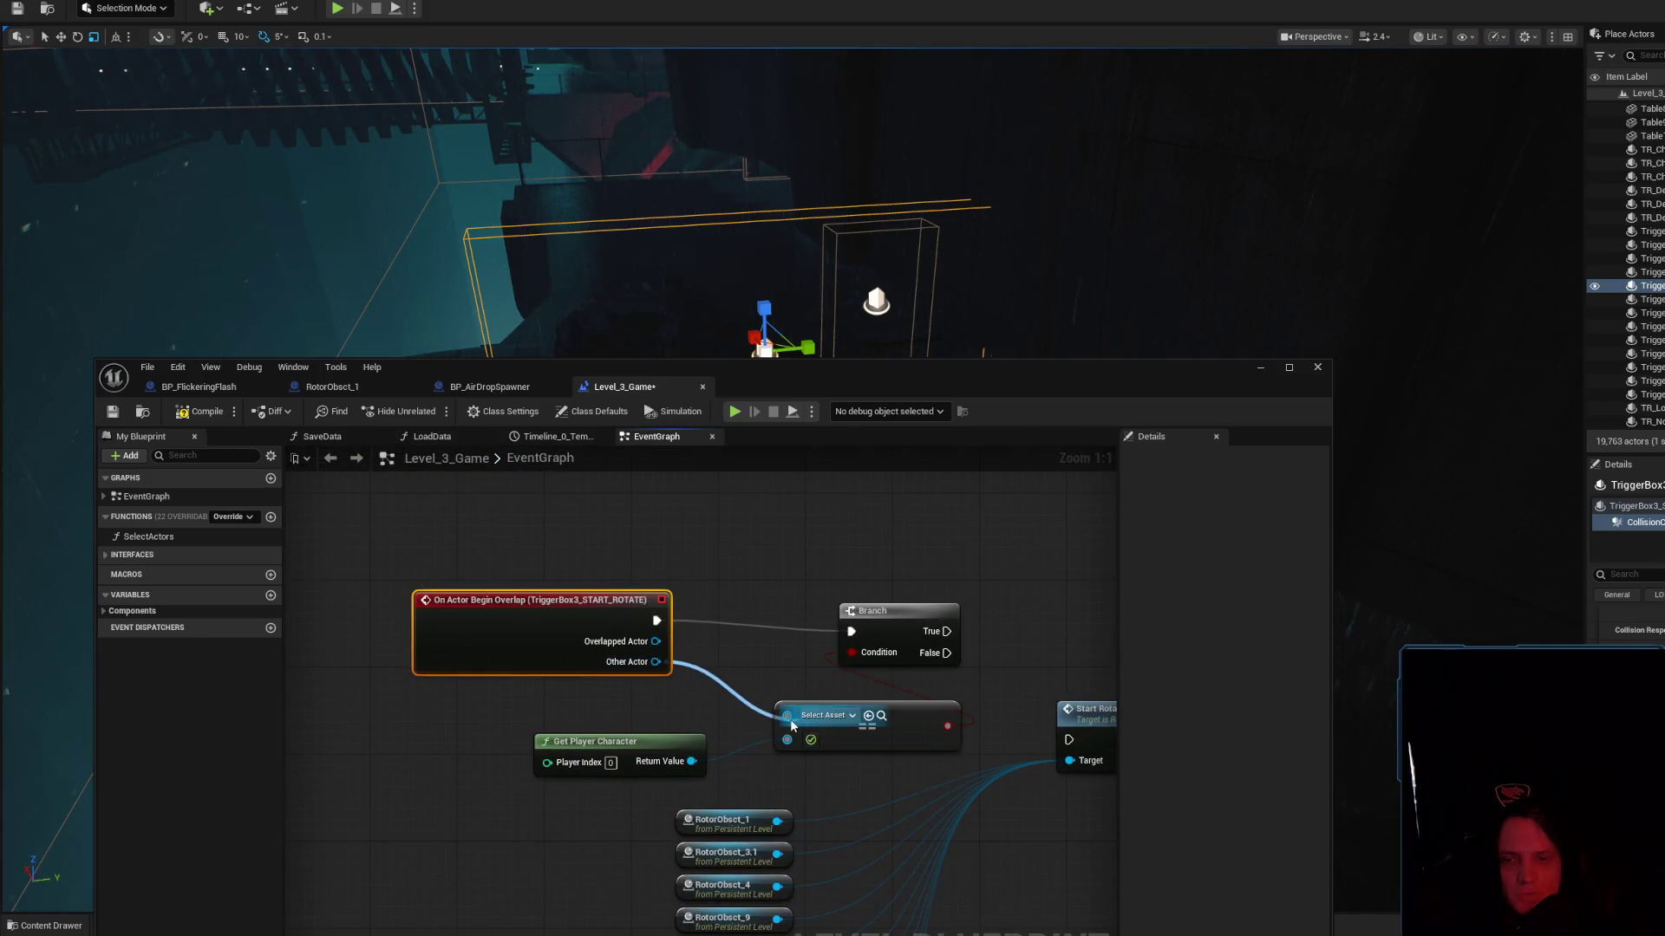
Place the Branch beside Start Rotate and connect its True output to Start Rotate
left_click(769, 552)
left_click_drag(768, 553, 823, 553)
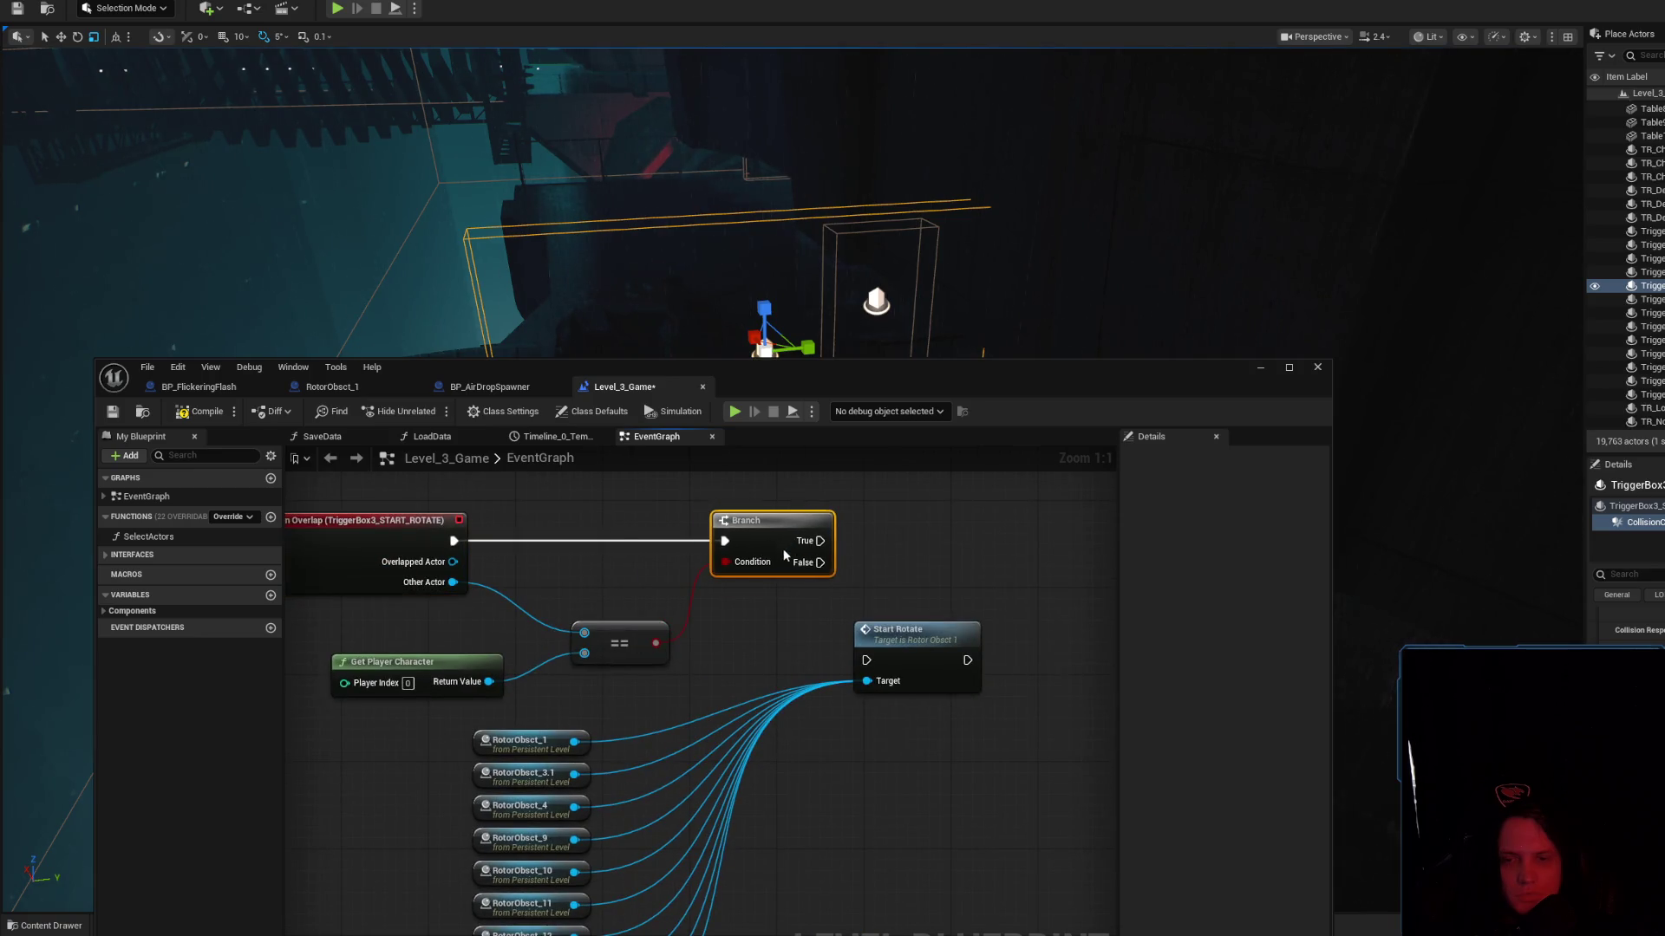
left_click_drag(903, 647, 977, 571)
left_click_drag(809, 552, 943, 583)
scroll(783, 577, "down", 3)
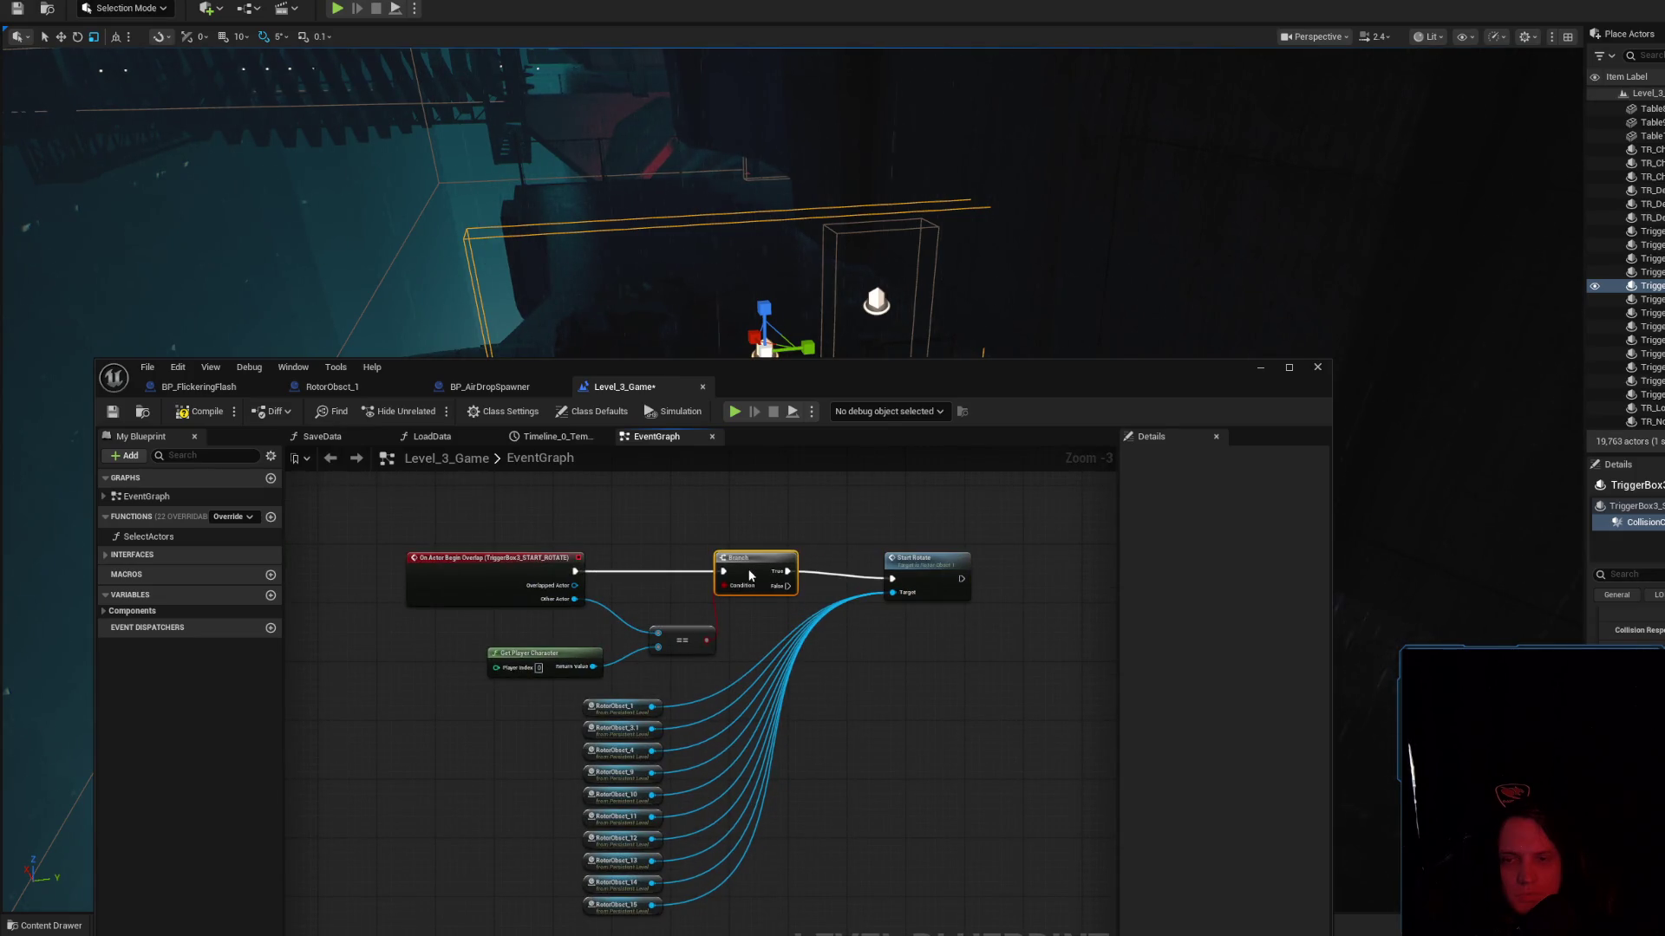
scroll(800, 633, "down", 2)
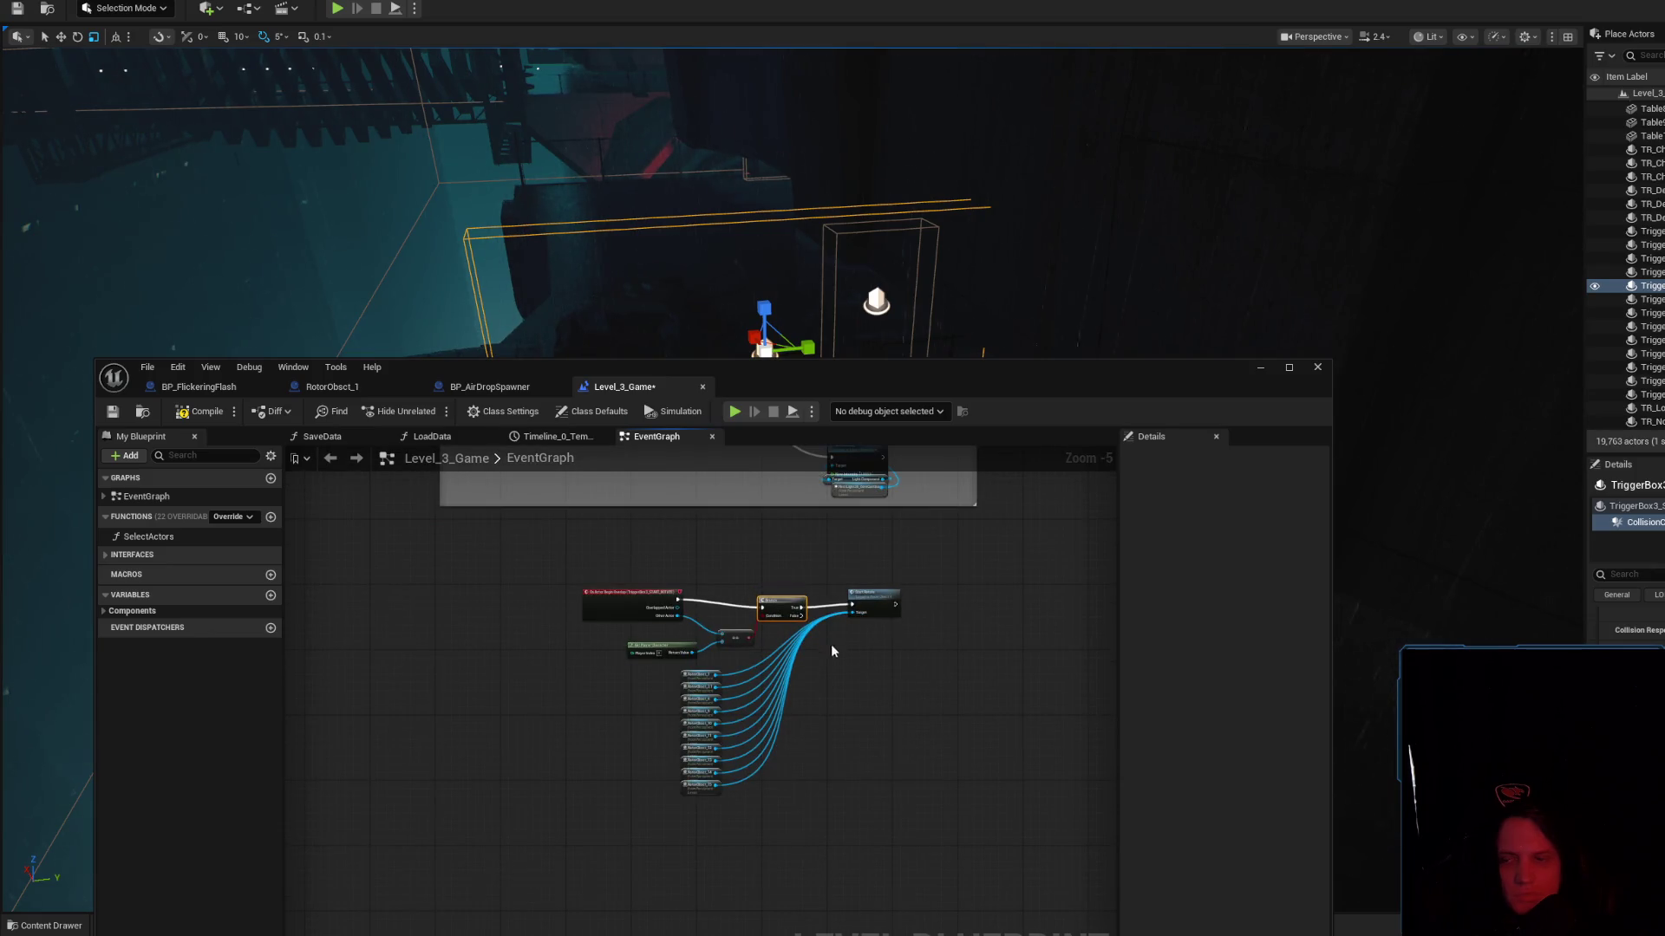
scroll(824, 633, "up", 2)
left_click(819, 669)
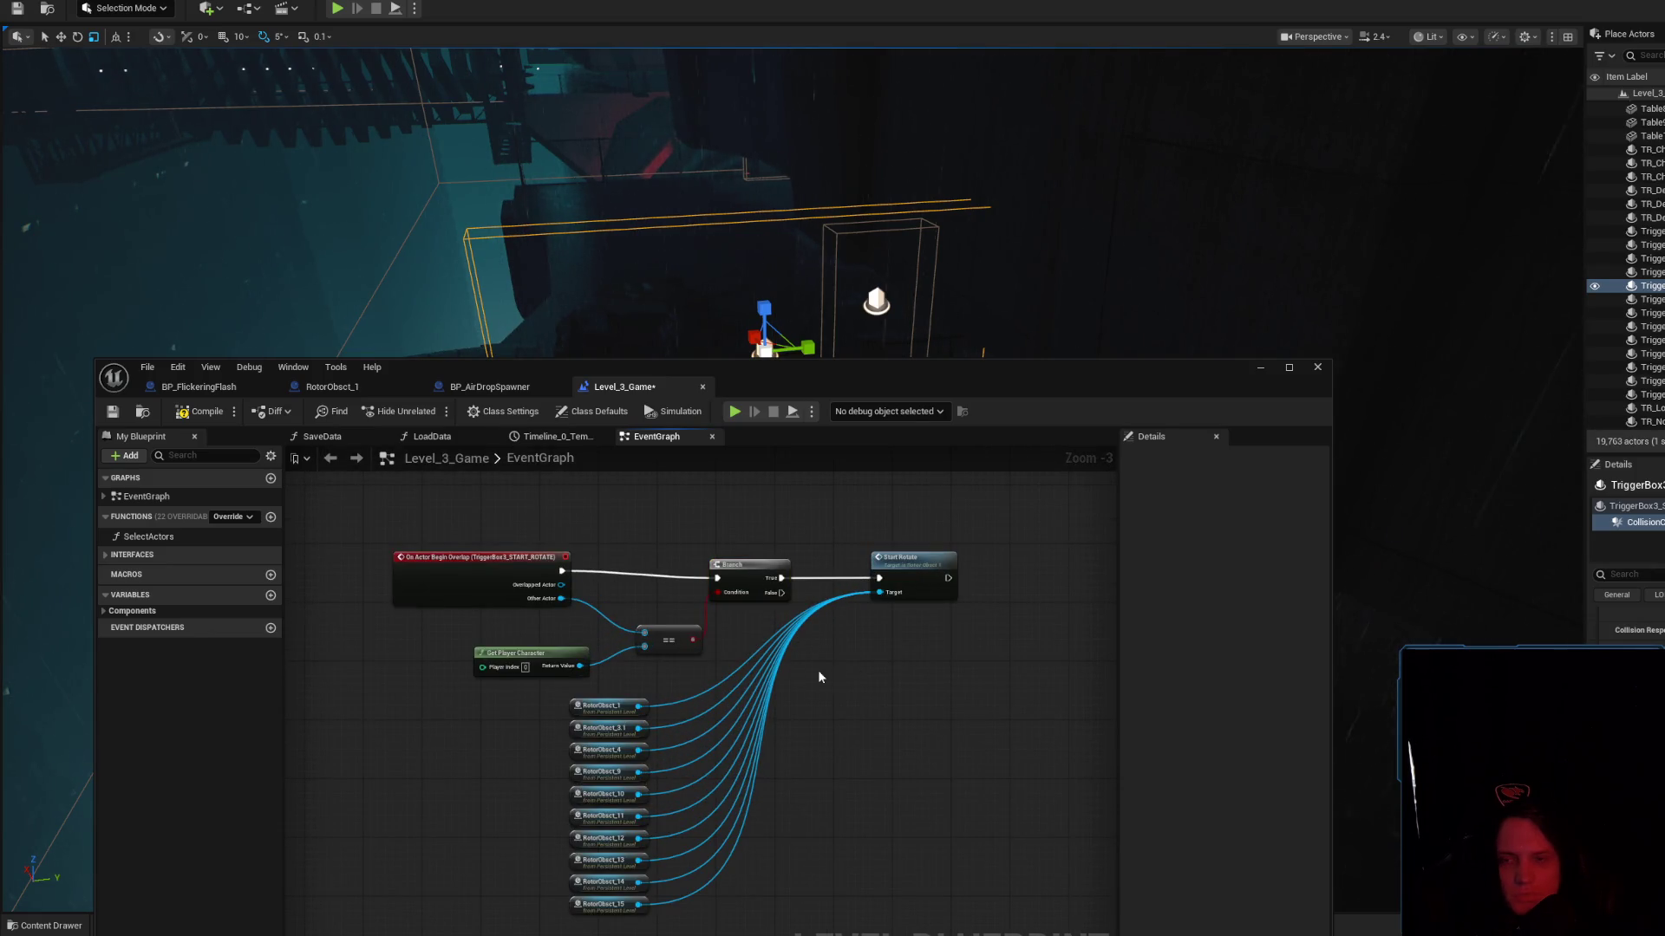
Minimize the Blueprint editor and rotate the trigger box by -55° to follow the truss
left_click_drag(555, 713, 637, 617)
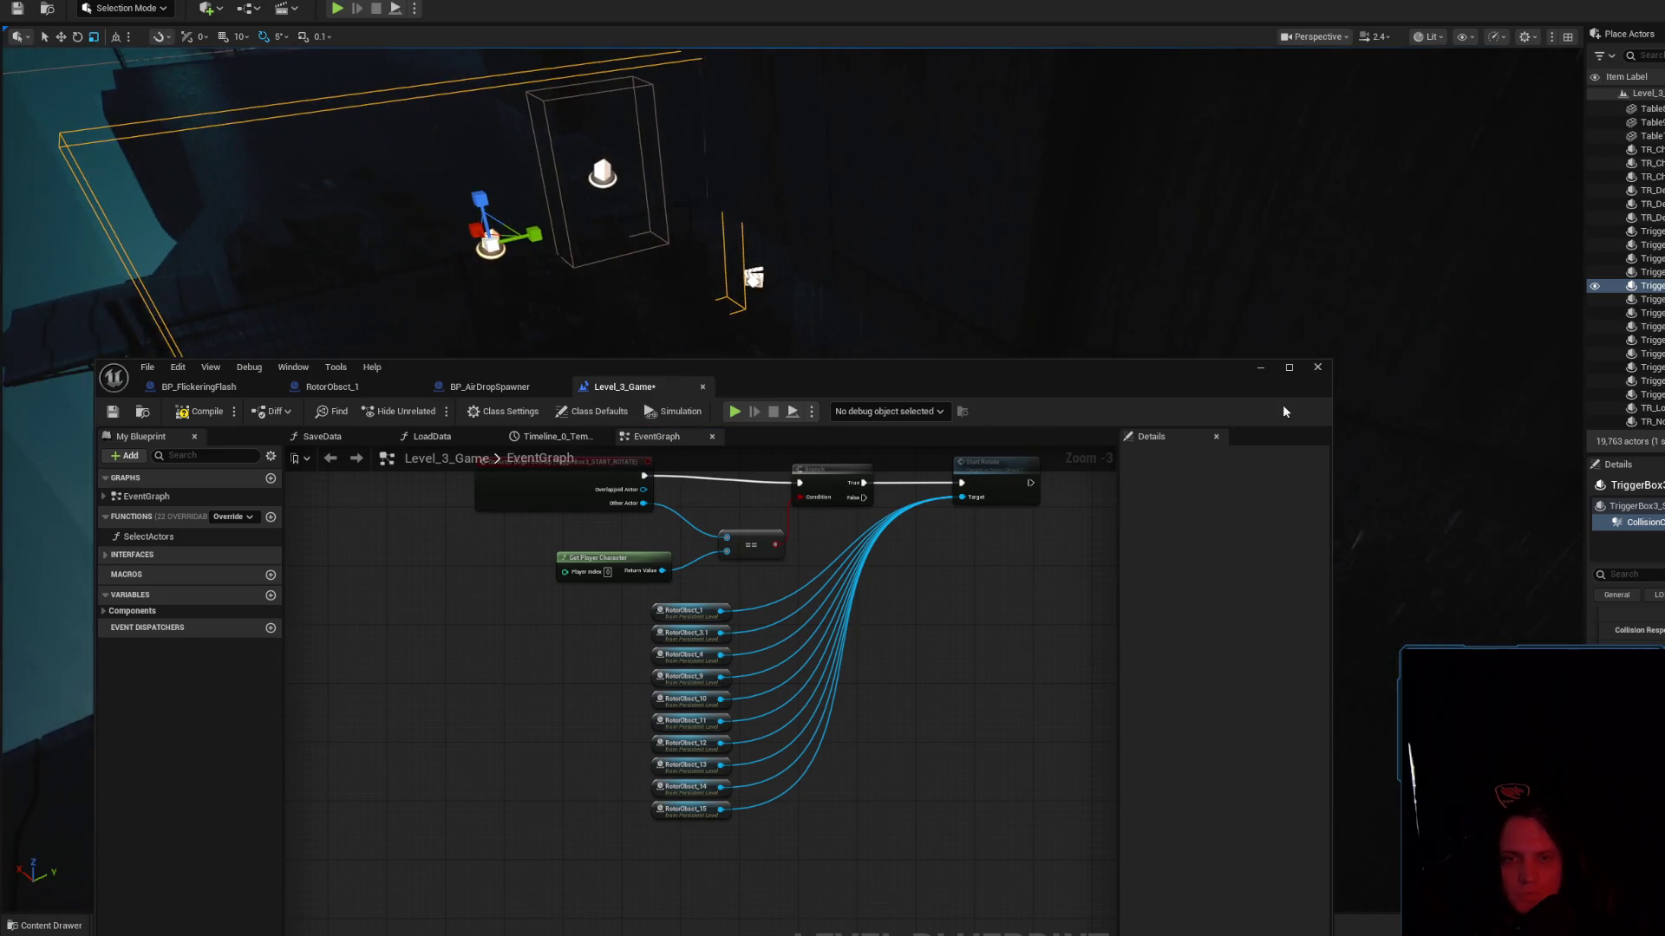
left_click(1260, 373)
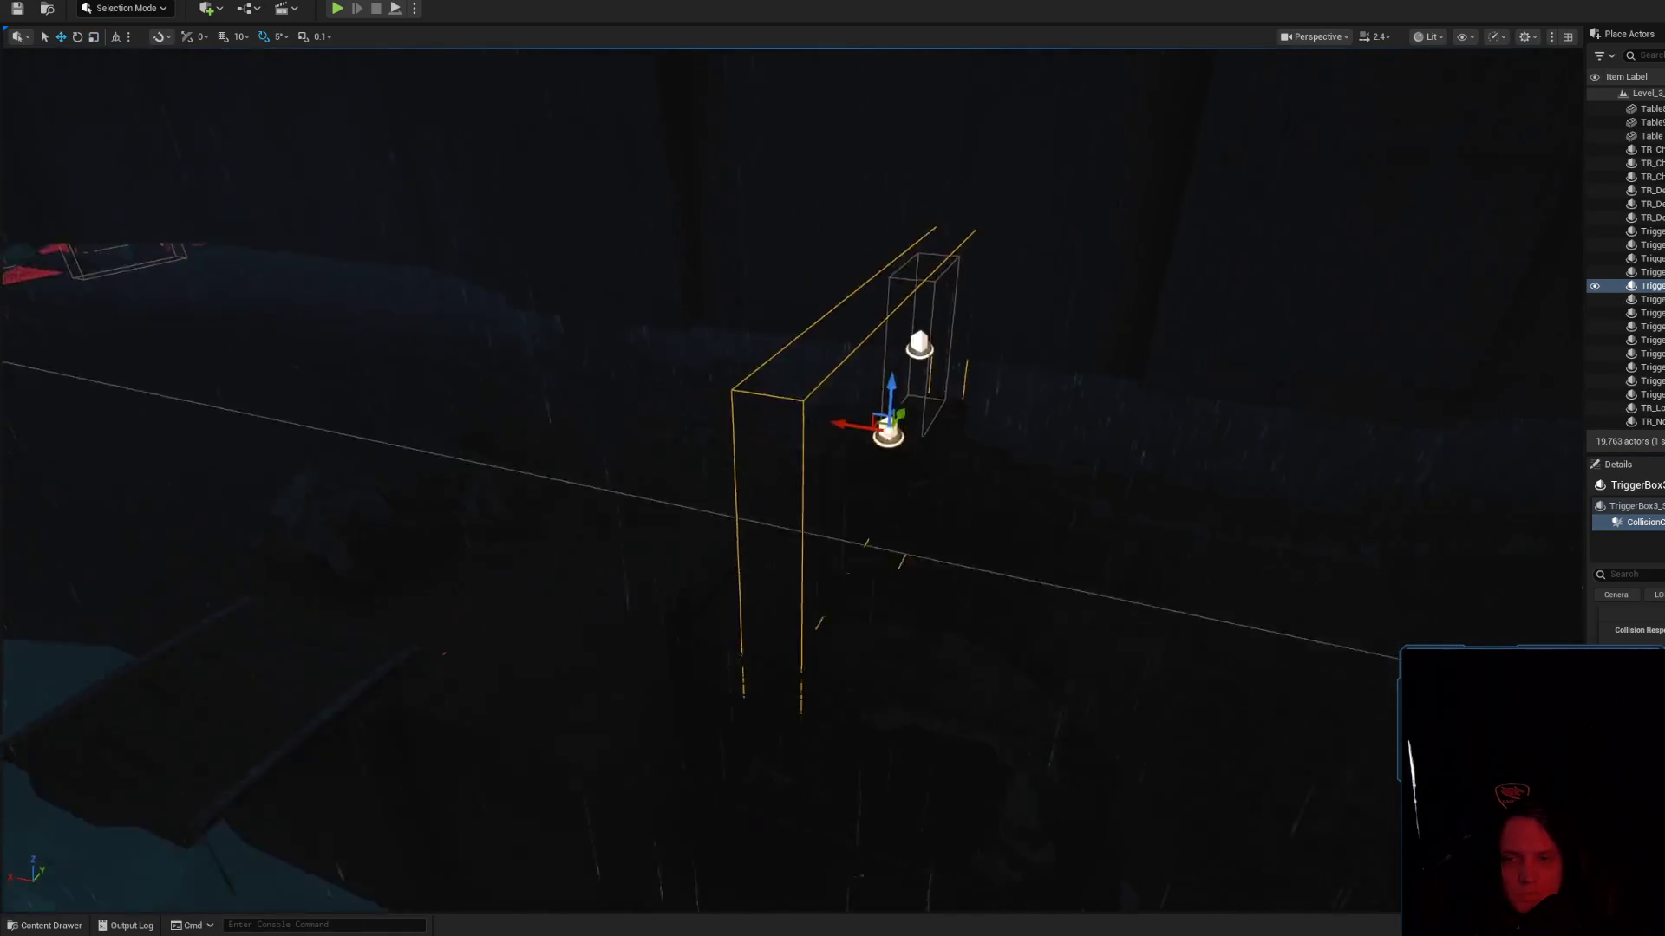
scroll(832, 468, "up", 2)
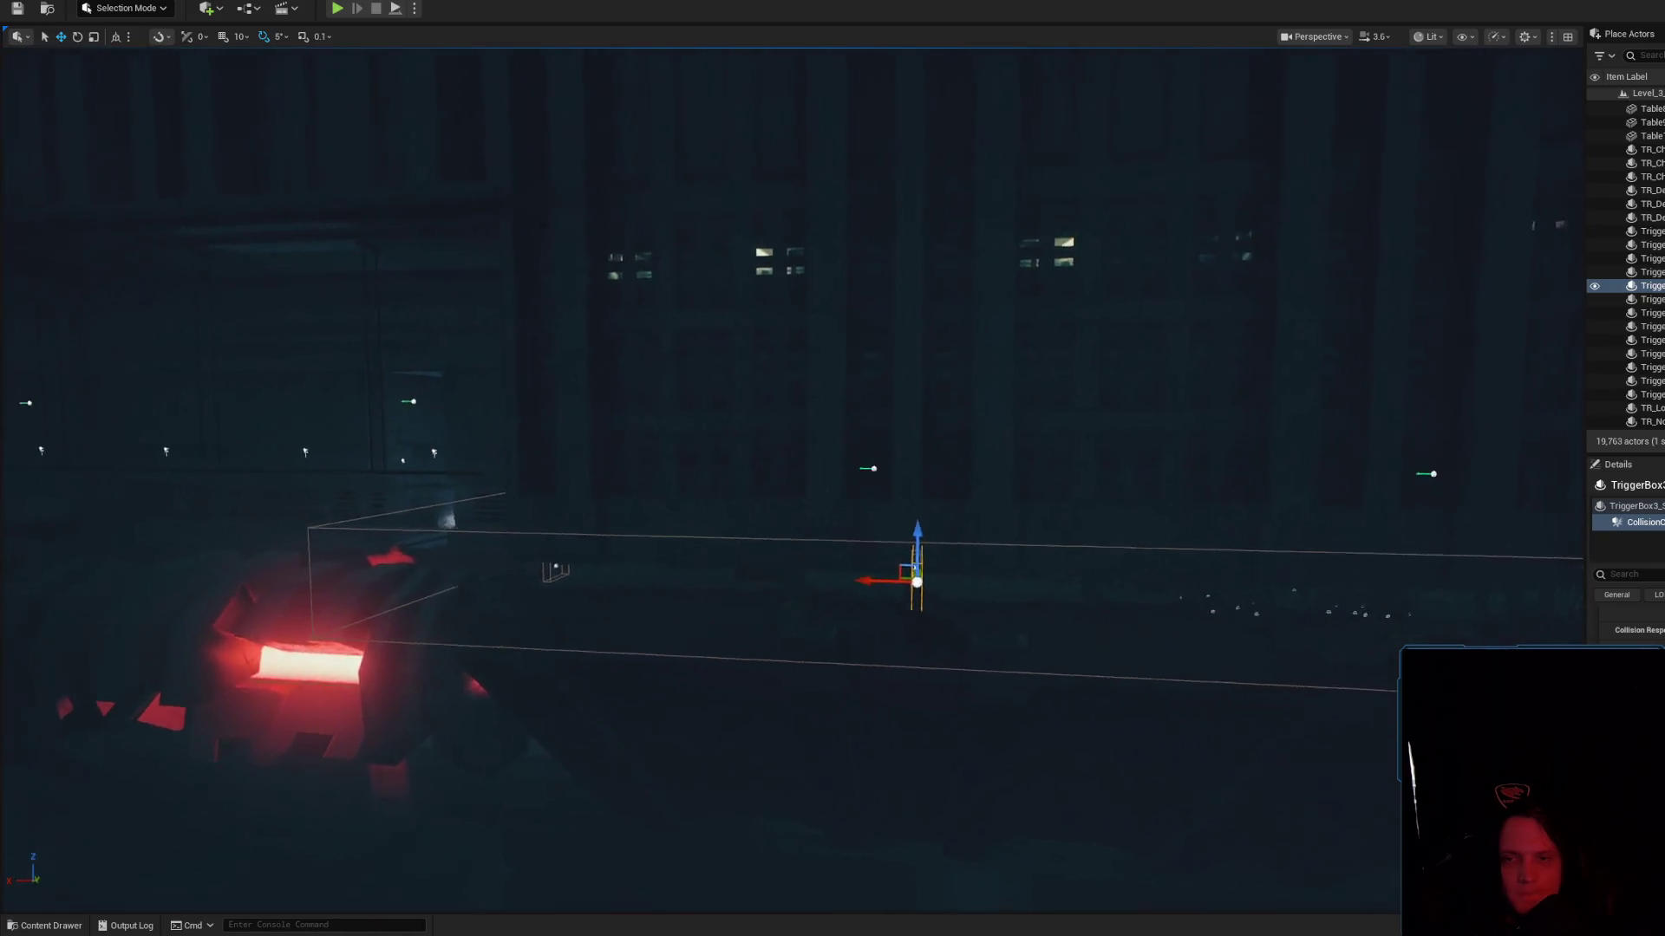
scroll(832, 468, "up", 1)
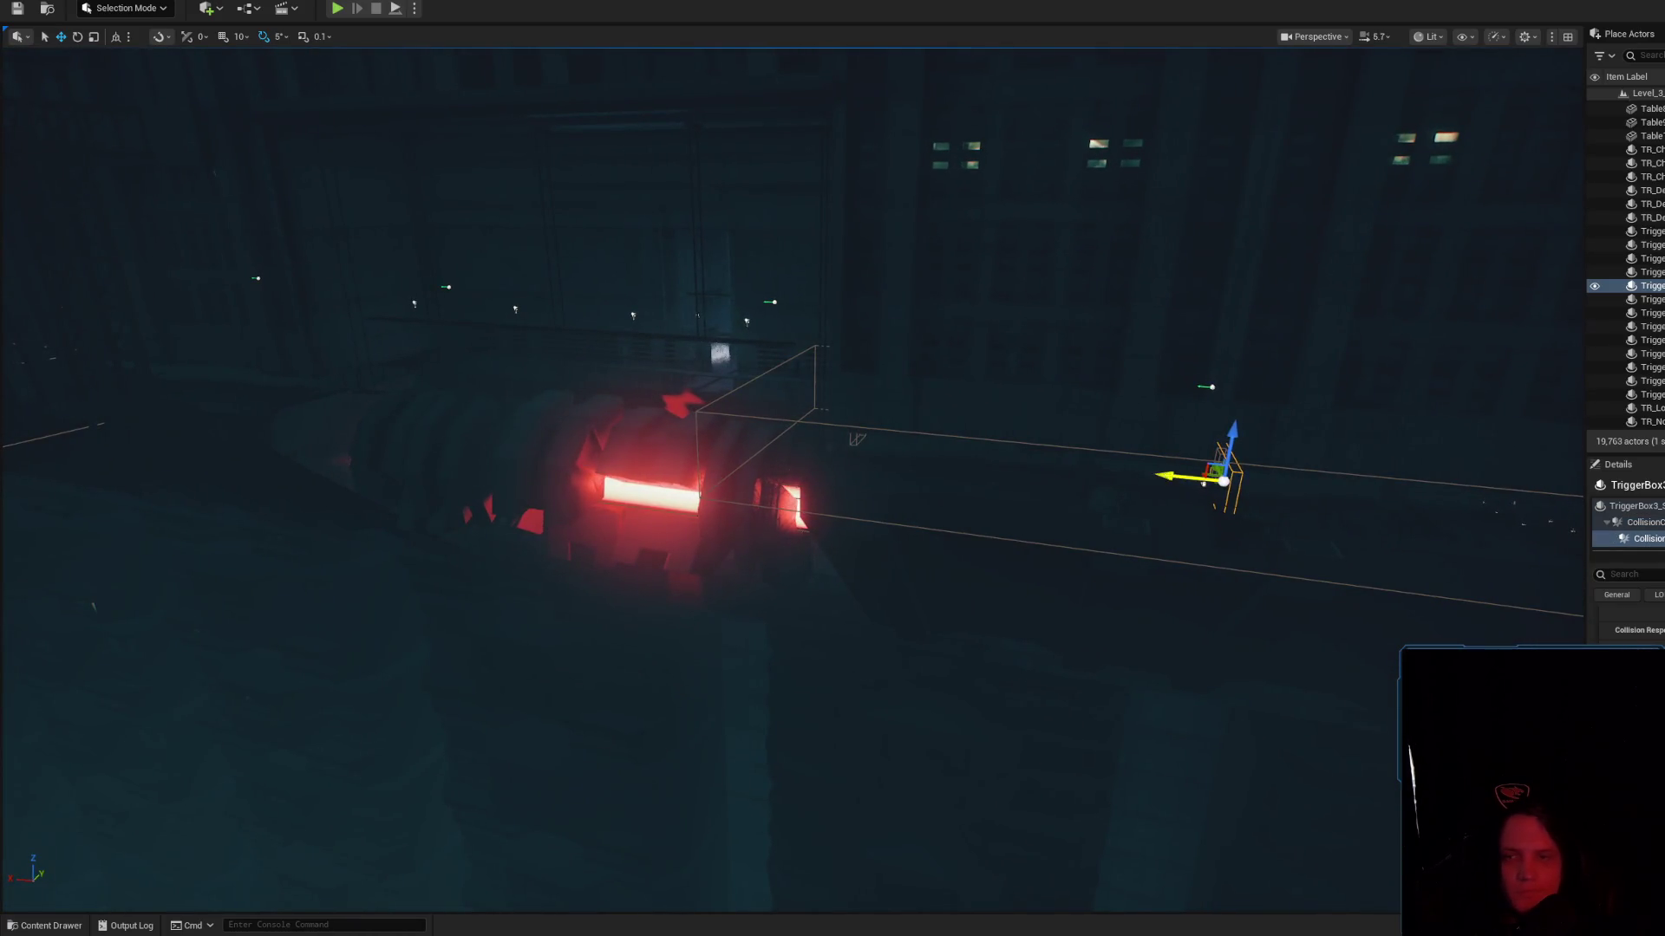
scroll(832, 468, "up", 3)
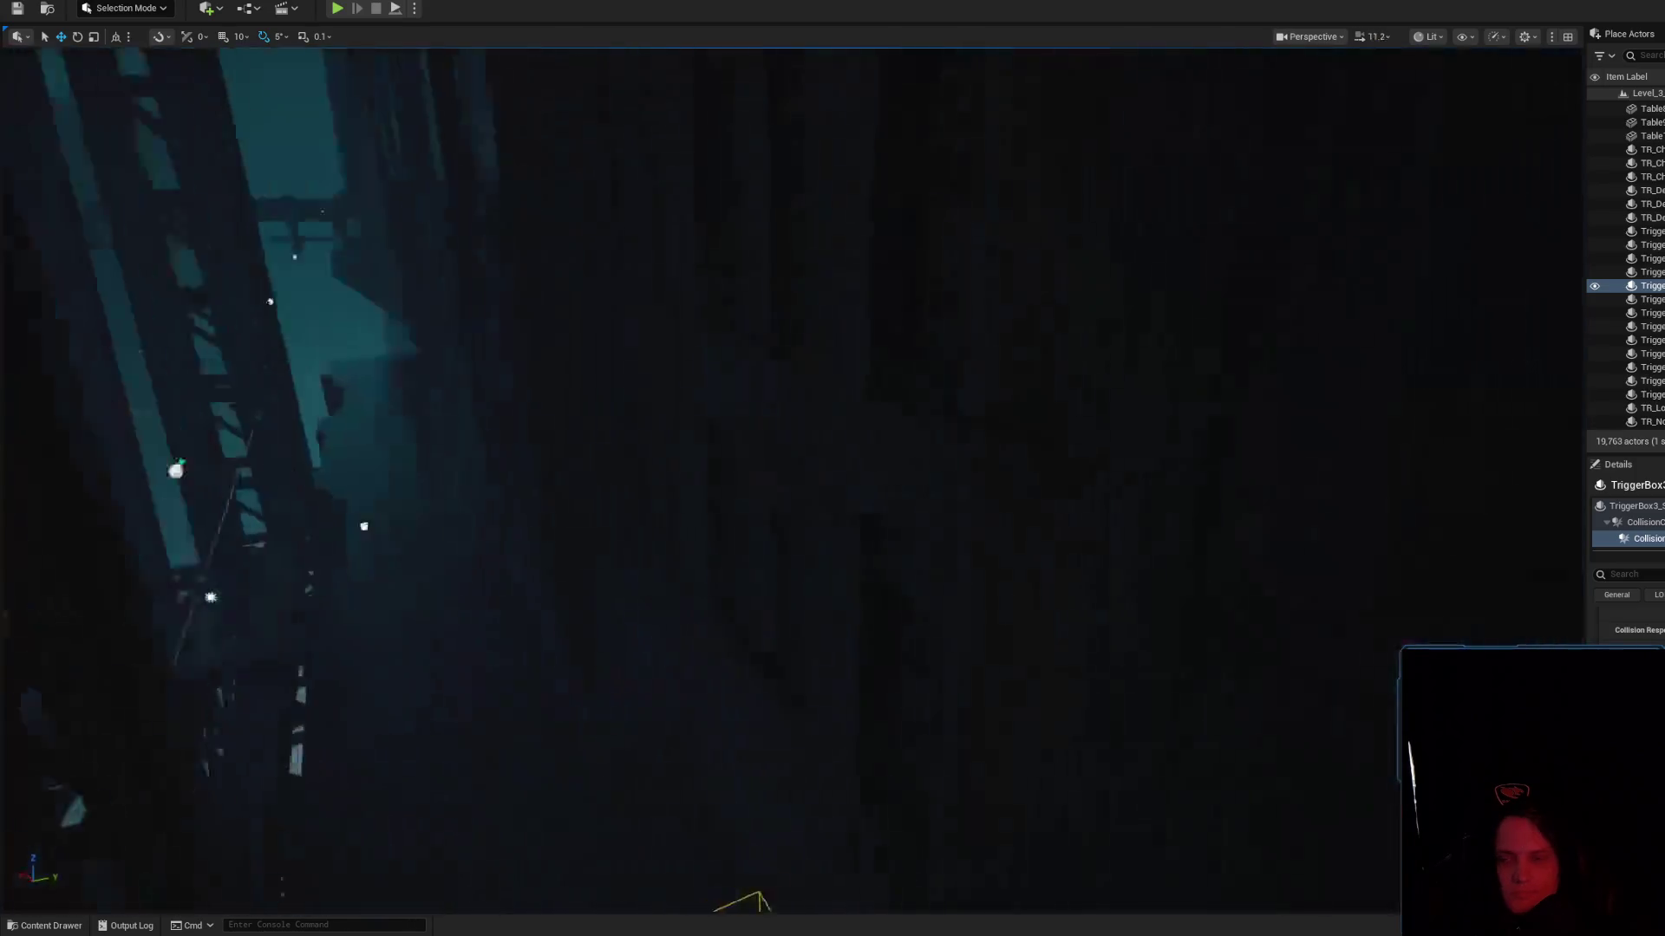
mouse_move(817, 569)
left_mouse_down()
mouse_move(607, 693)
mouse_move(863, 660)
left_mouse_up()
scroll(860, 706, "down", 3)
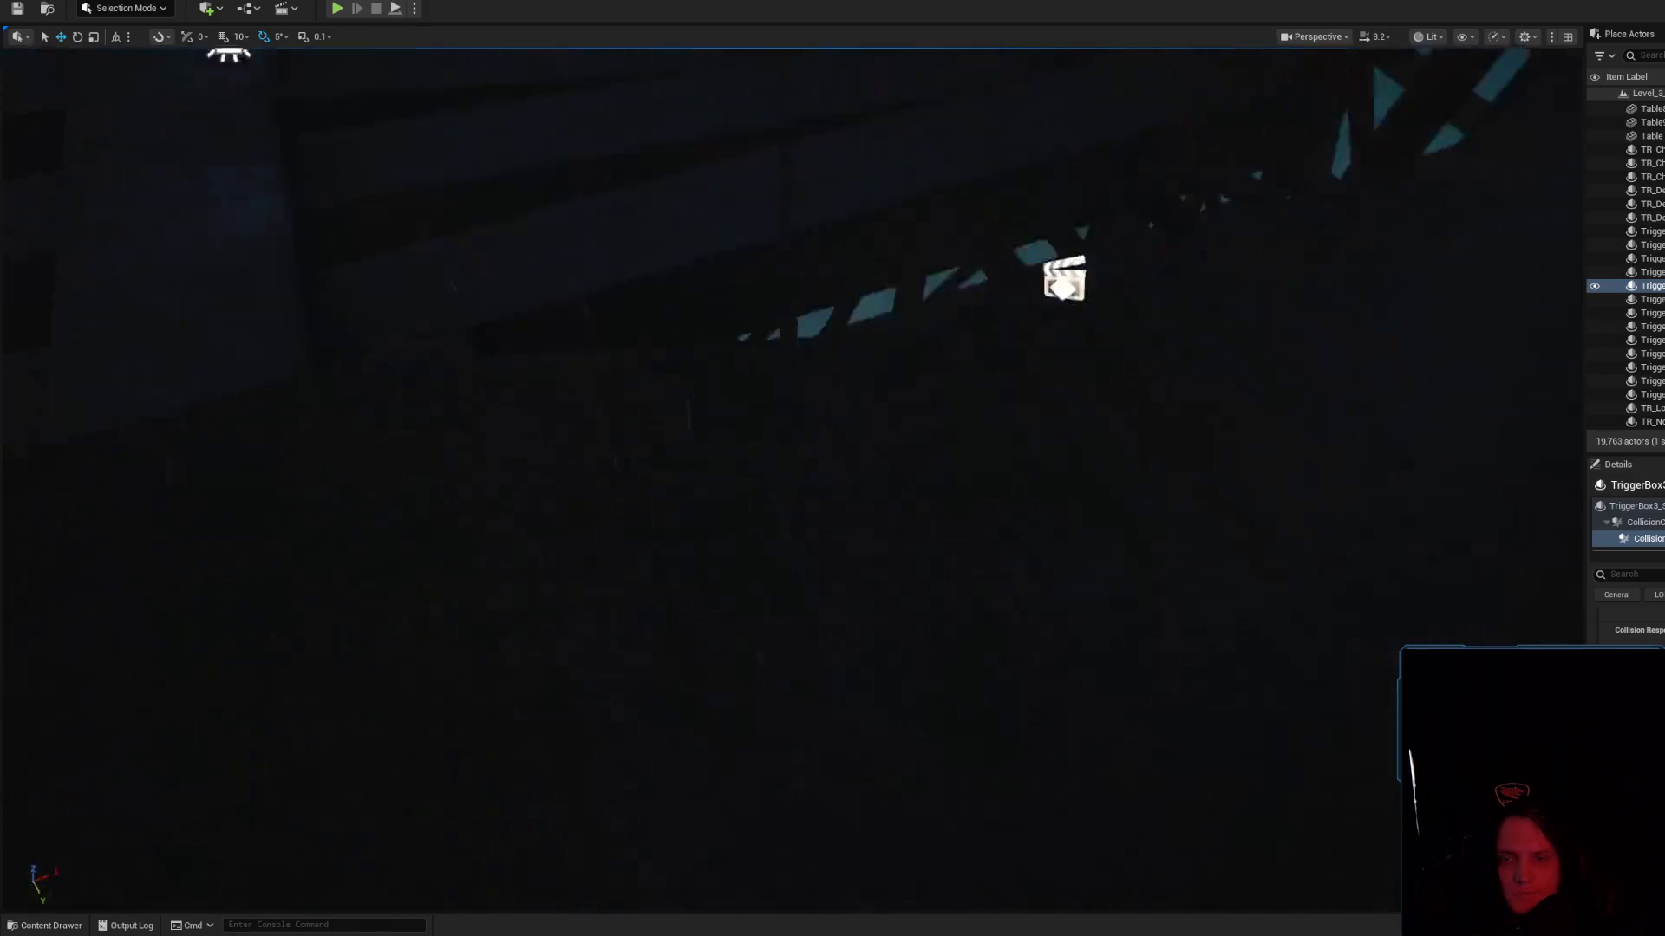
scroll(832, 469, "down", 2)
key("e")
mouse_move(521, 544)
left_mouse_down()
mouse_move(590, 508)
mouse_move(562, 568)
left_mouse_up()
Lengthen the trigger box along the truss and stretch it along its Y axis
key("r")
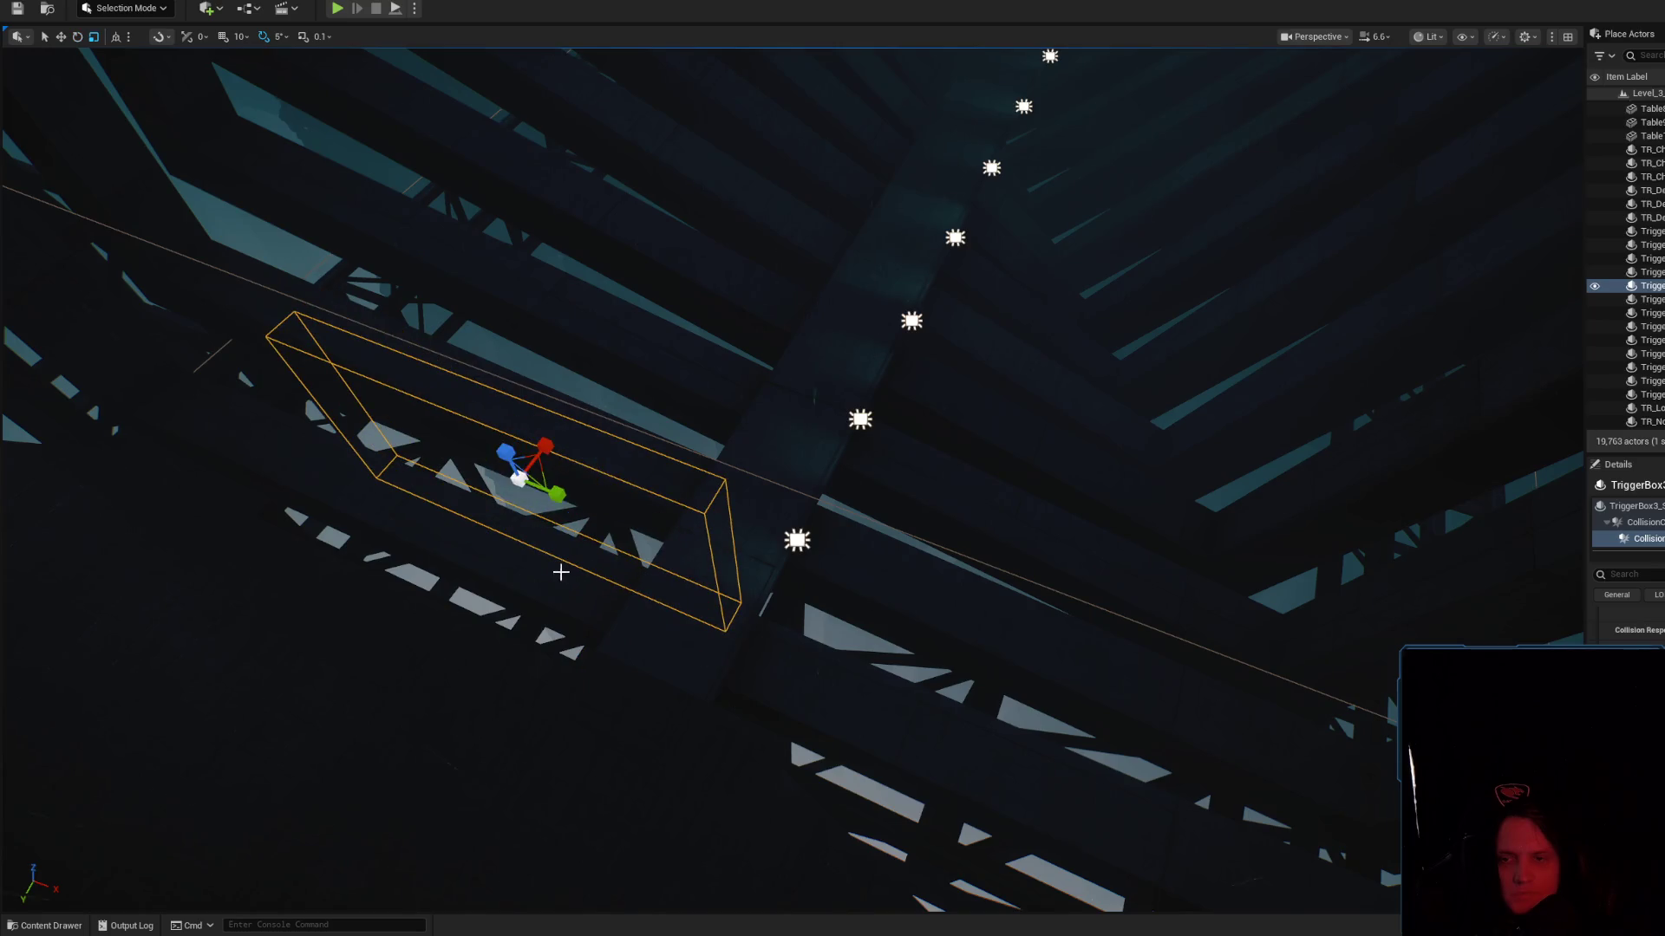
mouse_move(544, 481)
left_mouse_down()
mouse_move(639, 576)
mouse_move(681, 577)
left_mouse_up()
scroll(832, 468, "down", 2)
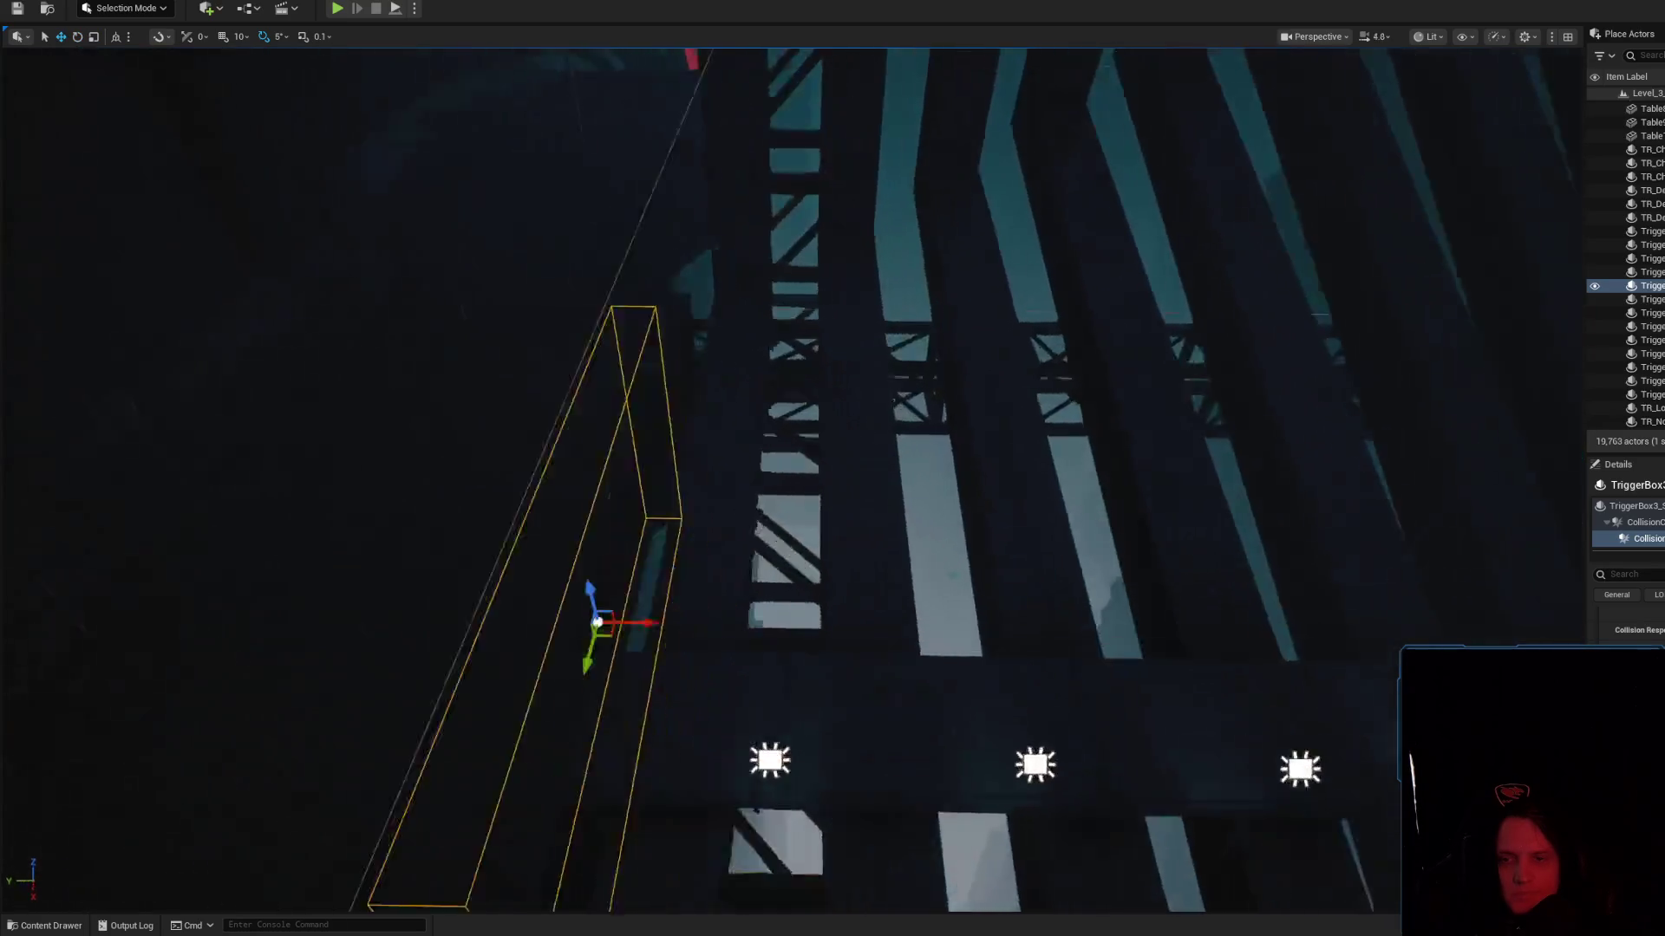
scroll(740, 485, "up", 3)
left_click_drag(720, 438, 624, 444)
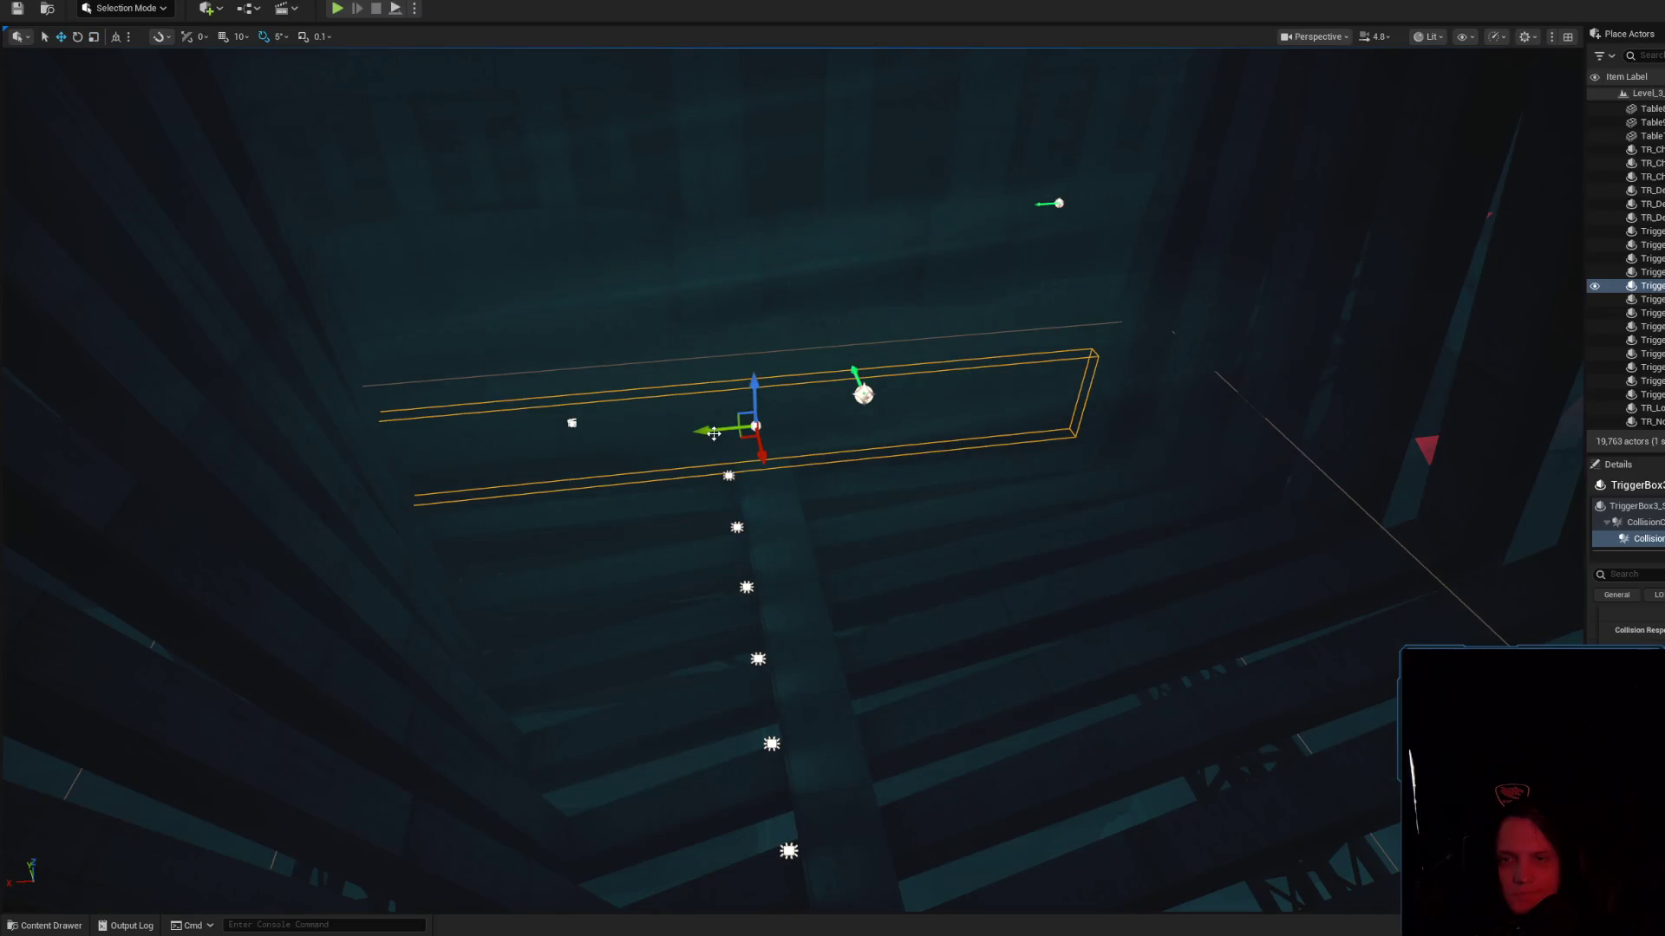
left_click_drag(716, 428, 733, 427)
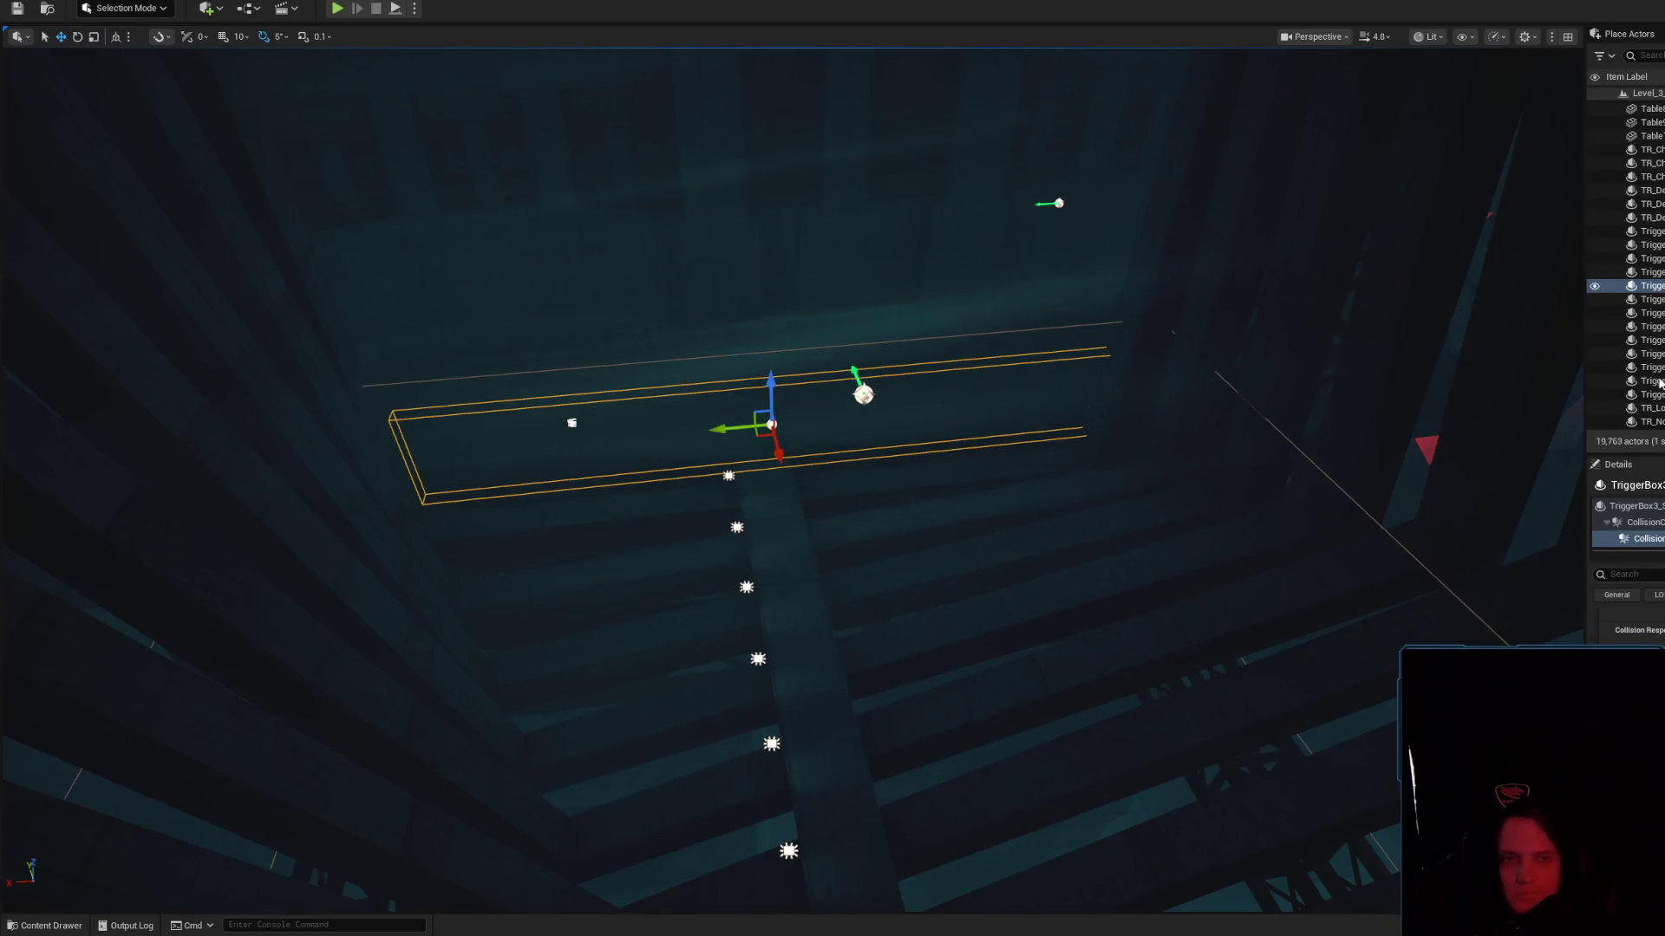
Duplicate the trigger box with an Alt-drag, offsetting the copy along Y
mouse_move(1038, 352)
left_mouse_down()
mouse_move(880, 241)
mouse_move(937, 191)
mouse_move(858, 213)
left_mouse_up()
key("f")
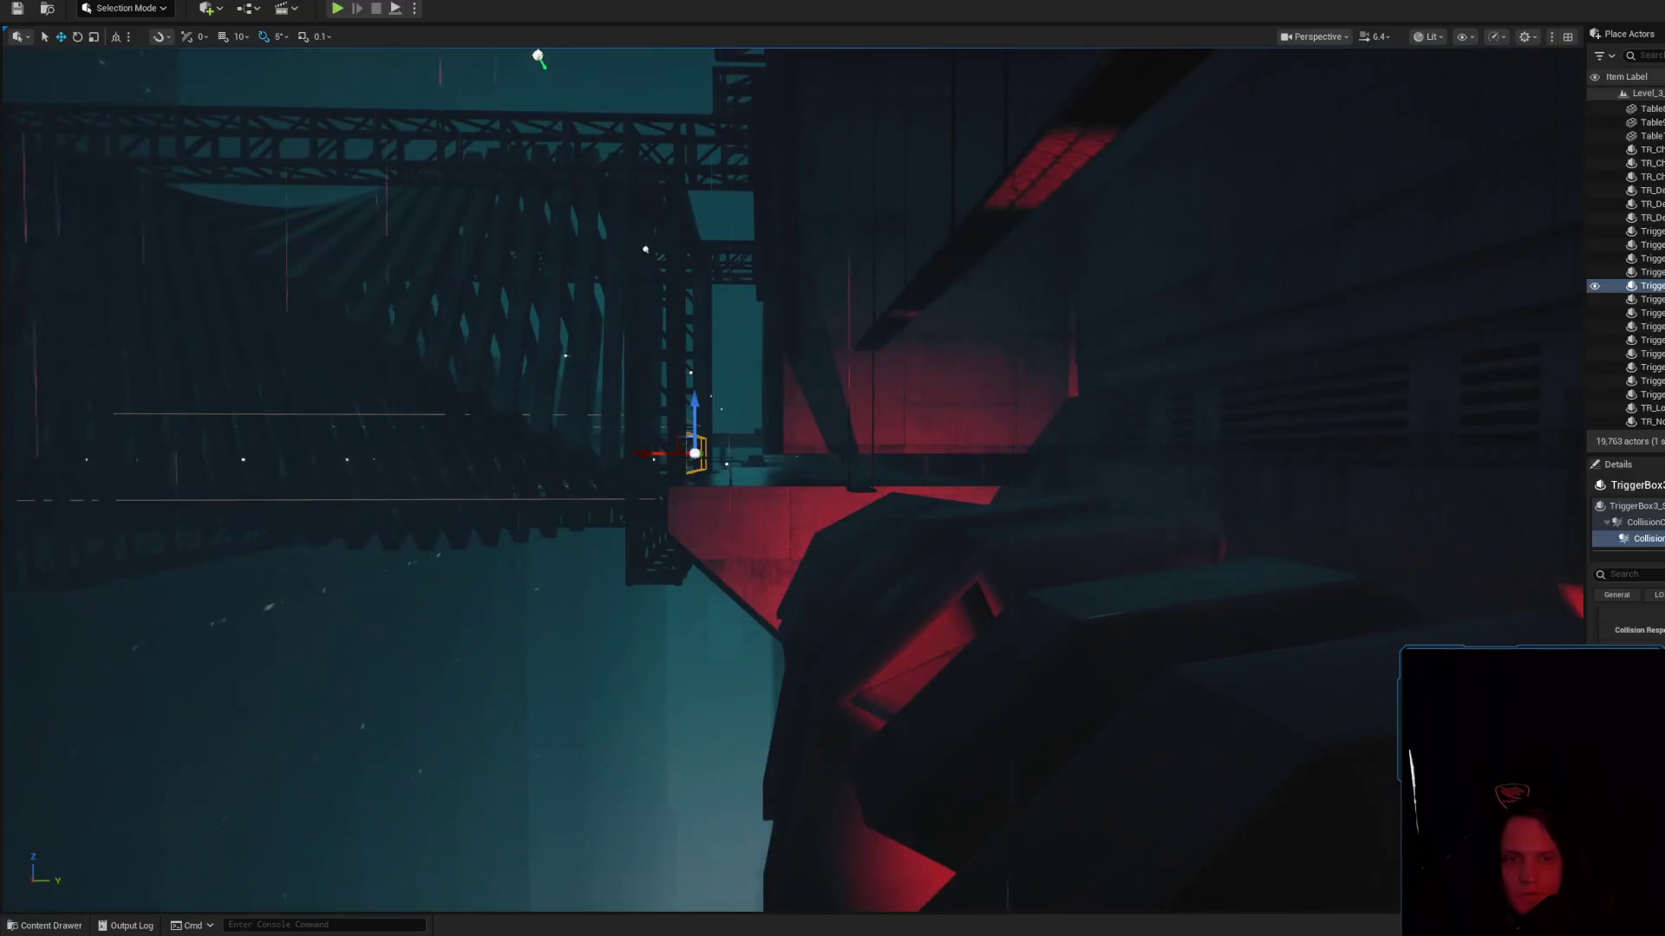
left_click(1643, 507)
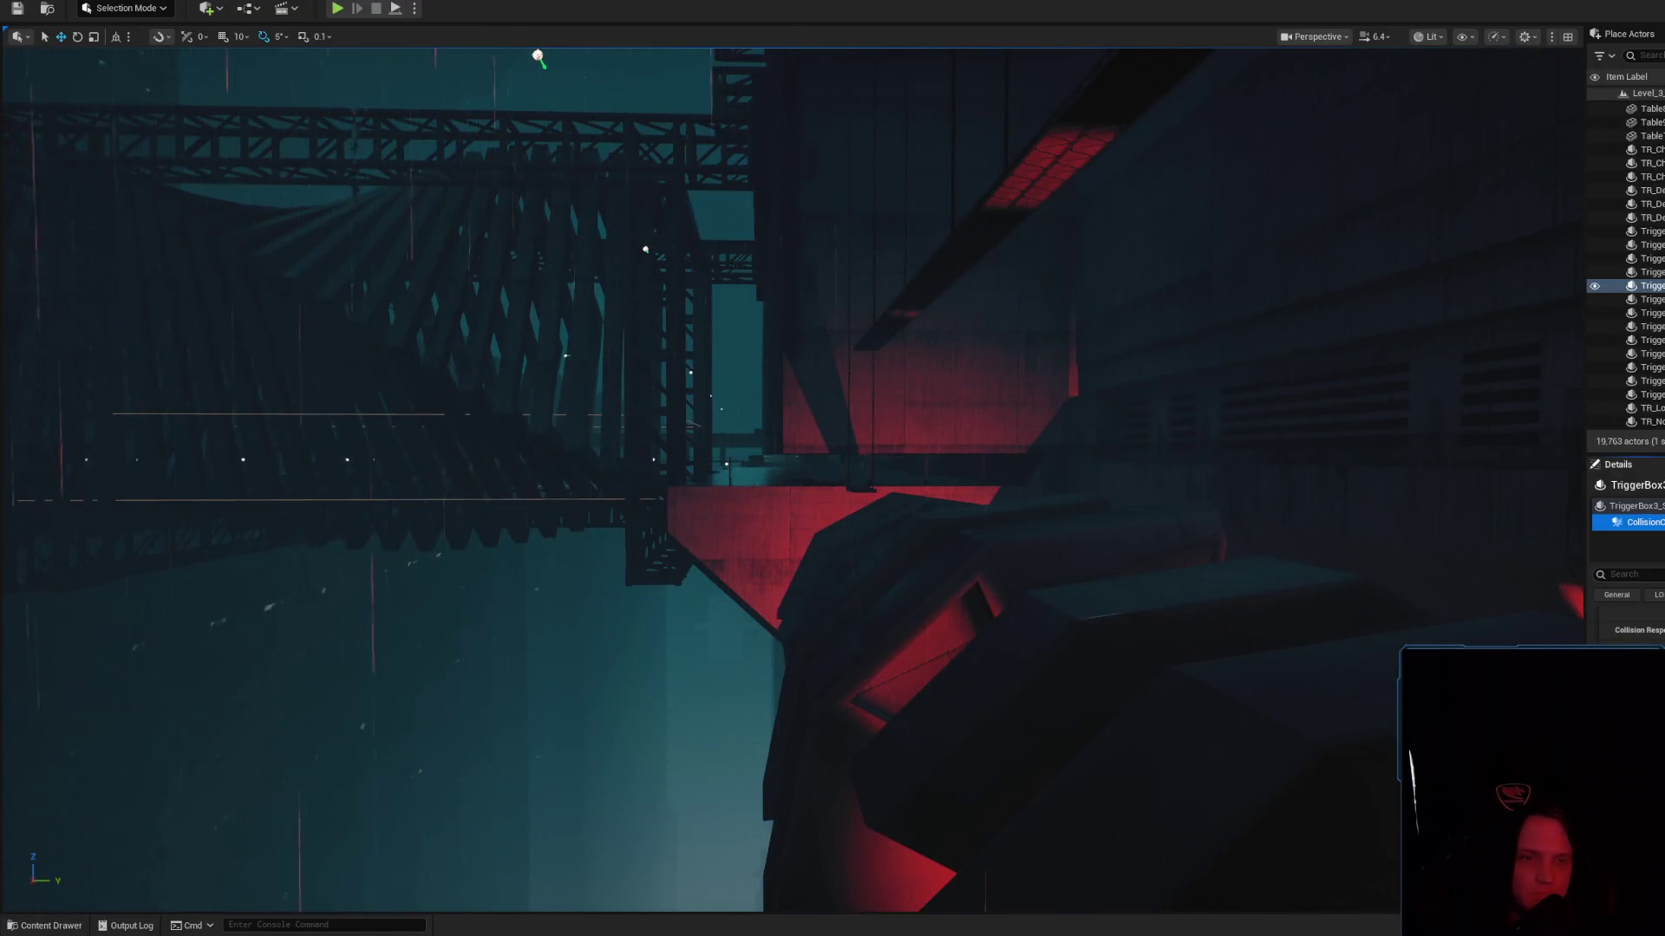
left_click_drag(788, 568, 788, 569)
left_click_drag(1090, 537, 43, 401, "alt")
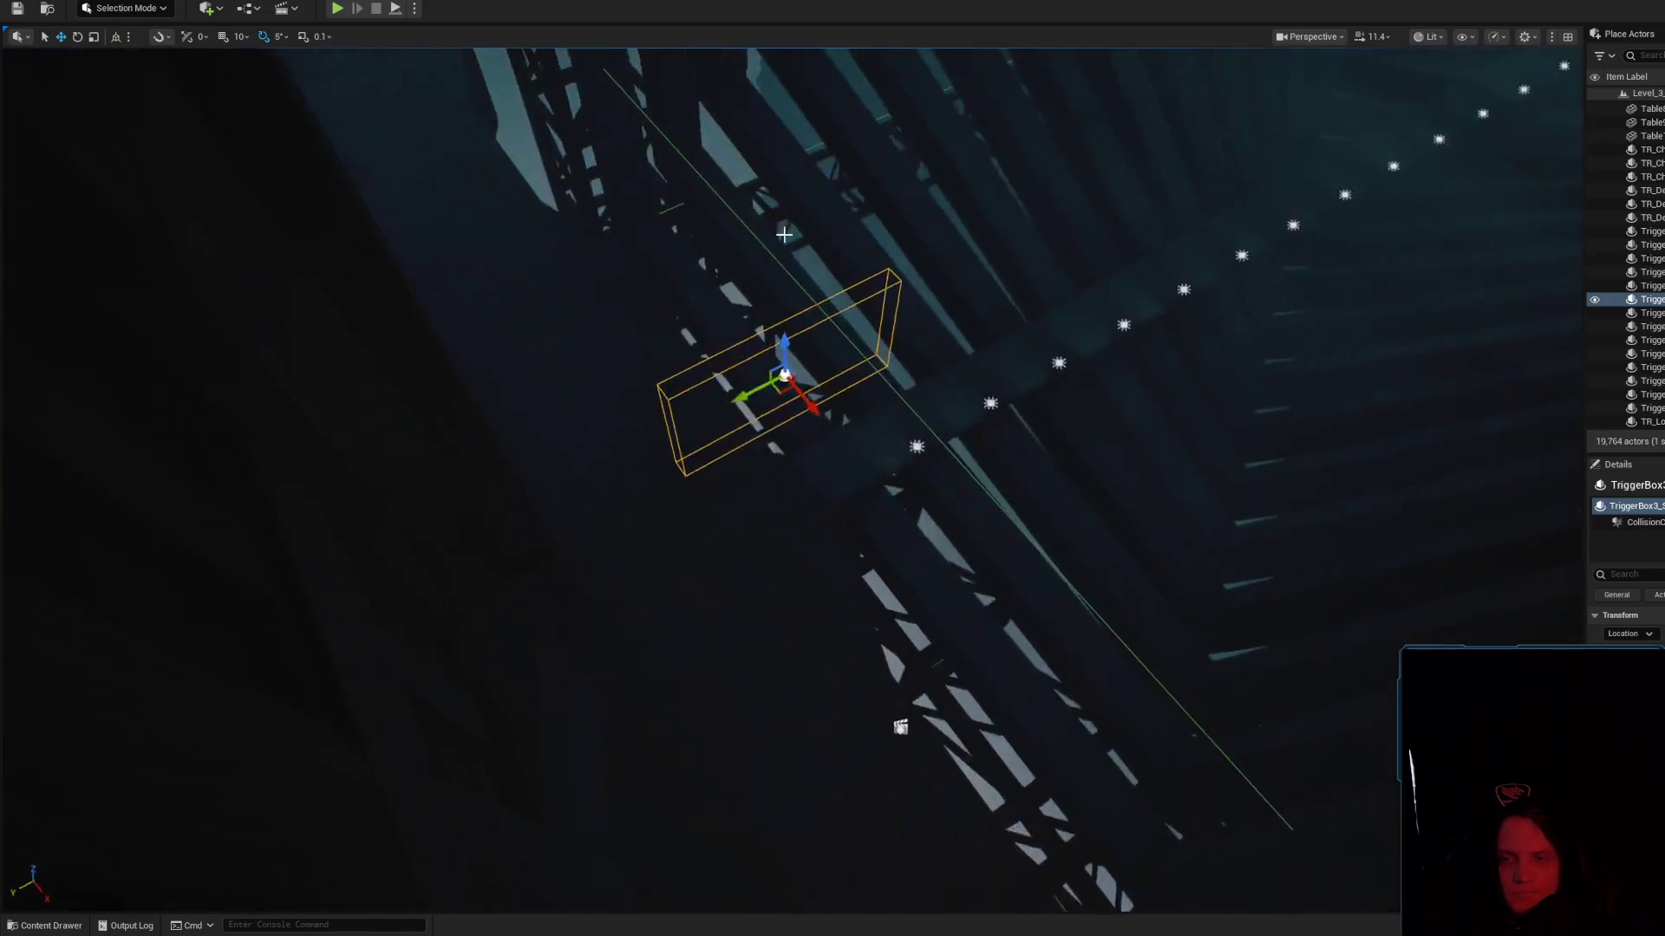
Rotate the duplicate trigger box 90° and stretch it lengthwise
key("e")
mouse_move(785, 320)
left_mouse_down()
mouse_move(836, 347)
mouse_move(854, 407)
mouse_move(824, 420)
mouse_move(945, 559)
left_mouse_up()
key("r")
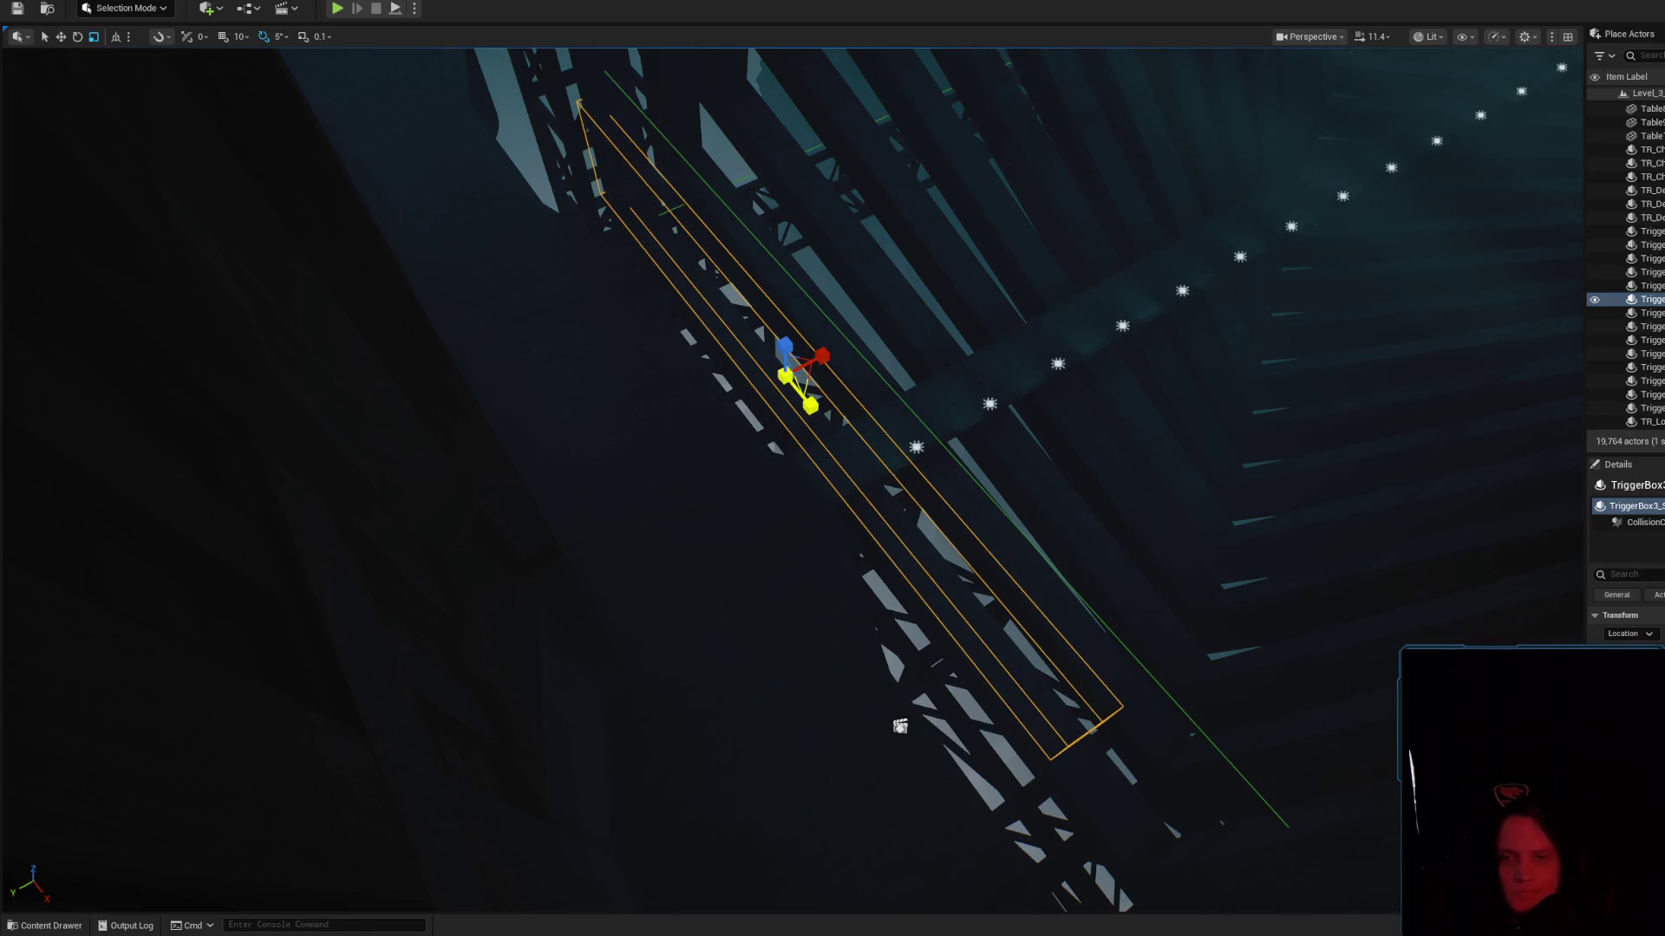
left_click_drag(808, 383, 855, 443)
Reselect the new trigger box, frame it, and scale it taller along Z
left_click(906, 405)
left_click(906, 405)
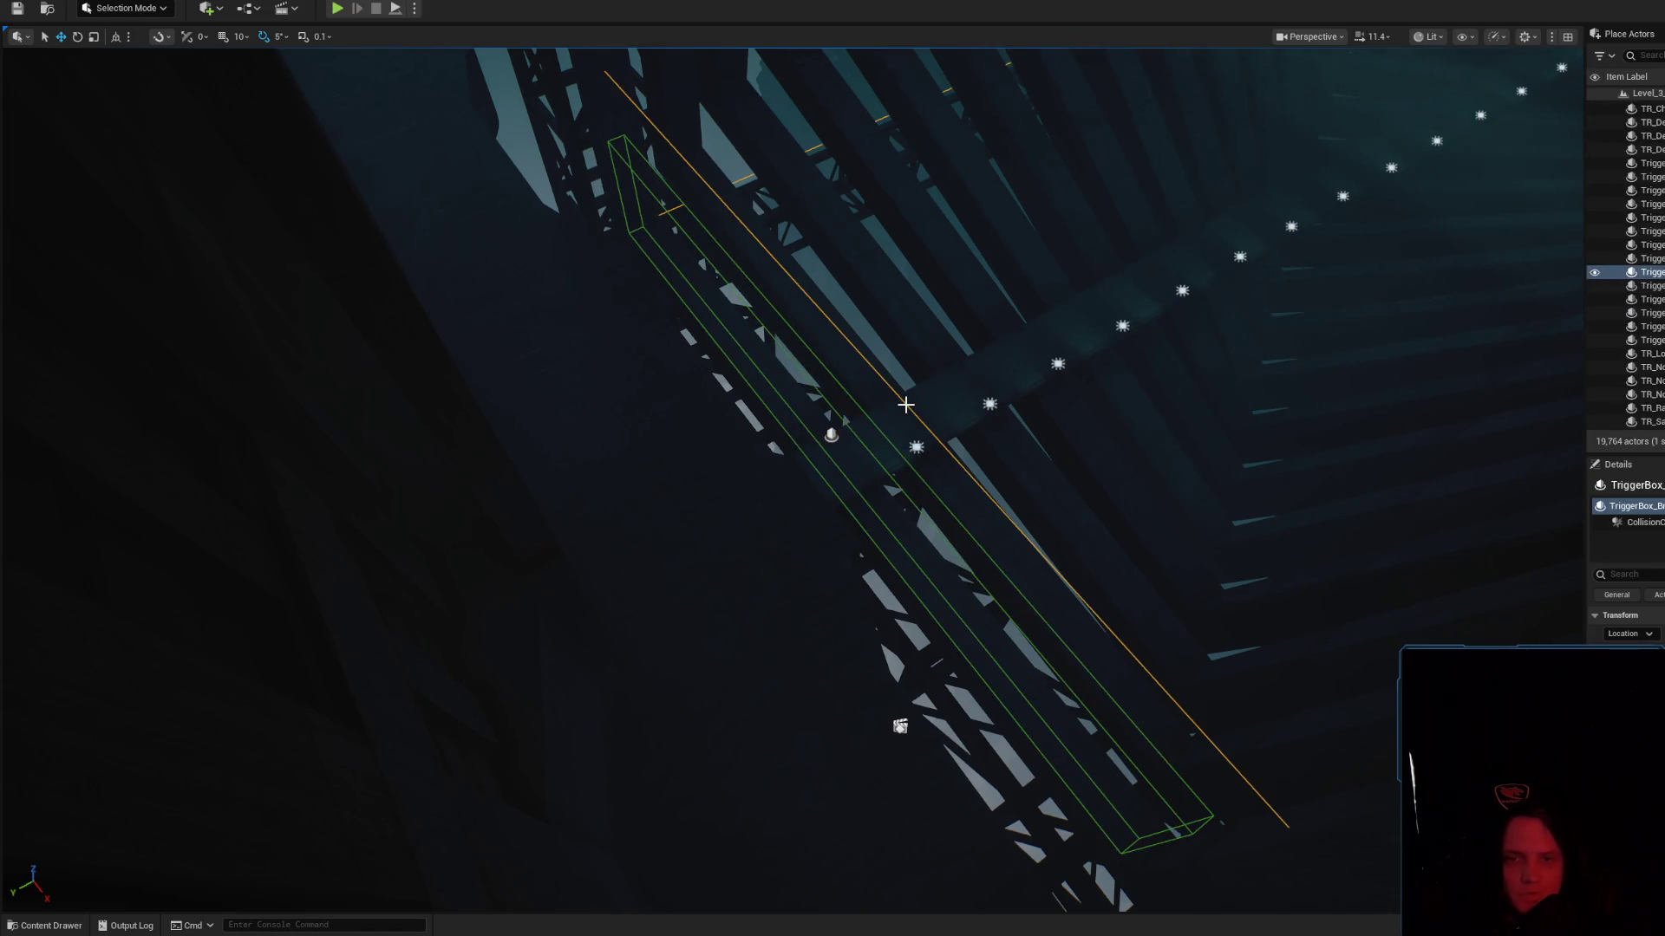
mouse_move(906, 405)
left_mouse_down()
mouse_move(859, 420)
mouse_move(780, 365)
left_mouse_up()
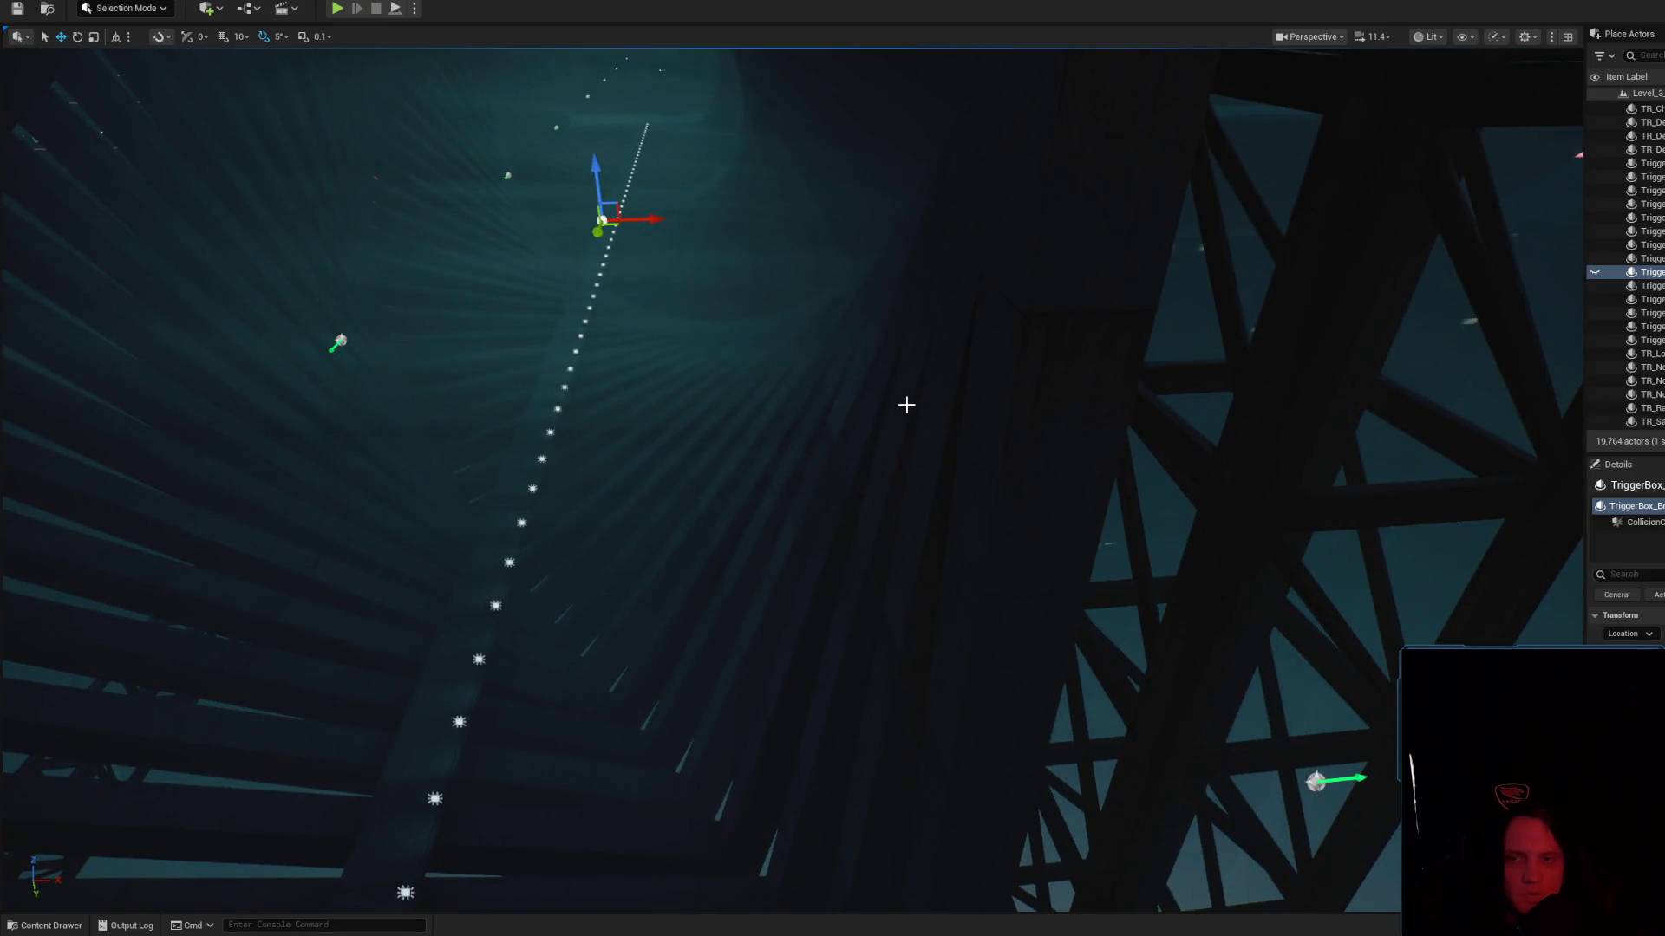
left_click_drag(906, 405, 910, 397)
left_click(973, 379)
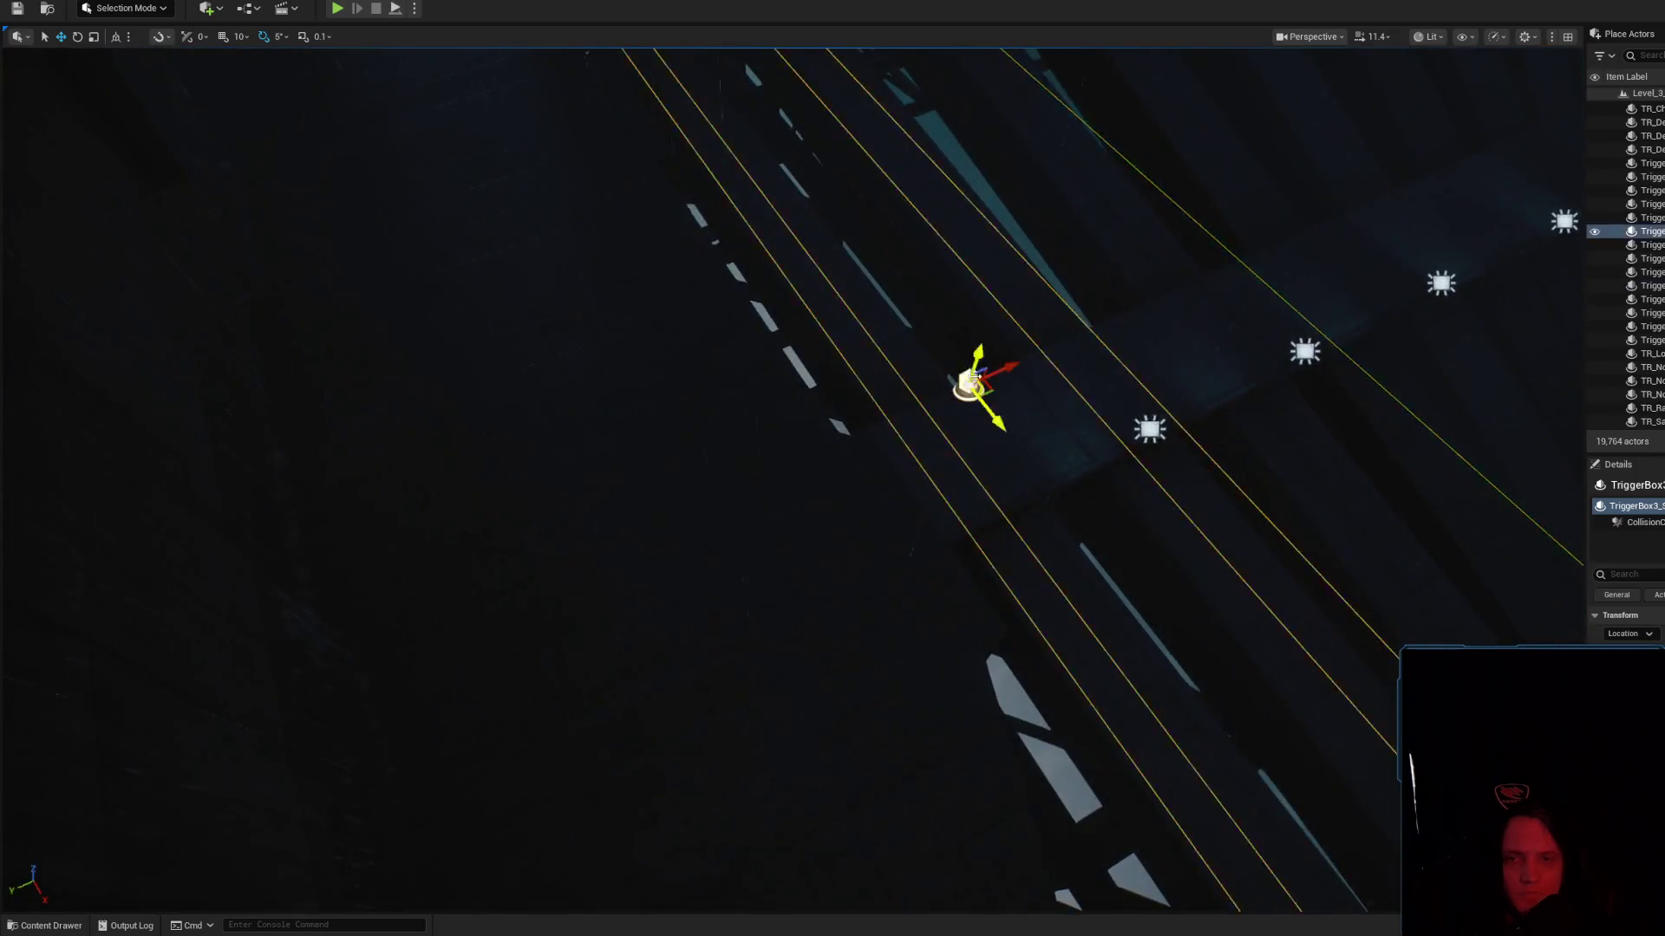
key("f")
key("e")
key("r")
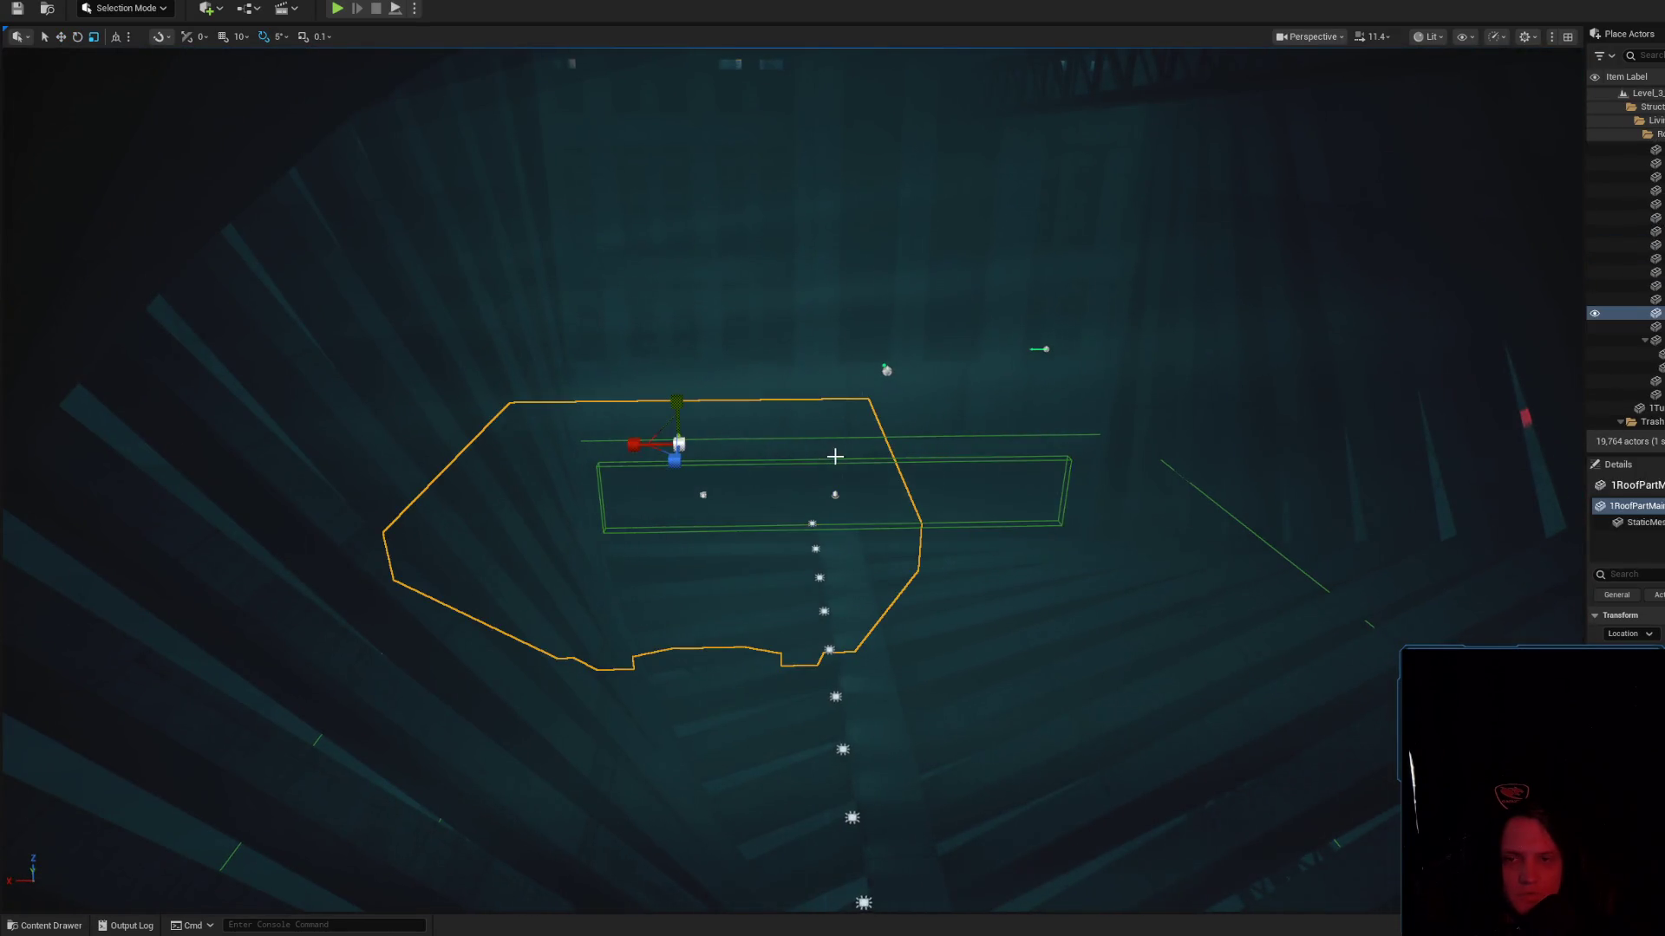
mouse_move(839, 468)
left_mouse_down()
mouse_move(835, 452)
mouse_move(790, 495)
left_mouse_up()
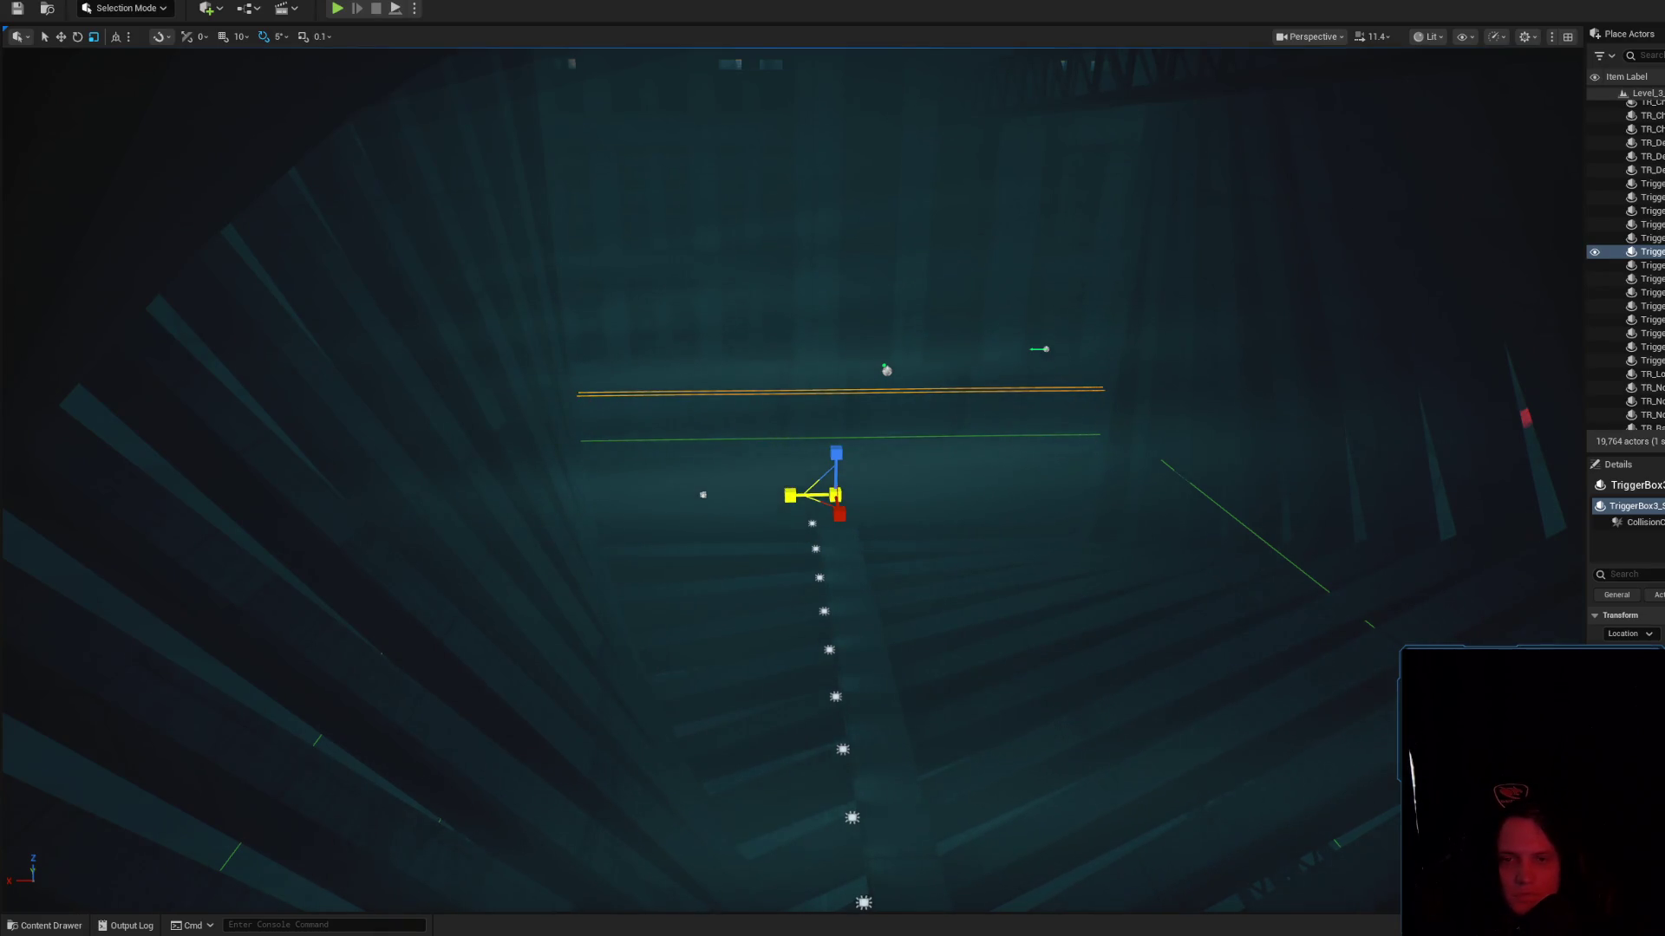
scroll(833, 477, "down", 2)
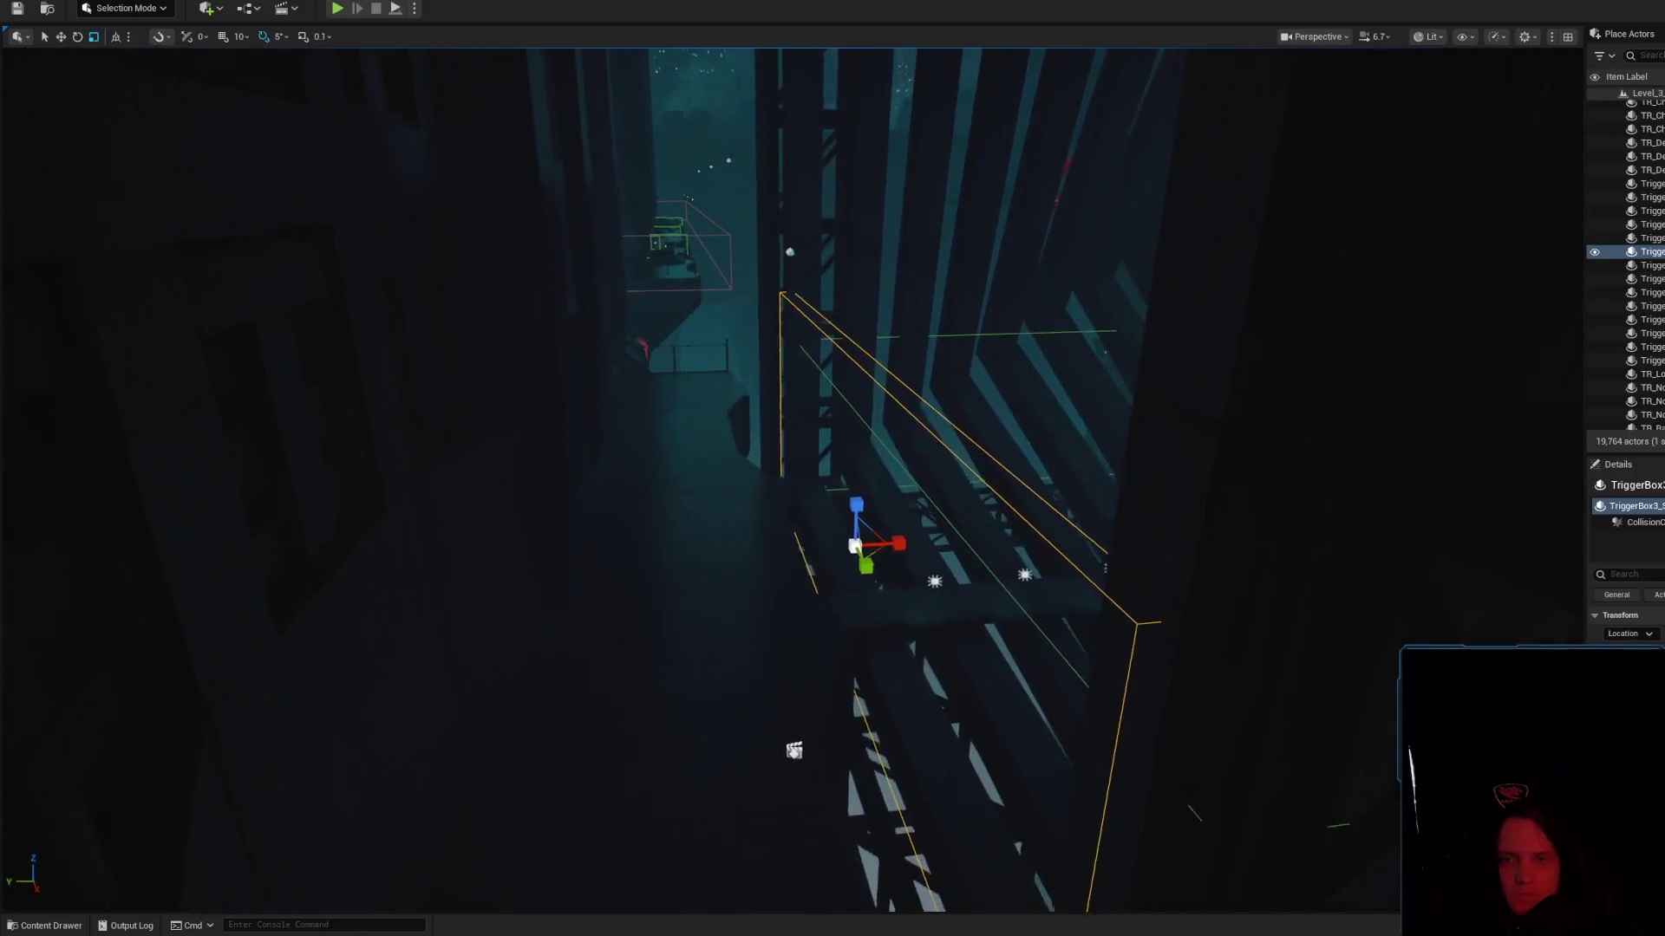
scroll(866, 379, "up", 5)
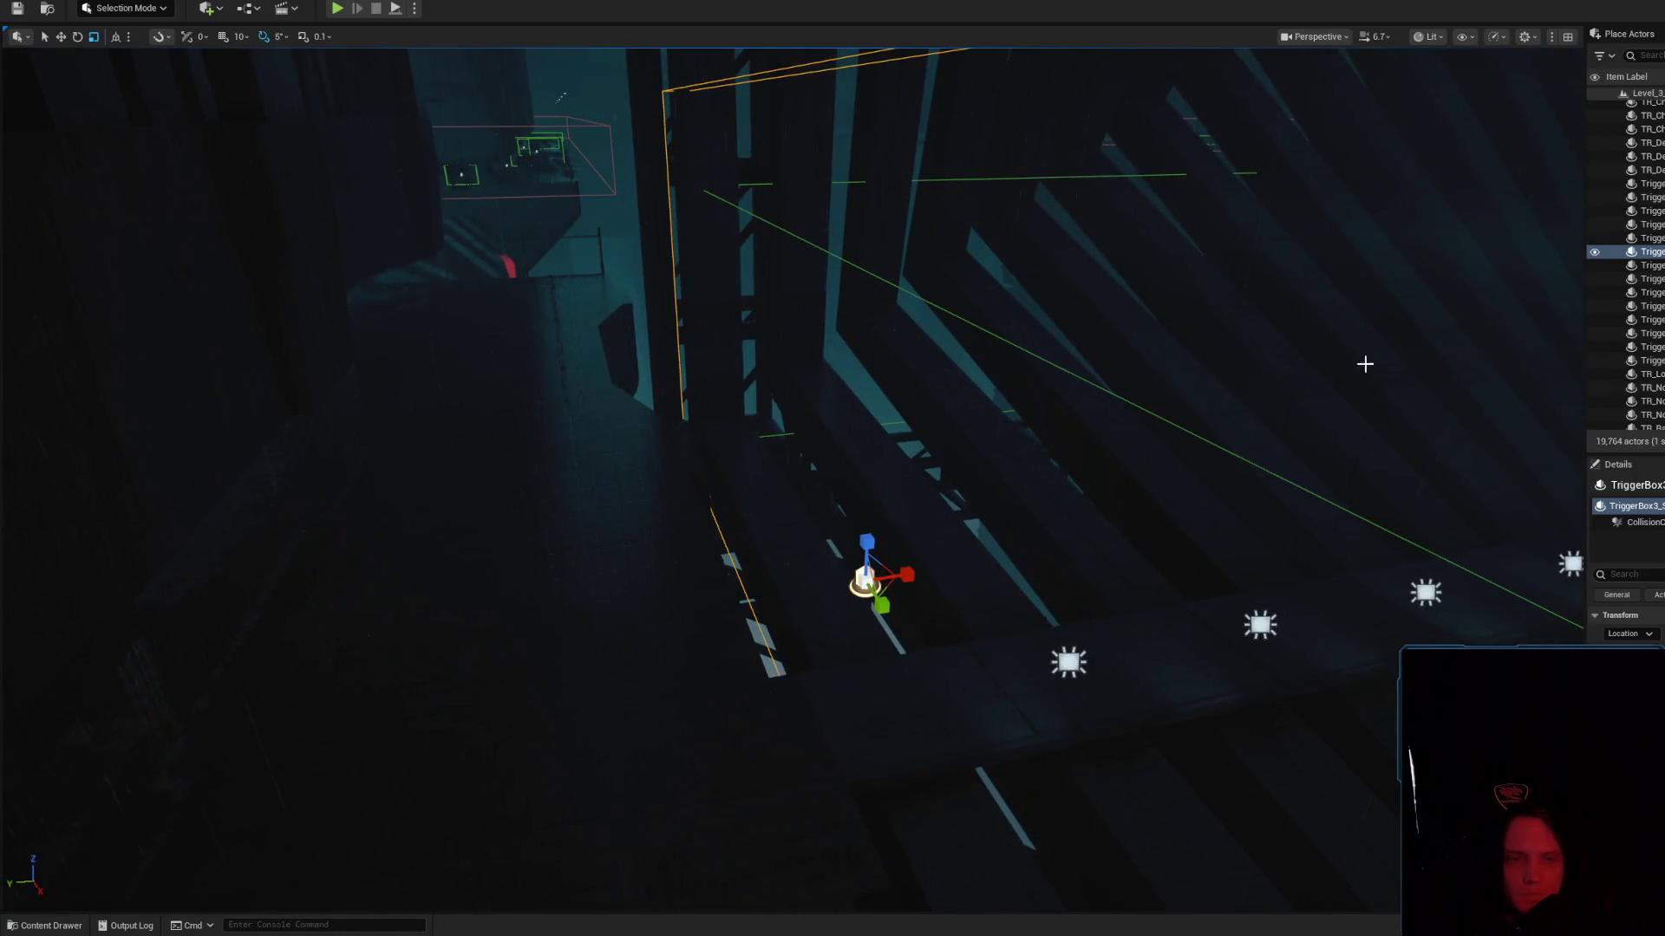
Rename the trigger box to its STOP_ROTATE name and reopen the Level Blueprint
key("F2")
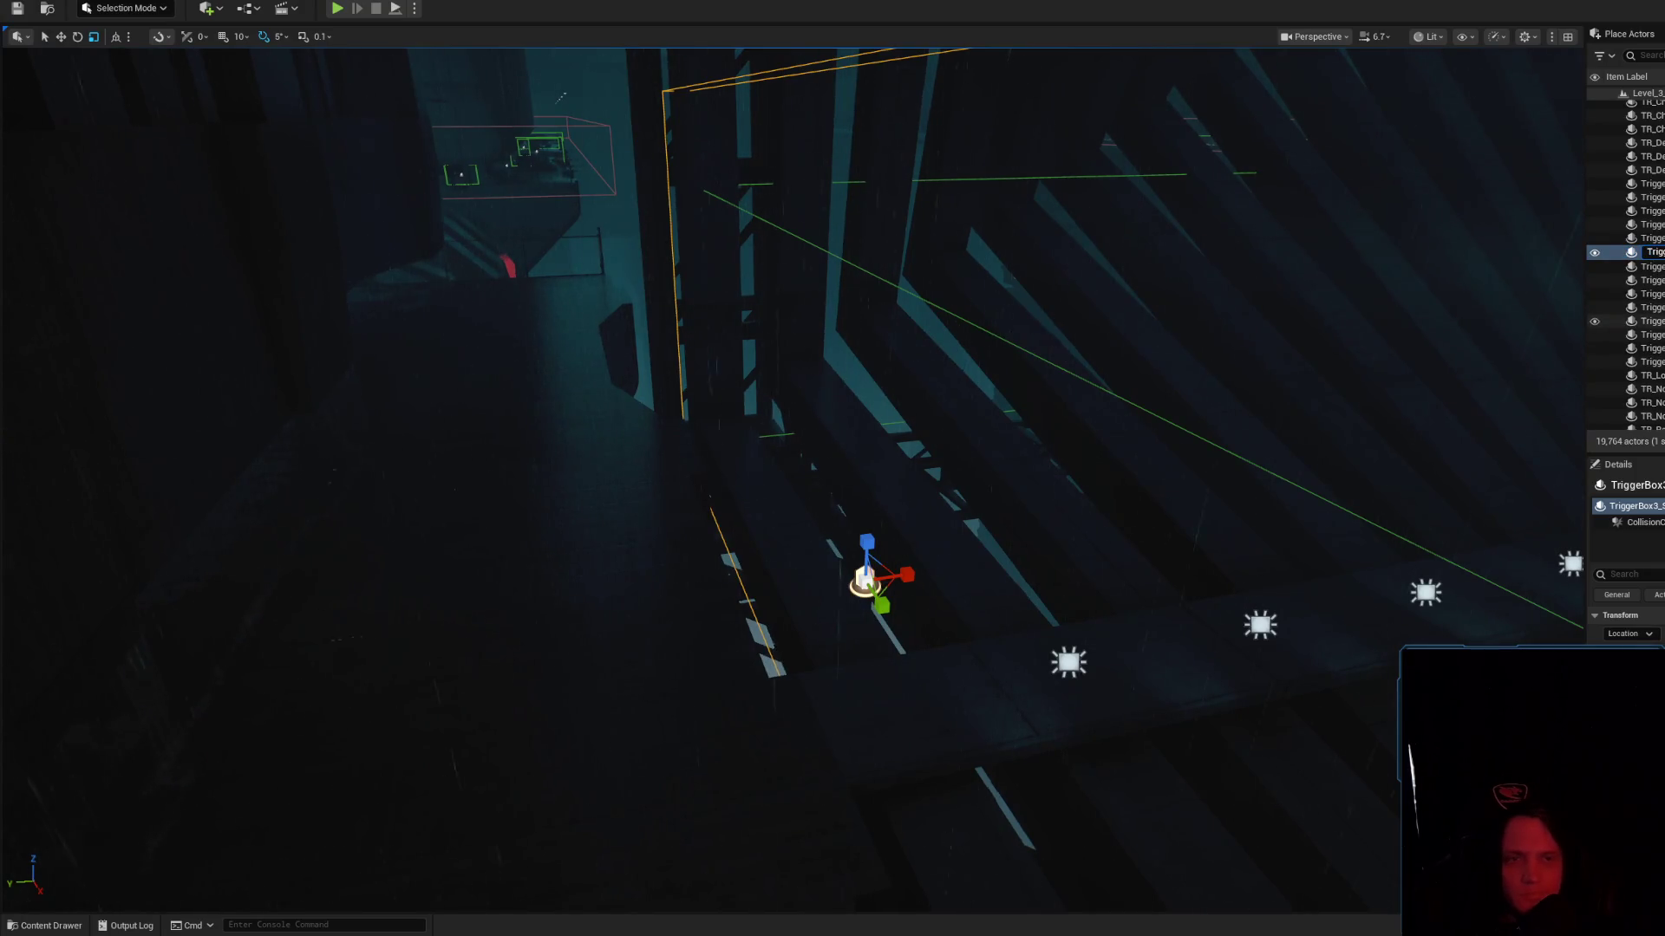
key("Return")
left_click(257, 10)
left_click(322, 106)
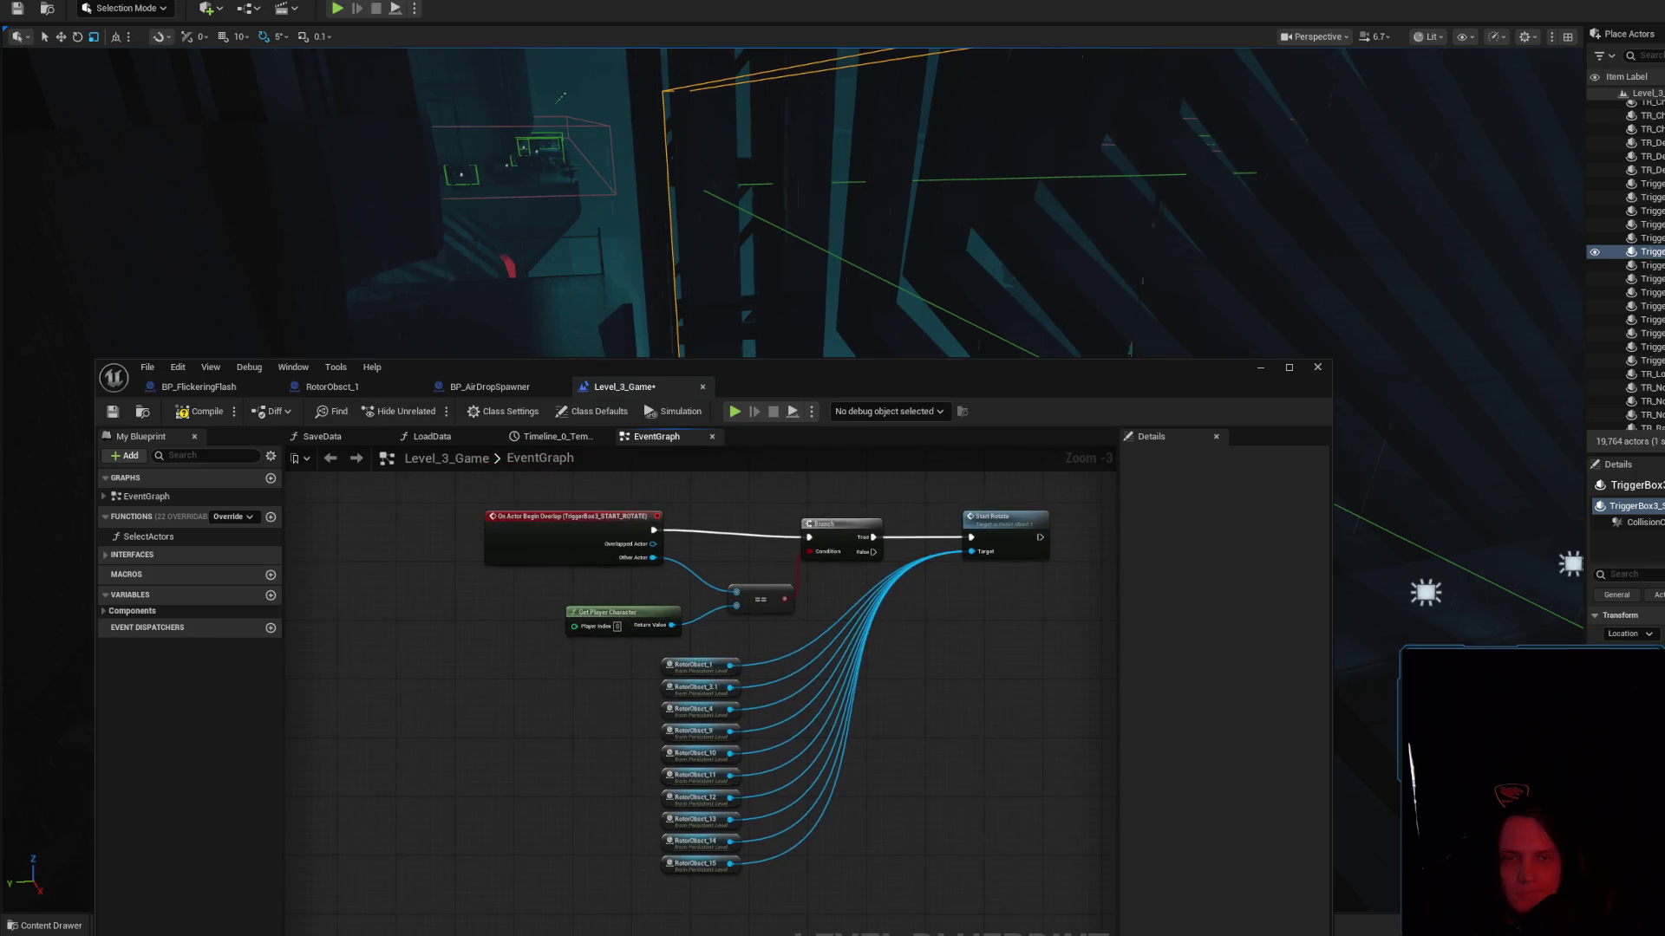
Add an On Actor Begin Overlap event for TriggerBox3_STOP_ROTATE and move it up
right_click(468, 739)
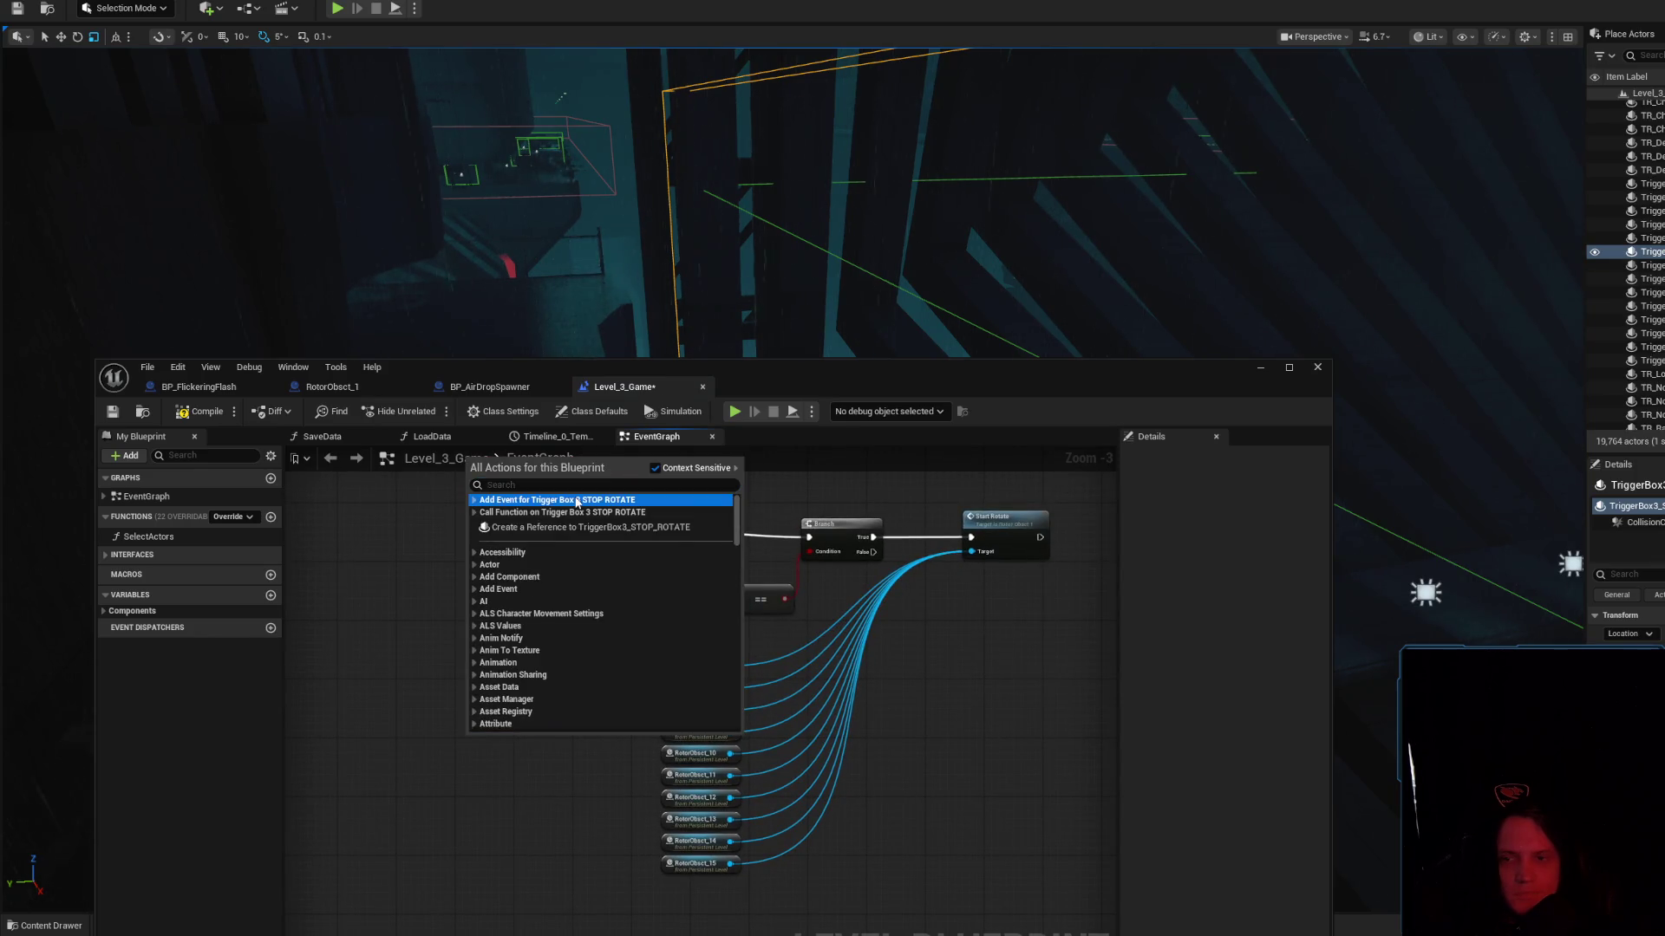
left_click(502, 513)
left_click(575, 531)
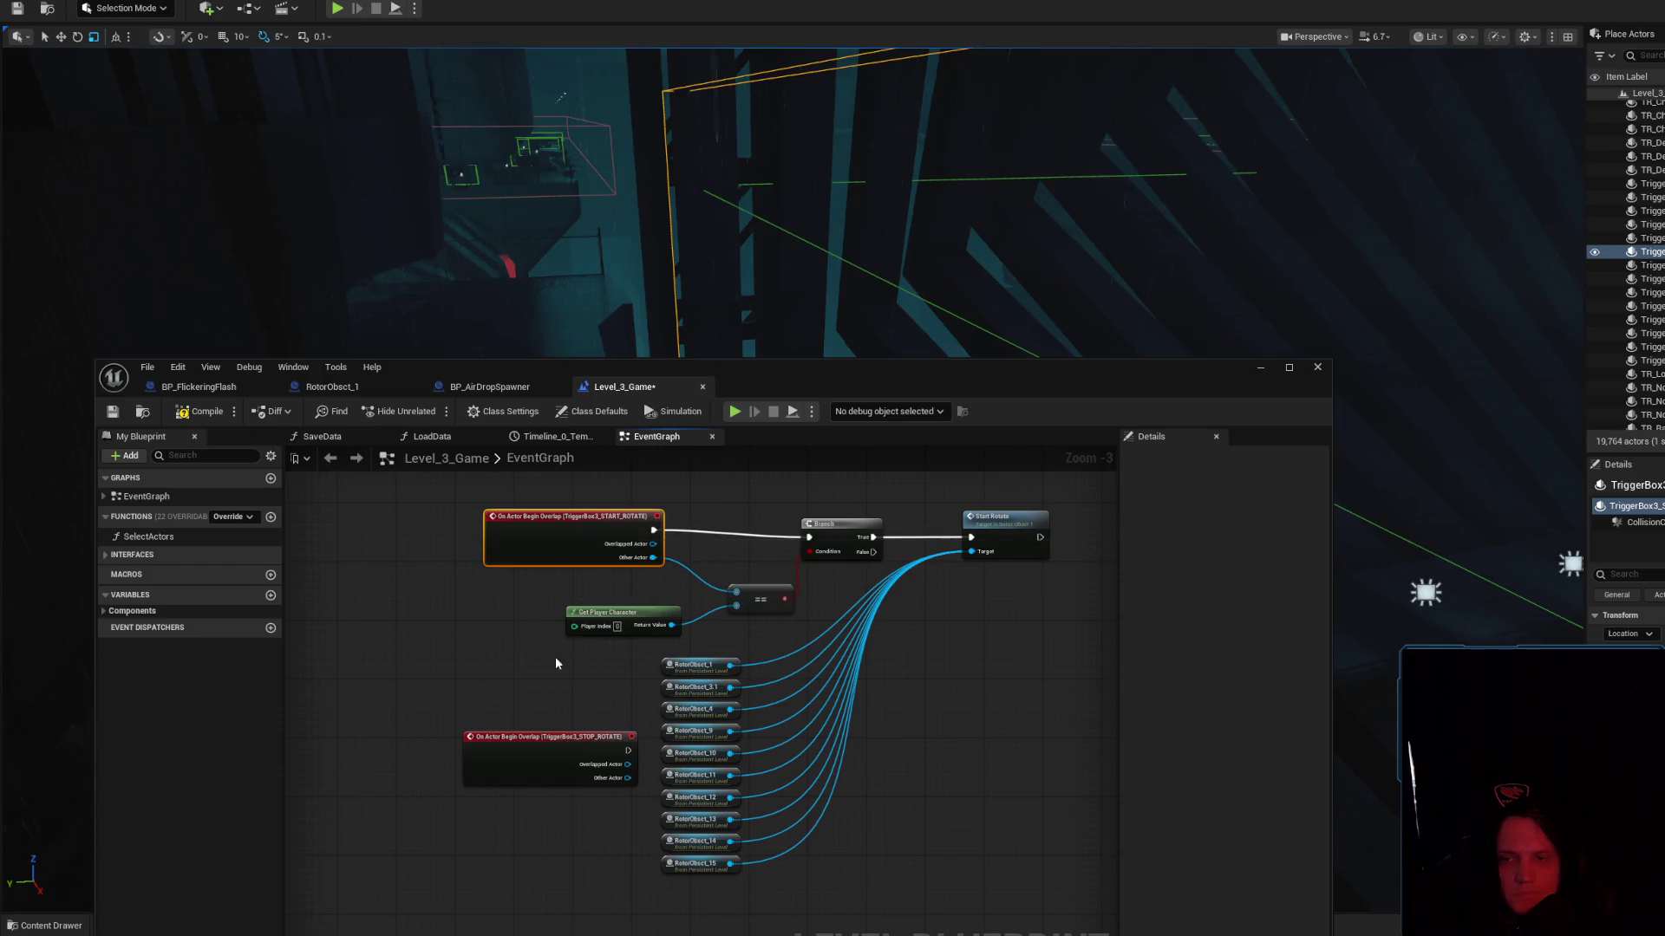
mouse_move(557, 747)
left_mouse_down()
mouse_move(568, 680)
mouse_move(518, 617)
left_mouse_up()
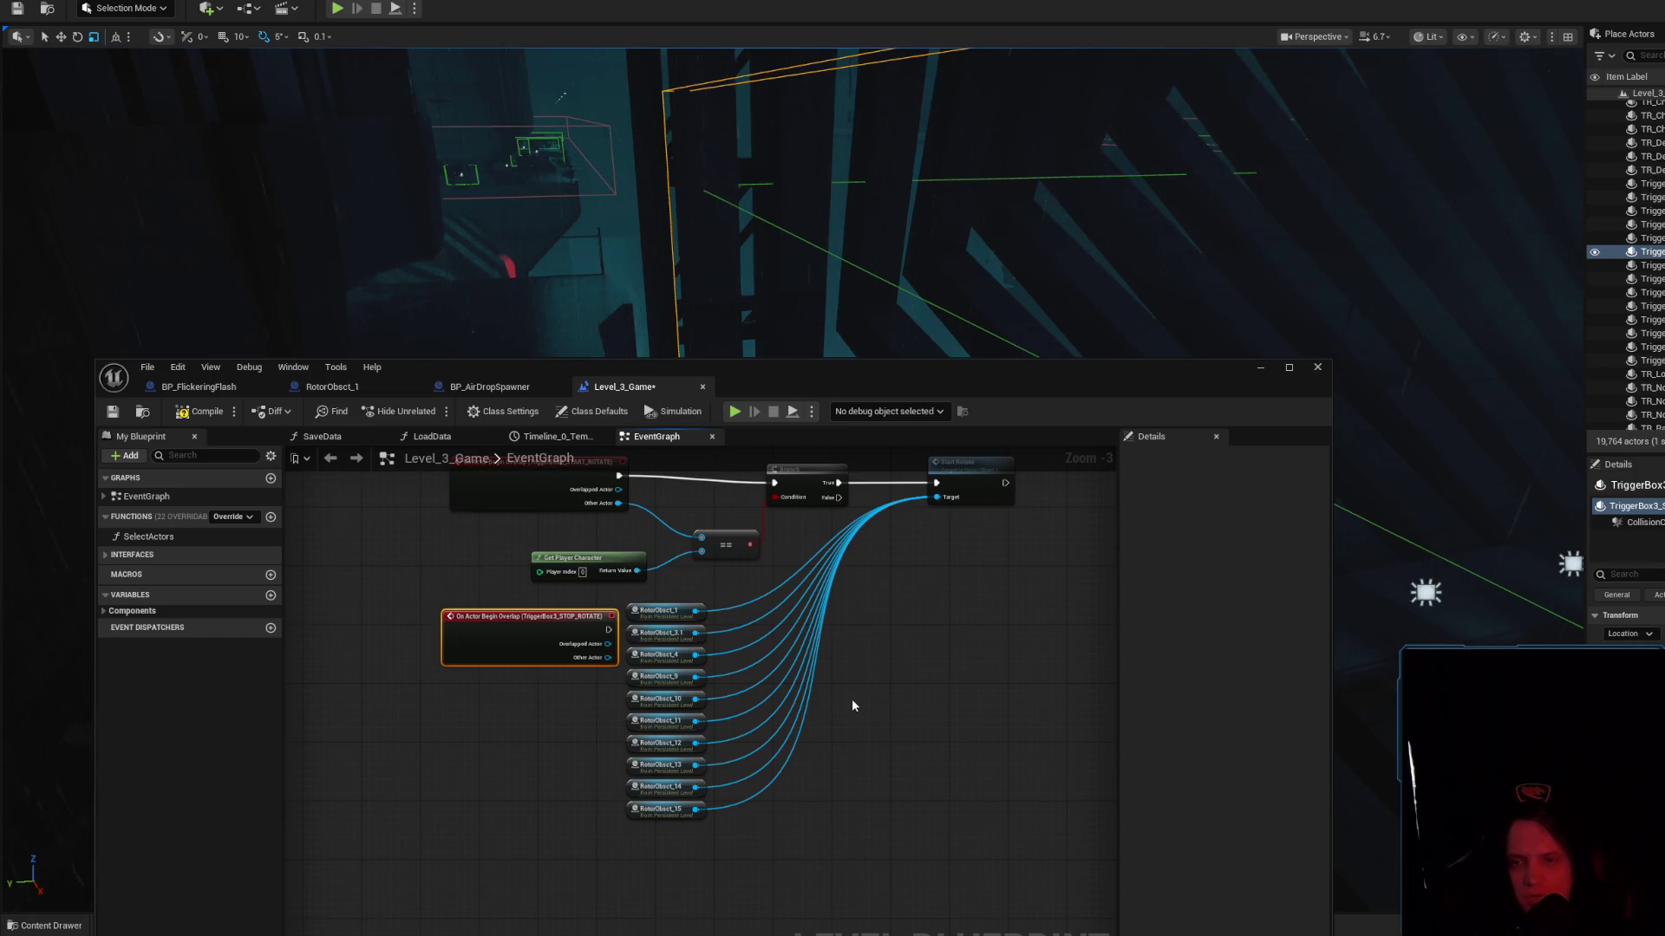
Shift the START_ROTATE event and the RotorObsct references clear of the new event
left_click_drag(851, 699, 876, 852)
left_click(487, 648)
left_click_drag(487, 648, 486, 656)
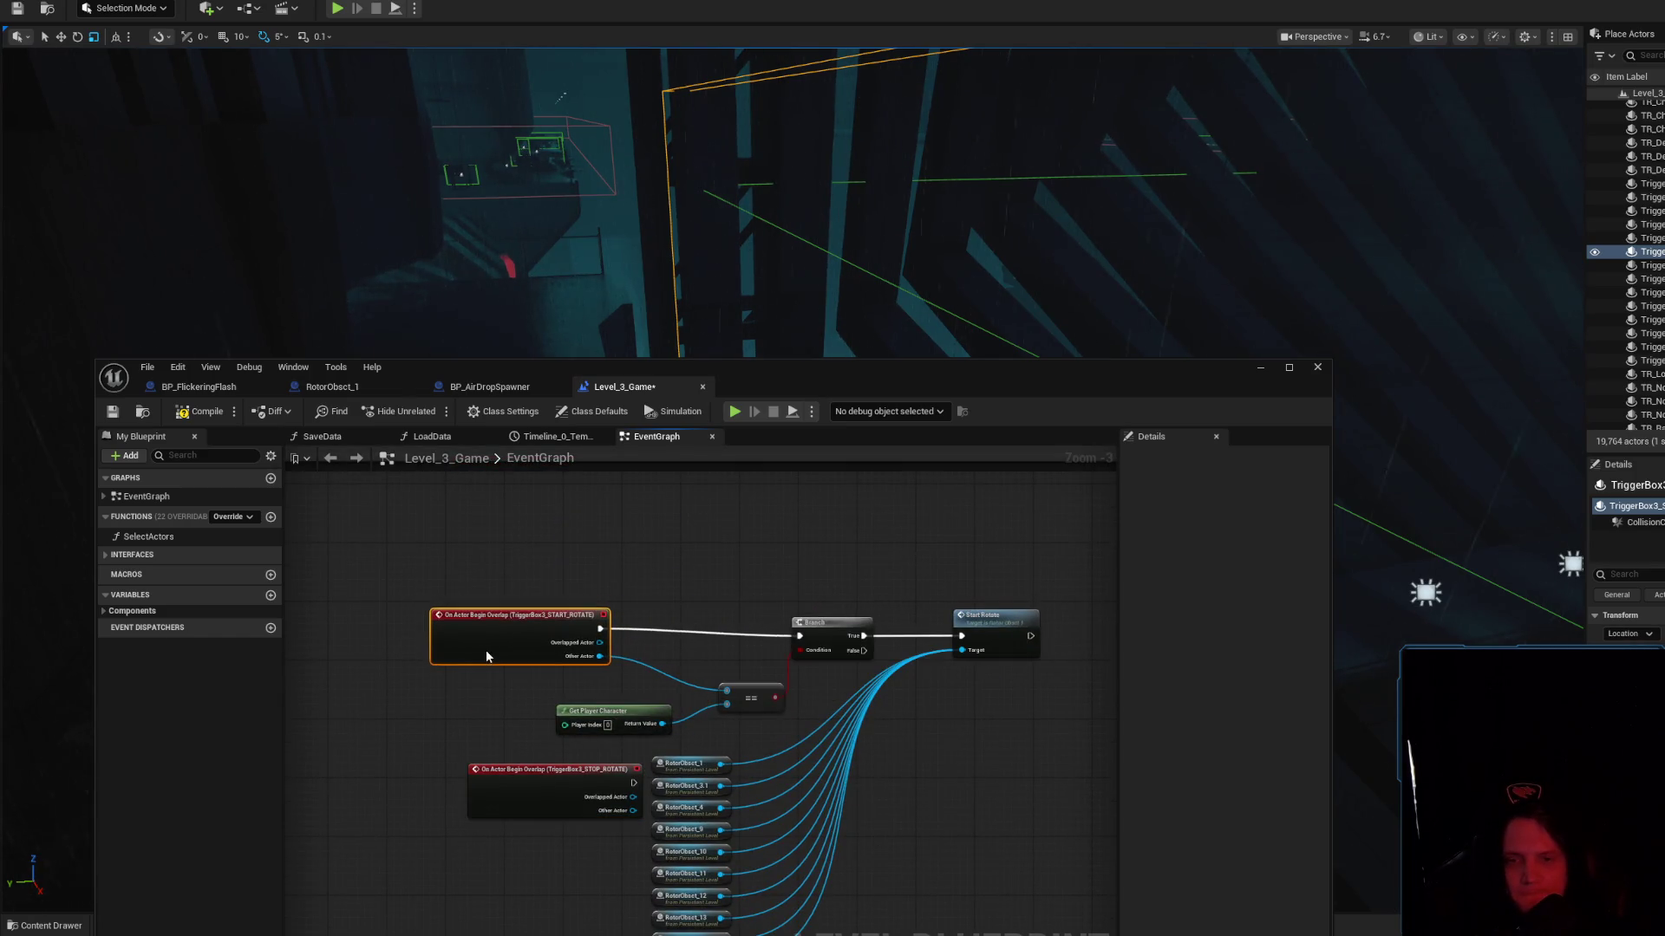
left_click_drag(876, 737, 866, 646)
mouse_move(738, 894)
left_mouse_down()
mouse_move(641, 708)
mouse_move(641, 664)
mouse_move(754, 711)
left_mouse_up()
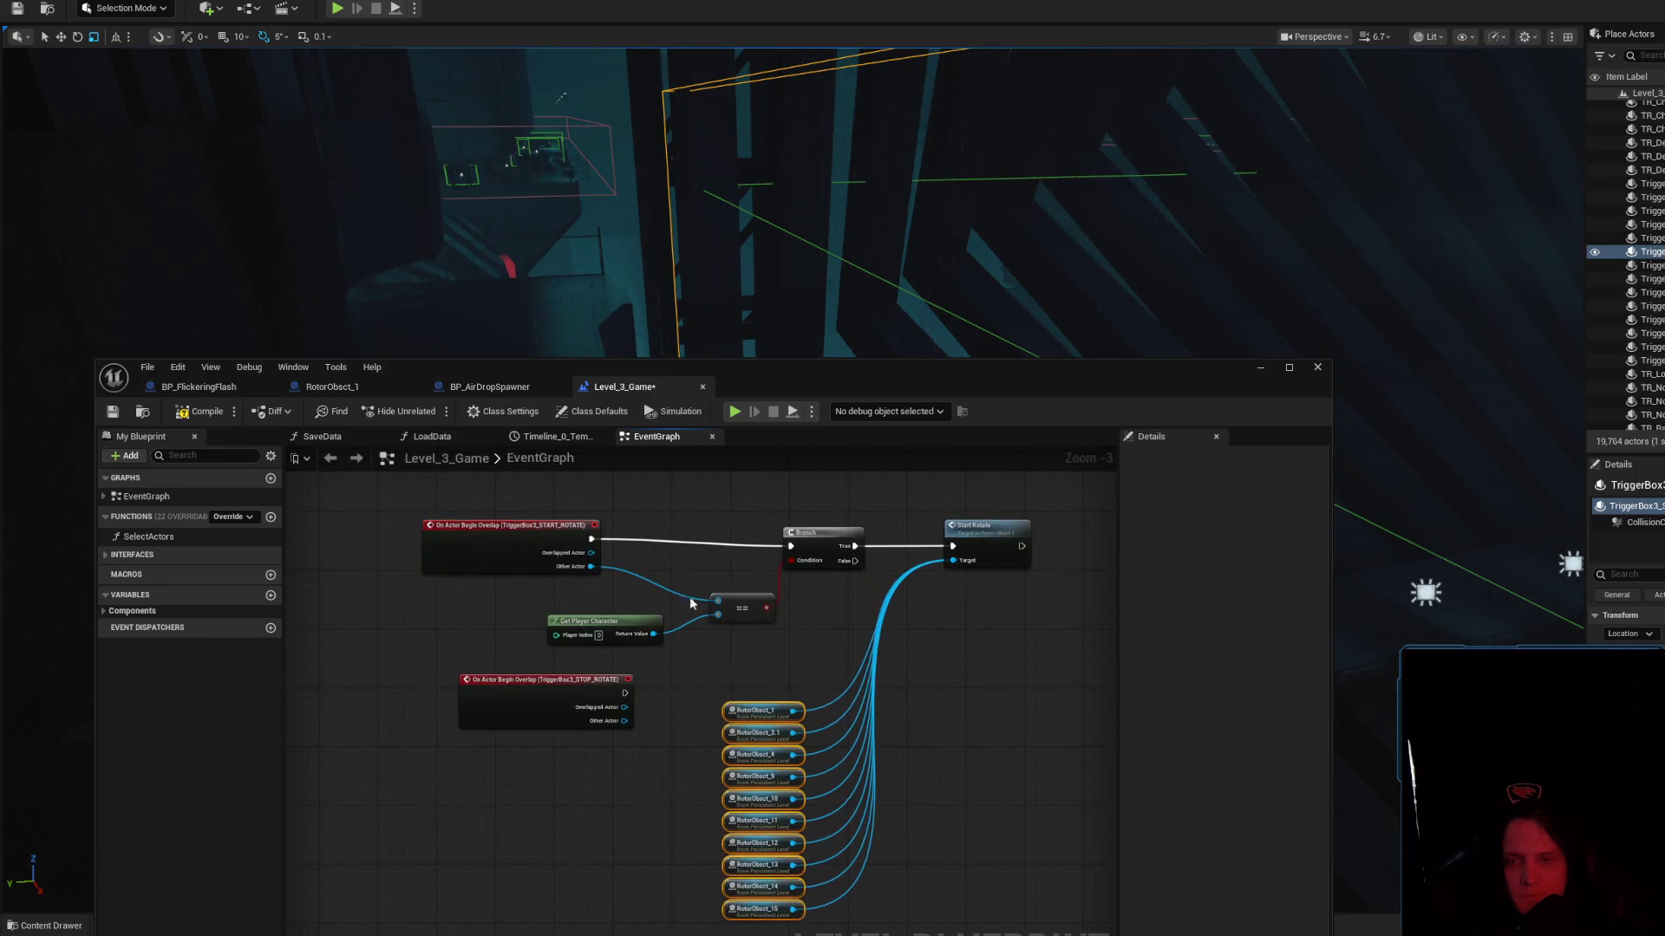
Add a 'Do Once' node and place it between the START_ROTATE overlap event and the Branch
right_click(673, 509)
type("do once")
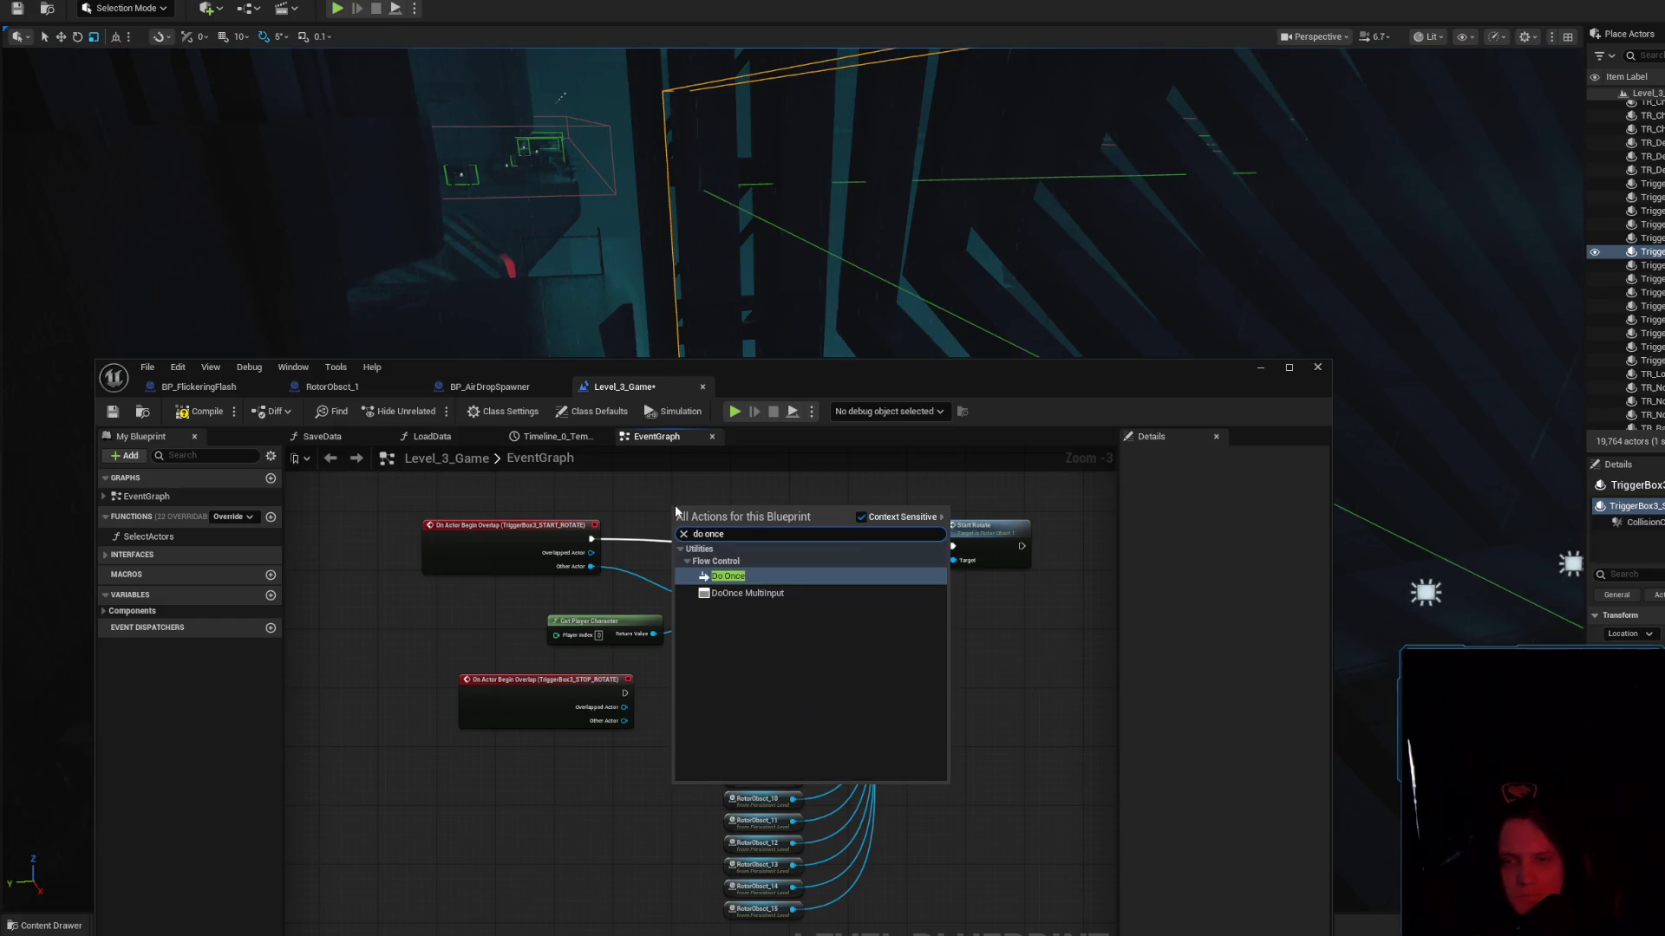
key("Return")
mouse_move(660, 542)
left_mouse_down()
mouse_move(626, 542)
mouse_move(789, 547)
mouse_move(699, 545)
left_mouse_up()
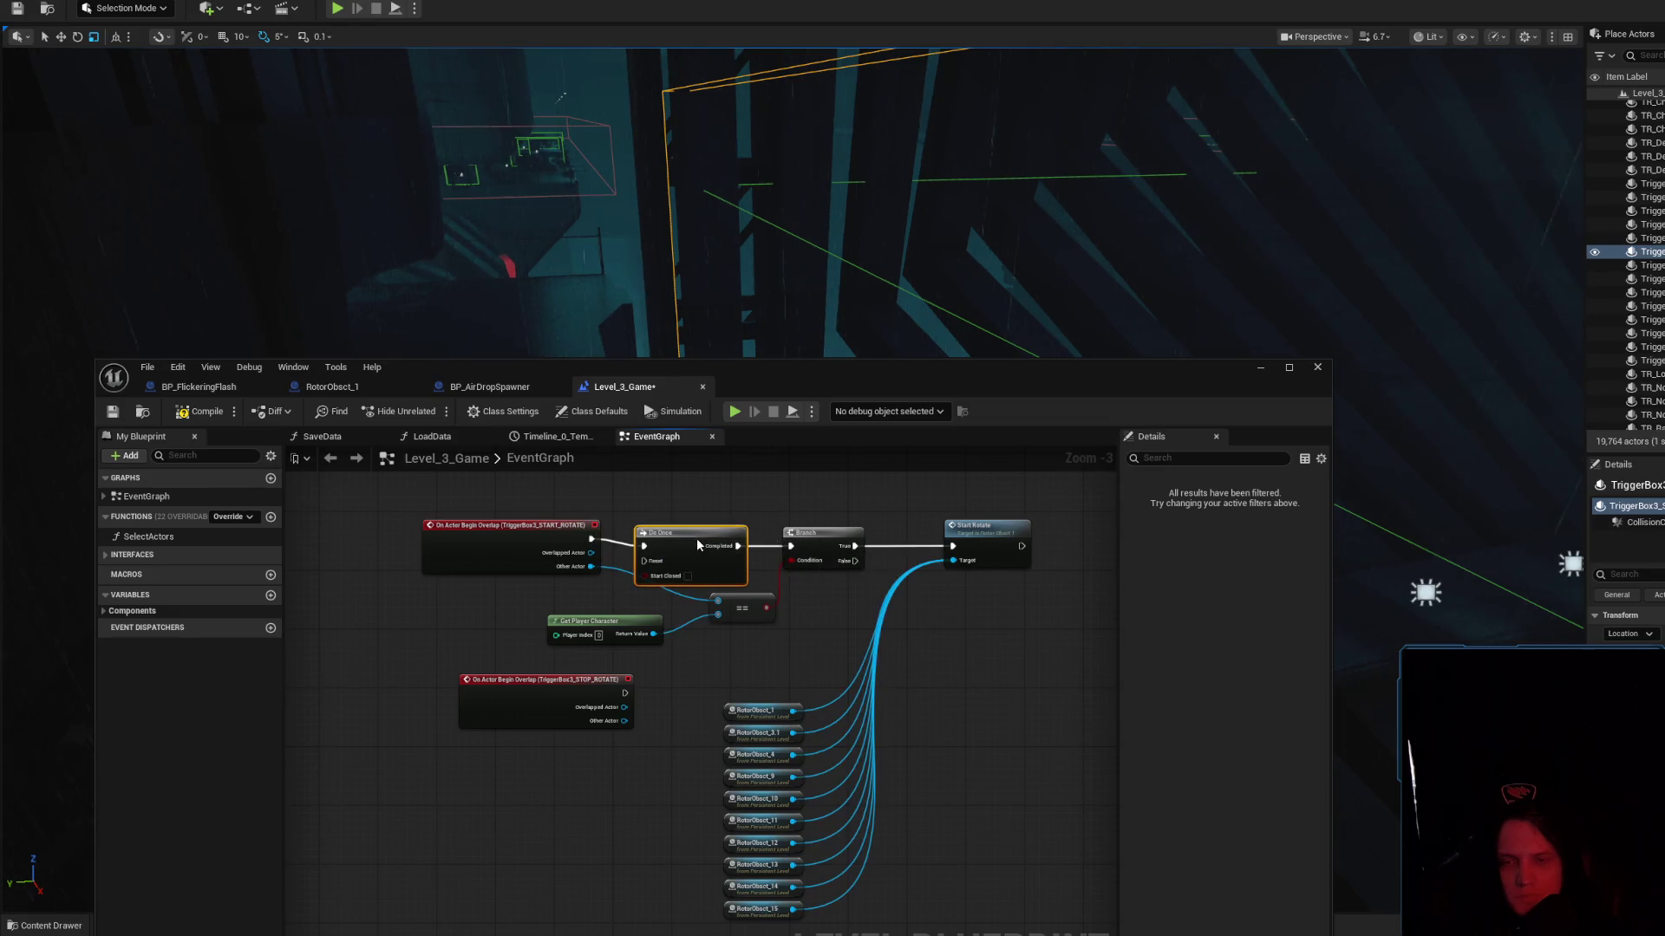
scroll(639, 570, "down", 1)
left_click_drag(530, 512, 914, 616)
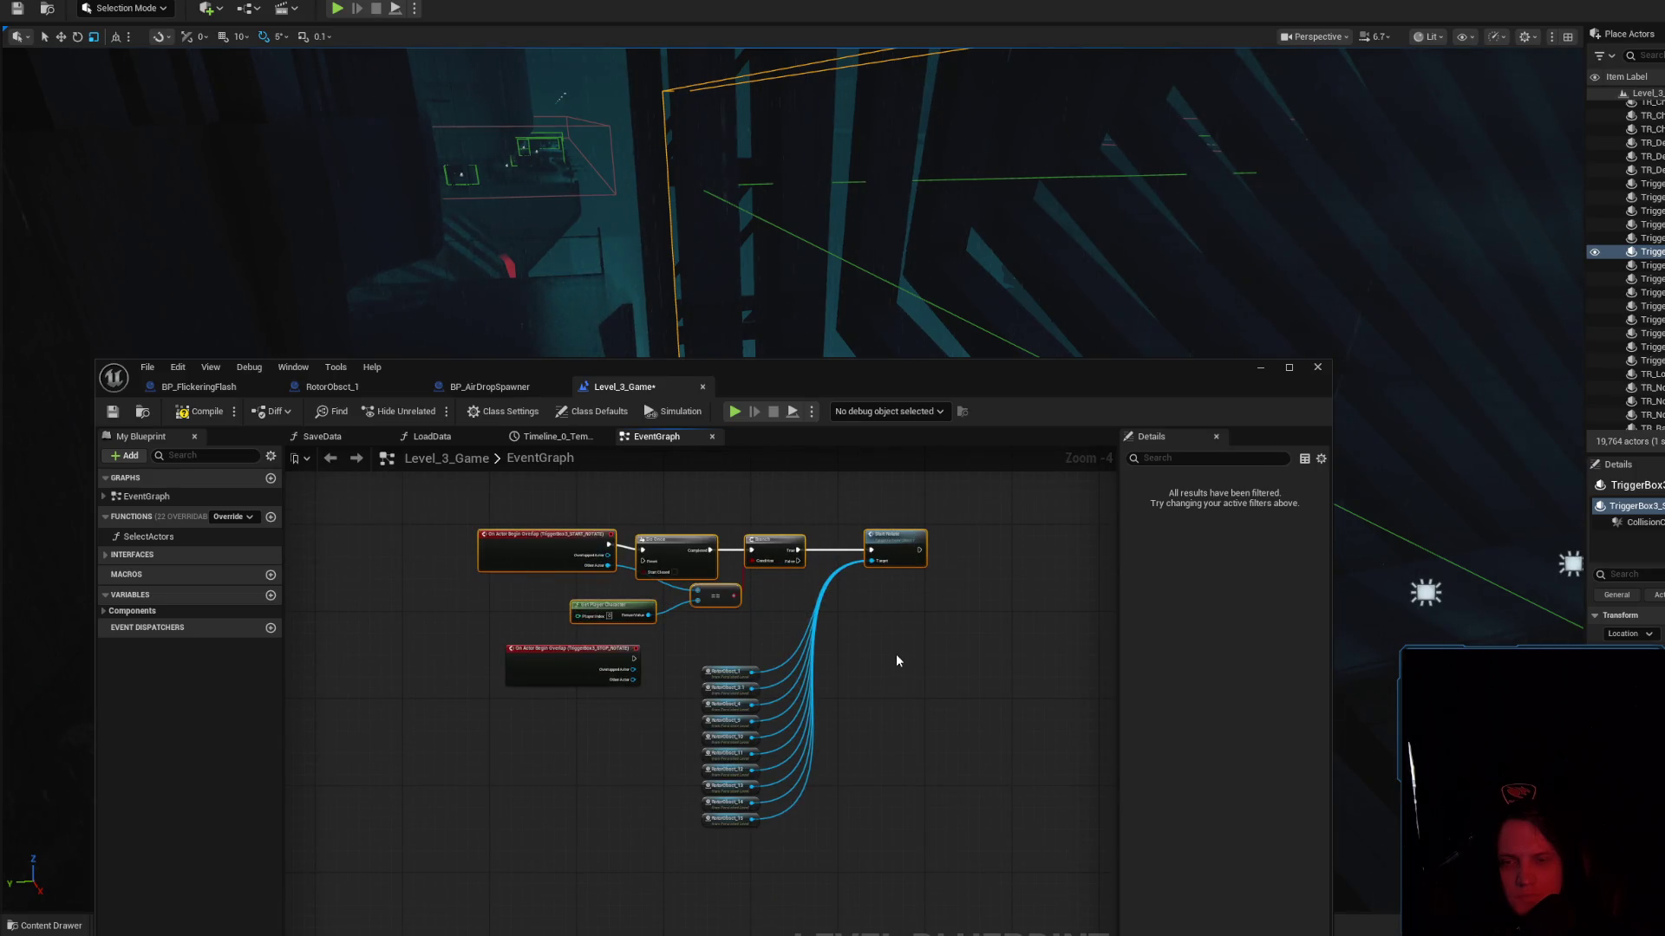
left_click(898, 673)
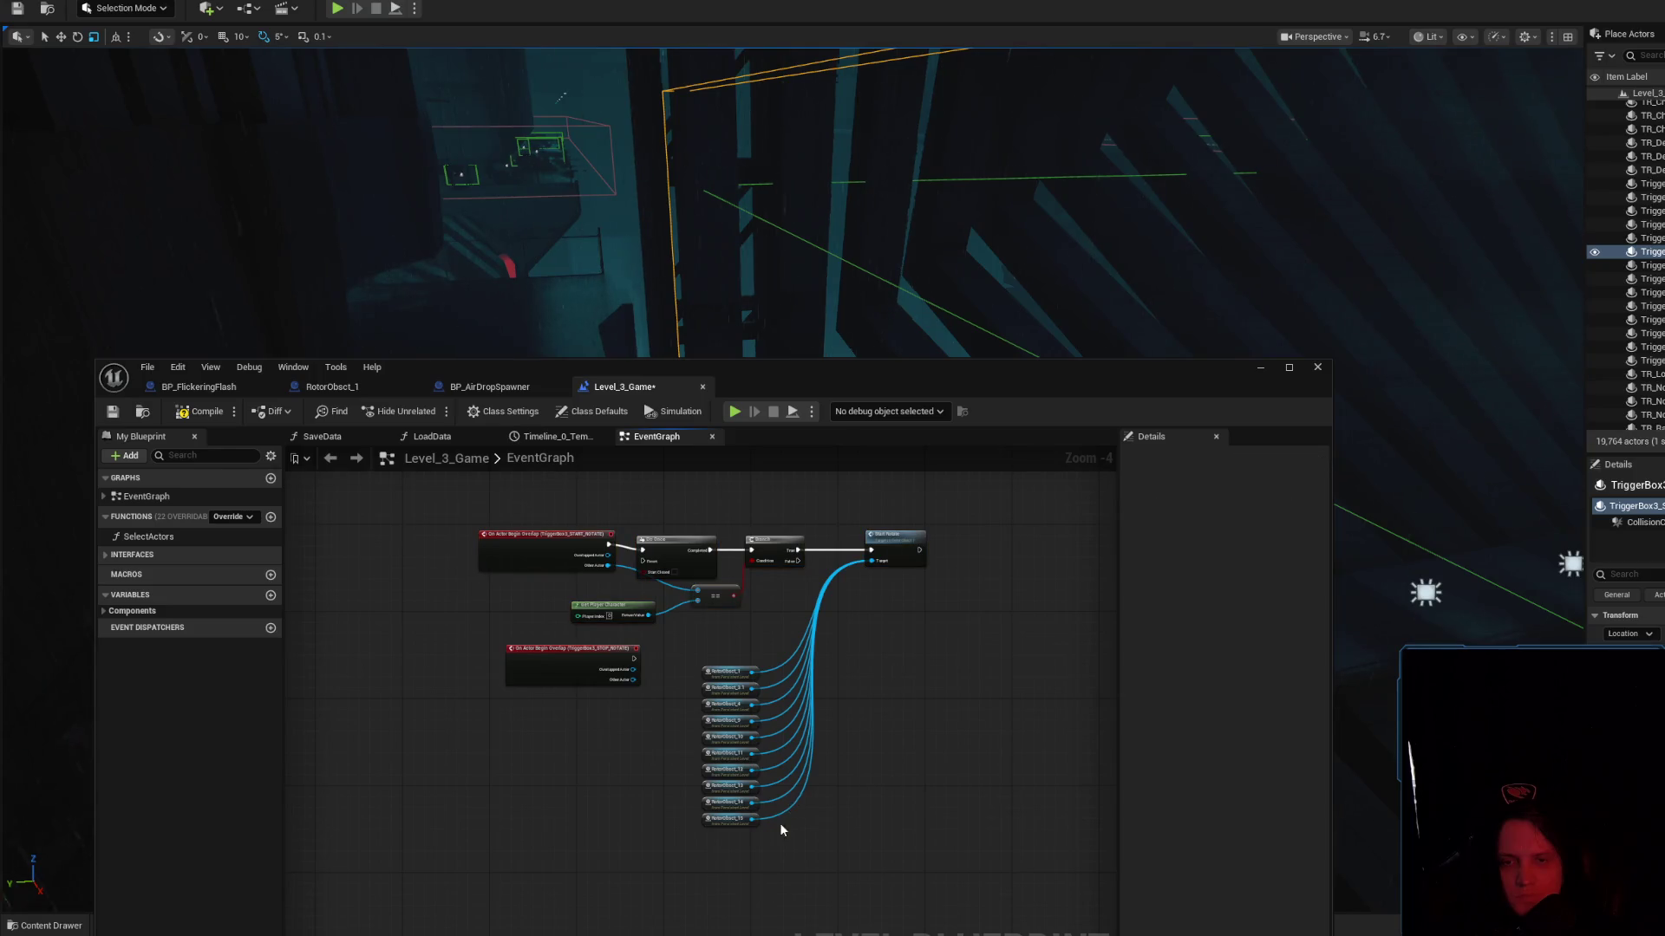
Add a Stop Rotate node wired from RotorObsct_15
scroll(779, 837, "up", 1)
right_click(778, 844)
type("stop rotate")
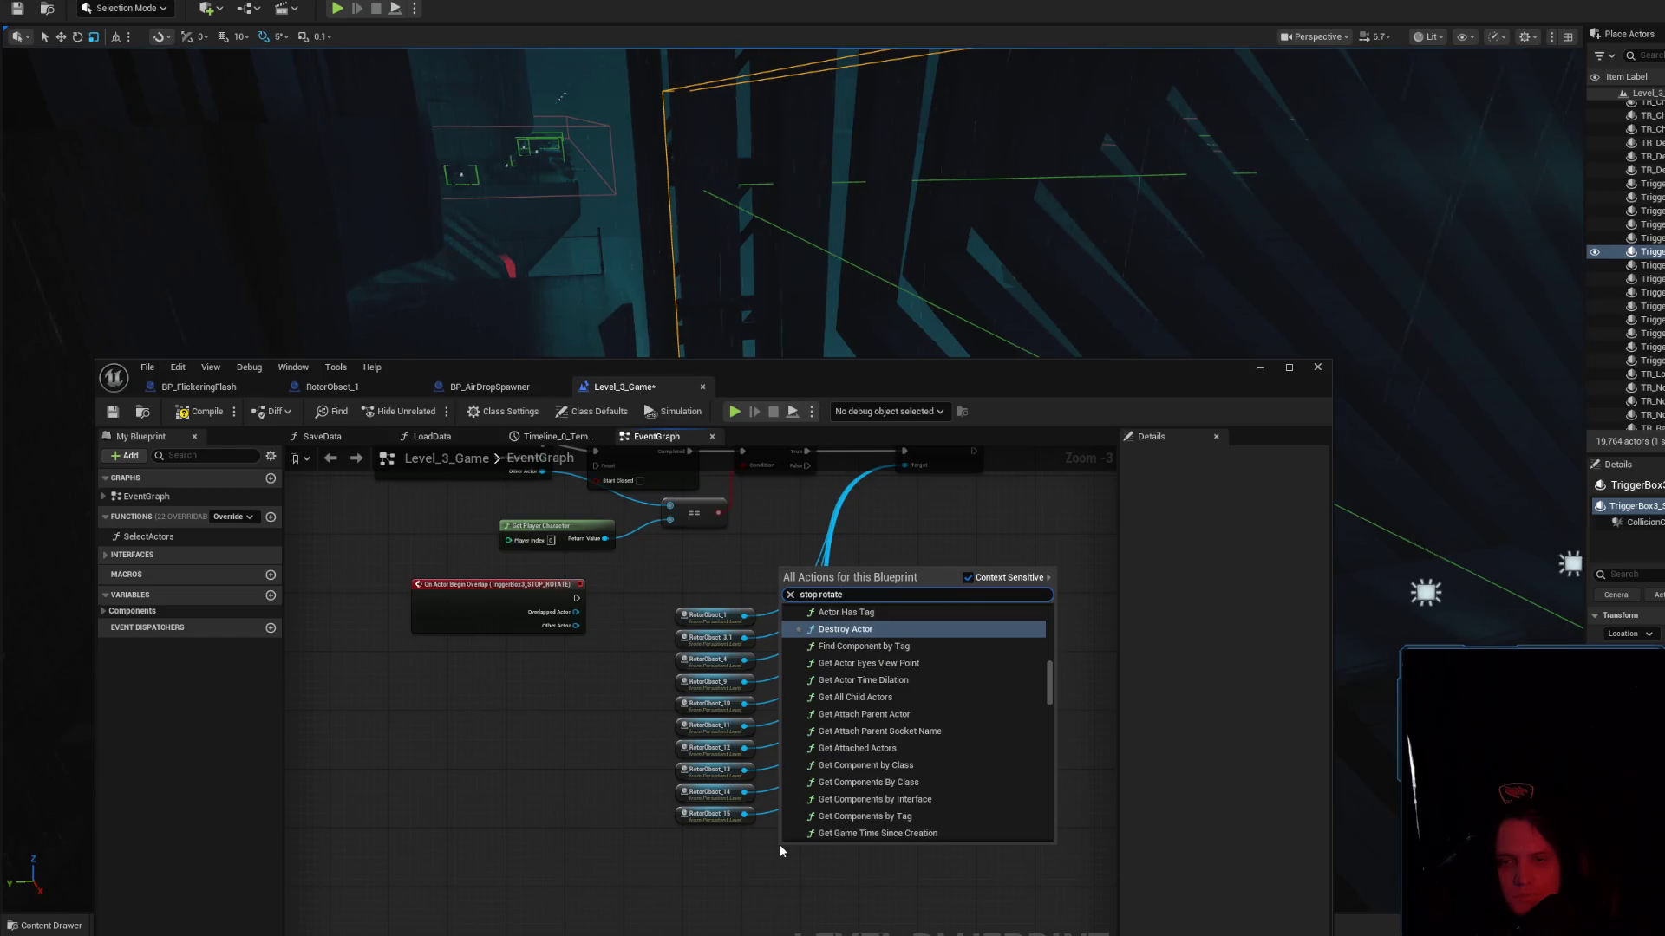
key("Down")
key("Escape")
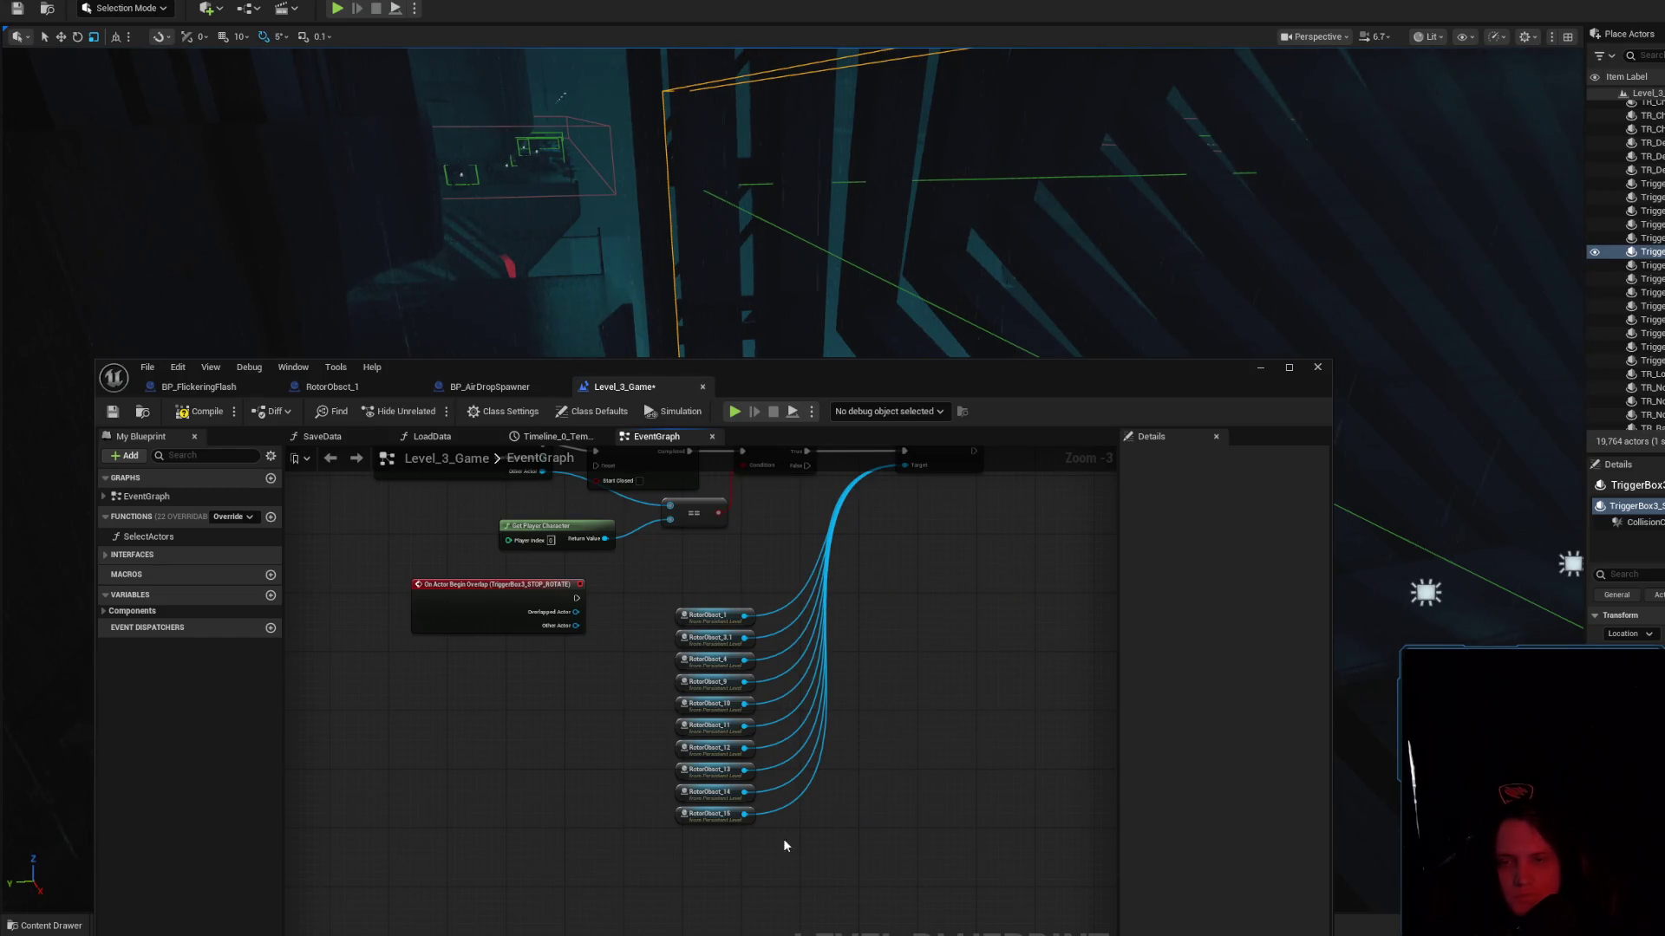
left_click_drag(746, 815, 792, 872)
type("stop rotate")
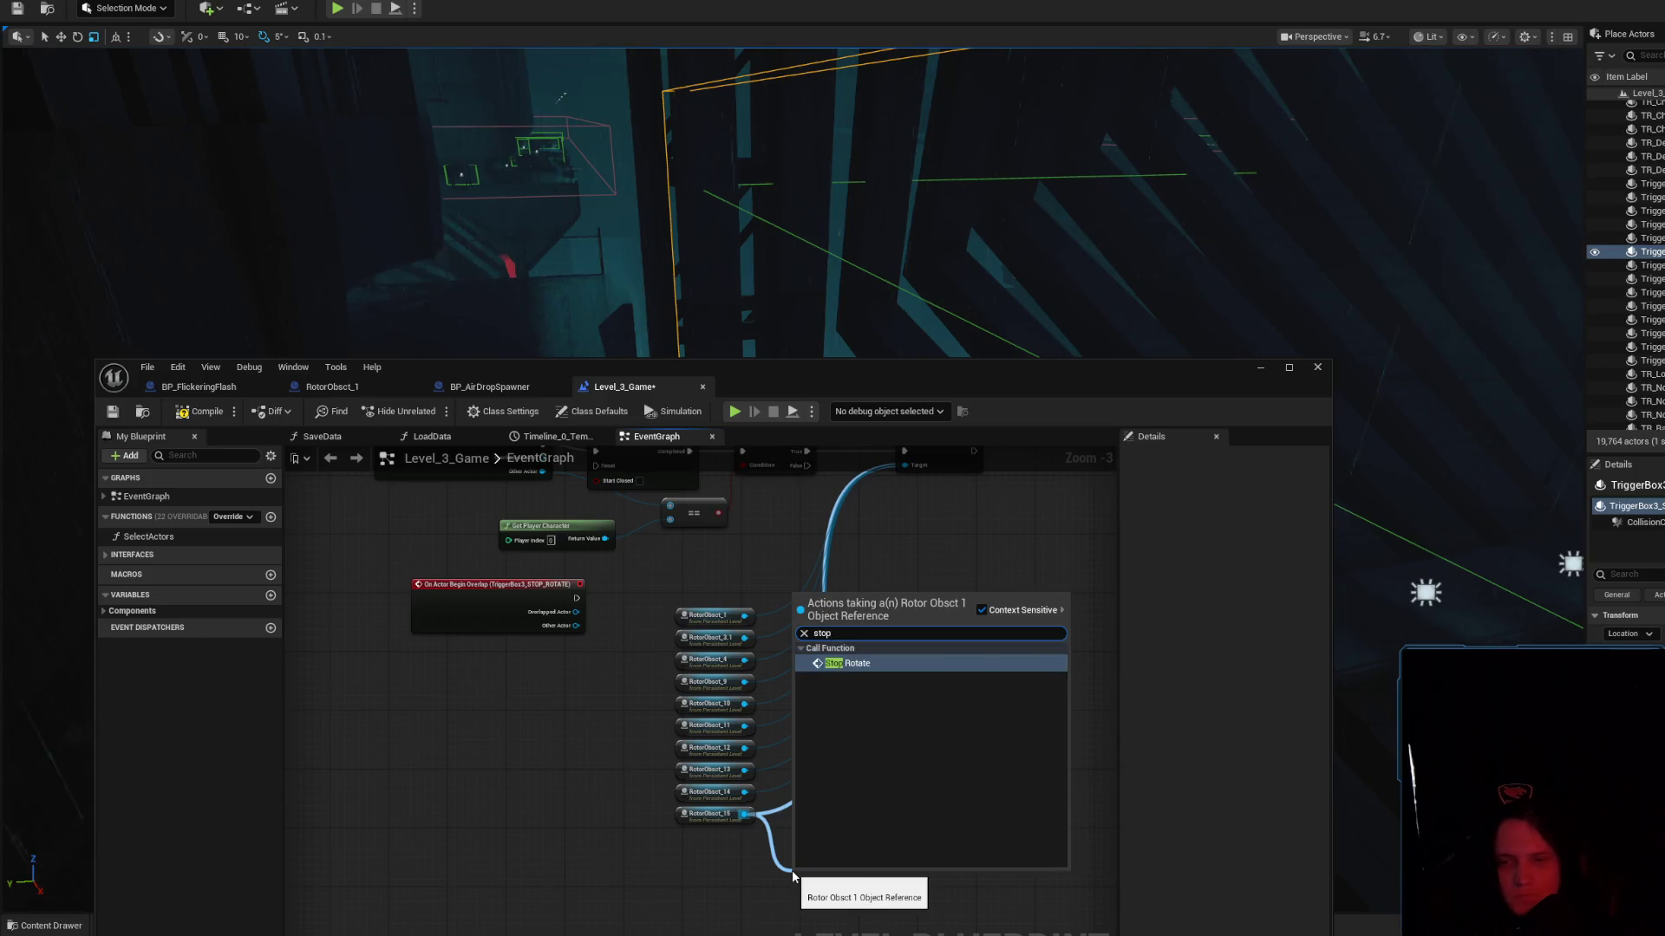
key("Return")
Connect RotorObsct_14, 13, 10, 9, 4, 3_1 and 1 to Stop Rotate's Target
scroll(818, 799, "up", 2)
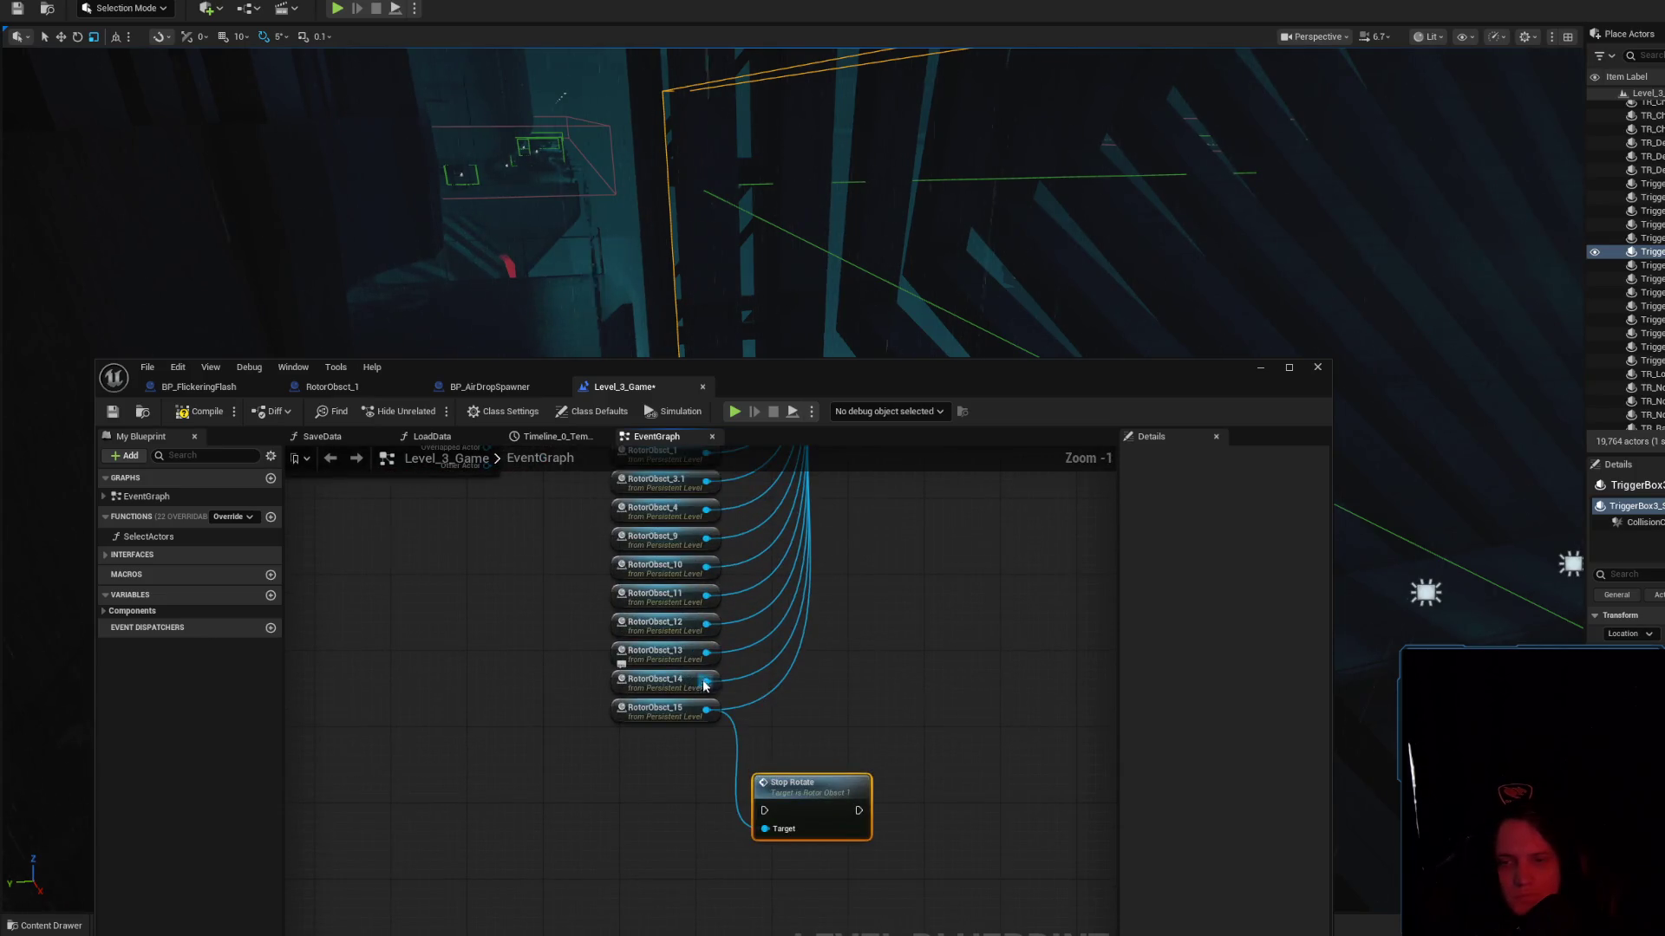
left_click_drag(765, 829, 725, 669)
mouse_move(765, 829)
left_mouse_down()
mouse_move(706, 596)
mouse_move(741, 898)
left_mouse_up()
mouse_move(681, 608)
left_mouse_down()
mouse_move(780, 638)
mouse_move(744, 893)
left_mouse_up()
left_click_drag(681, 579, 740, 898)
mouse_move(680, 551)
left_mouse_down()
mouse_move(790, 820)
mouse_move(740, 899)
left_mouse_up()
left_click_drag(682, 523, 739, 898)
Move the Stop Rotate node up under Start Rotate
scroll(794, 786, "down", 3)
mouse_move(781, 830)
left_mouse_down()
mouse_move(889, 567)
mouse_move(859, 551)
left_mouse_up()
scroll(859, 552, "up", 3)
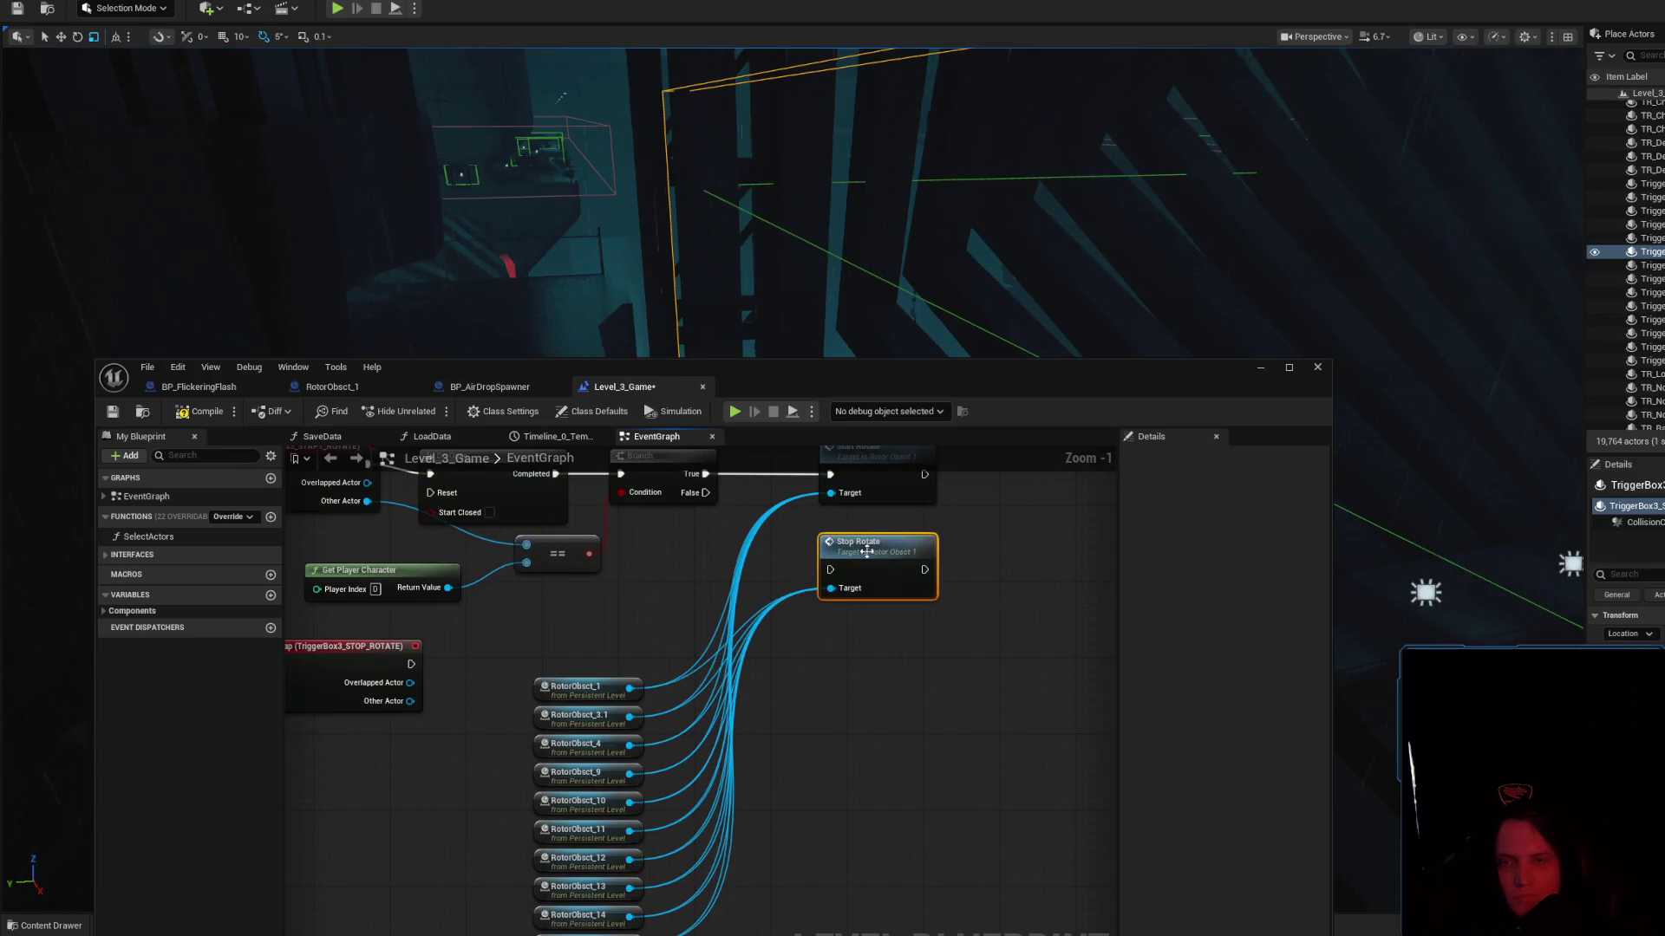
scroll(719, 625, "down", 2)
left_click_drag(722, 620, 720, 885)
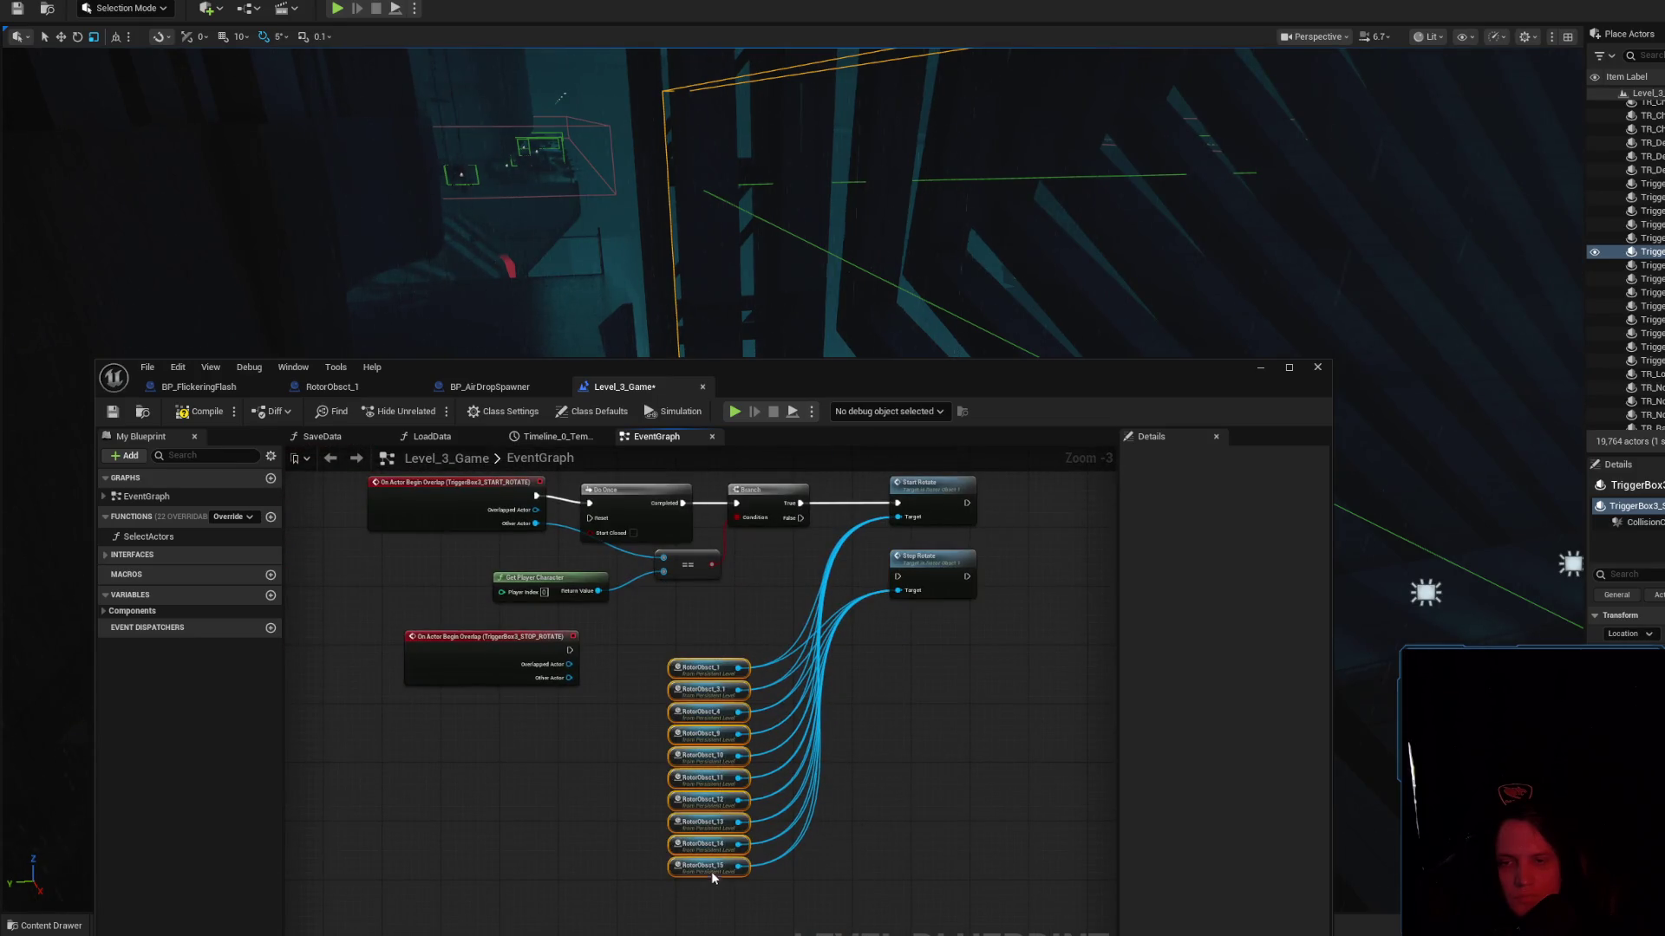
left_click_drag(747, 579, 793, 612)
Move the rotor references lower and select the Do Once, Branch and == player-check nodes
left_click_drag(544, 692, 515, 699)
left_click(662, 530)
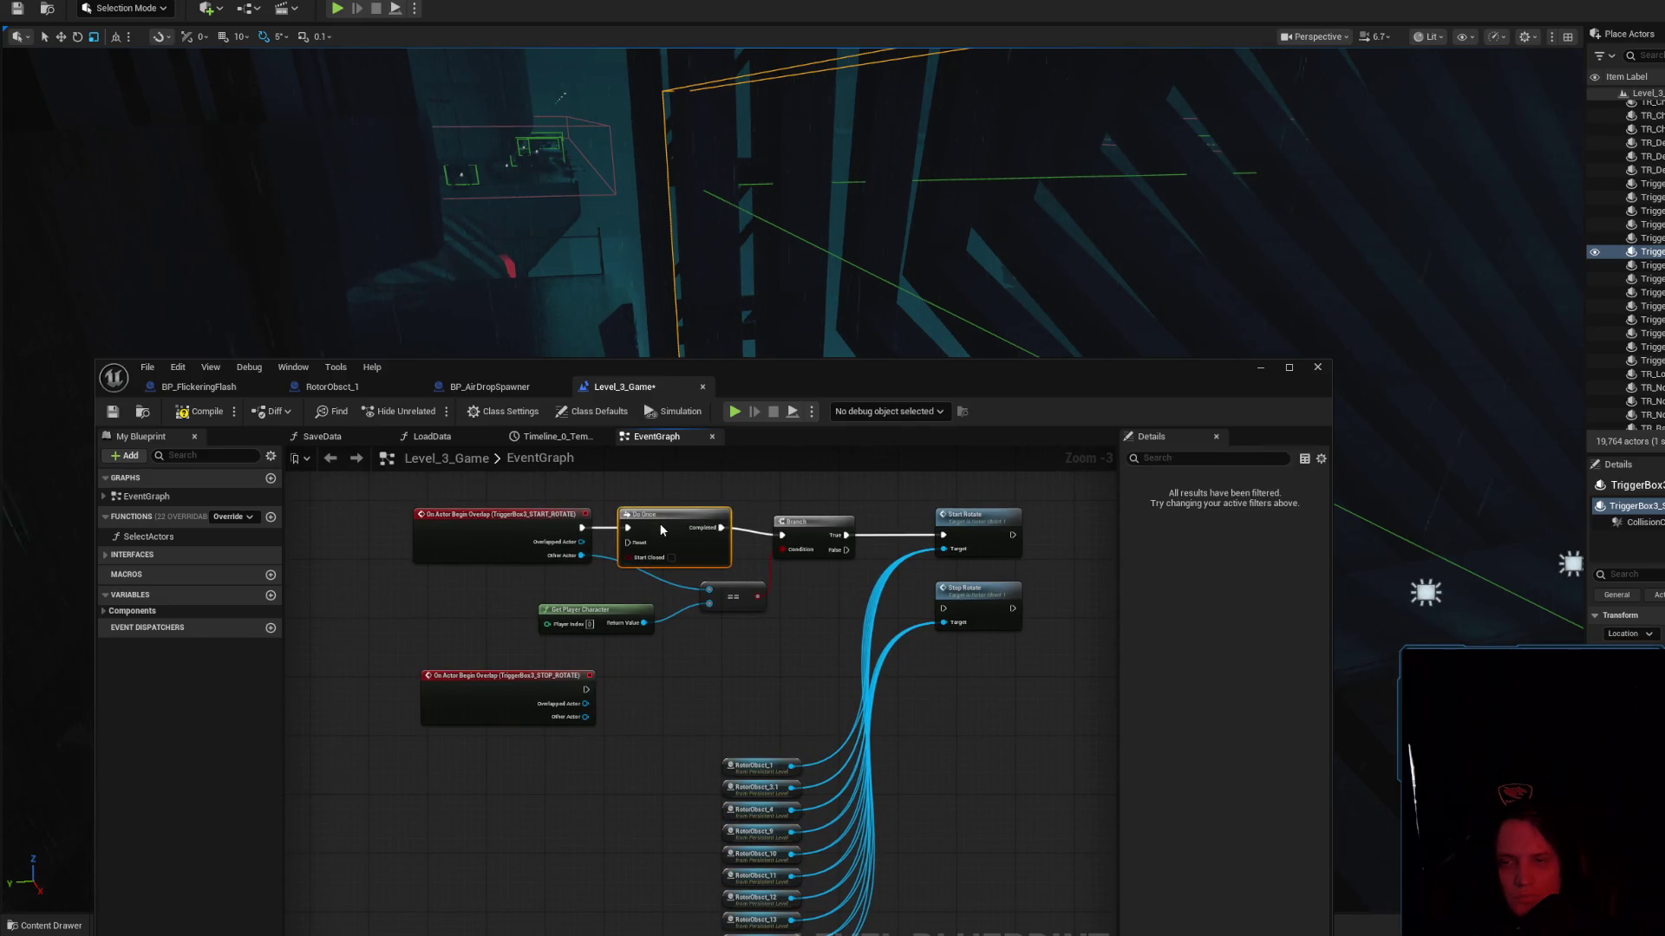
left_click_drag(692, 555, 665, 503)
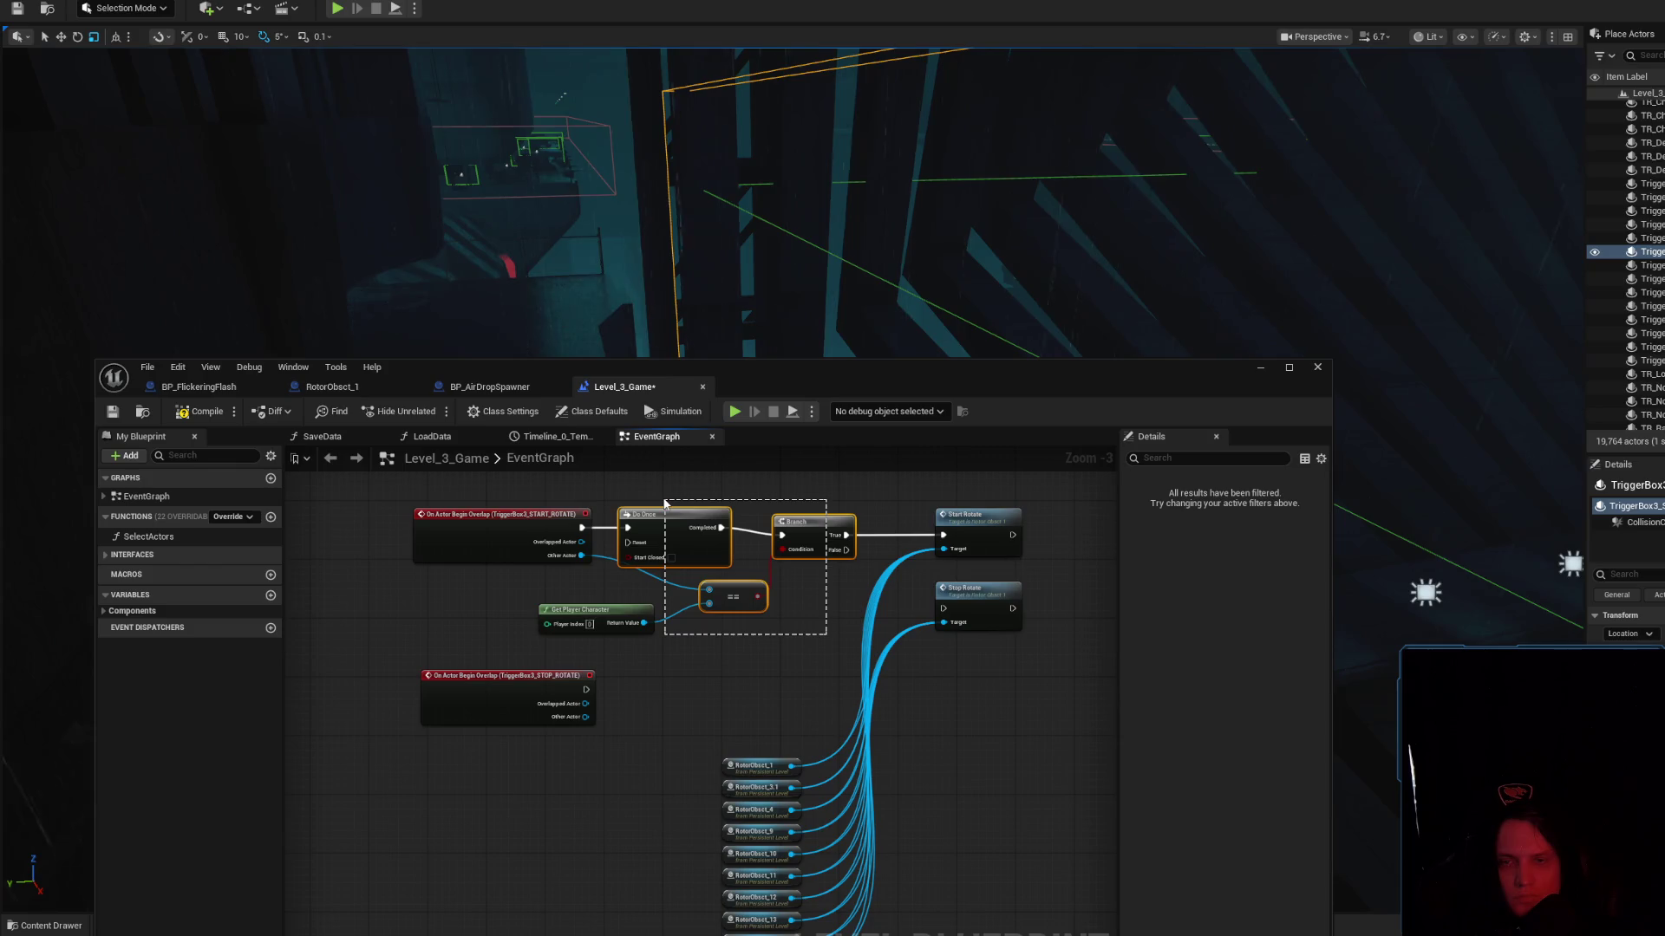
left_click_drag(762, 678, 746, 512)
mouse_move(694, 567)
left_mouse_down()
mouse_move(789, 811)
mouse_move(740, 891)
mouse_move(781, 910)
left_mouse_up()
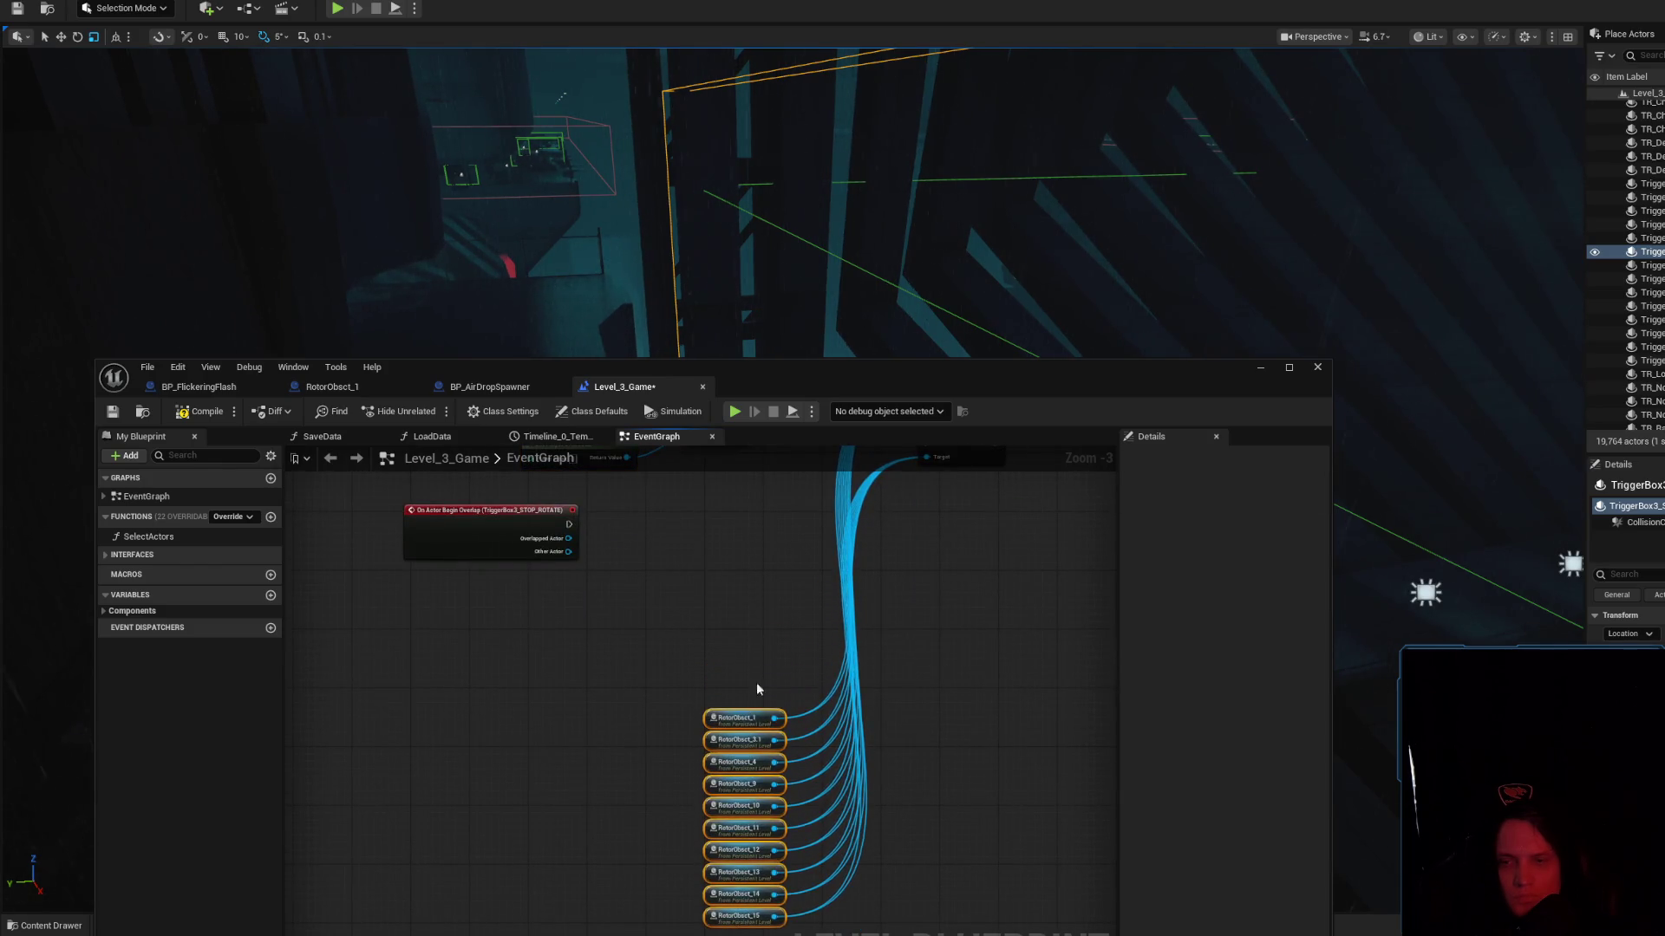
left_click_drag(793, 685, 613, 521)
Paste a copy of the Do Once and player-check Branch chain and wire it from STOP_ROTATE
key("ctrl+c")
key("ctrl+v")
left_click_drag(684, 679, 680, 721)
mouse_move(562, 705)
left_mouse_down()
mouse_move(629, 709)
mouse_move(763, 781)
mouse_move(804, 774)
left_mouse_up()
left_click(975, 737)
left_click_drag(809, 706, 919, 625)
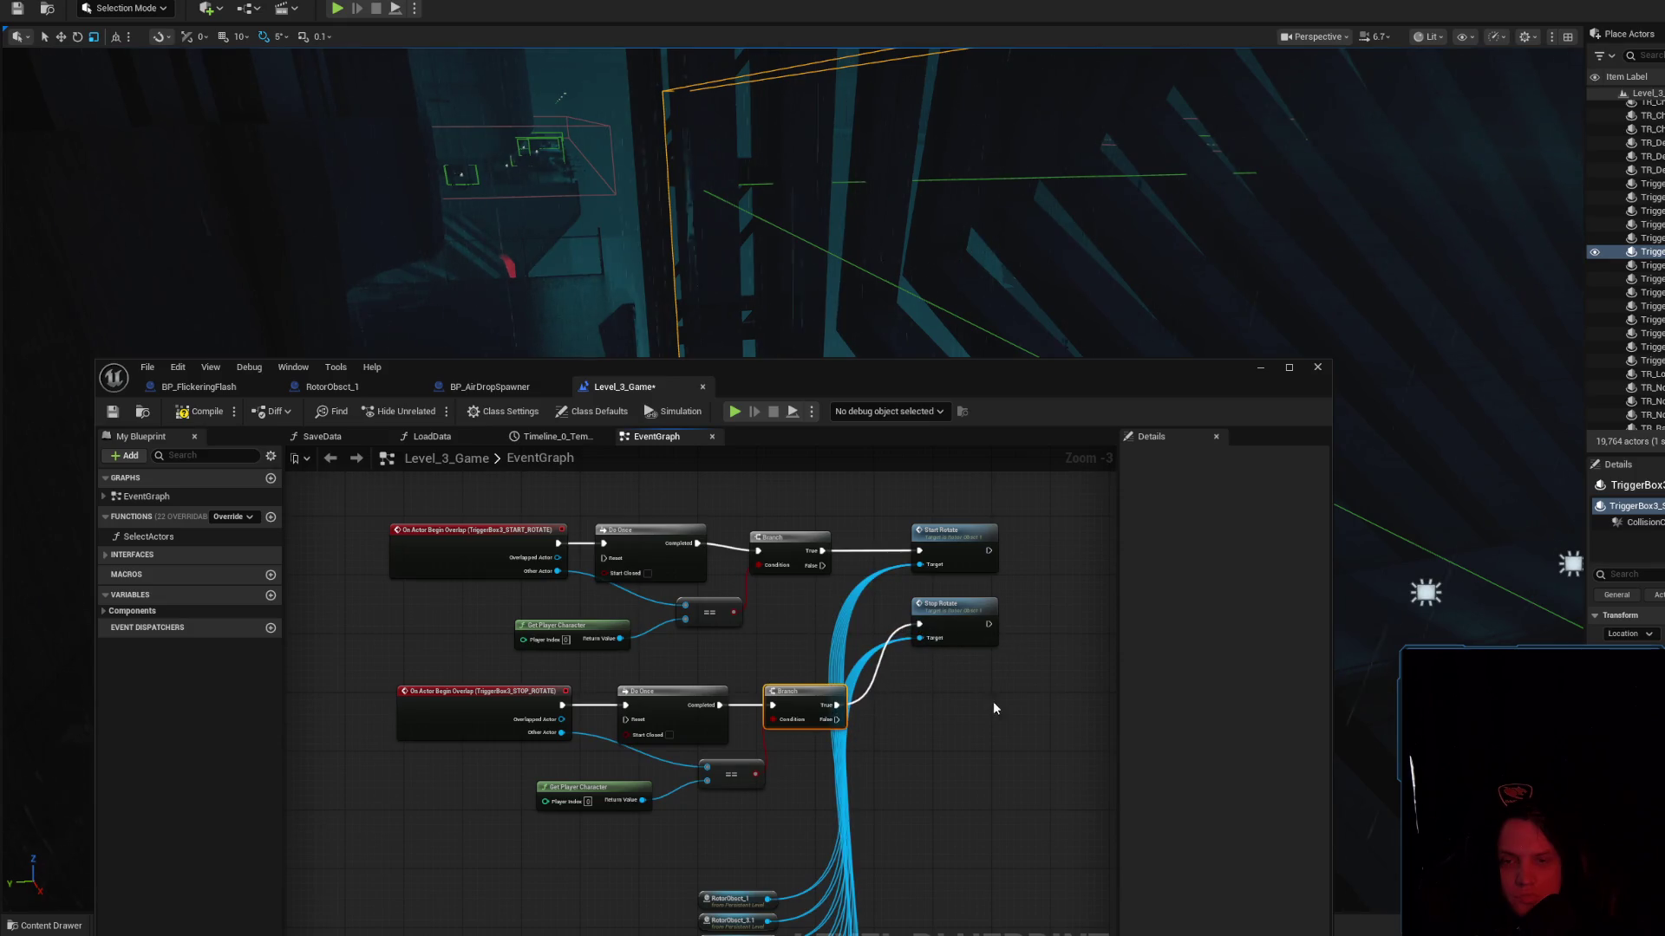
scroll(925, 762, "down", 3)
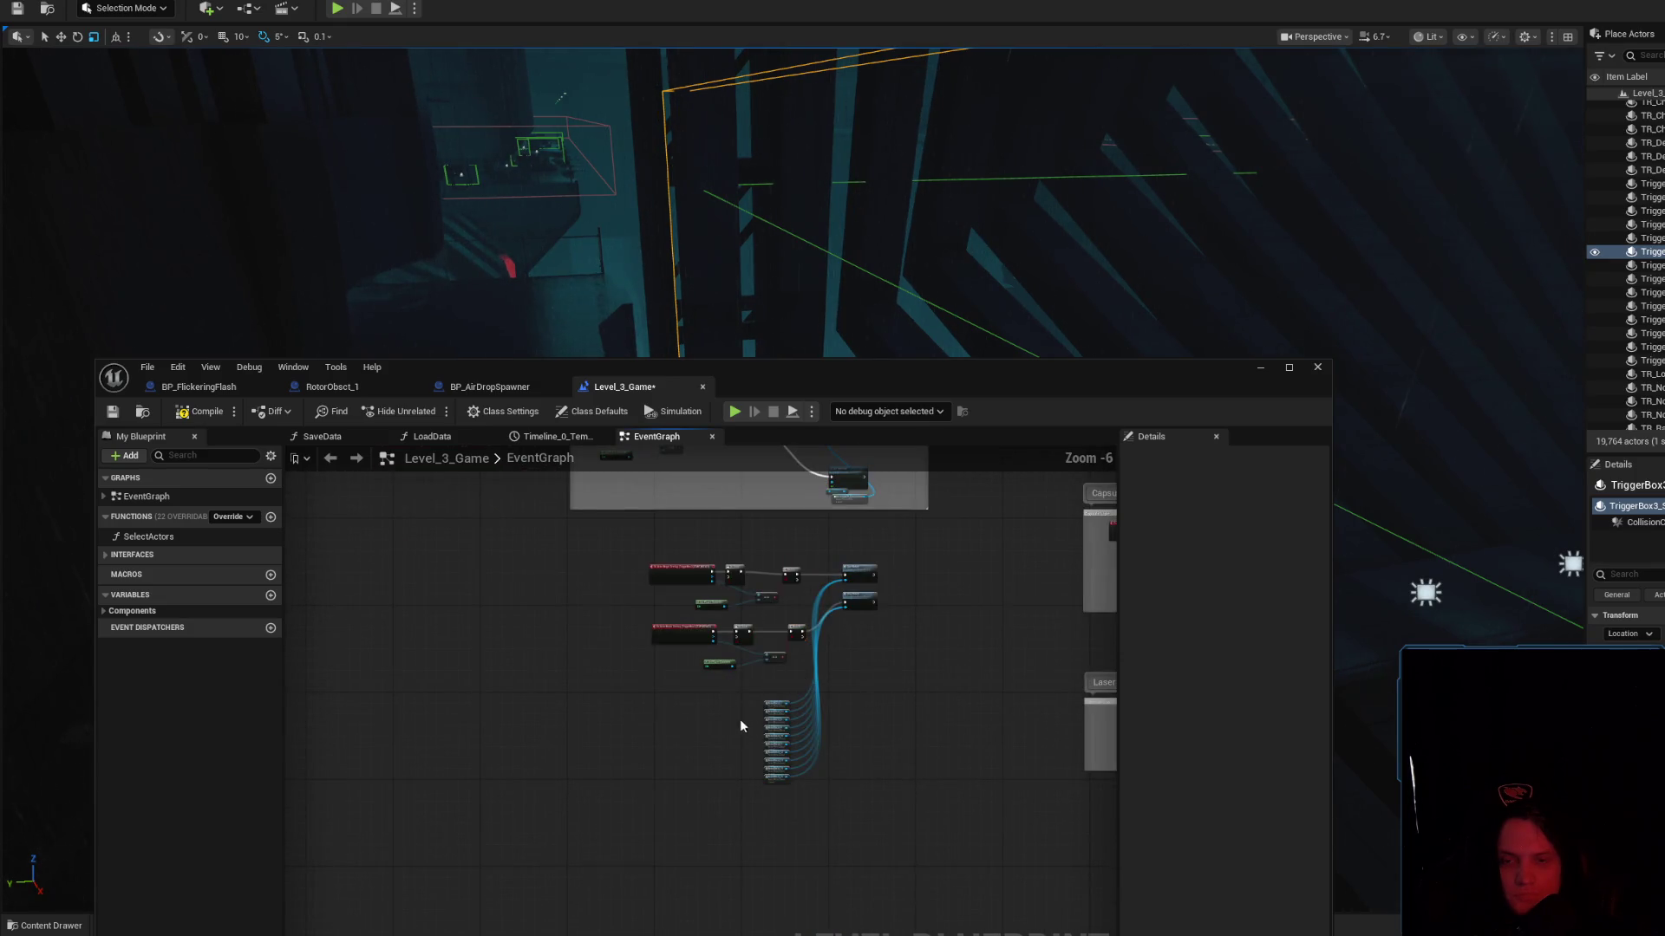
scroll(775, 730, "up", 3)
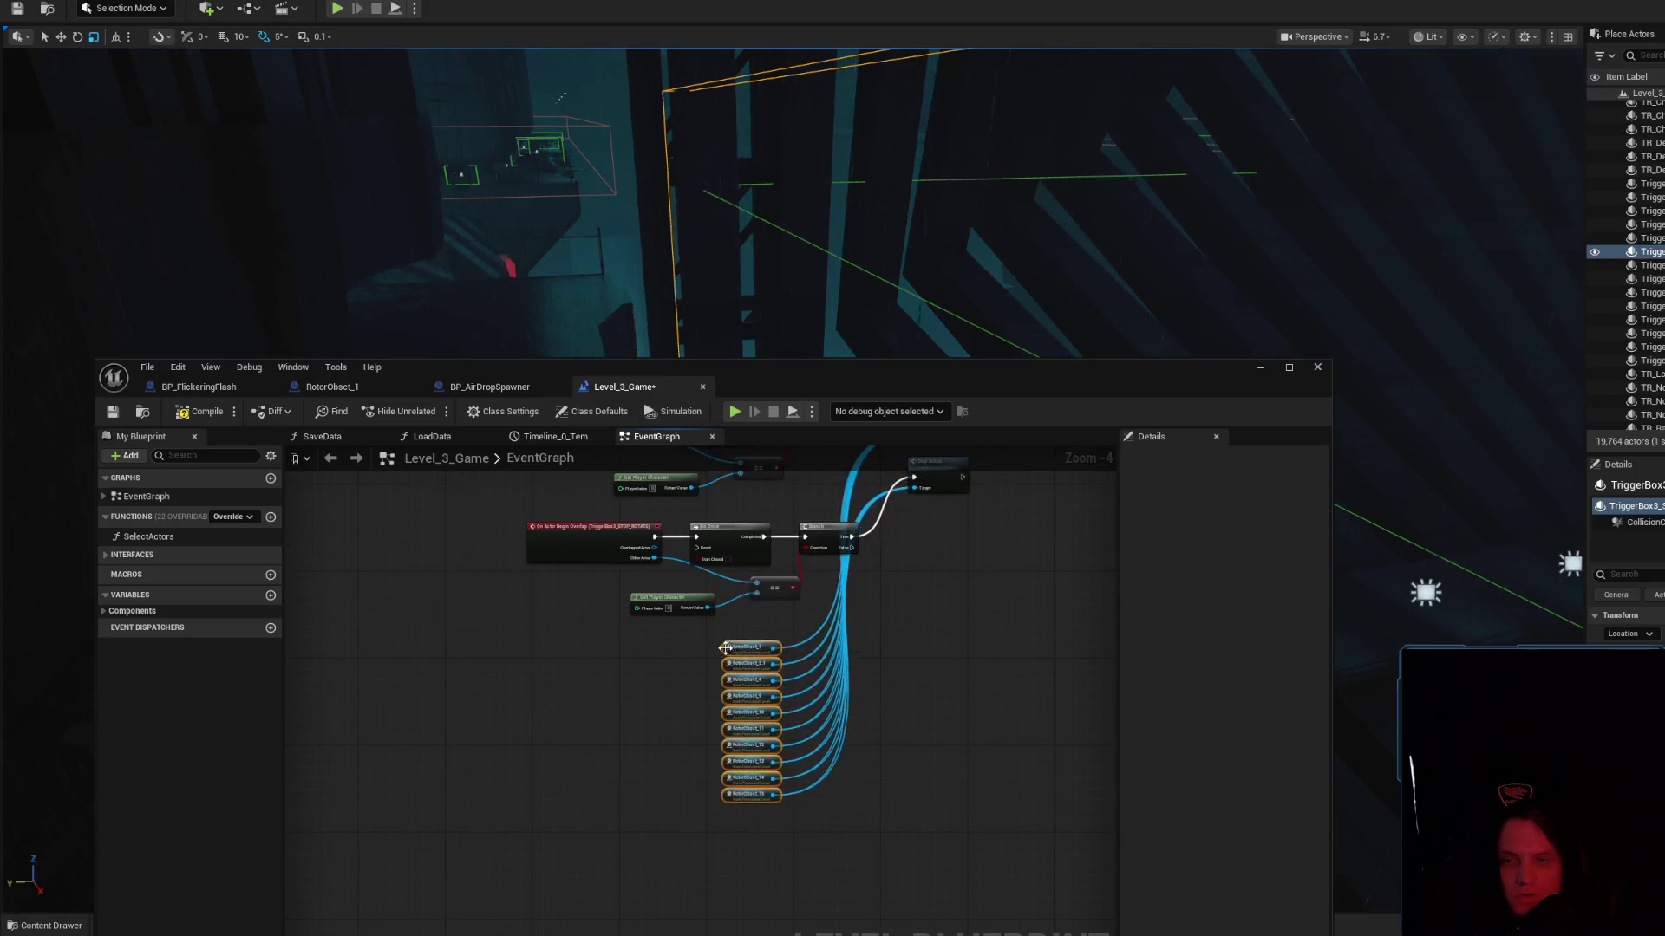
Wrap the rotor start/stop nodes in a comment titled ROTATE ROTOR and reposition it
scroll(647, 824, "down", 1)
scroll(646, 824, "down", 2)
mouse_move(509, 621)
left_mouse_down()
mouse_move(944, 850)
mouse_move(804, 863)
left_mouse_up()
key("c")
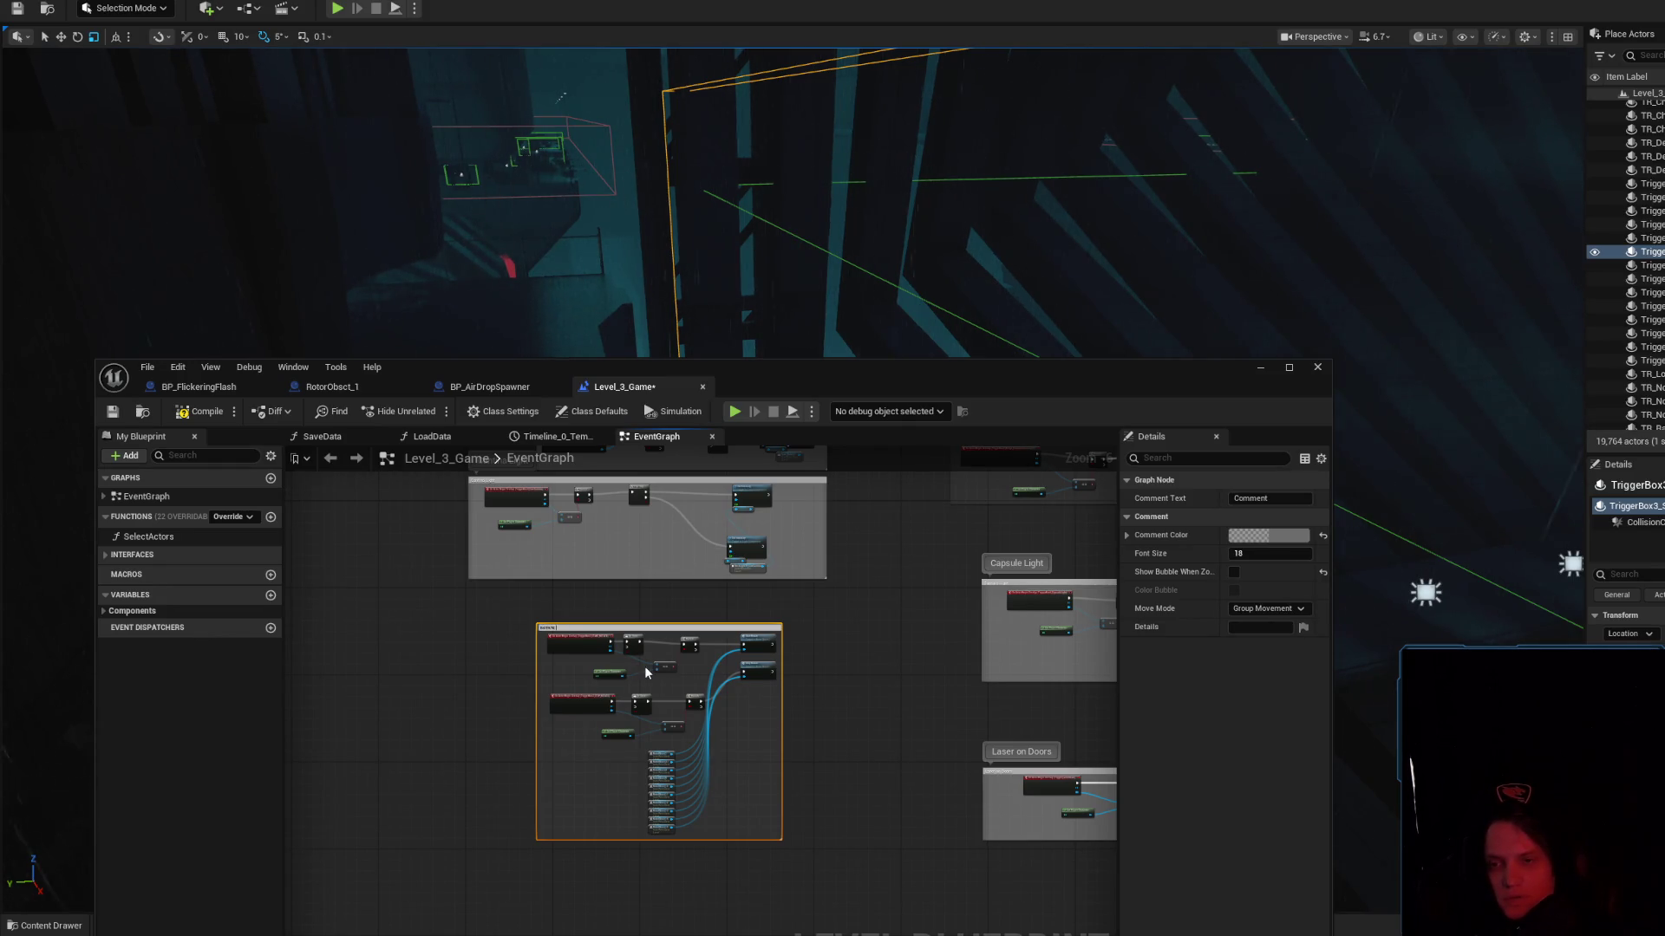
scroll(598, 628, "up", 3)
scroll(607, 627, "down", 4)
left_click_drag(626, 631, 562, 656)
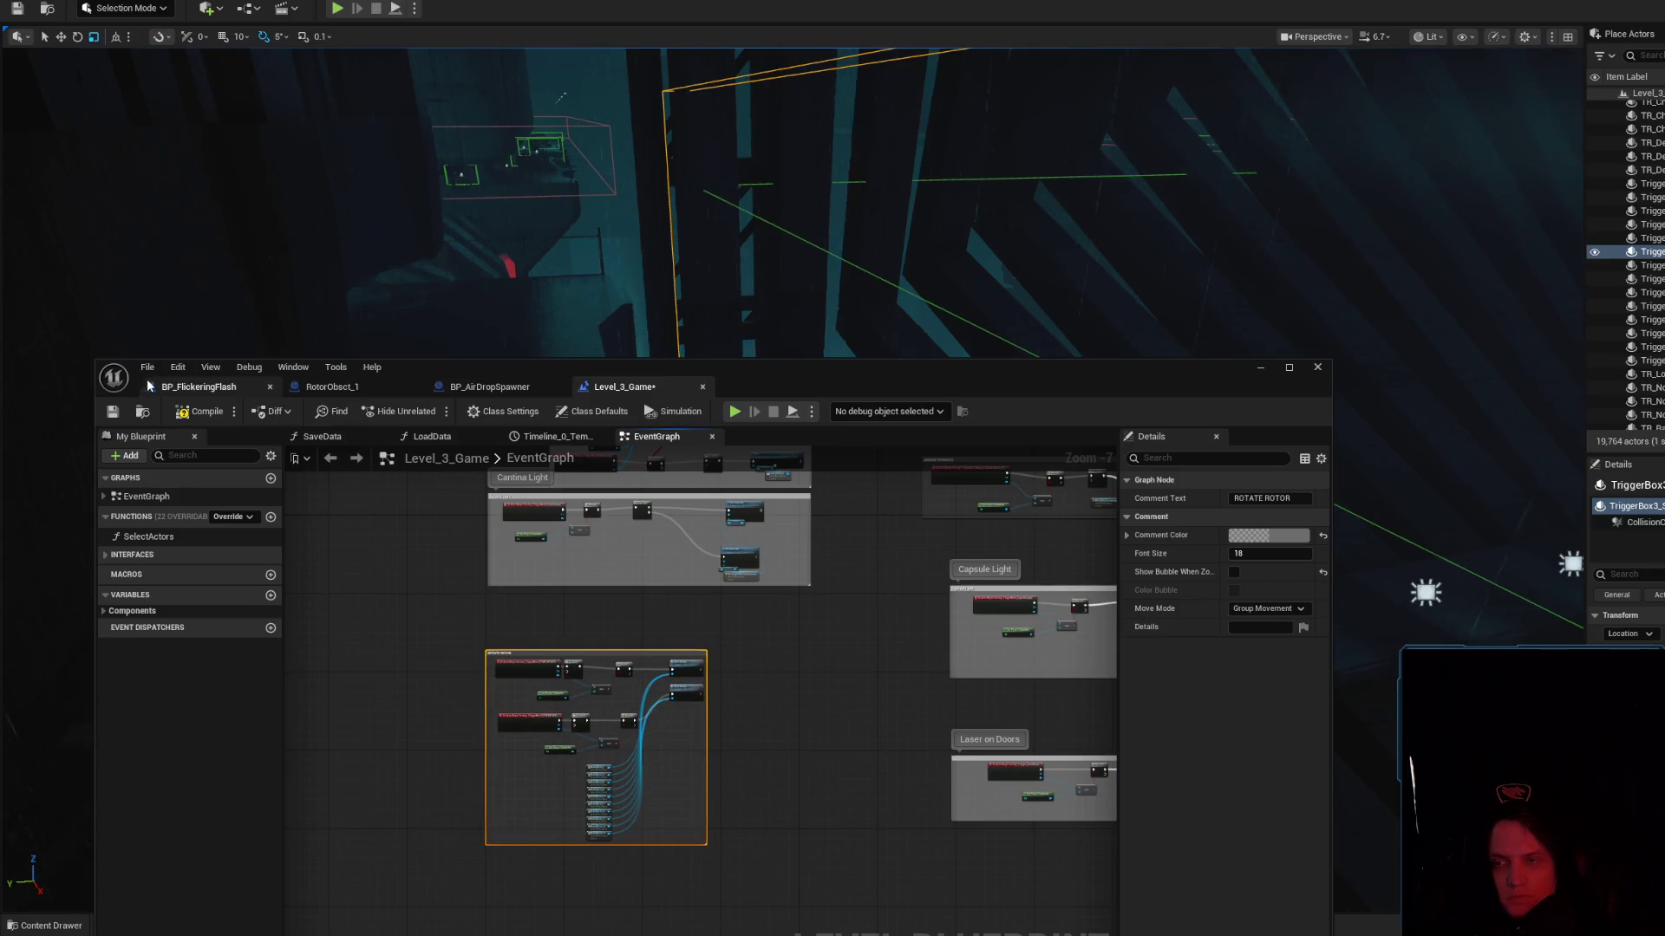
Save the Level_3_Game map and switch to the rotor's Blueprint
left_click(114, 414)
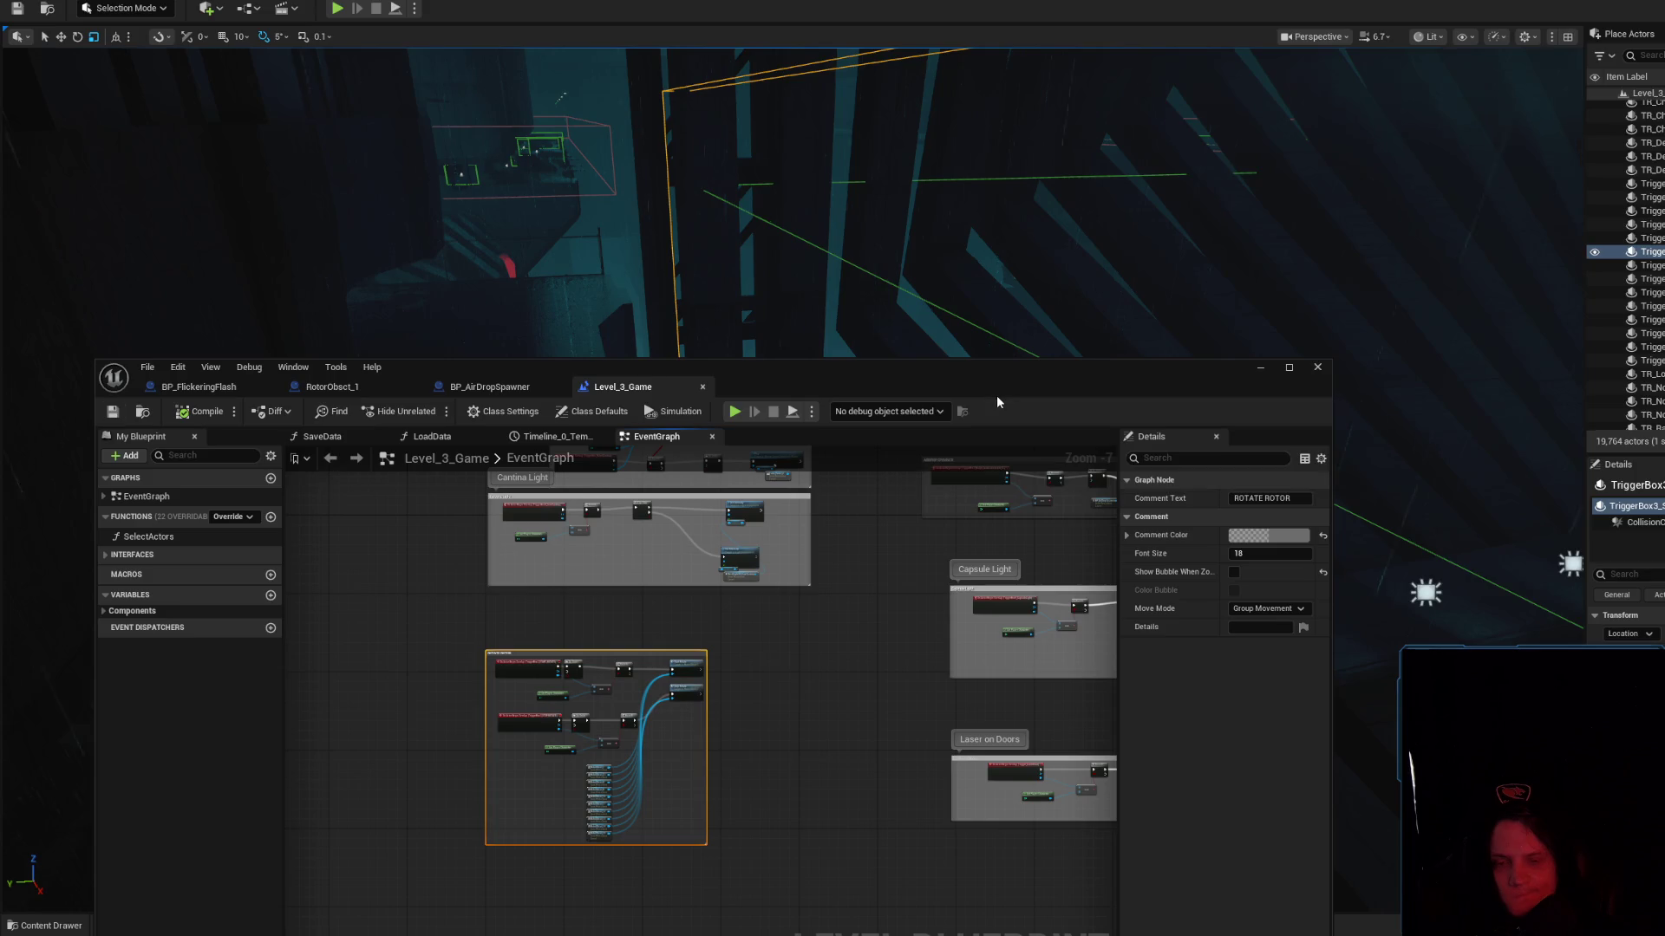
scroll(711, 778, "up", 3)
mouse_move(800, 731)
left_mouse_down()
mouse_move(814, 649)
mouse_move(902, 850)
left_mouse_up()
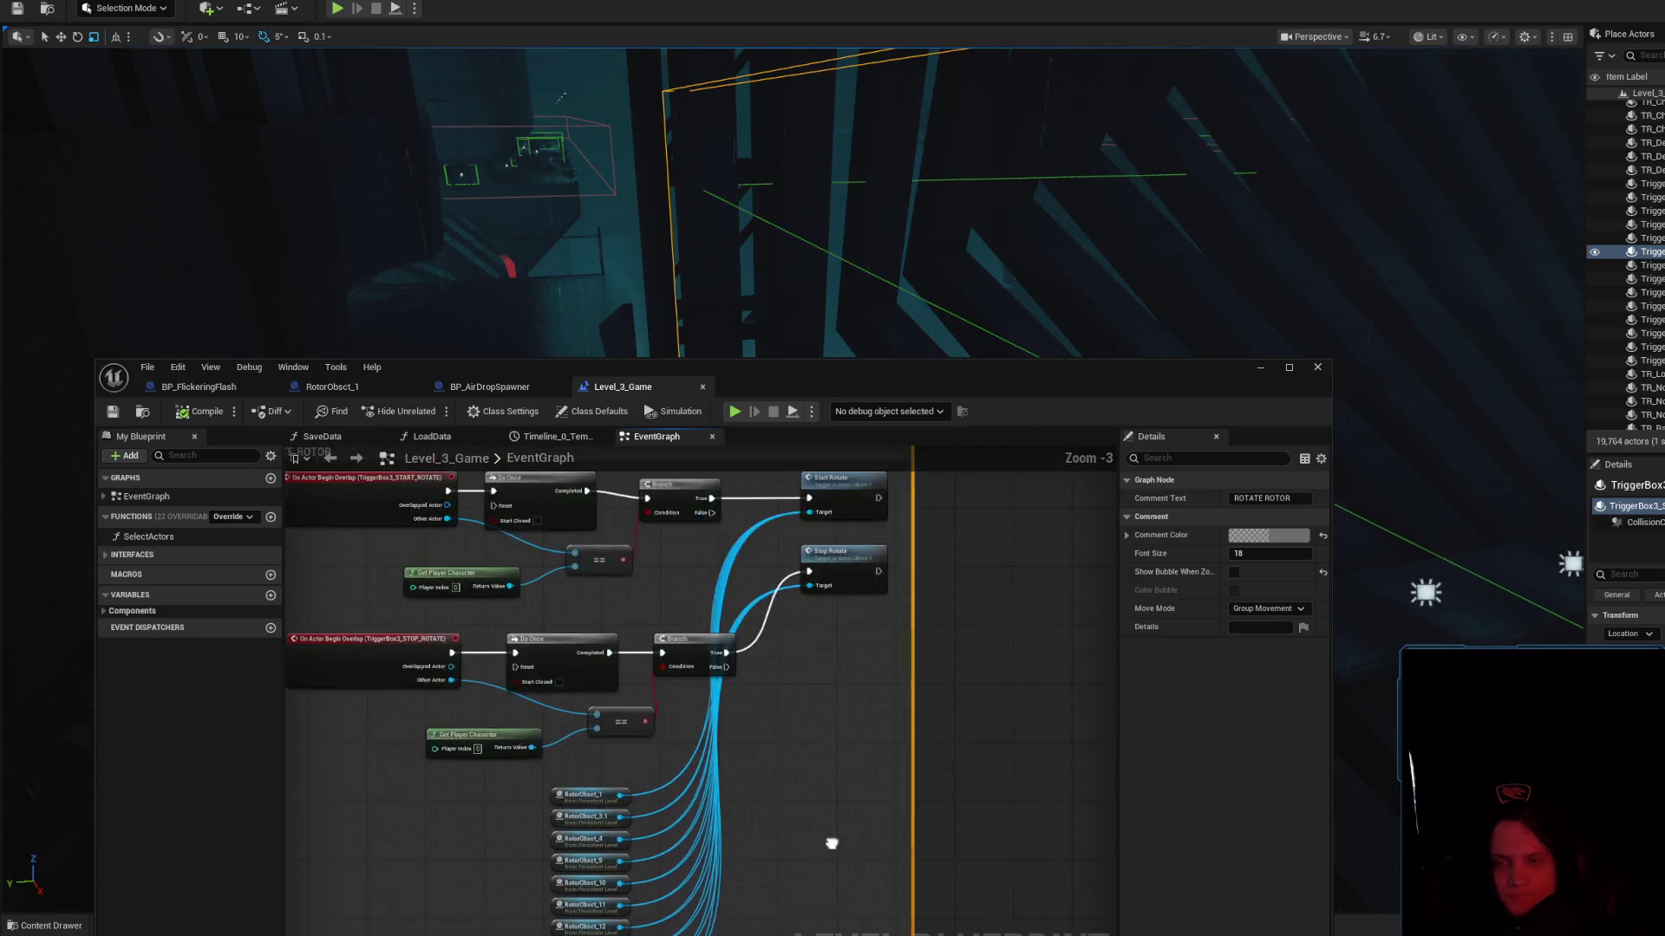
scroll(918, 770, "down", 1)
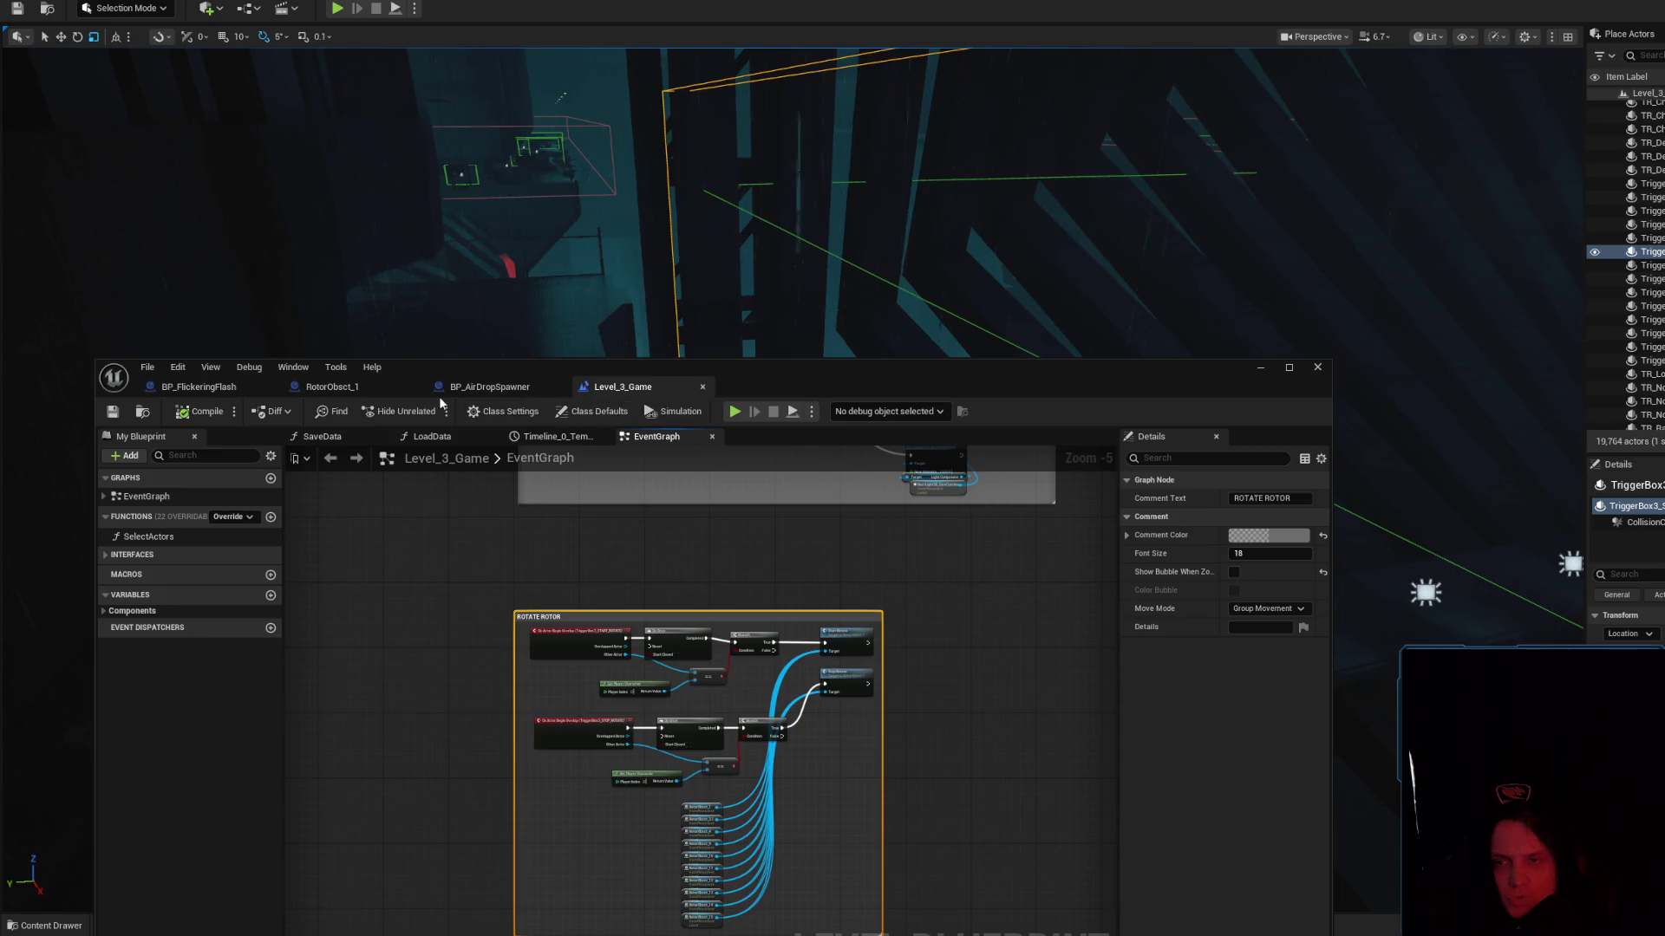
left_click(314, 395)
Open RotorObsct_2, disconnect Event Tick from Set World Rotation, compile, and return to the viewport
left_click(143, 411)
left_click(754, 824)
double_click(754, 824)
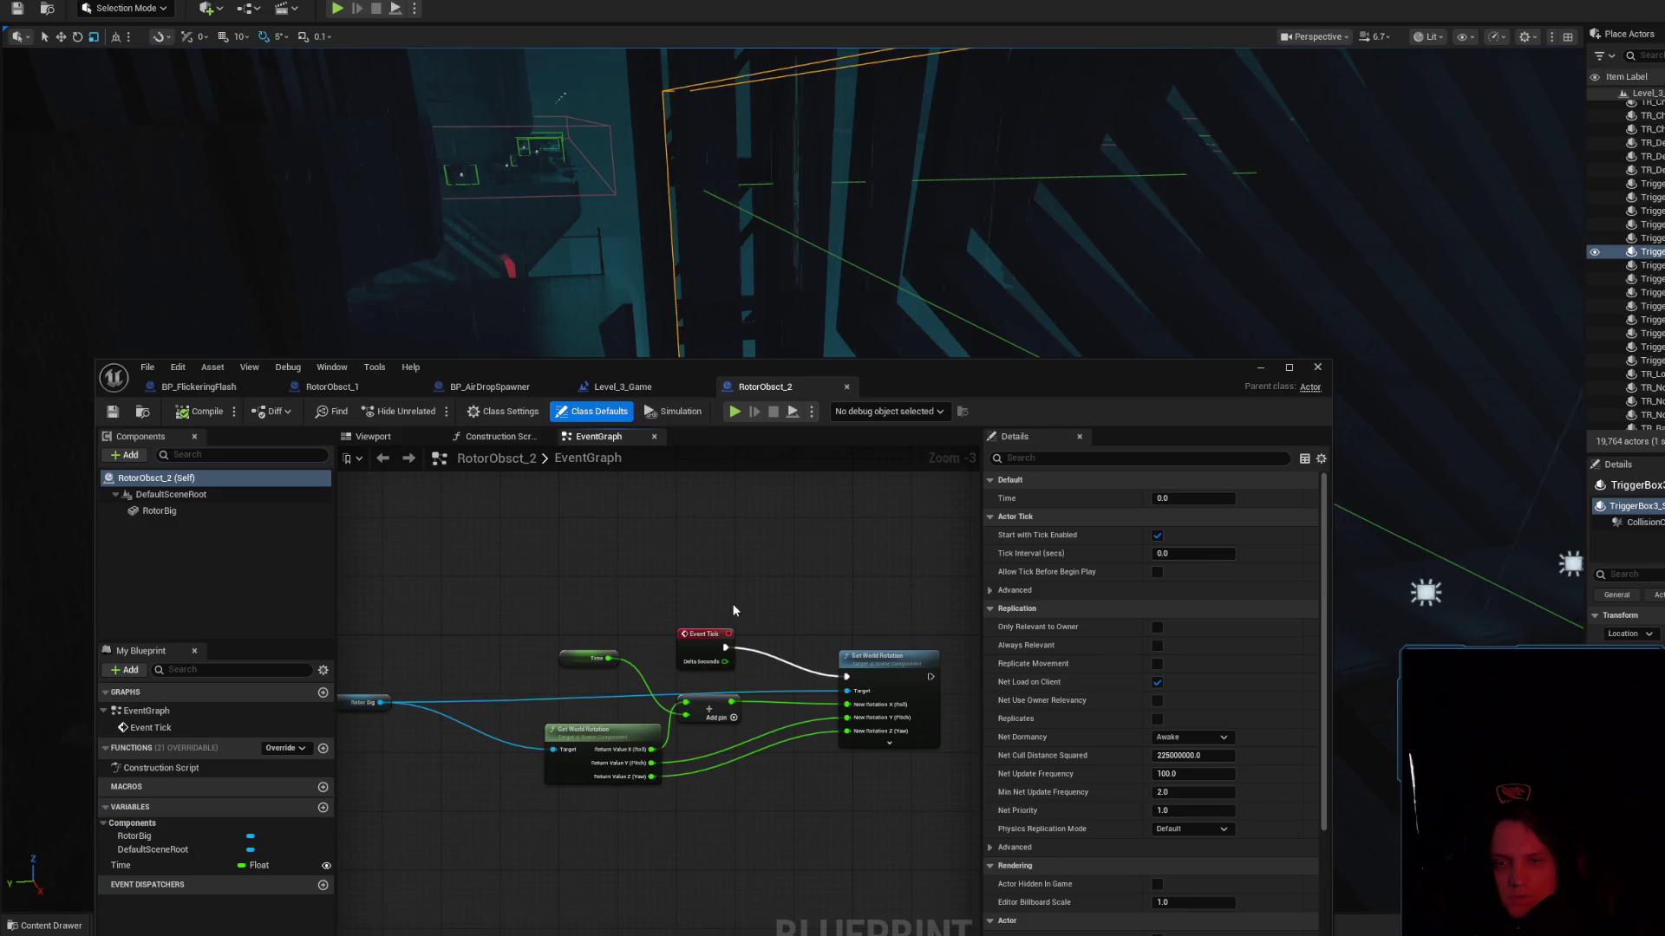
double_click(791, 570)
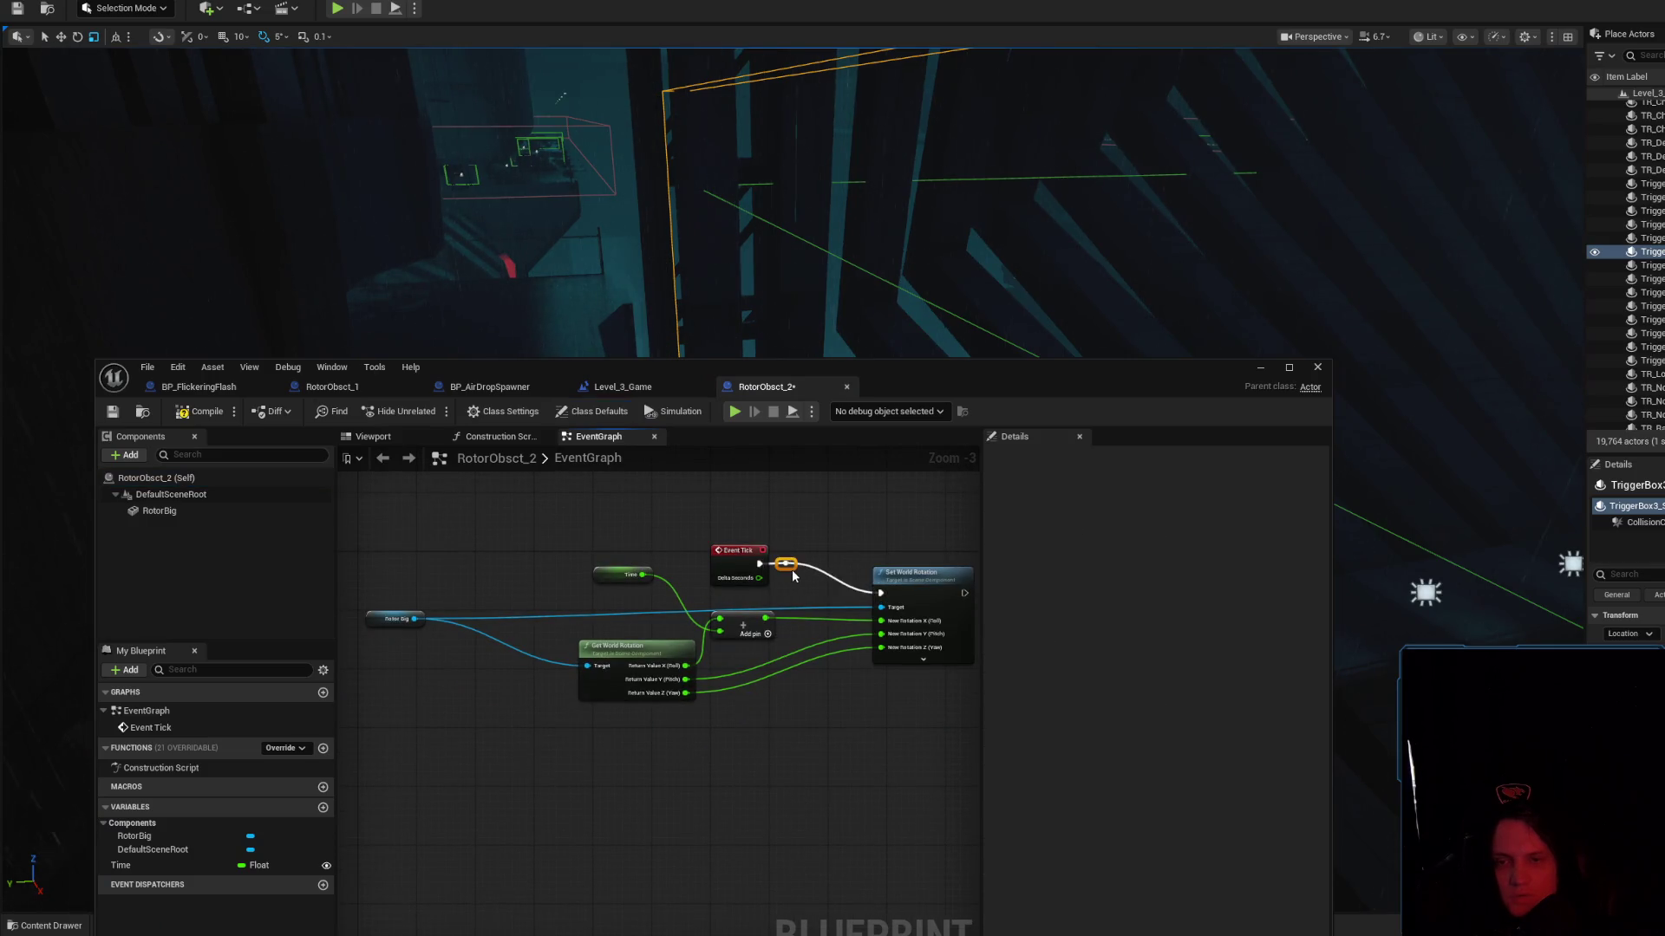
left_click(201, 413)
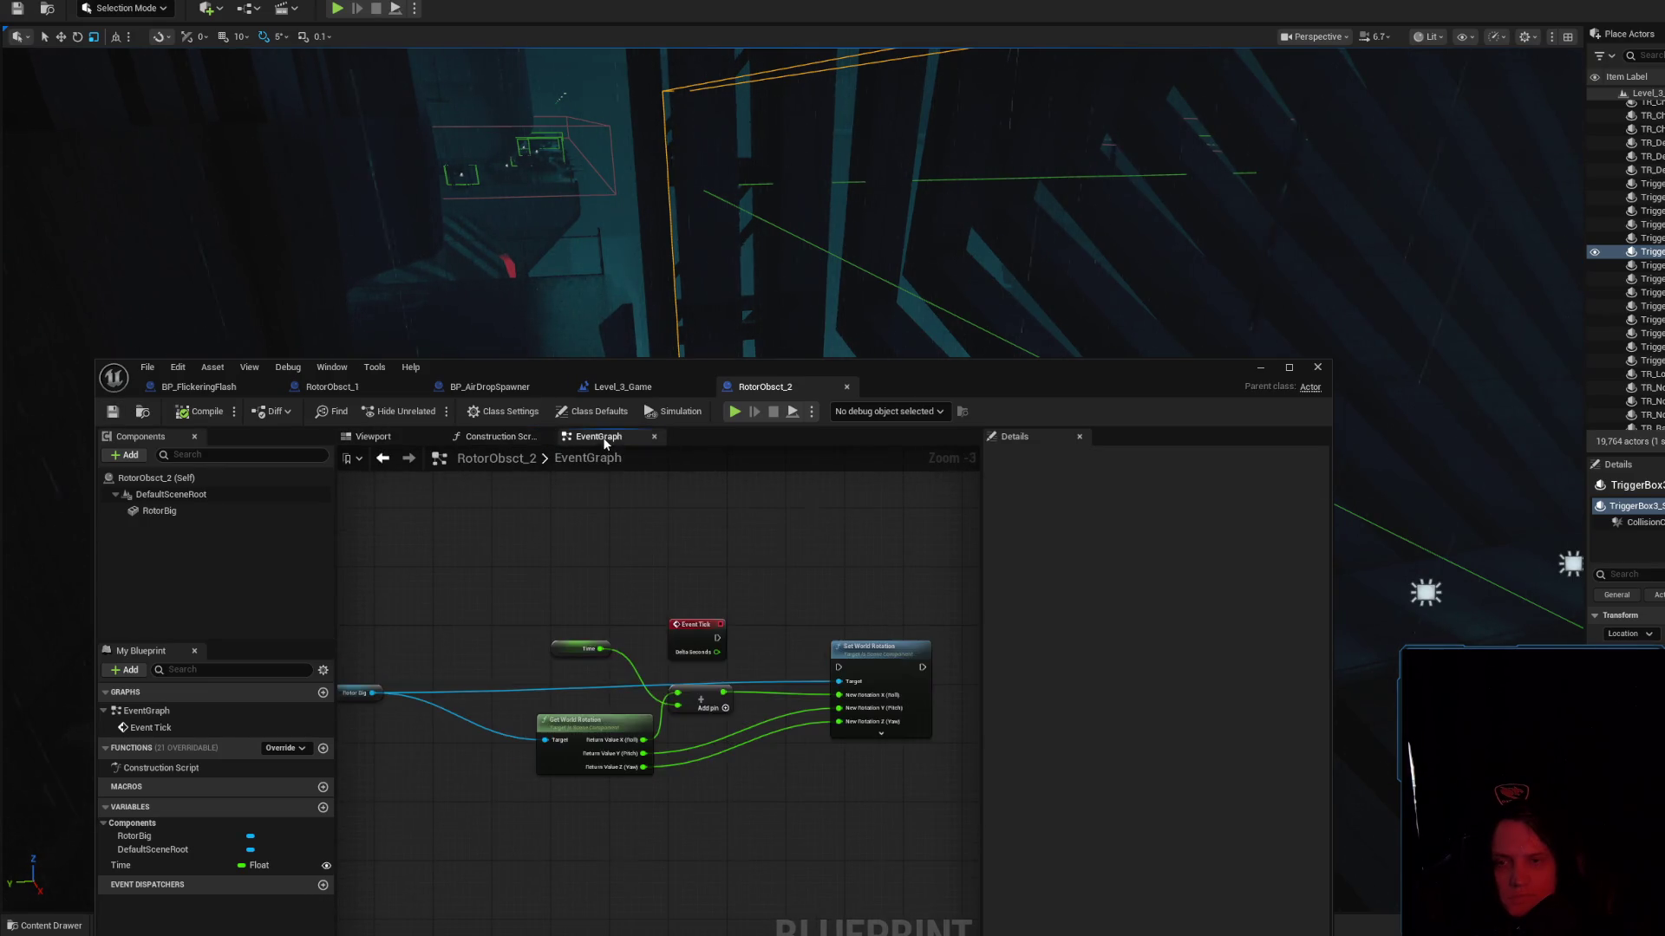
left_click(1258, 369)
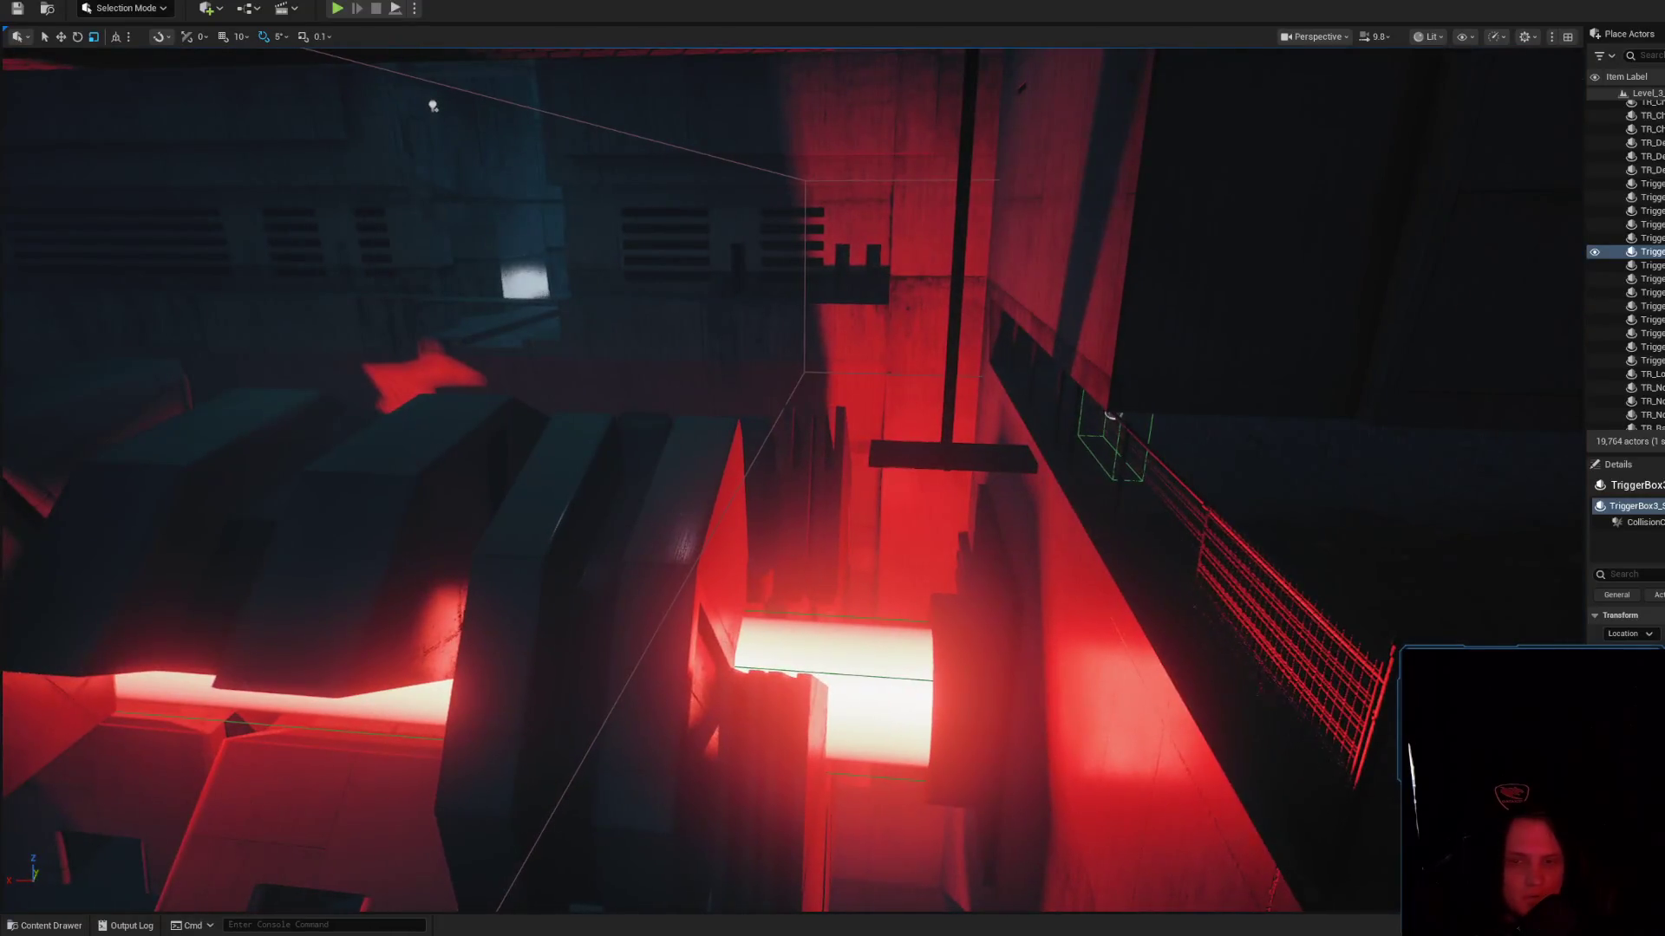
Select a rotor, simulate briefly with Alt+S, then start Play In Editor with Alt+P
left_click(681, 506)
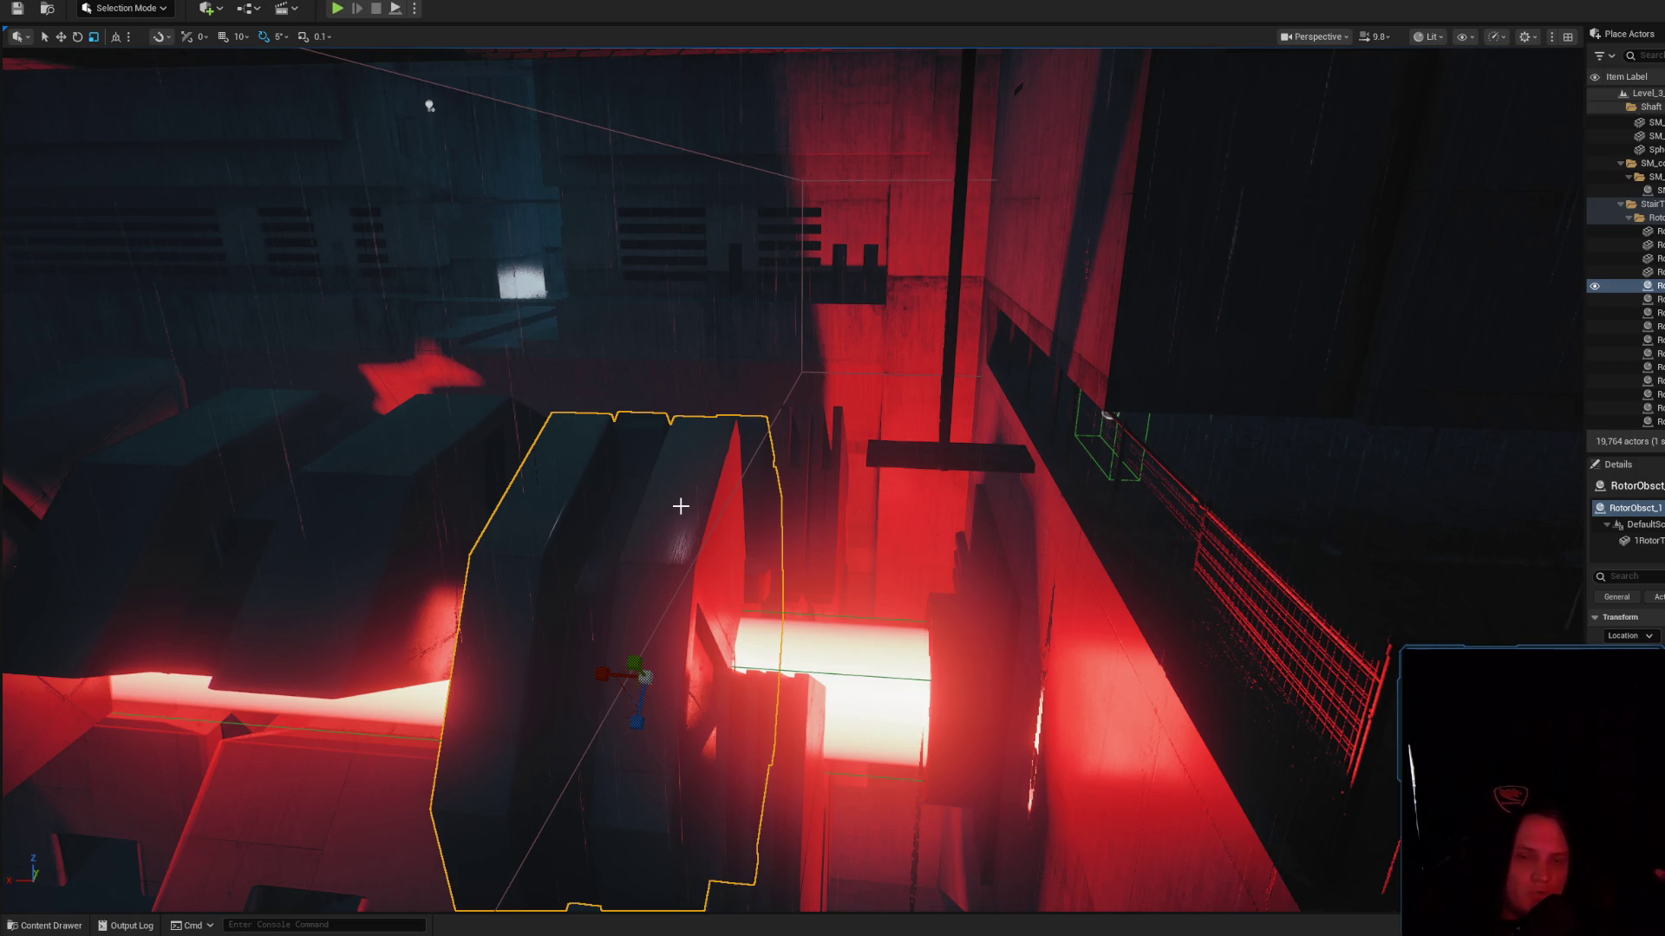
key("alt+s")
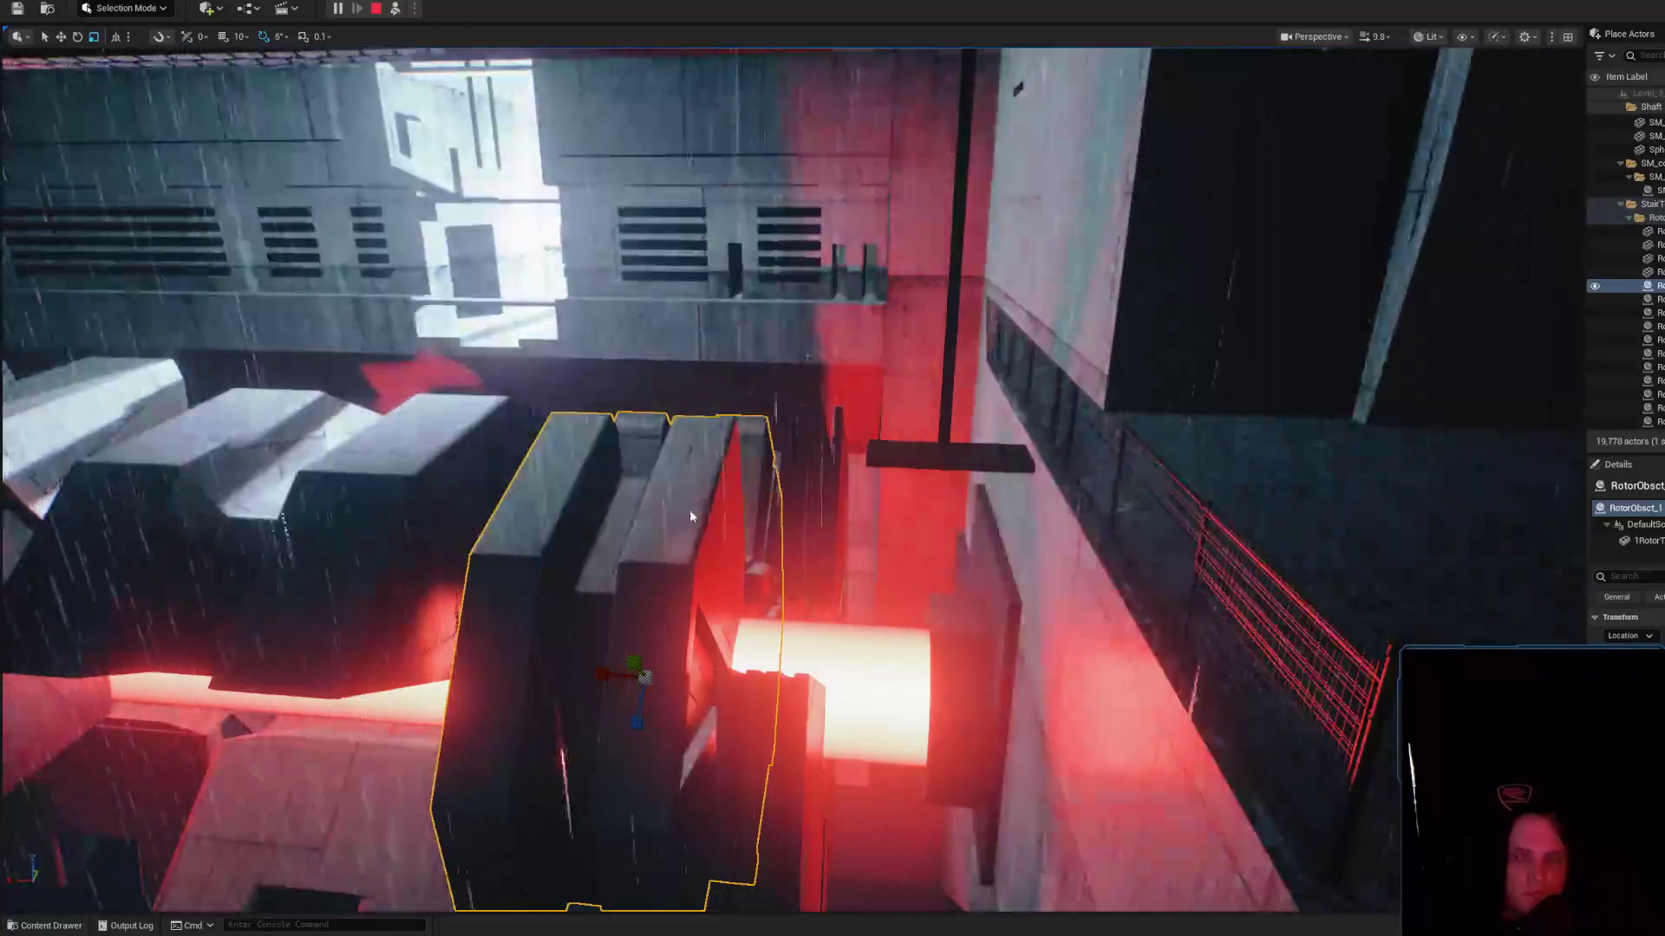
left_click_drag(689, 510, 680, 506)
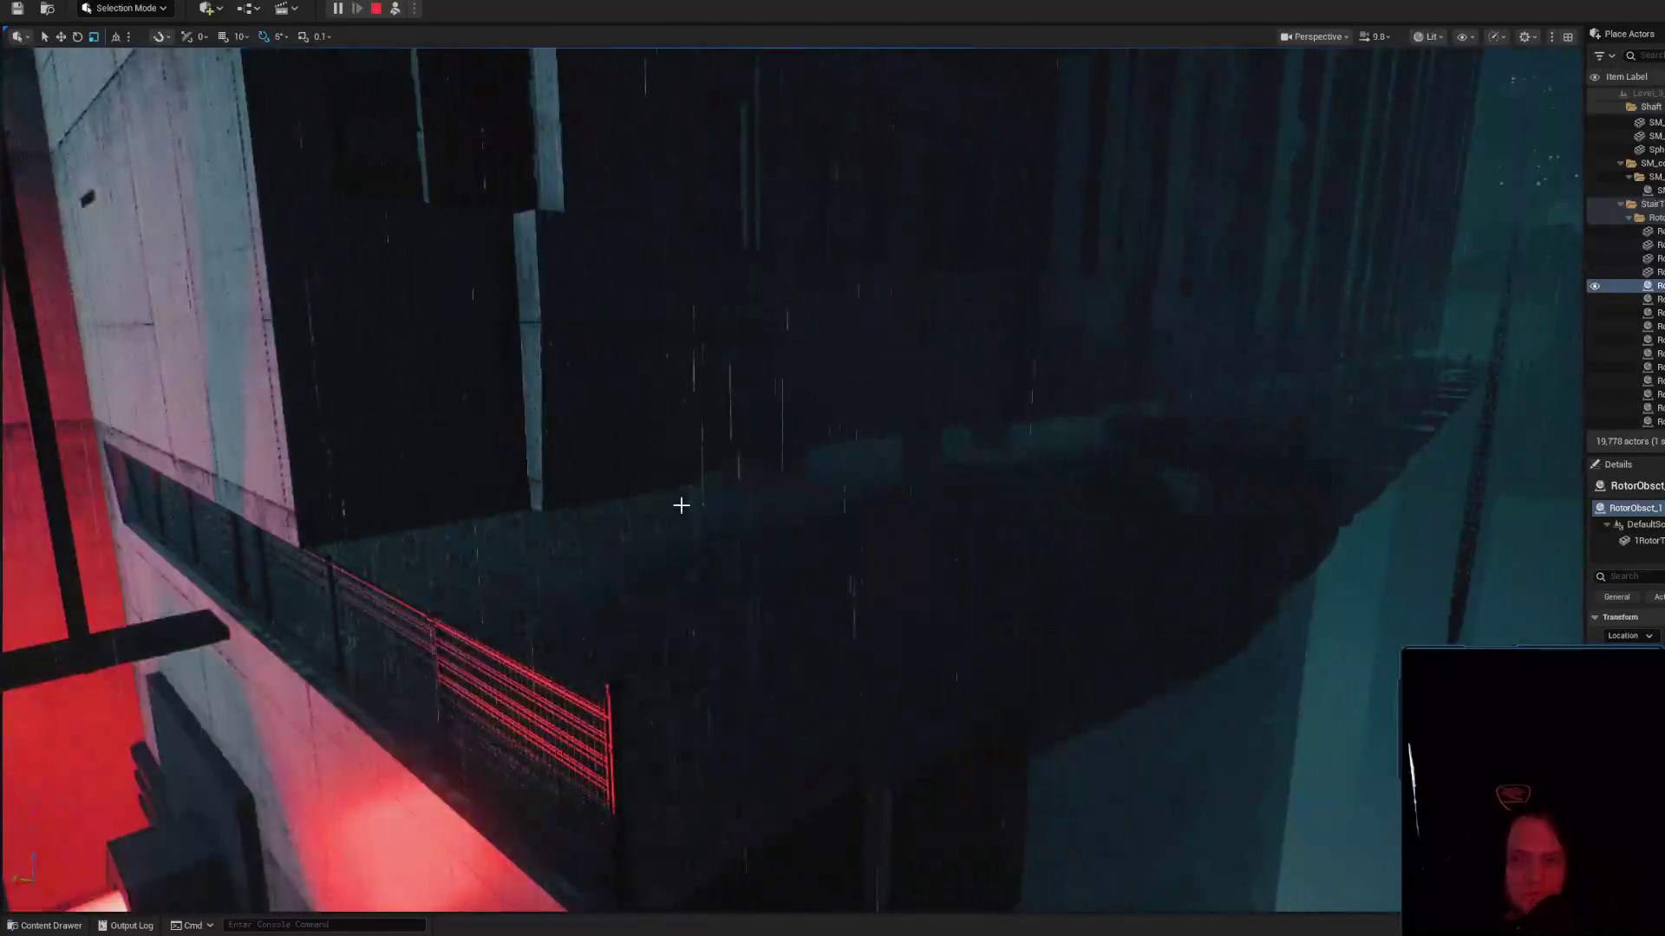
key("Escape")
mouse_move(977, 520)
left_mouse_down()
mouse_move(912, 755)
mouse_move(911, 736)
left_mouse_up()
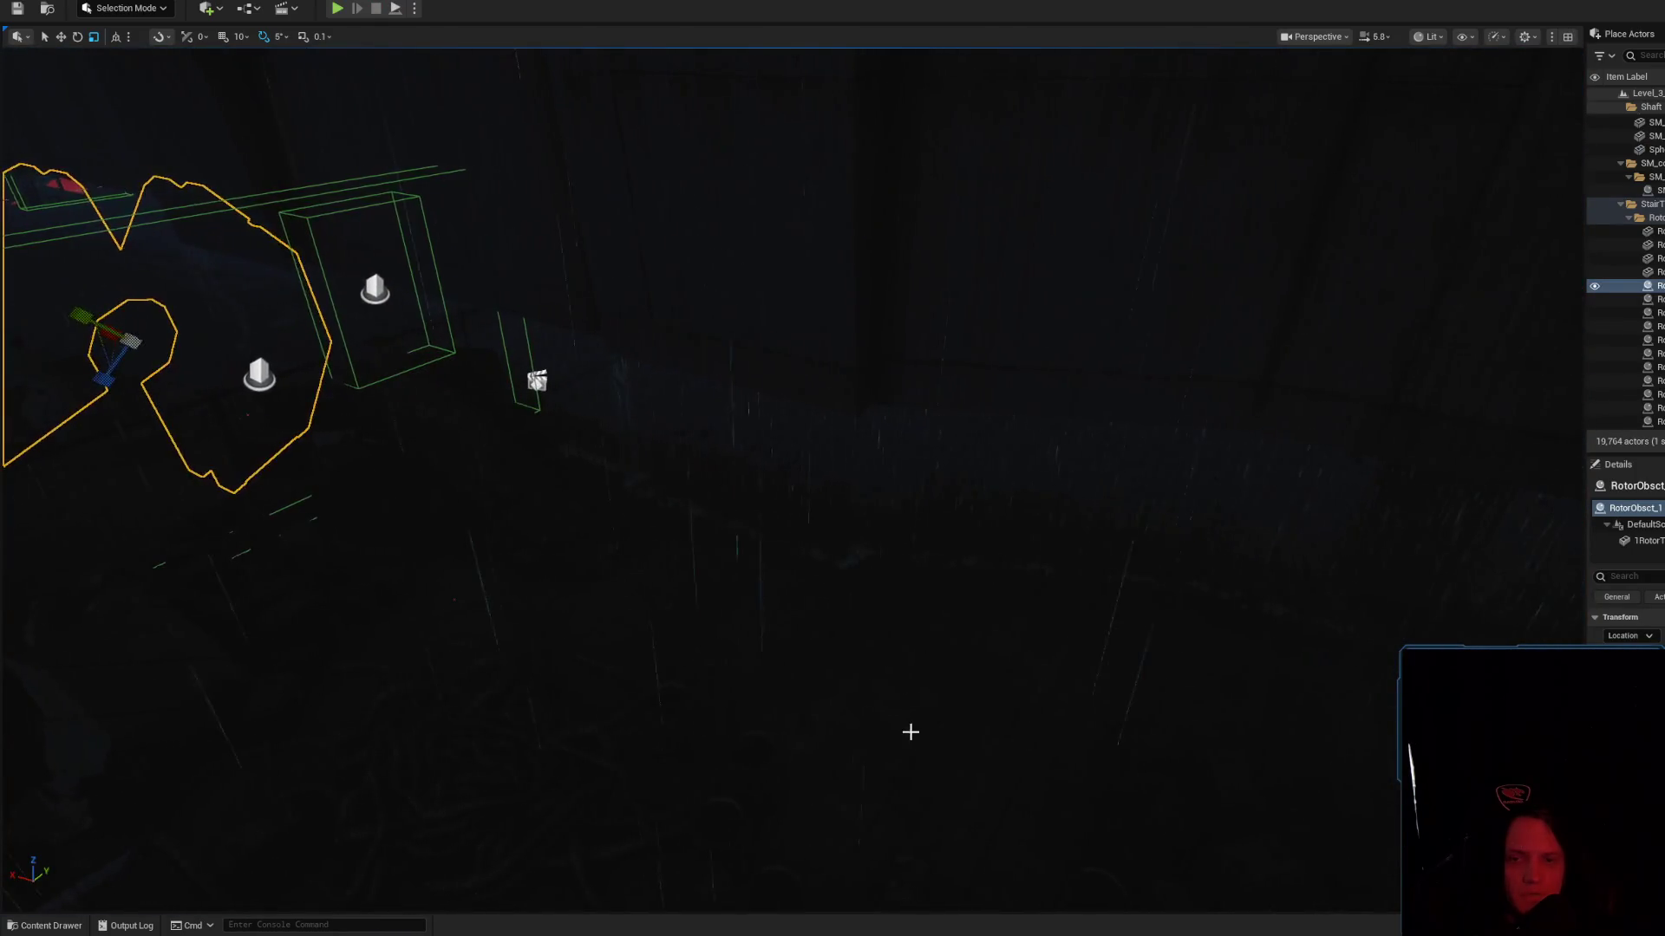
right_click(910, 735)
left_click(937, 725)
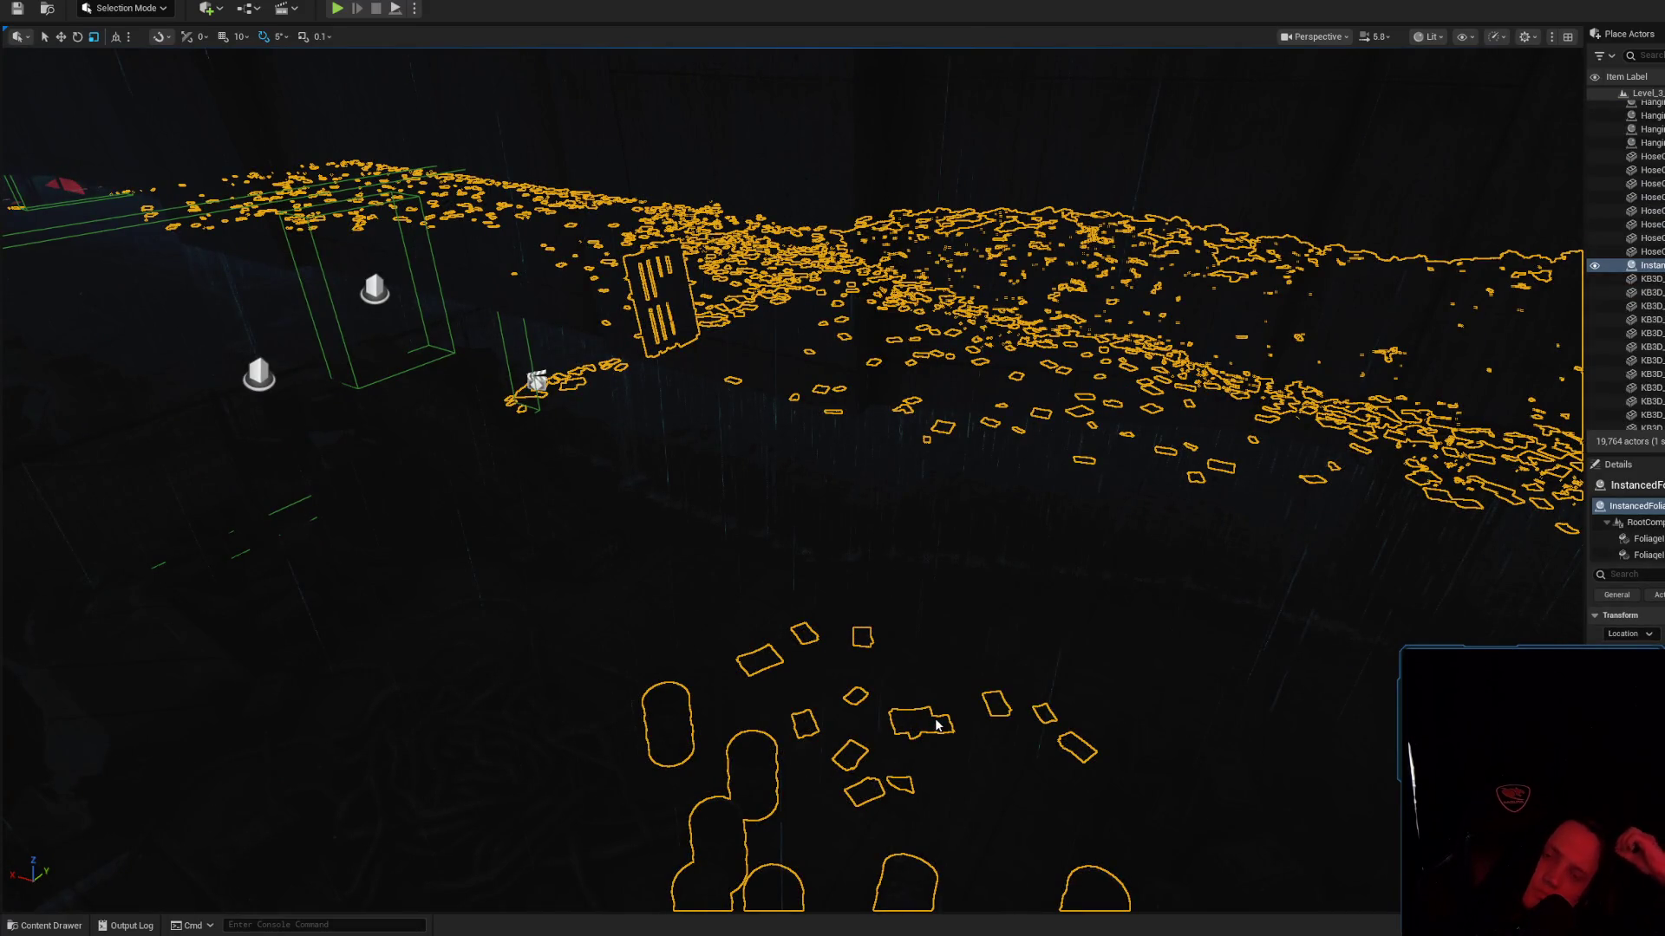
key("alt+p")
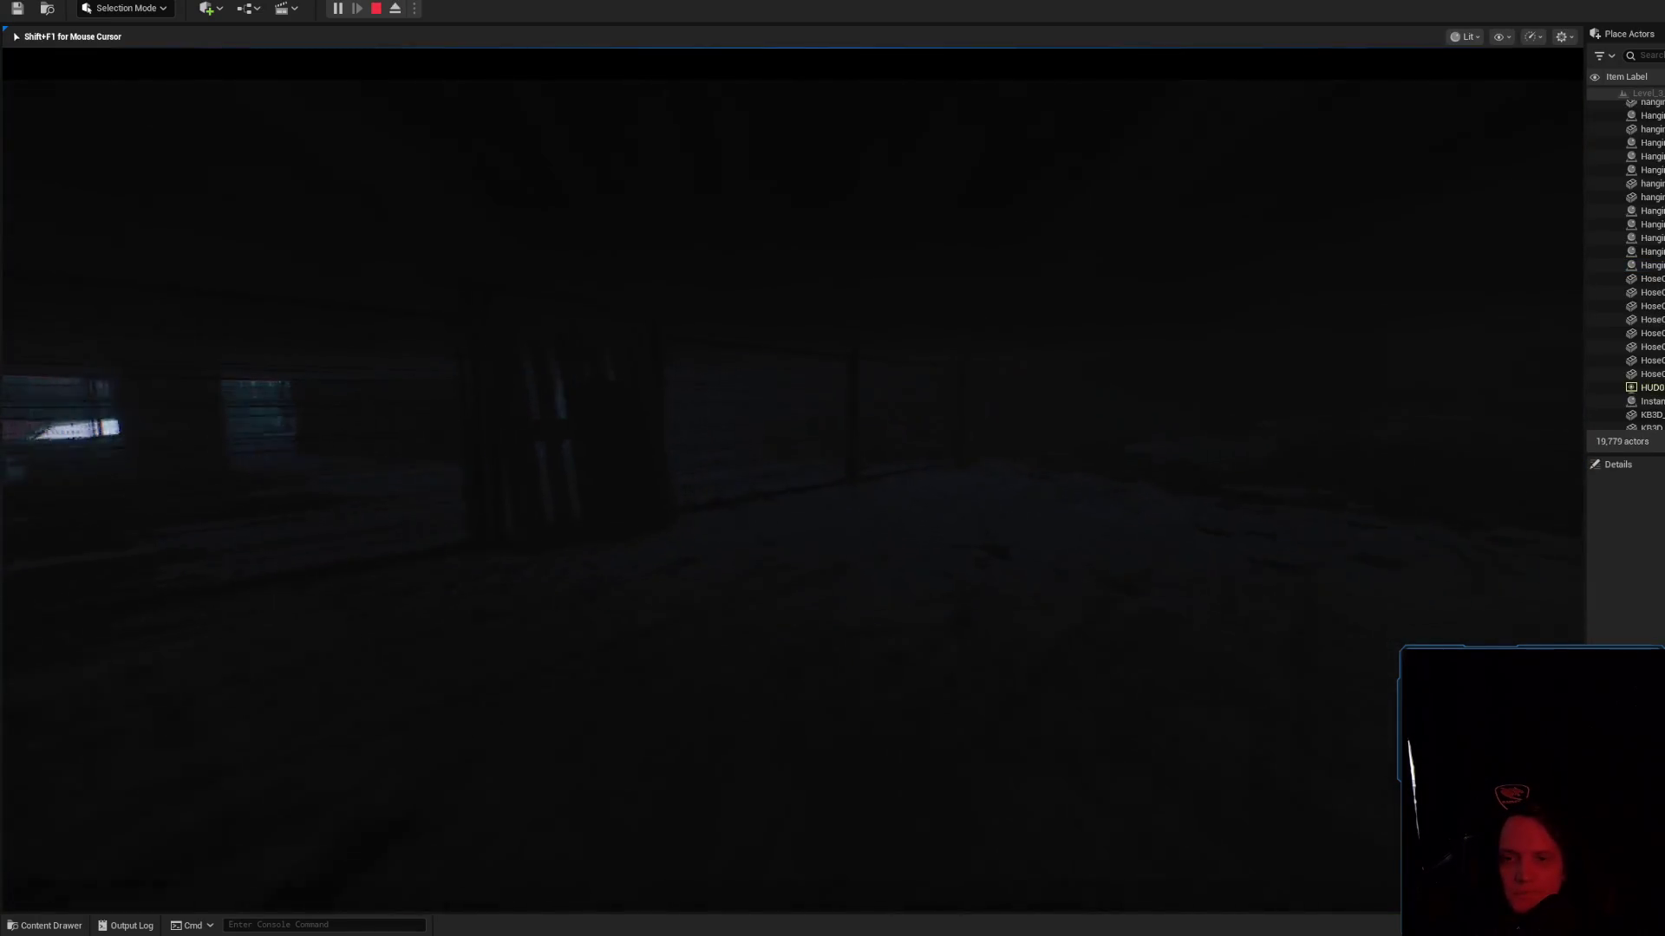
Show the stat UObjects table from the console during play, then end the play session
key("grave")
key("grave")
key("grave")
key("grave")
type("stat o")
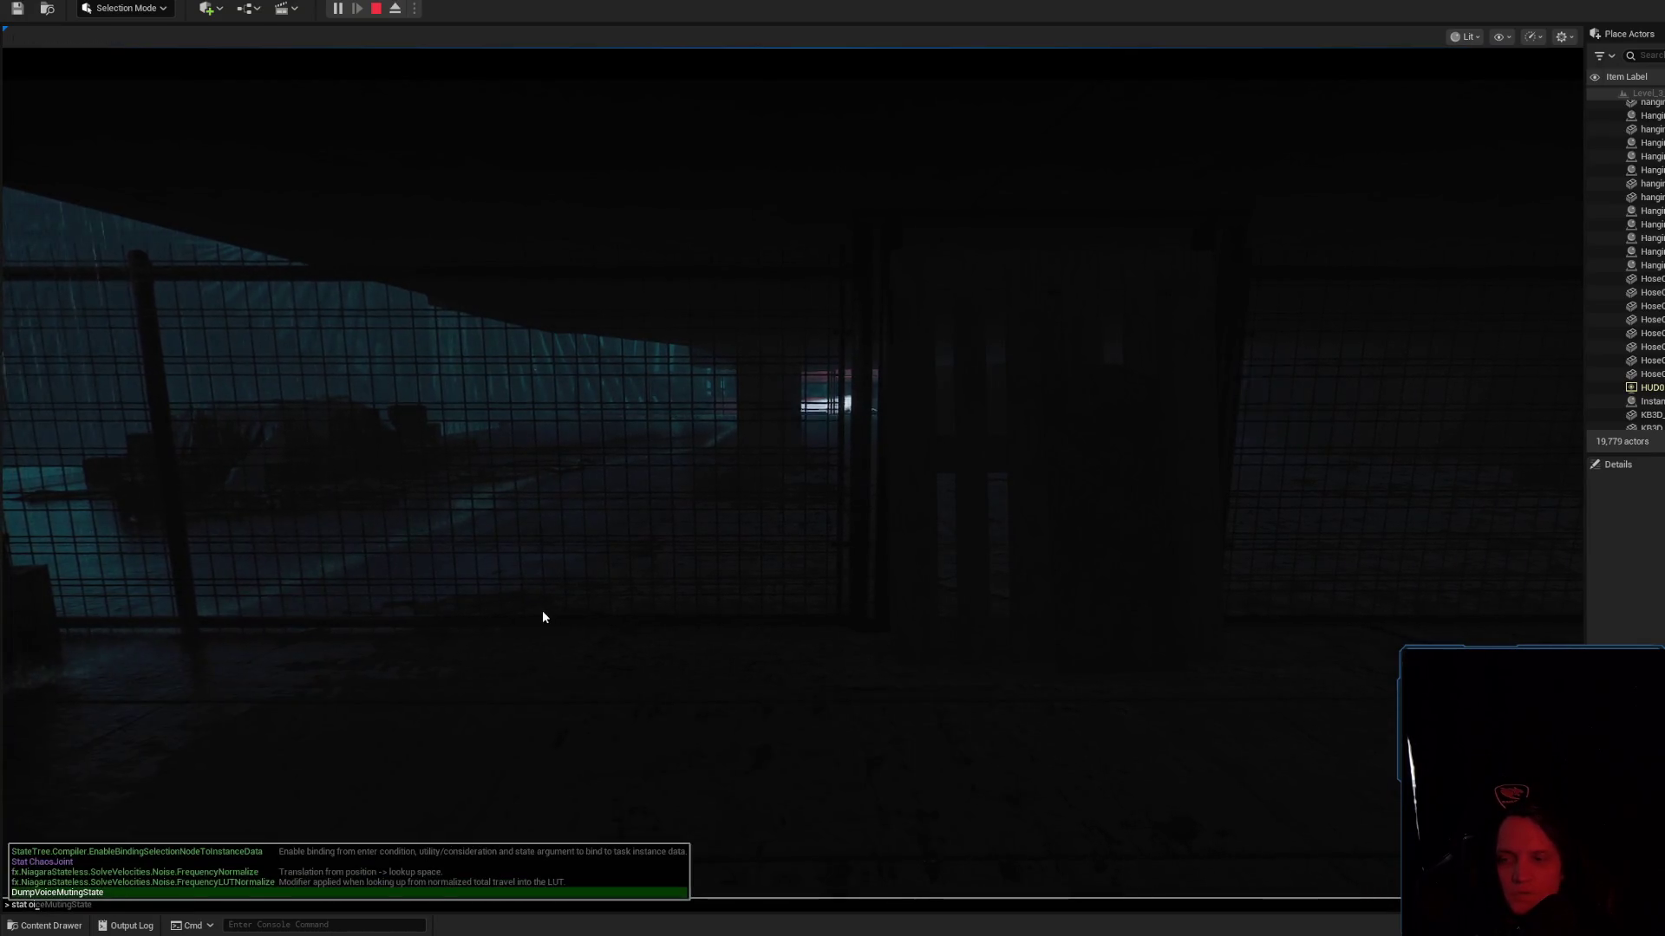
type("objects")
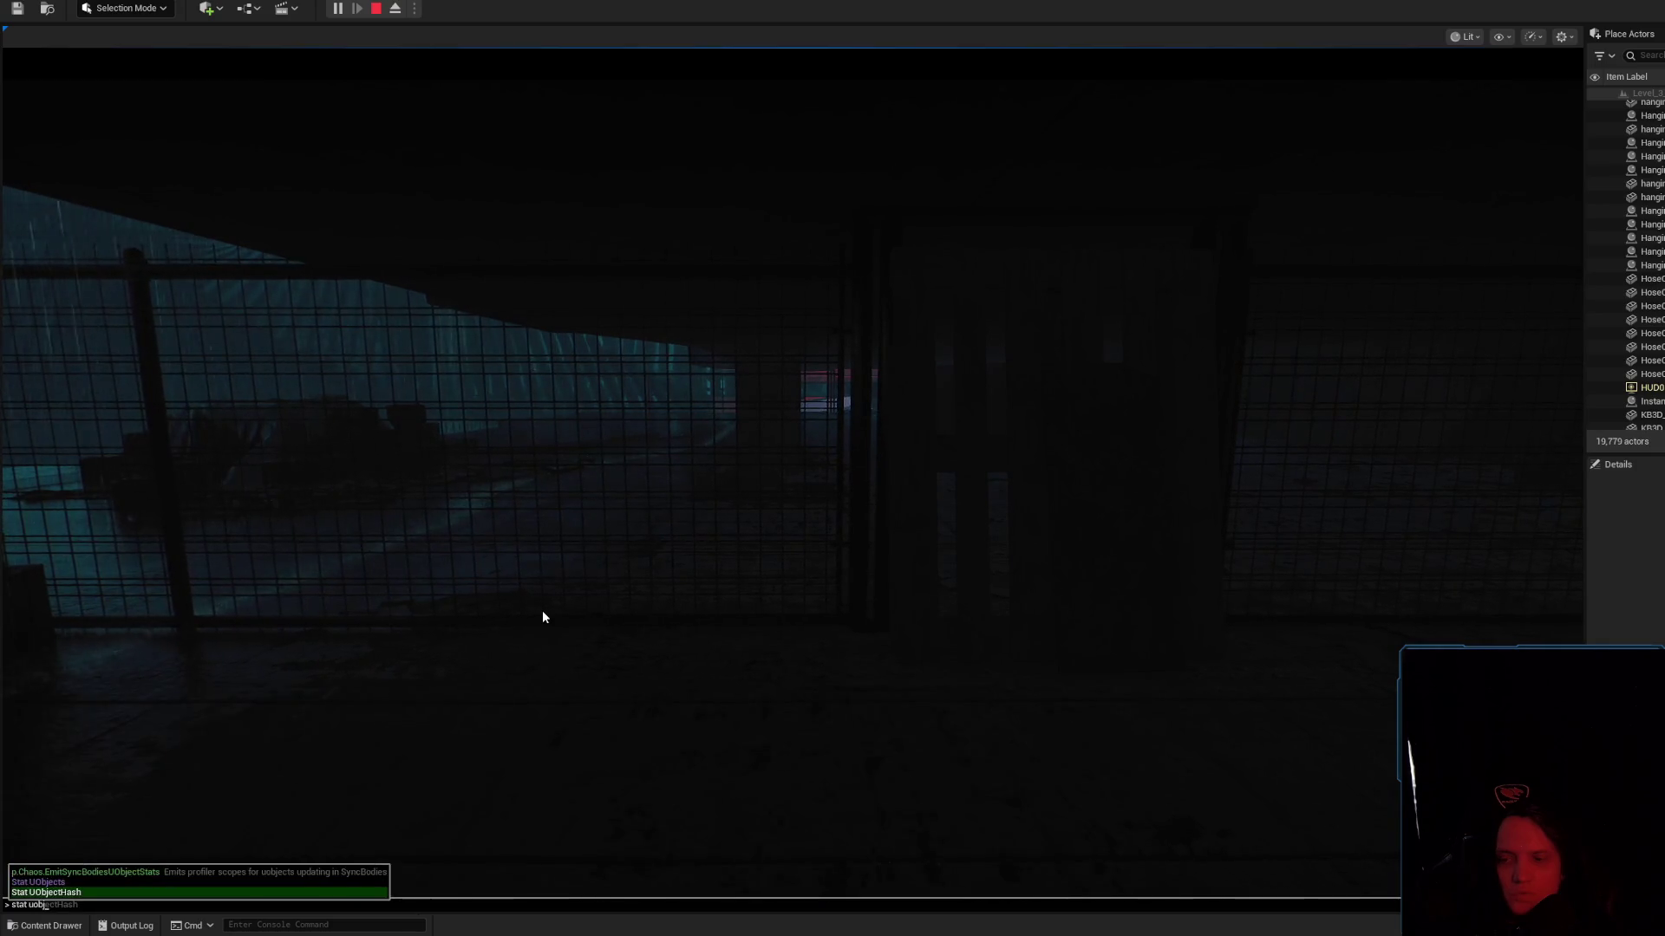
key("Return")
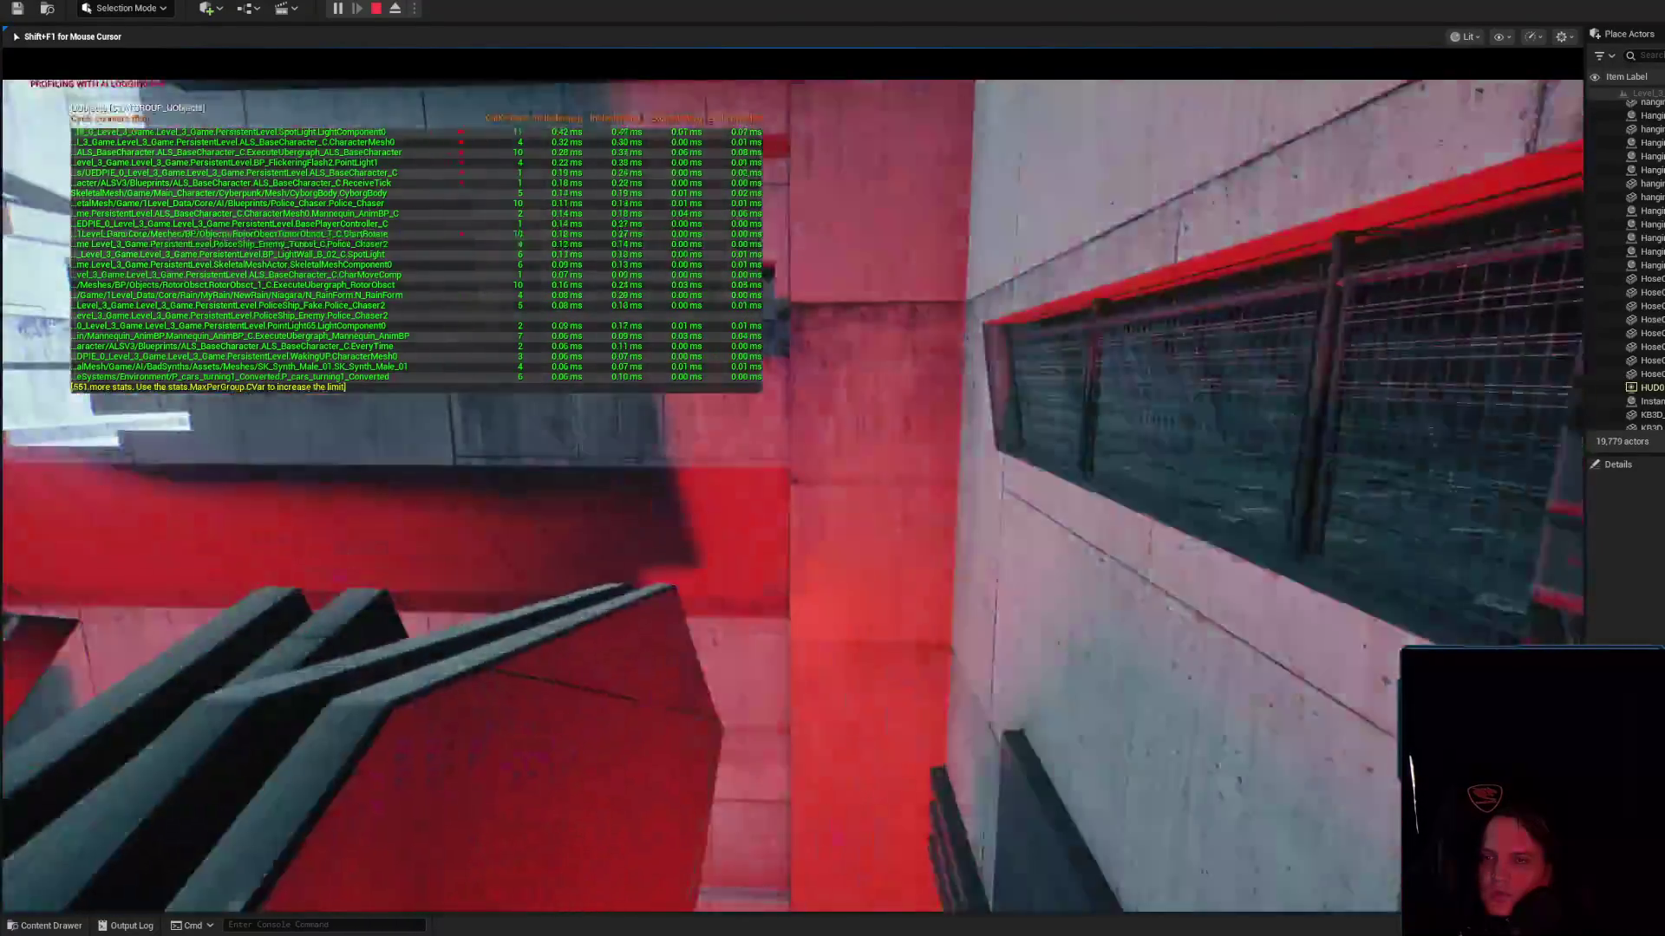
key("shift+F1")
key("grave")
key("Up")
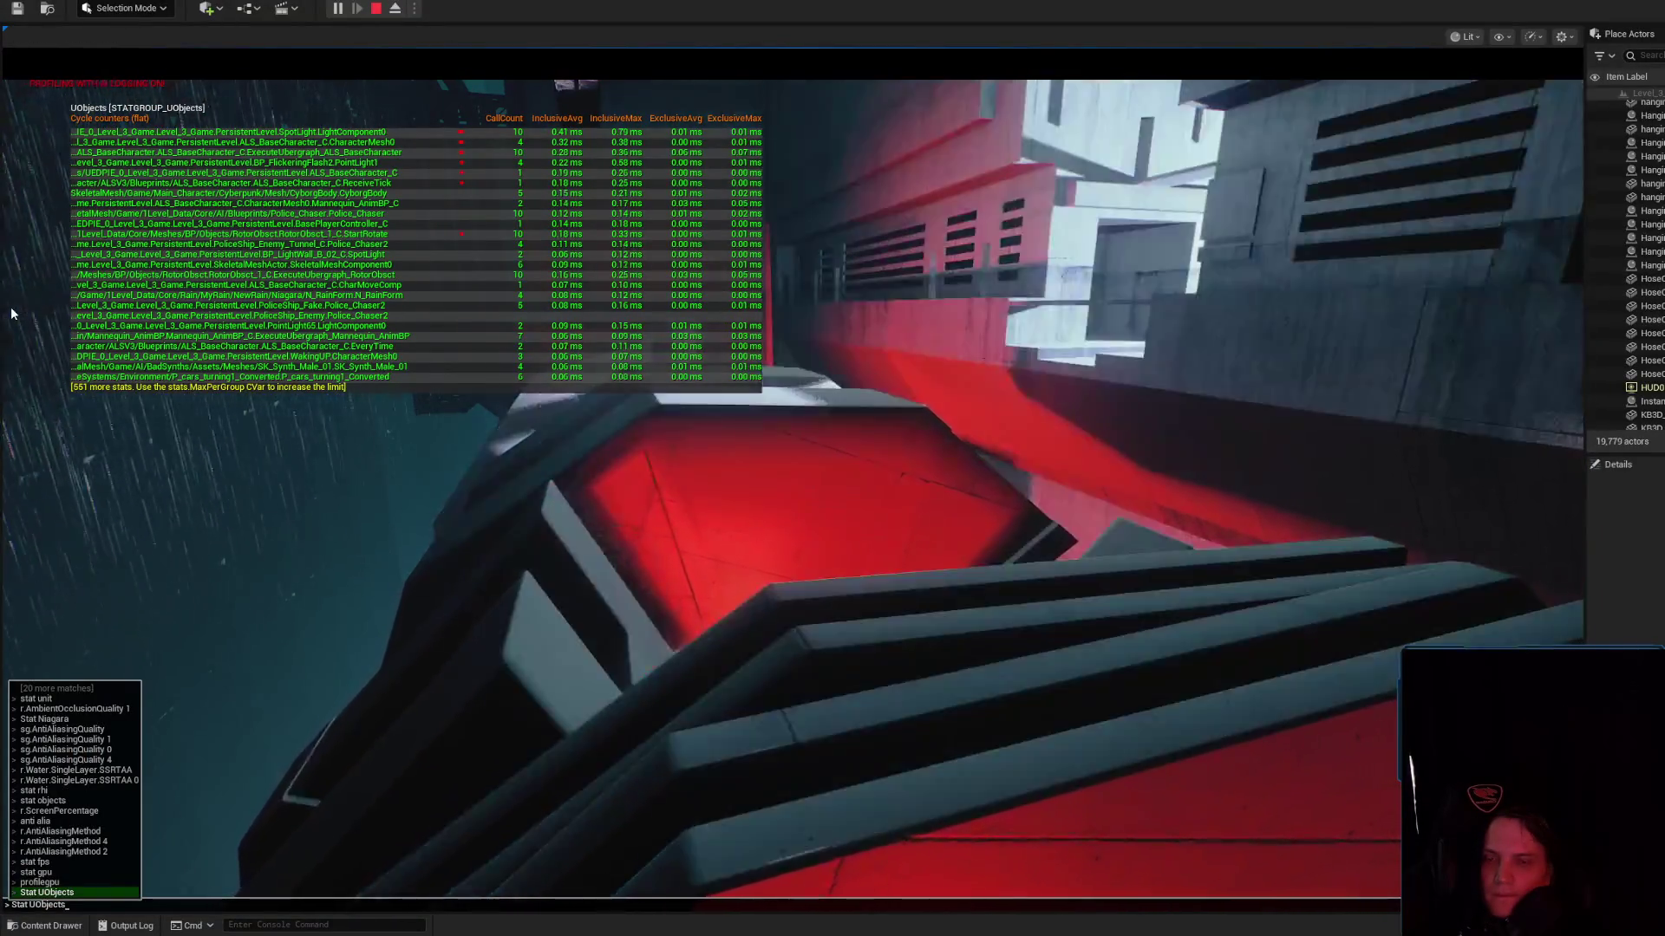
key("Up")
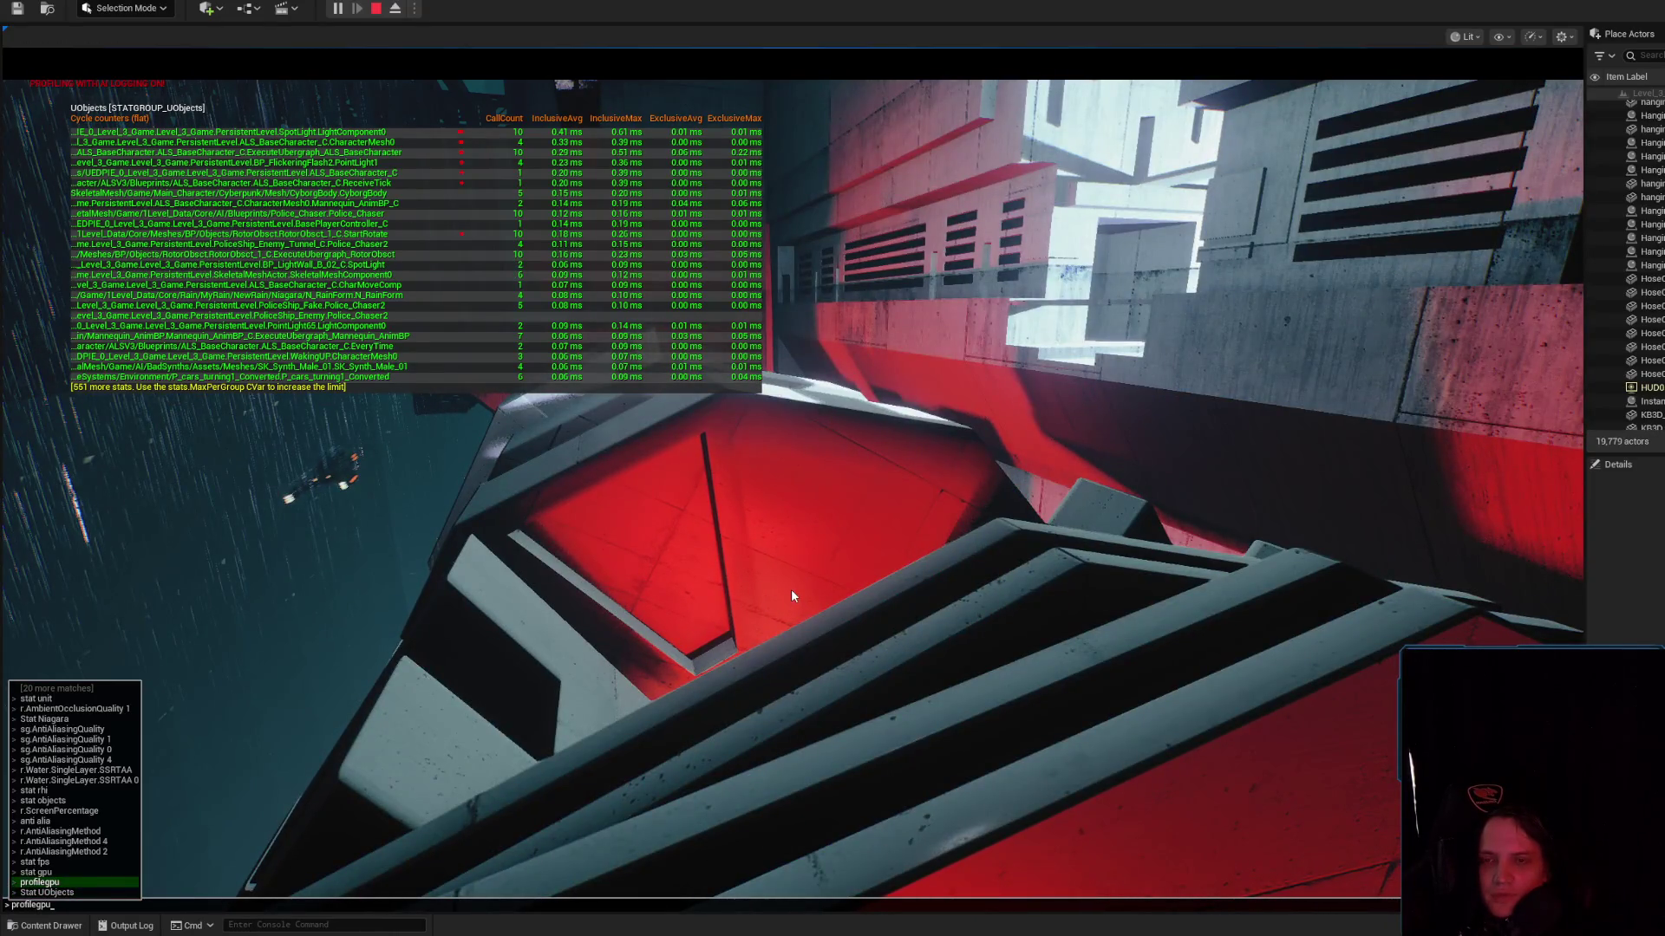
key("Escape")
type("stat uobjects")
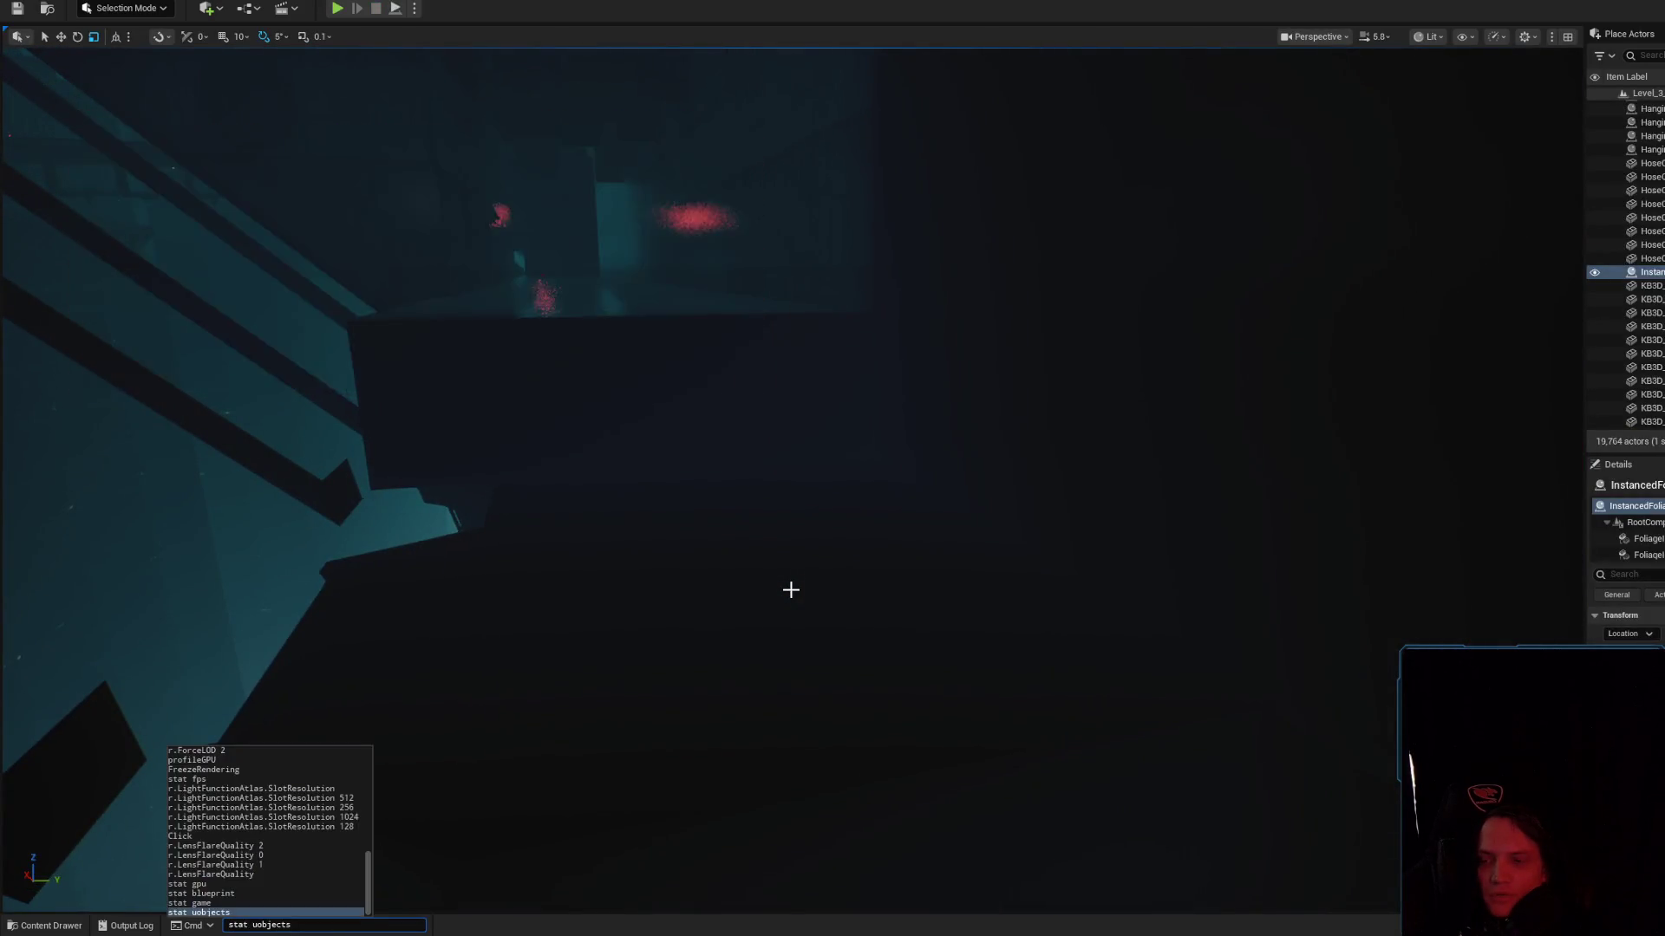
key("Return")
mouse_move(790, 589)
left_mouse_down()
mouse_move(849, 546)
mouse_move(832, 583)
mouse_move(867, 589)
mouse_move(828, 602)
left_mouse_up()
scroll(841, 563, "down", 2)
scroll(867, 589, "down", 1)
scroll(845, 598, "down", 2)
left_click(823, 393)
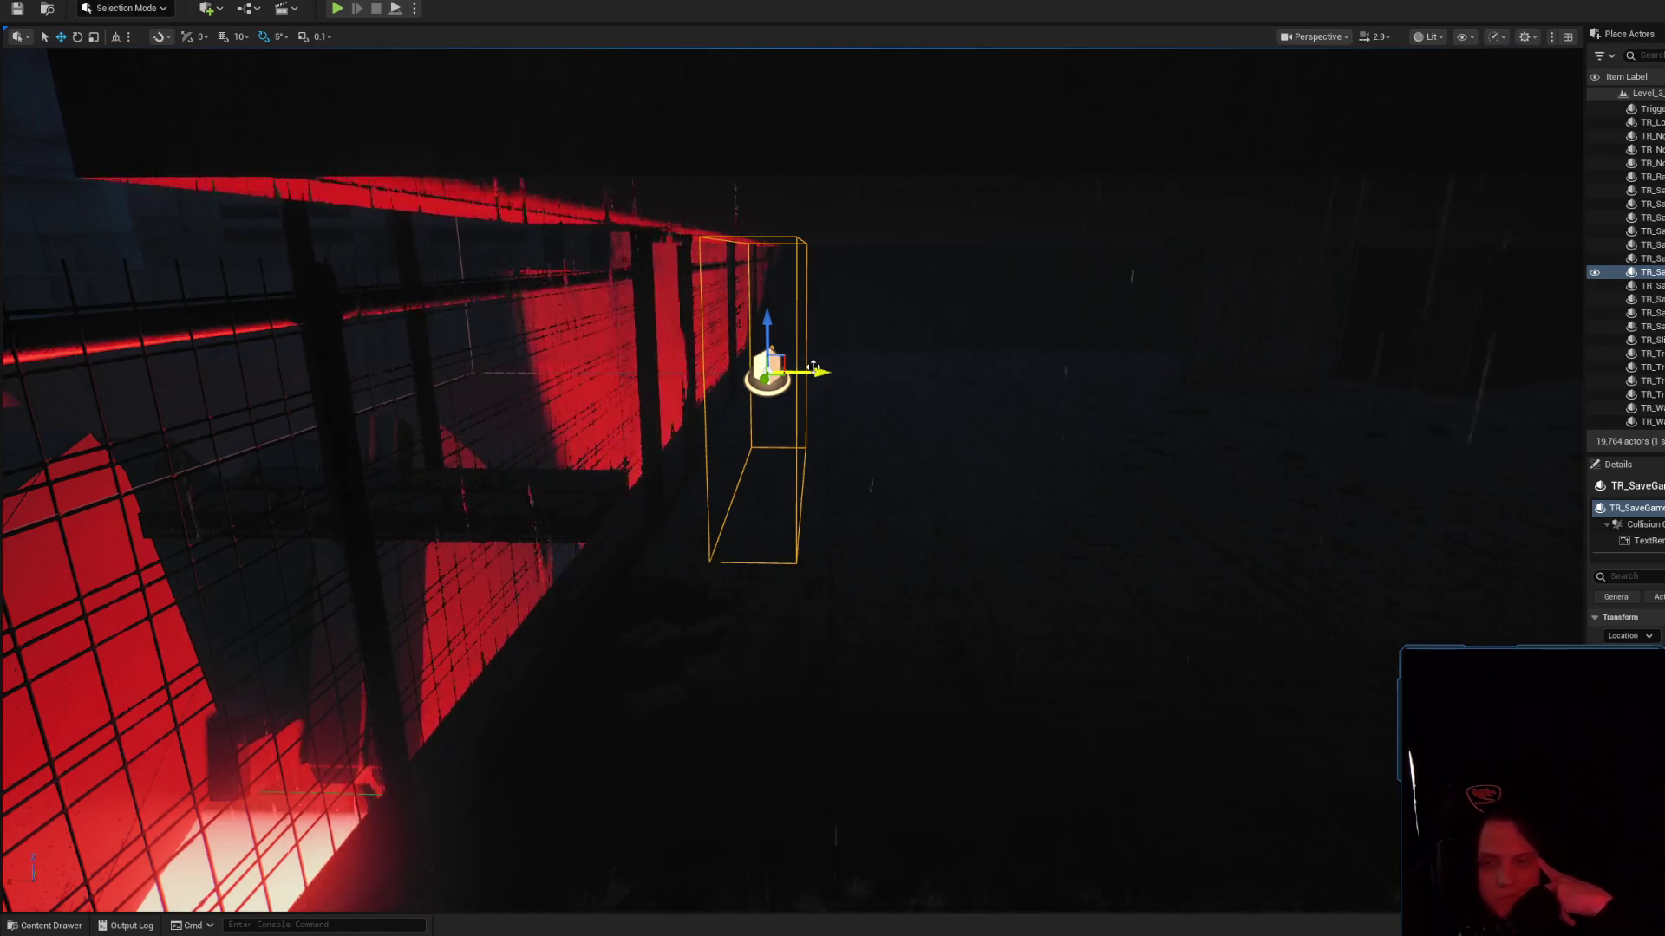
key("w")
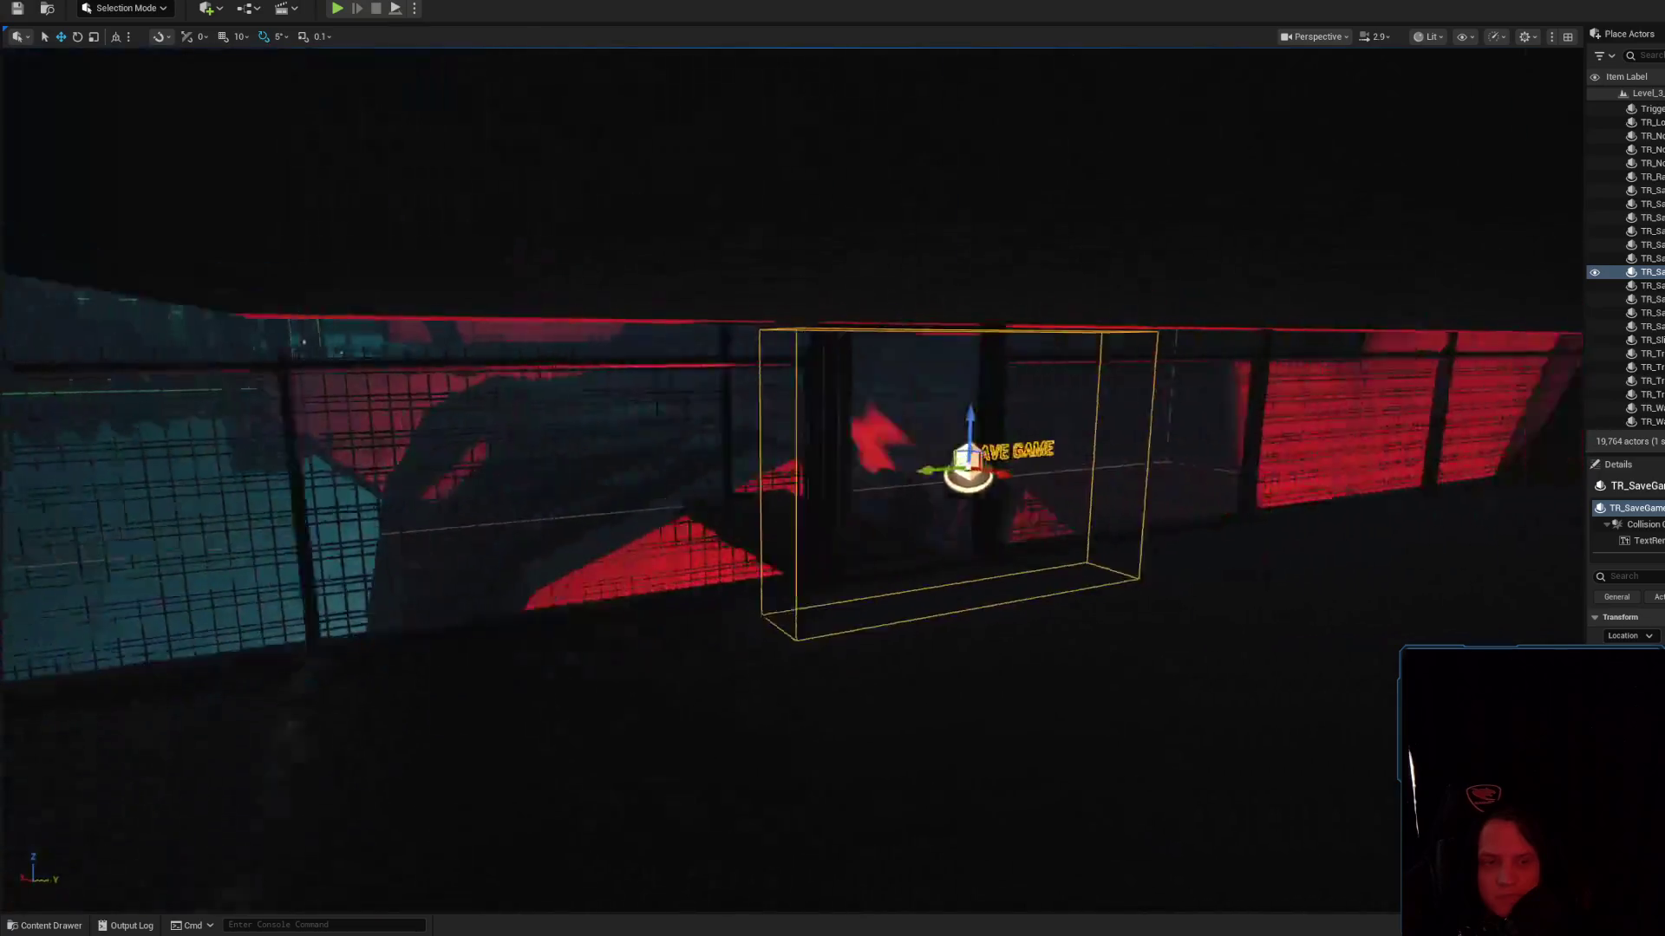
key("w")
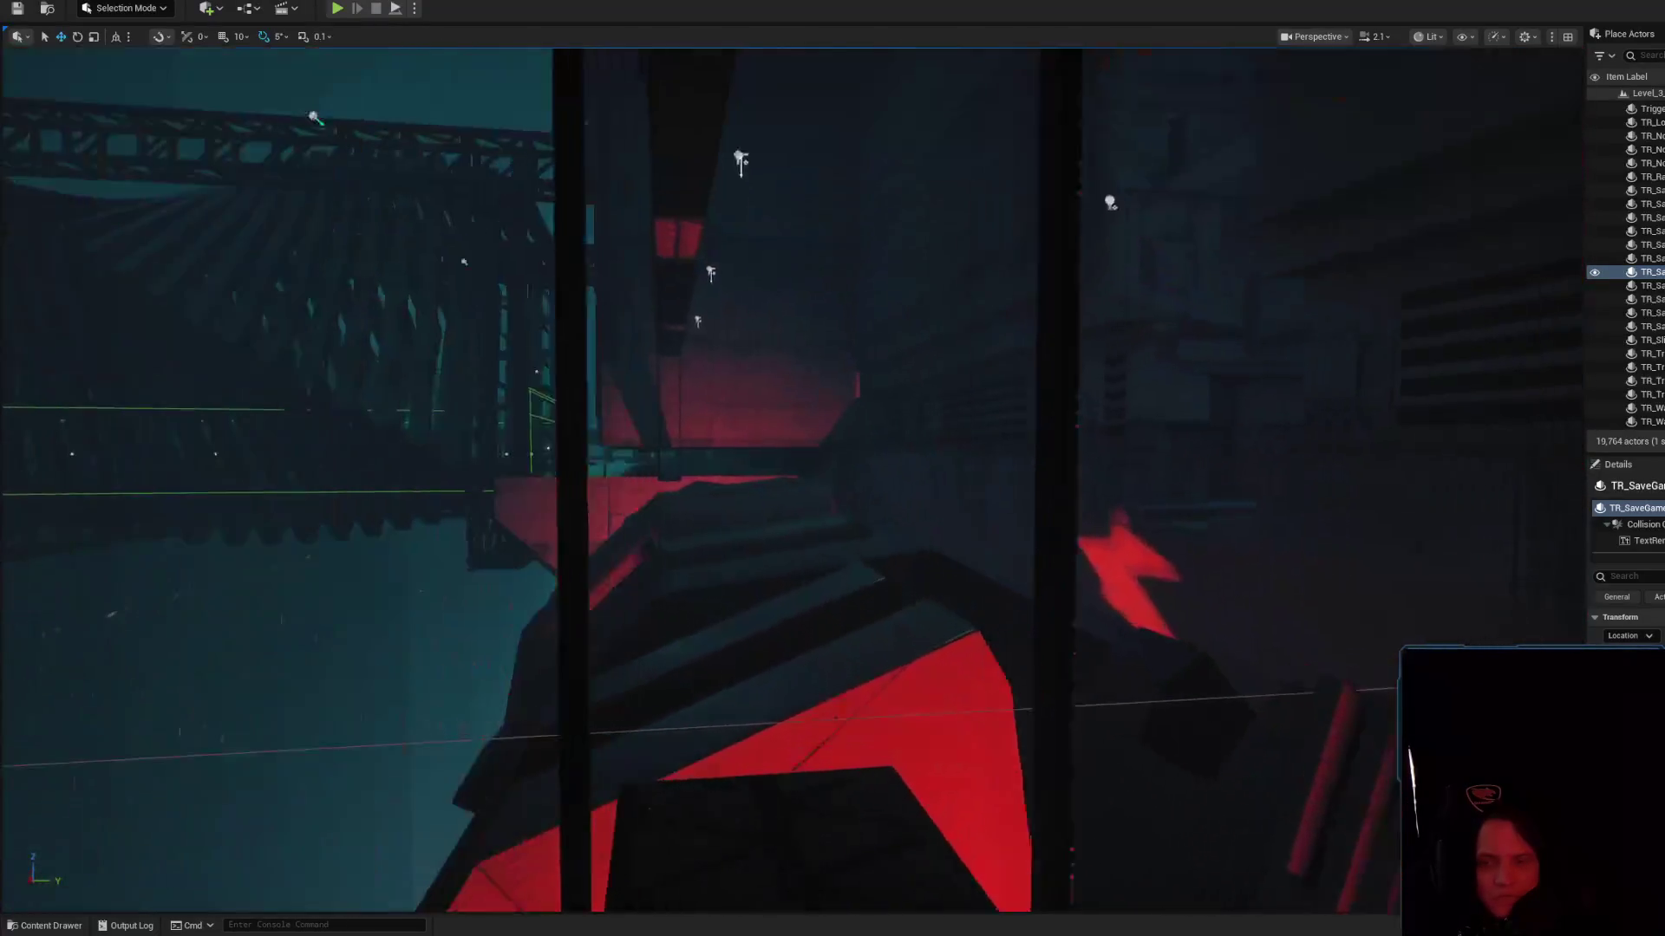
key("s")
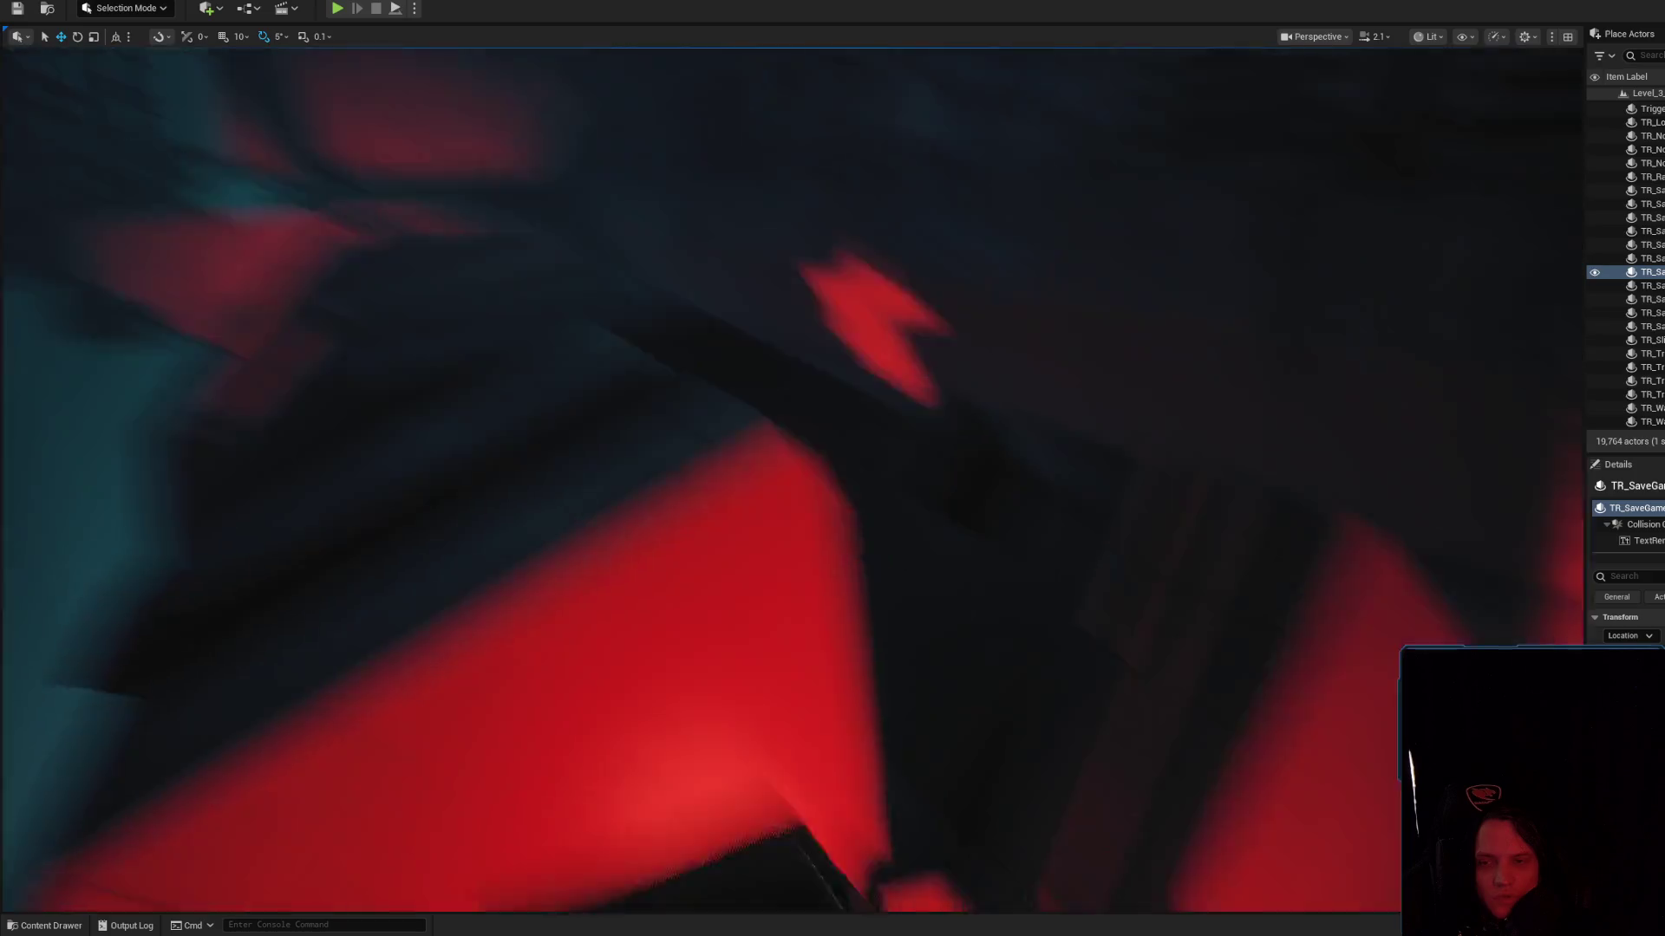
key("w")
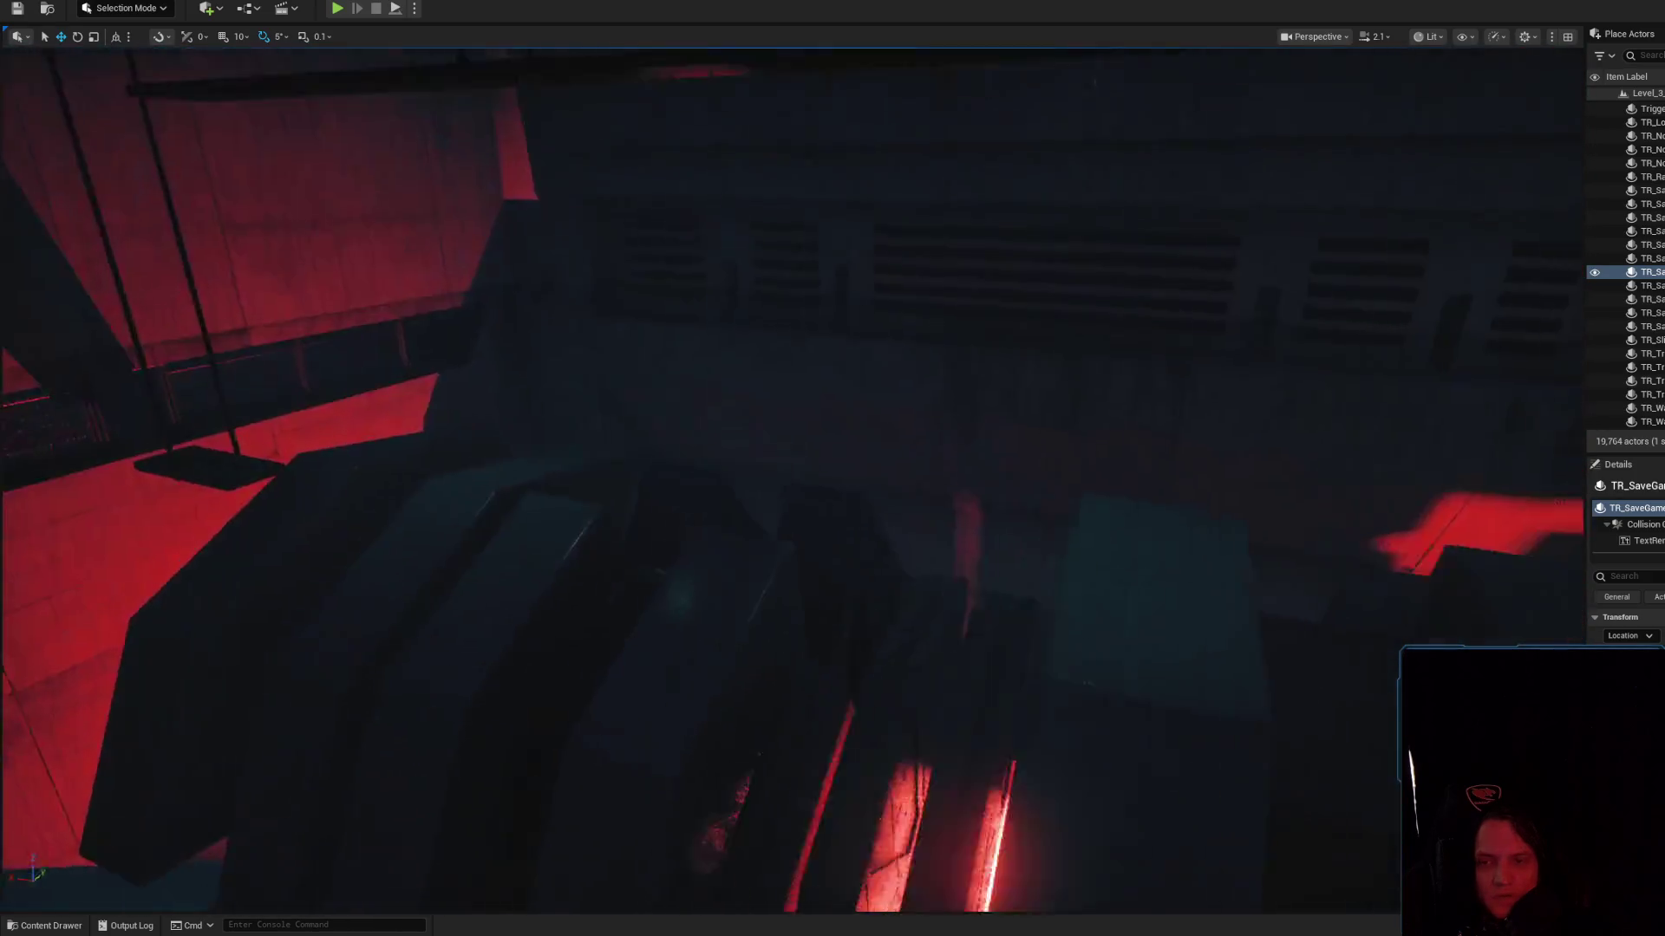
scroll(791, 478, "up", 1)
scroll(791, 478, "down", 2)
key("w")
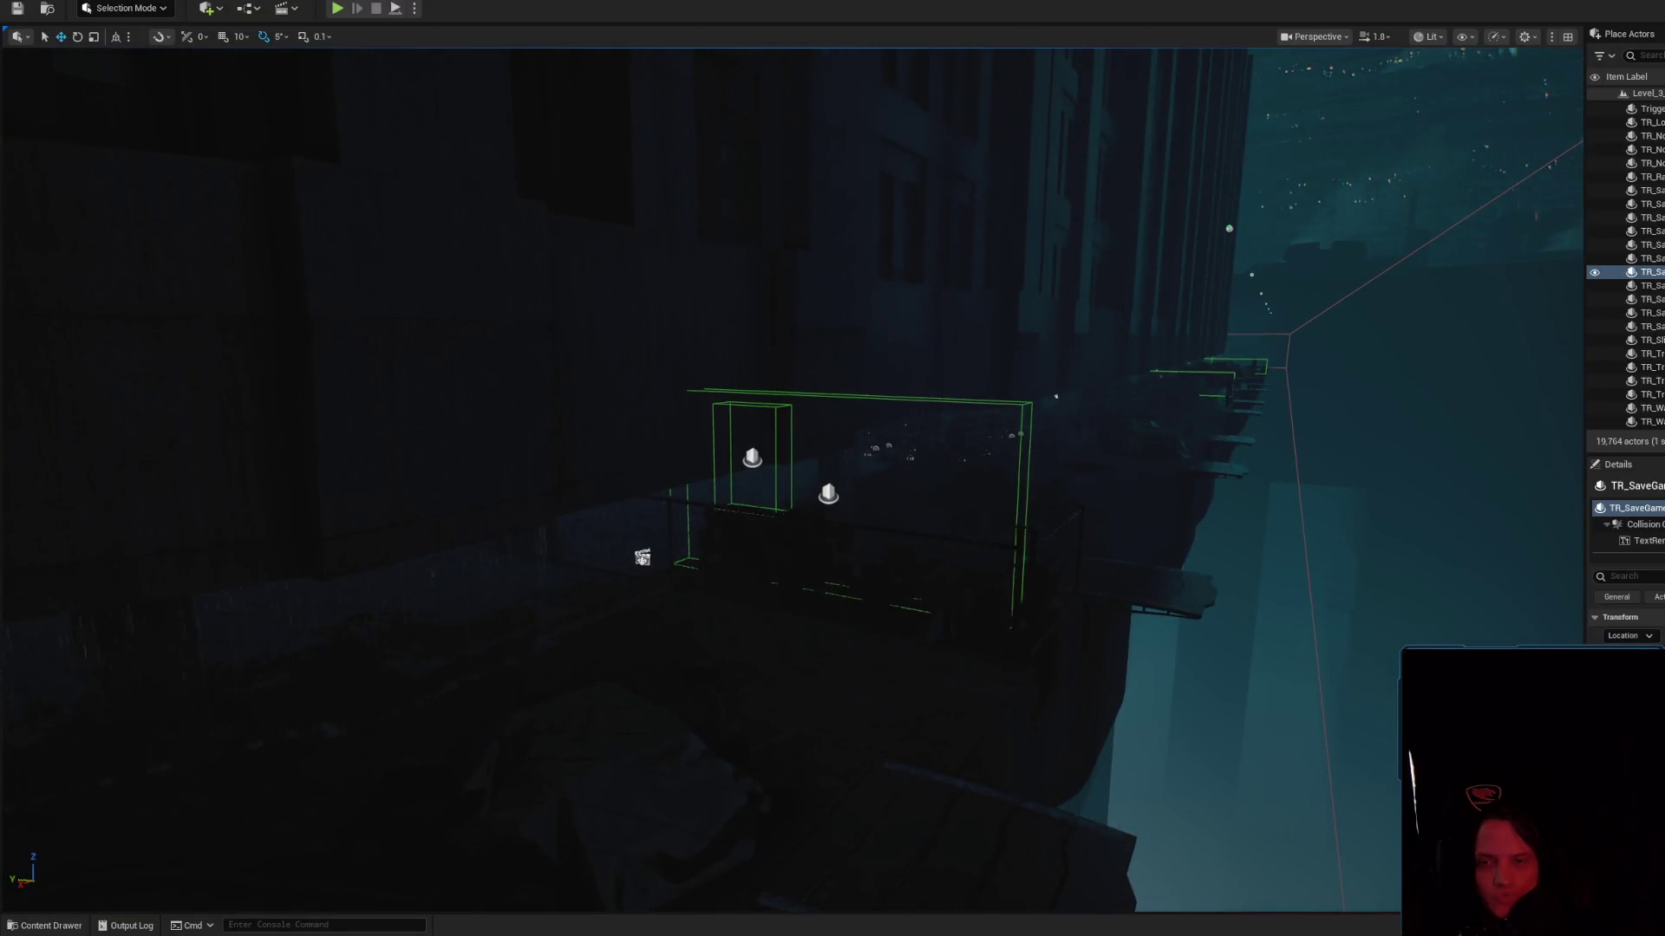
key("w")
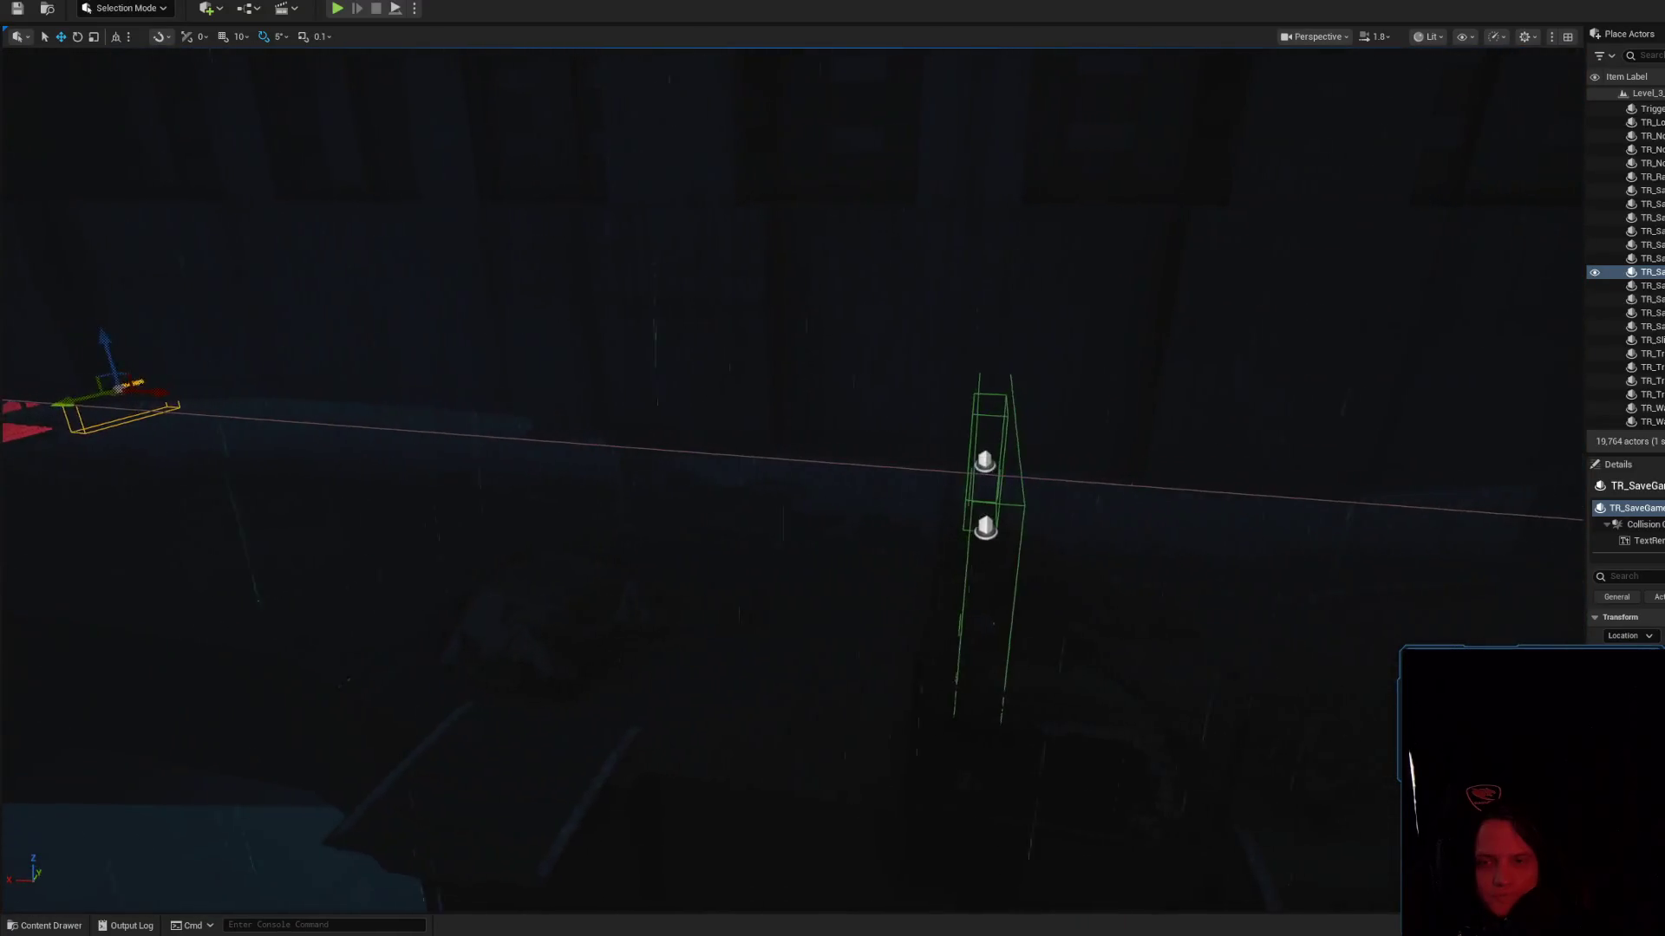
key("w")
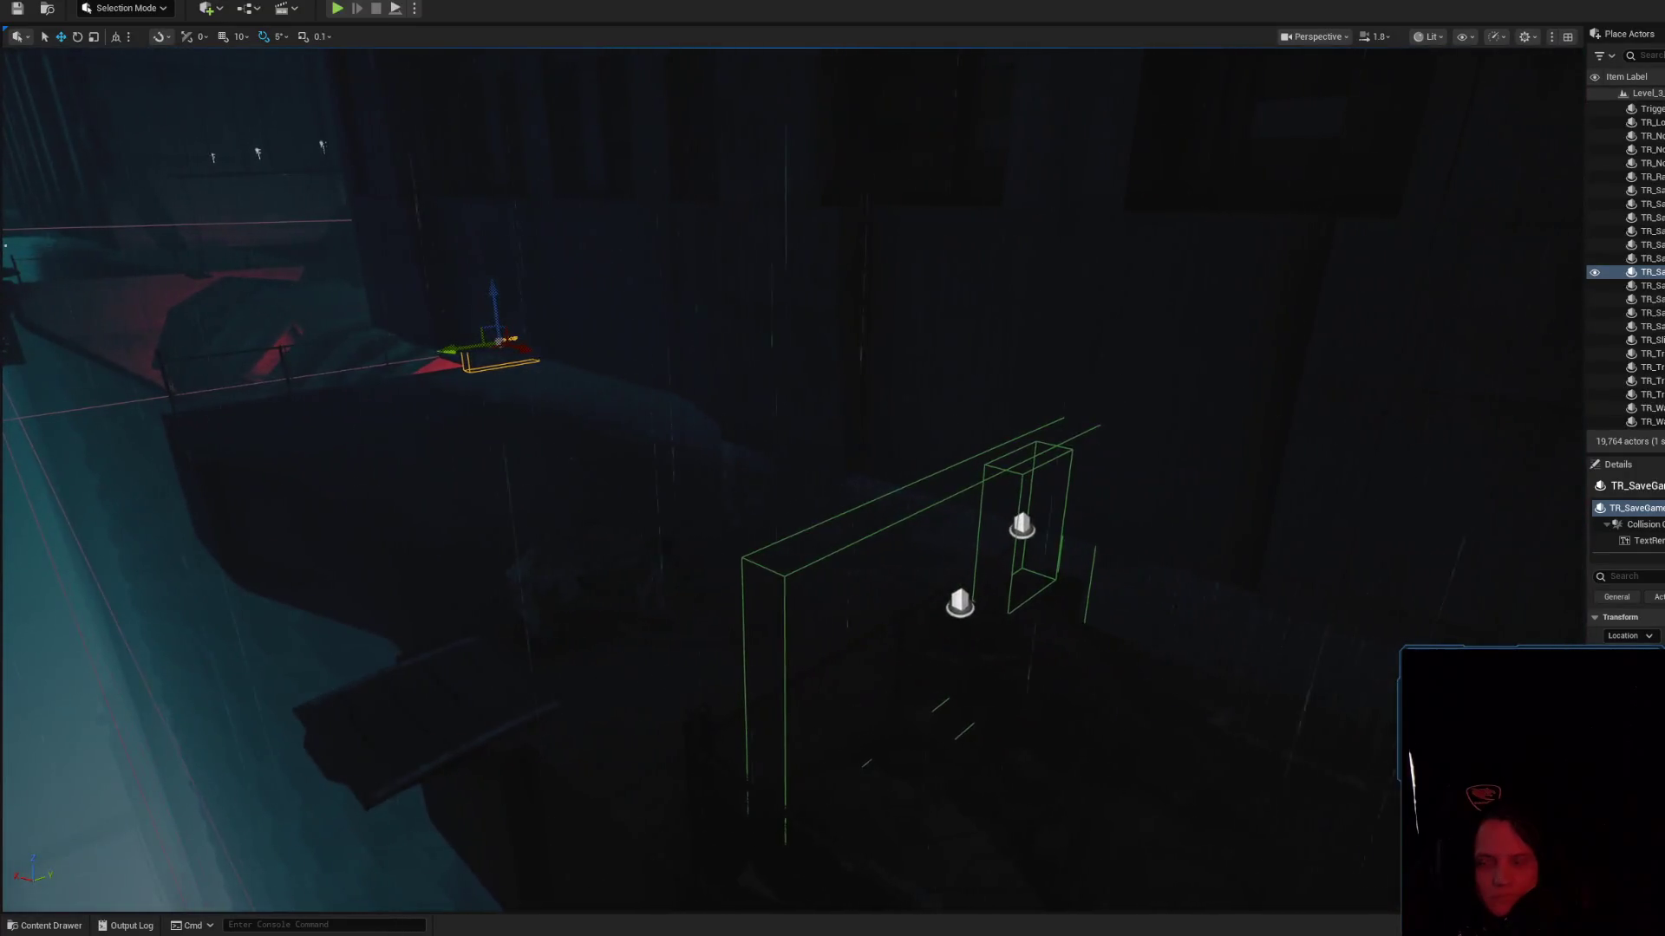
key("w")
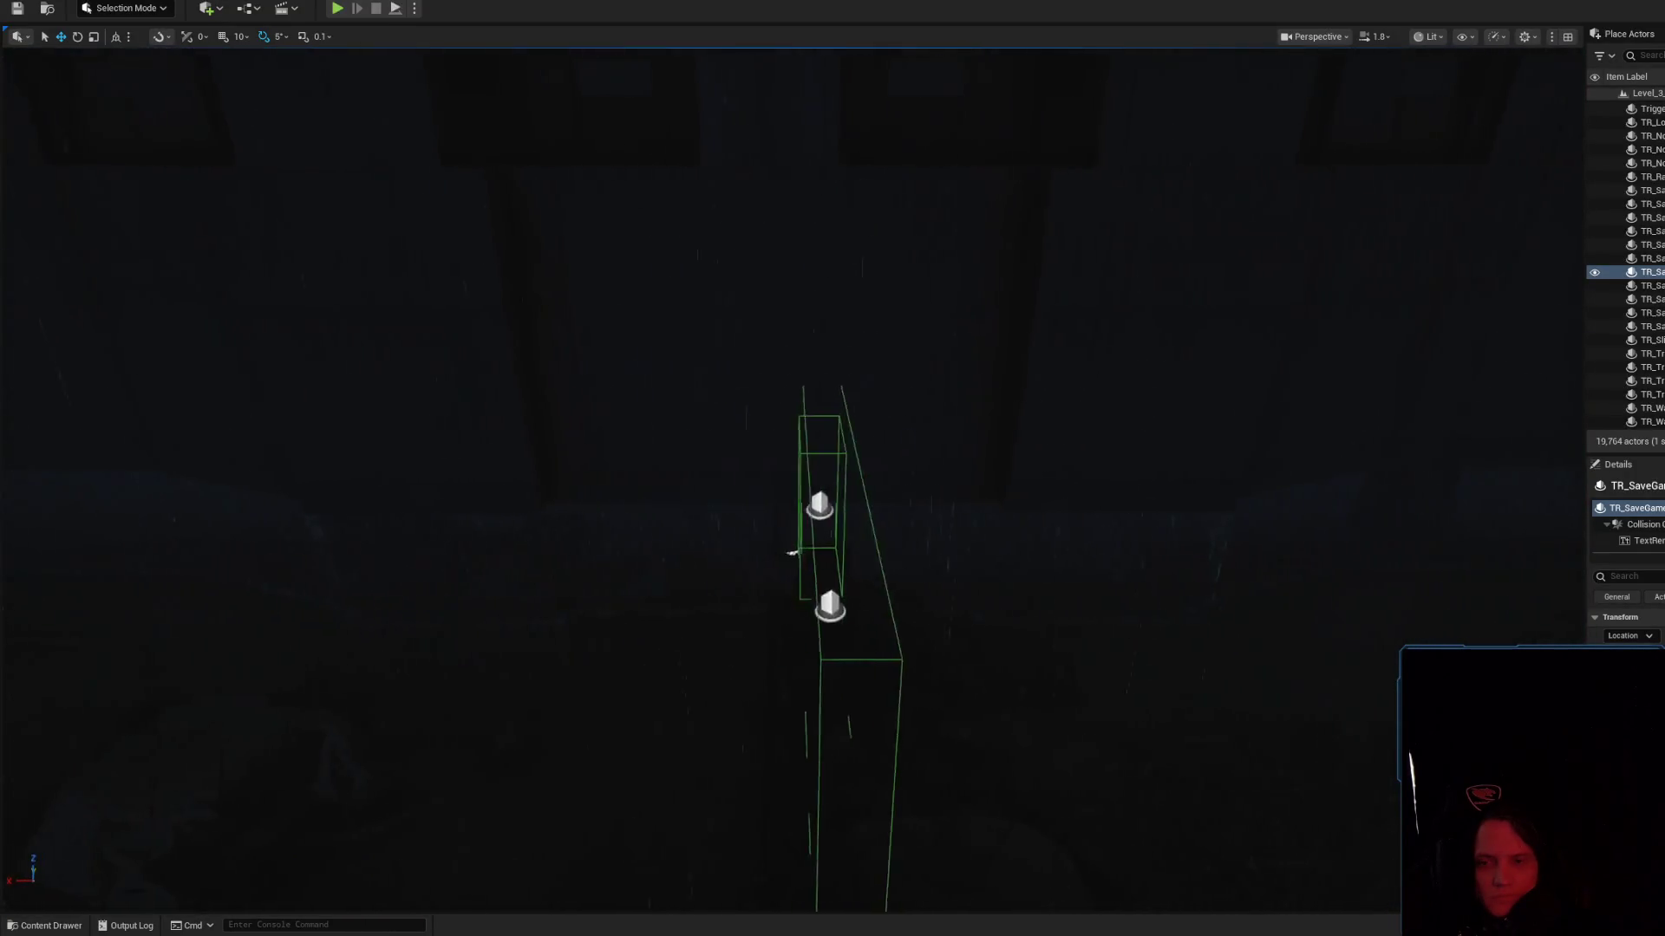
key("s")
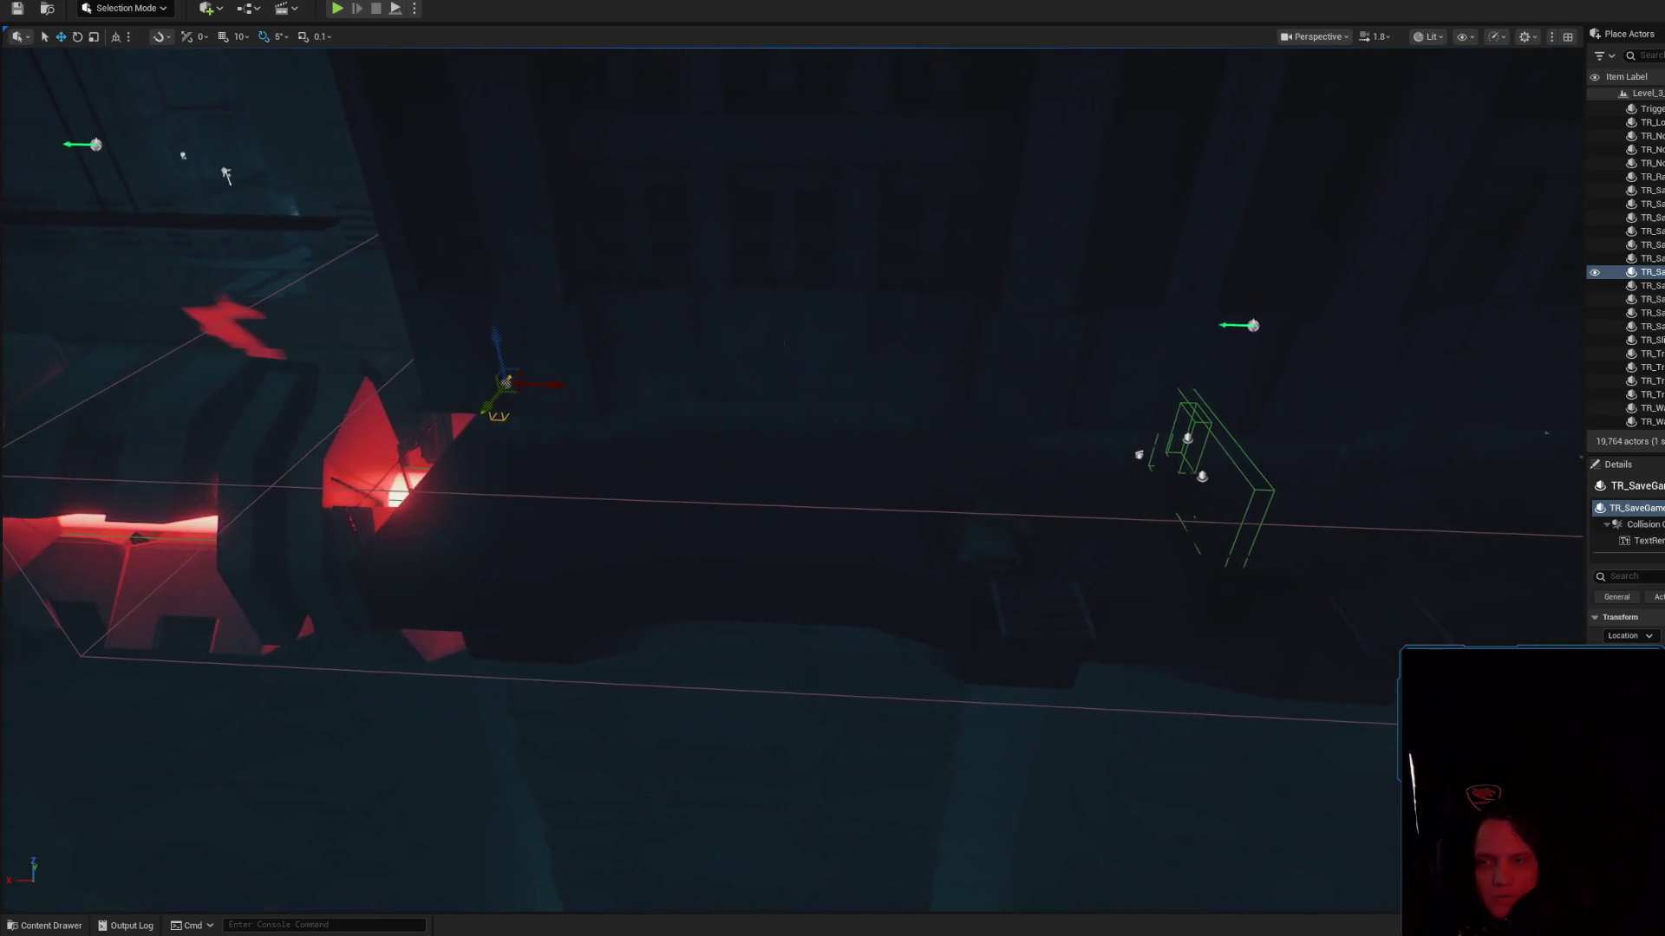
key("w")
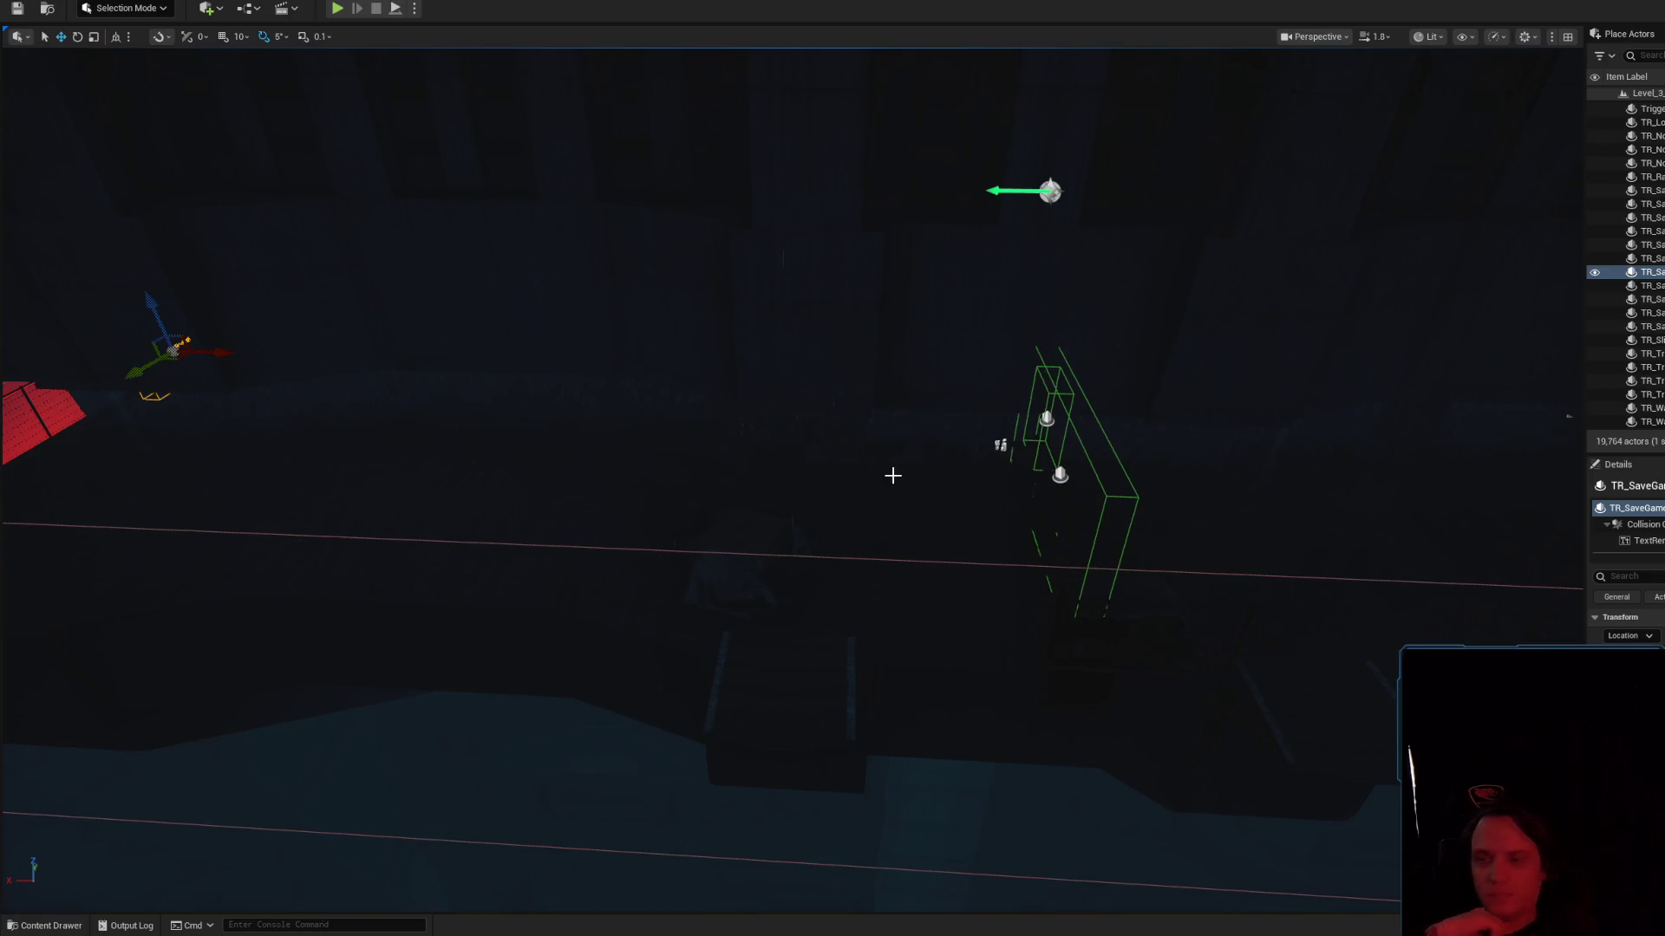
mouse_move(893, 475)
left_mouse_down()
mouse_move(921, 504)
mouse_move(941, 494)
mouse_move(896, 659)
left_mouse_up()
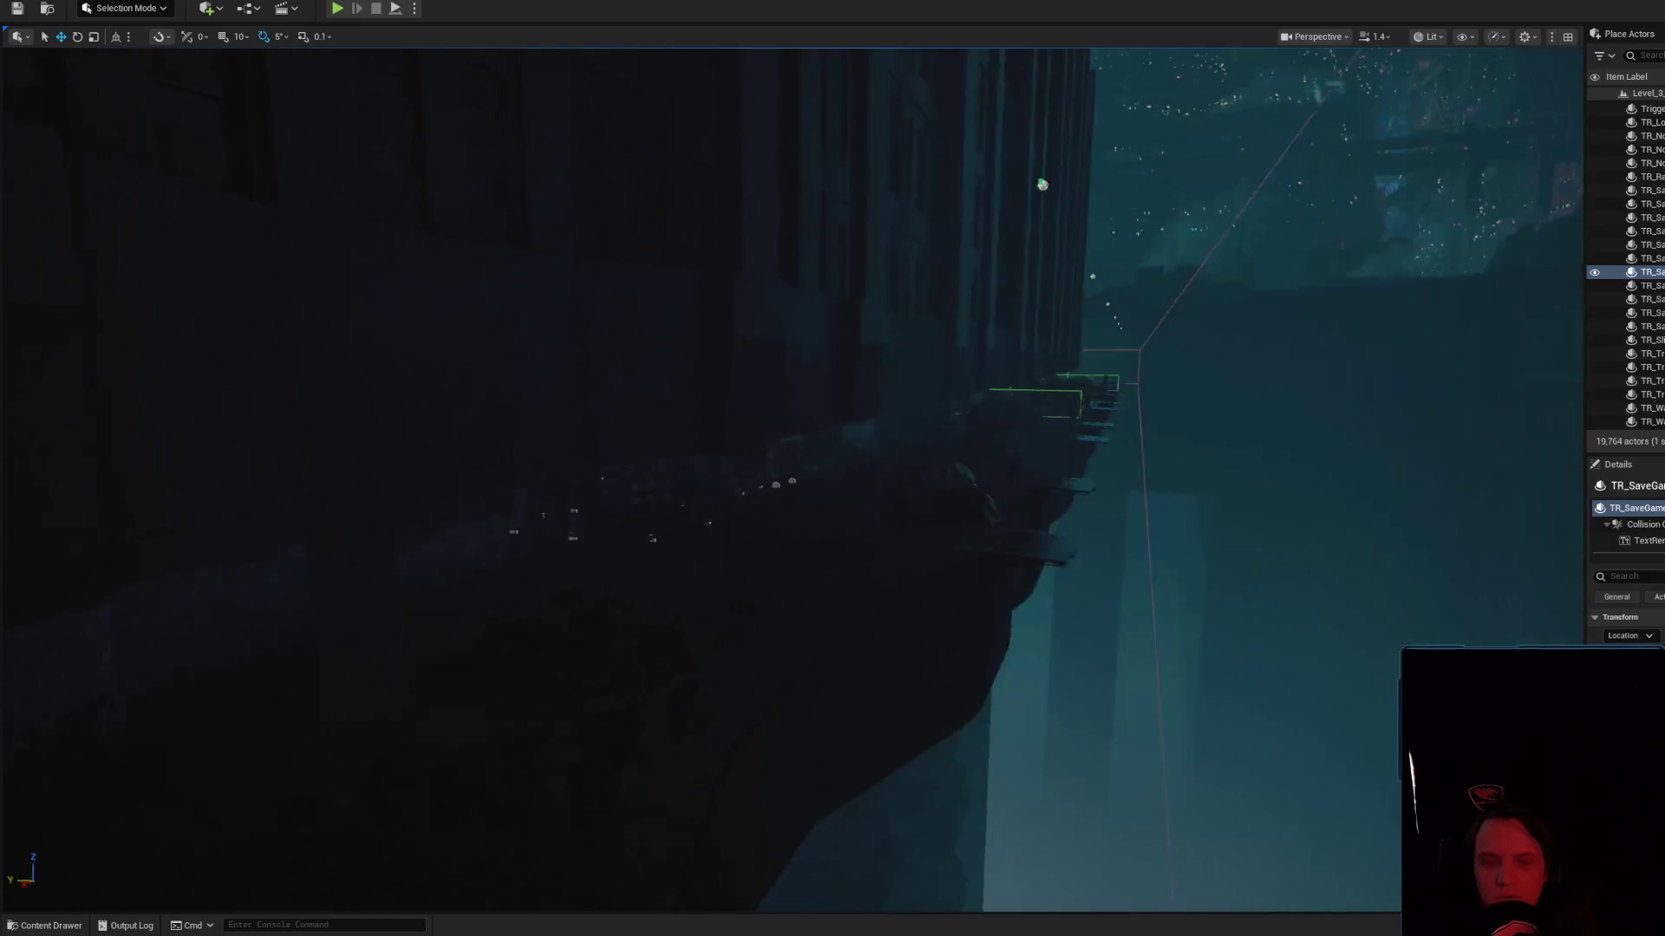
key("f")
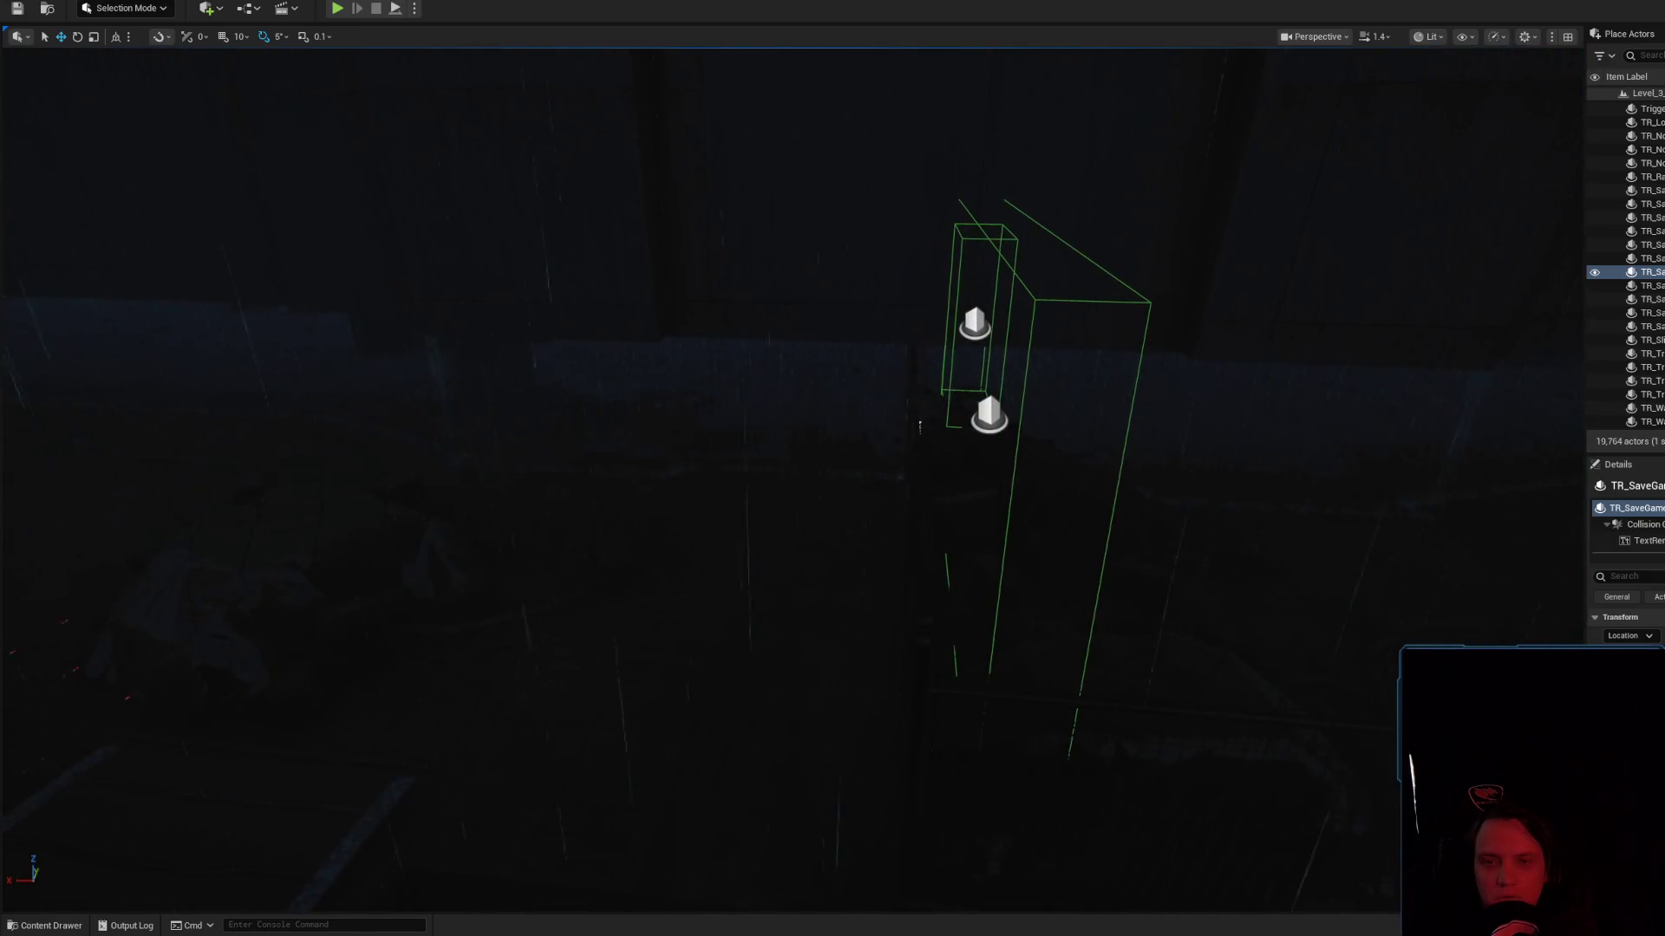
mouse_move(894, 436)
left_mouse_down()
mouse_move(848, 523)
mouse_move(832, 442)
mouse_move(794, 408)
left_mouse_up()
scroll(846, 512, "down", 1)
scroll(815, 433, "up", 3)
scroll(819, 434, "down", 3)
scroll(802, 416, "up", 2)
left_click_drag(877, 556, 877, 557)
scroll(877, 557, "down", 1)
scroll(911, 513, "up", 3)
mouse_move(974, 595)
left_mouse_down()
mouse_move(911, 513)
mouse_move(793, 487)
left_mouse_up()
scroll(792, 487, "down", 3)
left_click_drag(689, 472, 689, 471)
scroll(690, 472, "down", 1)
Fly the viewport along the walkway to the red-lit machinery and flickering light
left_click(631, 468)
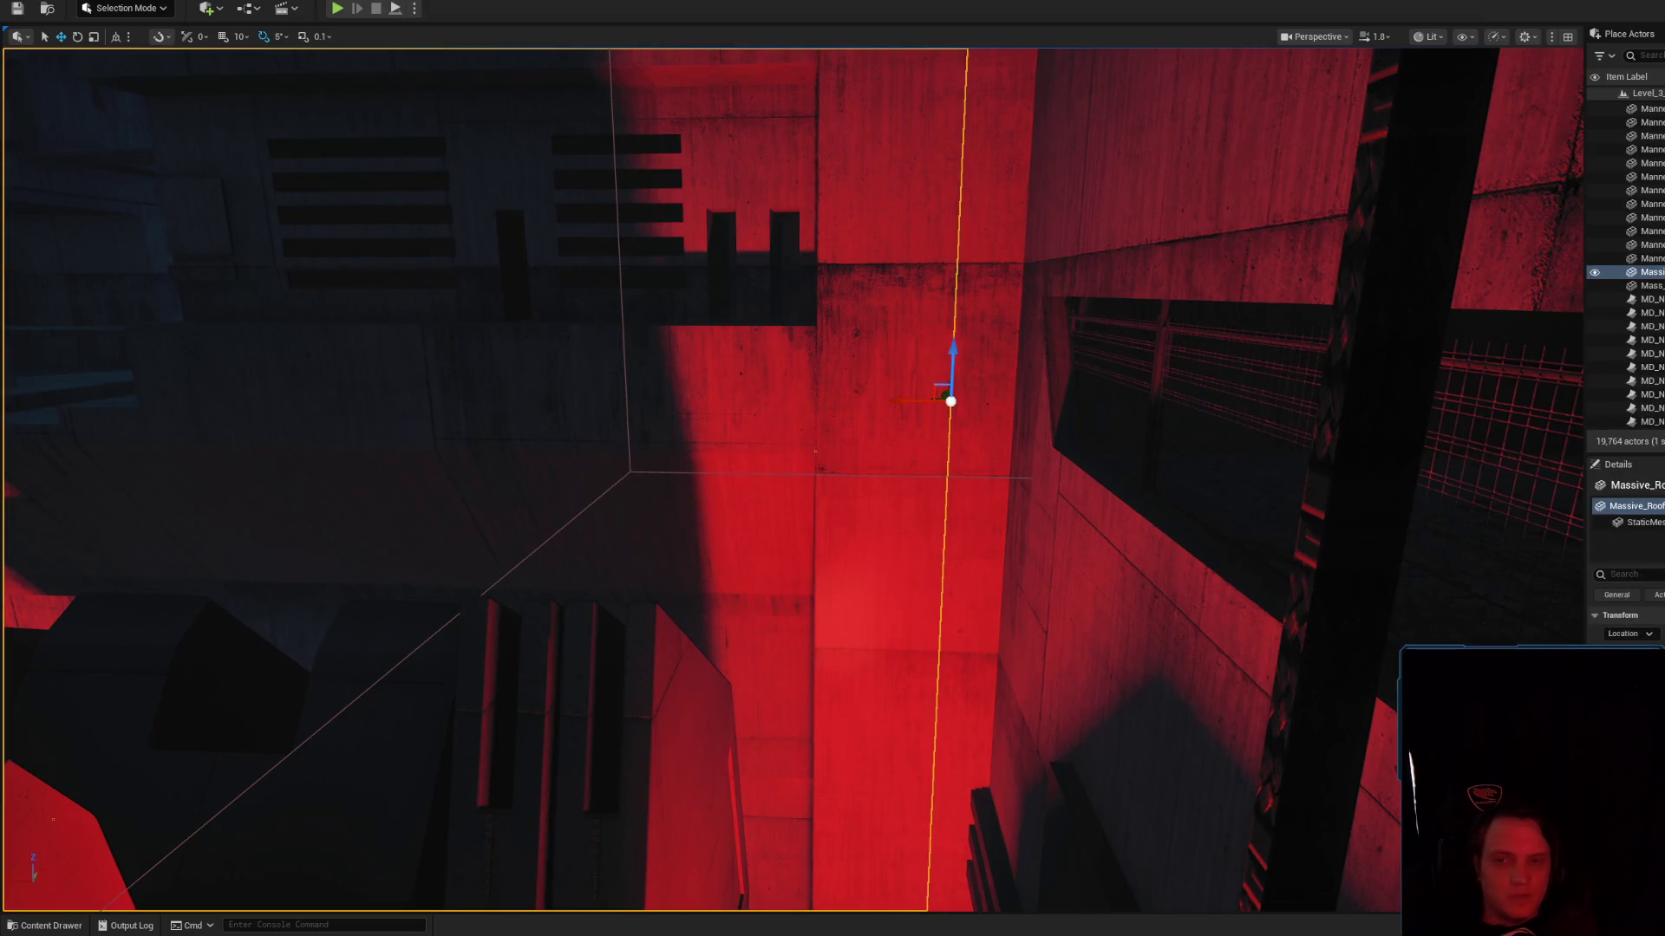
left_click(629, 472)
left_click_drag(629, 473, 623, 470)
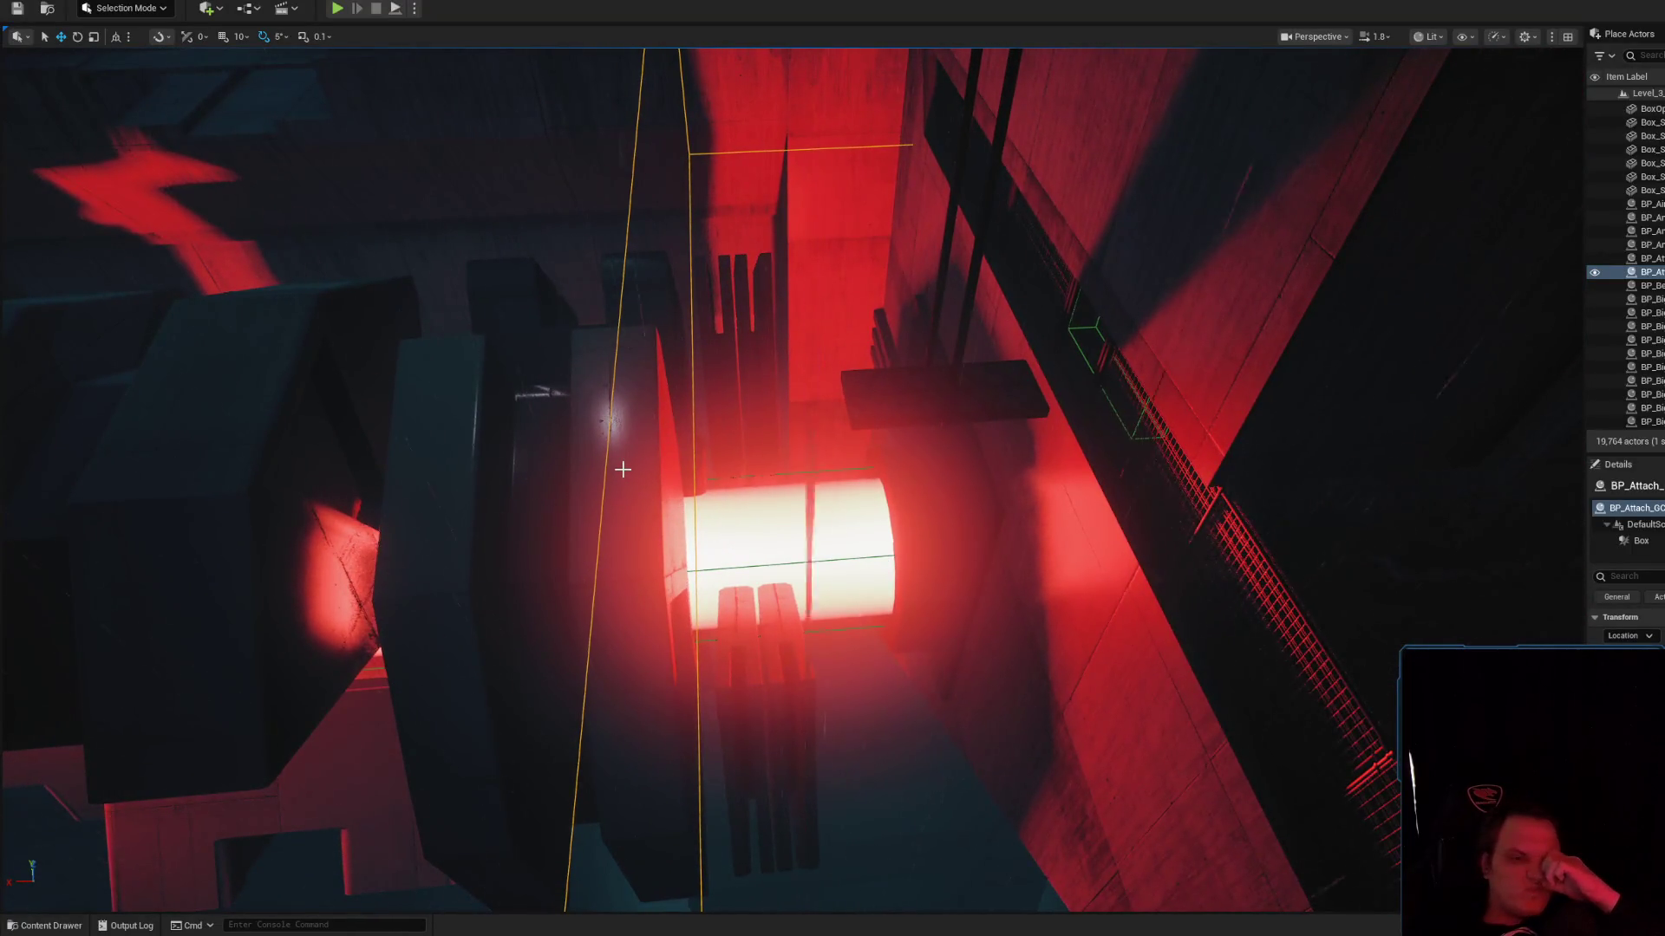
left_click_drag(596, 473, 596, 472)
scroll(595, 472, "up", 2)
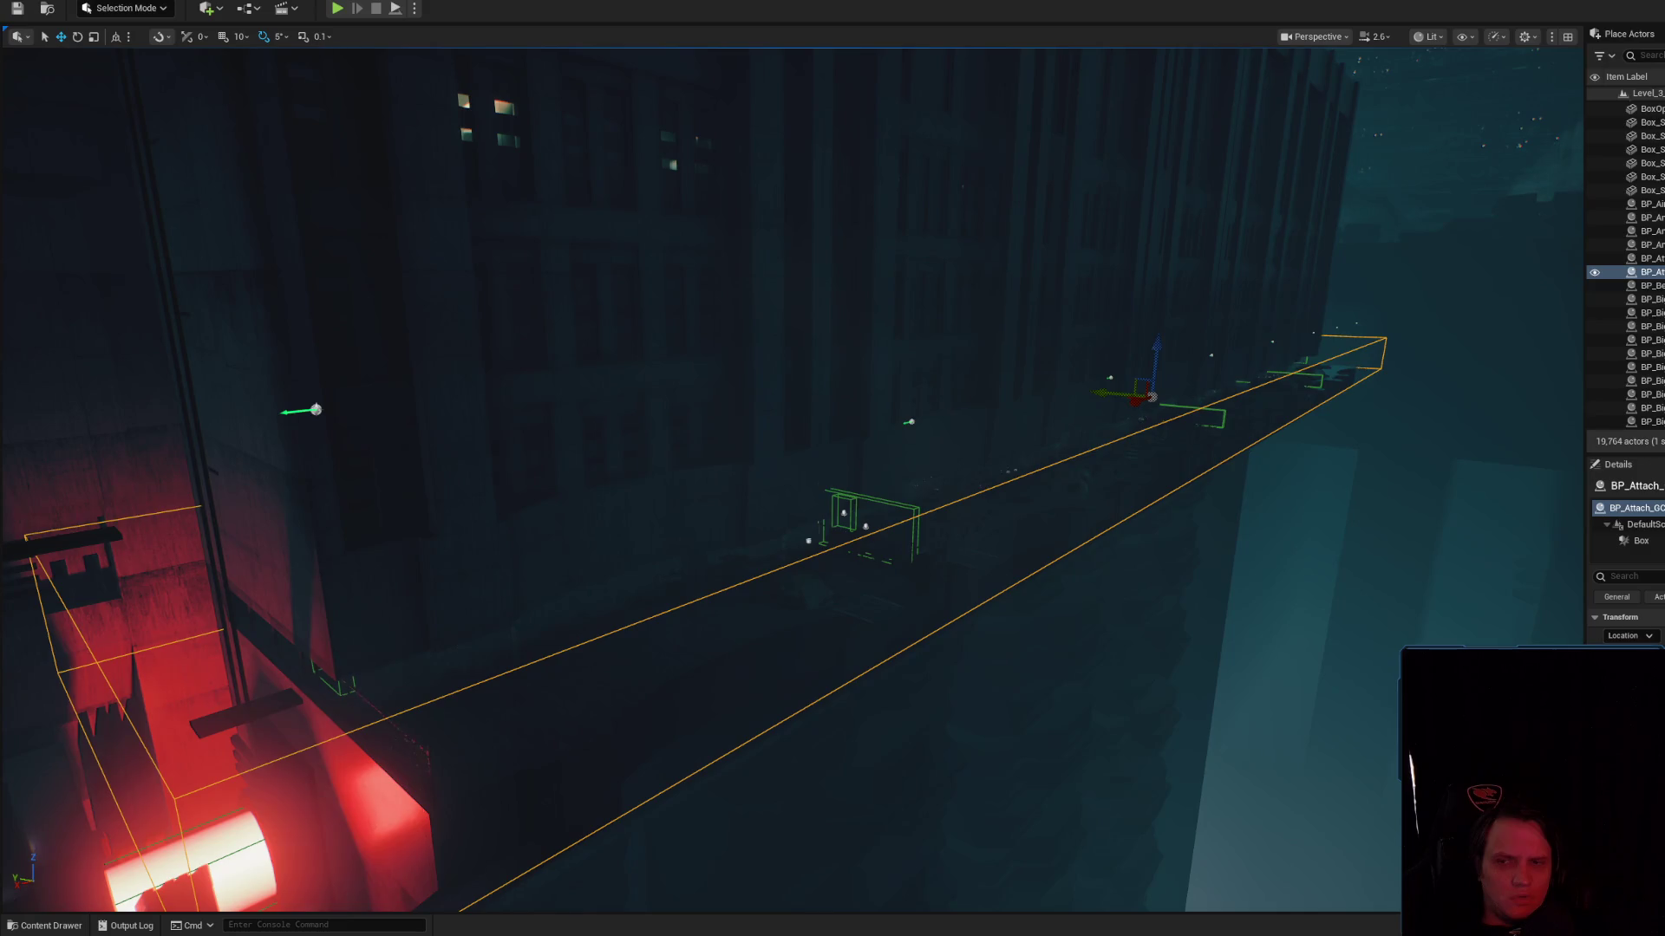
scroll(596, 472, "up", 4)
left_click_drag(595, 472, 596, 472)
scroll(596, 472, "down", 4)
scroll(1162, 471, "up", 5)
mouse_move(1162, 471)
left_mouse_down()
mouse_move(1182, 525)
mouse_move(1140, 514)
mouse_move(1135, 486)
left_mouse_up()
scroll(791, 479, "down", 3)
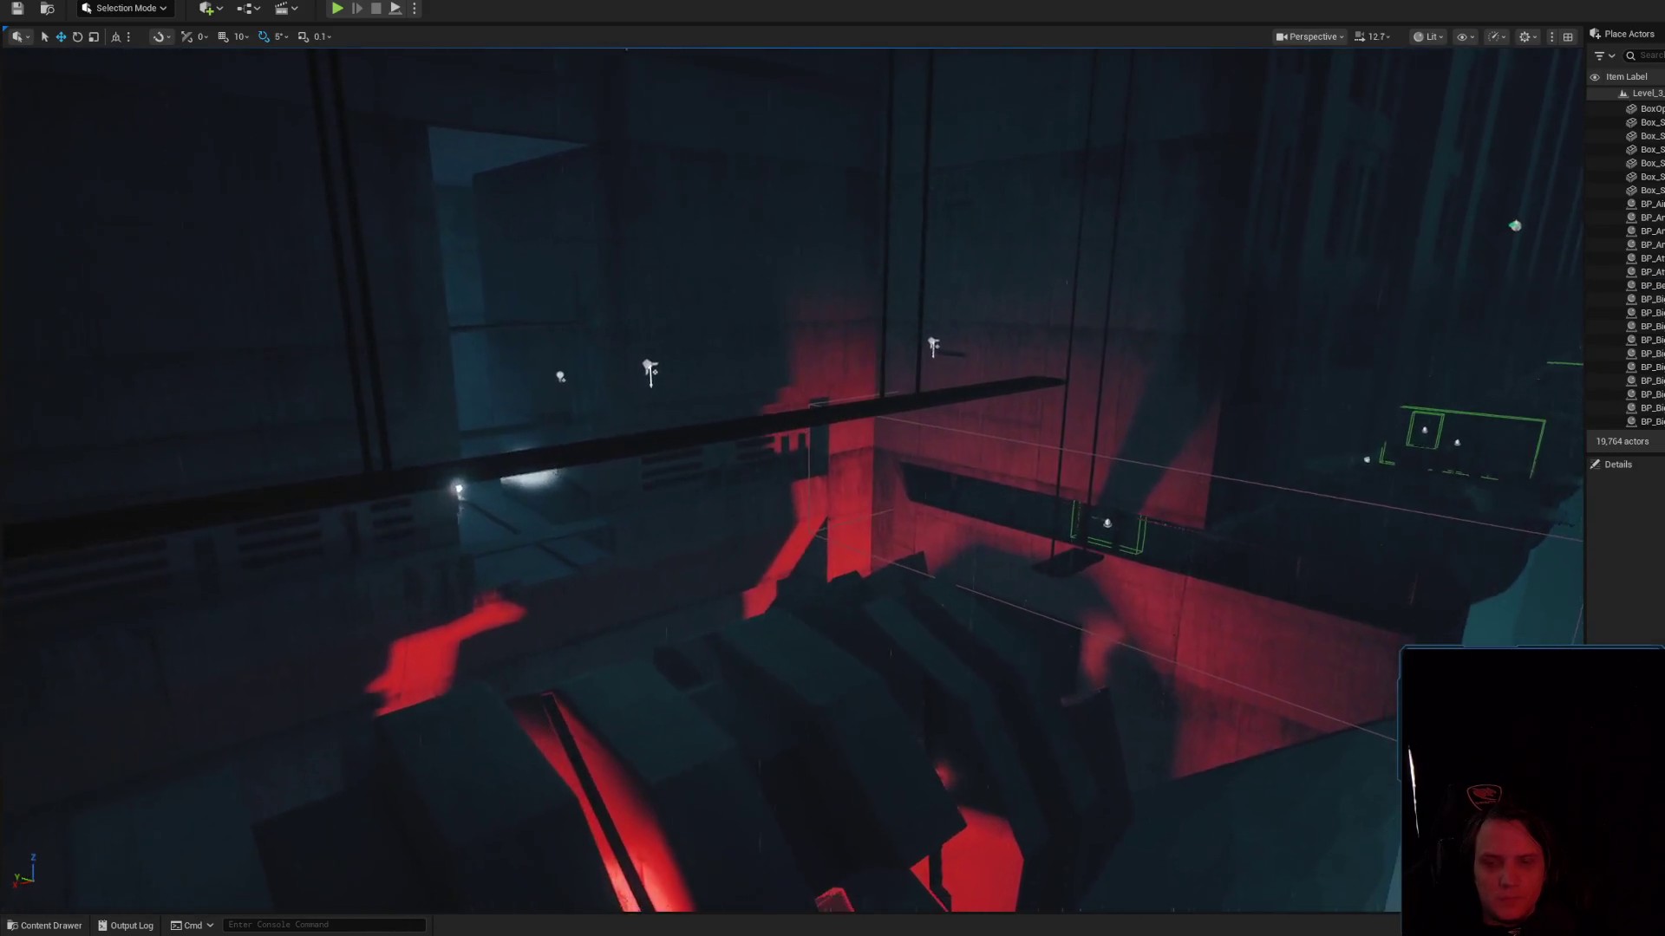
scroll(791, 480, "down", 2)
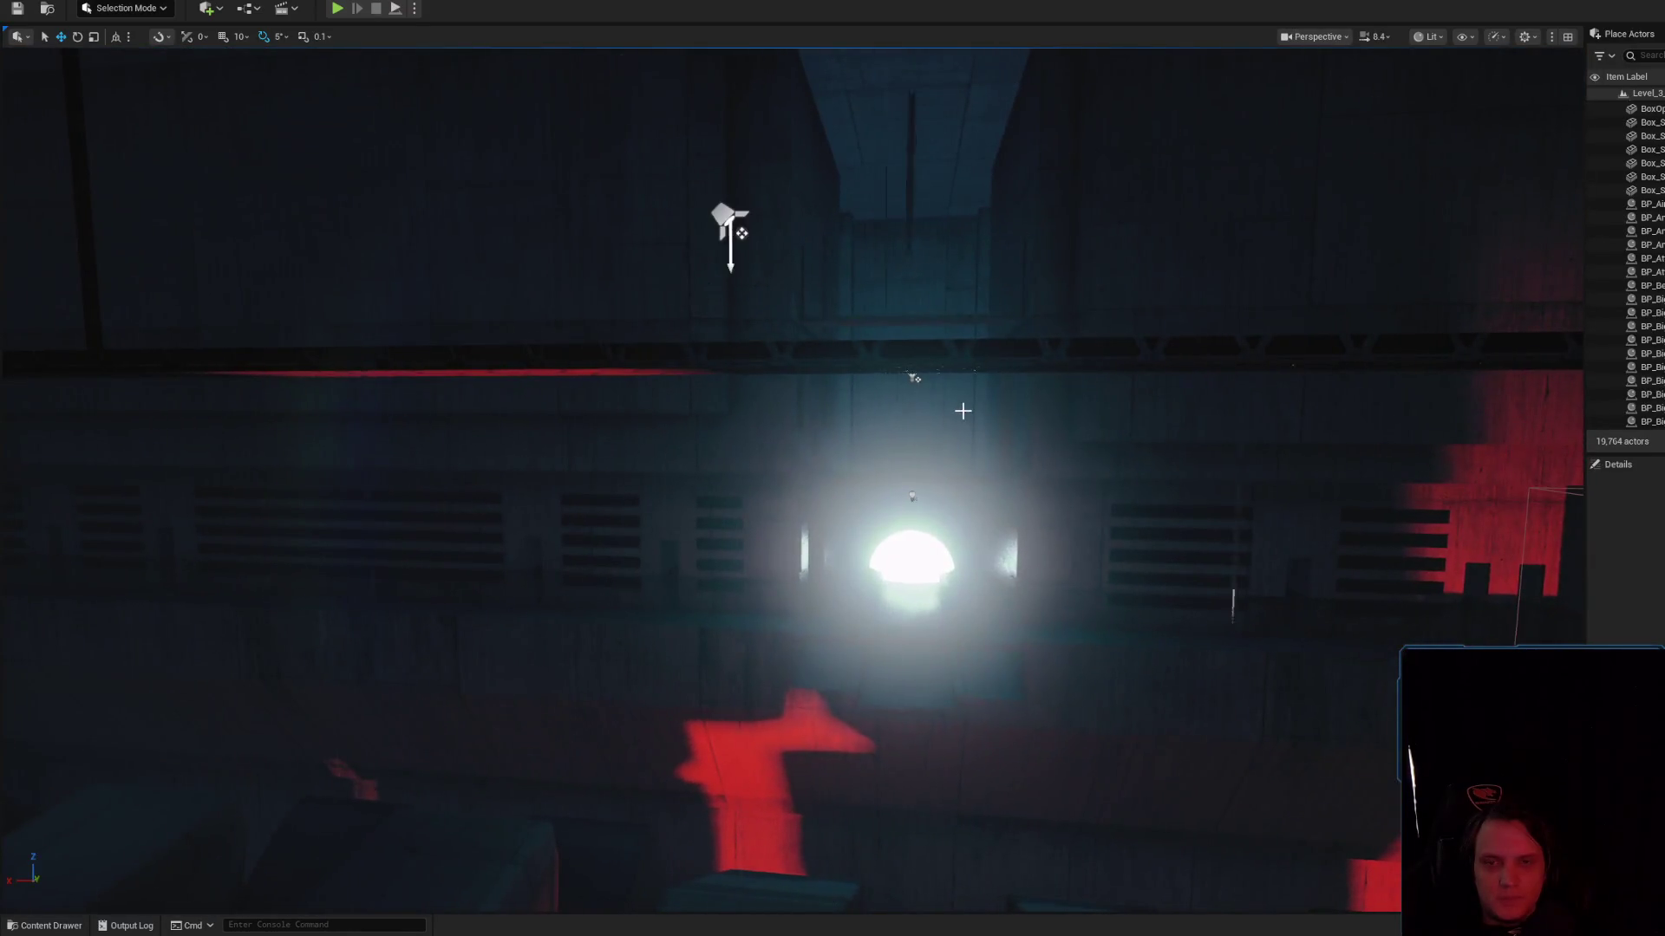
scroll(948, 419, "up", 3)
Select the BP_FlickeringFlash actor and open its Blueprint editor
left_click(990, 457)
scroll(990, 457, "down", 3)
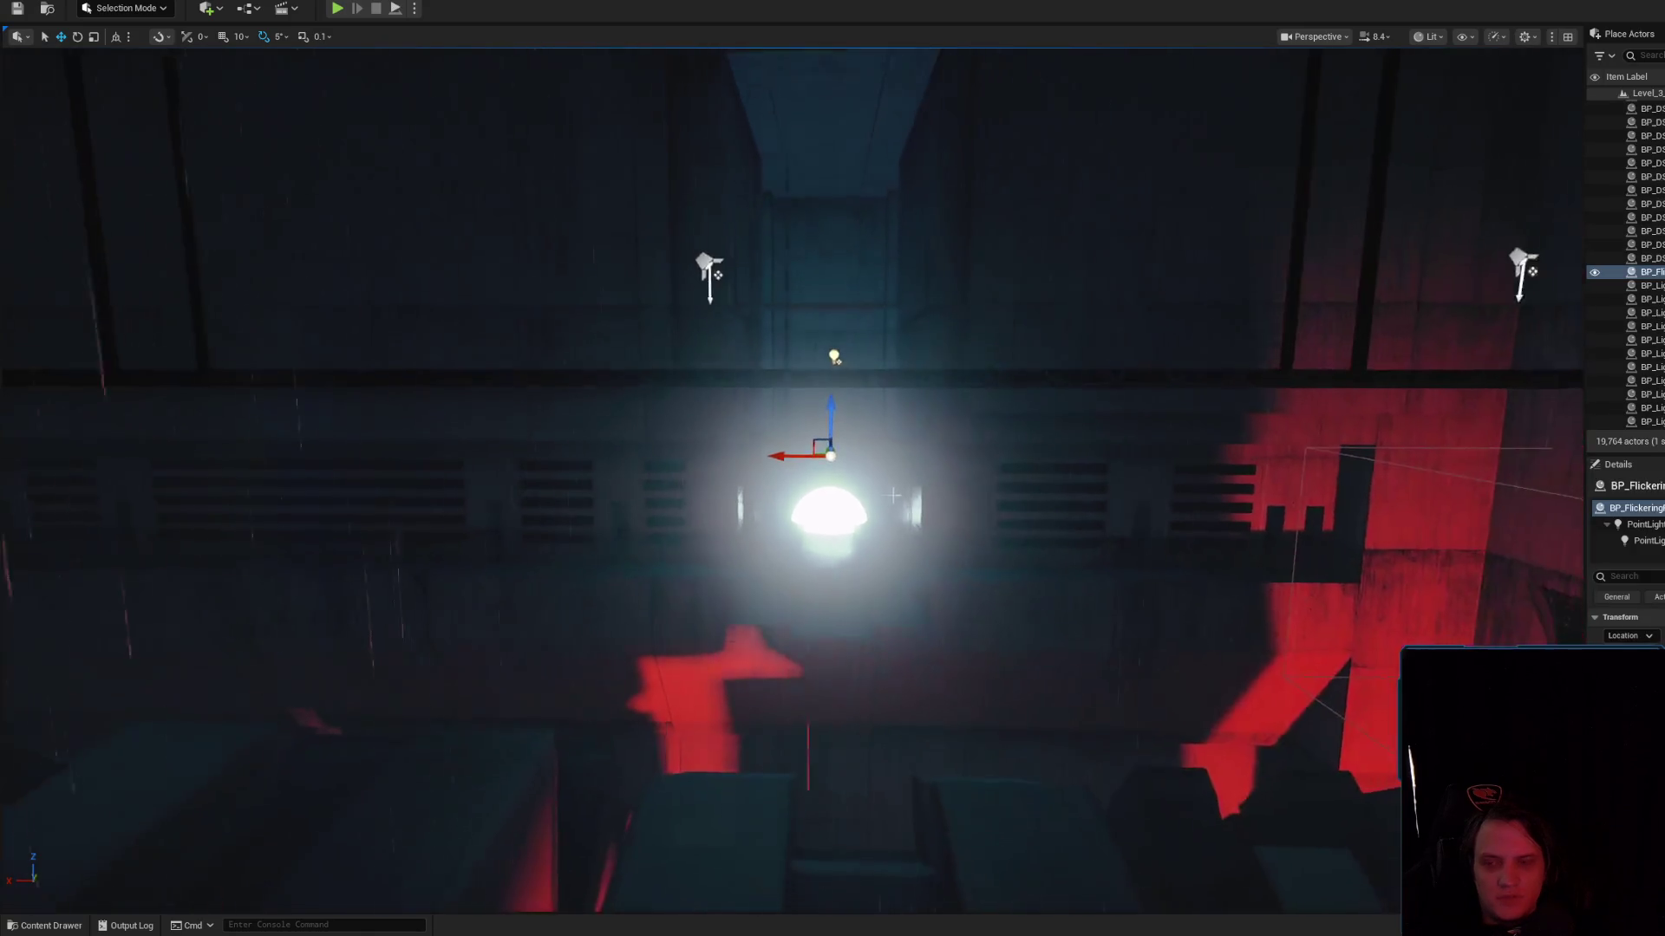
left_click(815, 501)
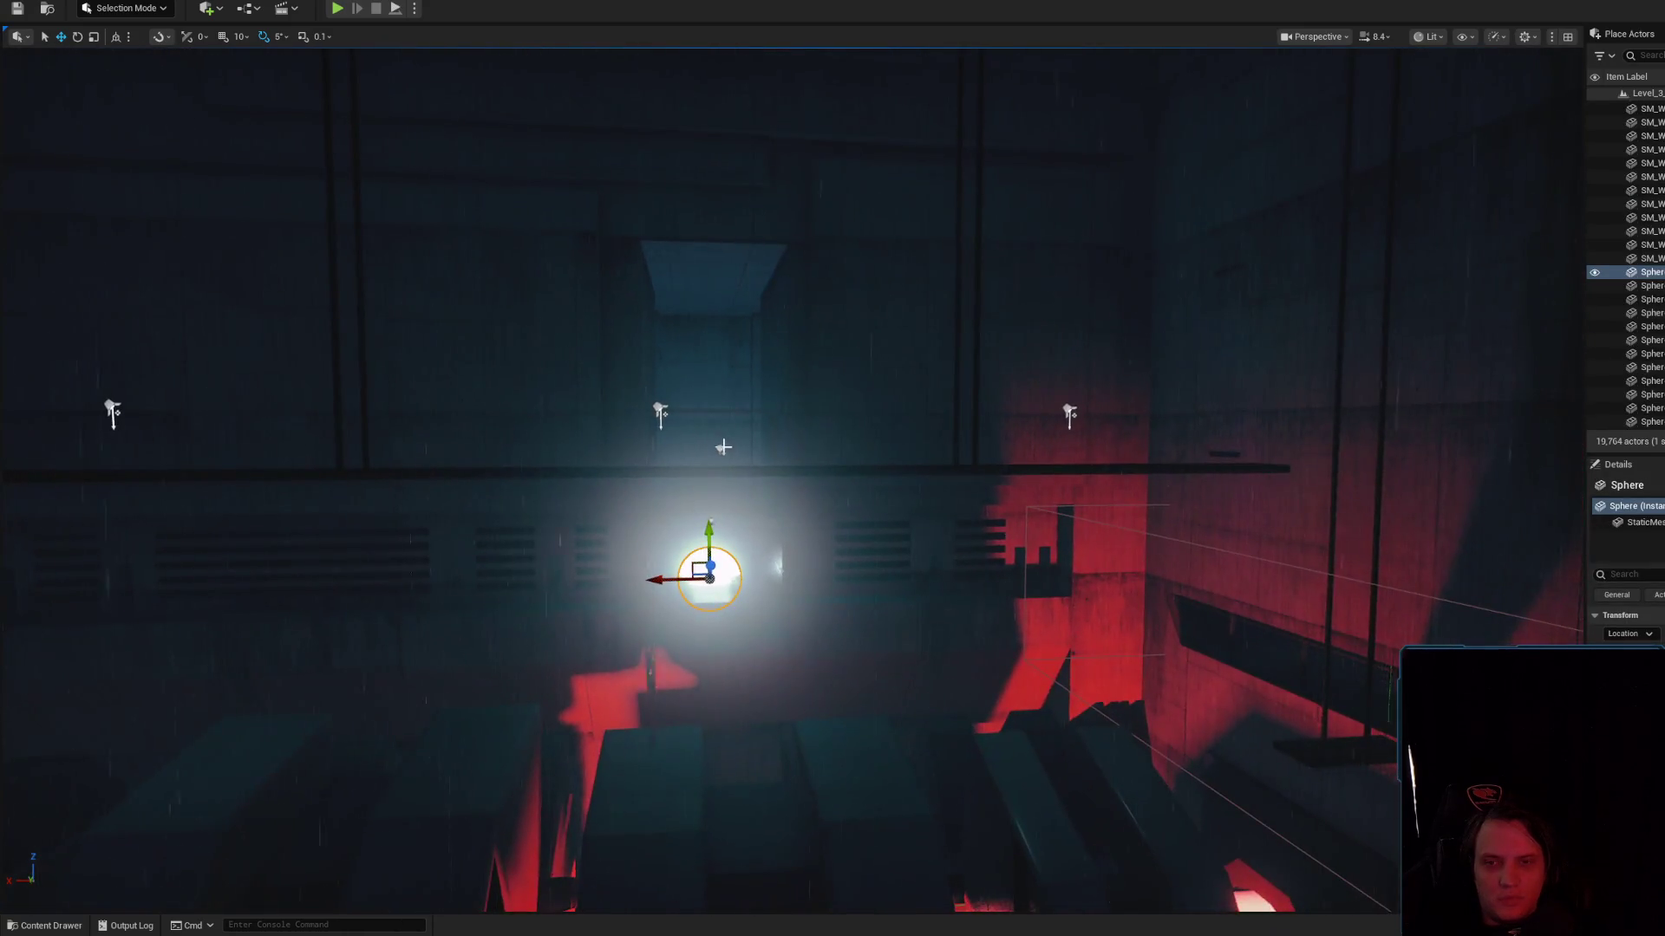
left_click(719, 449)
double_click(727, 449)
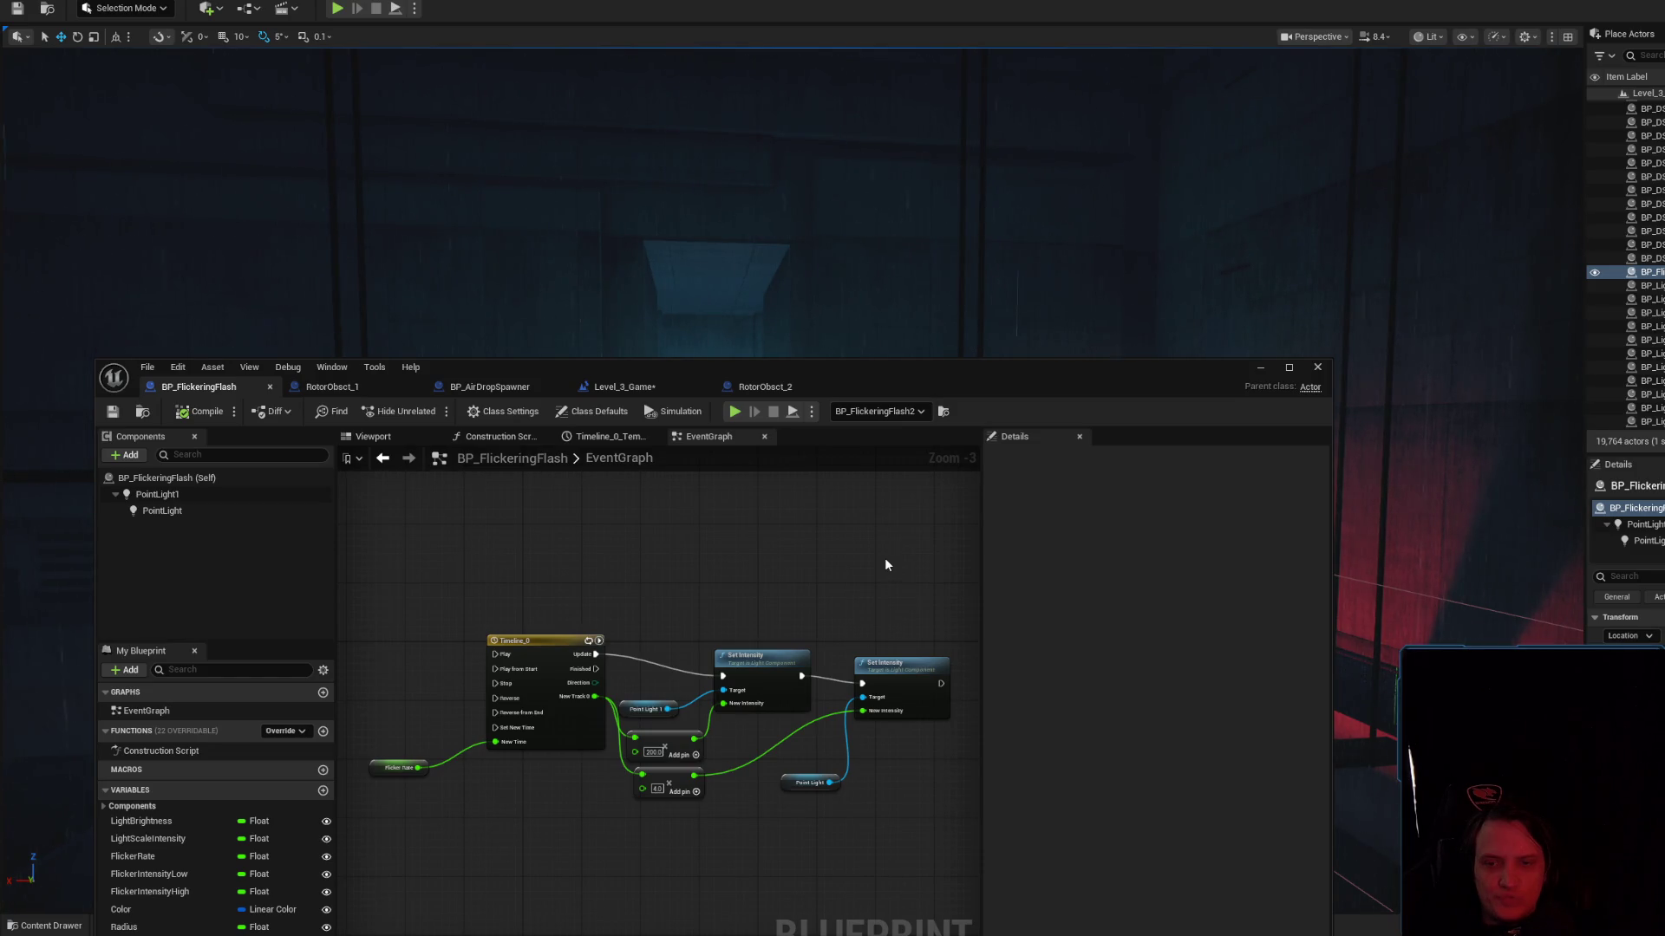
scroll(746, 558, "up", 2)
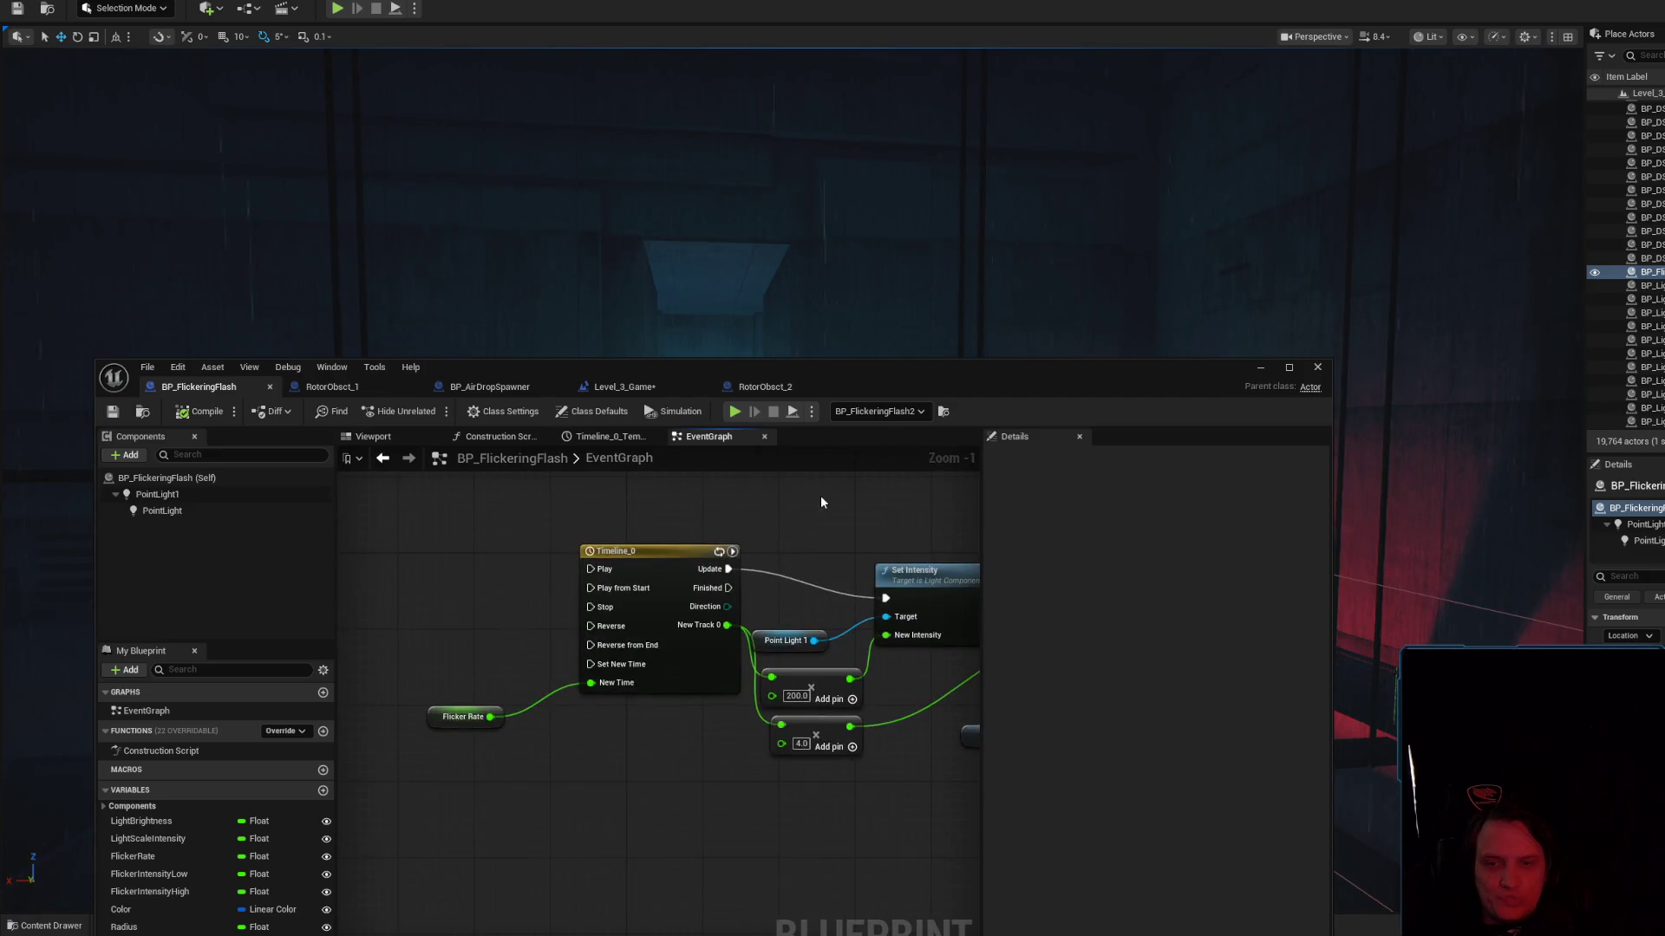
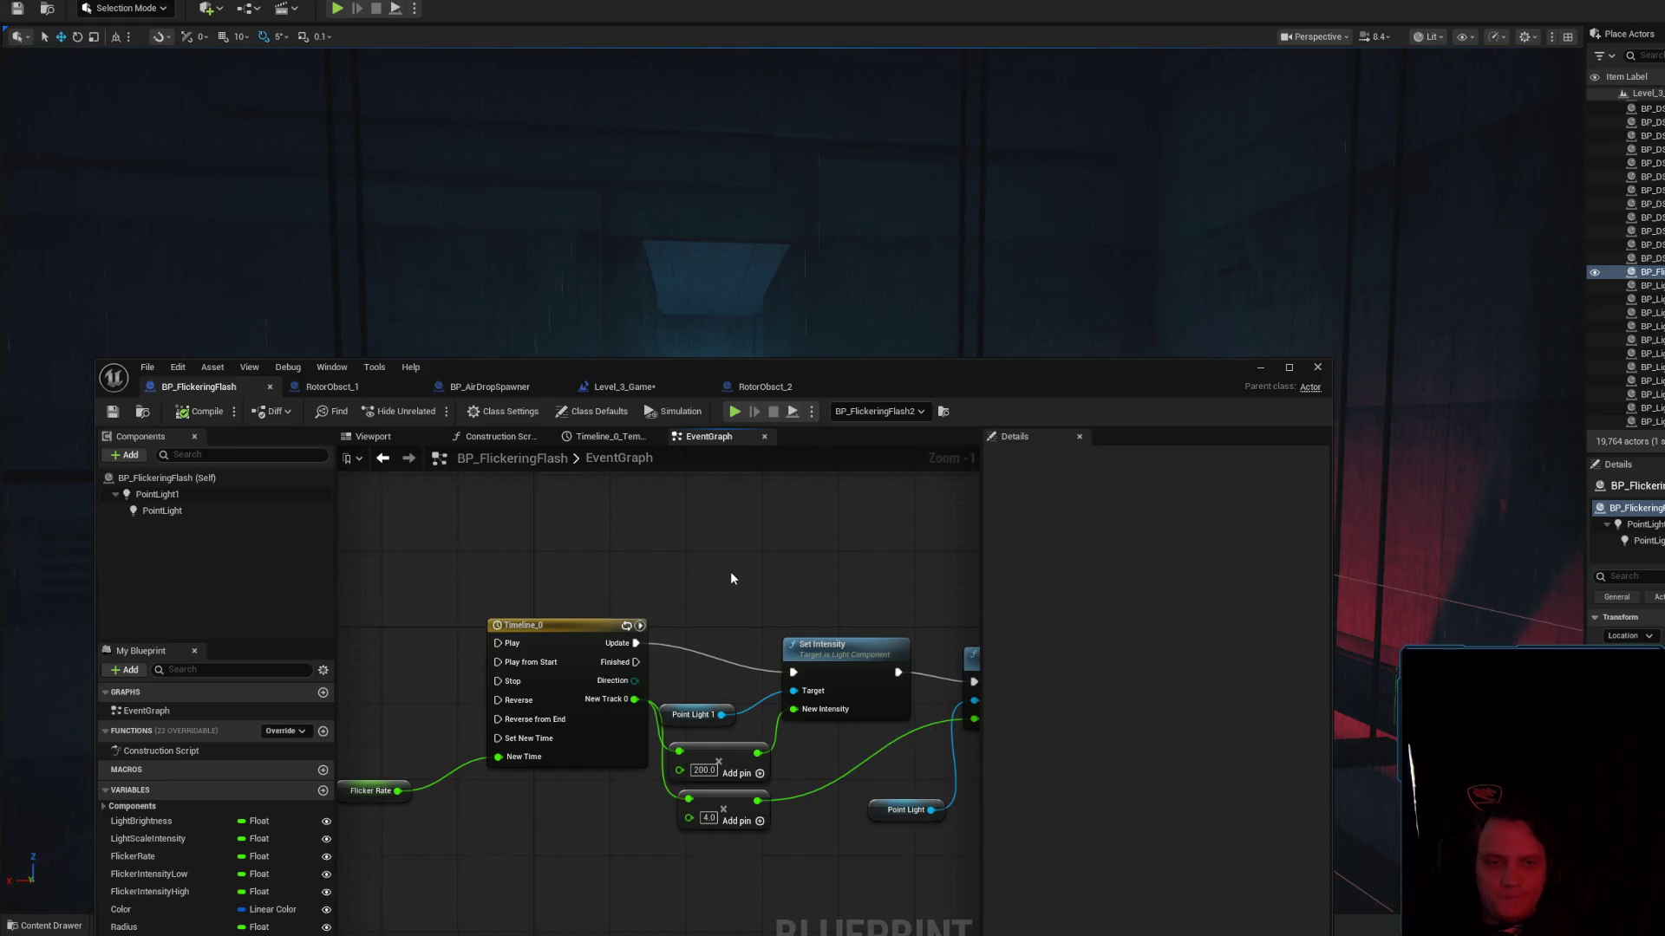
Open the Timeline_0 curve editor and choose Create External Curve for its track
left_click_drag(910, 378, 1189, 203)
left_click(882, 450)
double_click(882, 451)
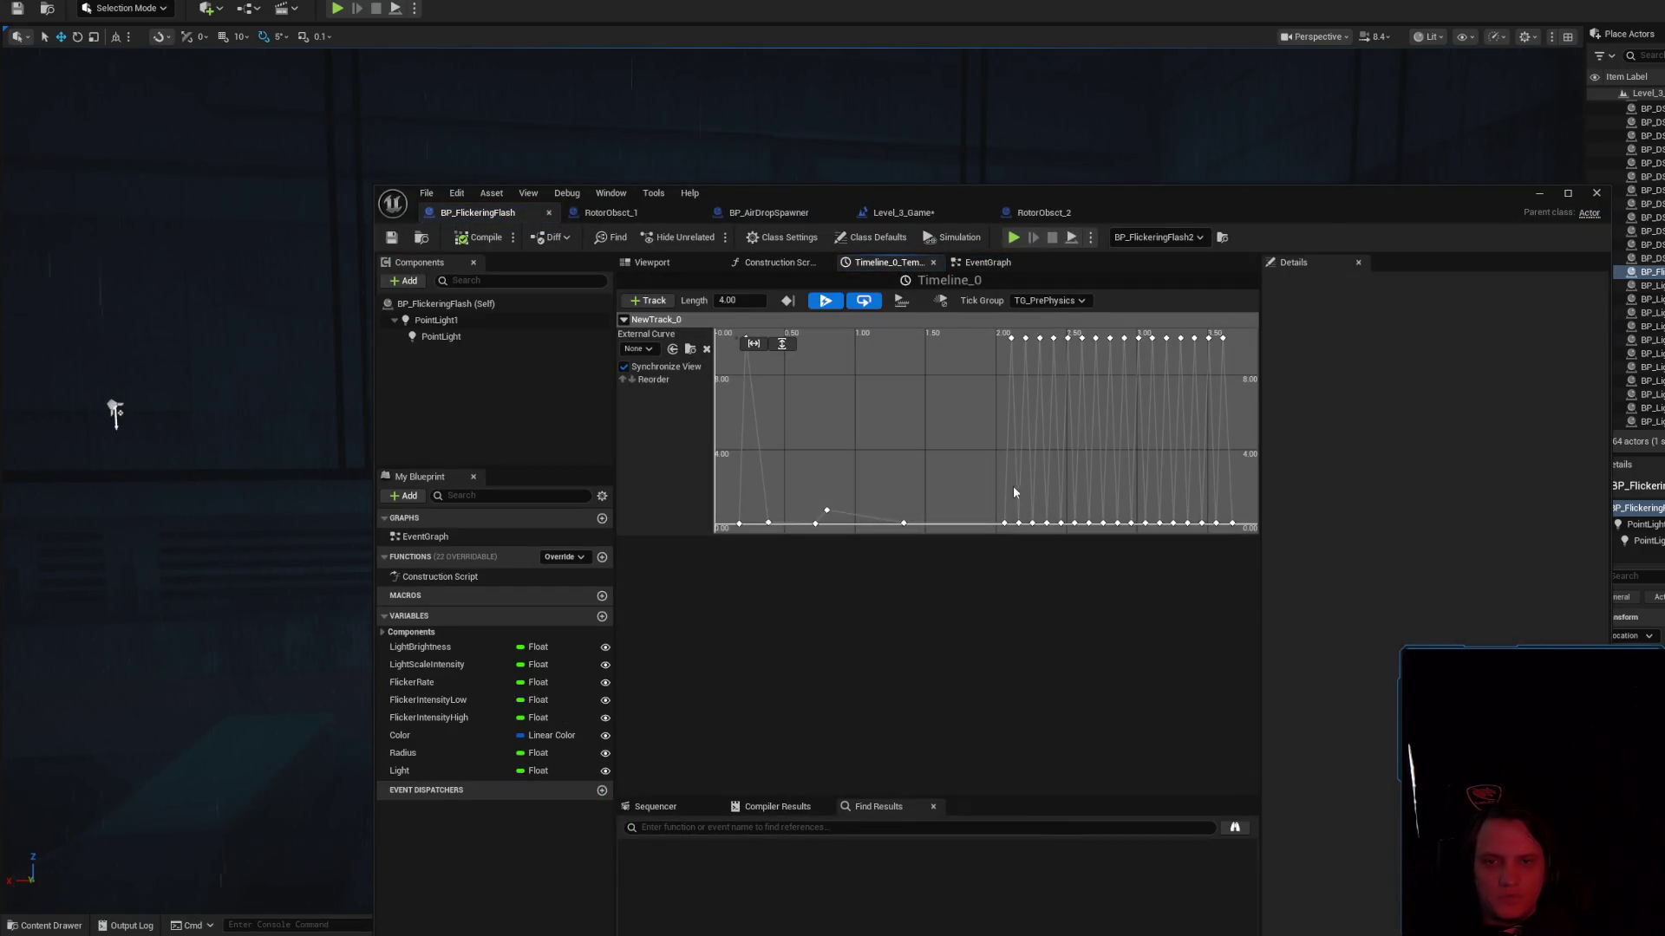
right_click(943, 429)
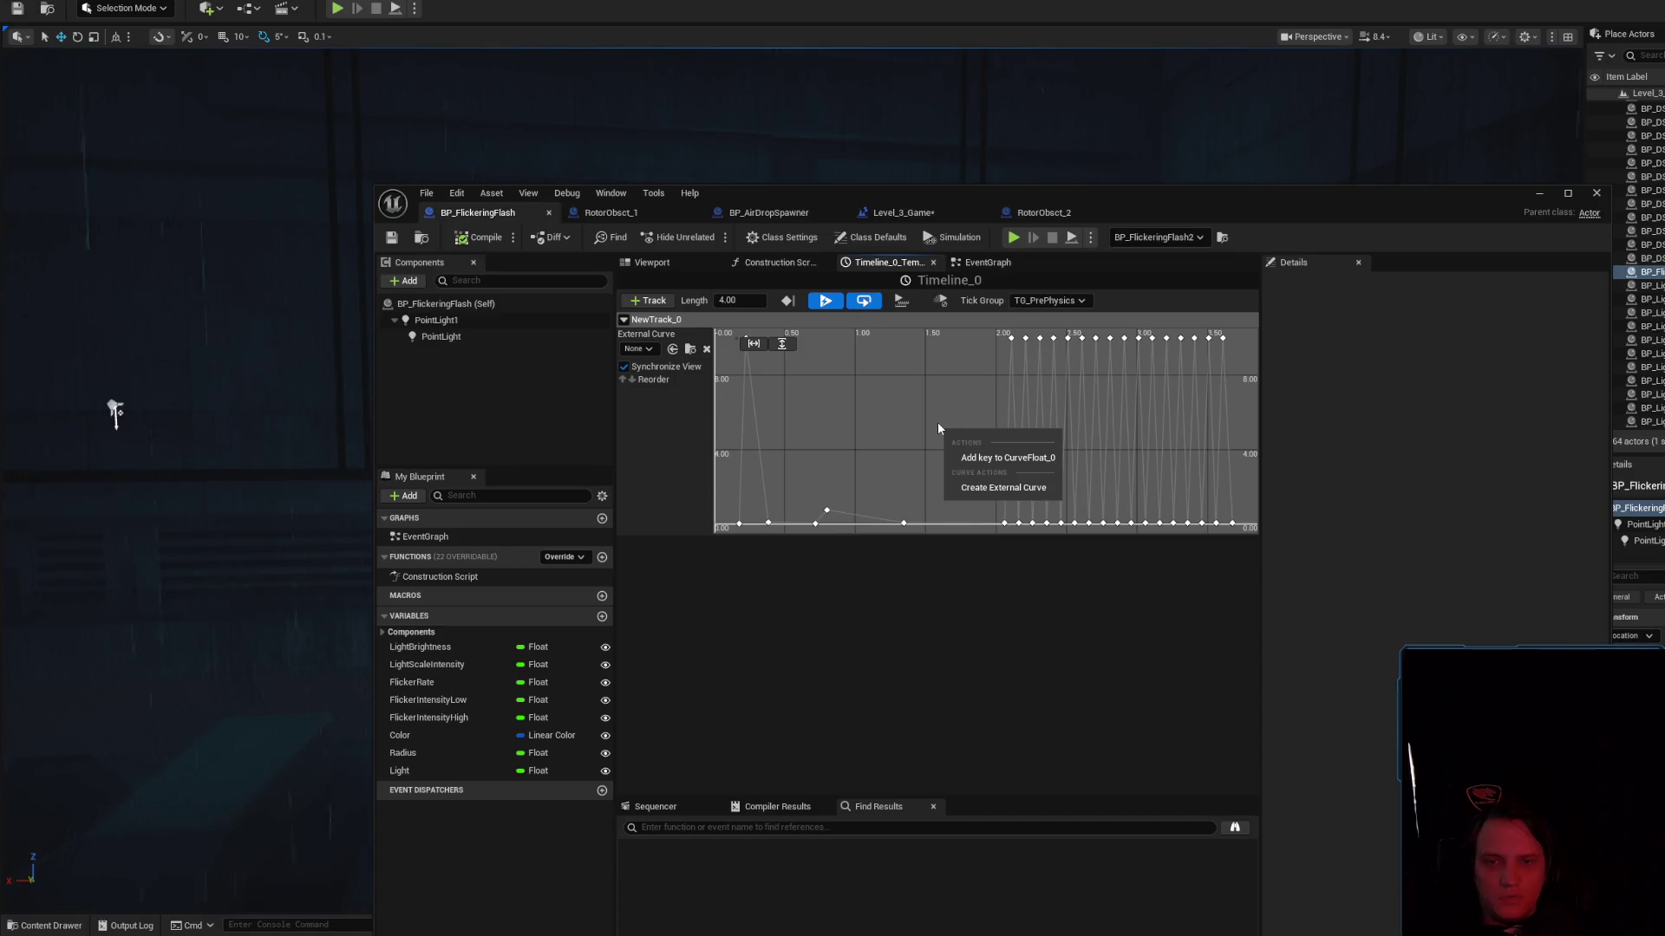
left_click(974, 487)
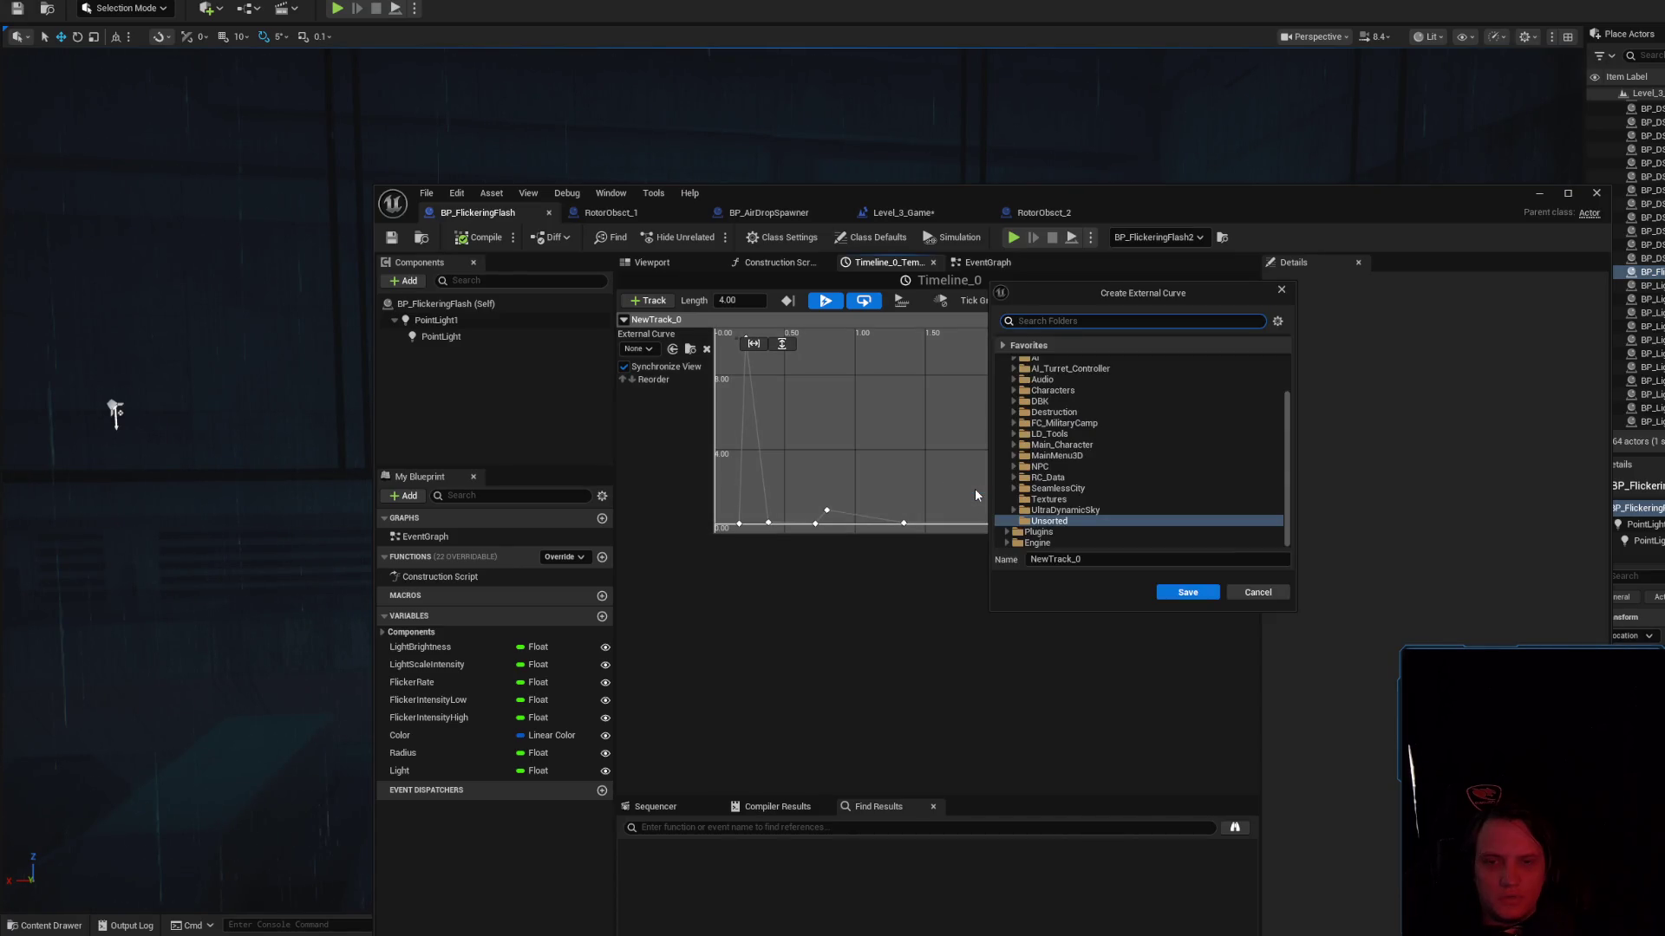
Save the external curve as Flicker_01 in Content/1Level_Data/Core/FX/Lights
scroll(1084, 512, "up", 3)
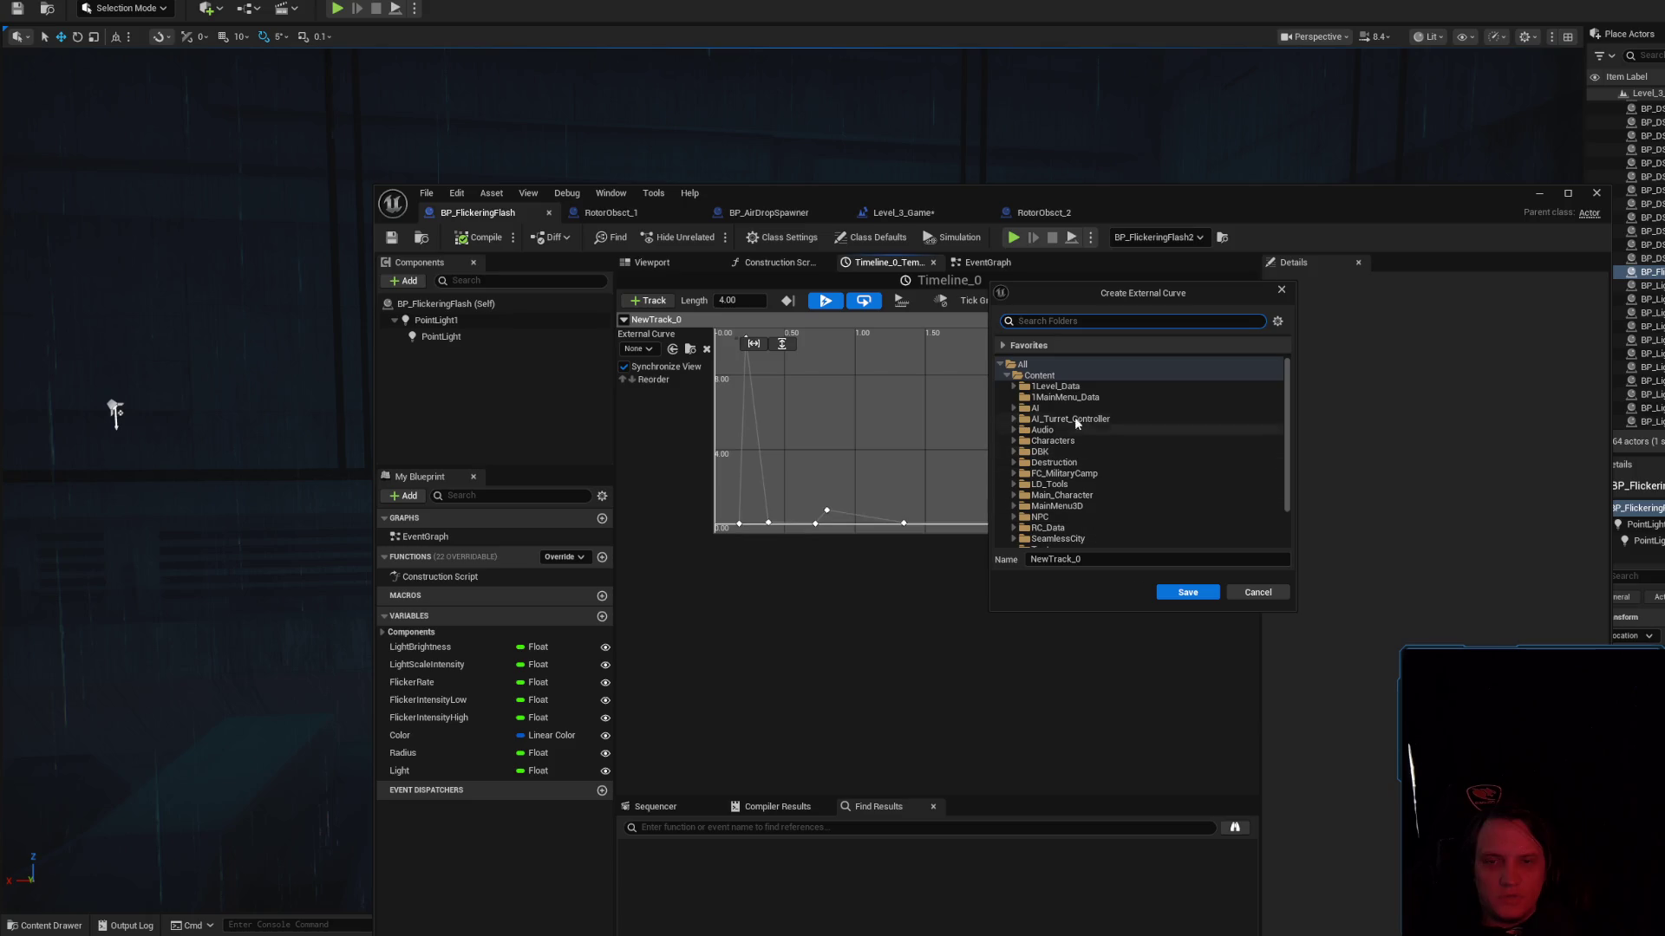
scroll(1088, 463, "down", 3)
scroll(1098, 487, "up", 3)
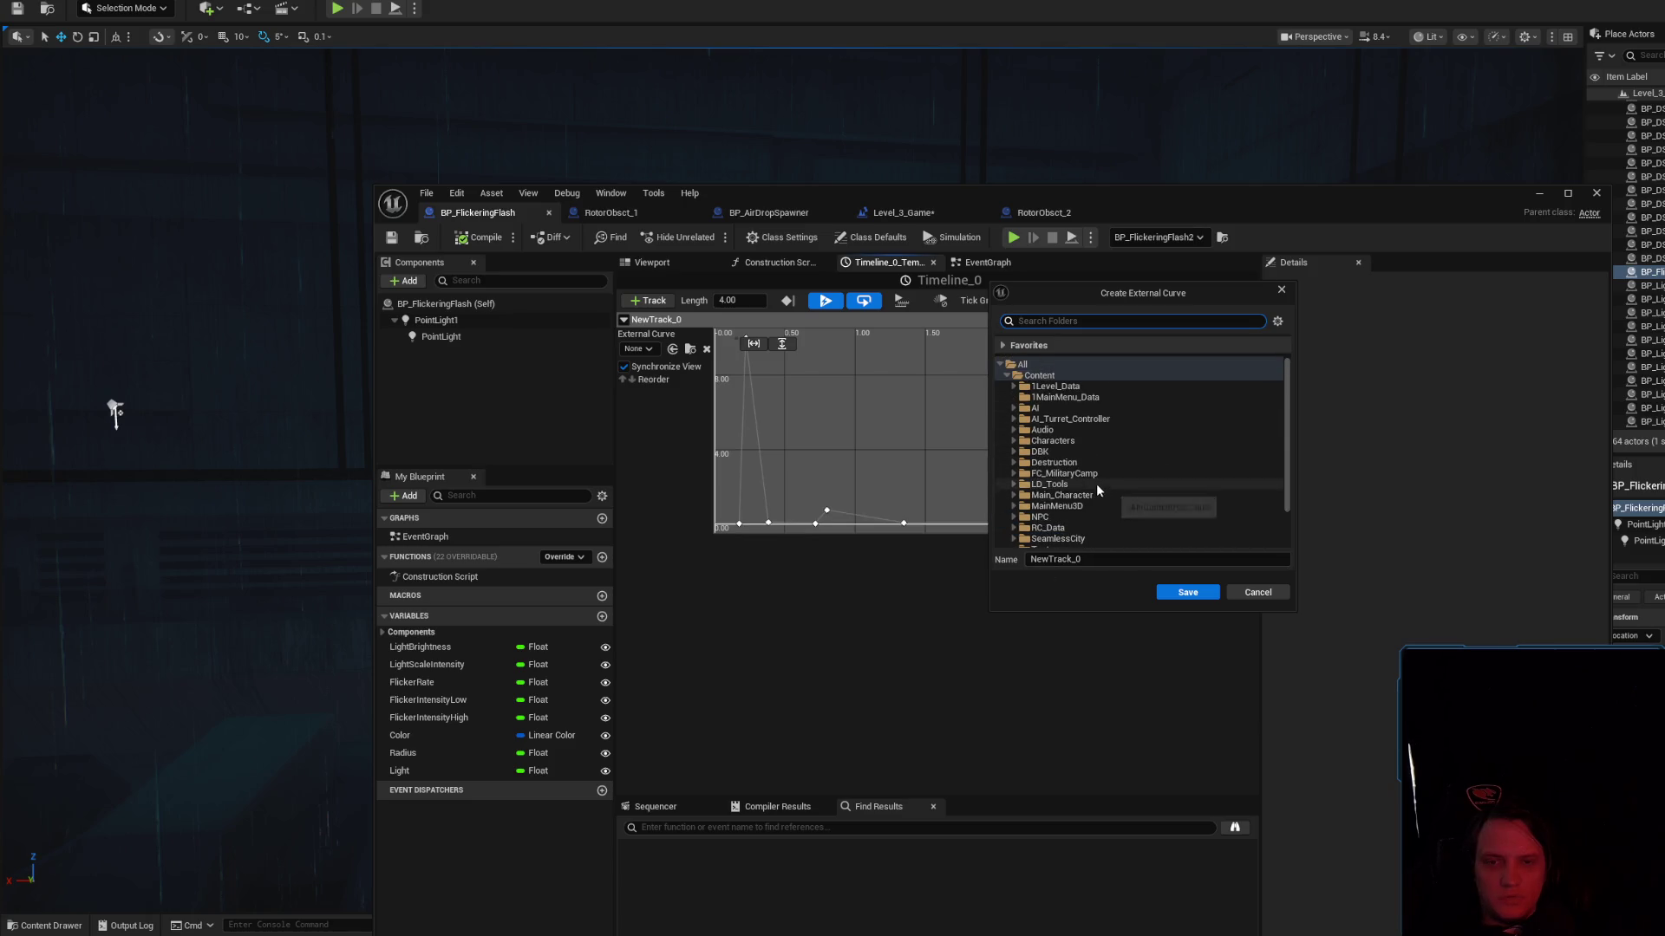
left_click(1063, 388)
double_click(1063, 386)
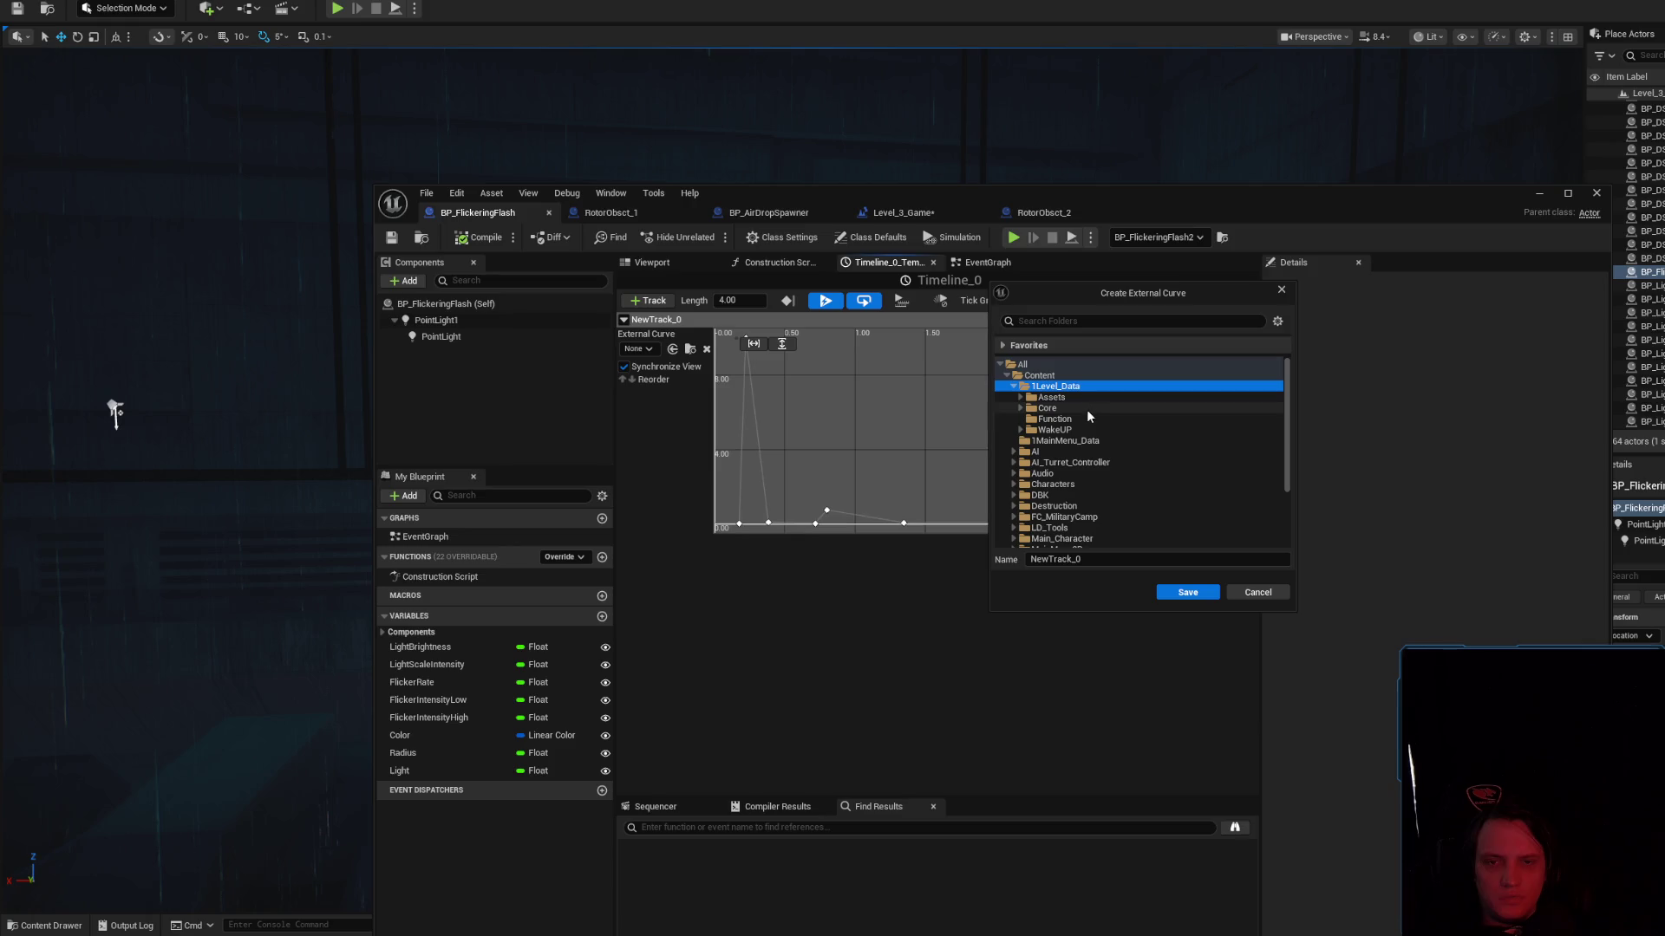
double_click(1080, 409)
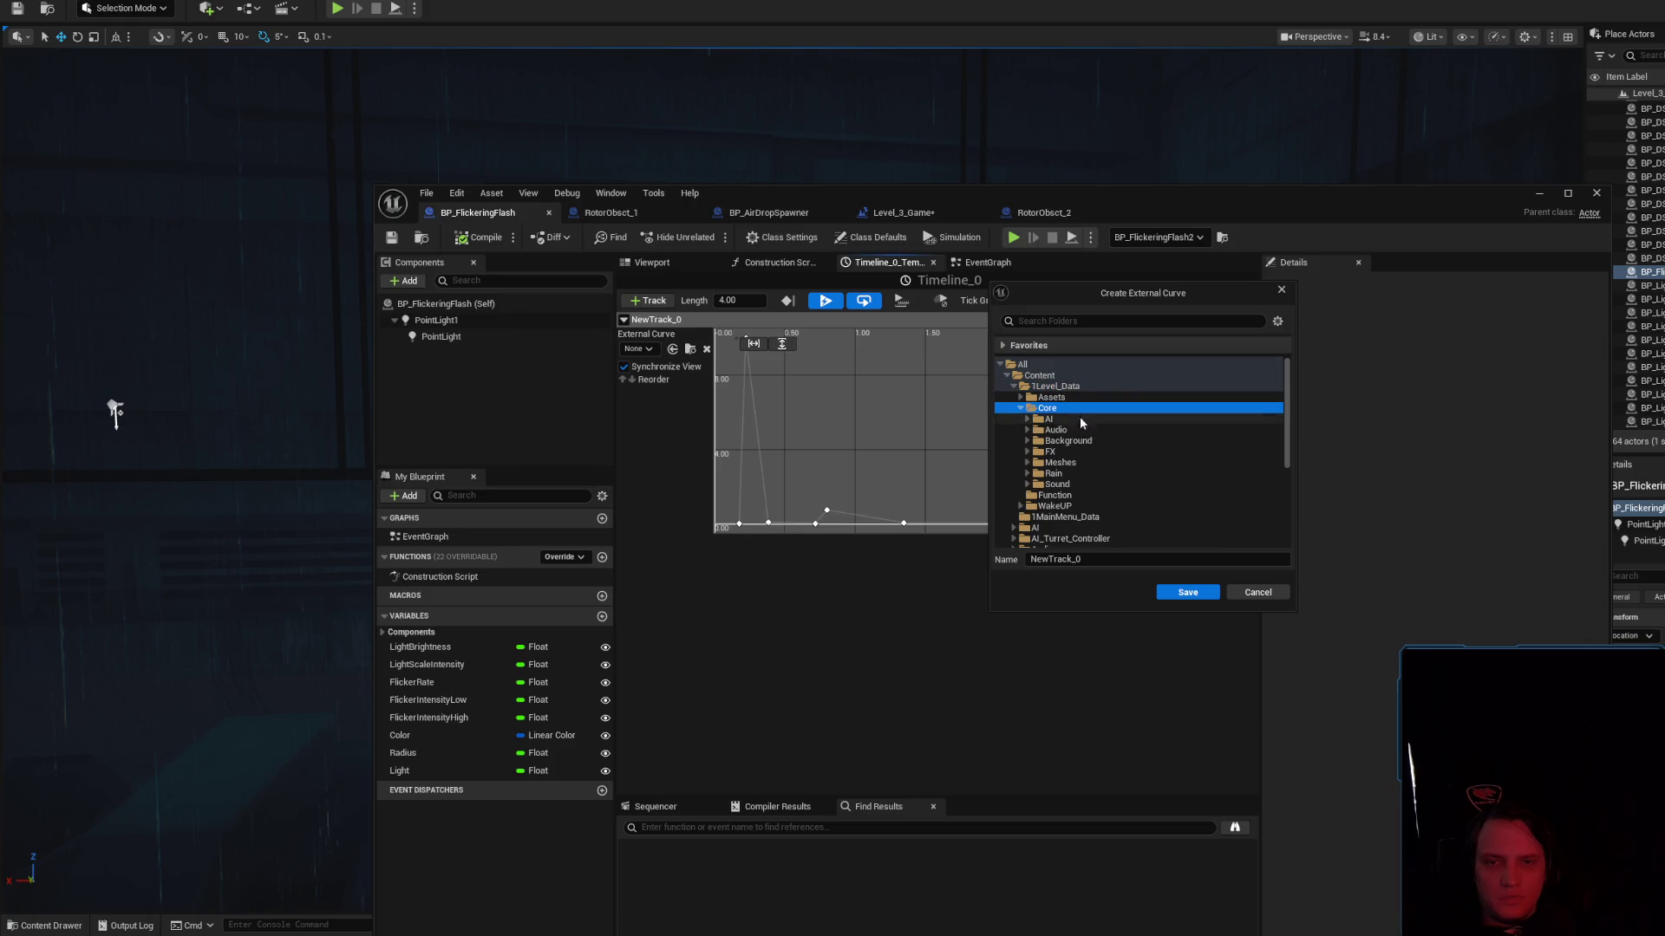
left_click(1084, 452)
double_click(1122, 454)
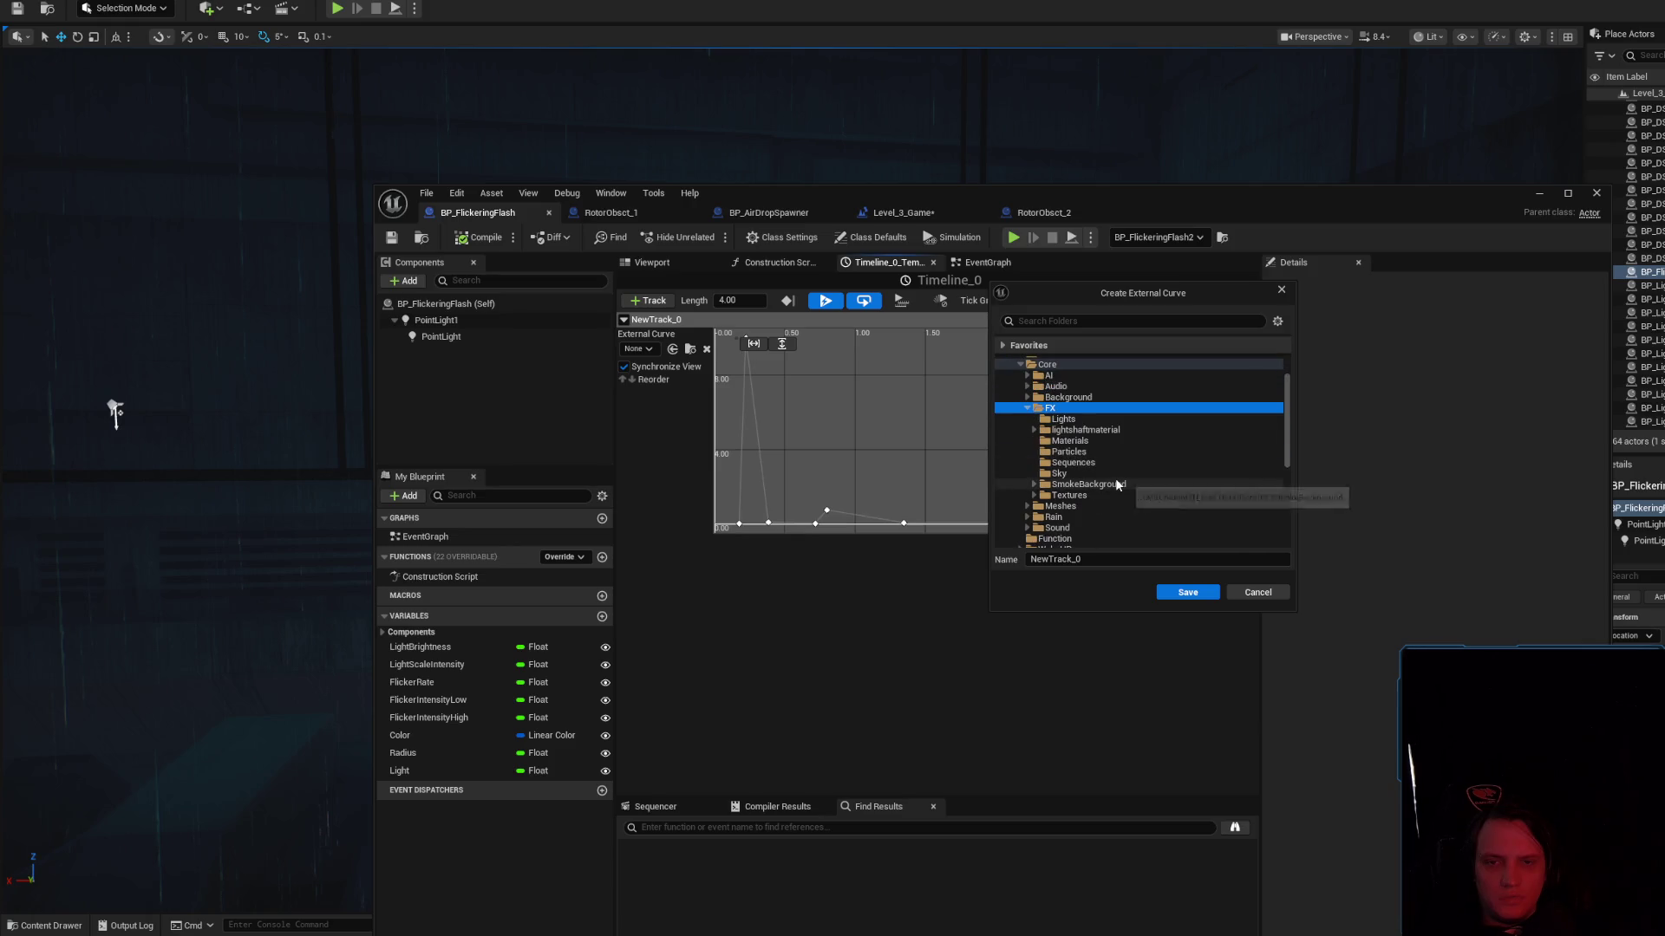
left_click(1111, 433)
double_click(1112, 433)
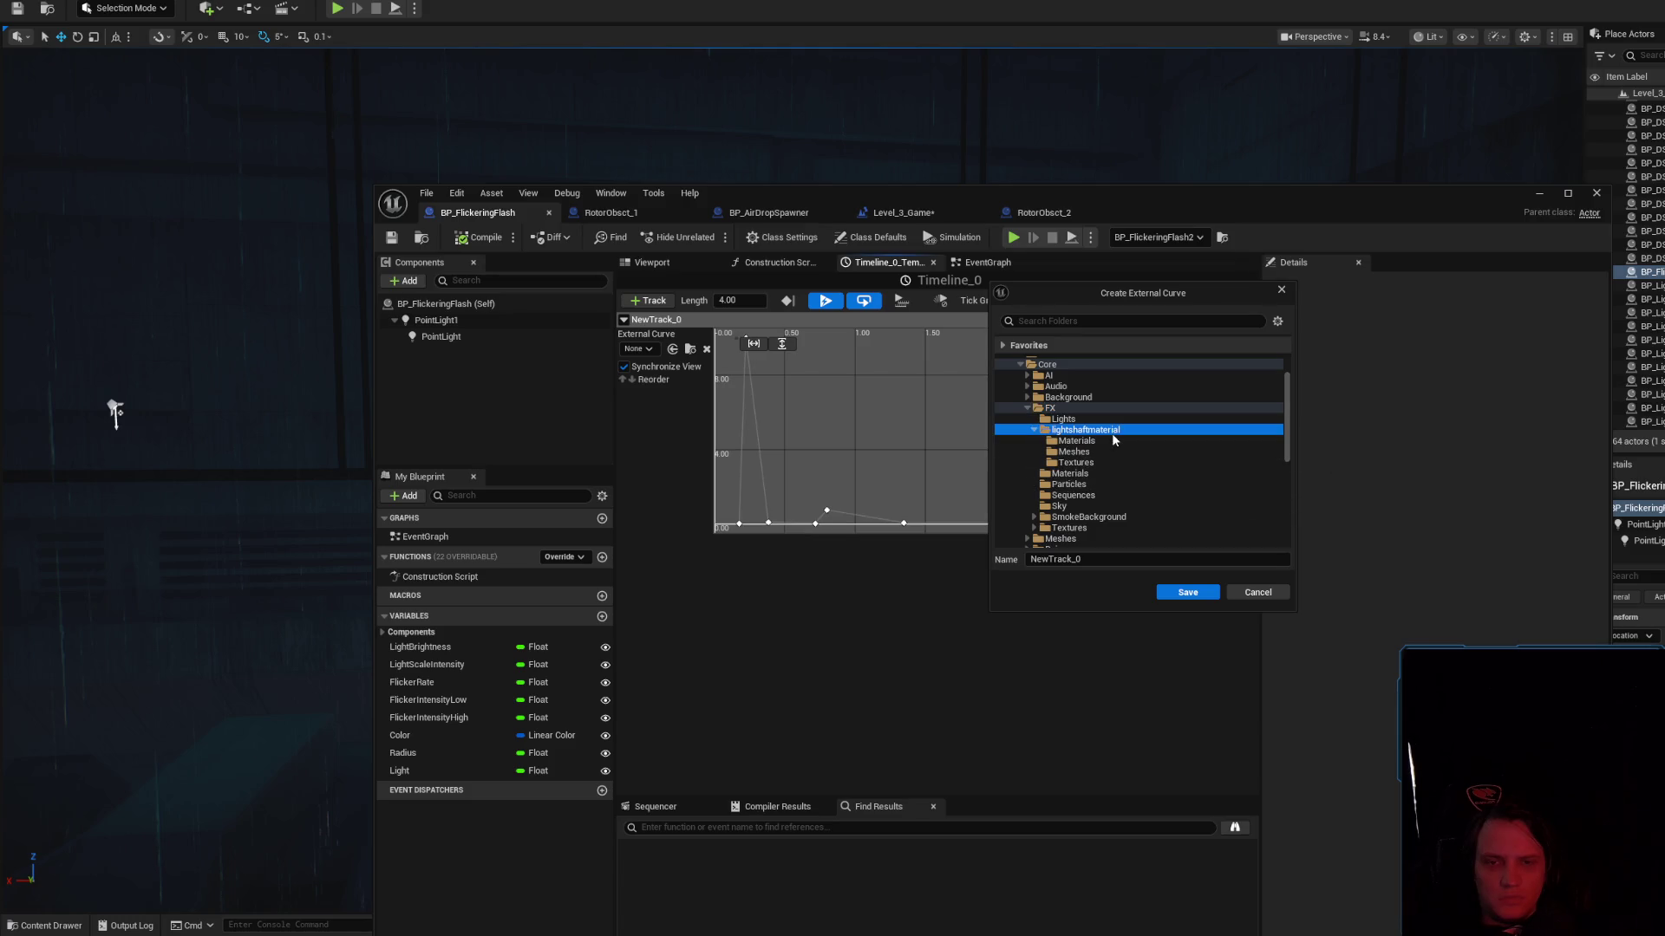
left_click(1106, 421)
key("Tab")
type("Flicker_C")
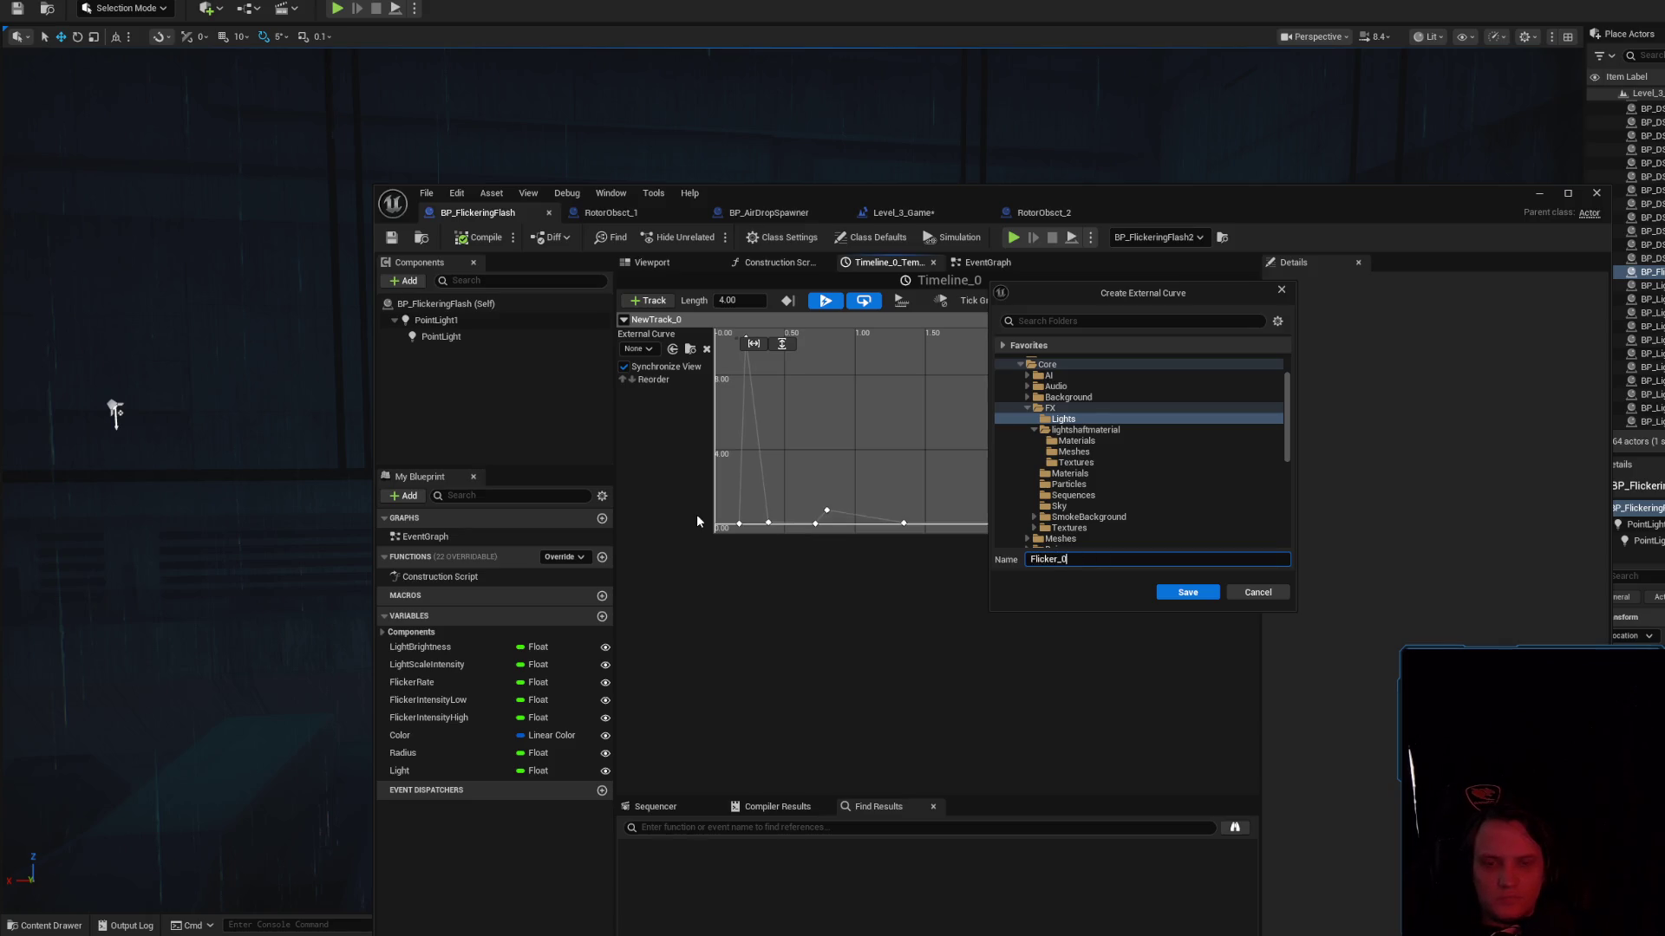
type("1")
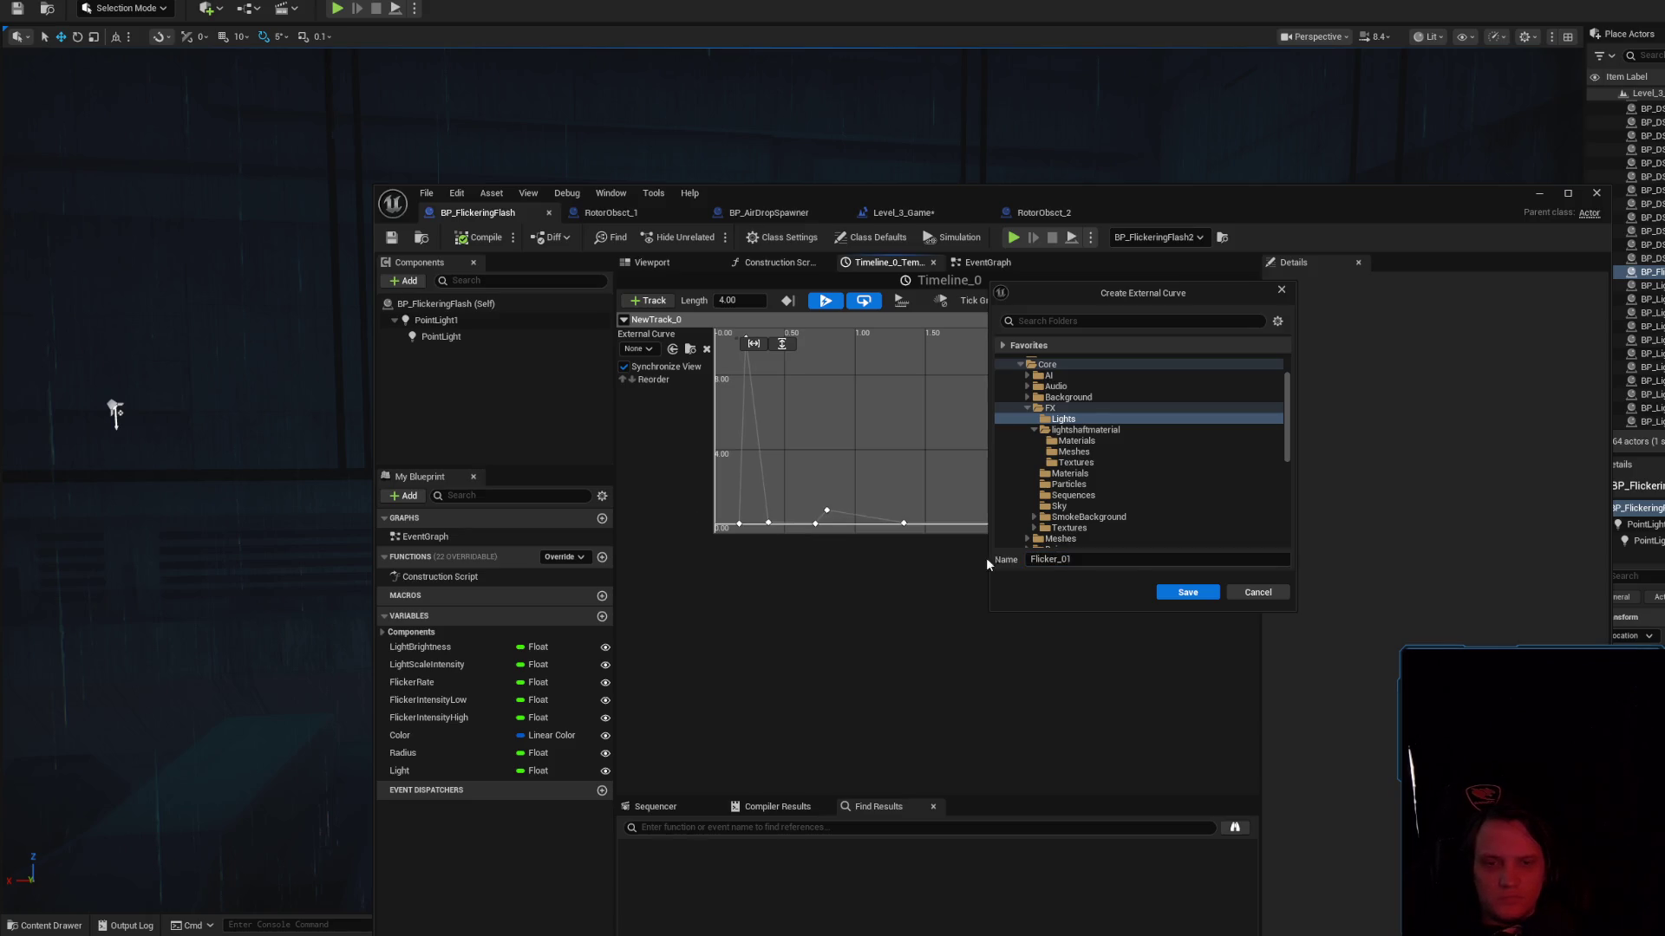
left_click(1193, 592)
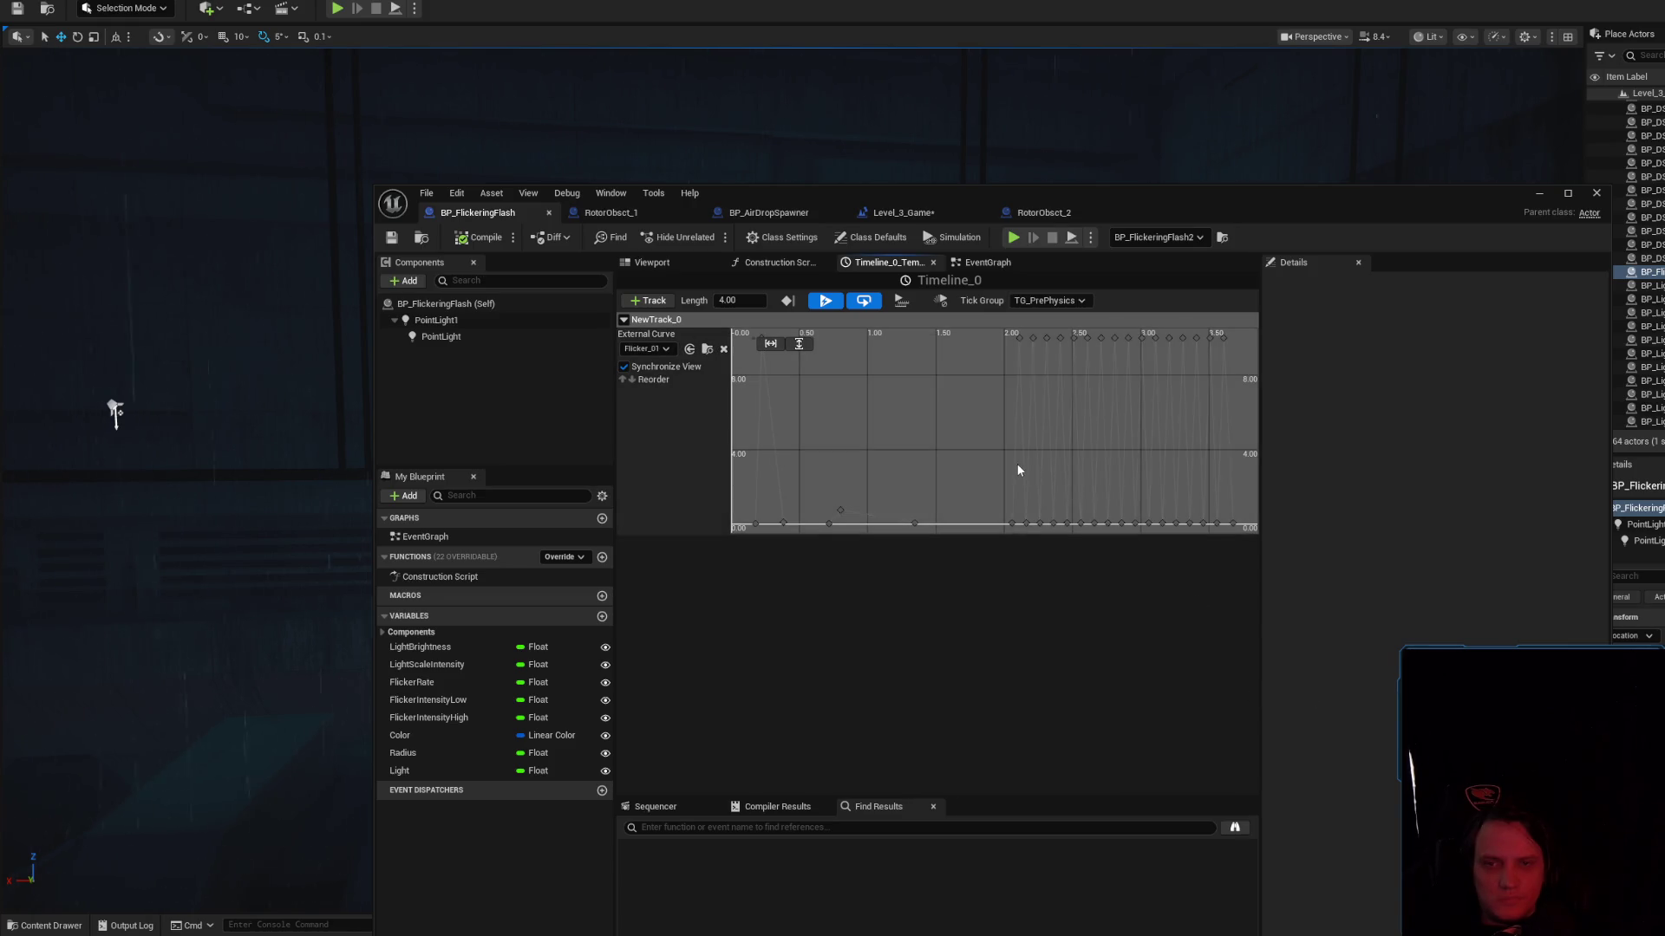
Find Flicker_01 under FX > Lights in the Content Drawer and dock it beside the blueprint tabs
key("alt+Tab")
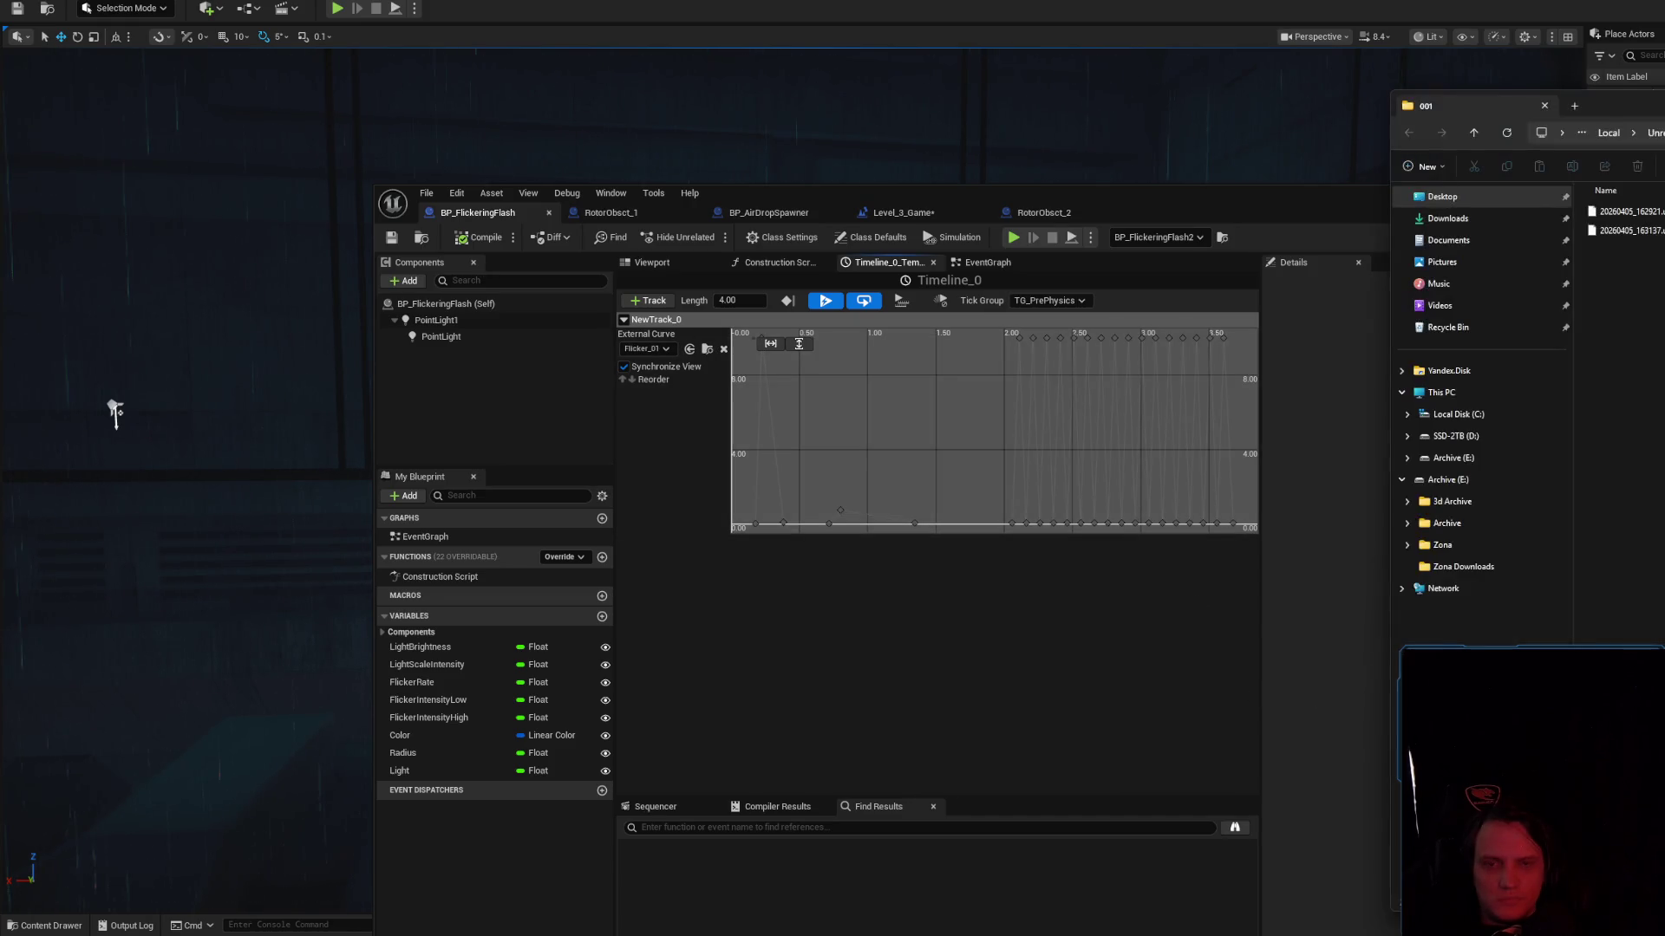
key("alt+Tab")
key("ctrl+space")
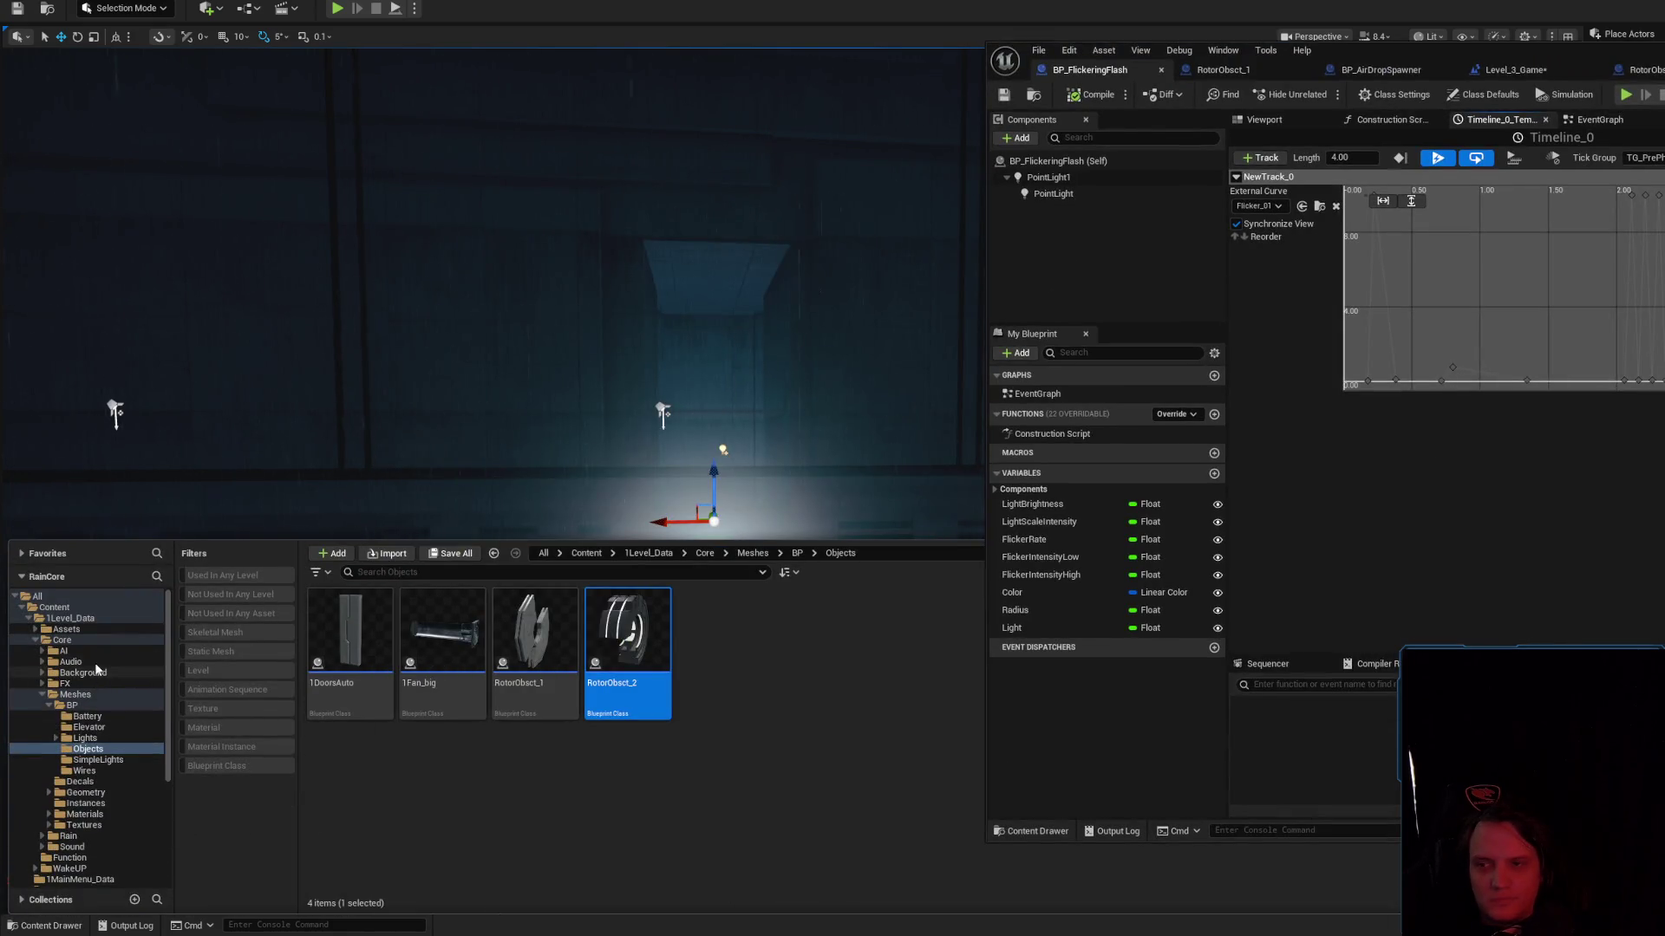
double_click(97, 684)
left_click(101, 695)
left_click(442, 663)
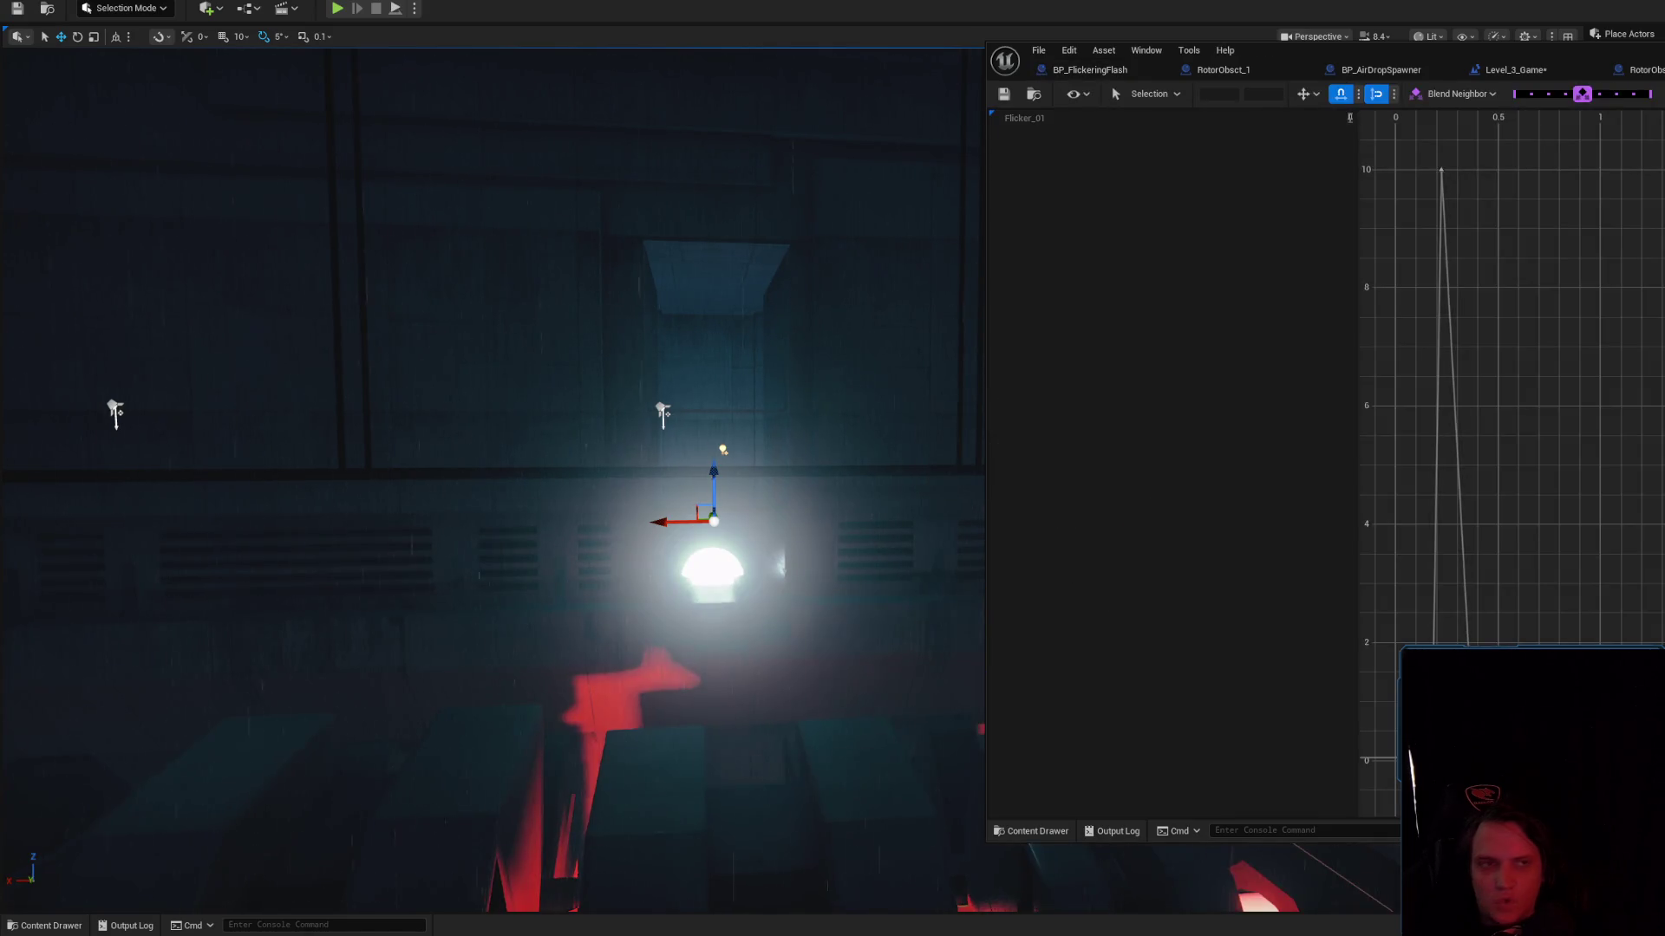
scroll(982, 476, "down", 2)
scroll(985, 485, "up", 1)
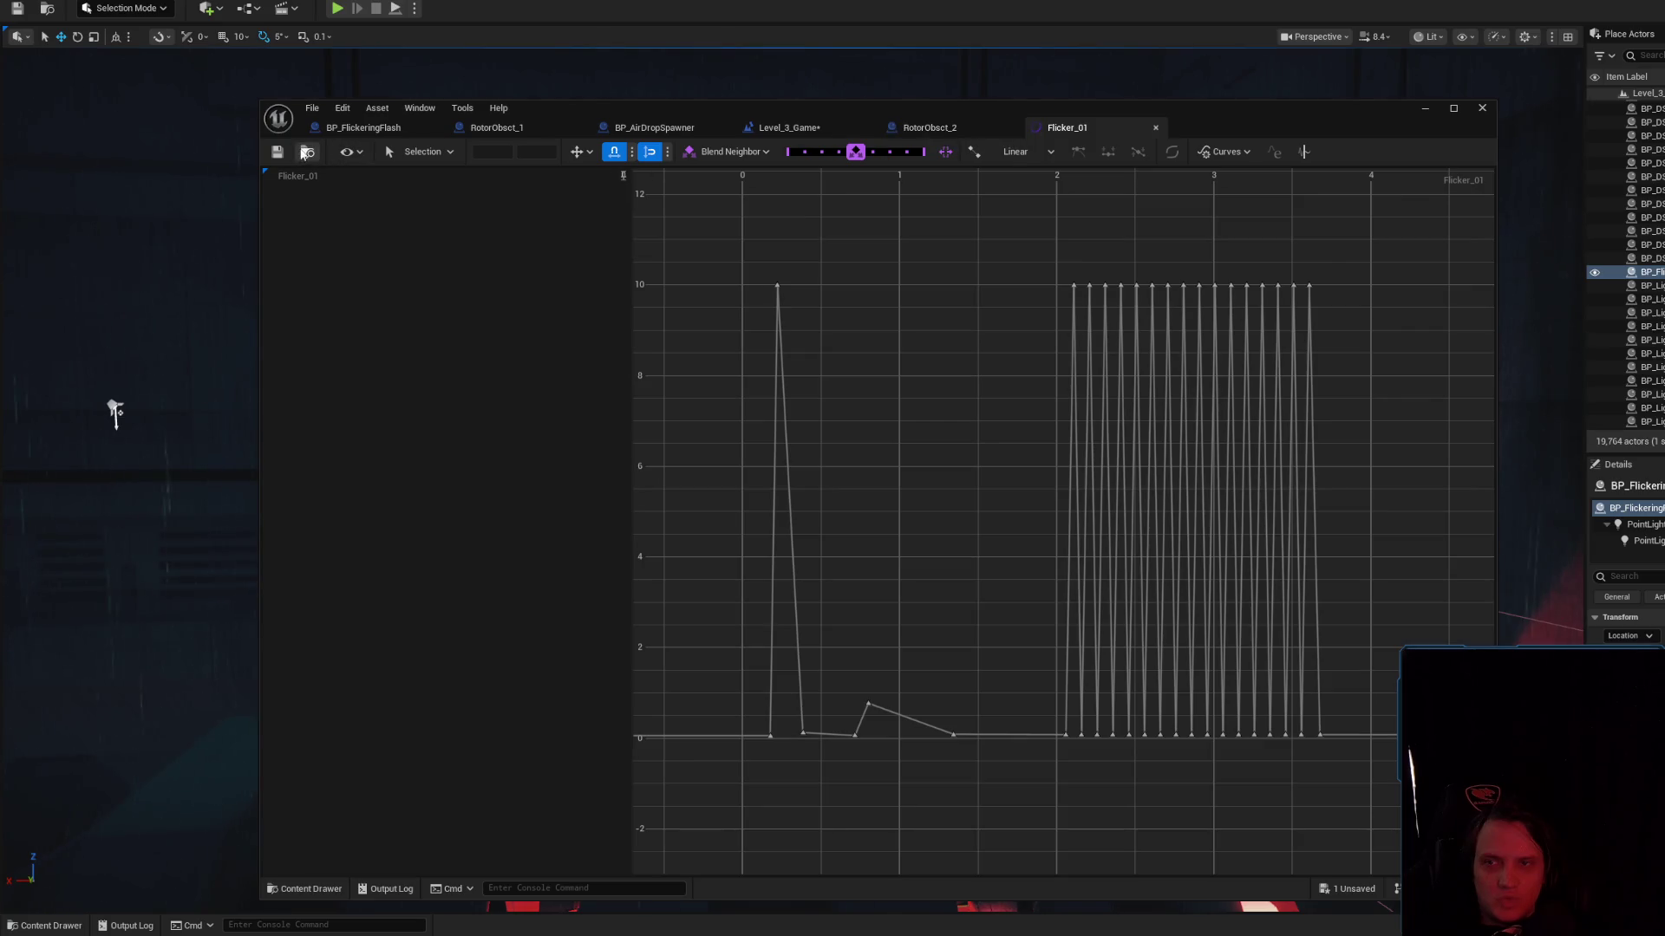
key("ctrl+space")
mouse_move(718, 723)
left_mouse_down()
mouse_move(936, 128)
mouse_move(878, 209)
mouse_move(549, 168)
mouse_move(372, 115)
mouse_move(693, 330)
mouse_move(672, 200)
mouse_move(549, 175)
mouse_move(922, 187)
mouse_move(869, 187)
mouse_move(874, 282)
left_mouse_up()
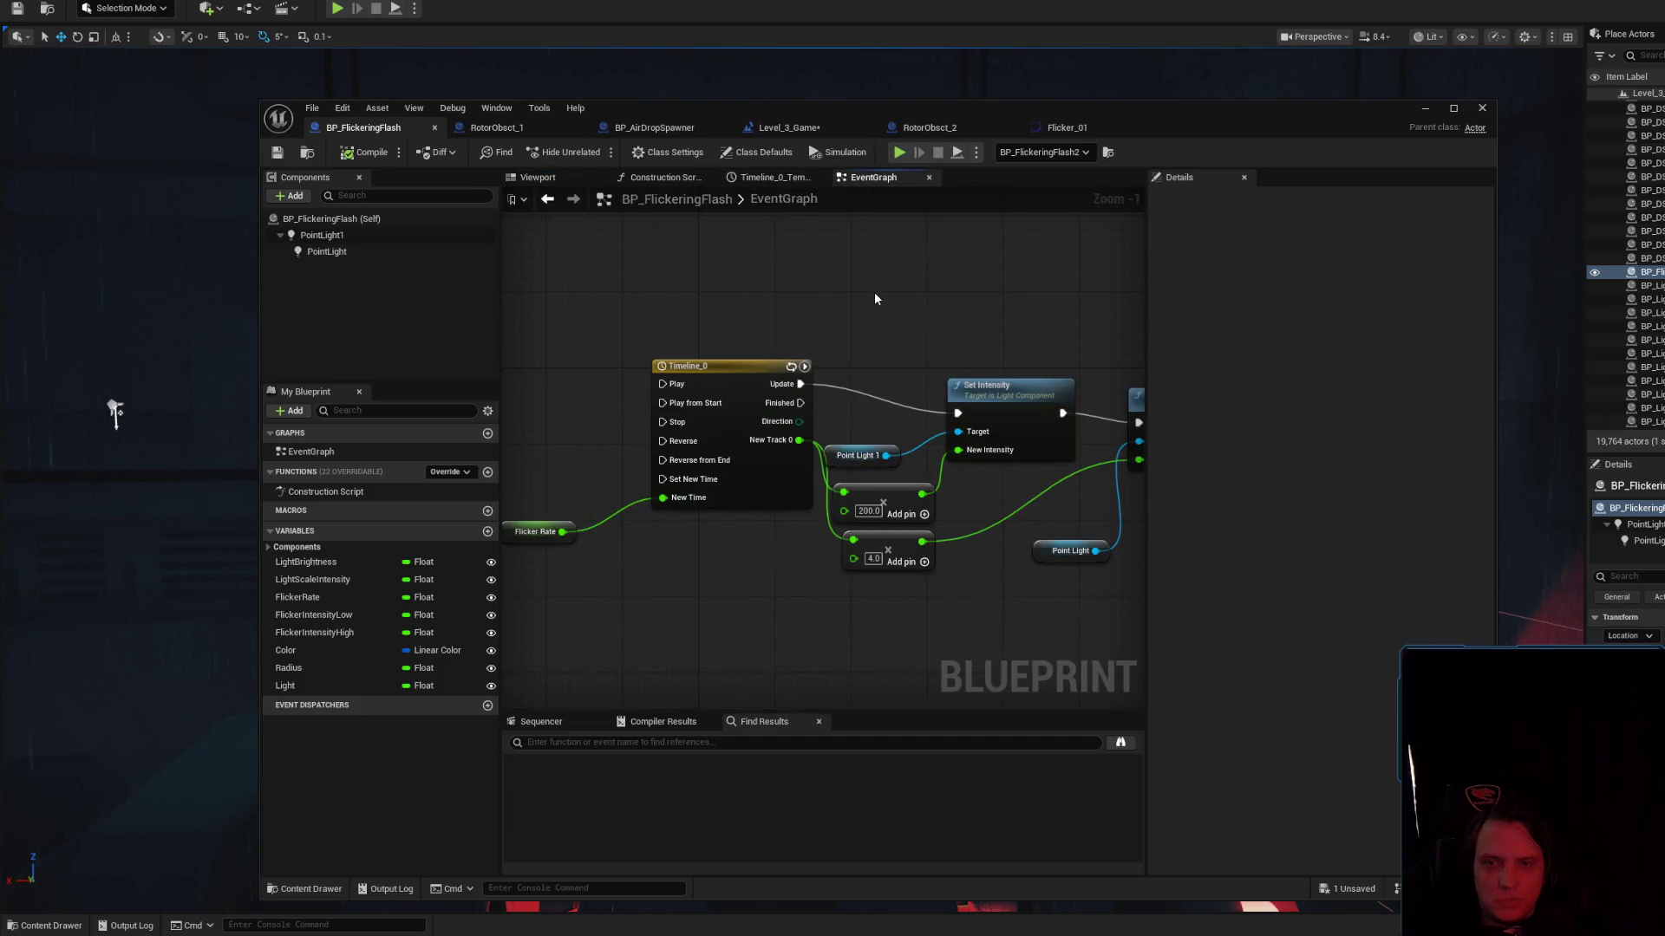
Search the graph actions for 'curve', then dismiss the list without adding a node
right_click(874, 299)
type("curve")
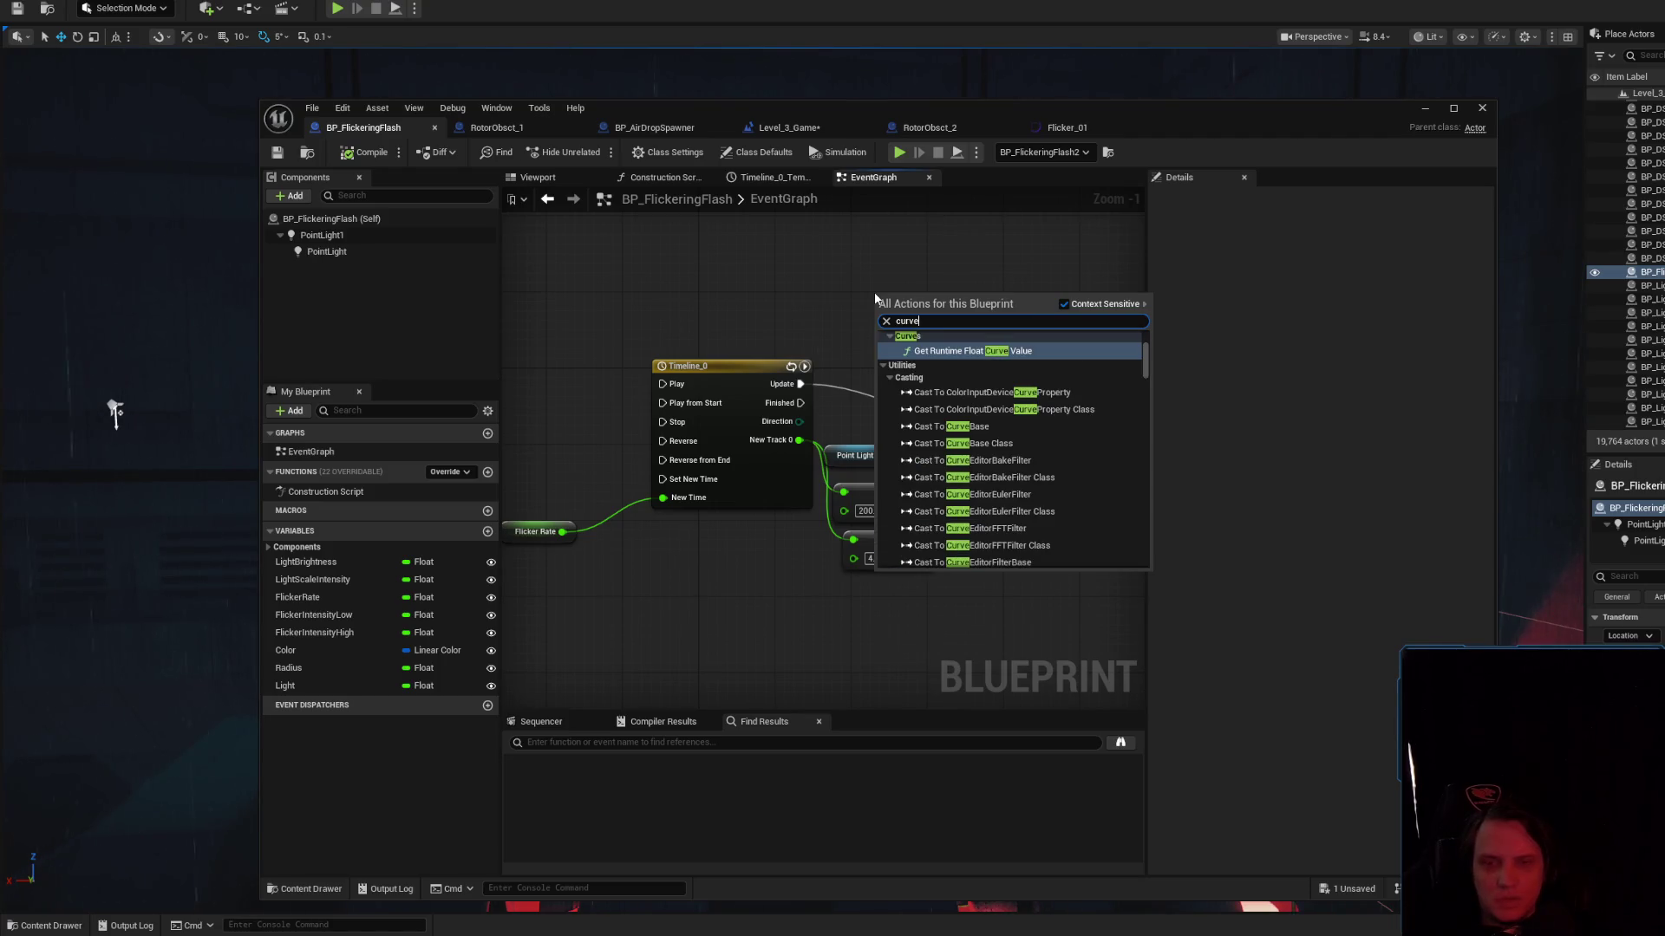
left_click(763, 262)
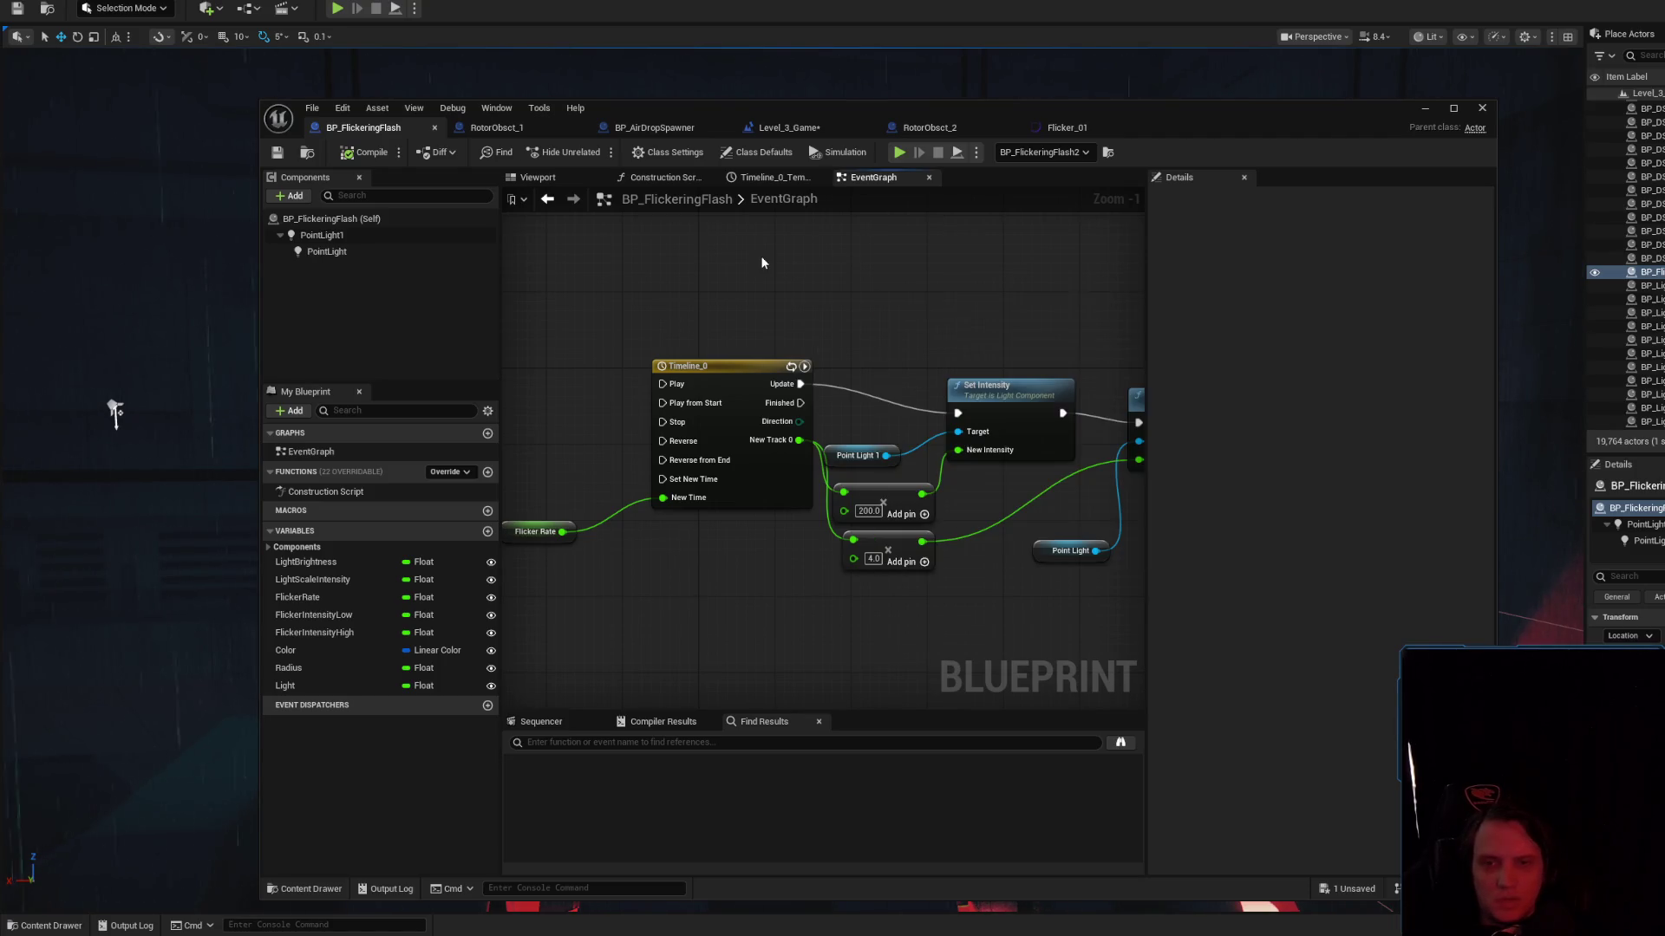
scroll(775, 310, "down", 1)
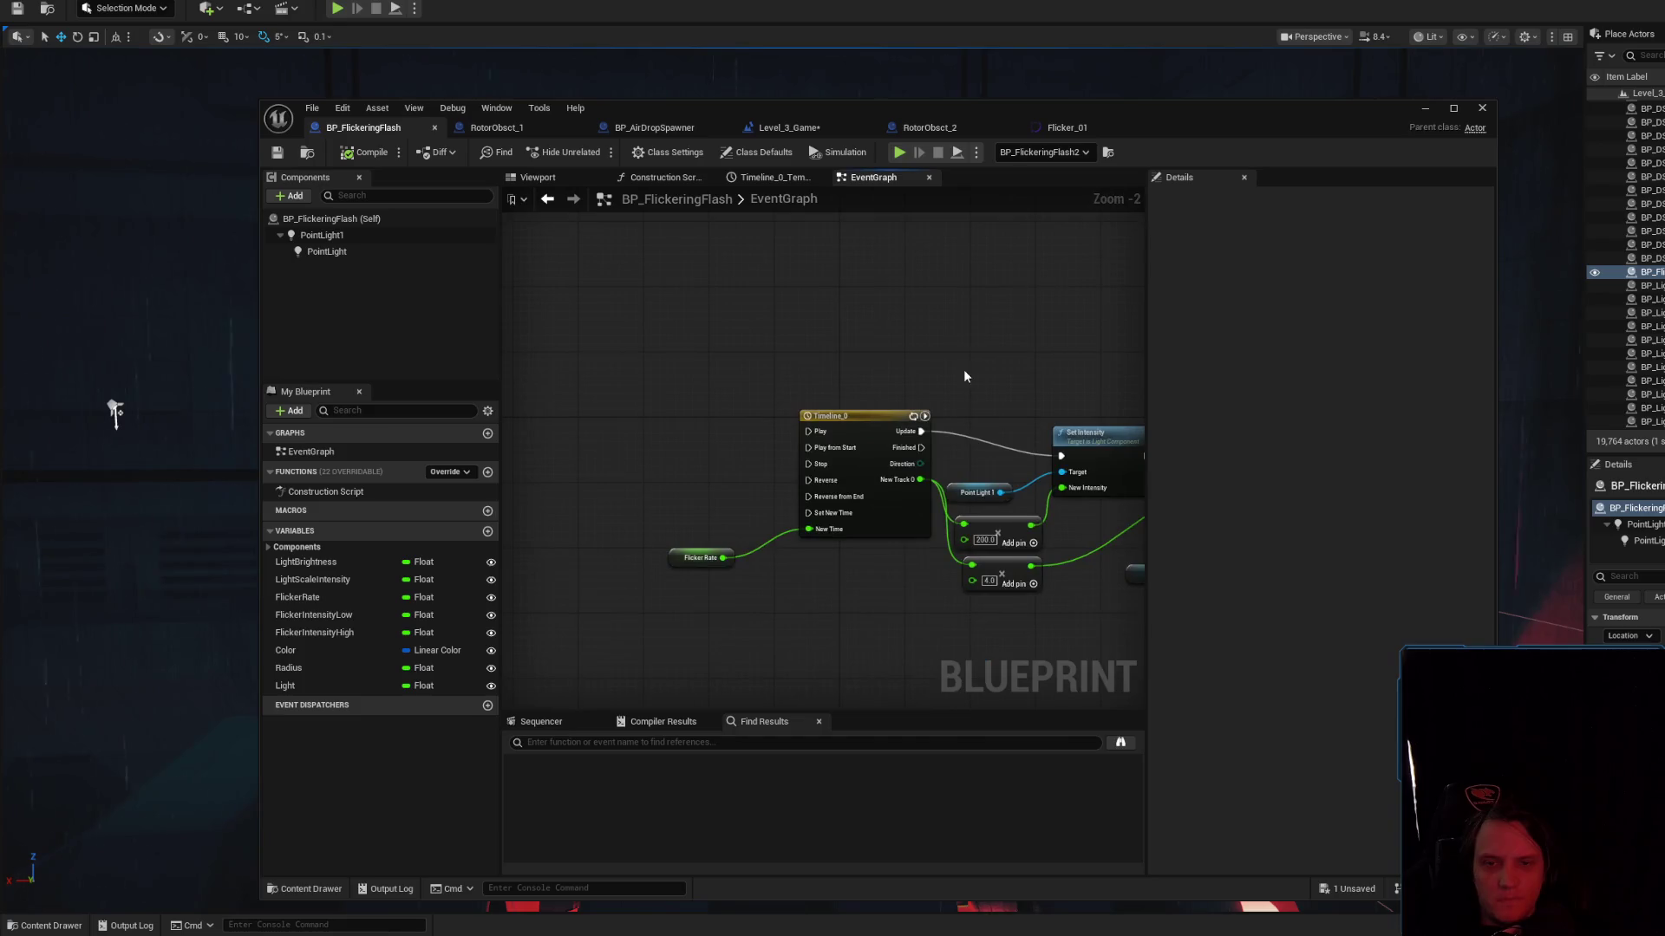
Add a Get Curve Value from Animation node, delete it, and switch to RotorObsct_2
right_click(791, 368)
type("get curve")
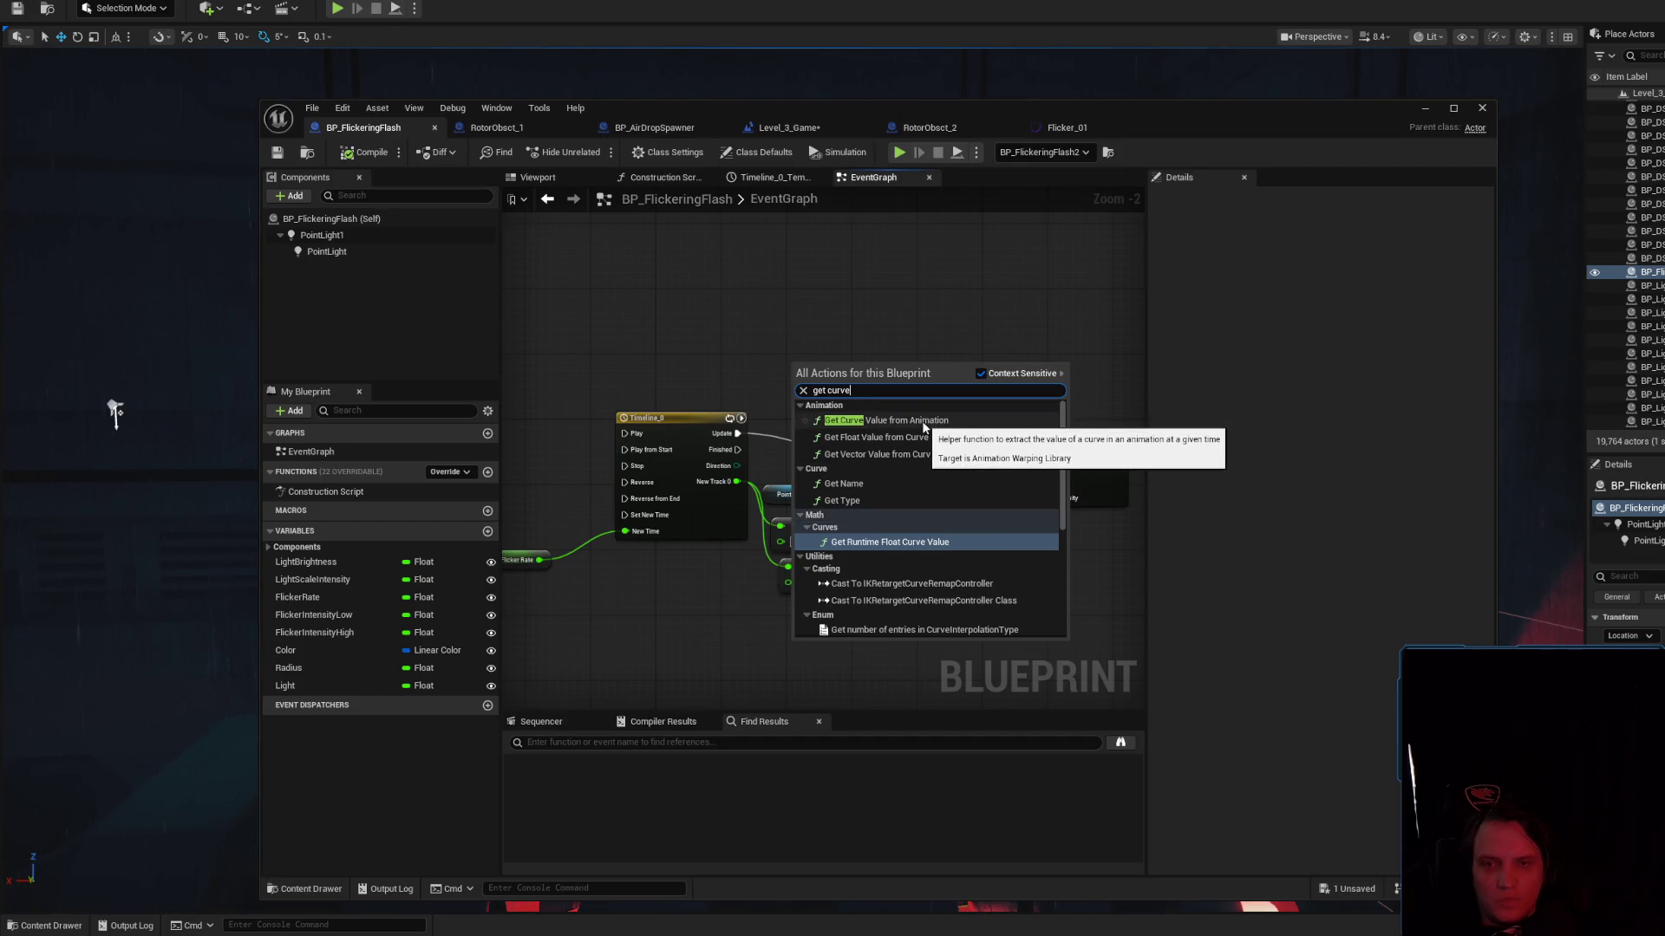
left_click(924, 427)
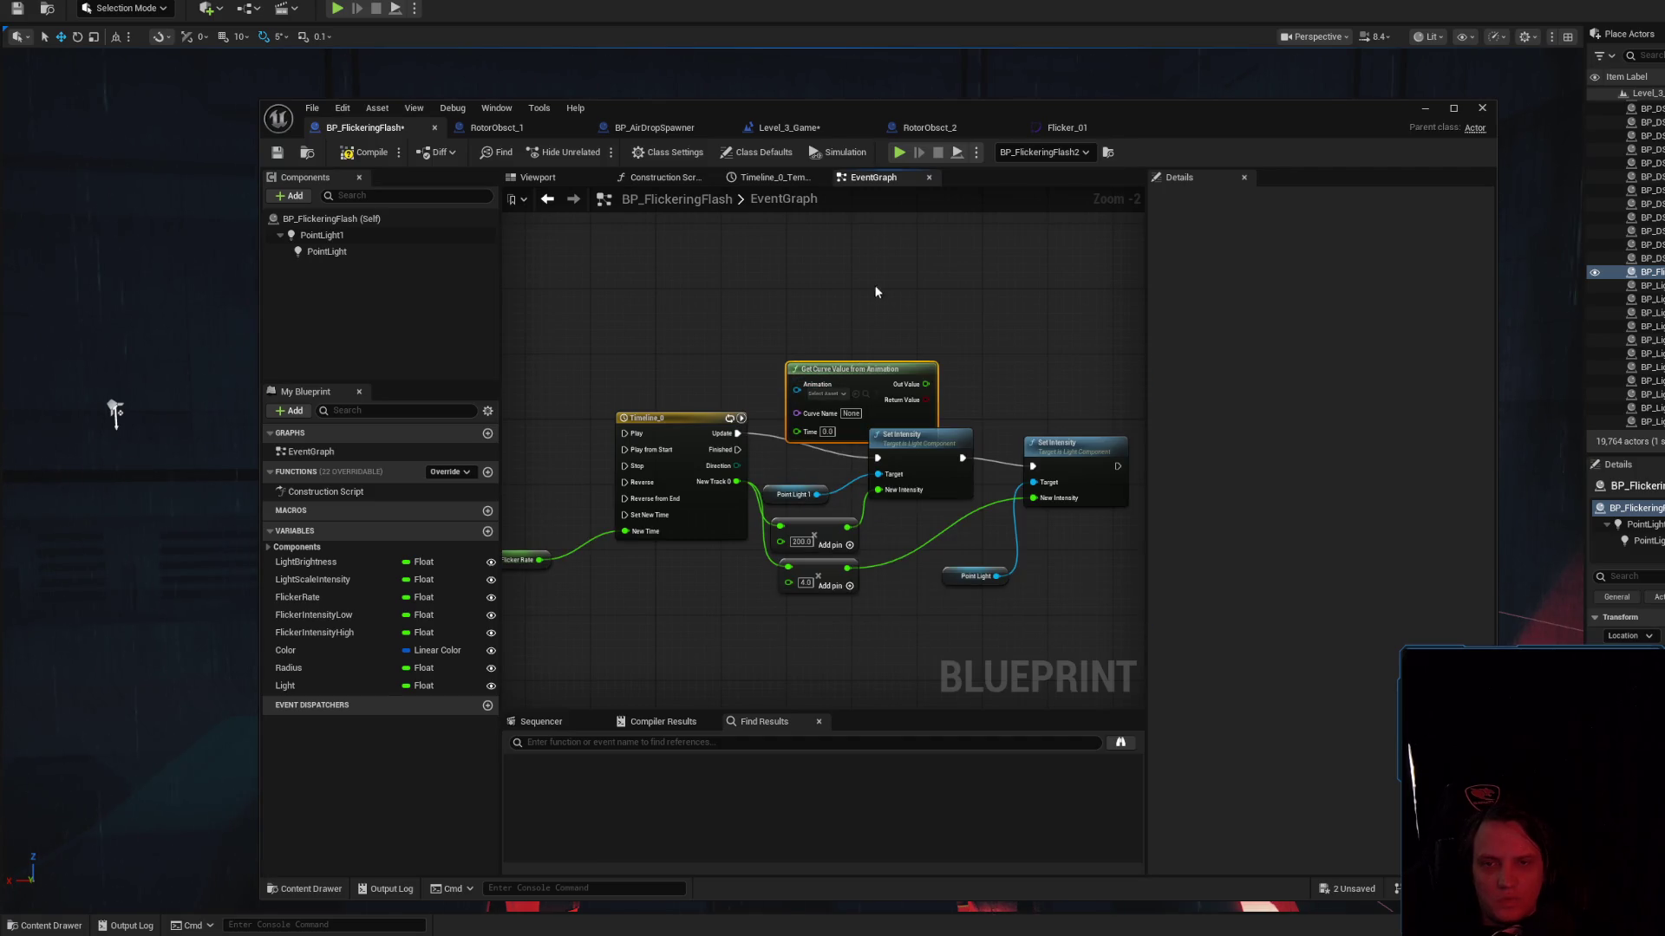
key("Delete")
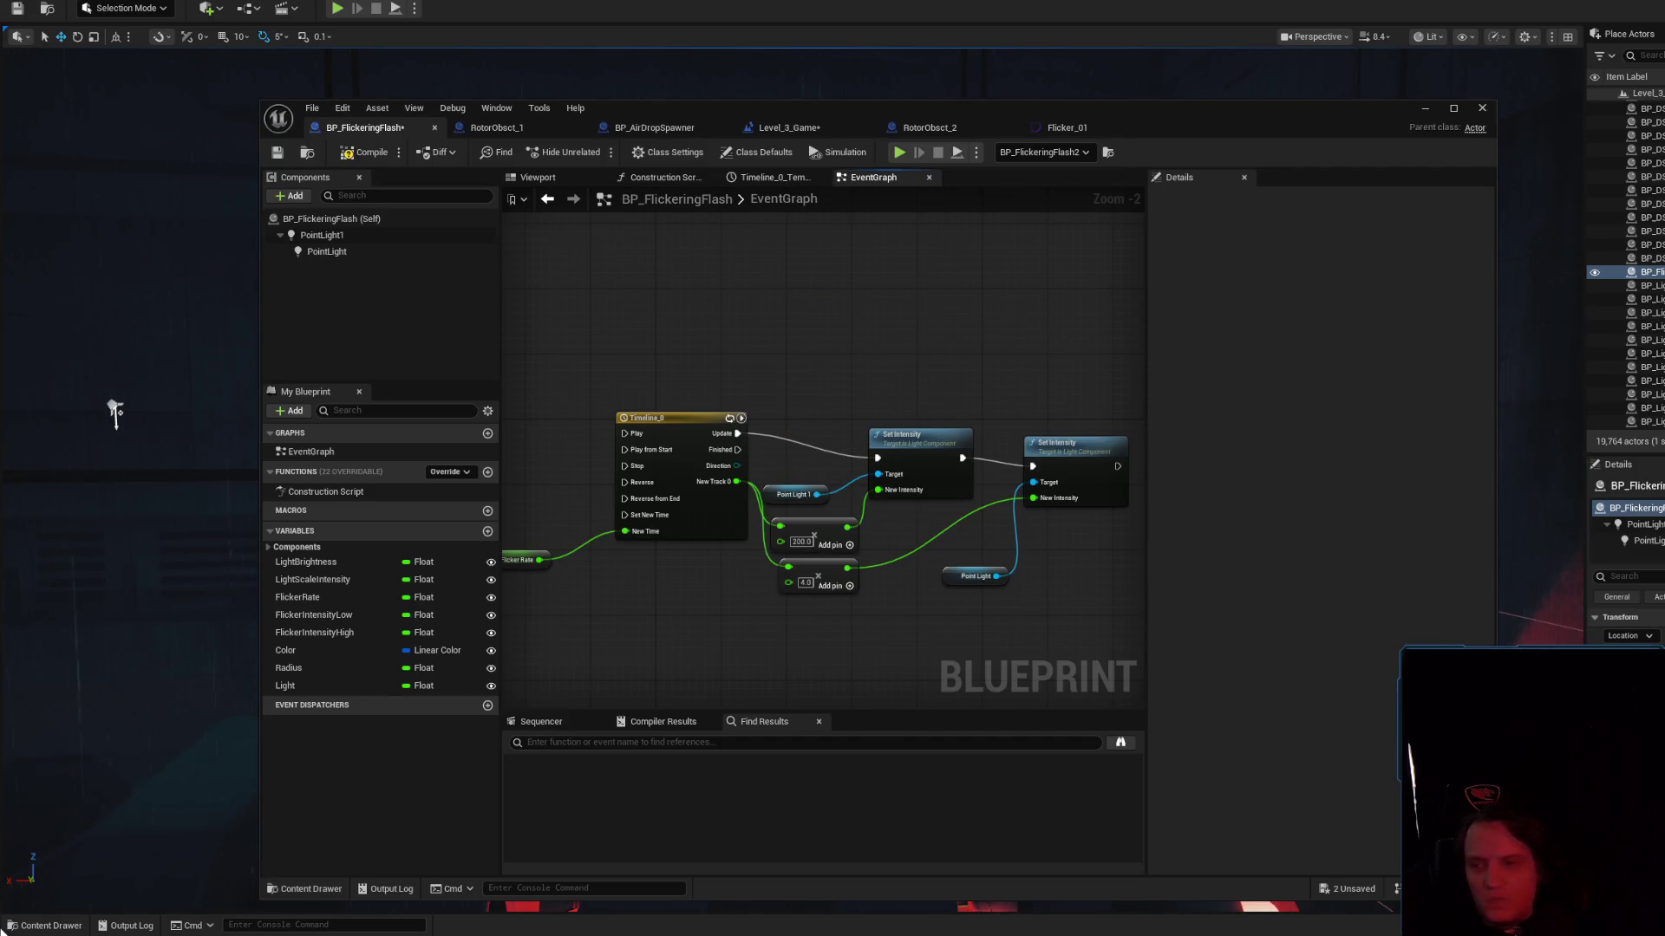
left_click(51, 925)
left_click(929, 128)
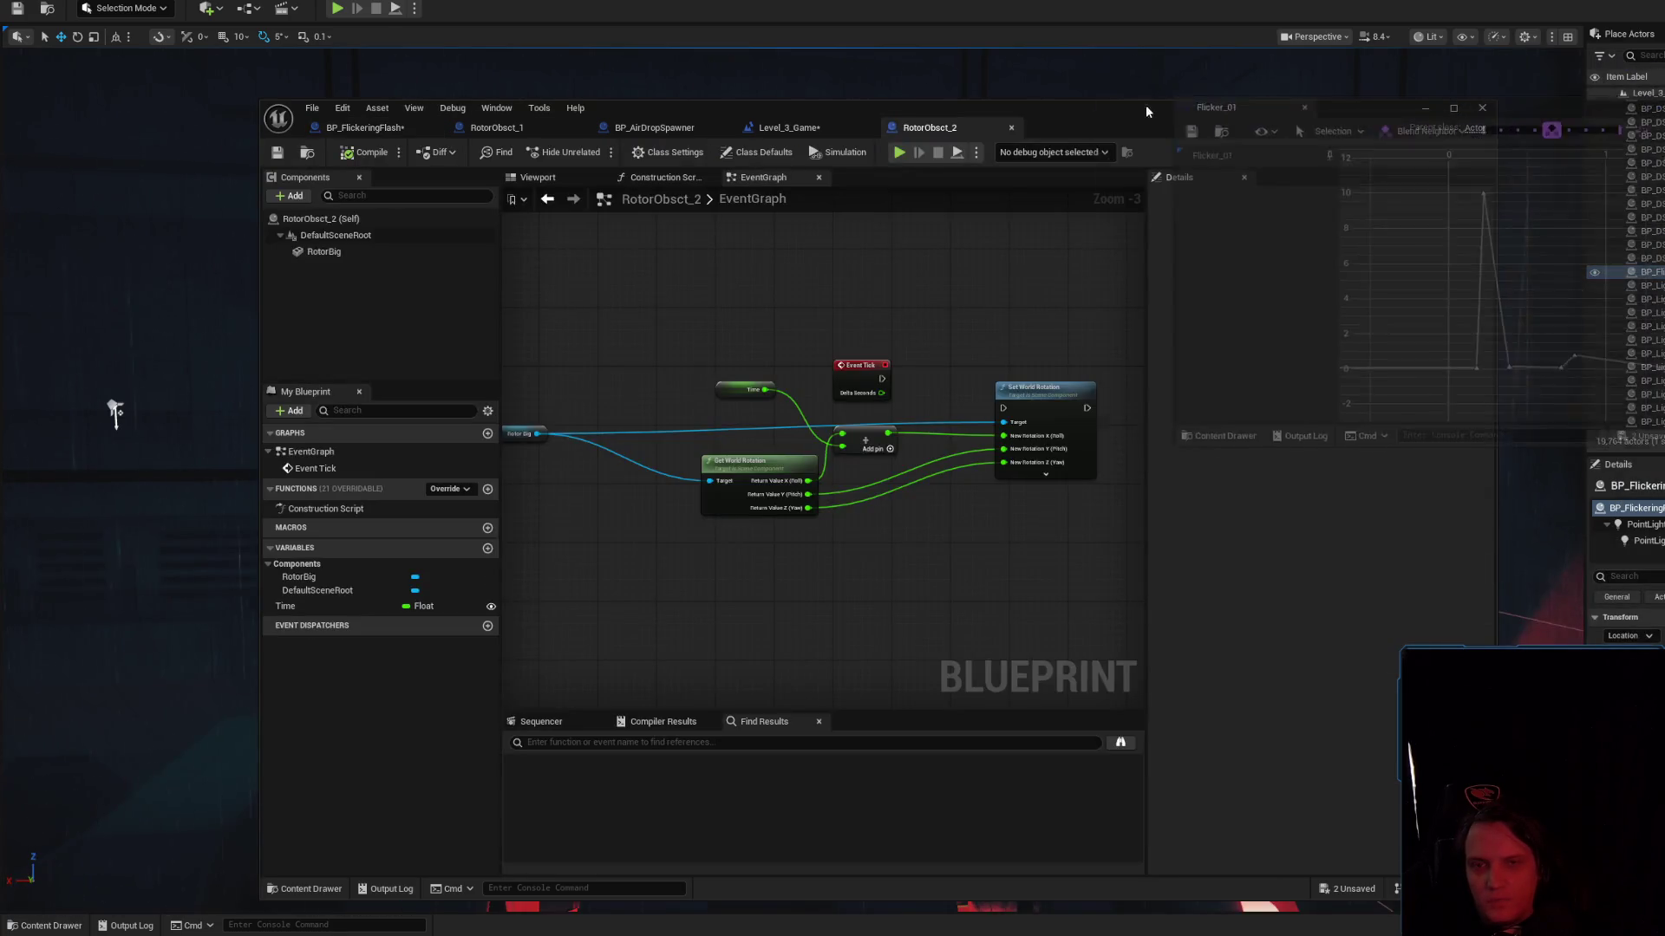
In RotorObsct_2, search the graph actions for 'float curve' and dismiss without adding anything
double_click(1318, 294)
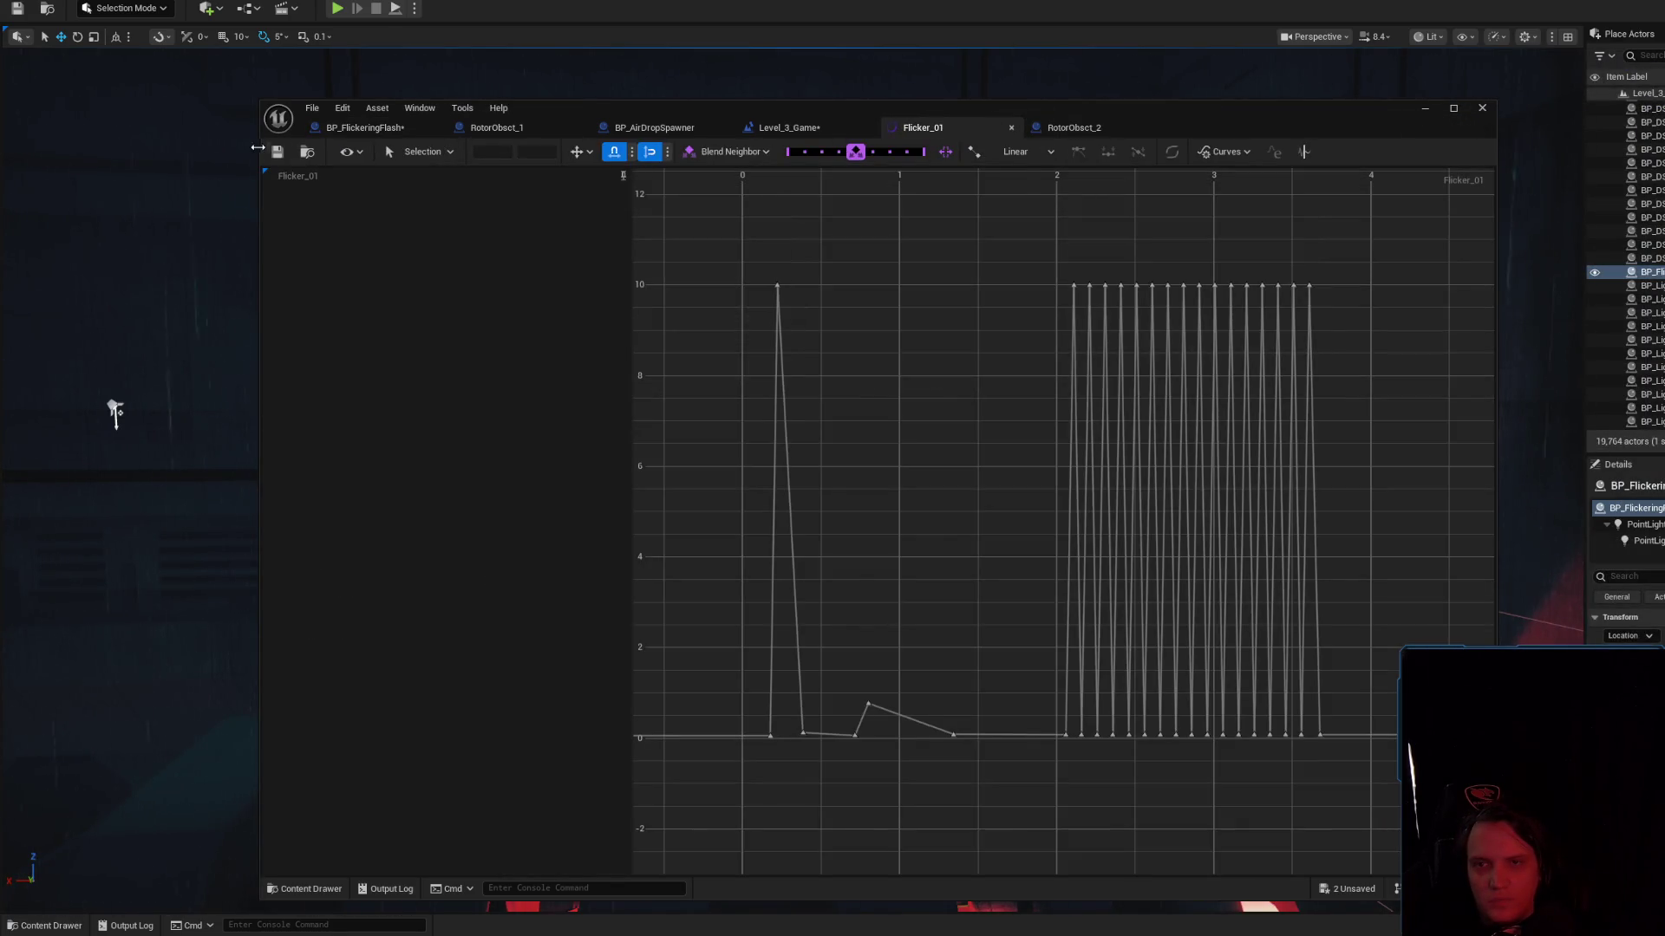
left_click(308, 154)
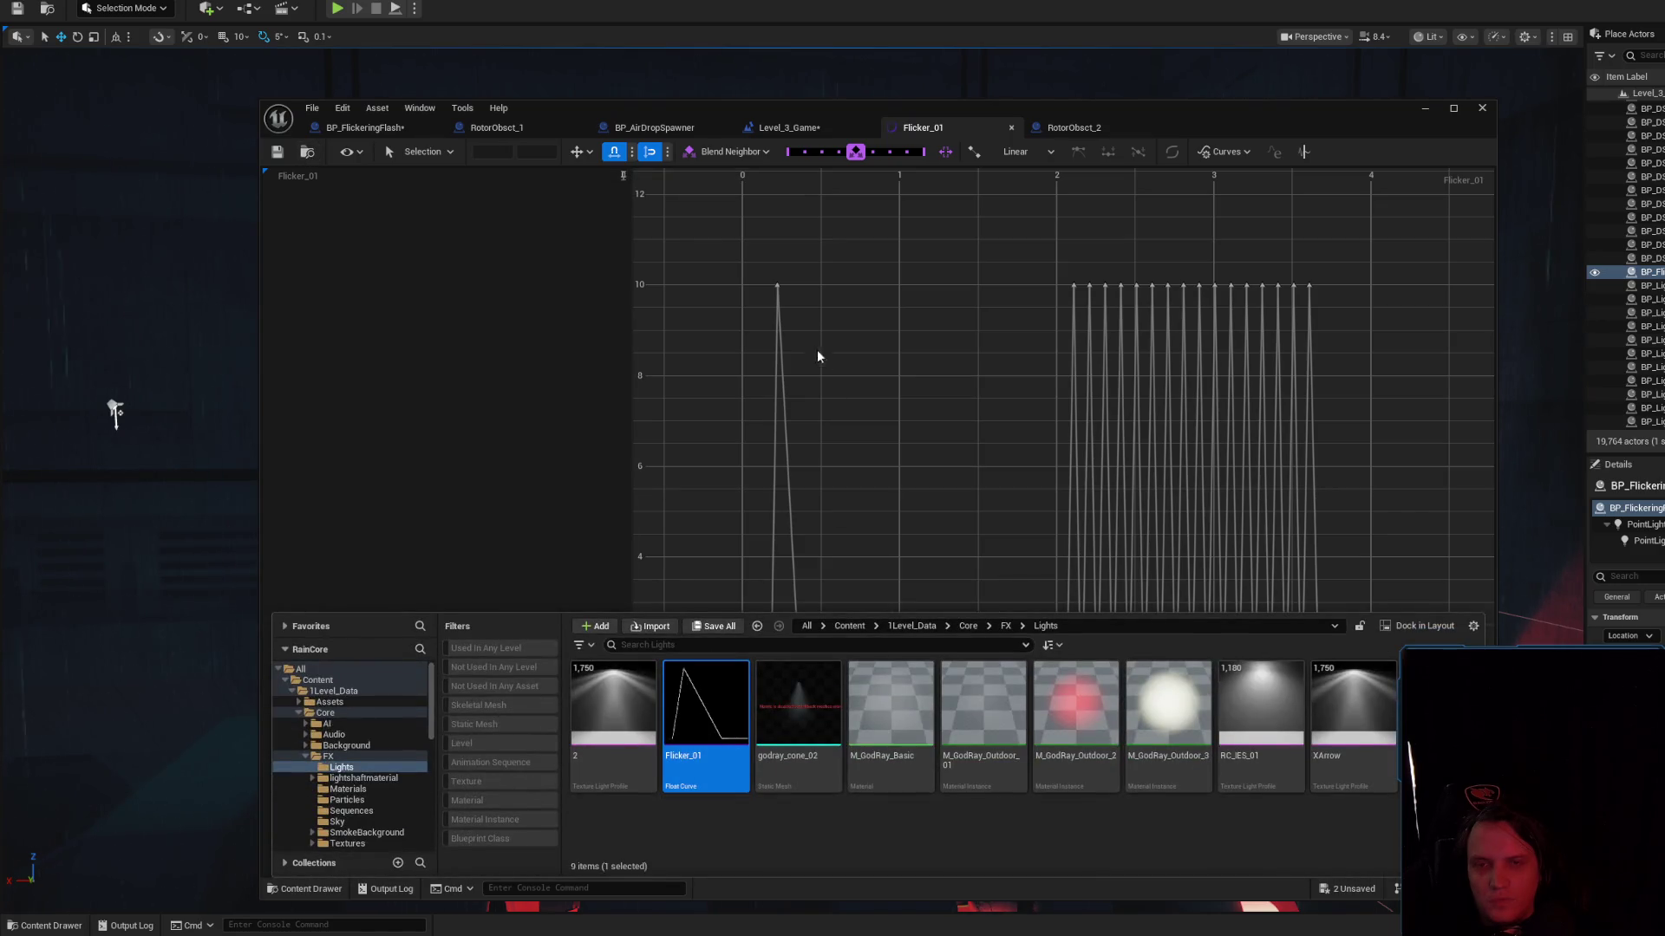
left_click(1075, 127)
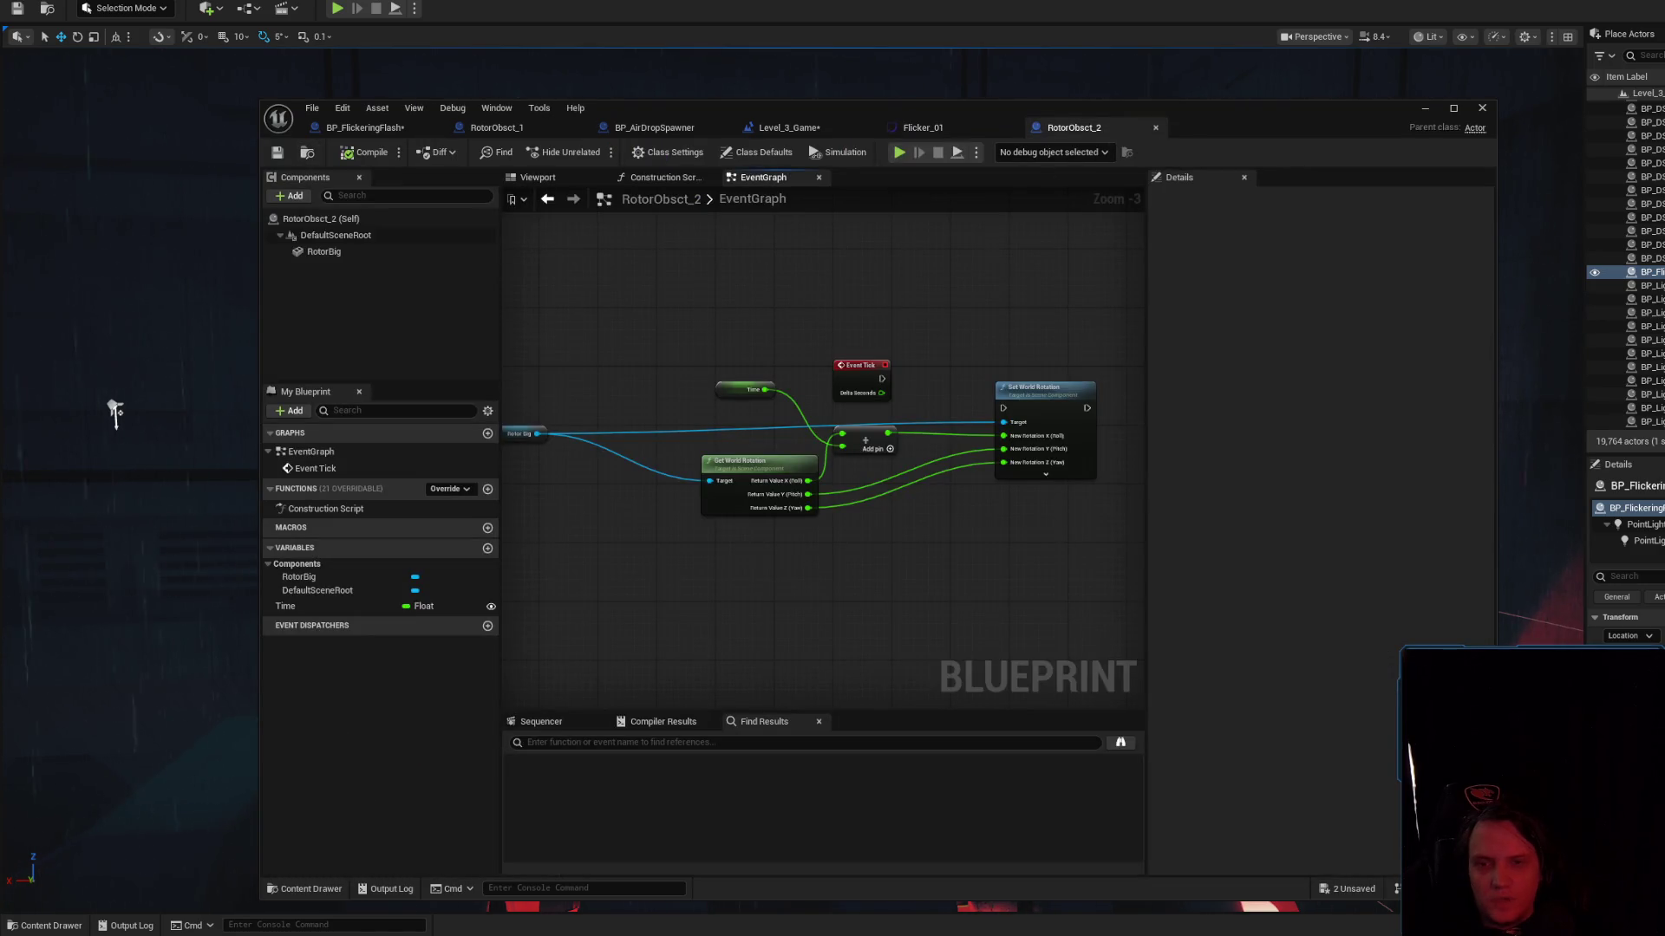
right_click(846, 335)
type("float ")
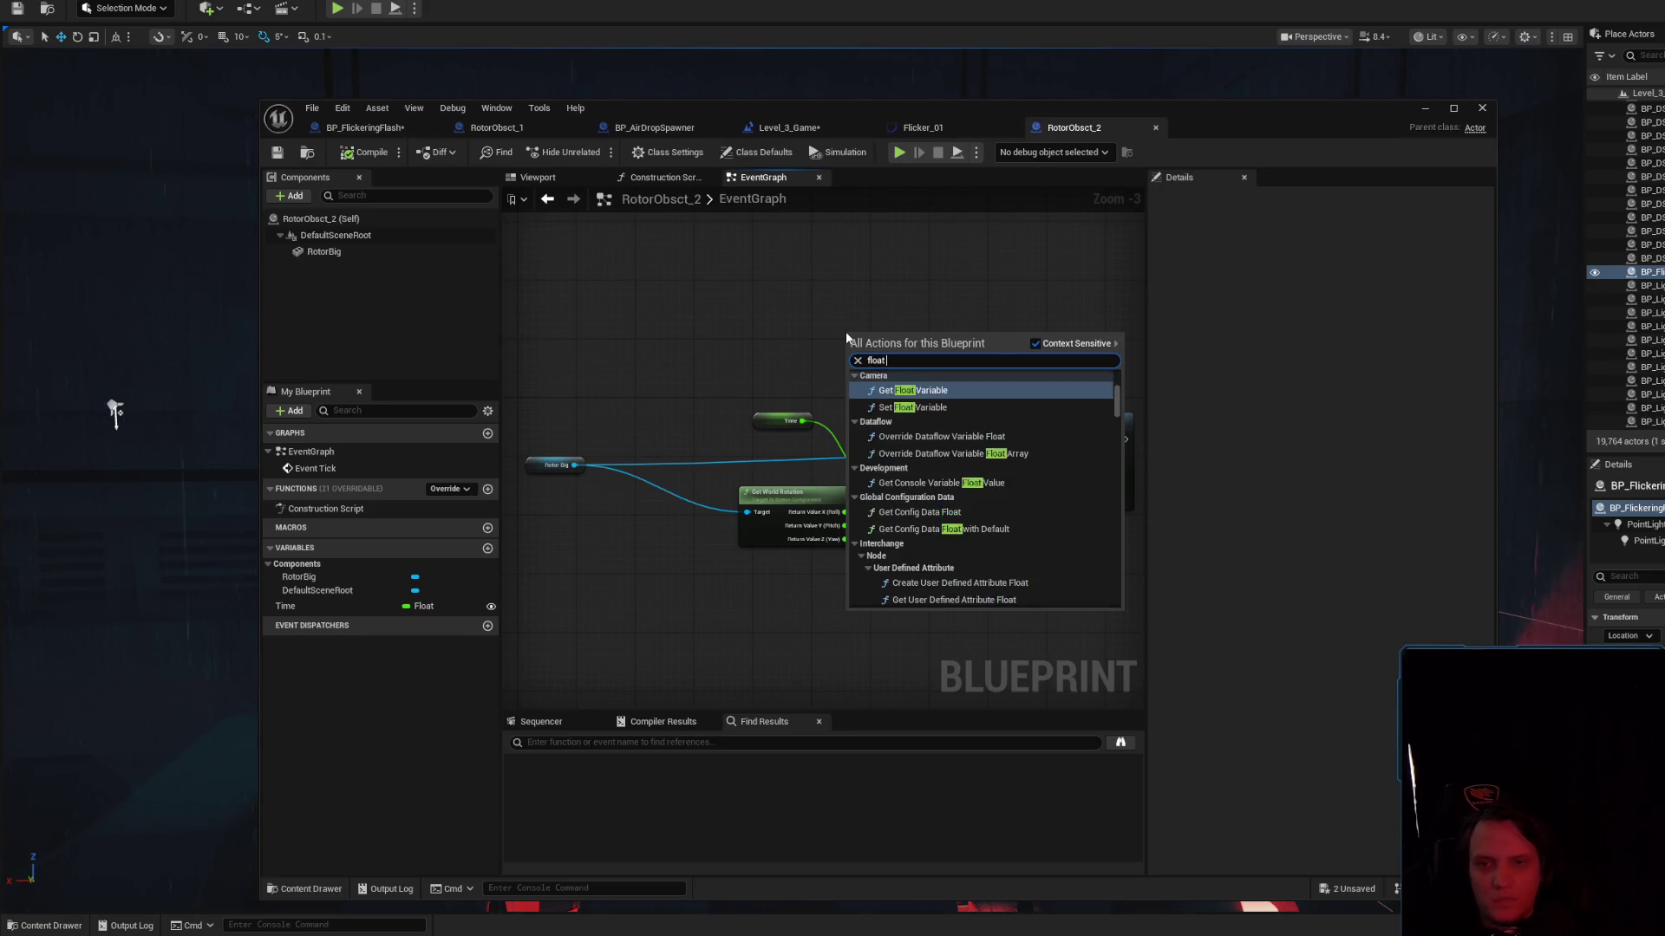
type("curve")
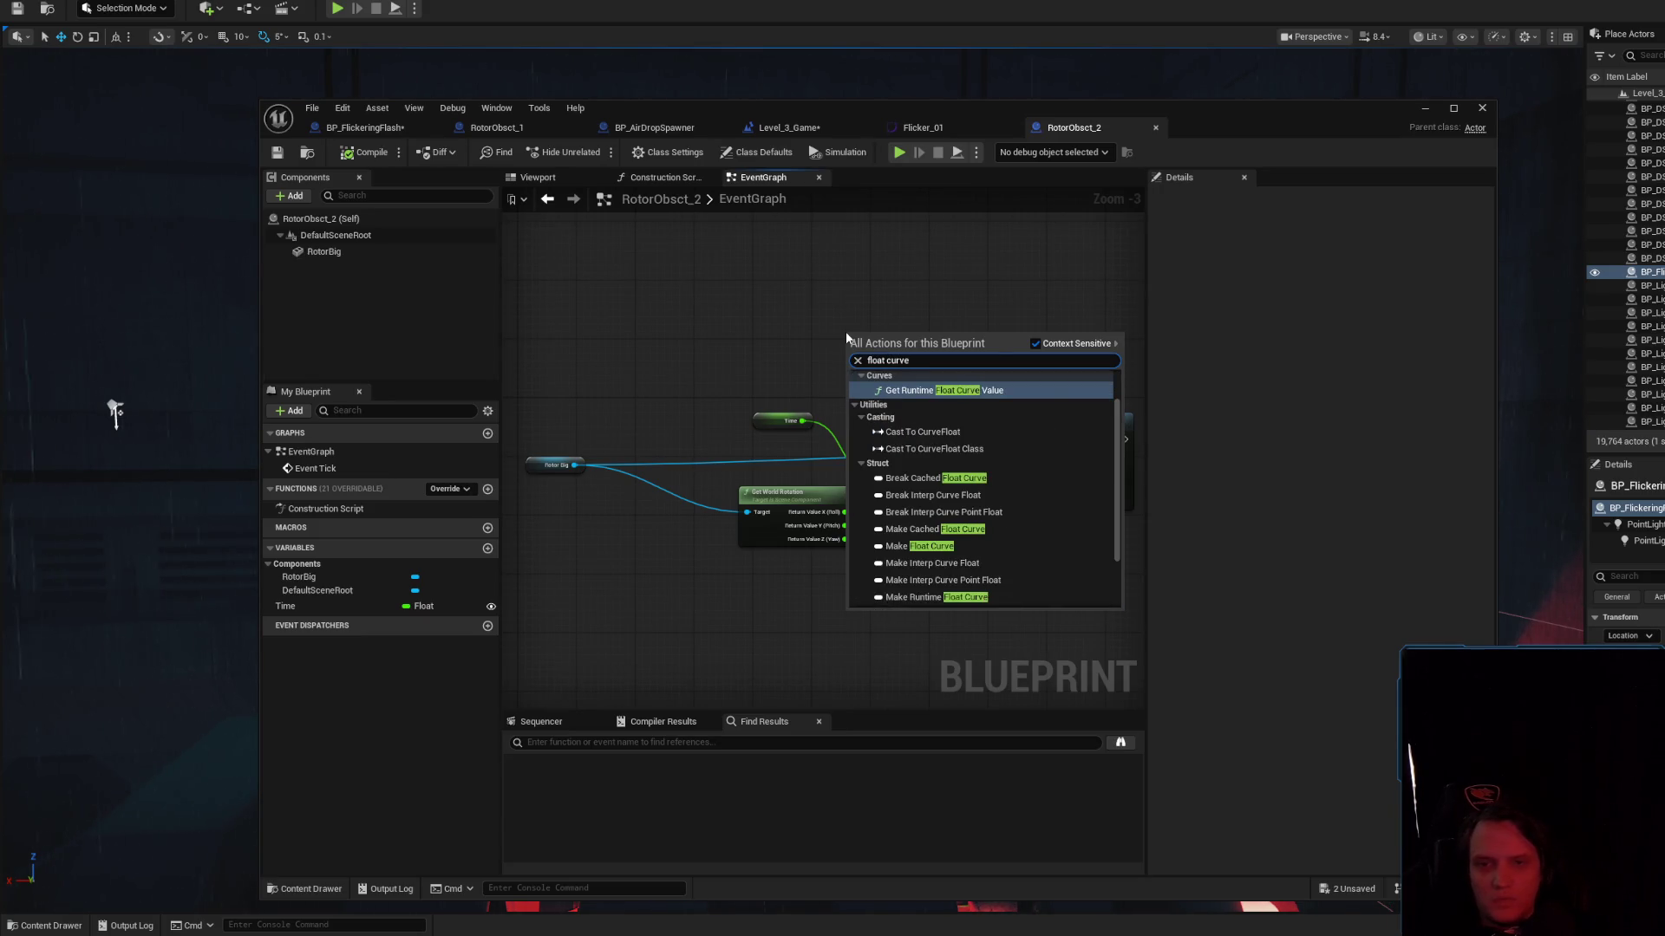
scroll(977, 440, "down", 2)
scroll(978, 440, "up", 3)
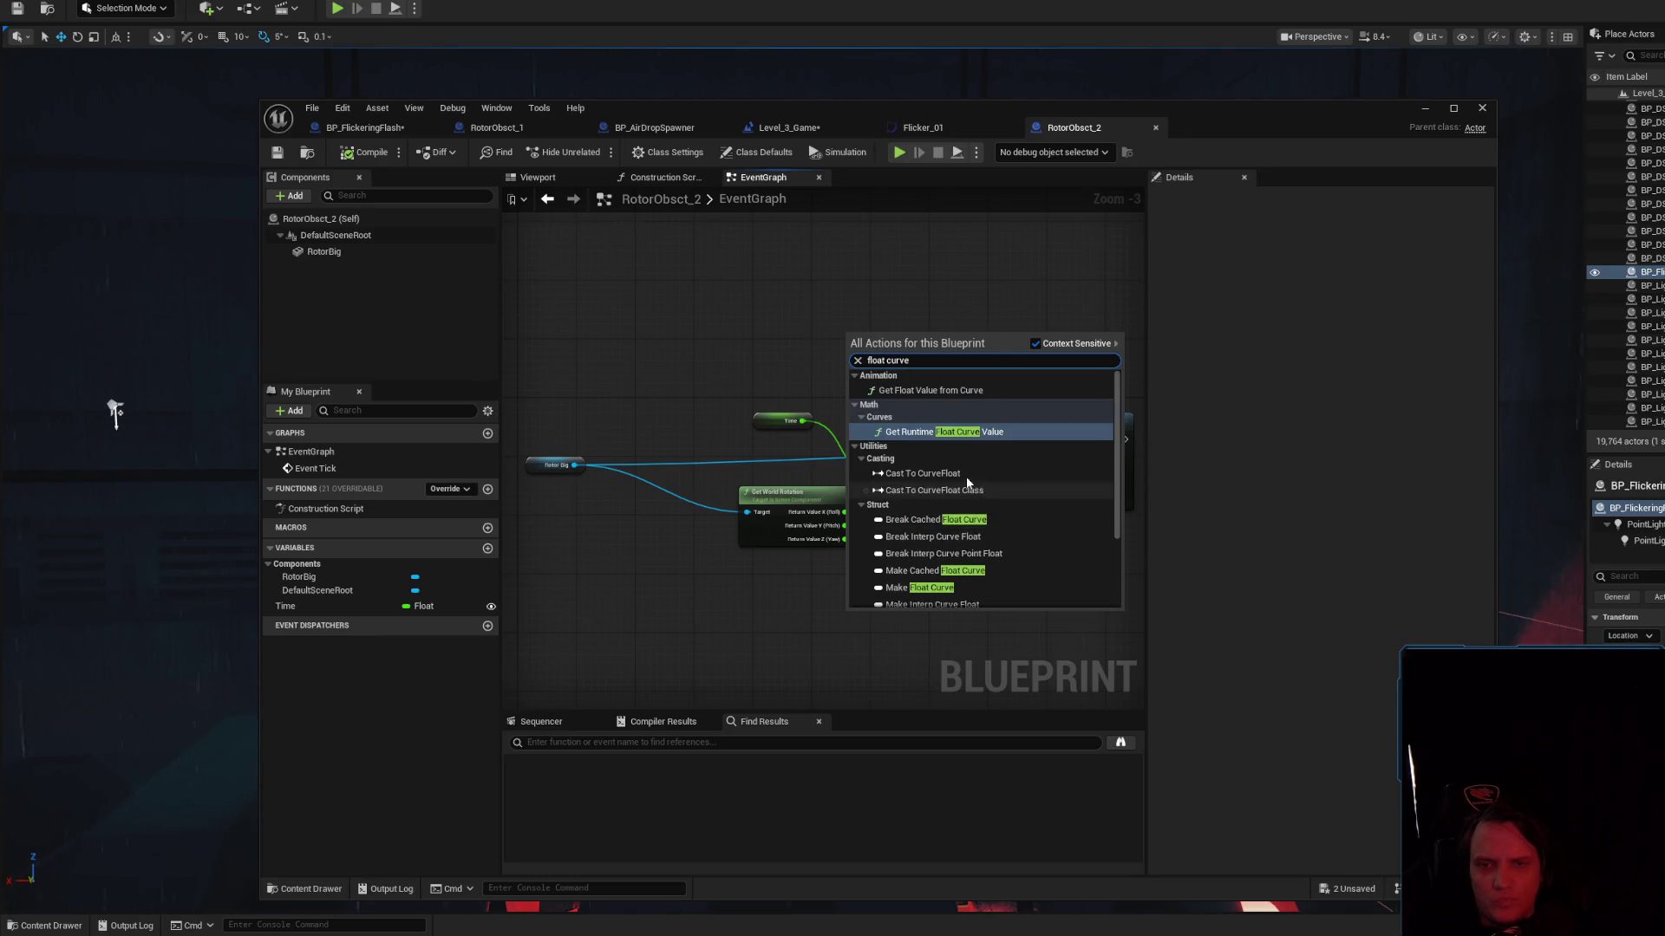
left_click(805, 348)
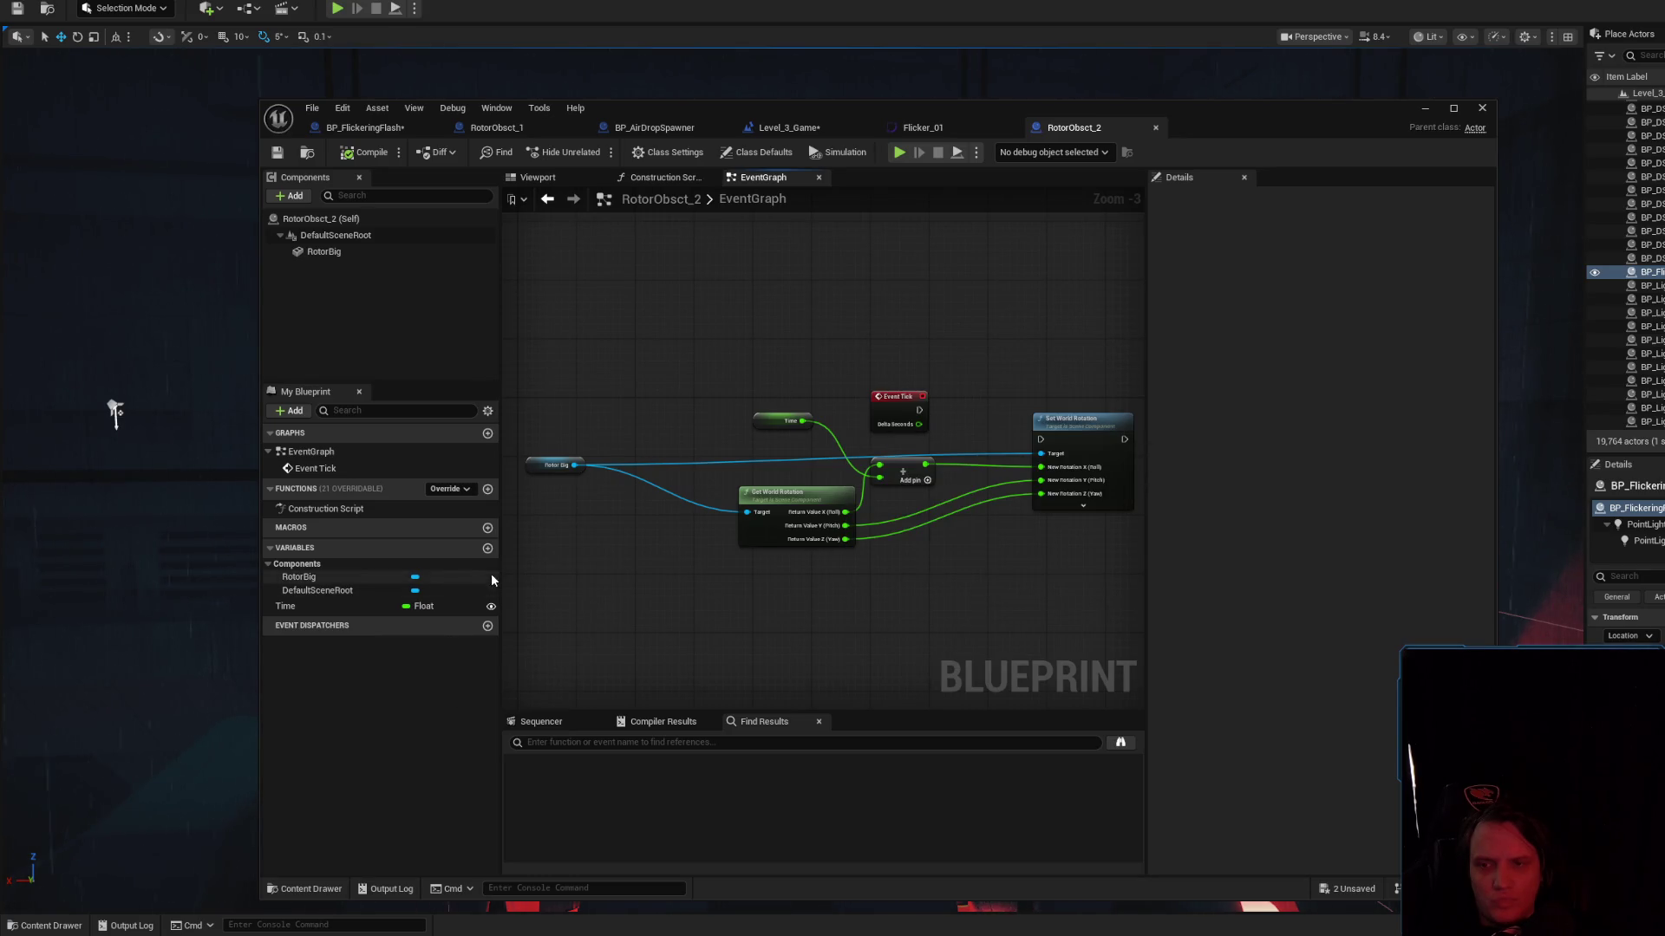
Add a NewVar variable of type Float Curve, undoing an accidental Haptic Feedback curve type
left_click(488, 548)
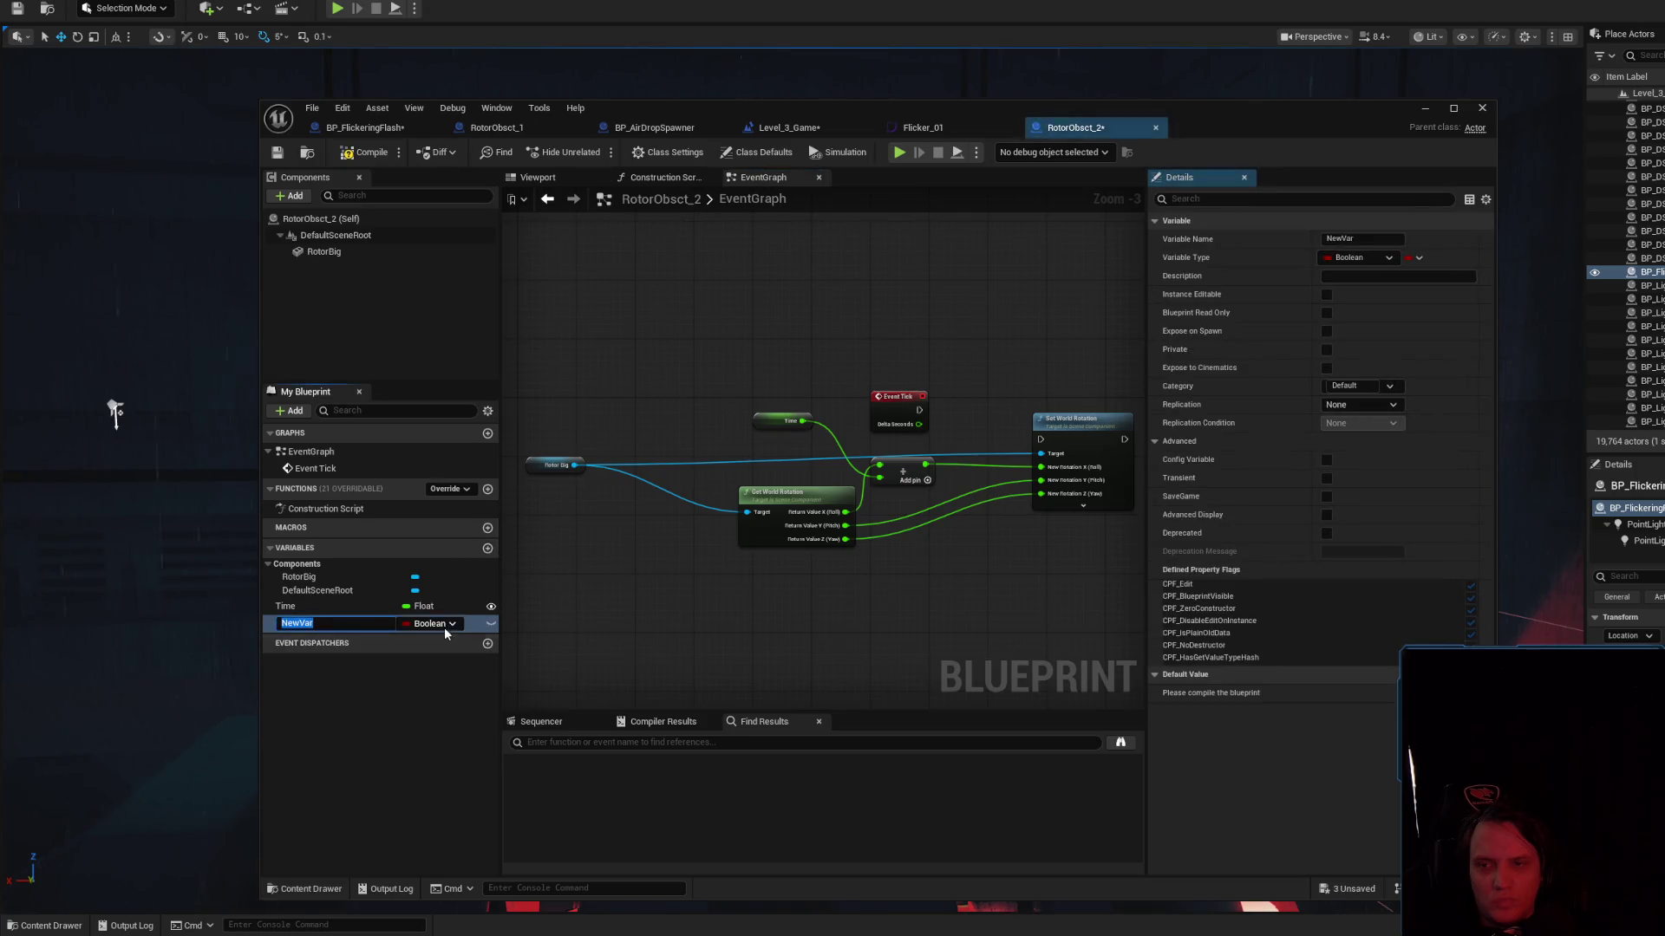
left_click(438, 625)
type("curve")
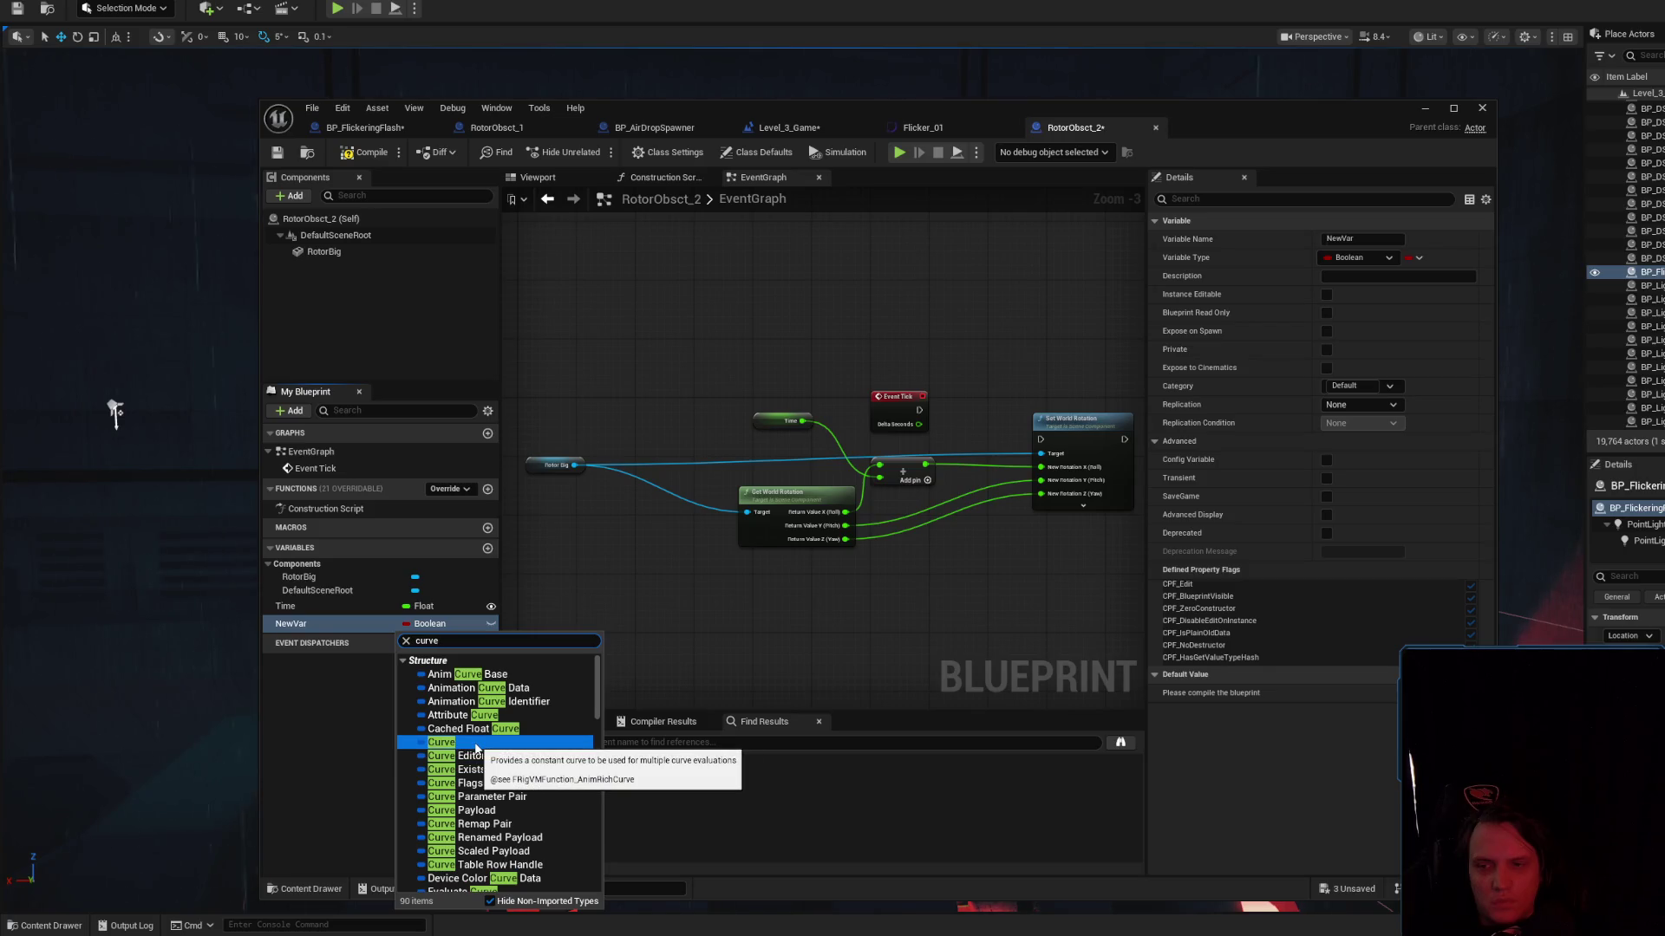
type(" f")
mouse_move(476, 742)
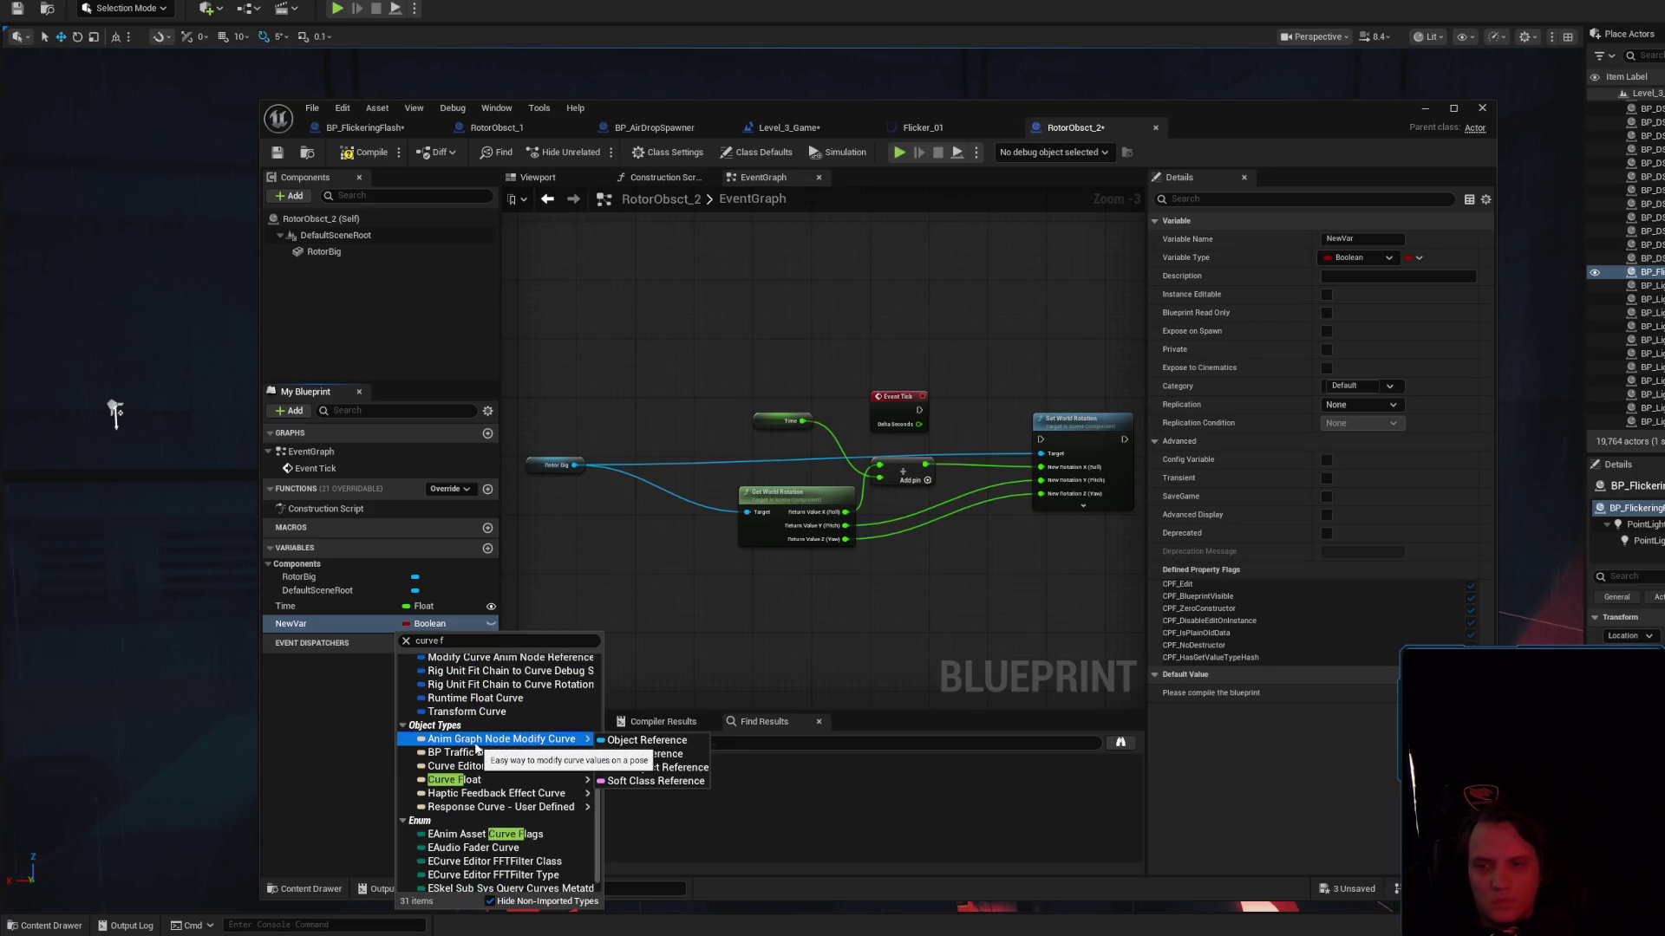
left_click(485, 794)
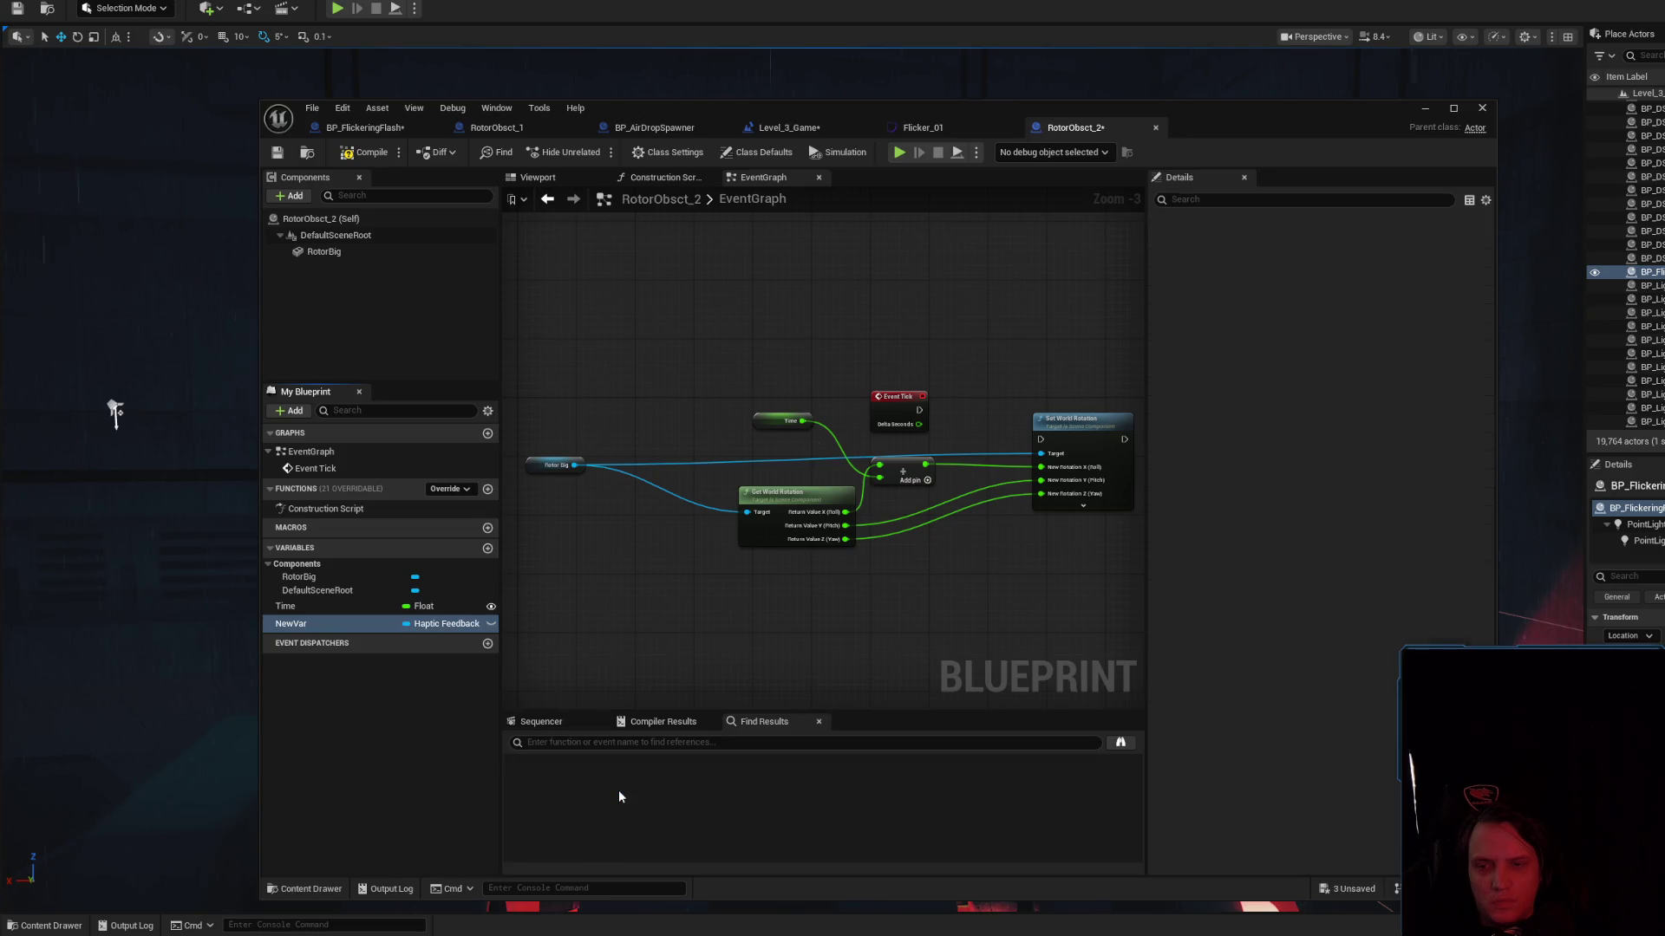
key("ctrl+z")
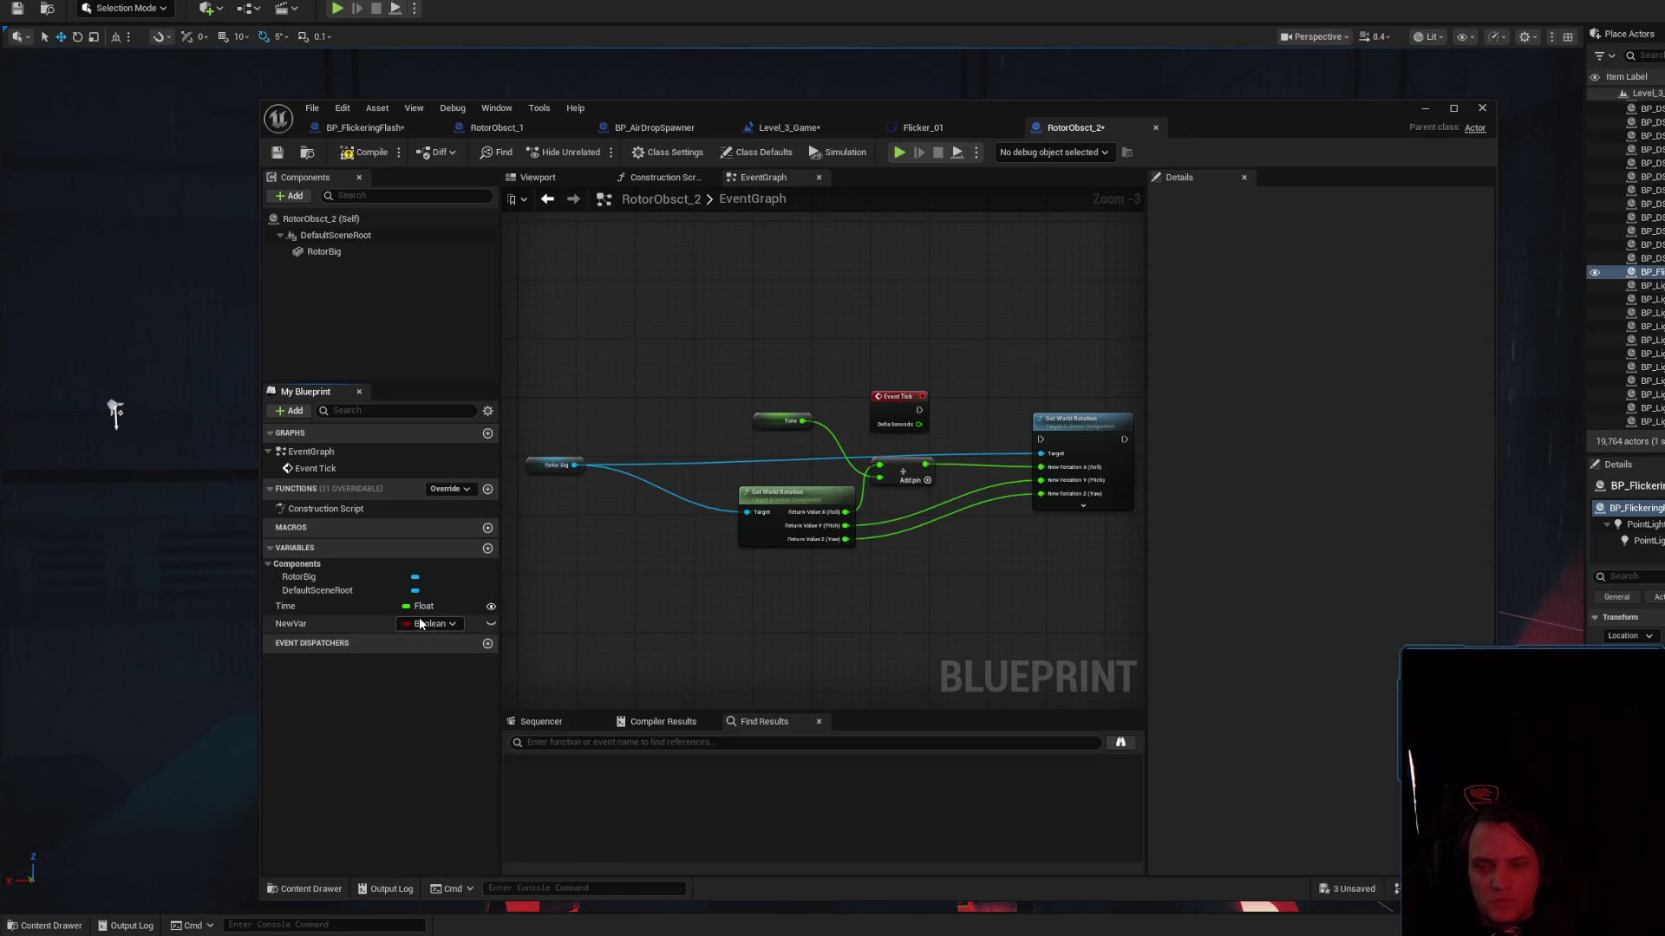
left_click(431, 624)
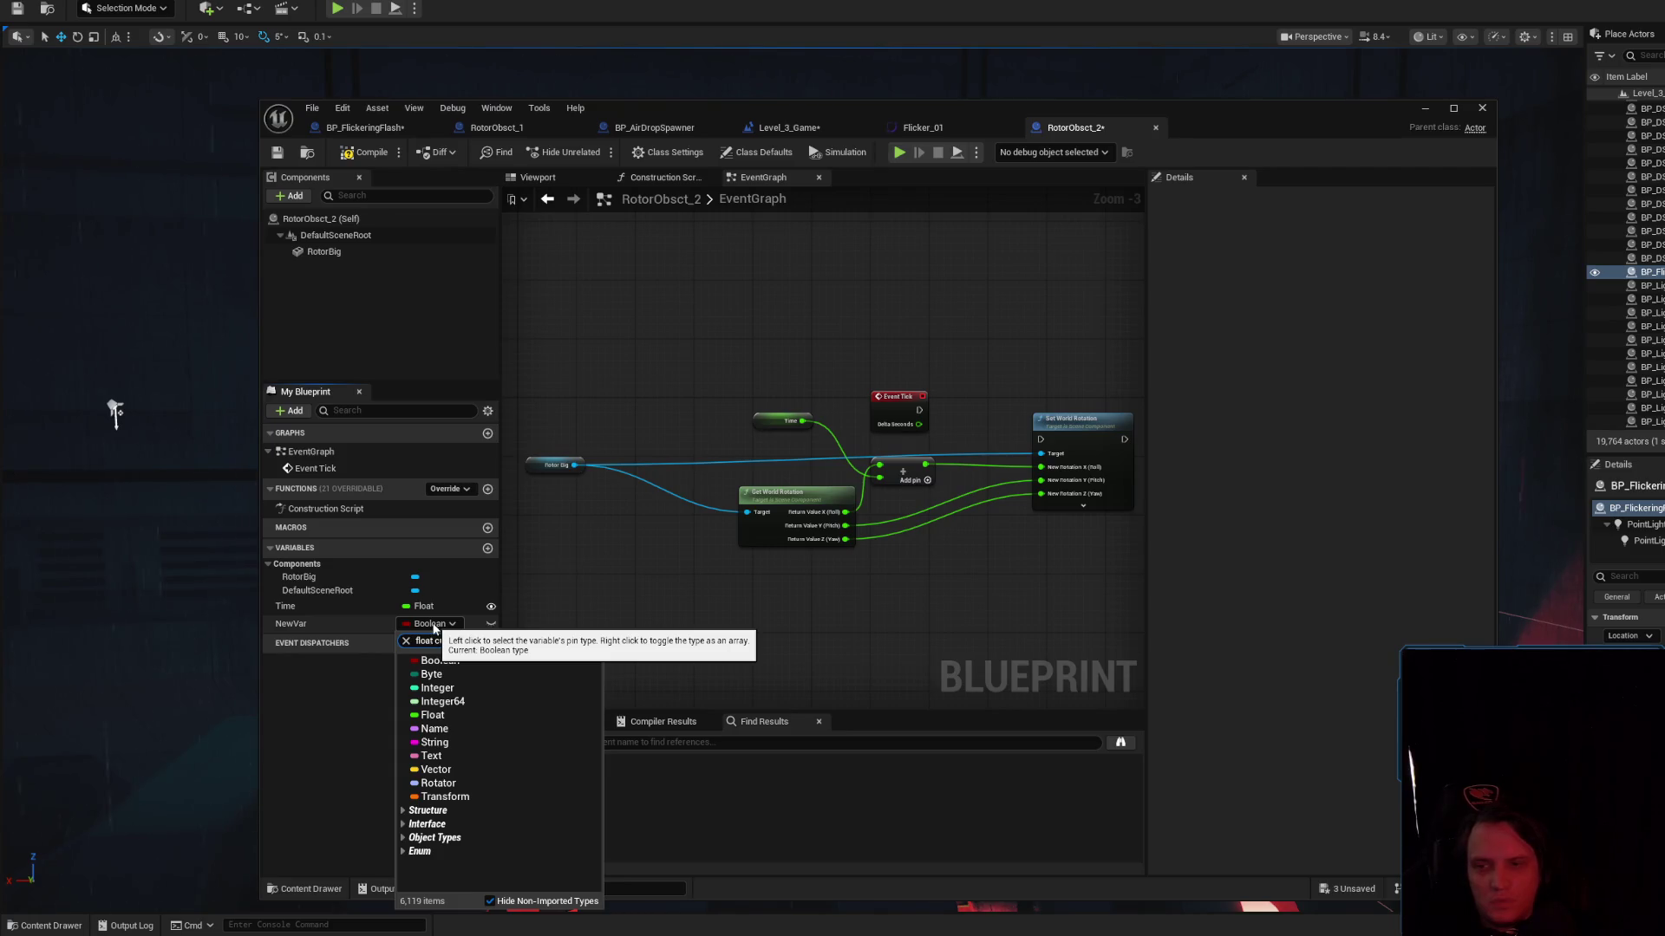
left_click(472, 685)
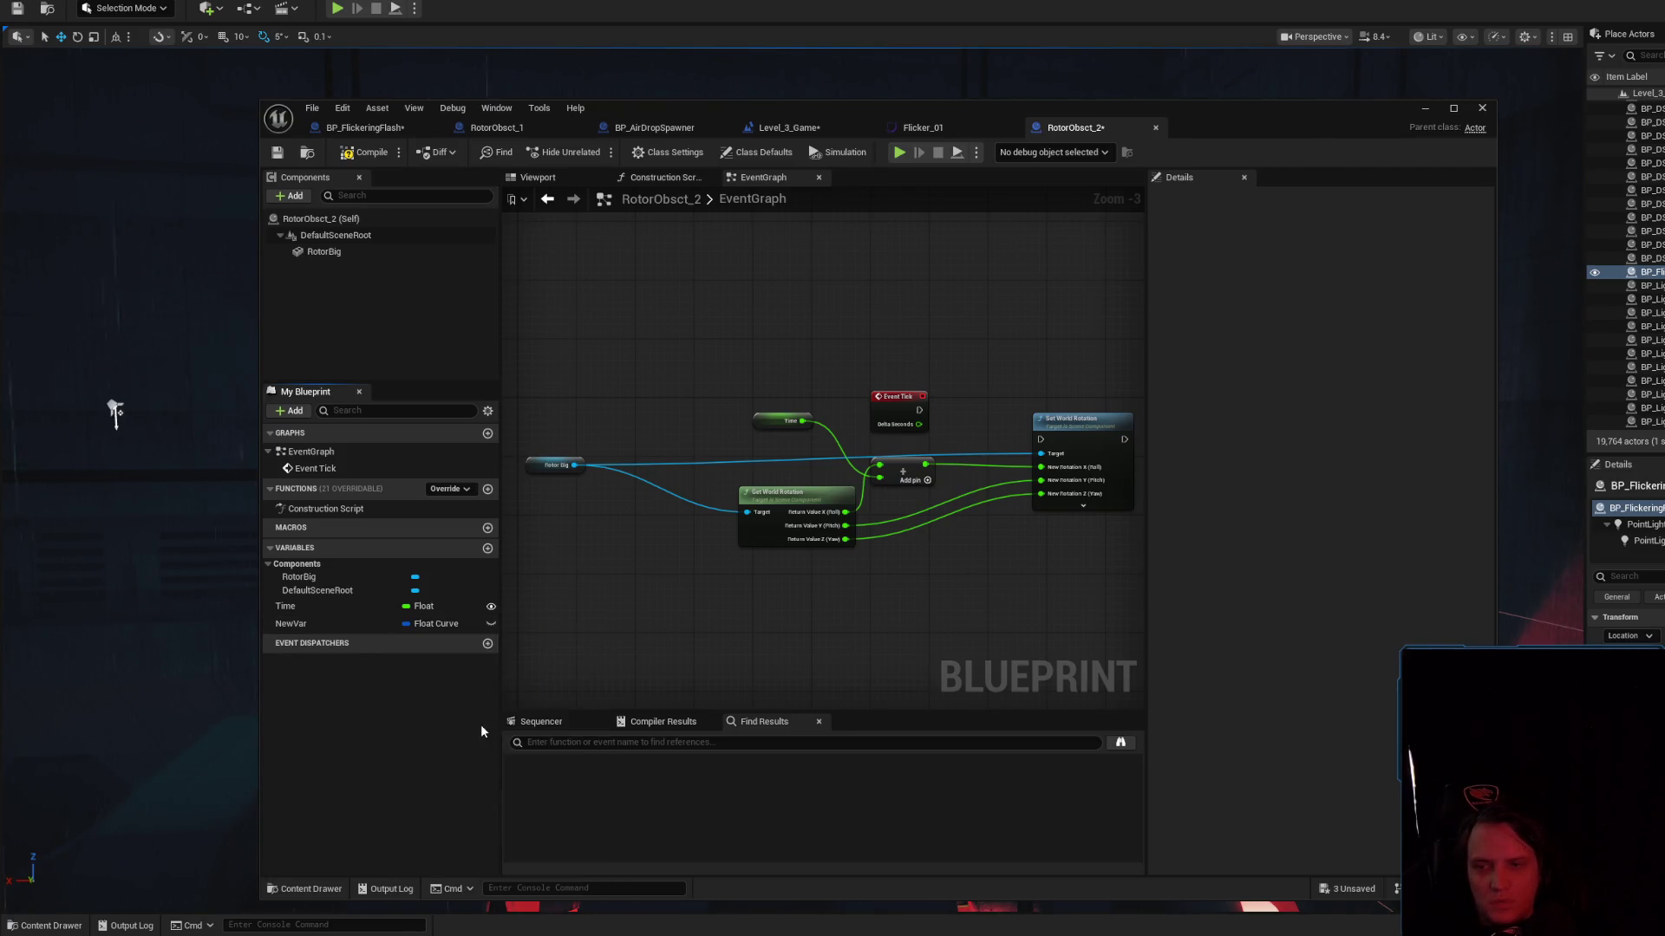
Place a NewVar getter in the event graph, compile, and make NewVar instance editable
mouse_move(347, 625)
left_mouse_down()
mouse_move(498, 565)
mouse_move(785, 311)
mouse_move(770, 299)
left_mouse_up()
left_click(825, 341)
left_click(366, 155)
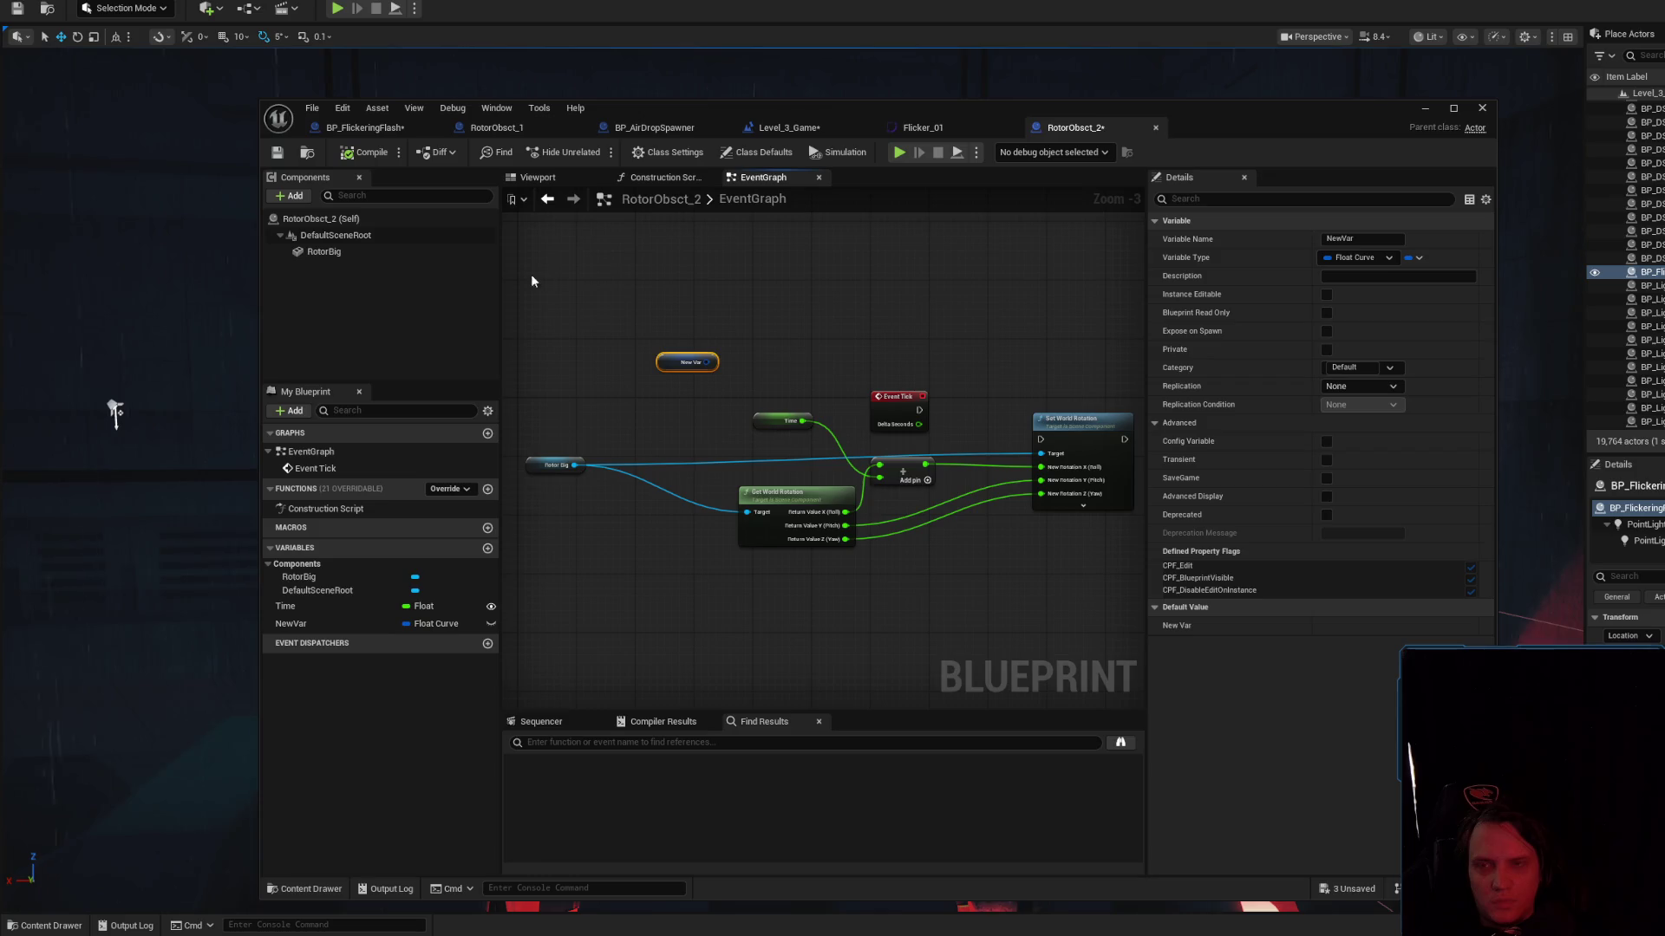
left_click(491, 624)
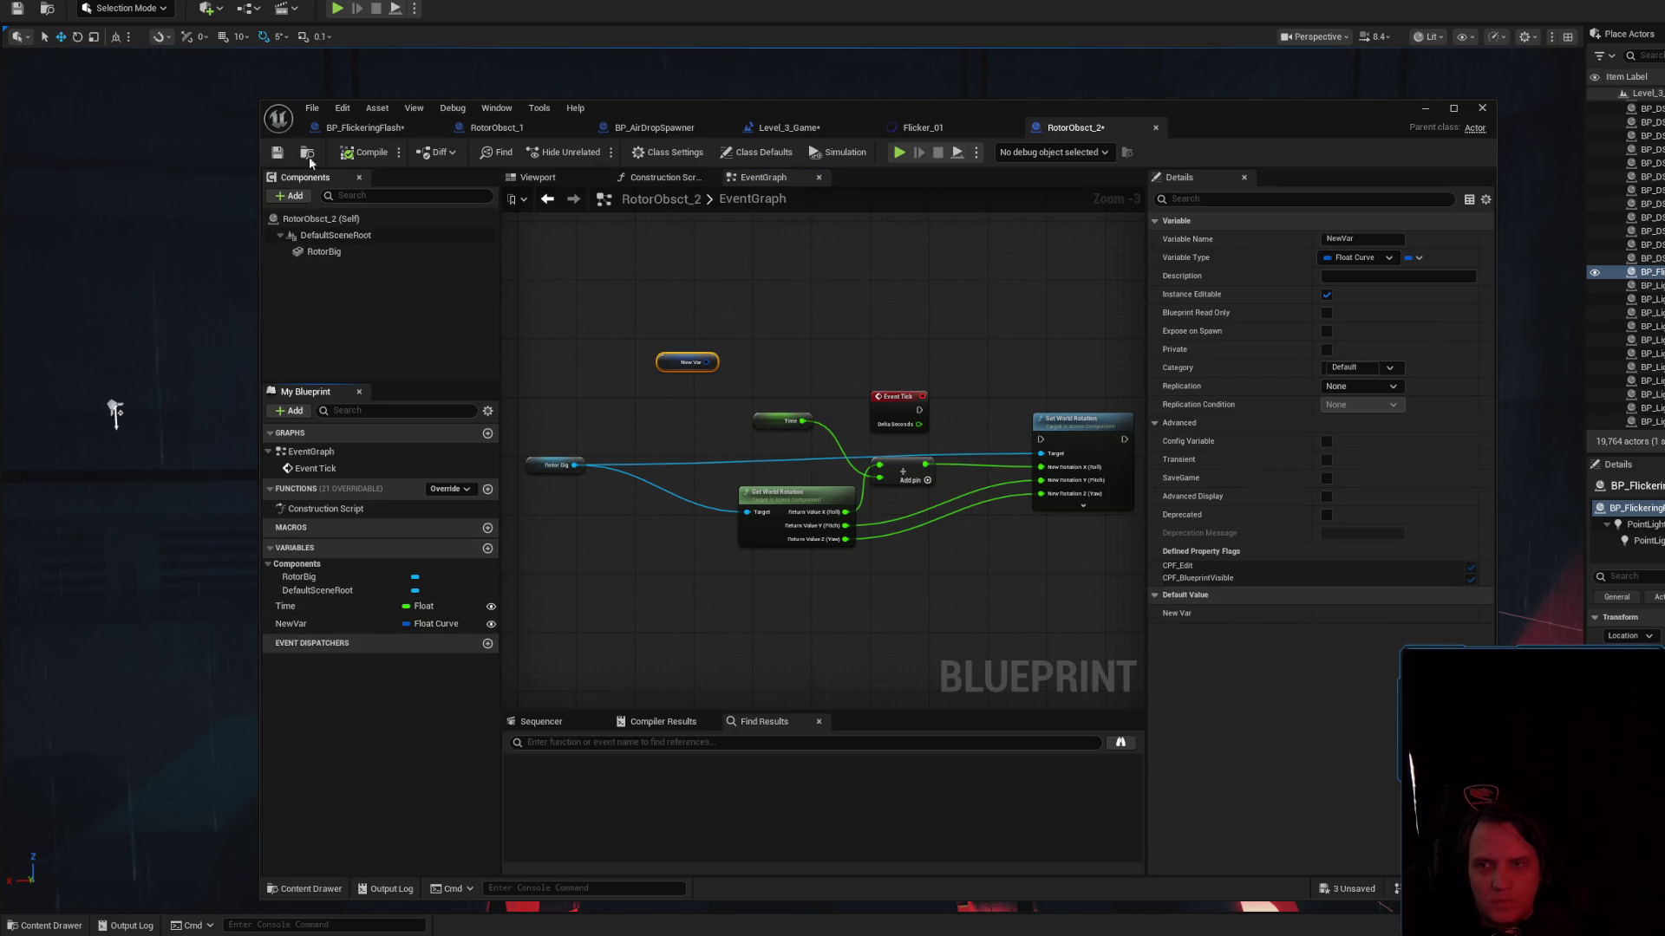
Delete the NewVar node and variable, then compile and save RotorObsct_2
left_click(287, 606)
left_click(290, 623)
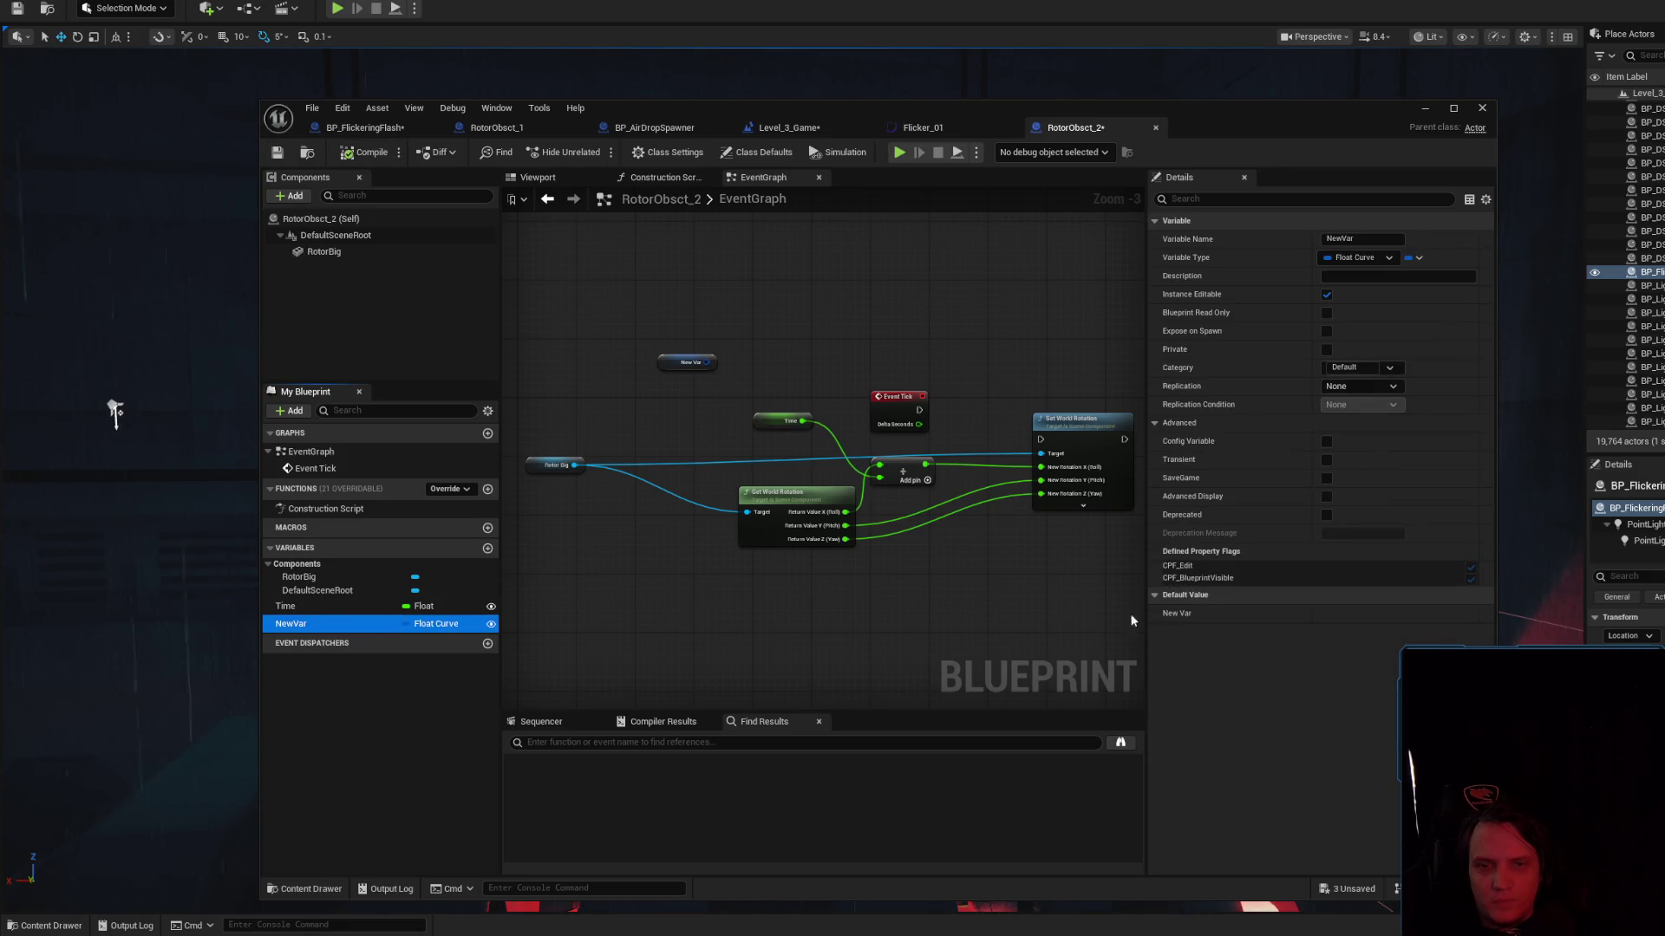
left_click_drag(624, 309, 727, 386)
key("Delete")
left_click(362, 624)
key("Delete")
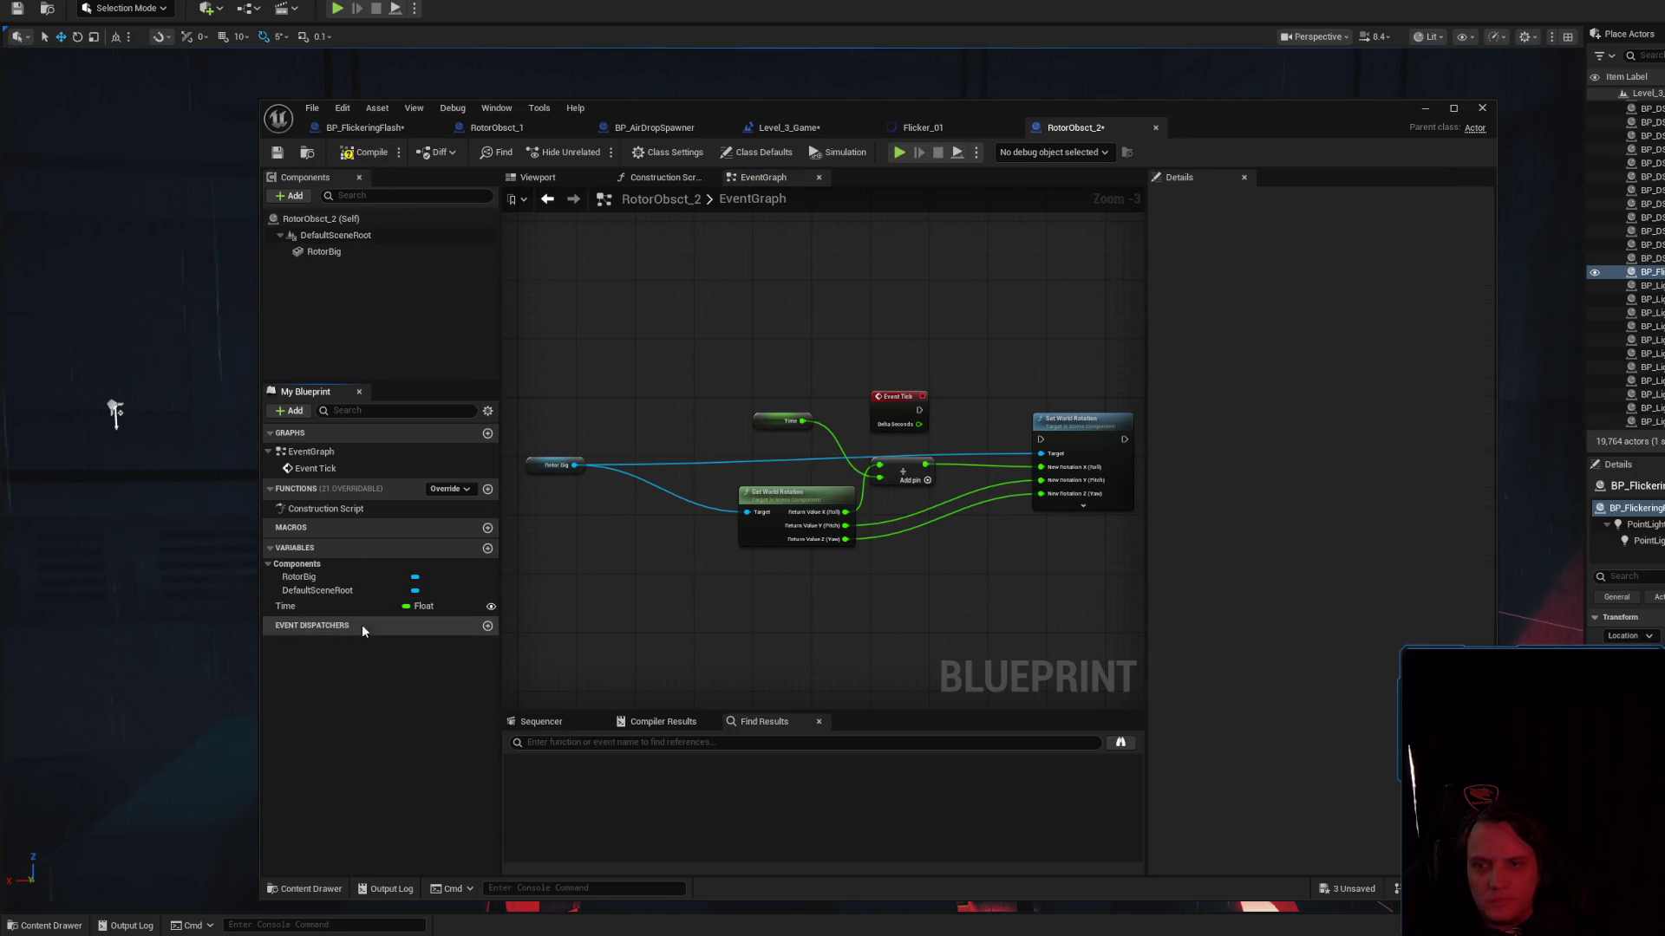
left_click(365, 152)
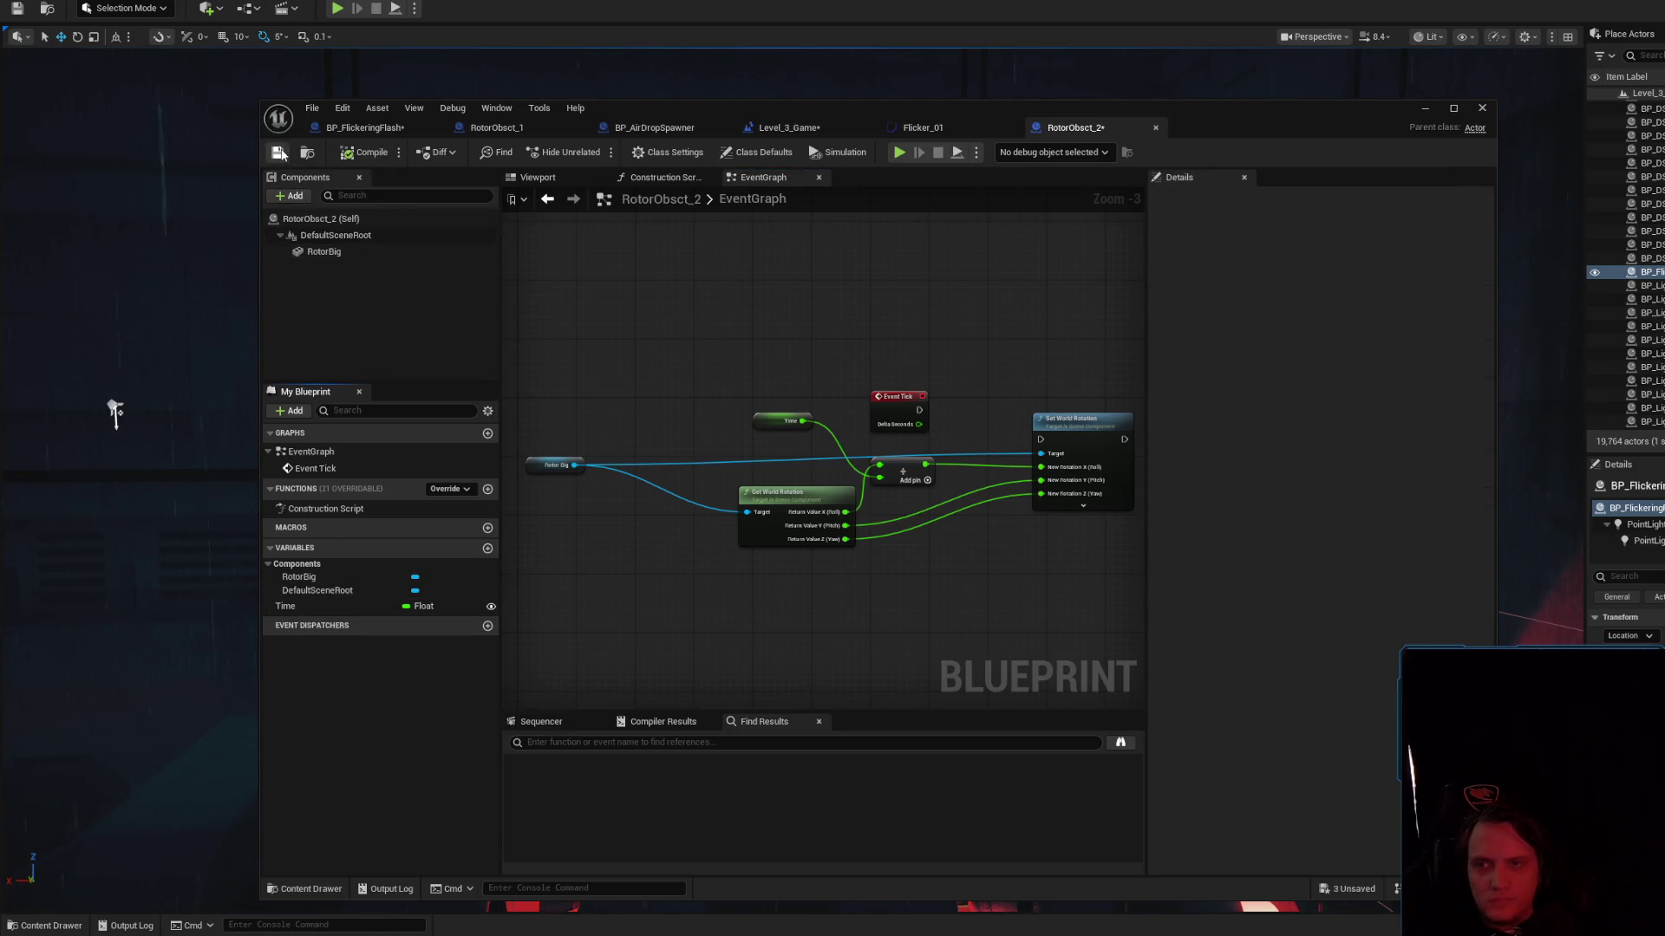
left_click(277, 152)
Switch to the browser and enter 'ue5 float curve' in the Google search box
key("alt+Tab")
key("slash")
type("ue5 float curve")
Run the 'ue5 float curve' image search, preview three results, then minimize Chrome
key("Return")
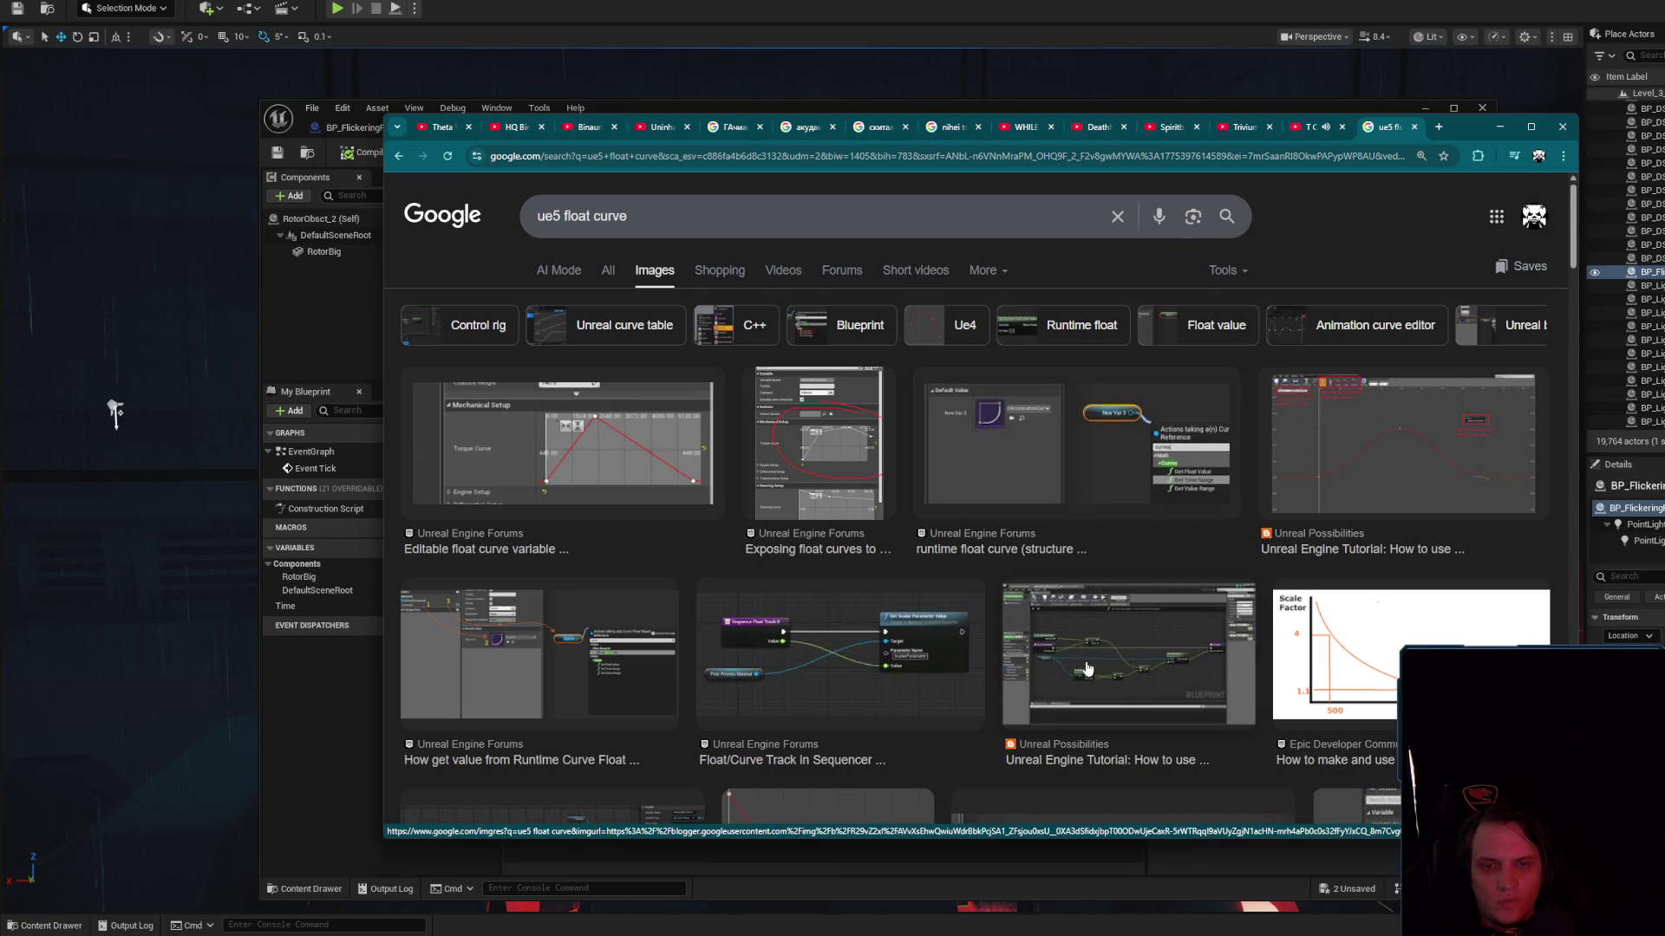
left_click(1099, 648)
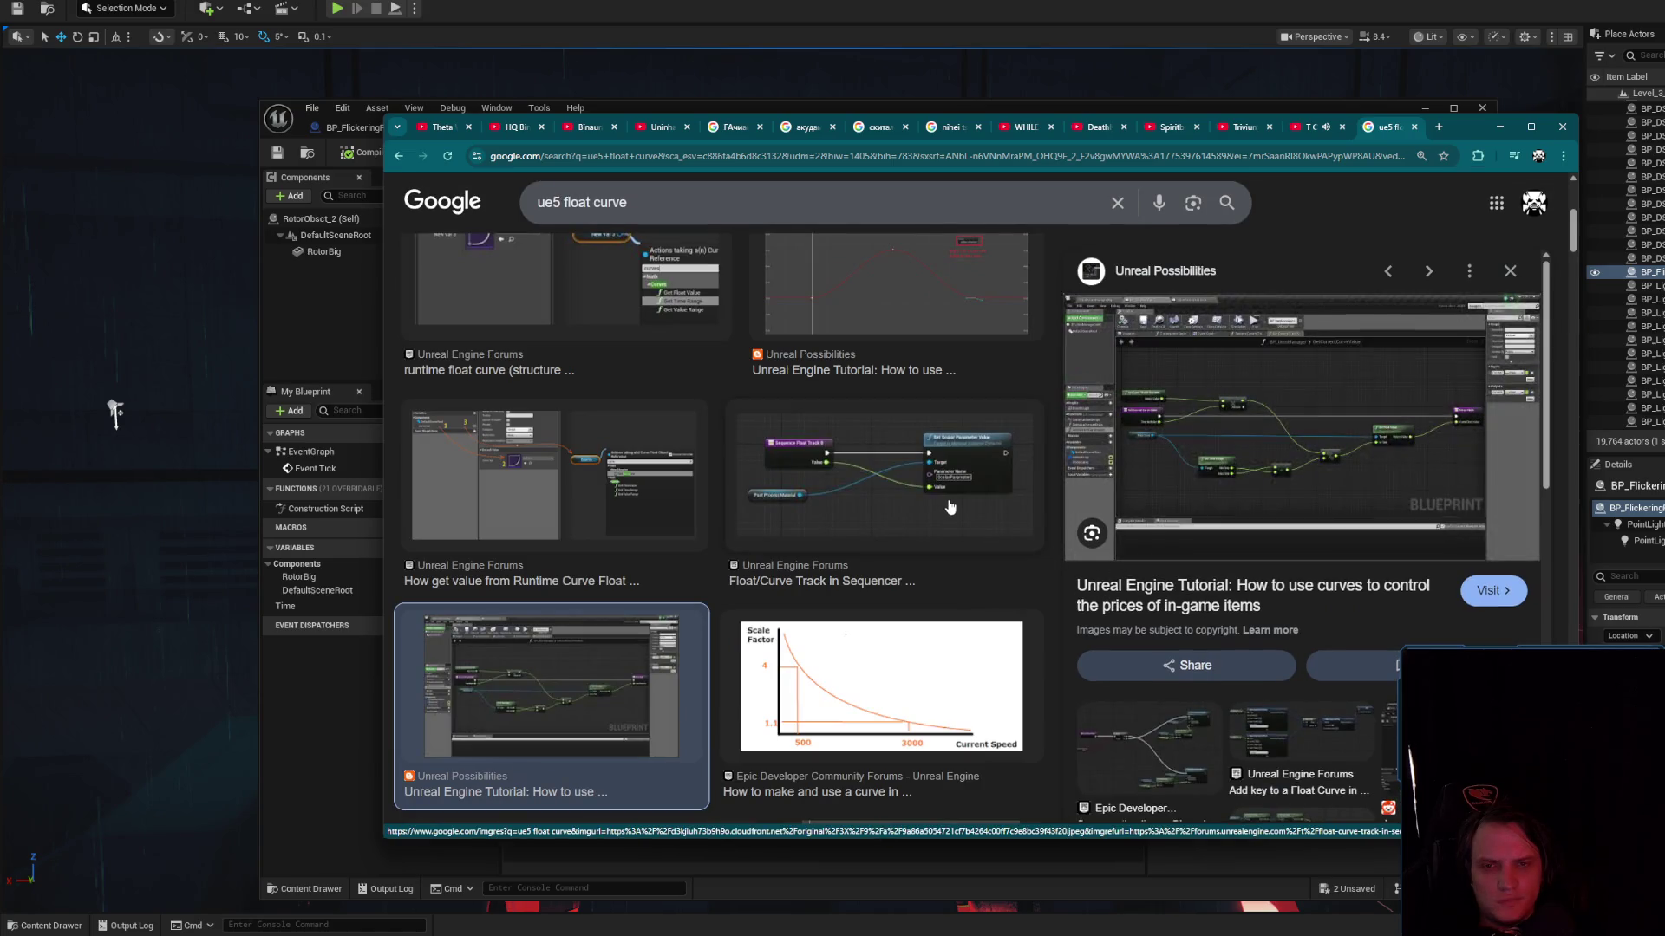
left_click(947, 500)
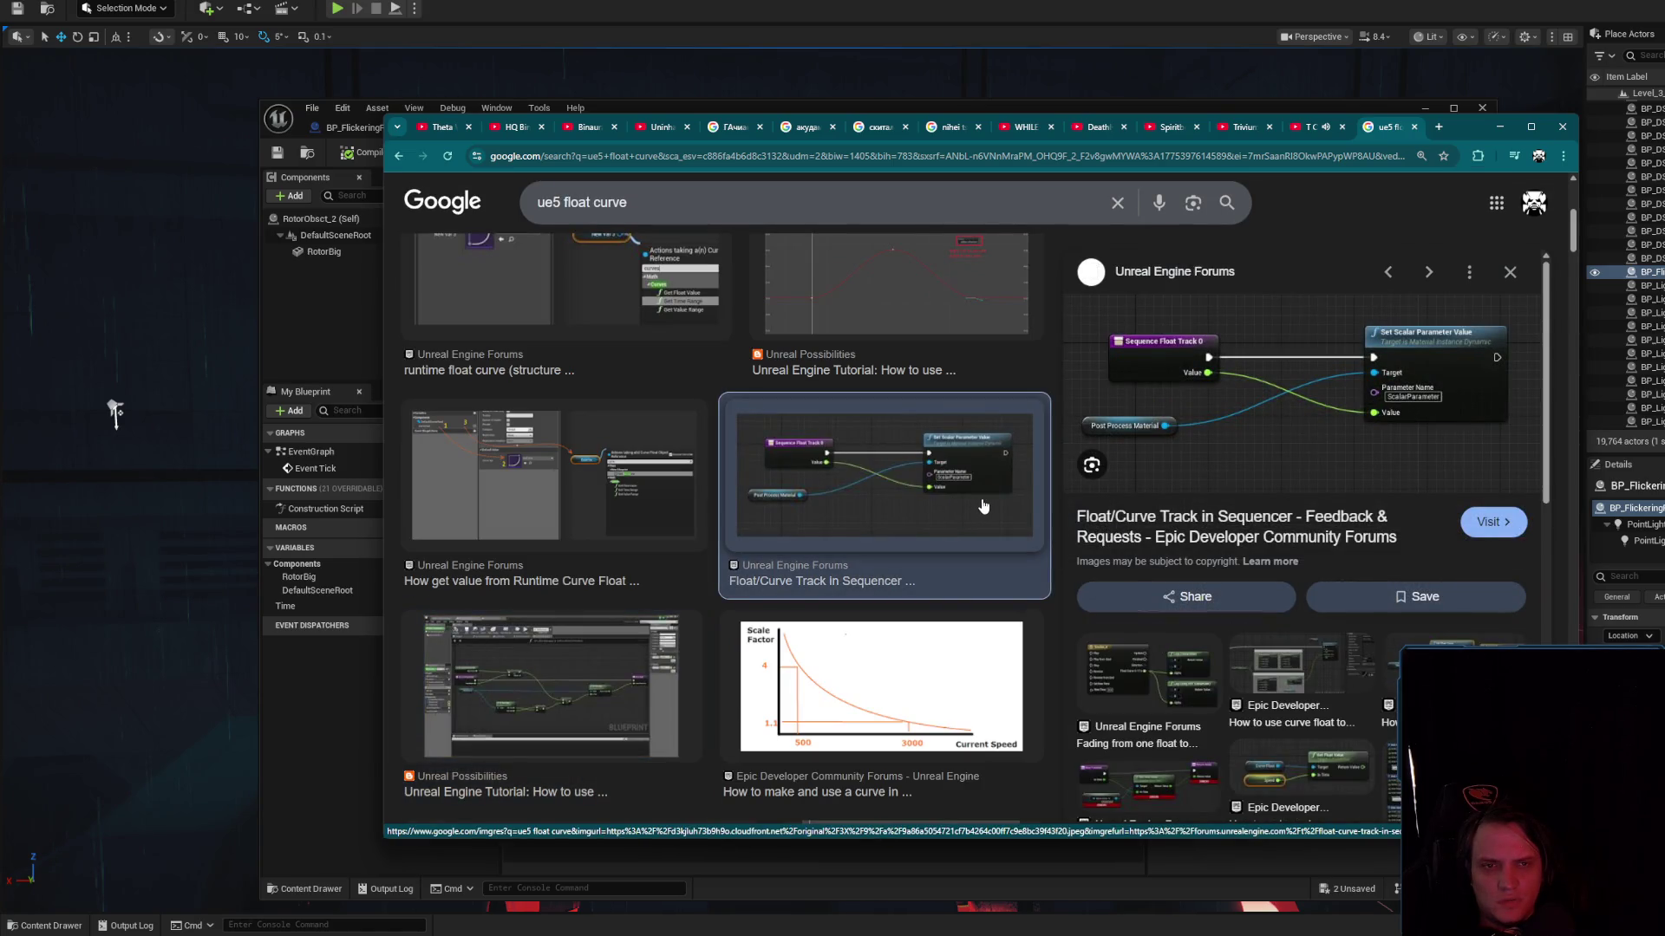
left_click(554, 468)
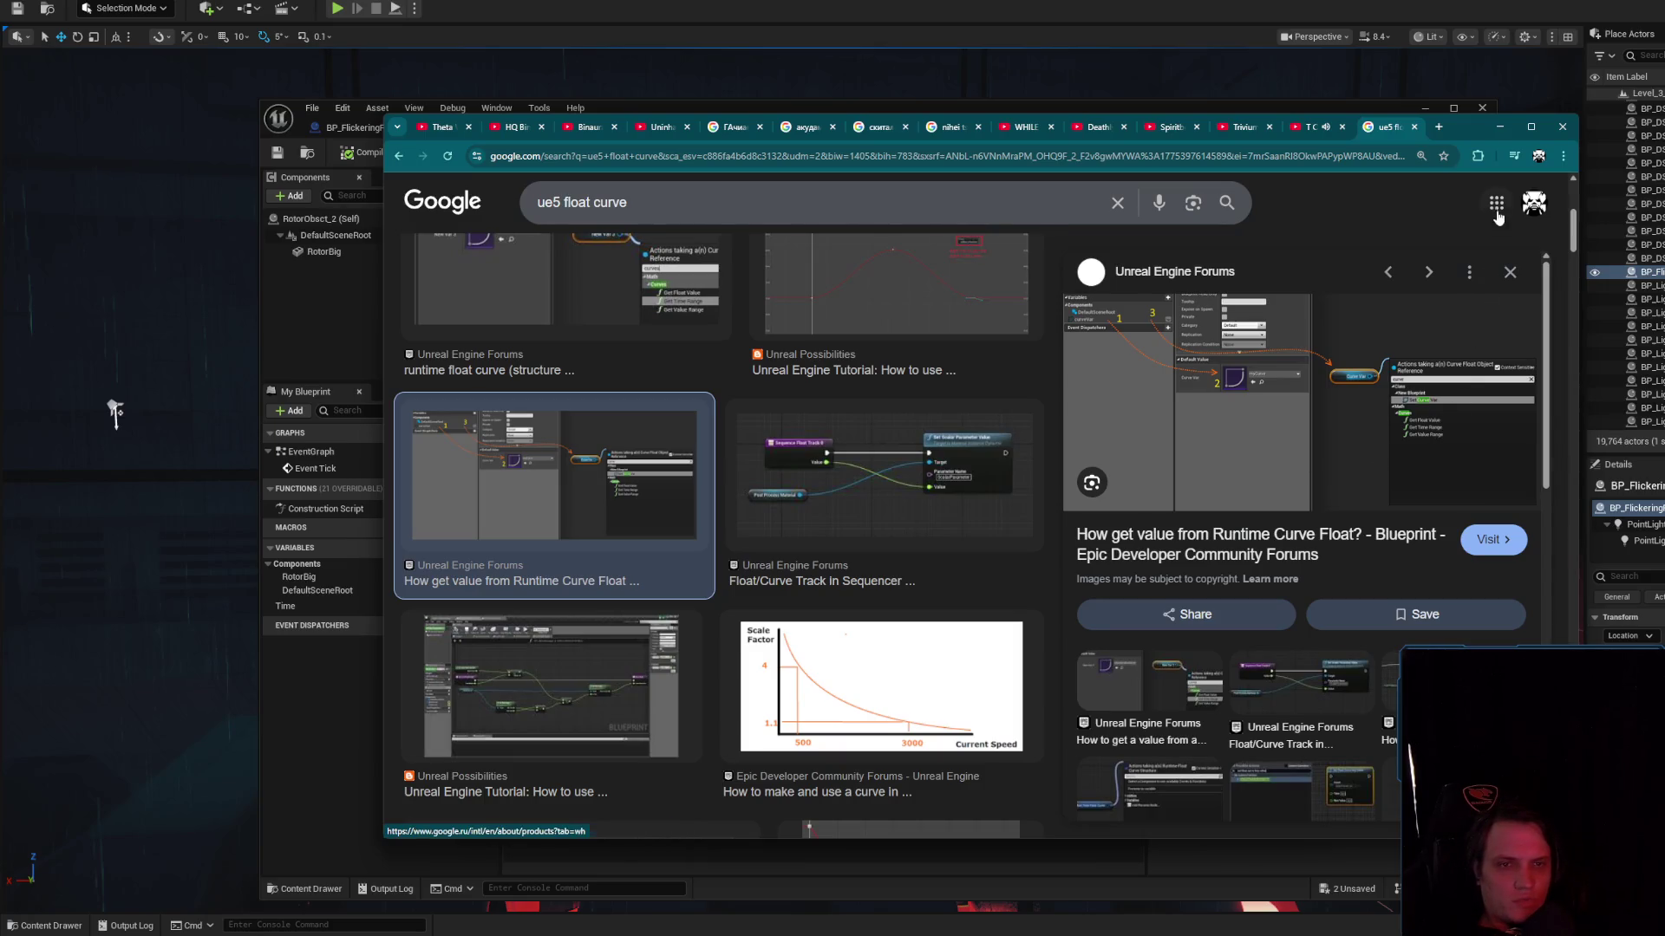
left_click(1500, 127)
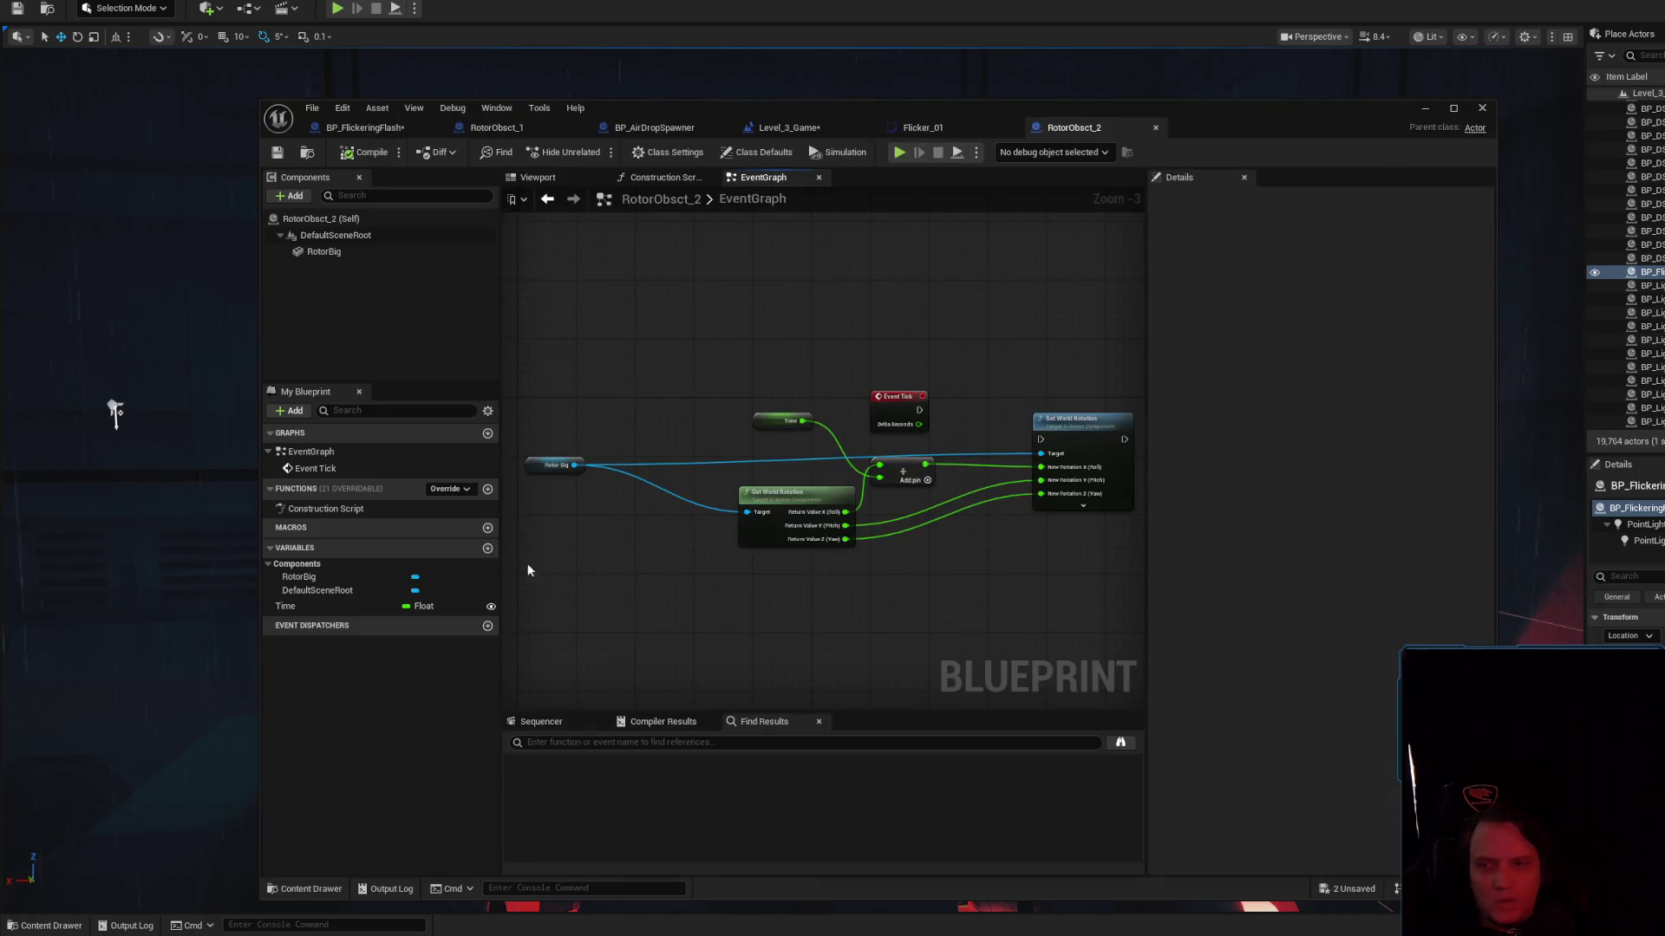
Add a NewVar variable of type Curve, compile, and make it instance editable
left_click(459, 548)
left_click(488, 549)
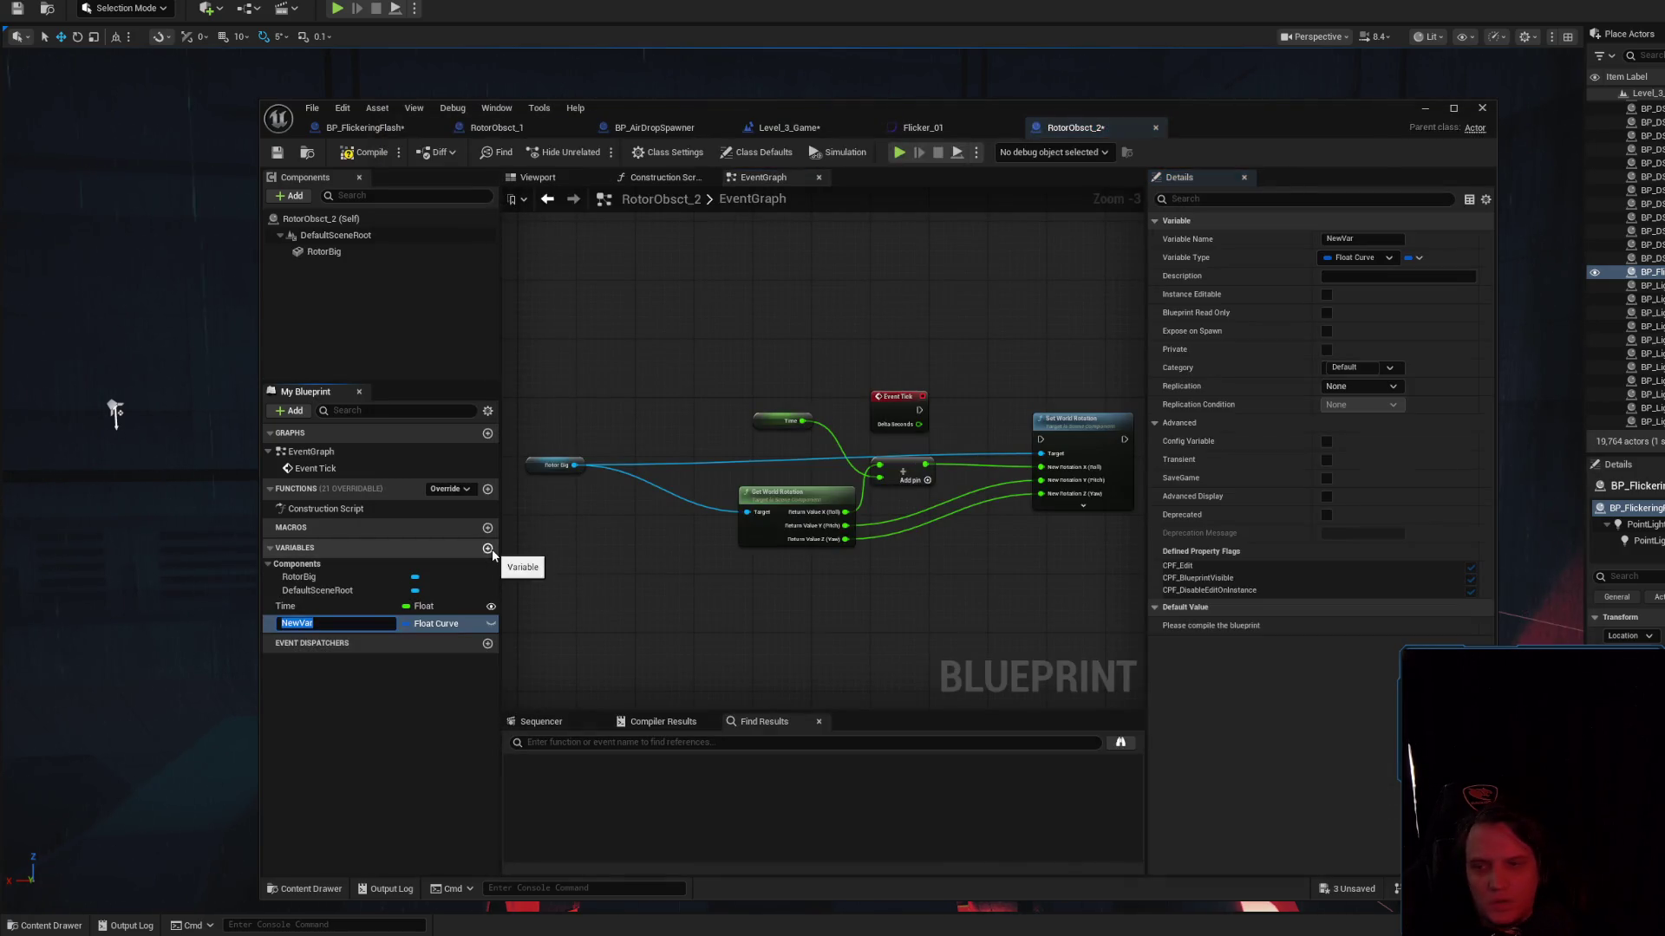
left_click(1354, 258)
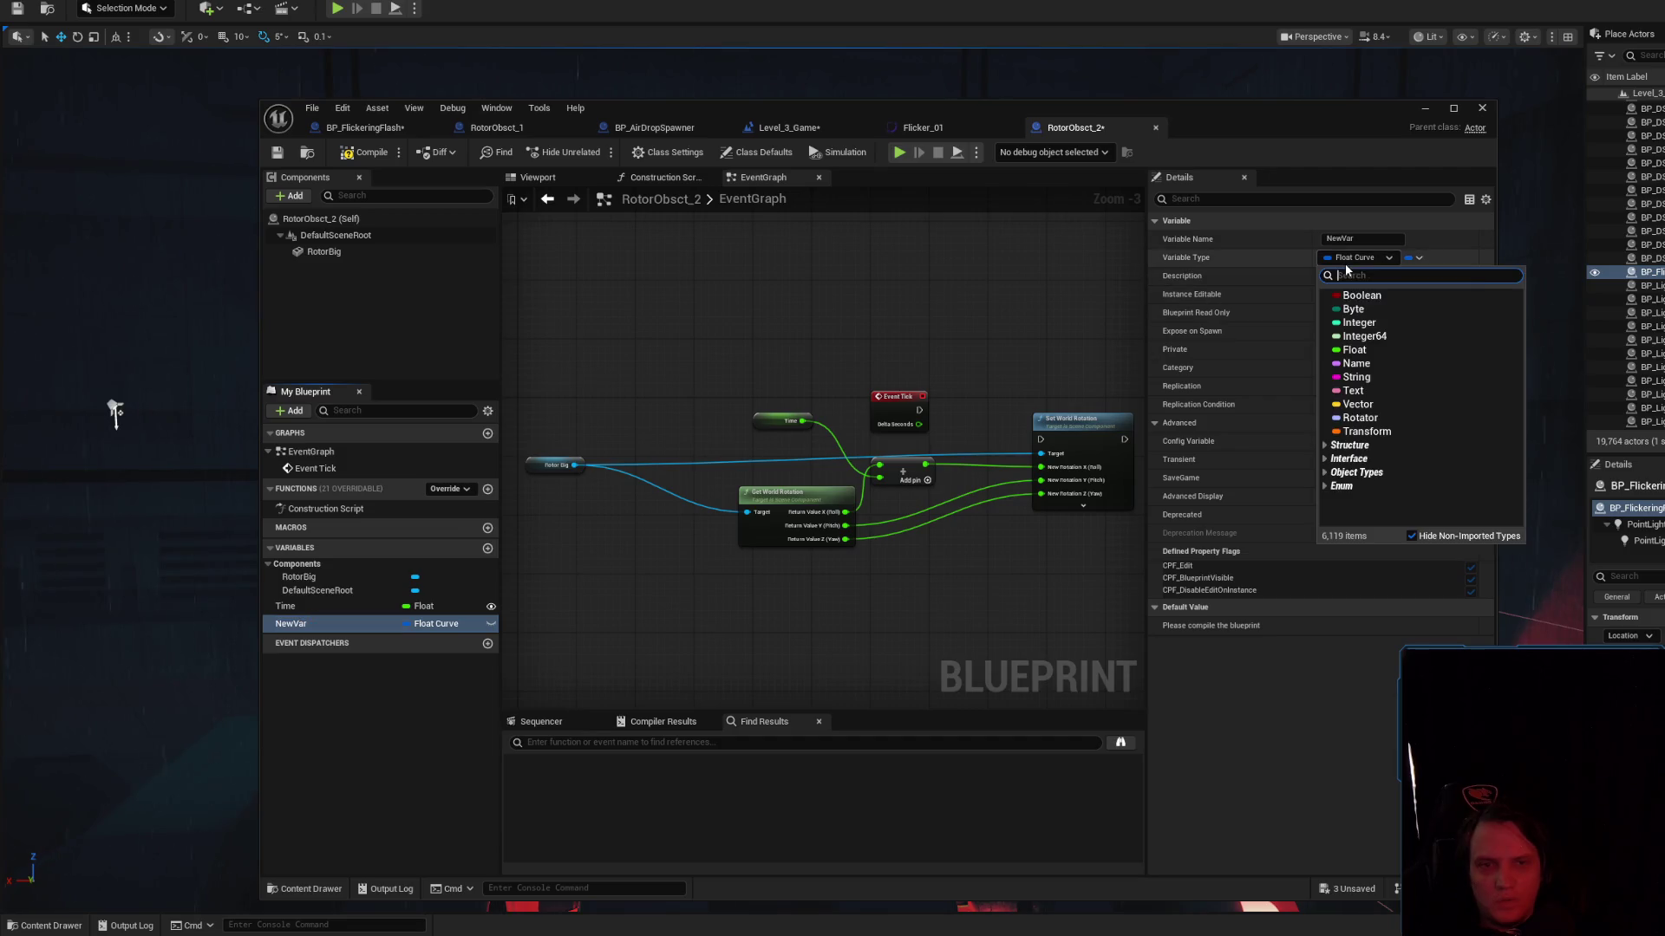
type("crve")
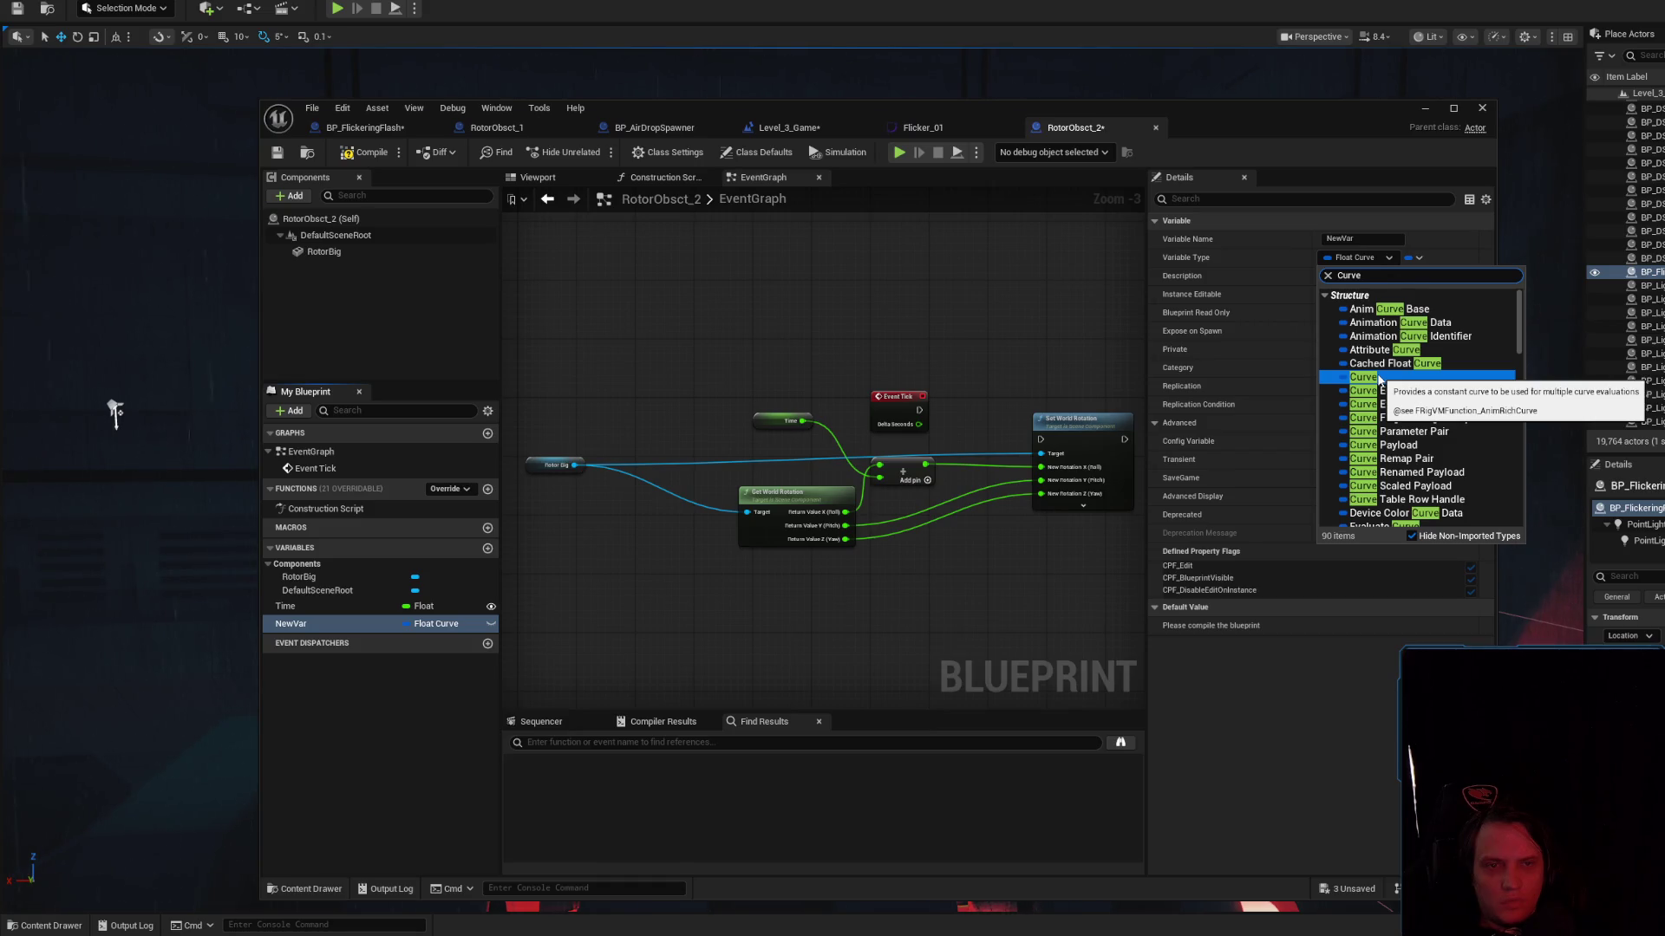
left_click(1379, 378)
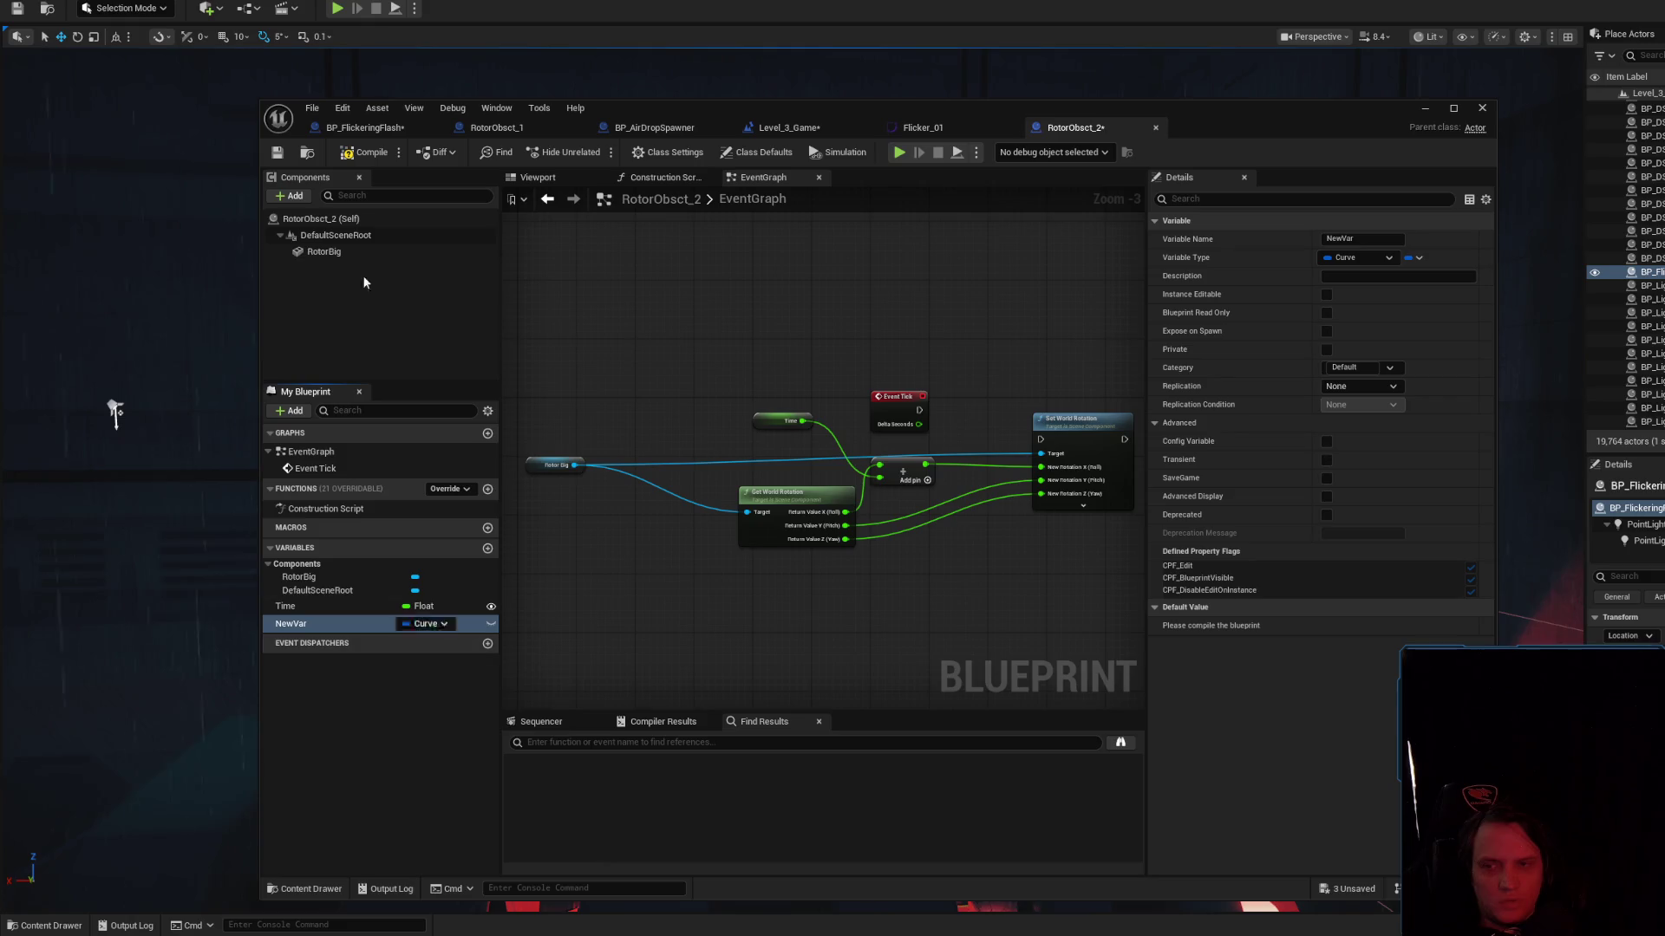
left_click(356, 157)
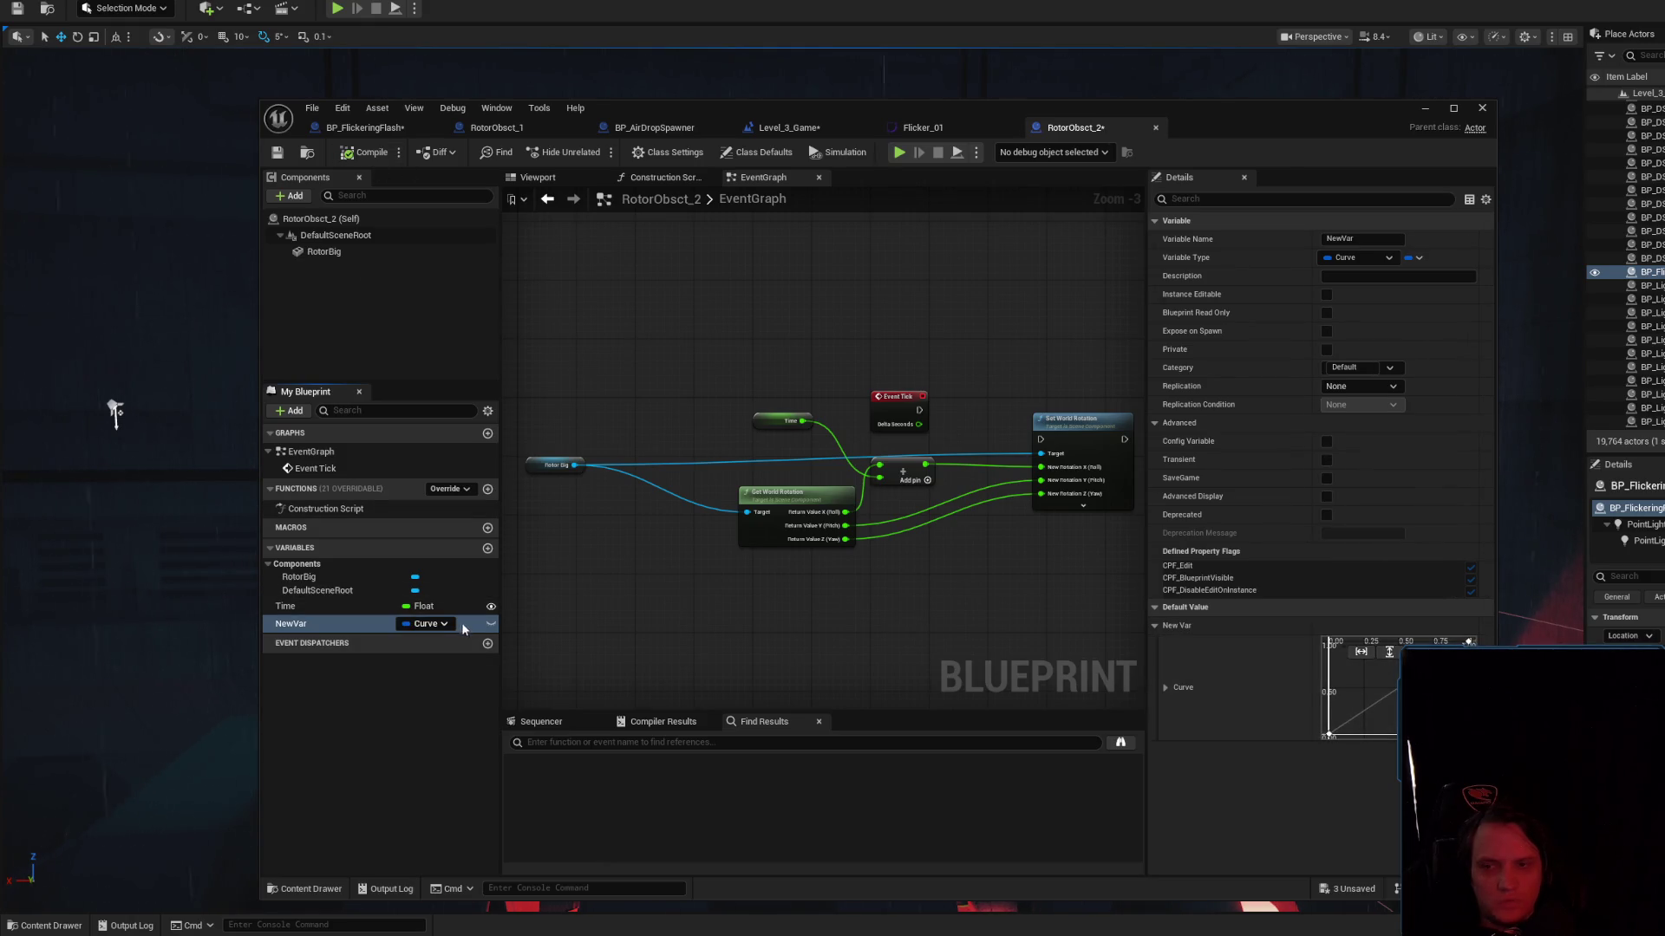
left_click(490, 624)
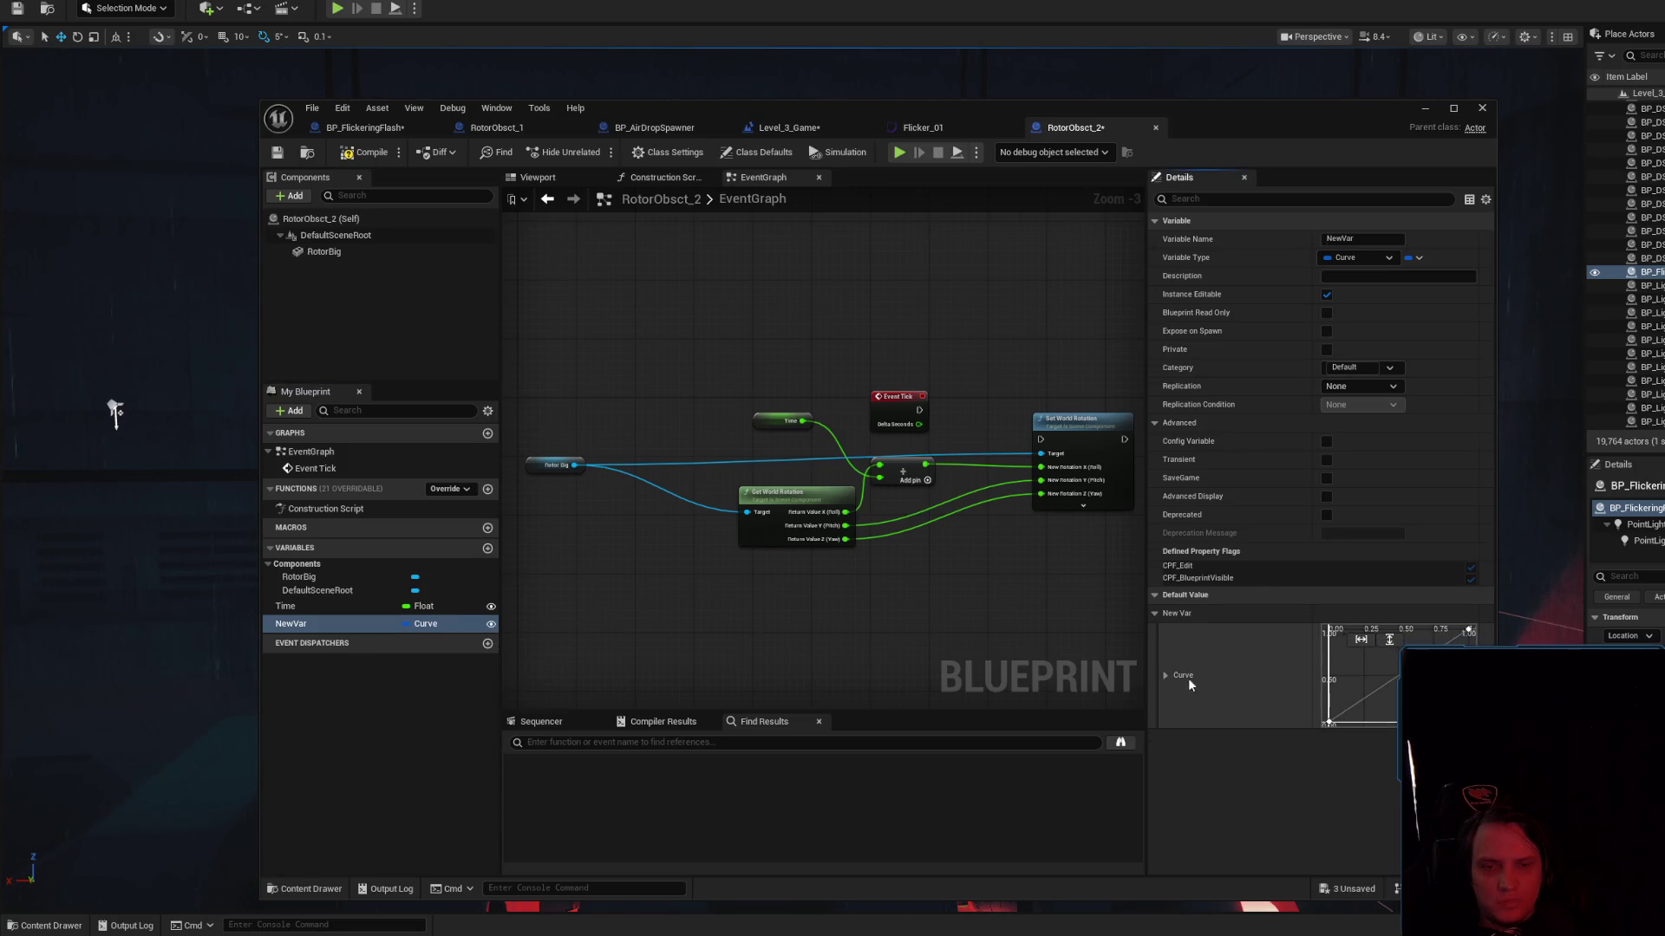
left_click(1166, 676)
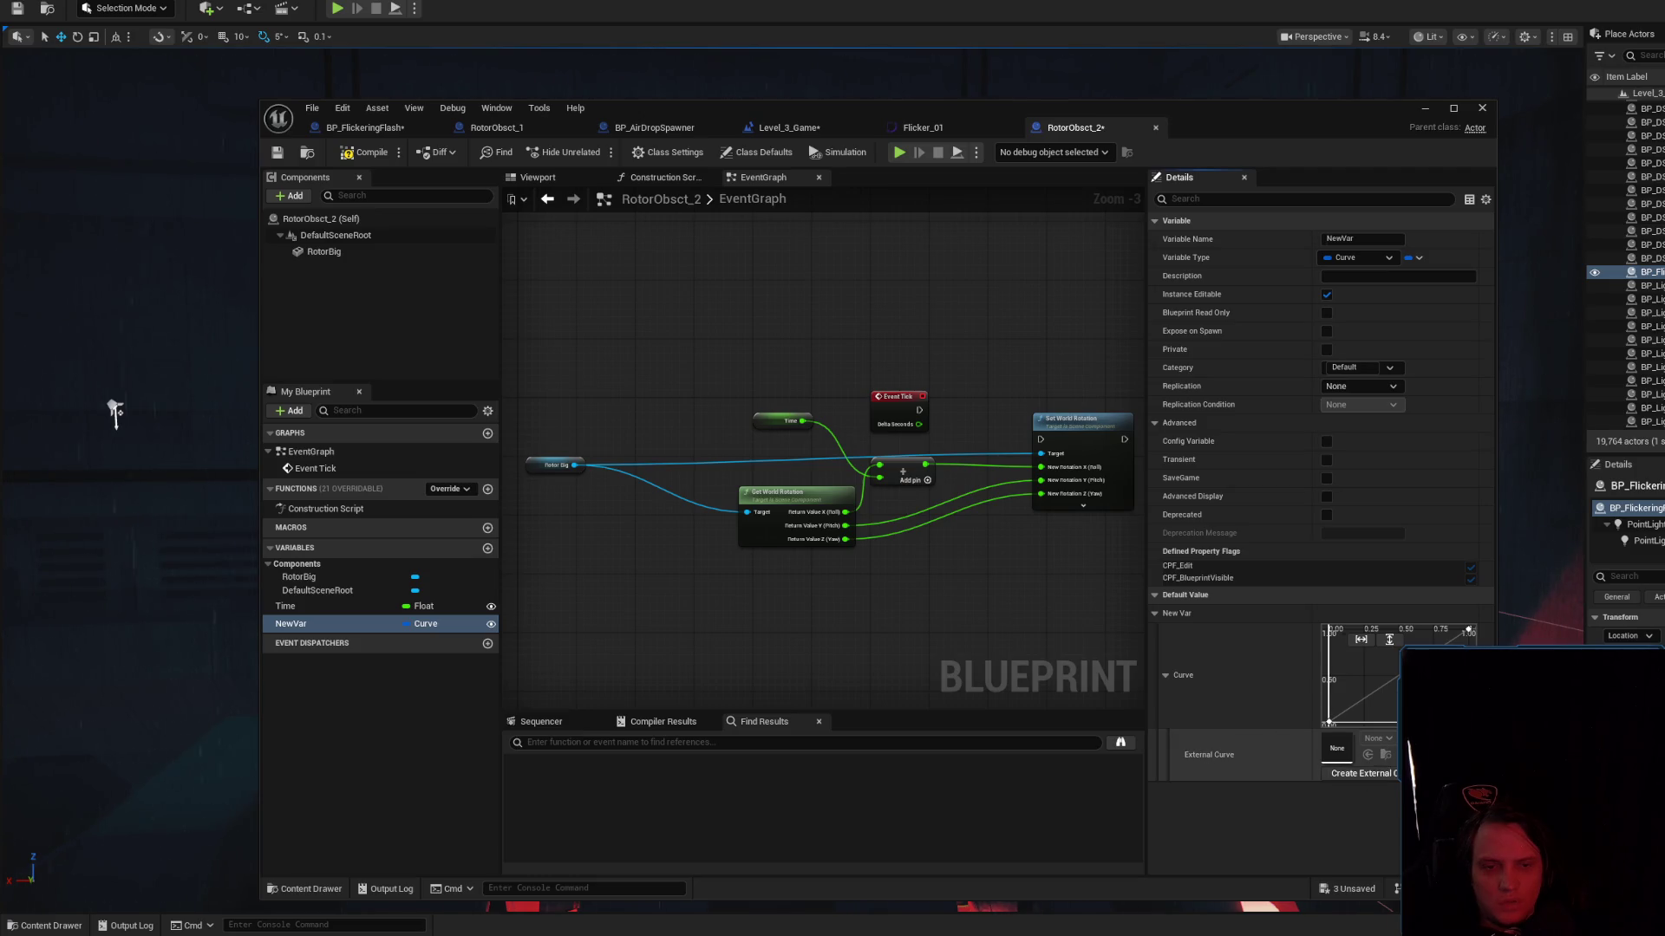
Look up the Flicker_01 curve asset in the Content Drawer
key("ctrl+space")
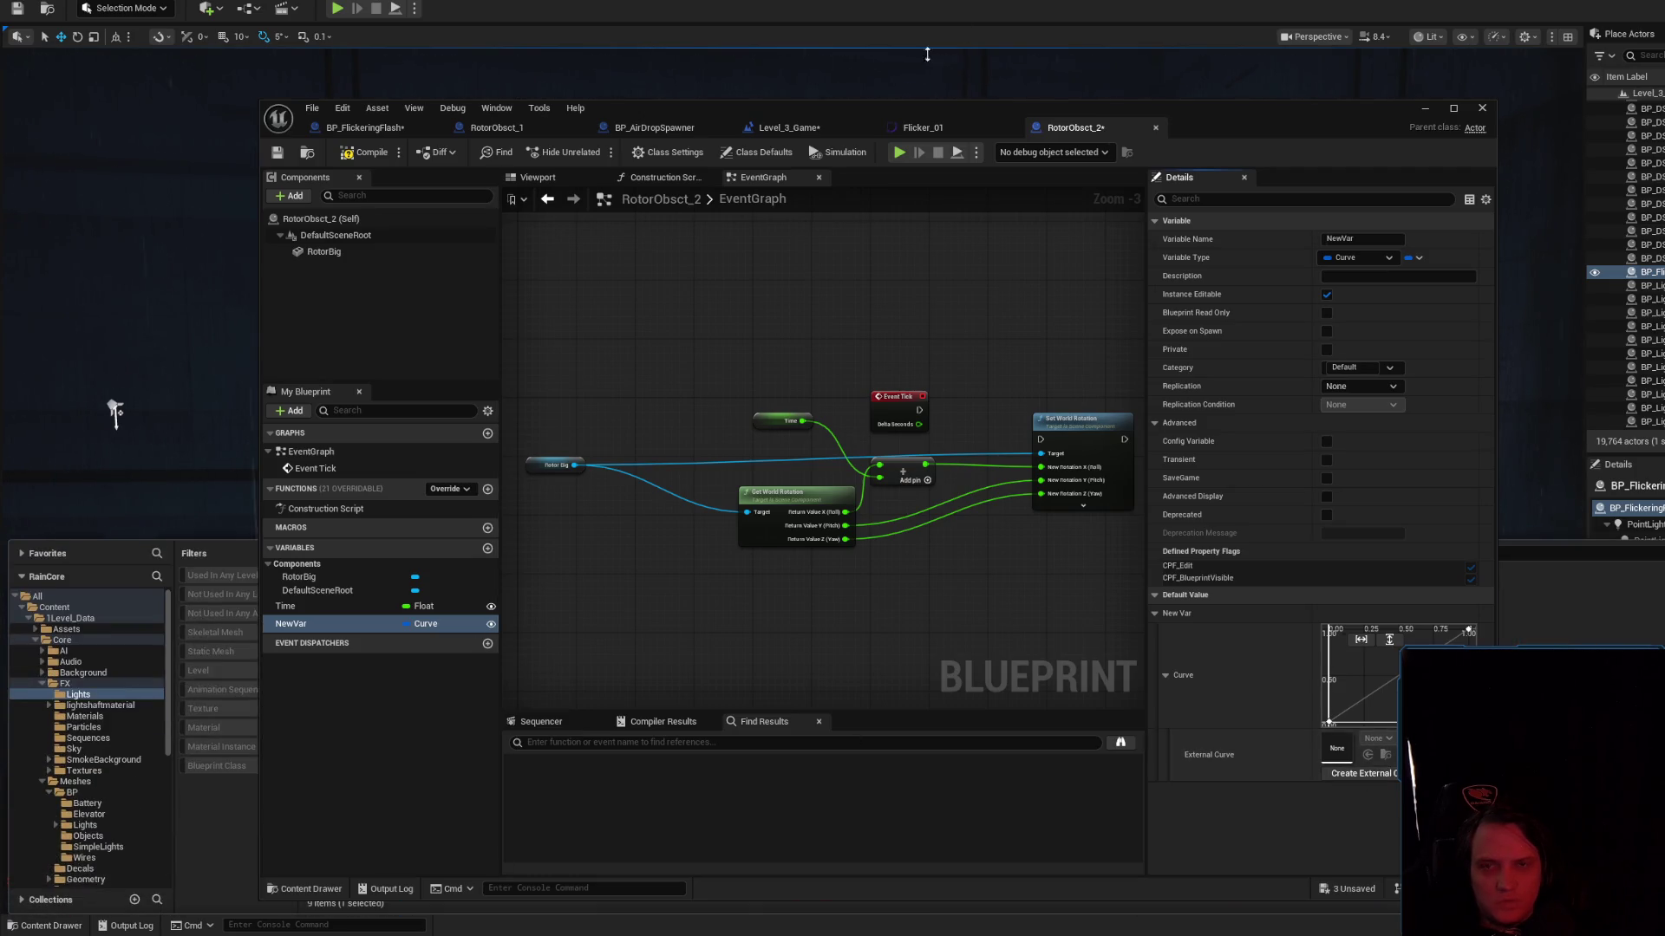
mouse_move(983, 114)
left_mouse_down()
mouse_move(1441, 73)
mouse_move(1310, 102)
left_mouse_up()
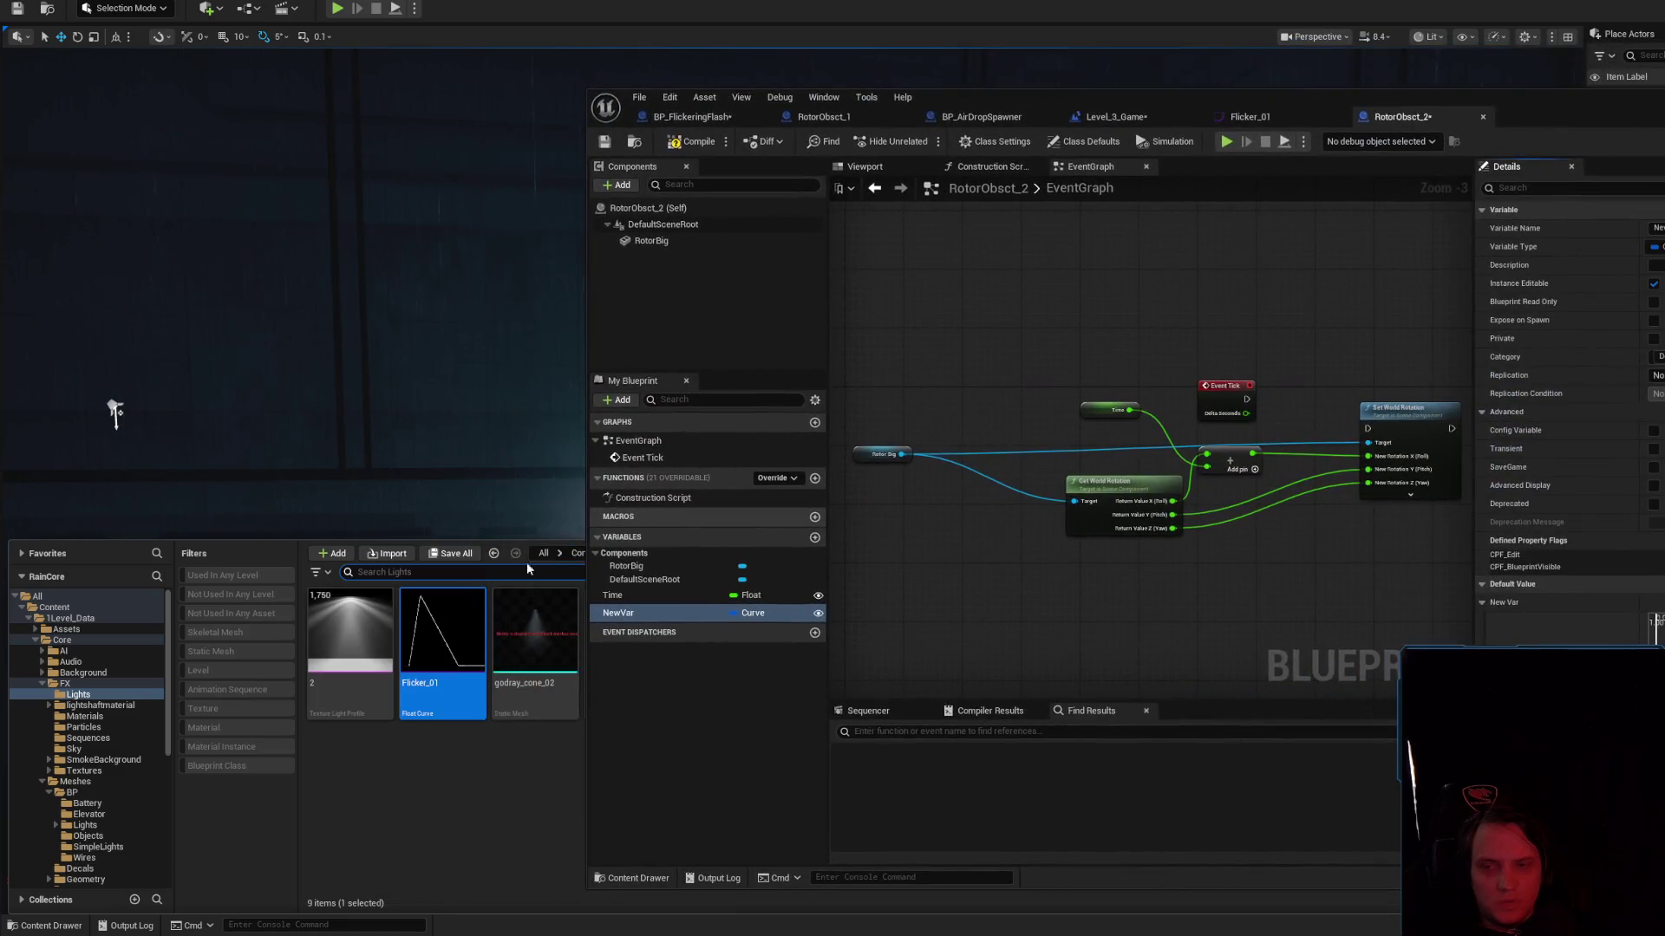
left_click(1153, 684)
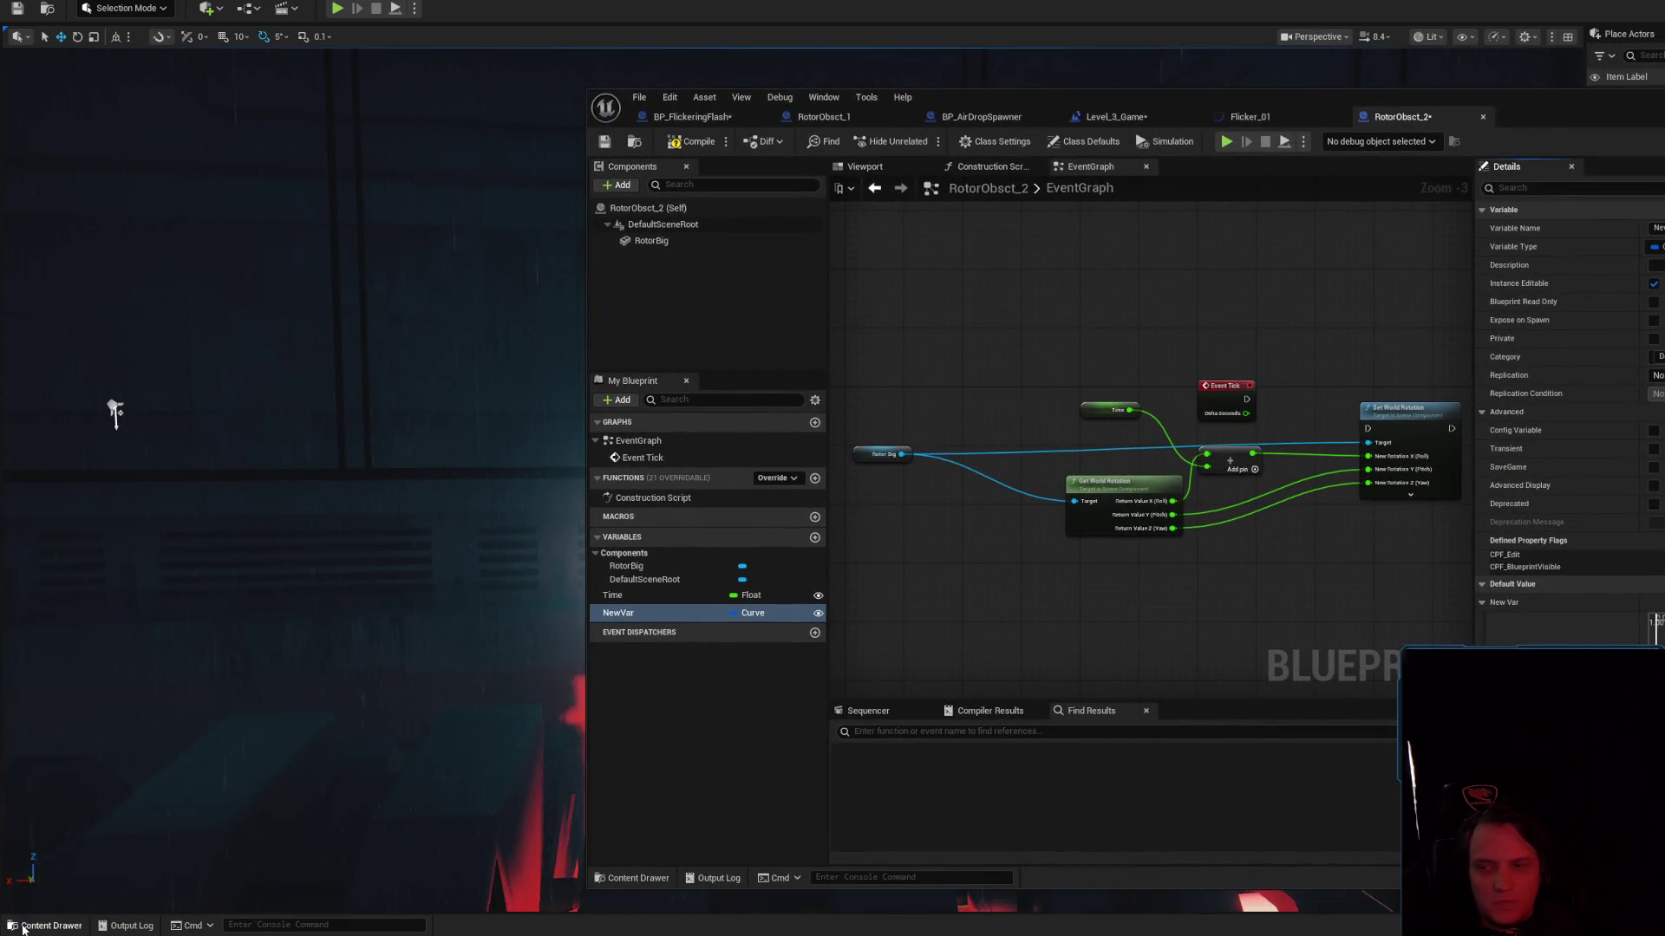
left_click(39, 925)
left_click(442, 636)
key("ctrl+space")
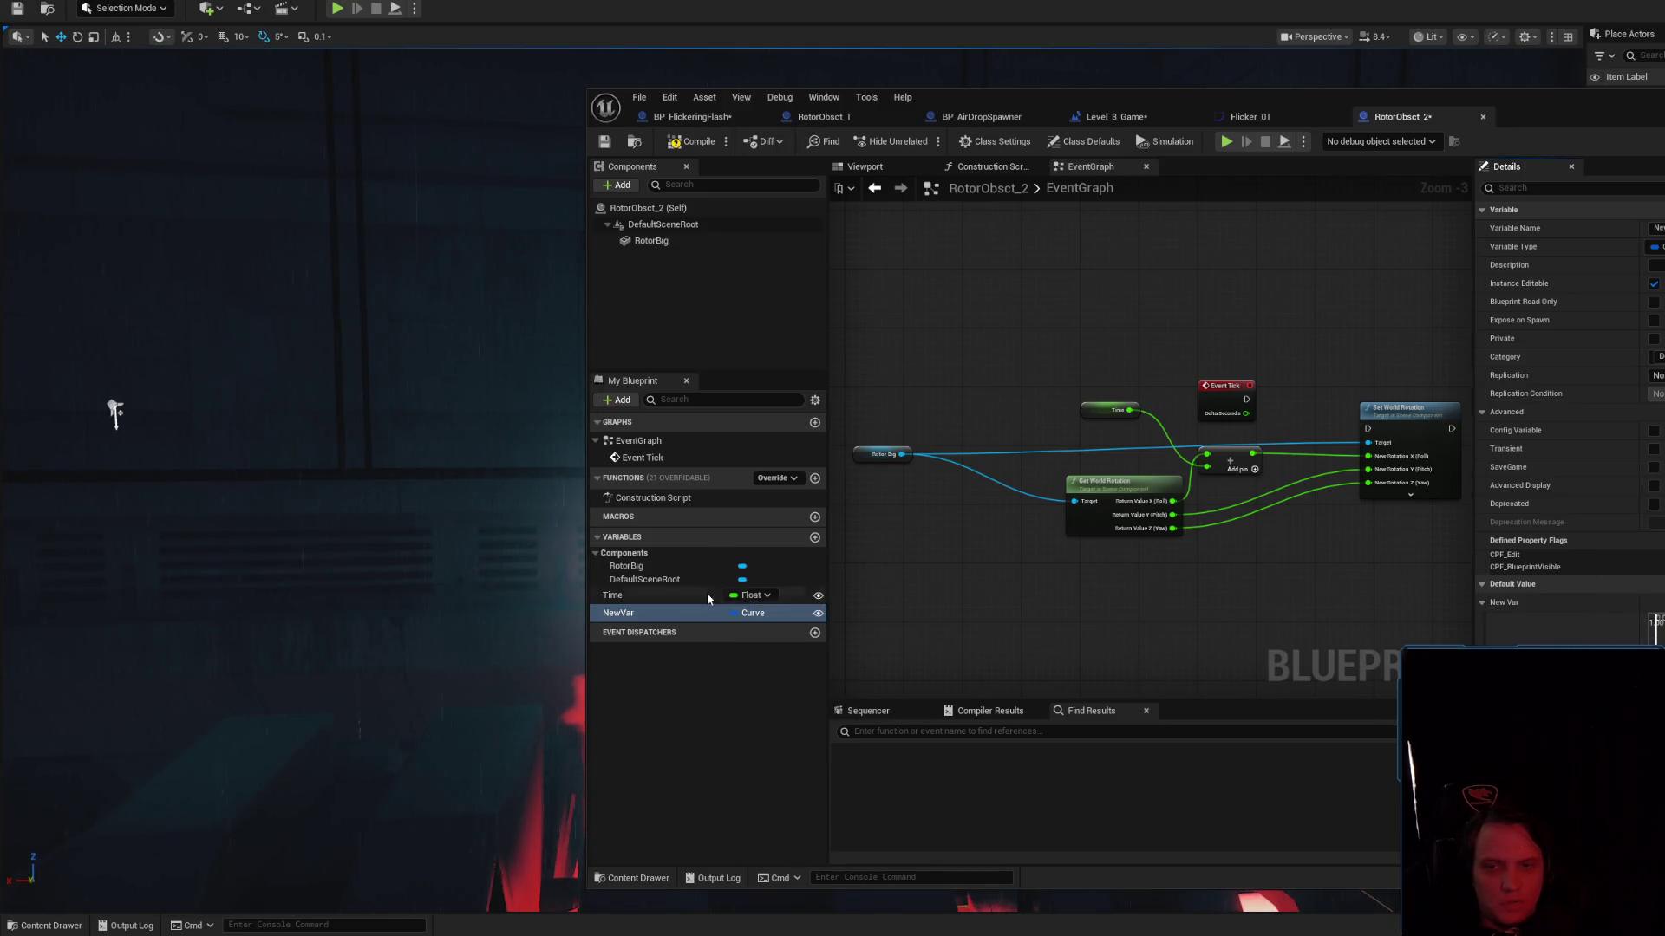
Change NewVar's type to Cached Float Curve, then delete the variable
left_click(659, 613)
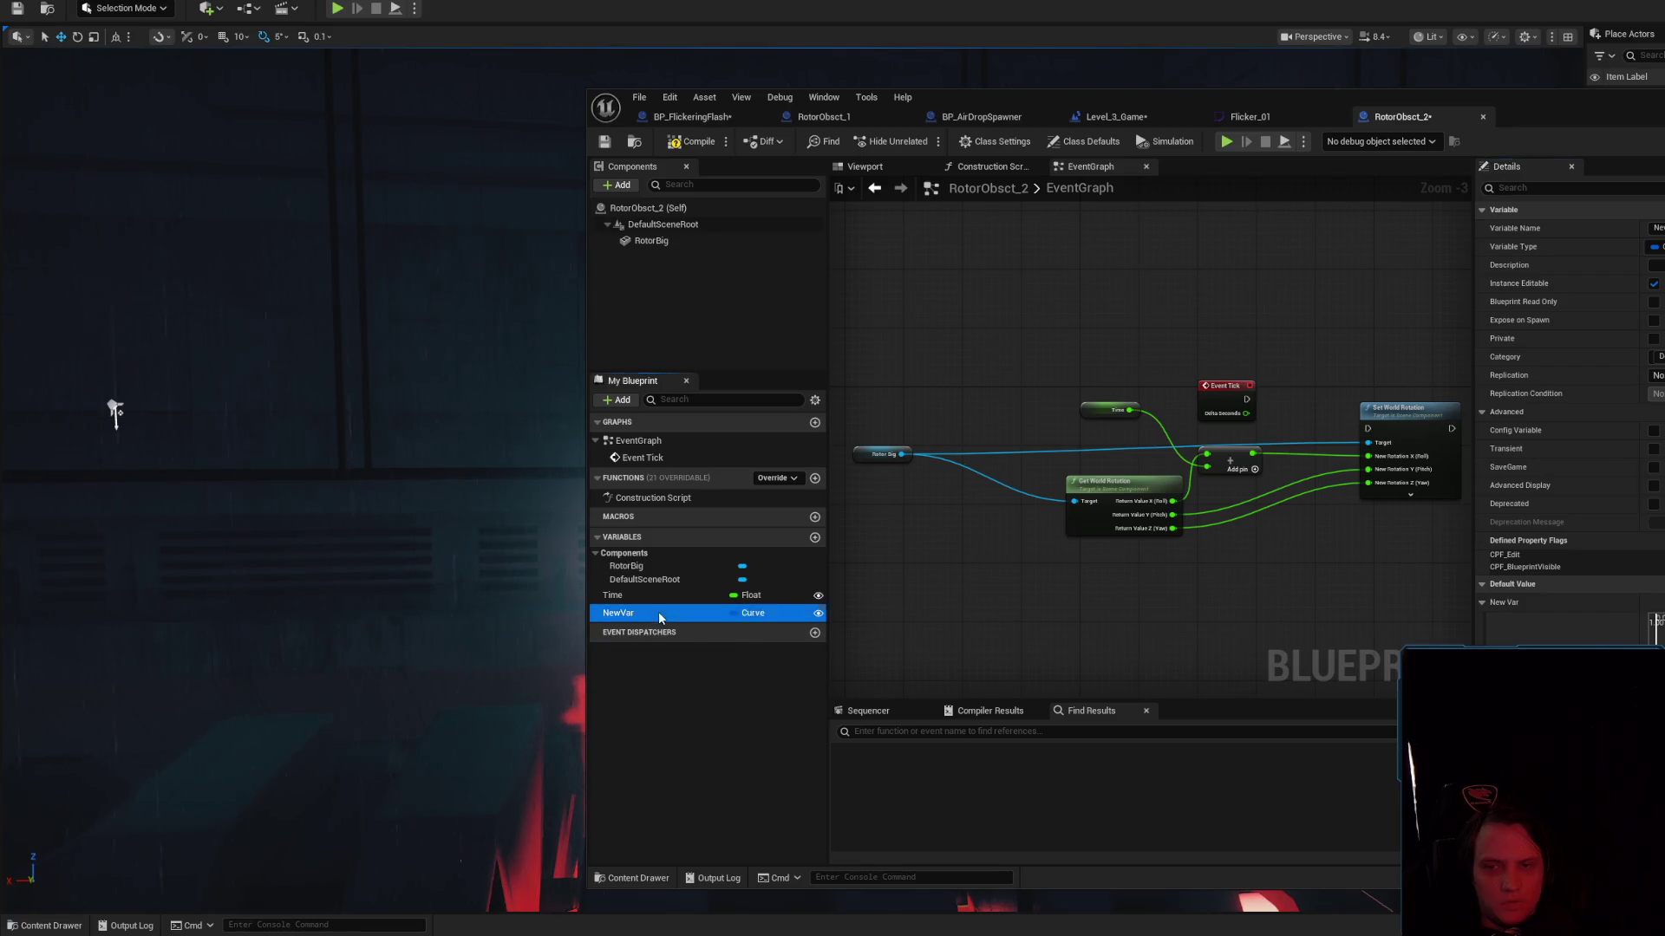
left_click(760, 614)
type("curv")
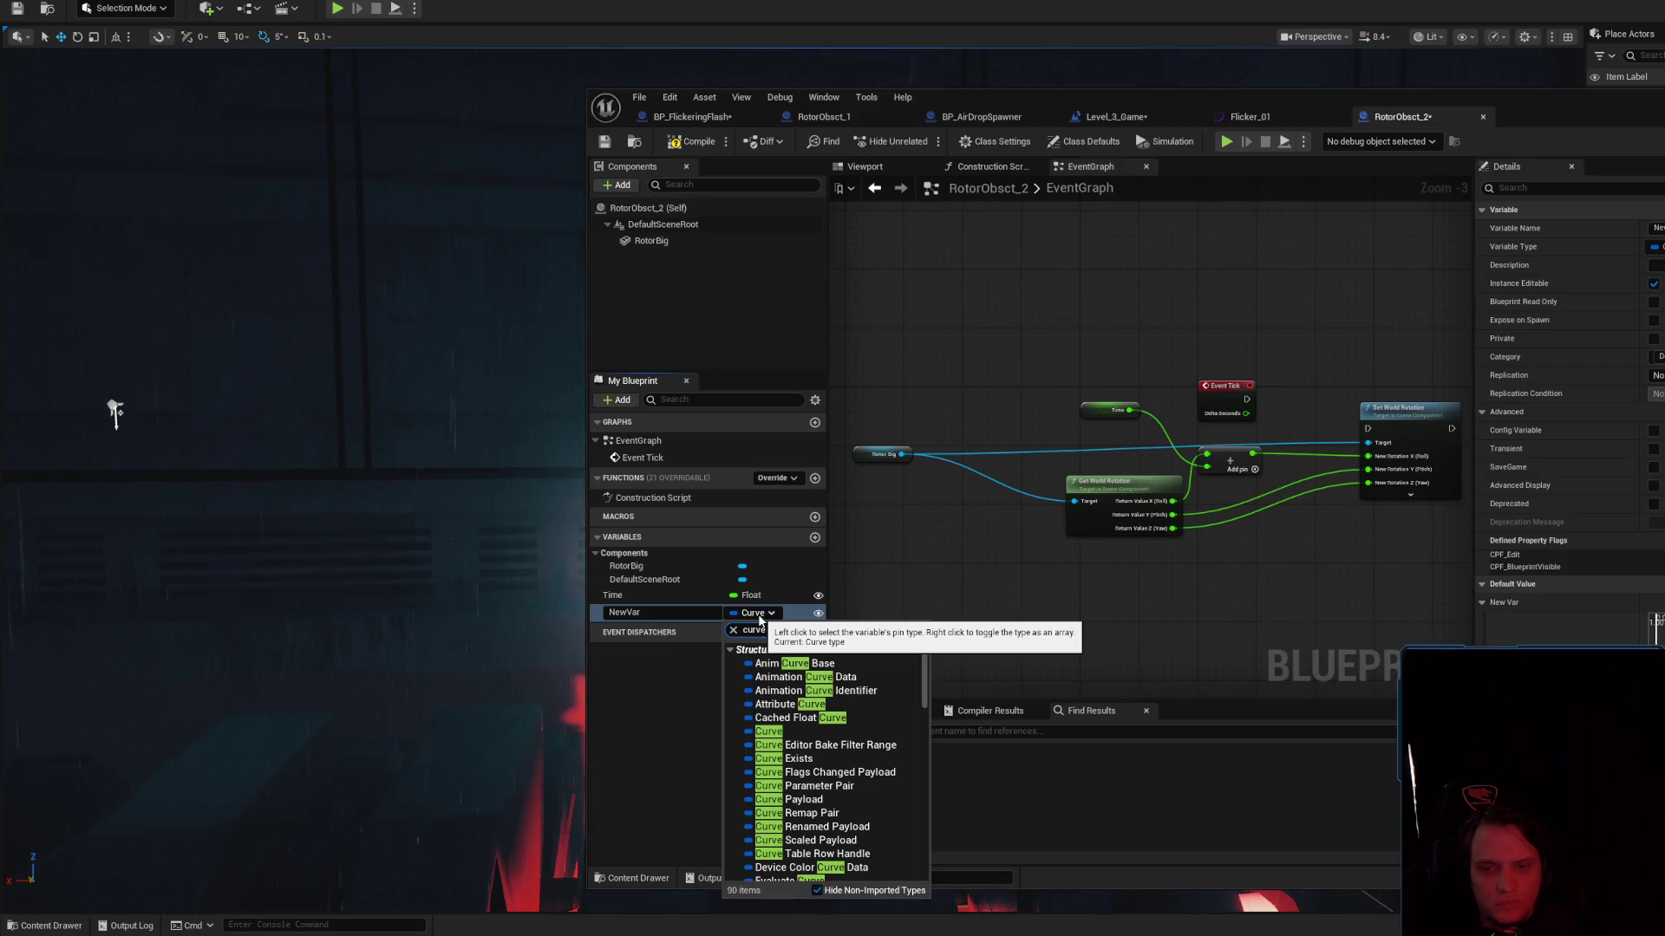
type("e")
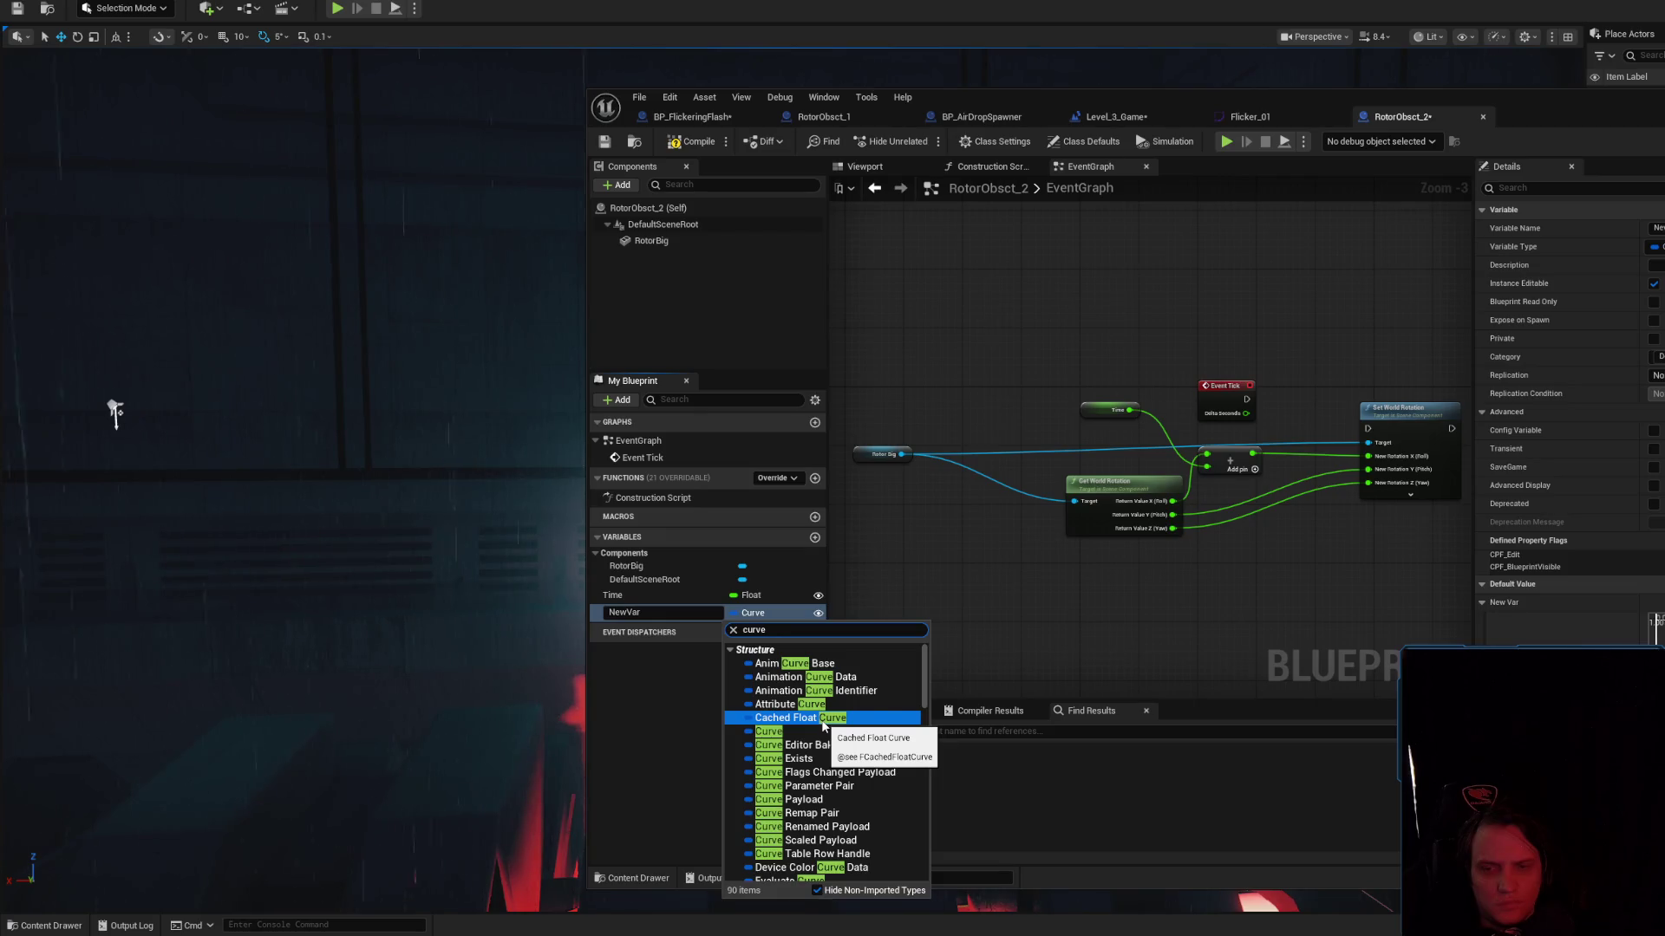
left_click(823, 719)
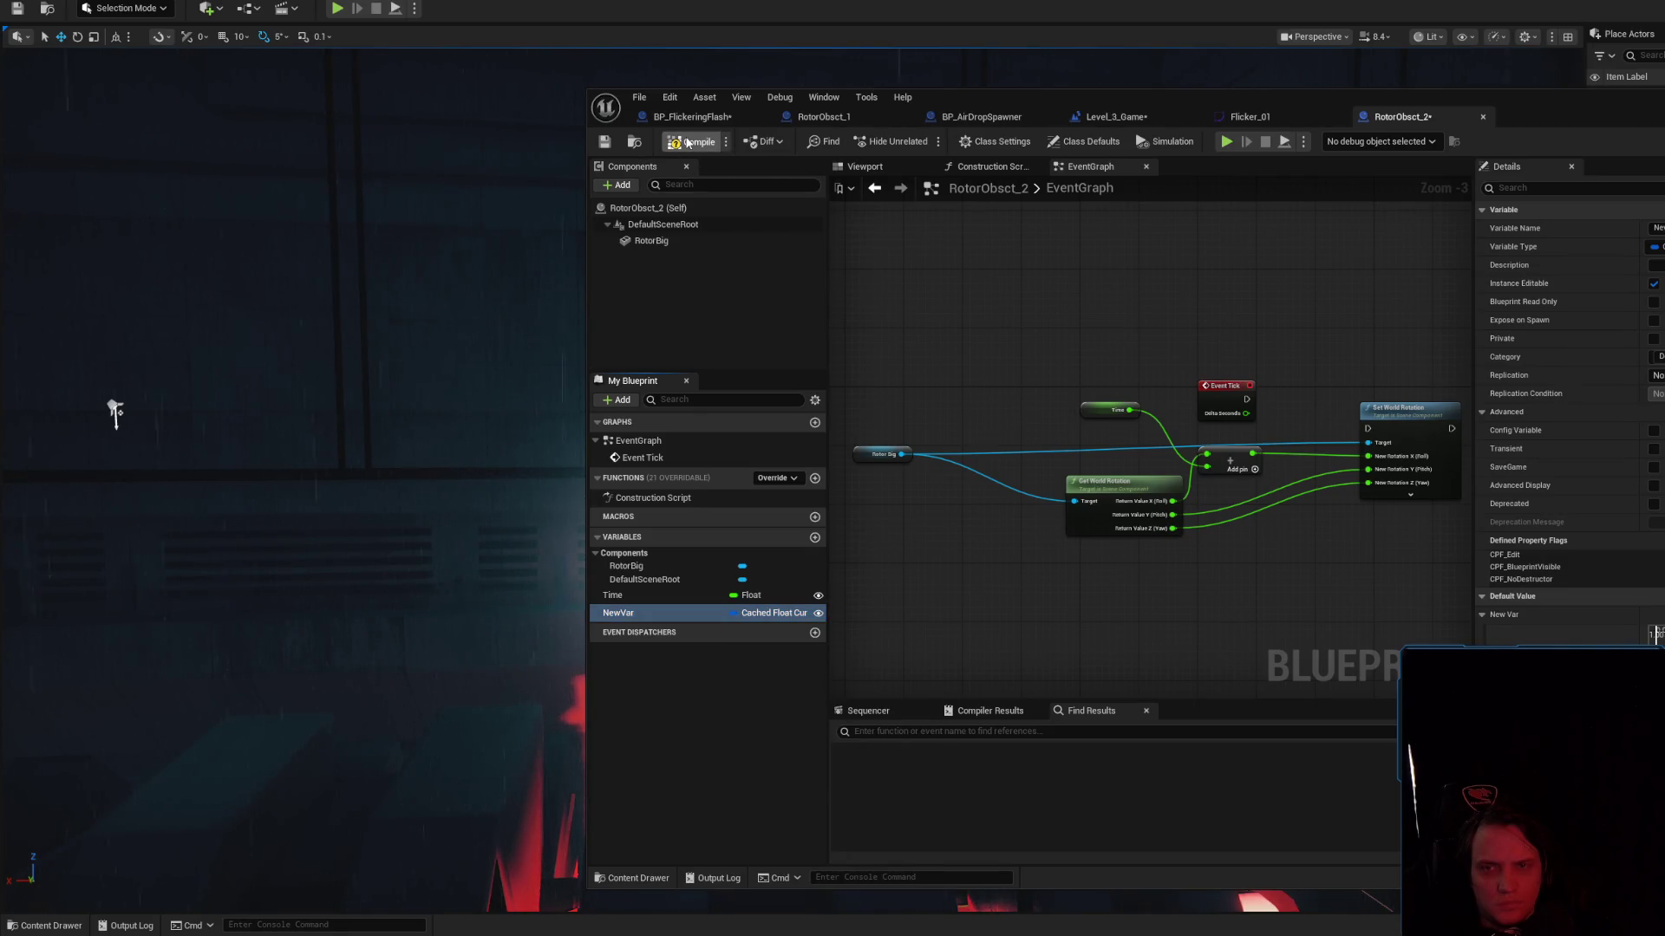
left_click(699, 614)
key("Delete")
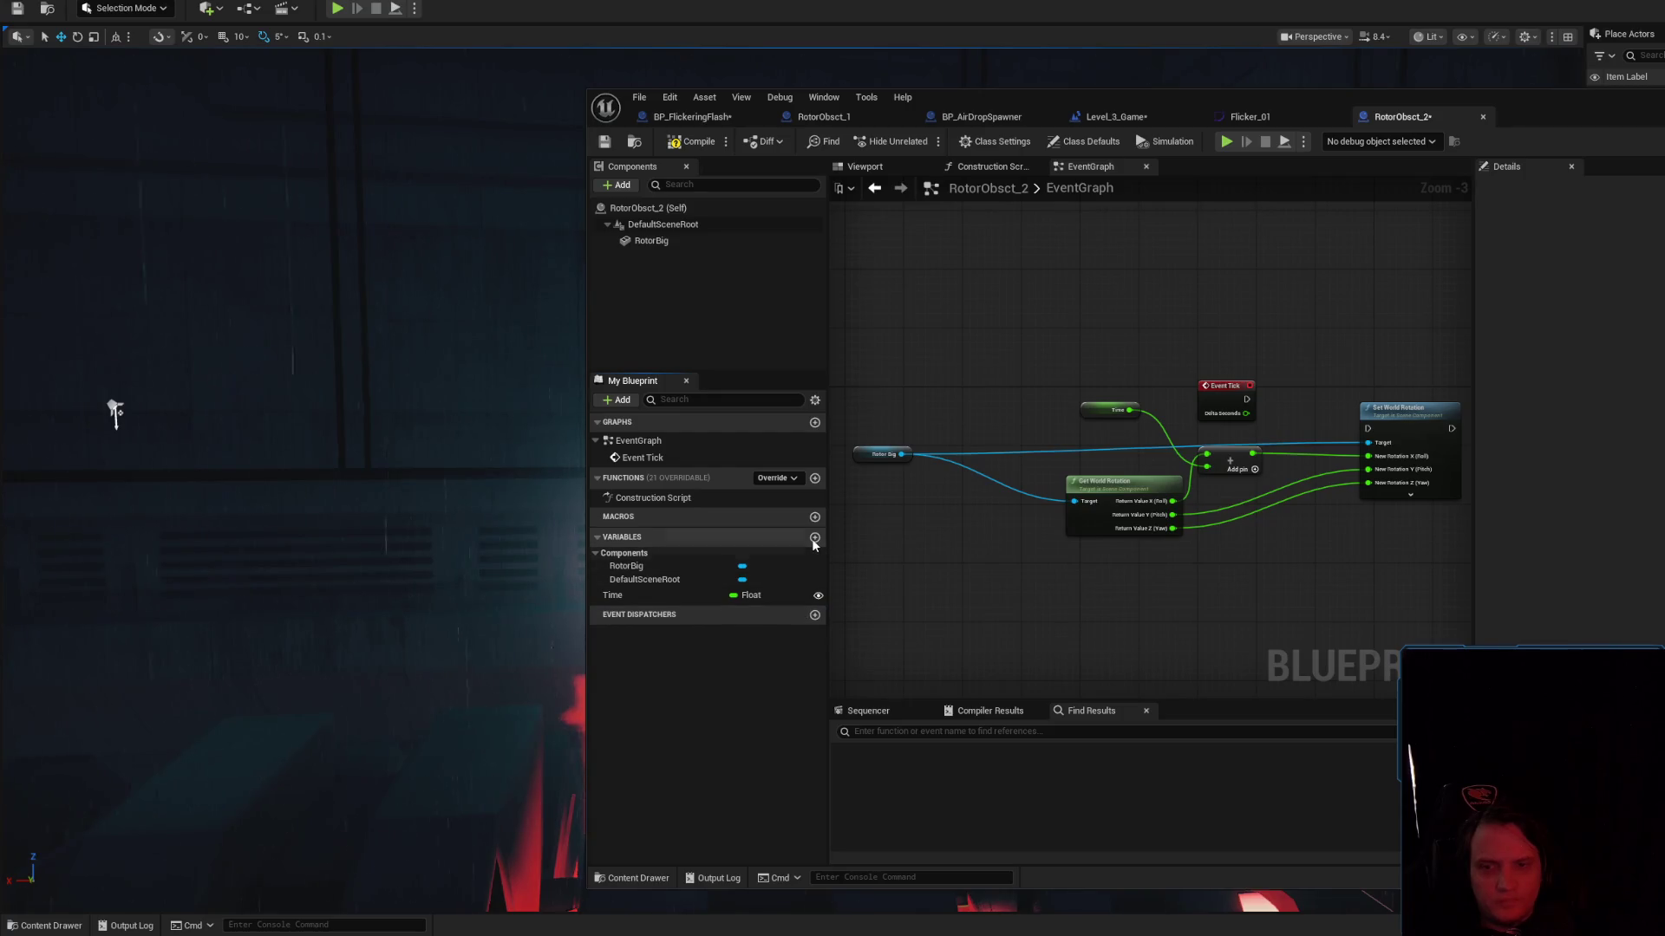
Add a variable named Curv of type Float Curve and compile
left_click(815, 538)
type("Curv")
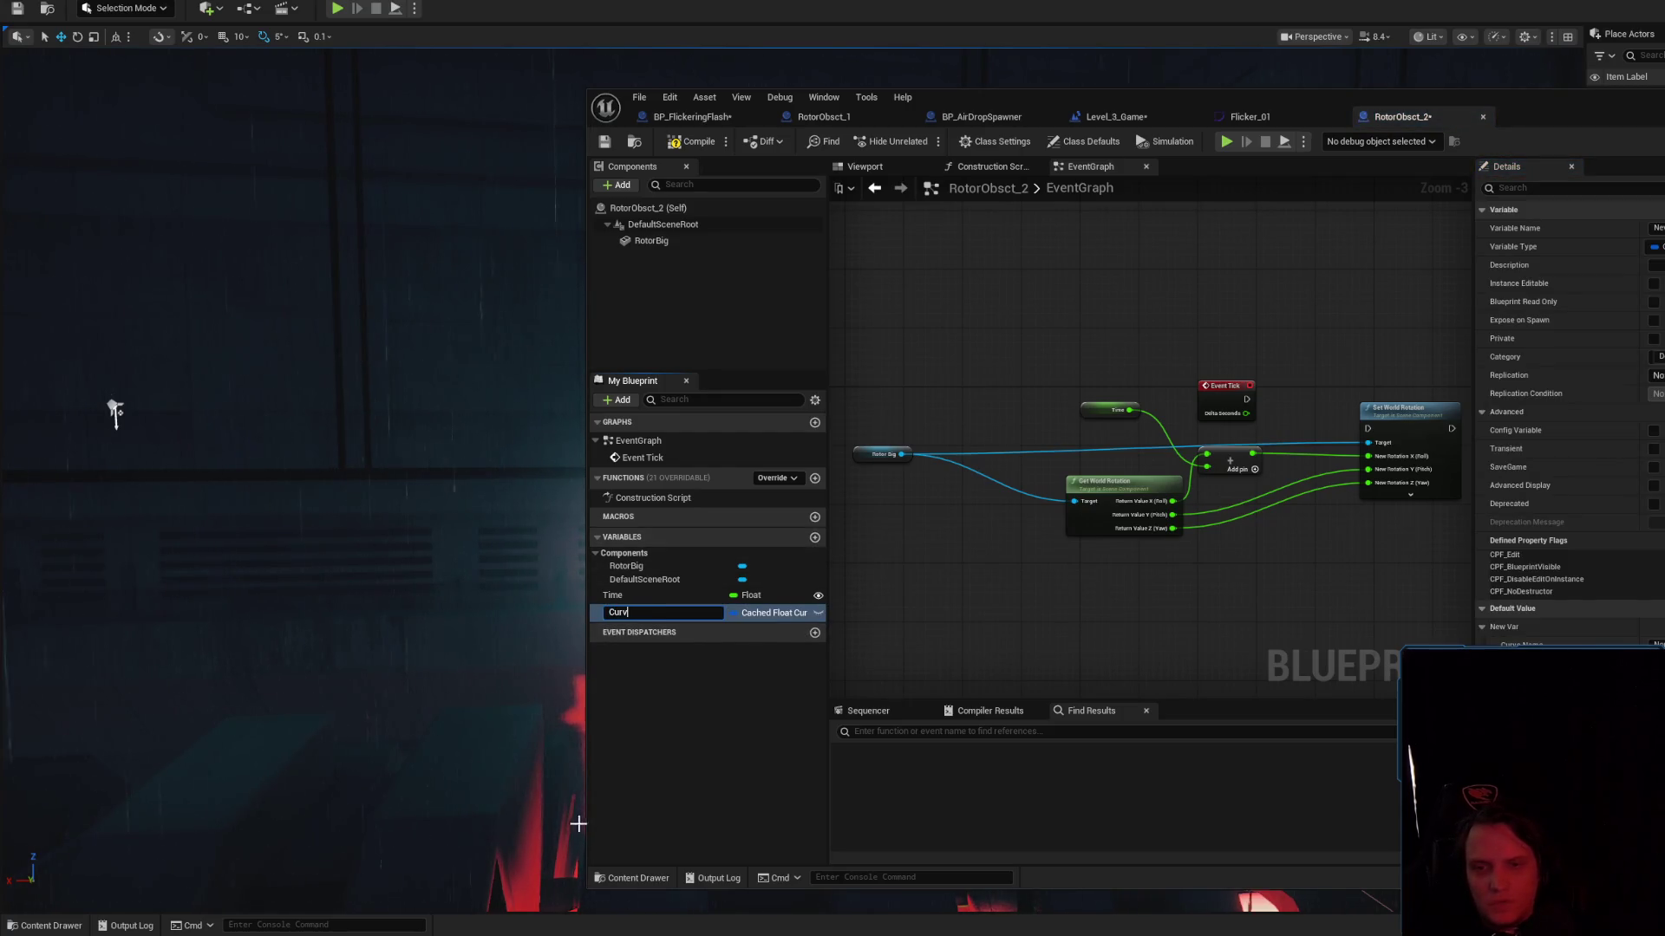
key("Return")
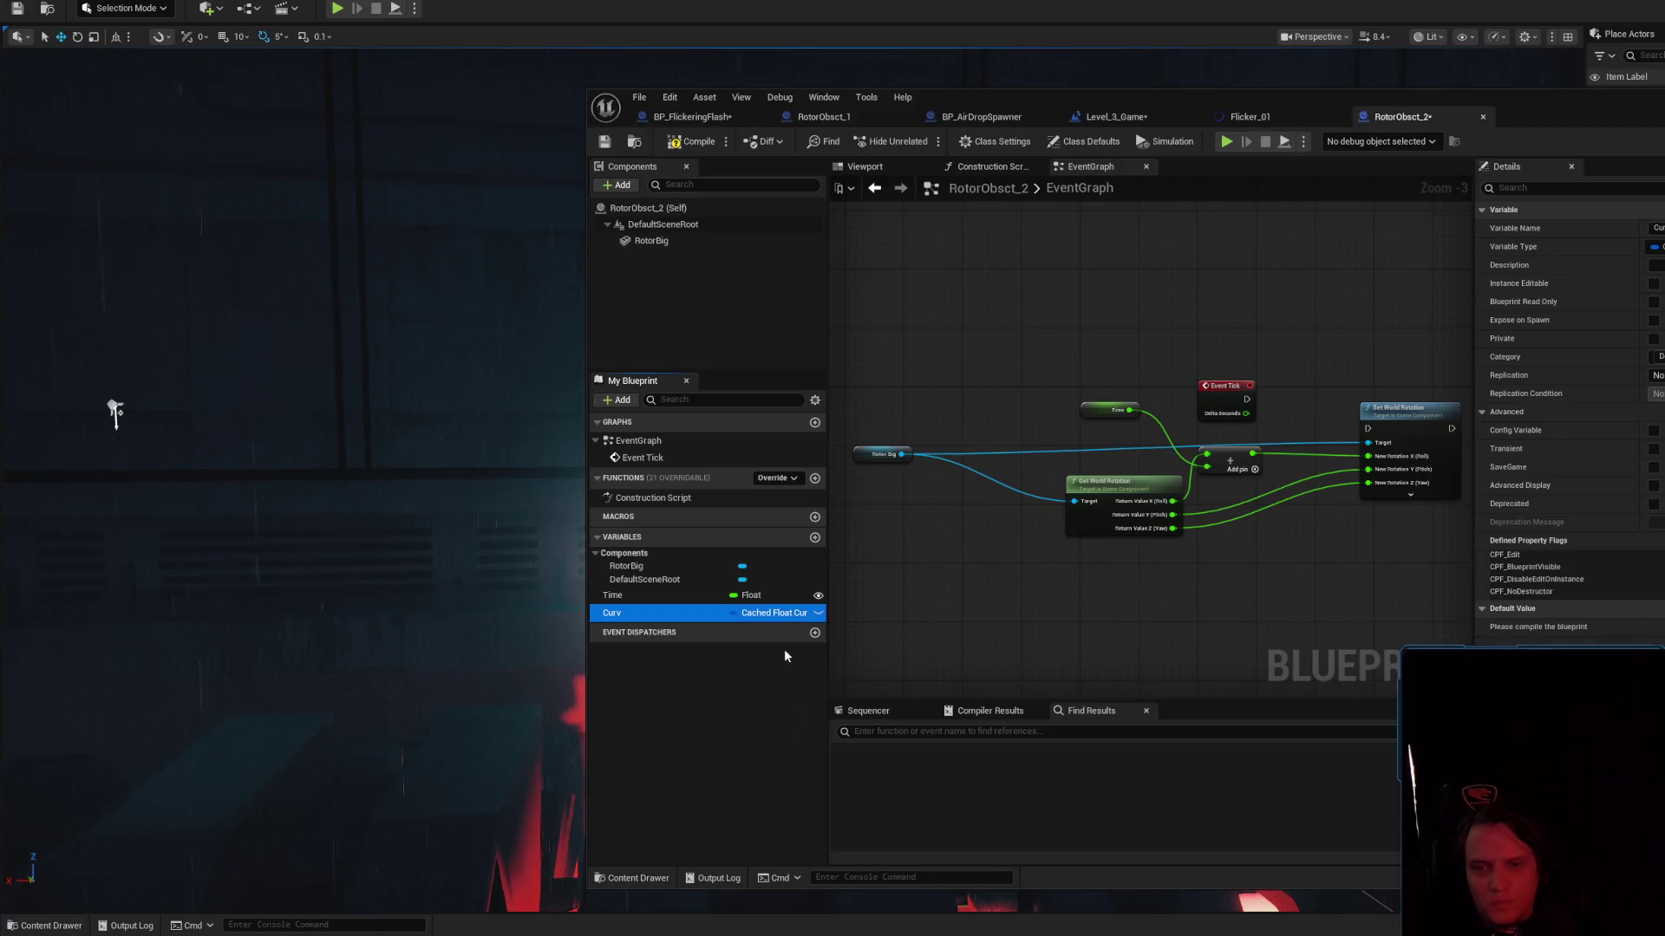
left_click(788, 614)
type("Curve")
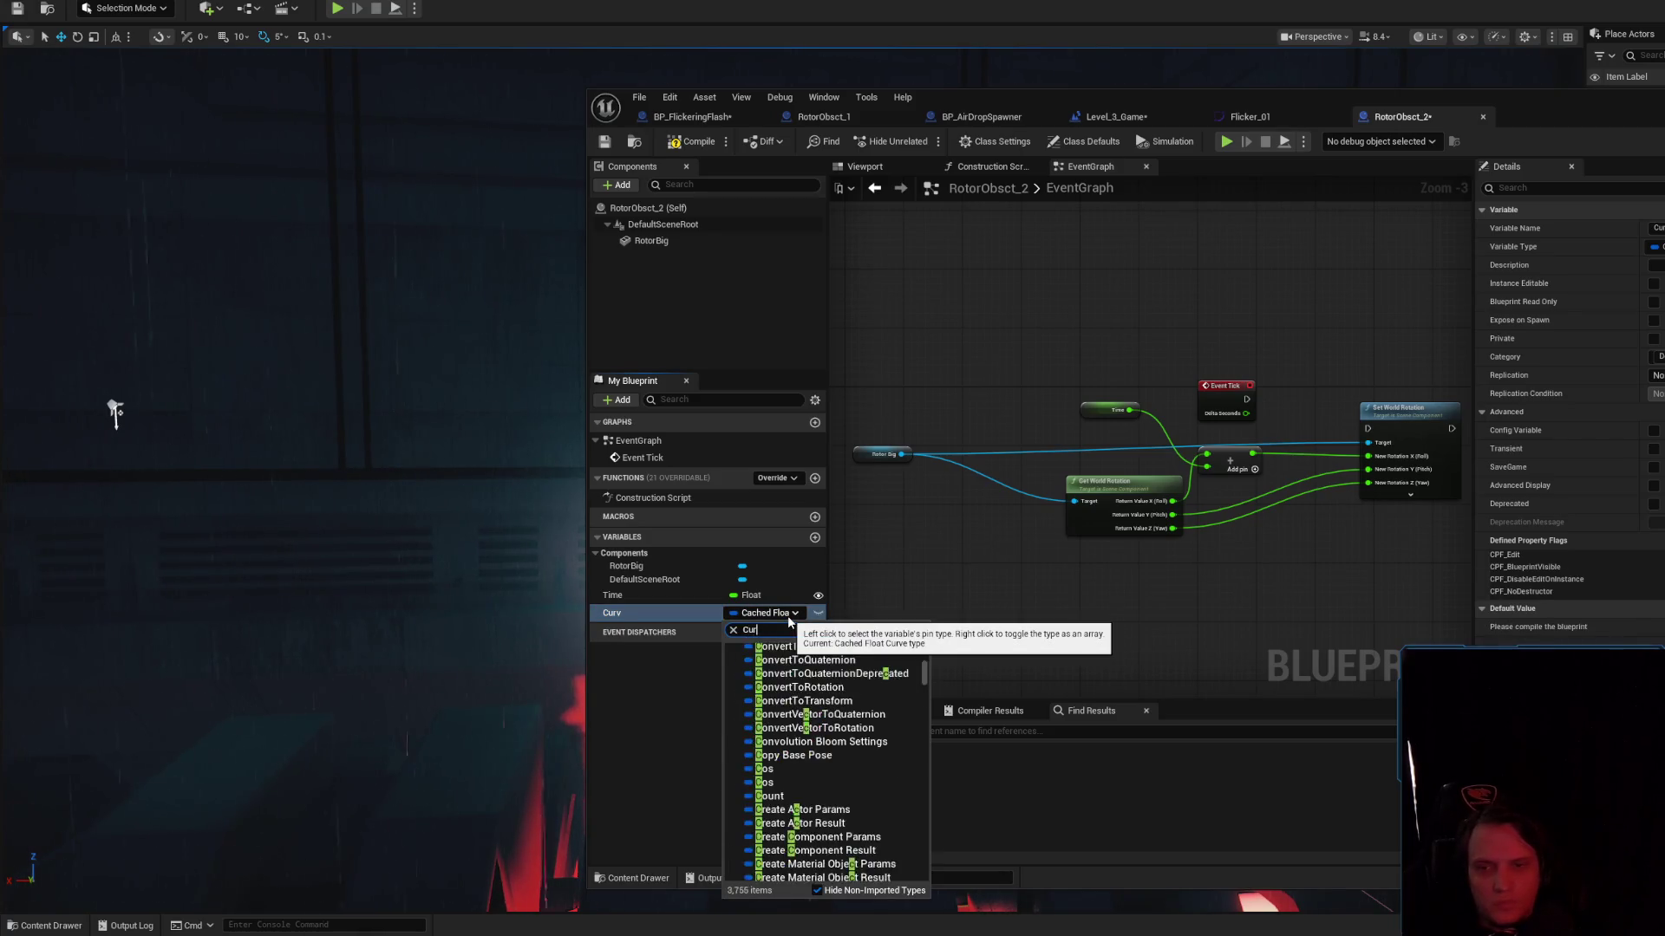
scroll(867, 711, "down", 5)
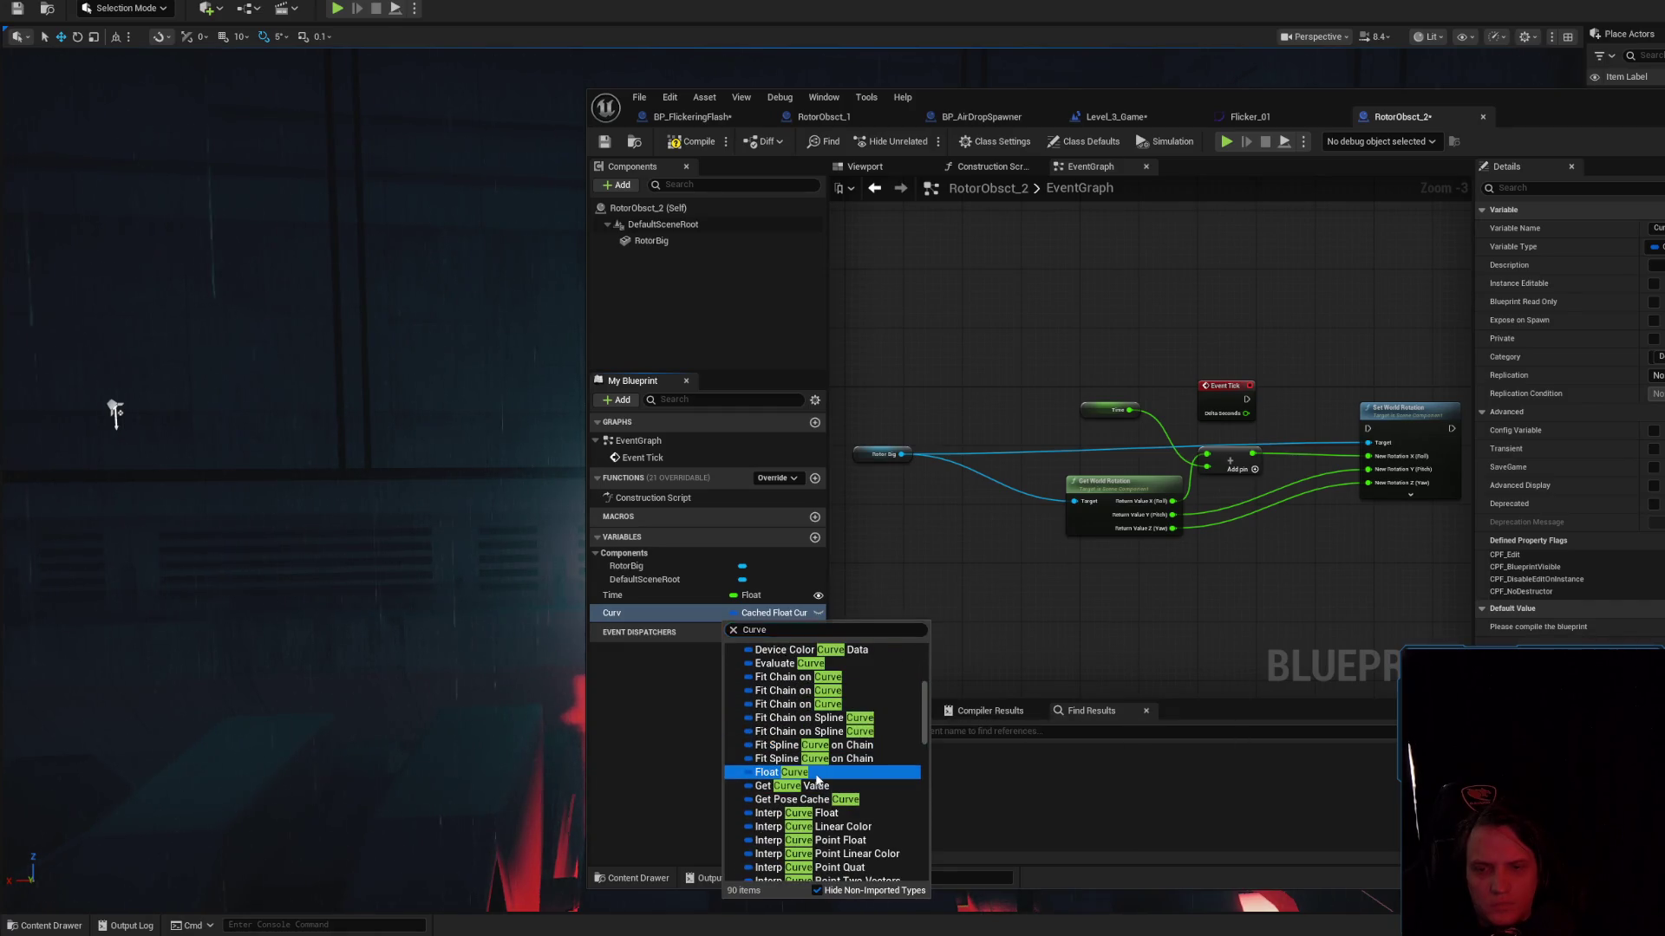
left_click(817, 772)
left_click(694, 142)
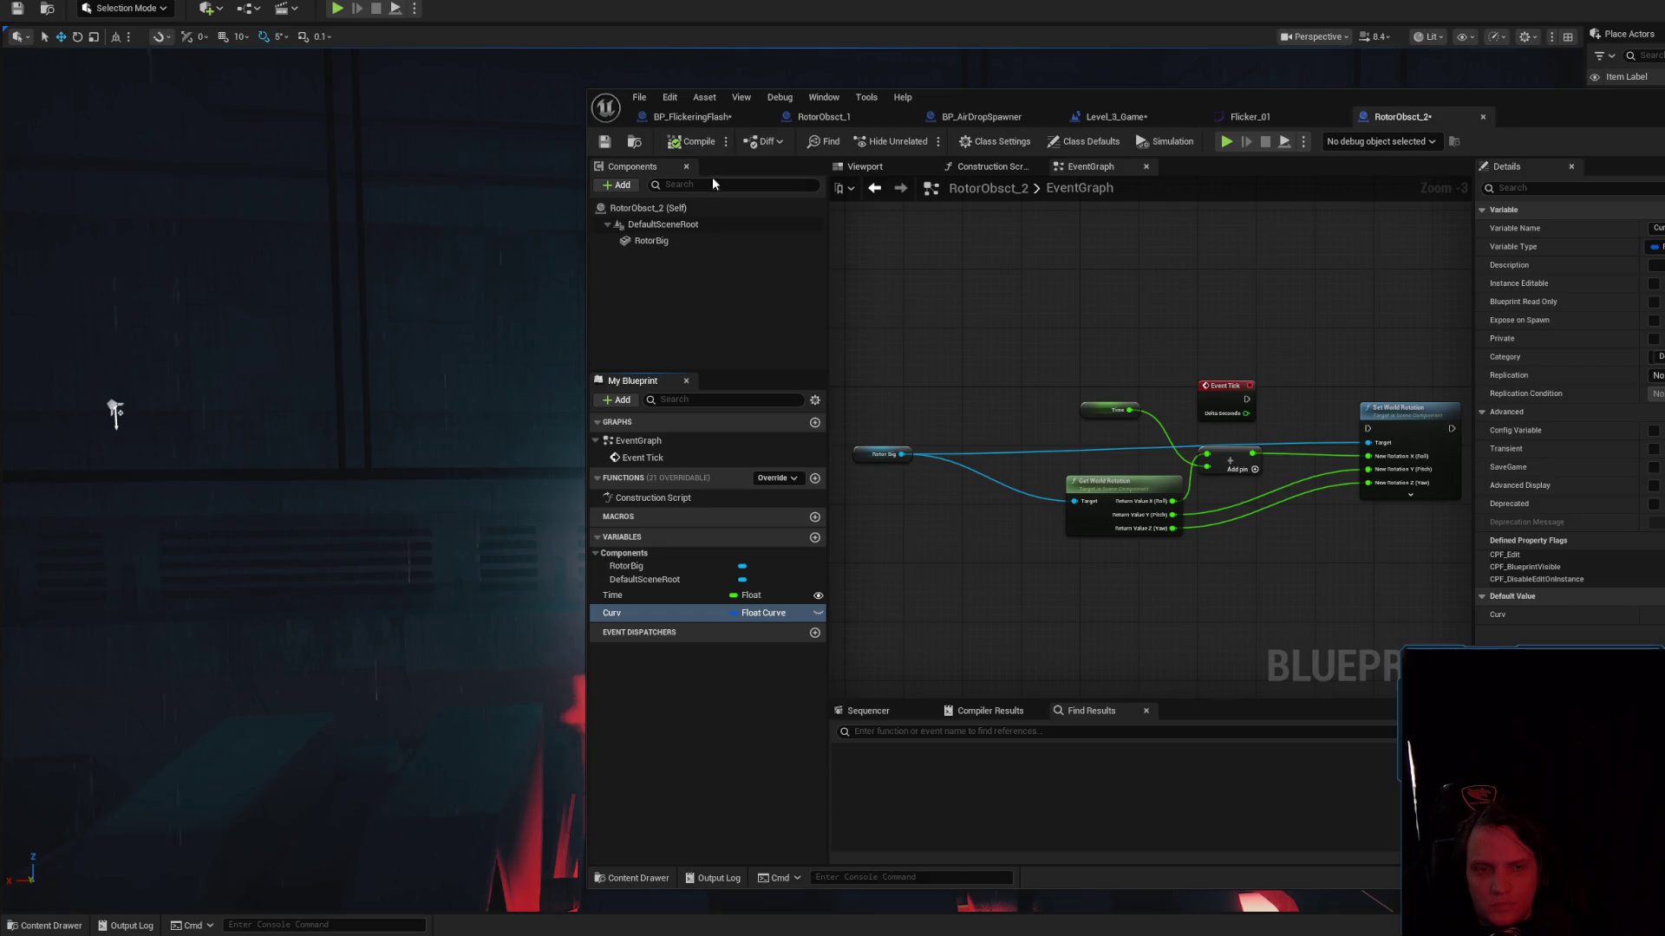
Reset Curv's type to a curve type in its properties panel and compile again
left_click(778, 711)
left_click(819, 614)
left_click(754, 617)
left_click(753, 613)
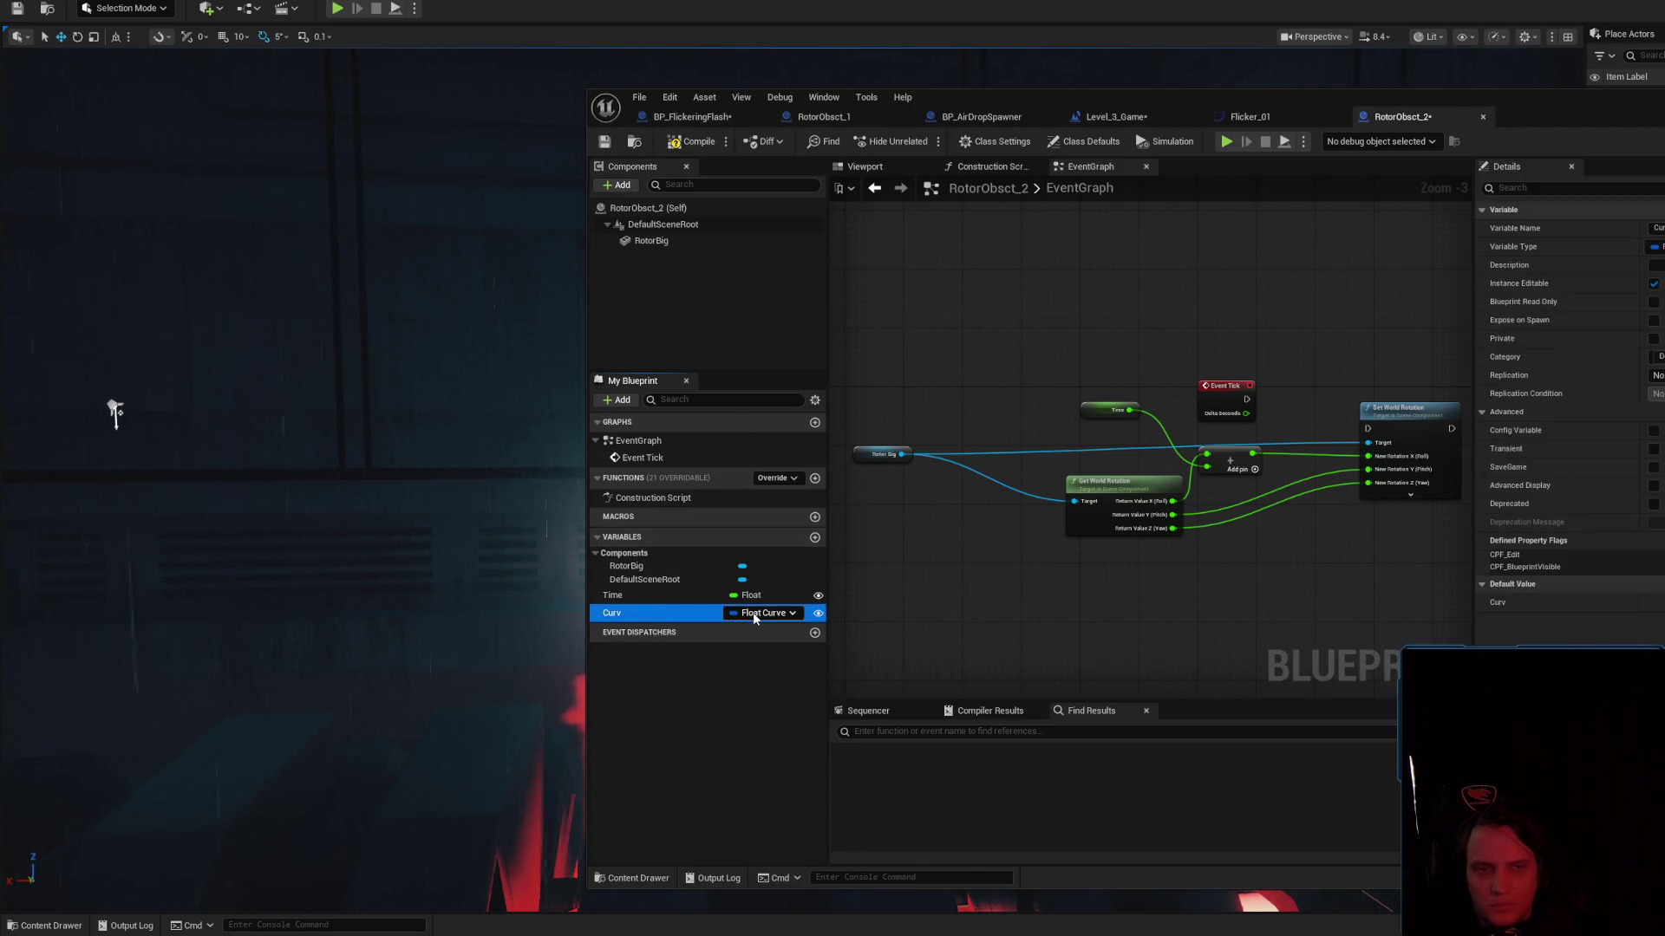
left_click(1655, 246)
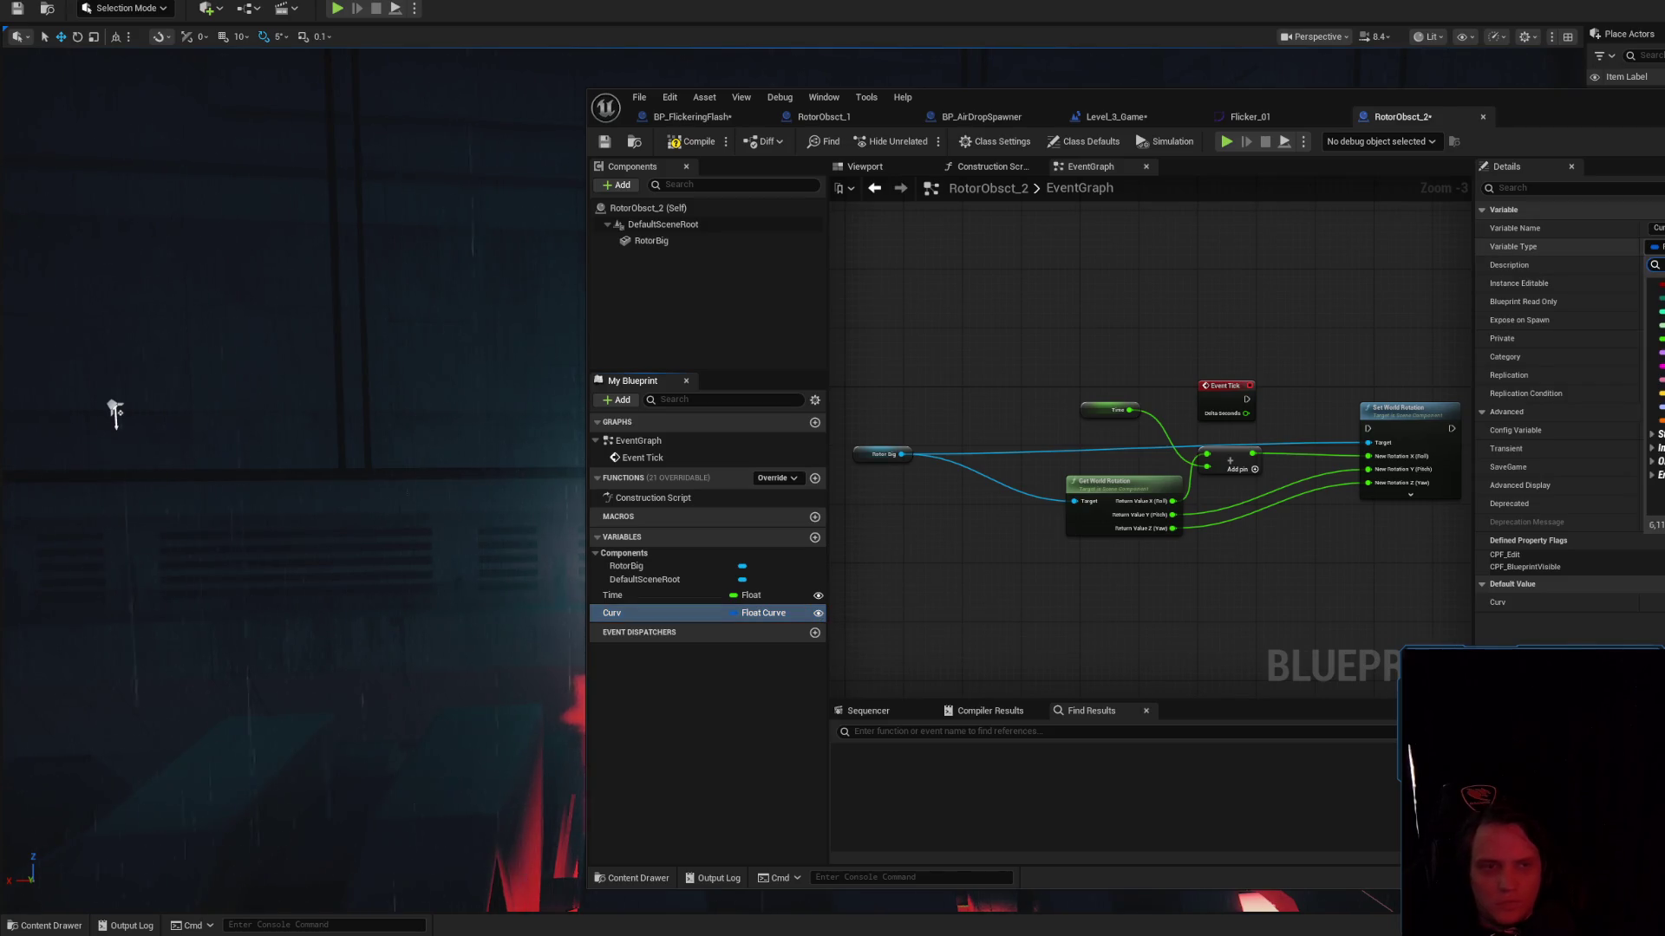
type("curve")
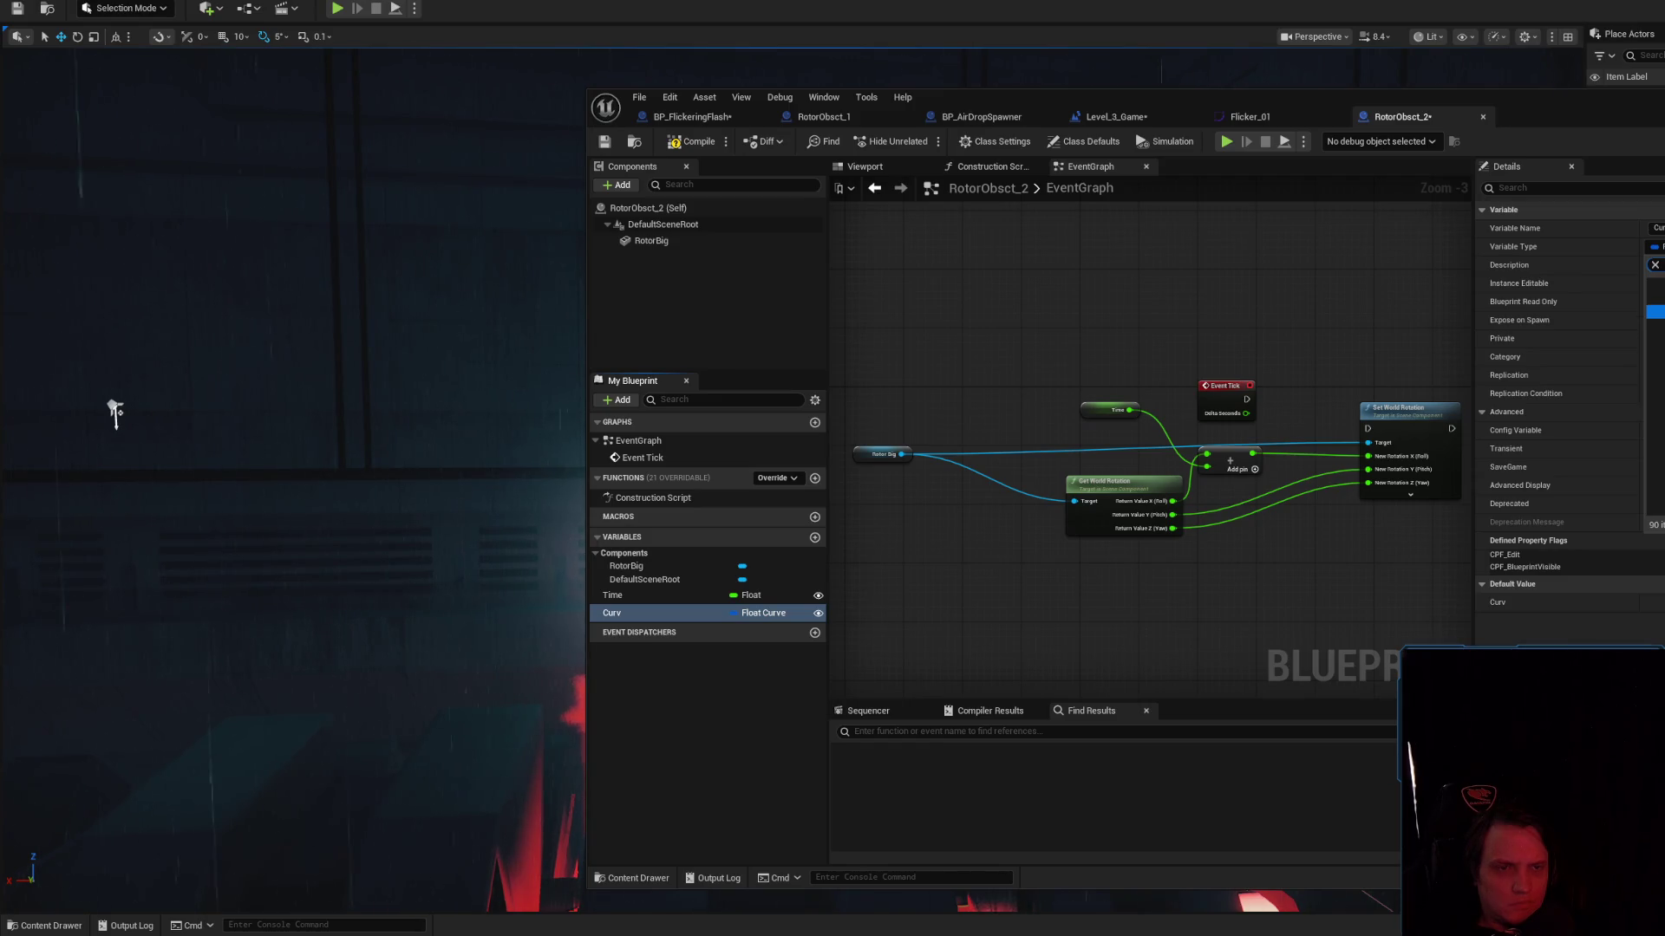
key("Return")
left_click(685, 140)
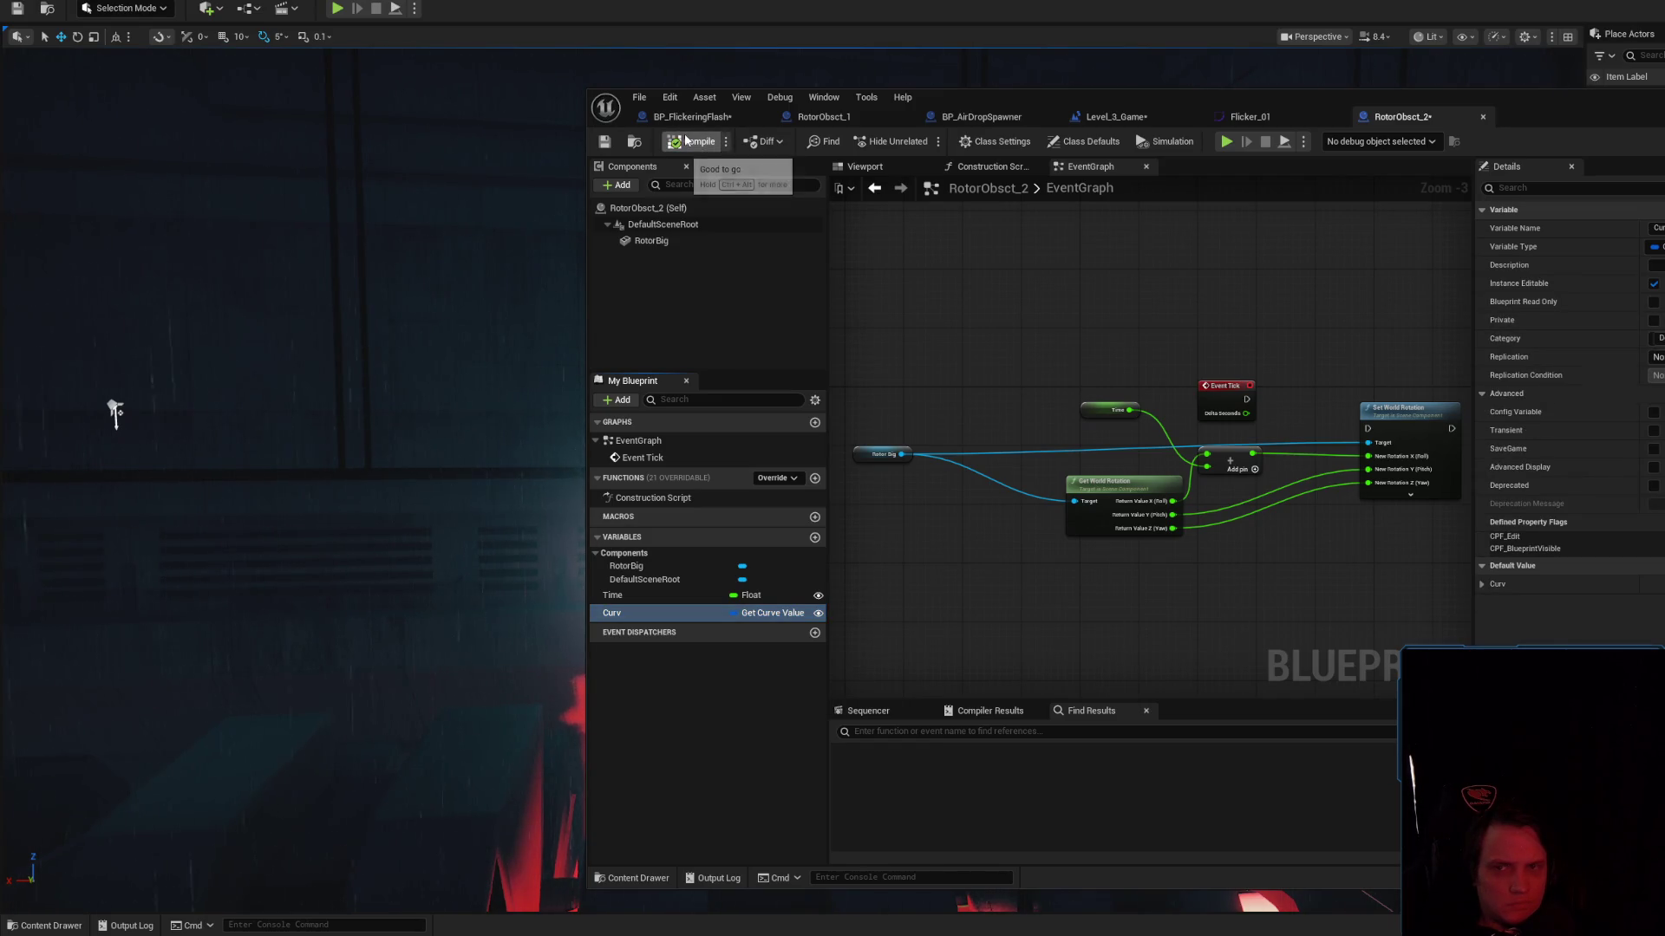
Delete the Curv variable and recompile the blueprint
key("Delete")
left_click(691, 147)
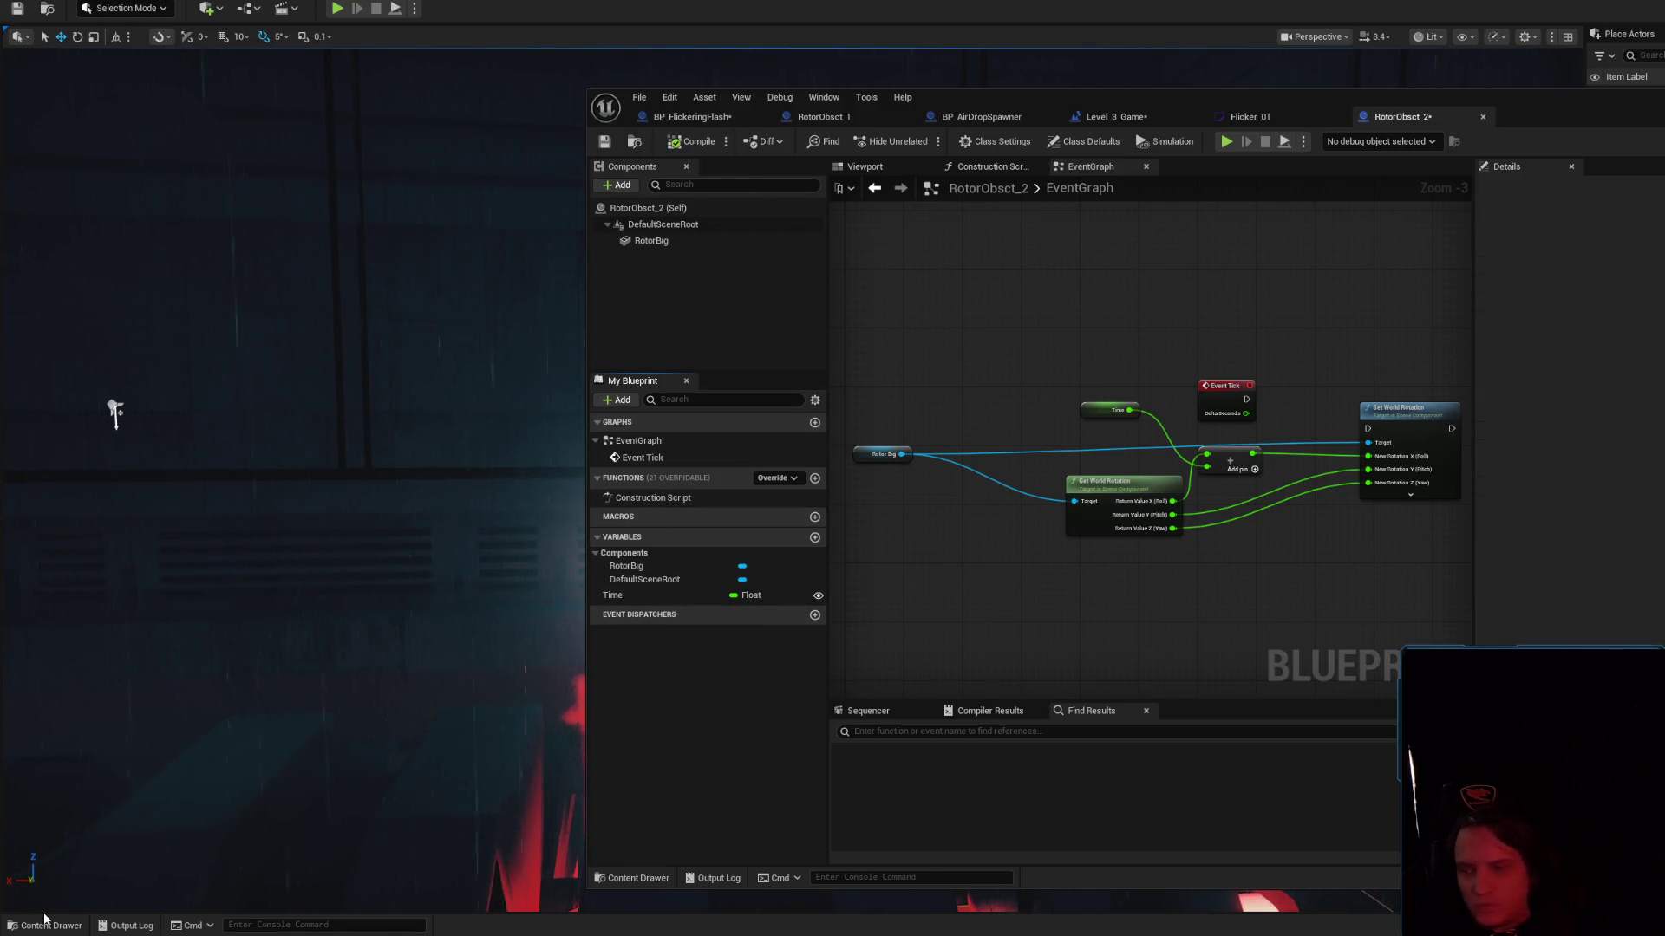
left_click(45, 925)
left_click(260, 925)
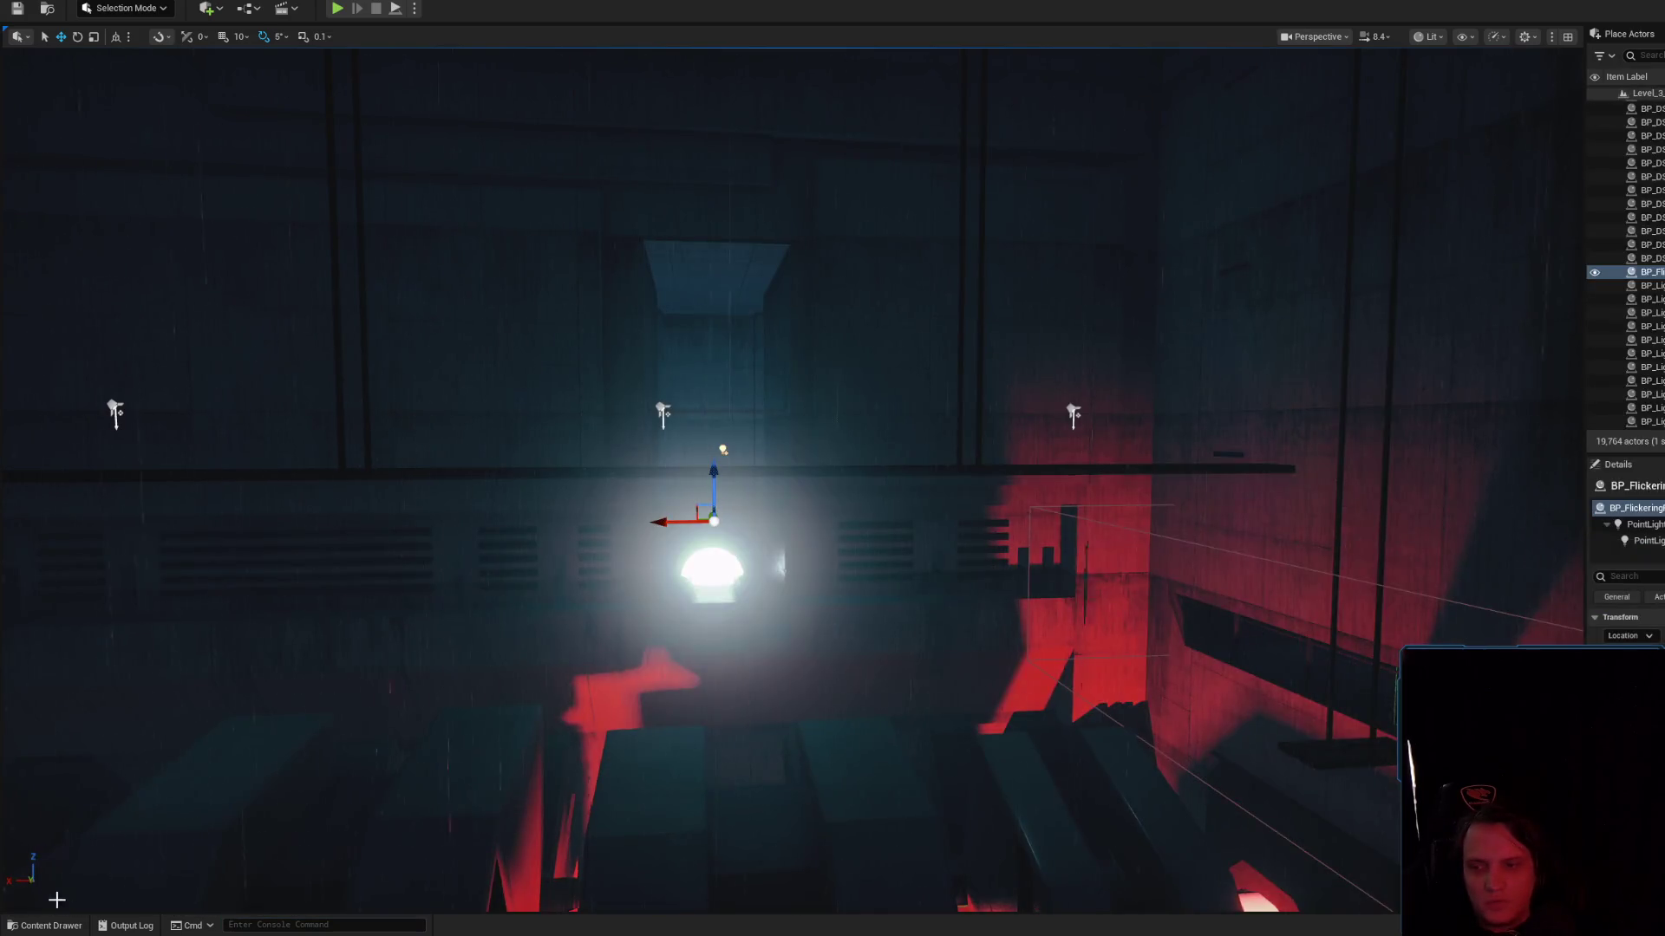
left_click(31, 928)
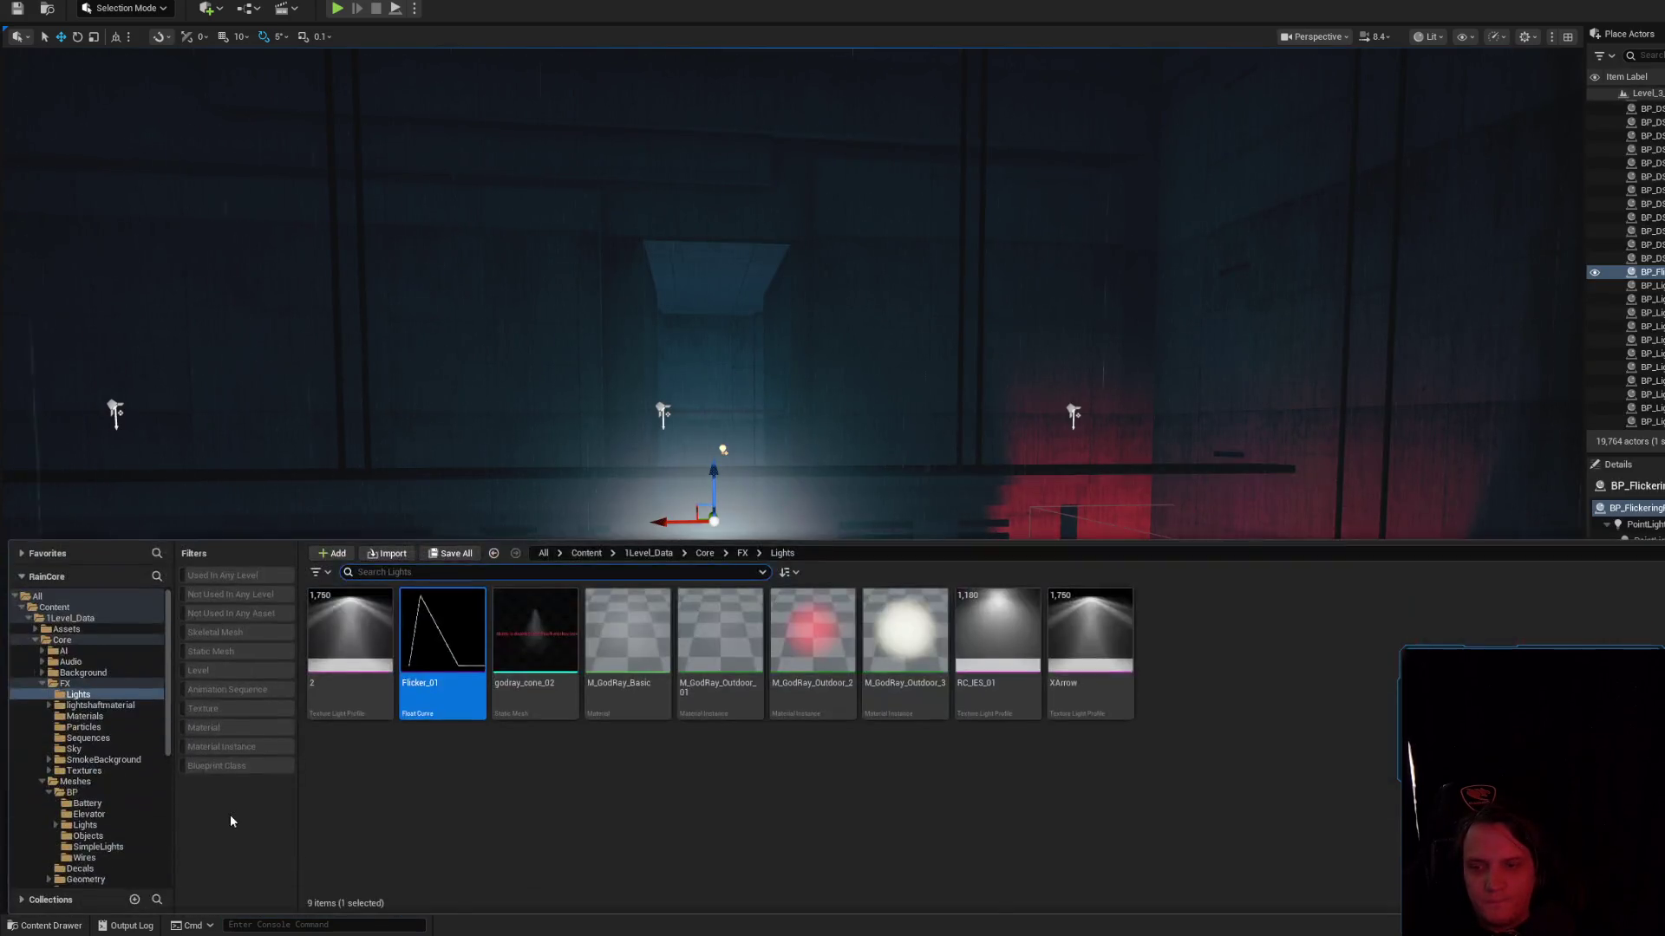
left_click(54, 607)
type("urve")
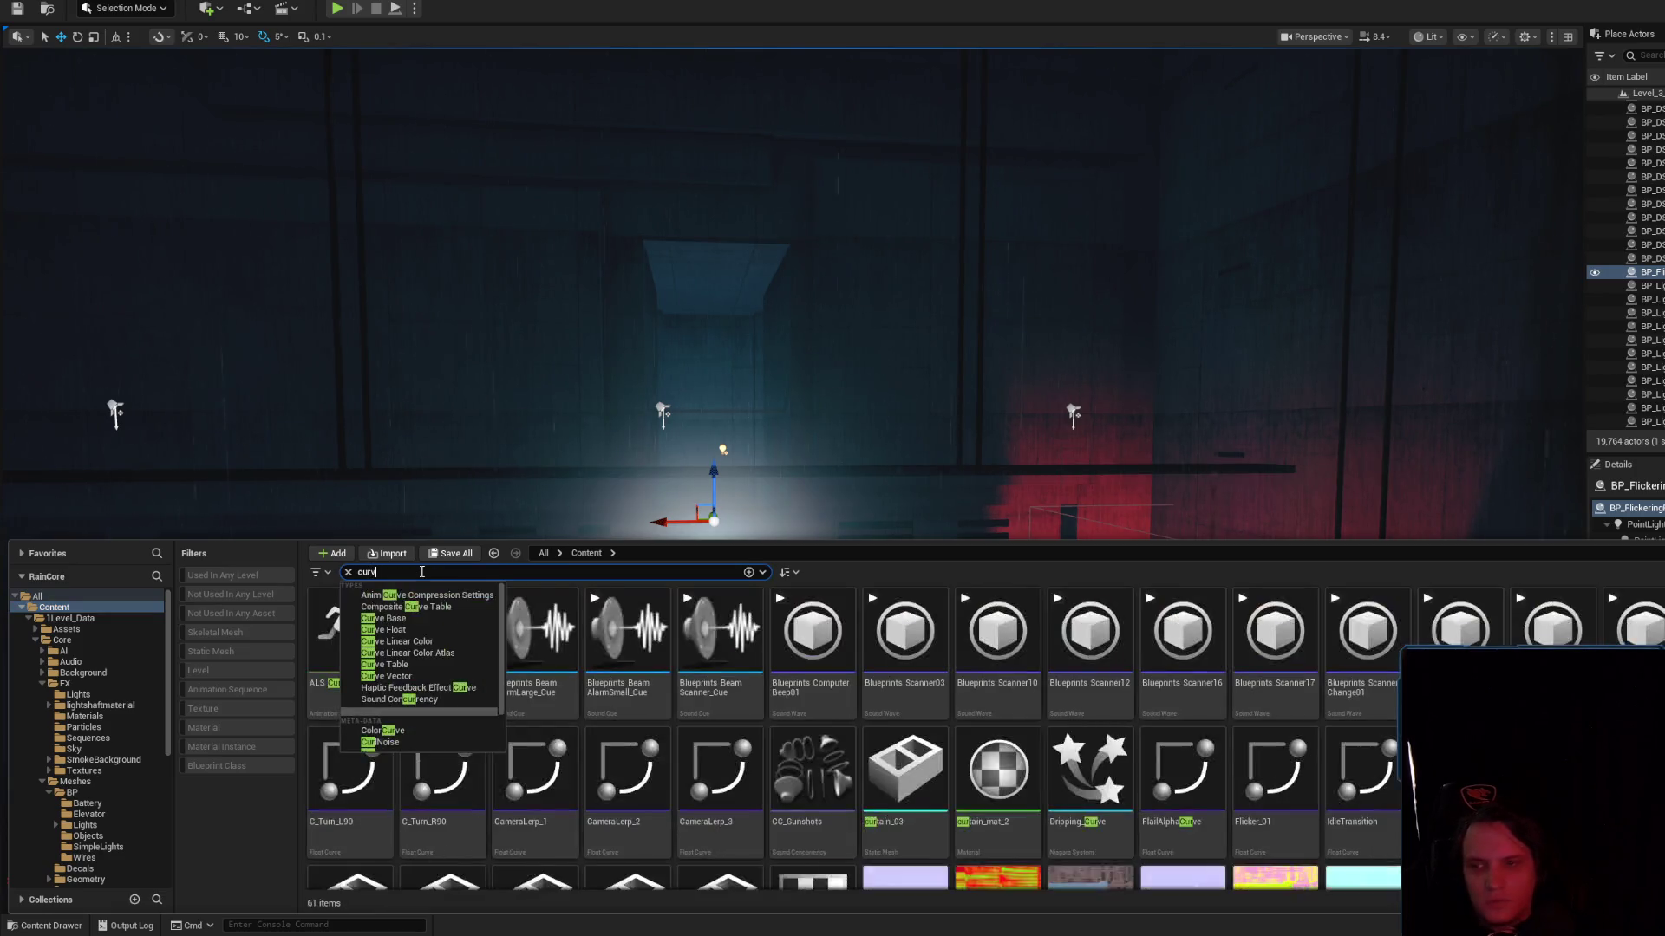
left_click(809, 659)
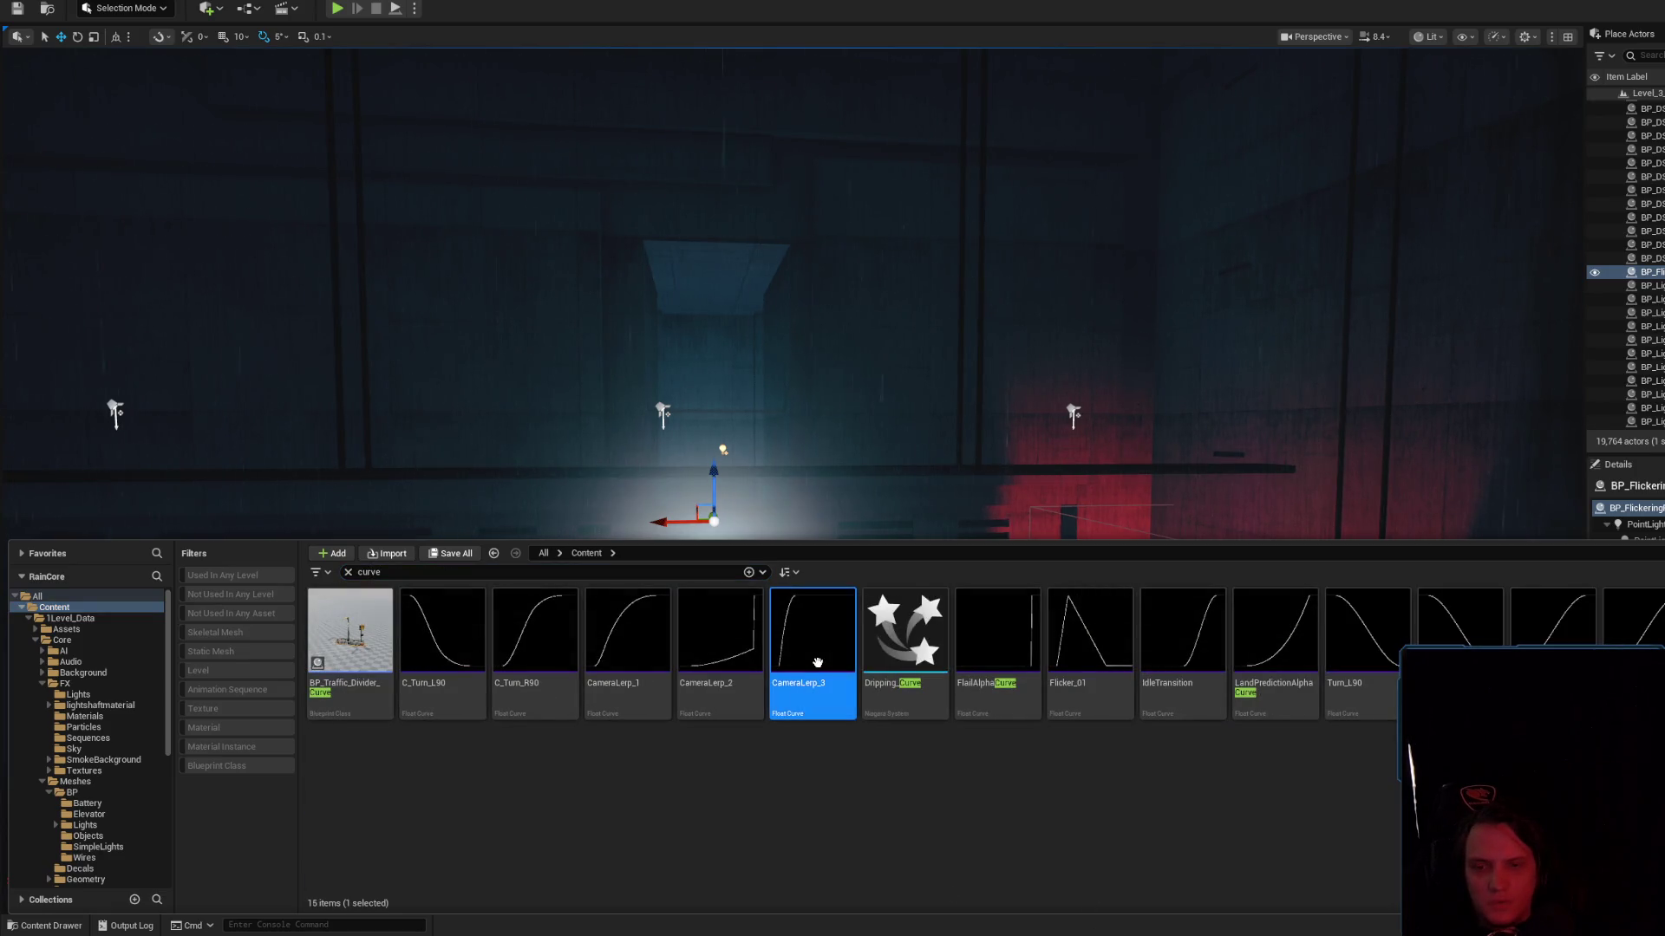
key("Delete")
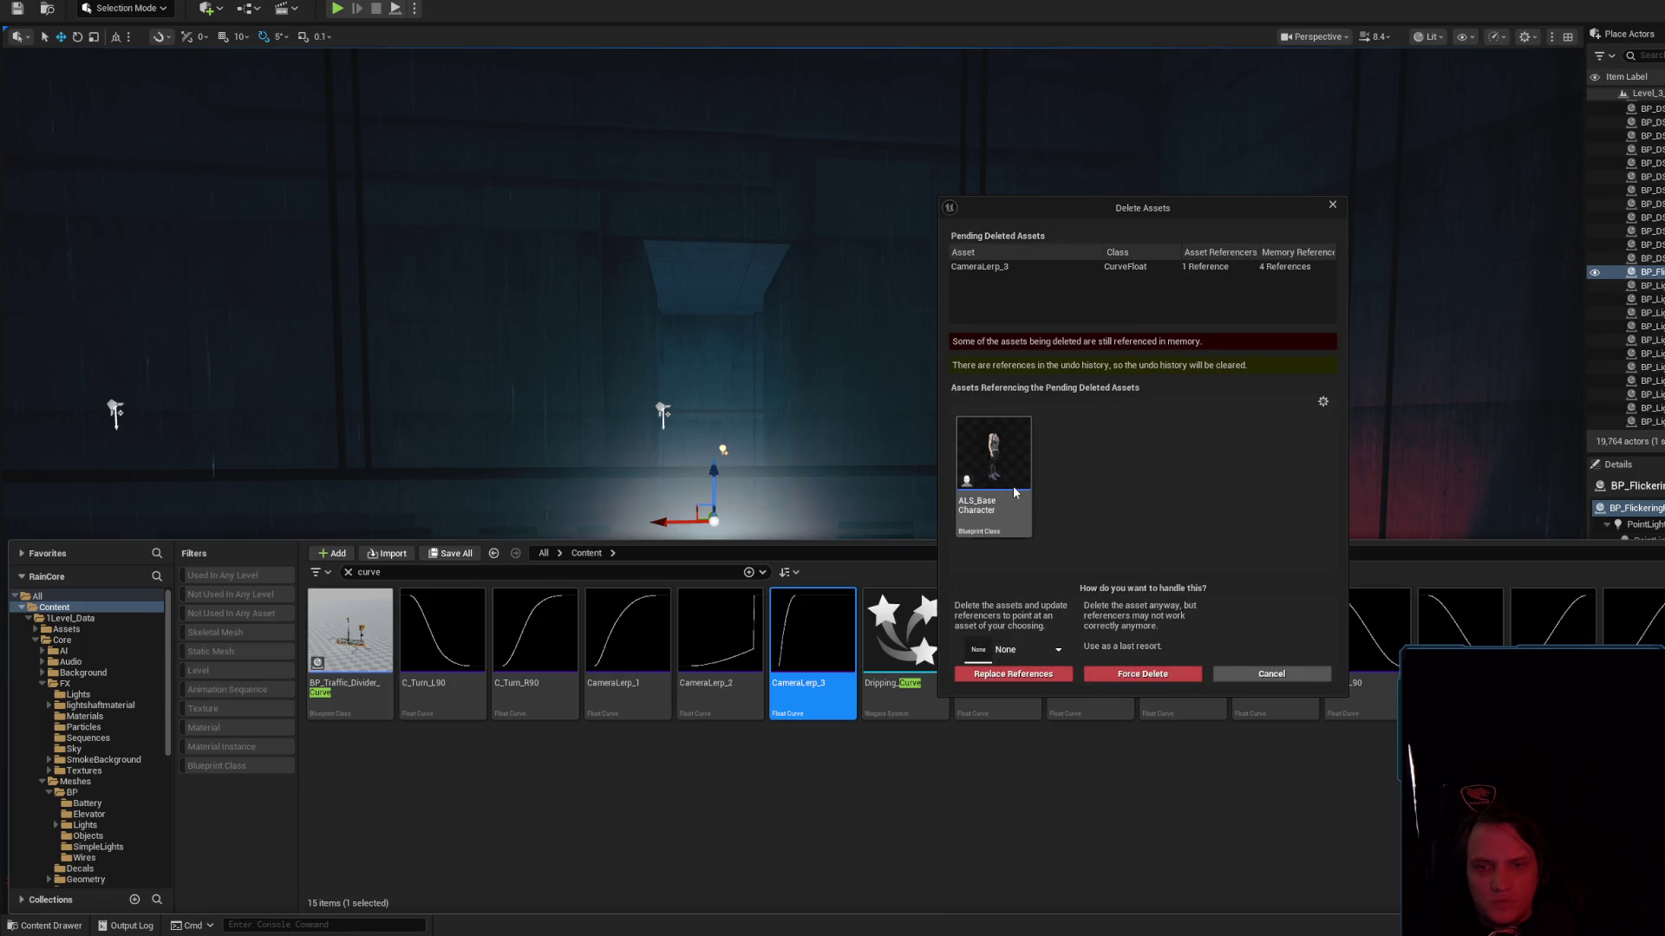
left_click(1271, 674)
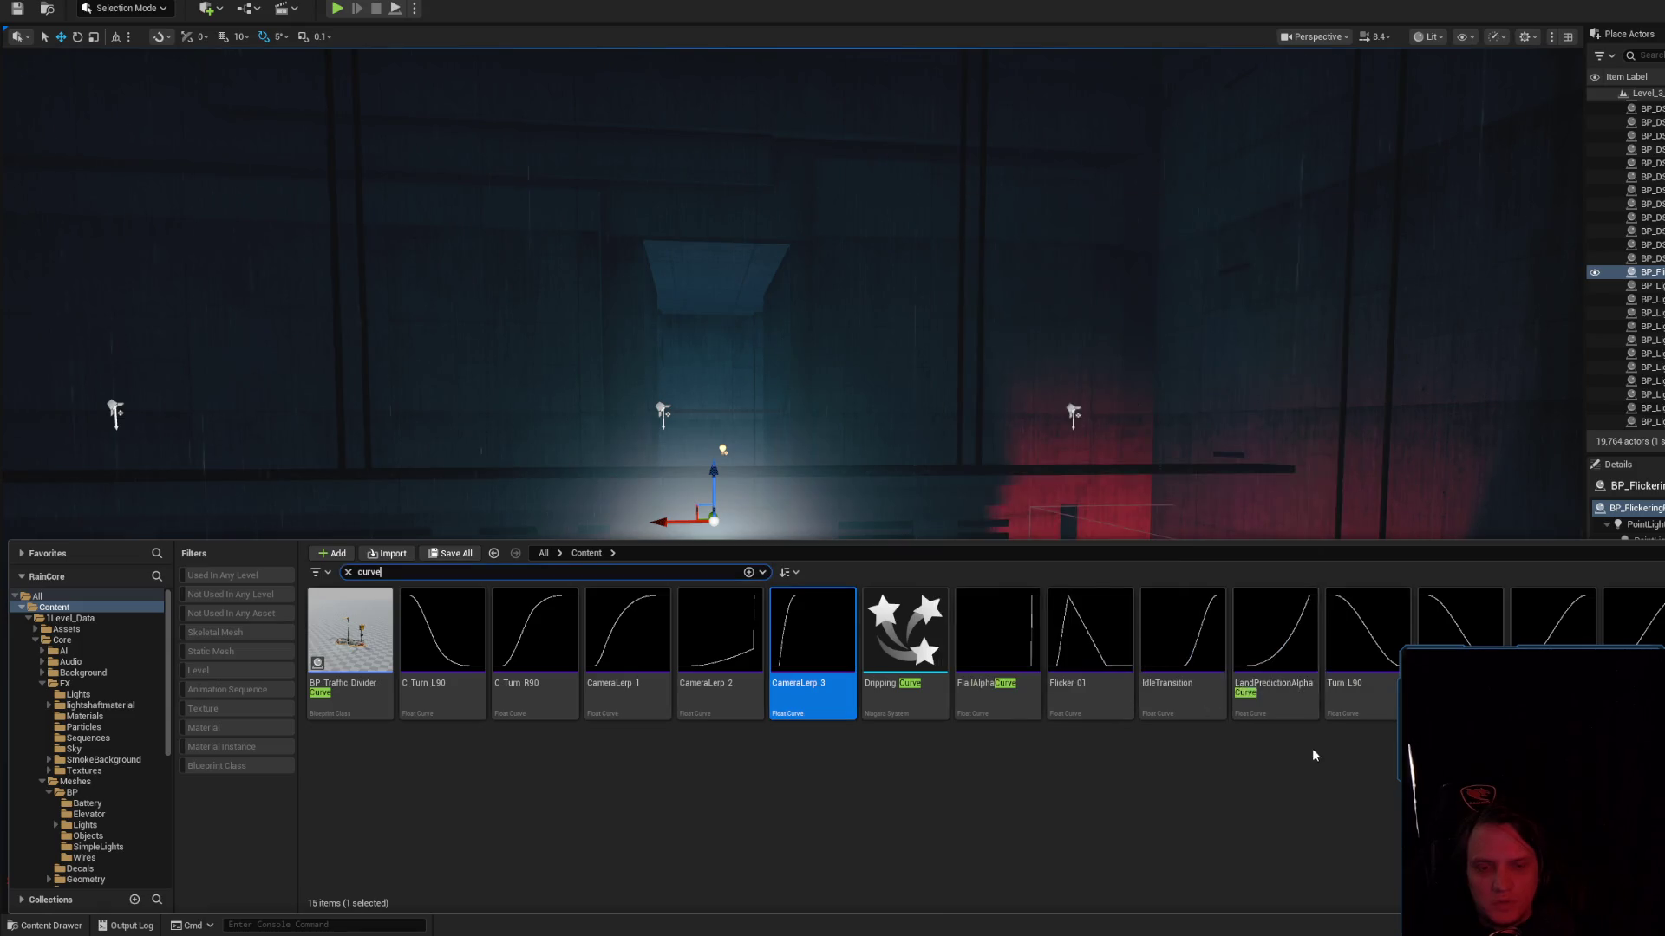
left_click(1289, 669)
key("Delete")
left_click(1271, 674)
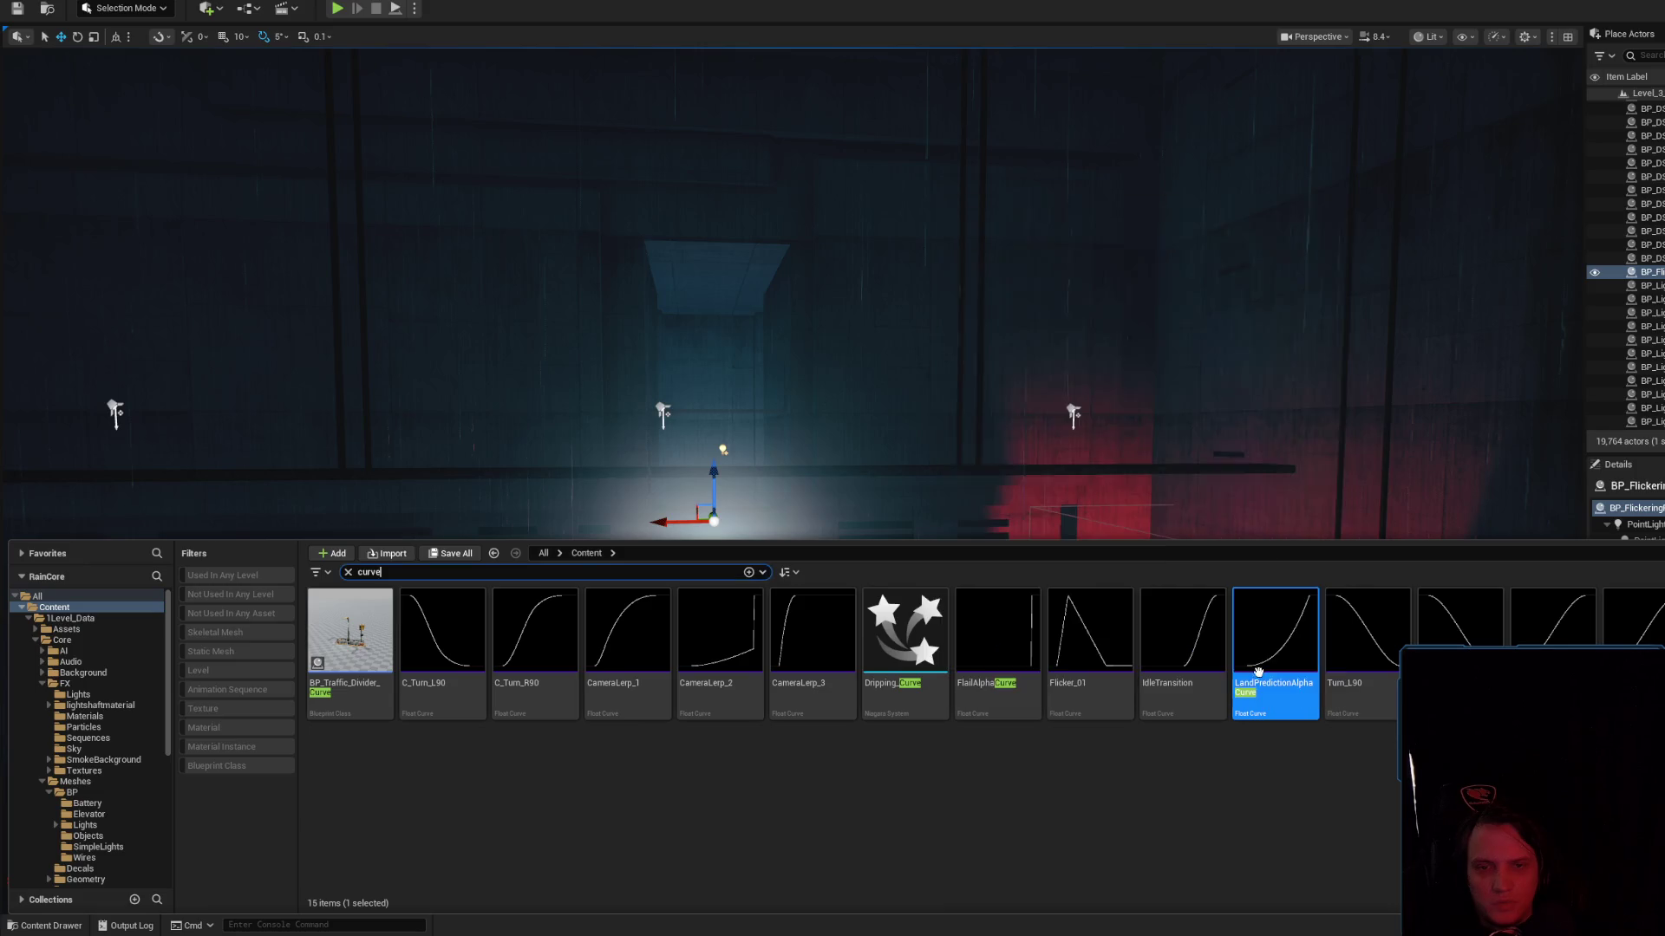
left_click(997, 642)
left_click(815, 642)
left_click(529, 646)
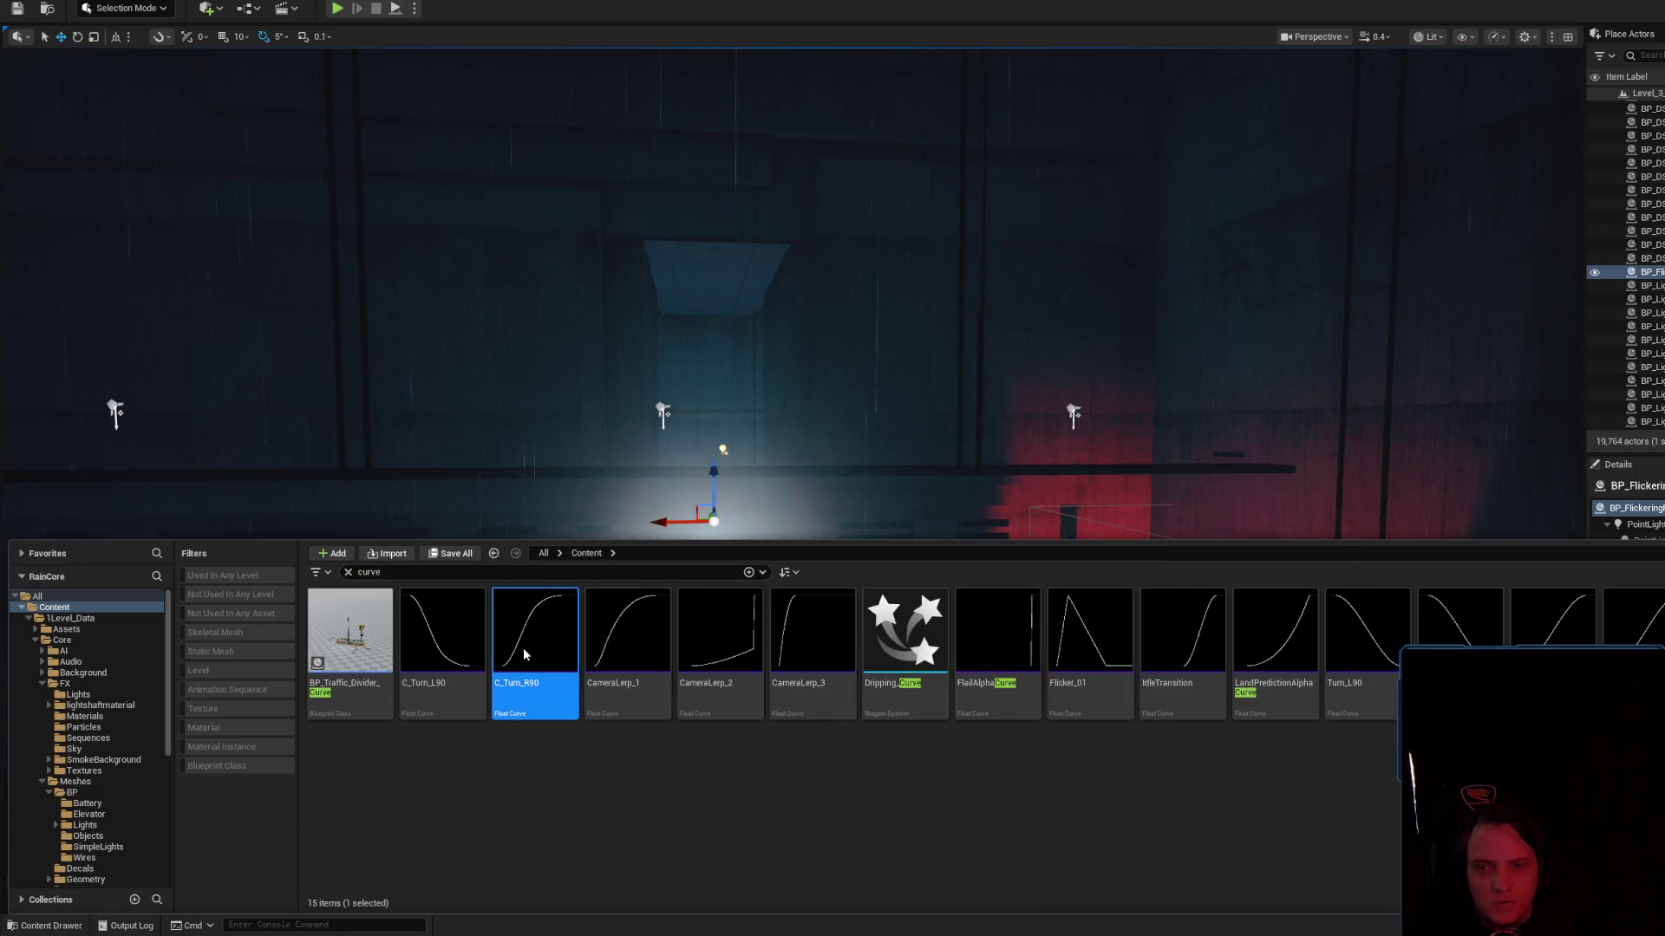
key("Delete")
left_click(1271, 674)
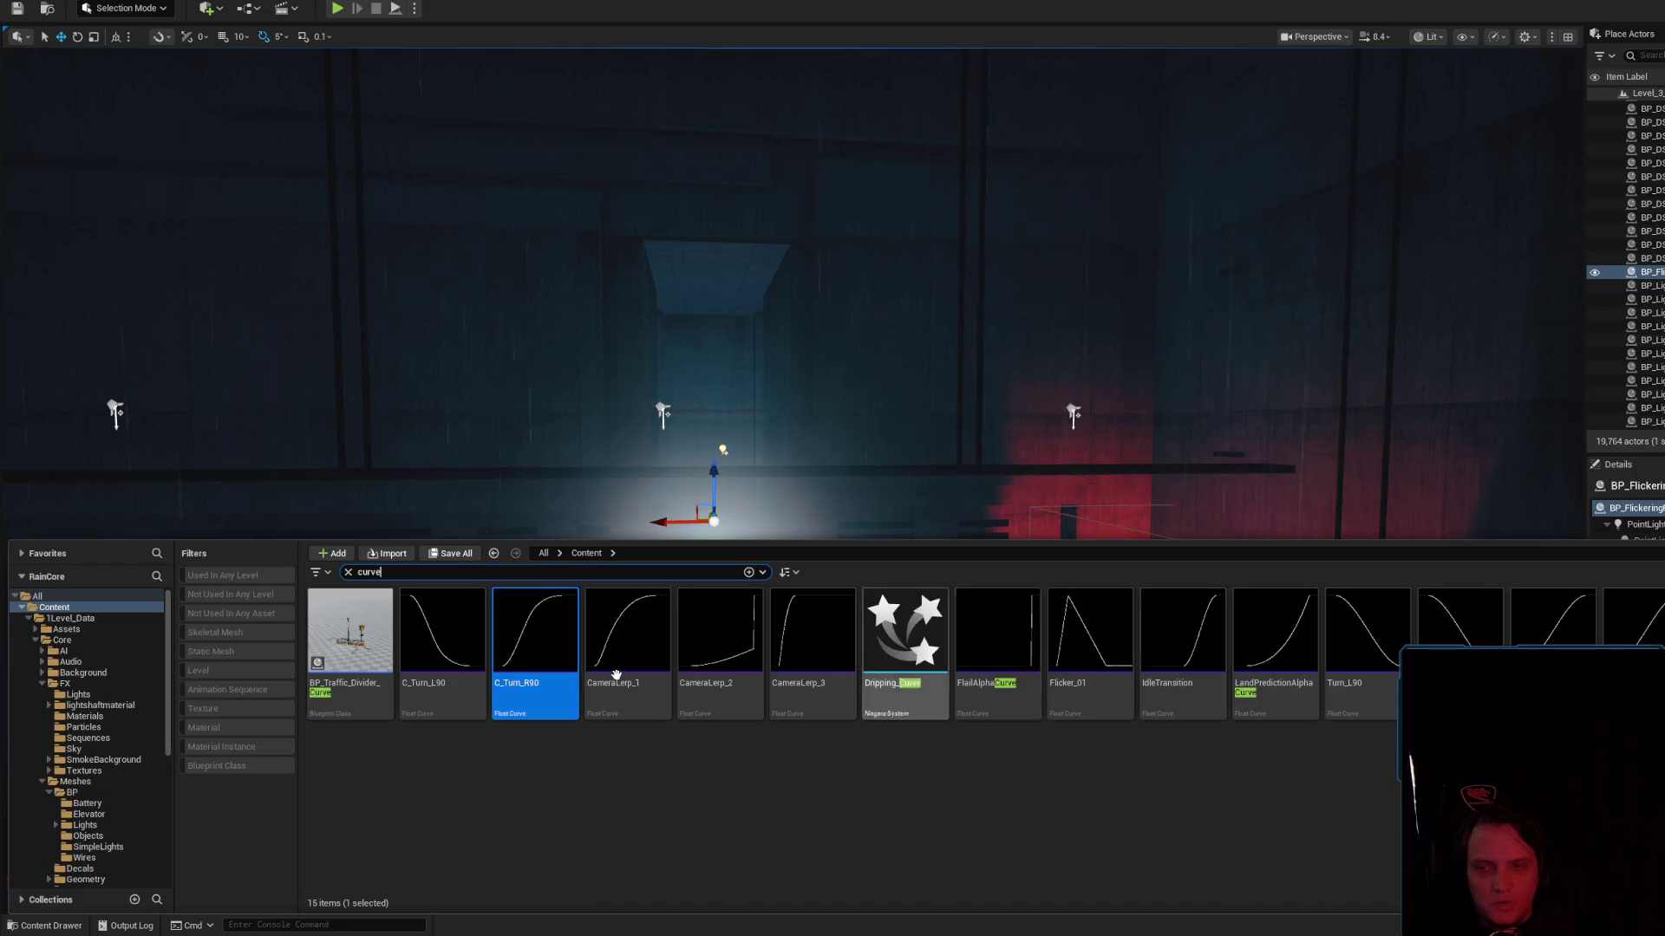
left_click(403, 652)
key("Delete")
left_click(1271, 673)
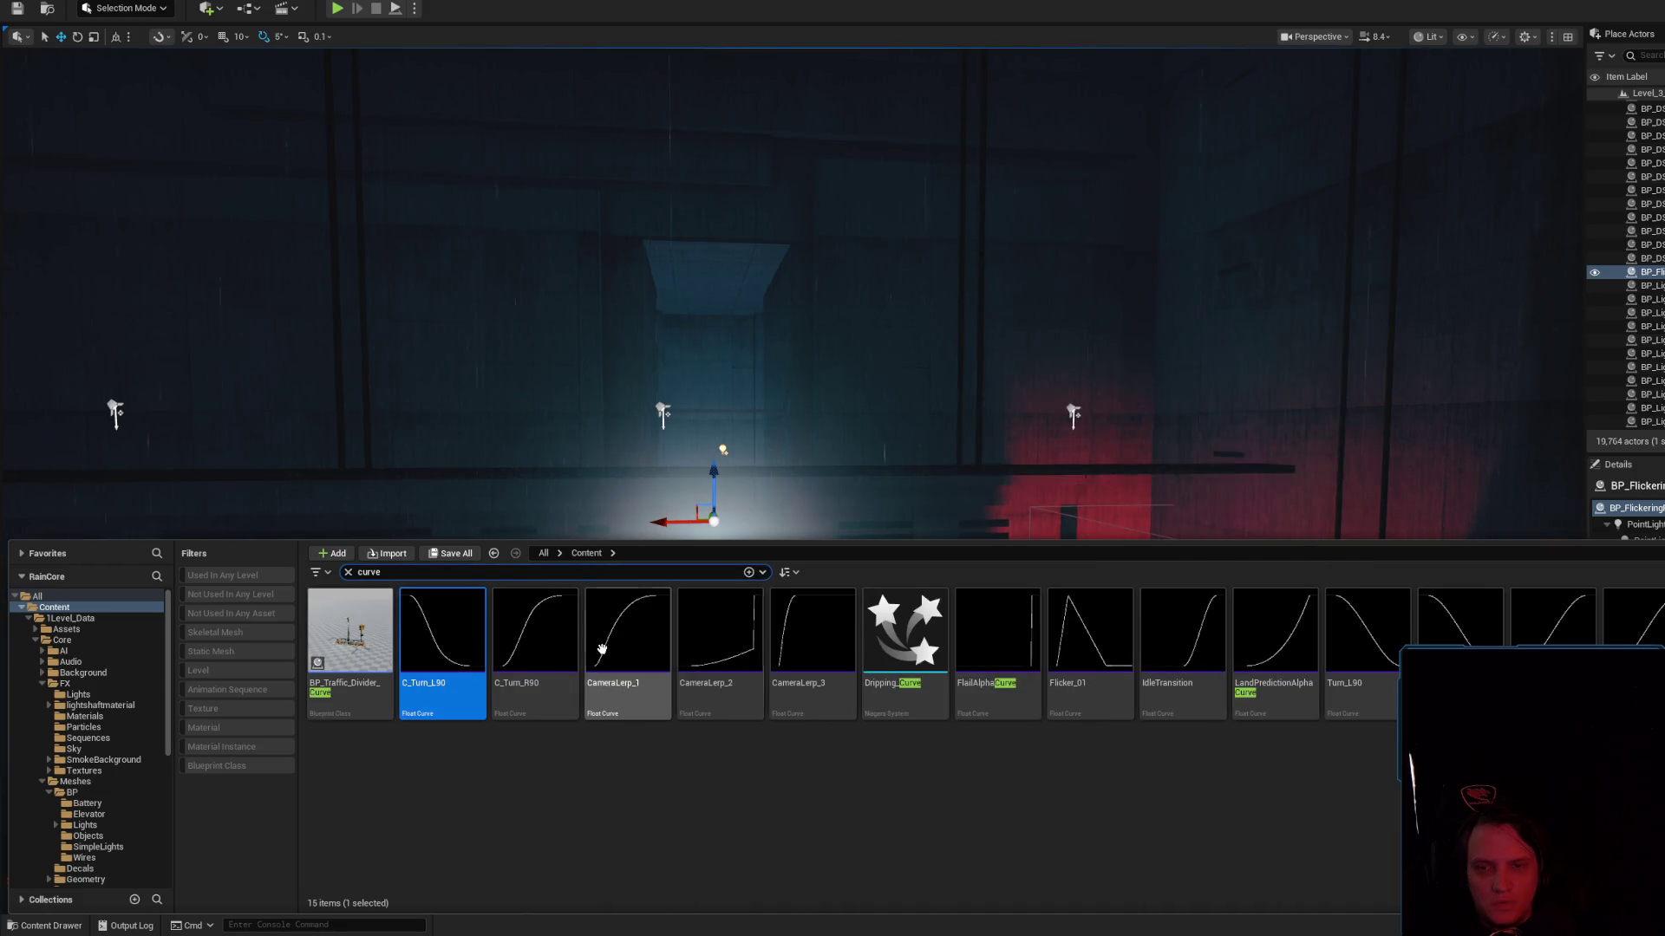
left_click(627, 646)
key("Delete")
double_click(976, 501)
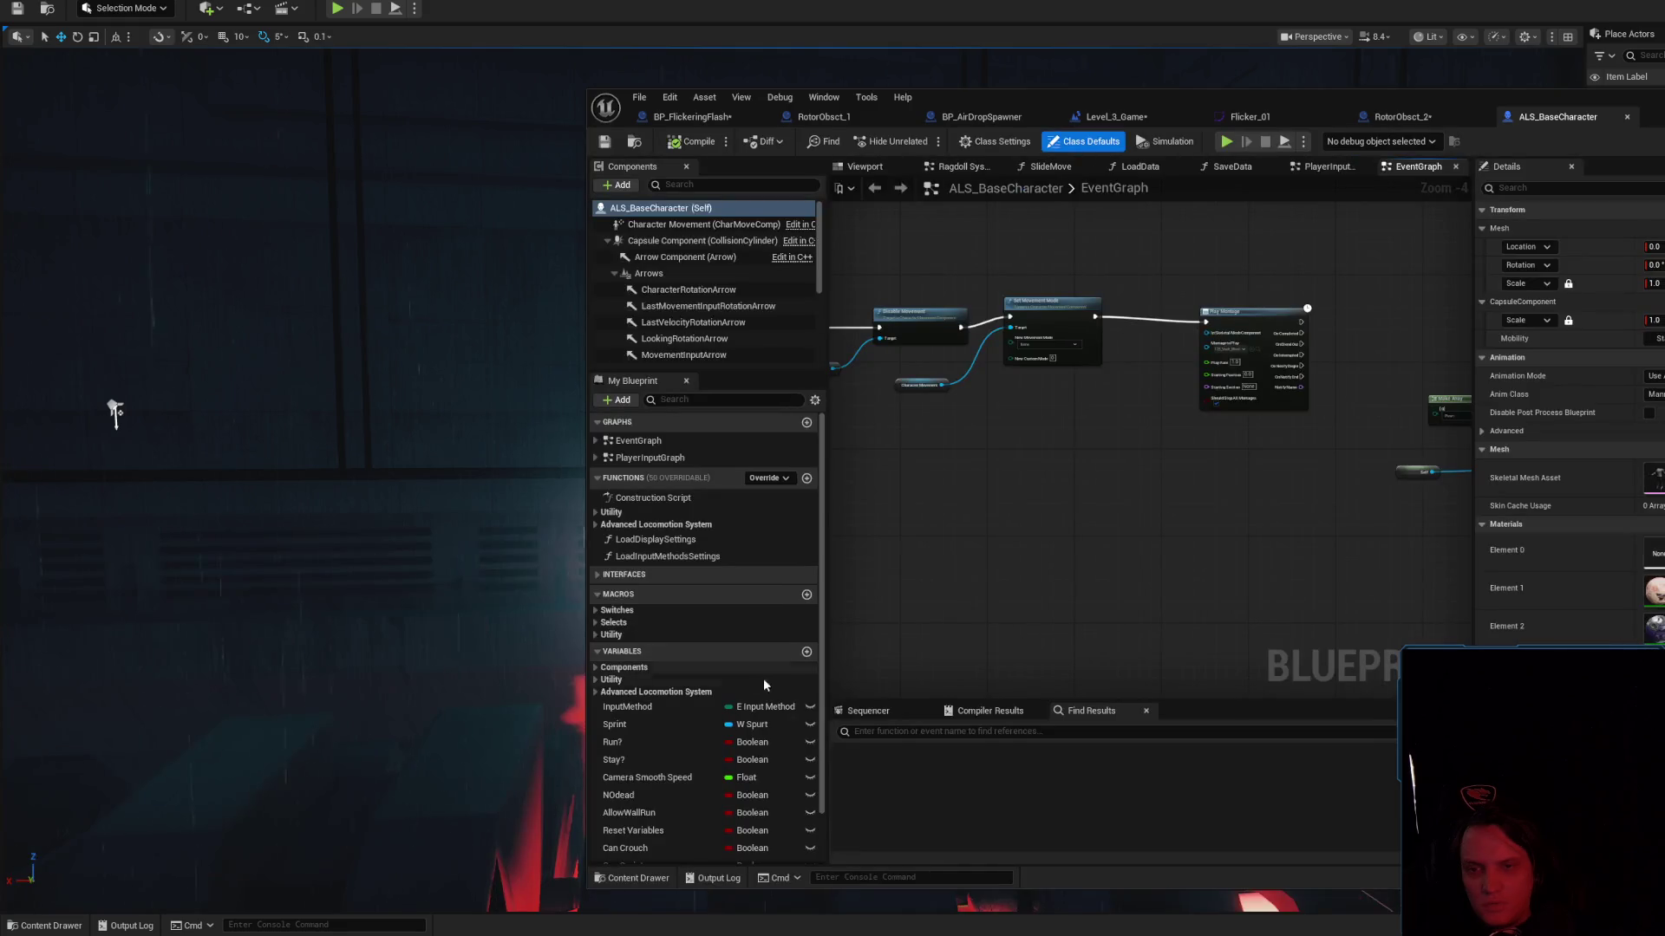
Search ALS_BaseCharacter's members for 'curv' and inspect the CameraLerpCurve variable
scroll(755, 694, "down", 2)
left_click(706, 399)
type("curv")
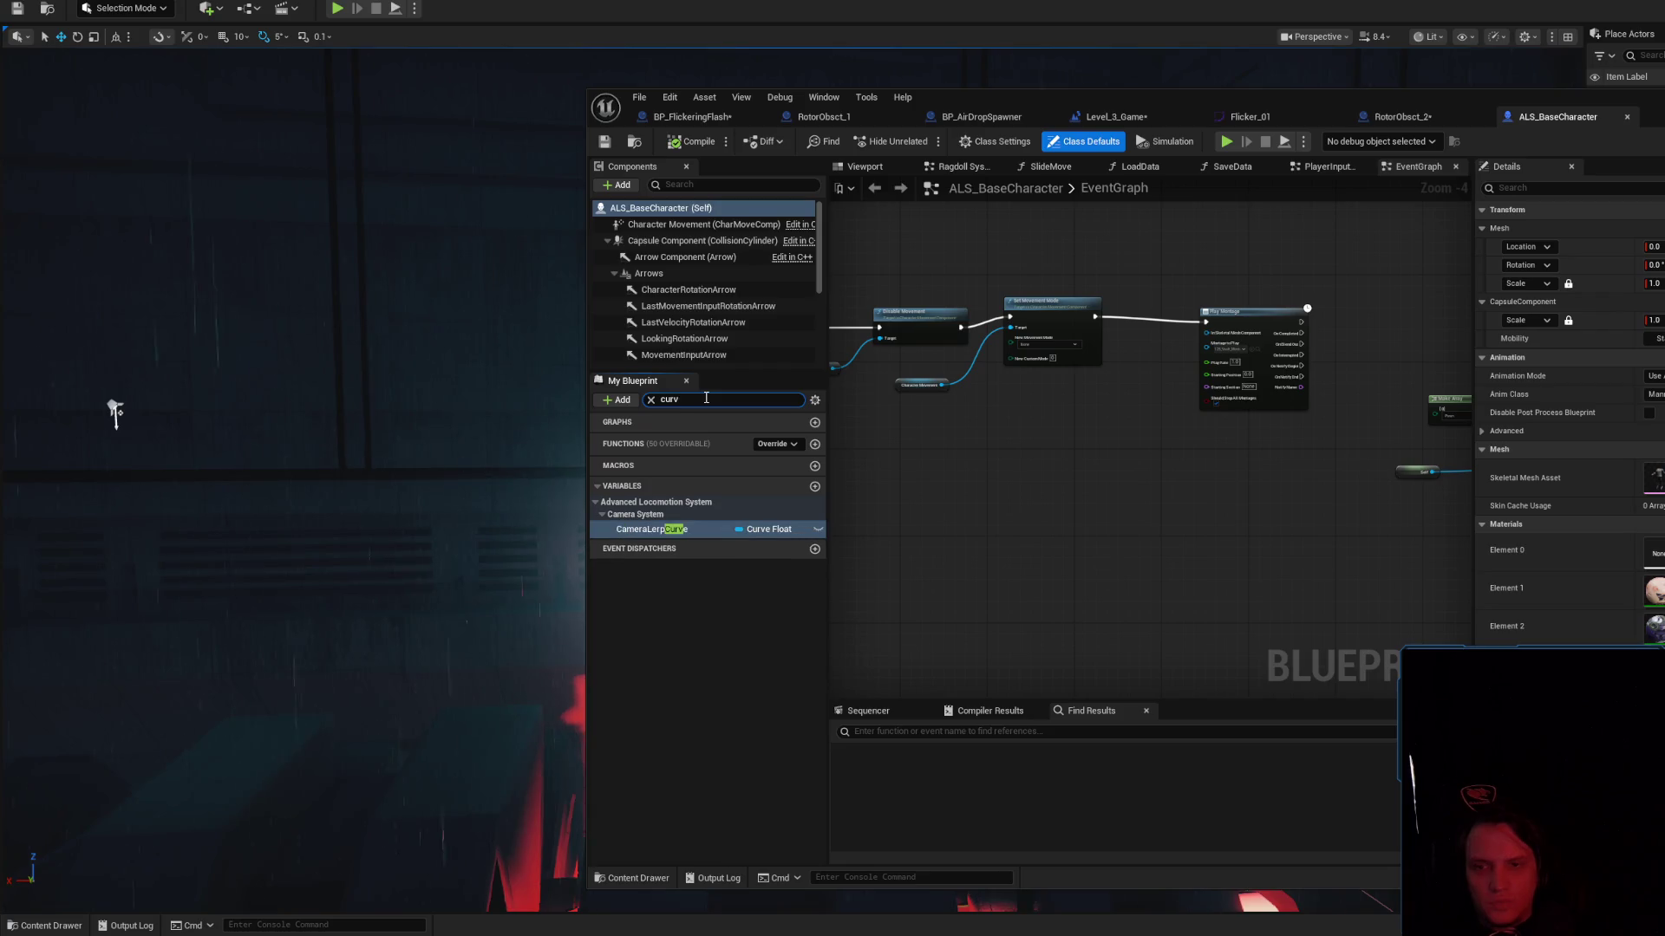
double_click(710, 529)
key("Return")
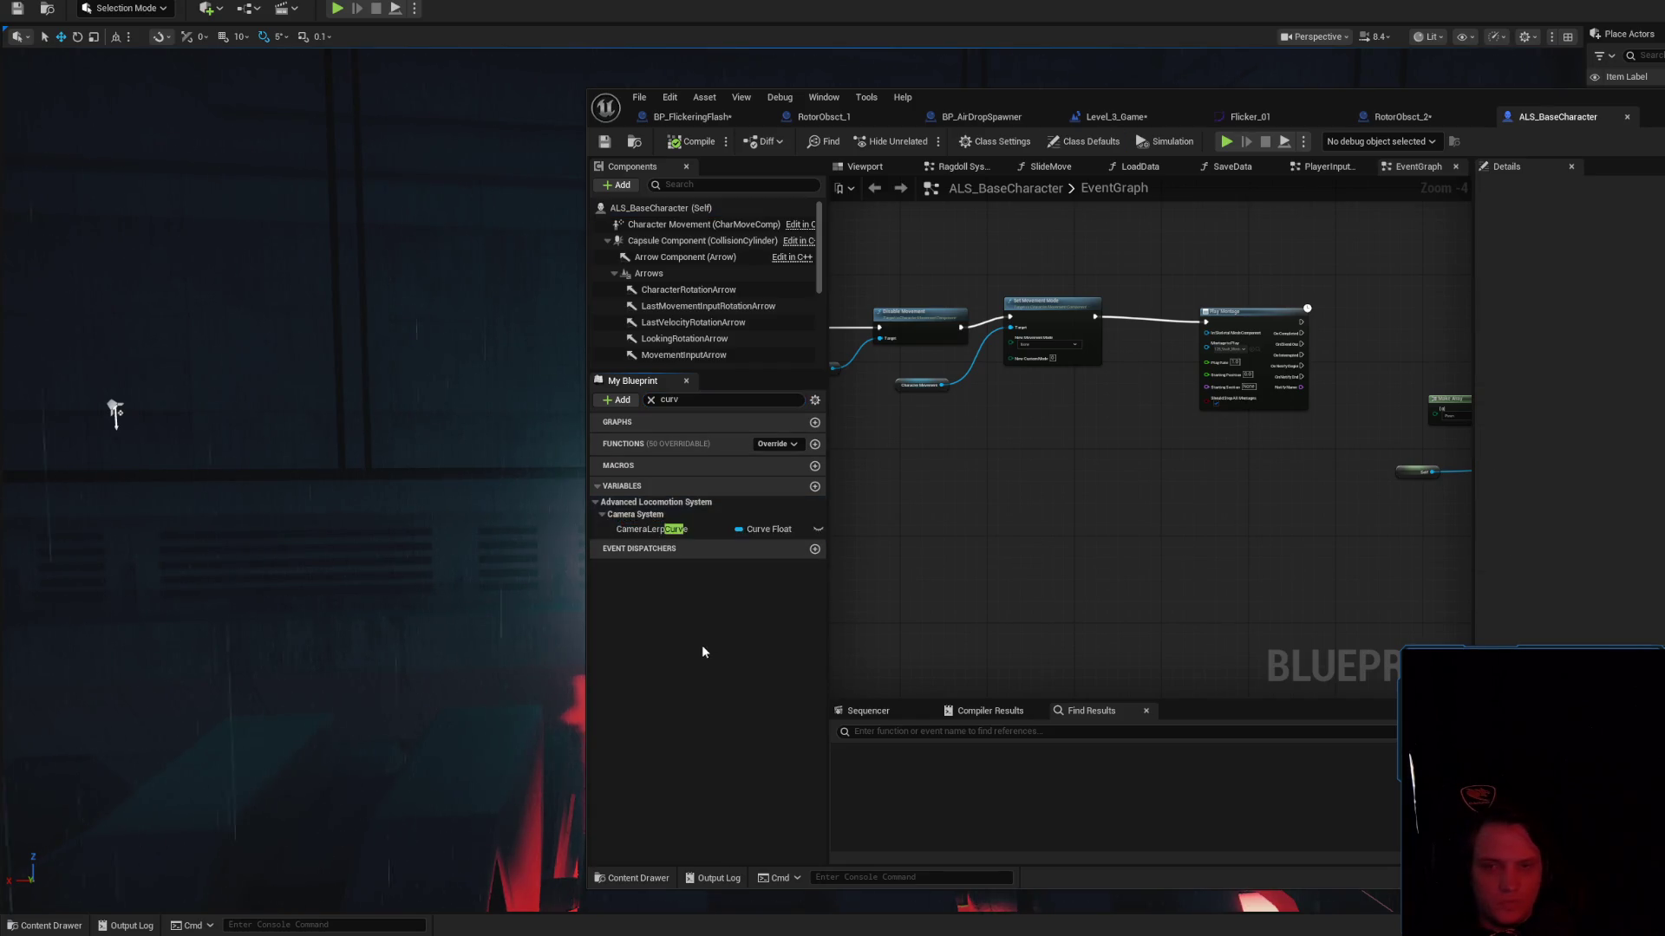
left_click(115, 414)
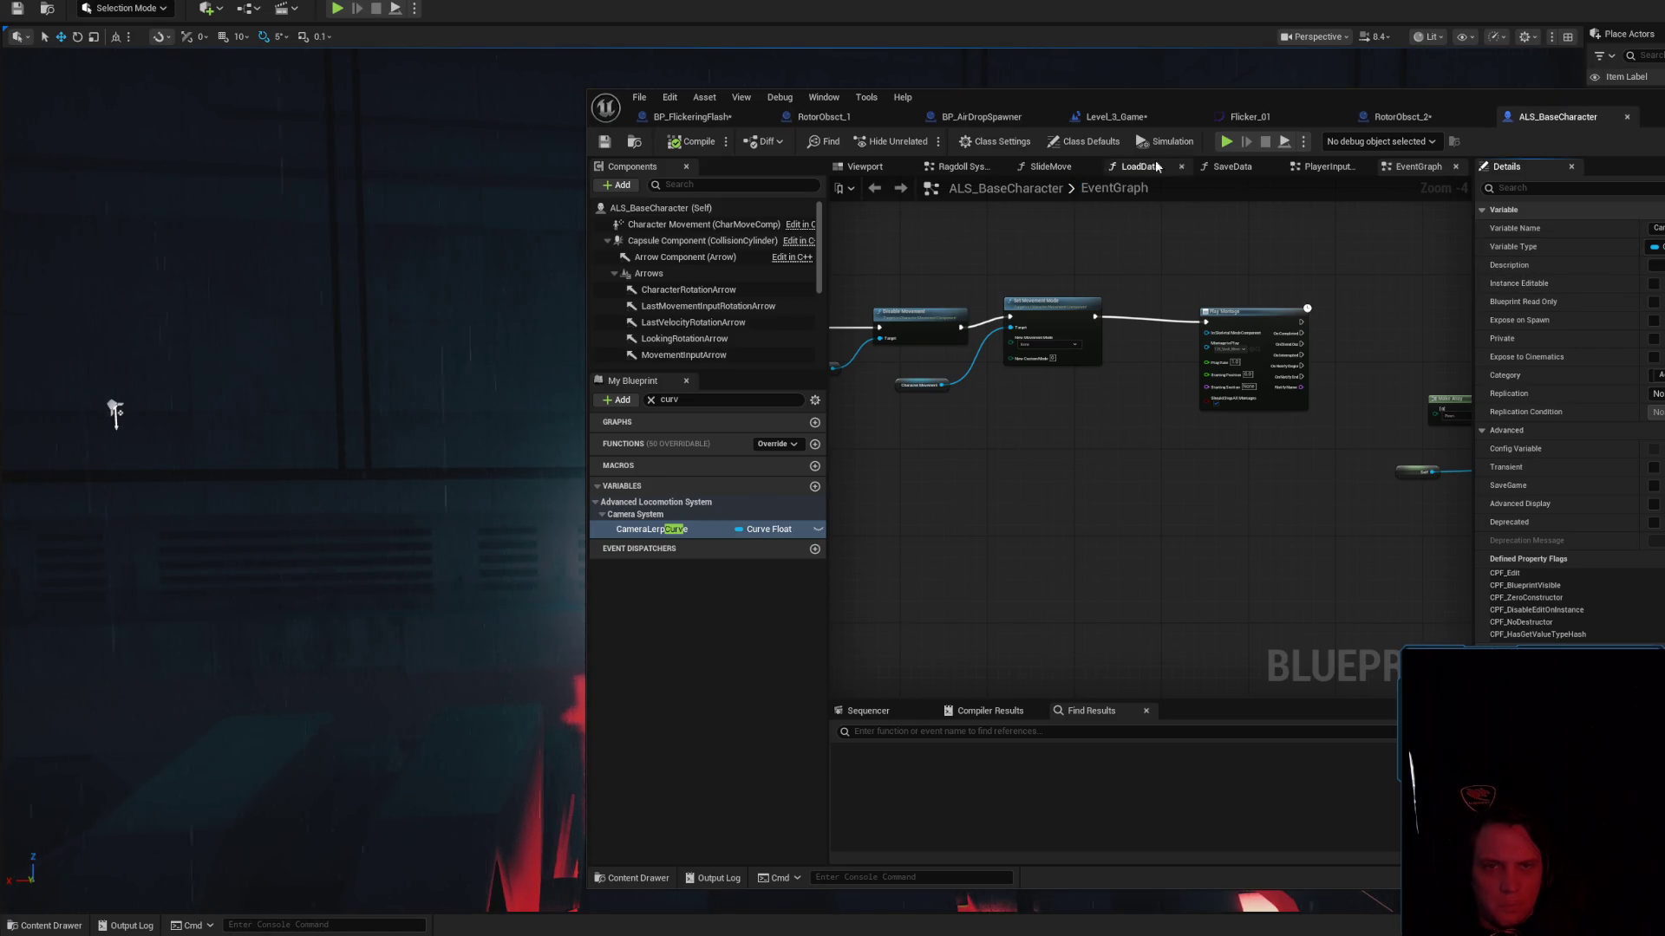
Compile and save the BP_FlickeringFlash blueprint
left_click(730, 119)
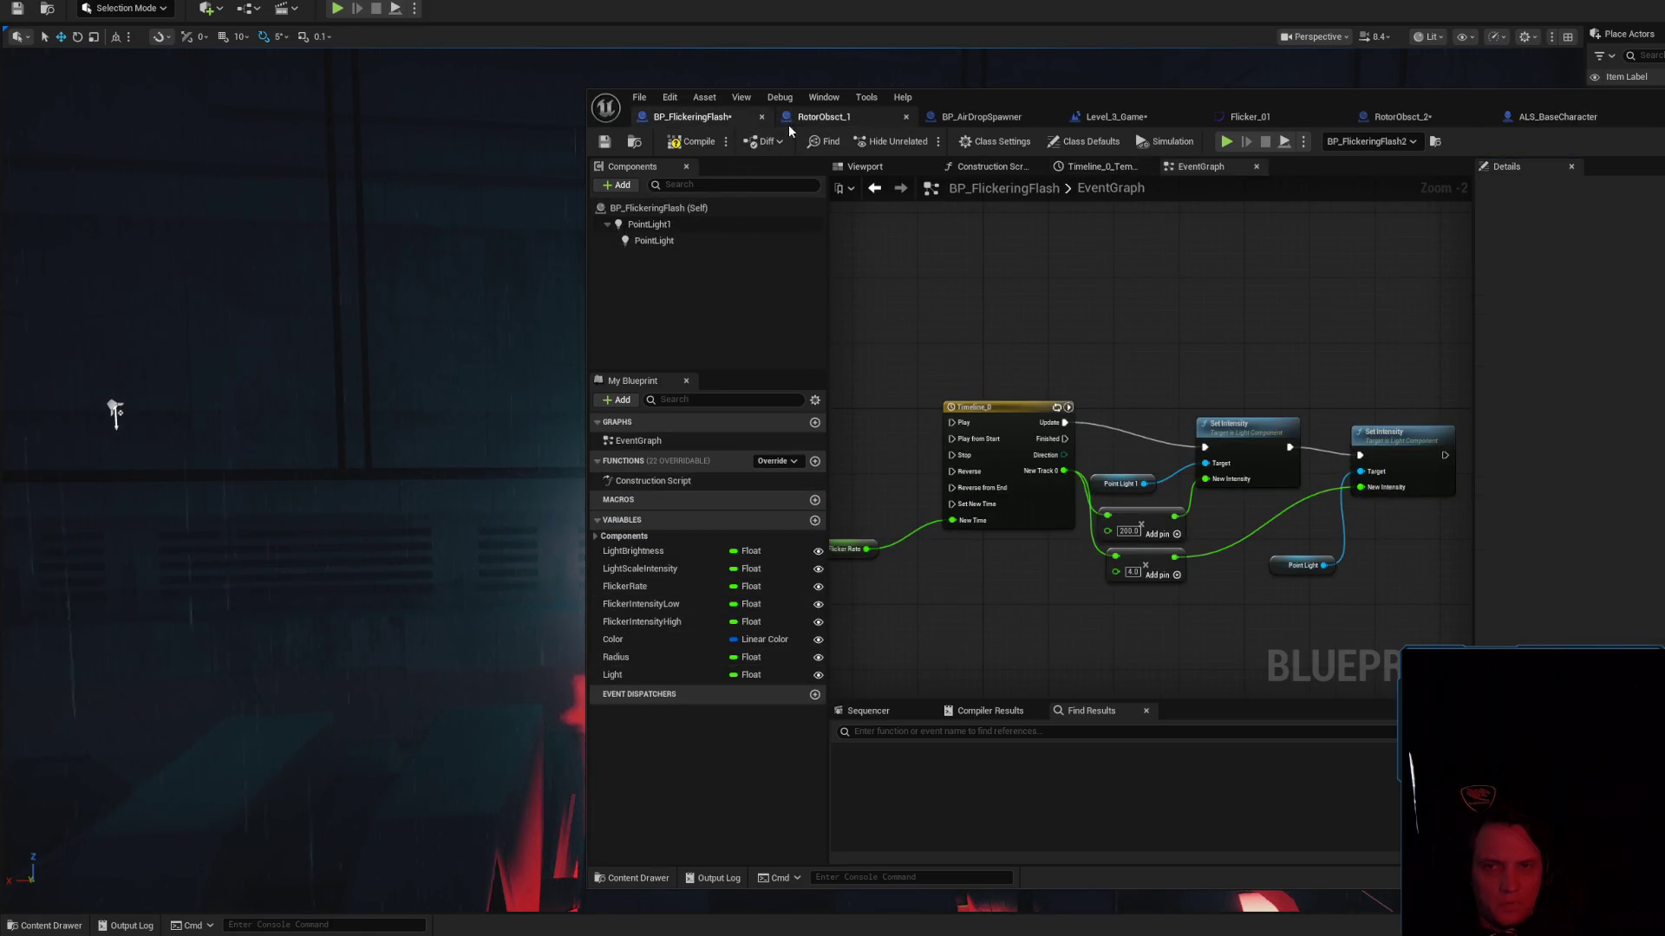
left_click(695, 144)
left_click(605, 144)
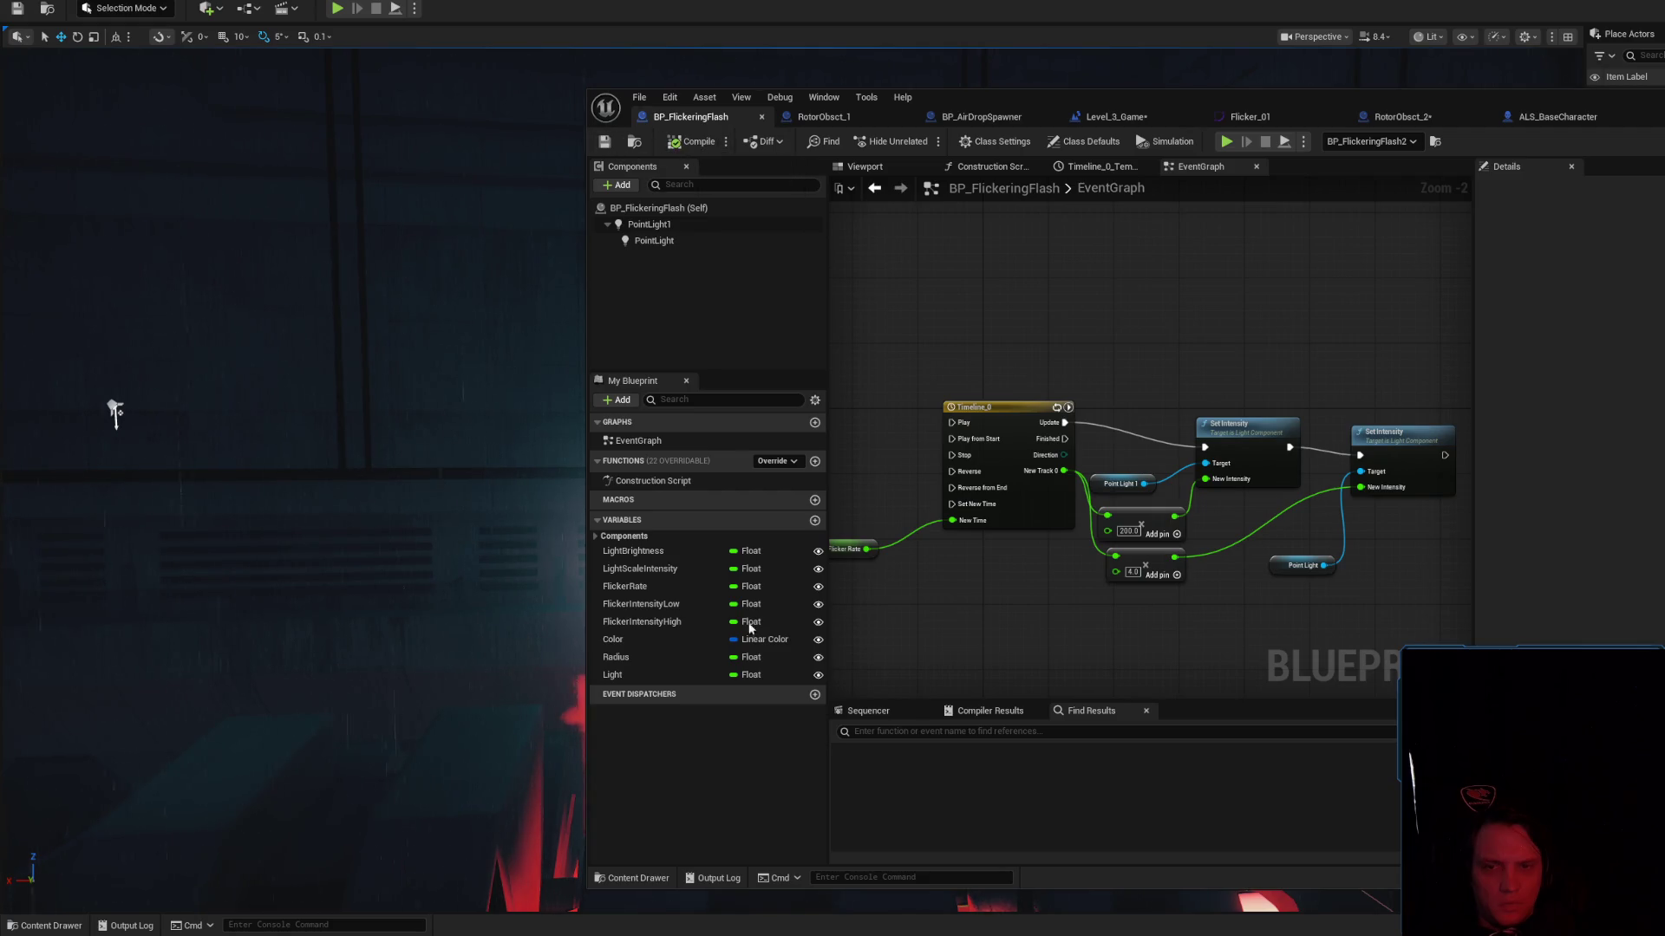
left_click(815, 522)
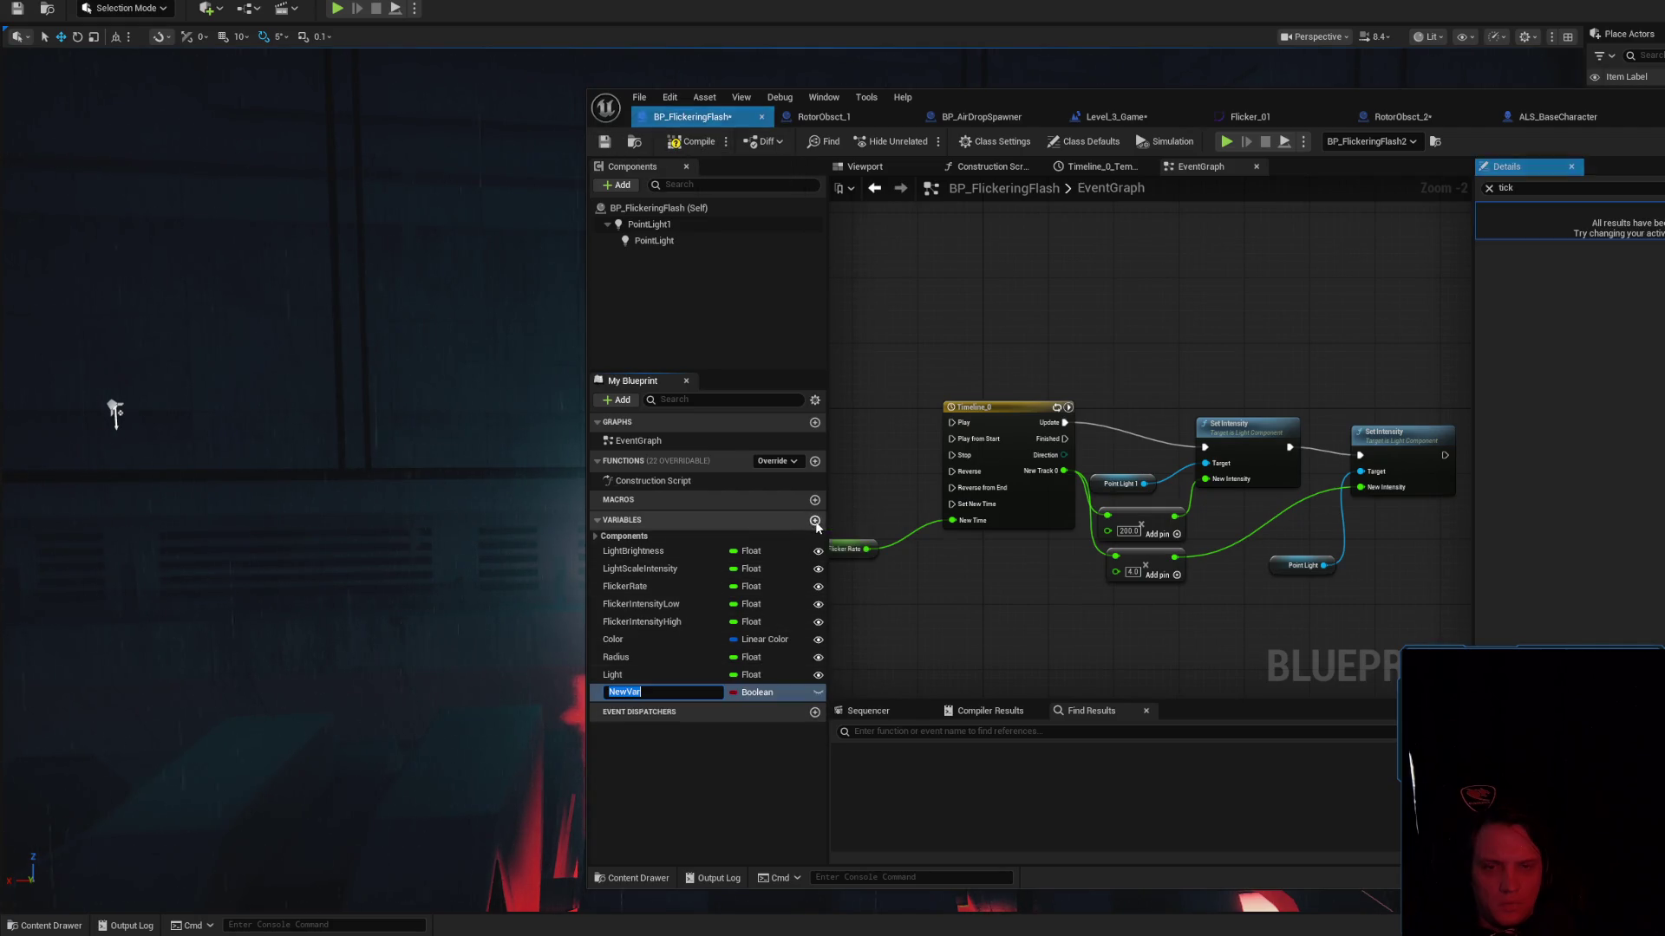
left_click(781, 692)
type("F")
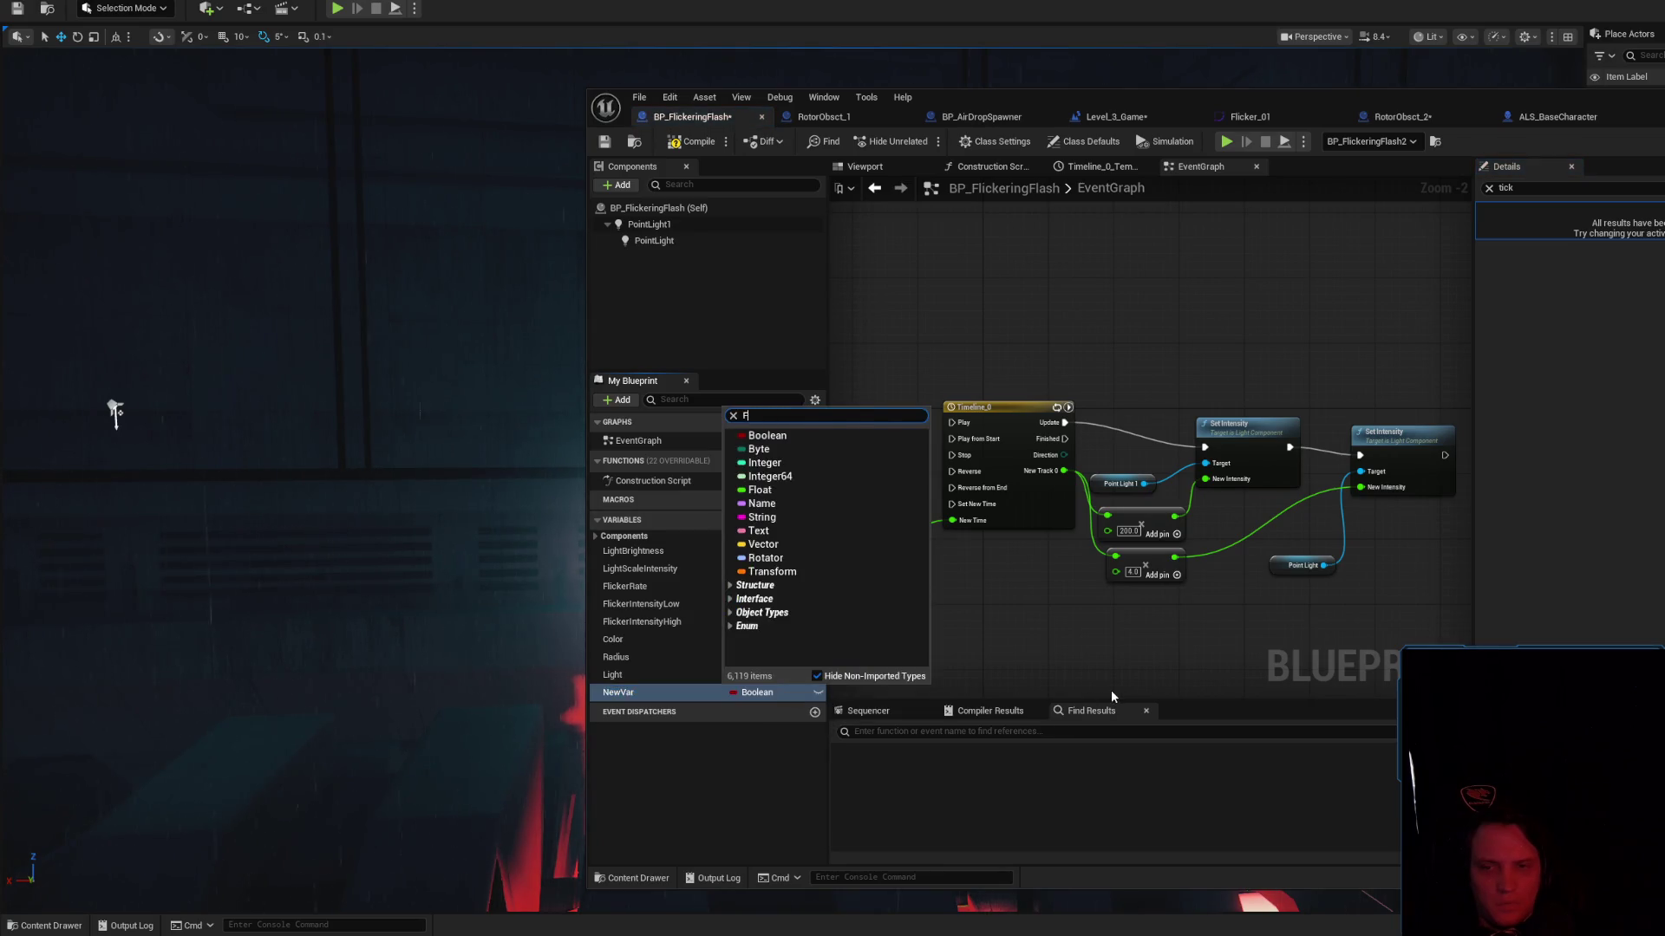
type("loat cur")
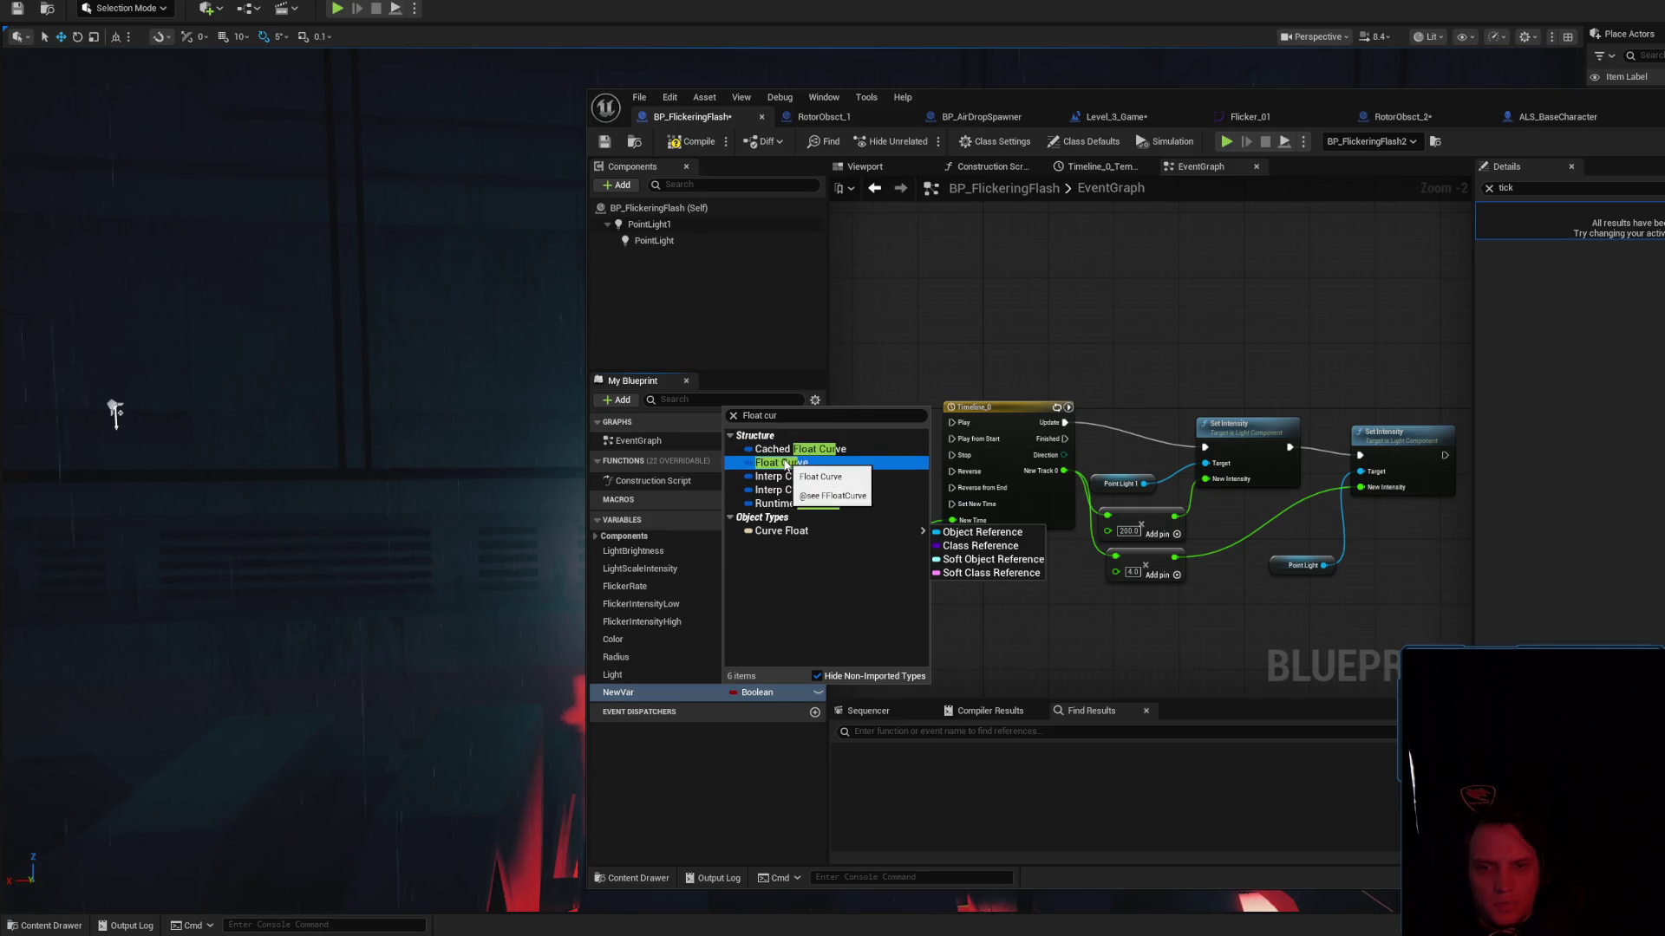
left_click(831, 465)
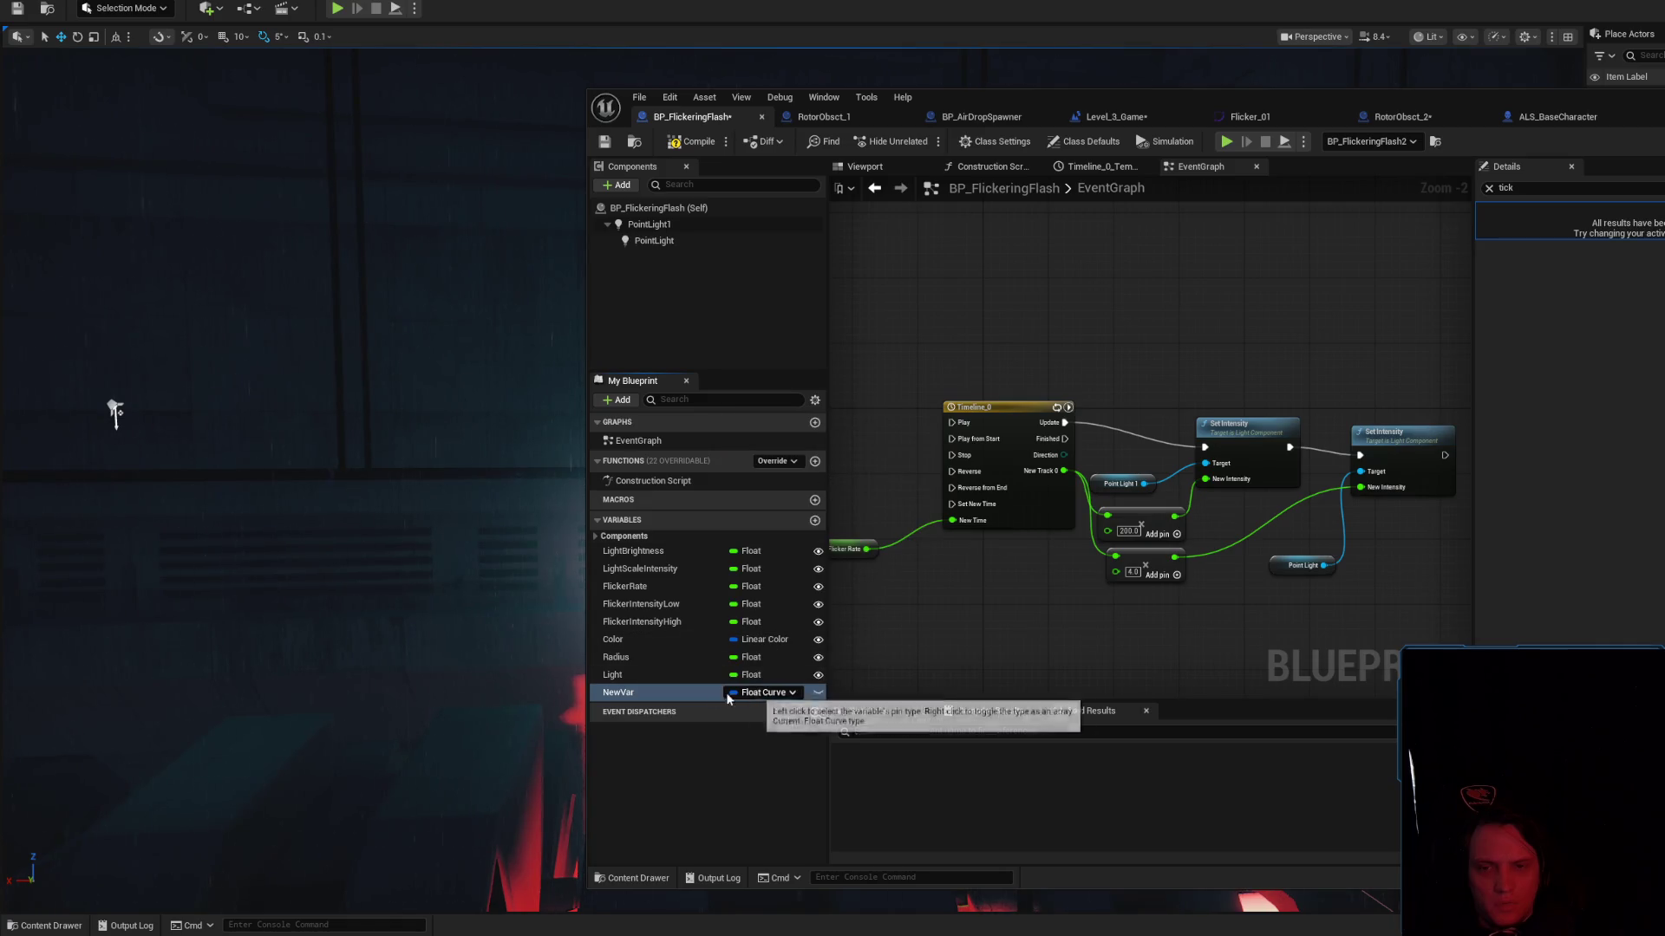
left_click(675, 692)
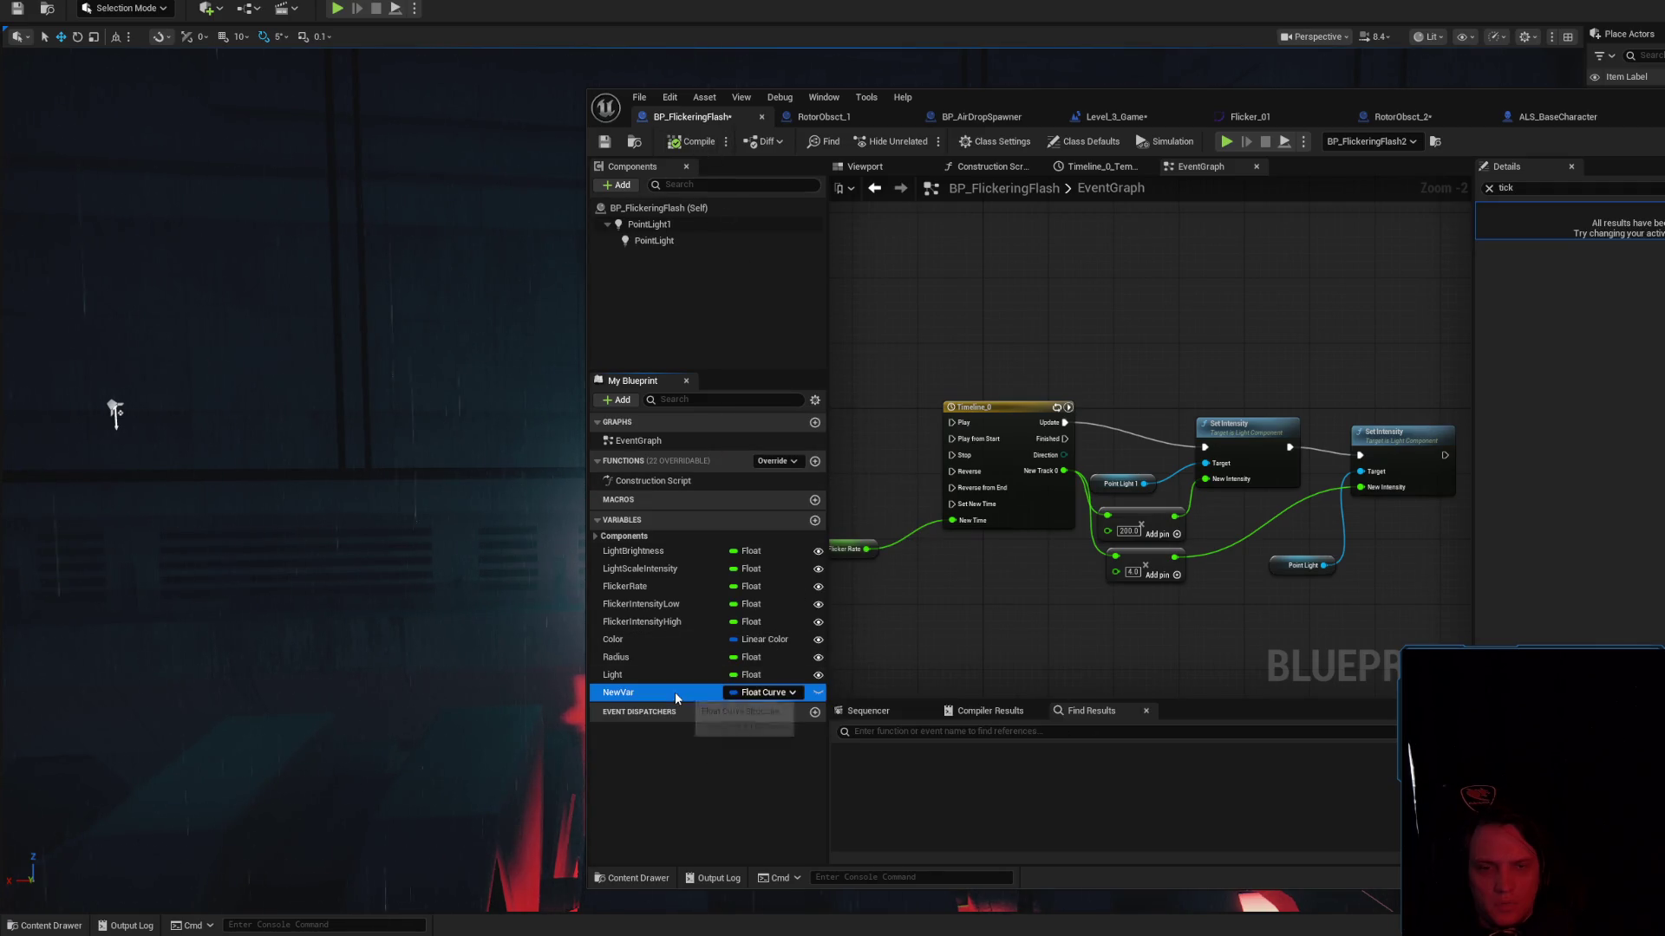
left_click(1489, 189)
left_click(1484, 209)
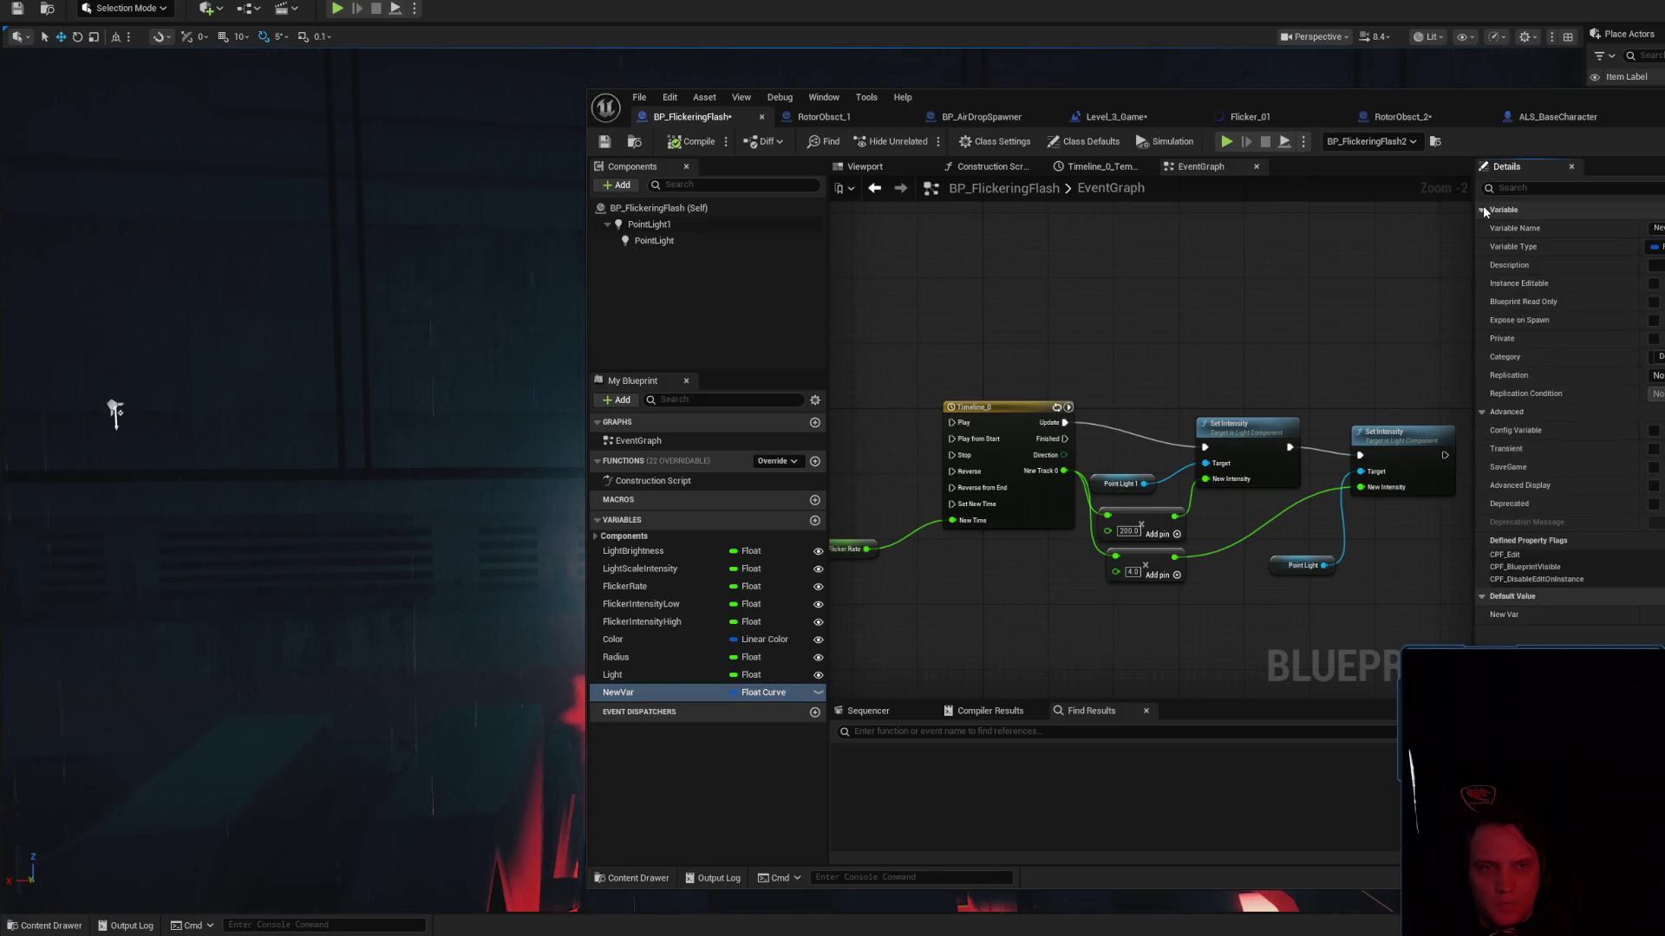
left_click(818, 692)
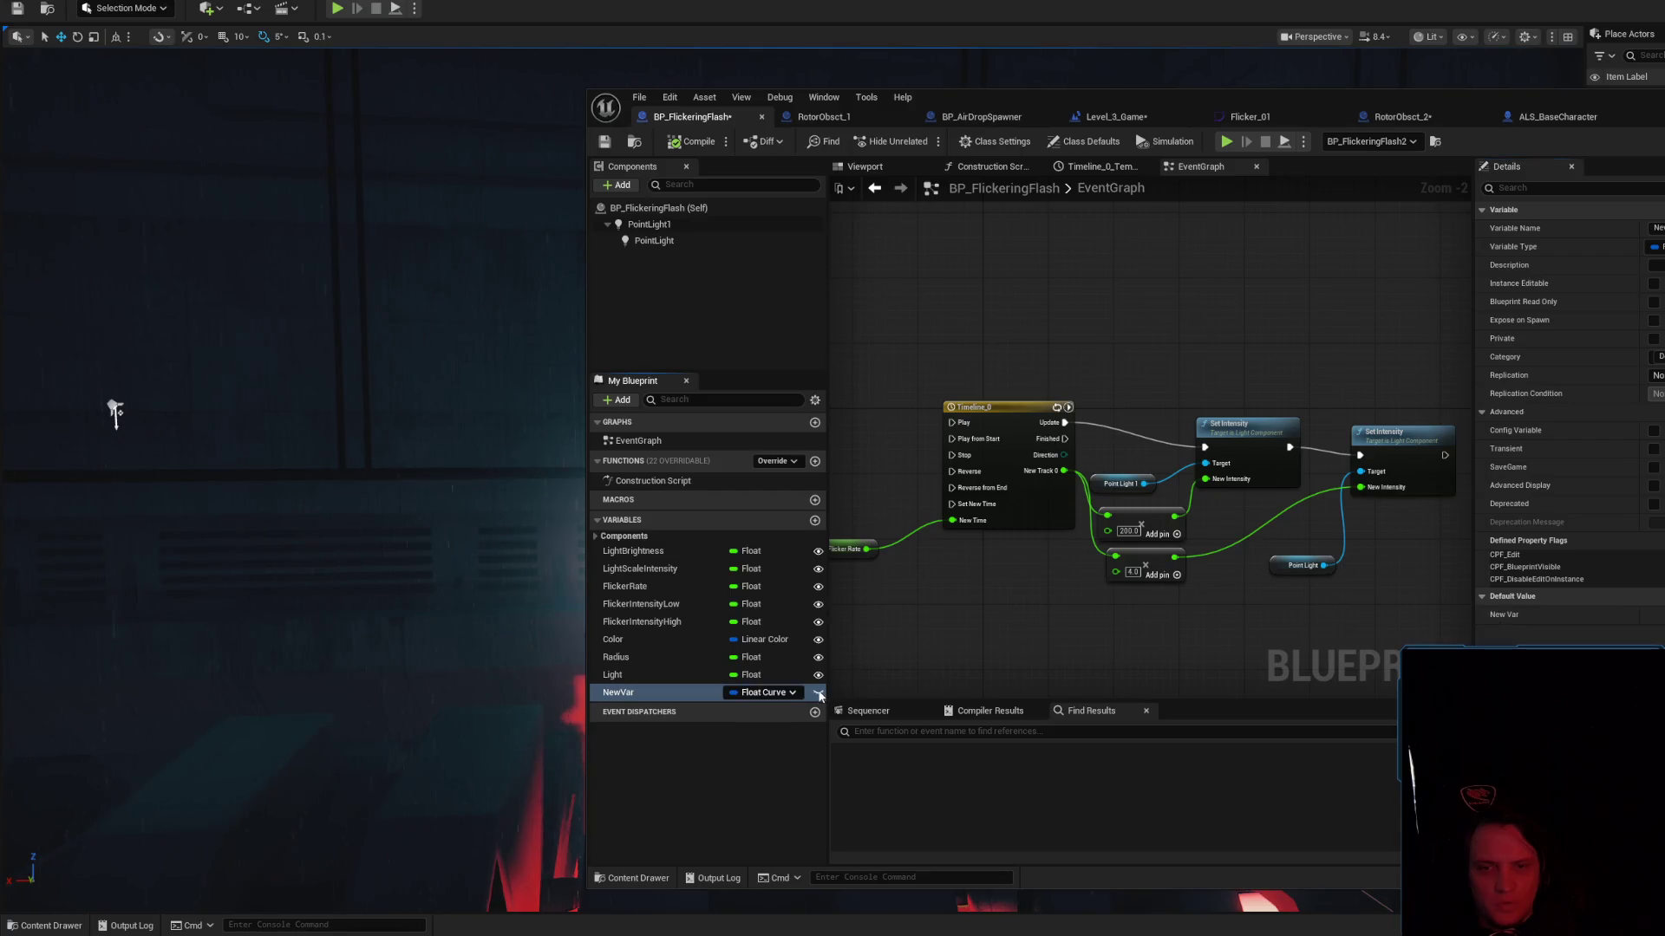
key("F7")
left_click(728, 692)
left_click(643, 691)
key("Delete")
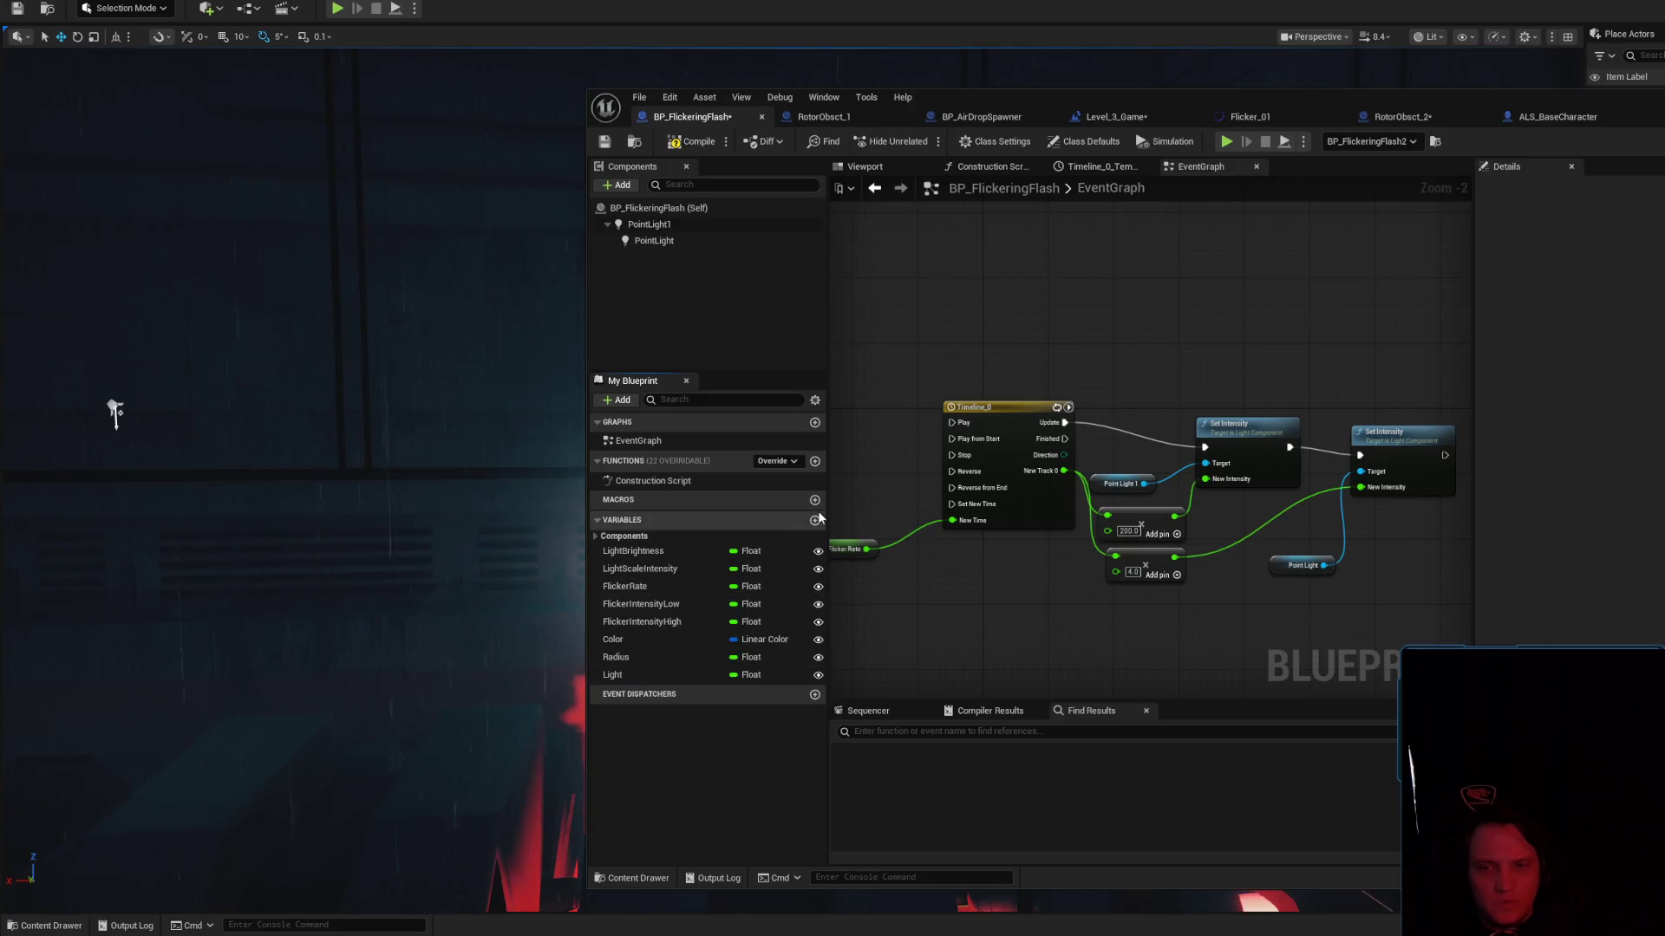
left_click(815, 519)
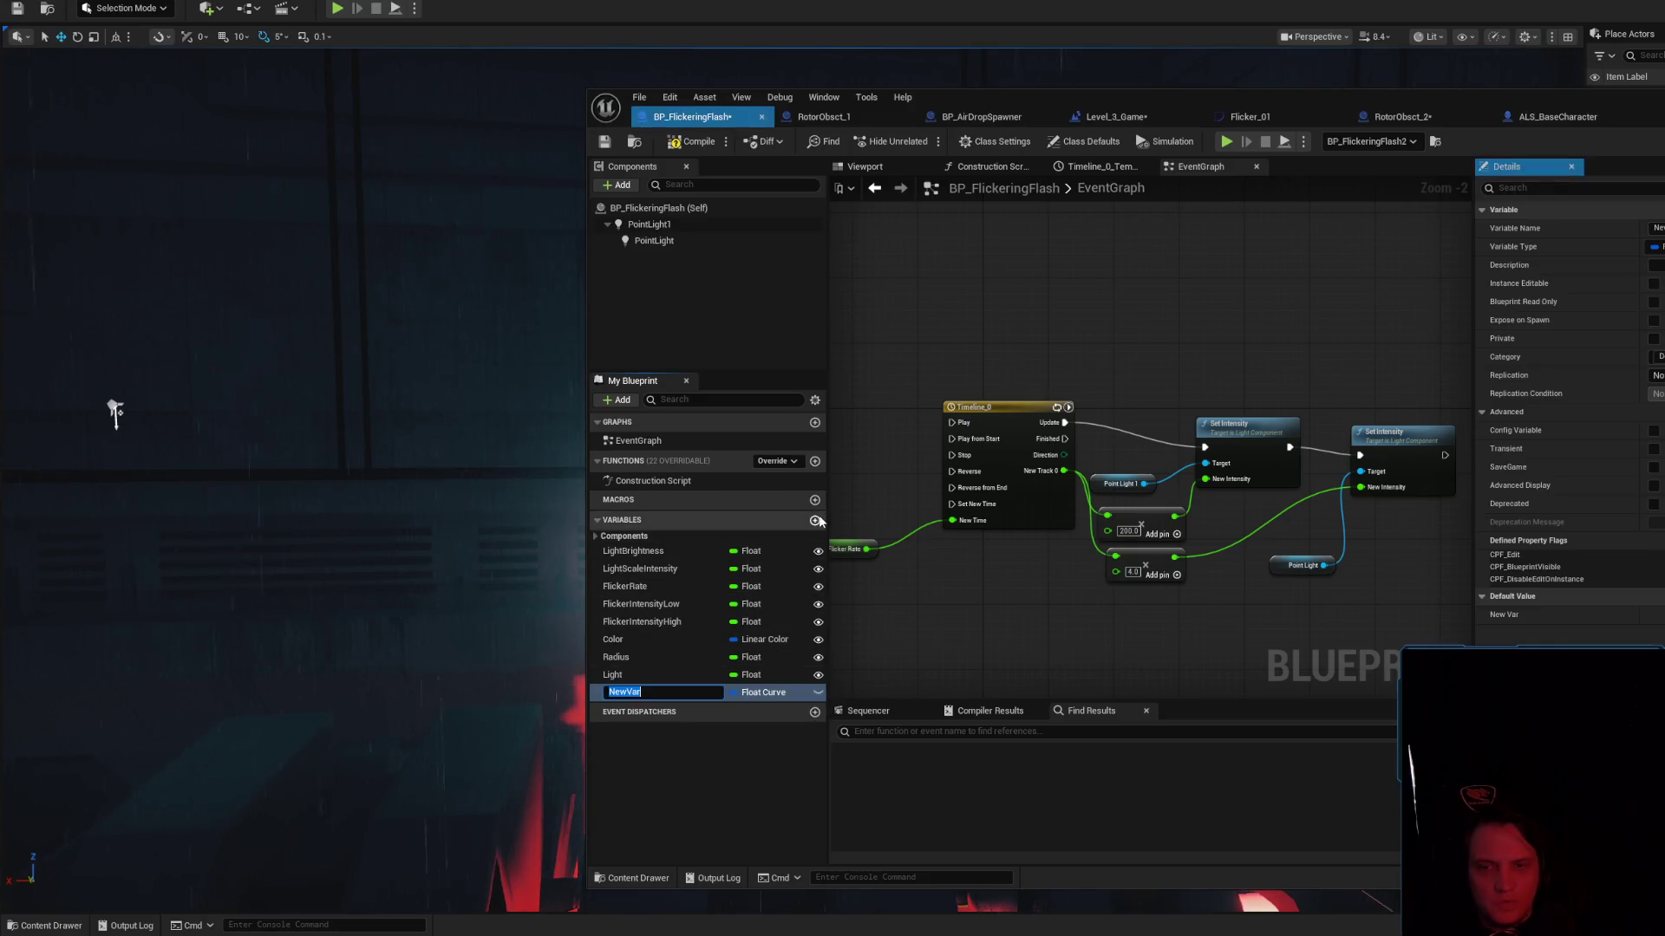
left_click(767, 693)
type("Curve")
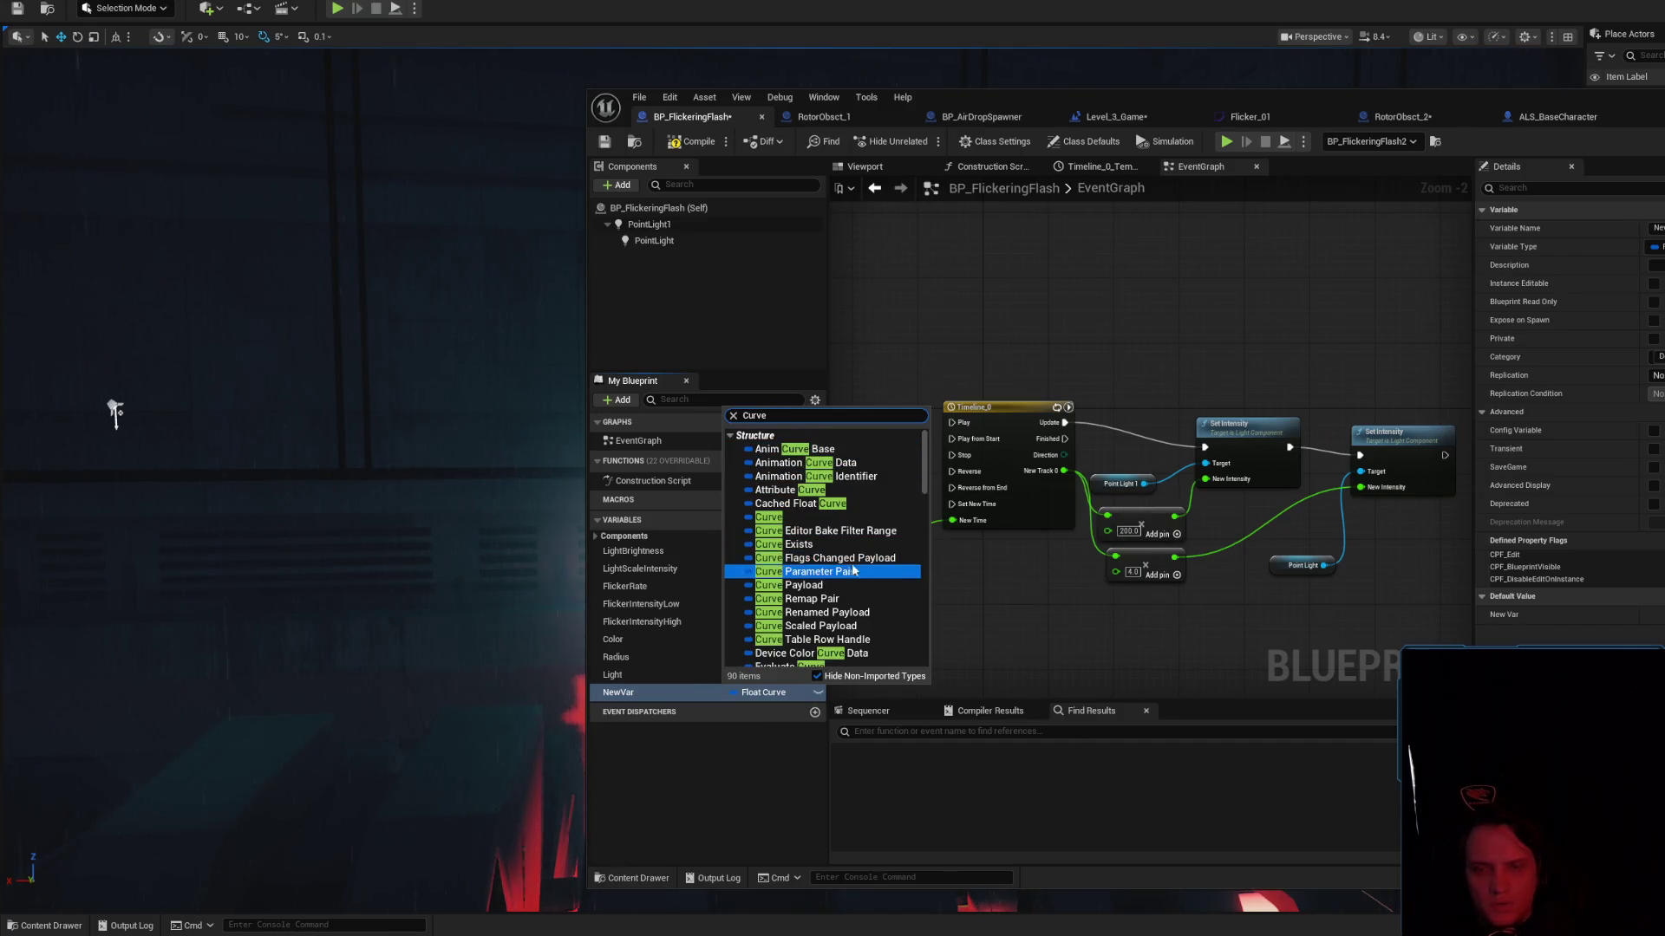
scroll(855, 555, "down", 4)
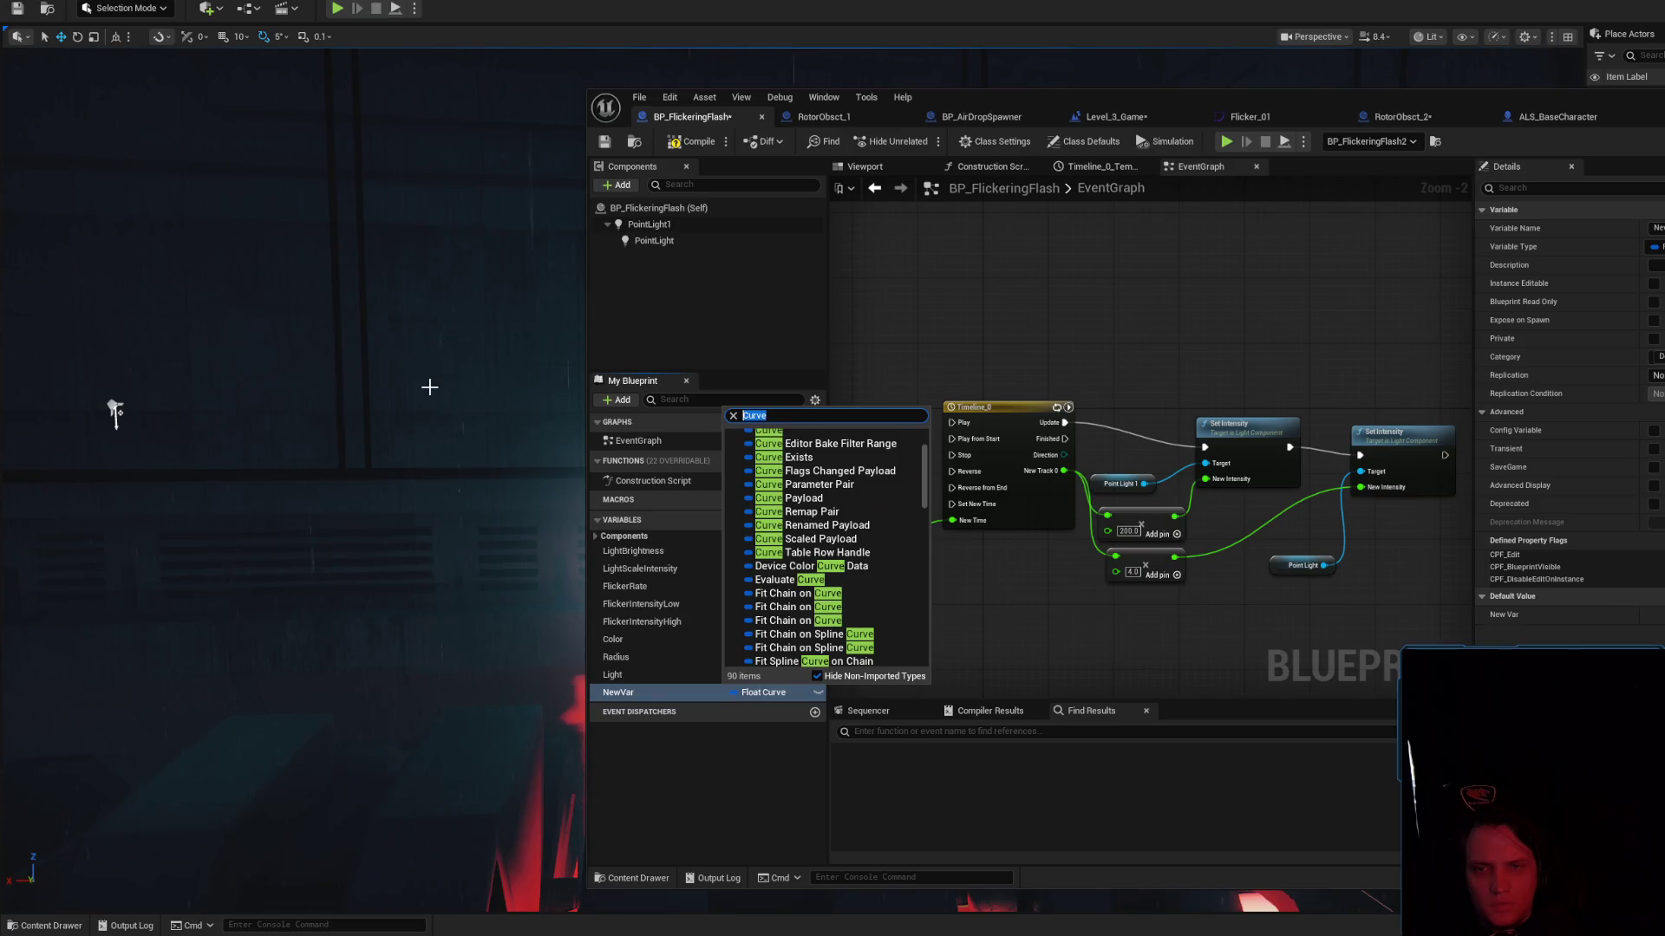
type("Float cur")
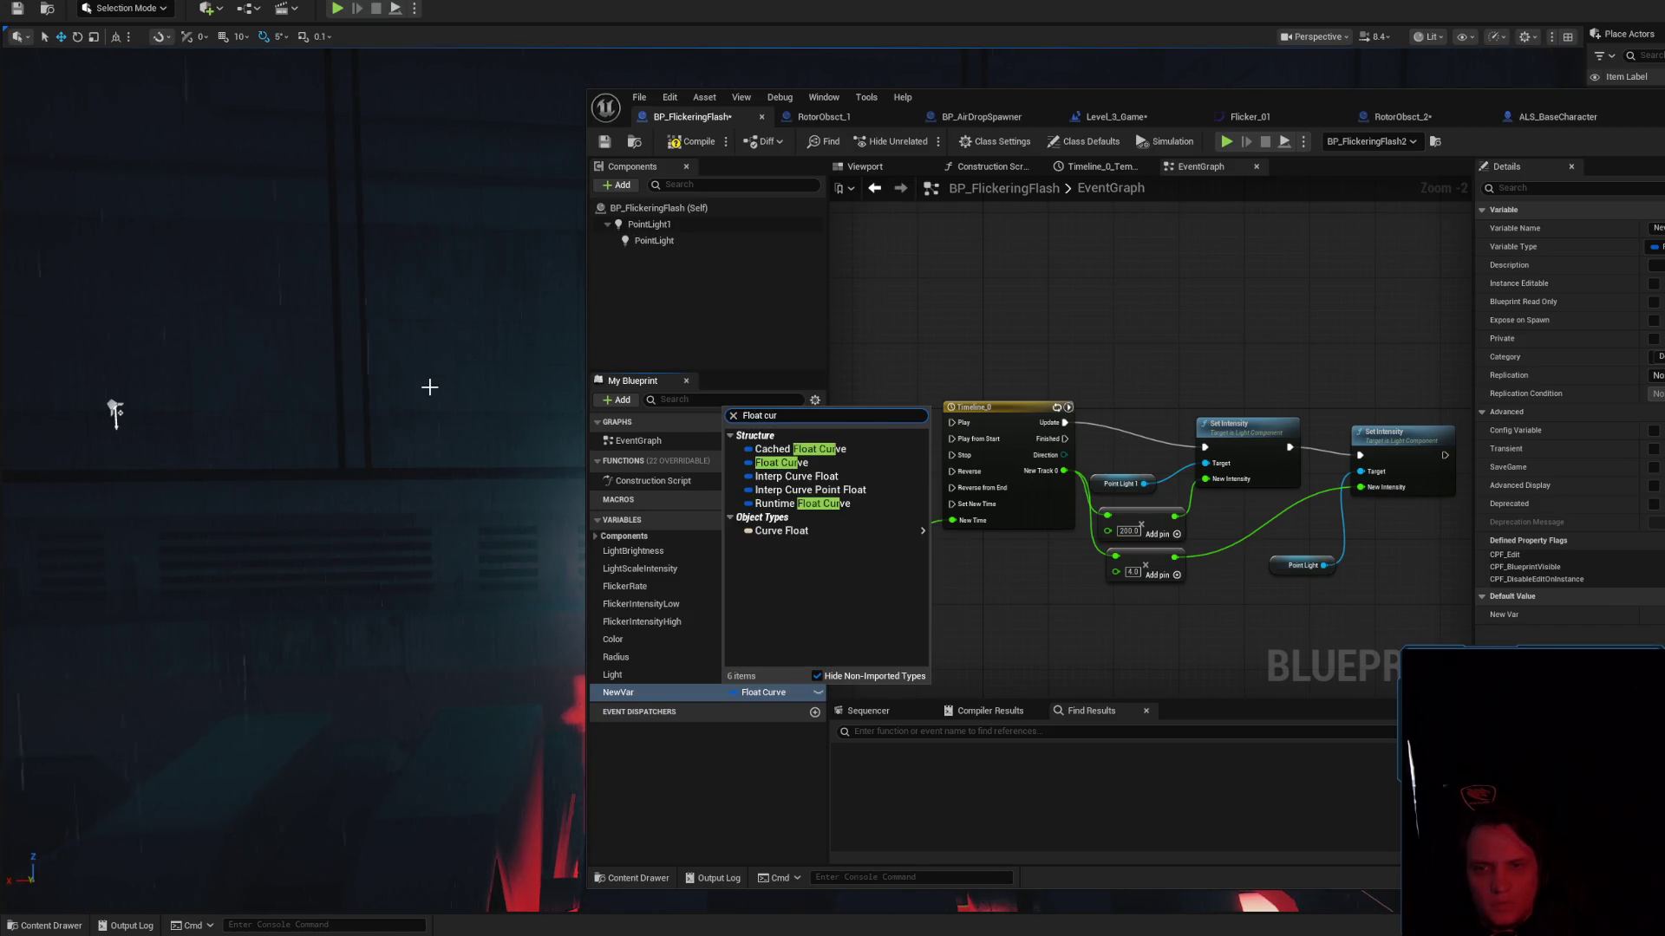
left_click(798, 449)
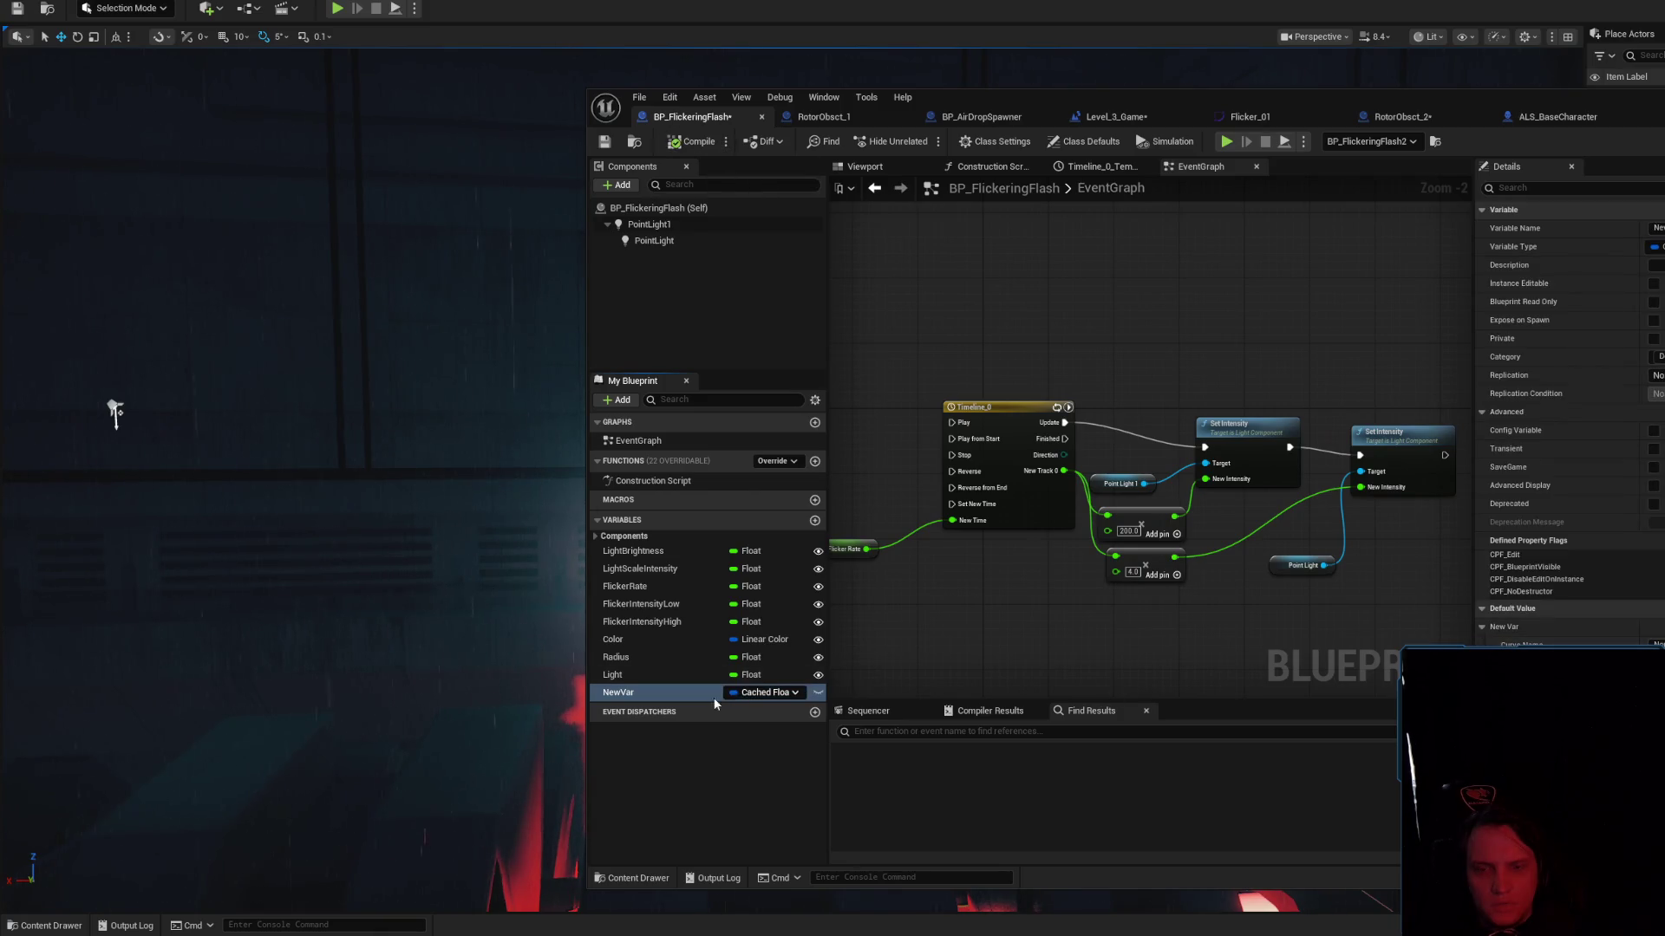
left_click(759, 695)
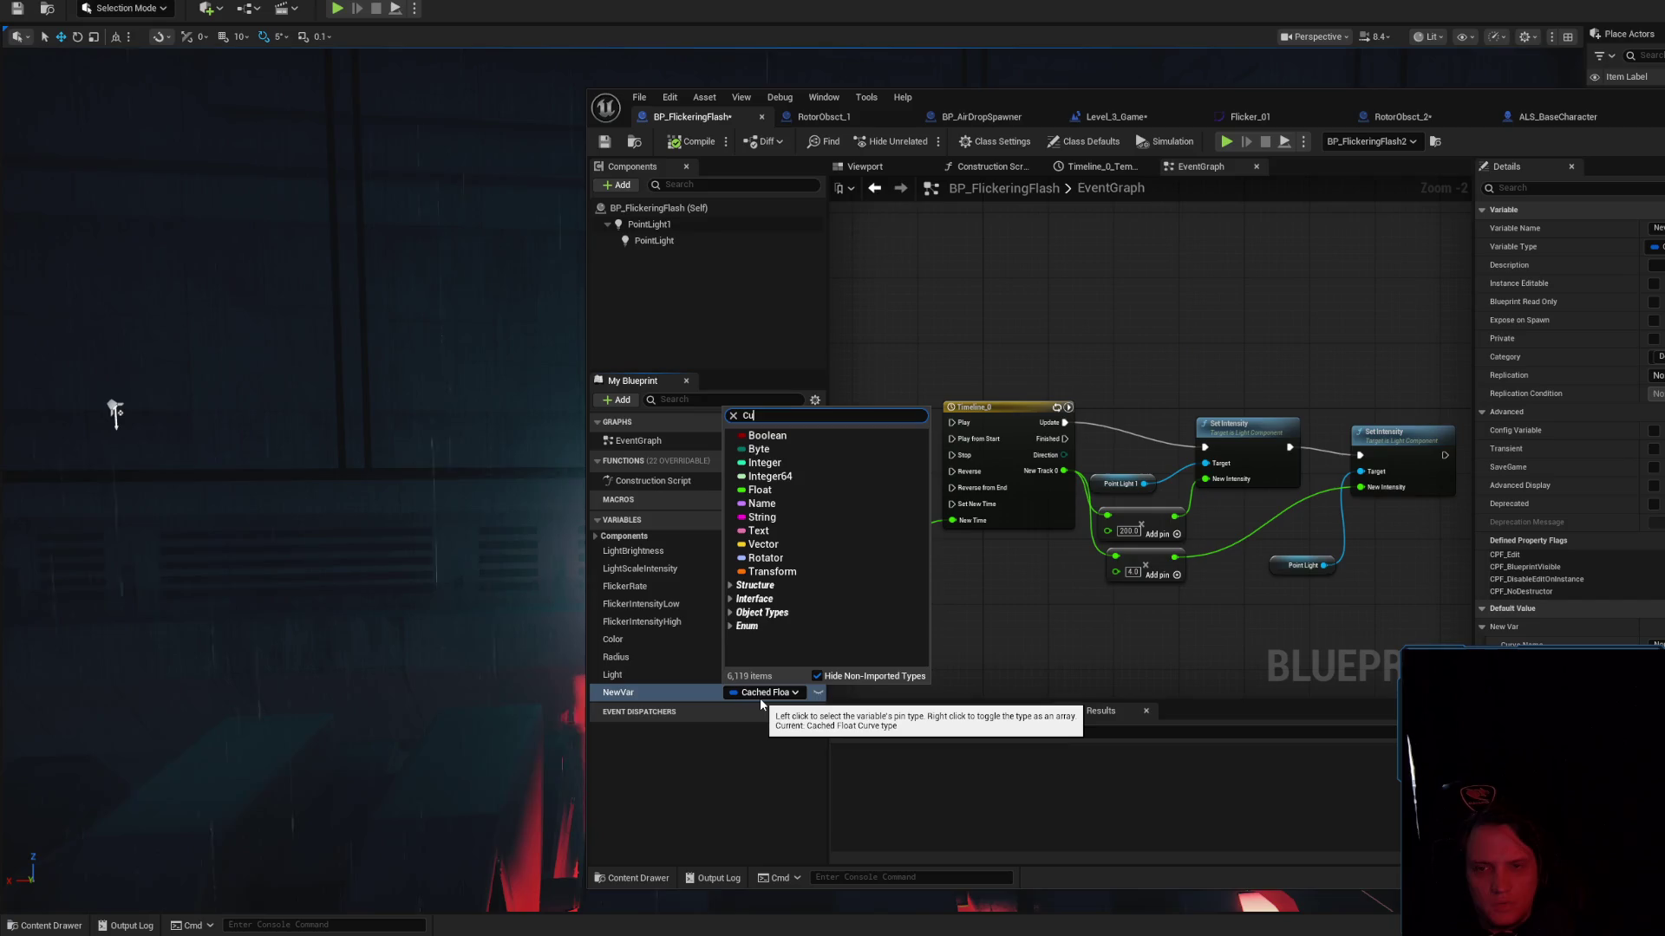
type("rve")
key("ctrl+a")
type("Float curve")
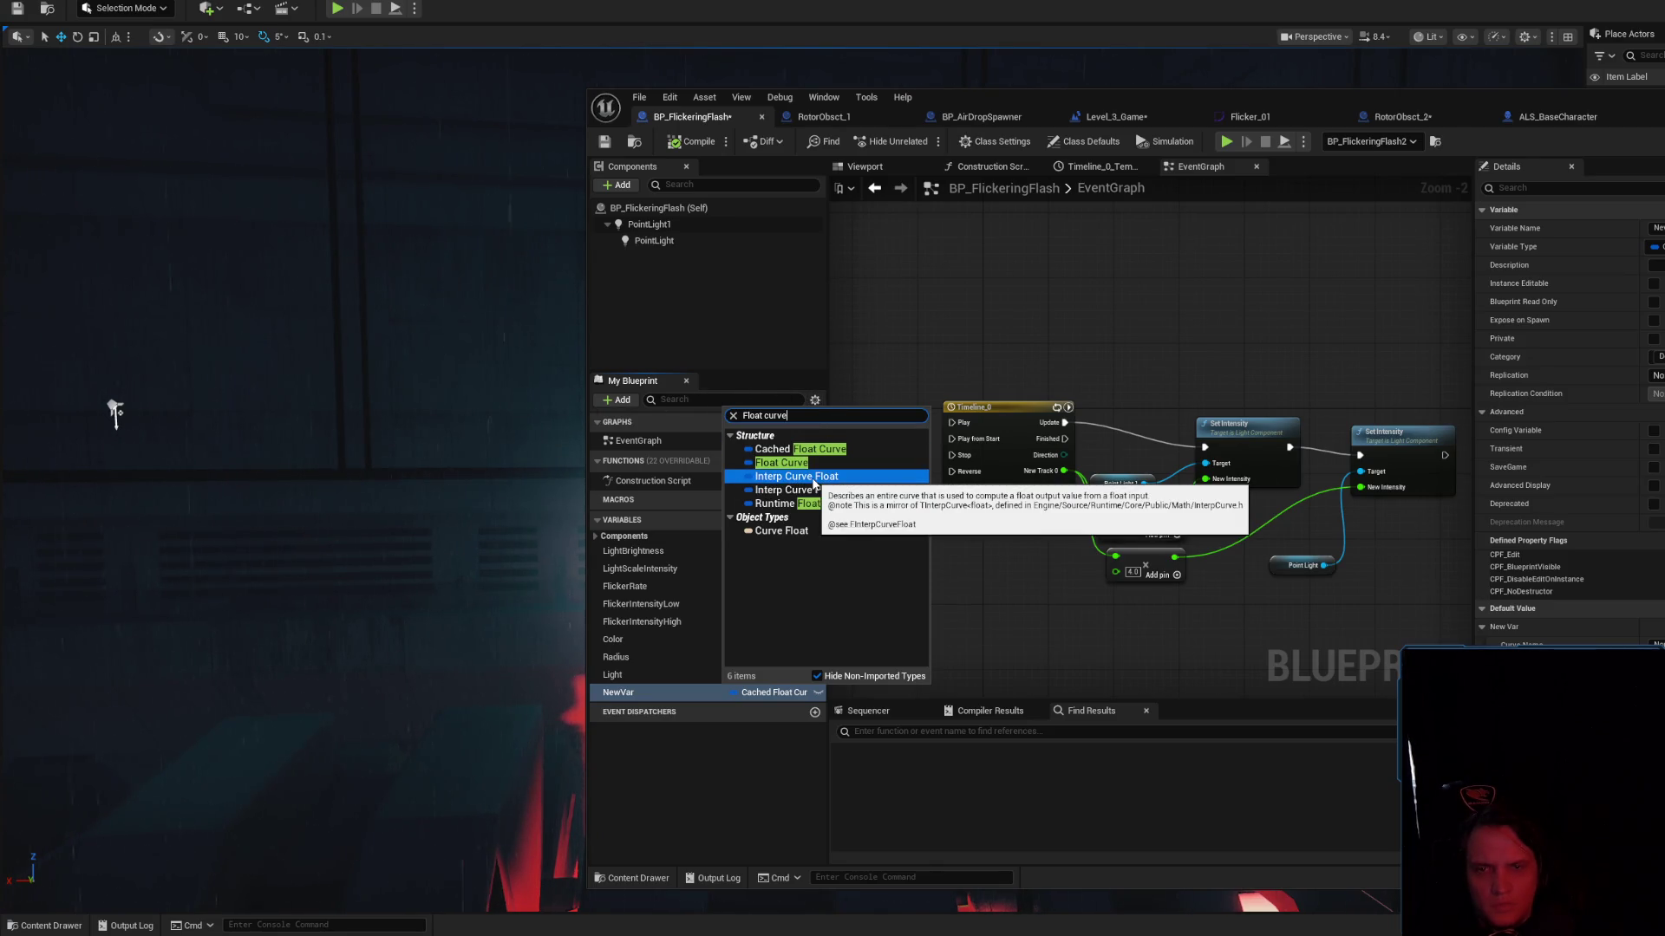
left_click(796, 476)
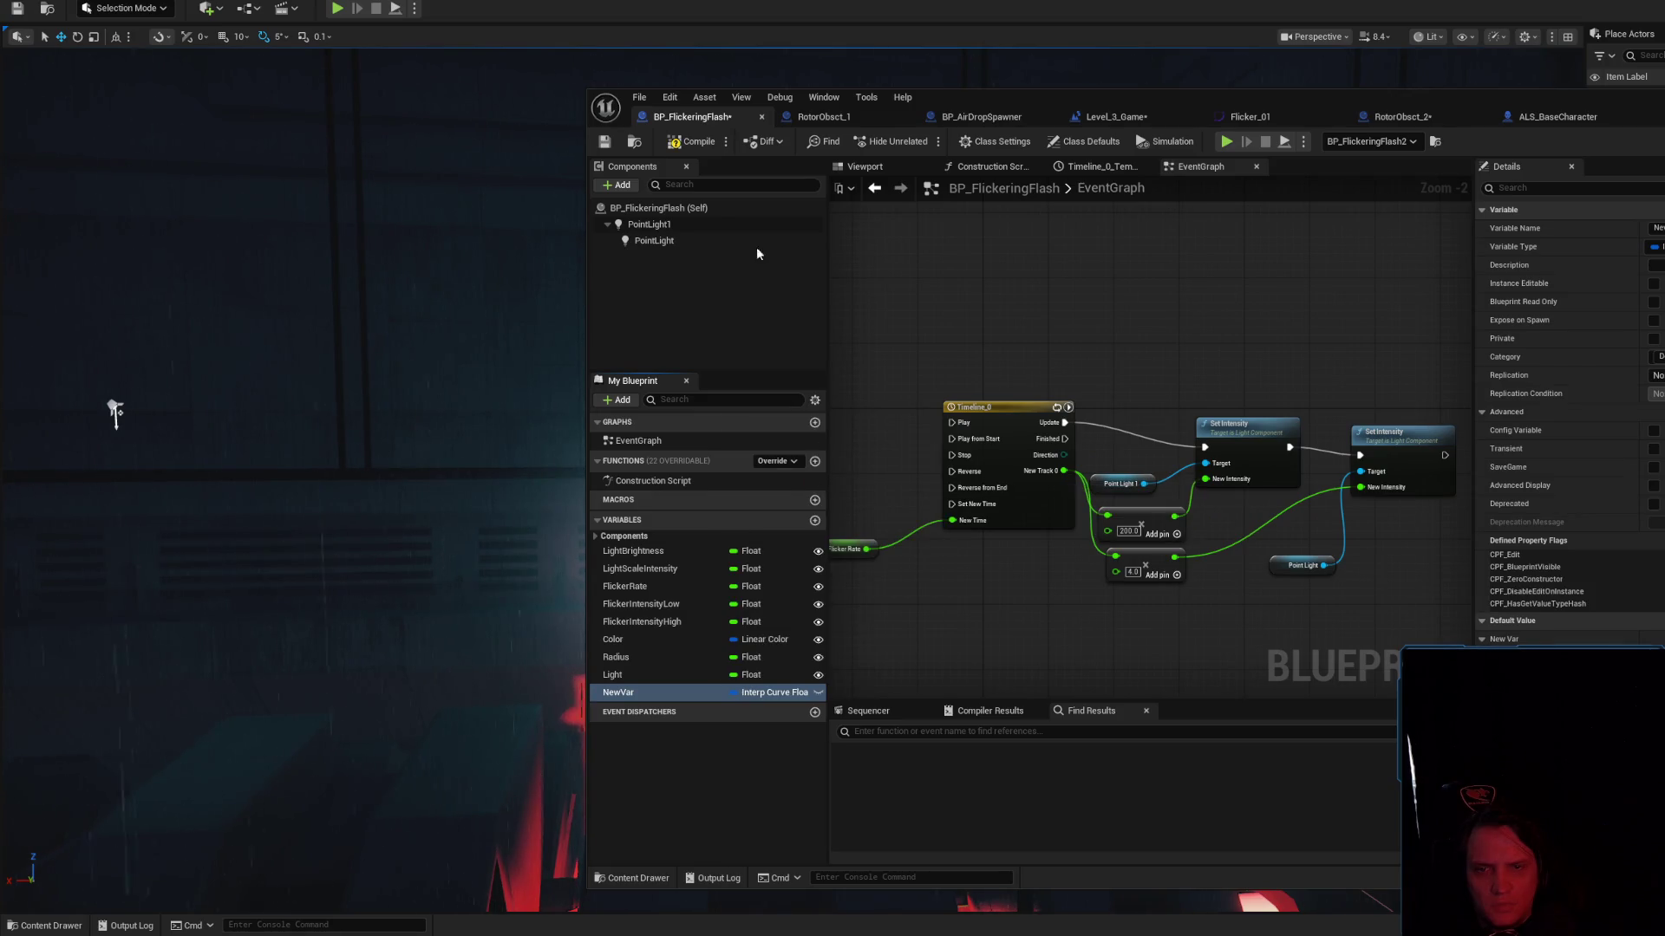
left_click(697, 142)
key("Delete")
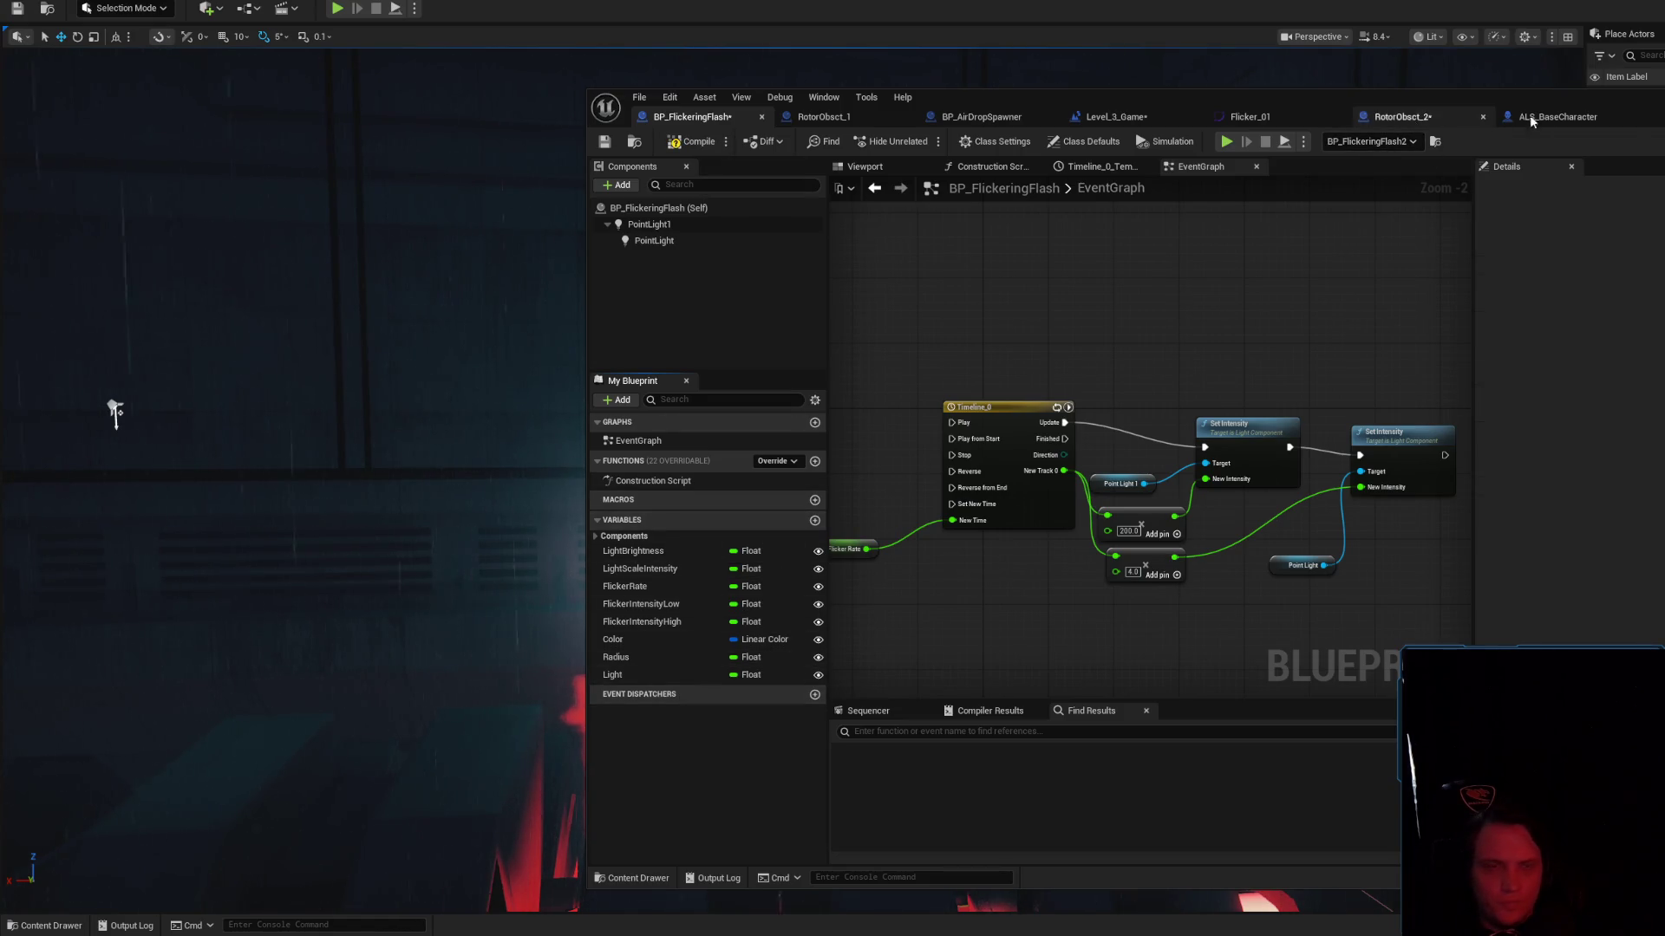
Copy CameraLerpCurve from ALS_BaseCharacter, paste it into BP_FlickeringFlash, and compile
left_click(1518, 118)
left_click(698, 535)
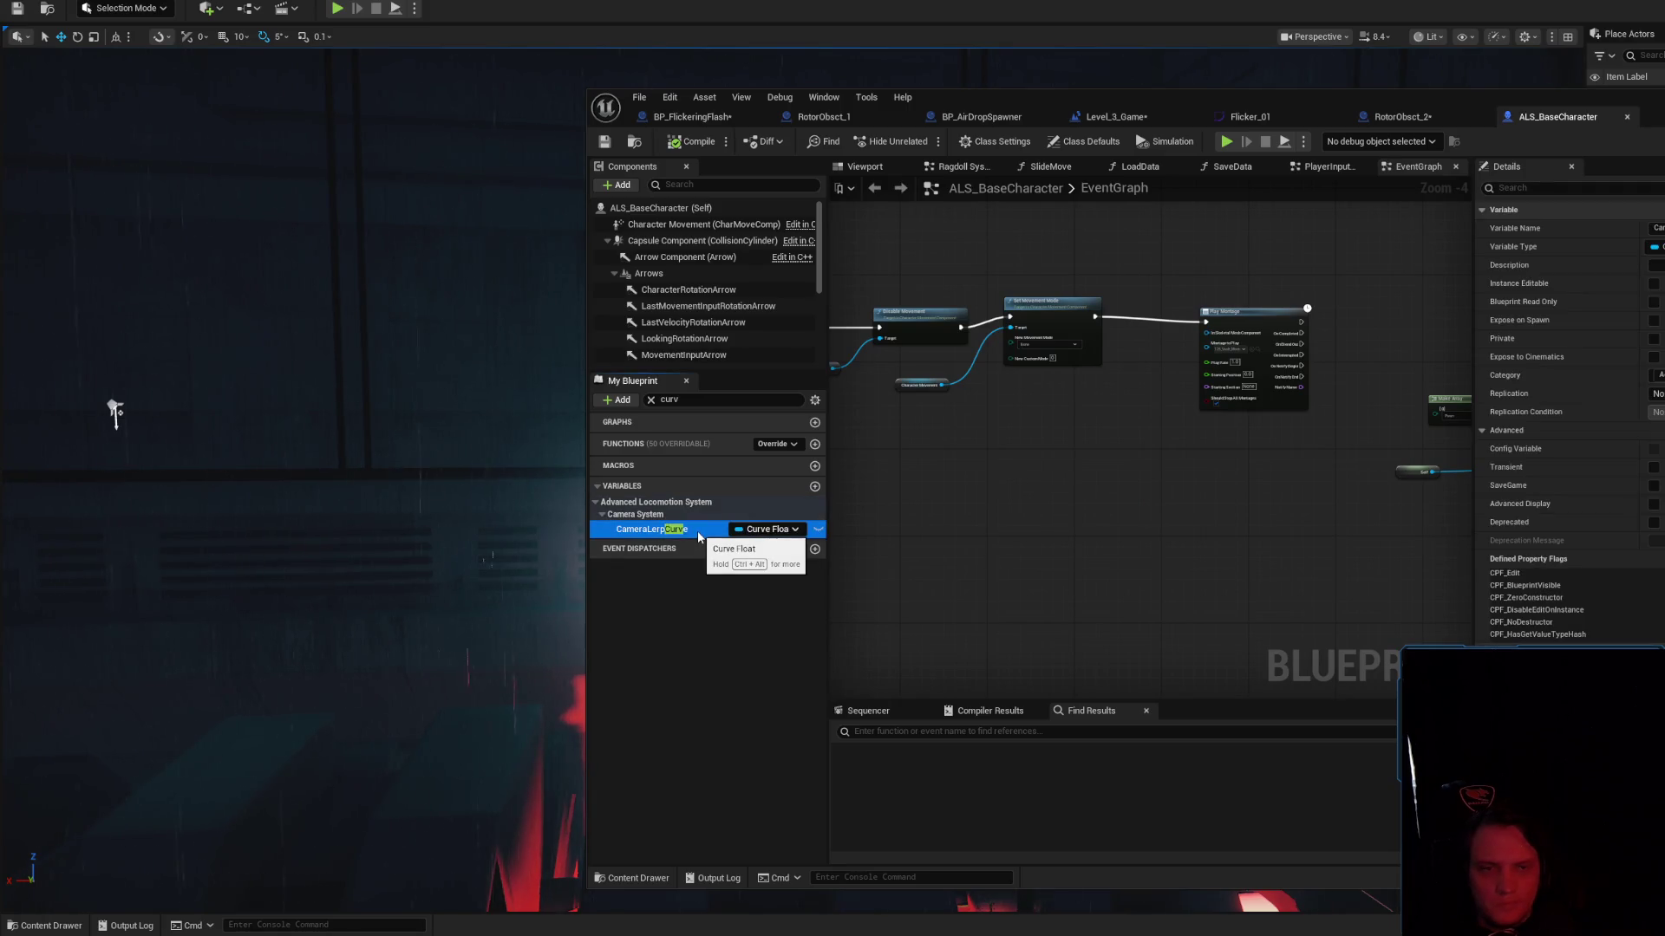
key("ctrl+c")
left_click(690, 116)
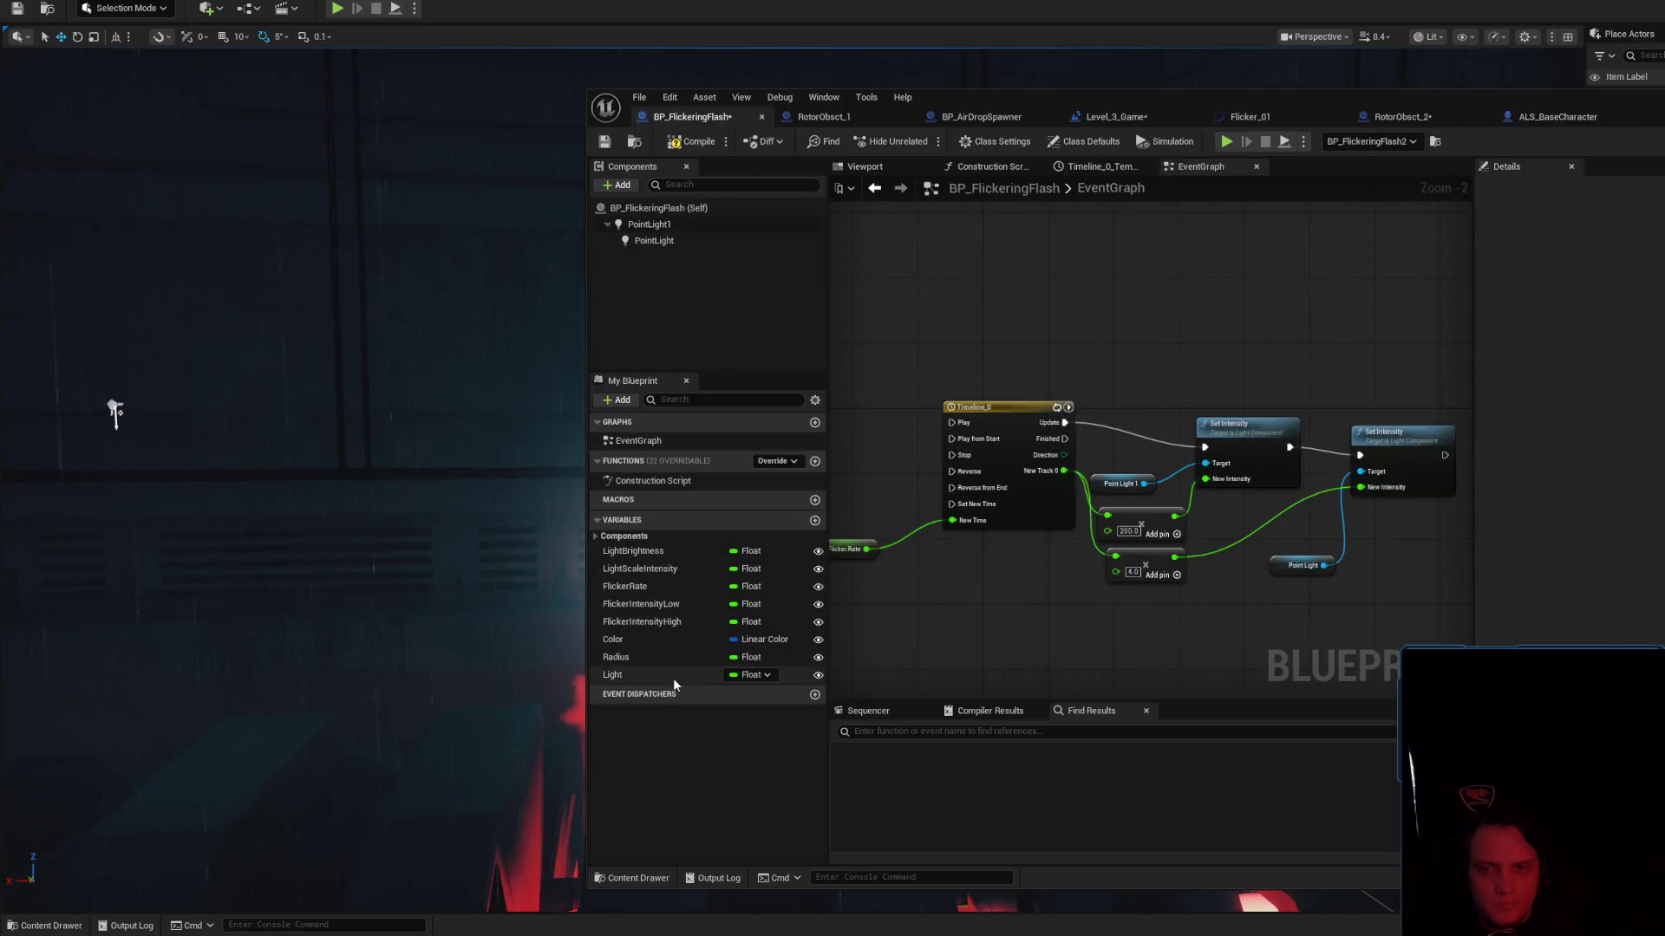
key("ctrl+v")
left_click(684, 142)
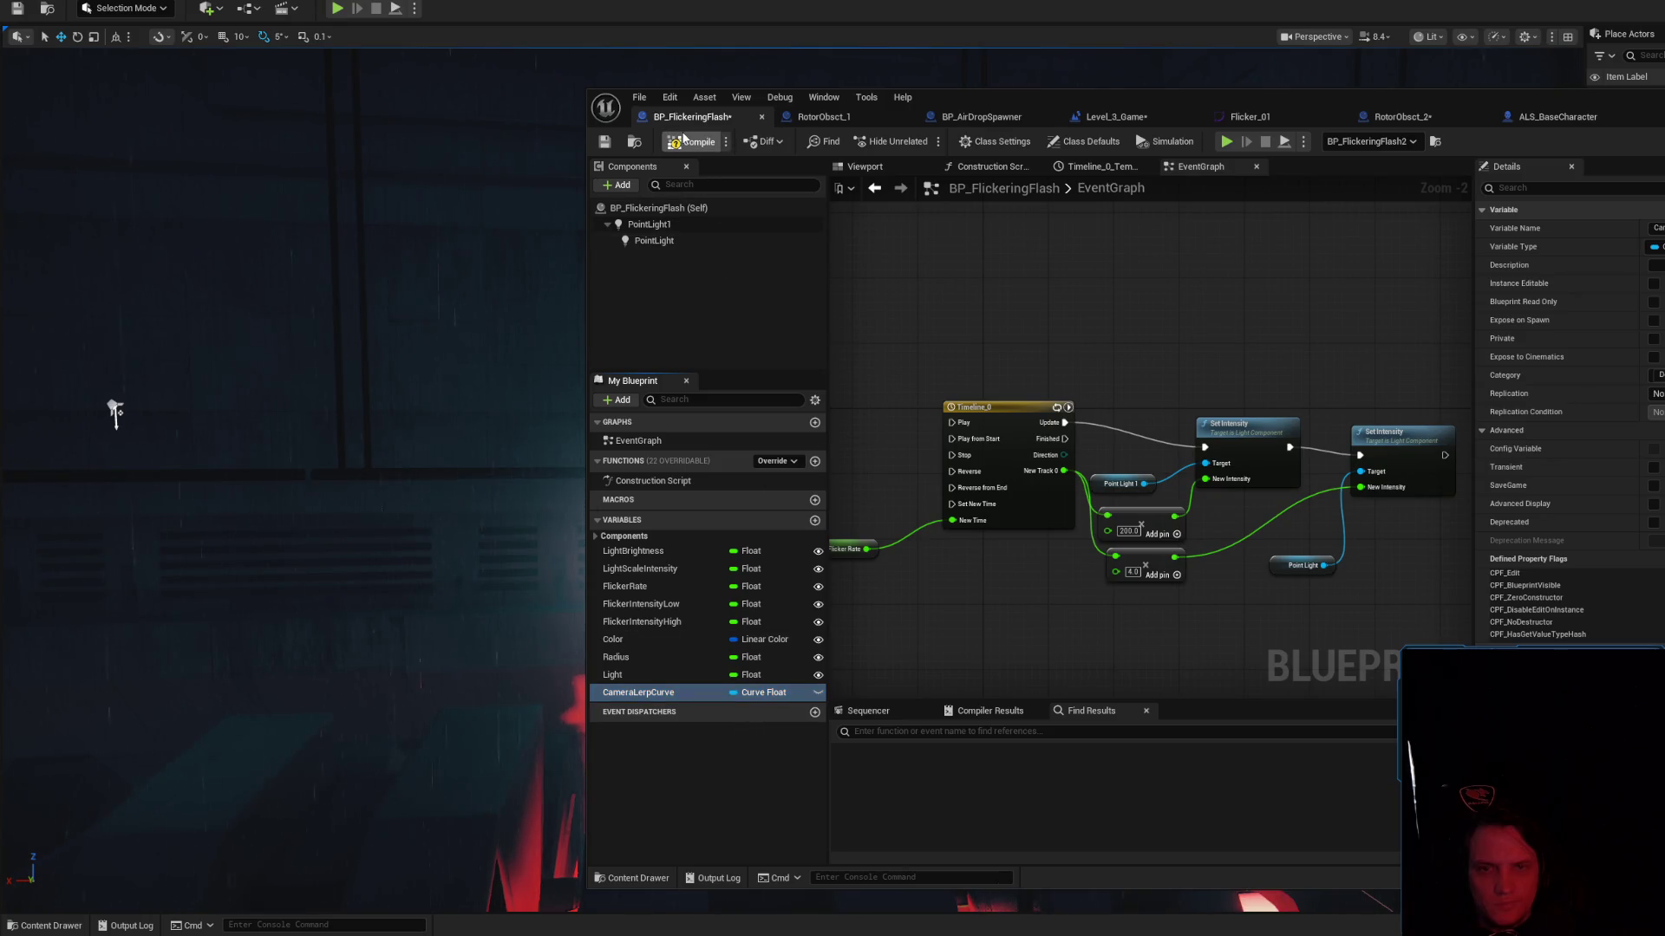
Rename the pasted variable to CurveFlicker, recompile, and keep its Curve Float type
double_click(671, 693)
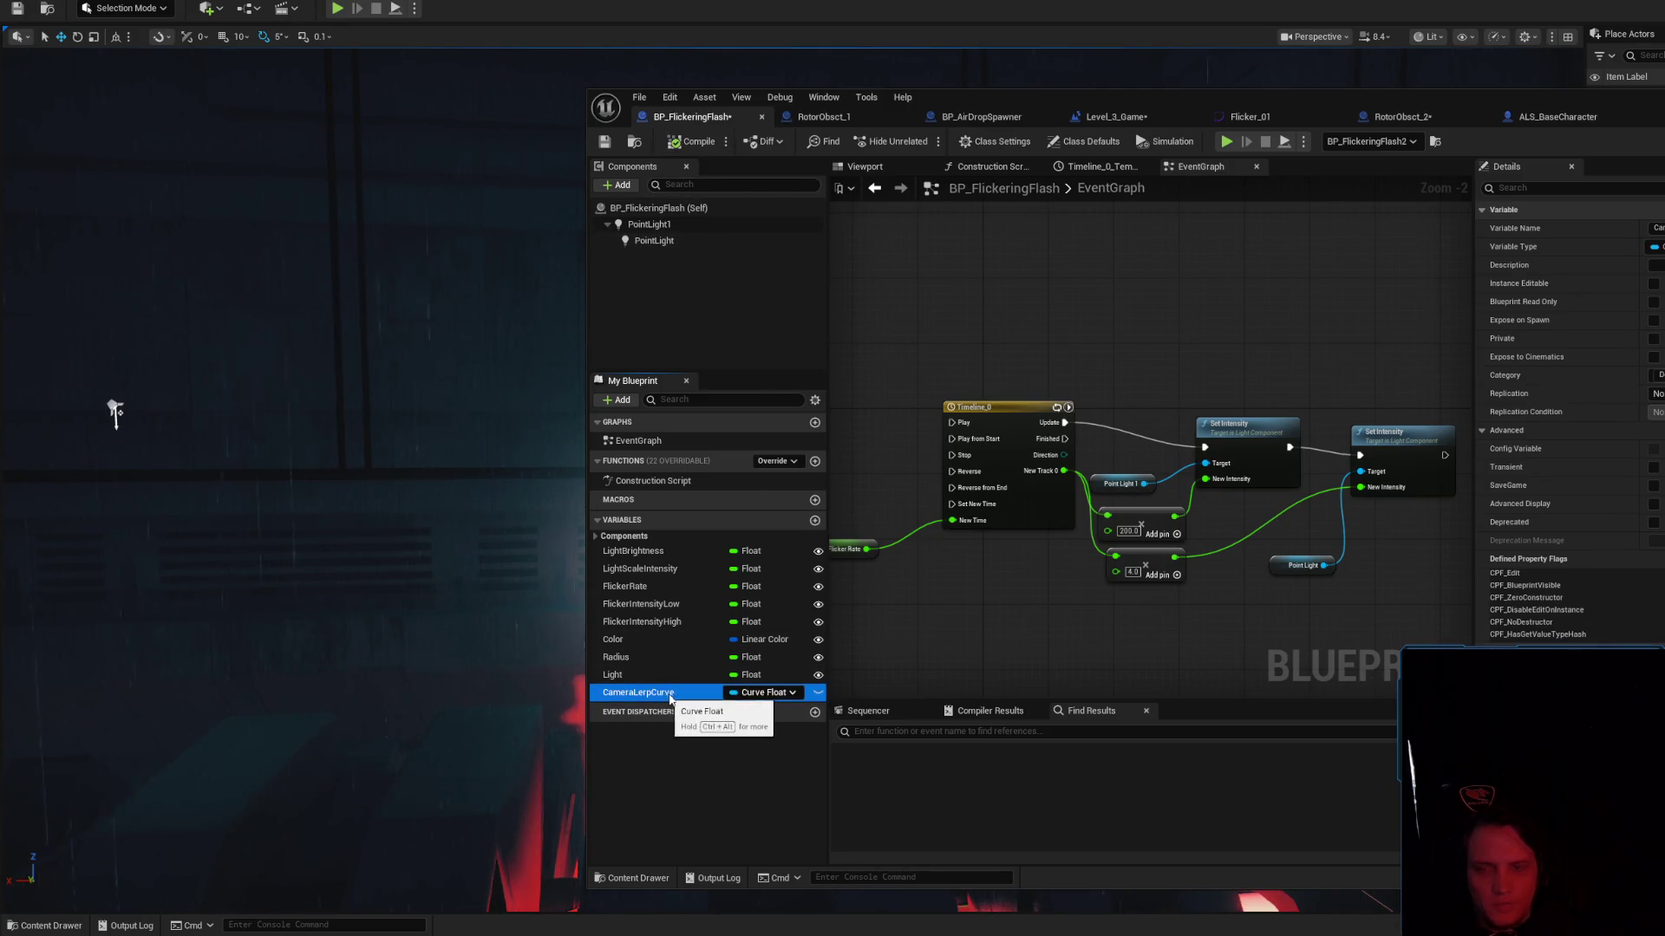
type("CurveFlicker")
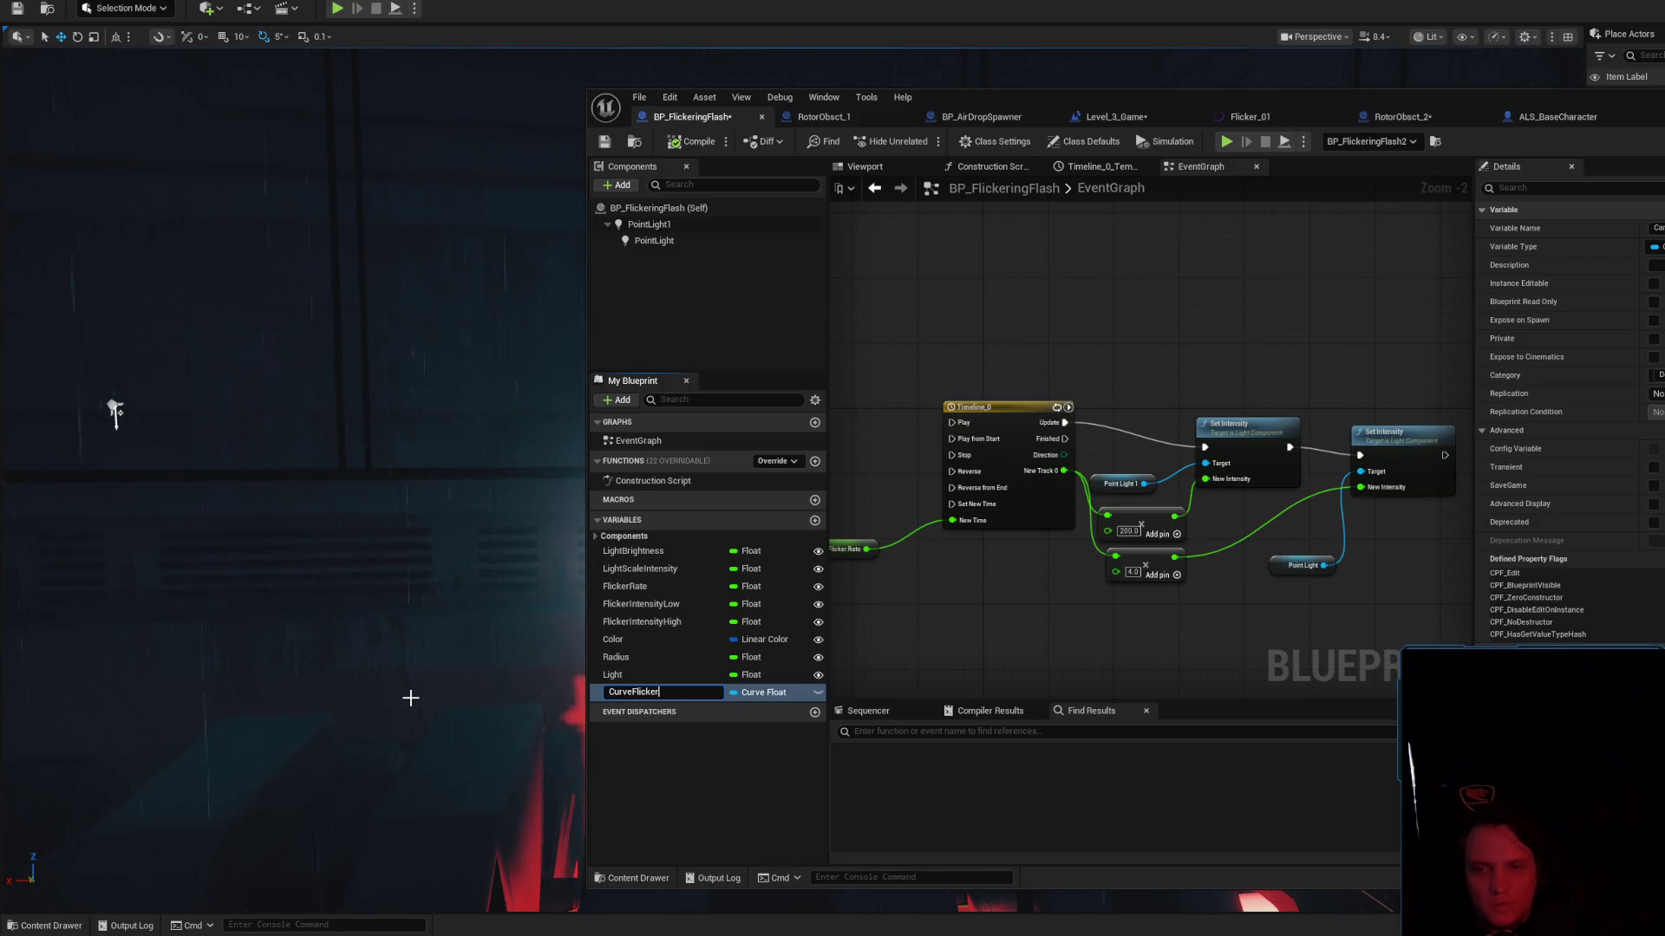
key("Return")
left_click(697, 143)
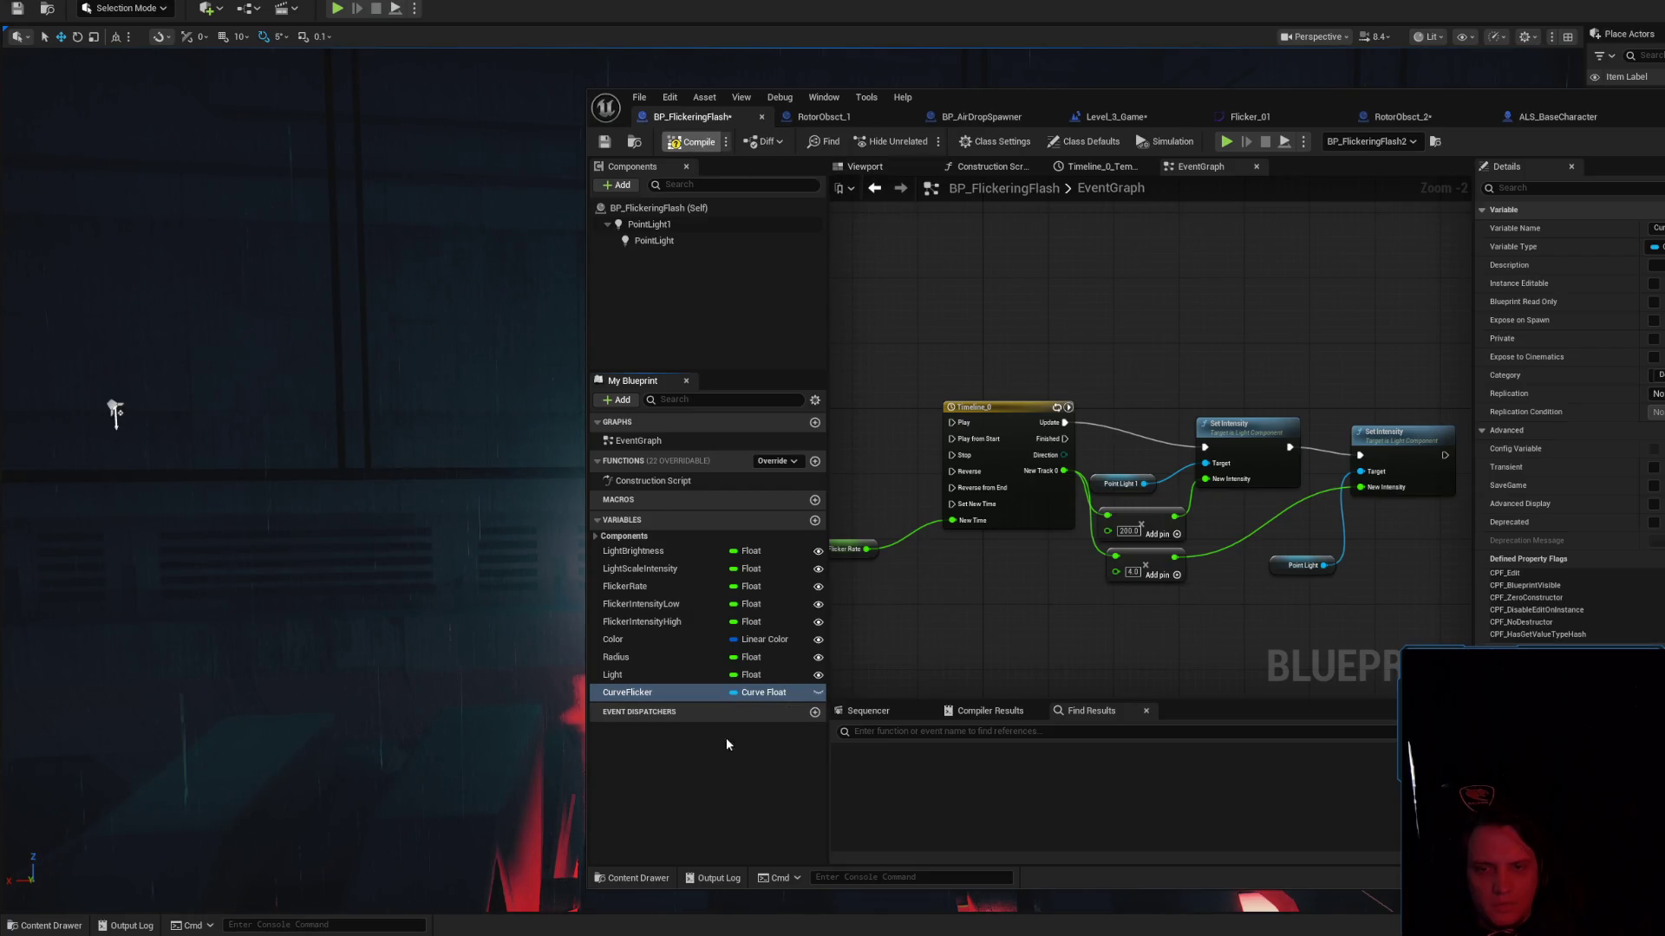
left_click(738, 693)
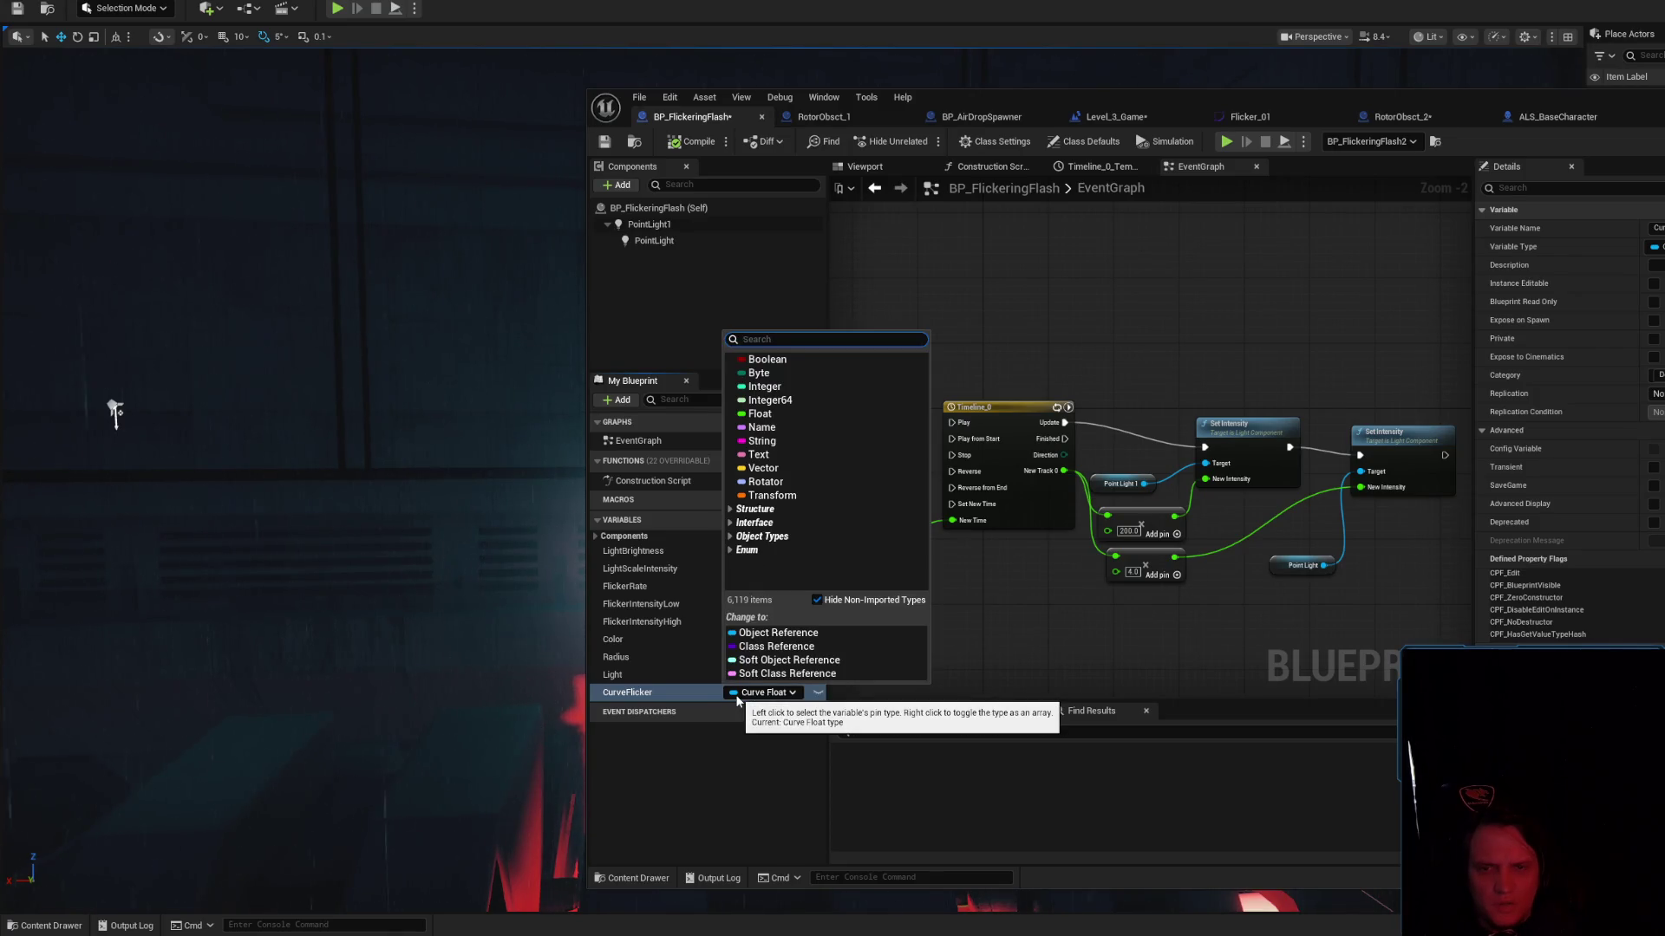
left_click(742, 746)
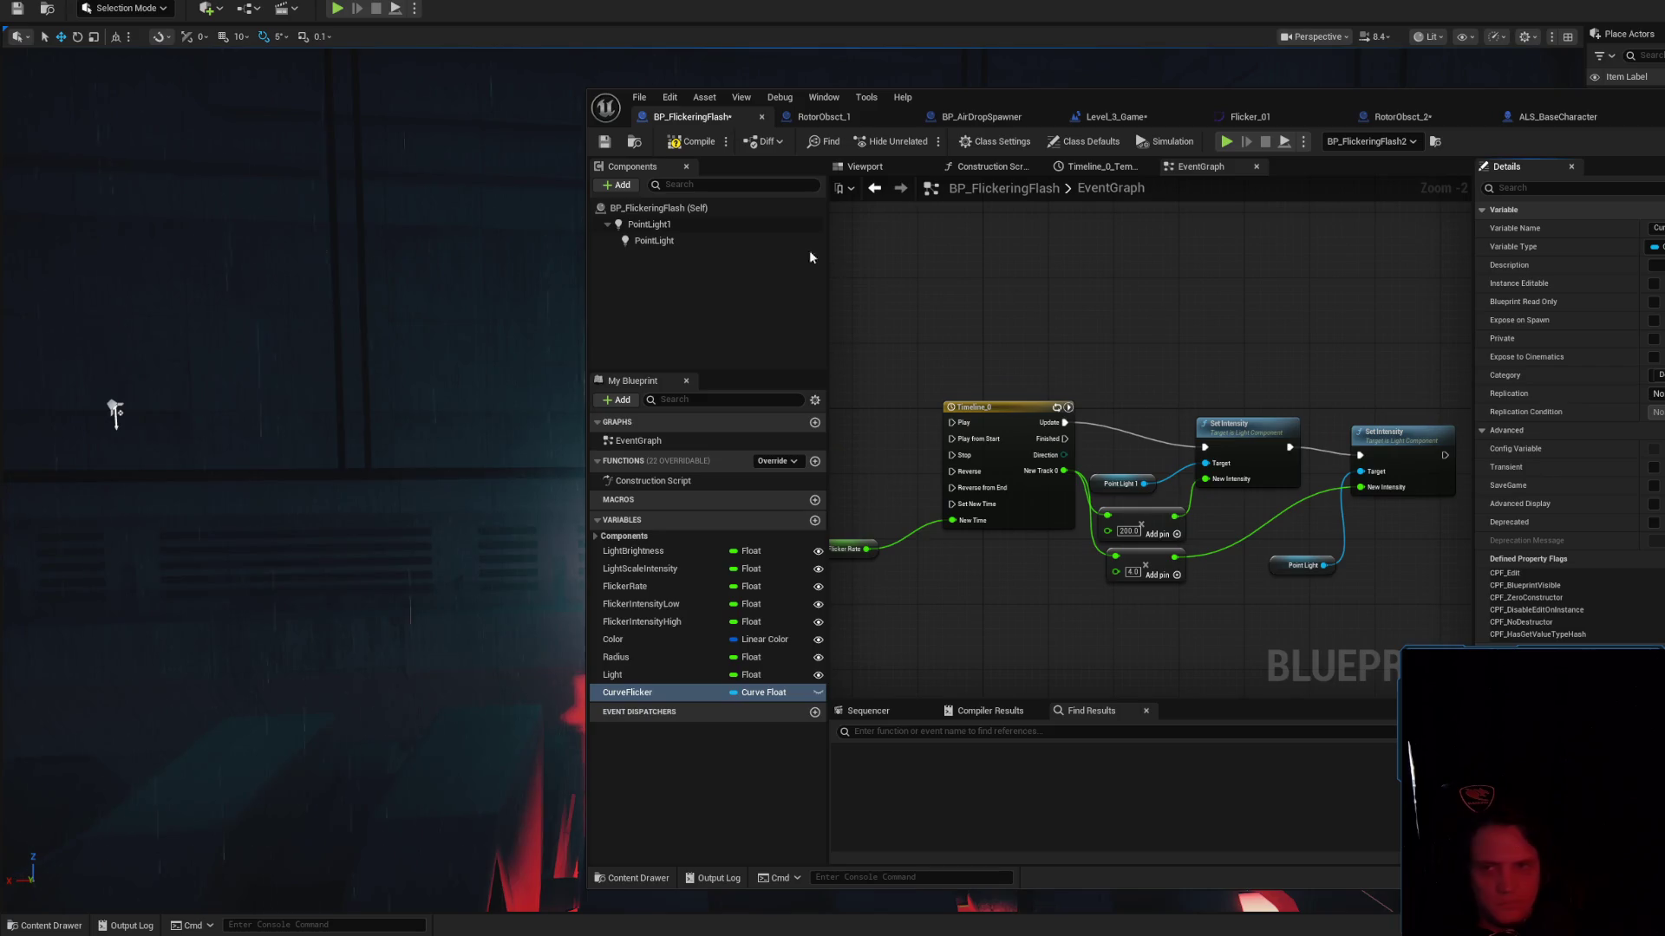
Drop a CurveFlicker getter node into the event graph
left_click(708, 145)
mouse_move(659, 692)
left_mouse_down()
mouse_move(1001, 299)
mouse_move(975, 317)
left_mouse_up()
left_click(1033, 338)
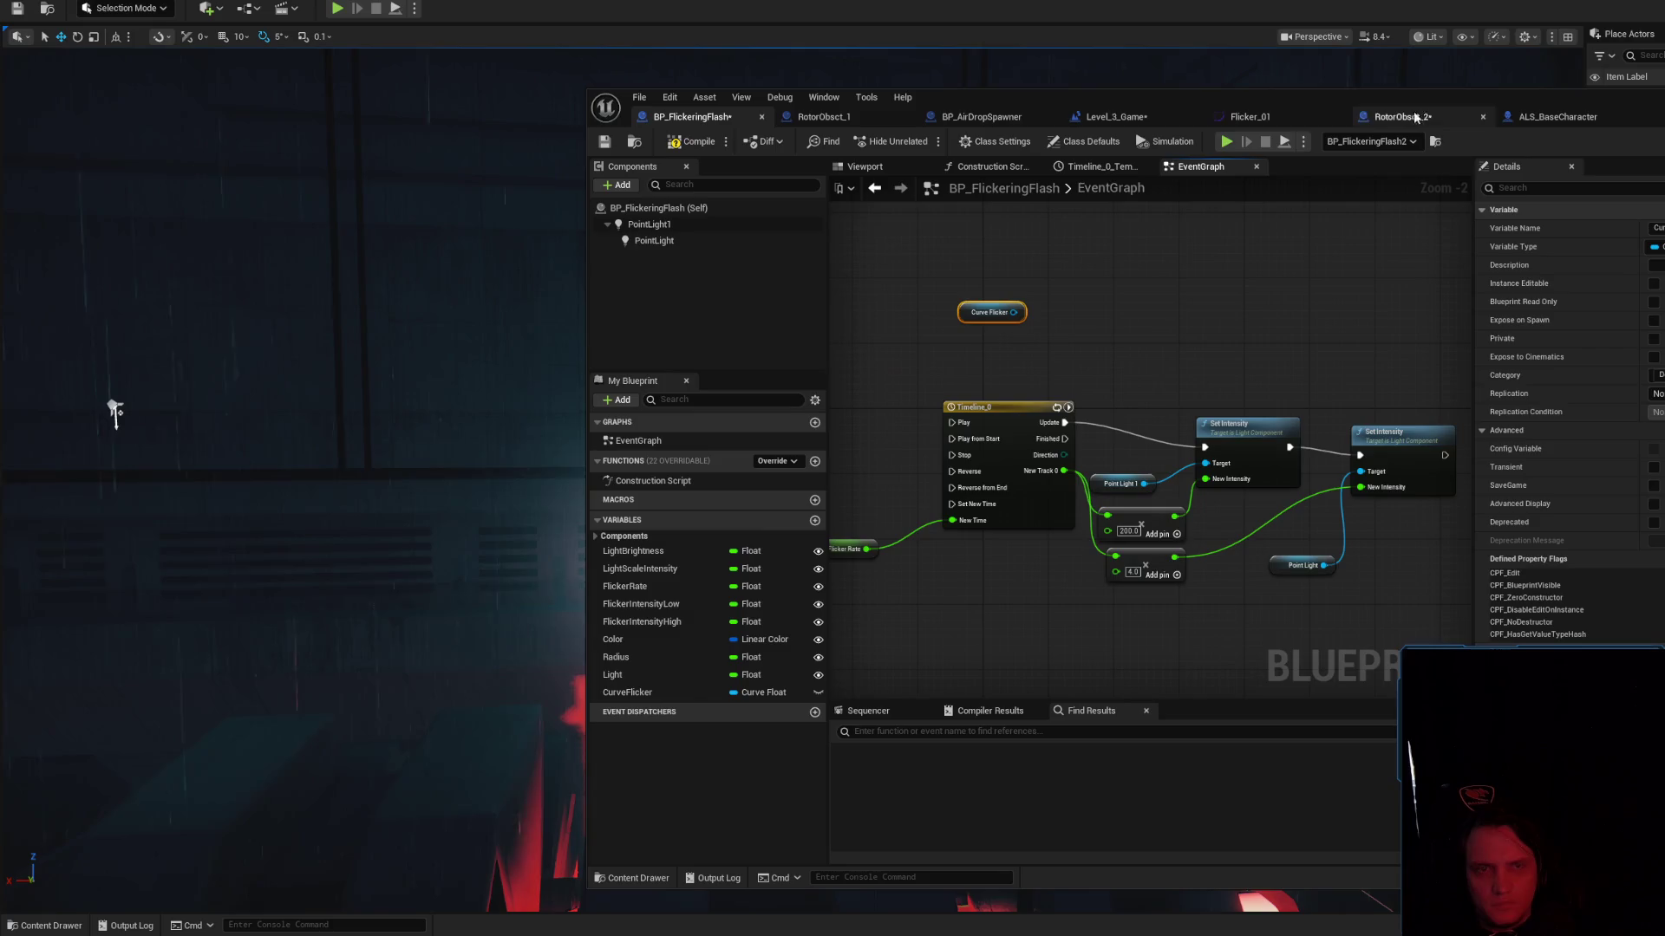
left_click(1251, 118)
left_click(1153, 118)
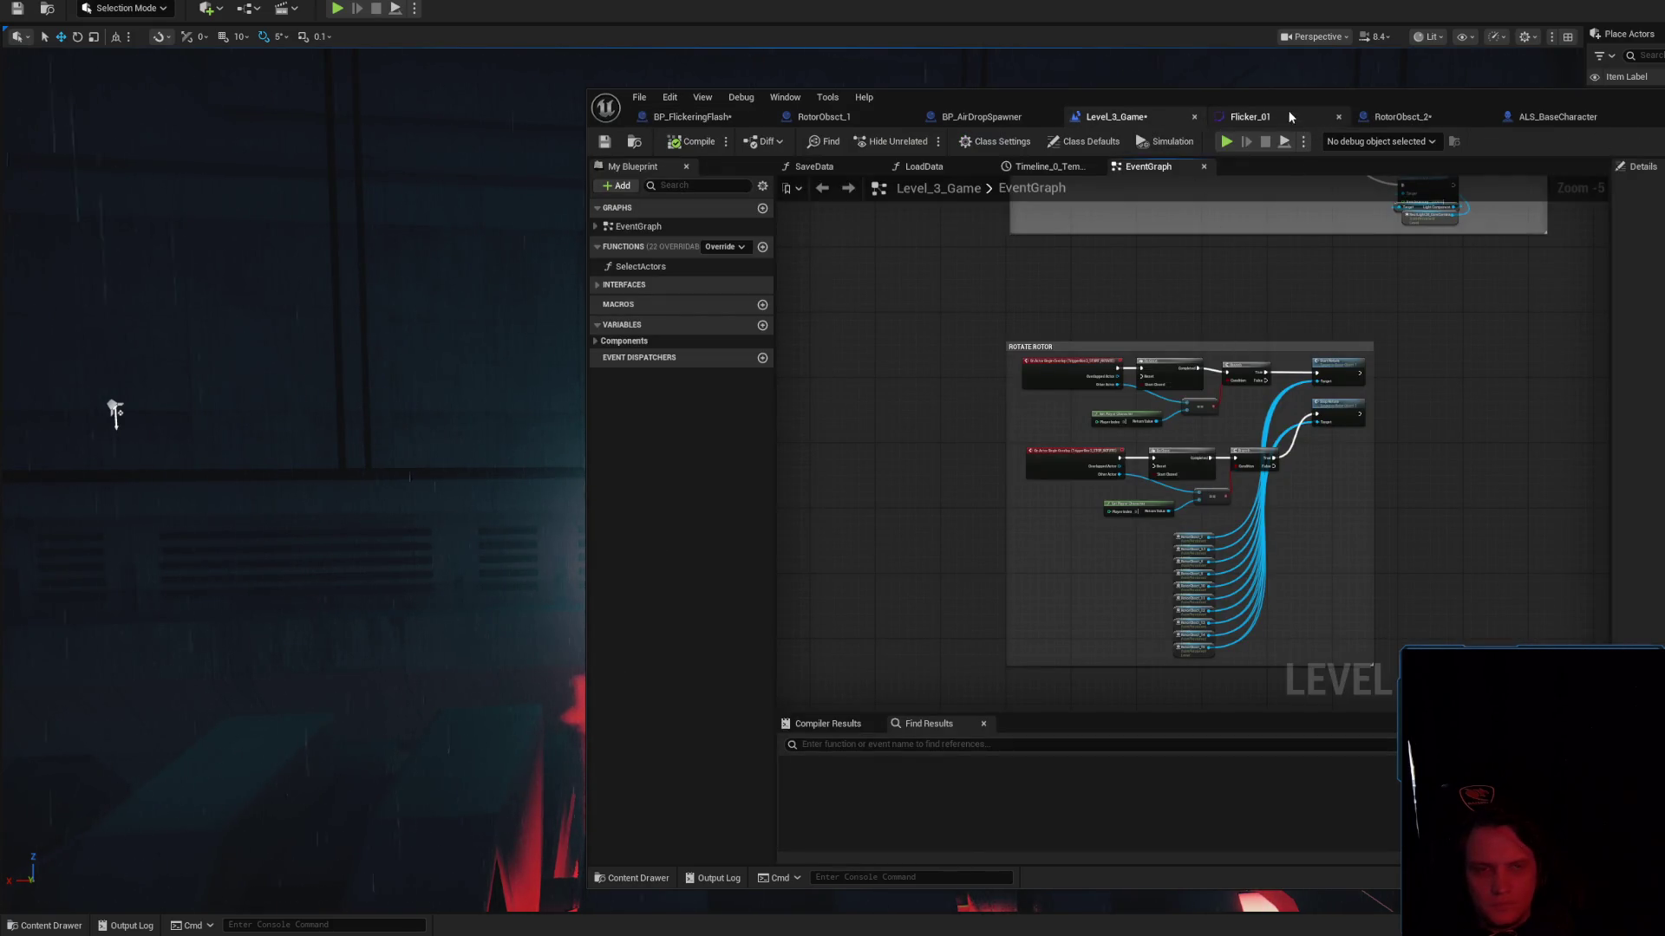
Glance at the Flicker_01 curve, then close the RotorObsct_2 blueprint tab
left_click(1249, 116)
left_click(1405, 116)
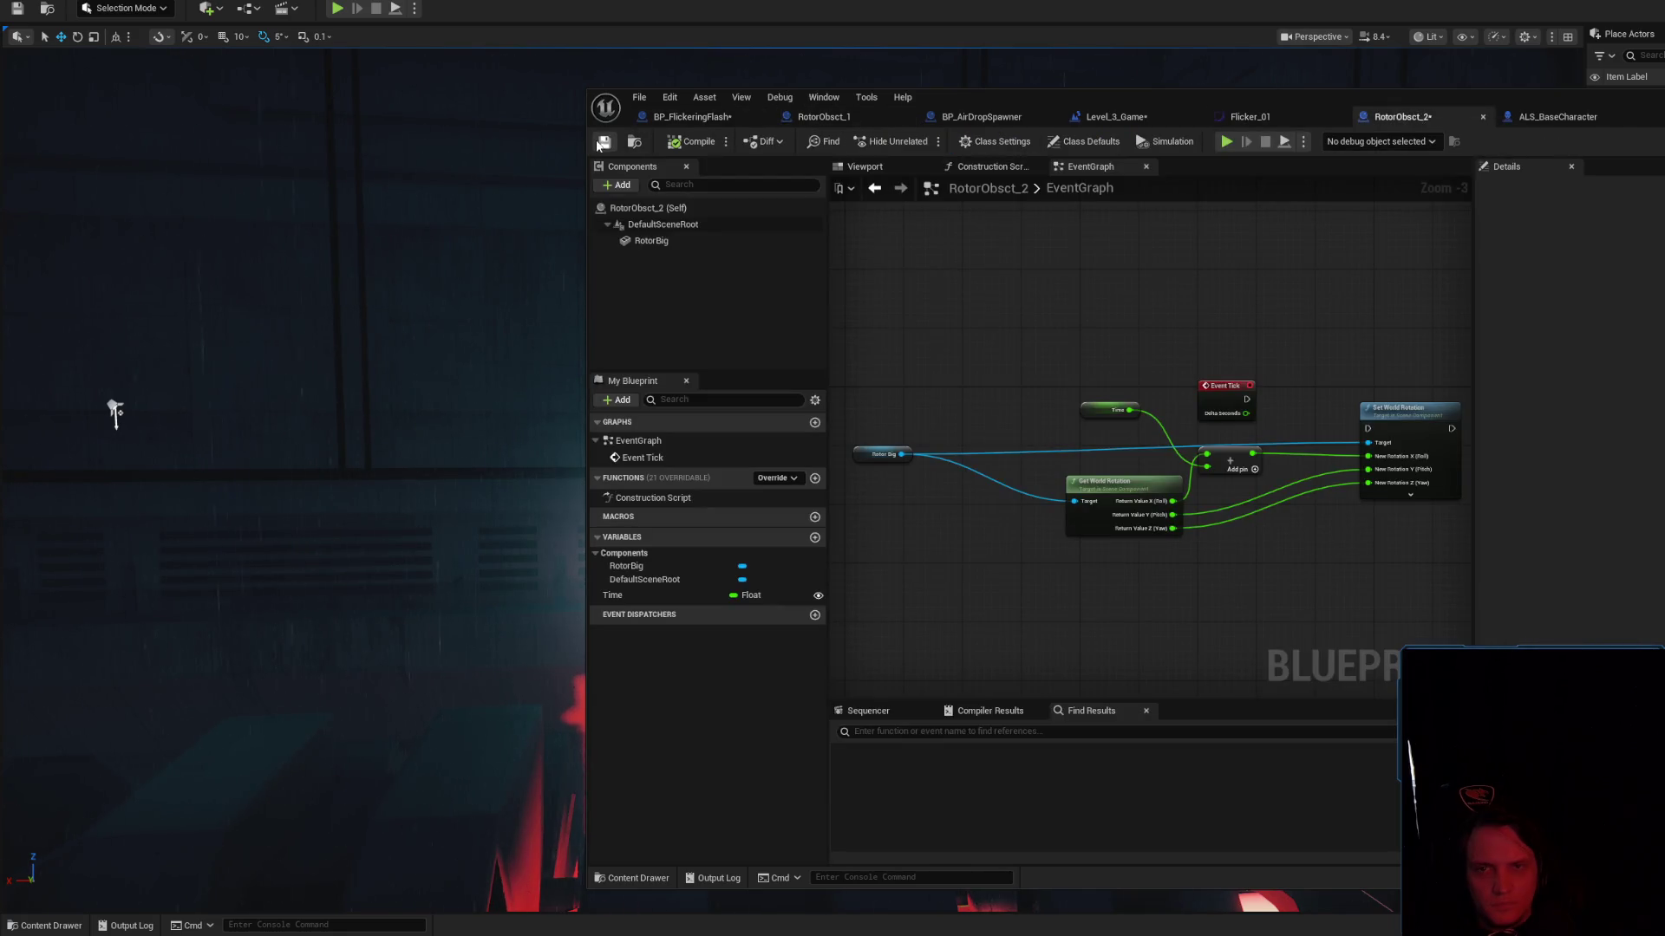
middle_click(1425, 120)
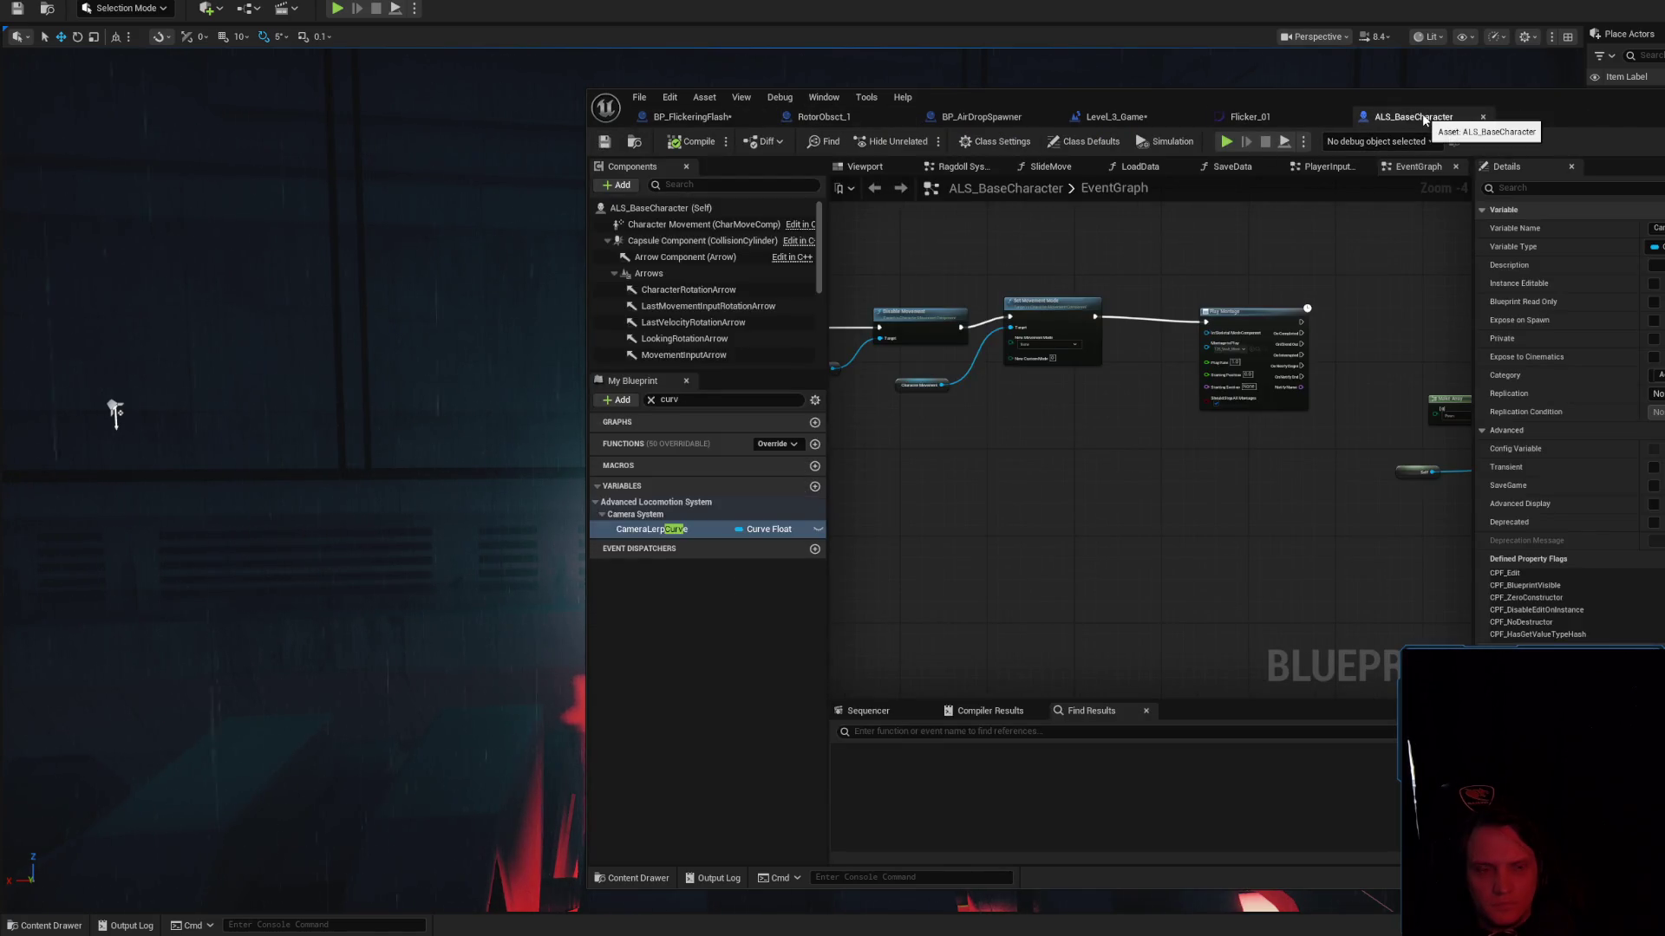
Find where CameraLerpCurve is used in ALS_BaseCharacter, then close that blueprint
right_click(698, 530)
mouse_move(751, 577)
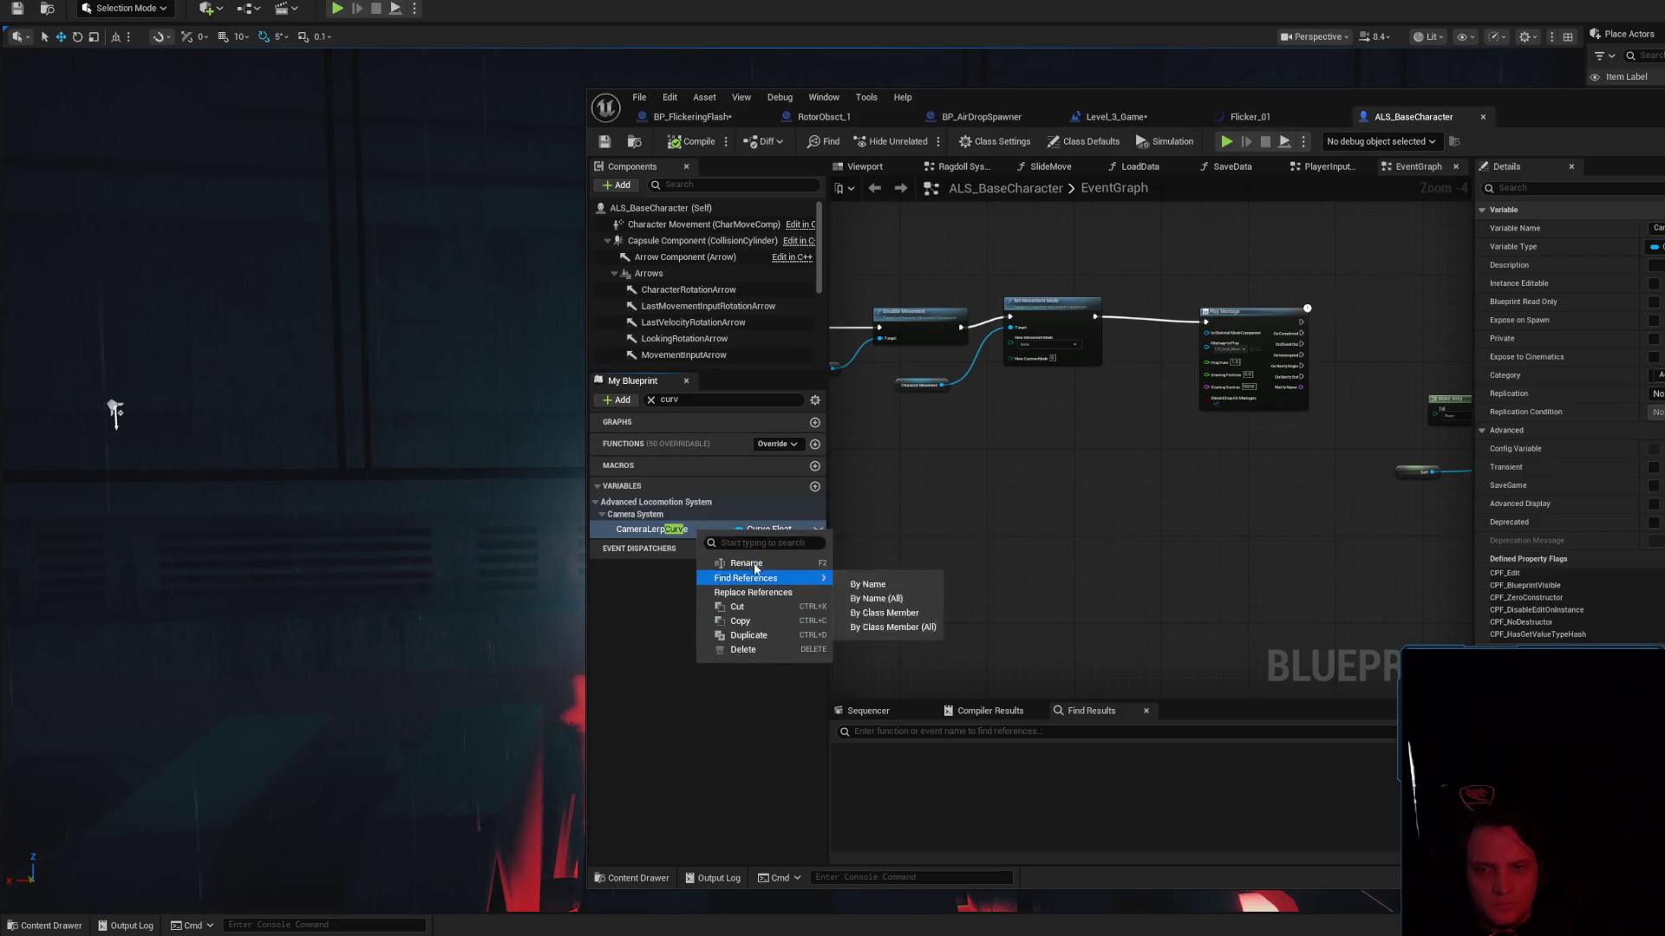
left_click(1195, 685)
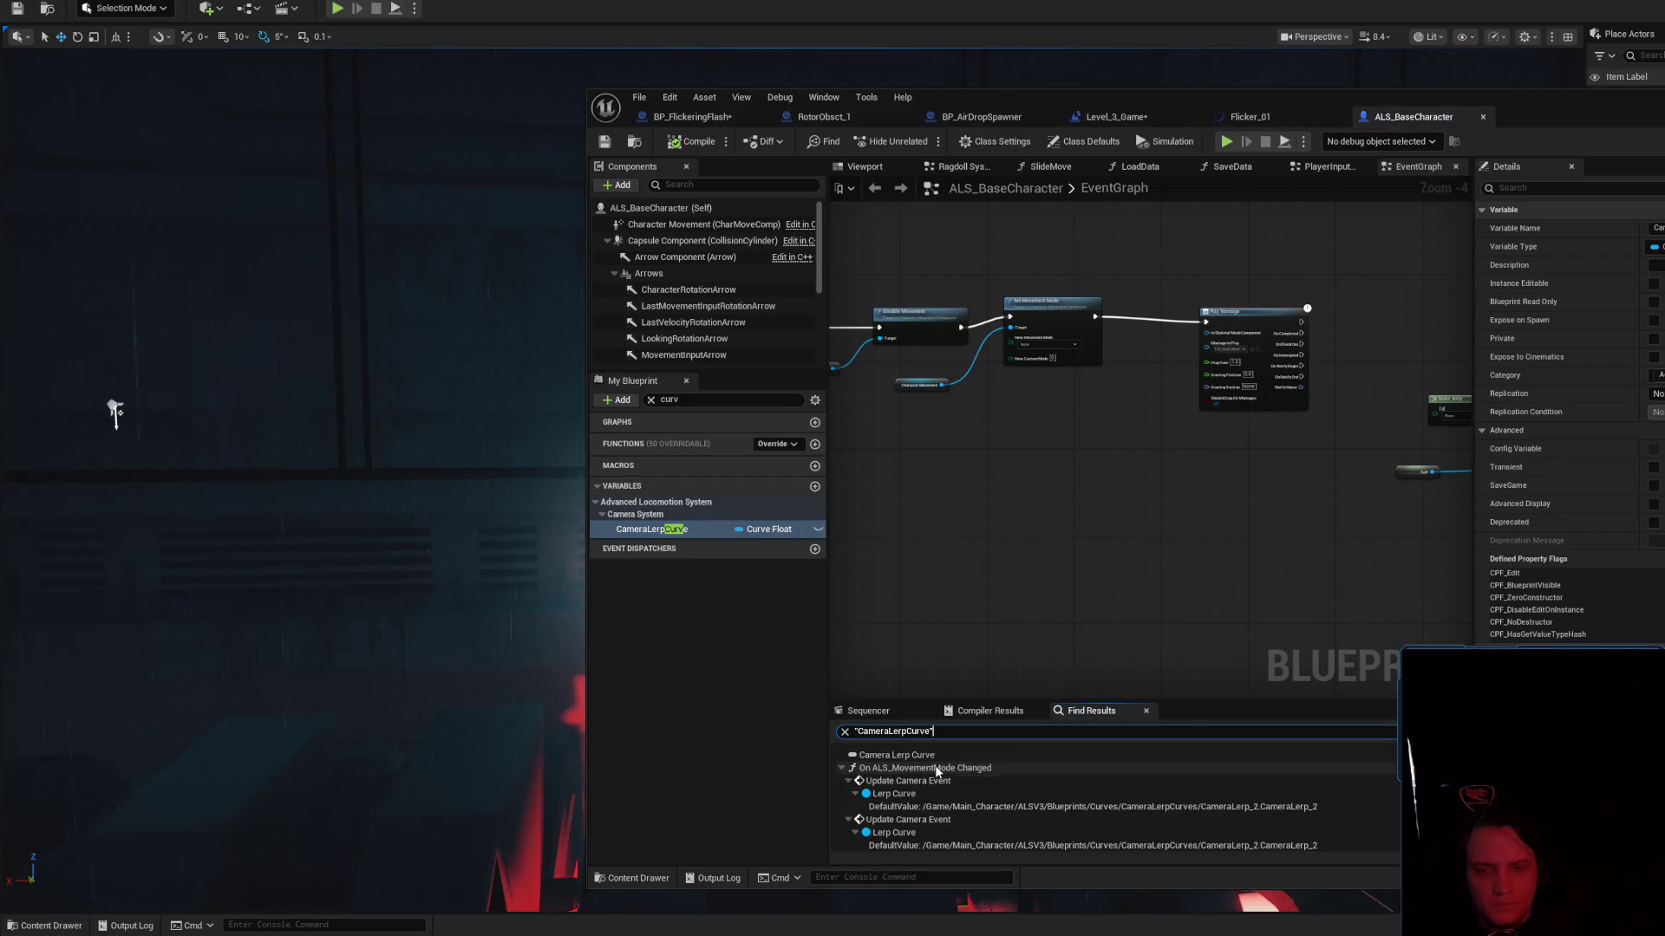
double_click(923, 768)
left_click(924, 780)
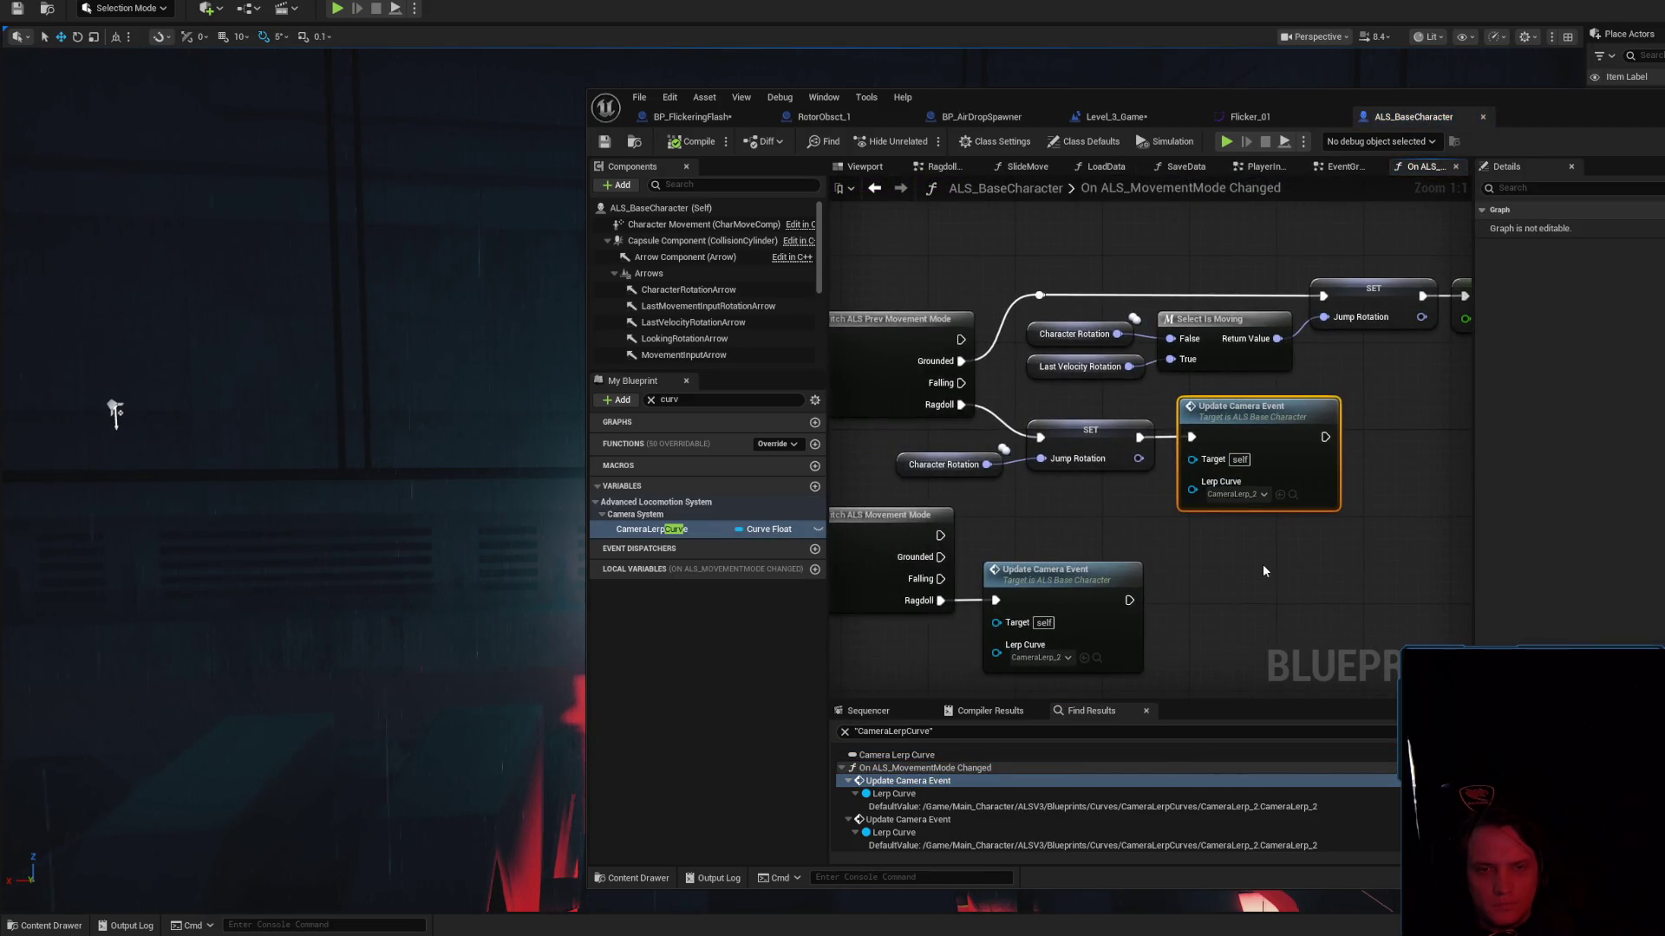
middle_click(1419, 120)
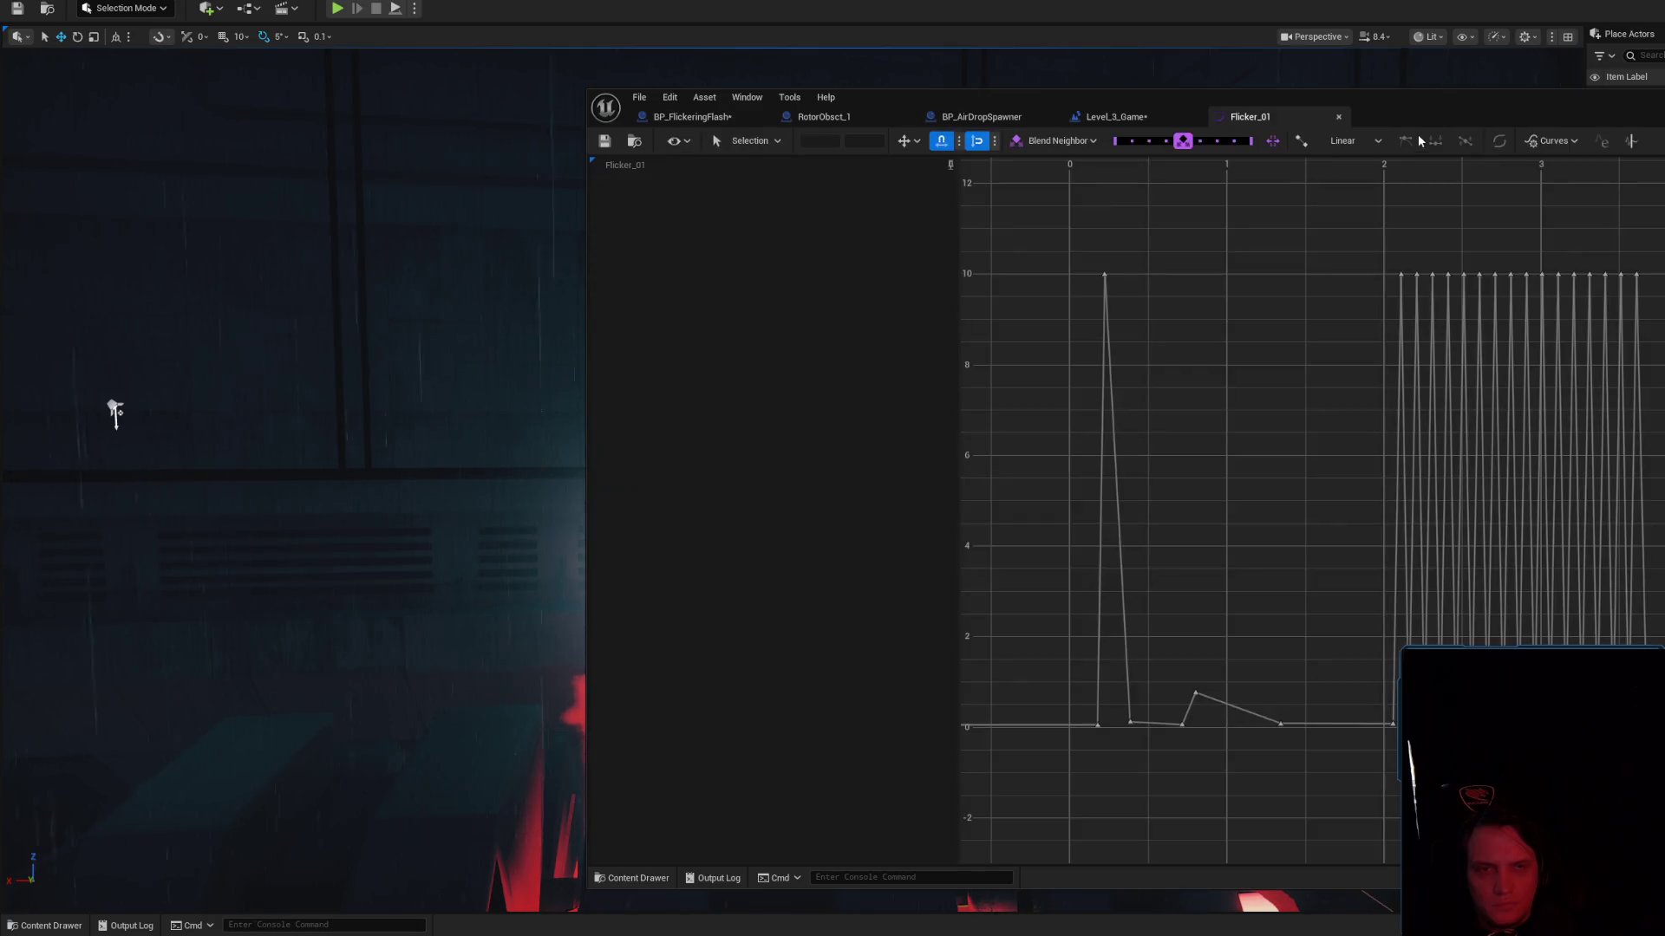
Save Level_3_Game, close BP_AirDropSpawner and RotorObsct_1, and return to BP_FlickeringFlash
left_click(1127, 121)
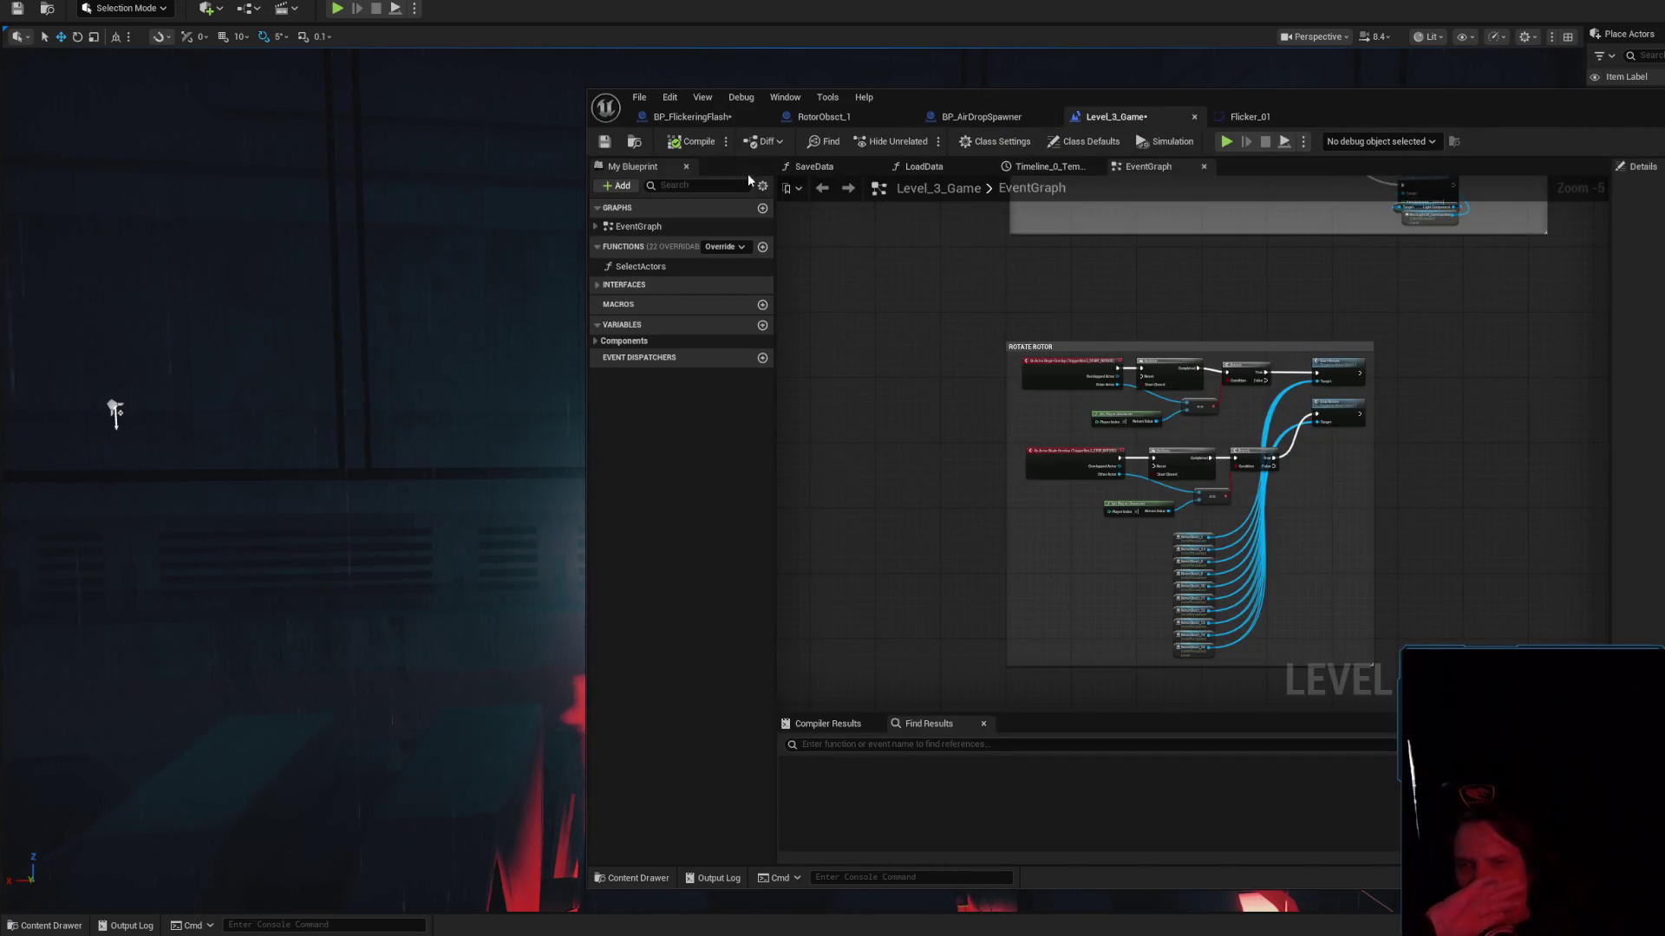
key("ctrl+s")
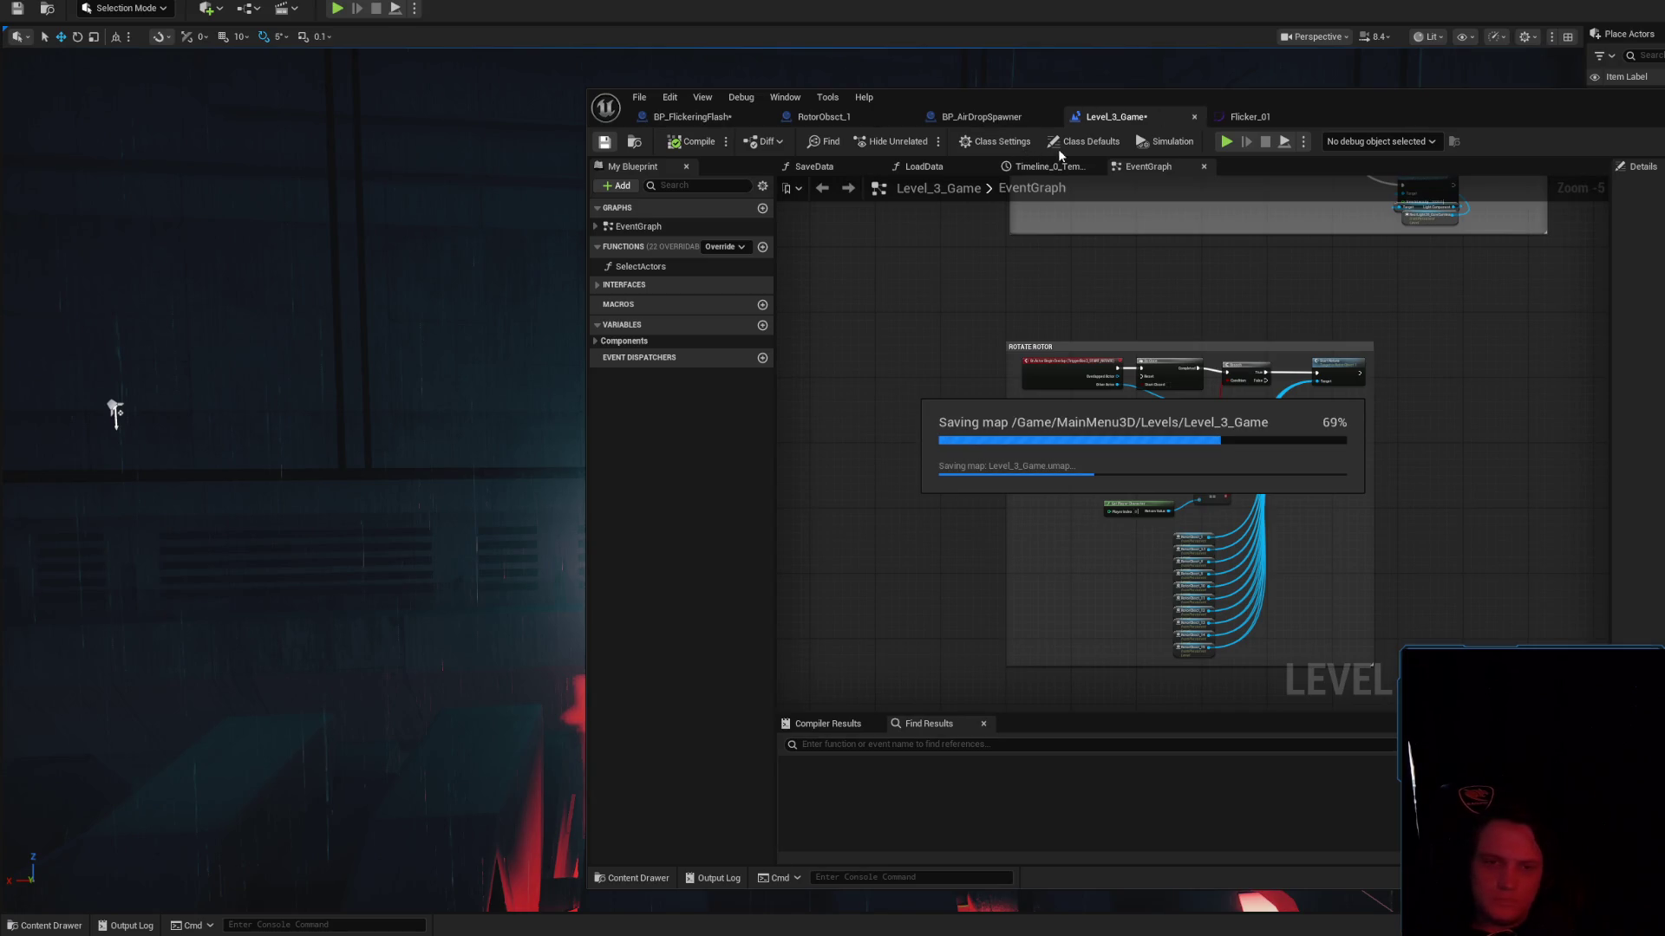
left_click(1011, 123)
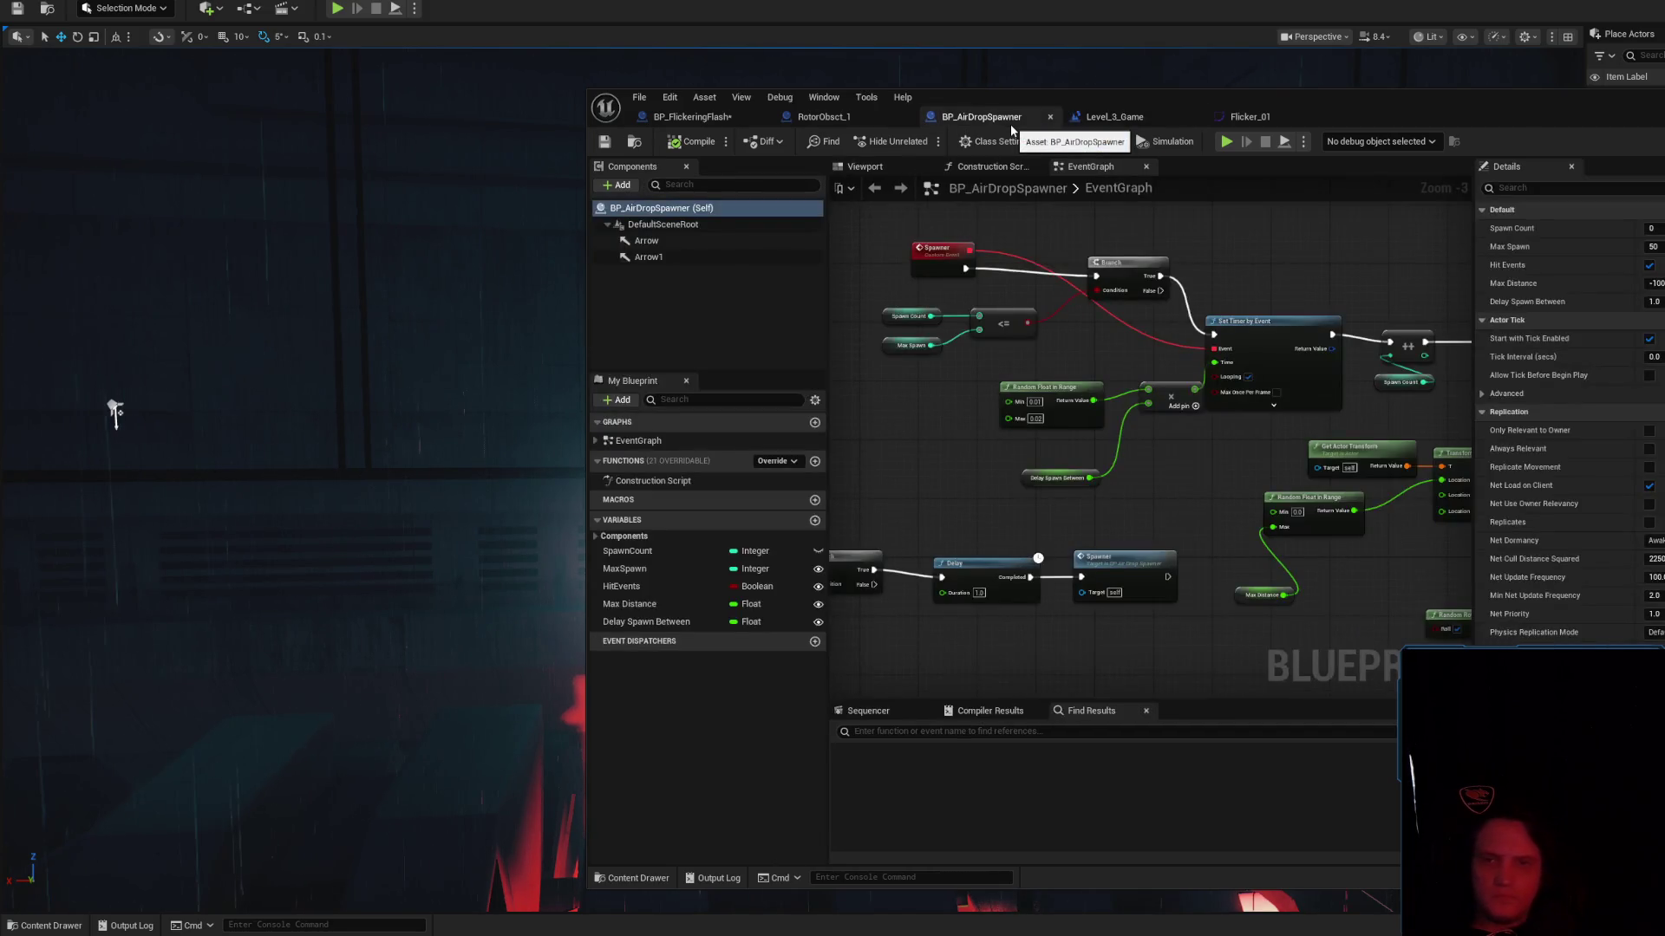
middle_click(1011, 123)
left_click(824, 120)
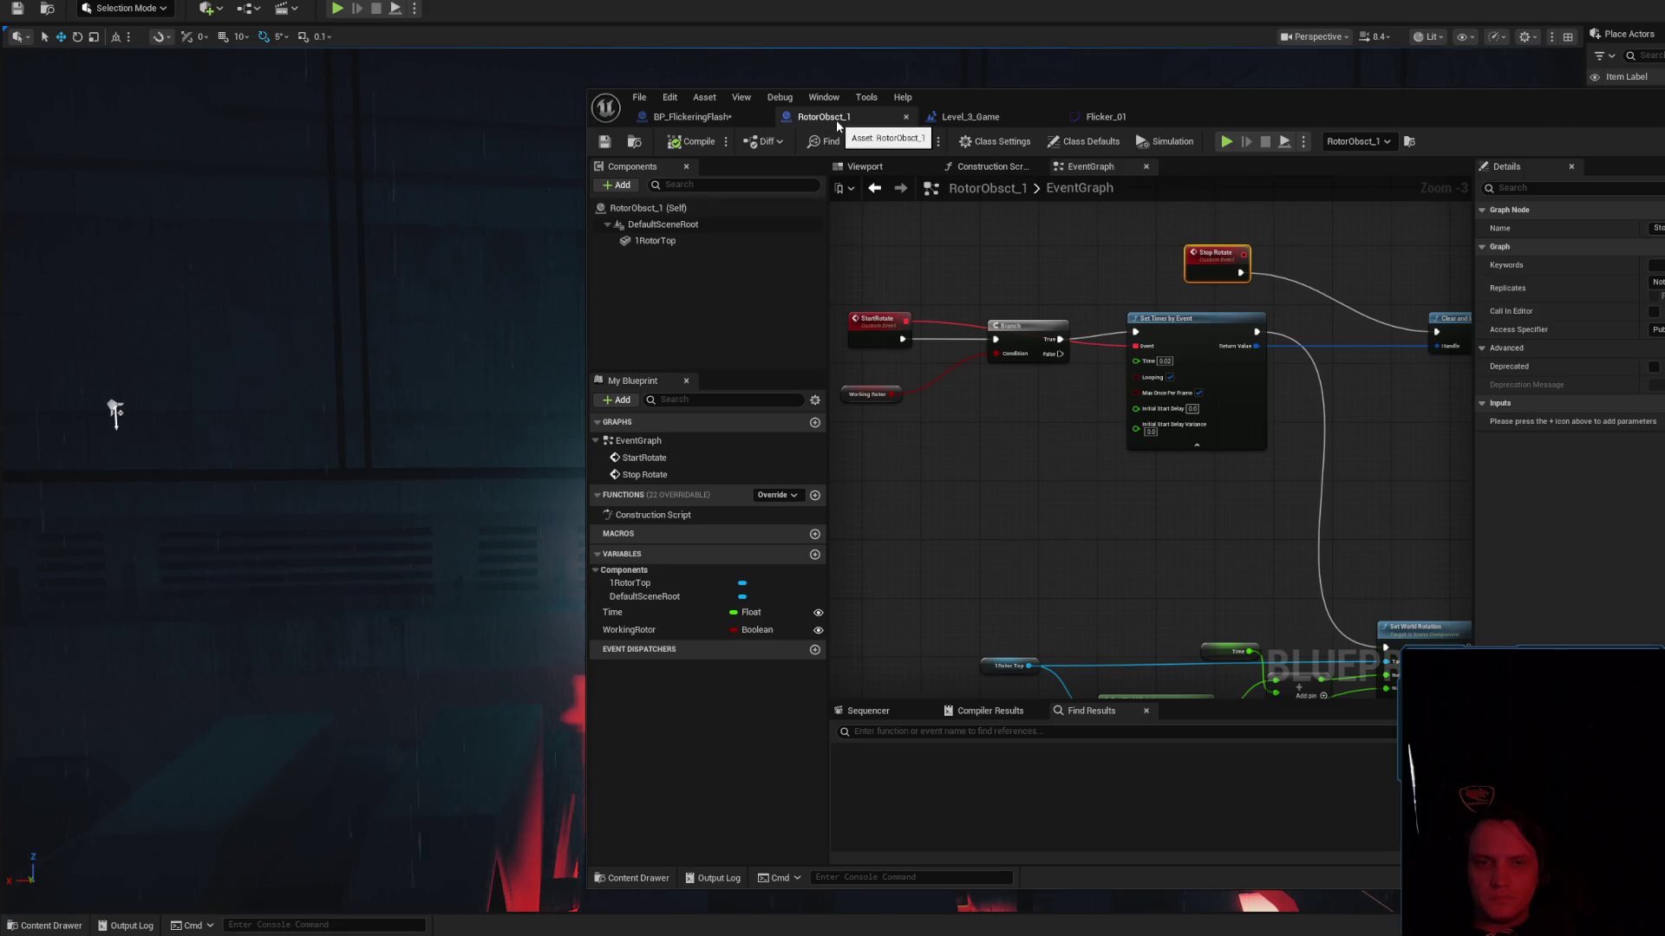
middle_click(836, 119)
left_click(711, 118)
Compile the blueprint and try 'set' and 'set inte' searches from Curve Flicker, abandoning both
left_click(675, 143)
left_click_drag(1013, 317, 1105, 264)
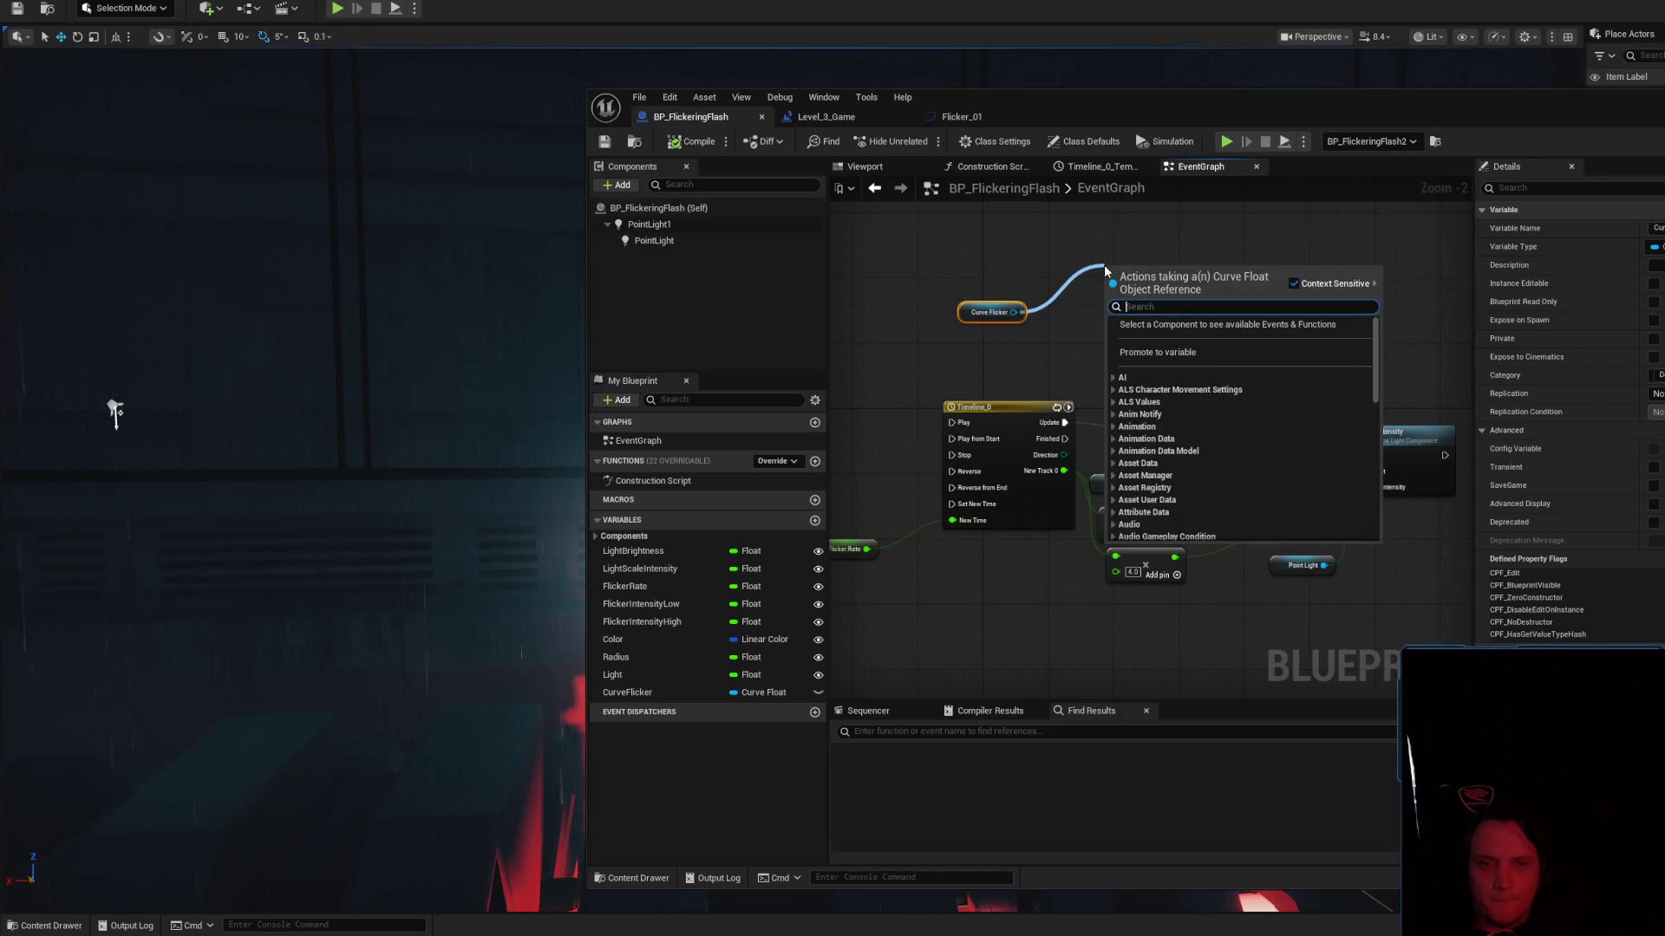
type("set")
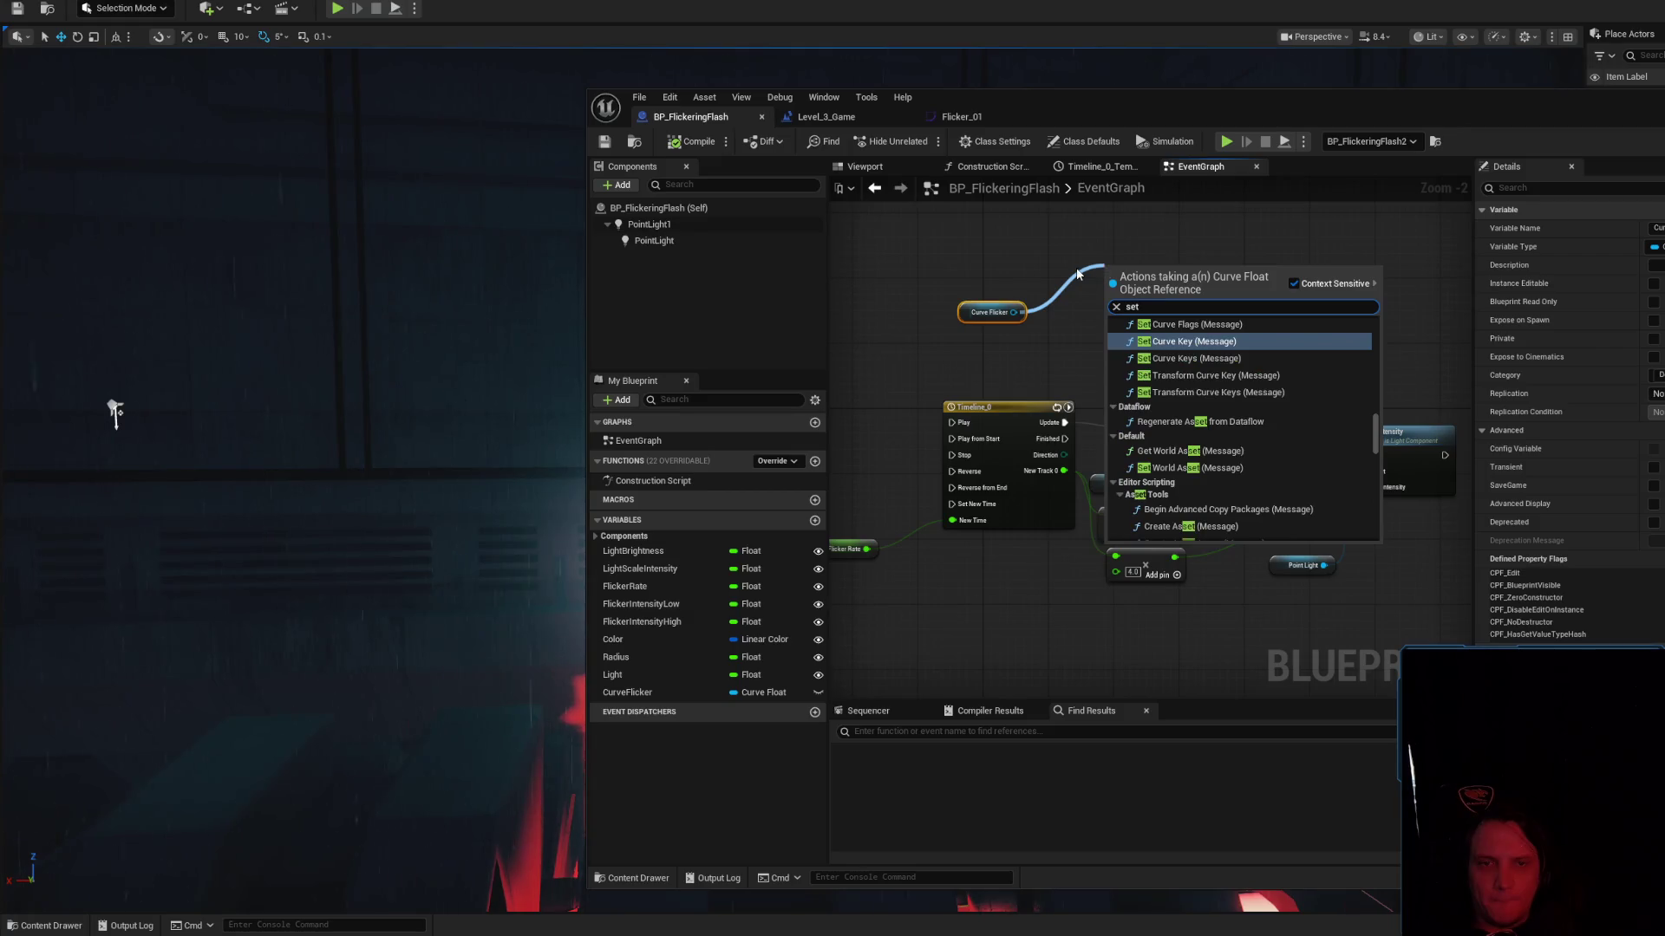
left_click(978, 319)
mouse_move(968, 318)
left_mouse_down()
mouse_move(967, 343)
mouse_move(1125, 287)
left_mouse_up()
type("set inte")
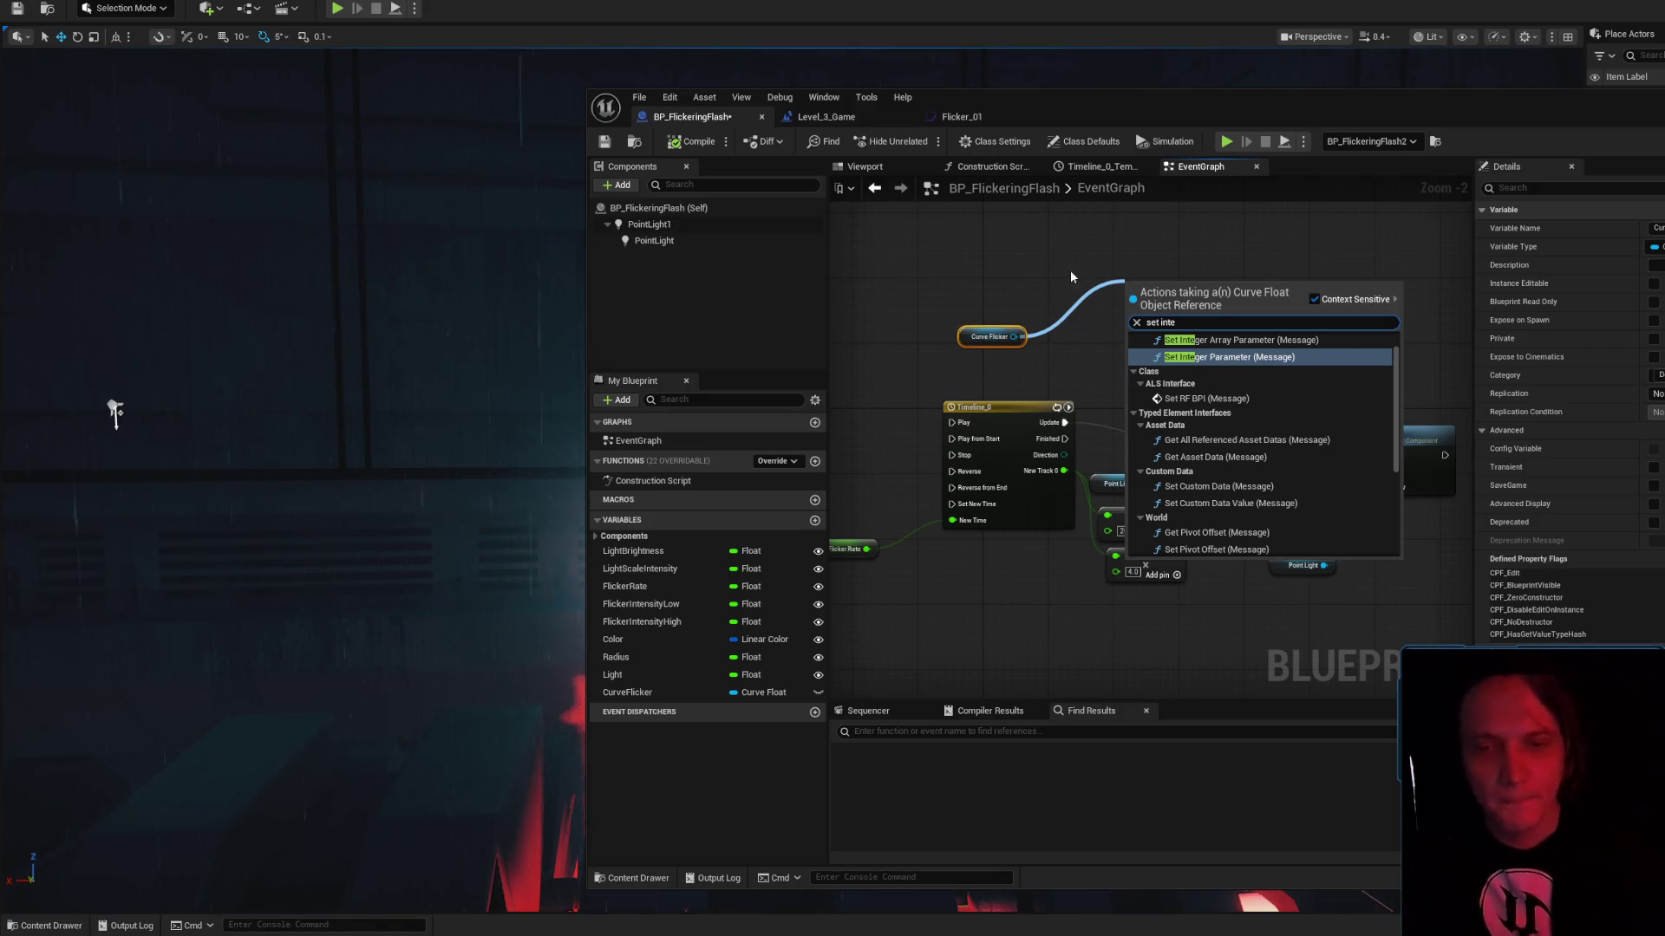
key("Escape")
Add a Get Float Value node wired from Curve Flicker and place it beside the variable
left_click_drag(1013, 336, 1261, 258)
type("float")
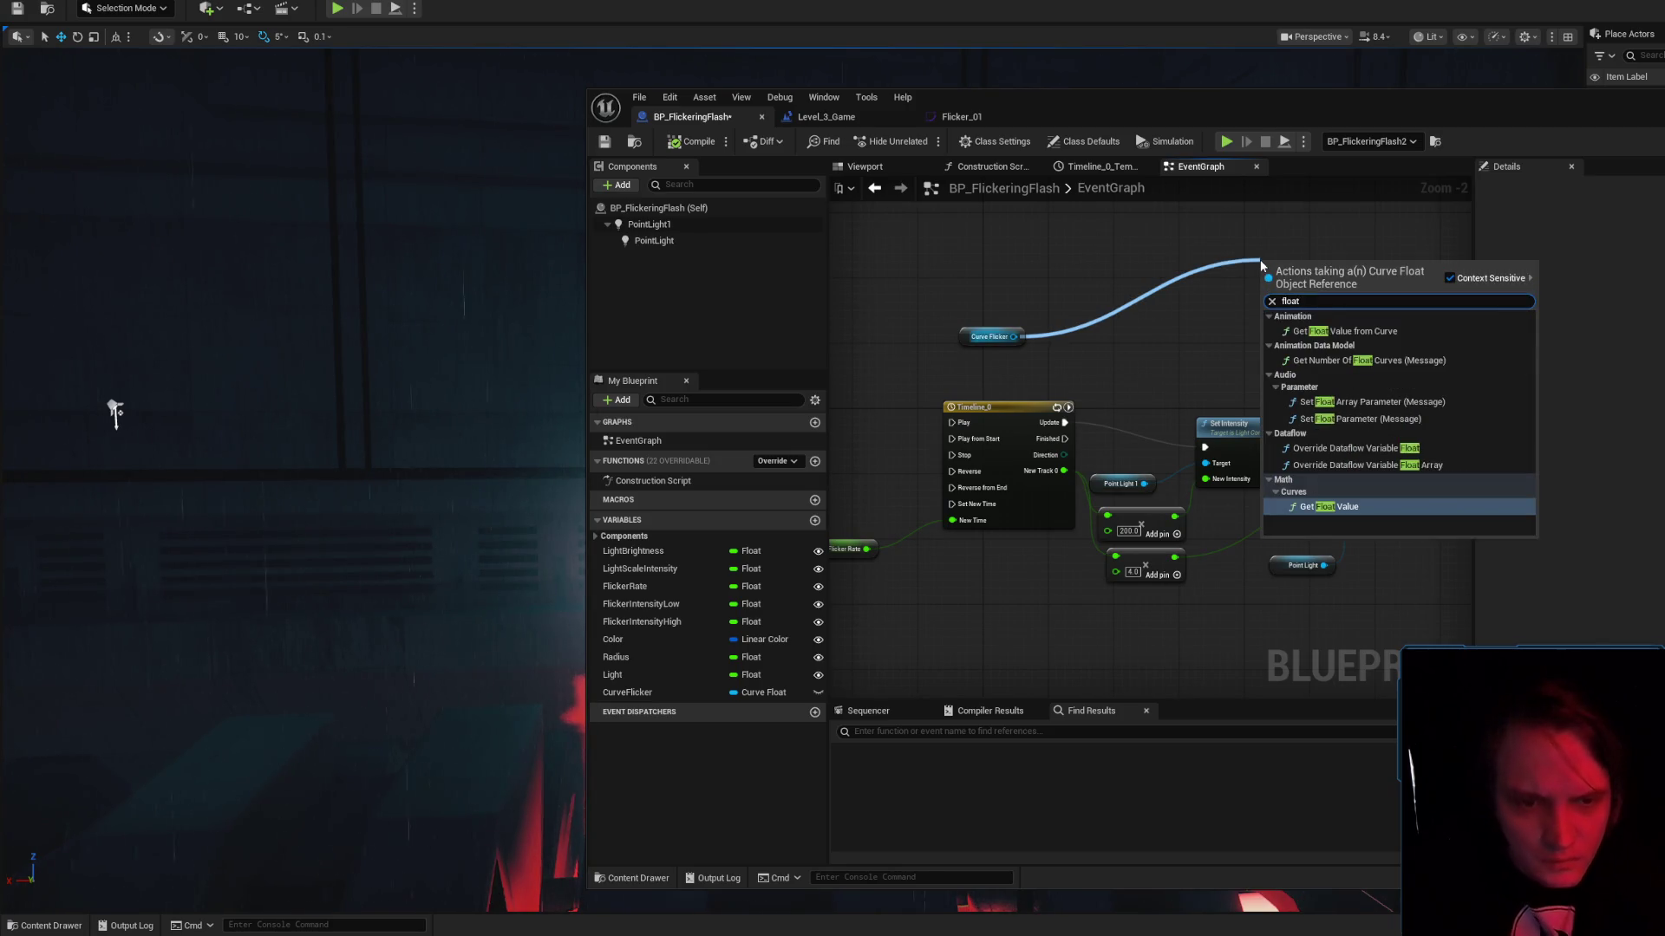
left_click(1326, 507)
left_click_drag(1230, 331, 1076, 367)
mouse_move(1196, 307)
left_mouse_down()
mouse_move(998, 319)
mouse_move(1042, 357)
left_mouse_up()
mouse_move(994, 275)
left_mouse_down()
mouse_move(1253, 225)
mouse_move(1181, 234)
left_mouse_up()
left_click_drag(1218, 337, 1088, 341)
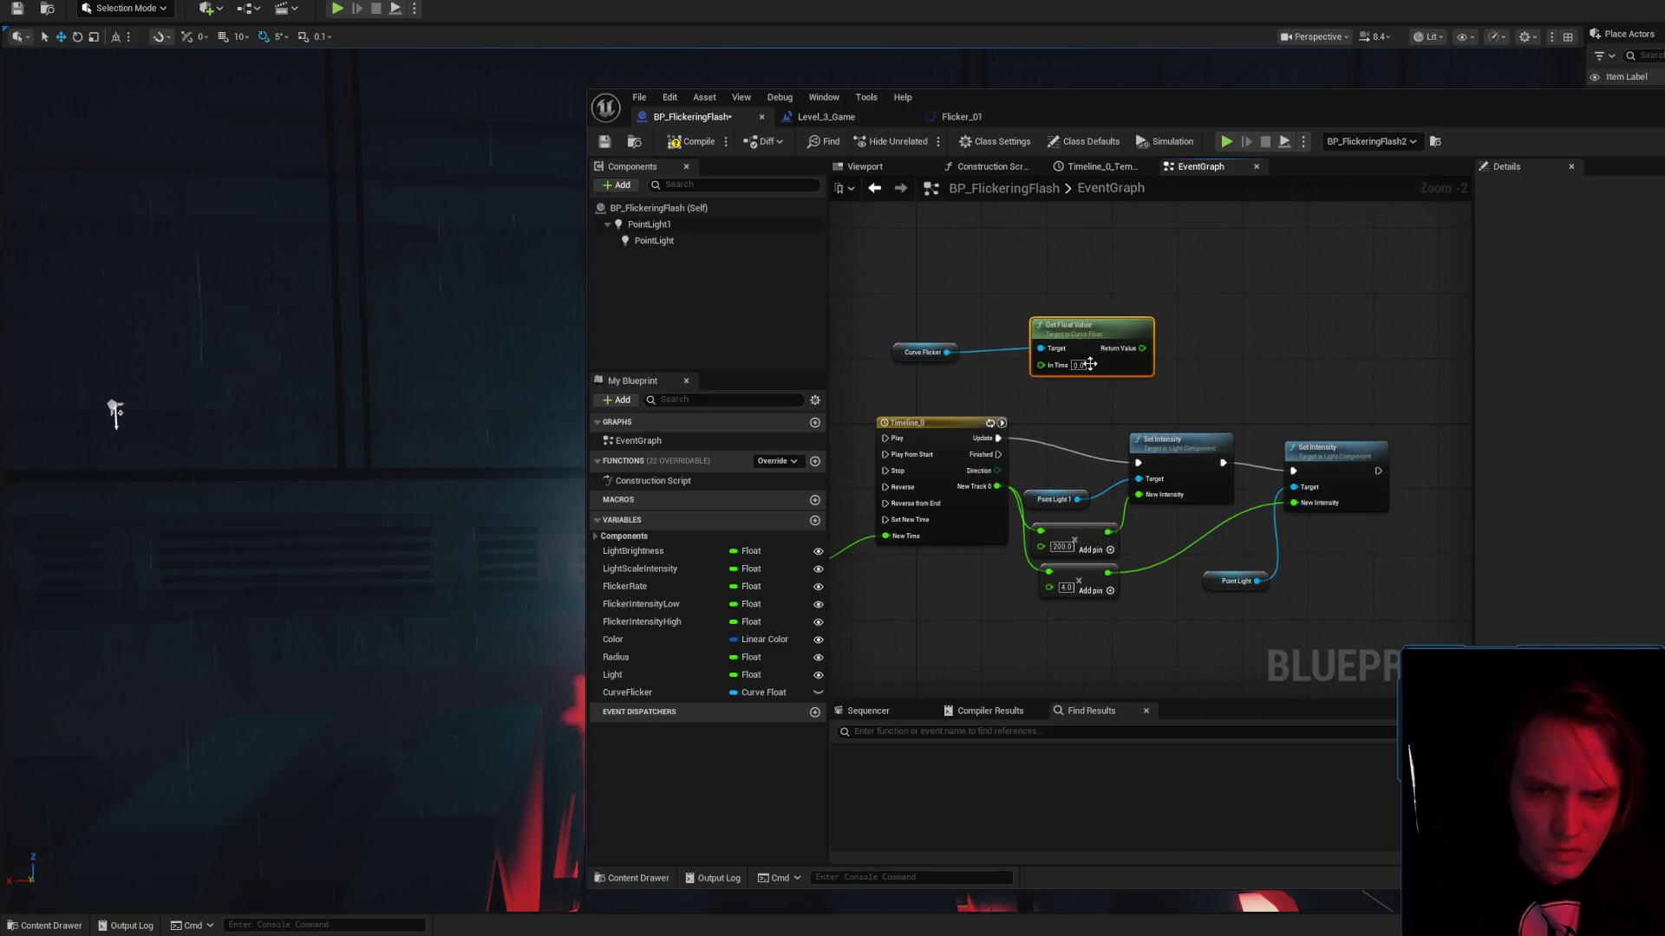
right_click(1178, 390)
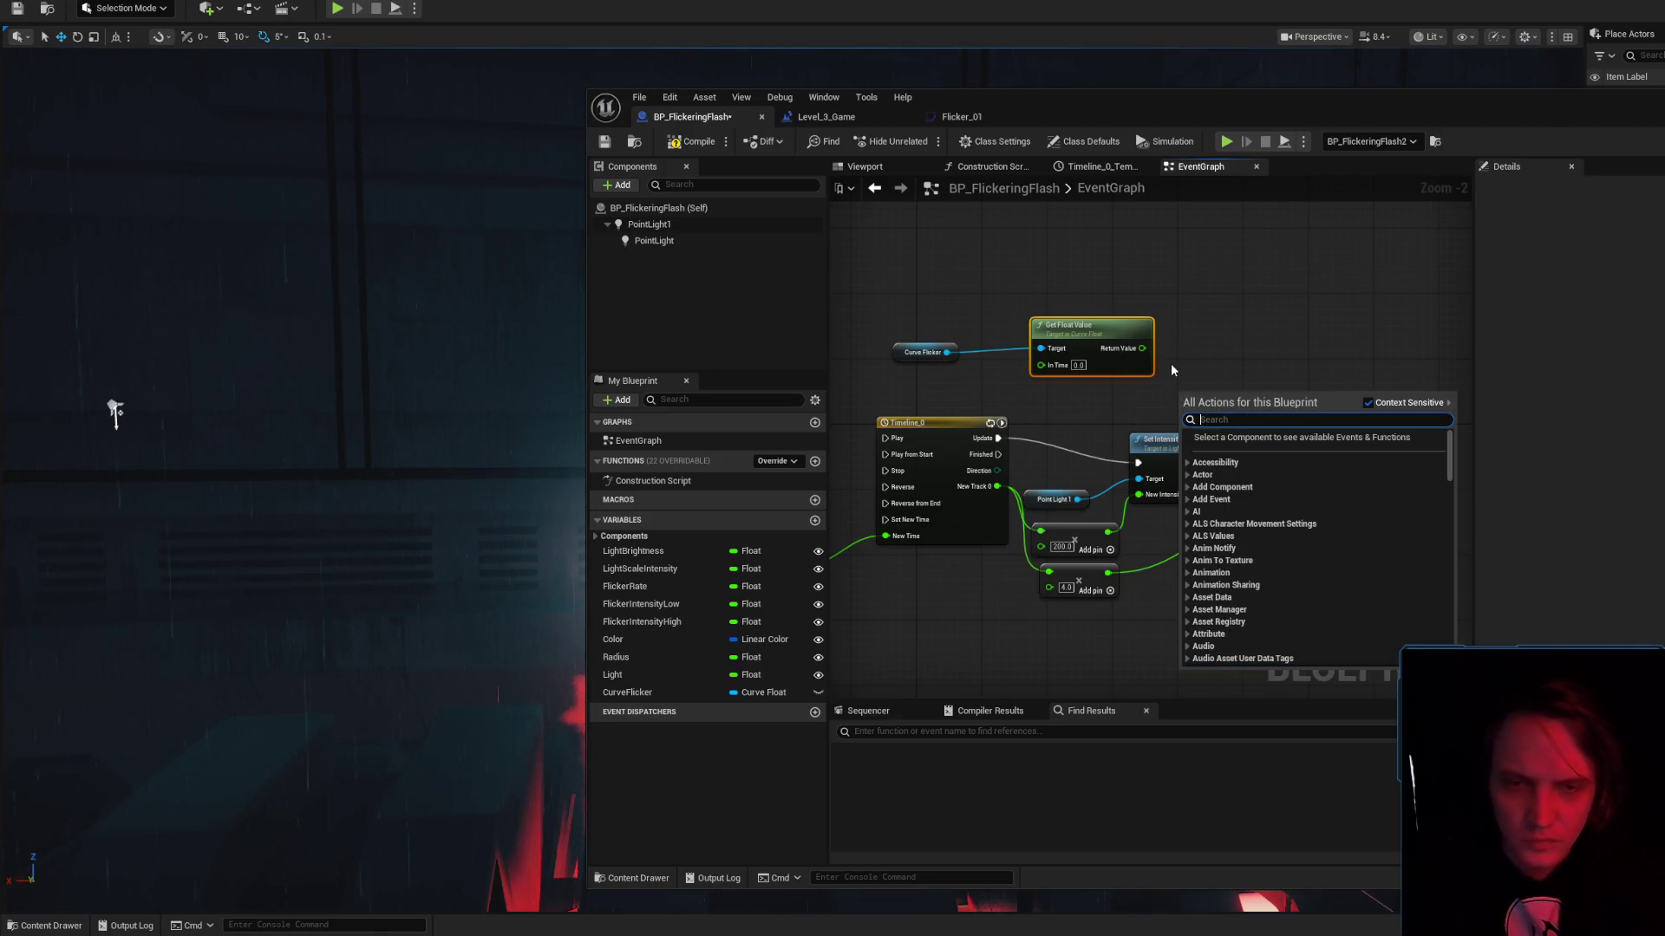